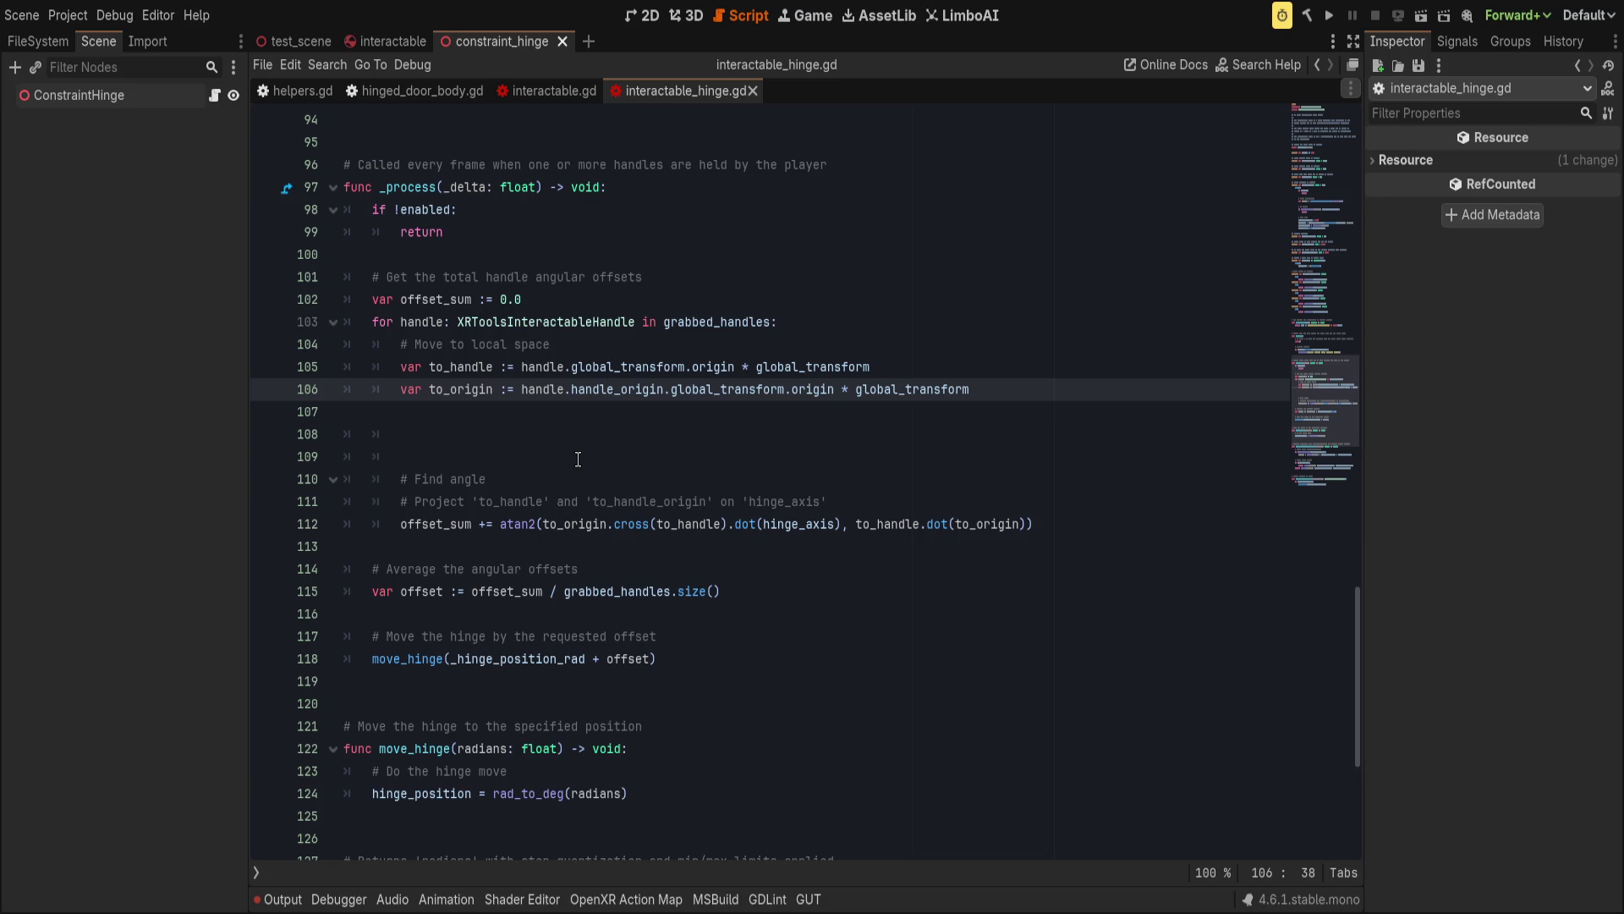
In interactable.gd, add to_local(_origin) as the second argument of get_angle_on_axis.
{"action": "key", "text": "alt+Left"}
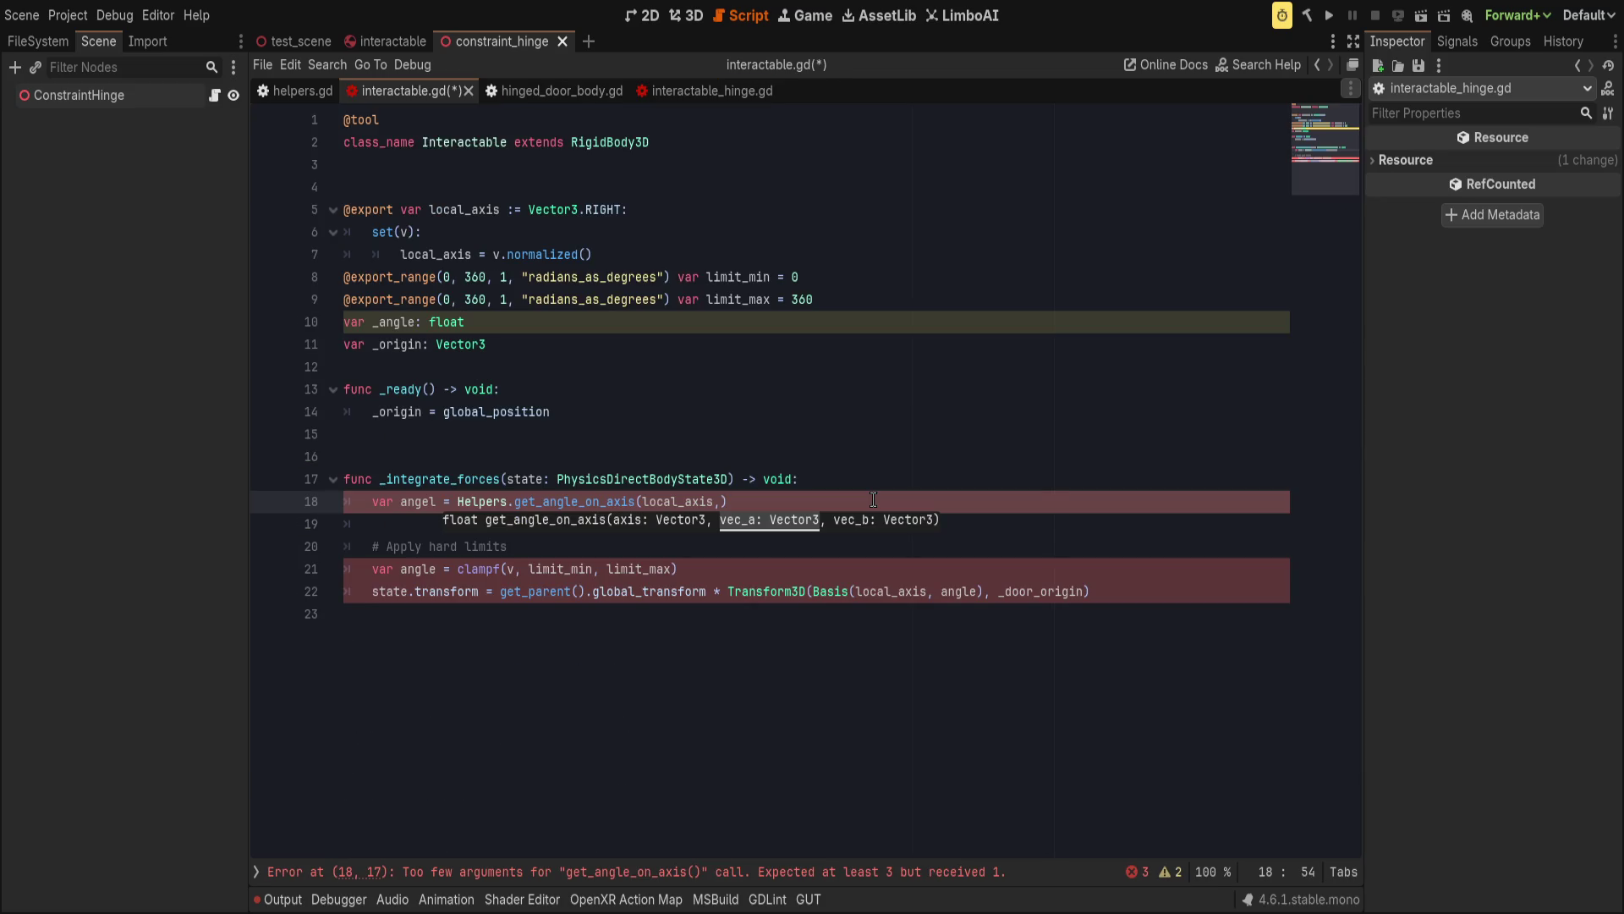
{"action": "type", "text": "to_local("}
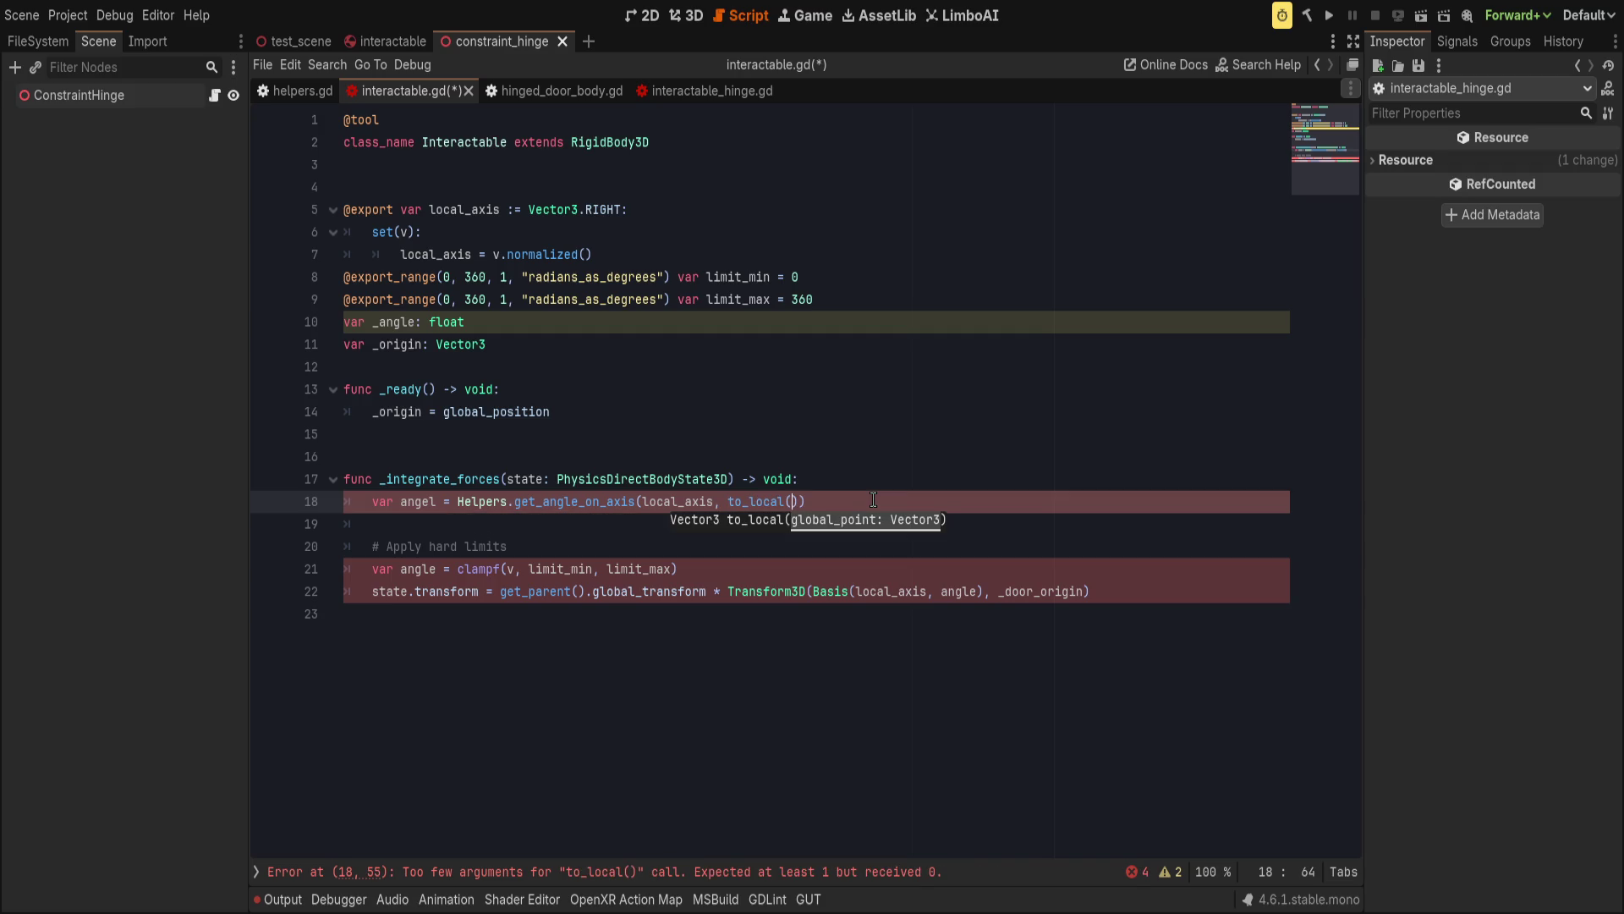
{"action": "type", "text": "_ori"}
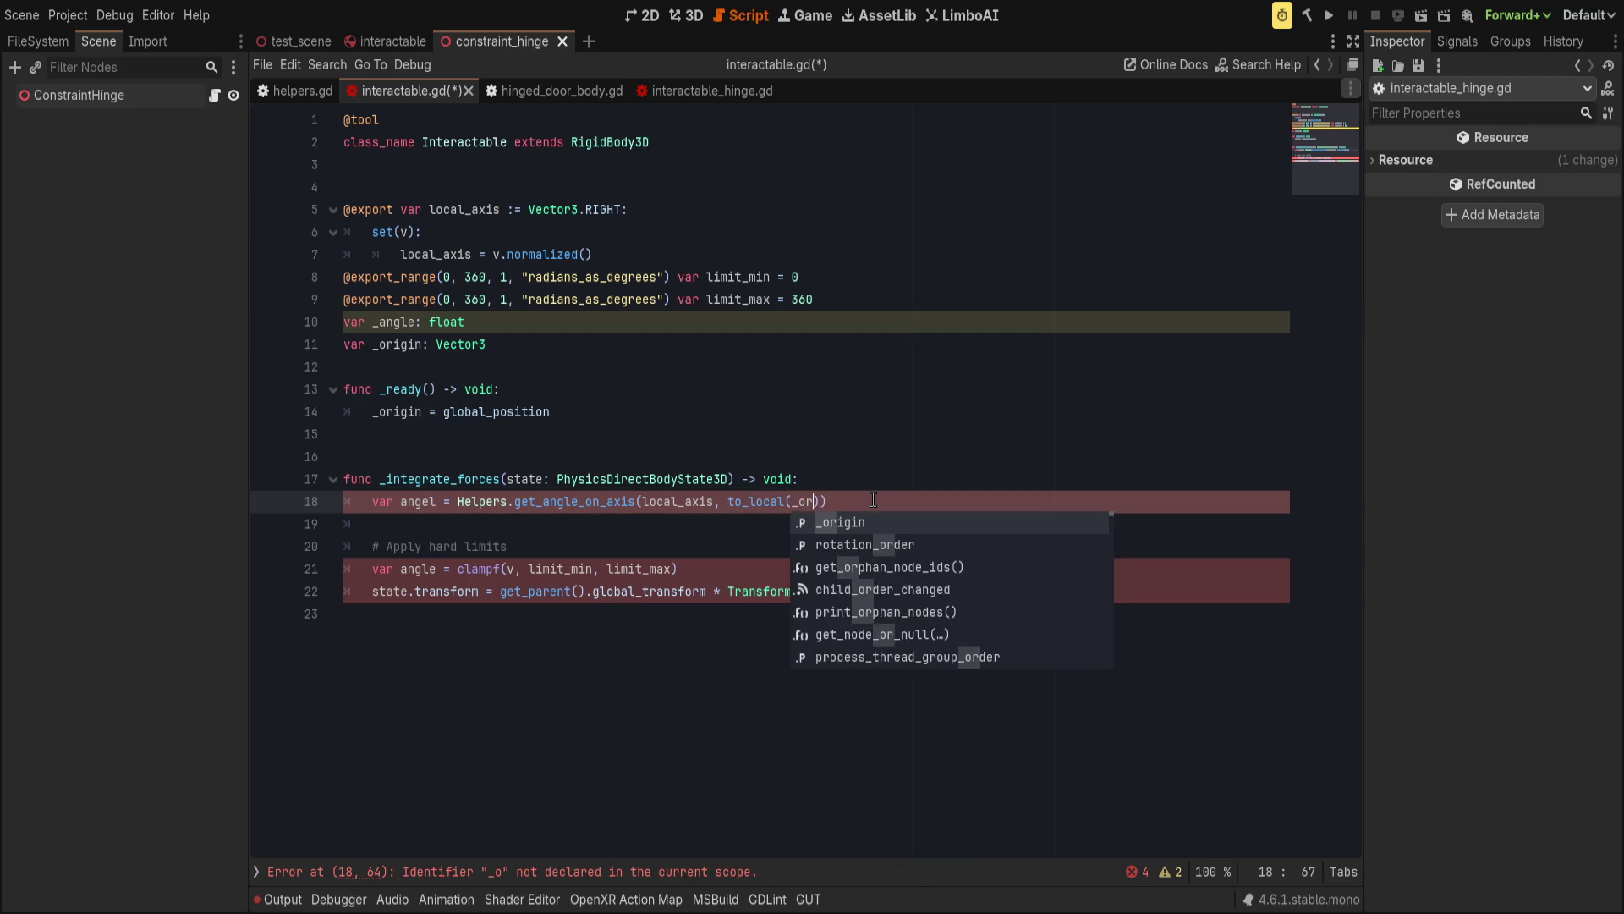
{"action": "key", "text": "Return"}
{"action": "type", "text": "),"}
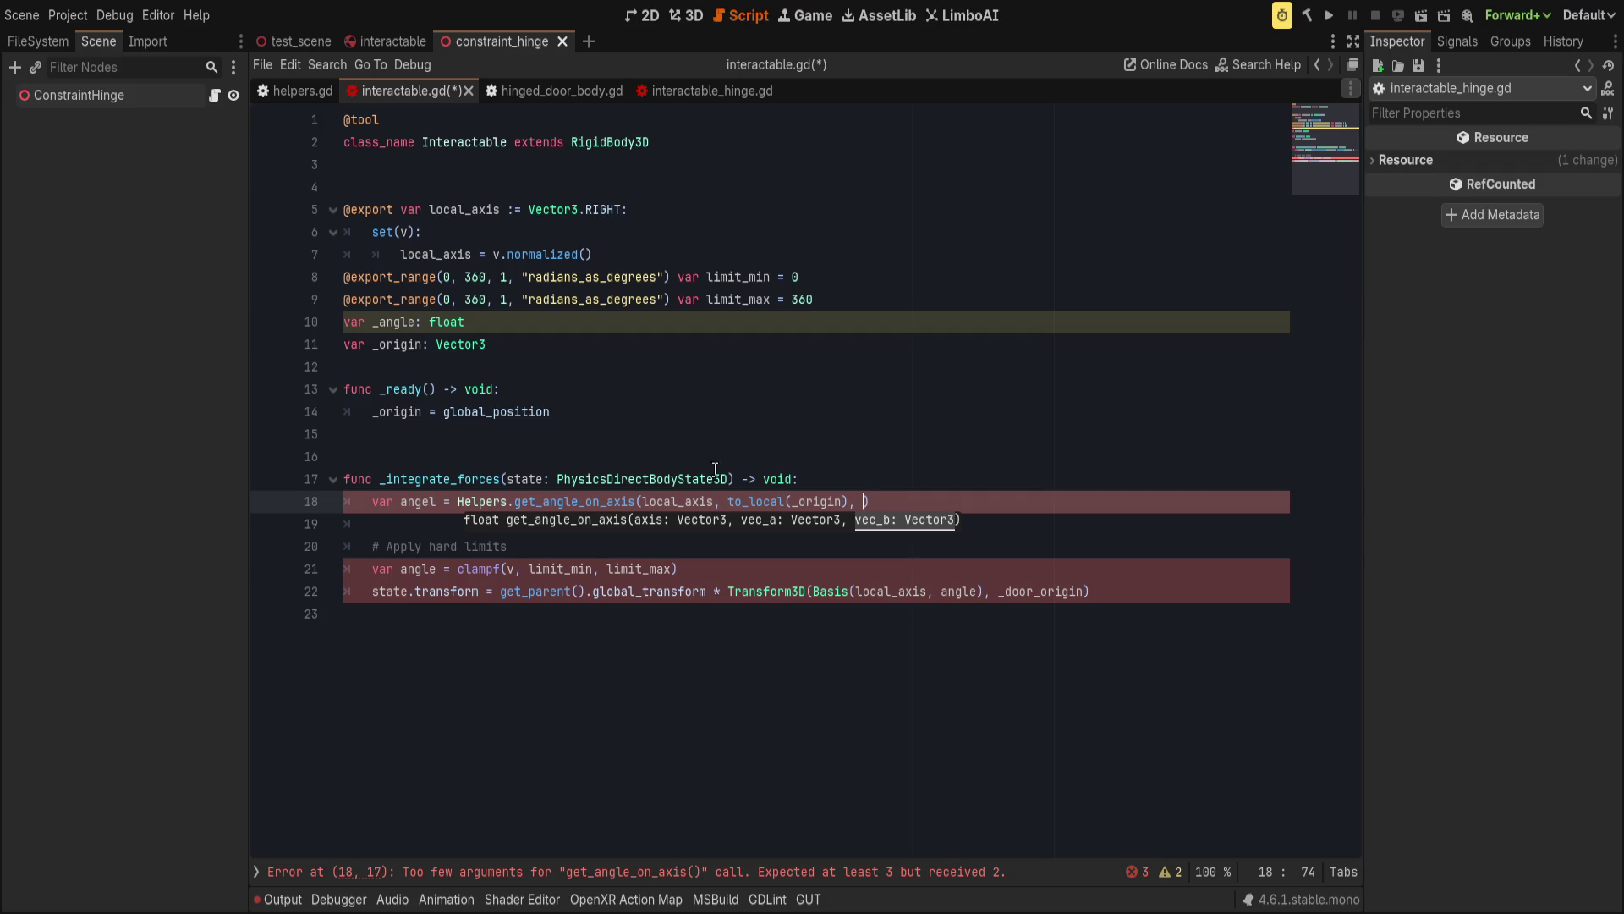
Correct the misspelled variable 'angel' to 'angle' on line 18.
{"action": "left_click", "coordinate": [437, 501]}
{"action": "key", "text": "BackSpace"}
{"action": "key", "text": "BackSpace"}
{"action": "type", "text": "le"}
{"action": "key", "text": "End"}
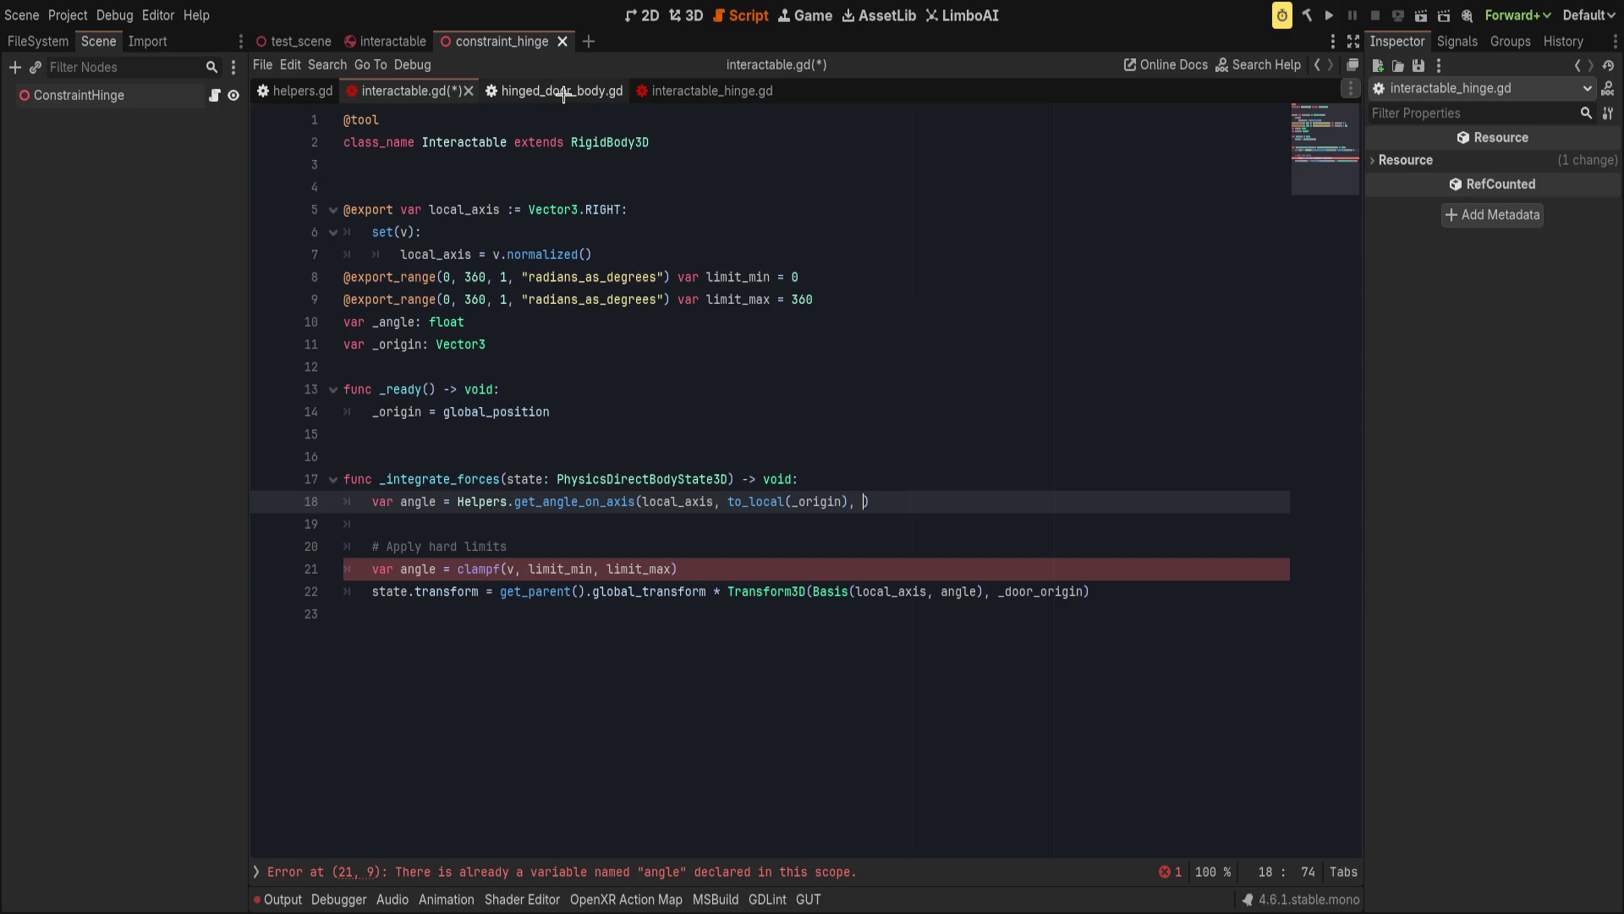
Compare the angle code in hinged_door_body.gd, interactable_hinge.gd and interactable.gd.
{"action": "left_click", "coordinate": [524, 91]}
{"action": "left_click", "coordinate": [709, 91]}
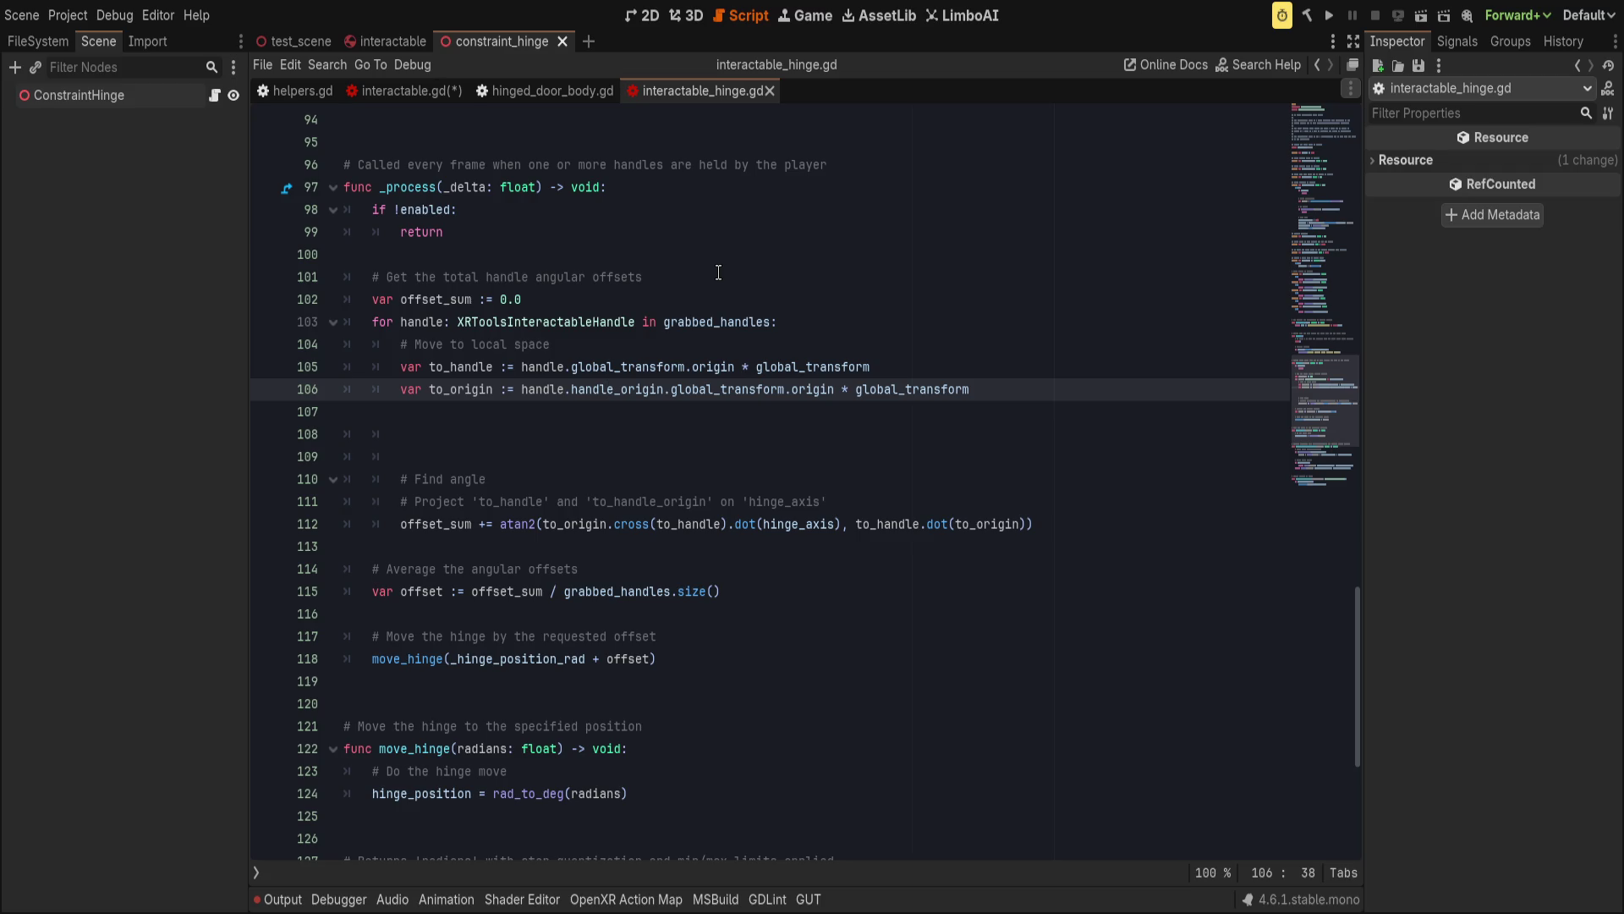
{"action": "left_click", "coordinate": [383, 91]}
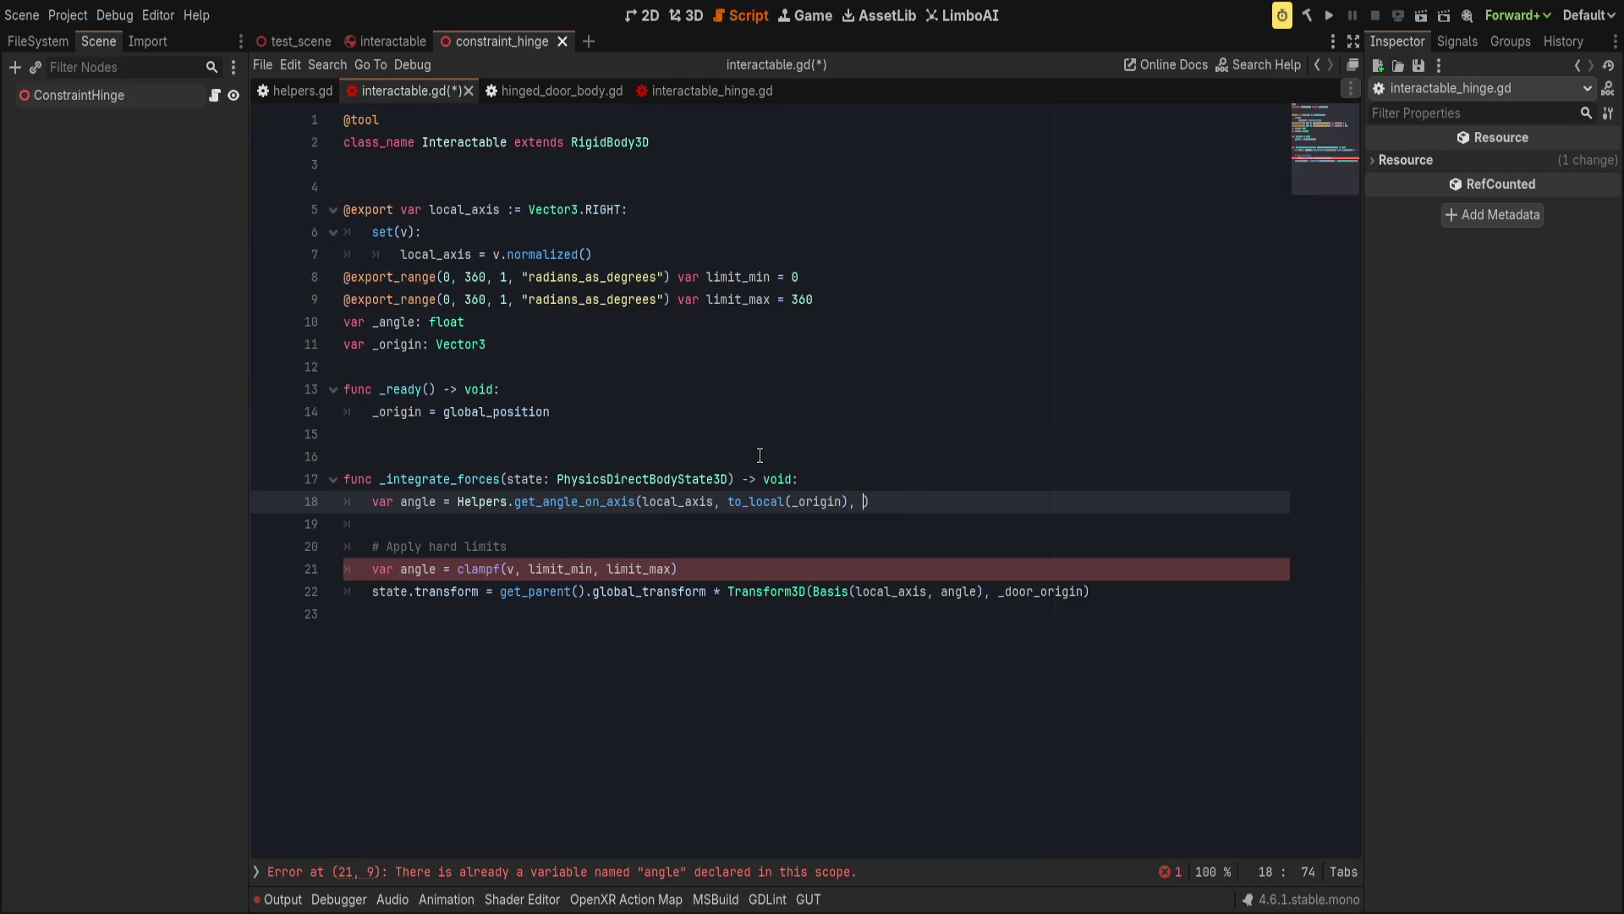
{"action": "left_click", "coordinate": [704, 91]}
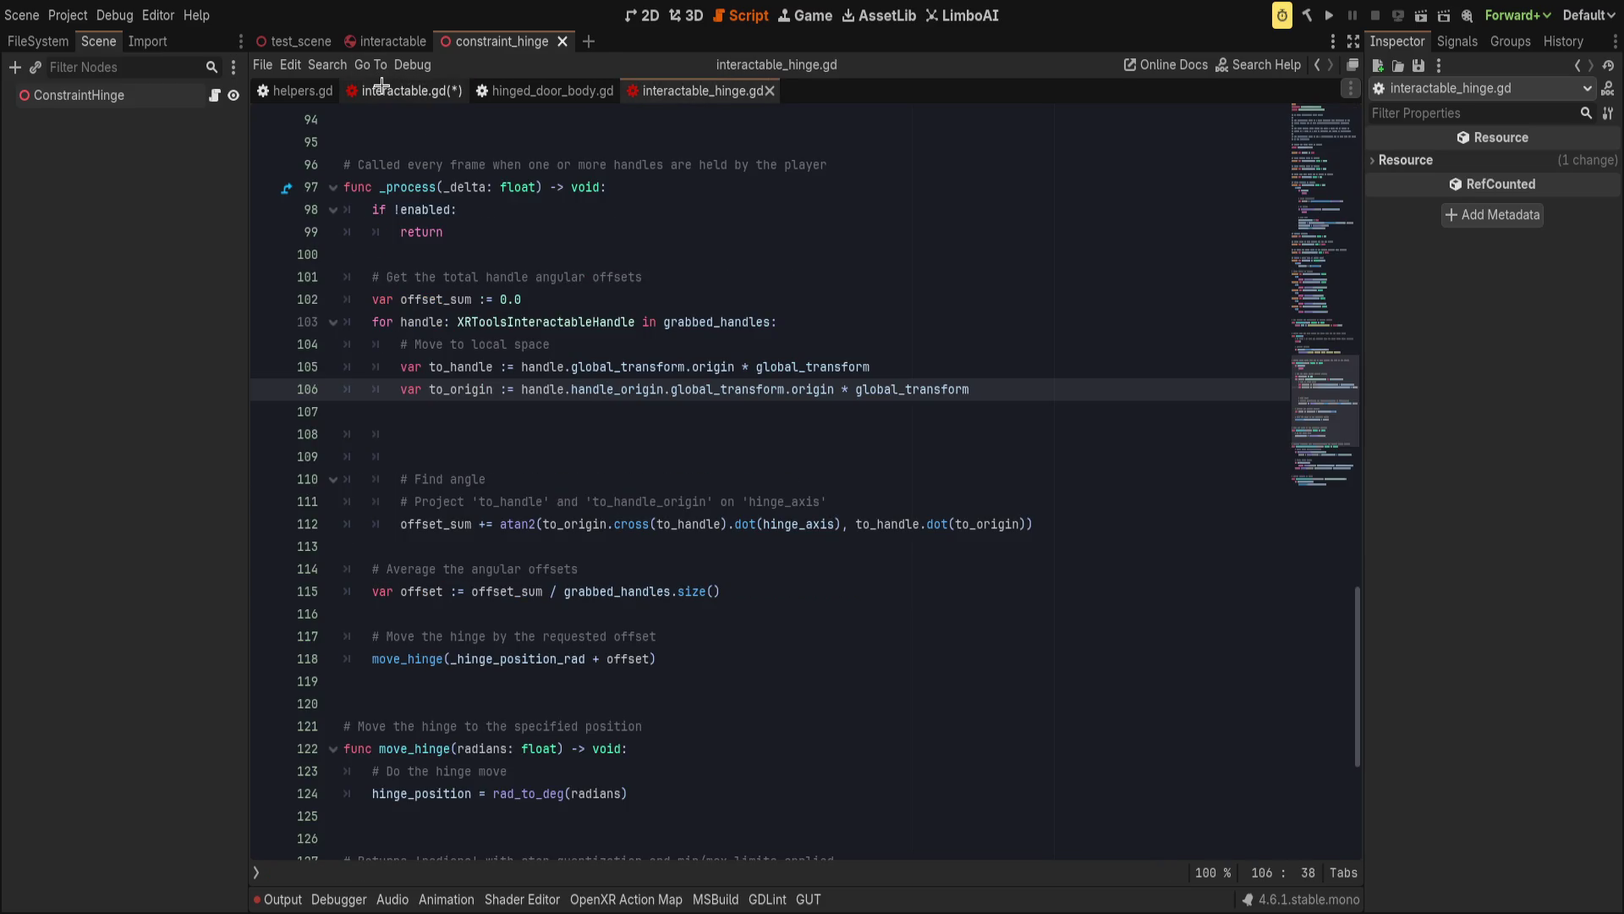
{"action": "left_click", "coordinate": [383, 88]}
Begin extending _origin in the to_local call on line 18 with a .global suffix.
{"action": "left_click", "coordinate": [806, 502]}
{"action": "double_click", "coordinate": [806, 502]}
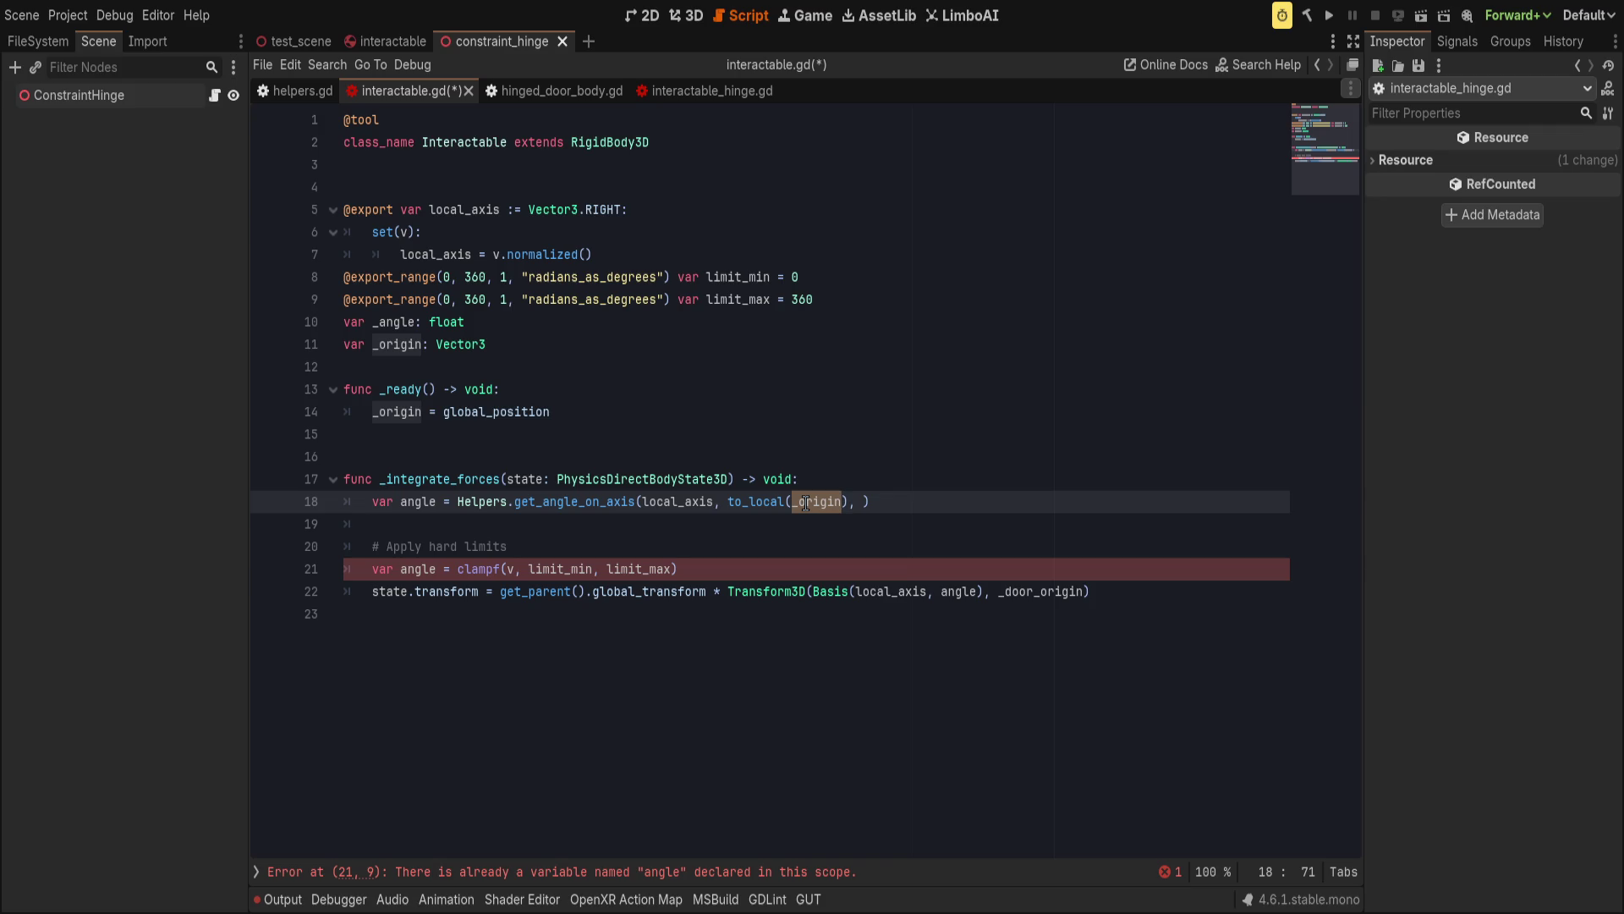
{"action": "left_click", "coordinate": [905, 508]}
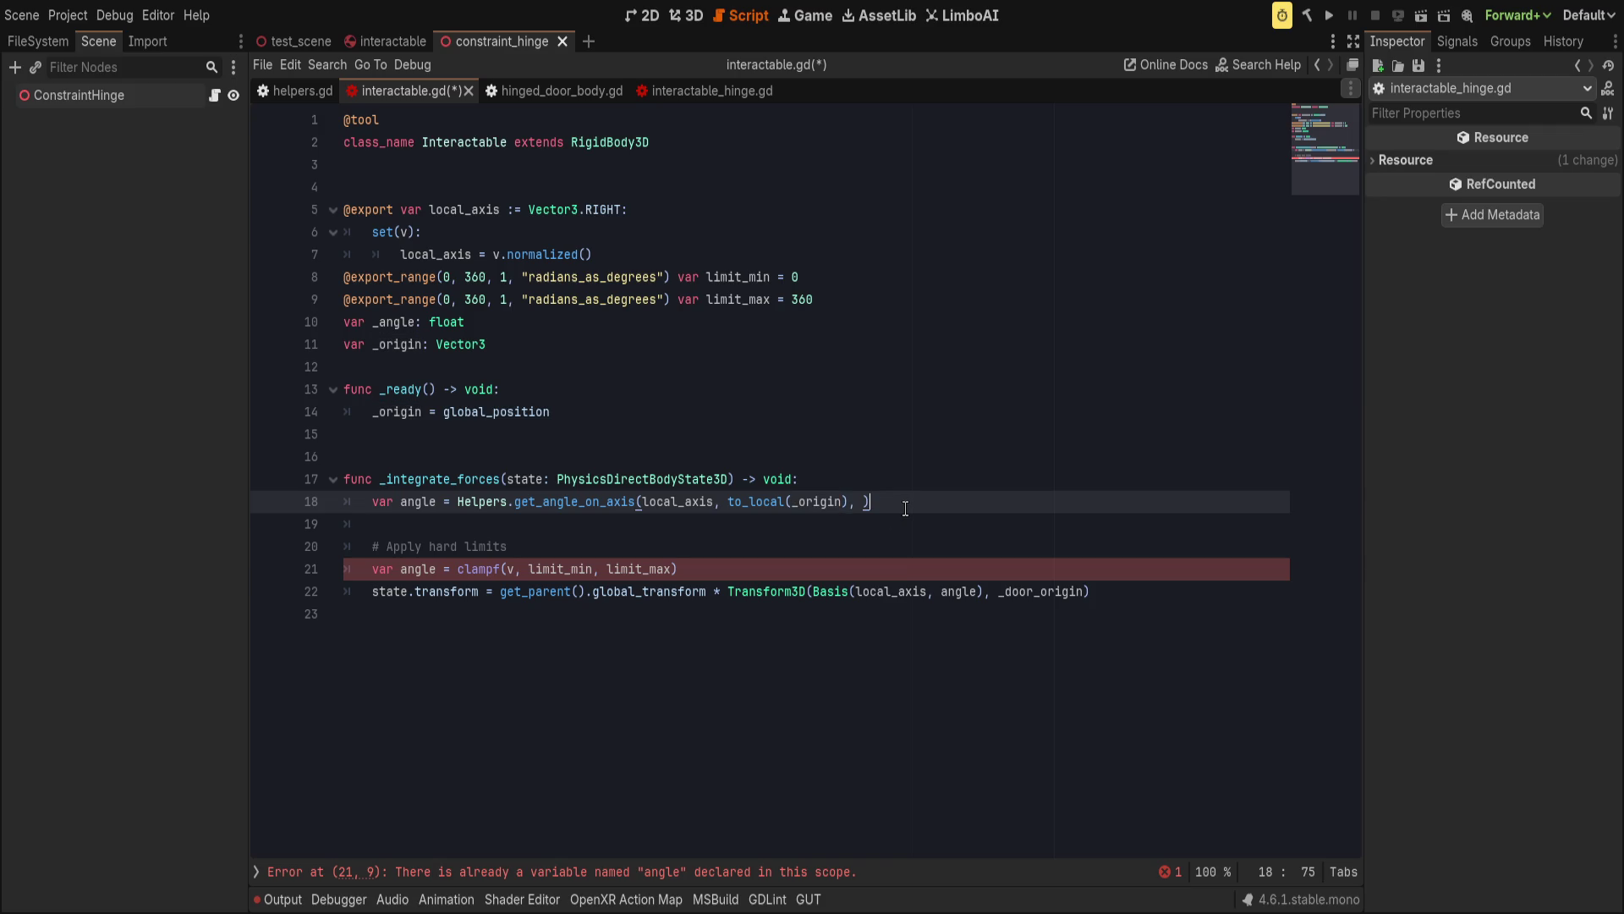
{"action": "double_click", "coordinate": [810, 501]}
{"action": "left_click", "coordinate": [835, 502]}
{"action": "key", "text": "Right"}
{"action": "type", "text": ".global"}
{"action": "key", "text": "BackSpace"}
{"action": "key", "text": "BackSpace"}
{"action": "key", "text": "BackSpace"}
Redeclare the line 11 variable as _origin_xf of type Transform3D.
{"action": "double_click", "coordinate": [463, 345]}
{"action": "type", "text": "Trasnsfo"}
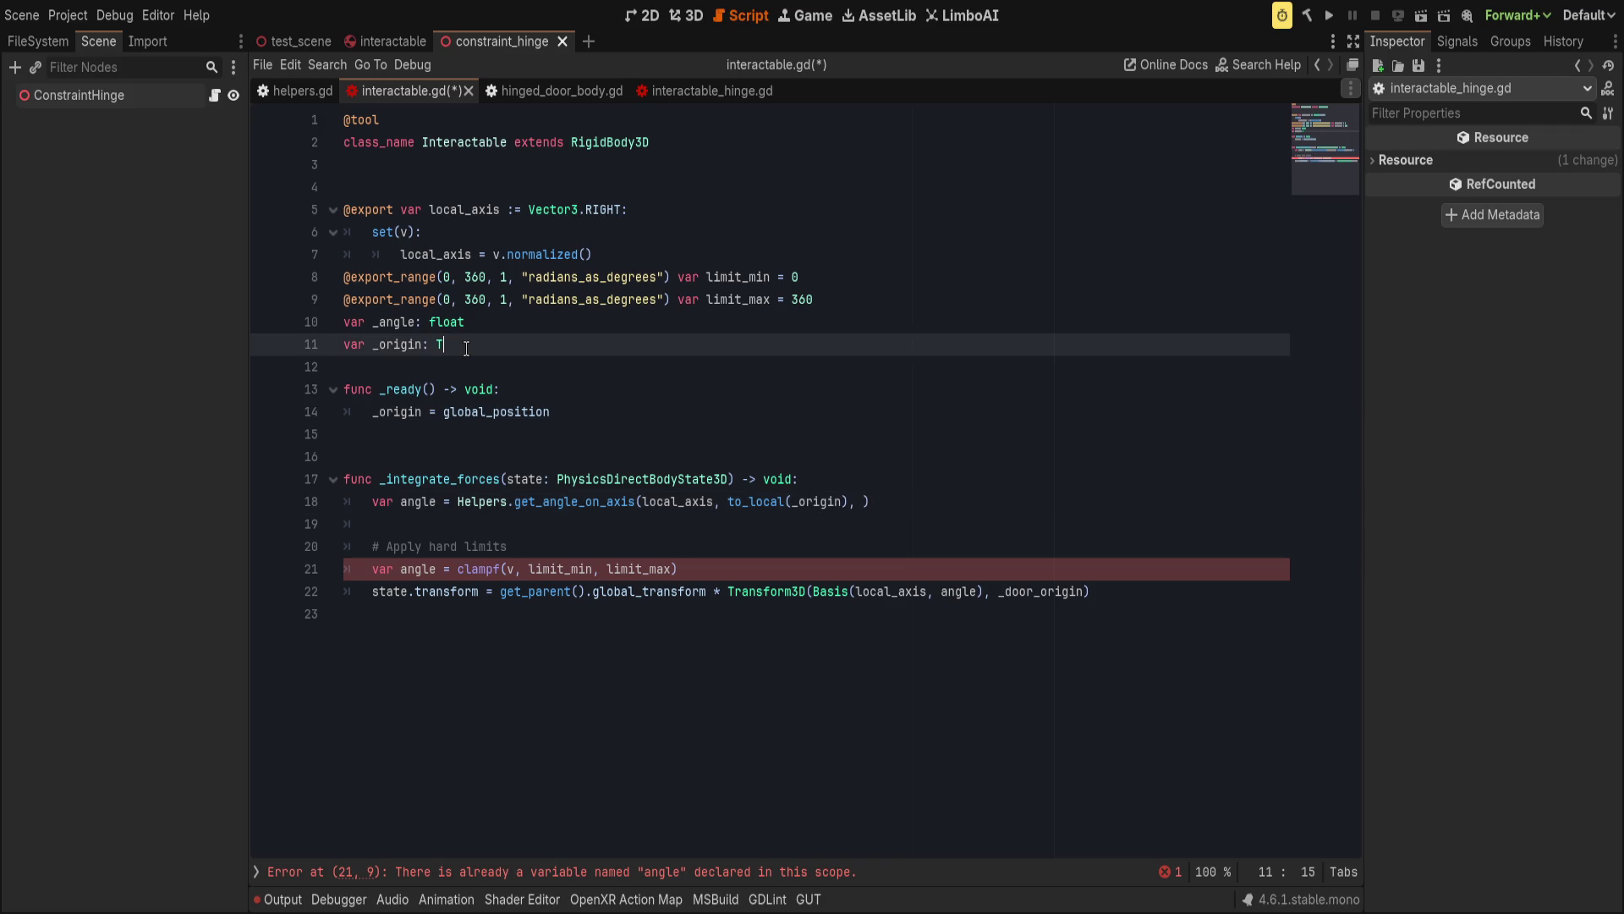
{"action": "key", "text": "ctrl+BackSpace"}
{"action": "type", "text": "Trans"}
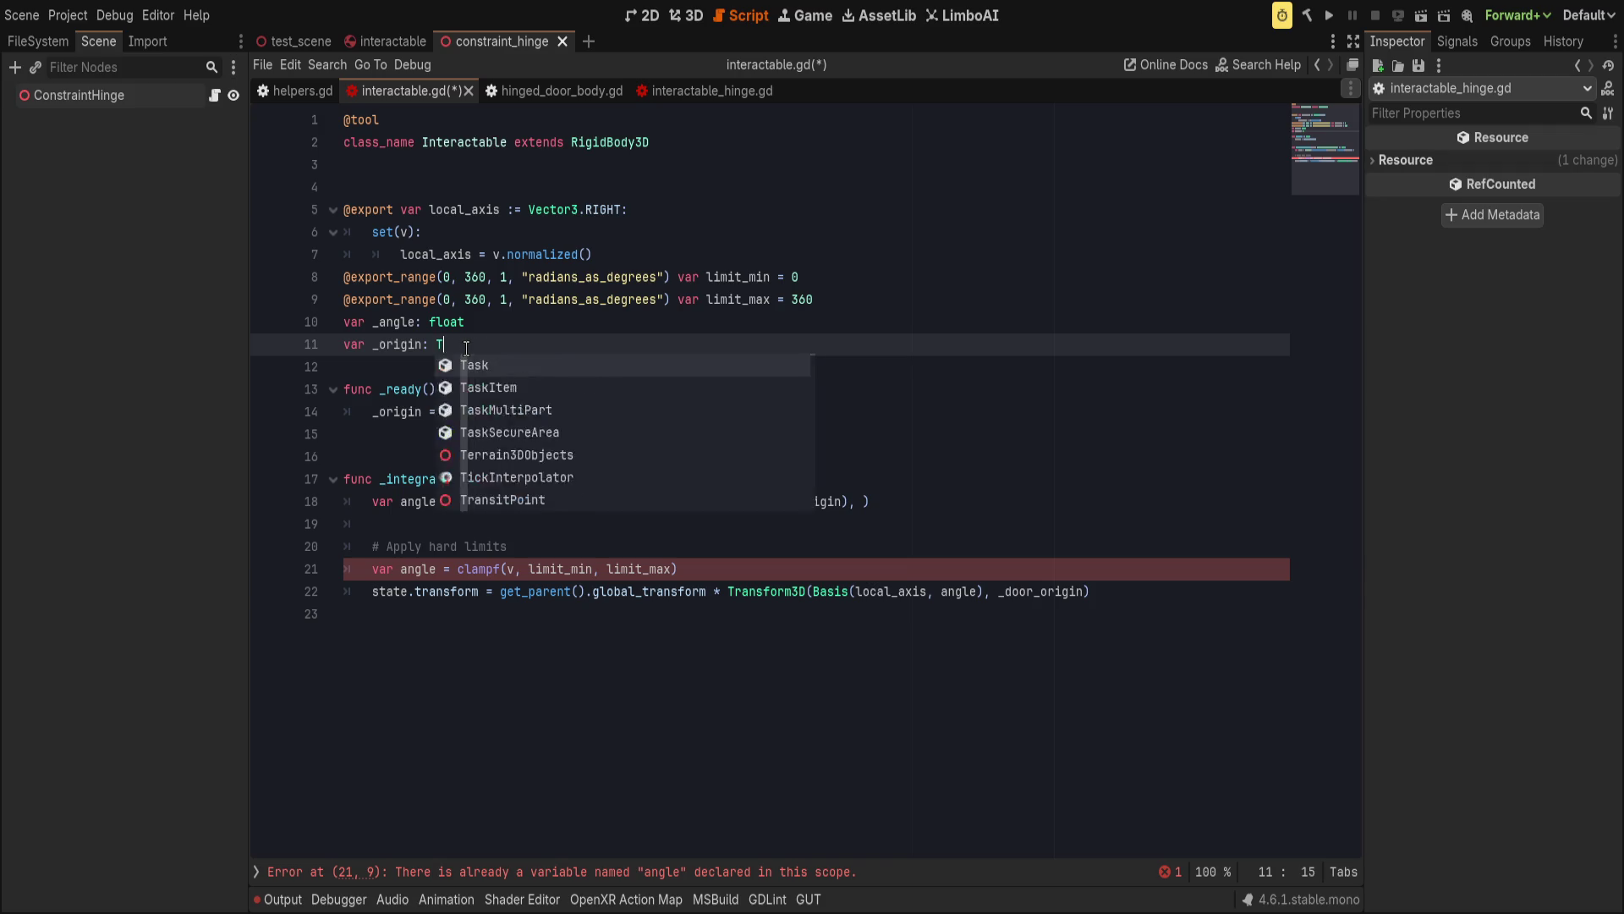
{"action": "type", "text": "form3D"}
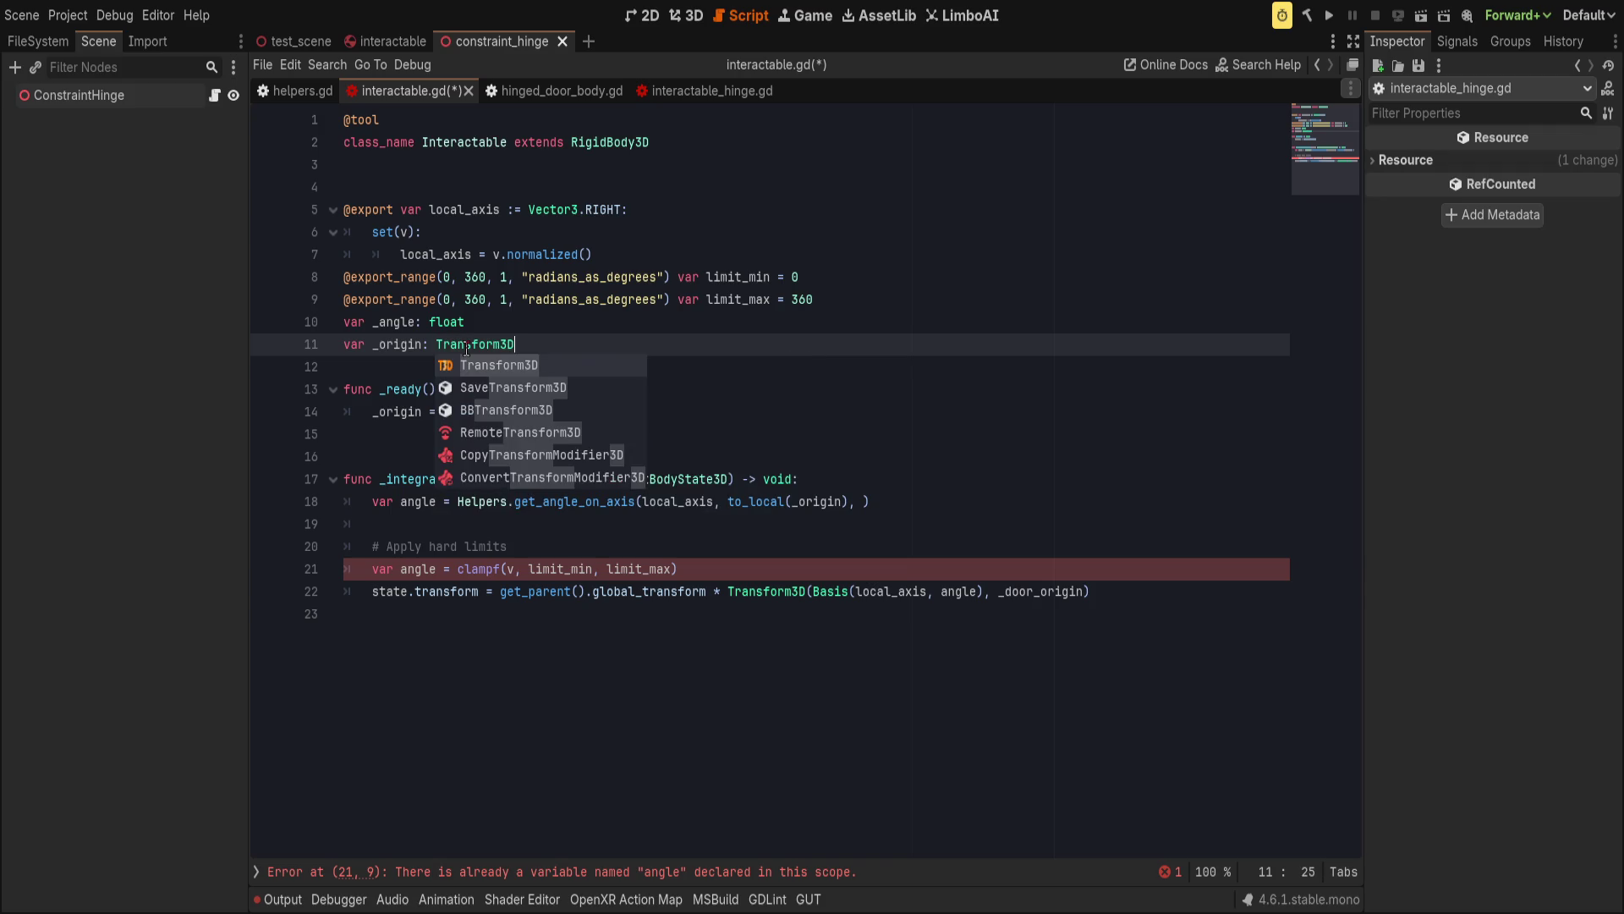
{"action": "key", "text": "Return"}
{"action": "key", "text": "ctrl+Left"}
{"action": "key", "text": "ctrl+Left"}
{"action": "type", "text": "_xf"}
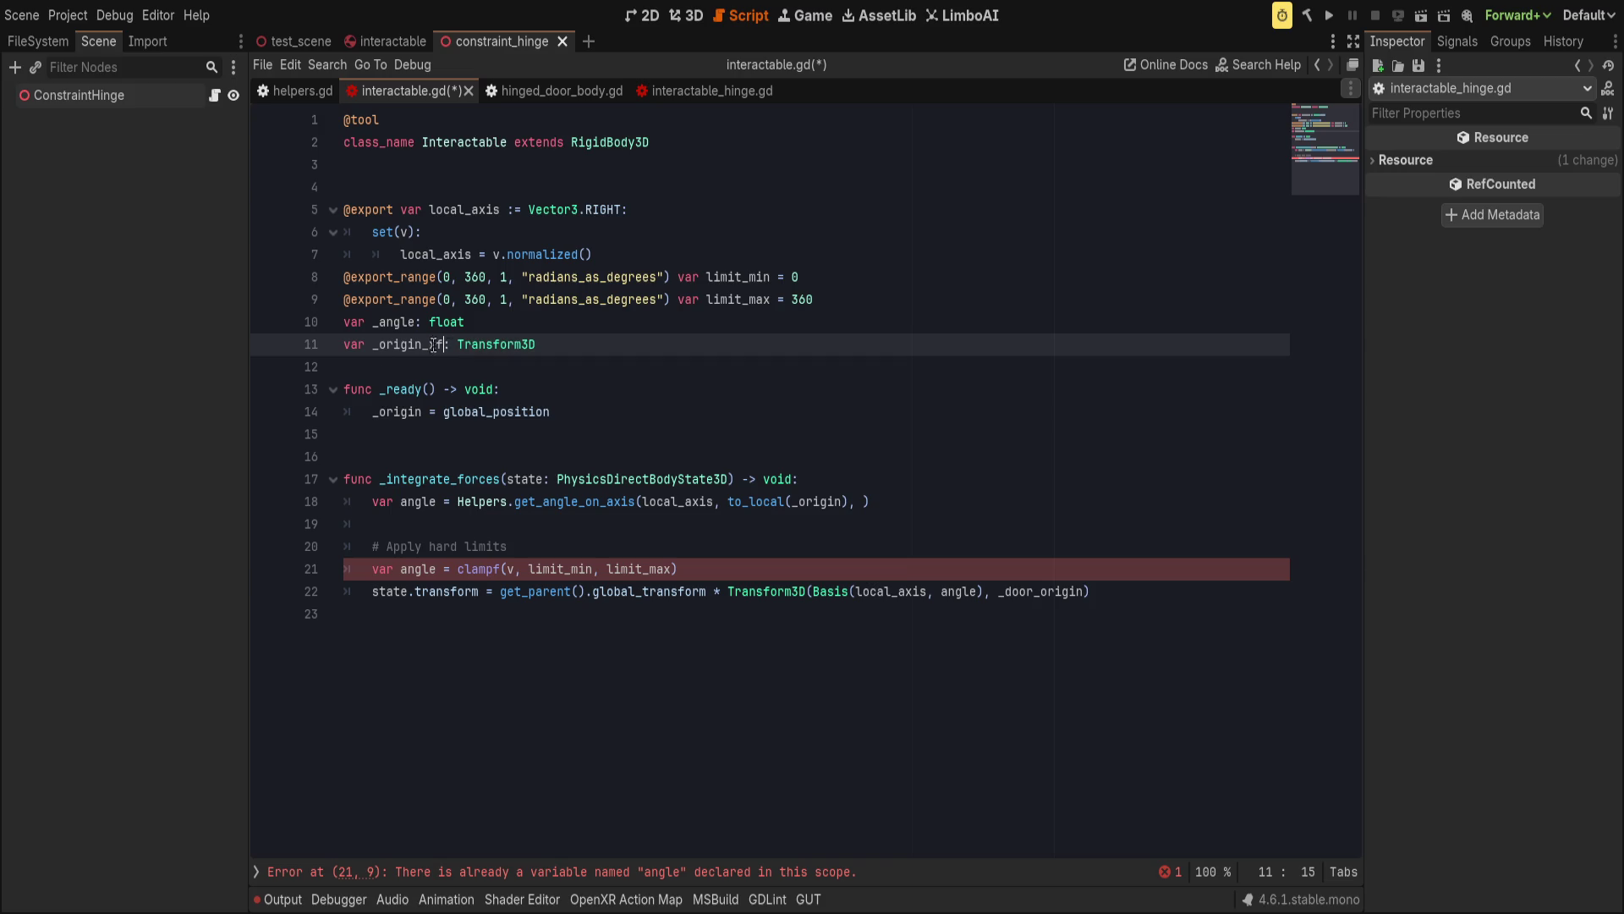
Make _ready on line 14 assign global_transform to _origin_xf.
{"action": "double_click", "coordinate": [536, 415]}
{"action": "type", "text": "global_transform"}
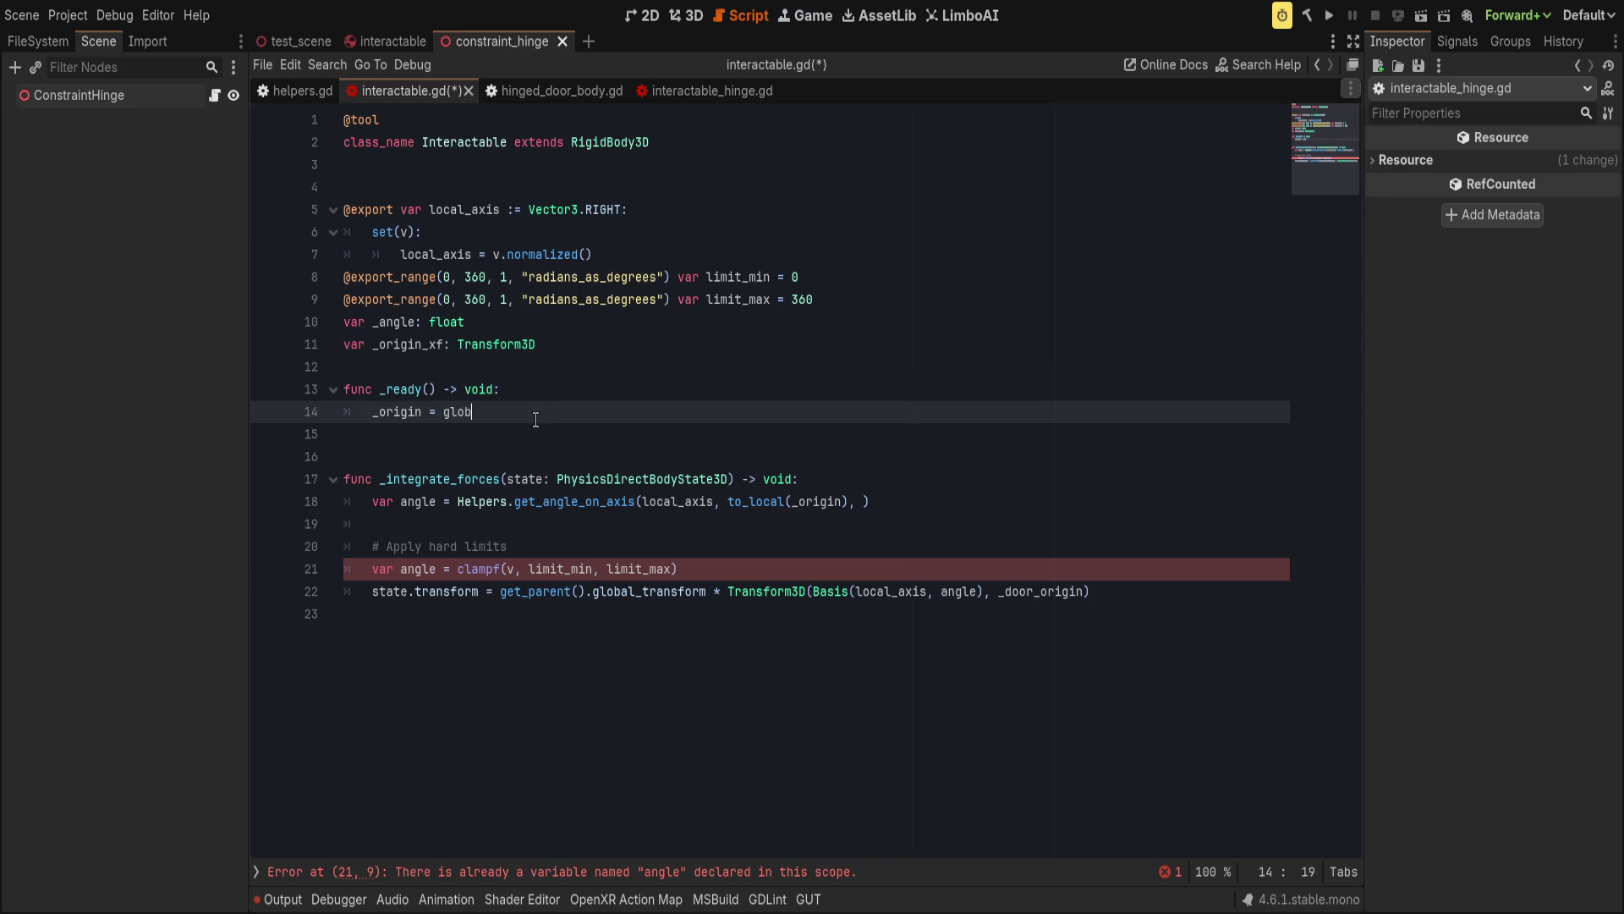
{"action": "key", "text": "ctrl+Left"}
{"action": "key", "text": "ctrl+Left"}
{"action": "key", "text": "Left"}
{"action": "type", "text": "_"}
{"action": "key", "text": "Return"}
{"action": "key", "text": "End"}
{"action": "left_click", "coordinate": [842, 502]}
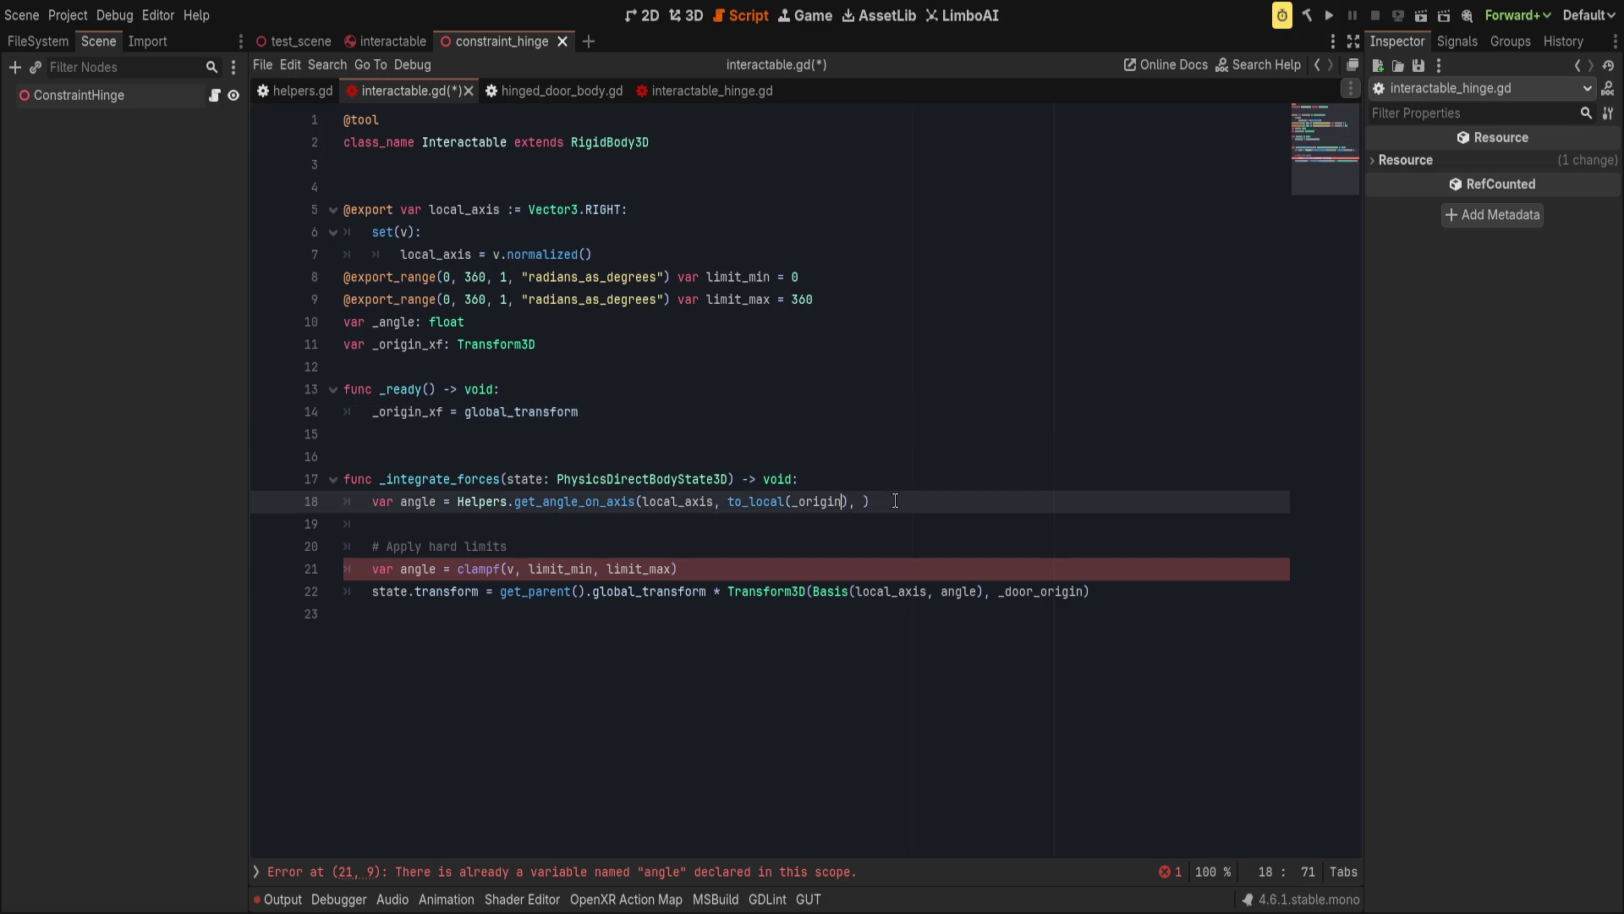
Change the to_local argument to _origin_xf.basis.get_euler().
{"action": "type", "text": "_"}
{"action": "key", "text": "Return"}
{"action": "type", "text": ".rotati"}
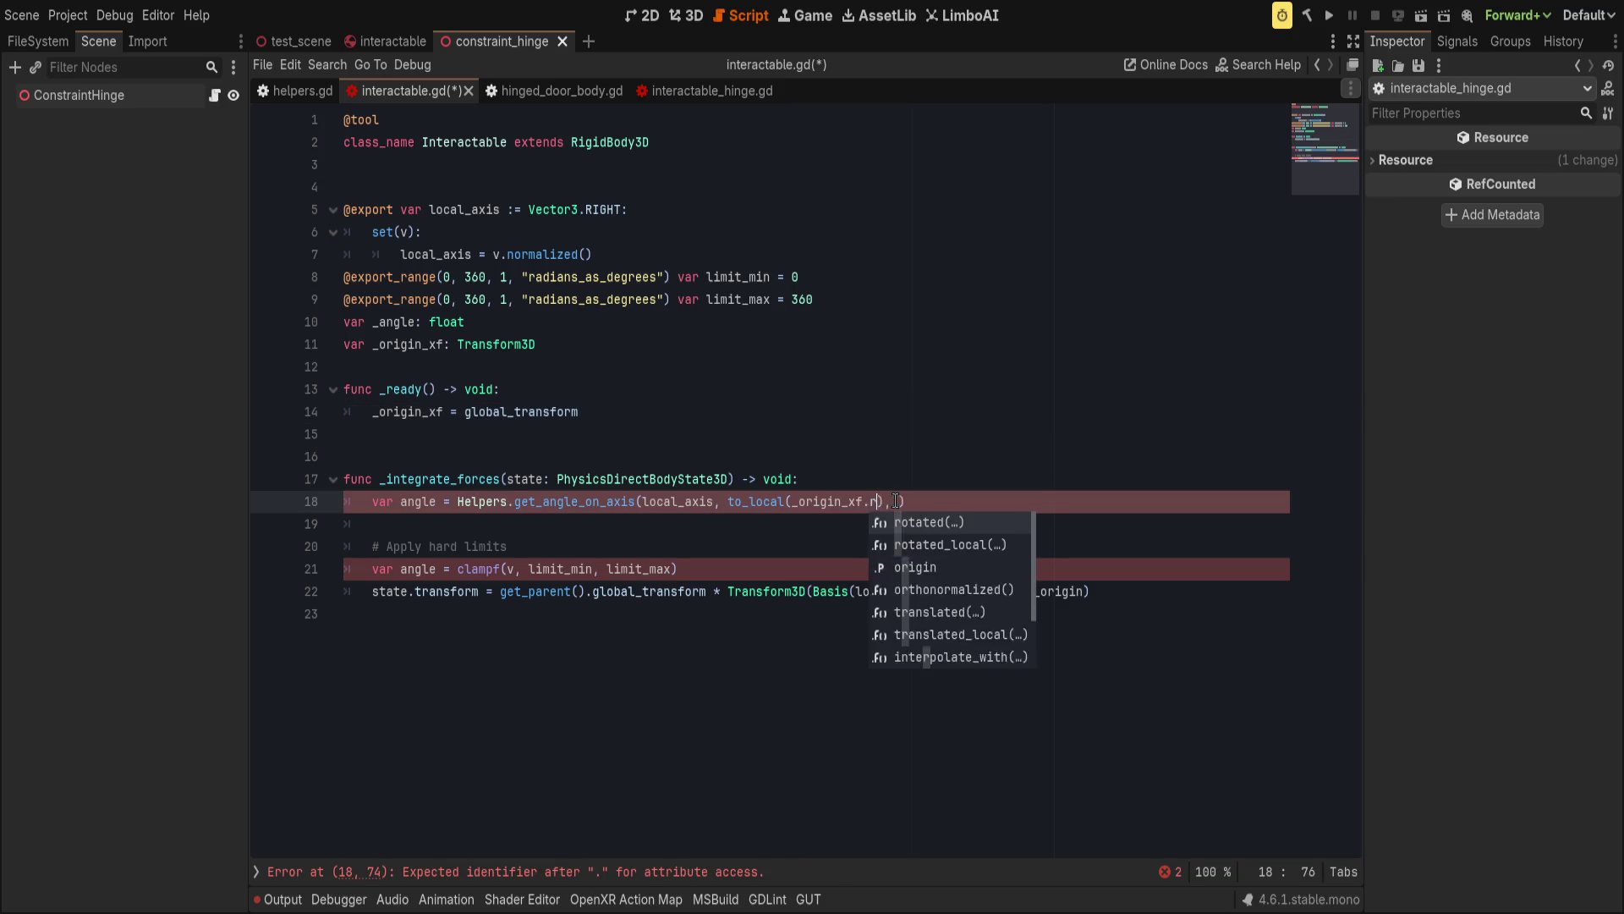
{"action": "key", "text": "BackSpace"}
{"action": "key", "text": "BackSpace"}
{"action": "key", "text": "BackSpace"}
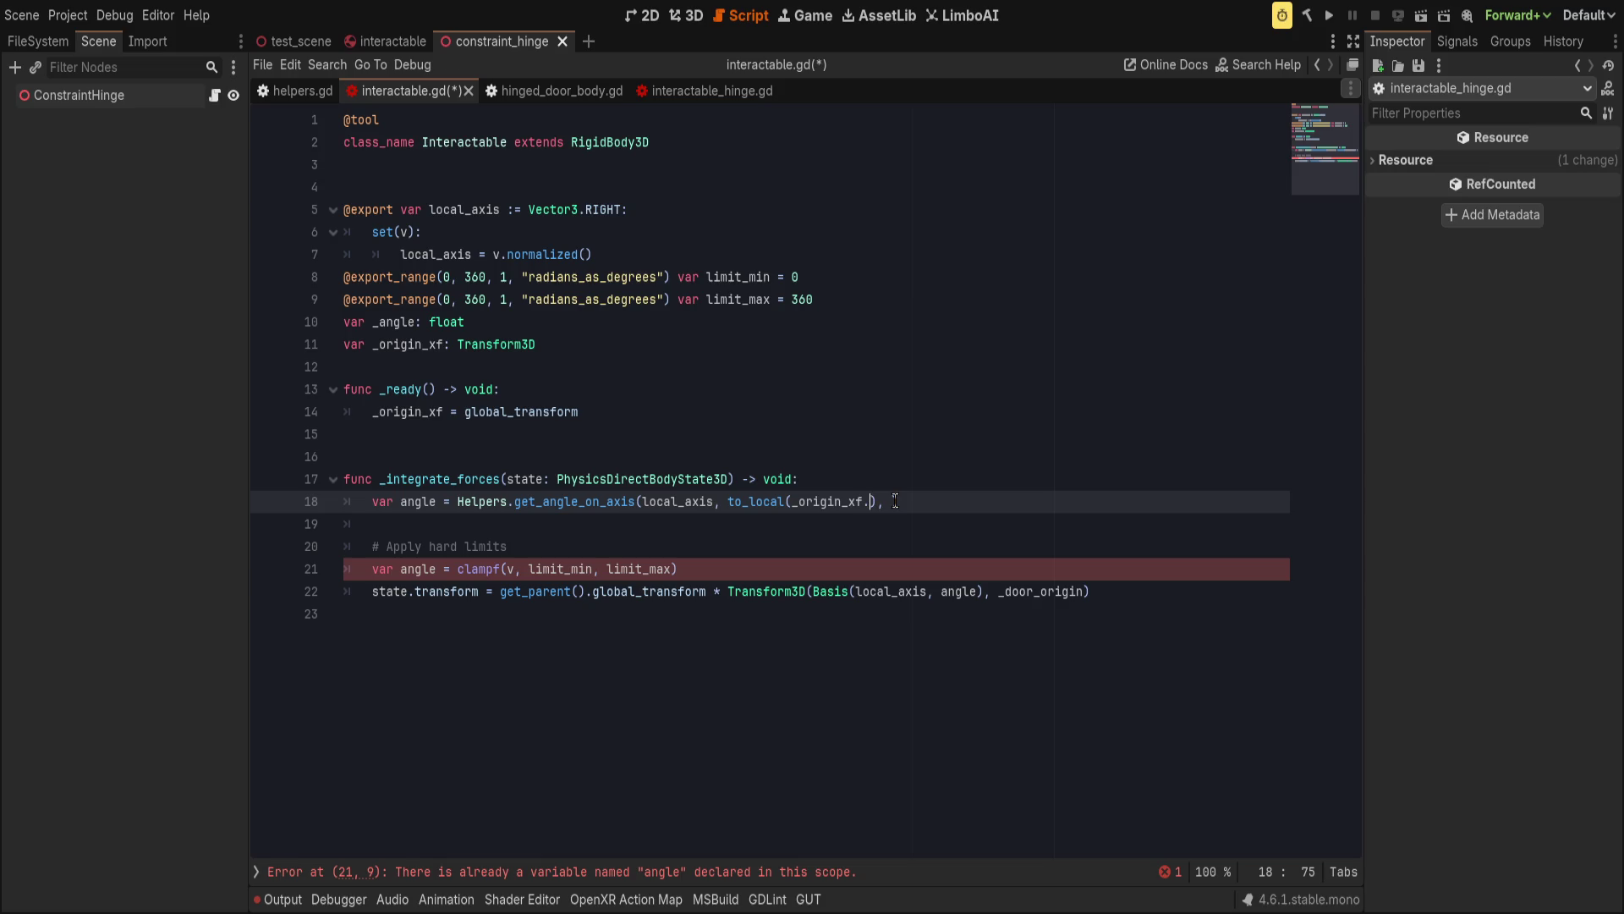
{"action": "scroll", "coordinate": [973, 537], "scroll_direction": "down", "scroll_amount": 3}
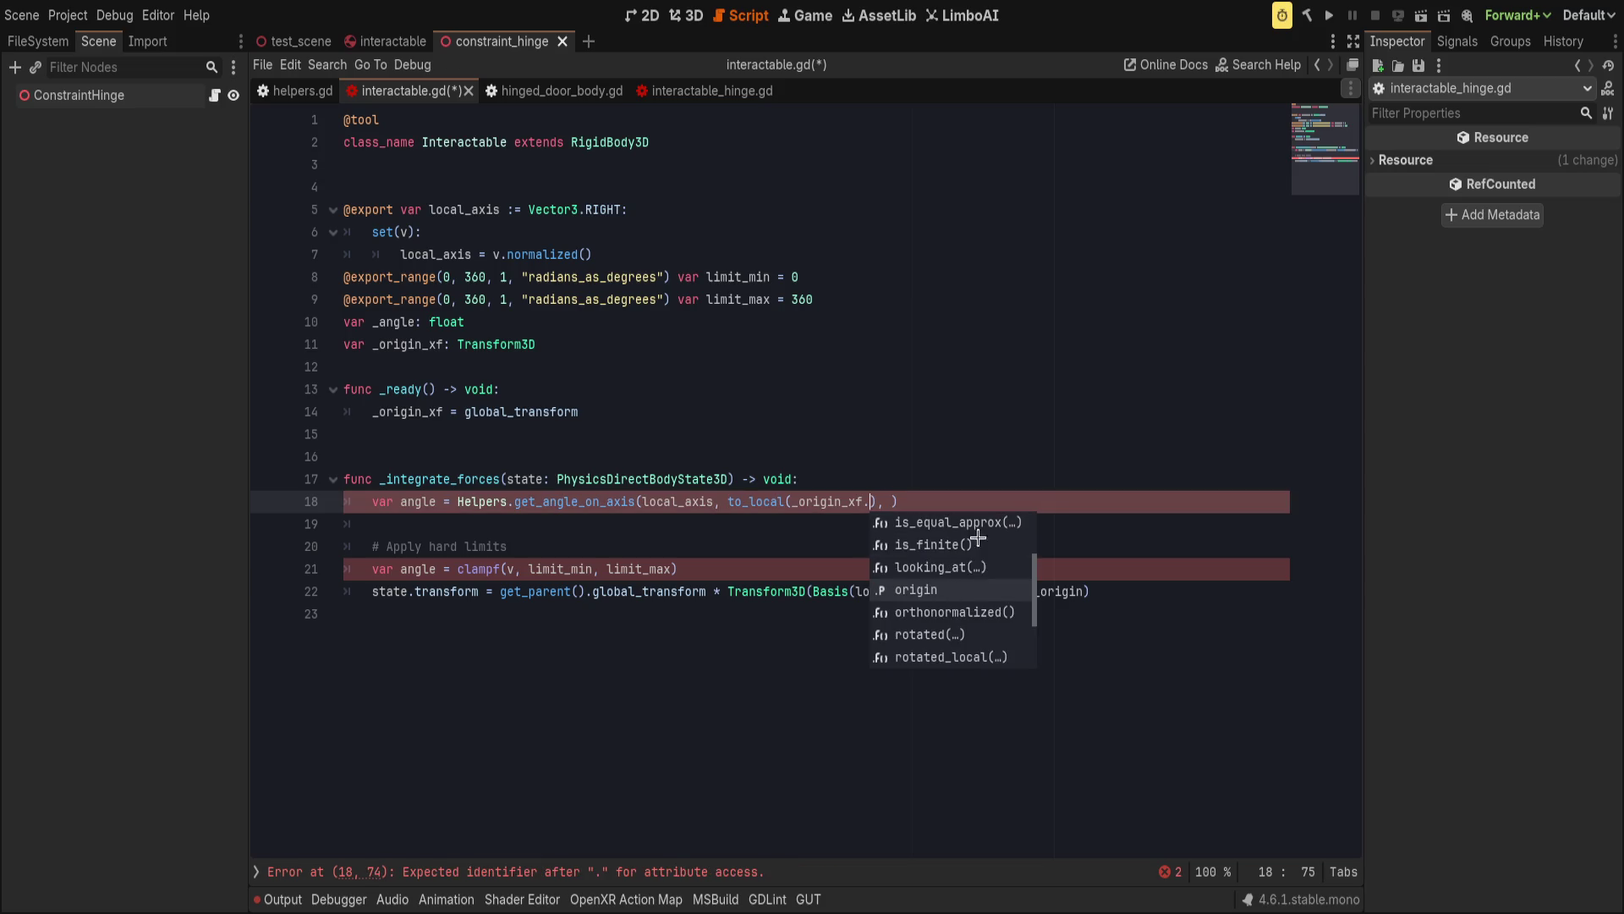
{"action": "scroll", "coordinate": [985, 550], "scroll_direction": "down", "scroll_amount": 1}
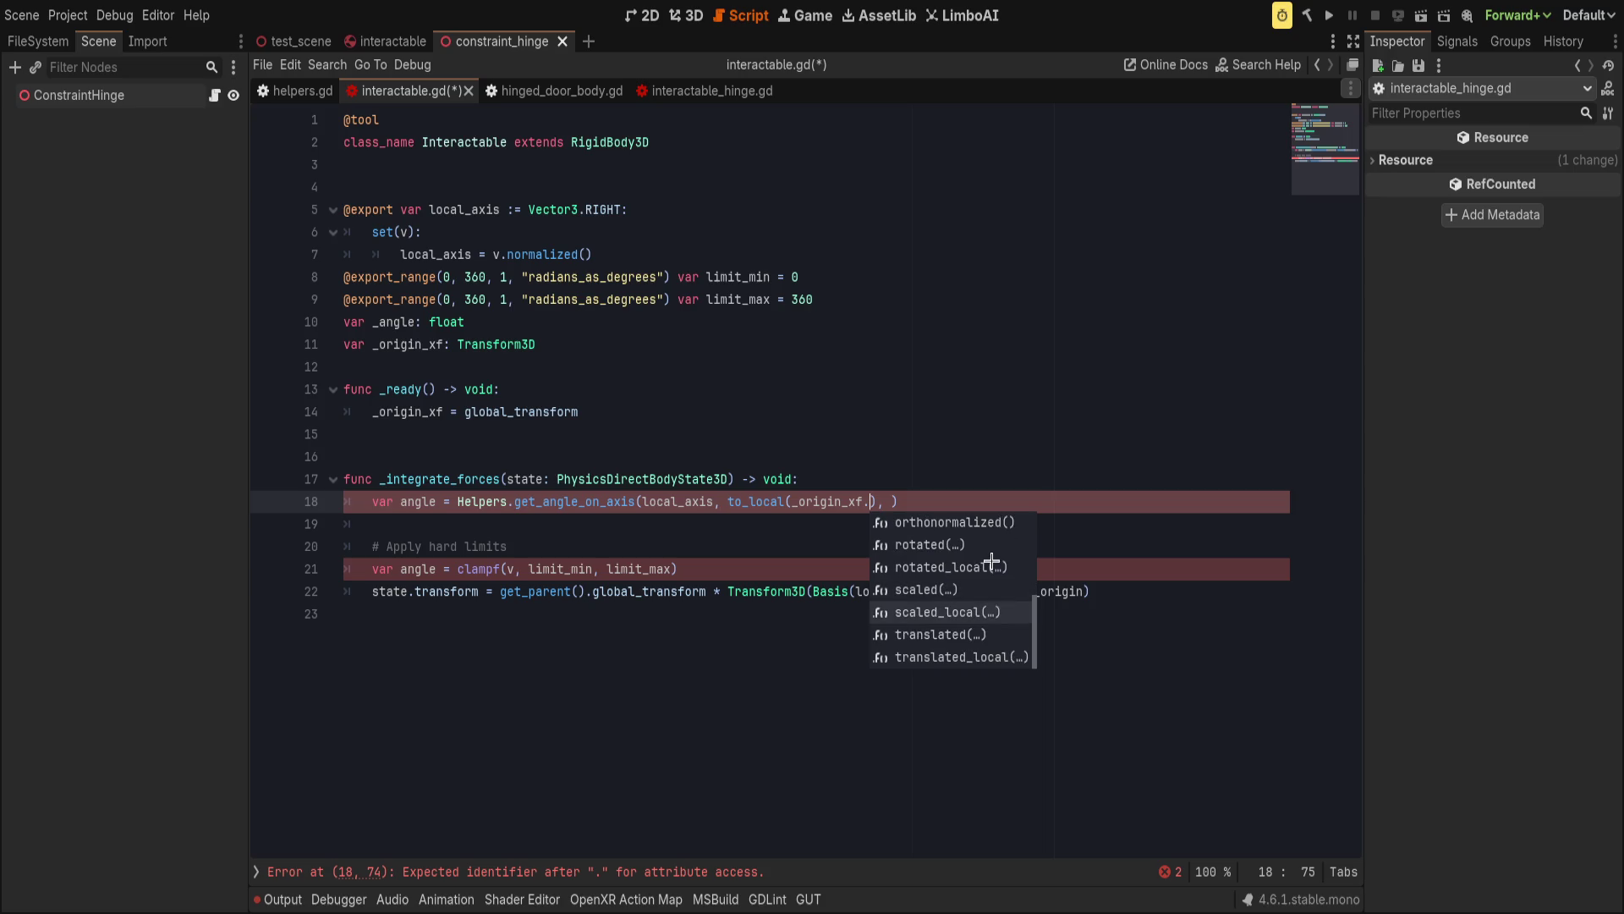
{"action": "scroll", "coordinate": [994, 564], "scroll_direction": "up", "scroll_amount": 4}
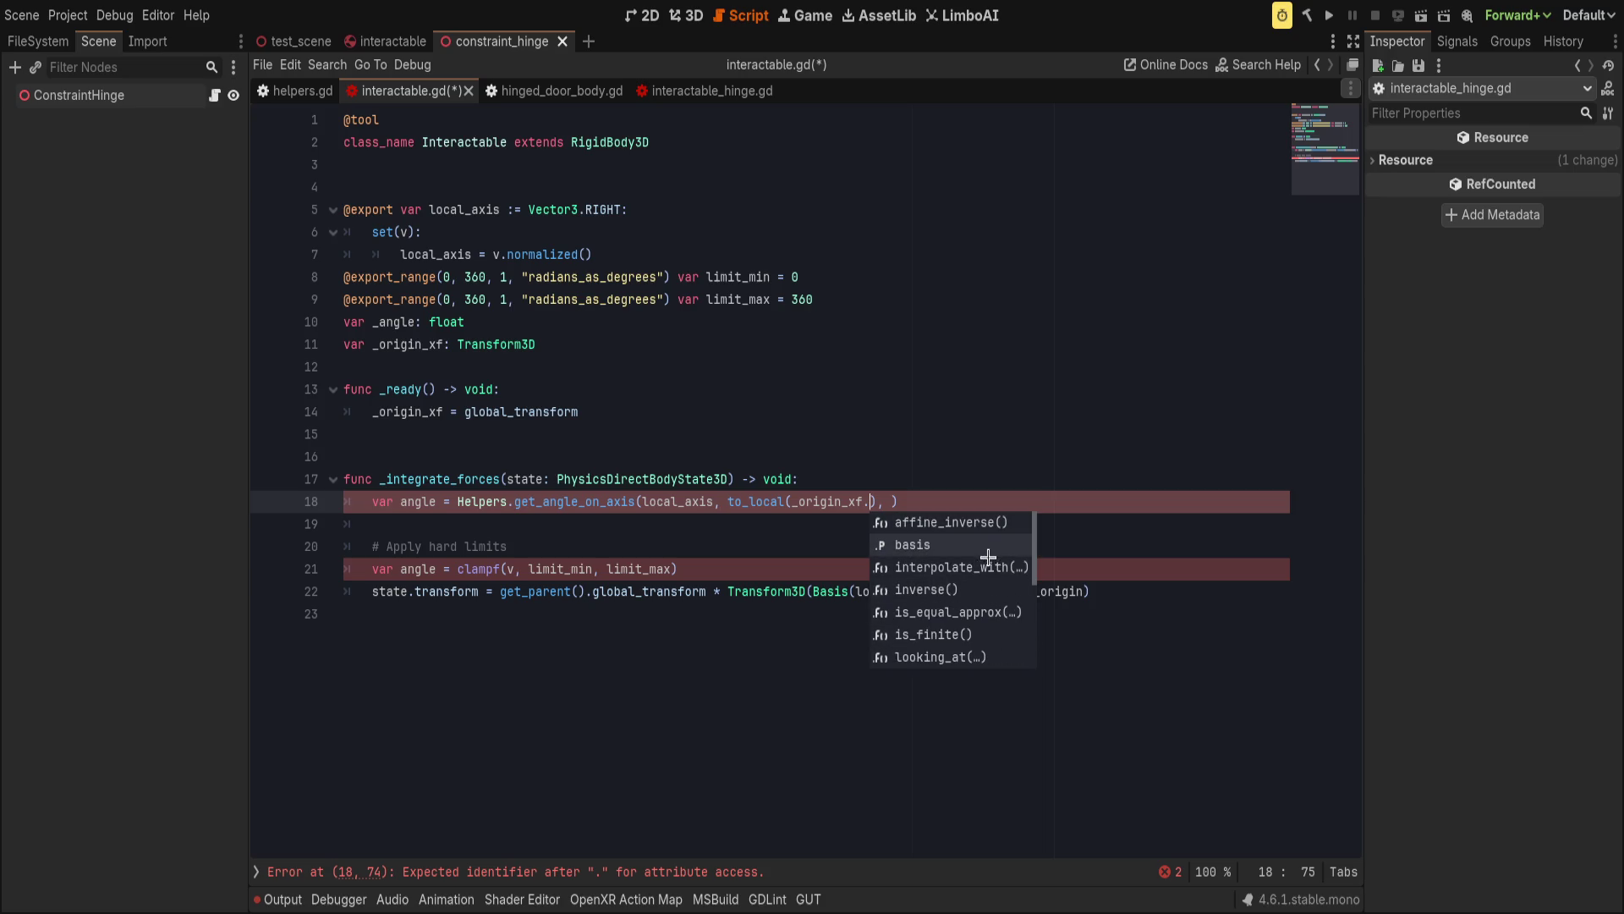
{"action": "double_click", "coordinate": [990, 547]}
{"action": "type", "text": ".get"}
{"action": "key", "text": "Return"}
{"action": "key", "text": "Right"}
{"action": "key", "text": "Right"}
{"action": "key", "text": "Right"}
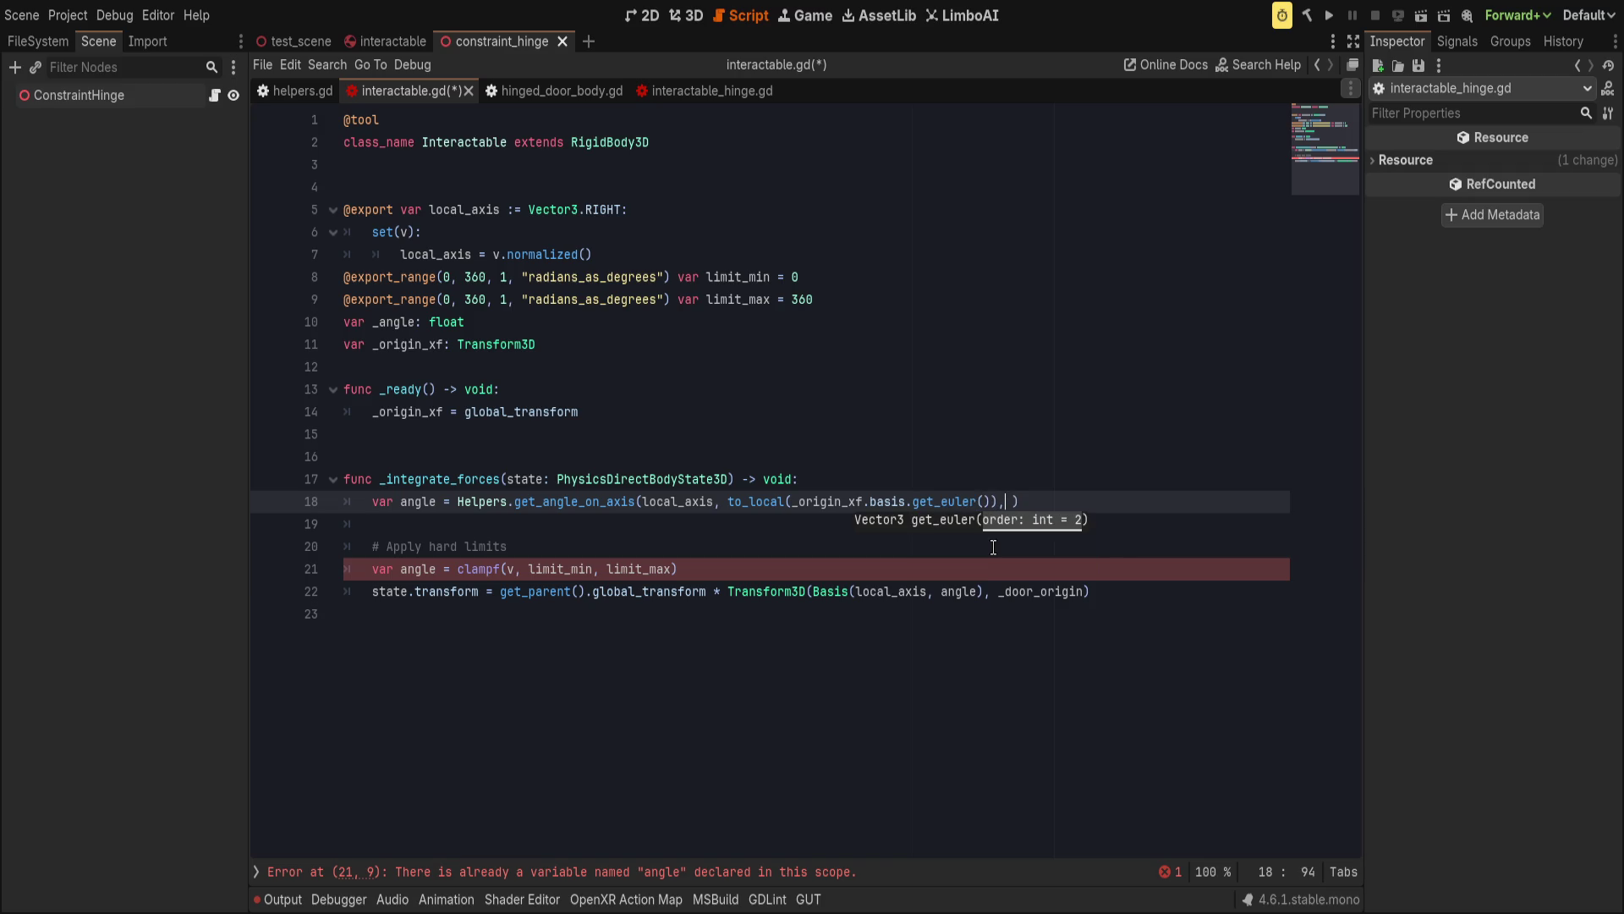
Add global_rotation as the second vector argument of get_angle_on_axis.
{"action": "type", "text": ","}
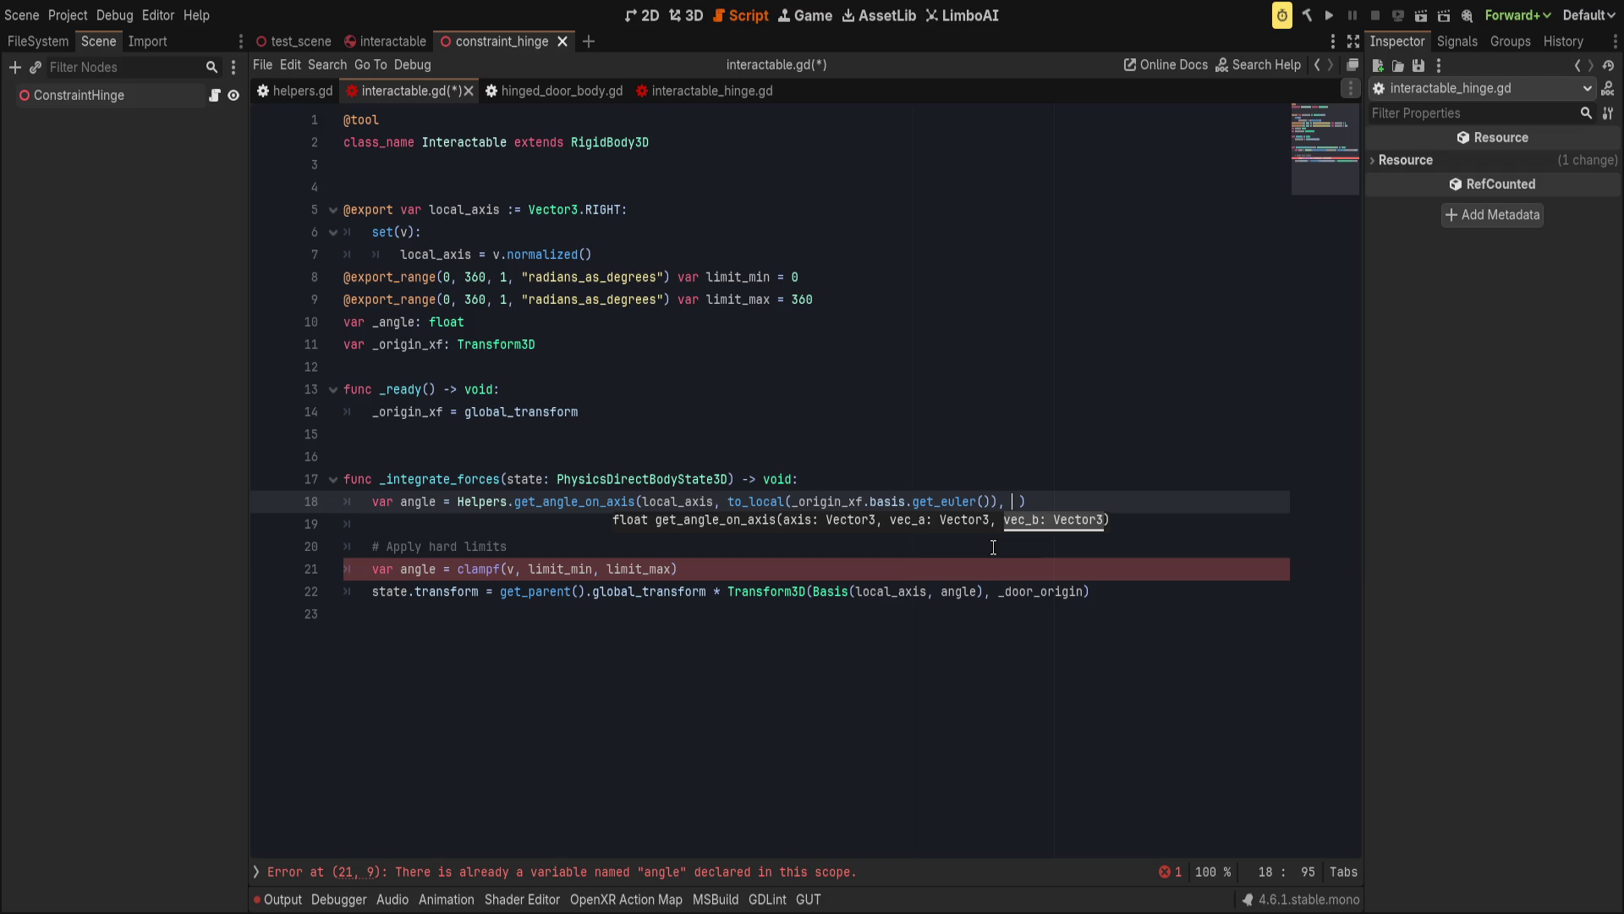
{"action": "type", "text": "global_t"}
{"action": "key", "text": "BackSpace"}
{"action": "type", "text": "rotation"}
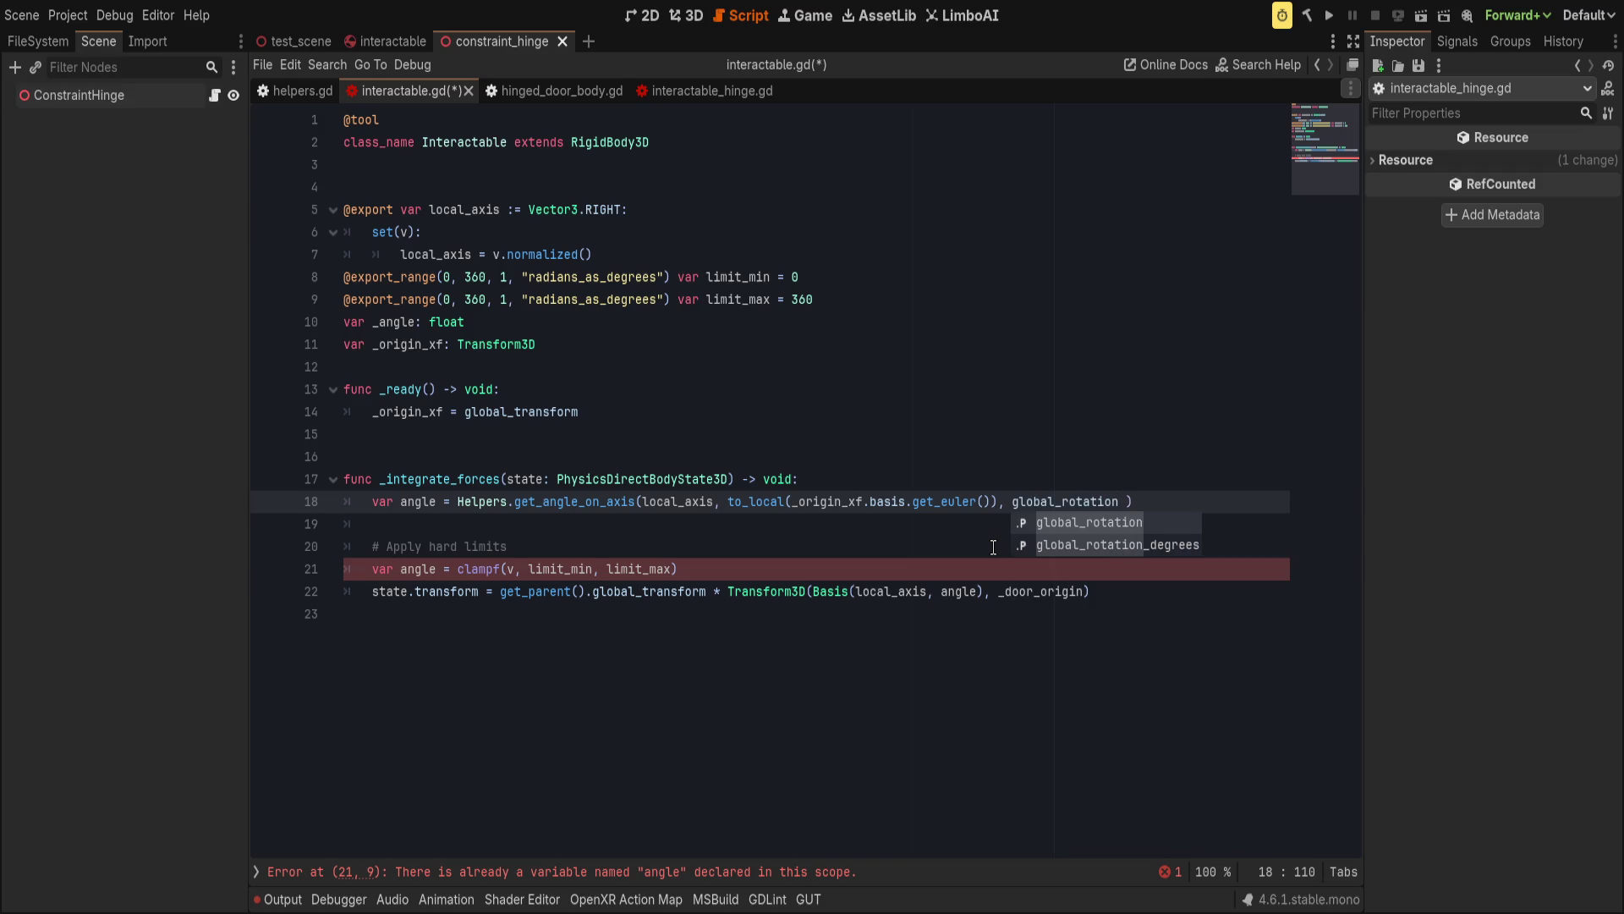
{"action": "type", "text": ")"}
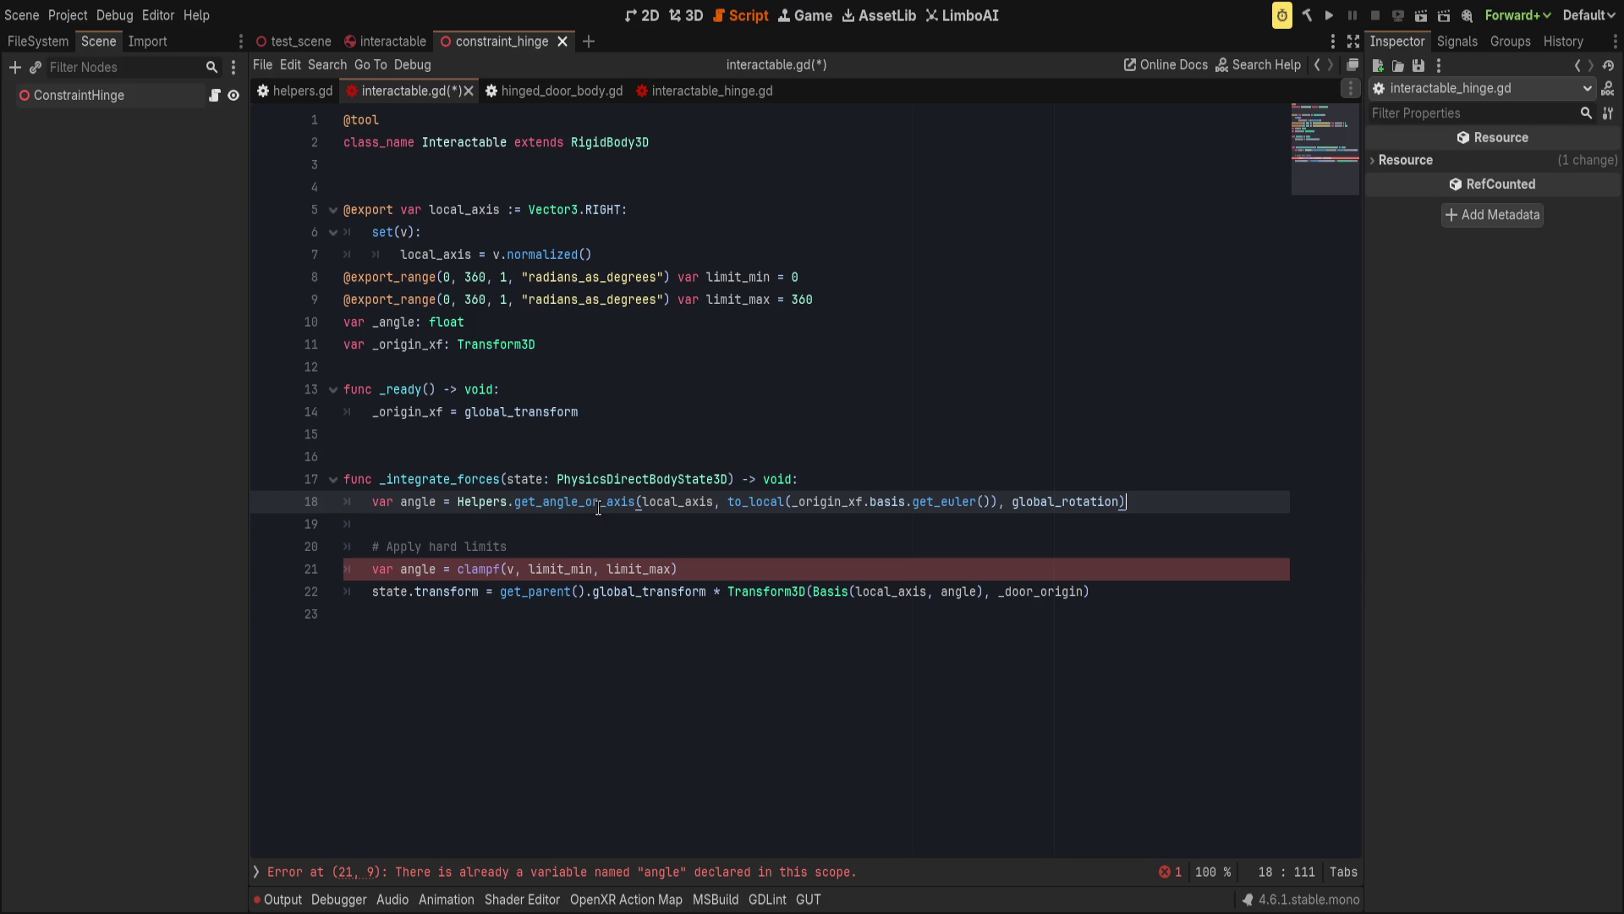
{"action": "key", "text": "Home"}
Comment out the get_angle_on_axis line and add a Vector3.RIGHT line below it.
{"action": "type", "text": "#"}
{"action": "left_click", "coordinate": [657, 525]}
{"action": "key", "text": "Return"}
{"action": "key", "text": "Up"}
{"action": "type", "text": "Vector3."}
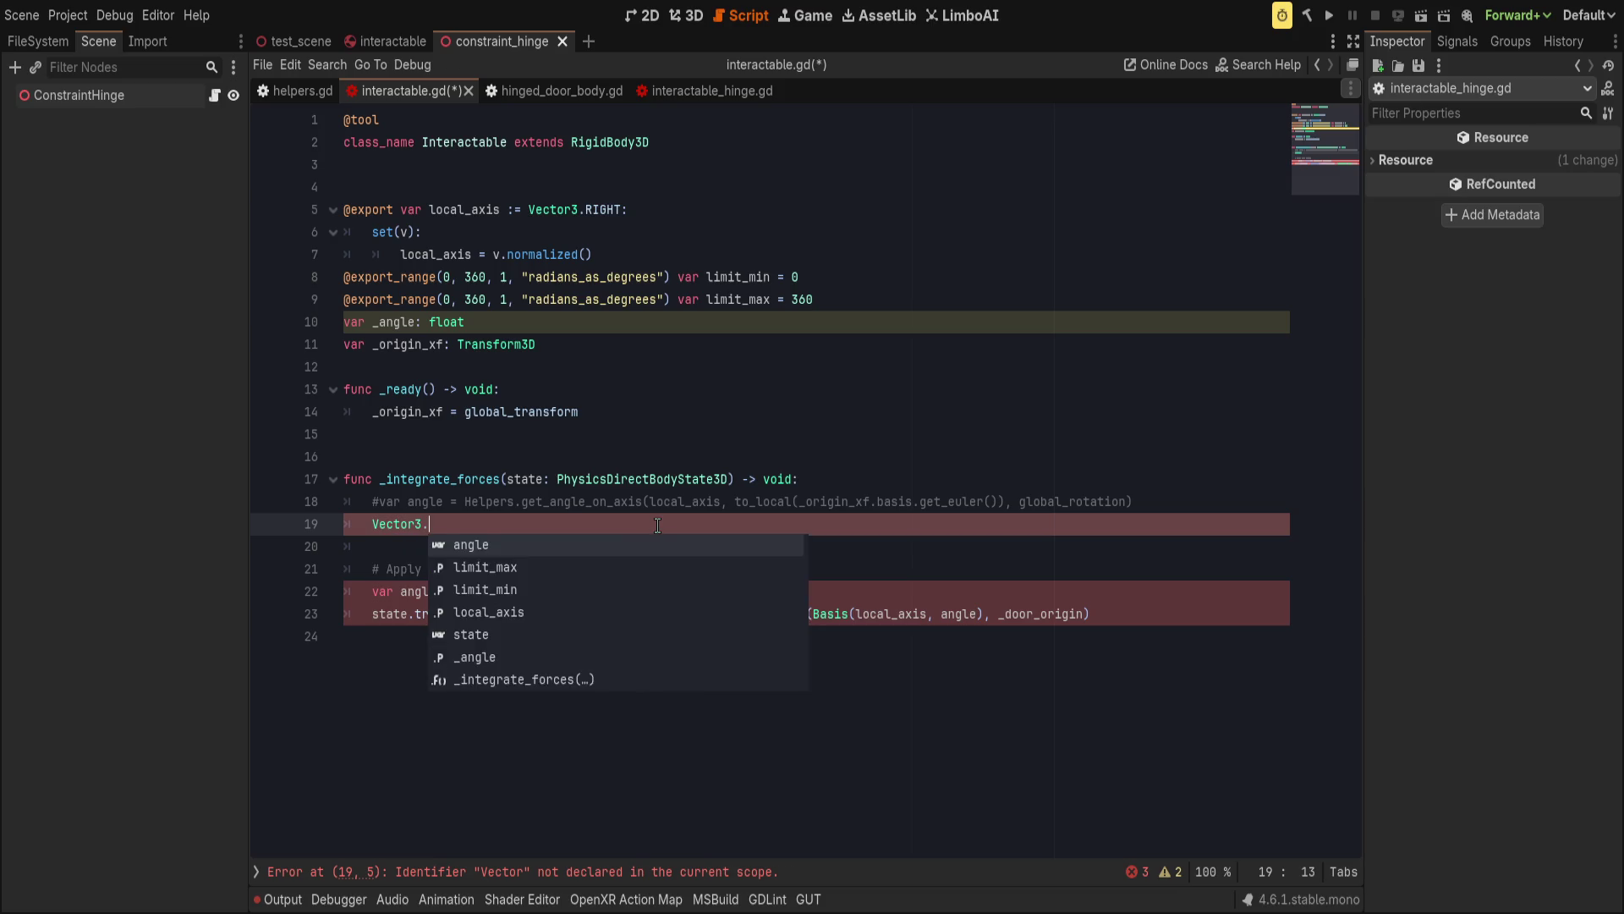
{"action": "type", "text": "RIGHT"}
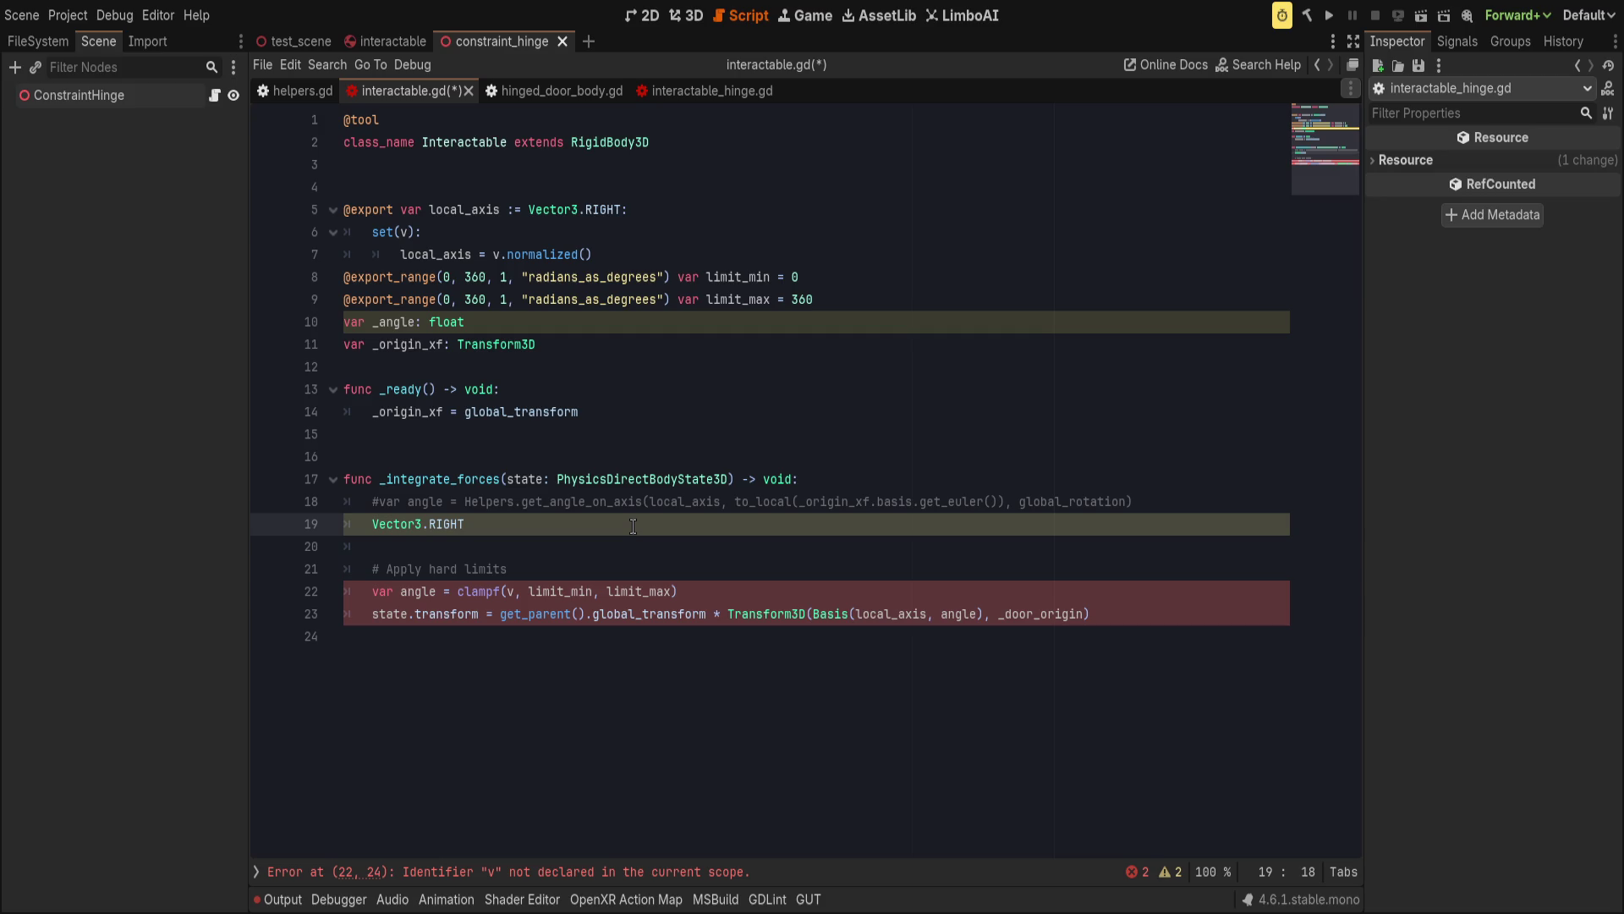
Make the hard-limit Basis on line 23 use local_axis and angle.
{"action": "double_click", "coordinate": [895, 615]}
{"action": "type", "text": "Vector3.RIGHT"}
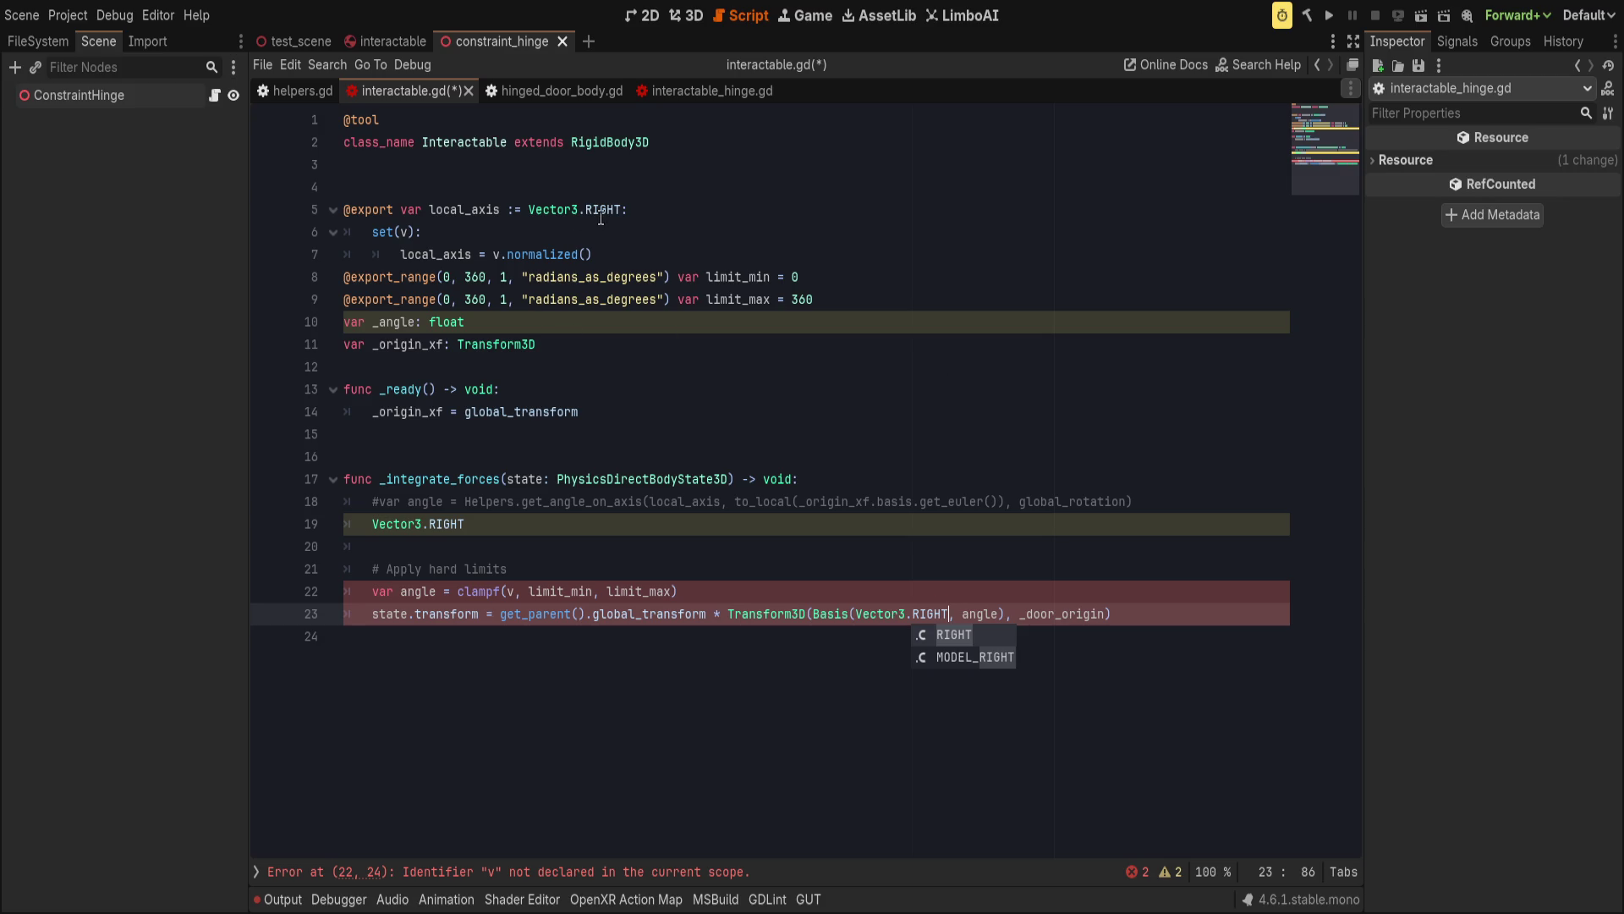
{"action": "key", "text": "ctrl+BackSpace"}
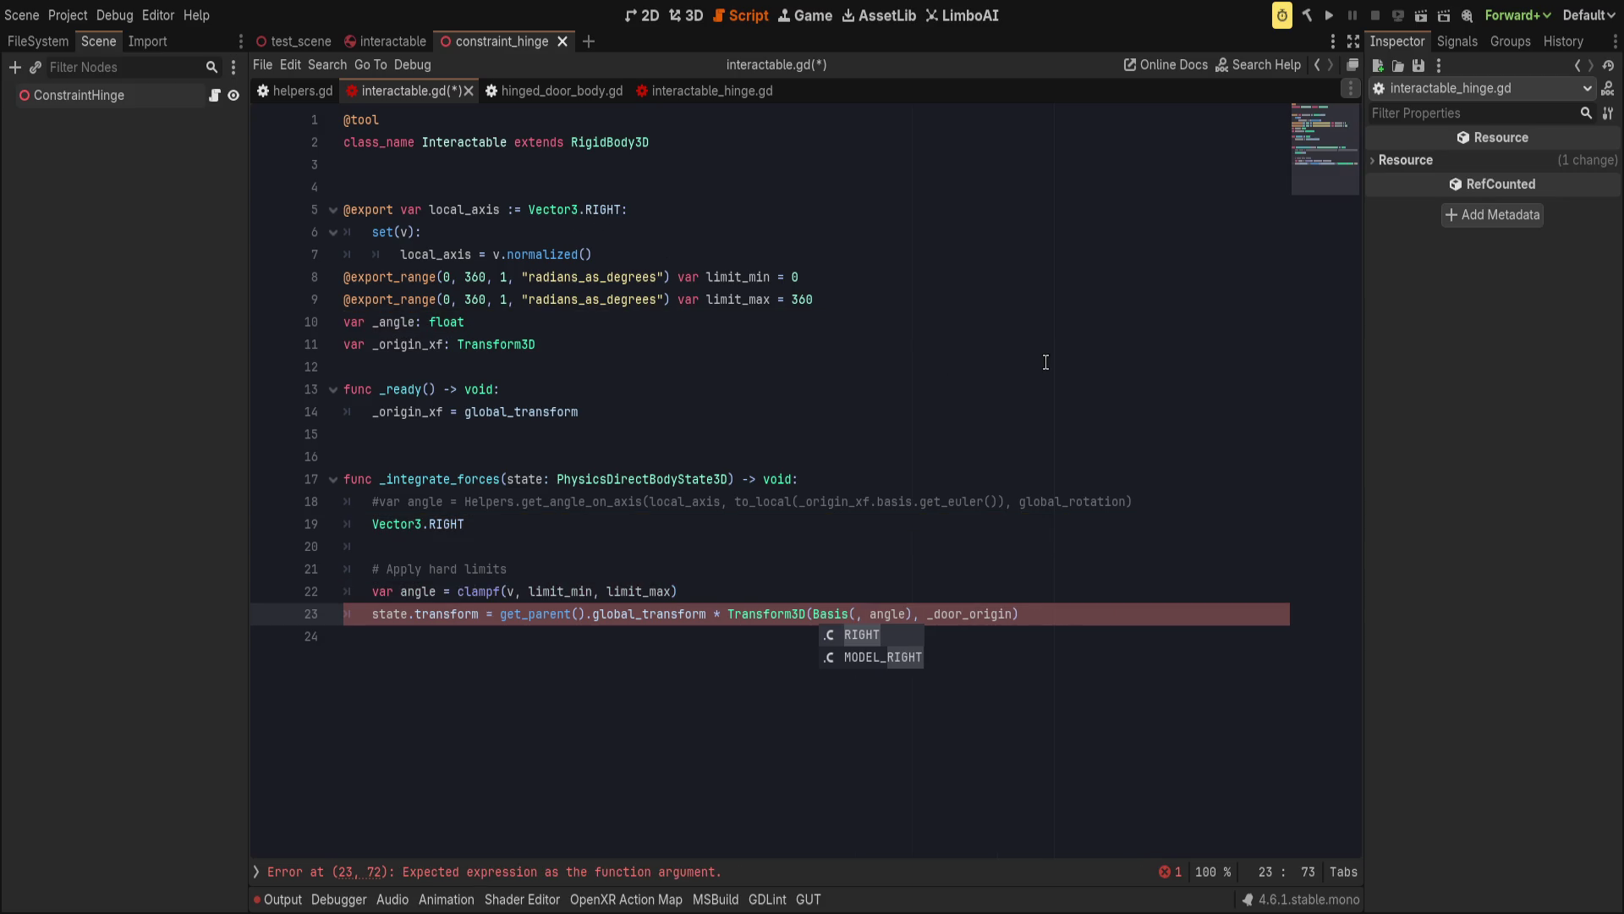
{"action": "key", "text": "ctrl+BackSpace"}
{"action": "key", "text": "ctrl+BackSpace"}
{"action": "type", "text": "local_axis"}
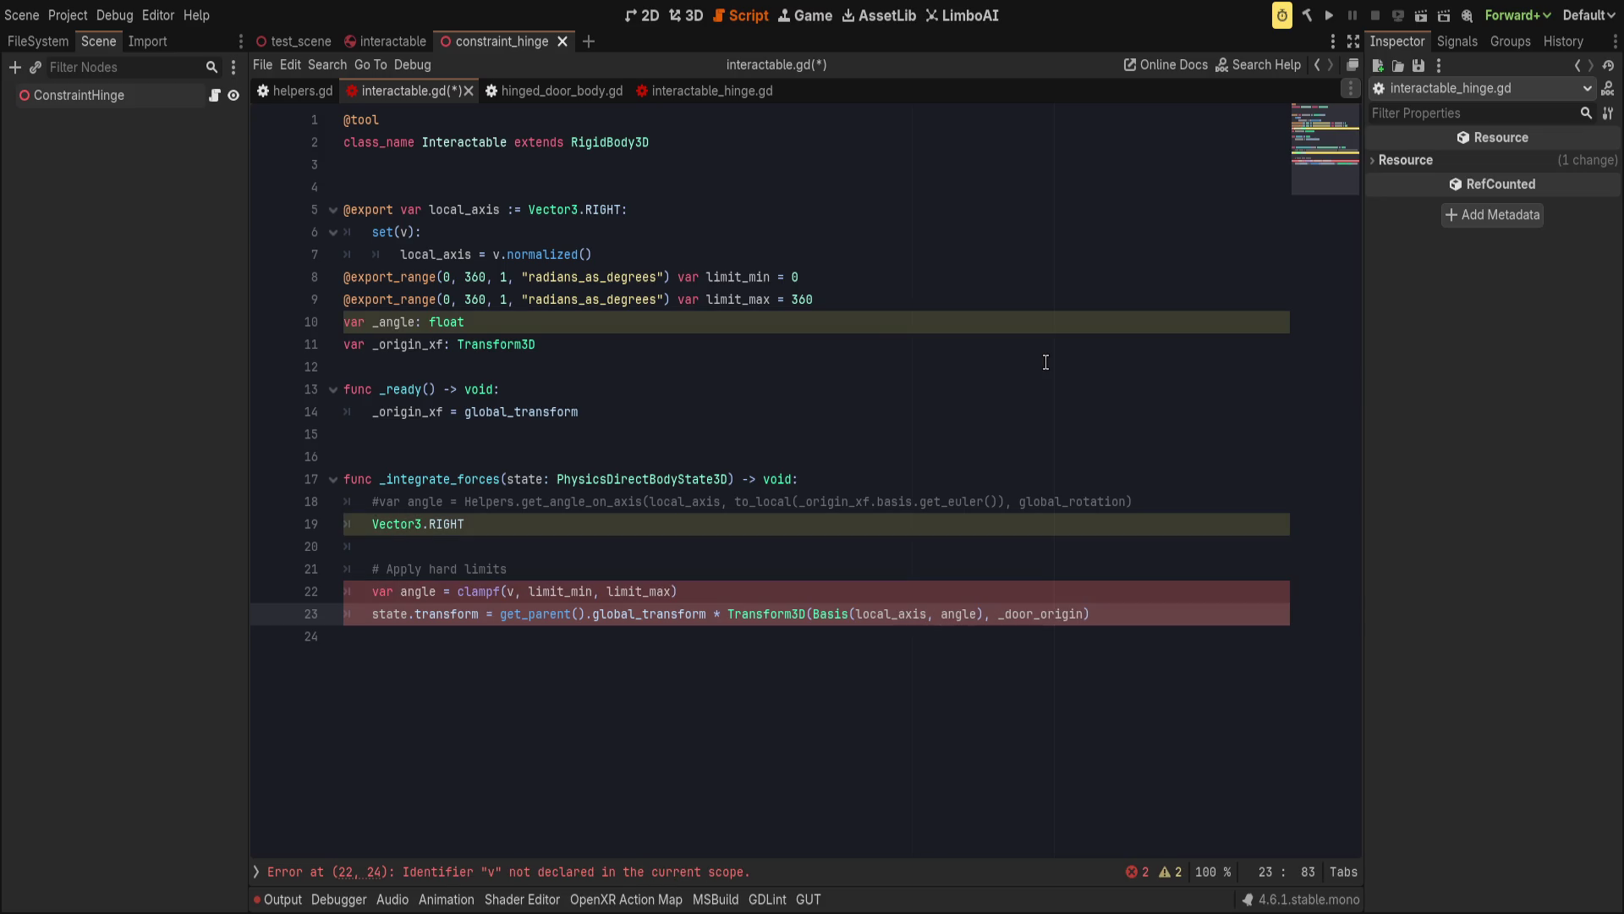
{"action": "left_click", "coordinate": [466, 209]}
{"action": "left_click", "coordinate": [842, 298]}
{"action": "left_click", "coordinate": [979, 614]}
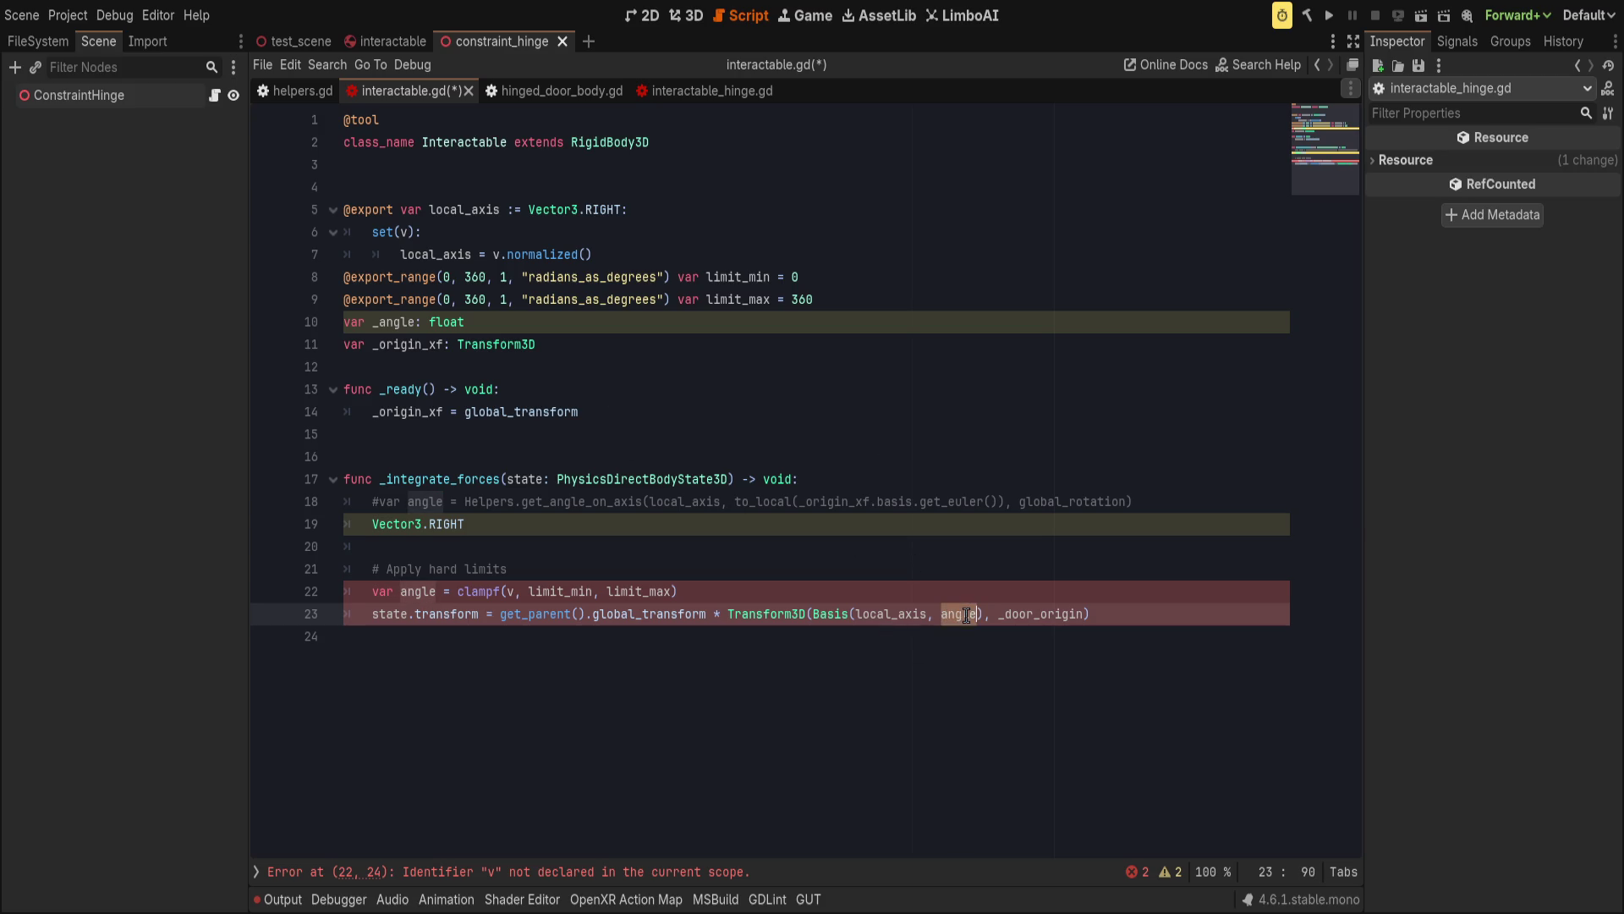
Replace the clampf line with state.transform.basis.get_rotation_quaternion().
{"action": "key", "text": "Up"}
{"action": "key", "text": "shift+Home"}
{"action": "type", "text": "T"}
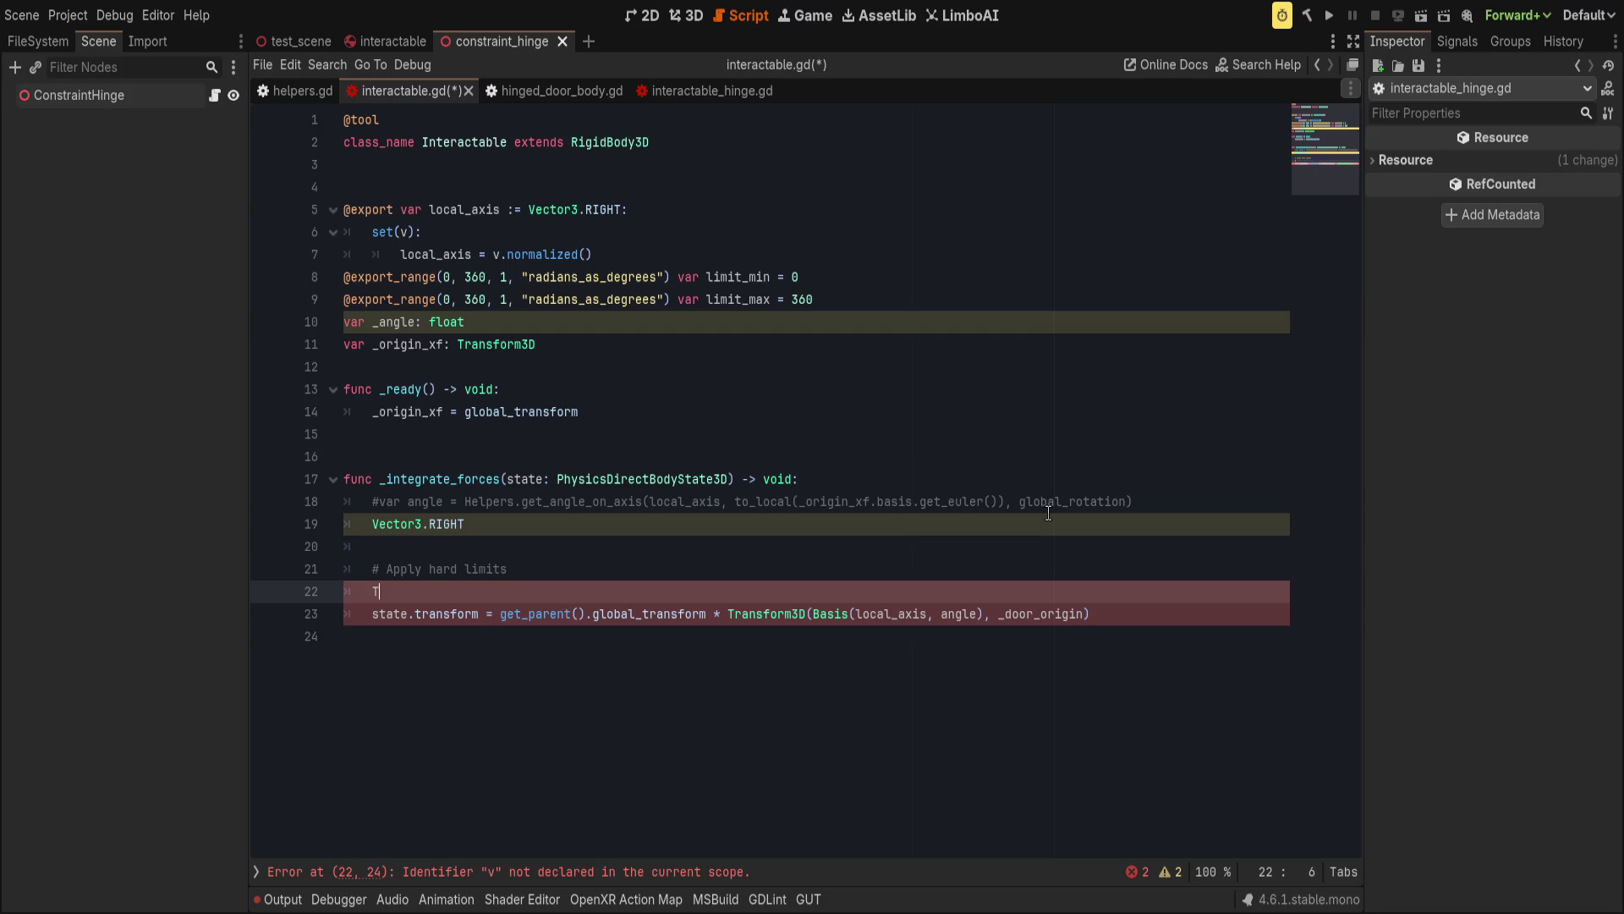
{"action": "key", "text": "BackSpace"}
{"action": "type", "text": "state.tra"}
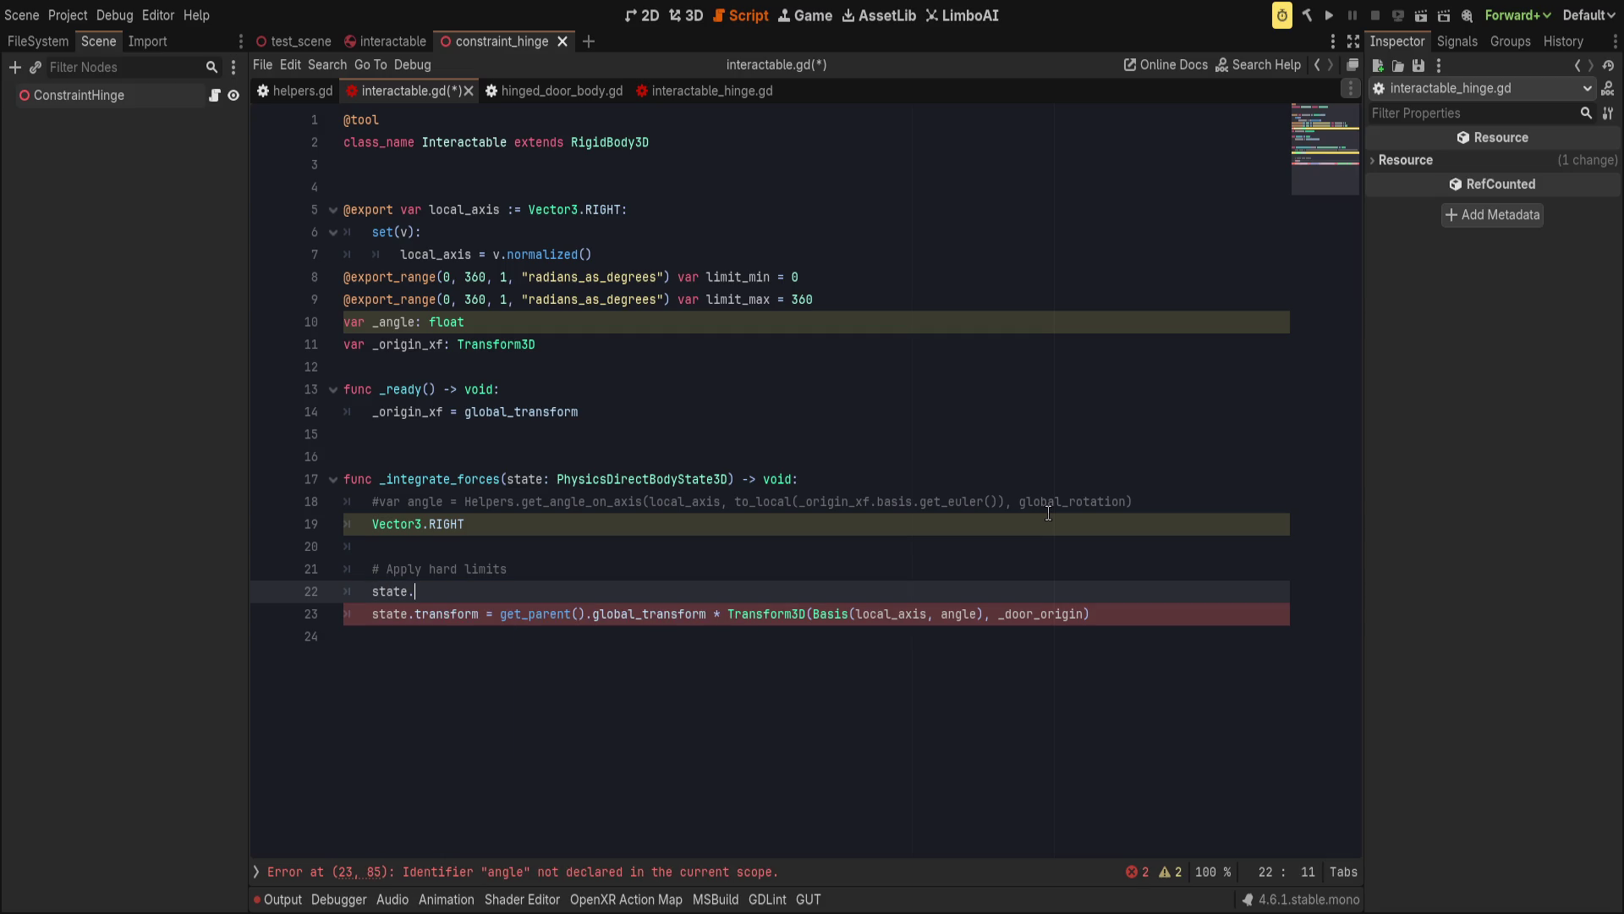
{"action": "key", "text": "Return"}
{"action": "type", "text": ".b"}
{"action": "key", "text": "Return"}
{"action": "type", "text": ".get"}
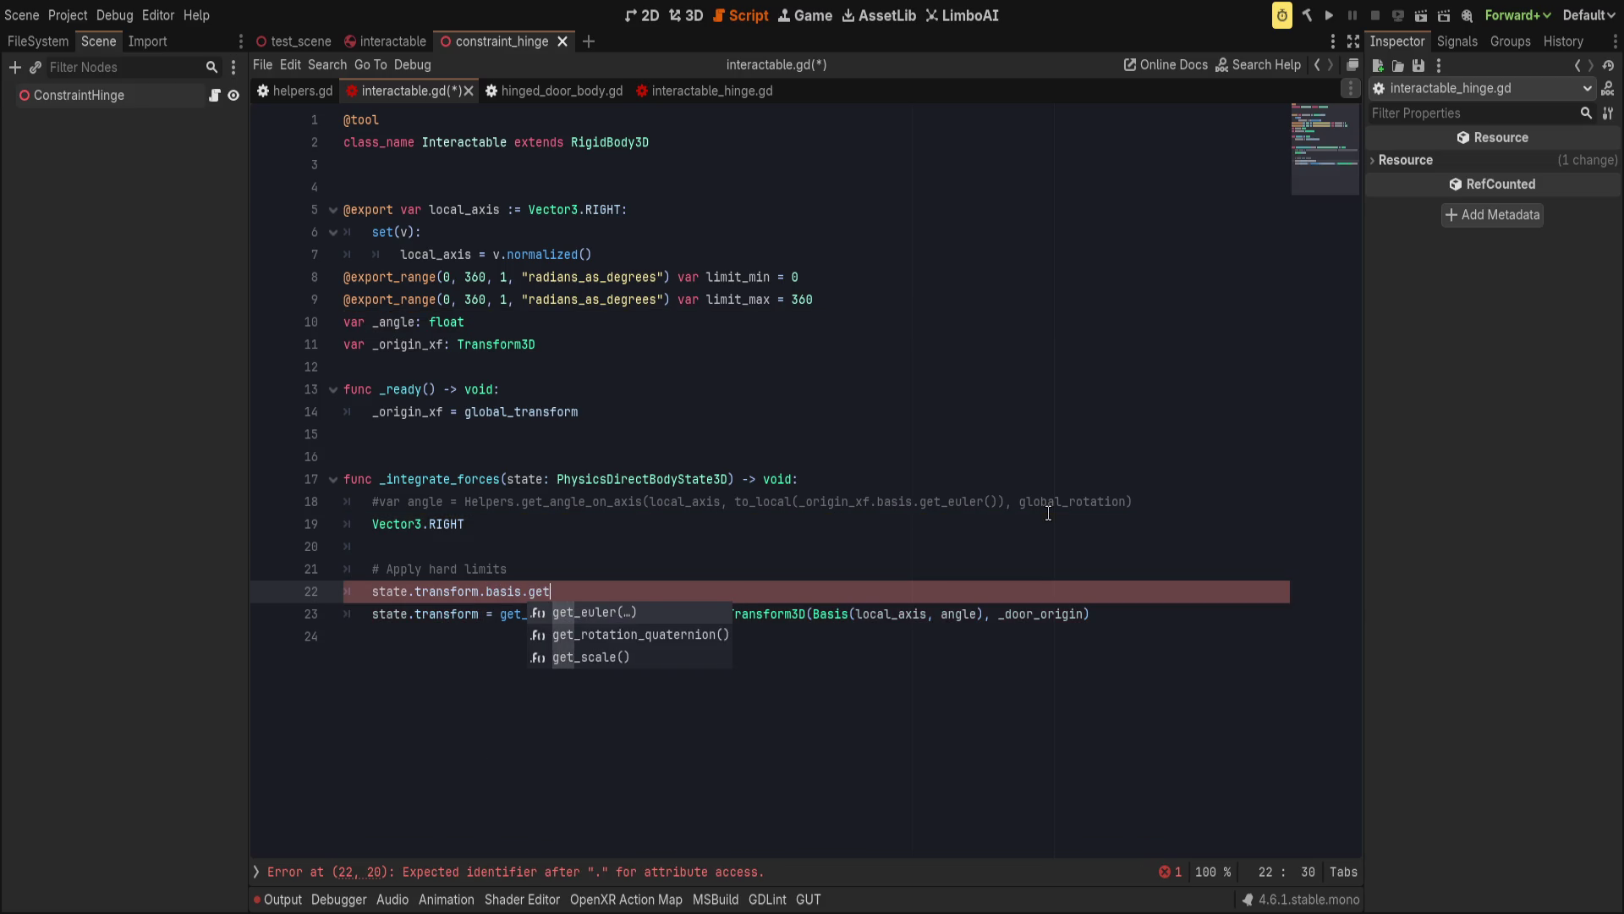
{"action": "key", "text": "Down"}
{"action": "key", "text": "Return"}
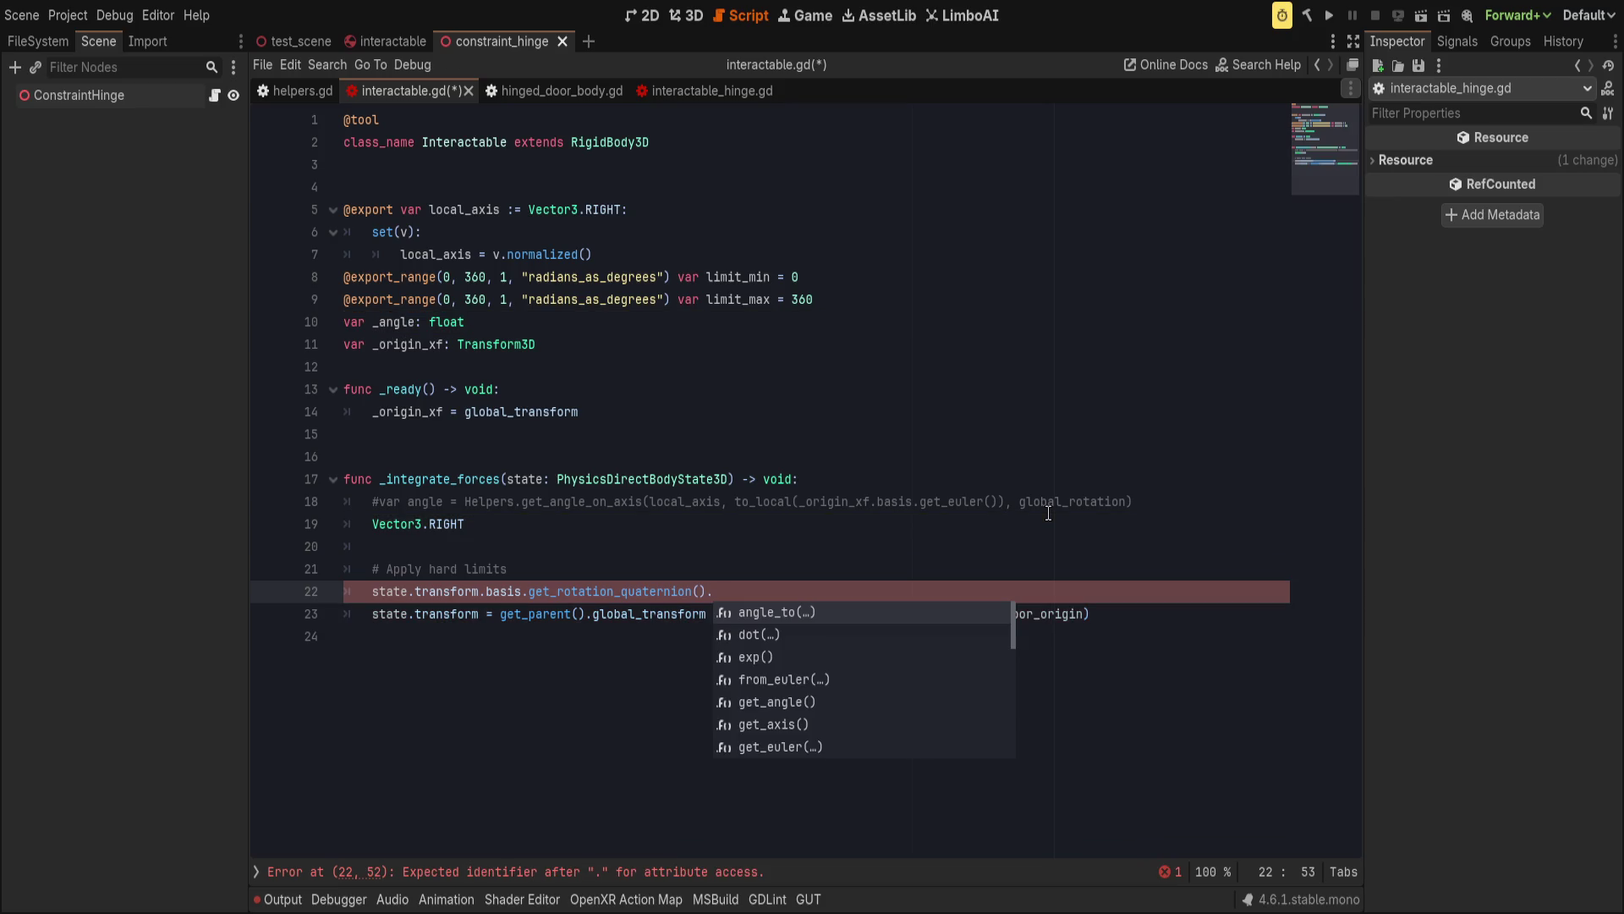
Append .get_axis() to the quaternion call, replacing the initially inserted get_angle.
{"action": "key", "text": "Down"}
{"action": "key", "text": "Down"}
{"action": "key", "text": "Down"}
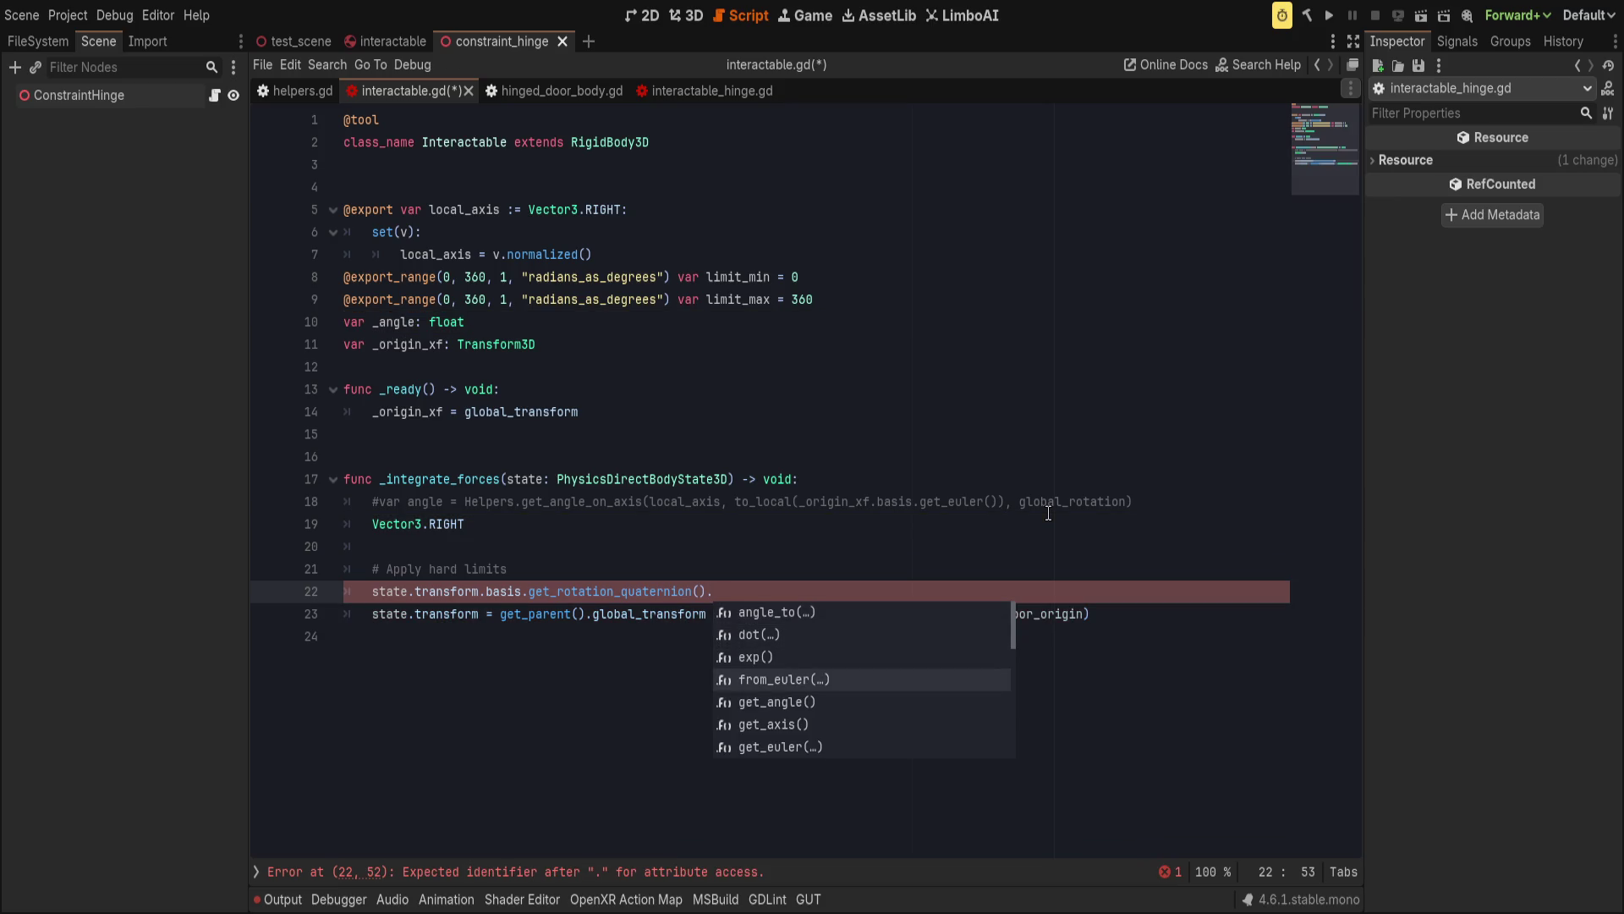
{"action": "key", "text": "Down"}
{"action": "key", "text": "Return"}
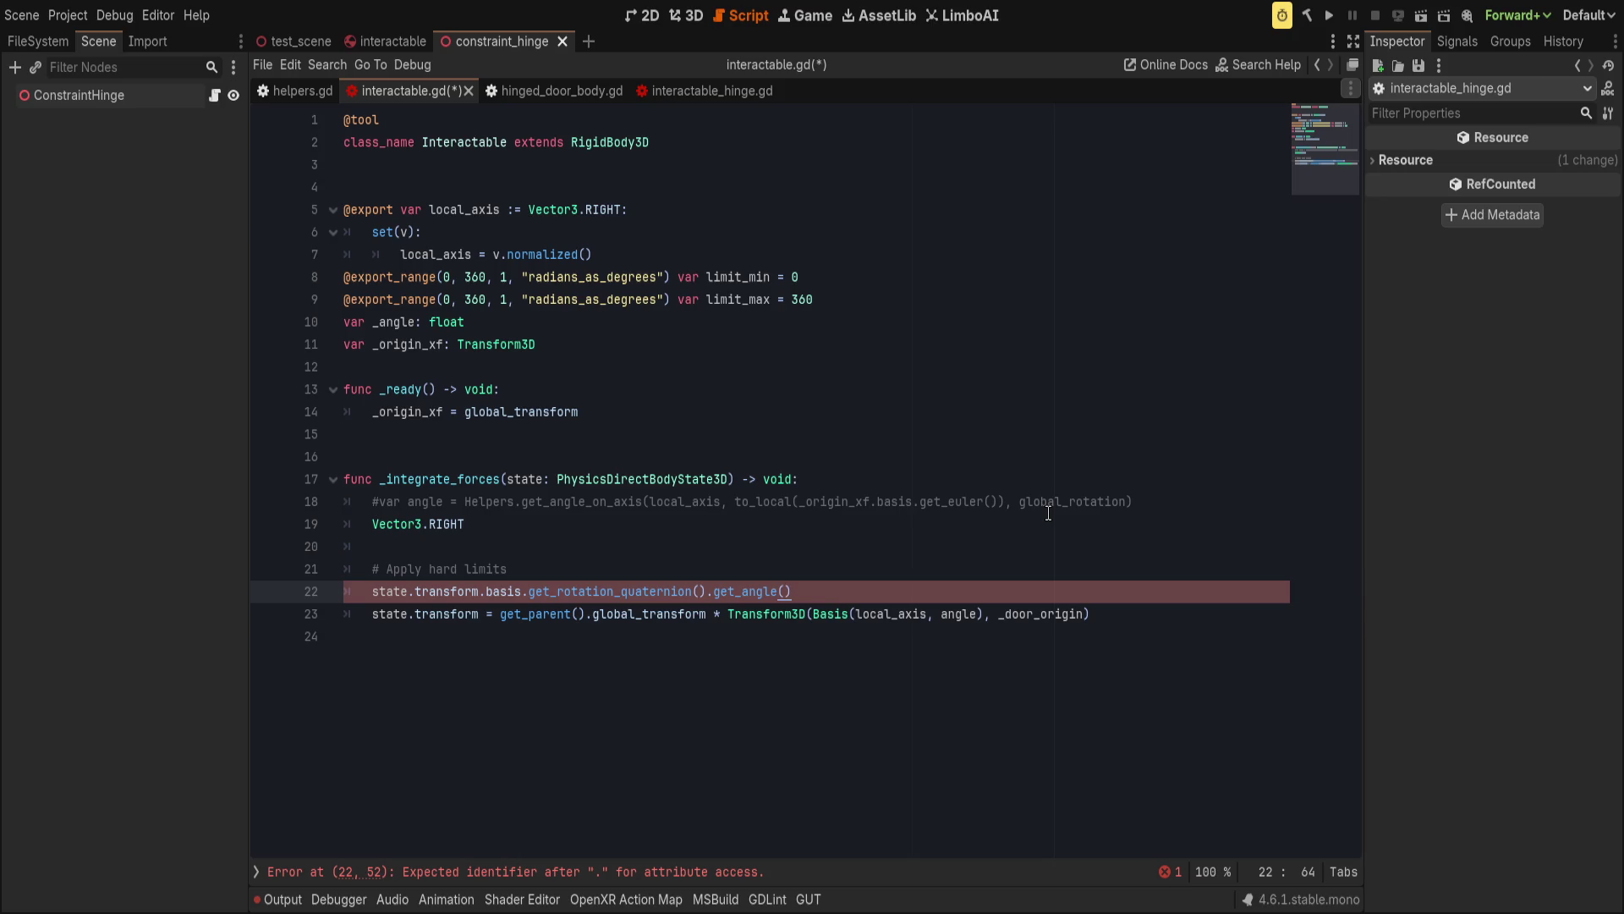
{"action": "key", "text": "ctrl+space"}
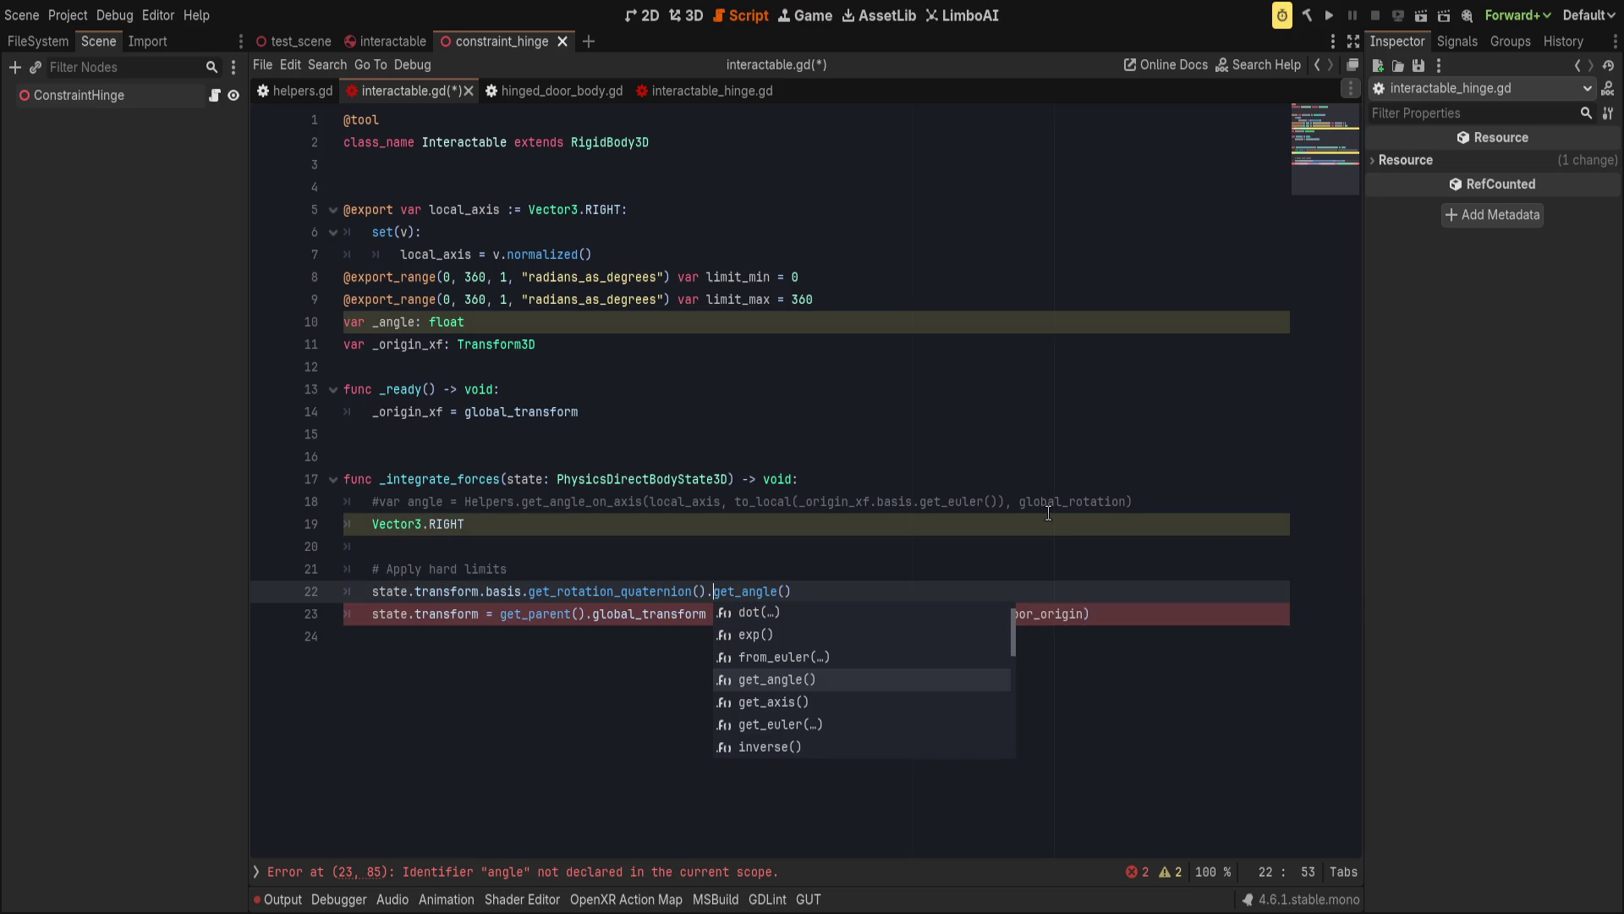
{"action": "key", "text": "Down"}
{"action": "key", "text": "Down"}
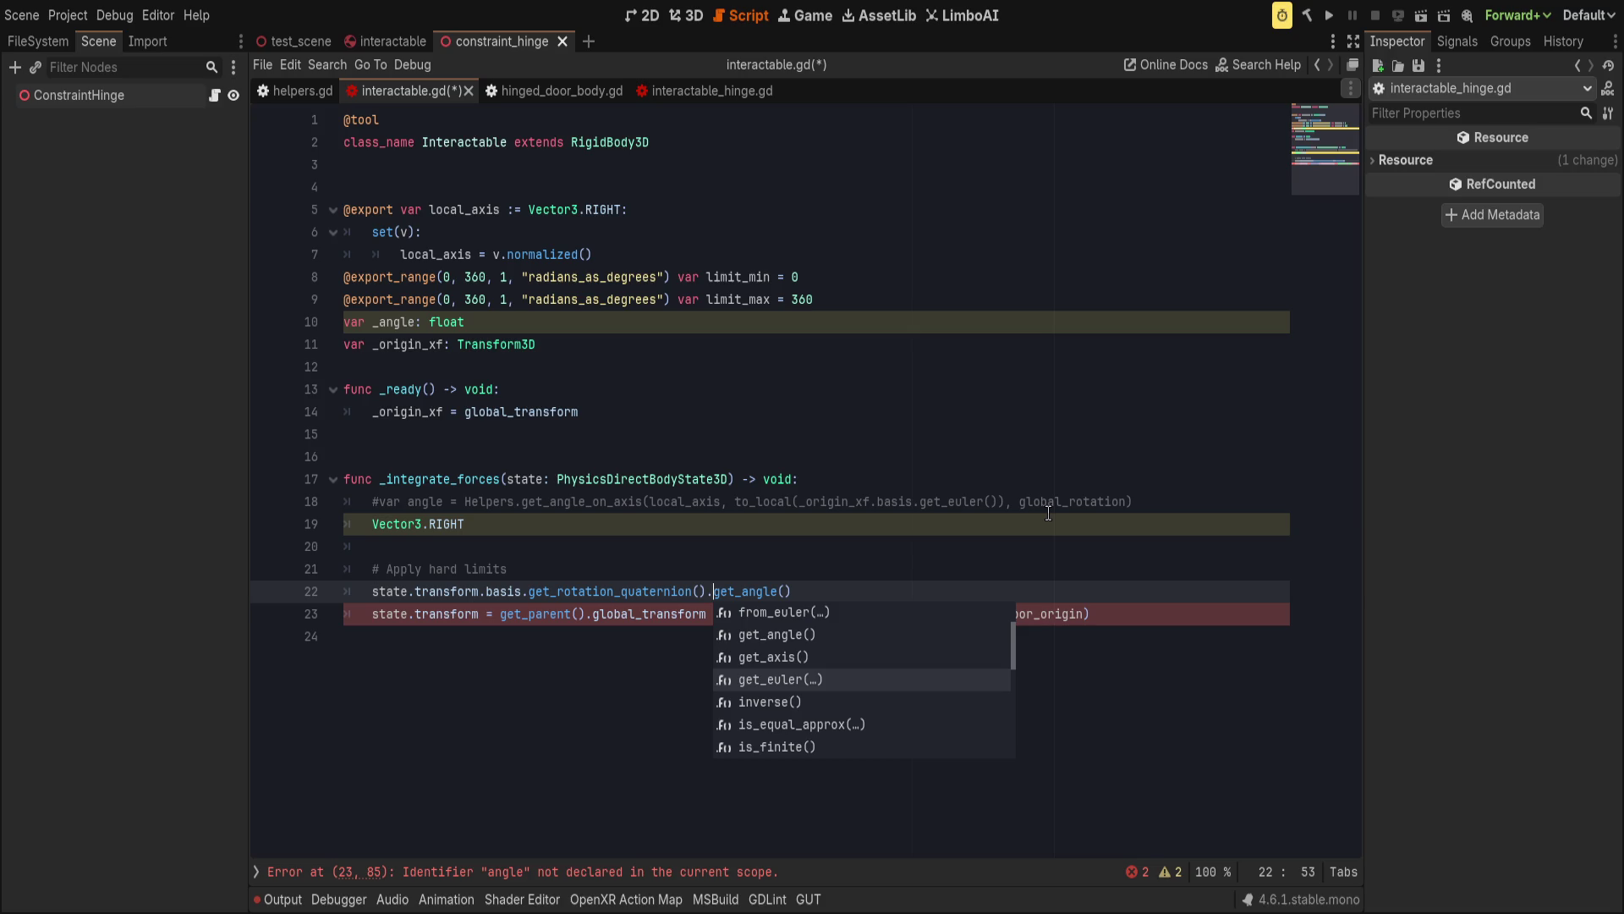
{"action": "key", "text": "Up"}
{"action": "key", "text": "Up"}
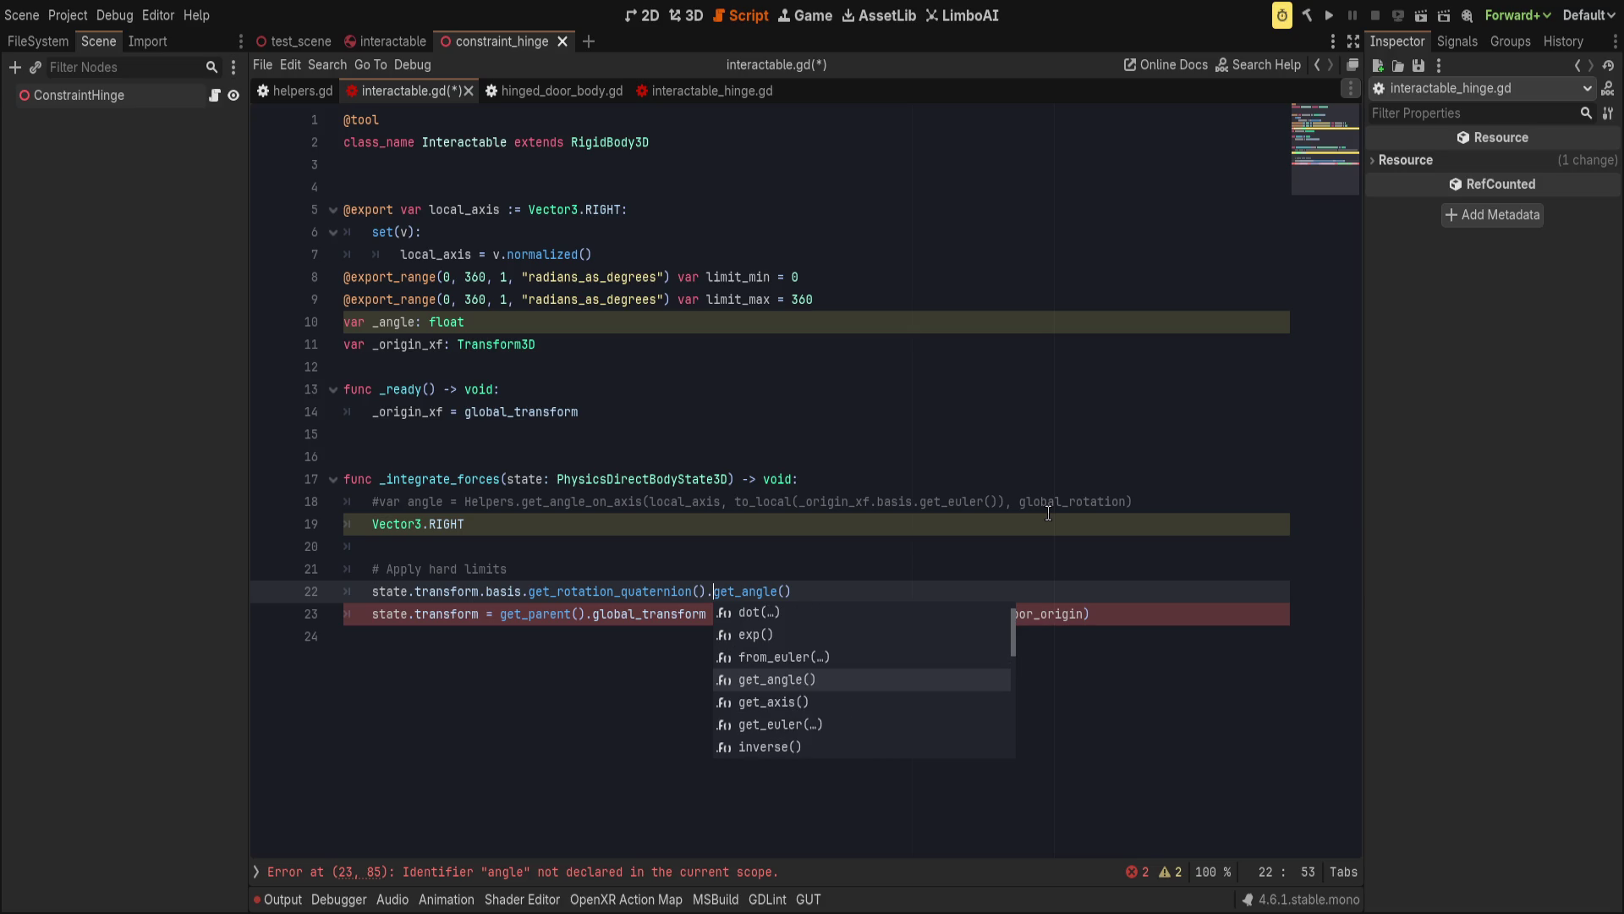
{"action": "key", "text": "Escape"}
{"action": "key", "text": "Up"}
{"action": "key", "text": "Up"}
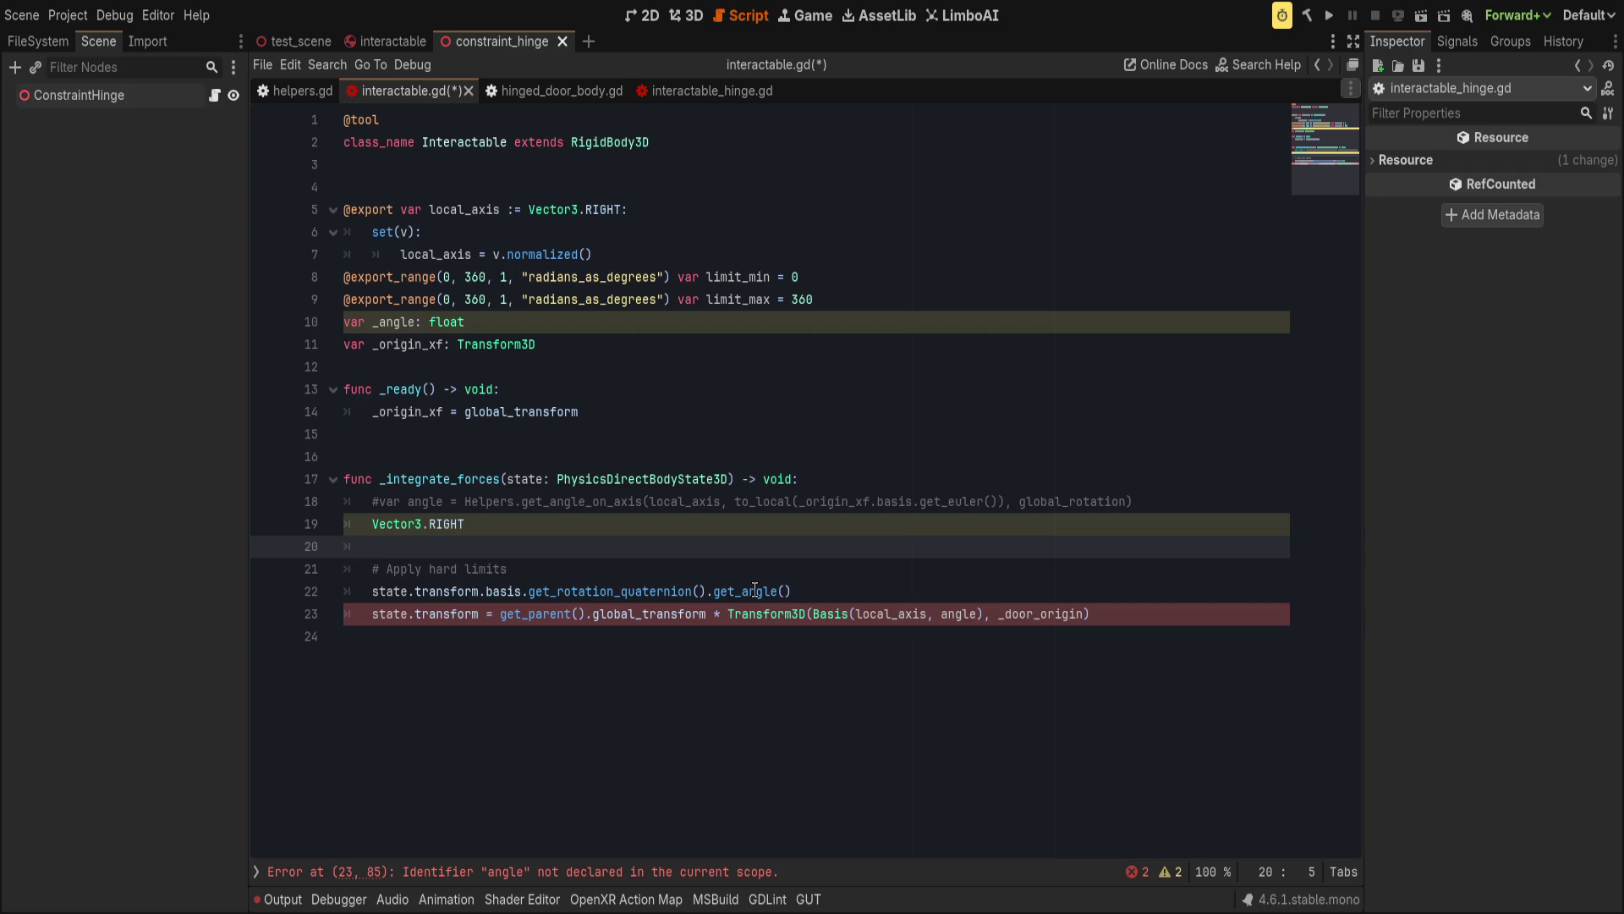
{"action": "left_click", "coordinate": [758, 590]}
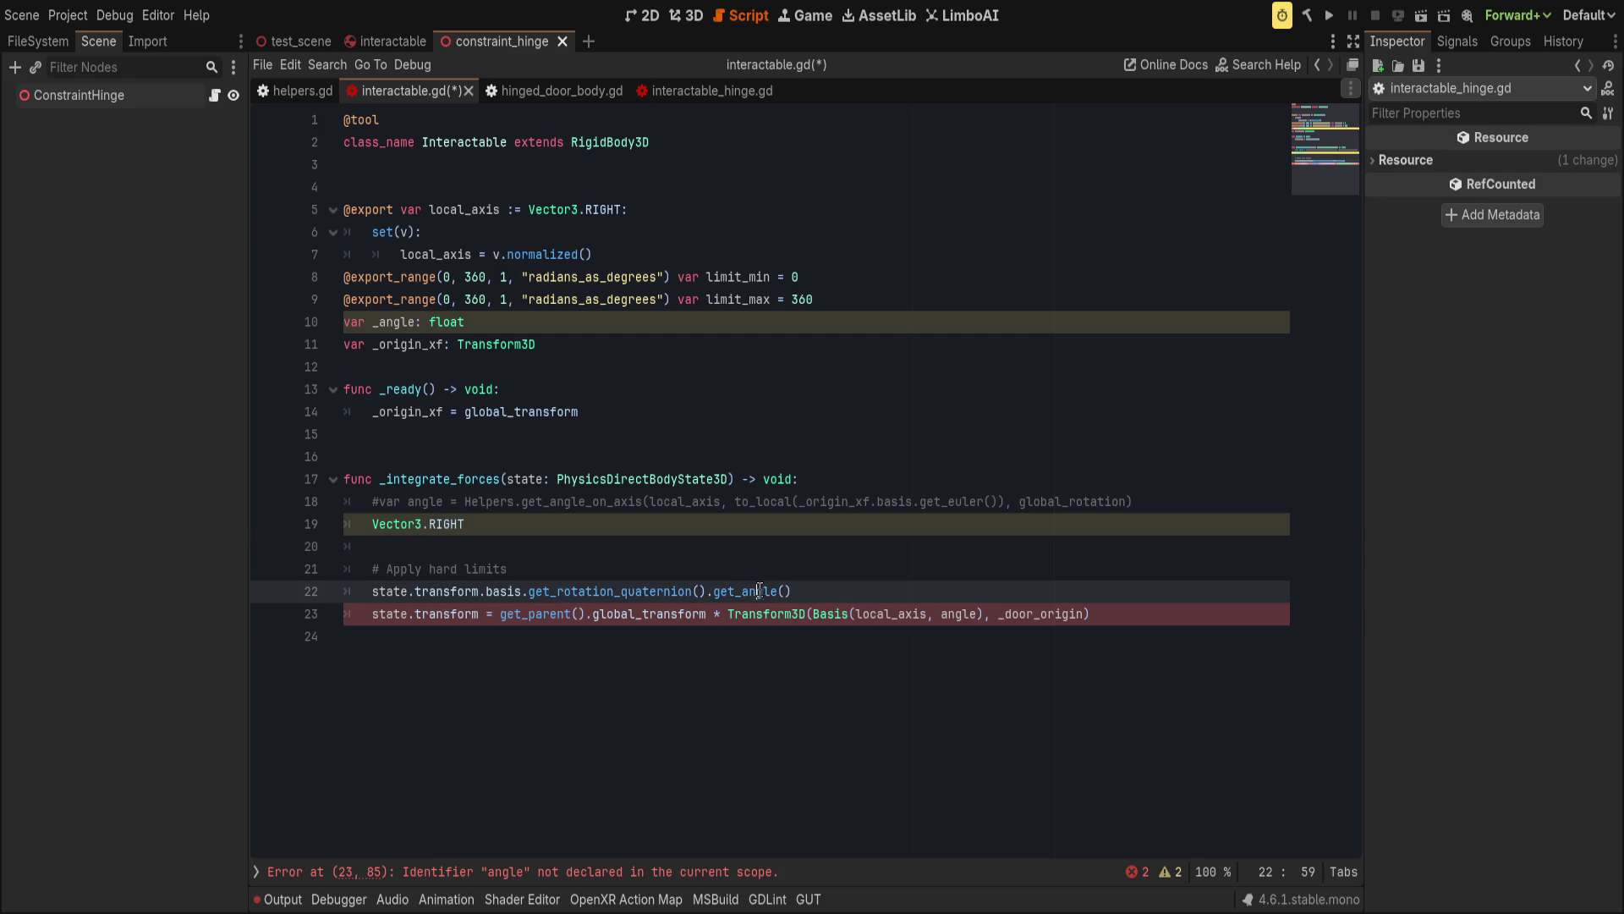
{"action": "key", "text": "BackSpace"}
{"action": "key", "text": "BackSpace"}
{"action": "type", "text": "x"}
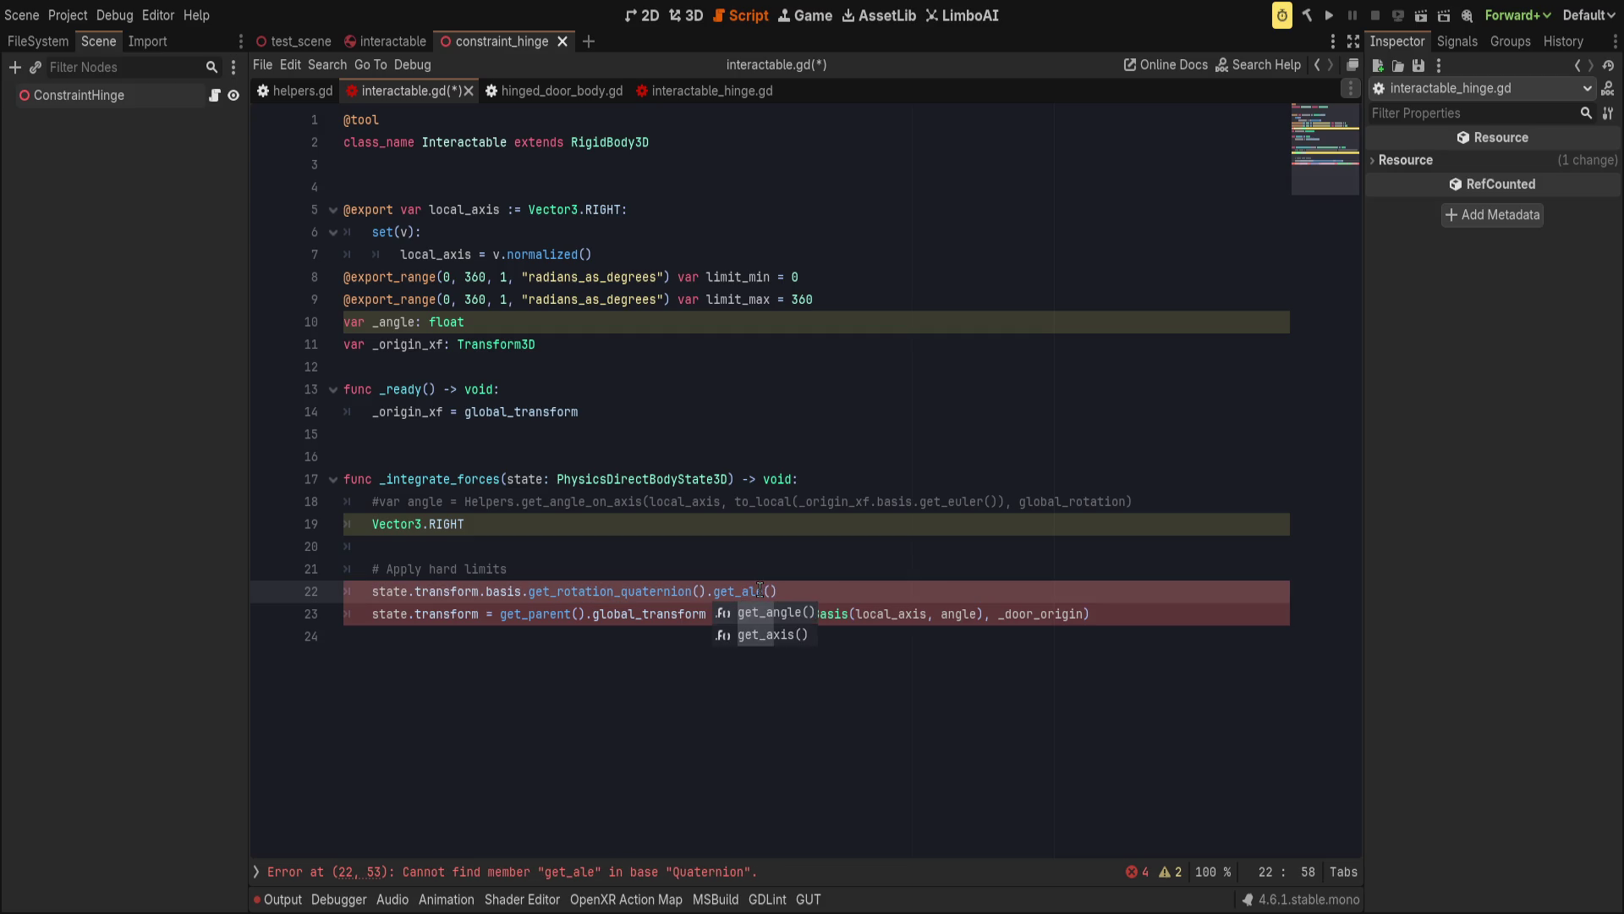
{"action": "type", "text": "s"}
{"action": "key", "text": "Return"}
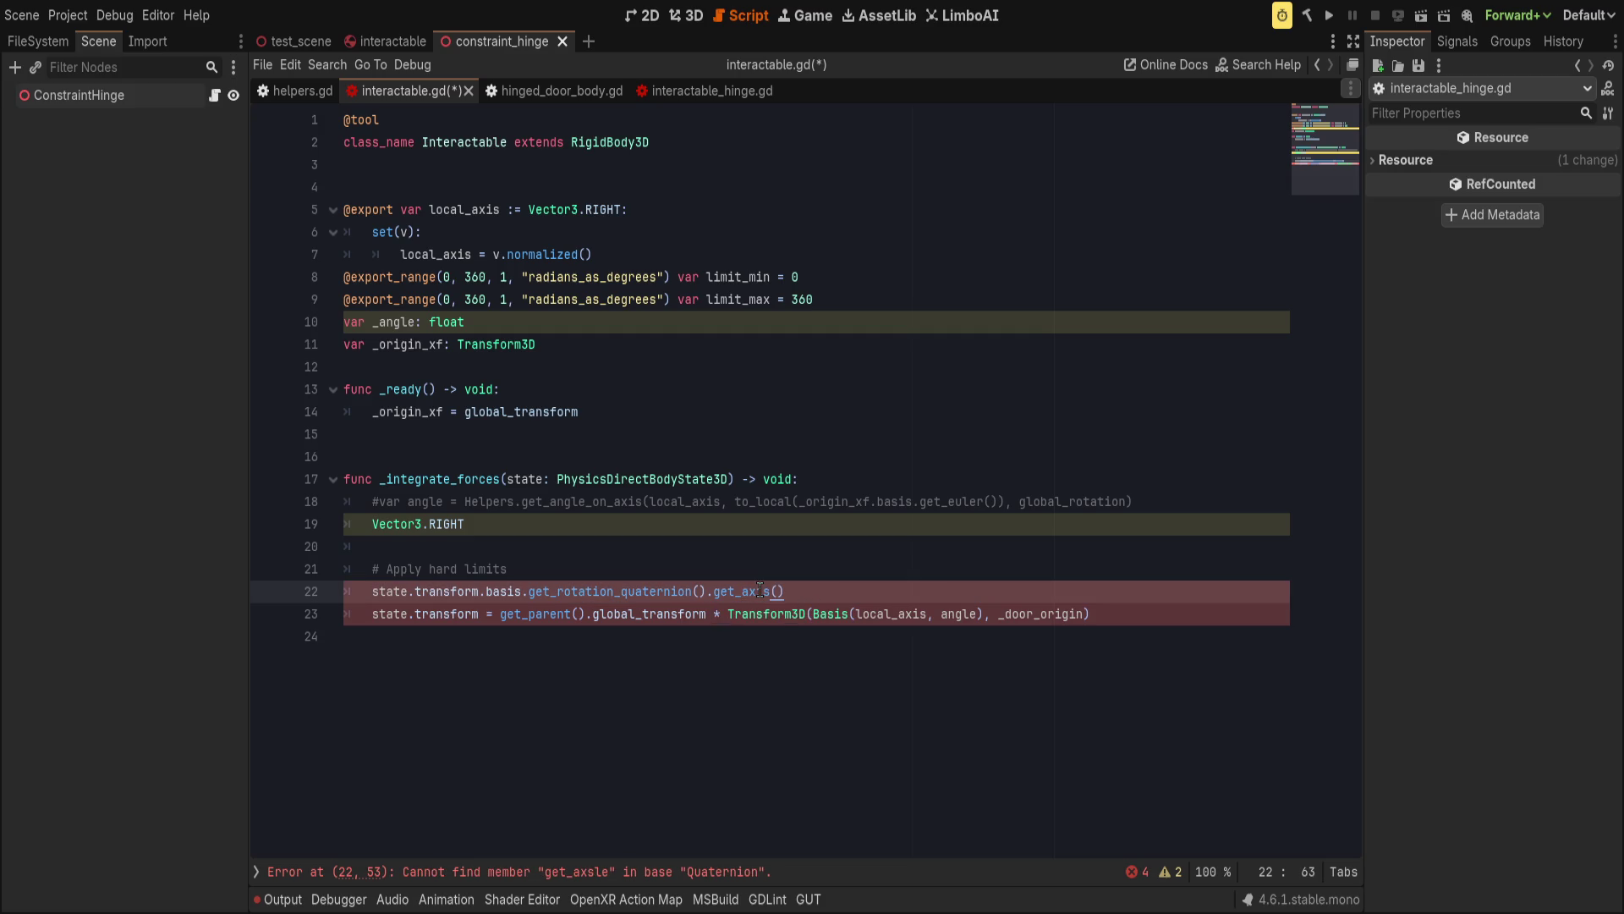
{"action": "key", "text": "Up"}
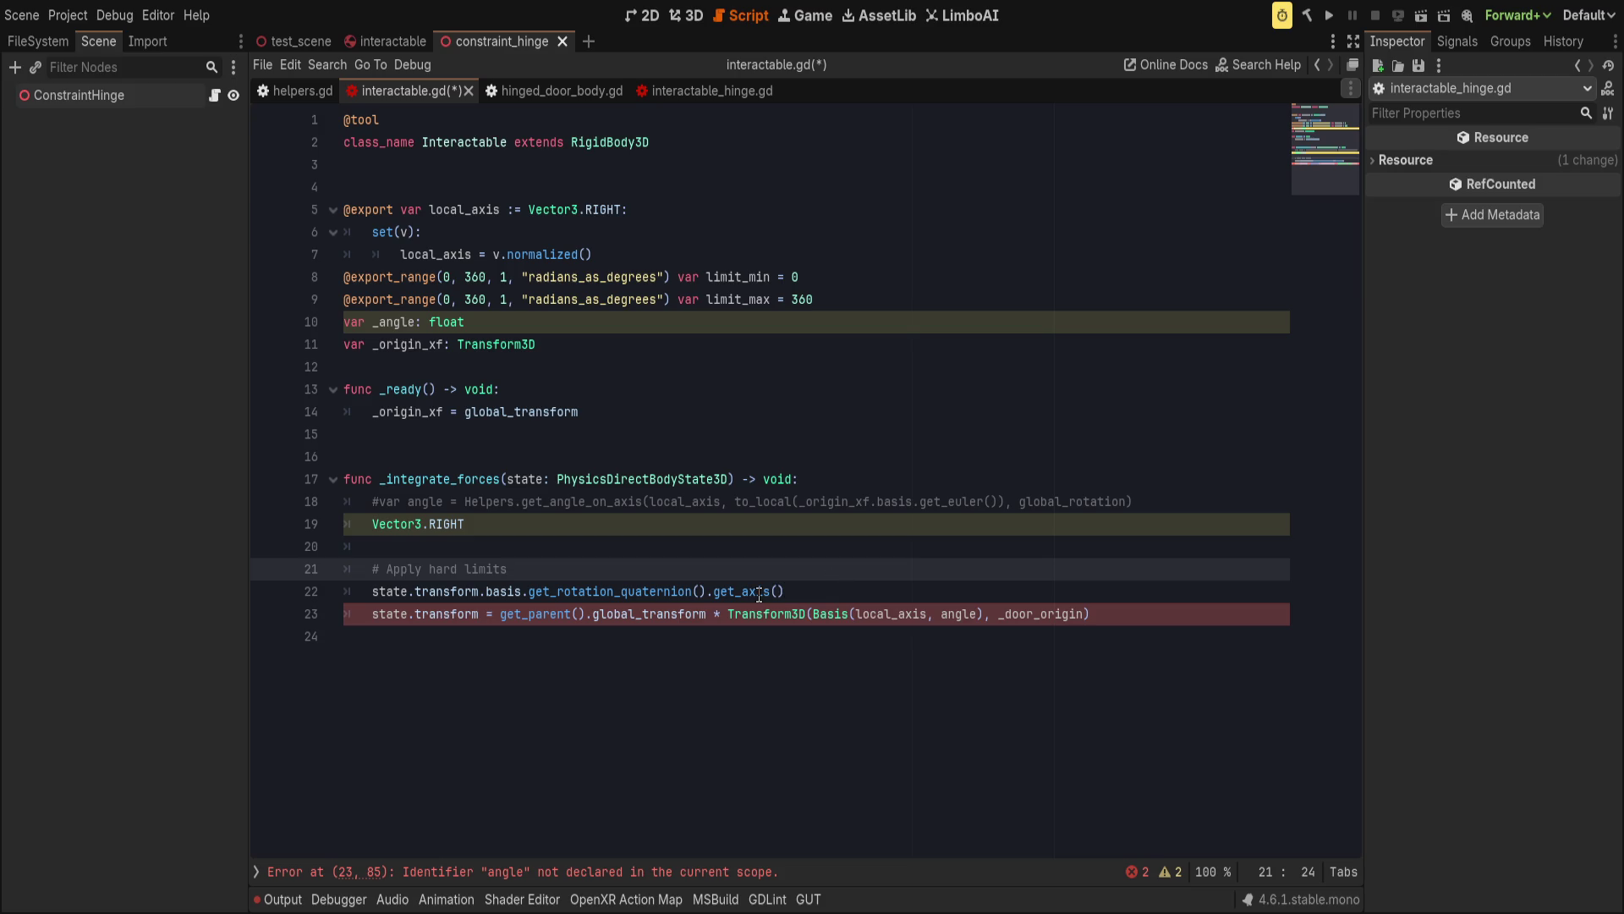
{"action": "left_click", "coordinate": [811, 593]}
{"action": "type", "text": "."}
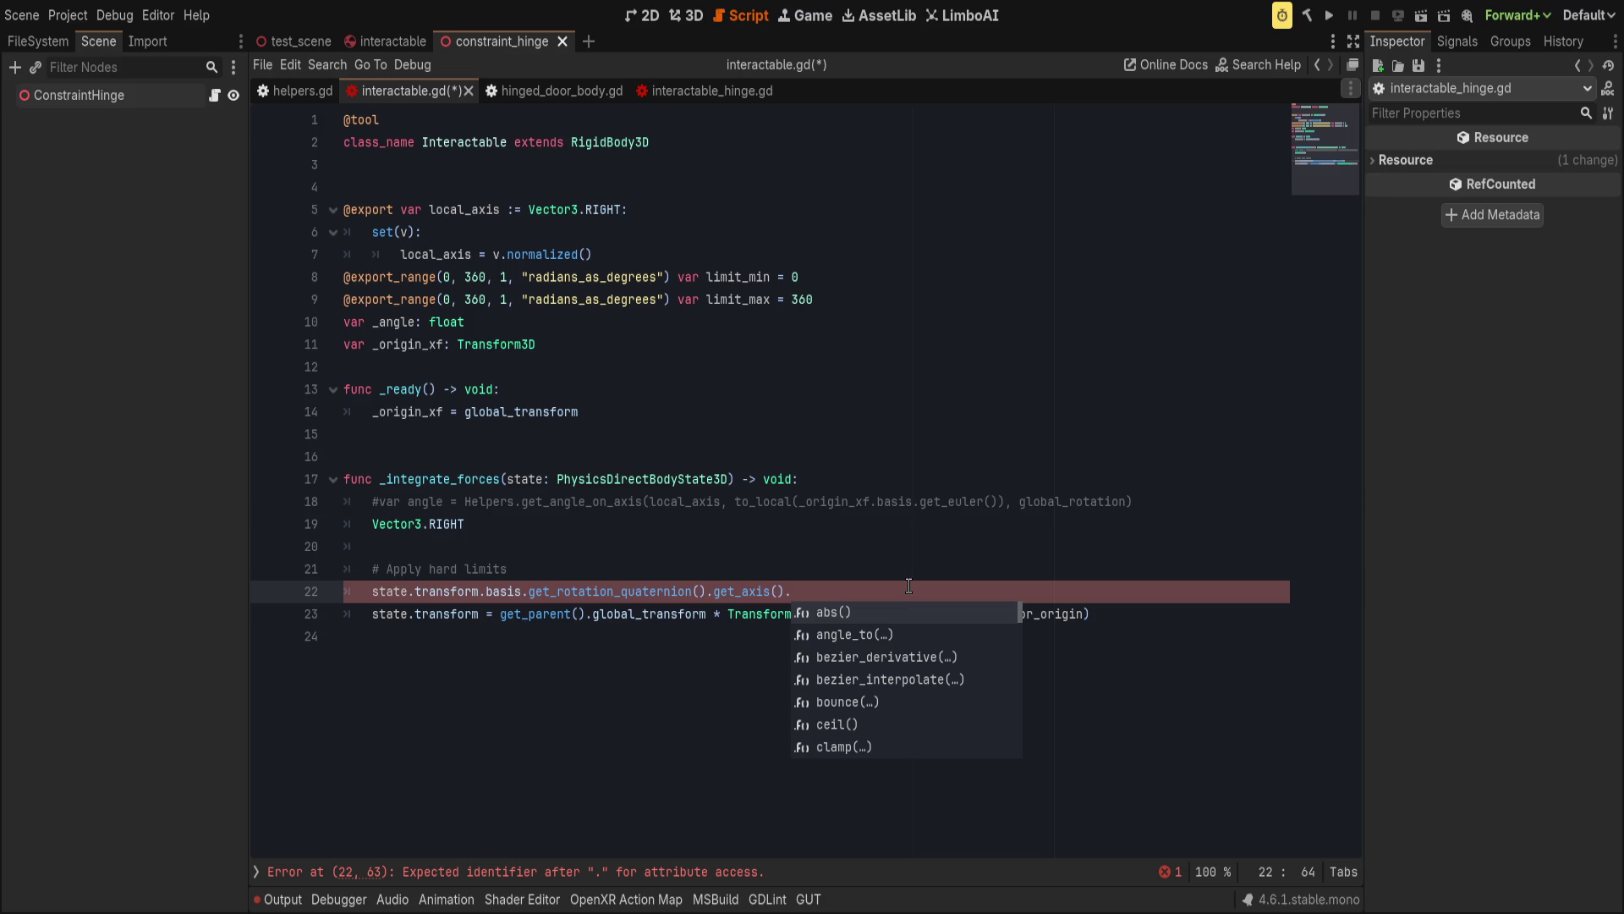
Remove the stray .clampf() call from the end of line 22.
{"action": "scroll", "coordinate": [941, 648], "scroll_direction": "down", "scroll_amount": 3}
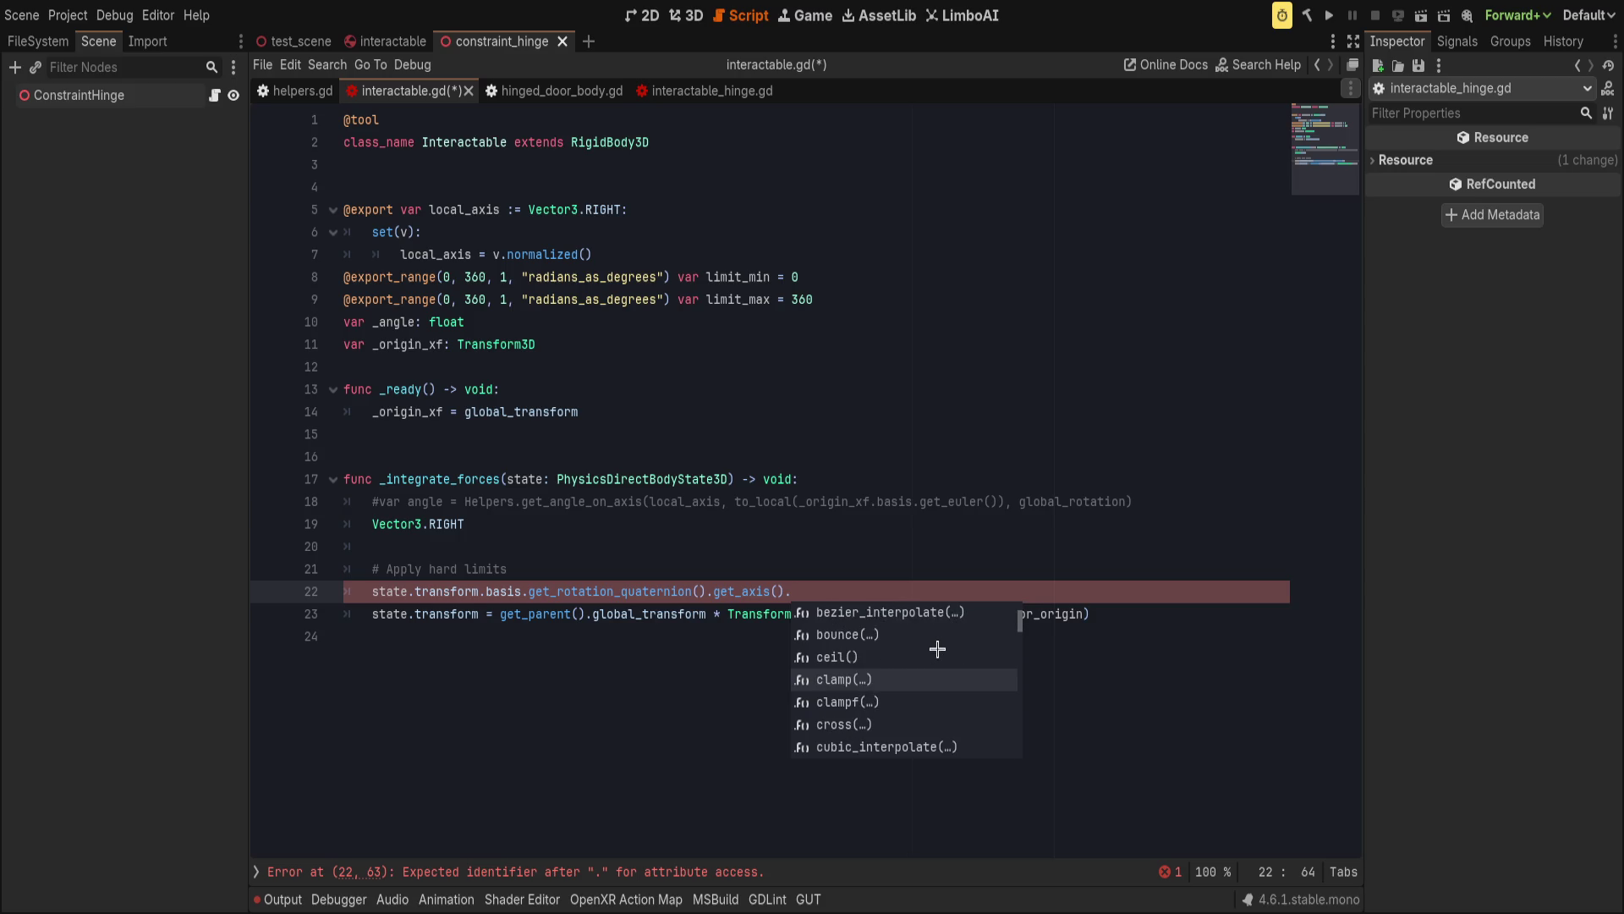
{"action": "left_click", "coordinate": [846, 701]}
{"action": "key", "text": "Up"}
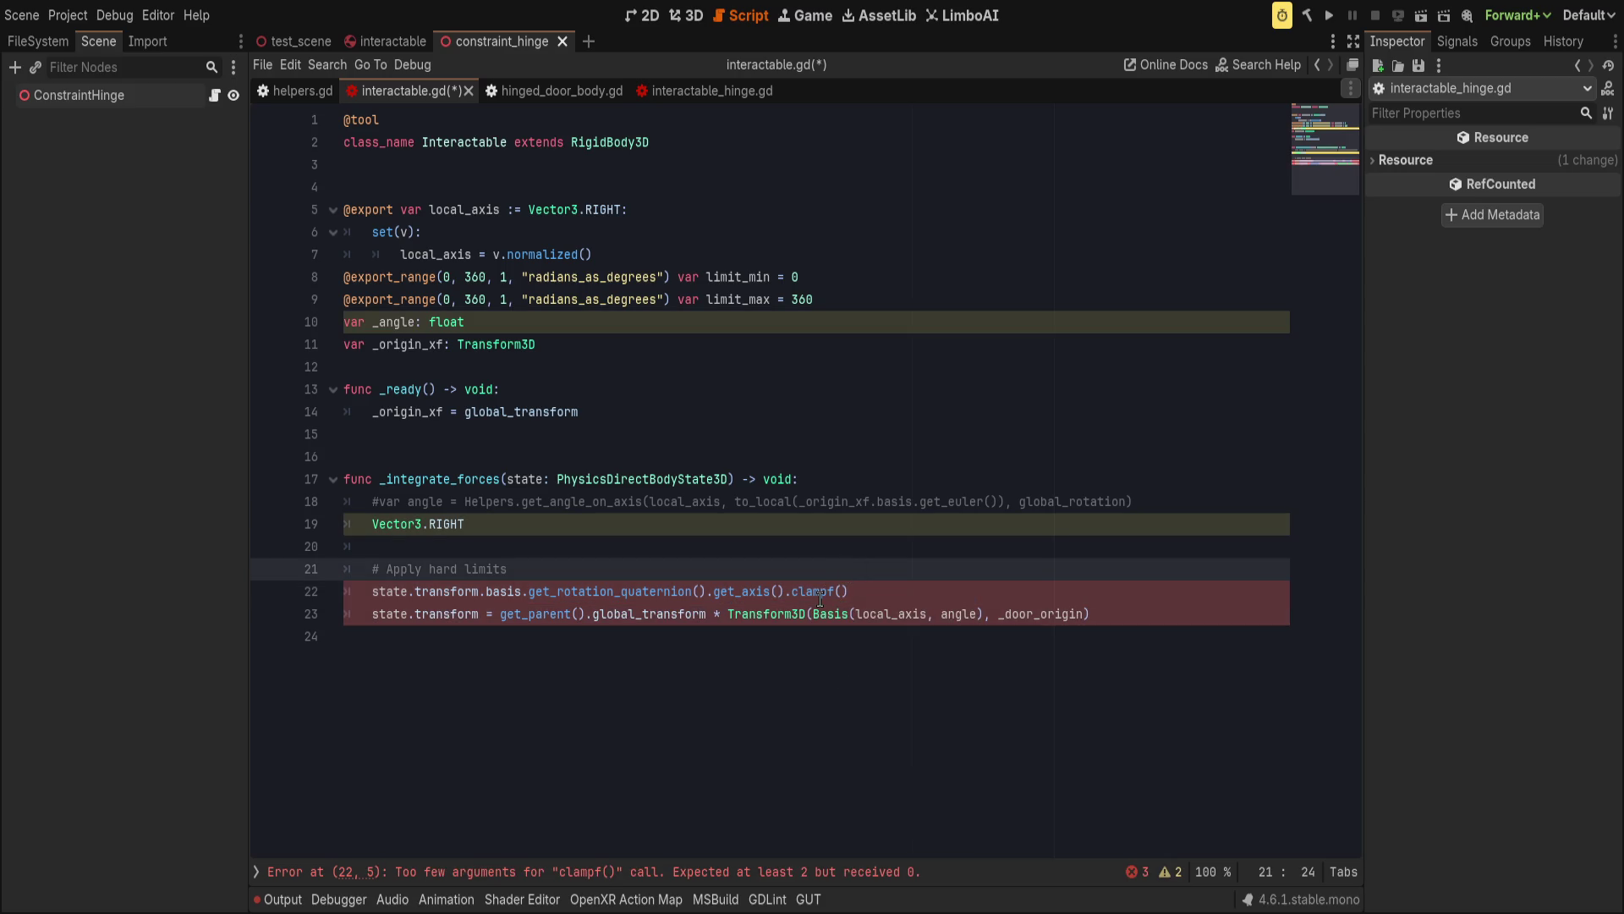
{"action": "left_click_drag", "start_coordinate": [786, 591], "coordinate": [944, 588]}
{"action": "key", "text": "BackSpace"}
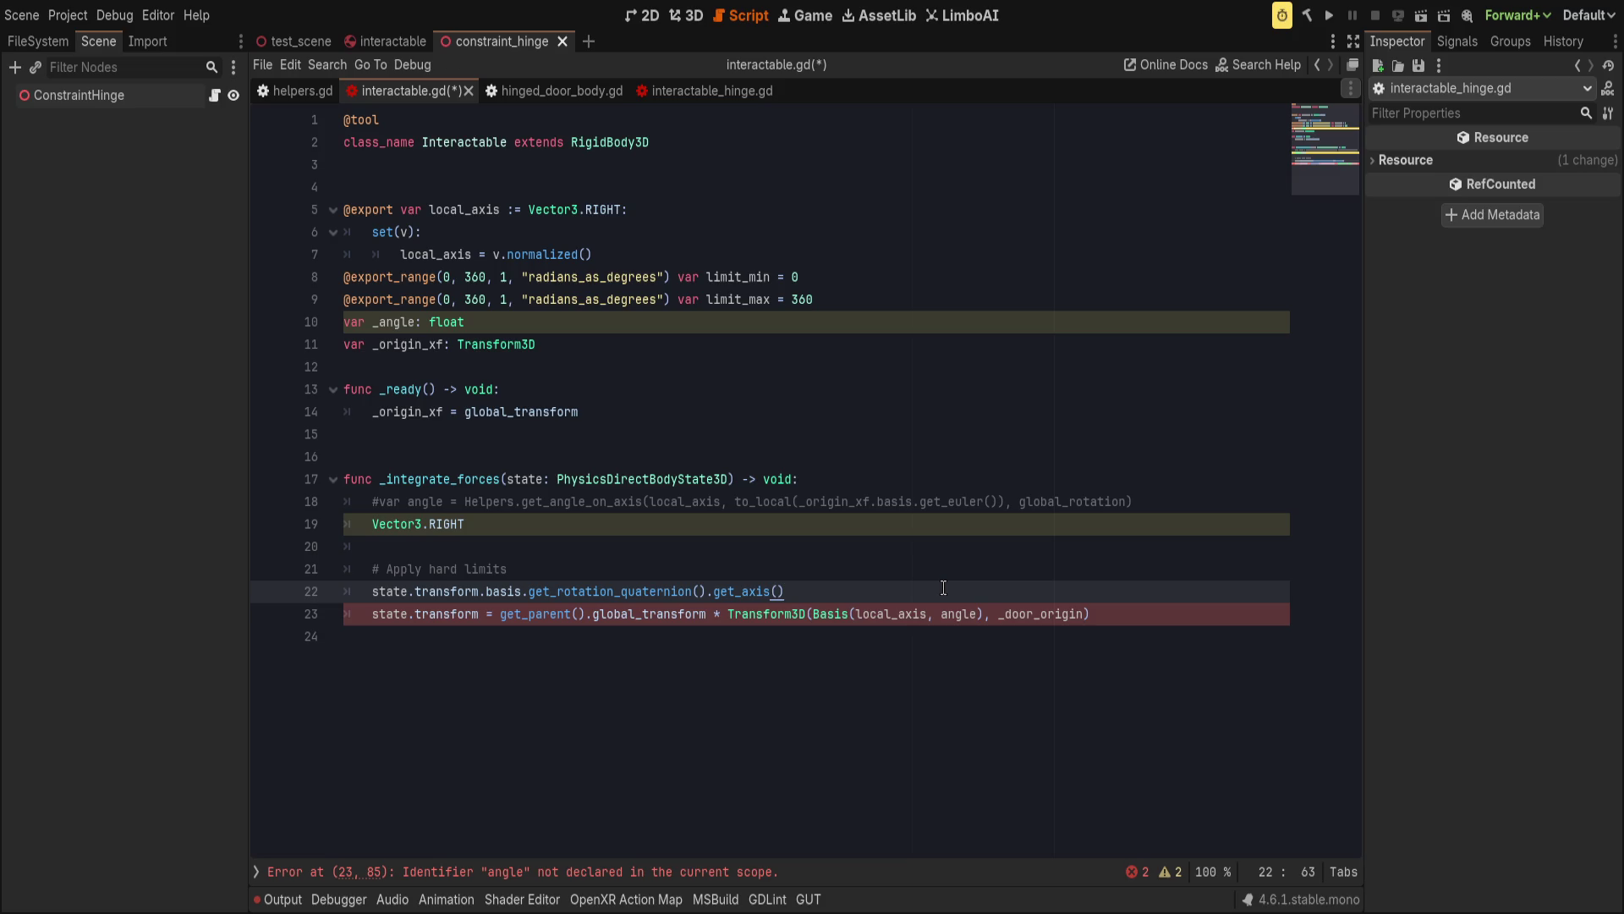
Append .project(local_axis) and assign line 22's result to a new var new_axis.
{"action": "type", "text": ".pro"}
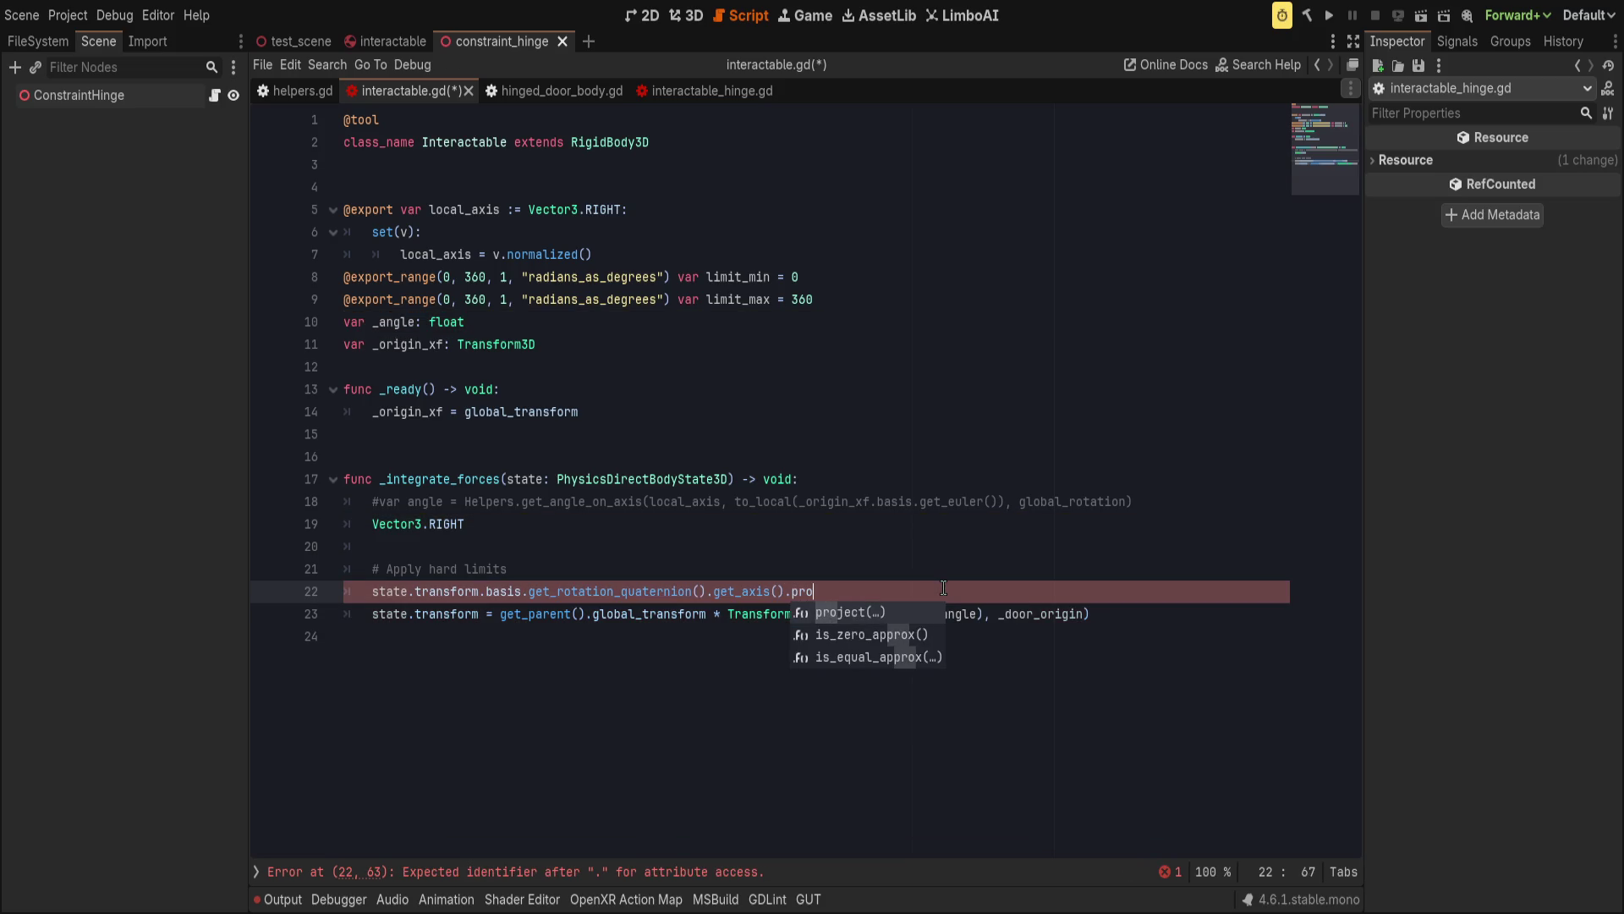
{"action": "key", "text": "Return"}
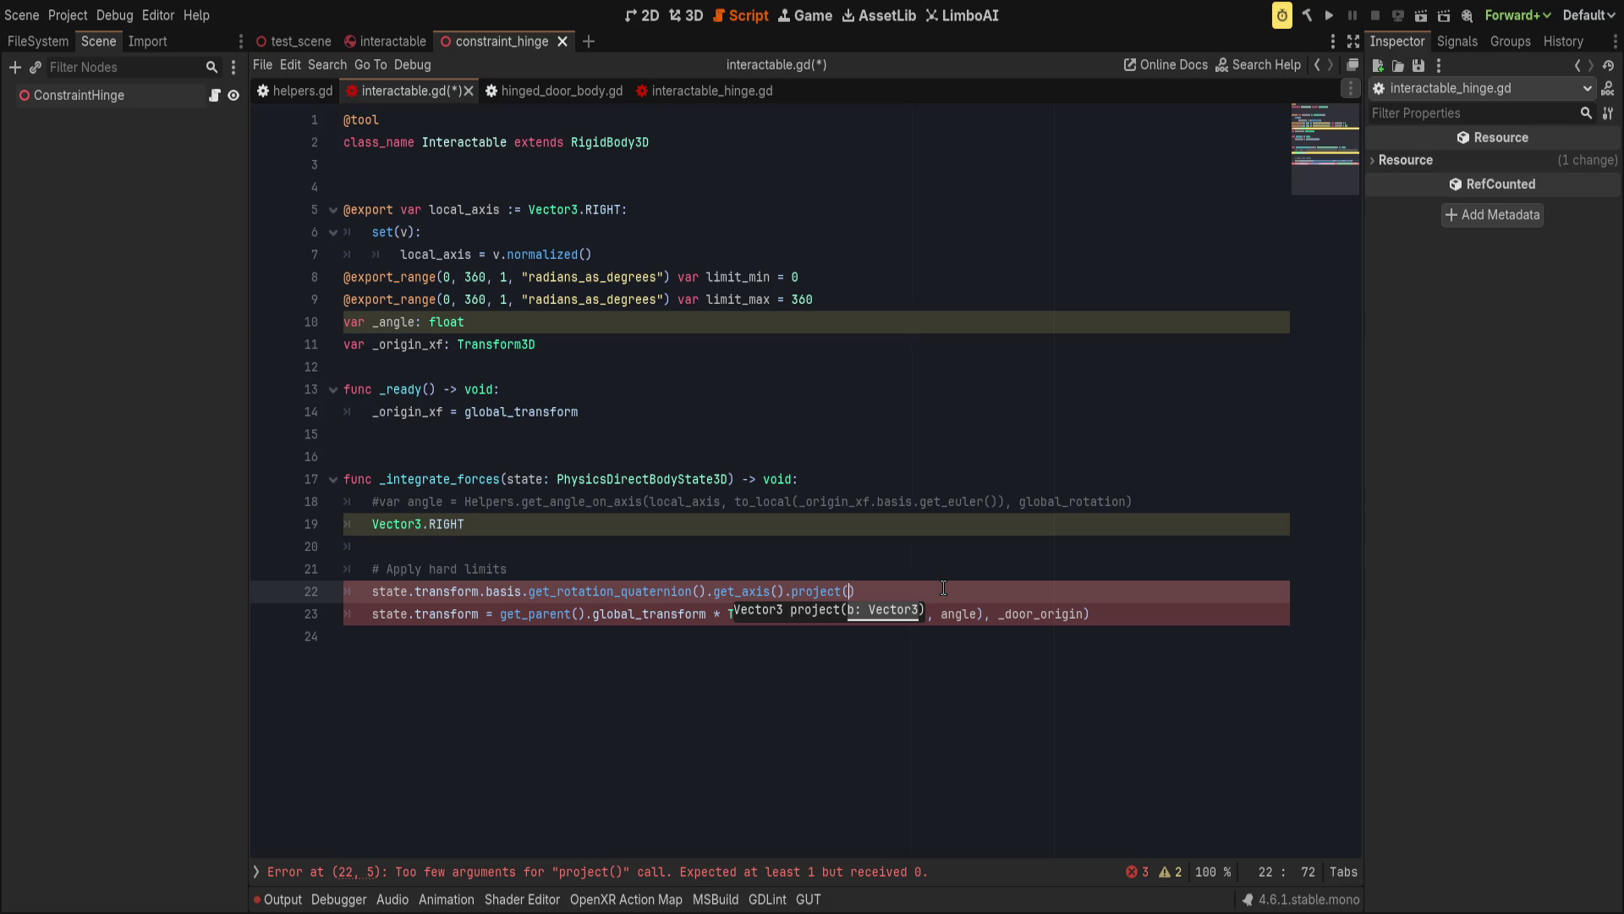
{"action": "type", "text": "local_axis"}
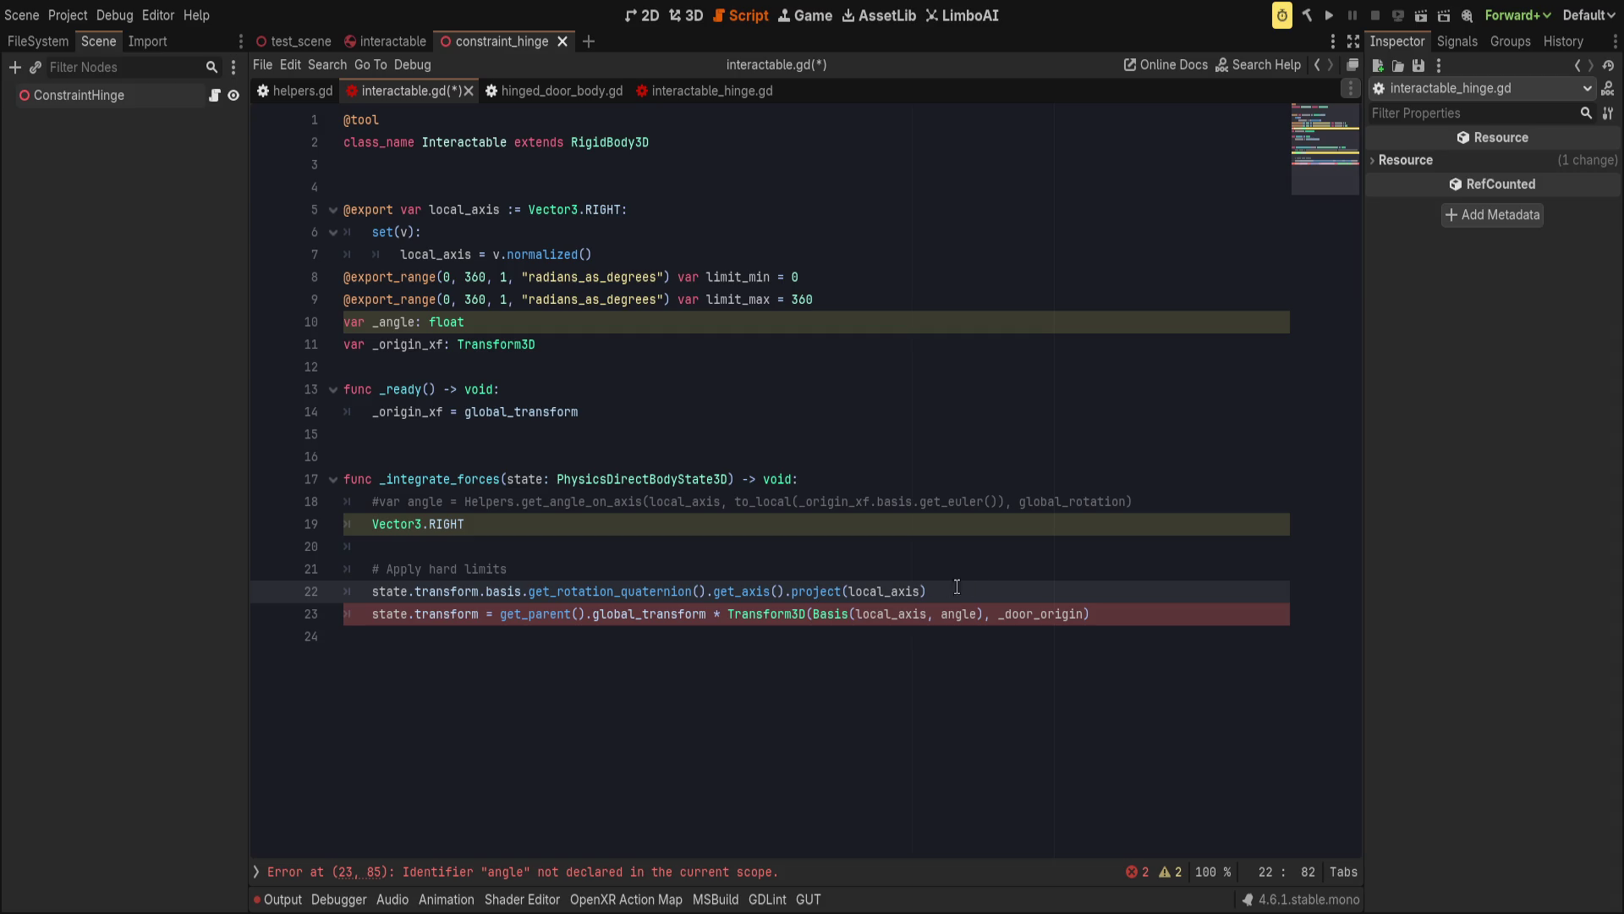
{"action": "key", "text": "Home"}
{"action": "type", "text": "var new_axis"}
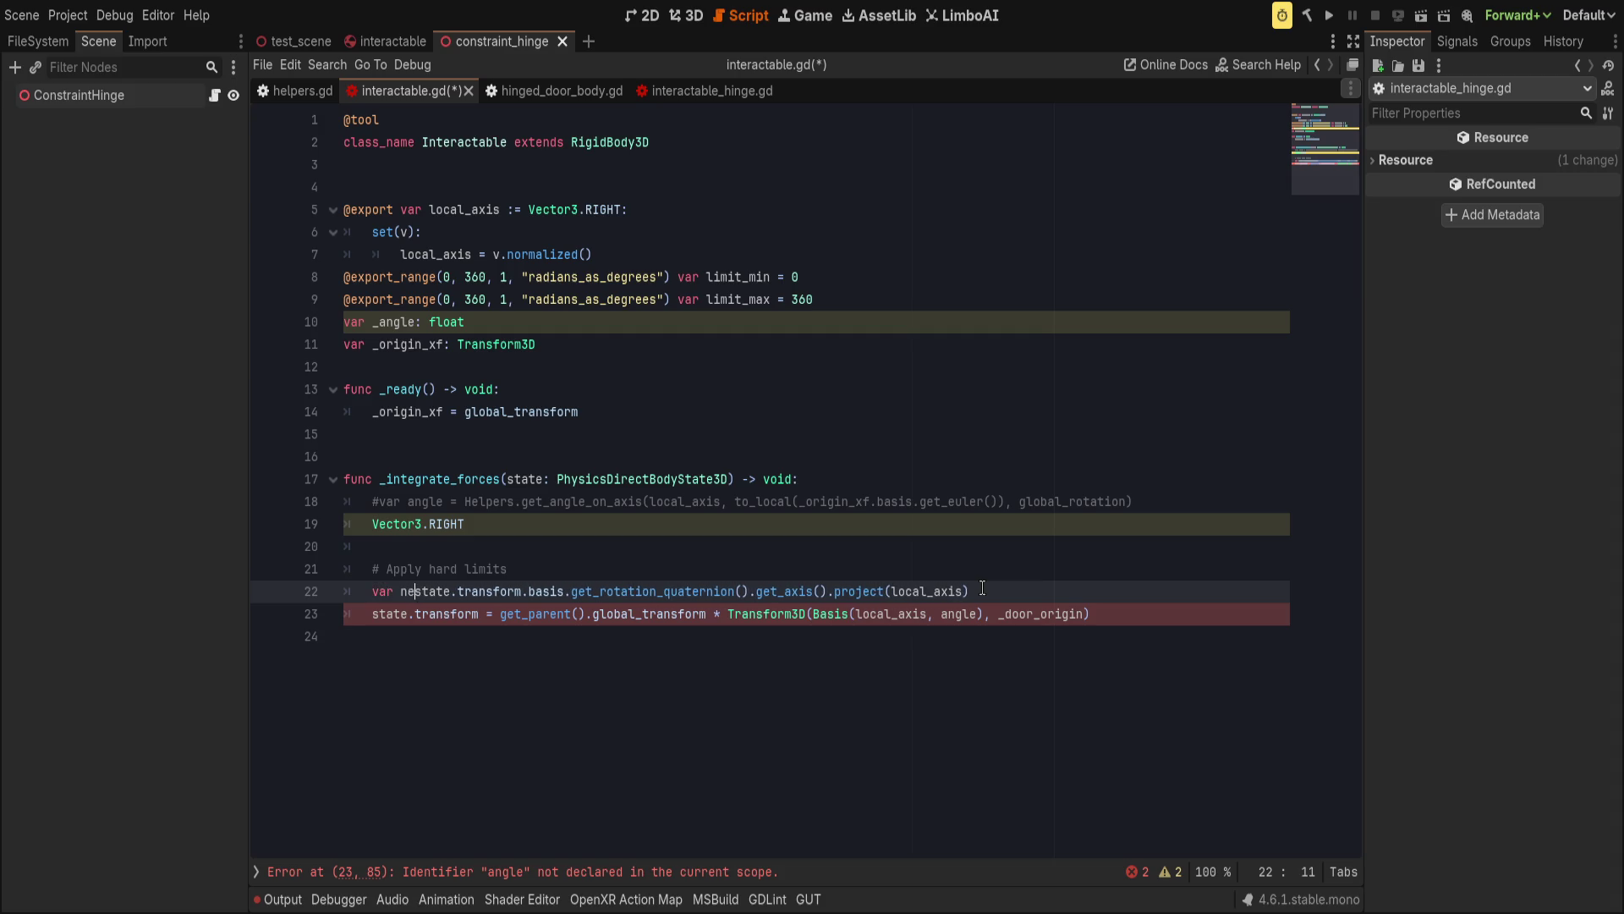
{"action": "type", "text": " ="}
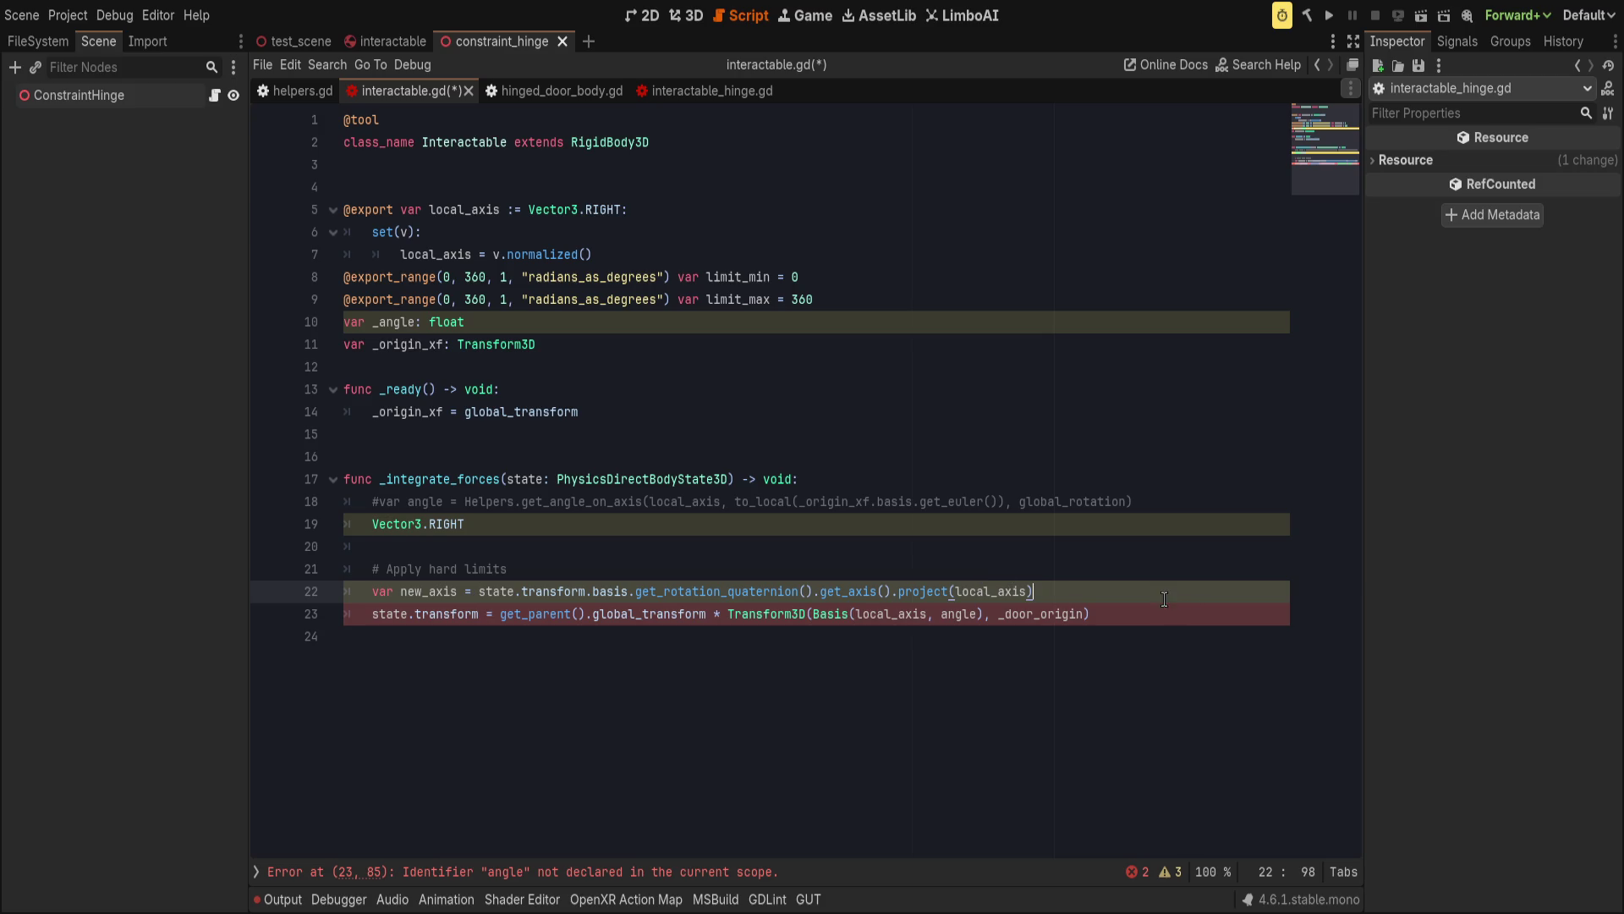
{"action": "key", "text": "Return"}
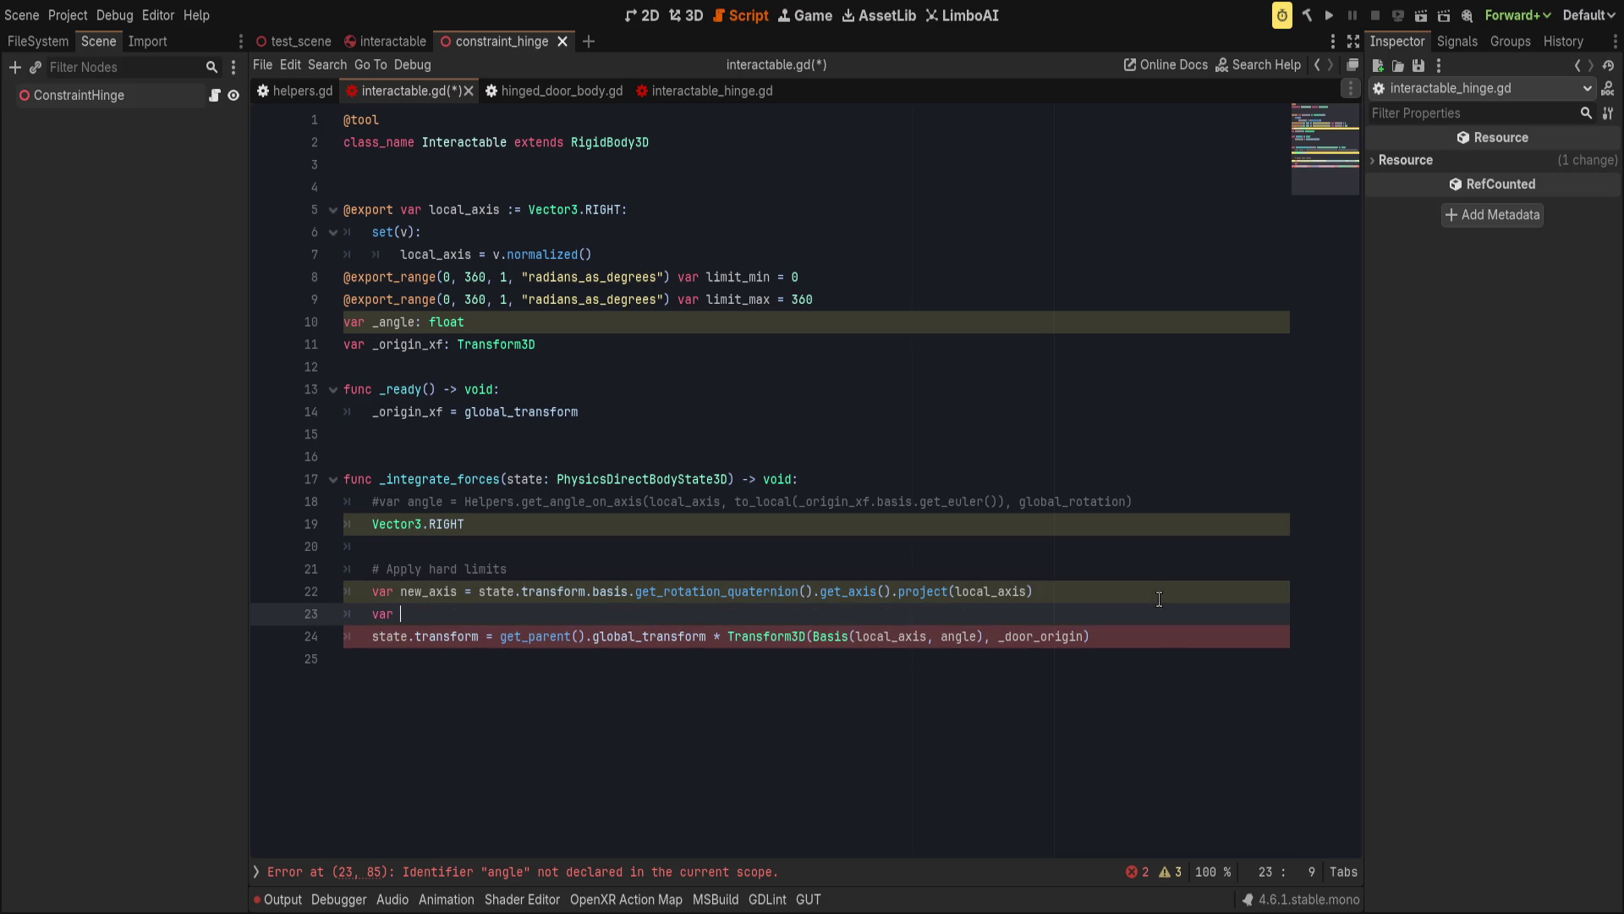
Start a new_angle line and move the rotation quaternion expression into a new var q.
{"action": "type", "text": "var new_angle = "}
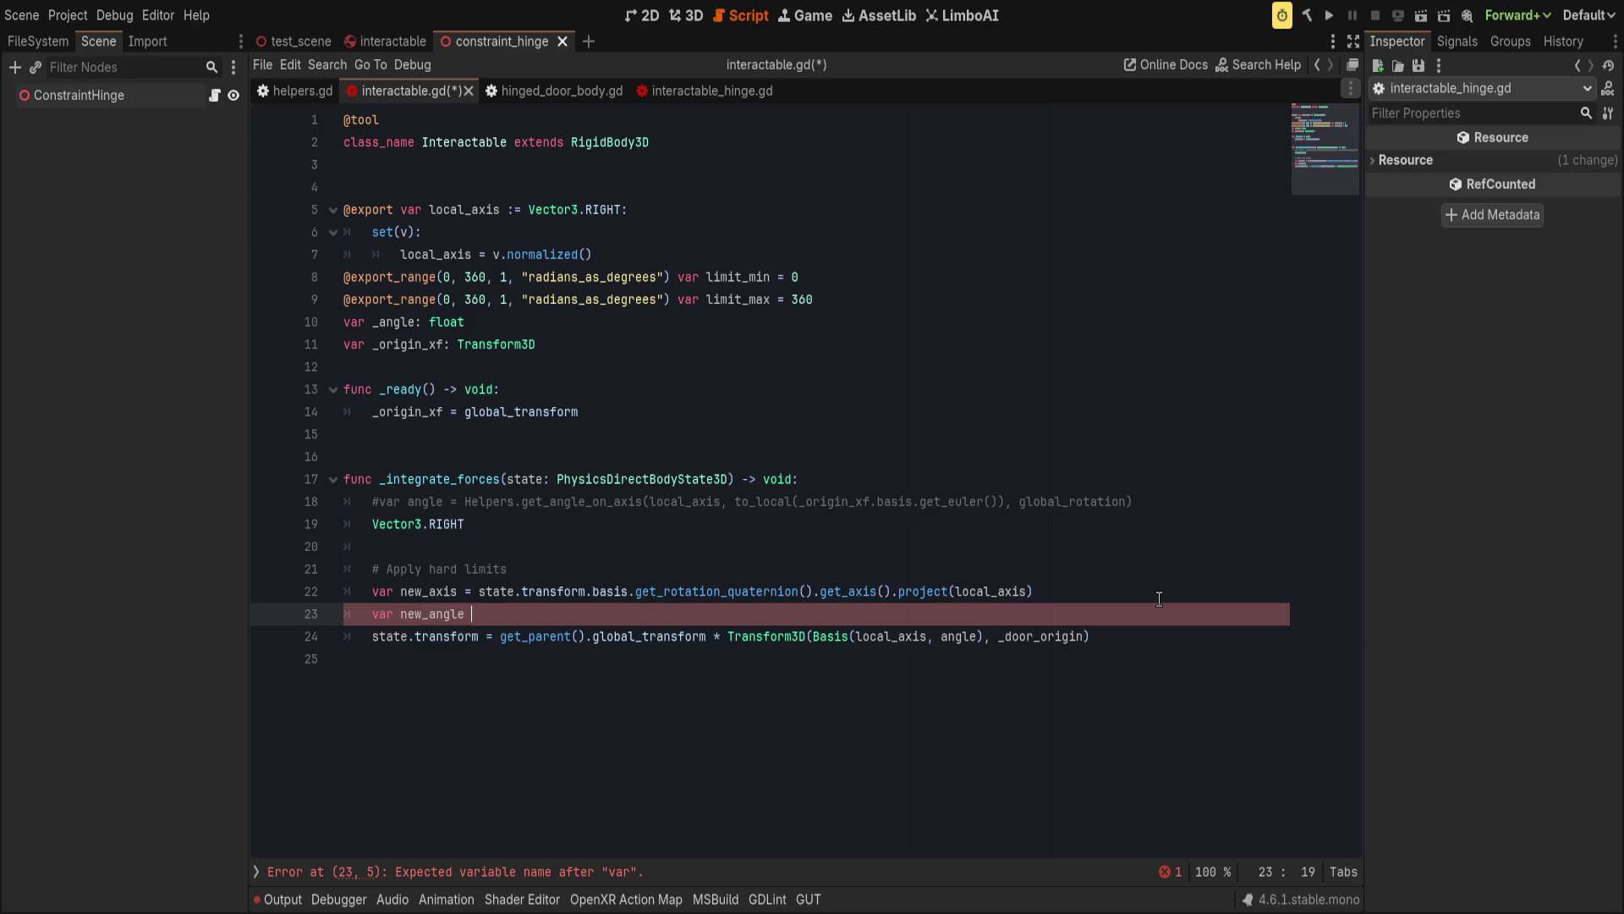
{"action": "type", "text": "state."}
{"action": "key", "text": "Escape"}
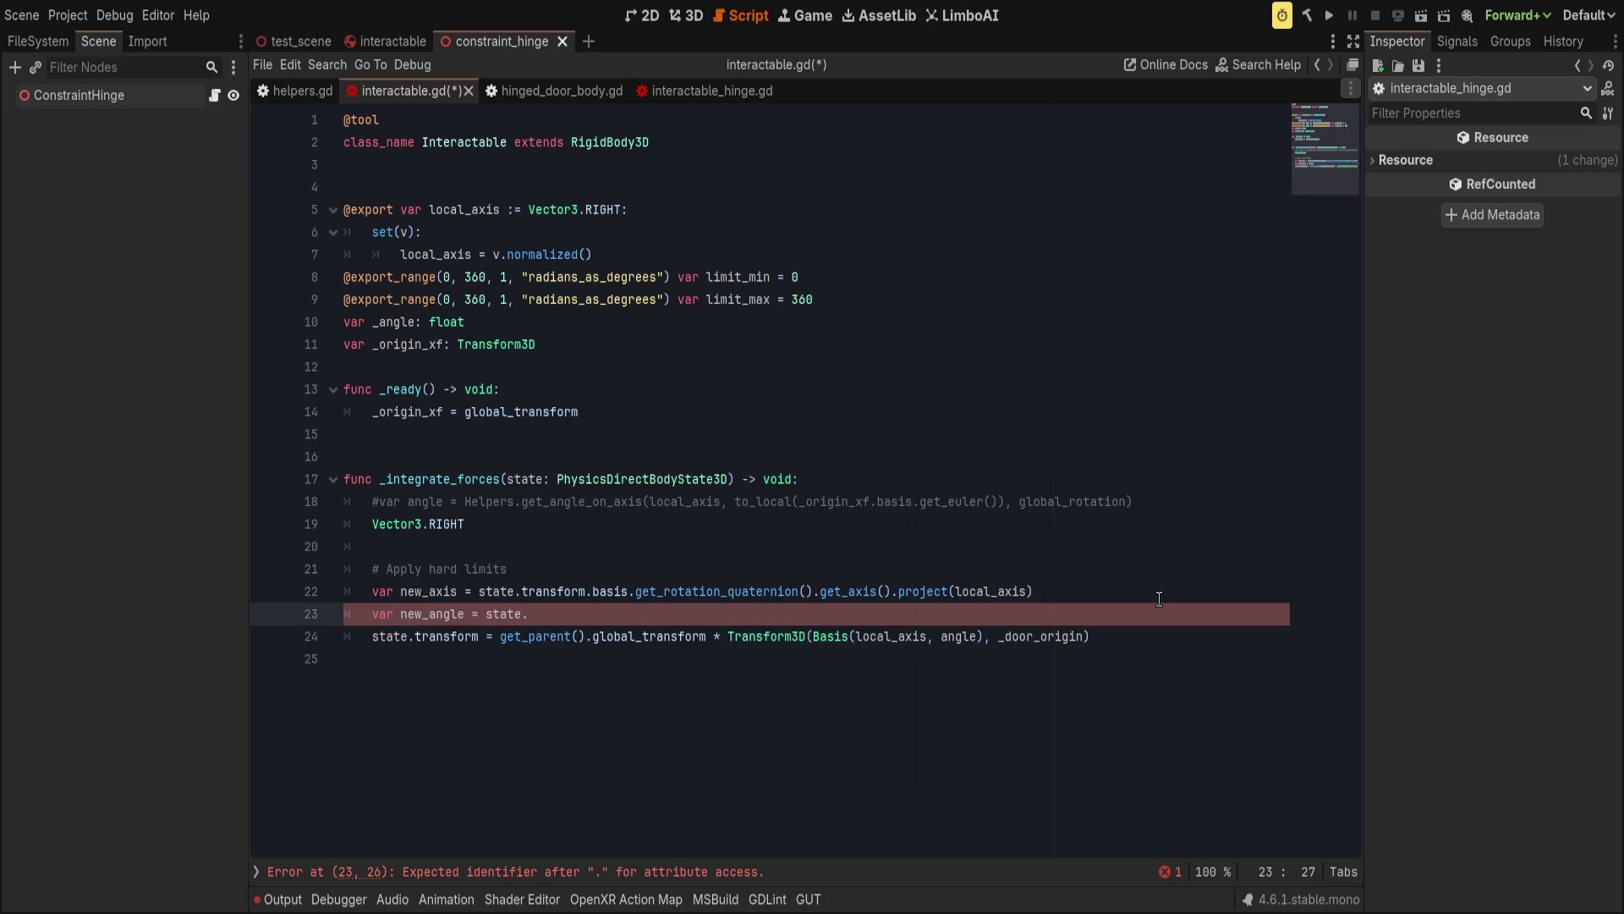
{"action": "key", "text": "Up"}
{"action": "key", "text": "Up"}
{"action": "key", "text": "Return"}
{"action": "type", "text": "var q ="}
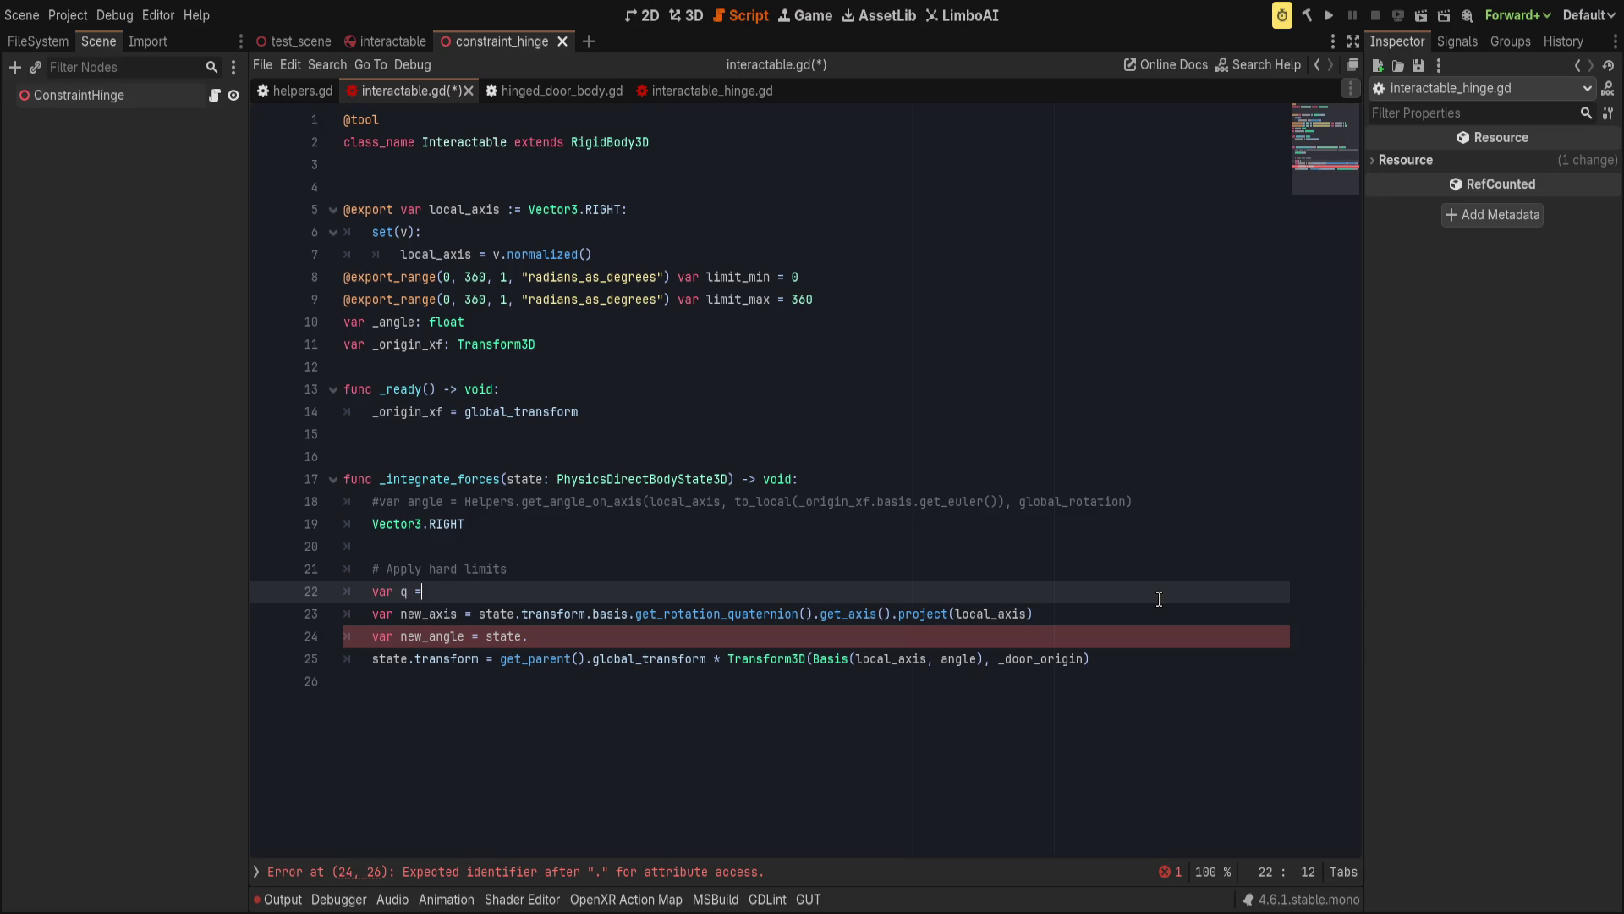
{"action": "key", "text": "Escape"}
{"action": "left_click_drag", "start_coordinate": [479, 613], "coordinate": [812, 613]}
{"action": "key", "text": "ctrl+x"}
{"action": "left_click", "coordinate": [486, 591]}
{"action": "key", "text": "ctrl+v"}
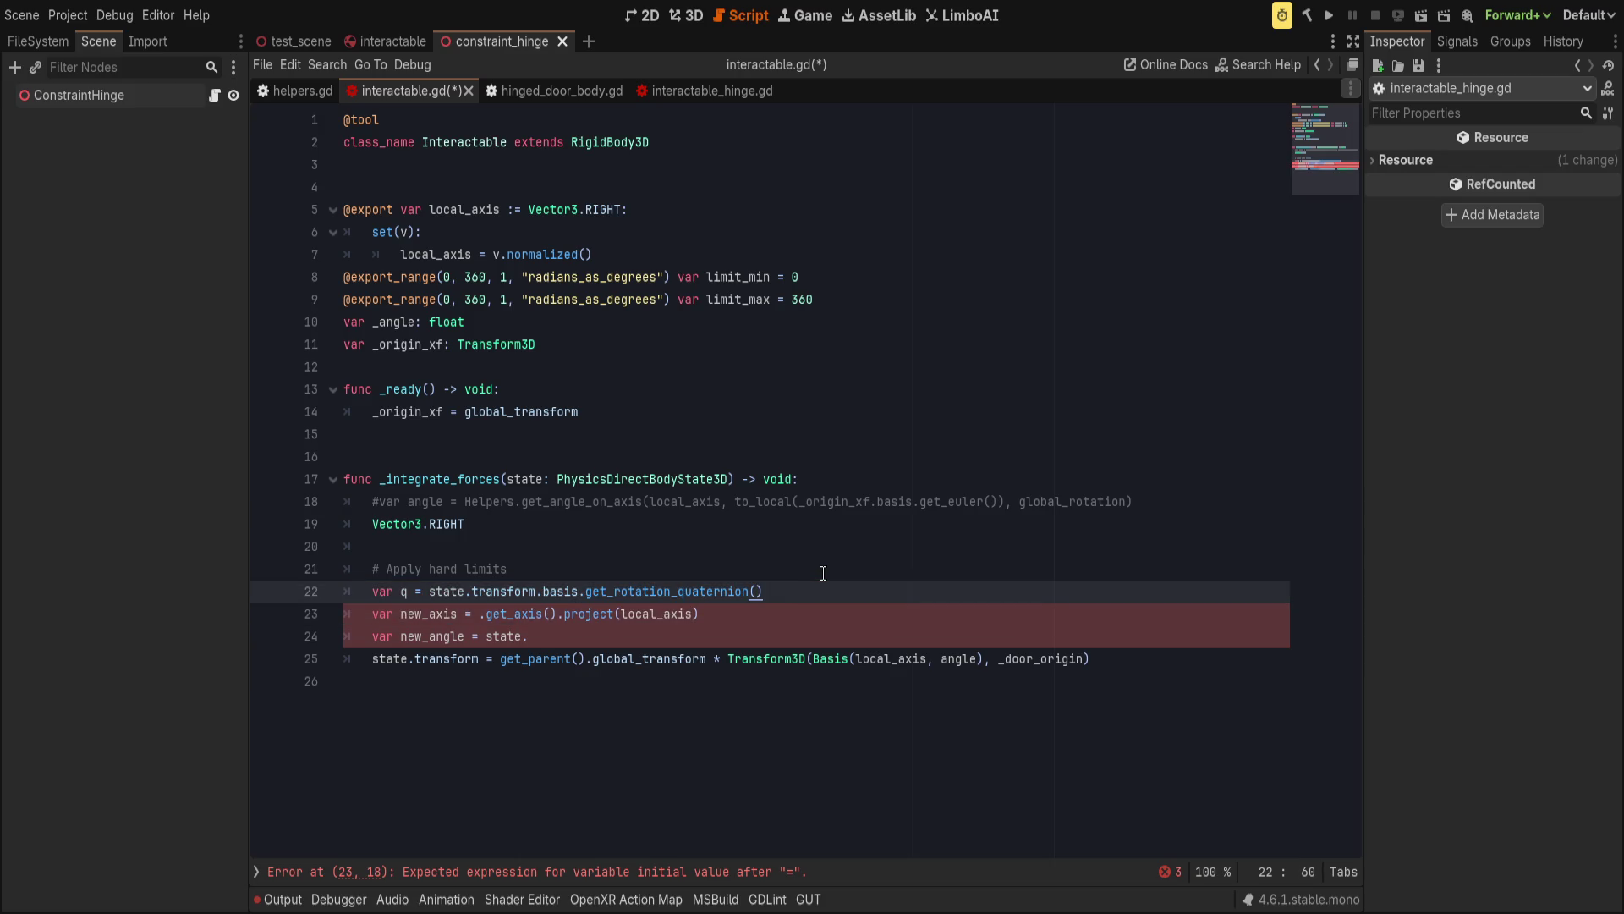
Type q as Quaternion, and set new_axis to q.get_axis() and new_angle to q.get_angle().
{"action": "left_click", "coordinate": [416, 591]}
{"action": "type", "text": "Qu"}
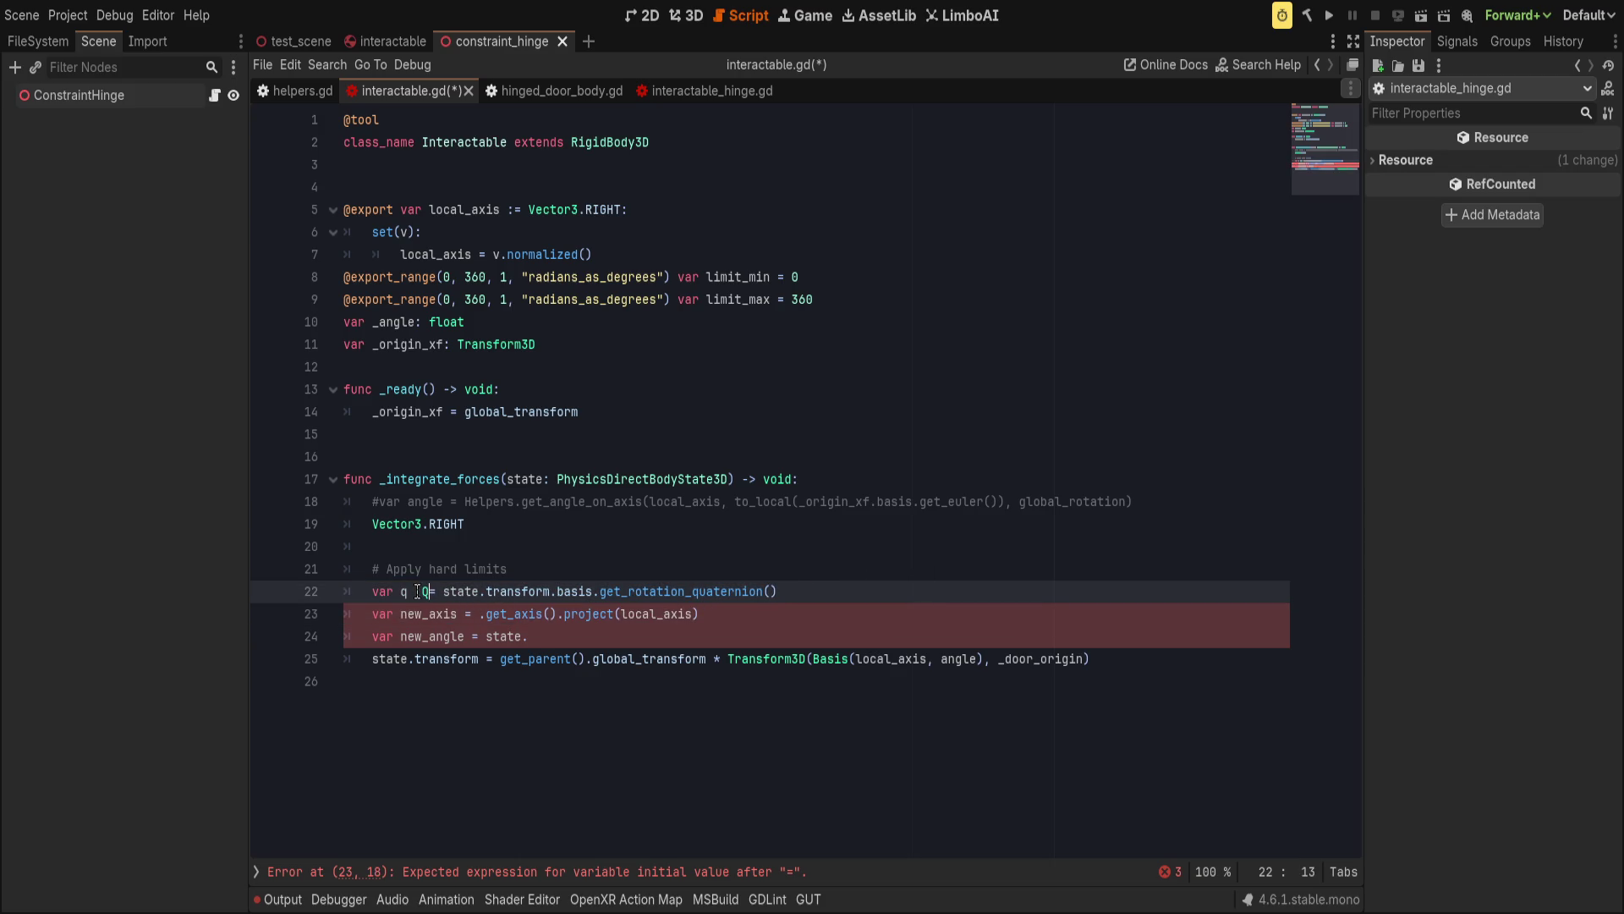
{"action": "type", "text": "aternion"}
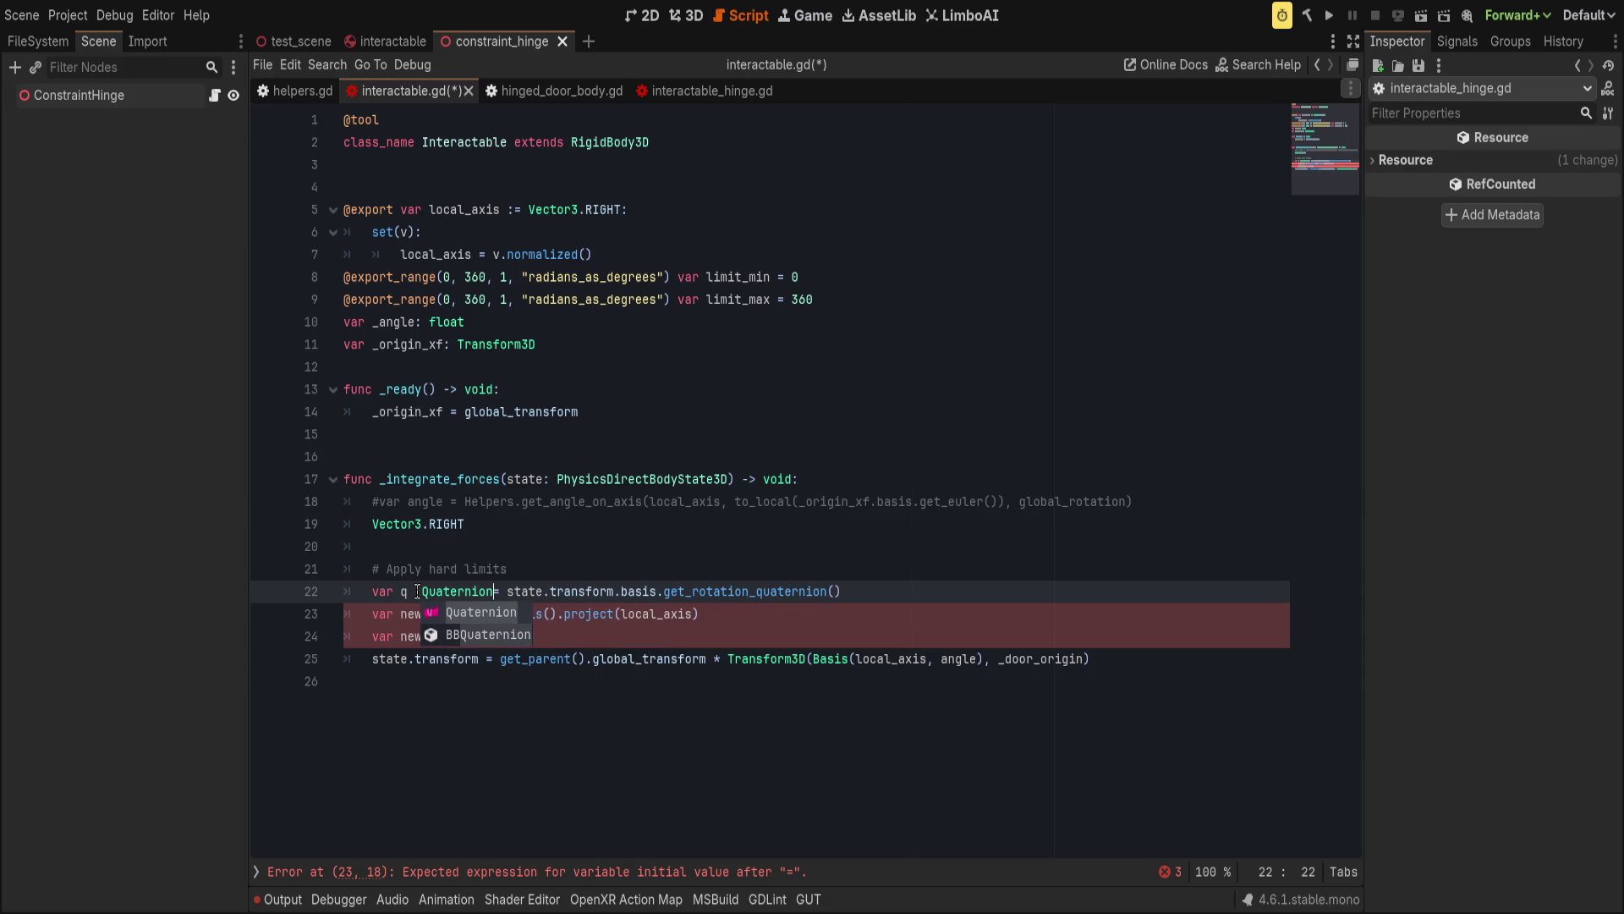
{"action": "key", "text": "Escape"}
{"action": "left_click", "coordinate": [479, 613]}
{"action": "type", "text": "q"}
{"action": "key", "text": "Escape"}
{"action": "key", "text": "Down"}
{"action": "type", "text": "q."}
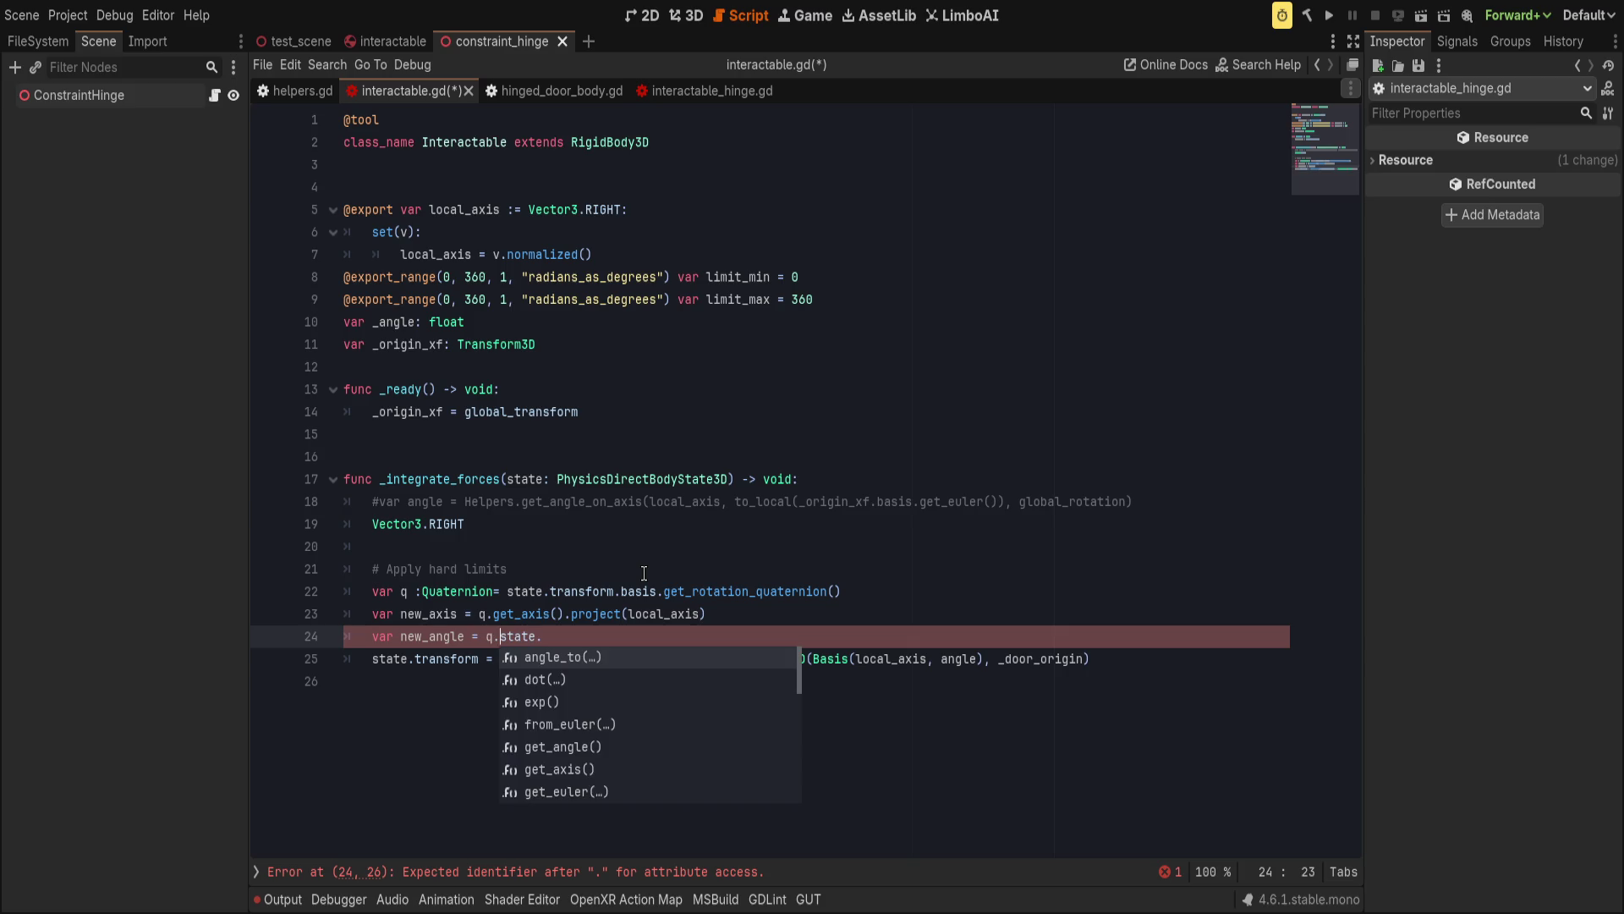
{"action": "type", "text": "get_an"}
{"action": "key", "text": "Tab"}
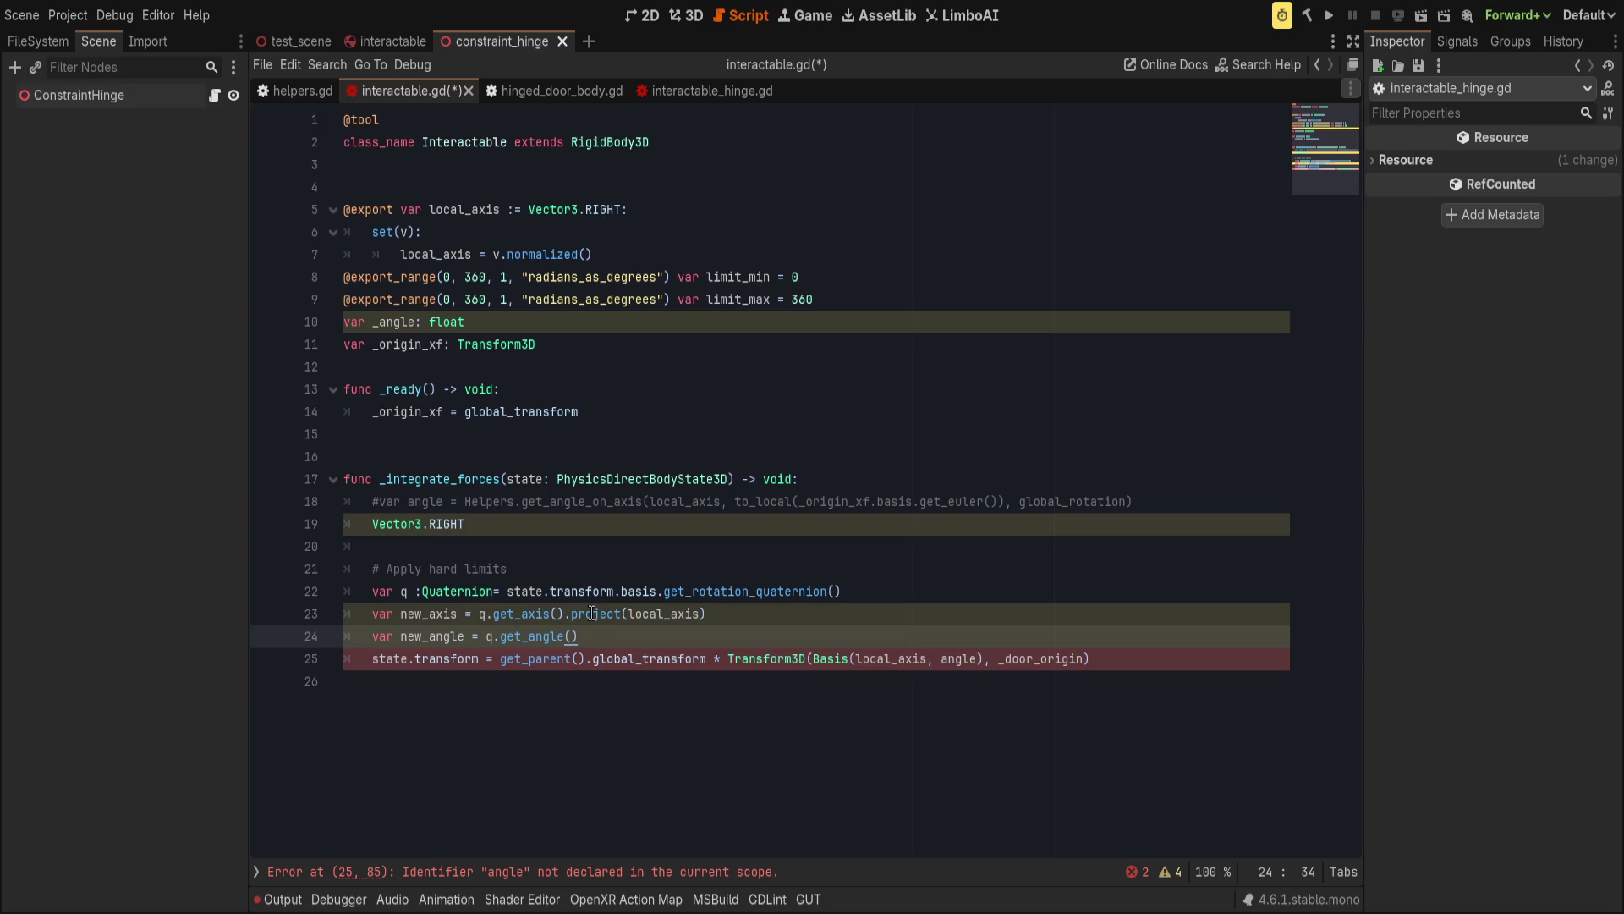
{"action": "left_click", "coordinate": [708, 613]}
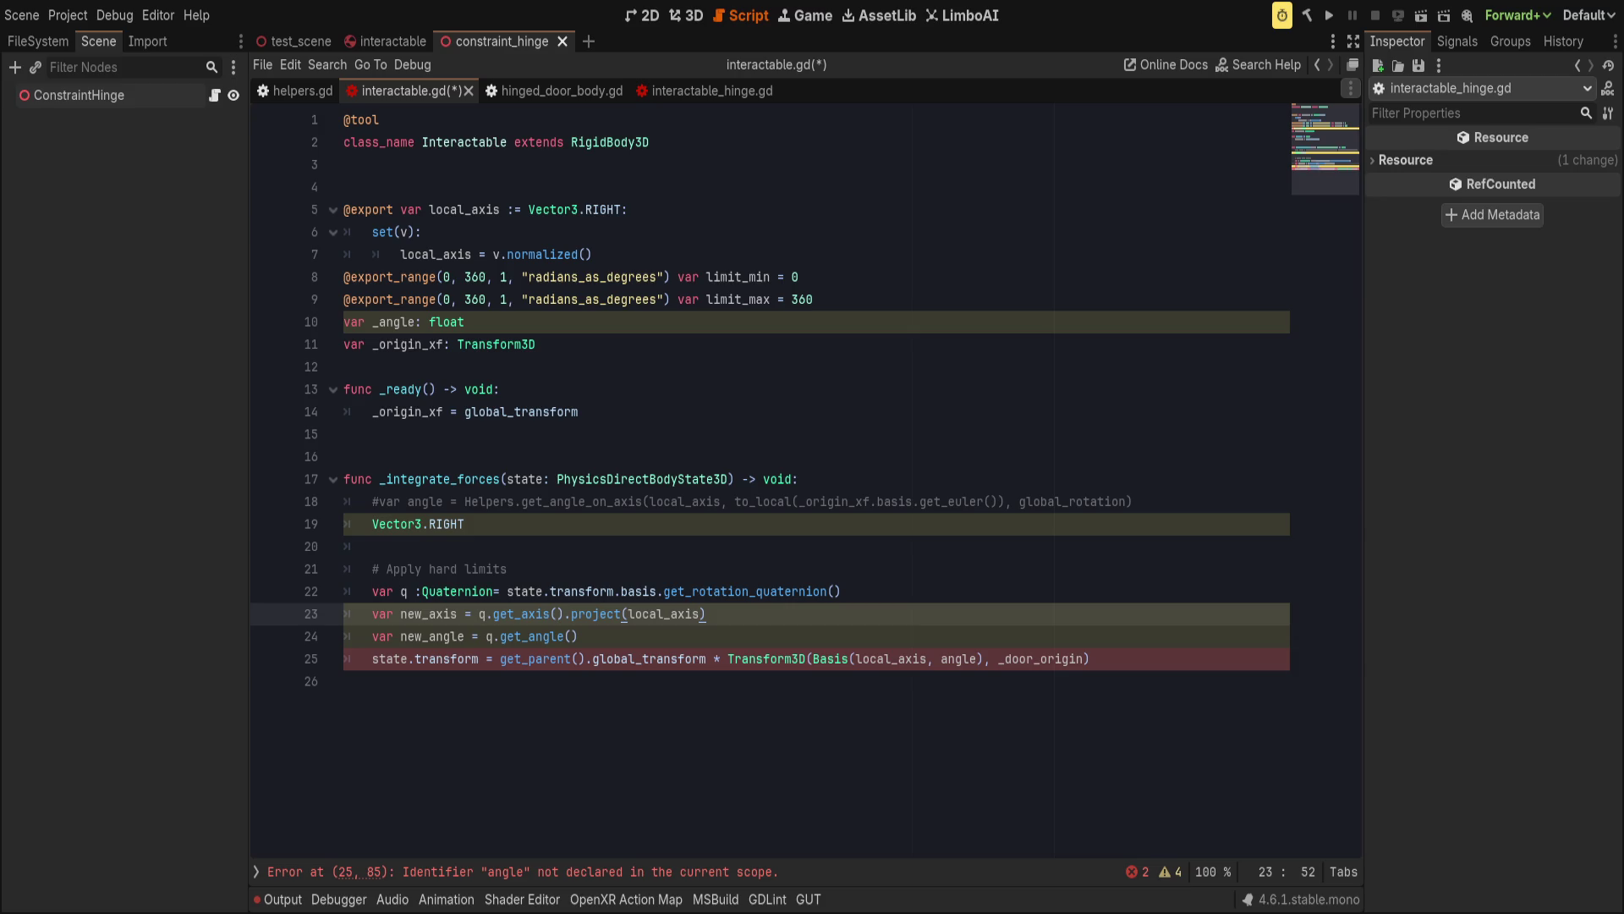
{"action": "left_click_drag", "start_coordinate": [249, 607], "coordinate": [222, 607]}
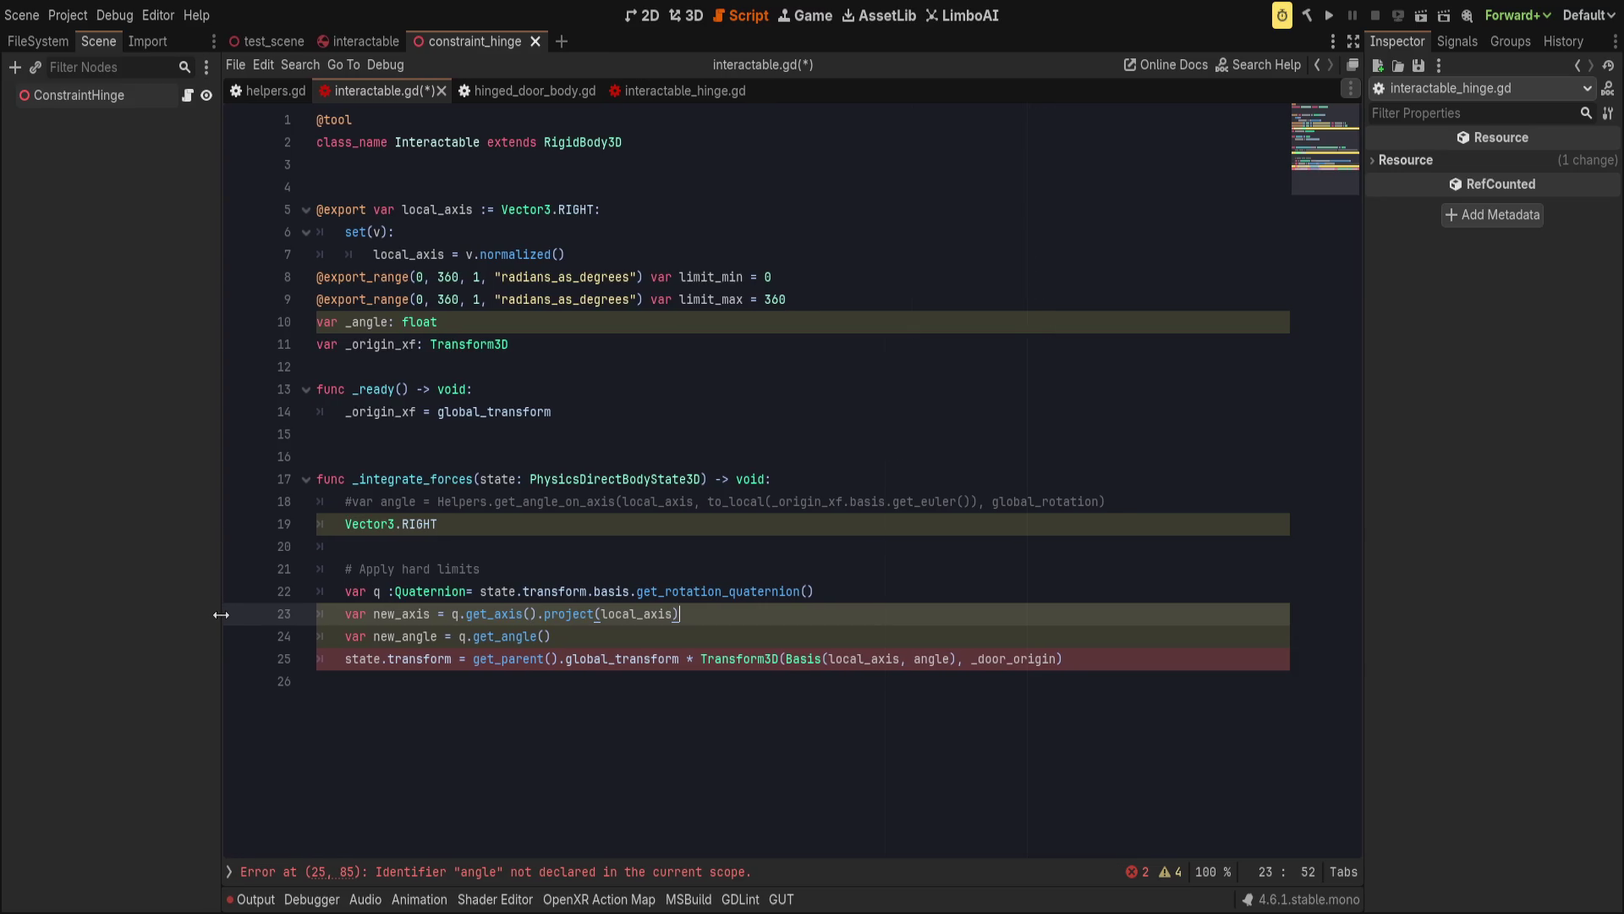
{"action": "left_click", "coordinate": [591, 646]}
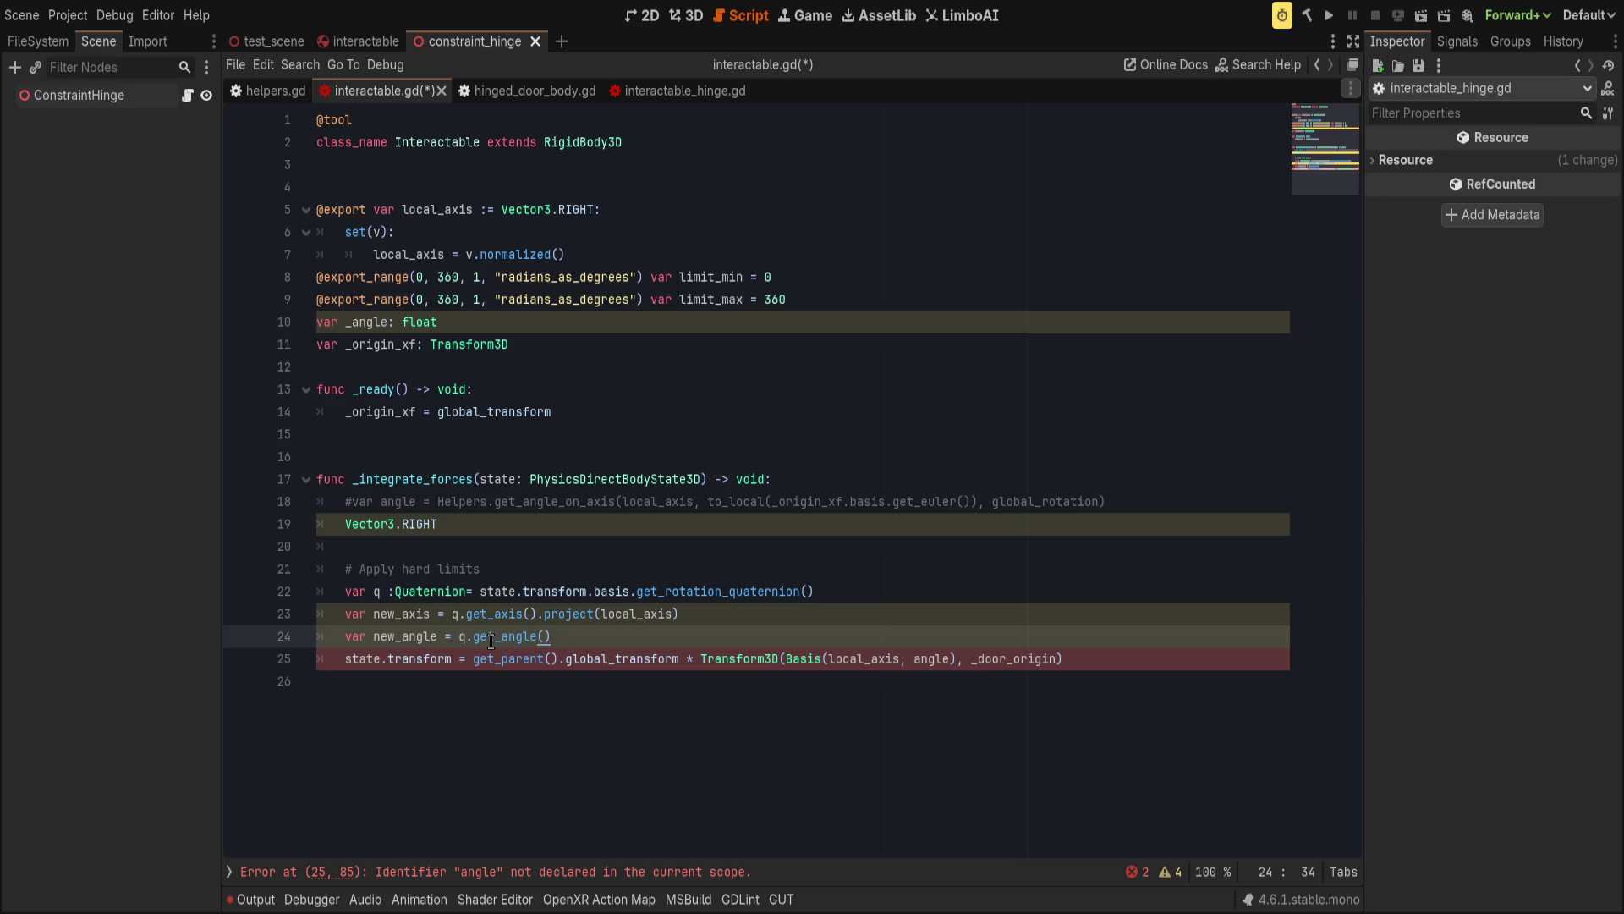
{"action": "left_click", "coordinate": [545, 636]}
{"action": "left_click", "coordinate": [681, 565]}
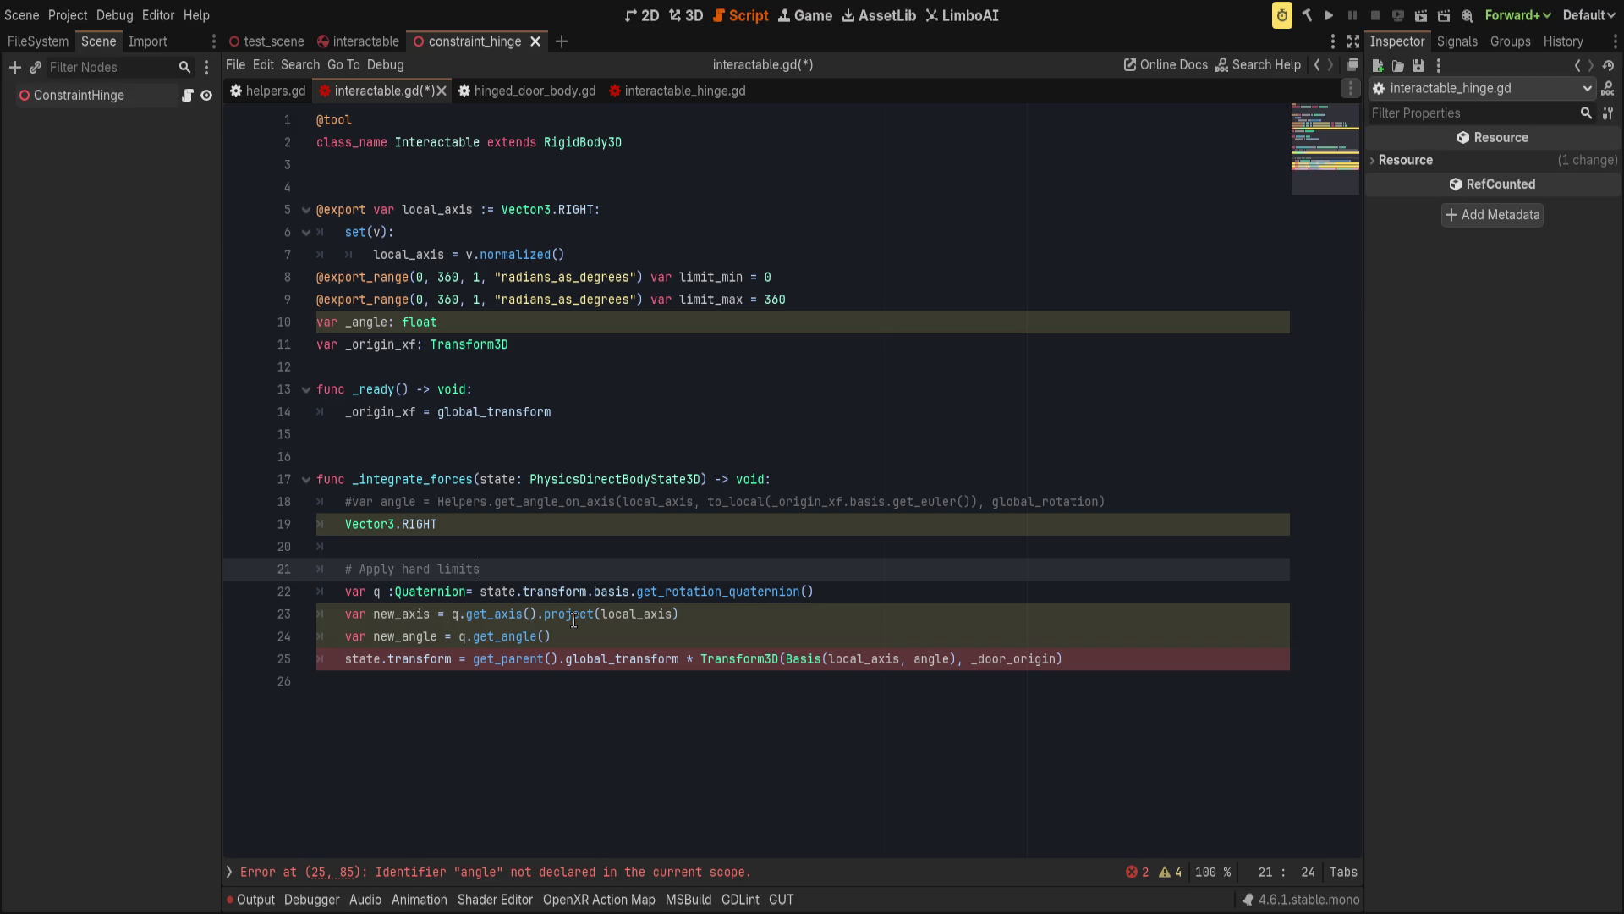
On line 23, rename the variable to new_all and change its term to q.get_axis()*q.get_angle().
{"action": "left_click", "coordinate": [536, 615]}
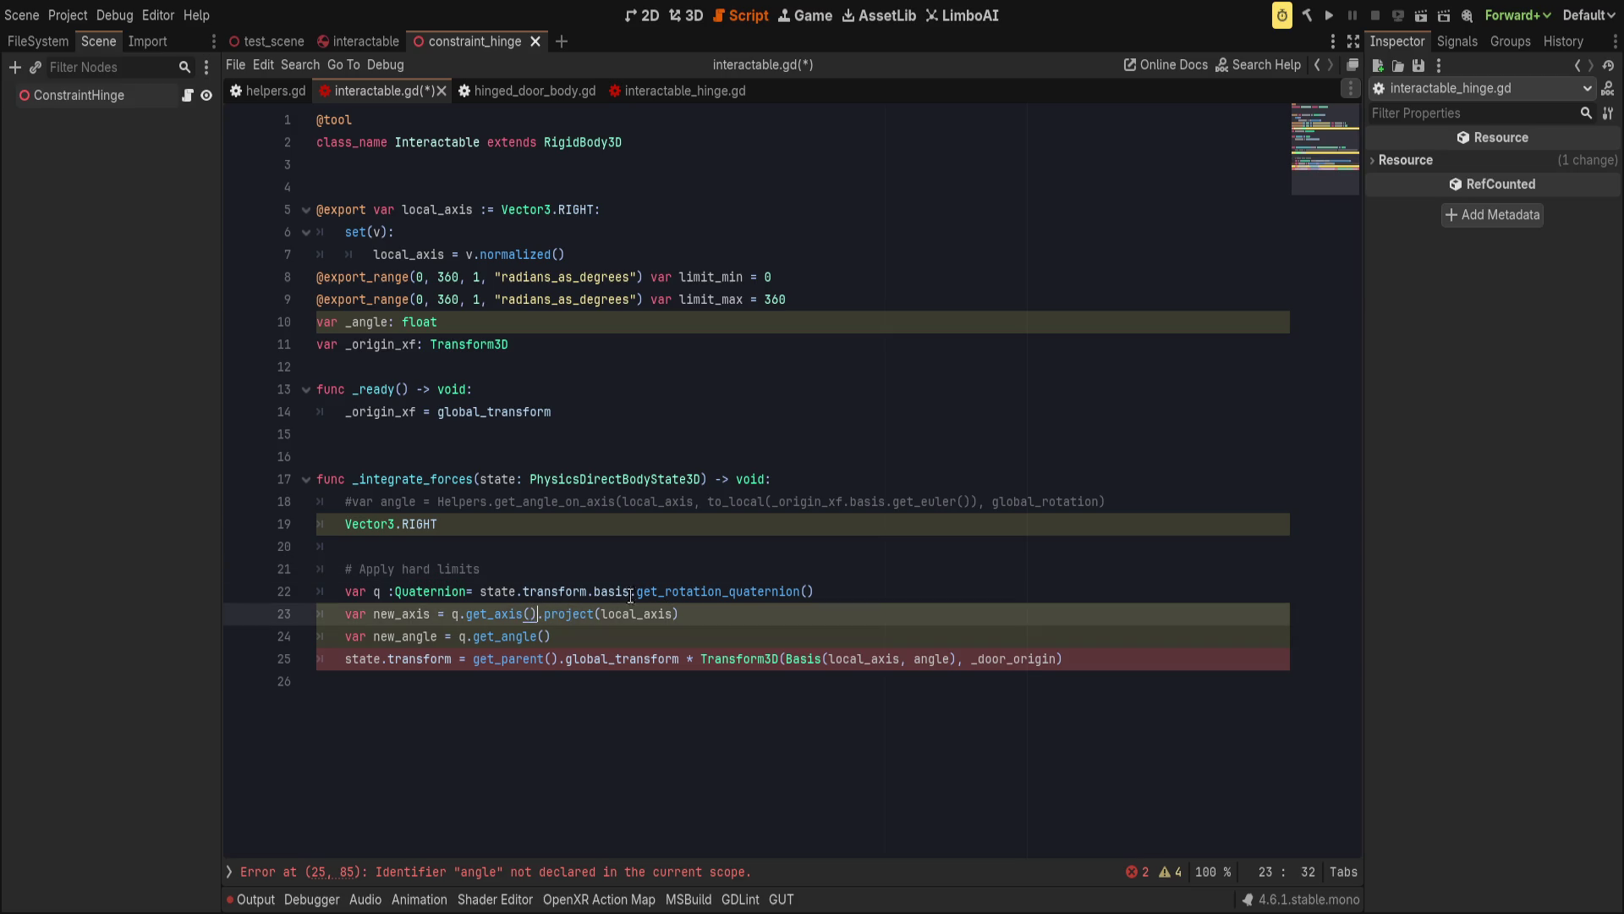
{"action": "double_click", "coordinate": [412, 614]}
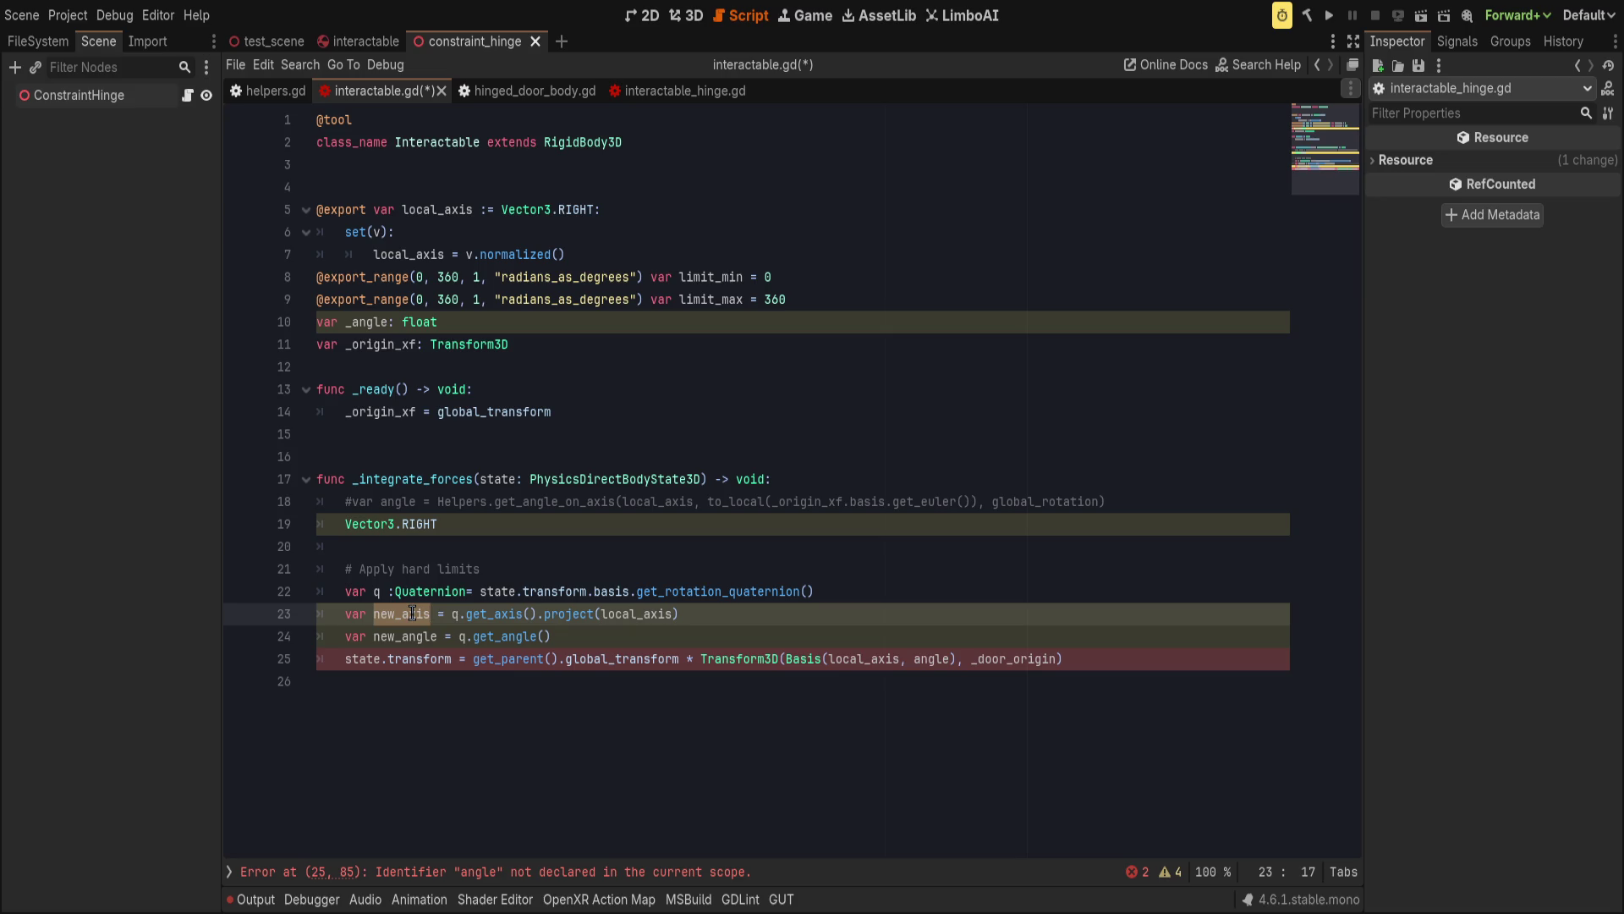
{"action": "type", "text": "new_axl"}
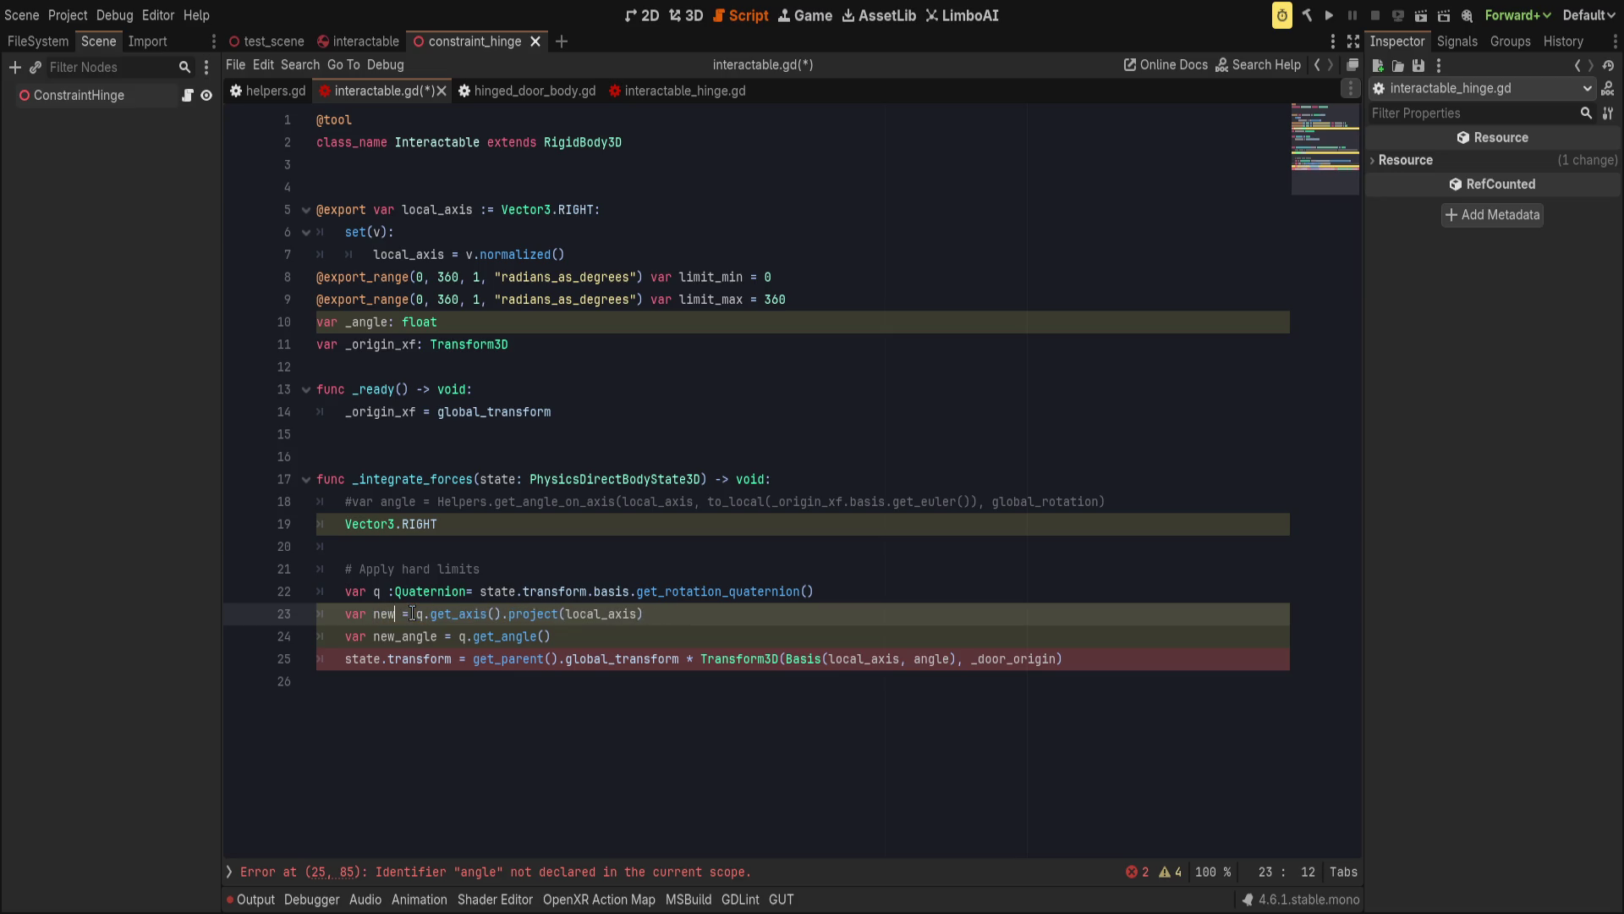
{"action": "type", "text": "l"}
{"action": "left_click", "coordinate": [530, 613]}
{"action": "key", "text": "Left"}
{"action": "key", "text": "Left"}
{"action": "key", "text": "ctrl+shift+Left"}
{"action": "key", "text": "ctrl+shift+Left"}
{"action": "key", "text": "ctrl+shift+Left"}
{"action": "key", "text": "shift+Right"}
{"action": "key", "text": "shift+Right"}
{"action": "key", "text": "shift+Right"}
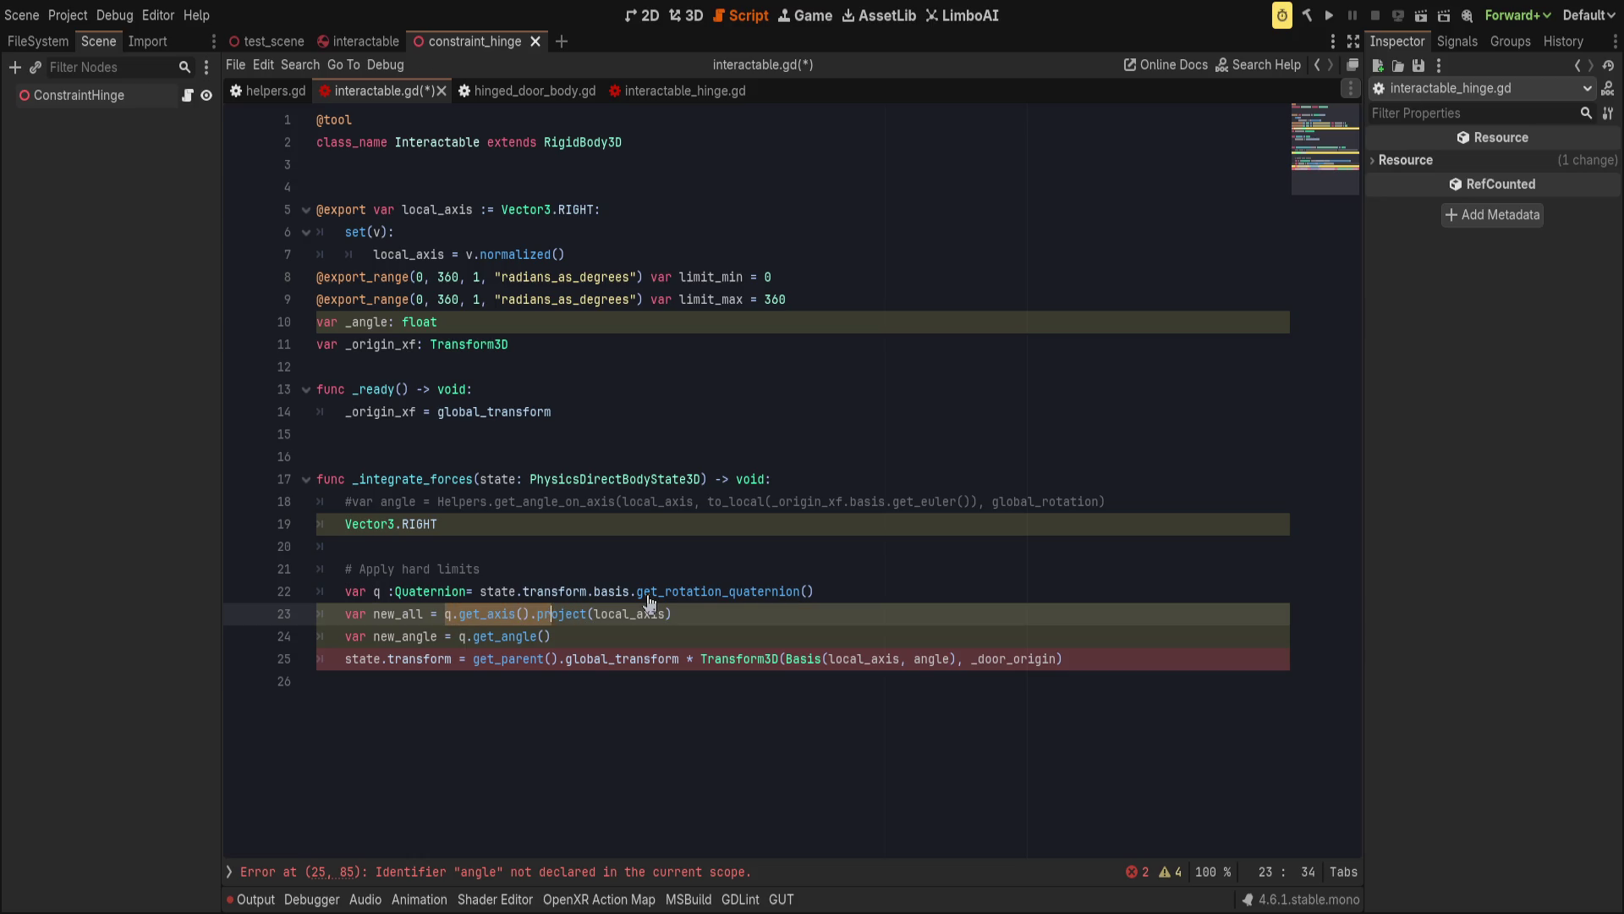
{"action": "type", "text": "()"}
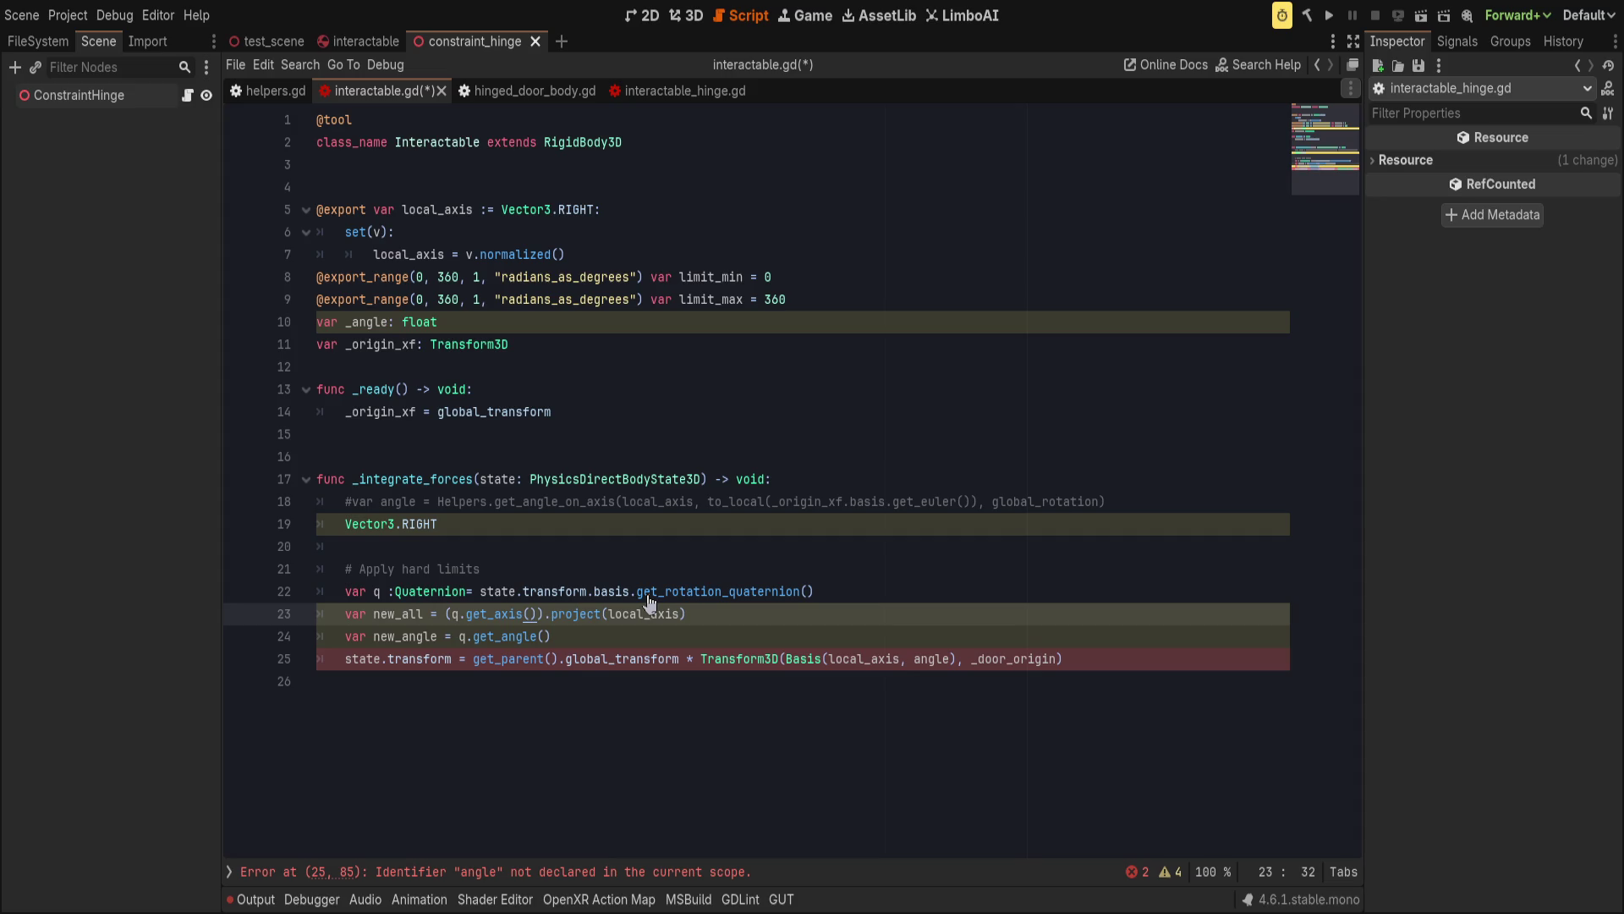
{"action": "type", "text": "*q.g"}
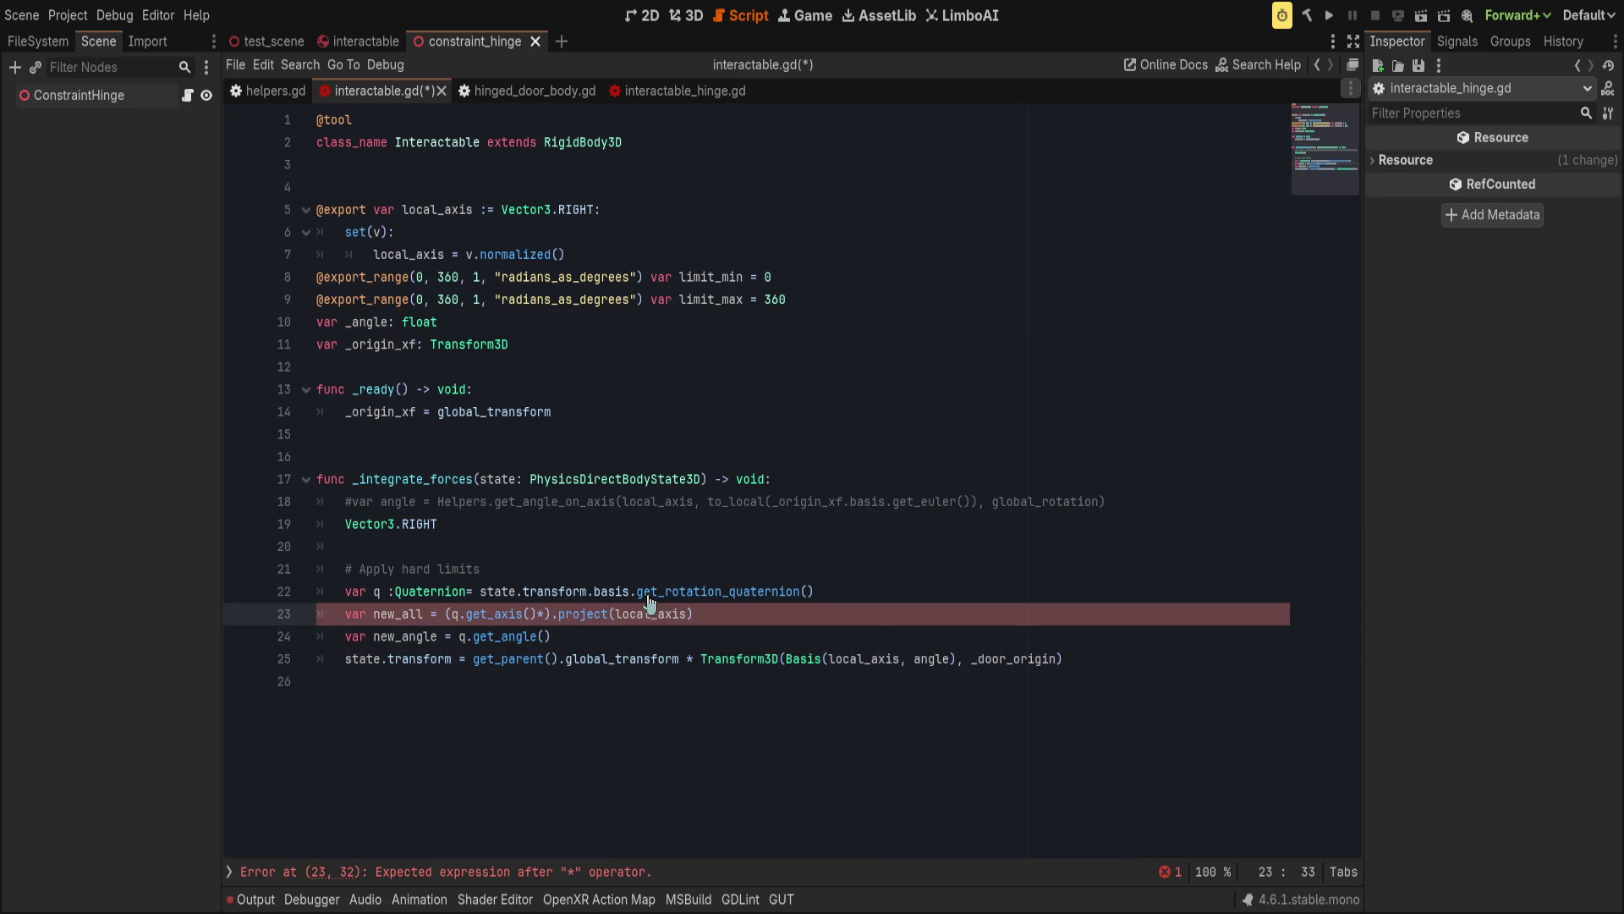
{"action": "type", "text": "et_angle()"}
Make line 24 compute q.get_axis().project(local_axis).
{"action": "key", "text": "End"}
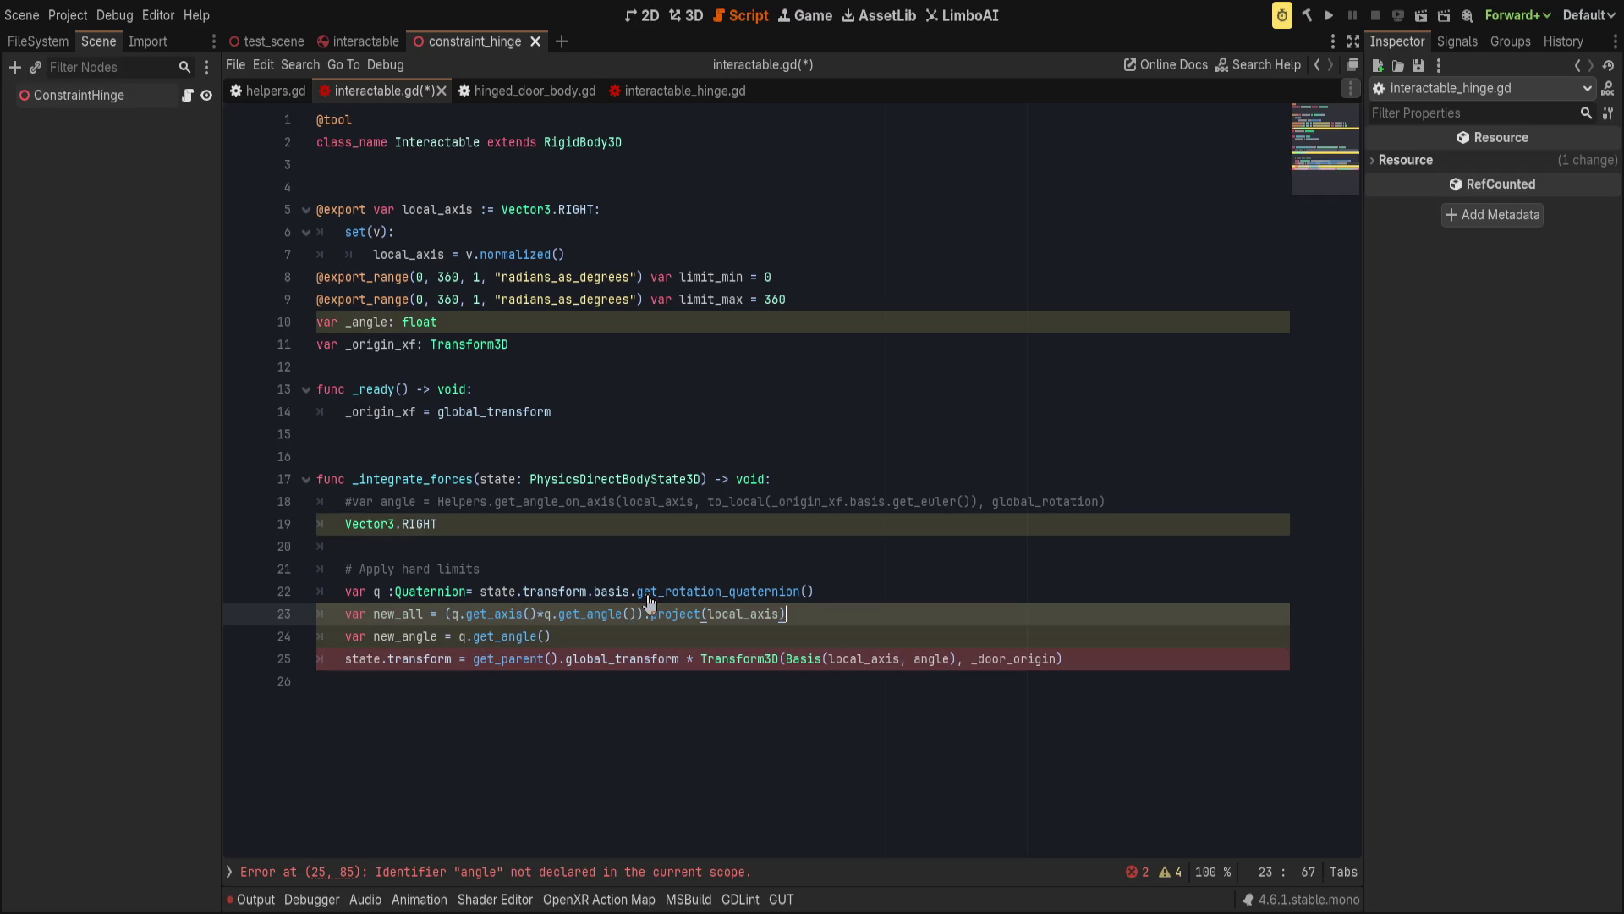
{"action": "key", "text": "Down"}
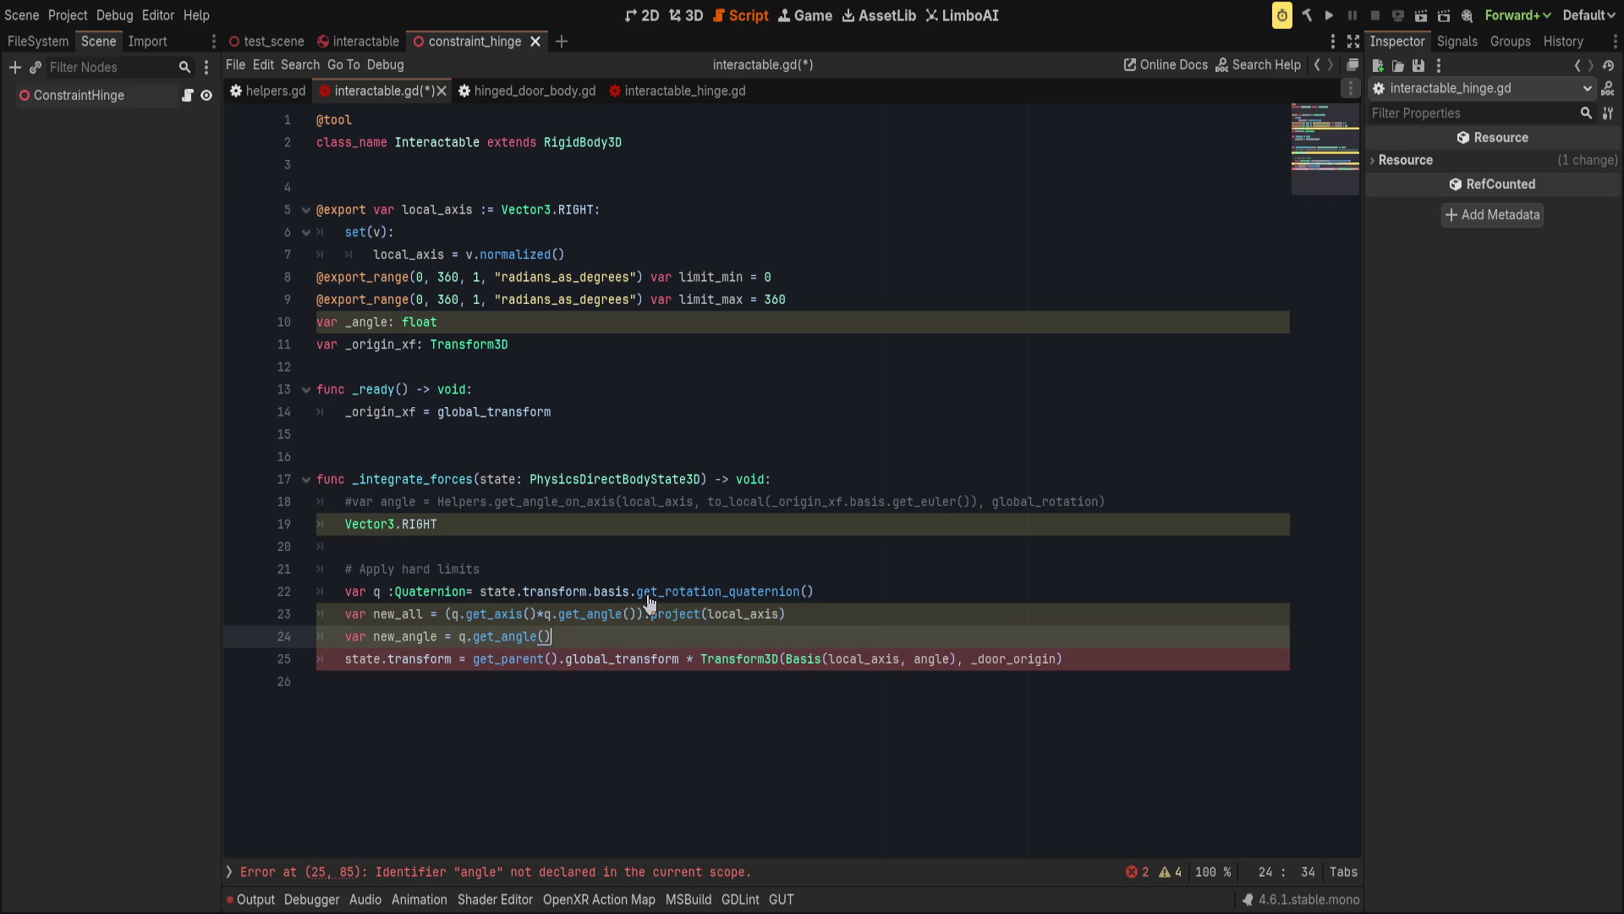
{"action": "key", "text": "BackSpace"}
{"action": "key", "text": "BackSpace"}
{"action": "key", "text": "BackSpace"}
{"action": "type", "text": "axis"}
{"action": "key", "text": "Return"}
{"action": "type", "text": ".project(local"}
{"action": "type", "text": "_axis)"}
Rename new_all to new_rotation, and rename the next line's new_angle to new_axis.
{"action": "left_click", "coordinate": [765, 564]}
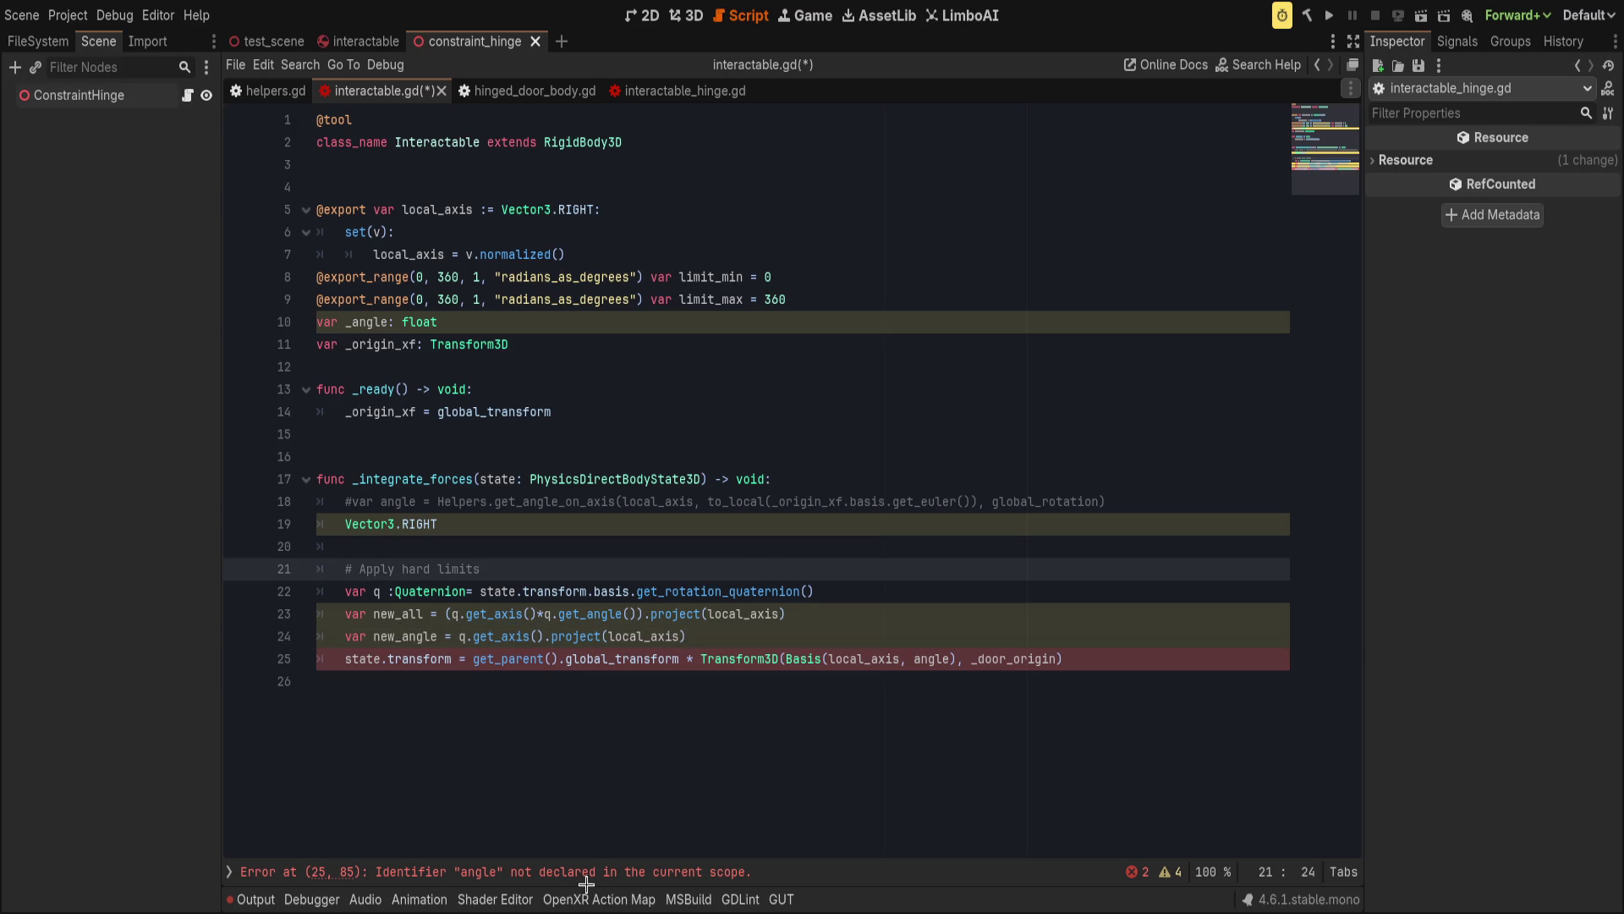
{"action": "left_click", "coordinate": [404, 614]}
{"action": "left_click_drag", "start_coordinate": [404, 614], "coordinate": [423, 614]}
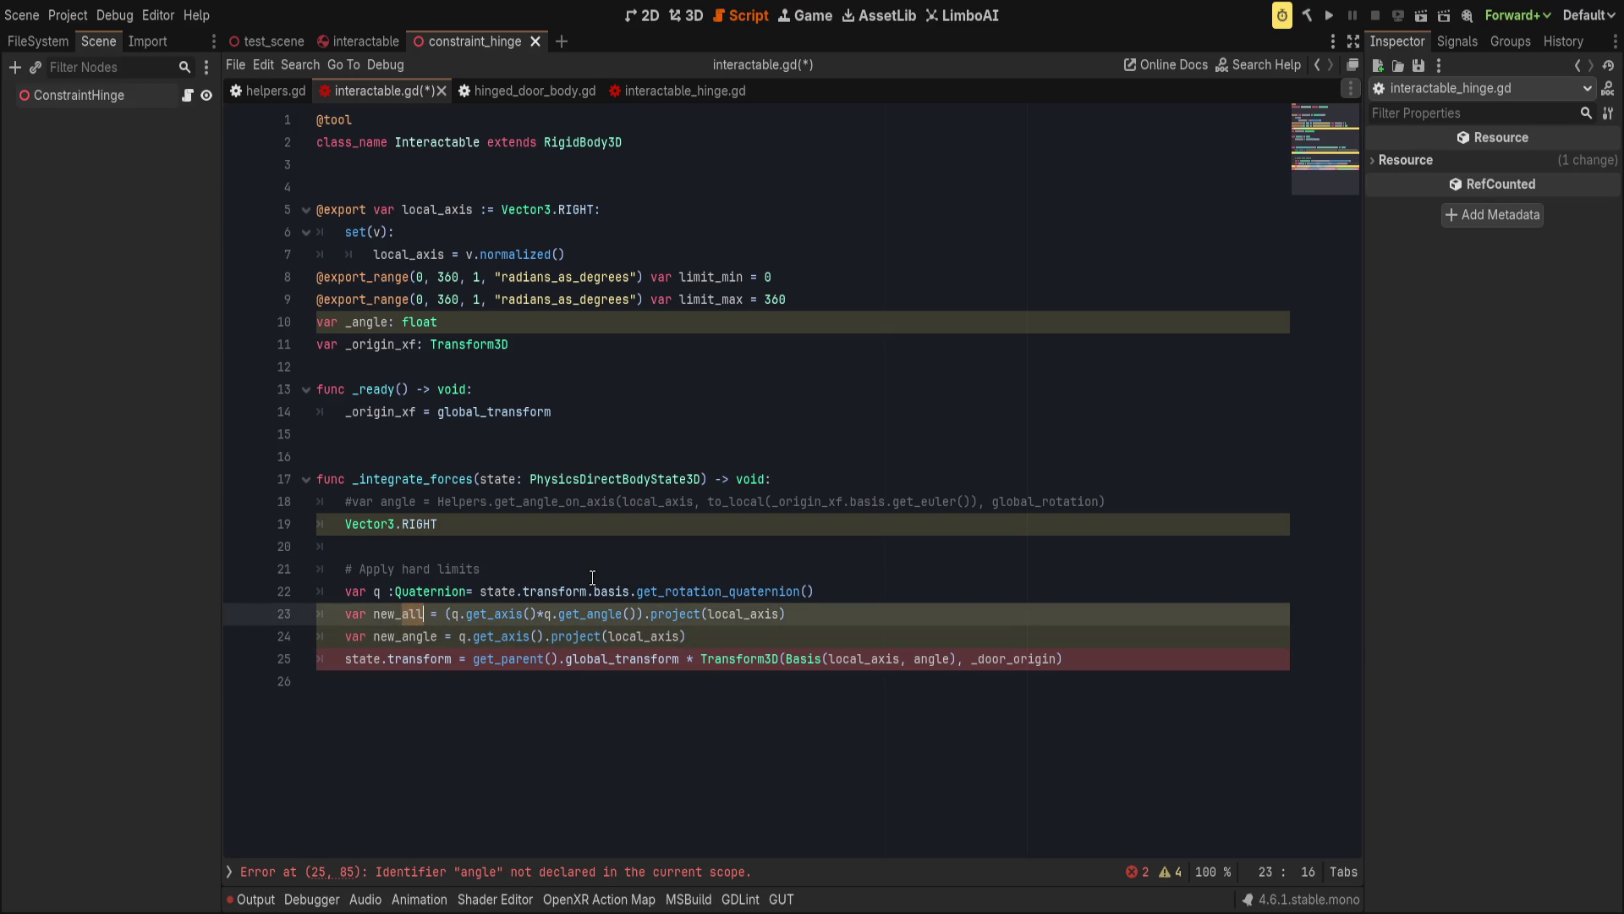
{"action": "type", "text": "vec"}
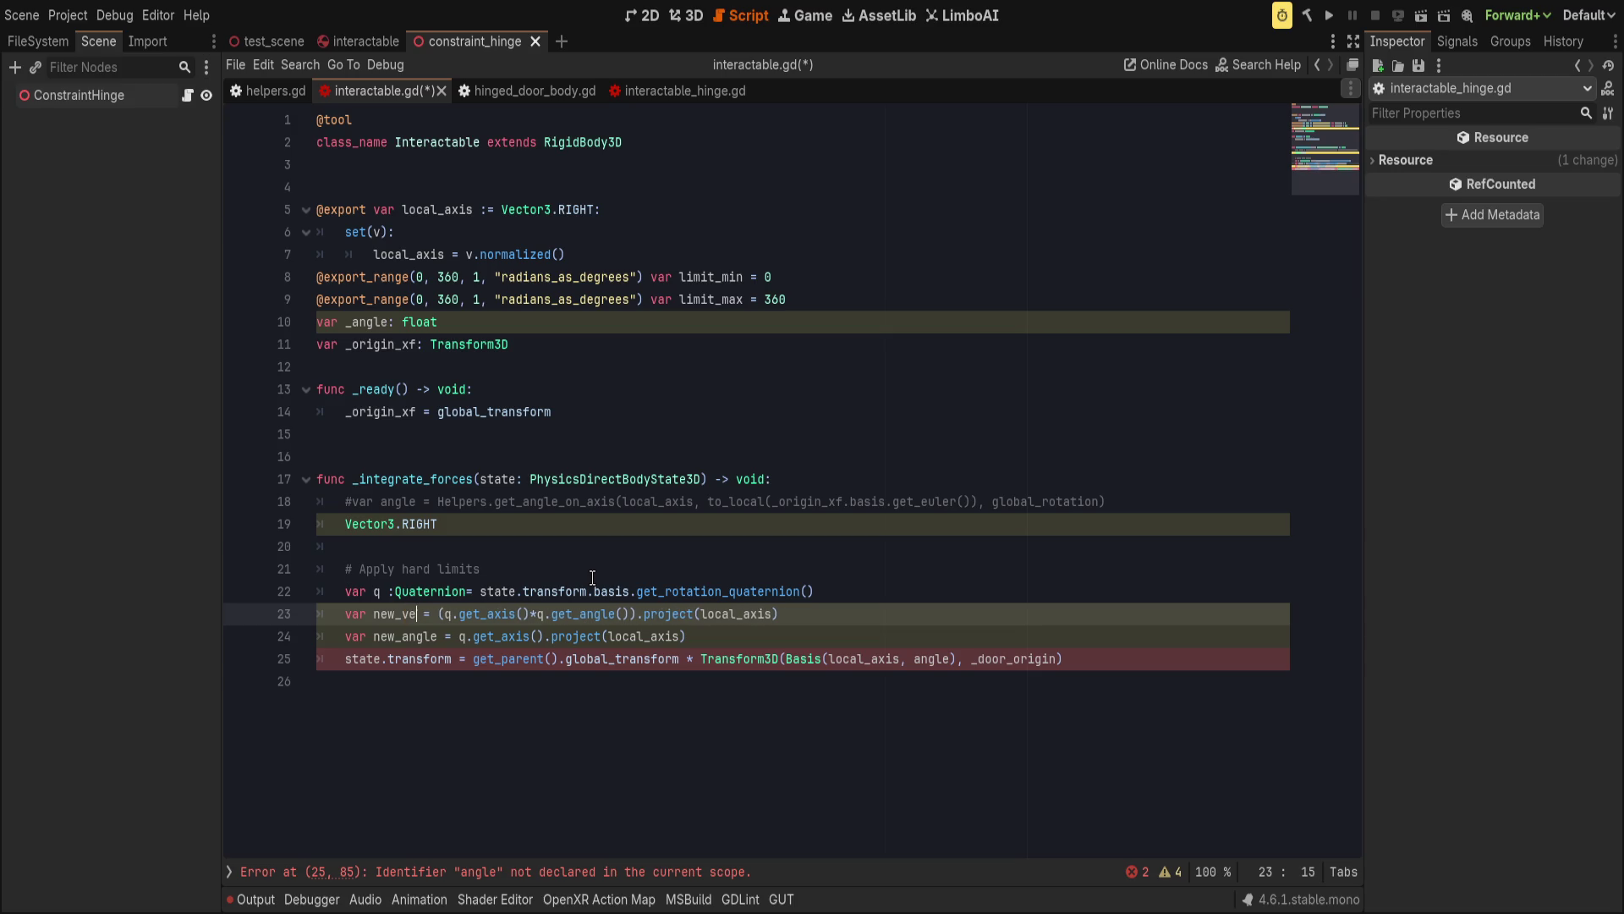
{"action": "key", "text": "BackSpace"}
{"action": "key", "text": "BackSpace"}
{"action": "key", "text": "BackSpace"}
{"action": "type", "text": "rotation"}
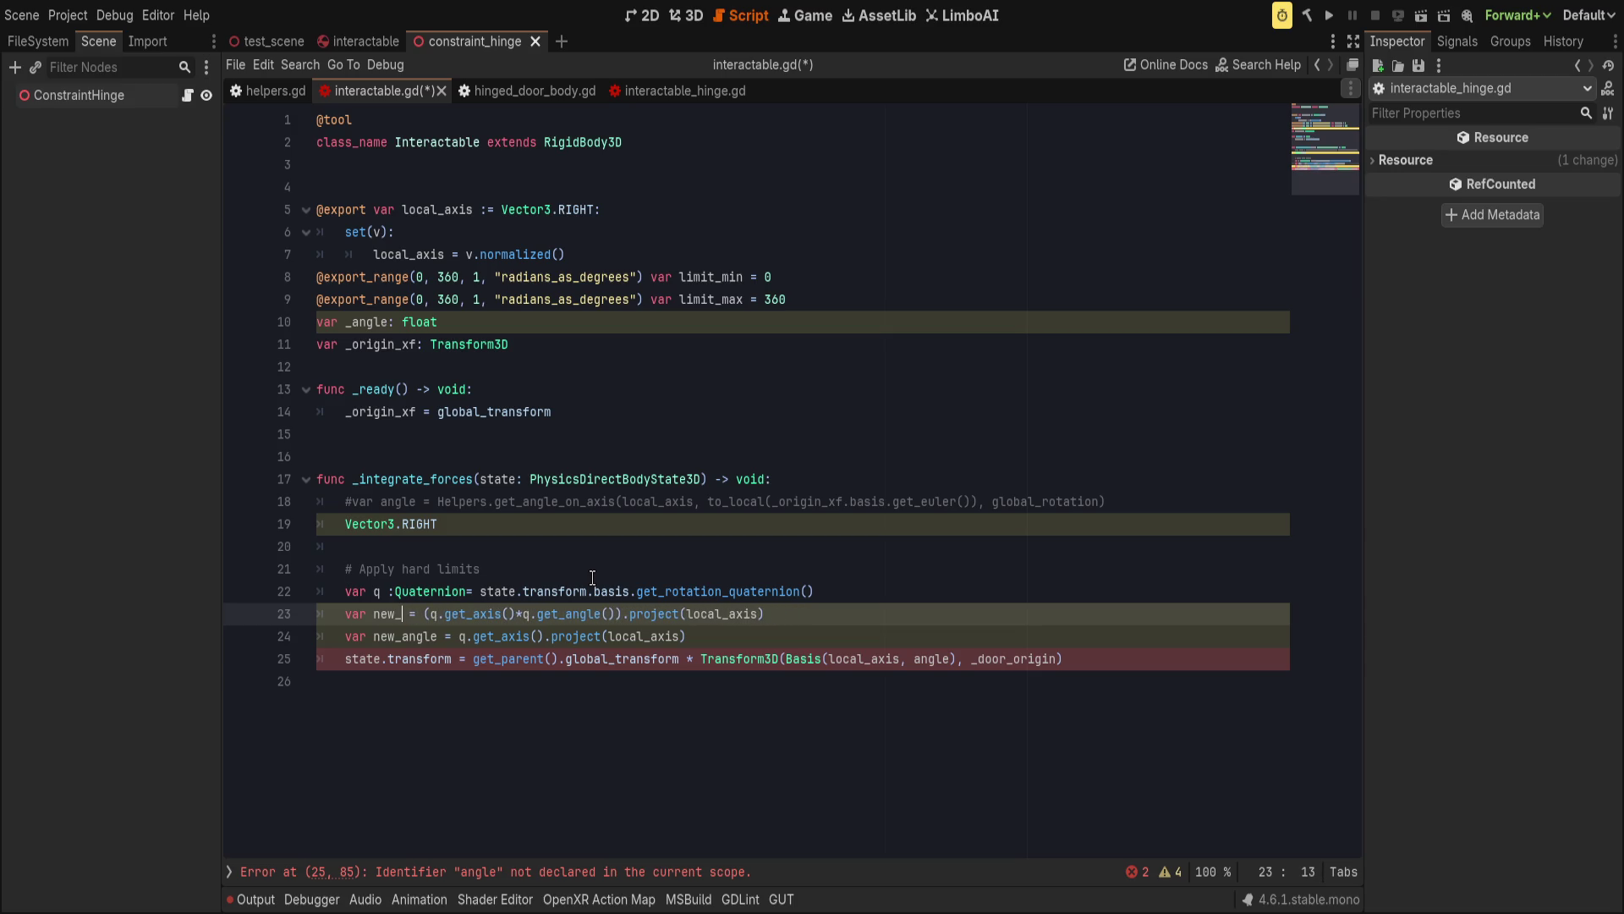
{"action": "key", "text": "Down"}
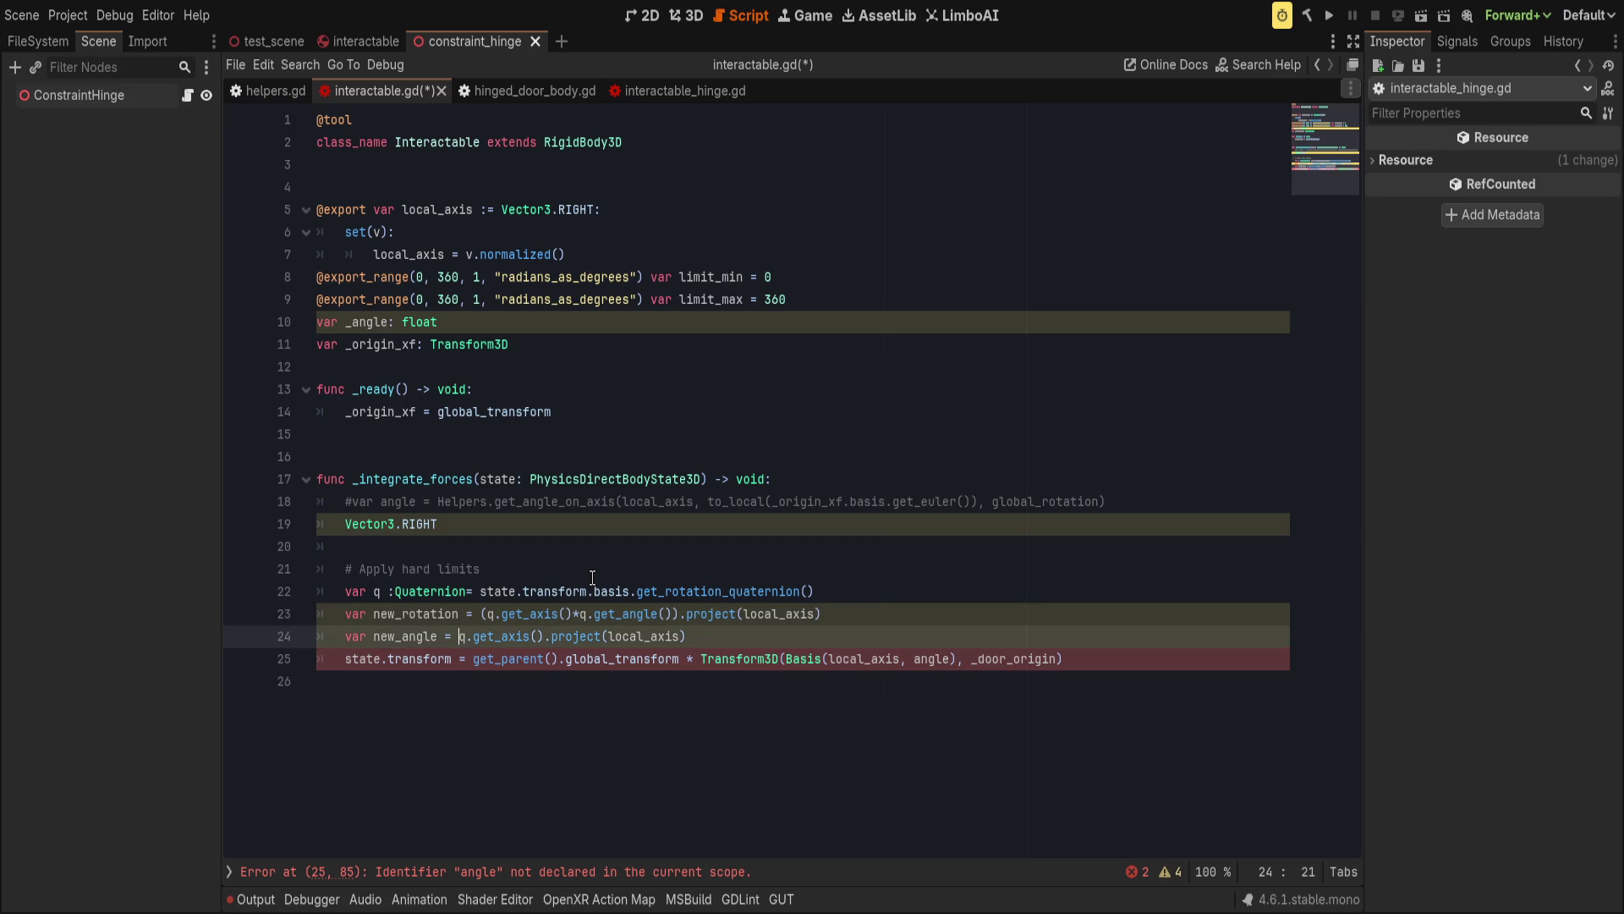
{"action": "key", "text": "BackSpace"}
{"action": "key", "text": "BackSpace"}
{"action": "key", "text": "BackSpace"}
{"action": "type", "text": "axis"}
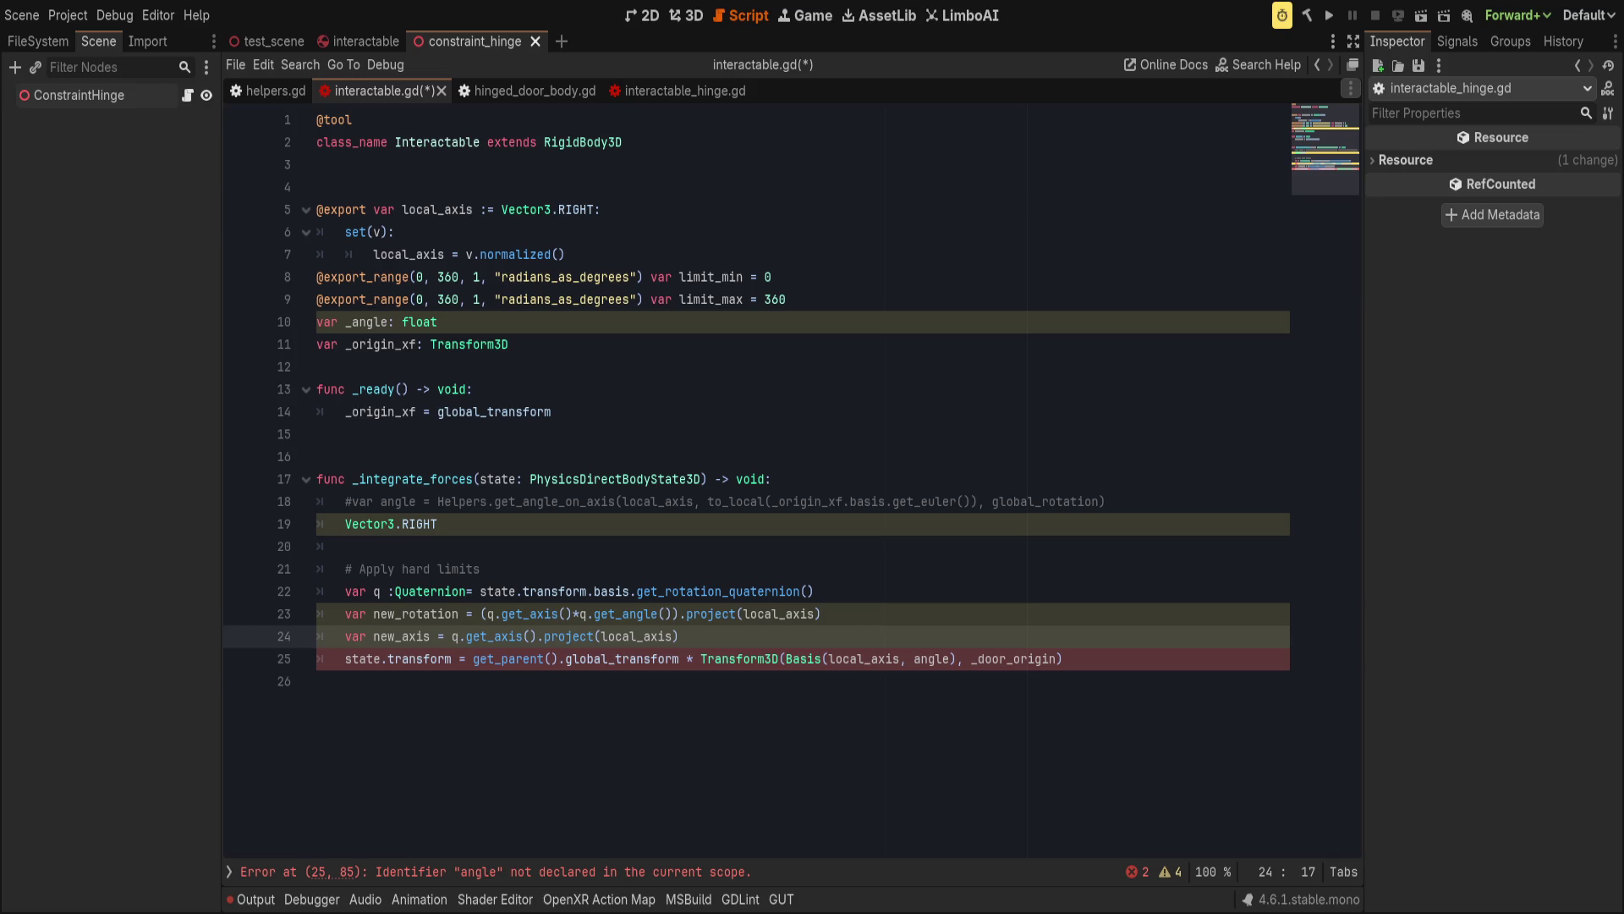
Draft a 'Get total axis*angle projected' comment above new_rotation, then delete it again.
{"action": "left_click", "coordinate": [532, 529]}
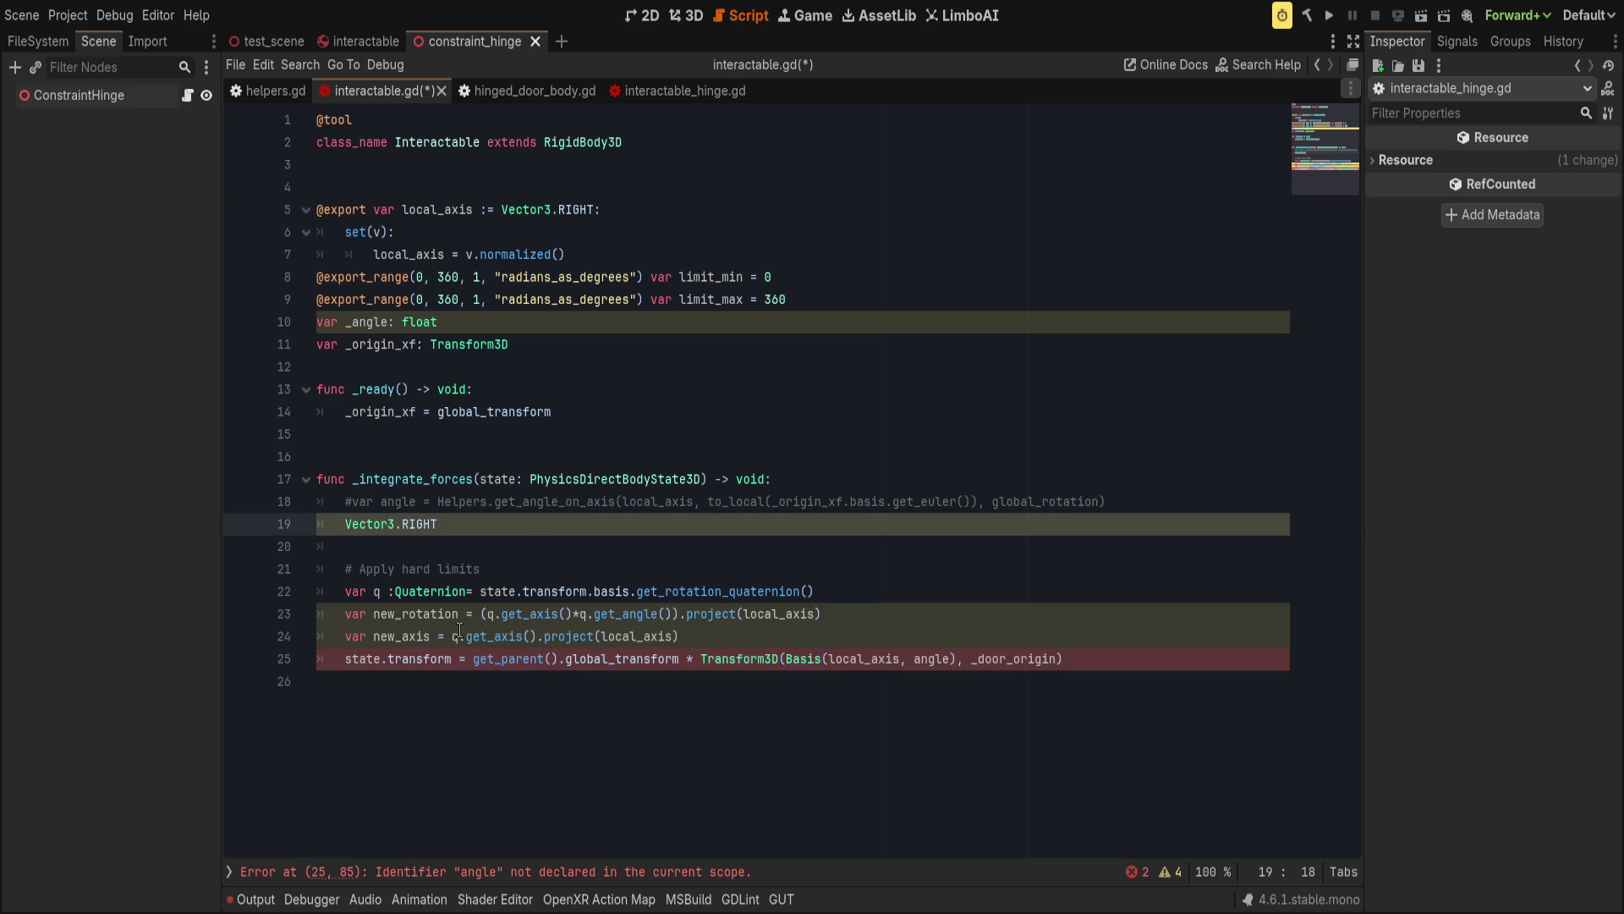
{"action": "double_click", "coordinate": [411, 613]}
{"action": "left_click", "coordinate": [862, 605]}
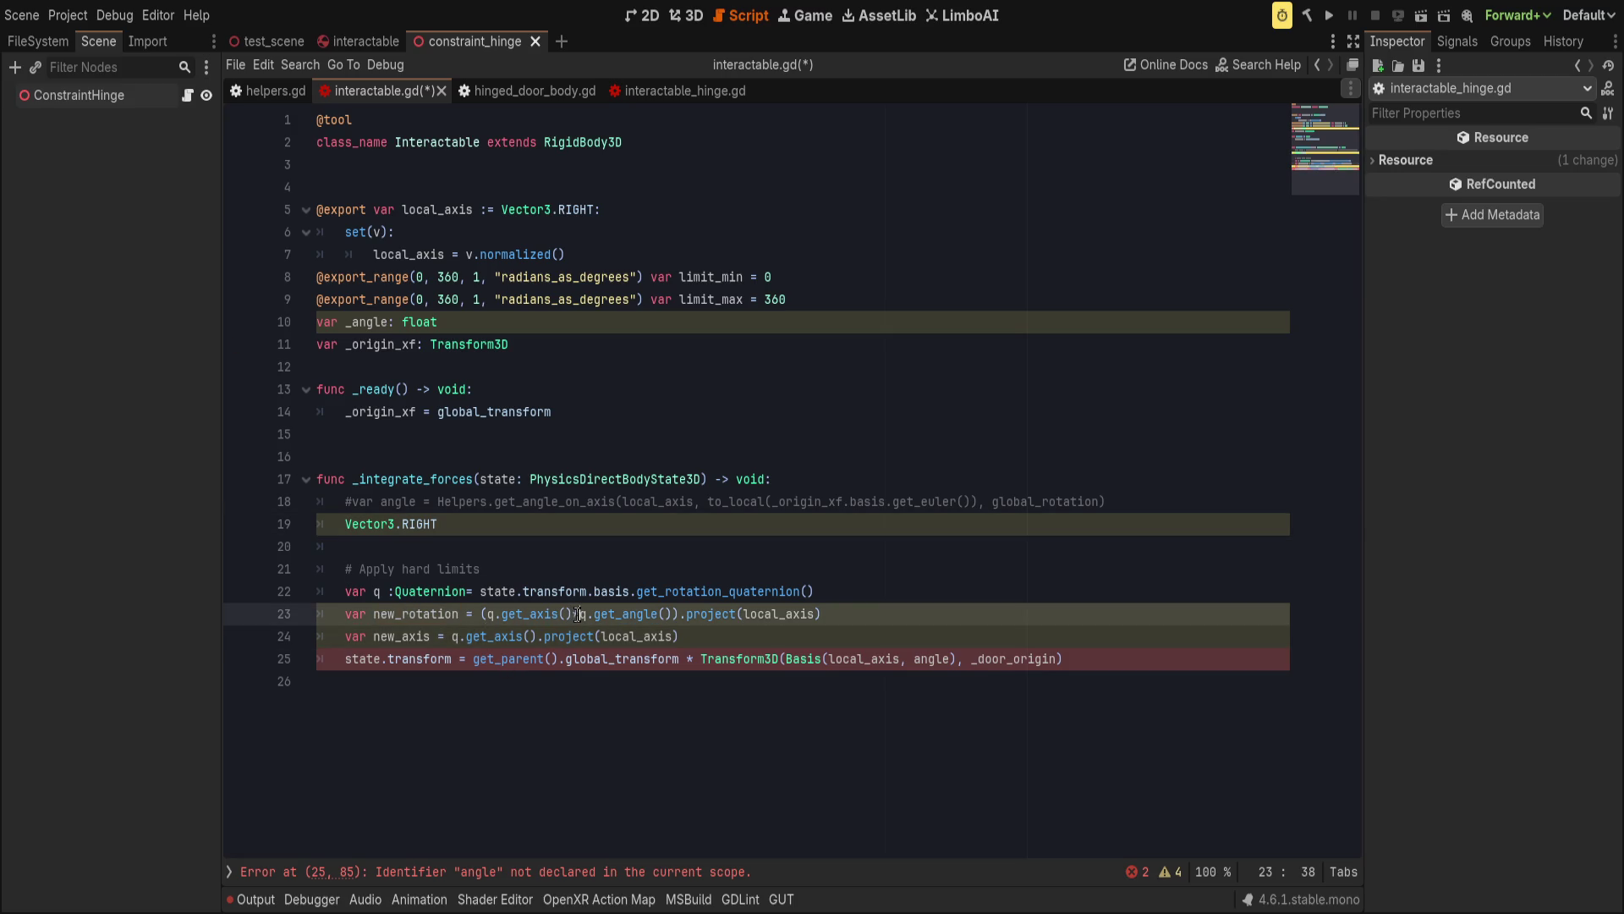
{"action": "key", "text": "ctrl+shift+Return"}
{"action": "type", "text": "##"}
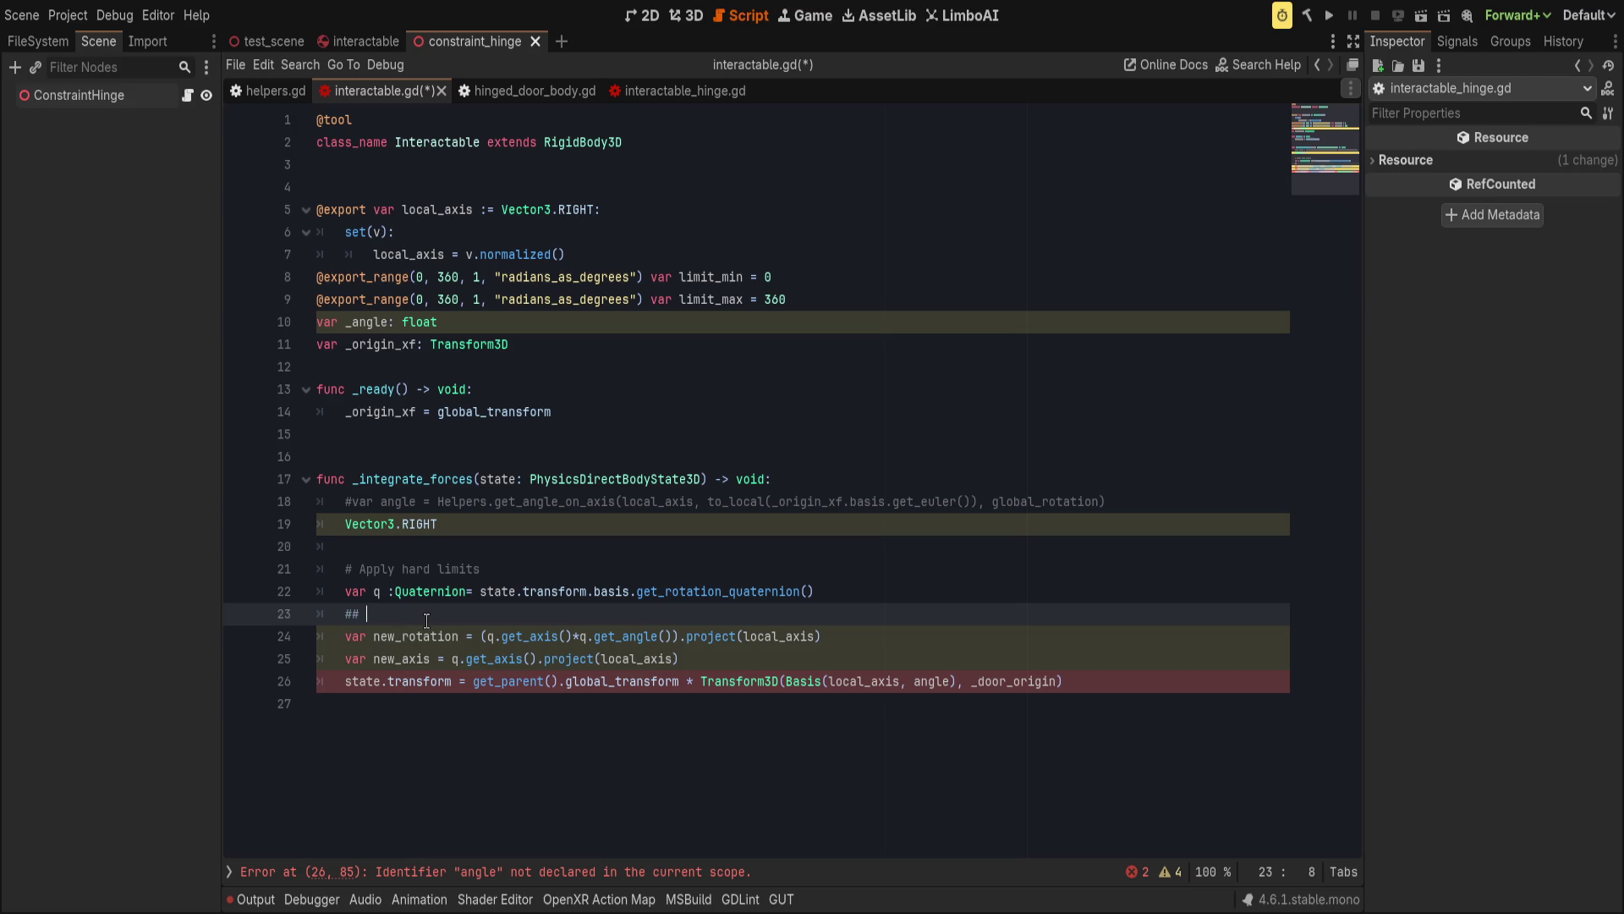
{"action": "key", "text": "BackSpace"}
{"action": "key", "text": "BackSpace"}
{"action": "type", "text": "Get total"}
{"action": "type", "text": " p"}
{"action": "key", "text": "BackSpace"}
{"action": "type", "text": "axis*"}
{"action": "type", "text": "angle projec"}
{"action": "type", "text": "ts"}
{"action": "key", "text": "BackSpace"}
{"action": "type", "text": "ed"}
{"action": "key", "text": "shift+Home"}
{"action": "key", "text": "BackSpace"}
{"action": "key", "text": "BackSpace"}
{"action": "key", "text": "BackSpace"}
Below new_axis, start a line reading var new_angle = new_rotation.len.
{"action": "left_click", "coordinate": [785, 636]}
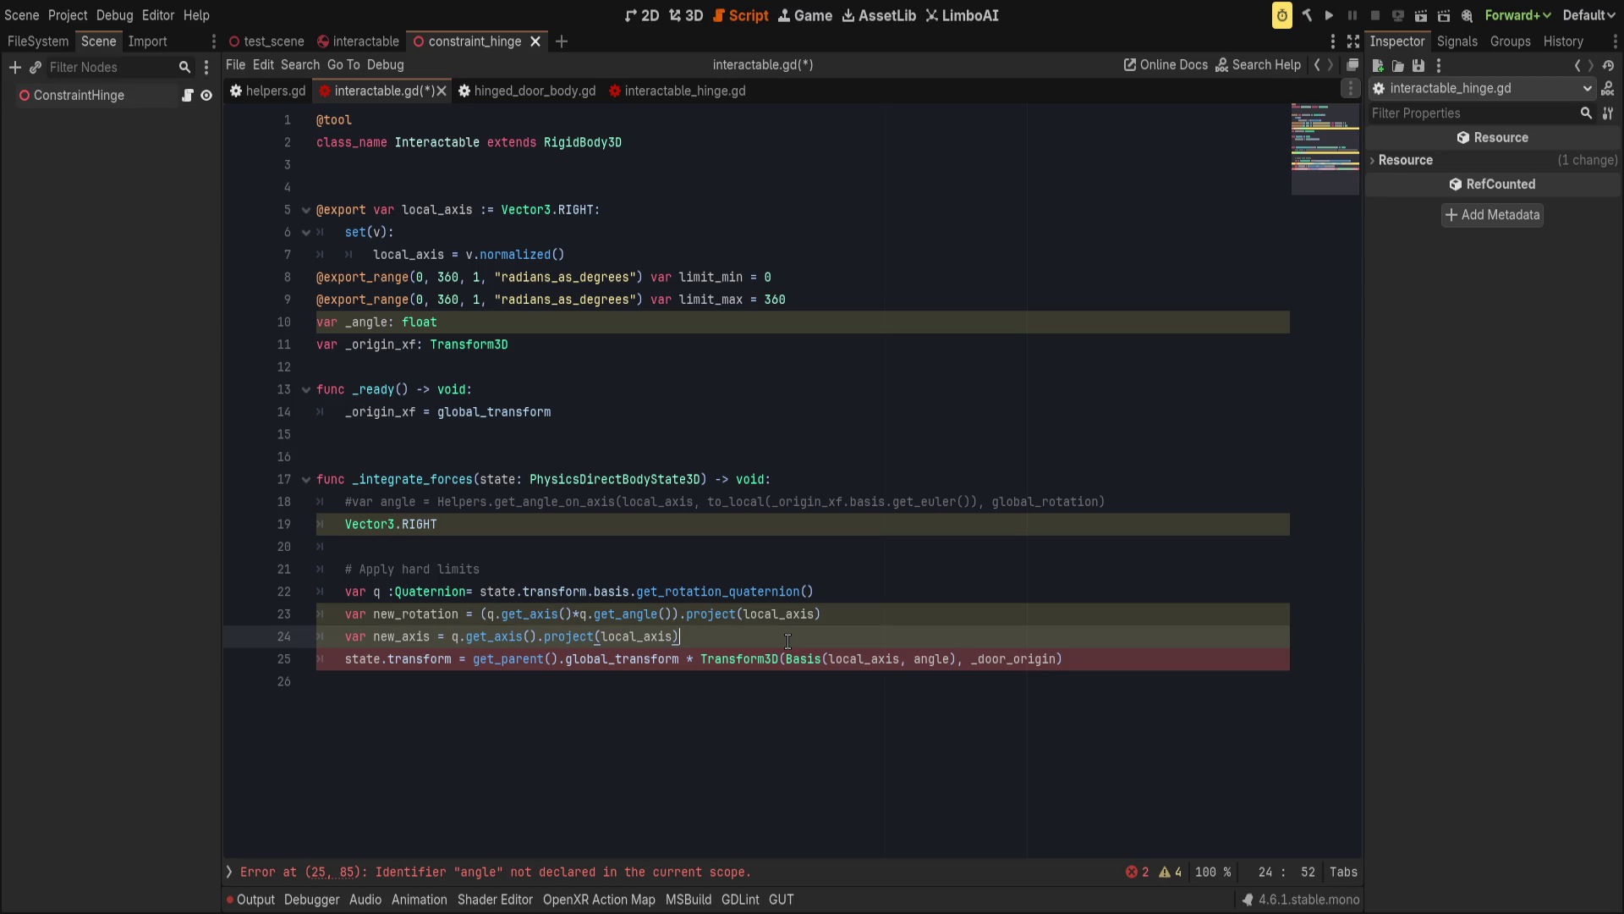
{"action": "left_click", "coordinate": [1000, 622]}
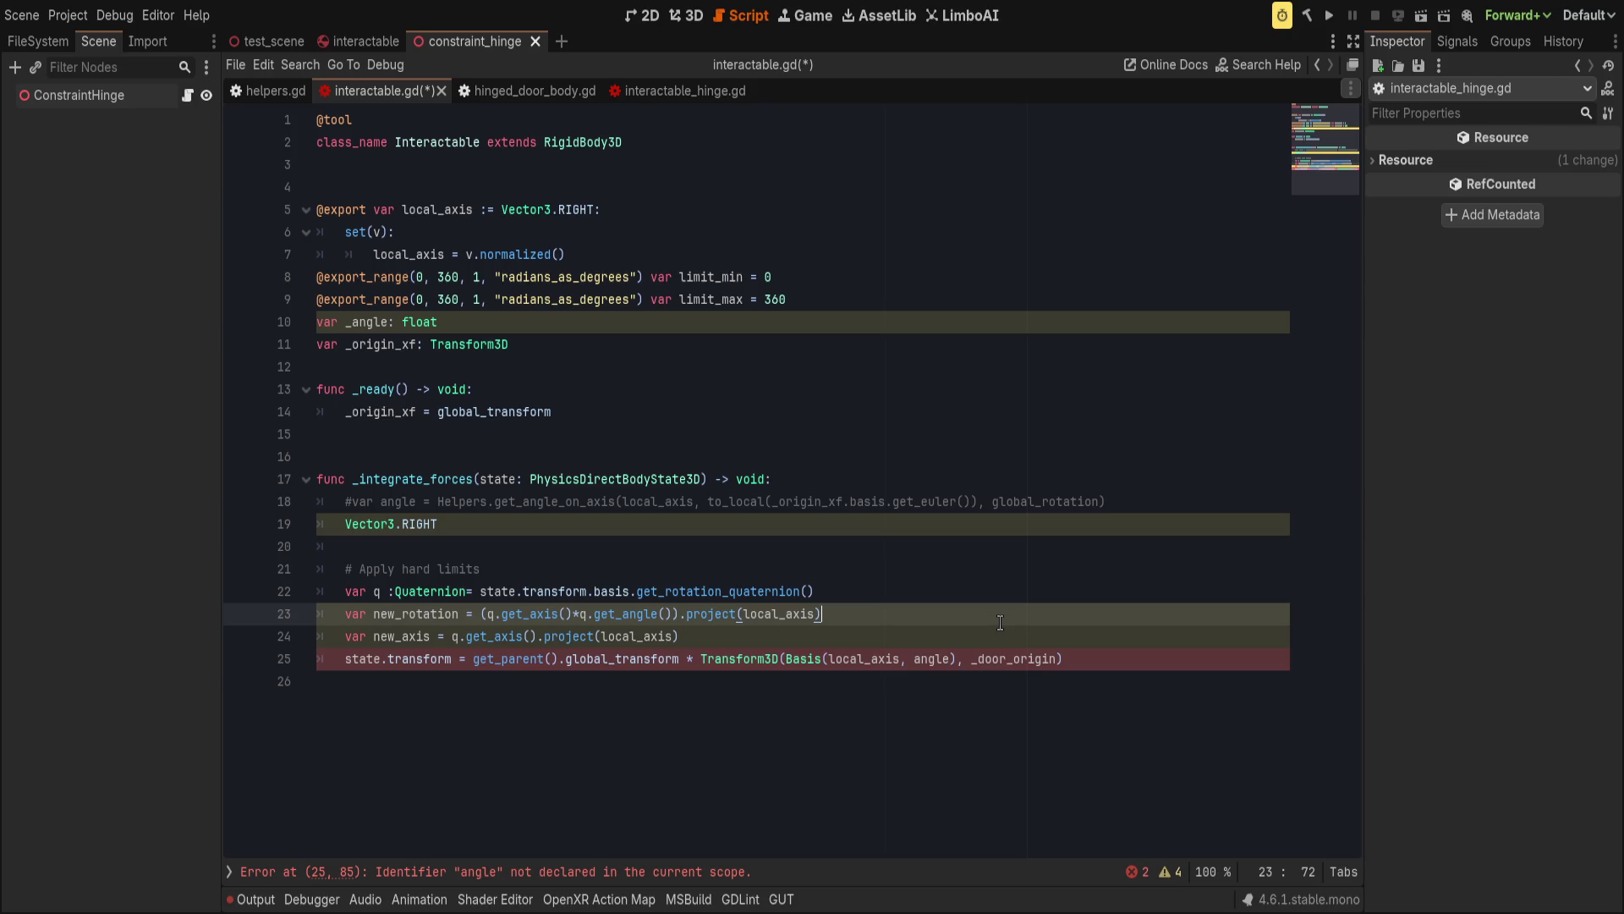
{"action": "key", "text": "Down"}
{"action": "key", "text": "Return"}
{"action": "type", "text": "var new_angle = new_"}
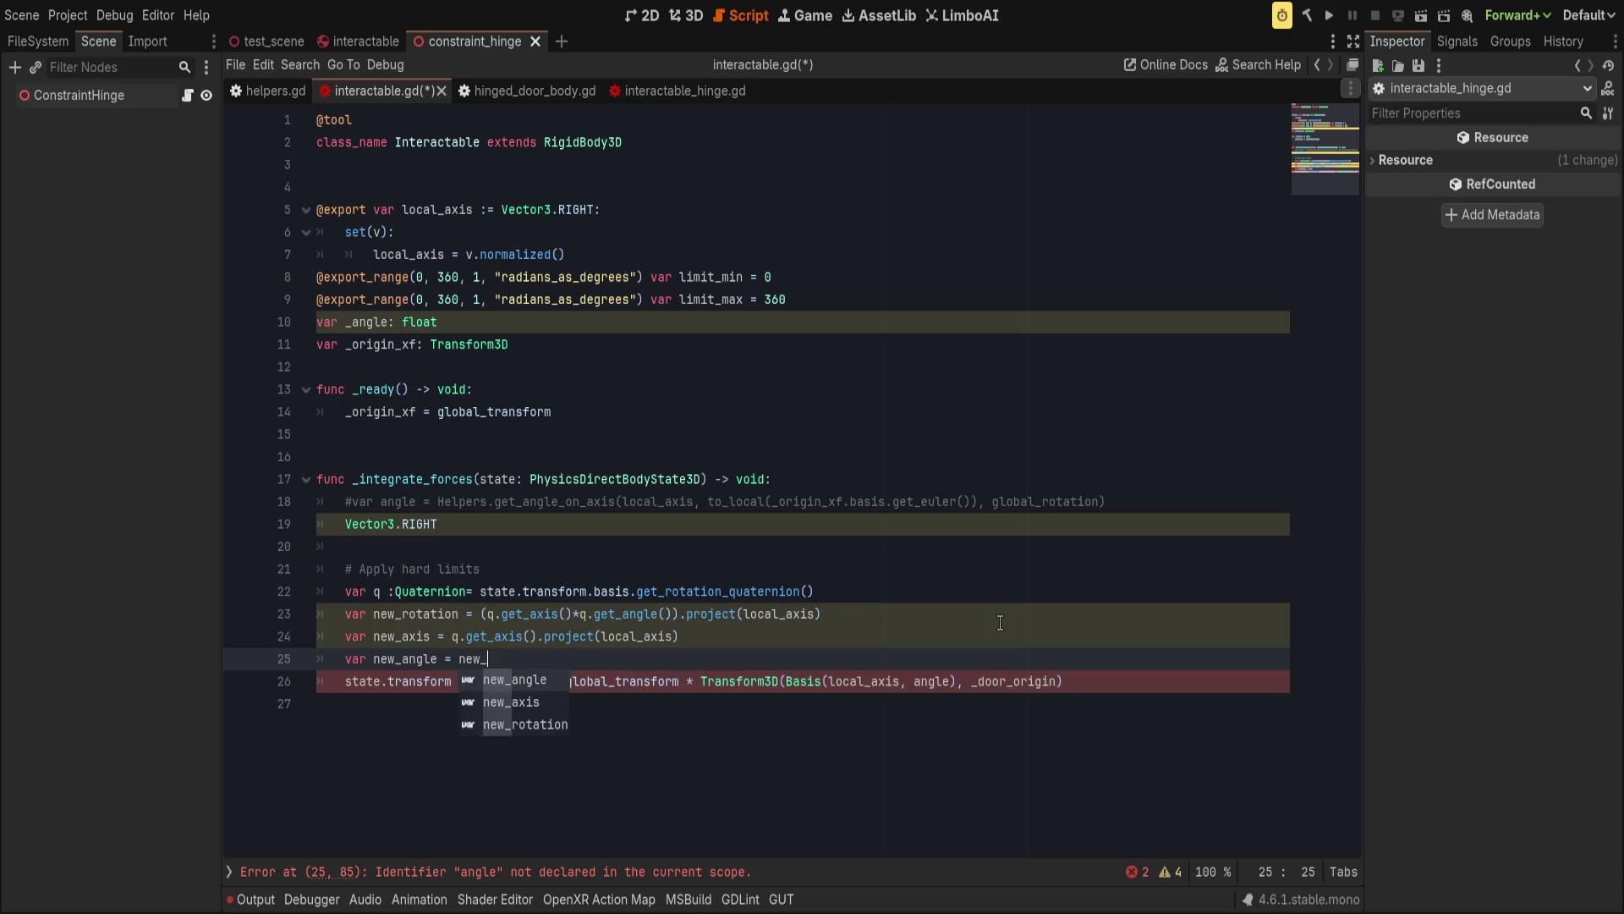
{"action": "type", "text": "rotation.lengt"}
Complete new_angle = new_rotation.length() and pass new_axis and new_angle to the Basis.
{"action": "key", "text": "Return"}
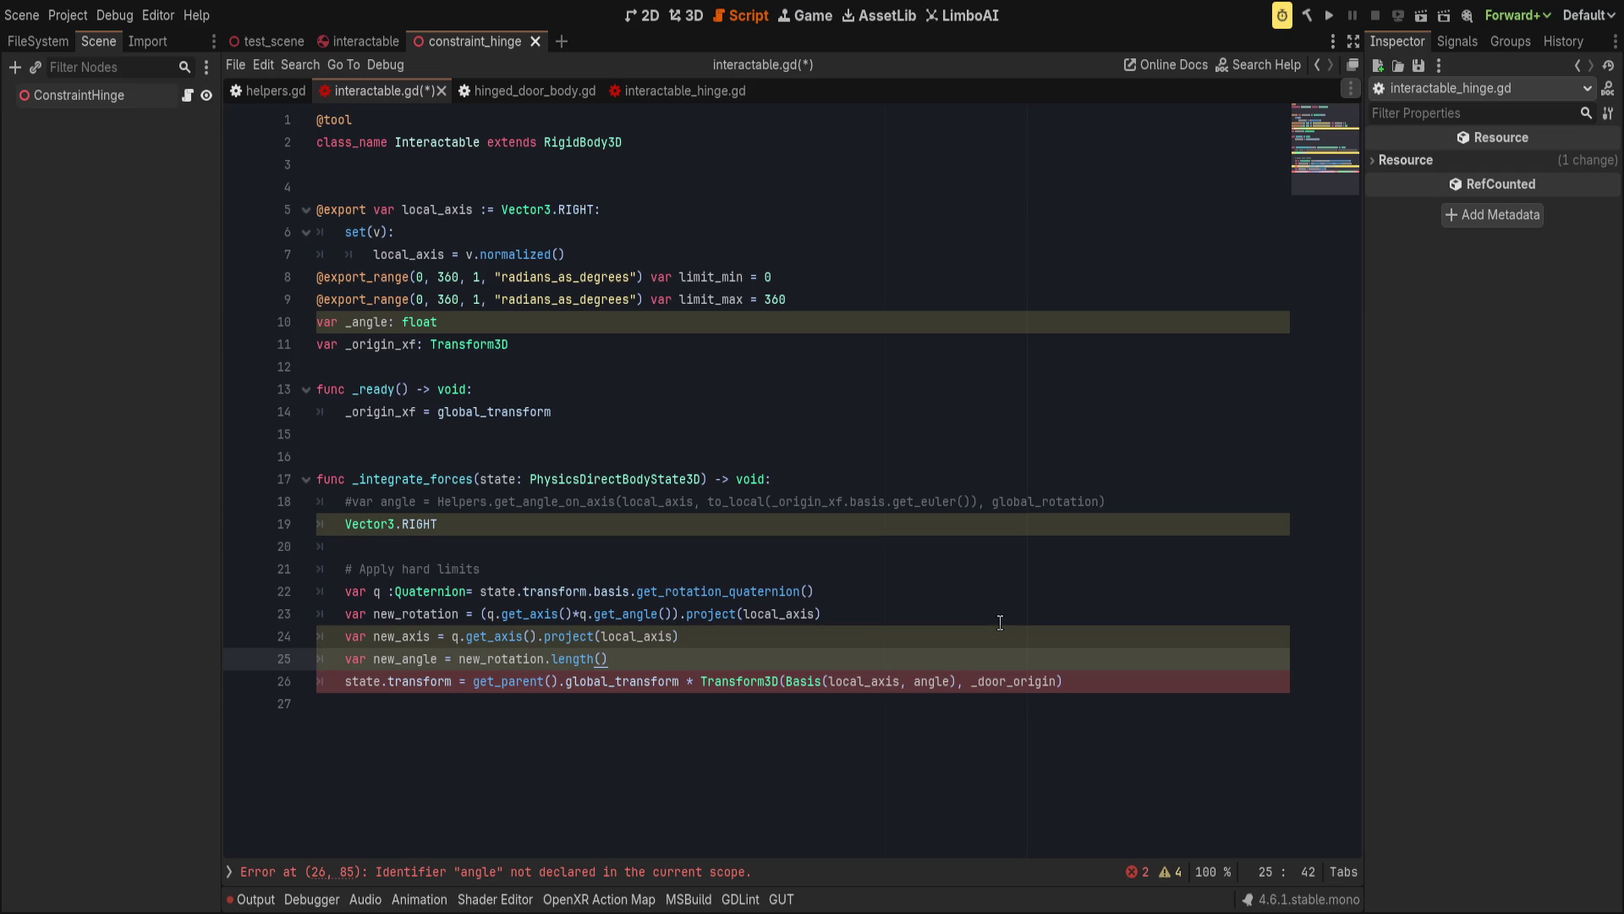
{"action": "double_click", "coordinate": [876, 681]}
{"action": "type", "text": "new_axis"}
{"action": "key", "text": "ctrl+Right"}
{"action": "key", "text": "ctrl+BackSpace"}
{"action": "type", "text": "new_ang"}
{"action": "key", "text": "Return"}
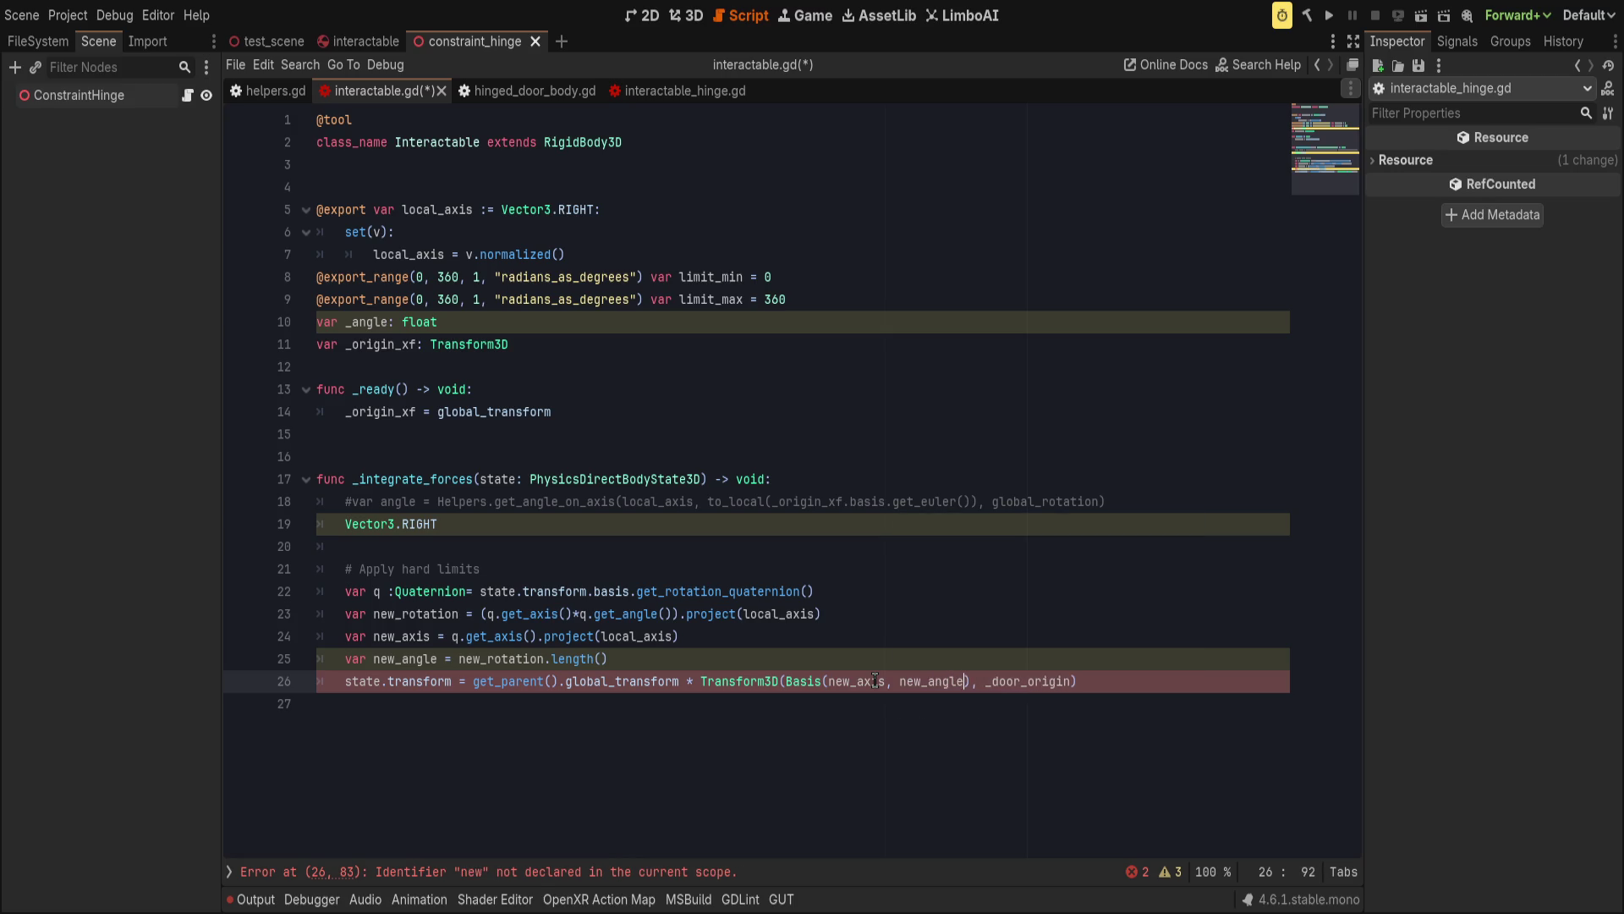
{"action": "left_click", "coordinate": [724, 880]}
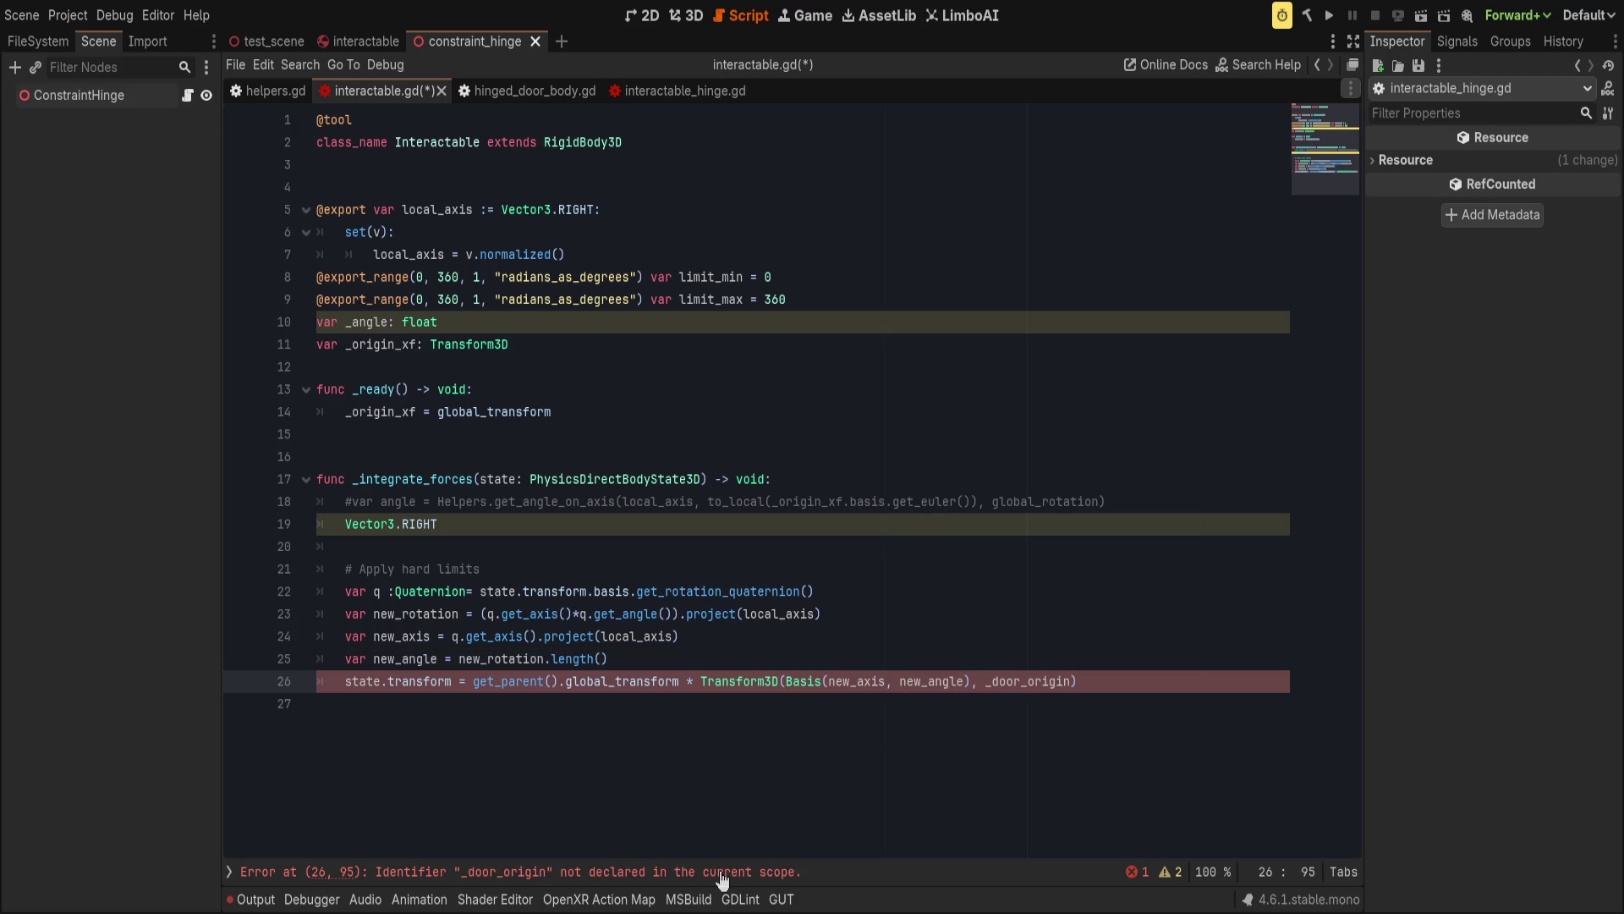
Replace _door_origin with _origin_xf.origin, delete the Vector3.RIGHT and unused _angle lines, and save.
{"action": "double_click", "coordinate": [1027, 685]}
{"action": "type", "text": "_oriign"}
{"action": "key", "text": "BackSpace"}
{"action": "key", "text": "BackSpace"}
{"action": "key", "text": "BackSpace"}
{"action": "type", "text": "origin_xf."}
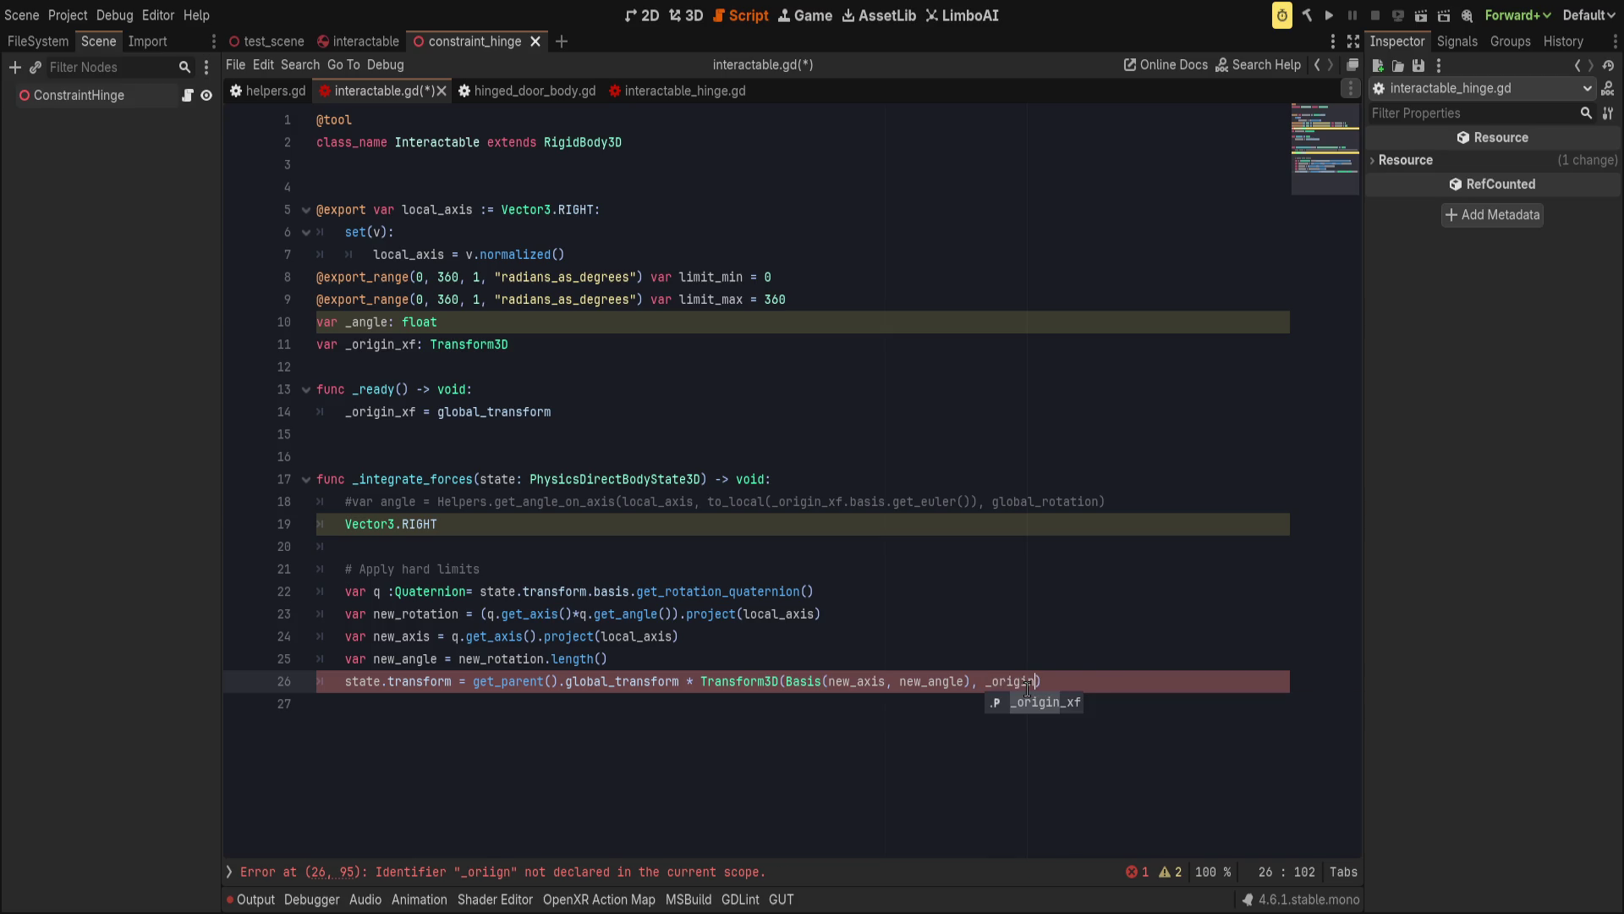
{"action": "type", "text": "origin"}
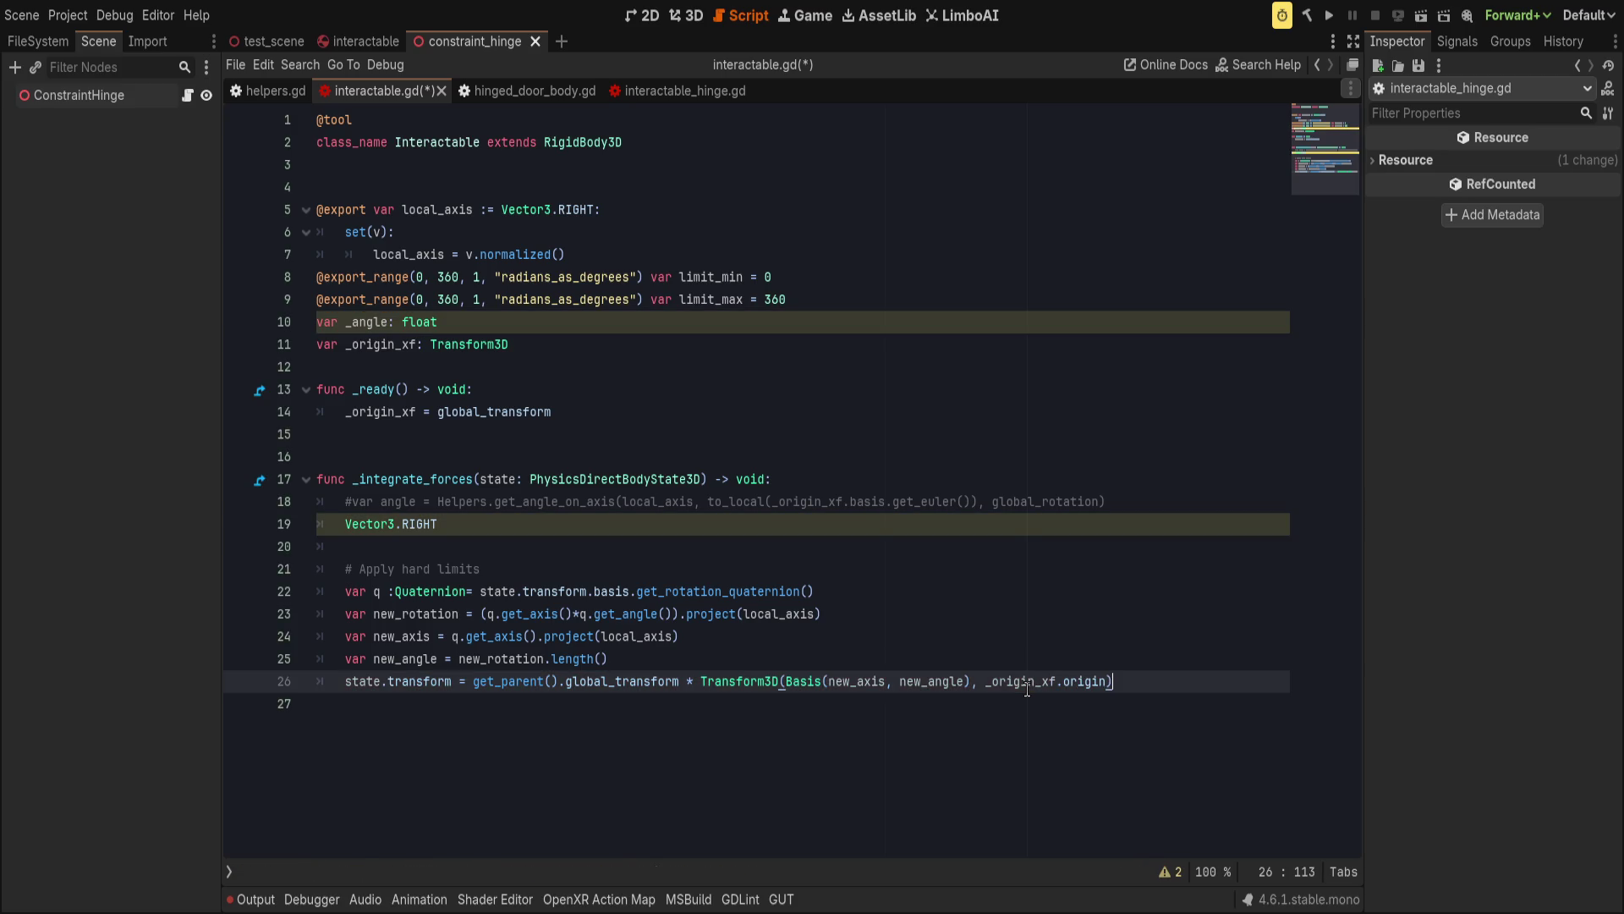
{"action": "left_click", "coordinate": [576, 517]}
{"action": "key", "text": "ctrl+x"}
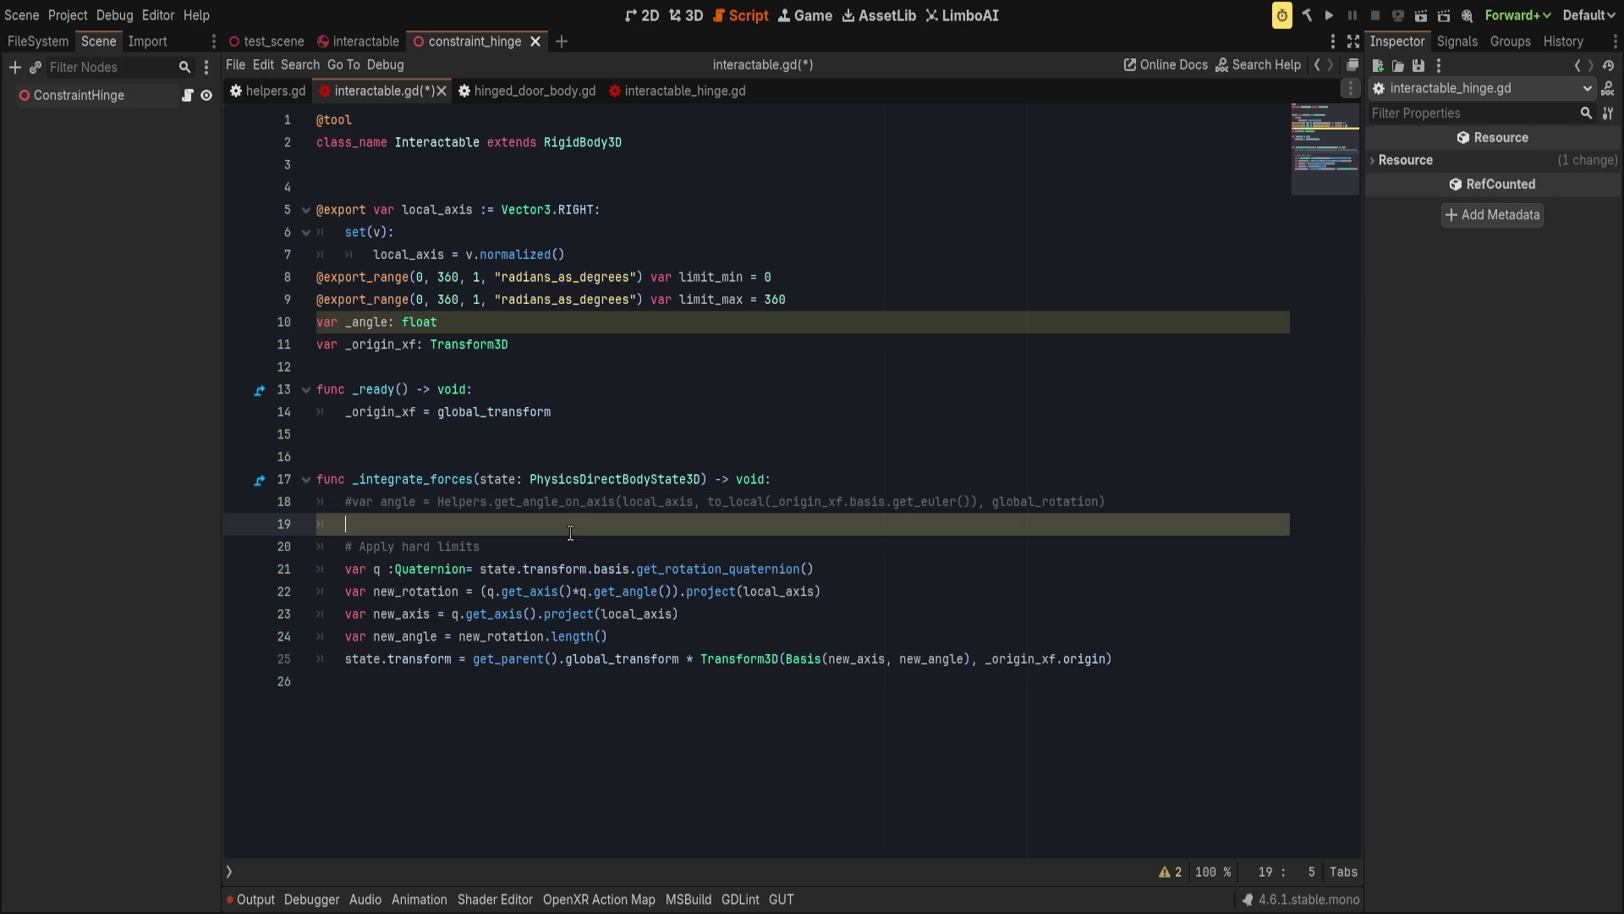
{"action": "left_click", "coordinate": [510, 326]}
{"action": "key", "text": "ctrl+x"}
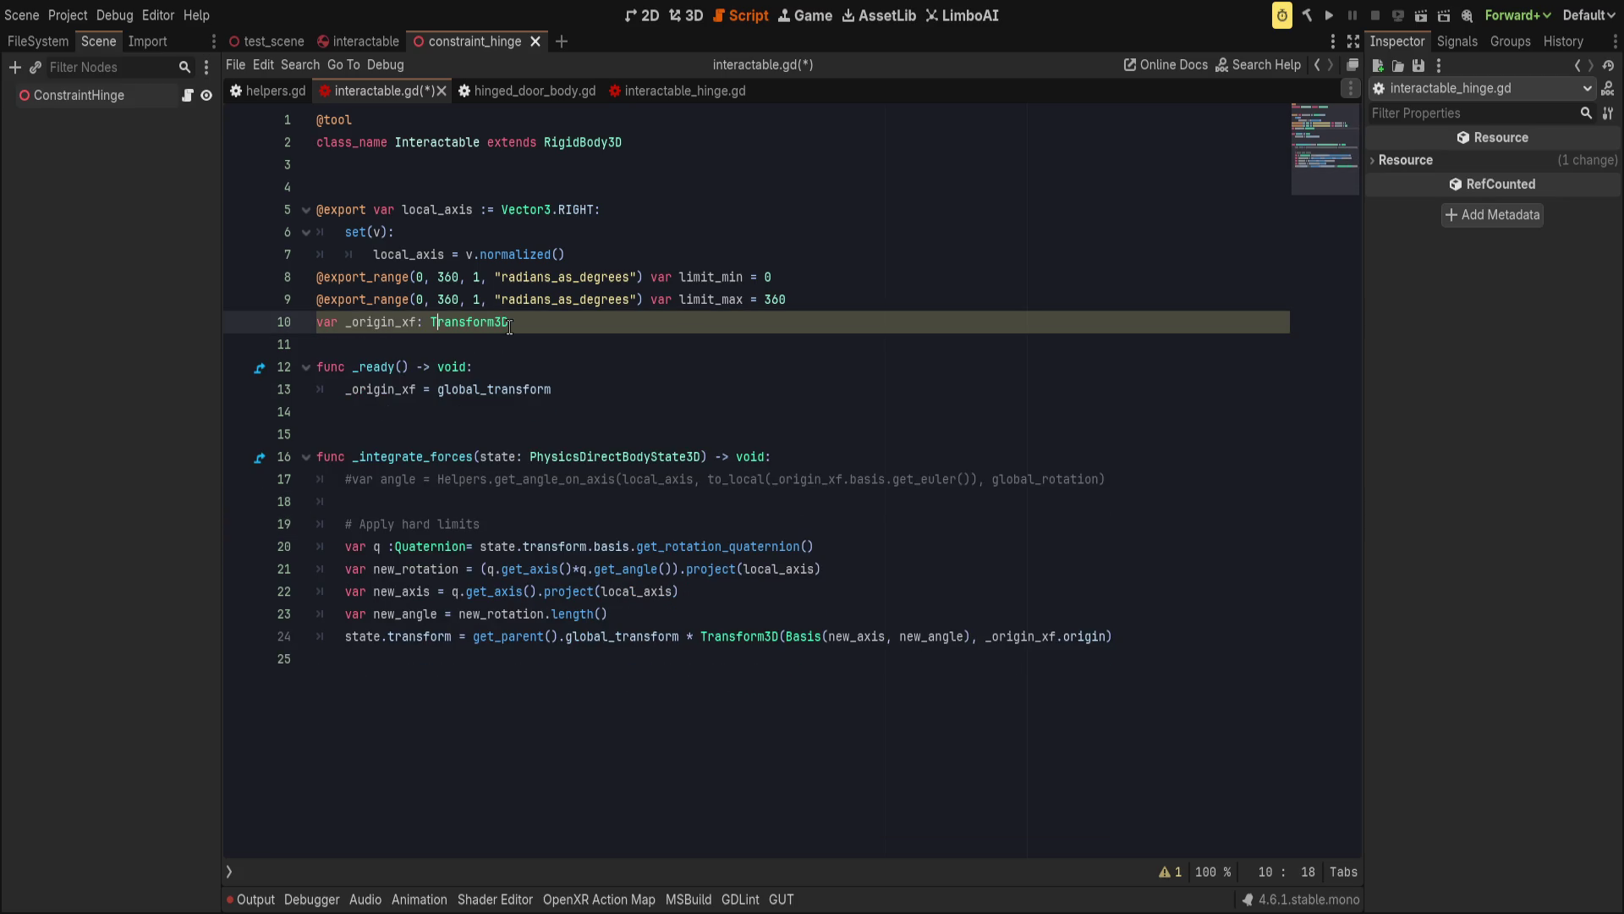
{"action": "key", "text": "ctrl+s"}
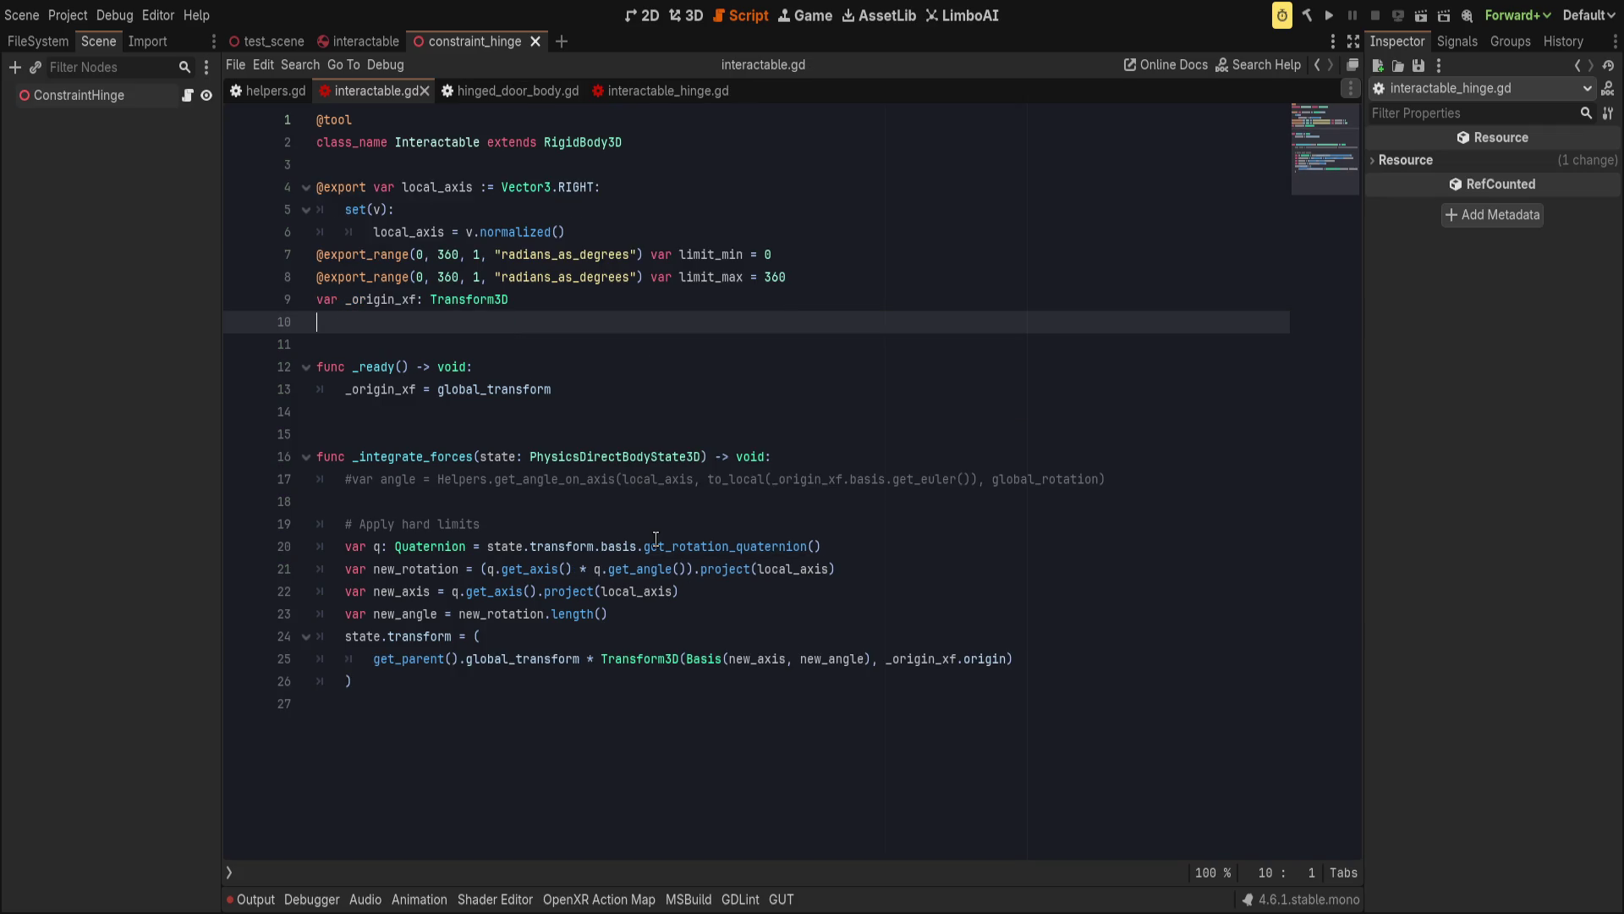
{"action": "left_click", "coordinate": [579, 531]}
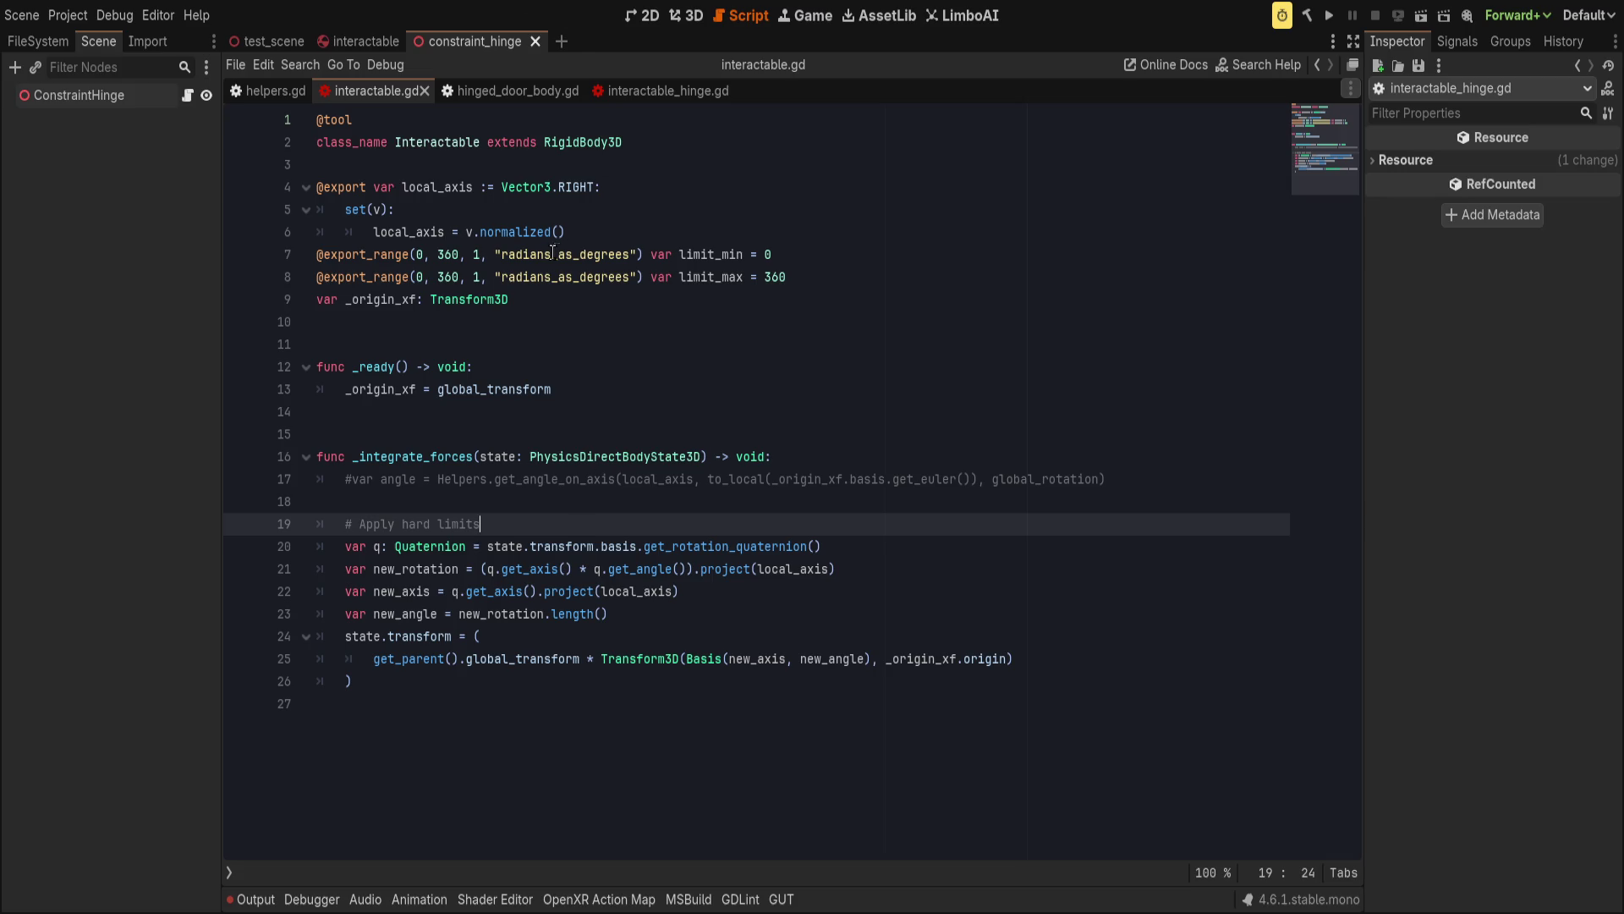
{"action": "left_click", "coordinate": [241, 41]}
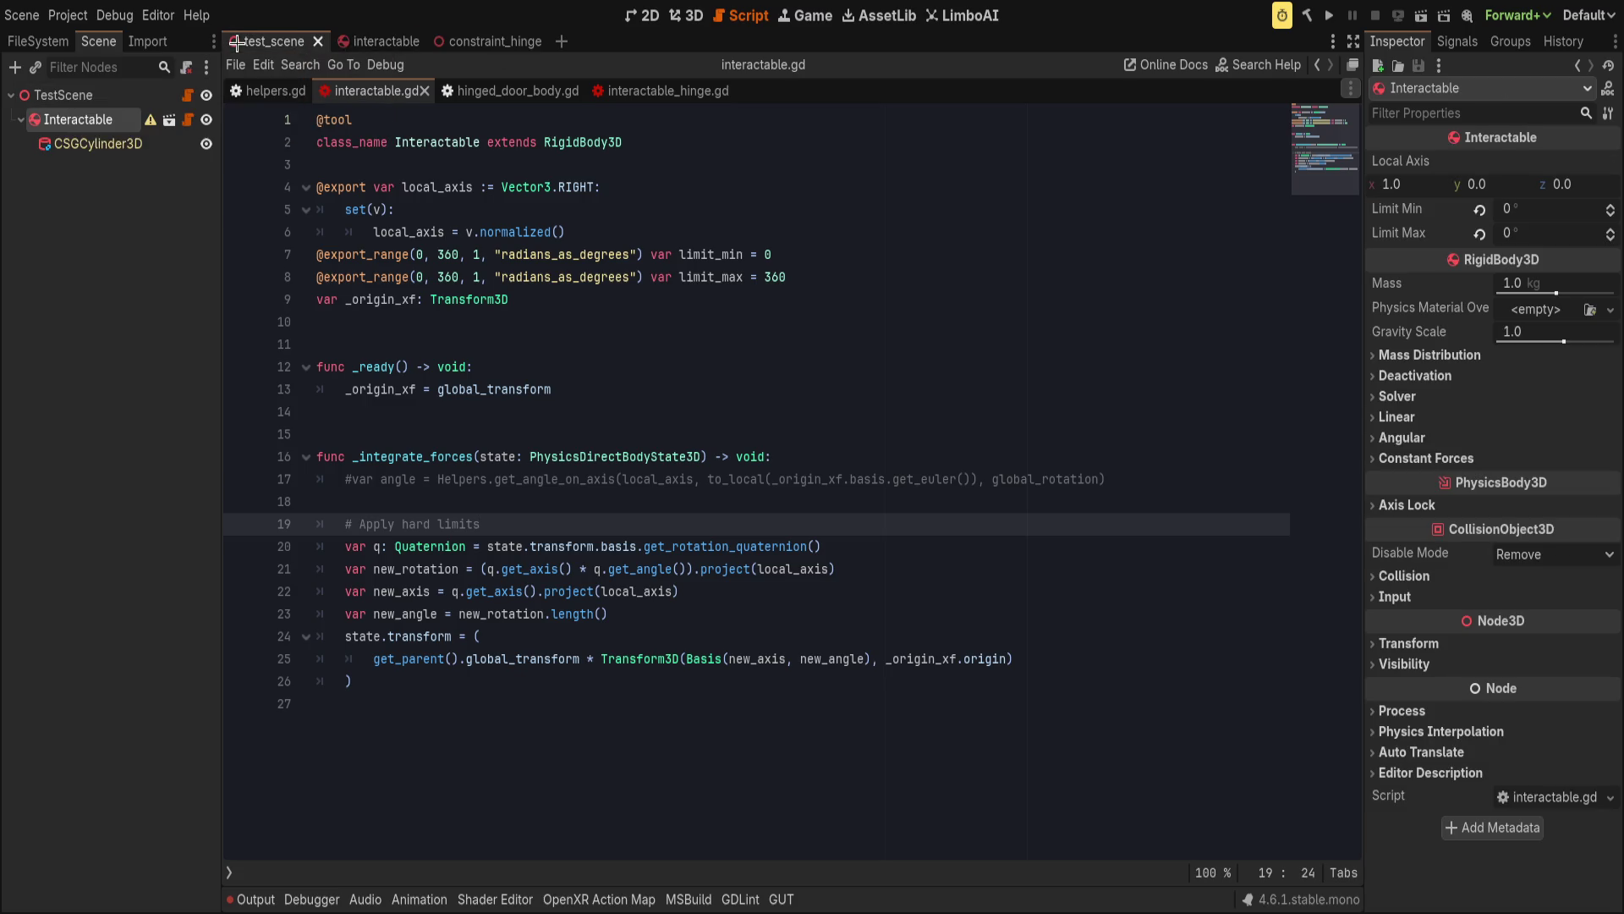
Add a CollisionShape3D with a cylinder shape under Interactable and lower it by 1 unit.
{"action": "left_click", "coordinate": [693, 15]}
{"action": "scroll", "coordinate": [761, 311], "scroll_direction": "down", "scroll_amount": 5}
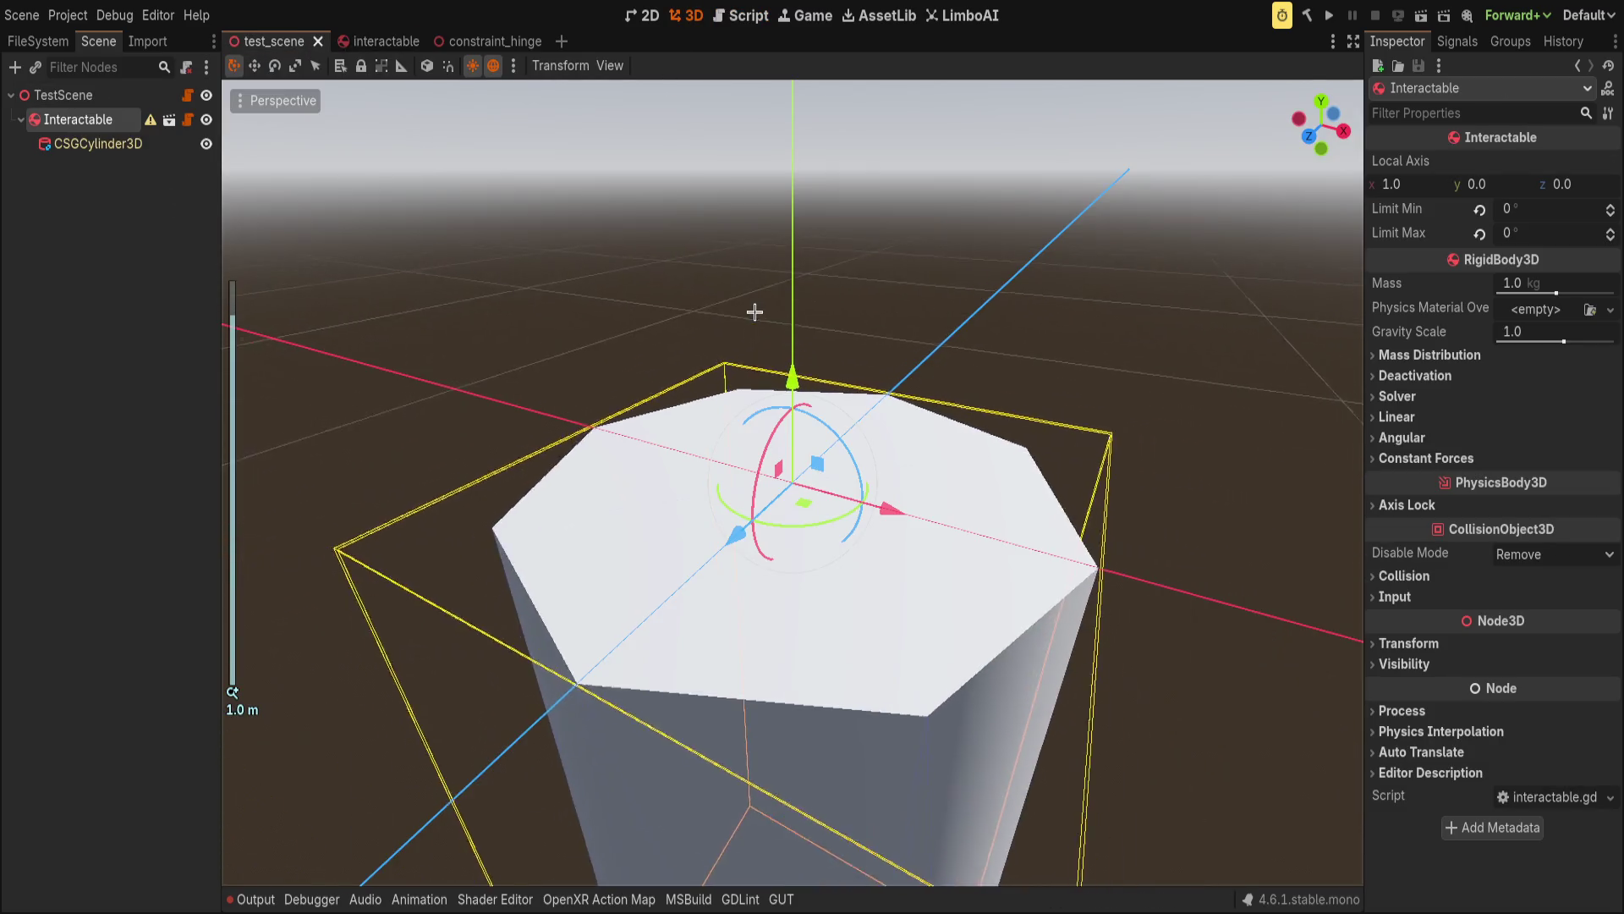
{"action": "left_click_drag", "start_coordinate": [222, 207], "coordinate": [301, 258]}
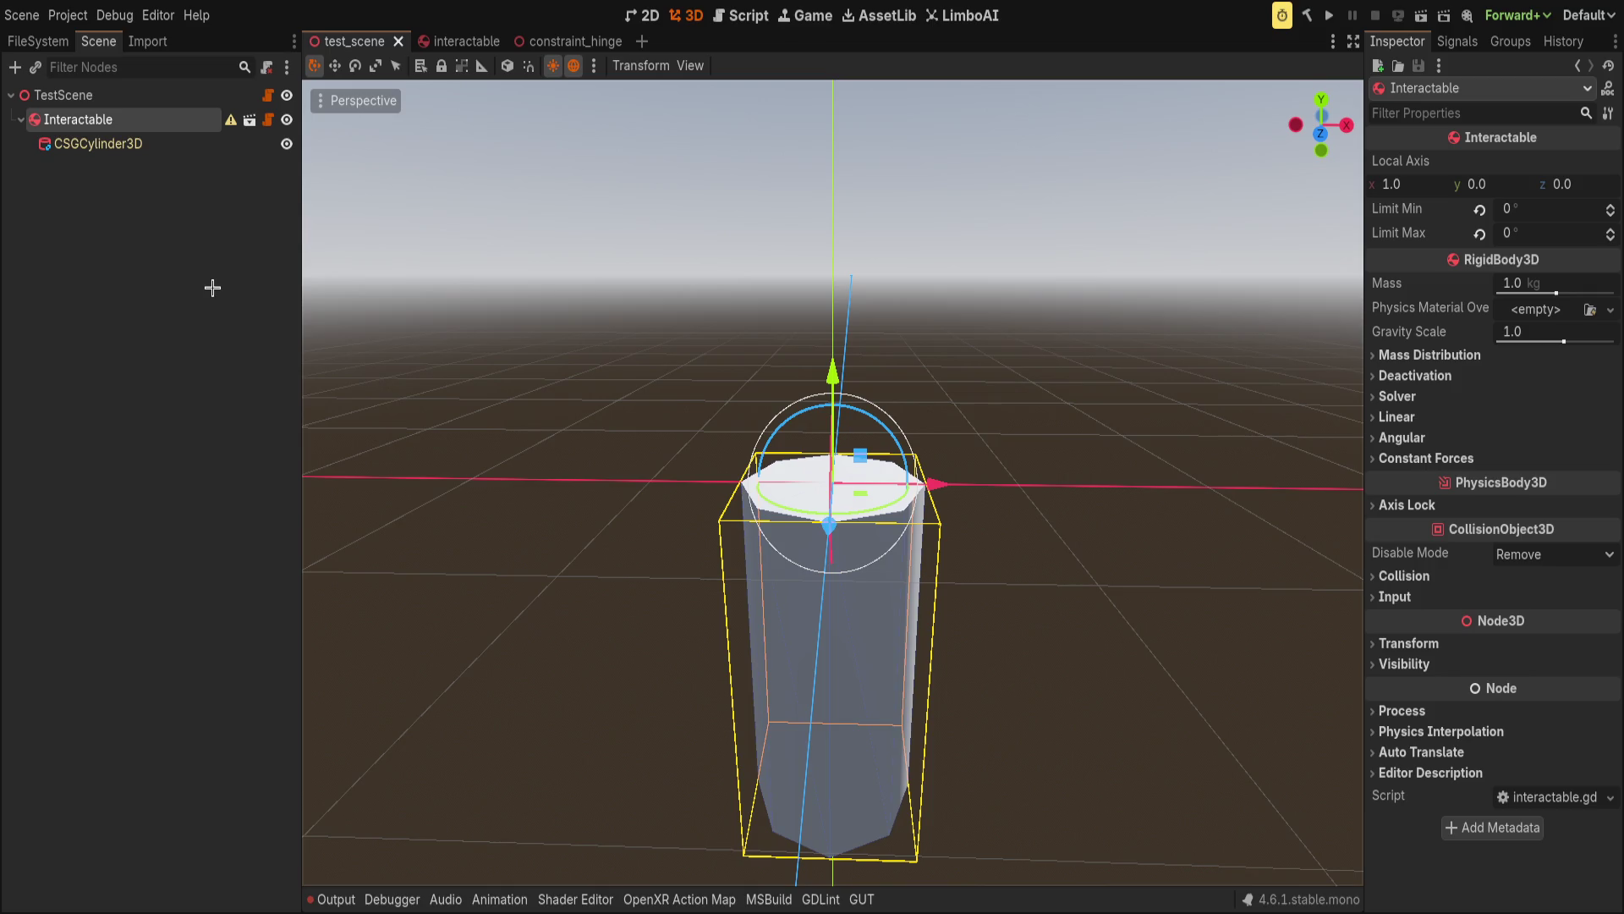
{"action": "key", "text": "ctrl+v"}
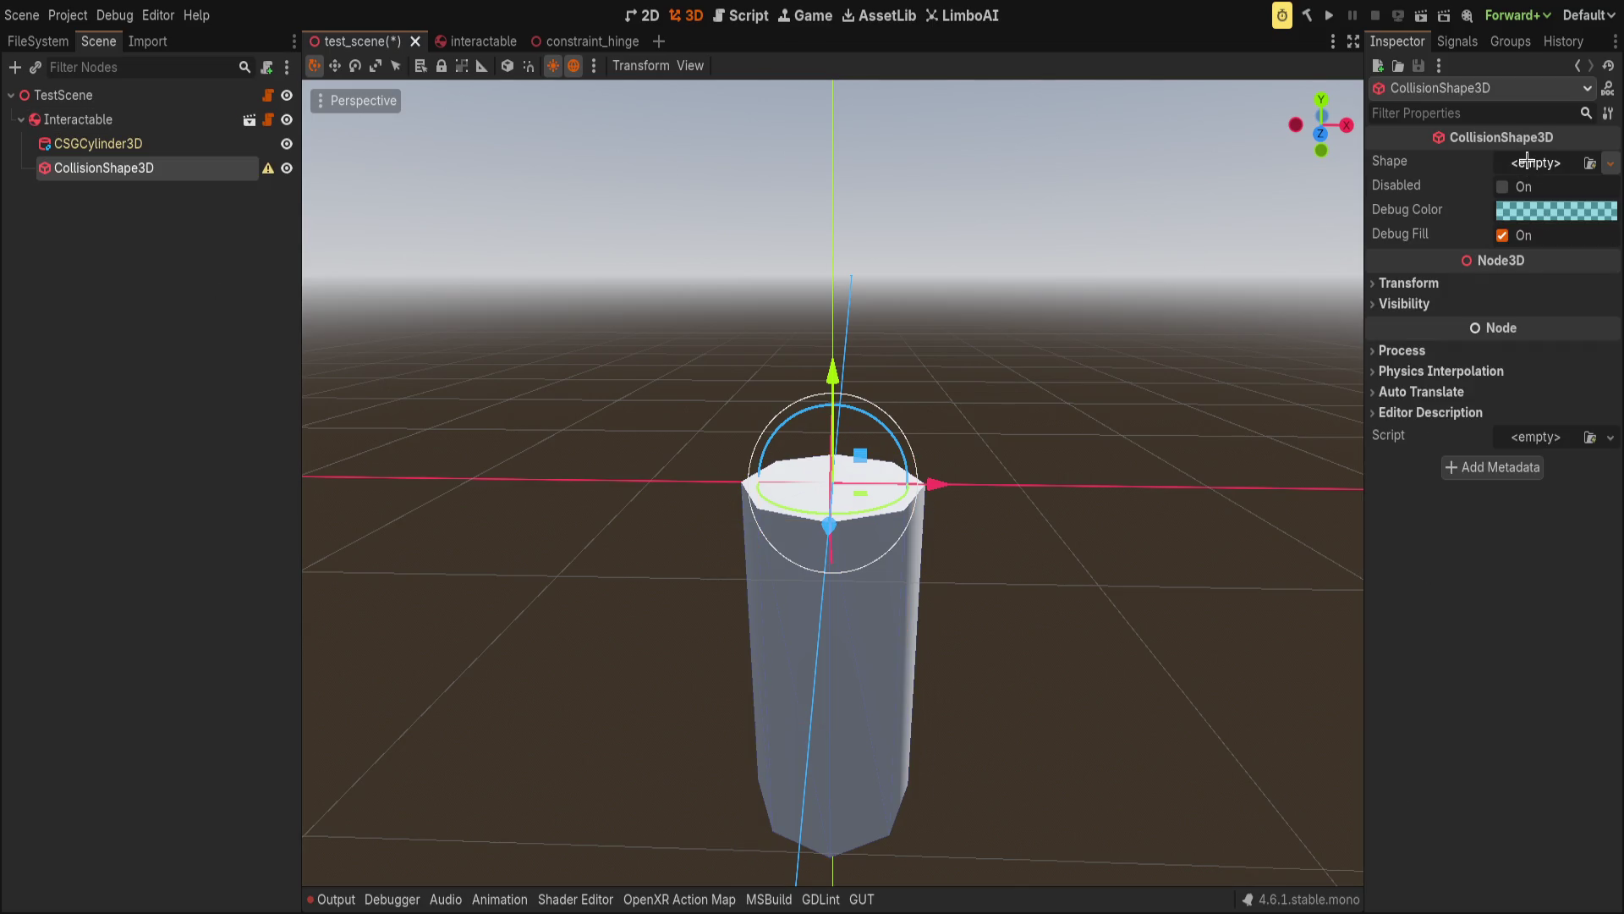
{"action": "left_click", "coordinate": [41, 147]}
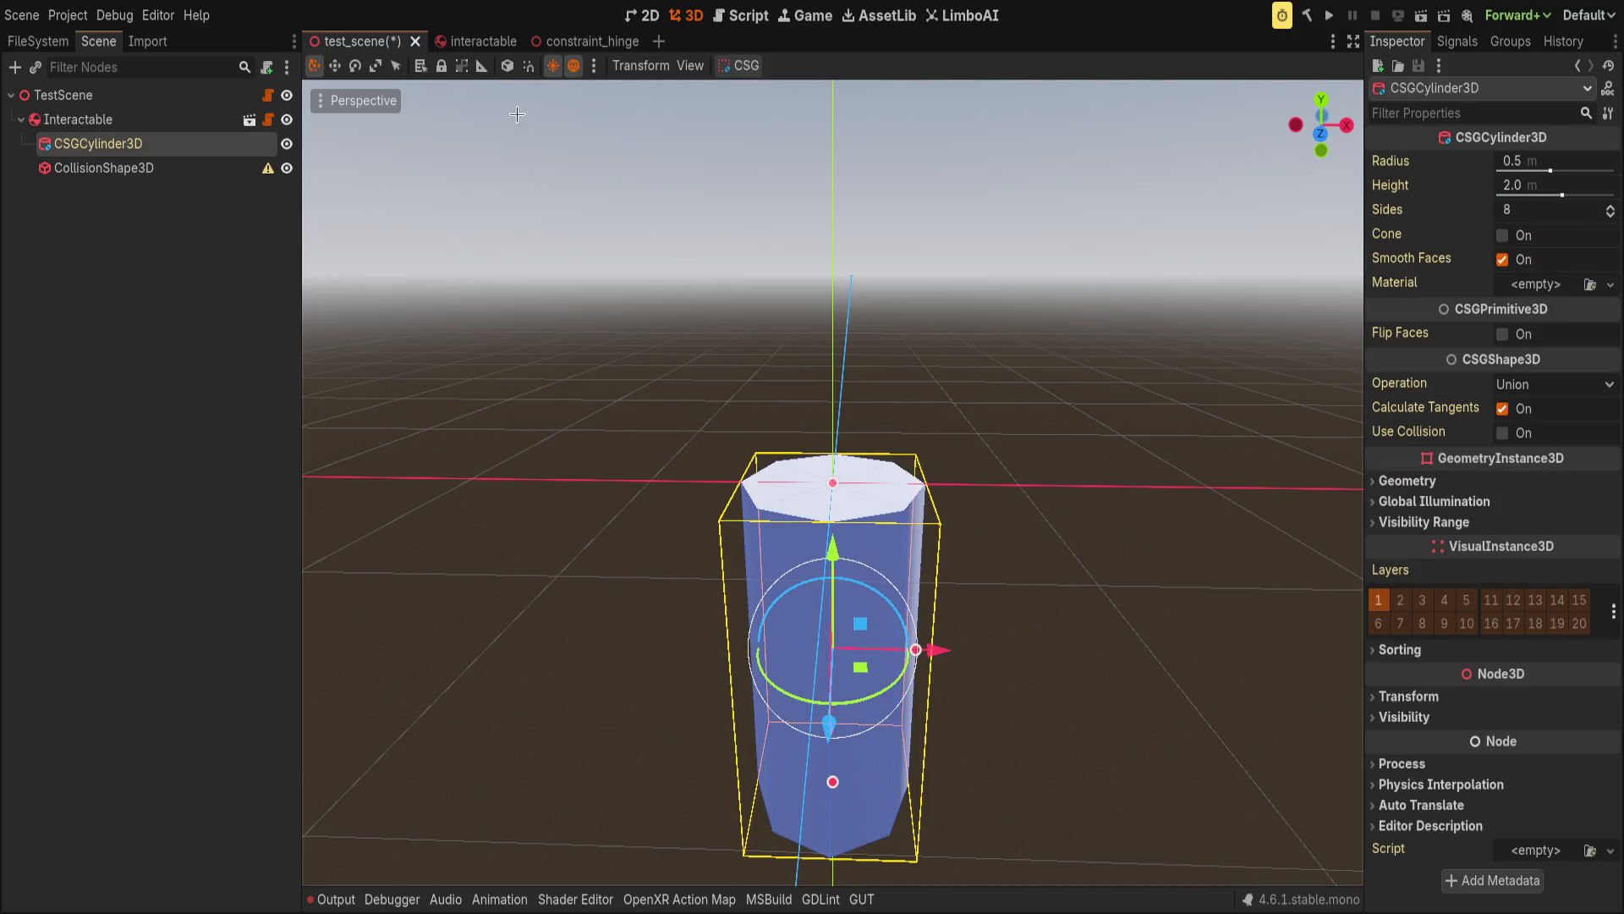
{"action": "left_click", "coordinate": [746, 66]}
{"action": "left_click", "coordinate": [758, 108]}
{"action": "key", "text": "ctrl+z"}
{"action": "left_click", "coordinate": [134, 169]}
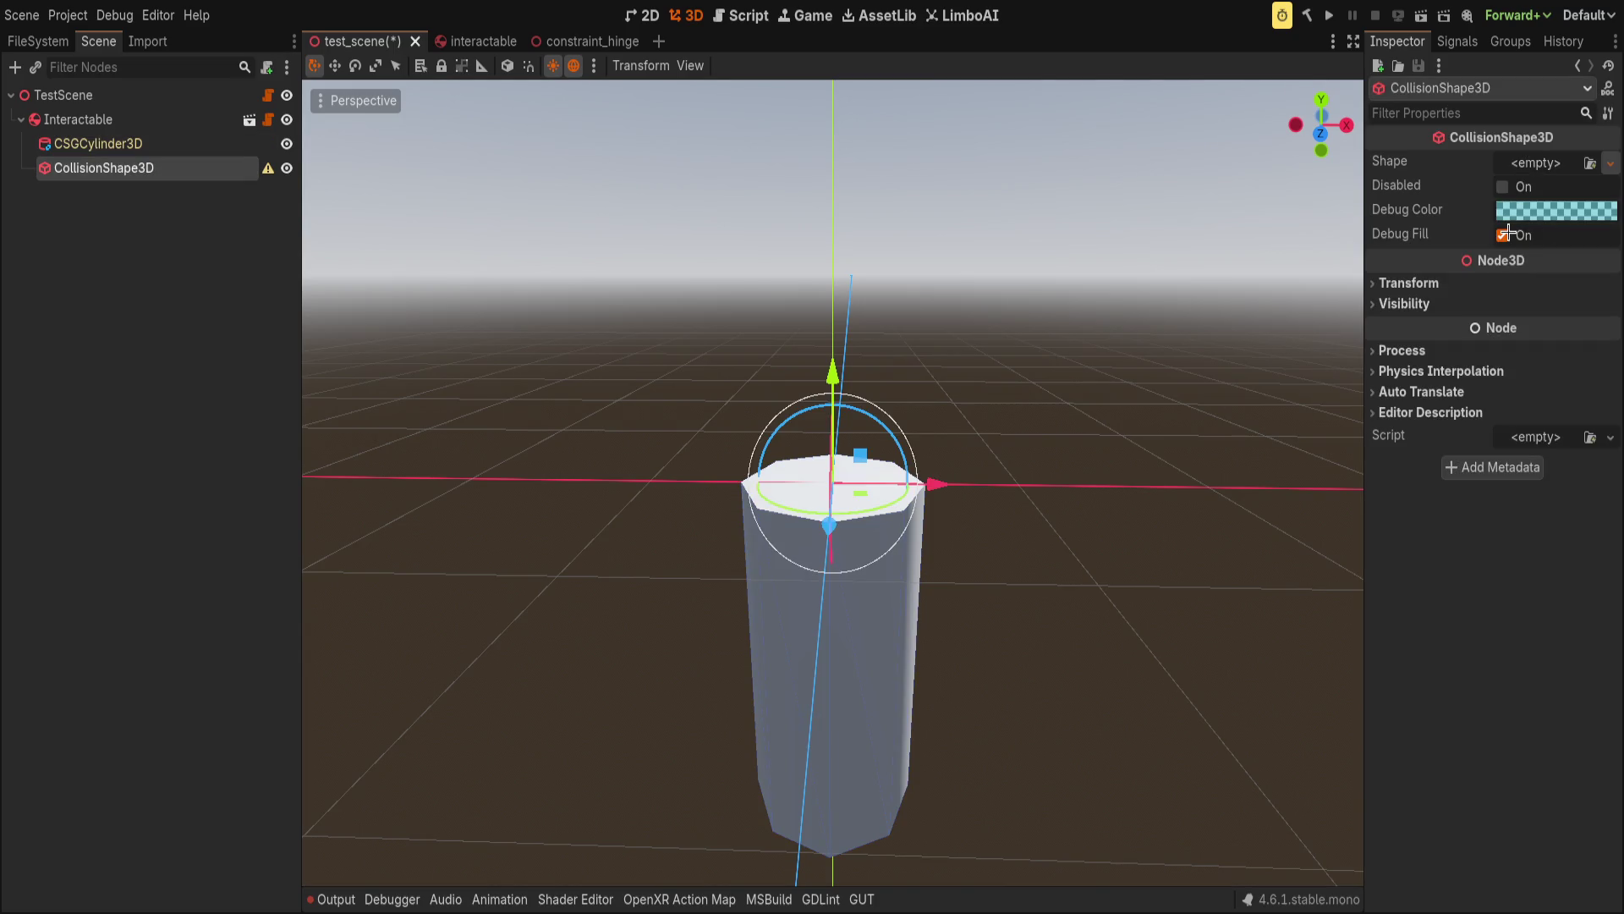
{"action": "key", "text": "ctrl+v"}
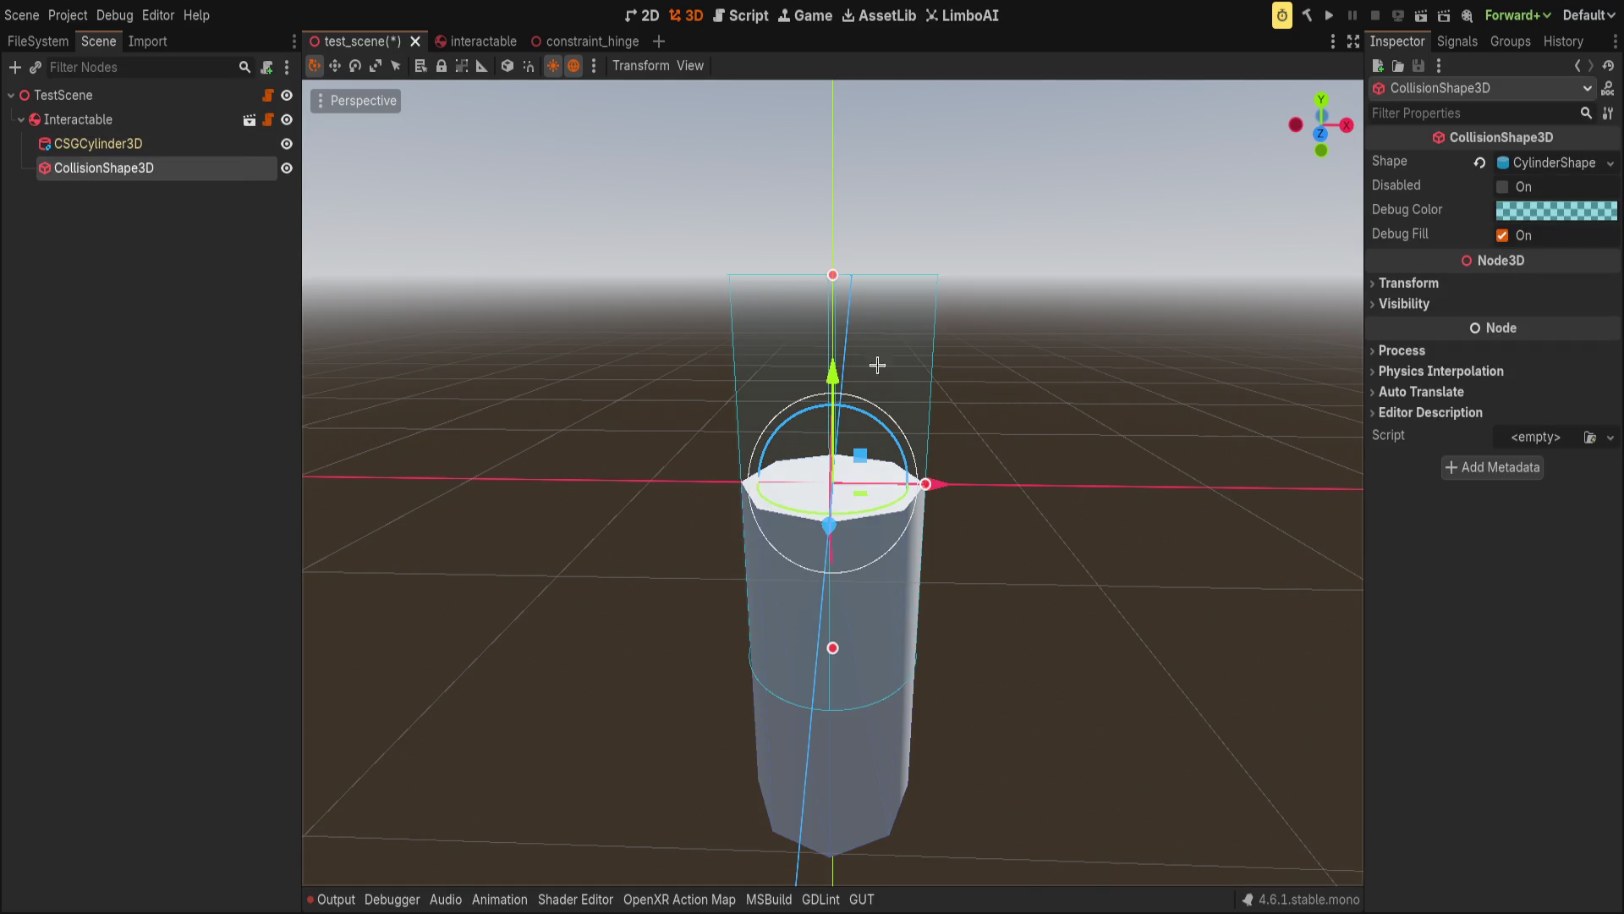
{"action": "left_click_drag", "start_coordinate": [833, 377], "coordinate": [797, 627]}
Move the collision shape from test_scene into the interactable scene under Interactable and save.
{"action": "left_click", "coordinate": [668, 367]}
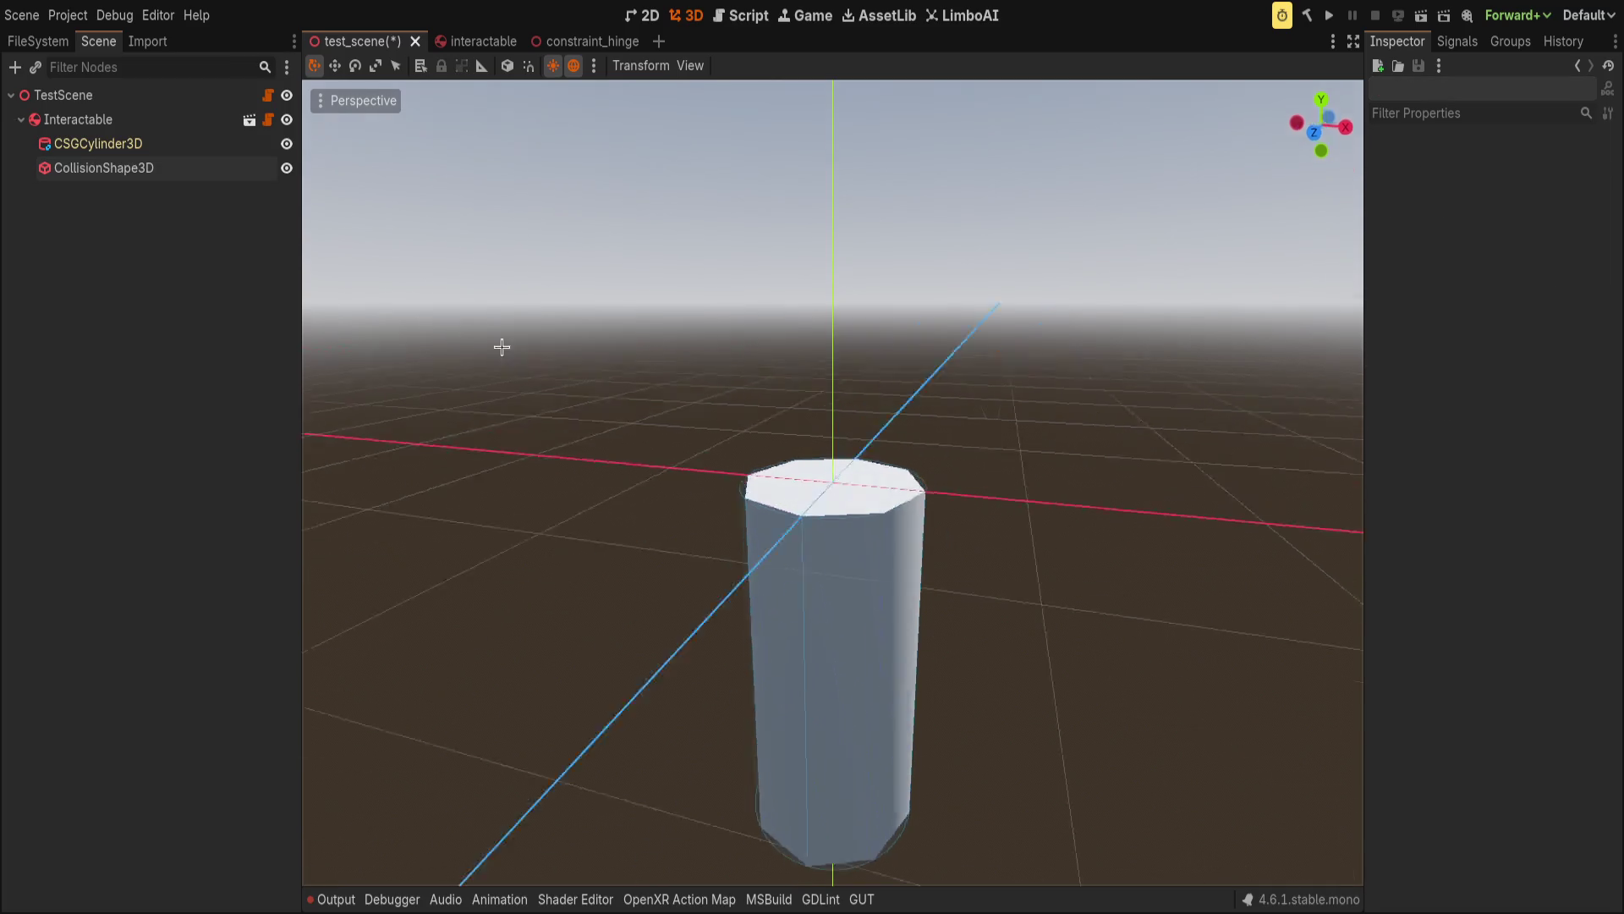
{"action": "scroll", "coordinate": [428, 421], "scroll_direction": "down", "scroll_amount": 3}
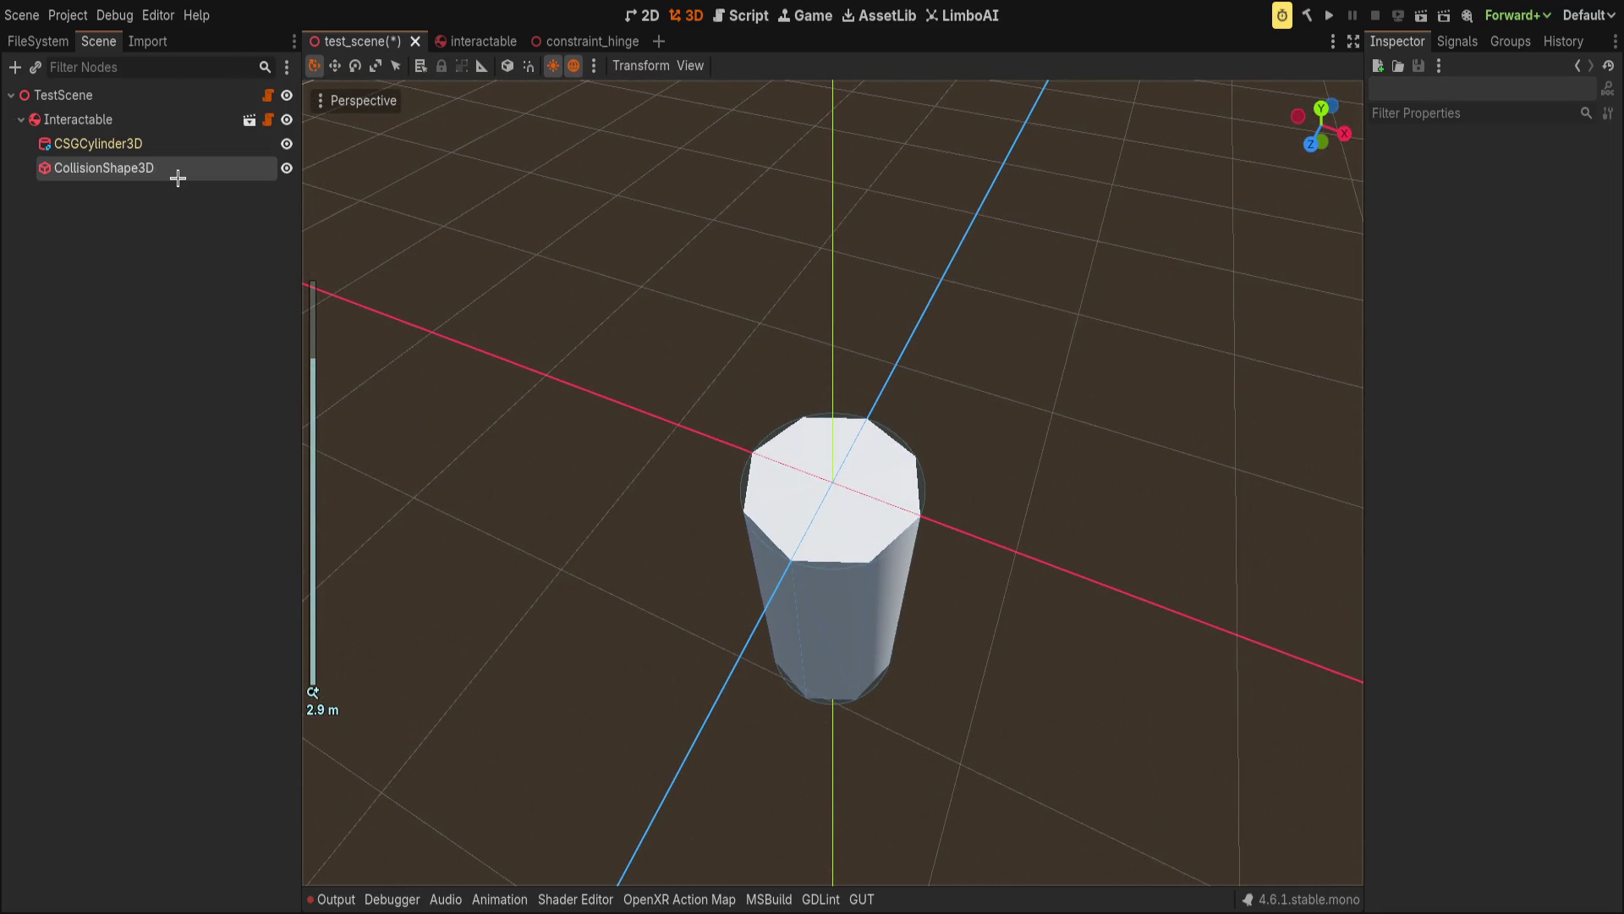
{"action": "left_click", "coordinate": [182, 167]}
{"action": "key", "text": "Delete"}
{"action": "left_click", "coordinate": [466, 40]}
{"action": "key", "text": "ctrl+z"}
{"action": "left_click", "coordinate": [208, 97]}
{"action": "key", "text": "ctrl+s"}
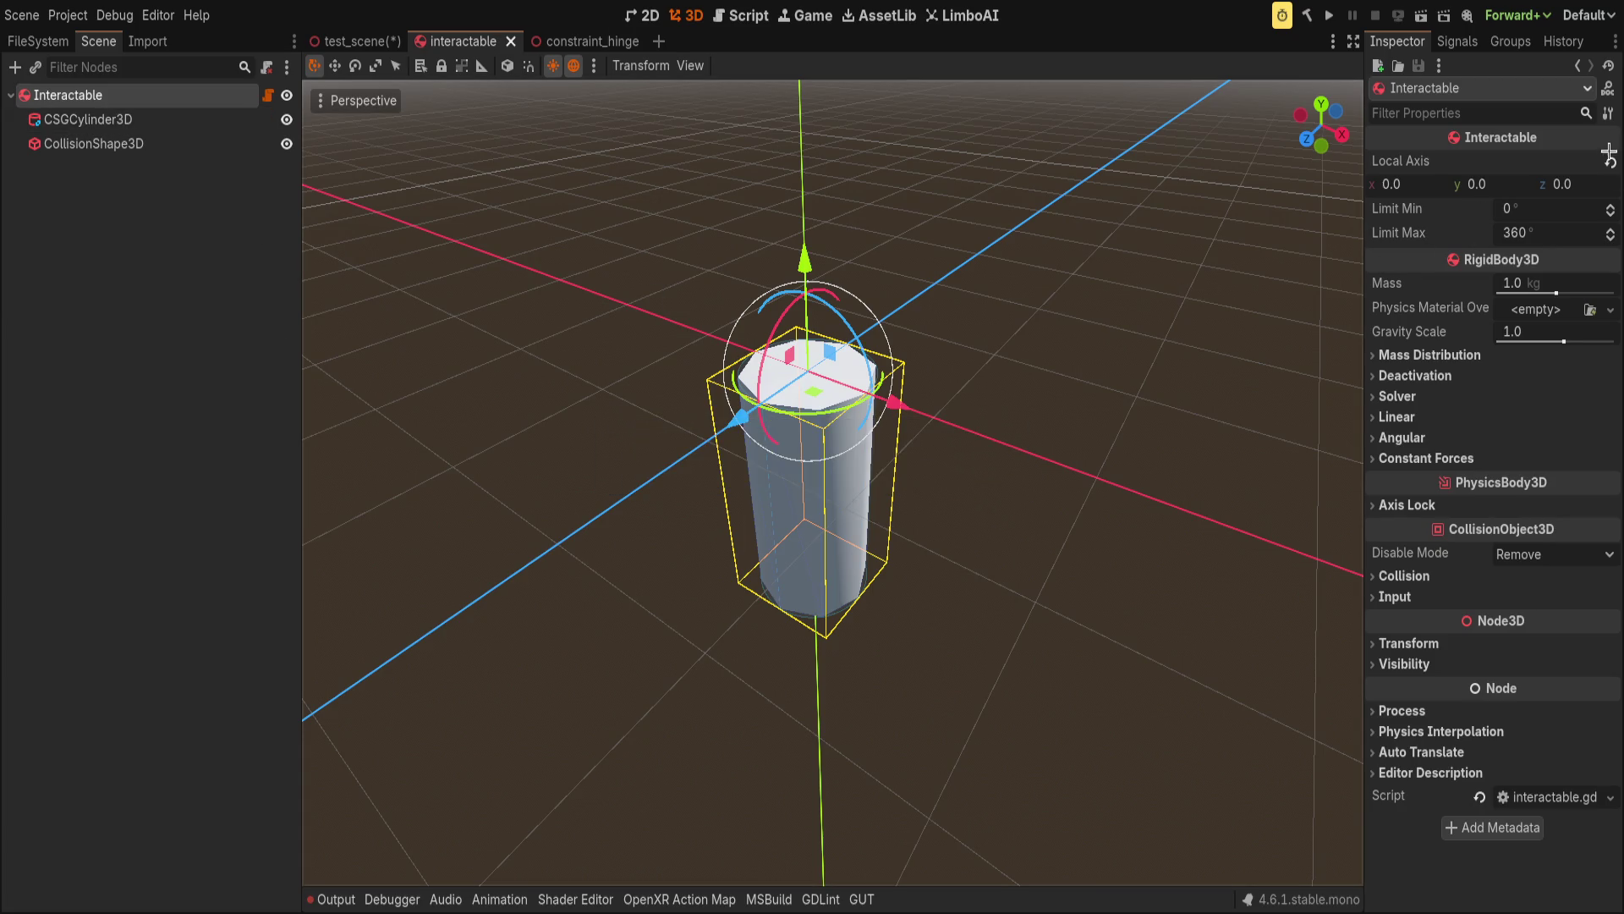
Orbit around the cylinder, then return to test_scene and open the range scene.
{"action": "mouse_move", "coordinate": [394, 318]}
{"action": "left_mouse_down"}
{"action": "mouse_move", "coordinate": [562, 305]}
{"action": "mouse_move", "coordinate": [457, 337]}
{"action": "mouse_move", "coordinate": [530, 362]}
{"action": "mouse_move", "coordinate": [508, 268]}
{"action": "left_mouse_up"}
{"action": "scroll", "coordinate": [507, 268], "scroll_direction": "down", "scroll_amount": 2}
{"action": "left_click", "coordinate": [356, 41]}
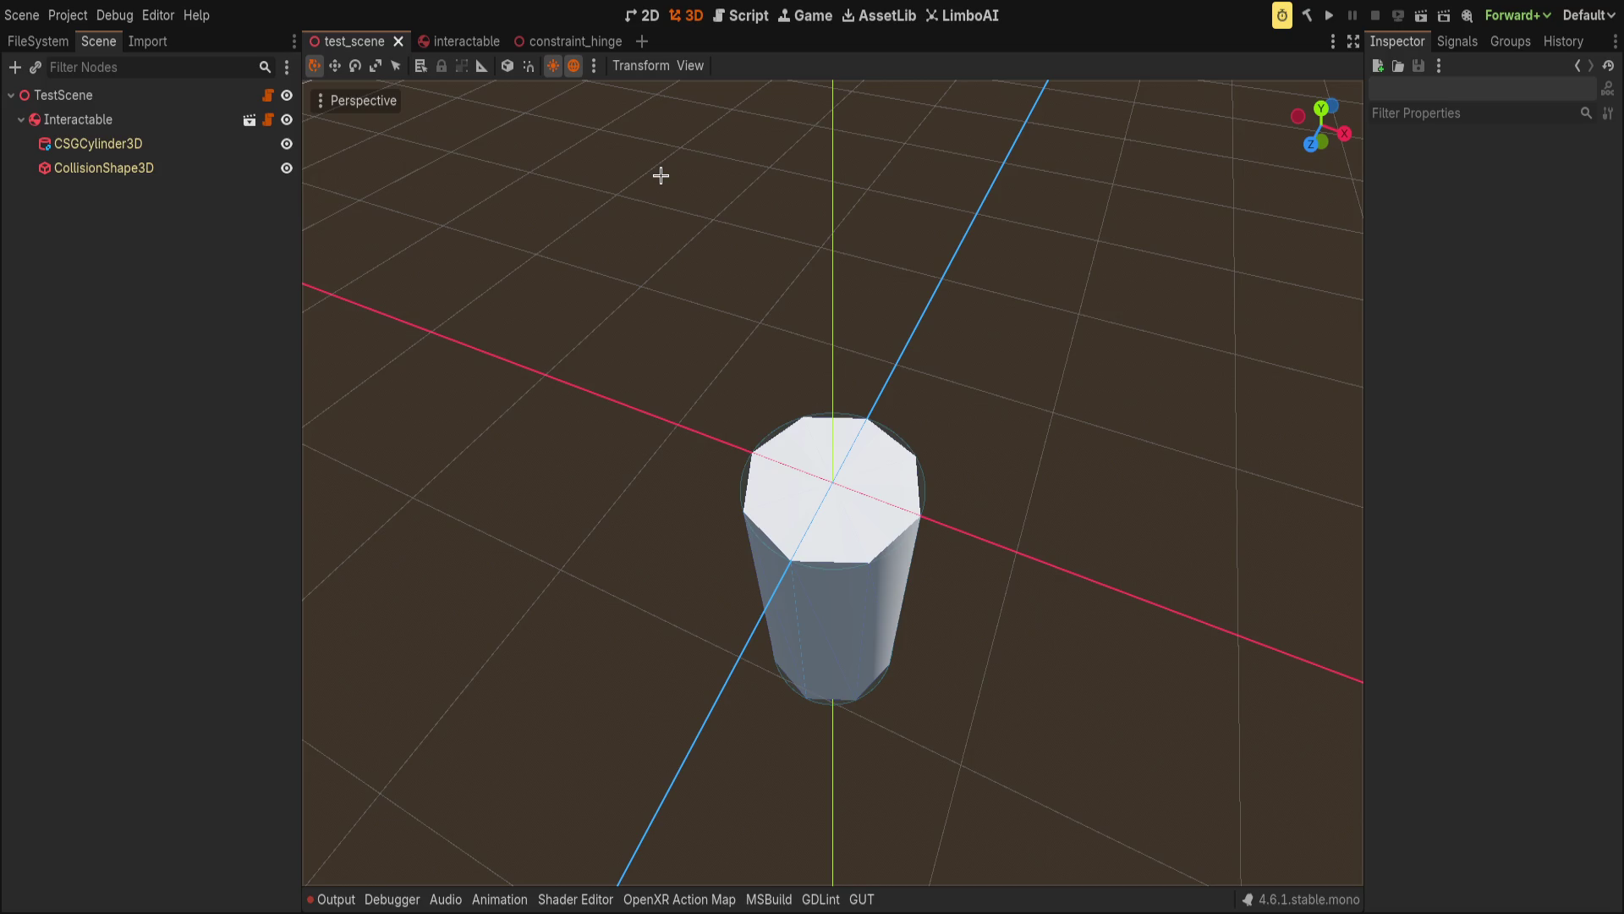
{"action": "key", "text": "ctrl+shift+t"}
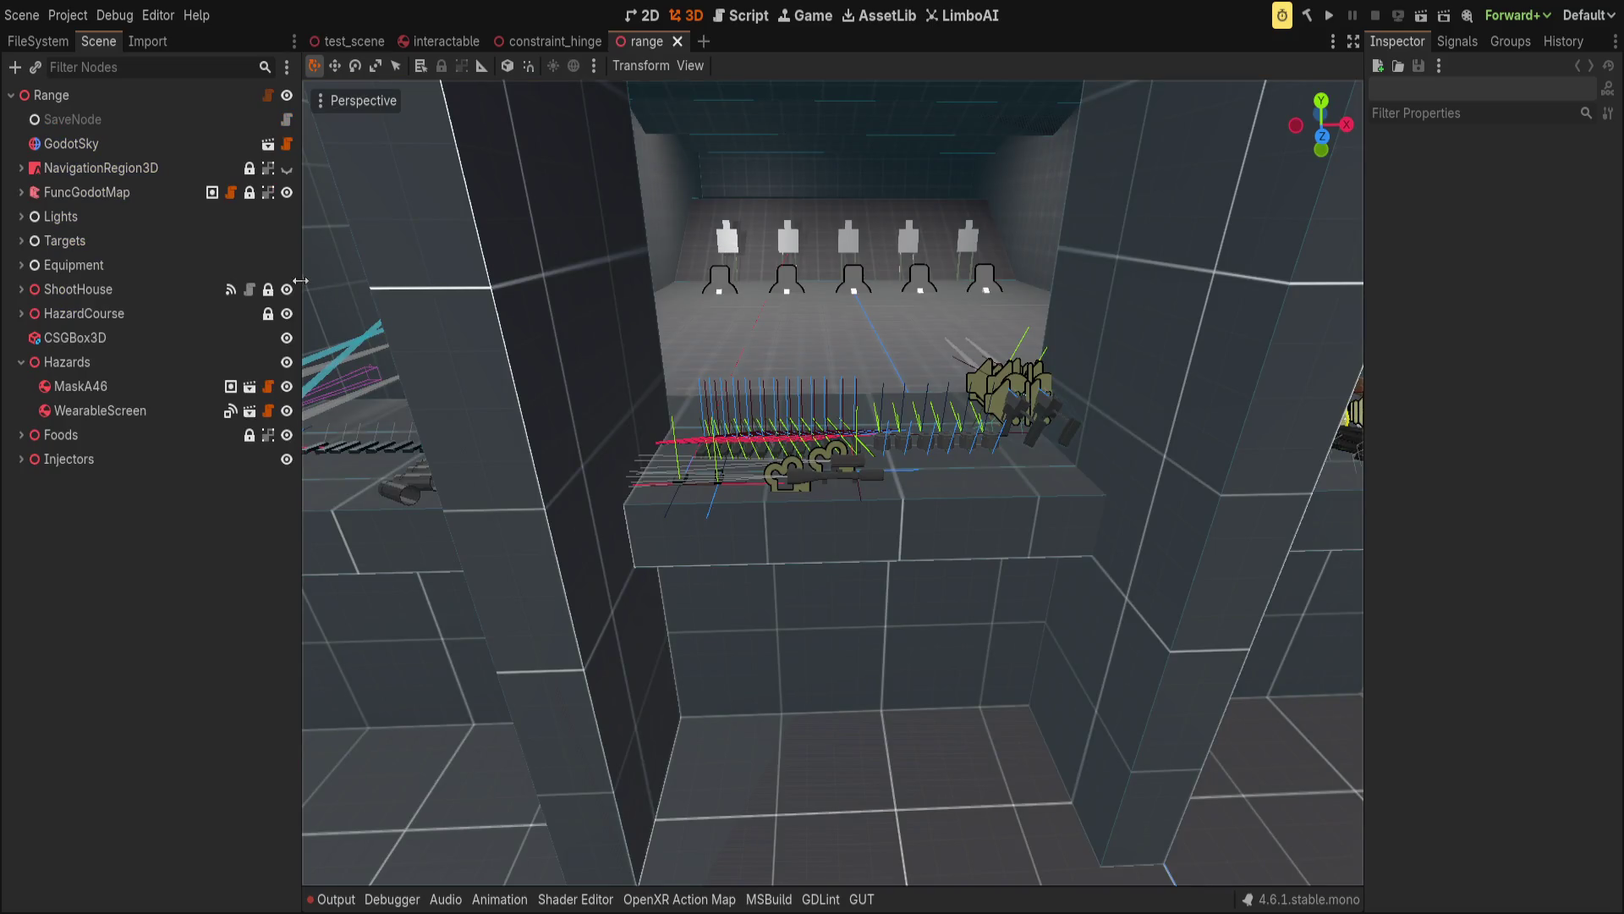
Instance an Interactable into Range, raised to about 2 m and moved aside.
{"action": "left_click_drag", "start_coordinate": [299, 276], "coordinate": [251, 275]}
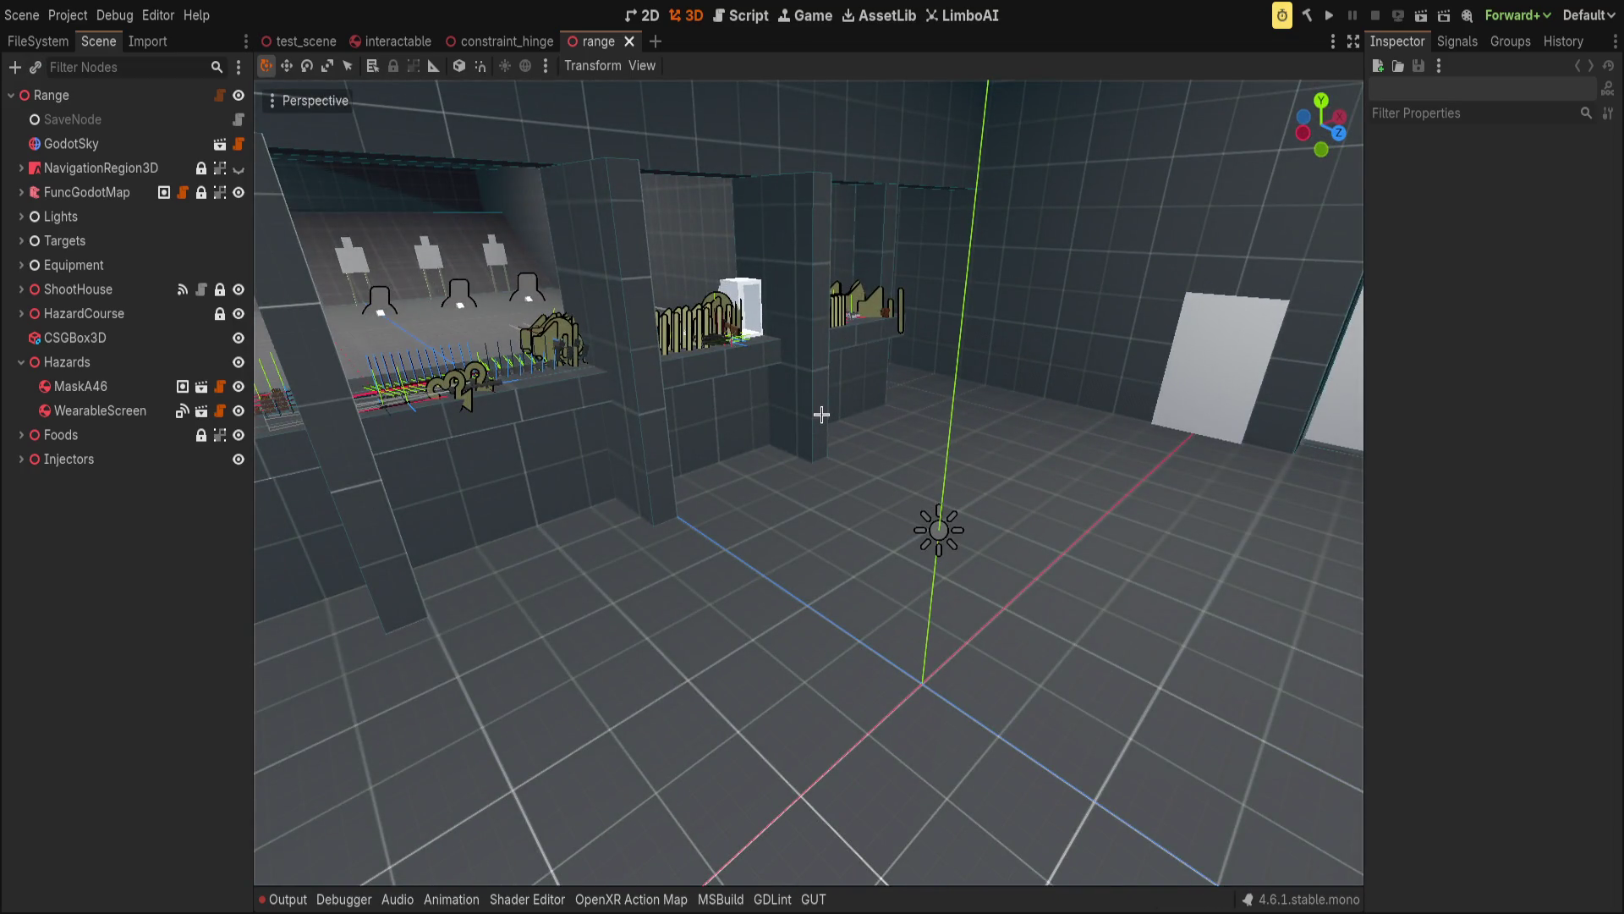
{"action": "key", "text": "ctrl+v"}
{"action": "mouse_move", "coordinate": [876, 550]}
{"action": "left_mouse_down"}
{"action": "mouse_move", "coordinate": [1007, 151]}
{"action": "mouse_move", "coordinate": [1005, 111]}
{"action": "left_mouse_up"}
{"action": "scroll", "coordinate": [834, 470], "scroll_direction": "down", "scroll_amount": 3}
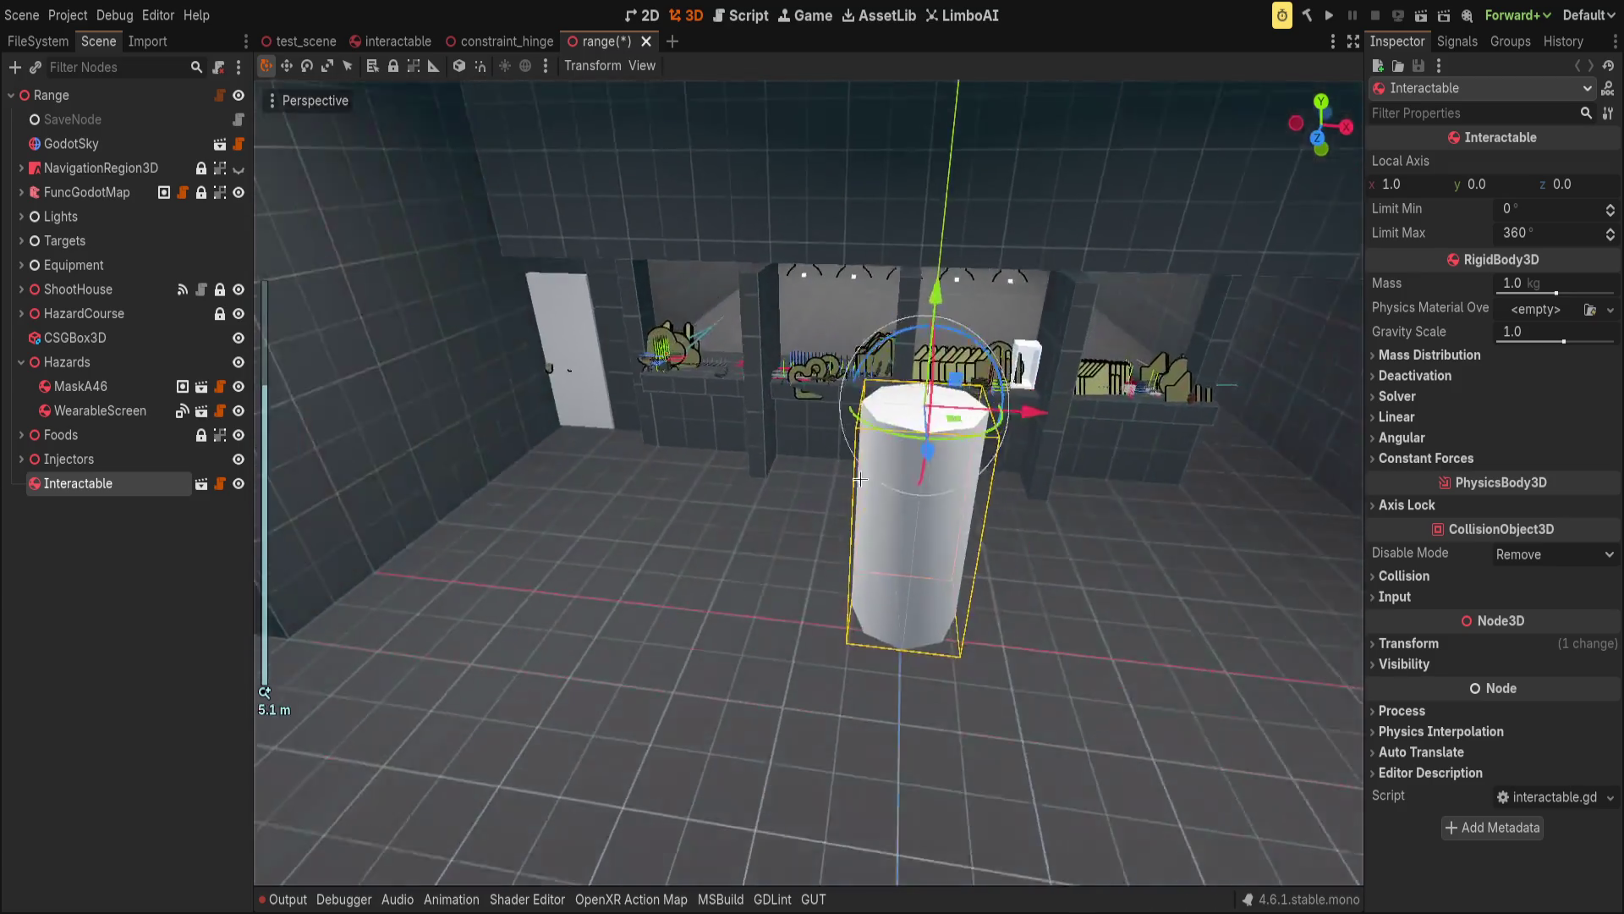
{"action": "key", "text": "g"}
{"action": "left_click", "coordinate": [1084, 470]}
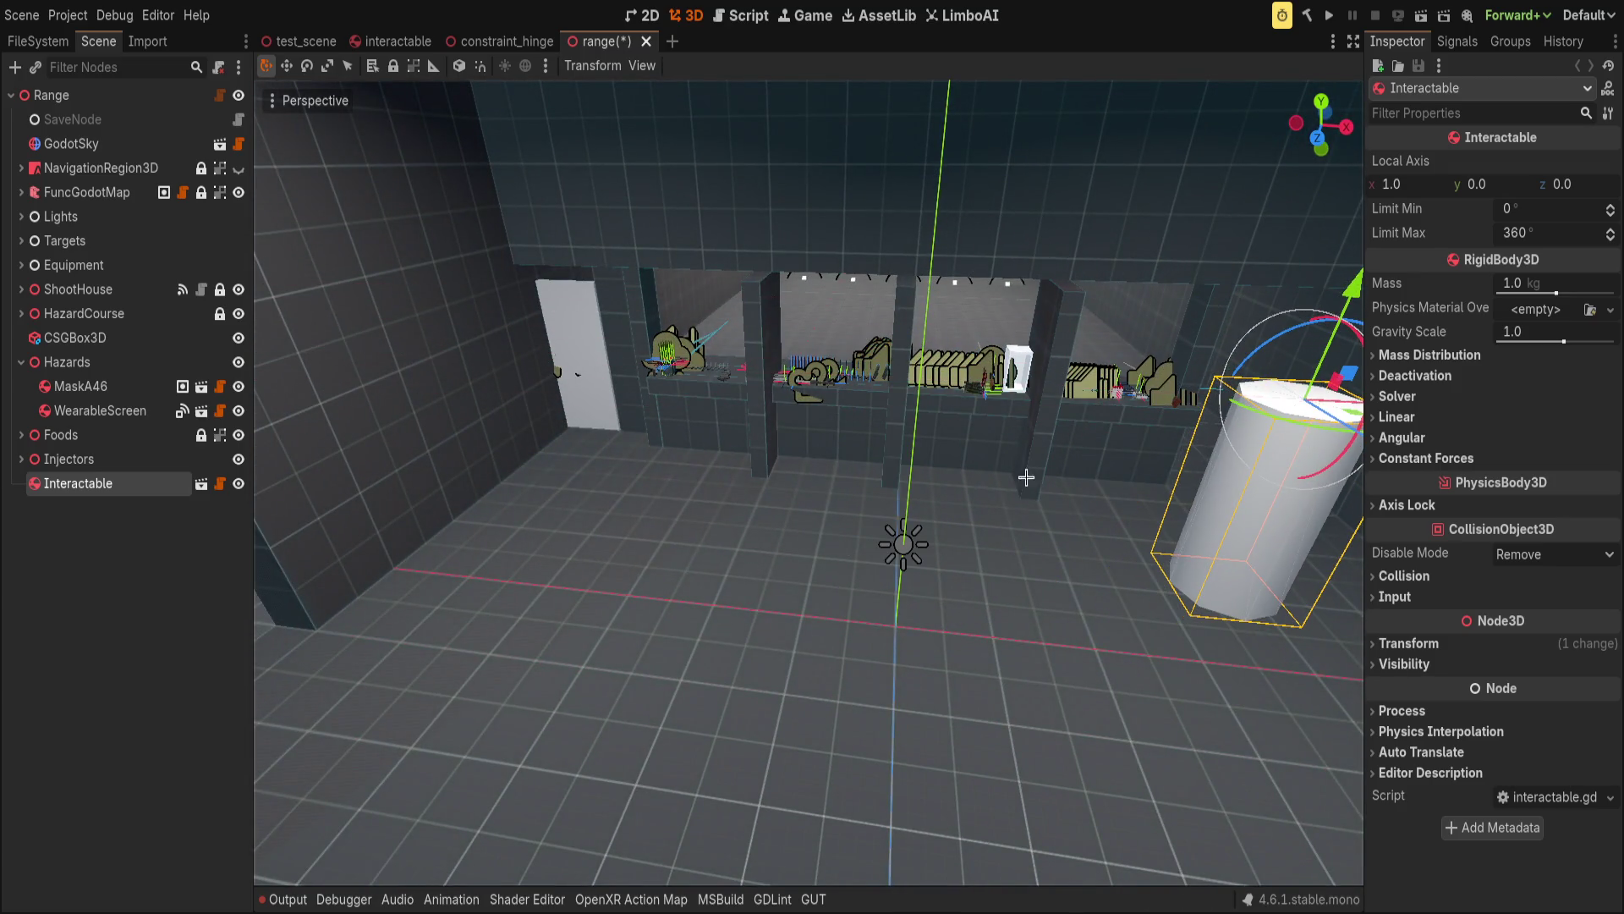
{"action": "key", "text": "f"}
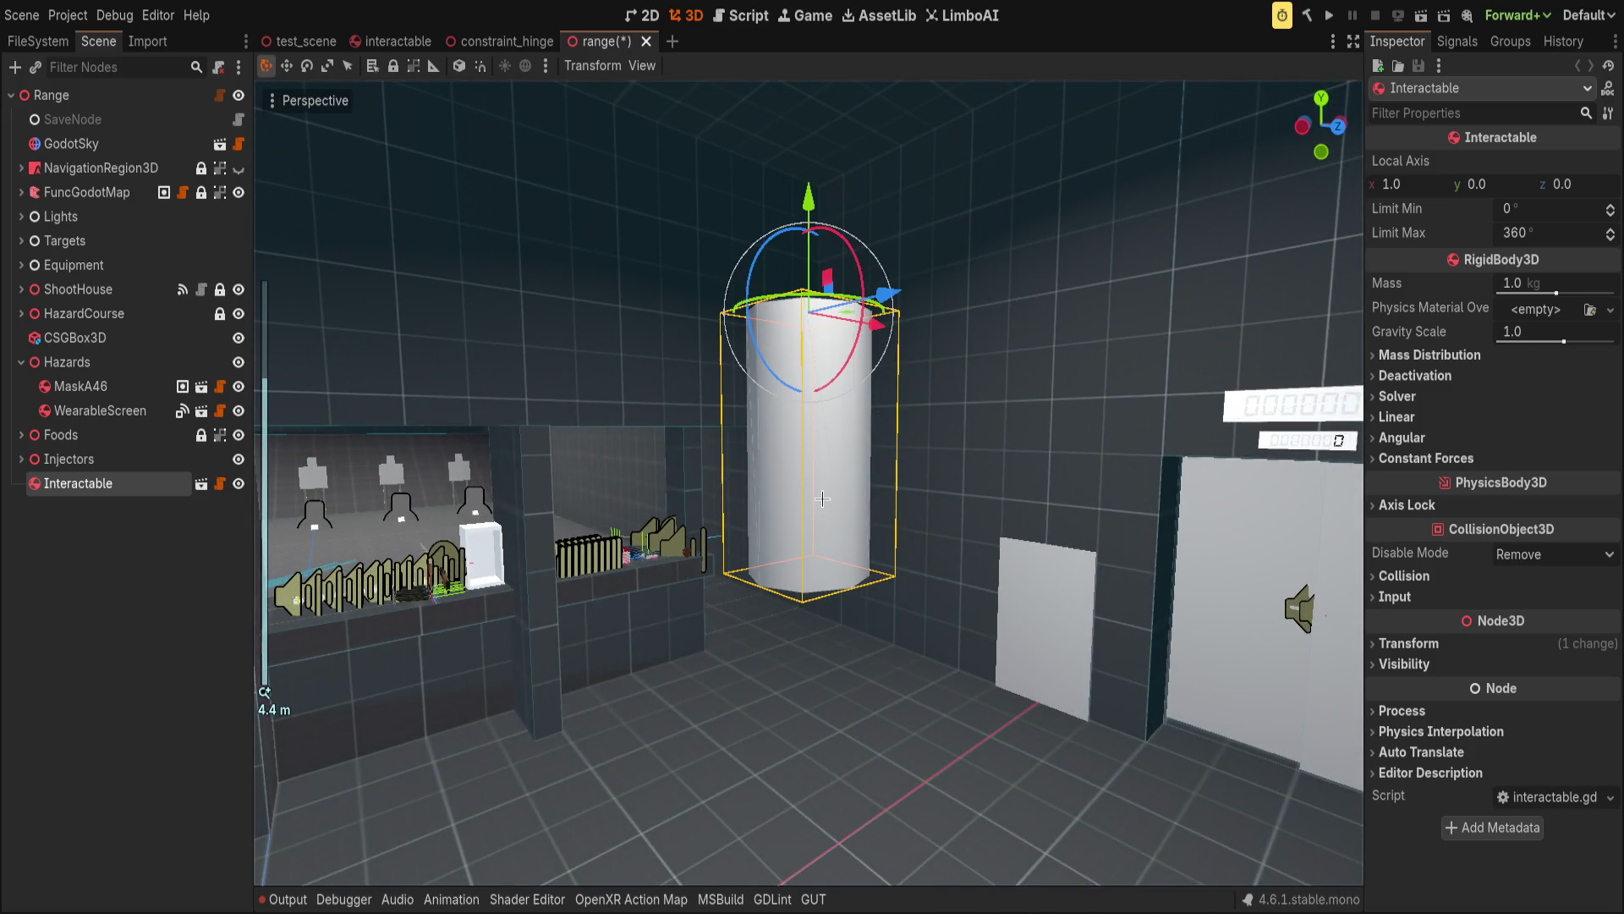
{"action": "key", "text": "ctrl+z"}
Save and test-run the scene, stop it, and open the main_menu scene.
{"action": "key", "text": "F5"}
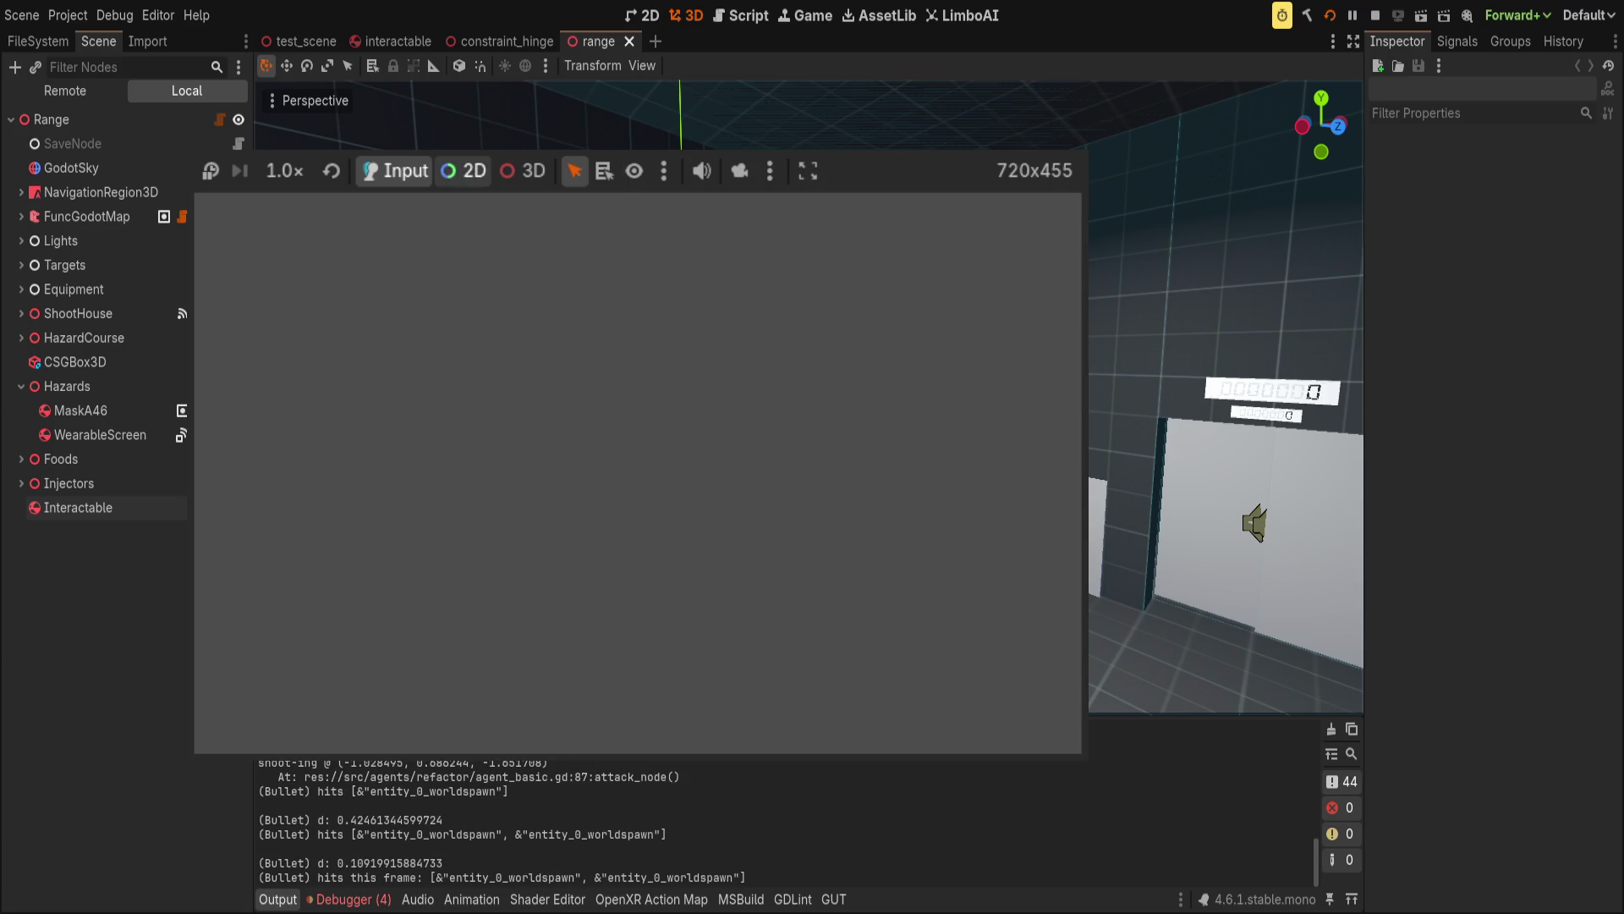
{"action": "left_click", "coordinate": [1375, 15]}
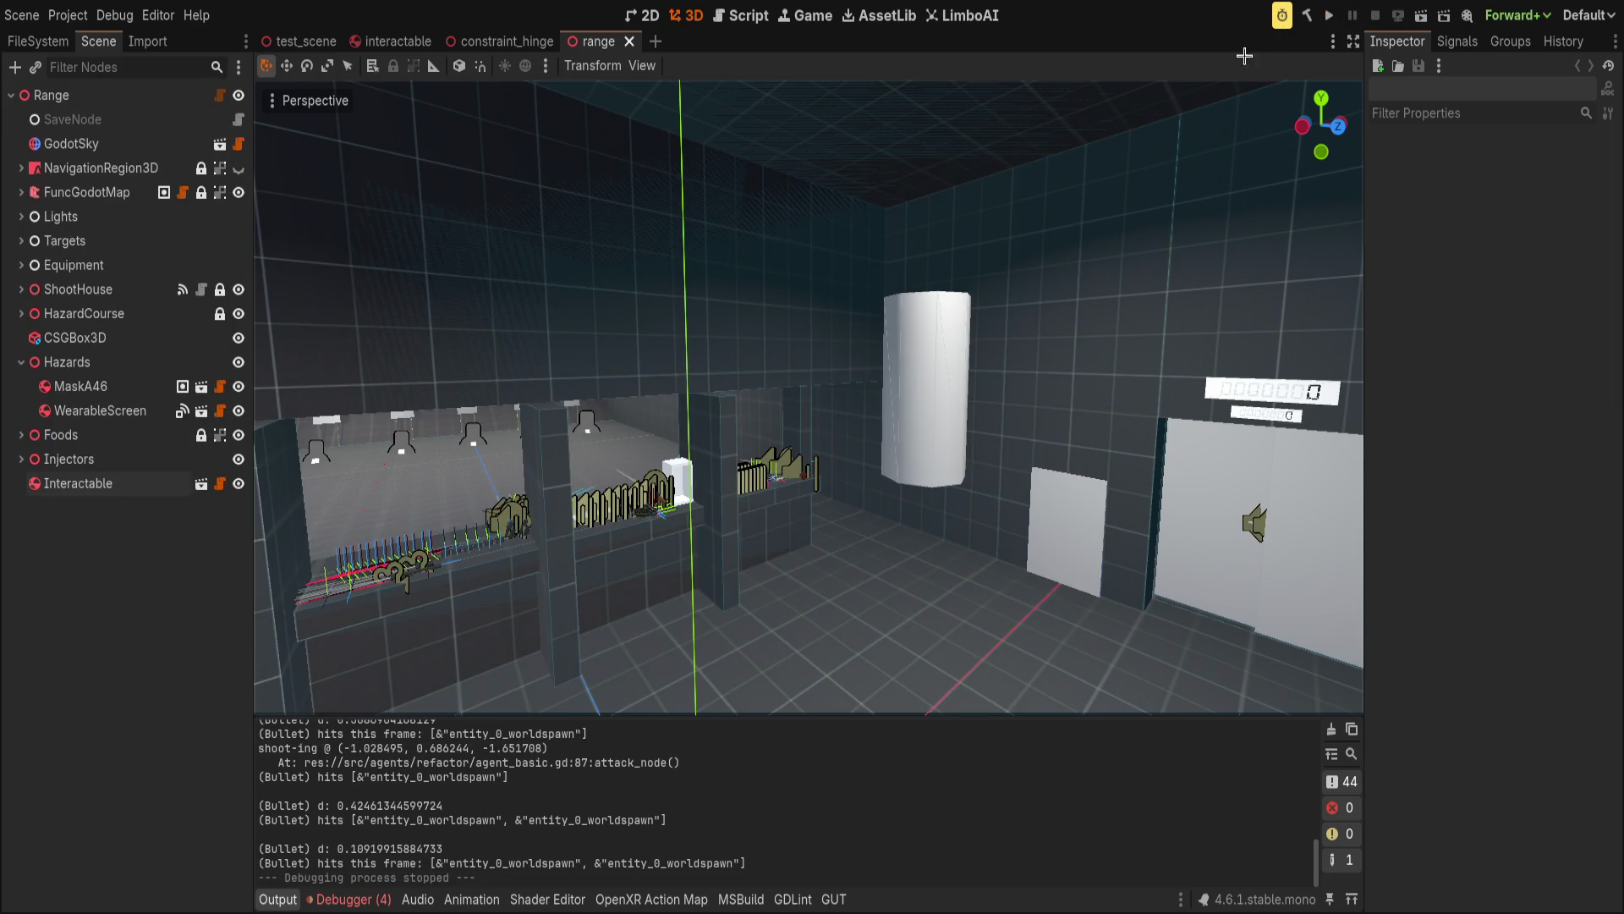
{"action": "mouse_move", "coordinate": [562, 716]}
{"action": "left_mouse_down"}
{"action": "mouse_move", "coordinate": [633, 560]}
{"action": "mouse_move", "coordinate": [633, 880]}
{"action": "left_mouse_up"}
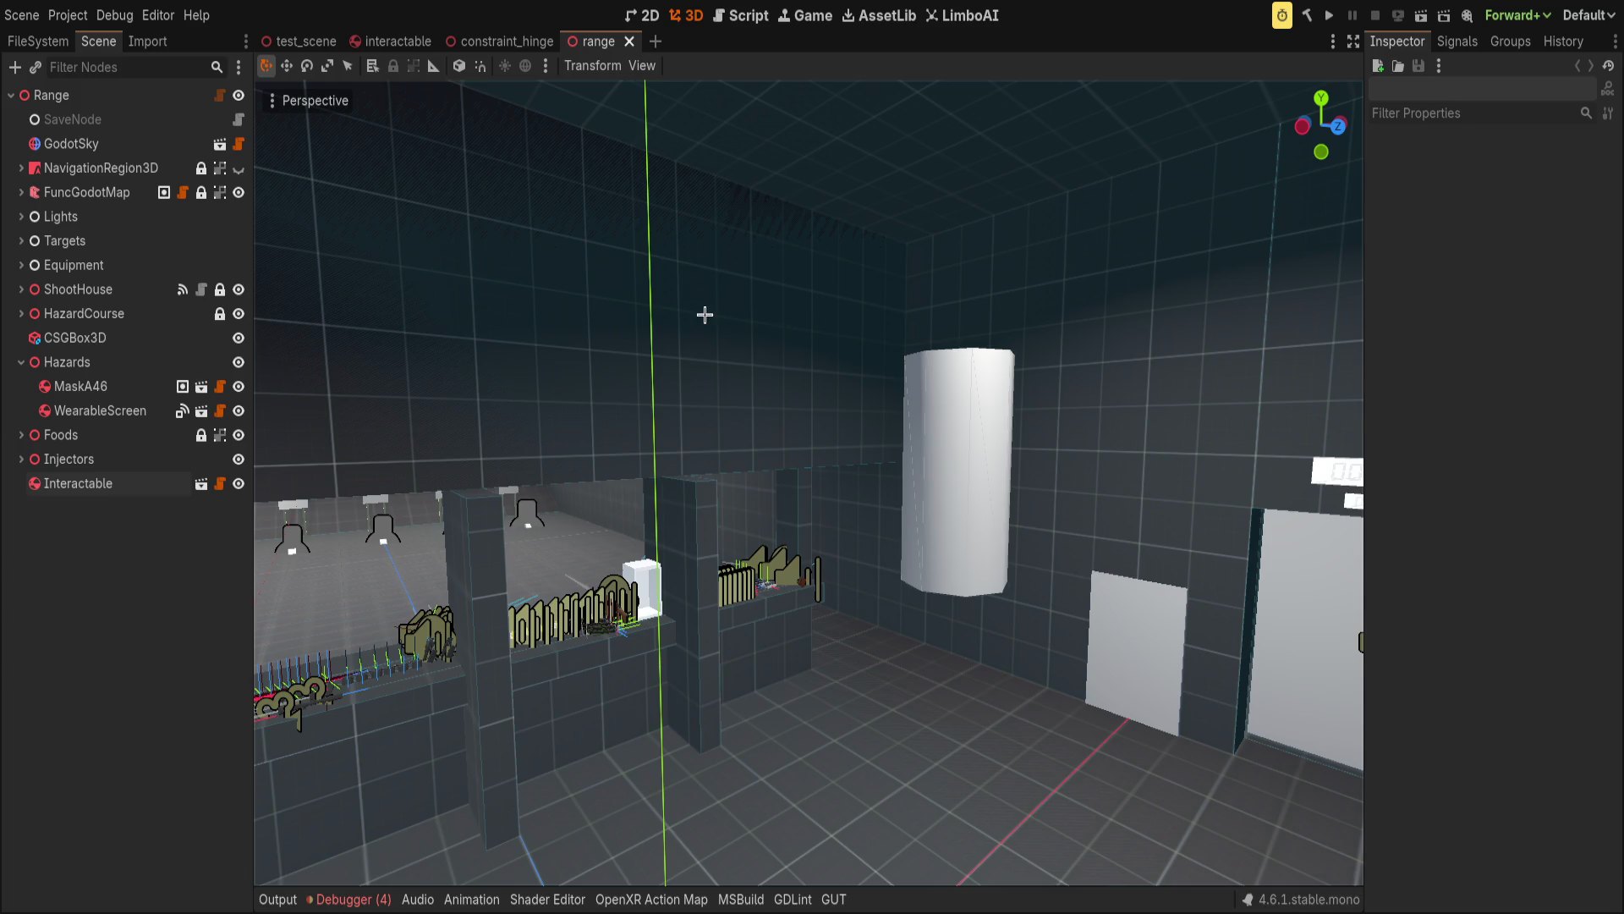
{"action": "key", "text": "ctrl+shift+t"}
{"action": "scroll", "coordinate": [601, 315], "scroll_direction": "down", "scroll_amount": 2}
{"action": "scroll", "coordinate": [601, 315], "scroll_direction": "up", "scroll_amount": 1}
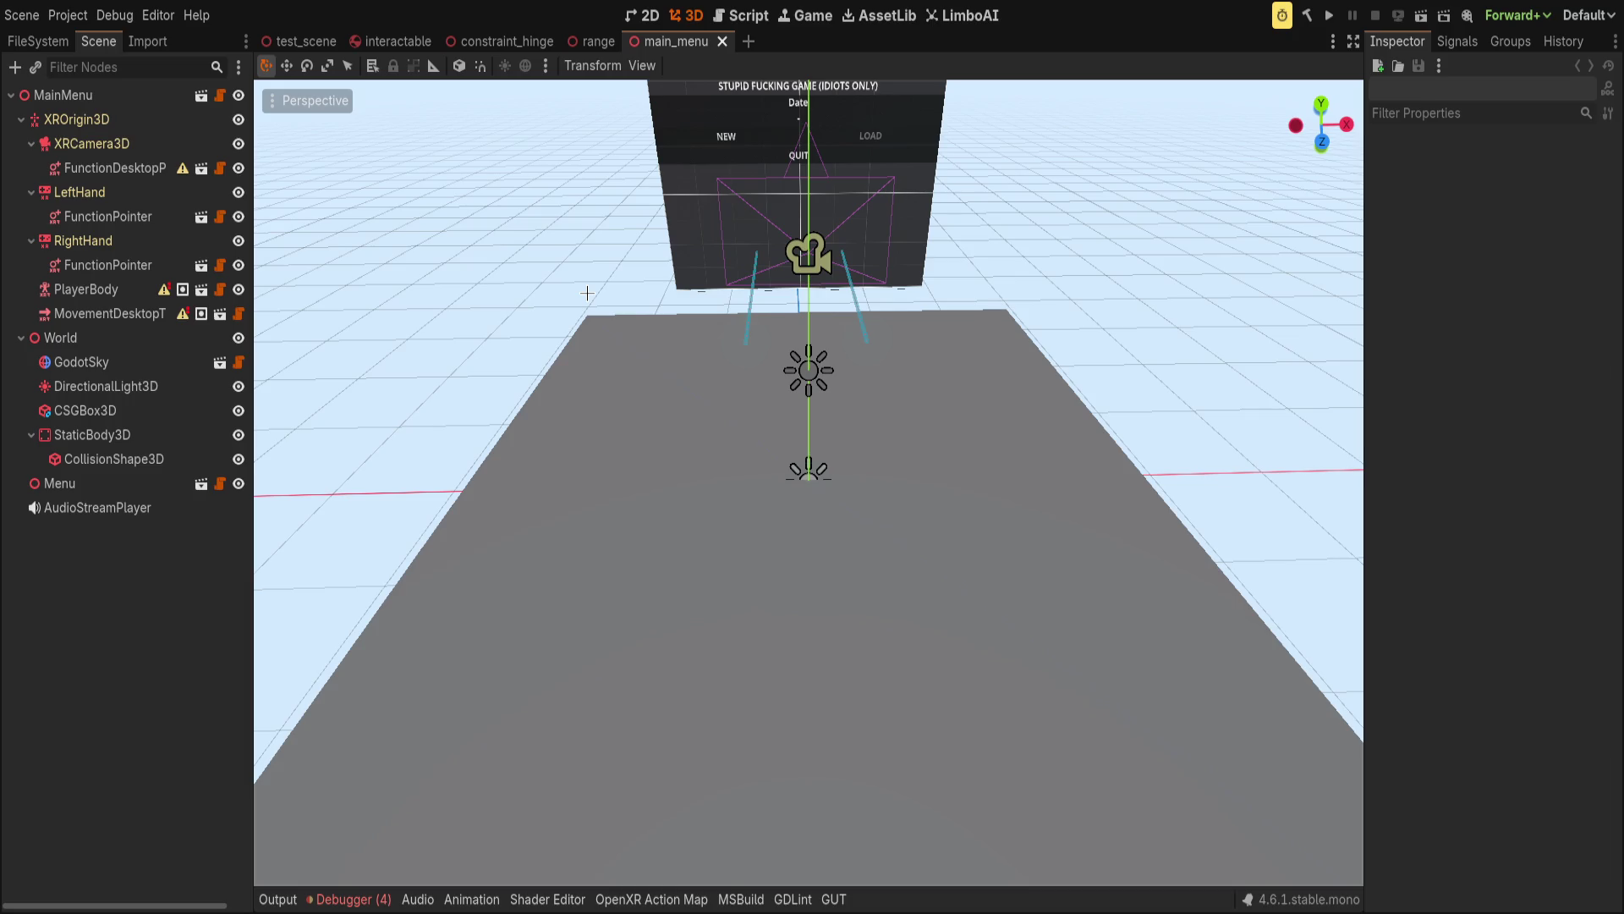
Run the project from the main scene and jump to the interactable.gd:24 'axis must be normalized' error.
{"action": "key", "text": "ctrl+w"}
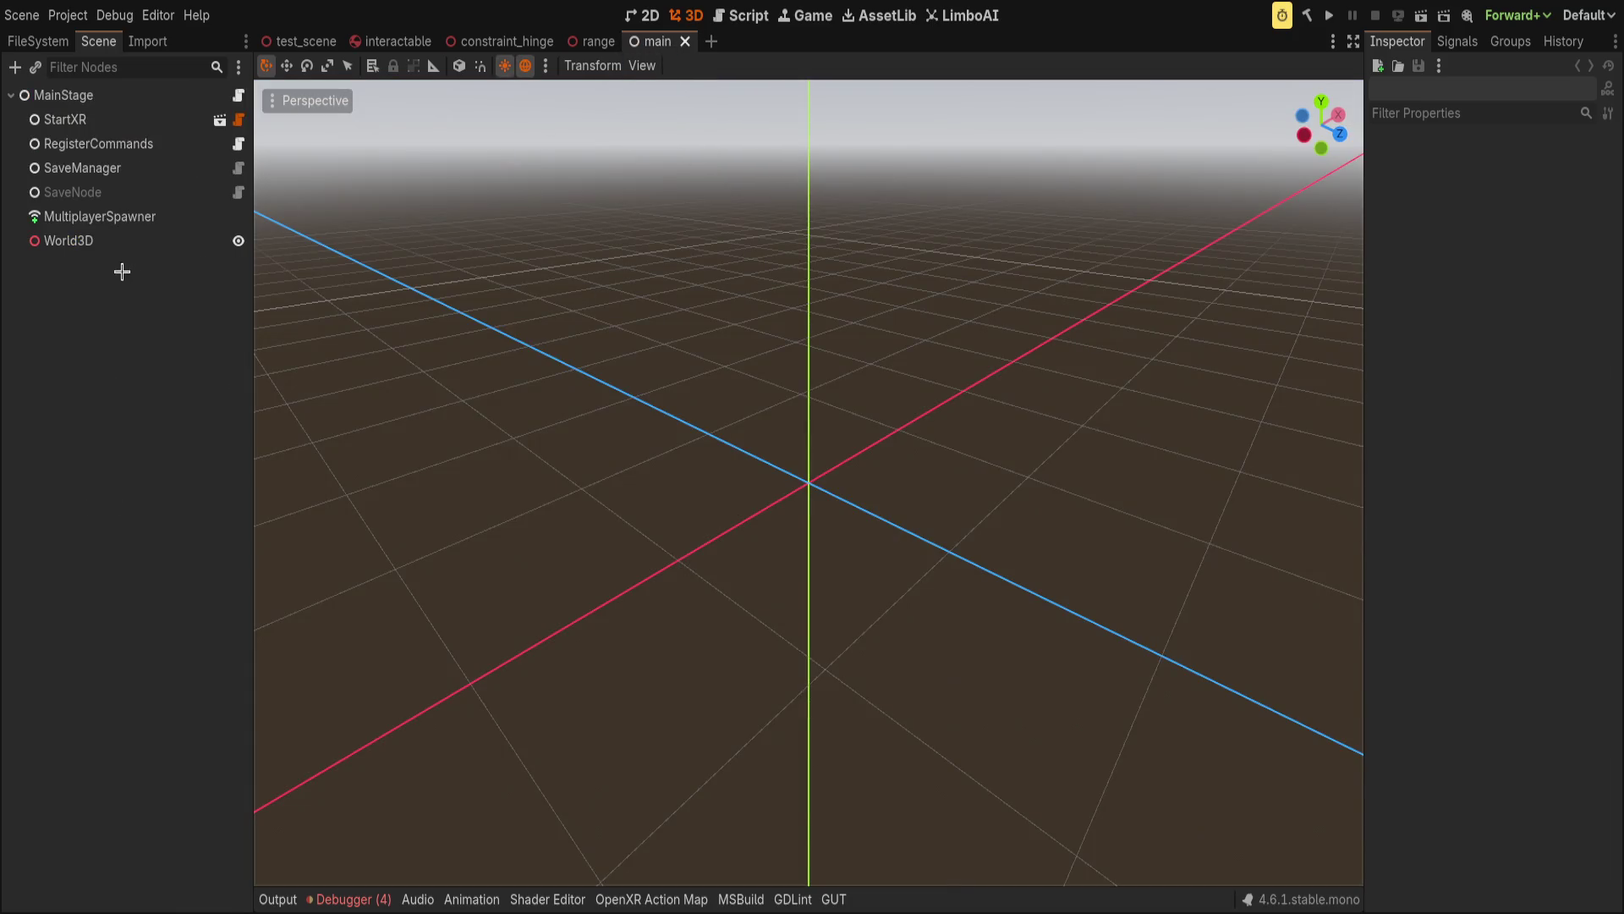
{"action": "left_click", "coordinate": [154, 100]}
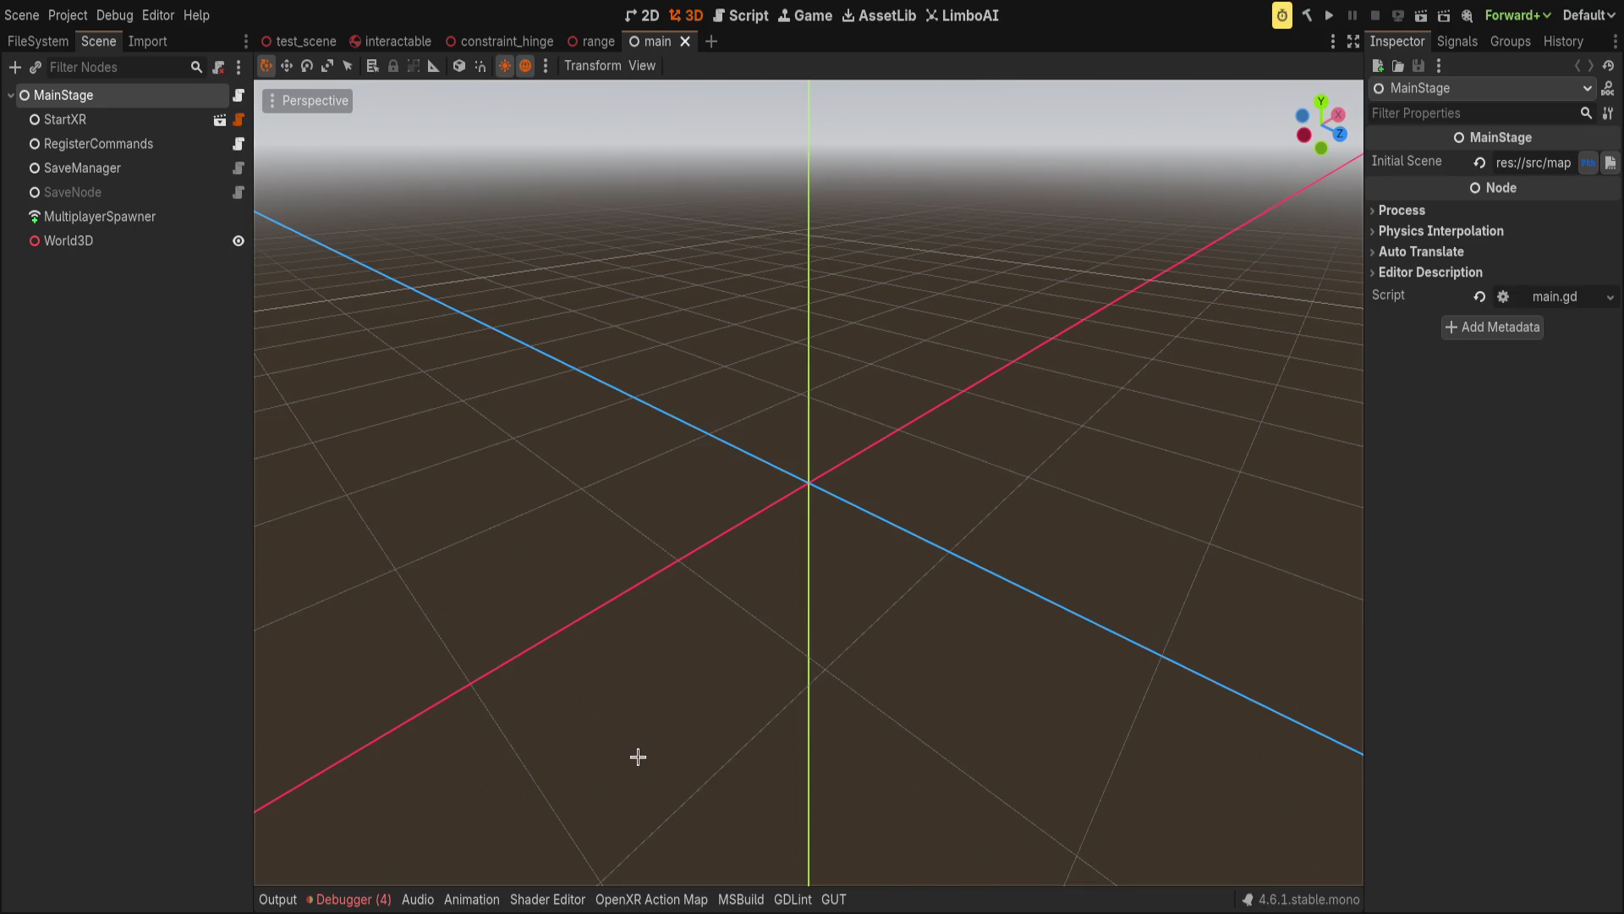
{"action": "left_click", "coordinate": [1331, 16]}
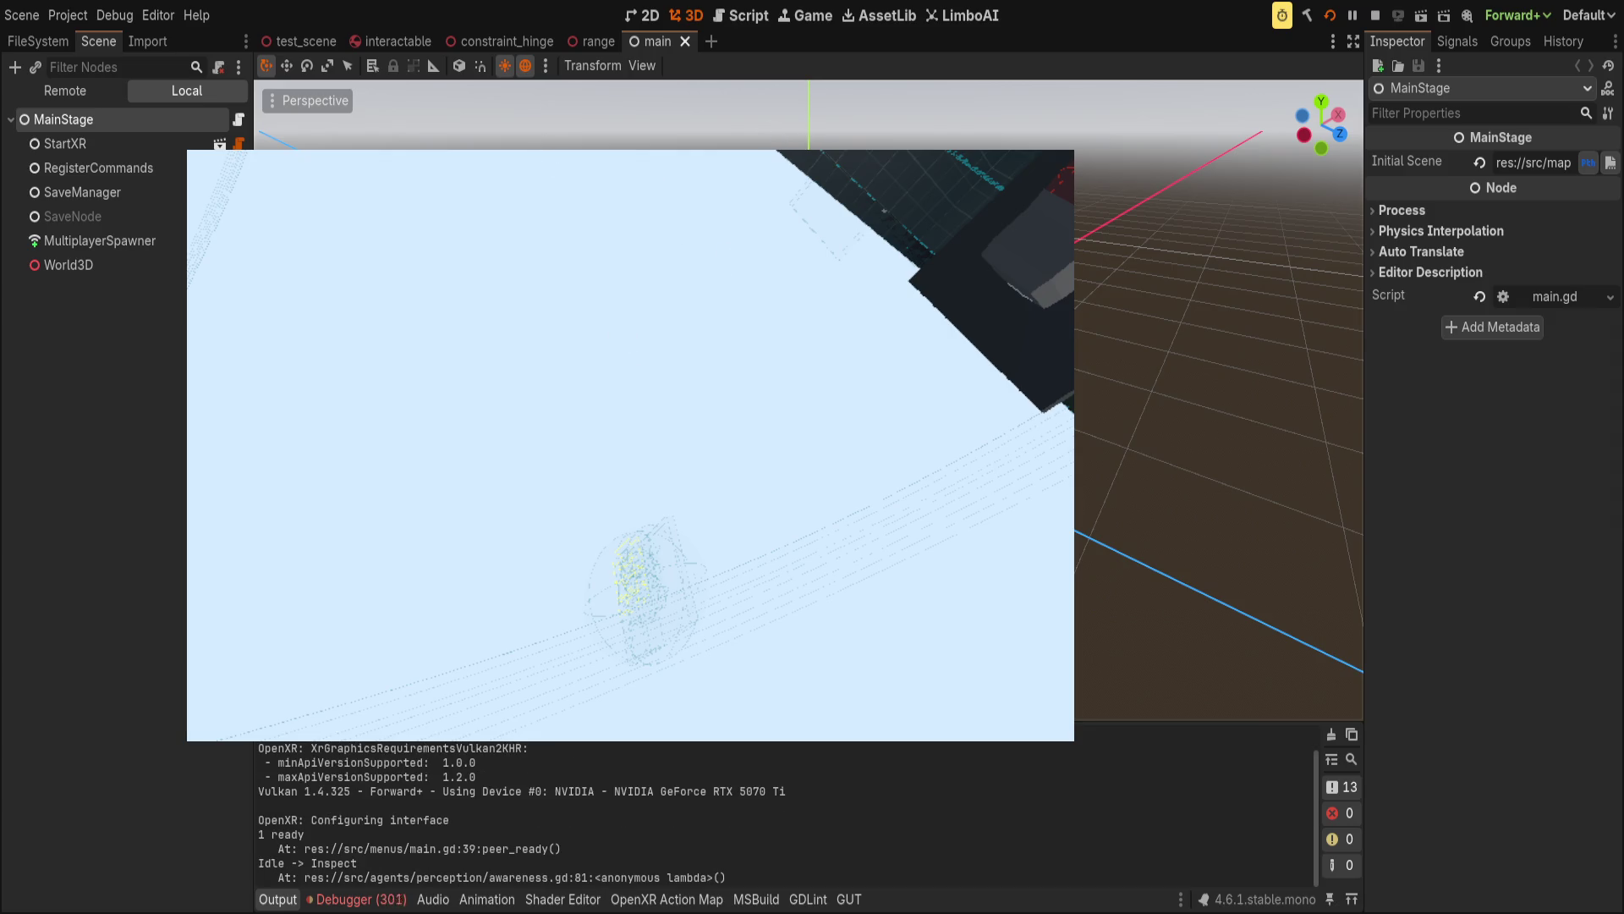
{"action": "left_click", "coordinate": [360, 899]}
{"action": "scroll", "coordinate": [395, 791], "scroll_direction": "down", "scroll_amount": 2}
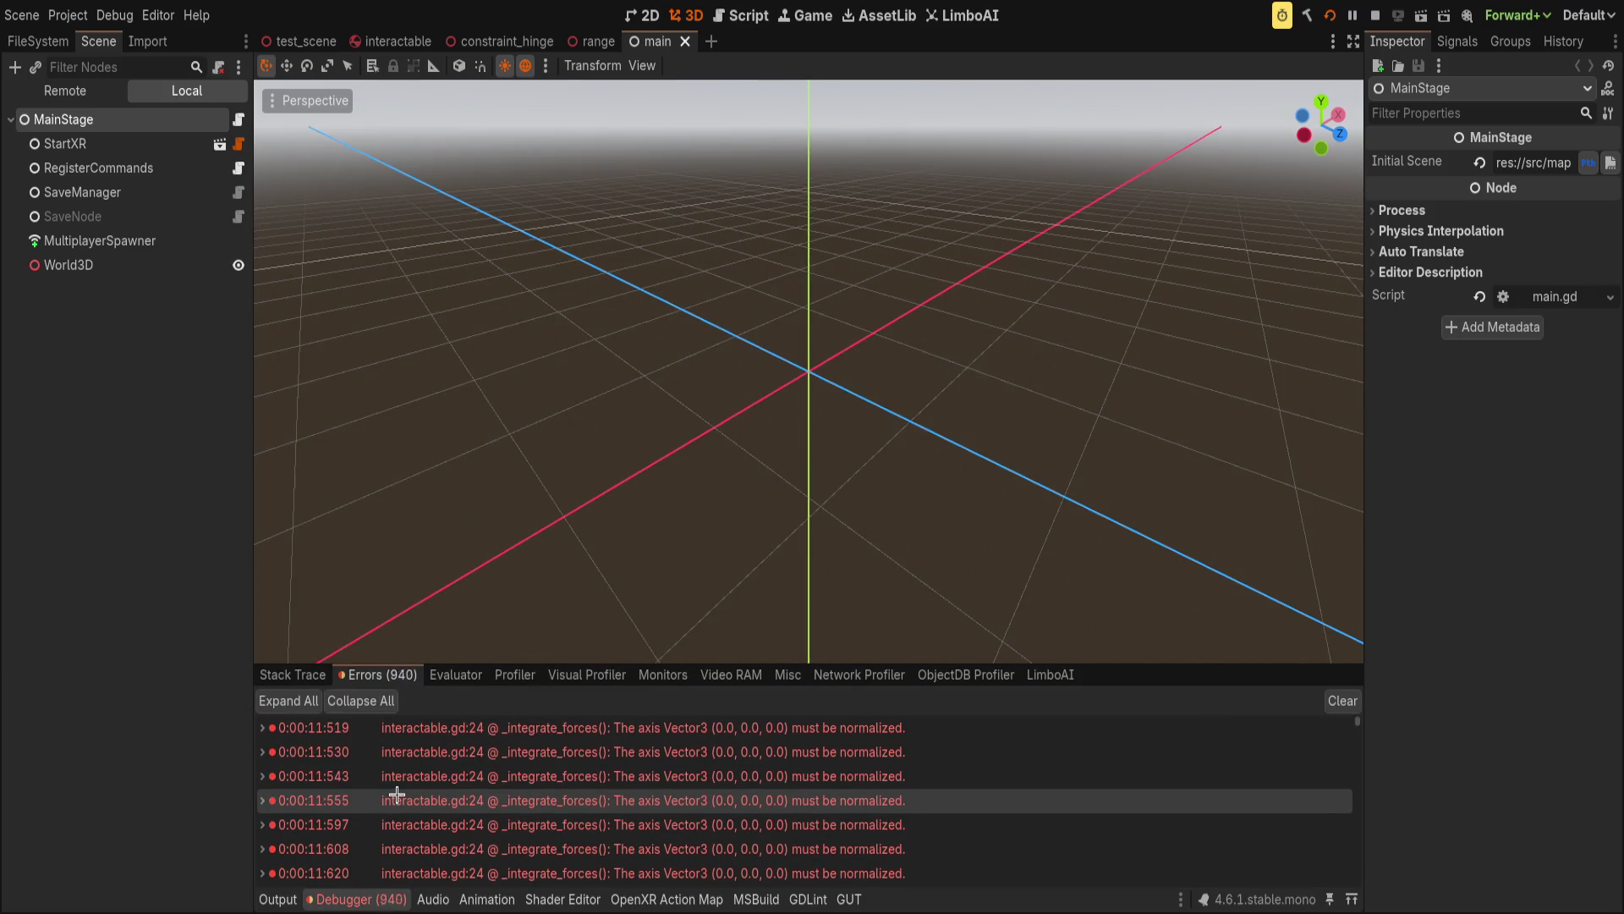
{"action": "double_click", "coordinate": [631, 799]}
{"action": "left_click", "coordinate": [636, 555]}
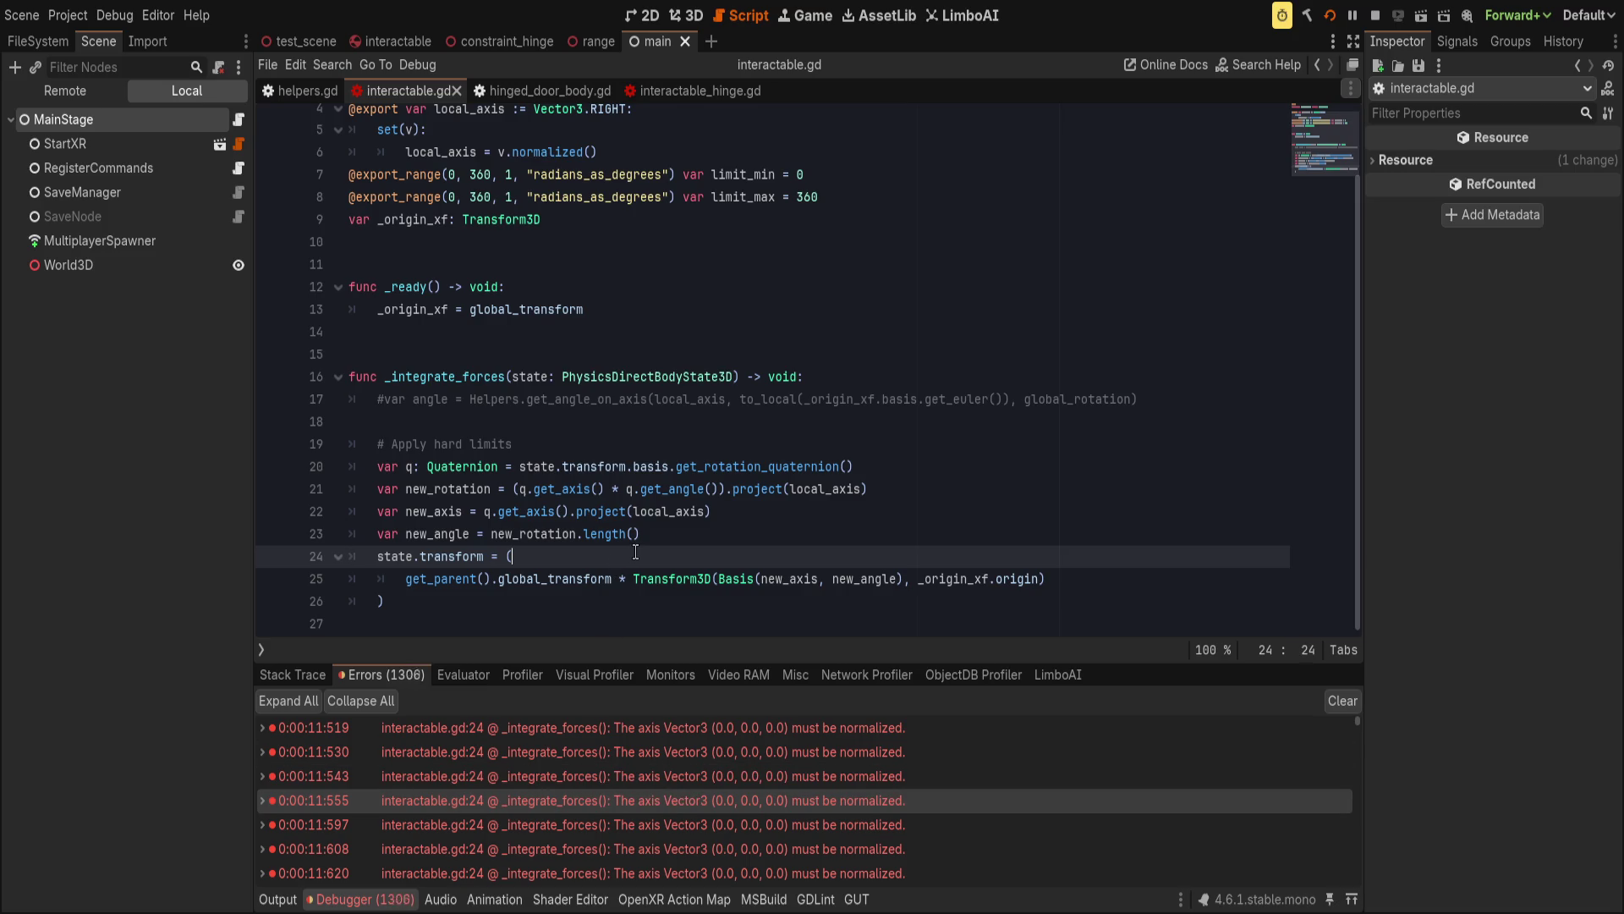
Append .normalized() to the quaternion on line 20 and save.
{"action": "left_click", "coordinate": [674, 575]}
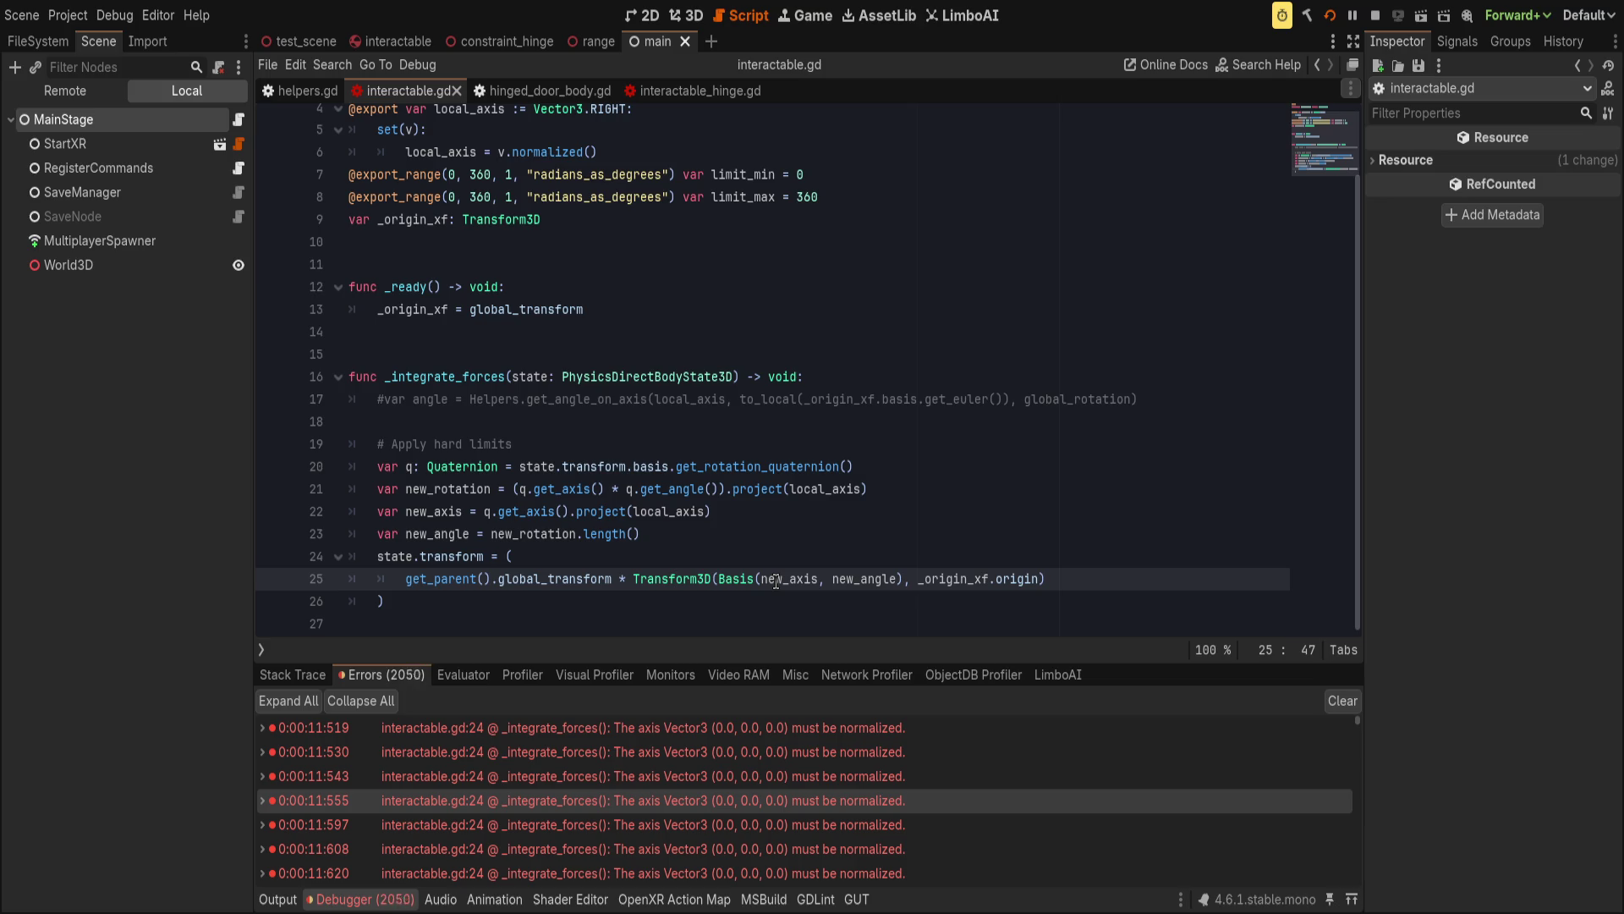
{"action": "scroll", "coordinate": [665, 839], "scroll_direction": "down", "scroll_amount": 2}
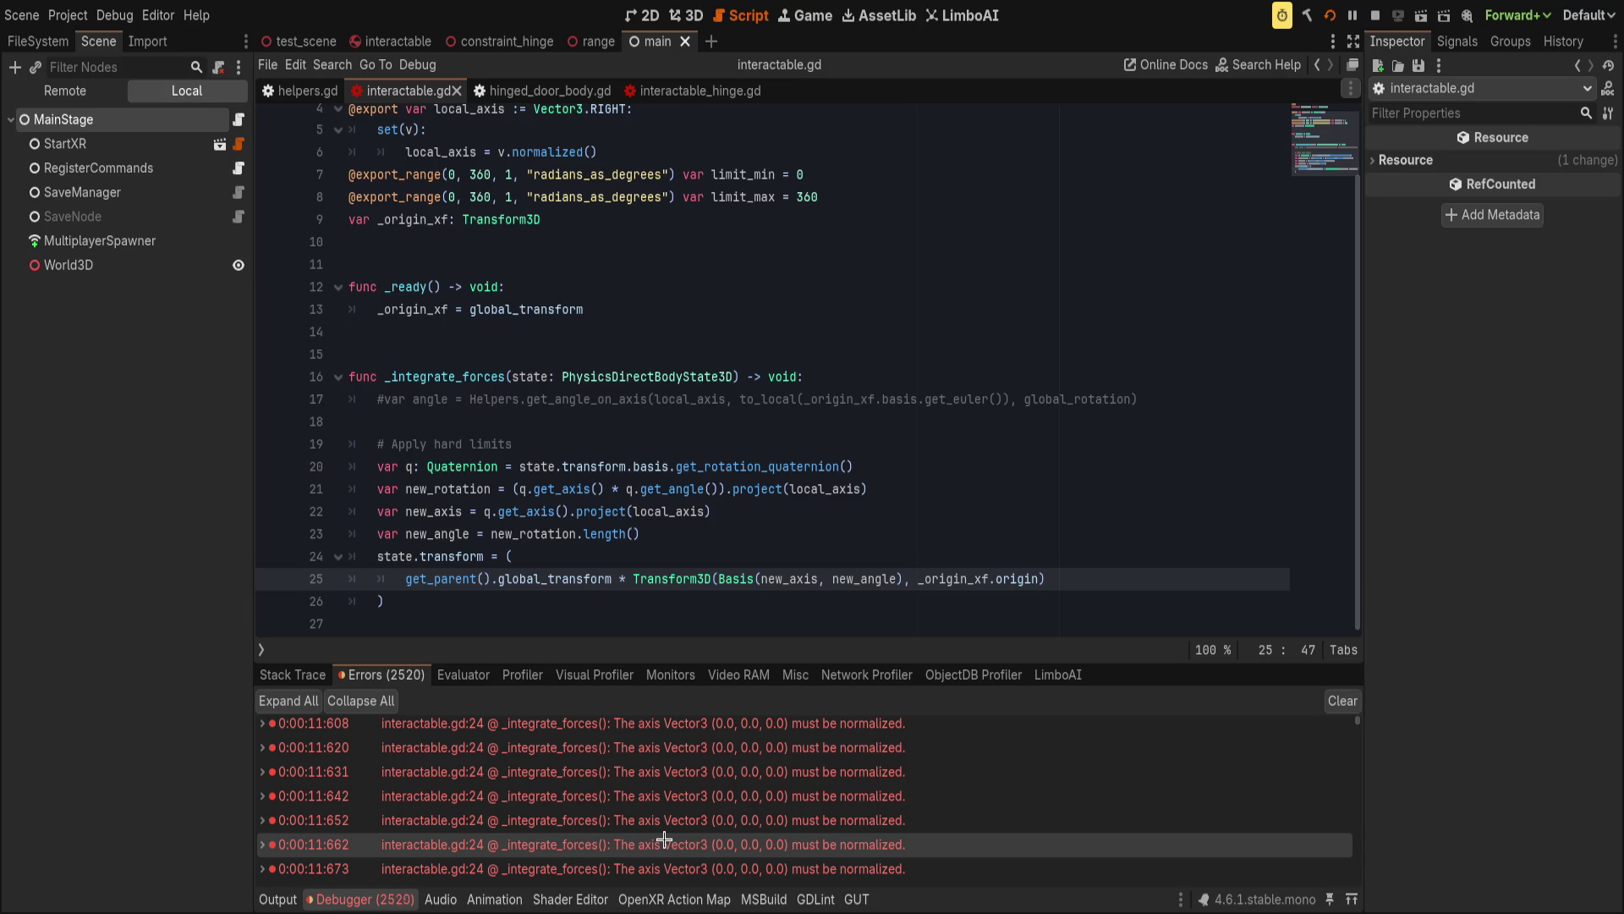
{"action": "left_click", "coordinate": [923, 466]}
{"action": "type", "text": "."}
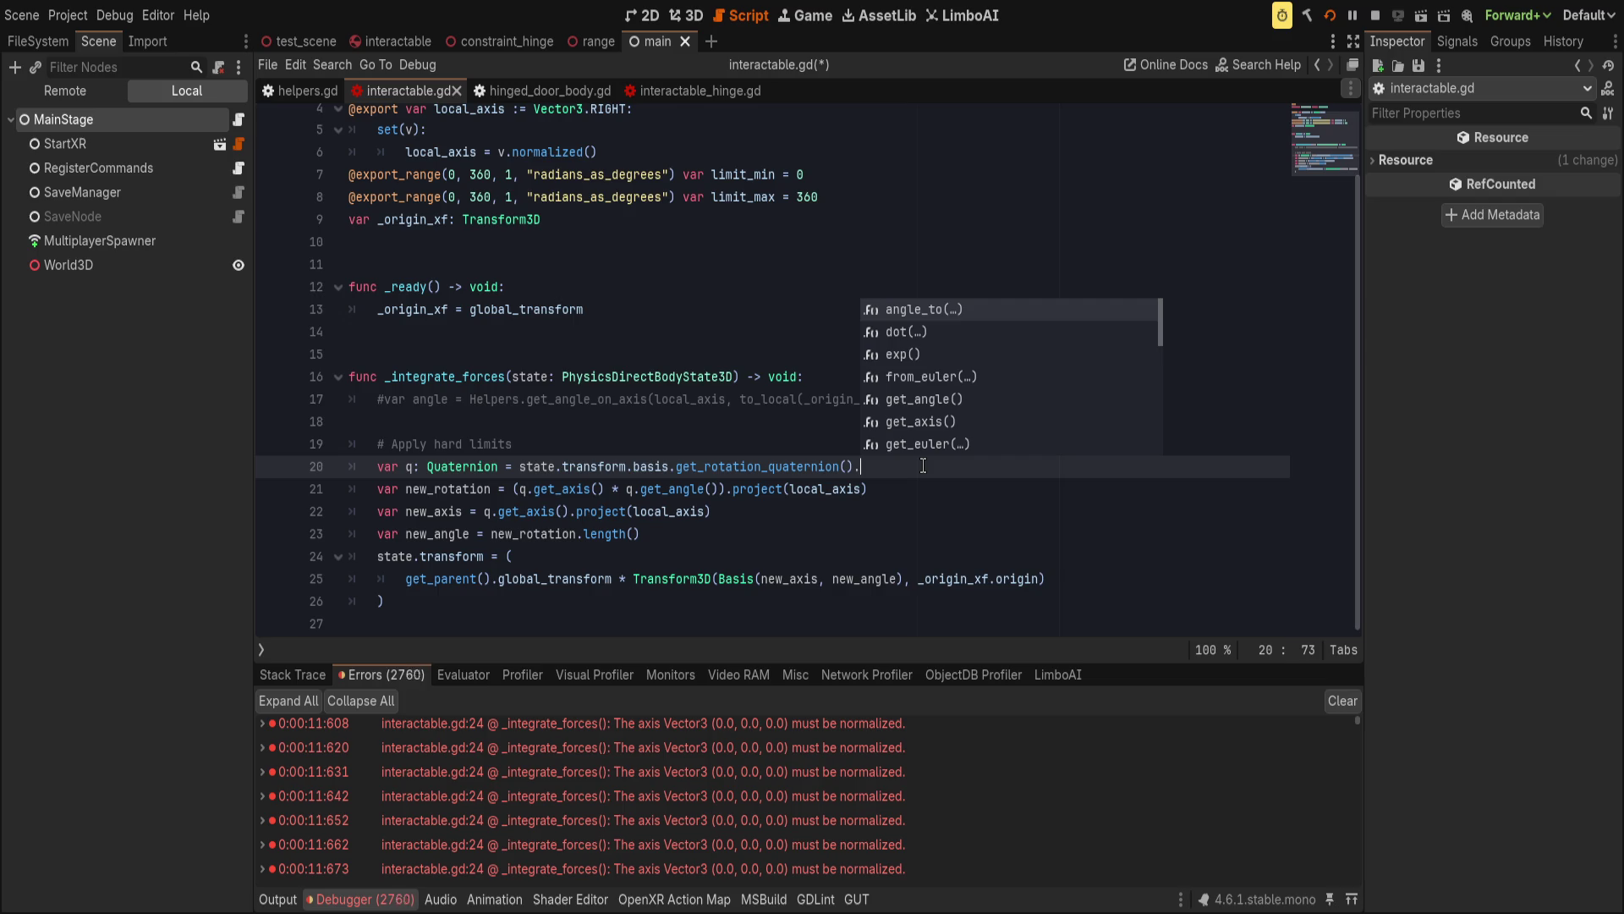
{"action": "type", "text": "o"}
{"action": "key", "text": "BackSpace"}
{"action": "type", "text": "no"}
{"action": "key", "text": "Return"}
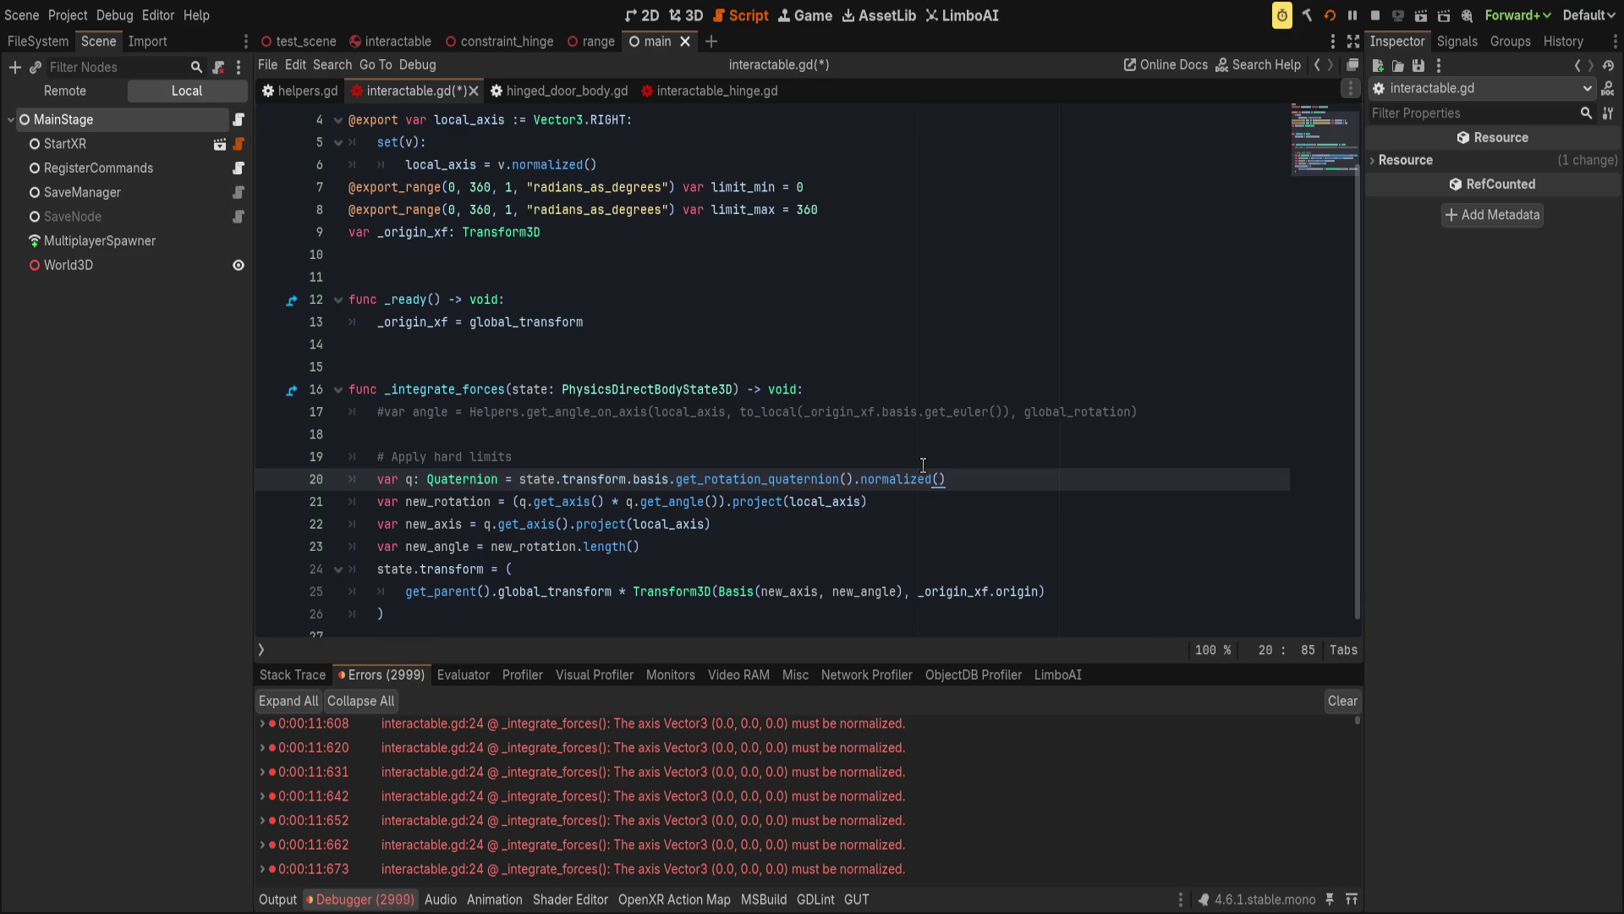
{"action": "key", "text": "ctrl+s"}
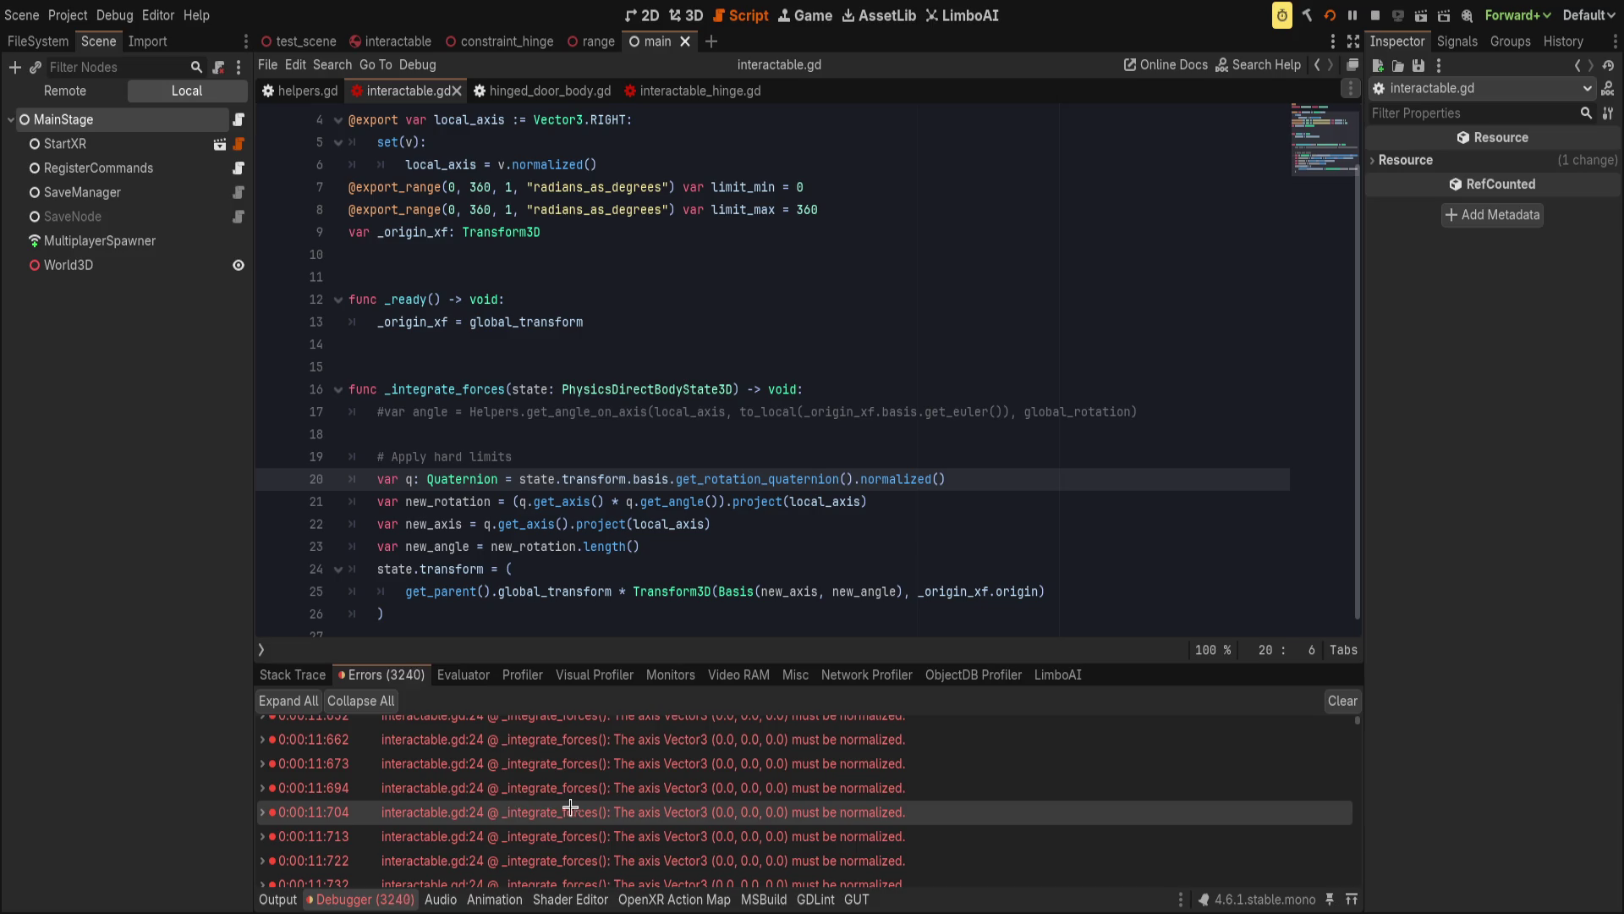
Append .normalized() to new_axis on line 22 and save again.
{"action": "double_click", "coordinate": [507, 799]}
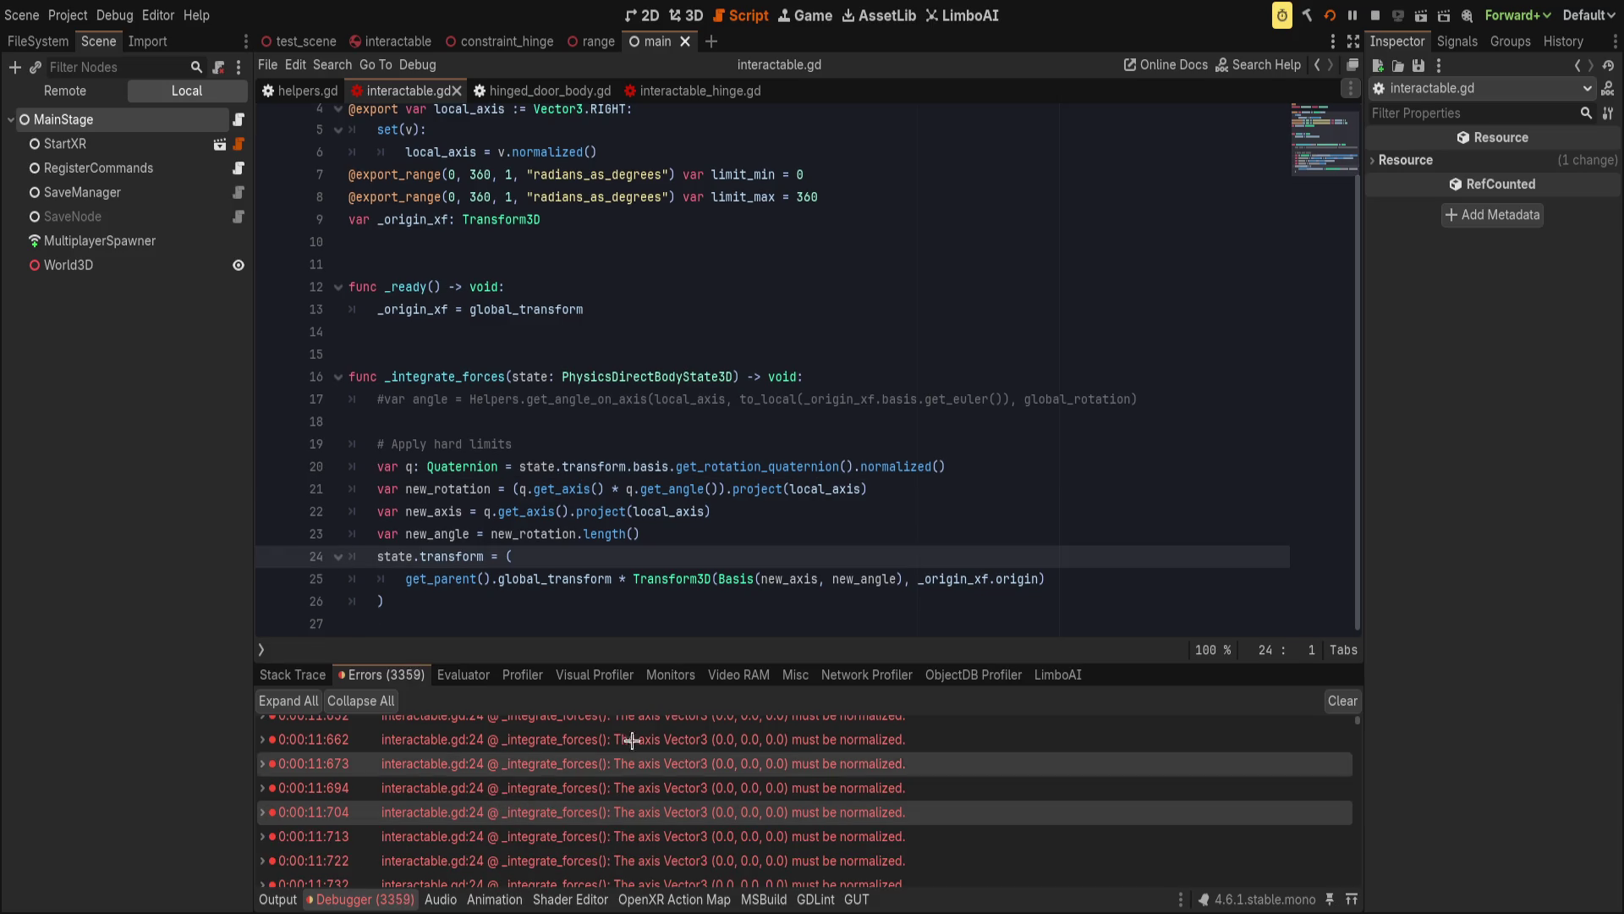
{"action": "double_click", "coordinate": [791, 579]}
{"action": "left_click", "coordinate": [784, 515]}
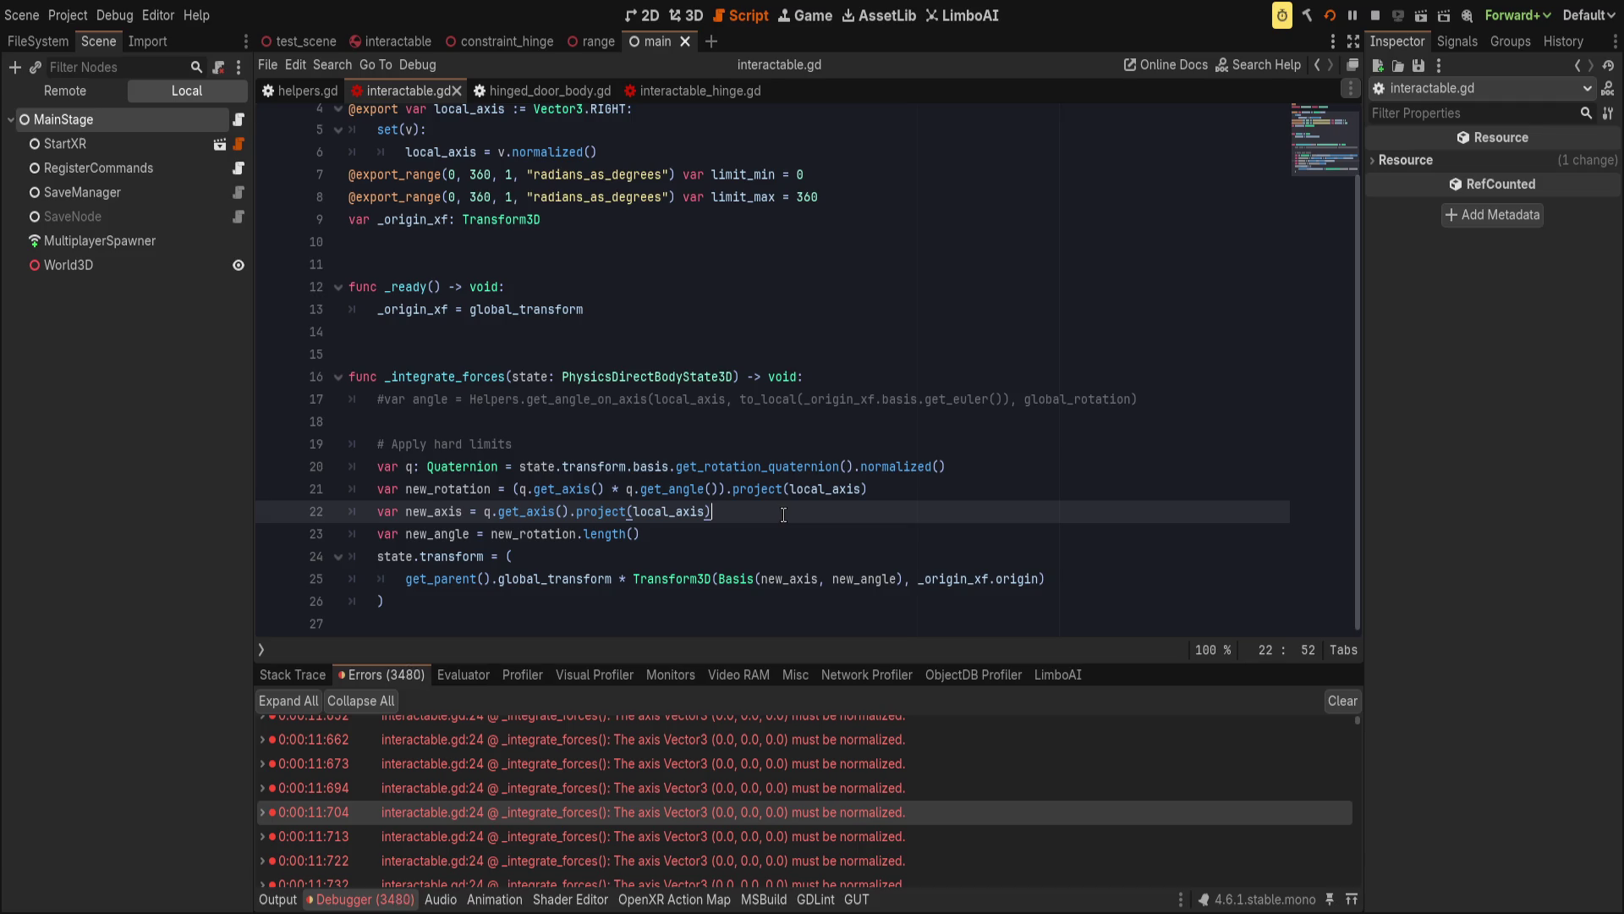
{"action": "type", "text": "."}
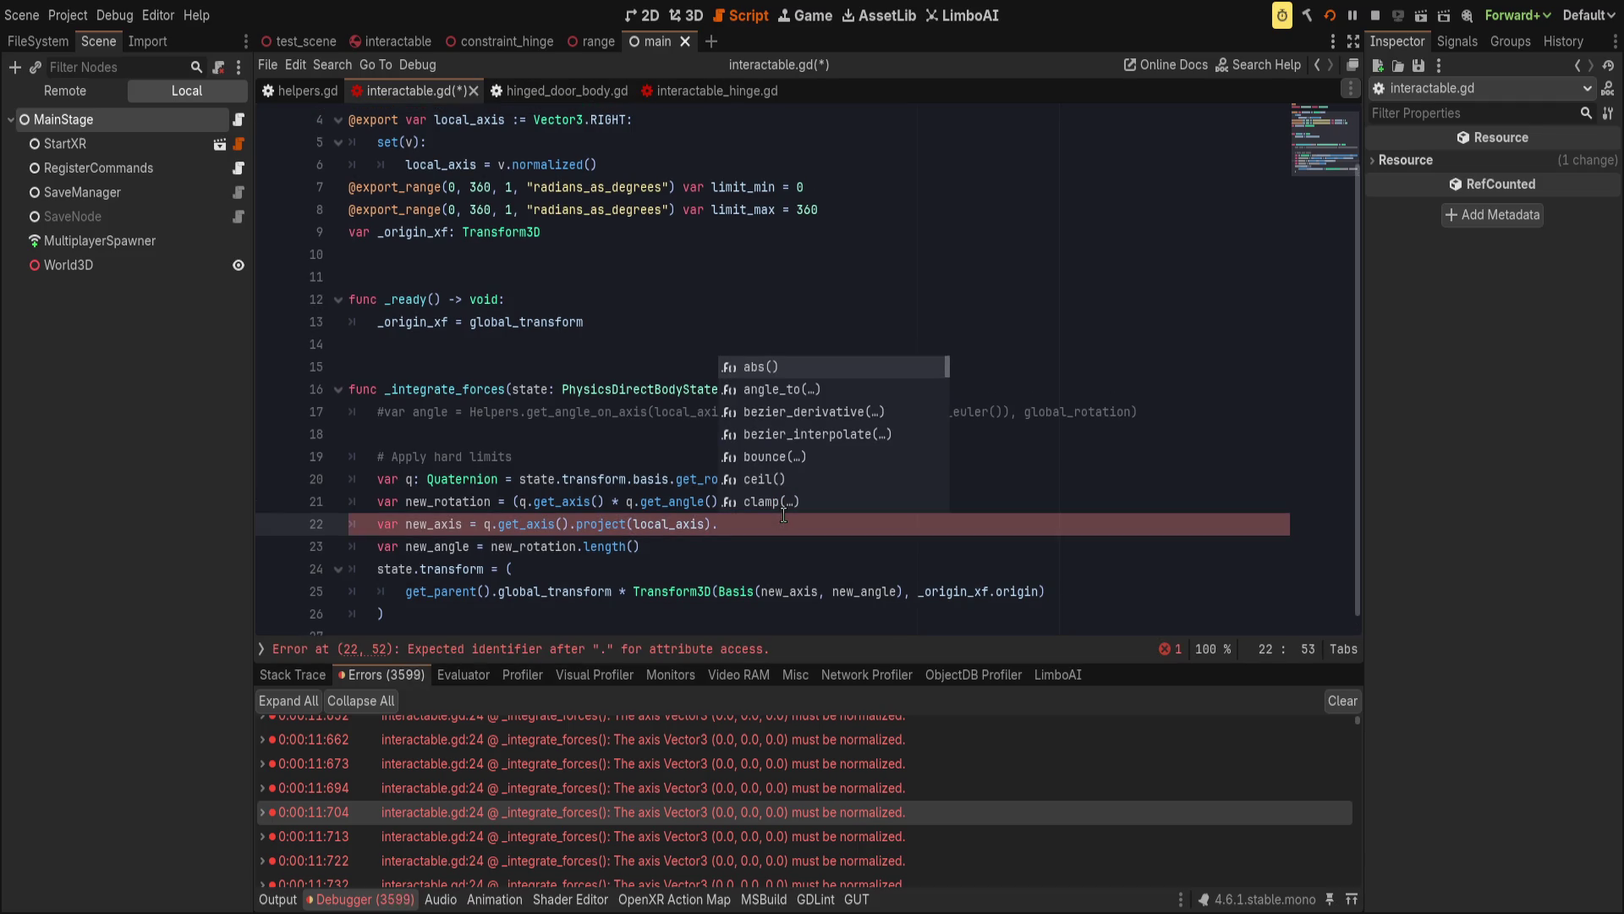
{"action": "type", "text": "norm"}
{"action": "key", "text": "Return"}
{"action": "key", "text": "Down"}
{"action": "type", "text": "."}
{"action": "key", "text": "BackSpace"}
{"action": "key", "text": "ctrl+s"}
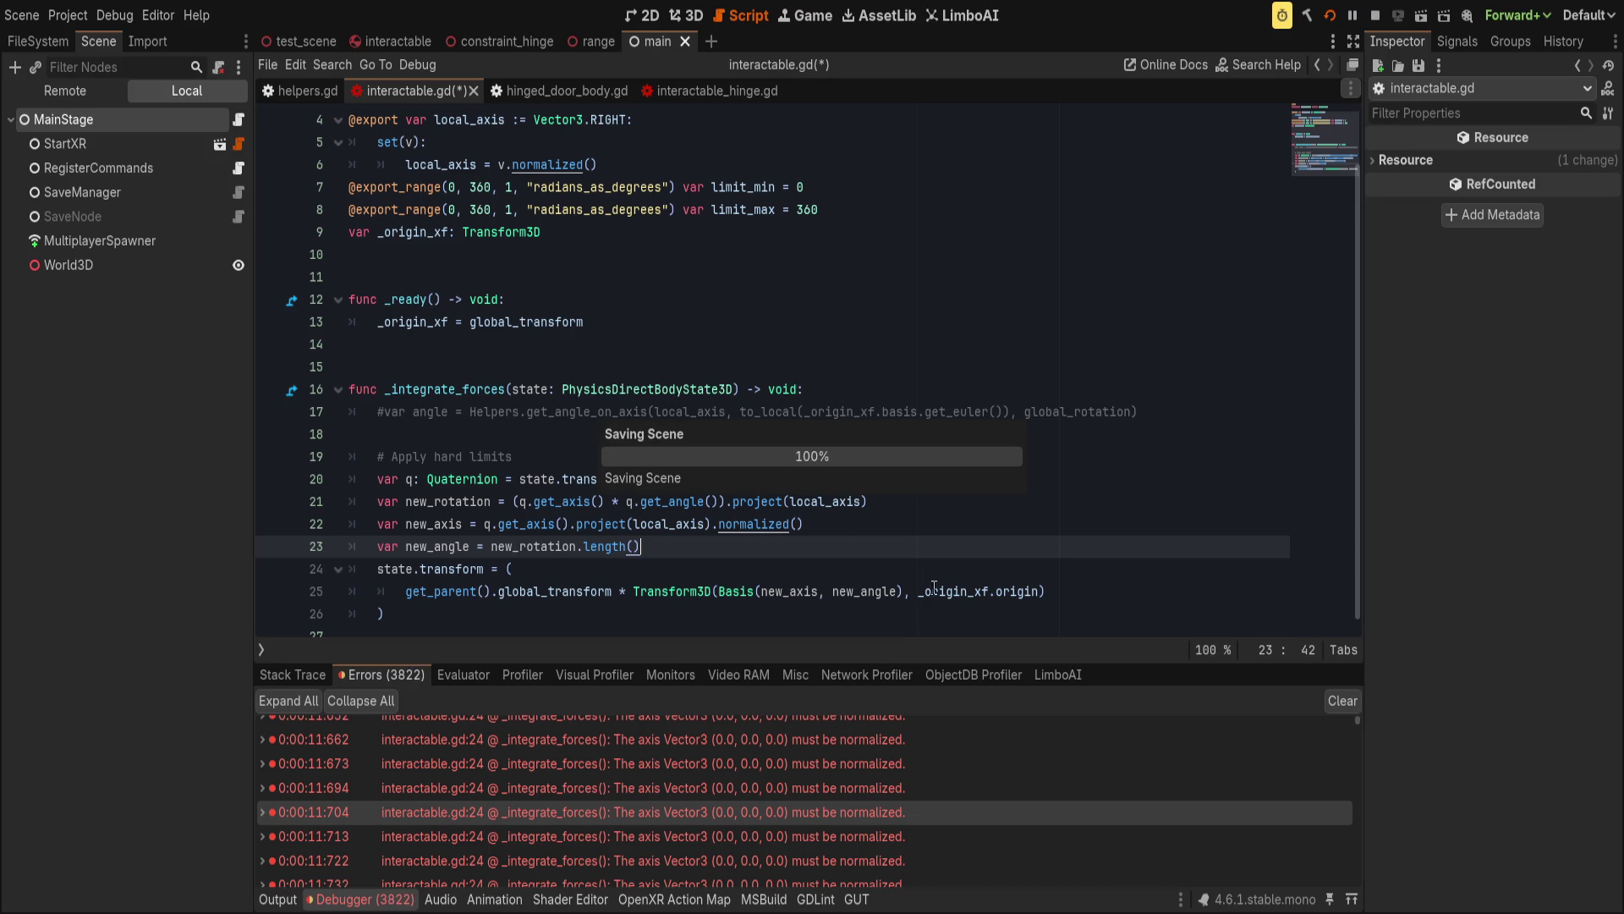
Clear the accumulated errors and restart the running game with the fix.
{"action": "left_click", "coordinate": [1342, 701]}
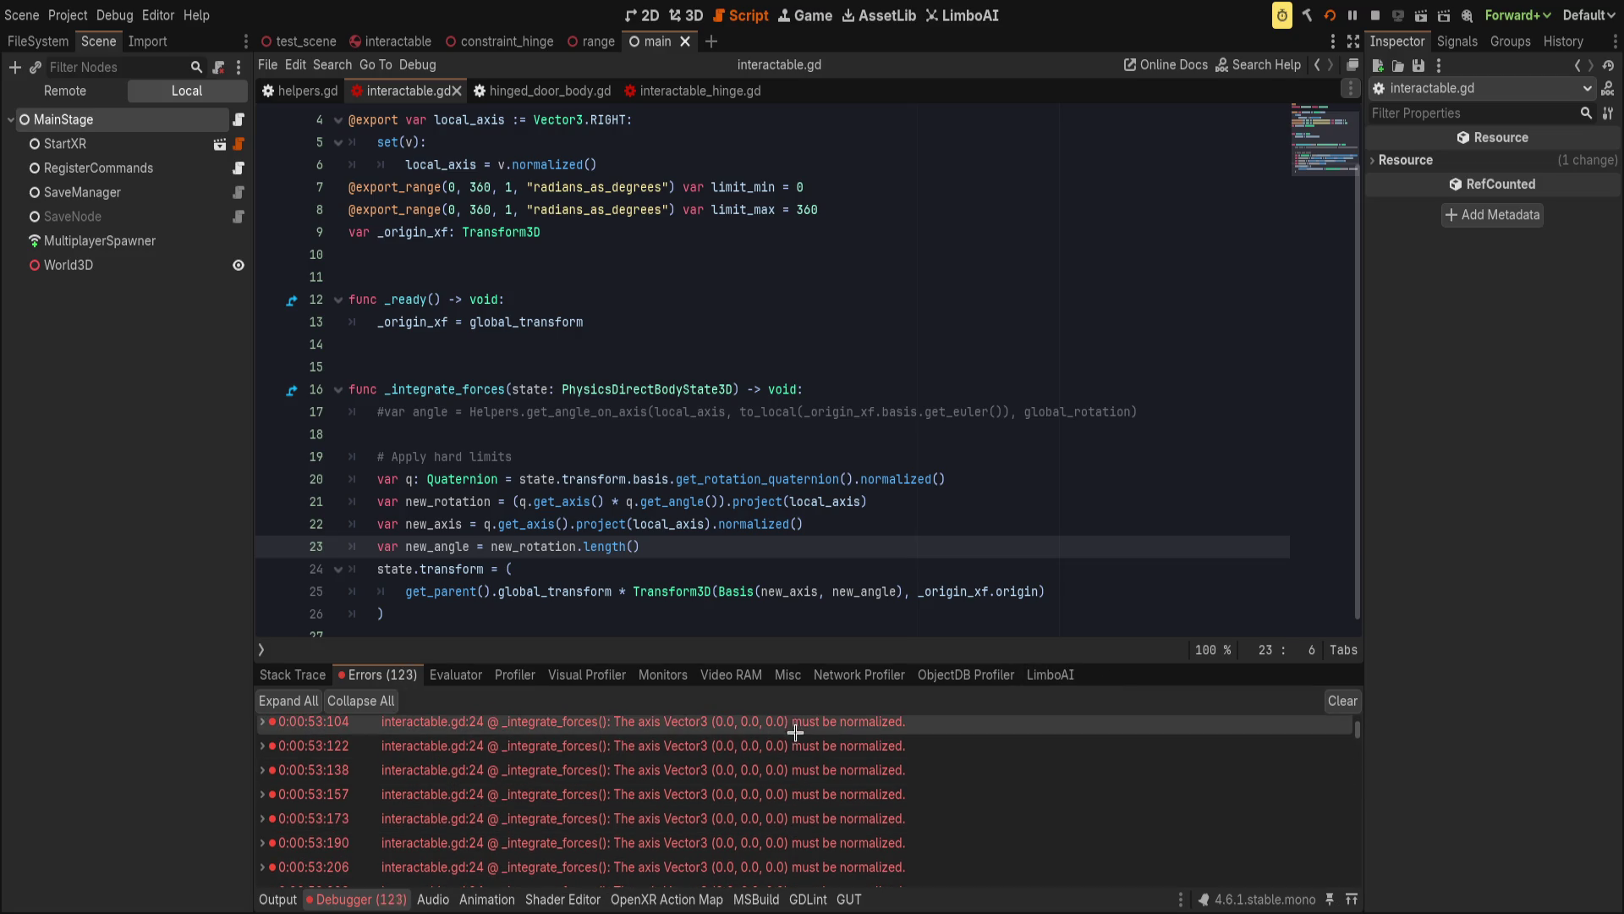
{"action": "key", "text": "Down"}
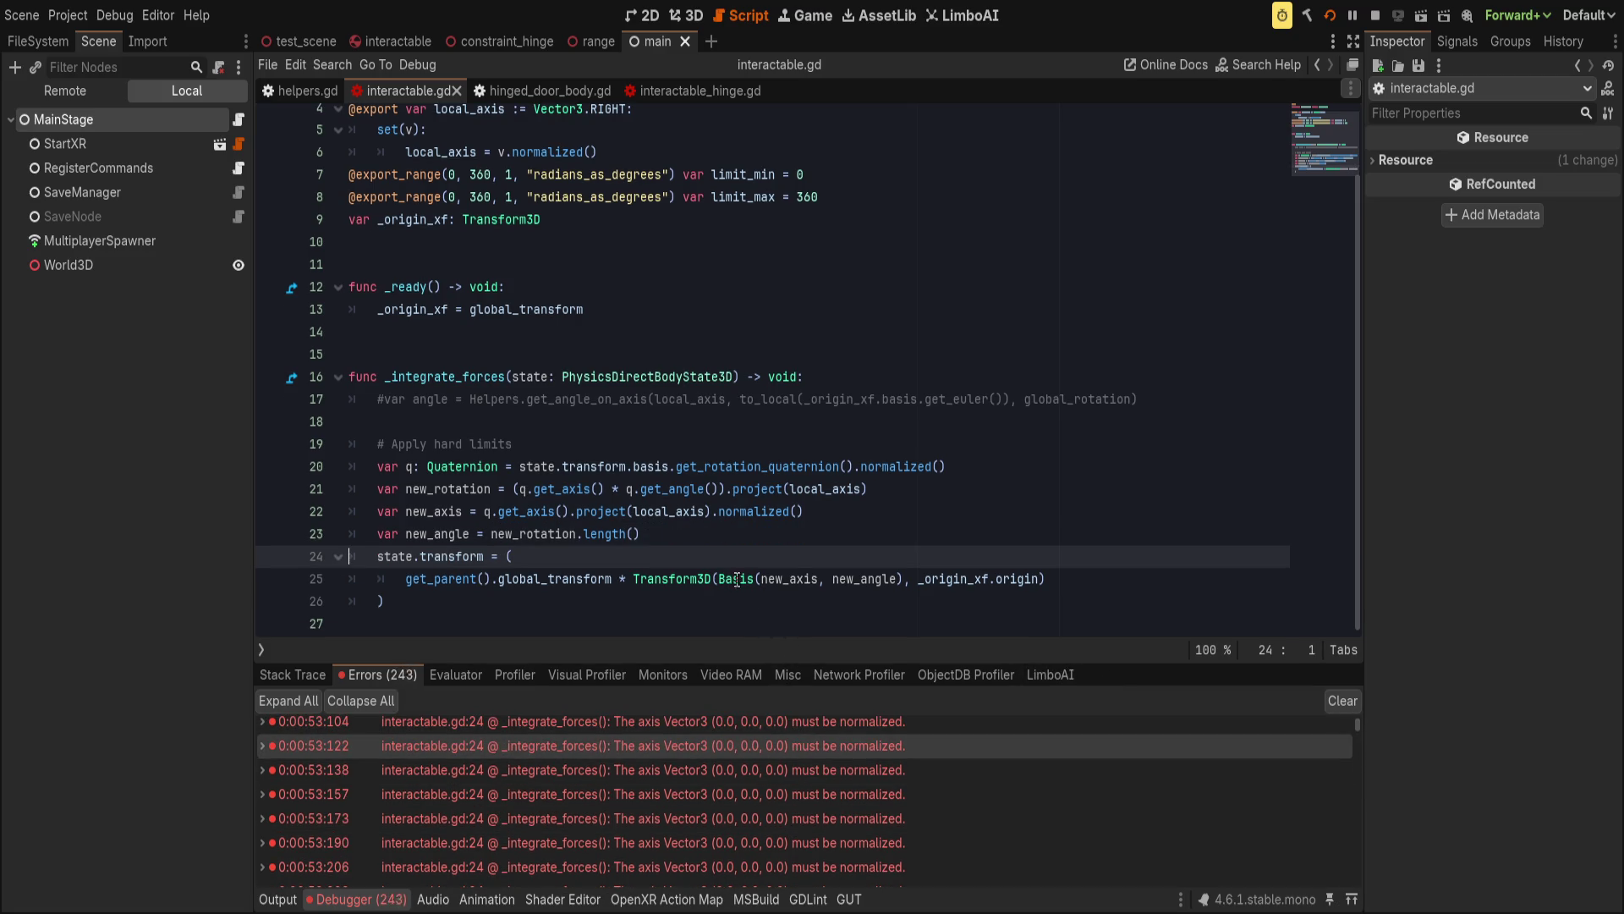
{"action": "double_click", "coordinate": [789, 579]}
{"action": "left_click", "coordinate": [829, 503]}
{"action": "key", "text": "F5"}
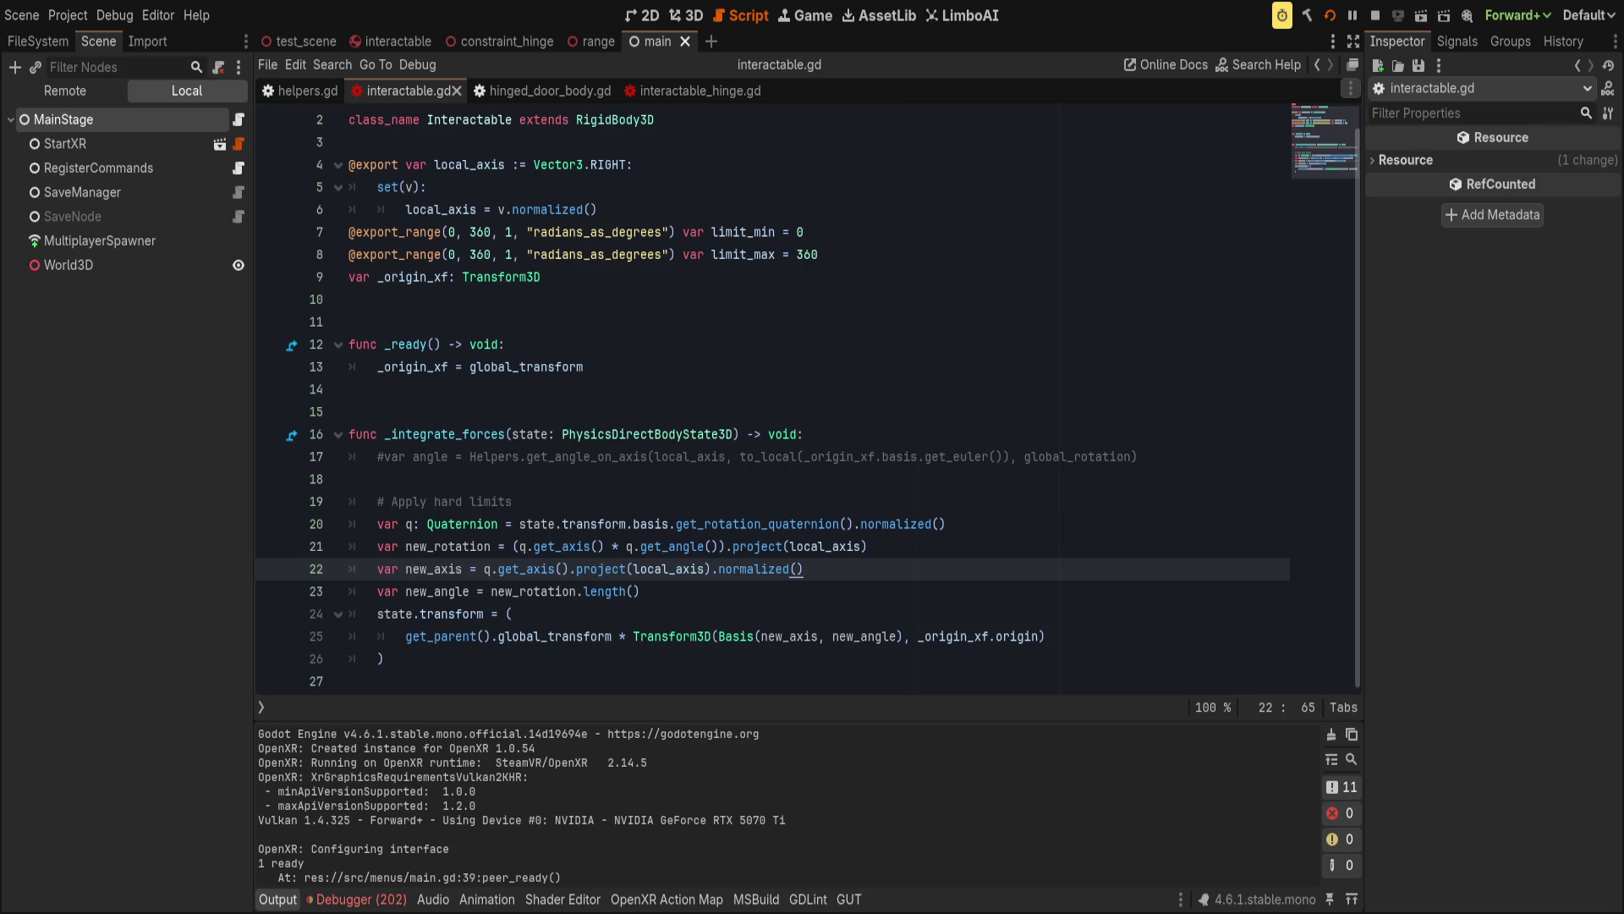
Stop the game and launch it again to check for the normalization errors.
{"action": "left_click", "coordinate": [1376, 15]}
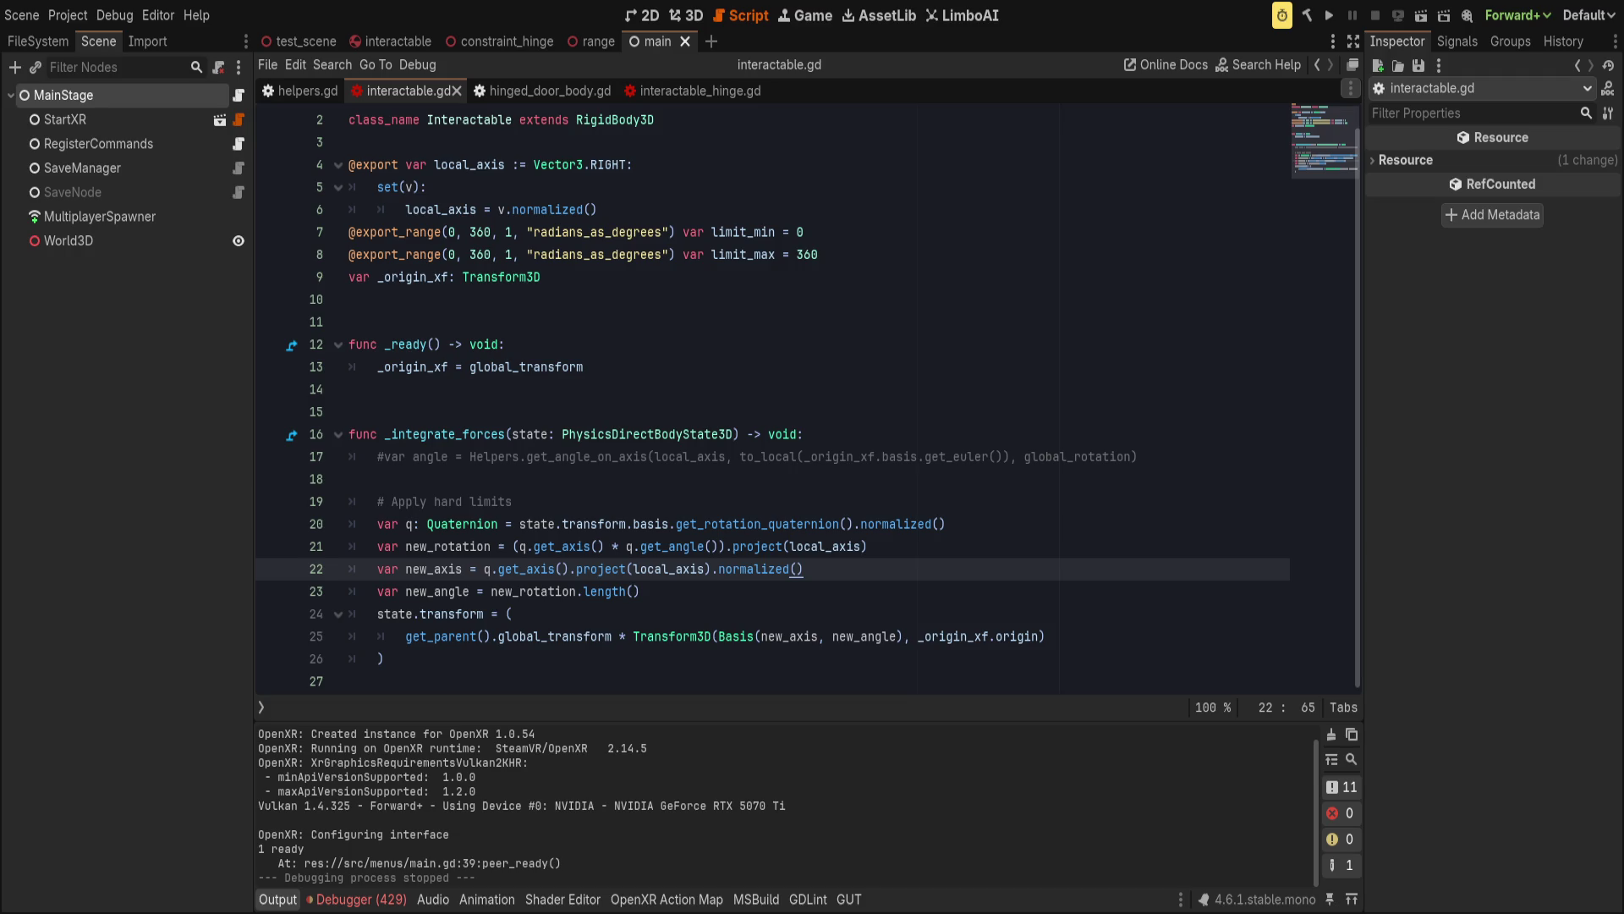
{"action": "left_click", "coordinate": [1331, 17]}
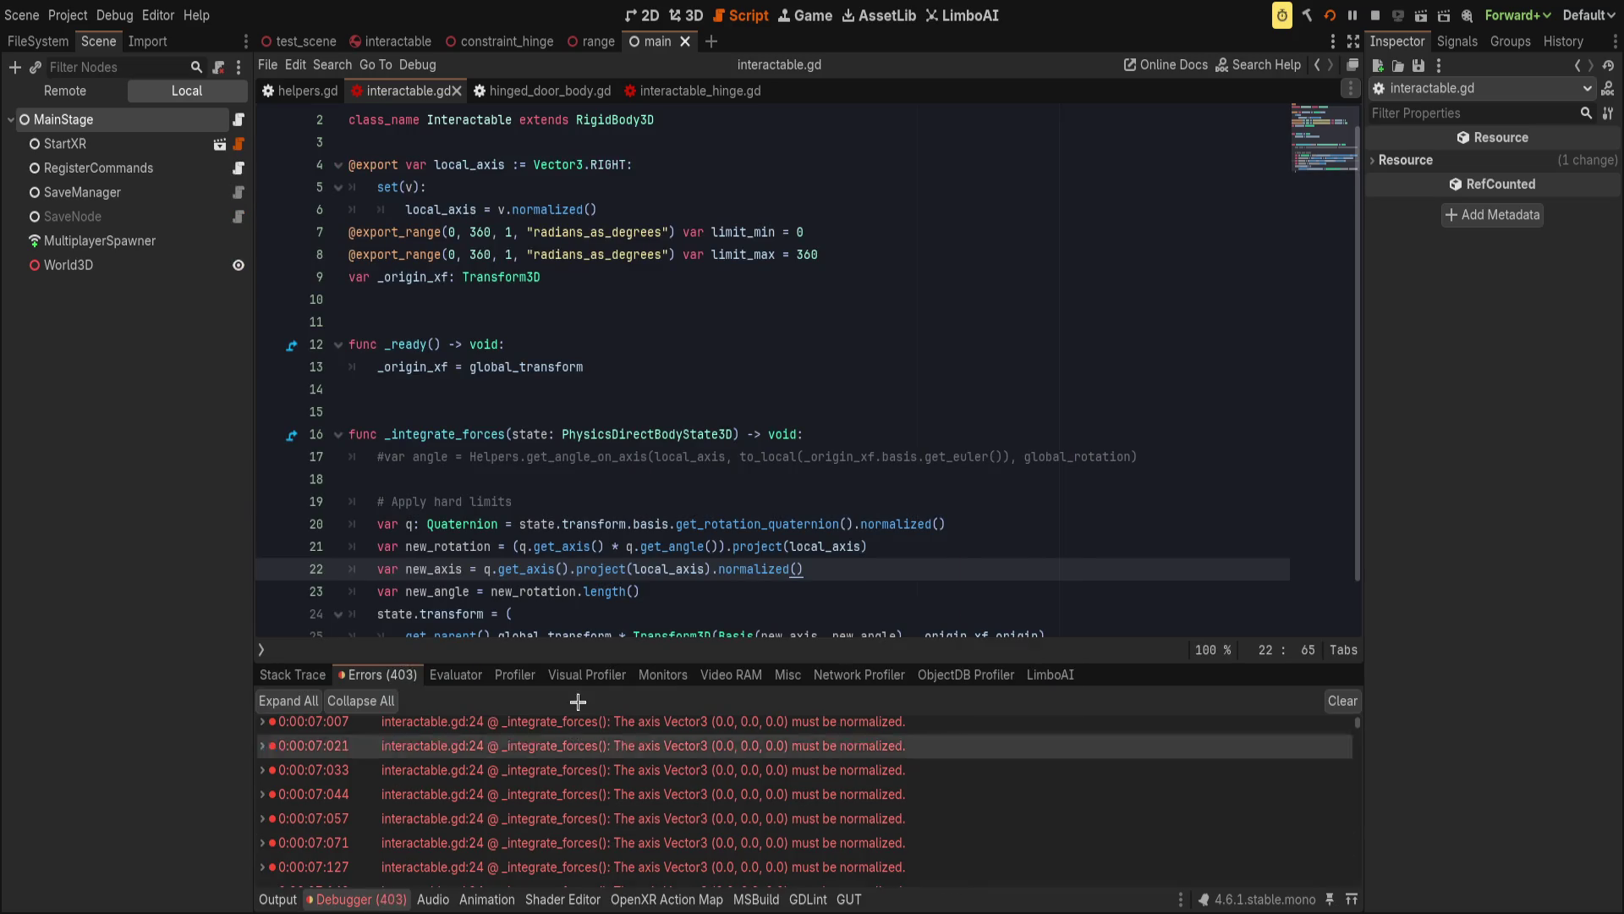
Add an 'if !new_axis.is_zero_approx():' check after line 23 of interactable.gd.
{"action": "scroll", "coordinate": [719, 541], "scroll_direction": "down", "scroll_amount": 1}
{"action": "left_click", "coordinate": [743, 541]}
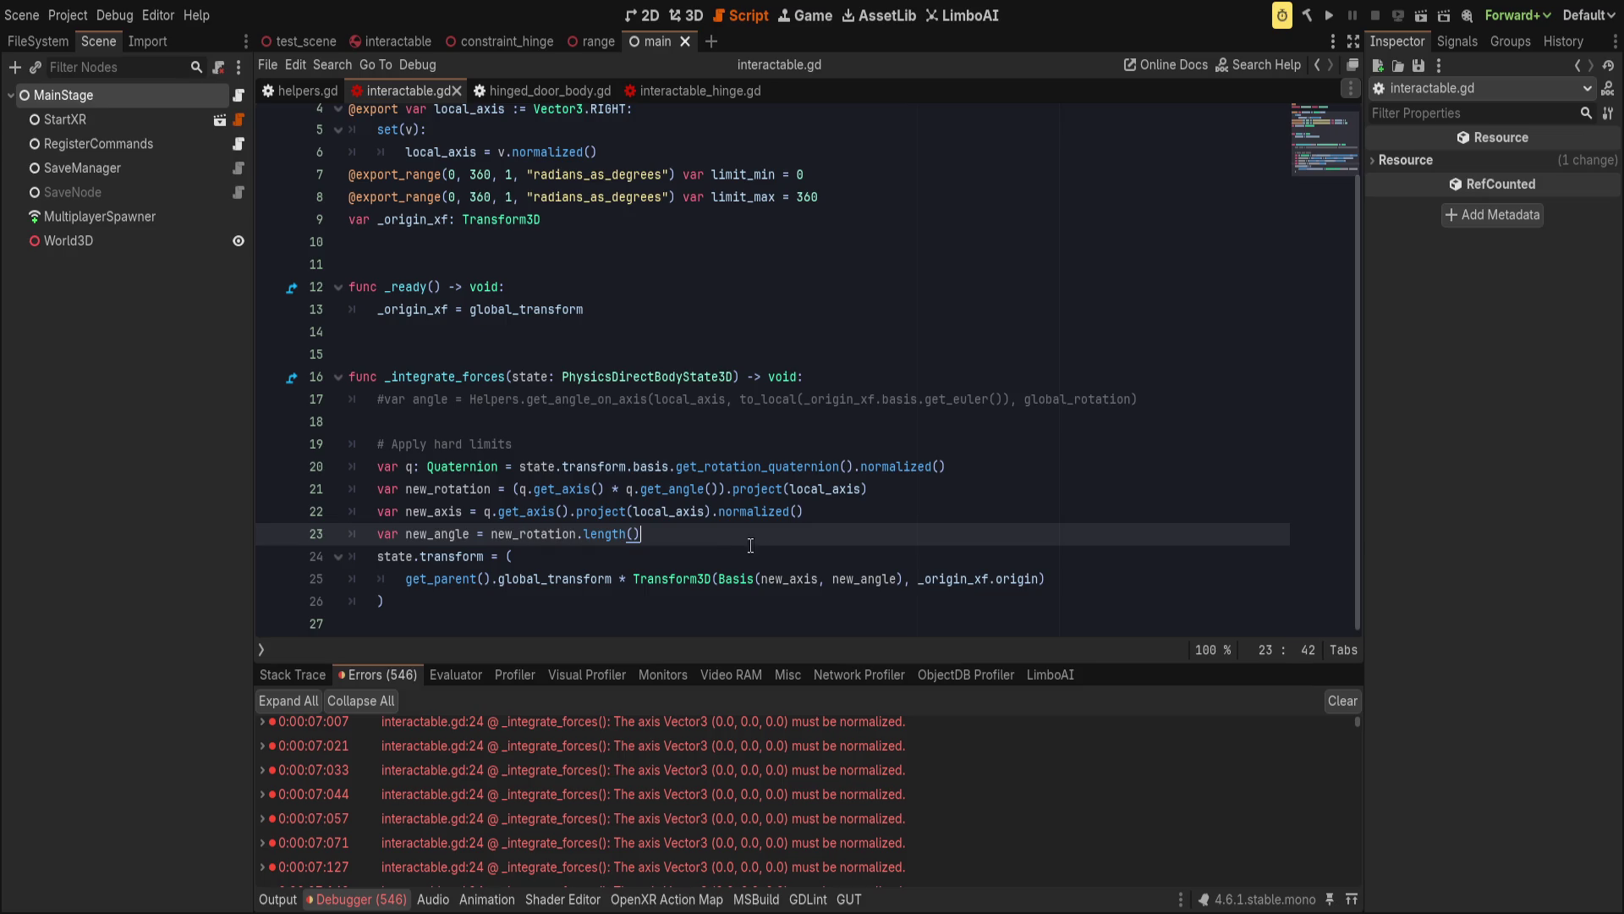
{"action": "key", "text": "Return"}
{"action": "type", "text": "if "}
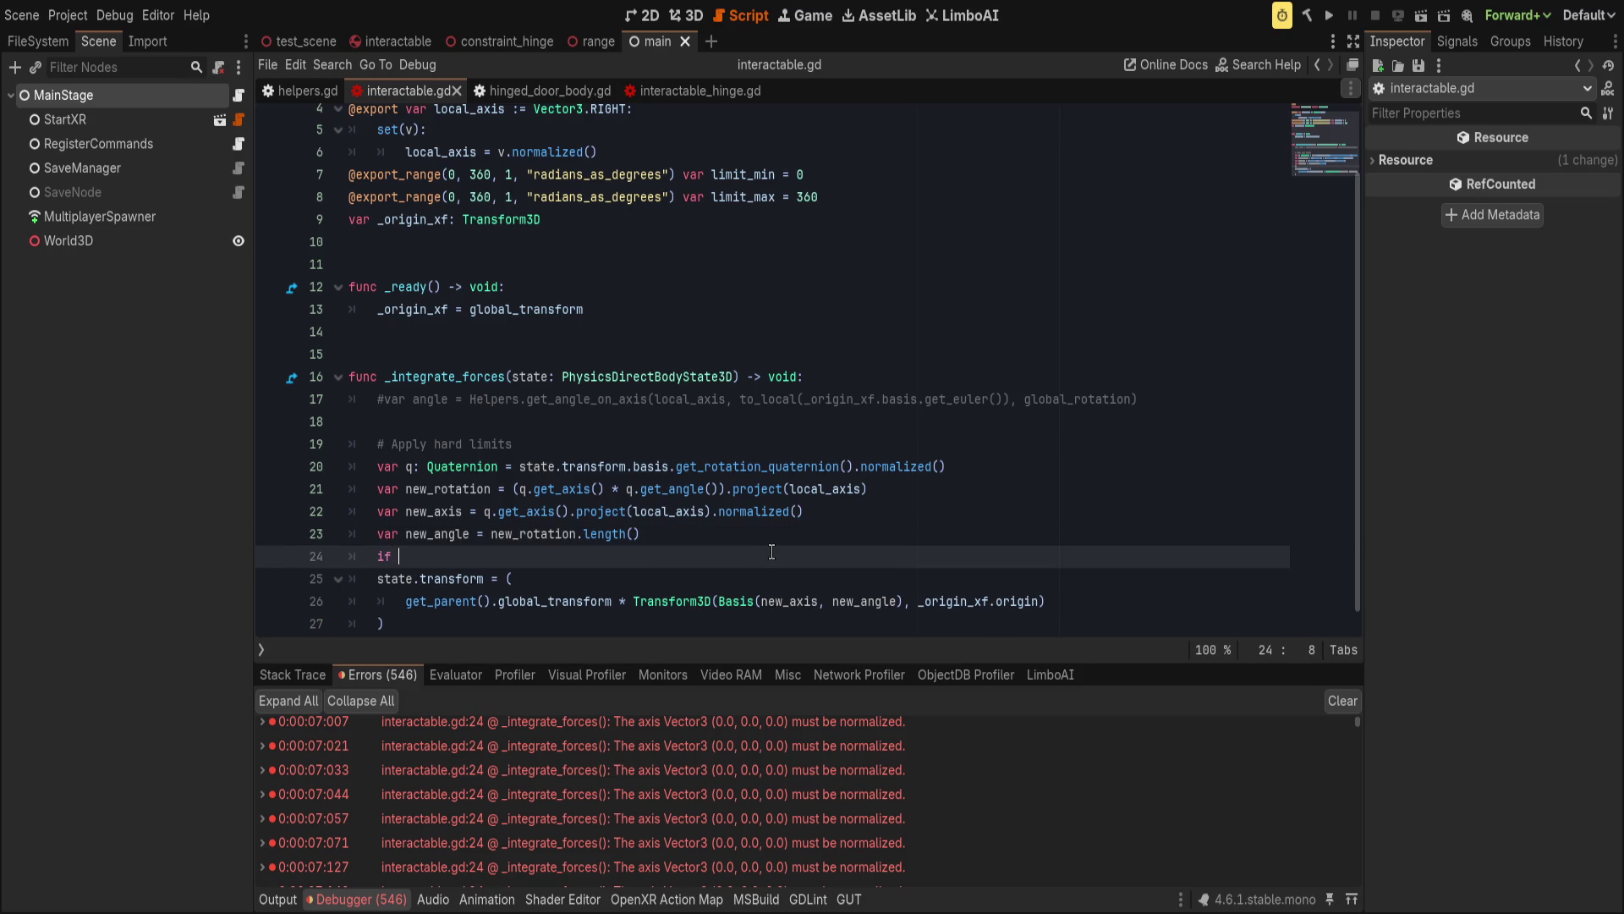
{"action": "type", "text": "new_axis.isz"}
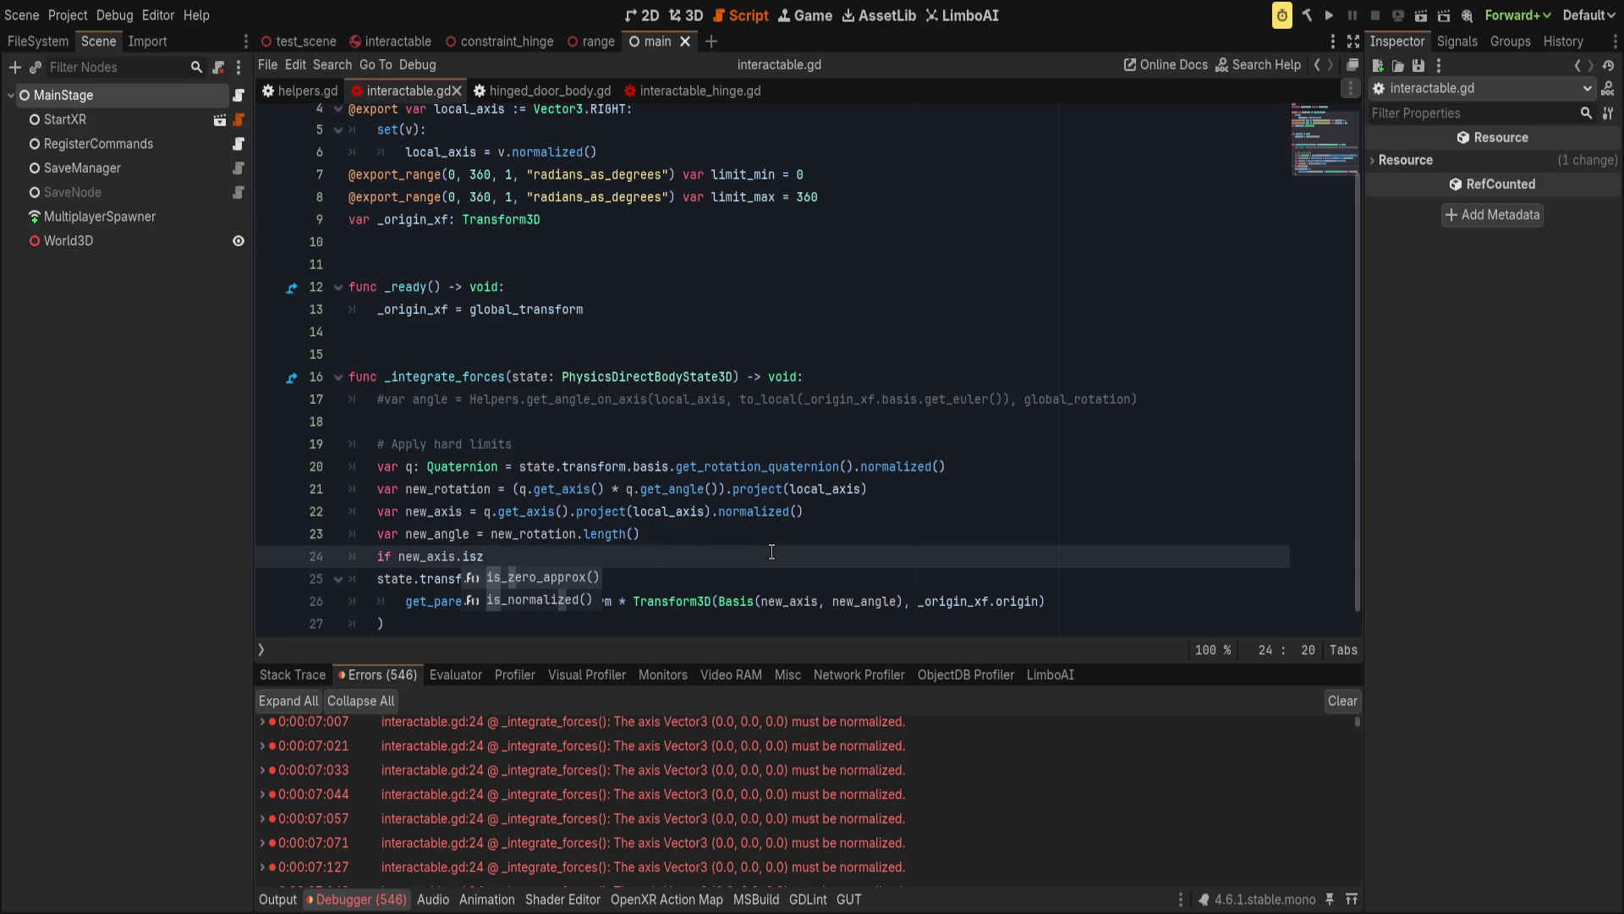
{"action": "key", "text": "Return"}
{"action": "type", "text": ":"}
{"action": "key", "text": "Home"}
{"action": "key", "text": "Right"}
{"action": "key", "text": "Right"}
{"action": "key", "text": "Right"}
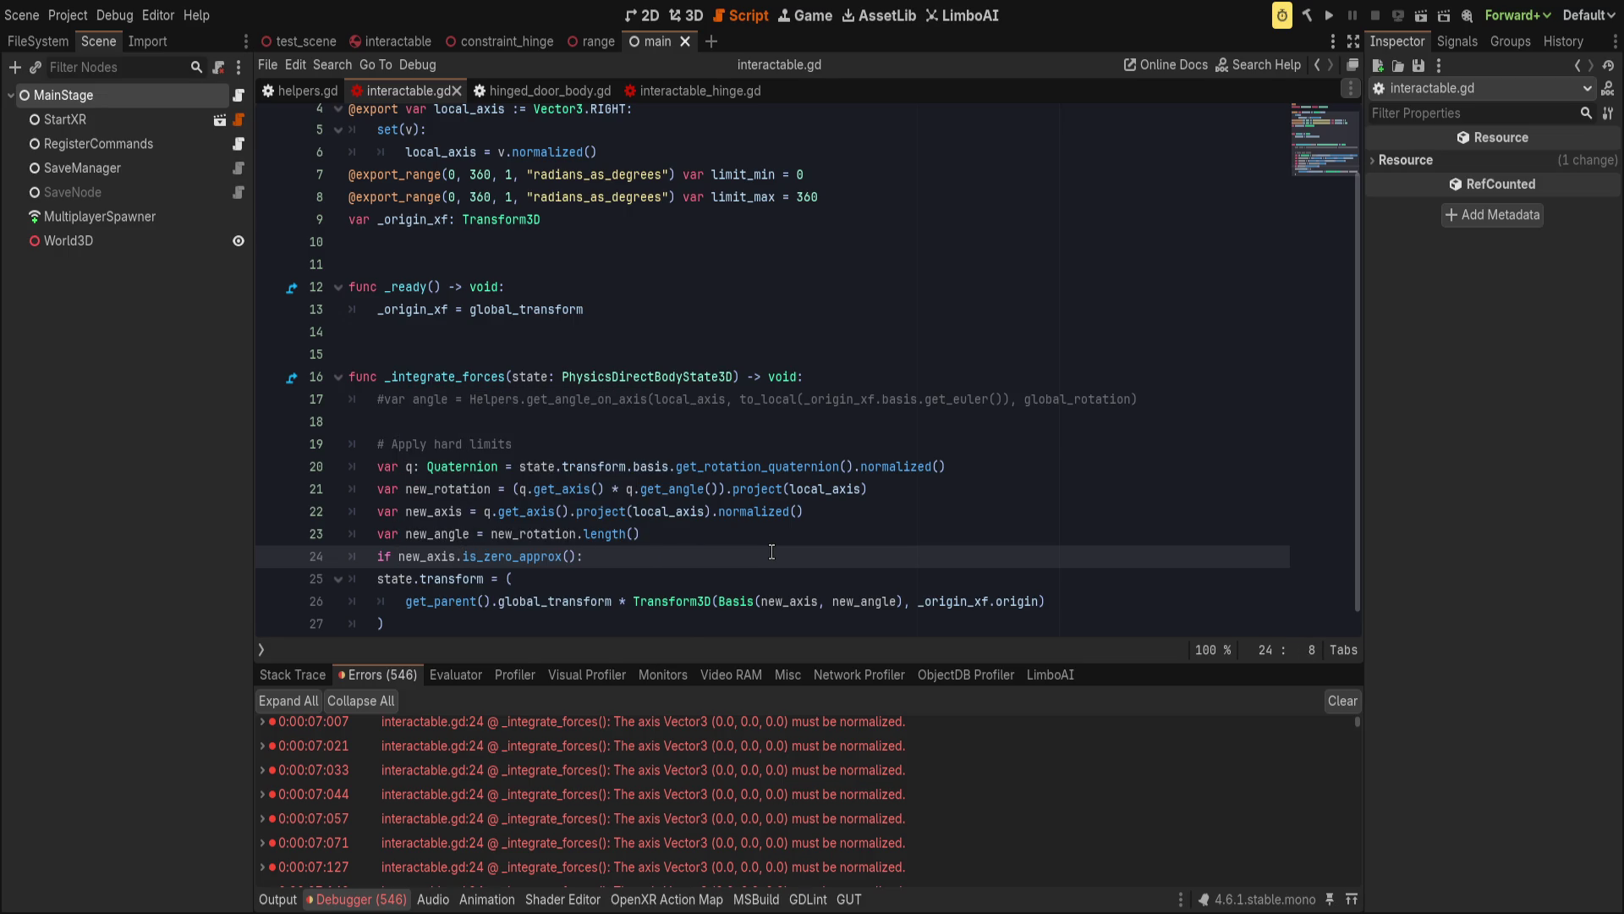
{"action": "type", "text": "!"}
Indent the state.transform assignment under the new check, save the script, and hide the debugger.
{"action": "key", "text": "Down"}
{"action": "key", "text": "shift+Down"}
{"action": "key", "text": "shift+Down"}
{"action": "key", "text": "shift+End"}
{"action": "key", "text": "Tab"}
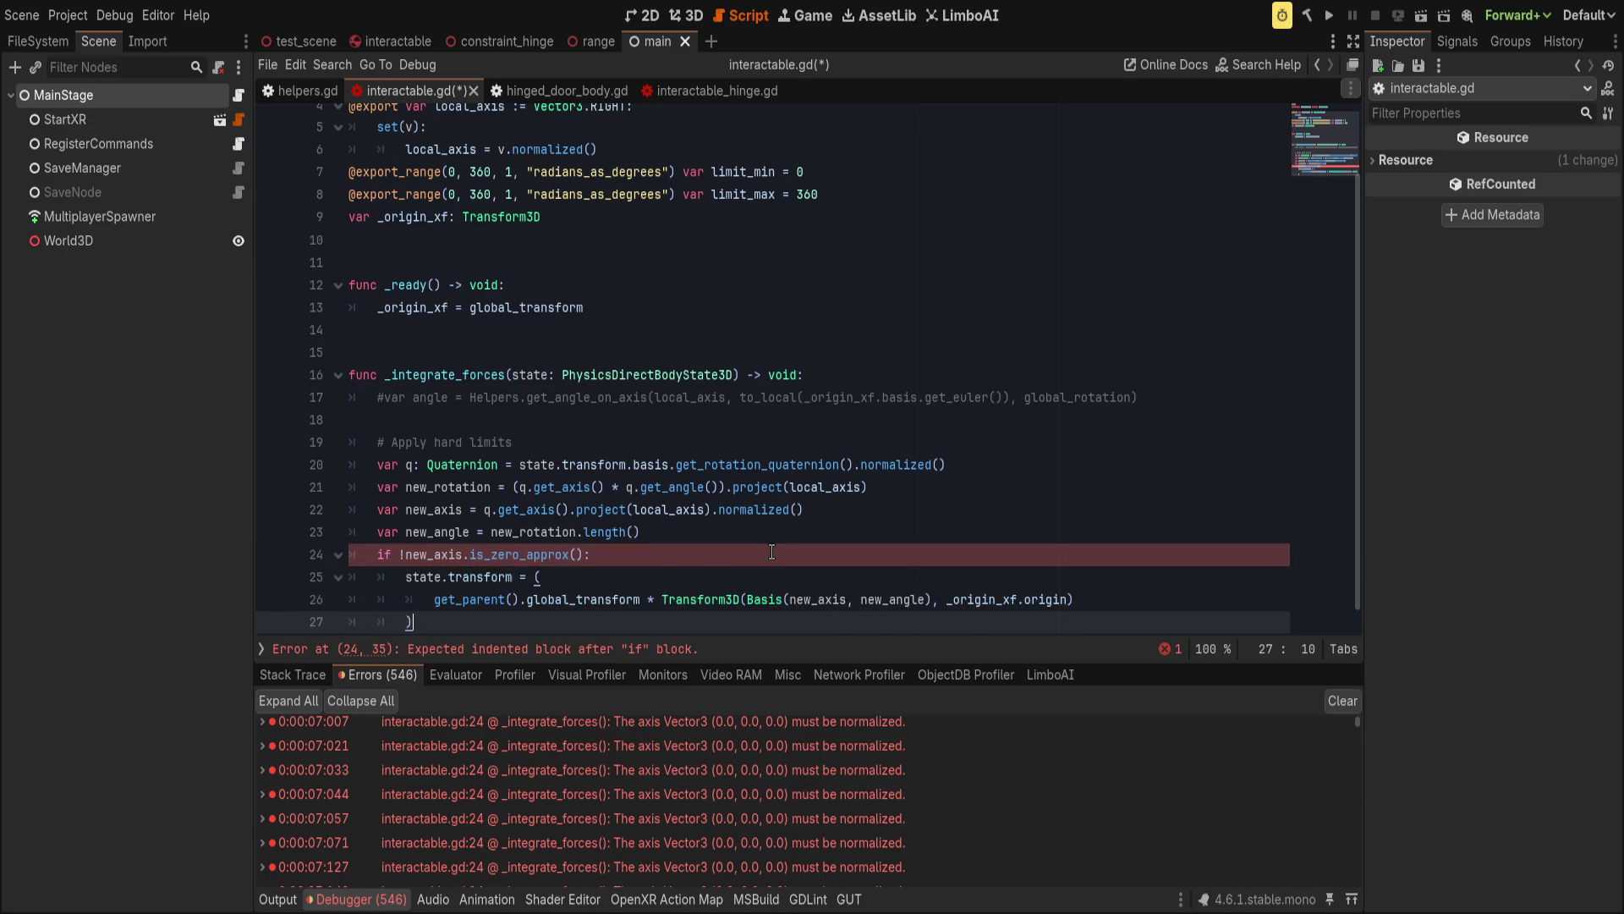
{"action": "key", "text": "ctrl+s"}
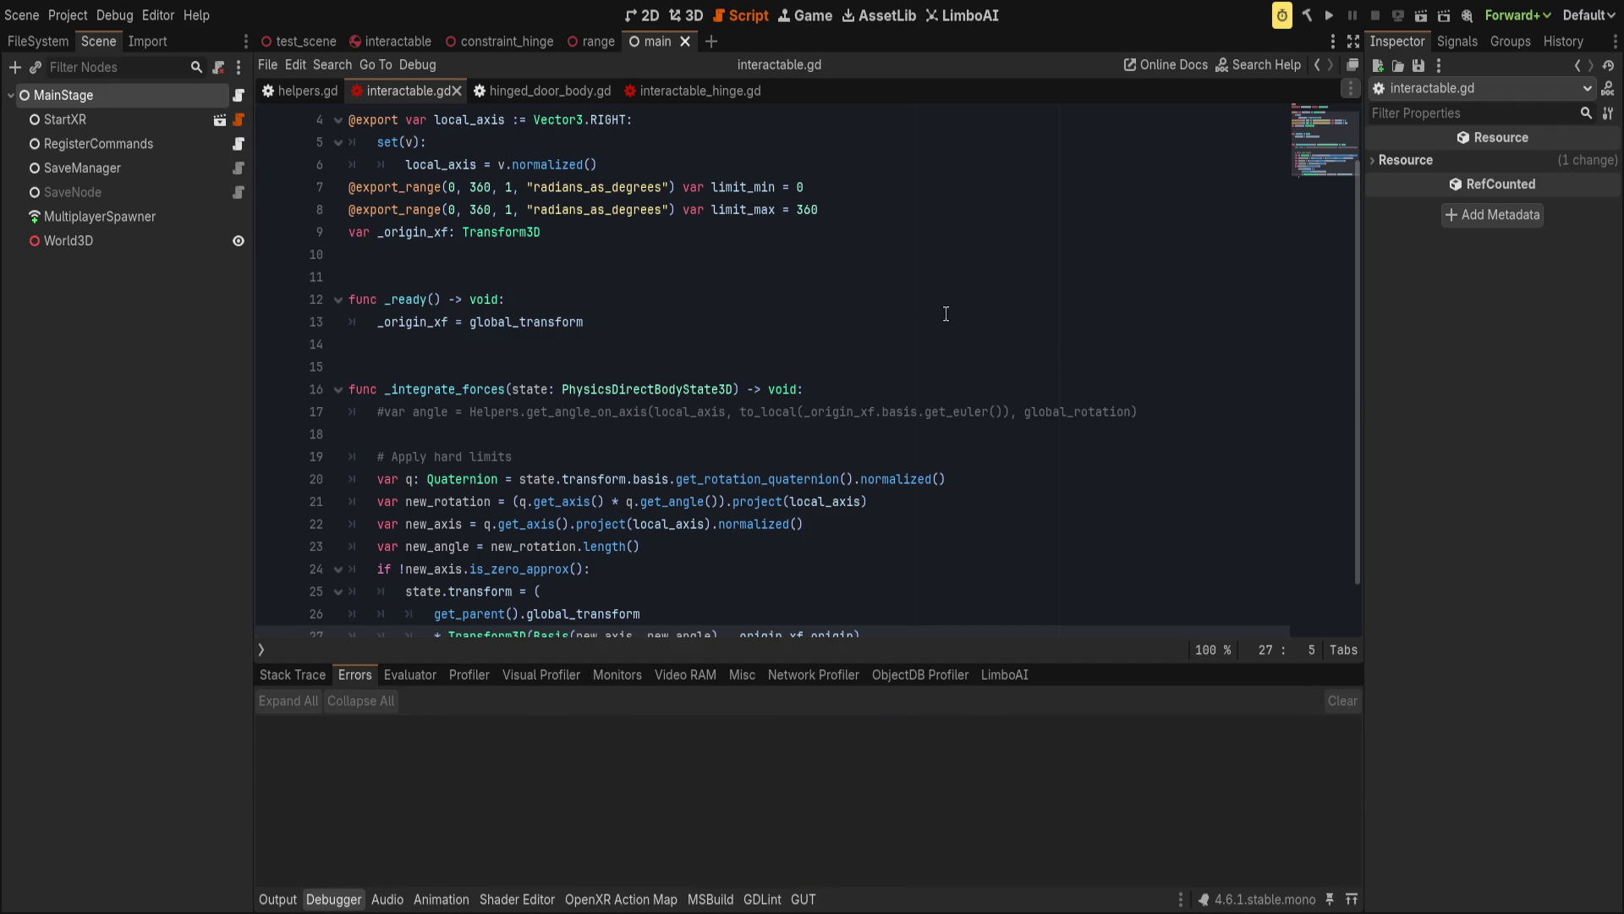
{"action": "left_click", "coordinate": [323, 899]}
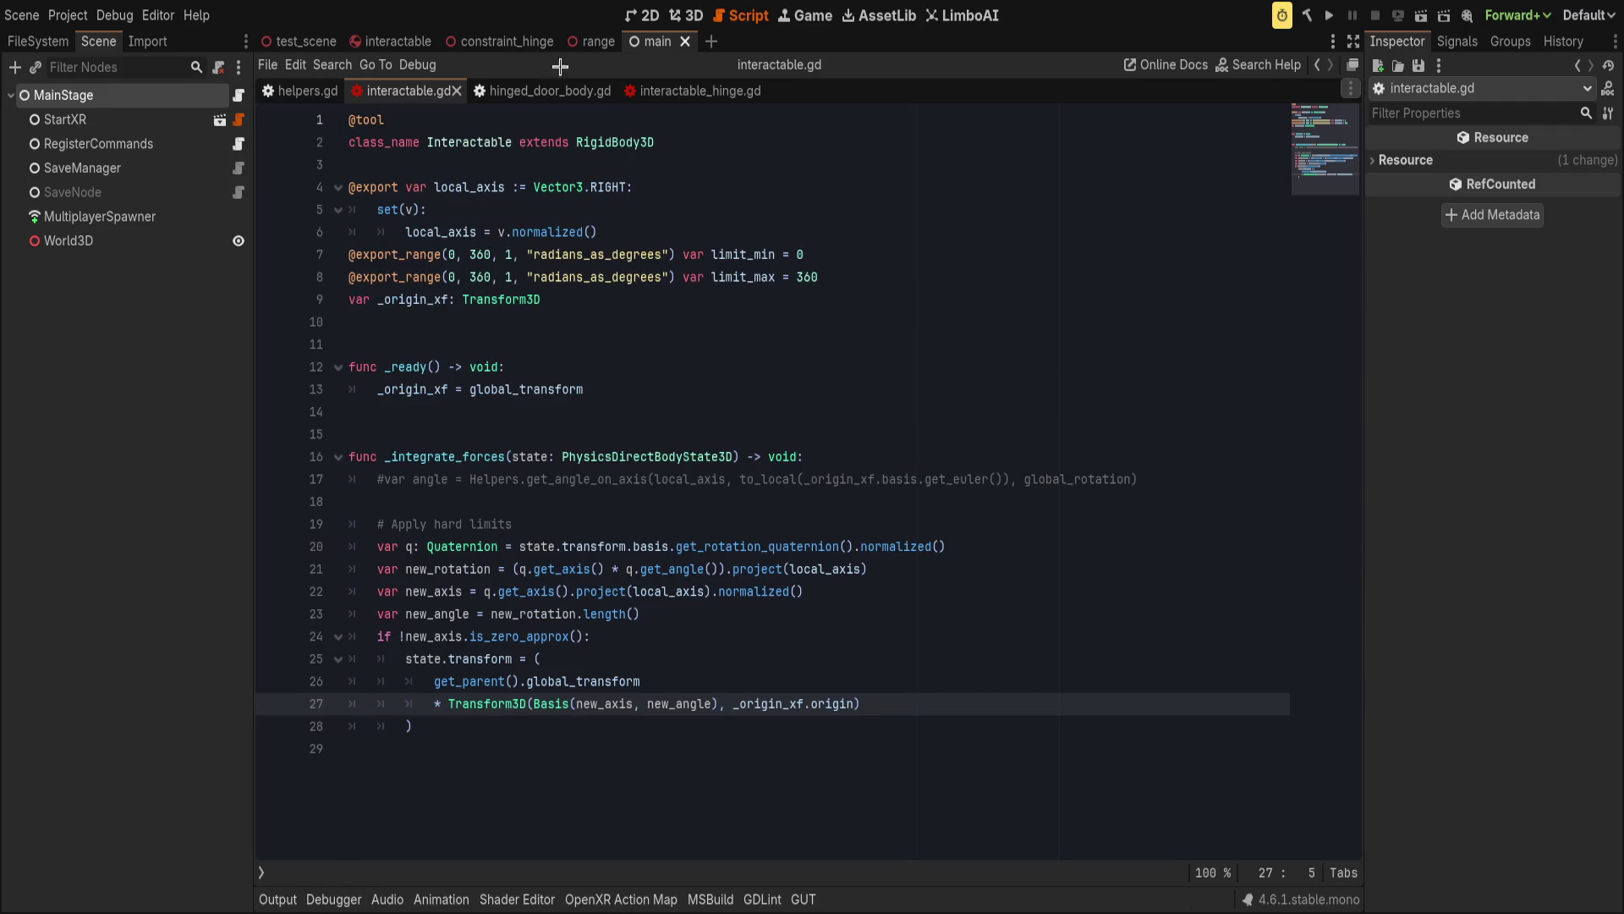
Switch to the range scene, collapse the Hazards group, and launch a VR test run.
{"action": "left_click", "coordinate": [594, 40]}
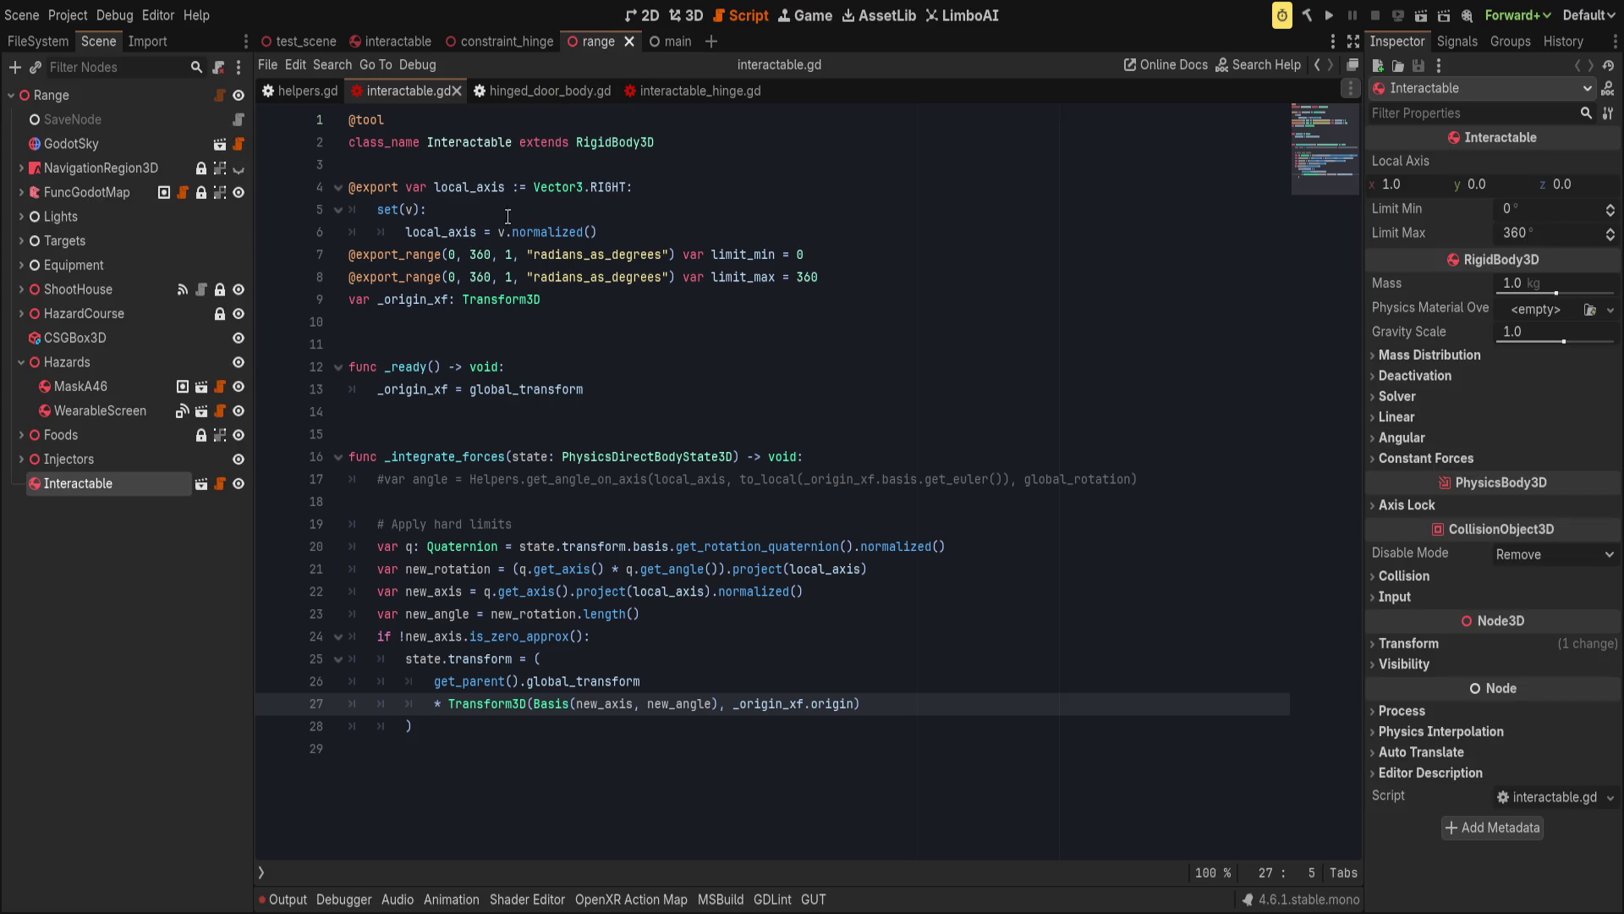
{"action": "left_click", "coordinate": [20, 361]}
{"action": "key", "text": "F5"}
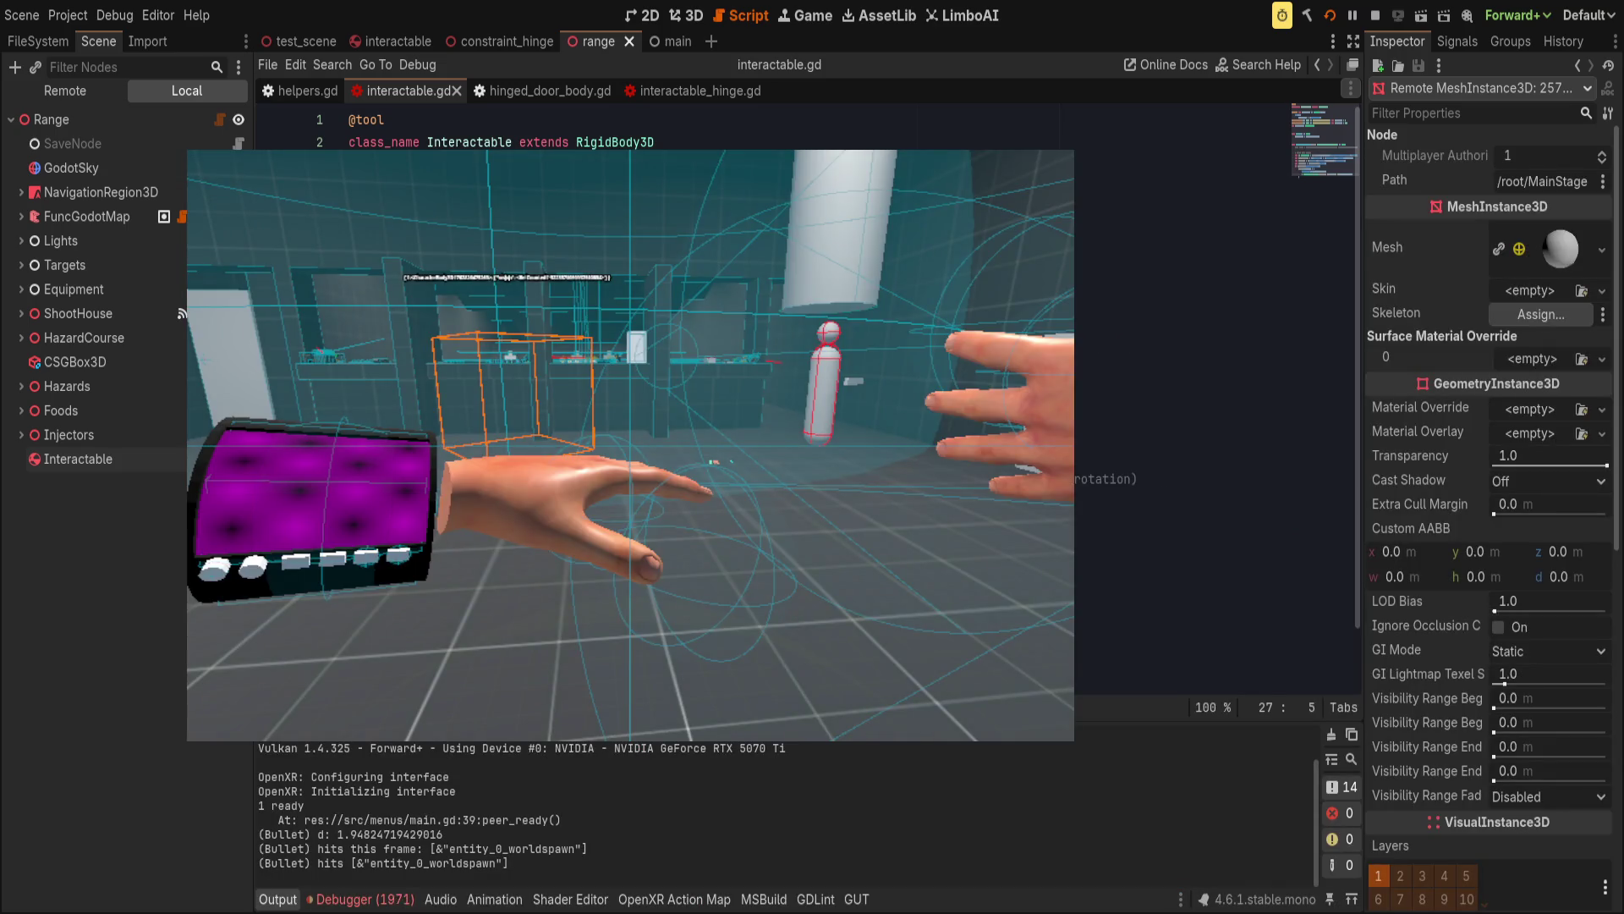
Review the debugger errors during the run, then return to the range's 3D view.
{"action": "left_click", "coordinate": [363, 899]}
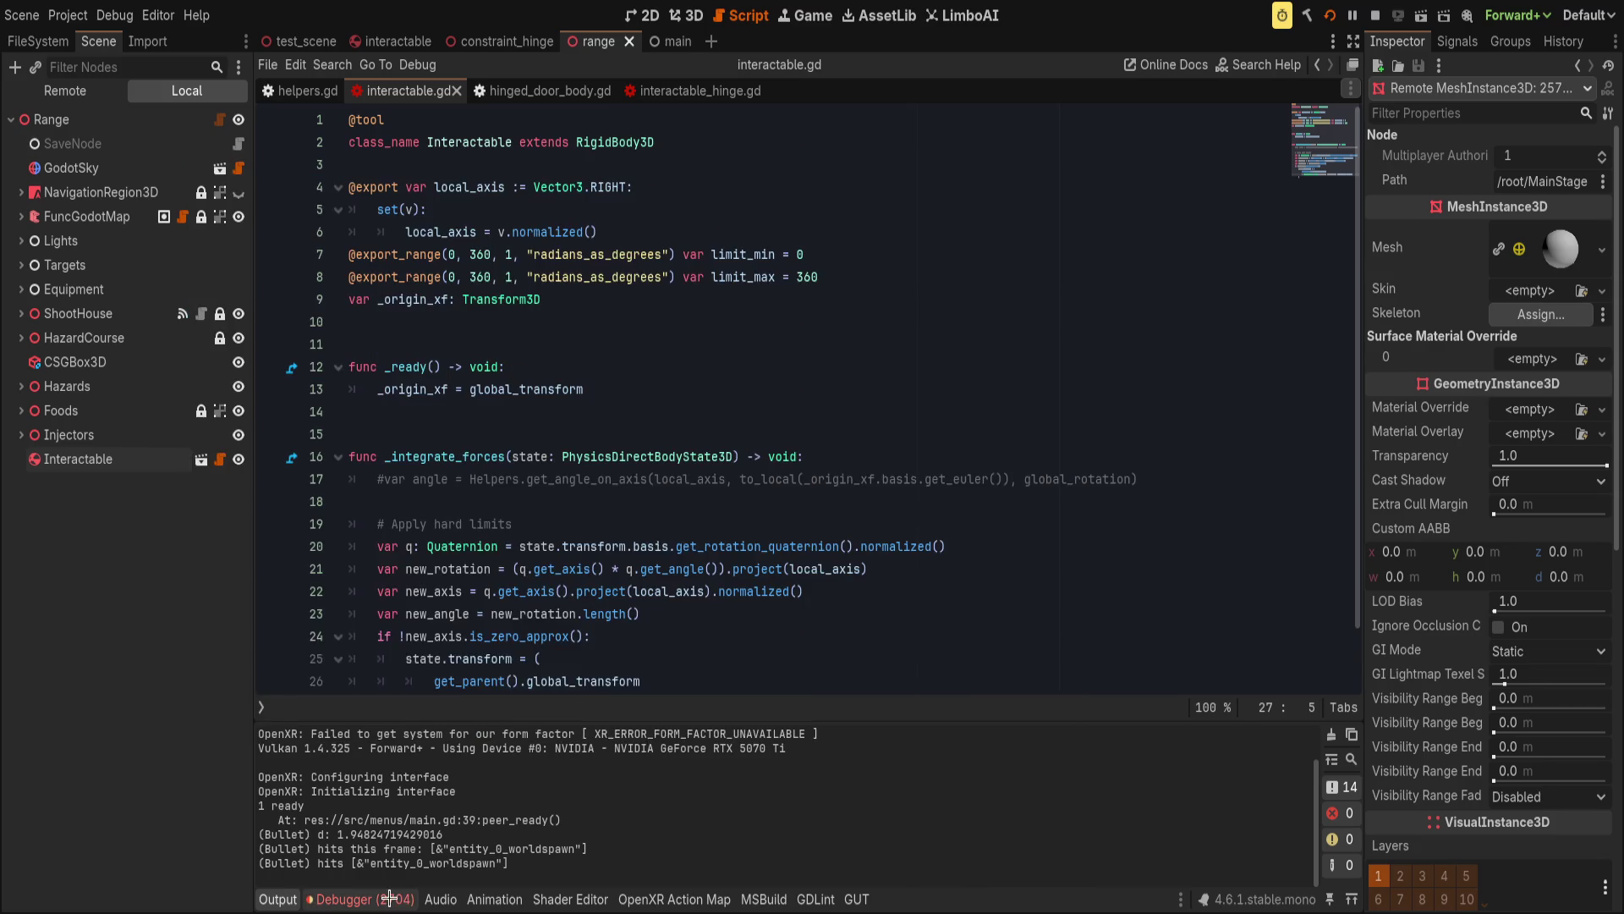
{"action": "scroll", "coordinate": [495, 837], "scroll_direction": "down", "scroll_amount": 5}
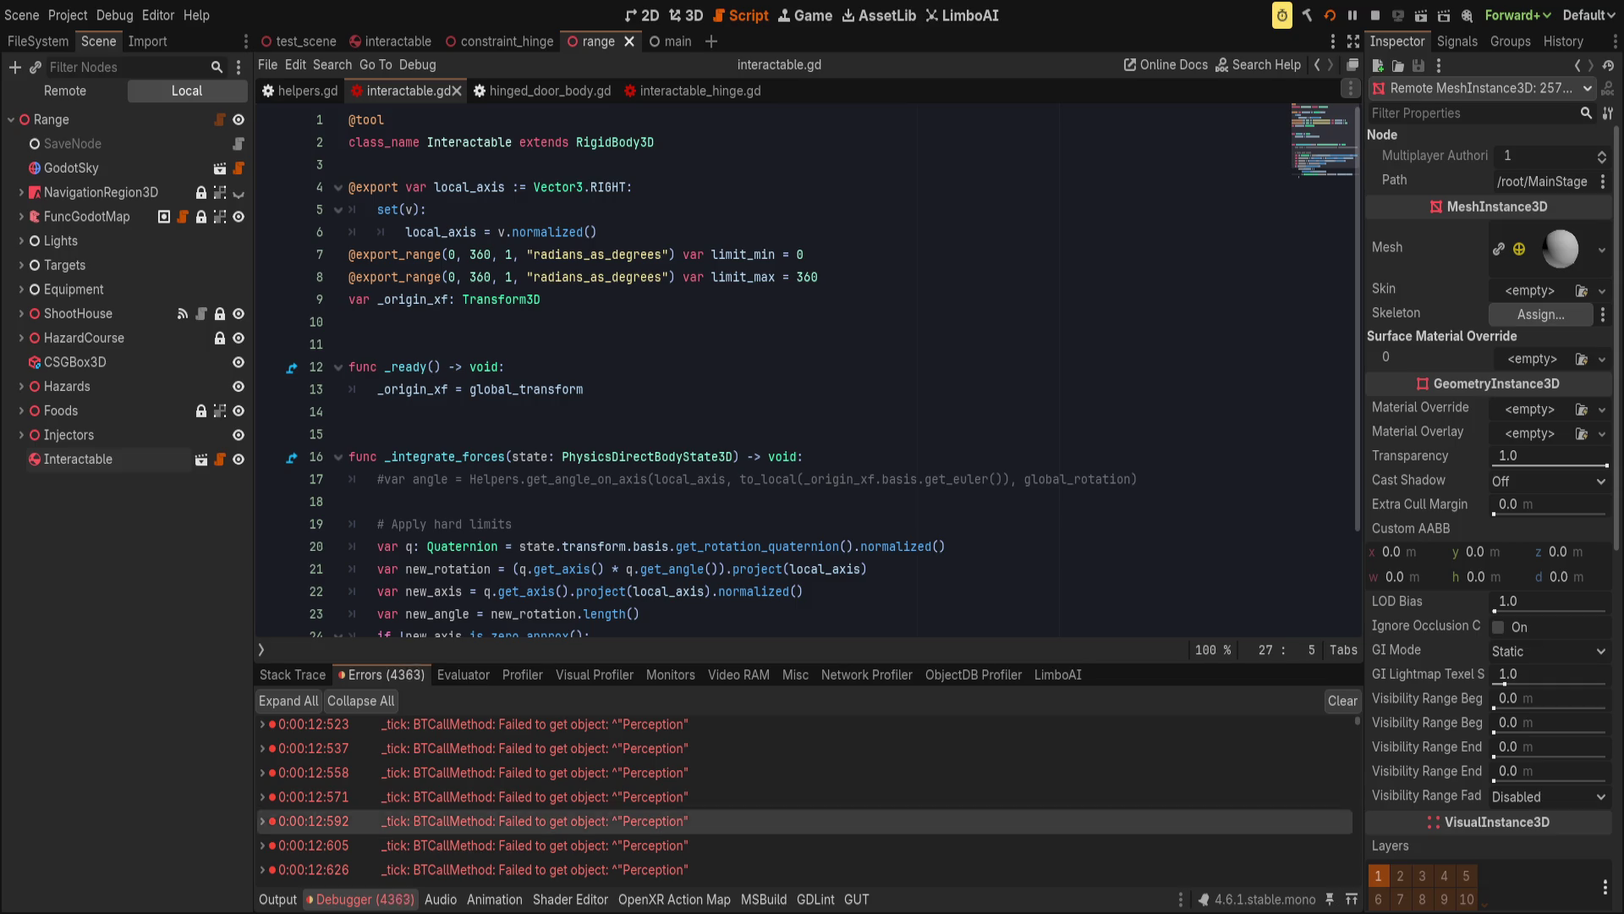
{"action": "key", "text": "alt+Tab"}
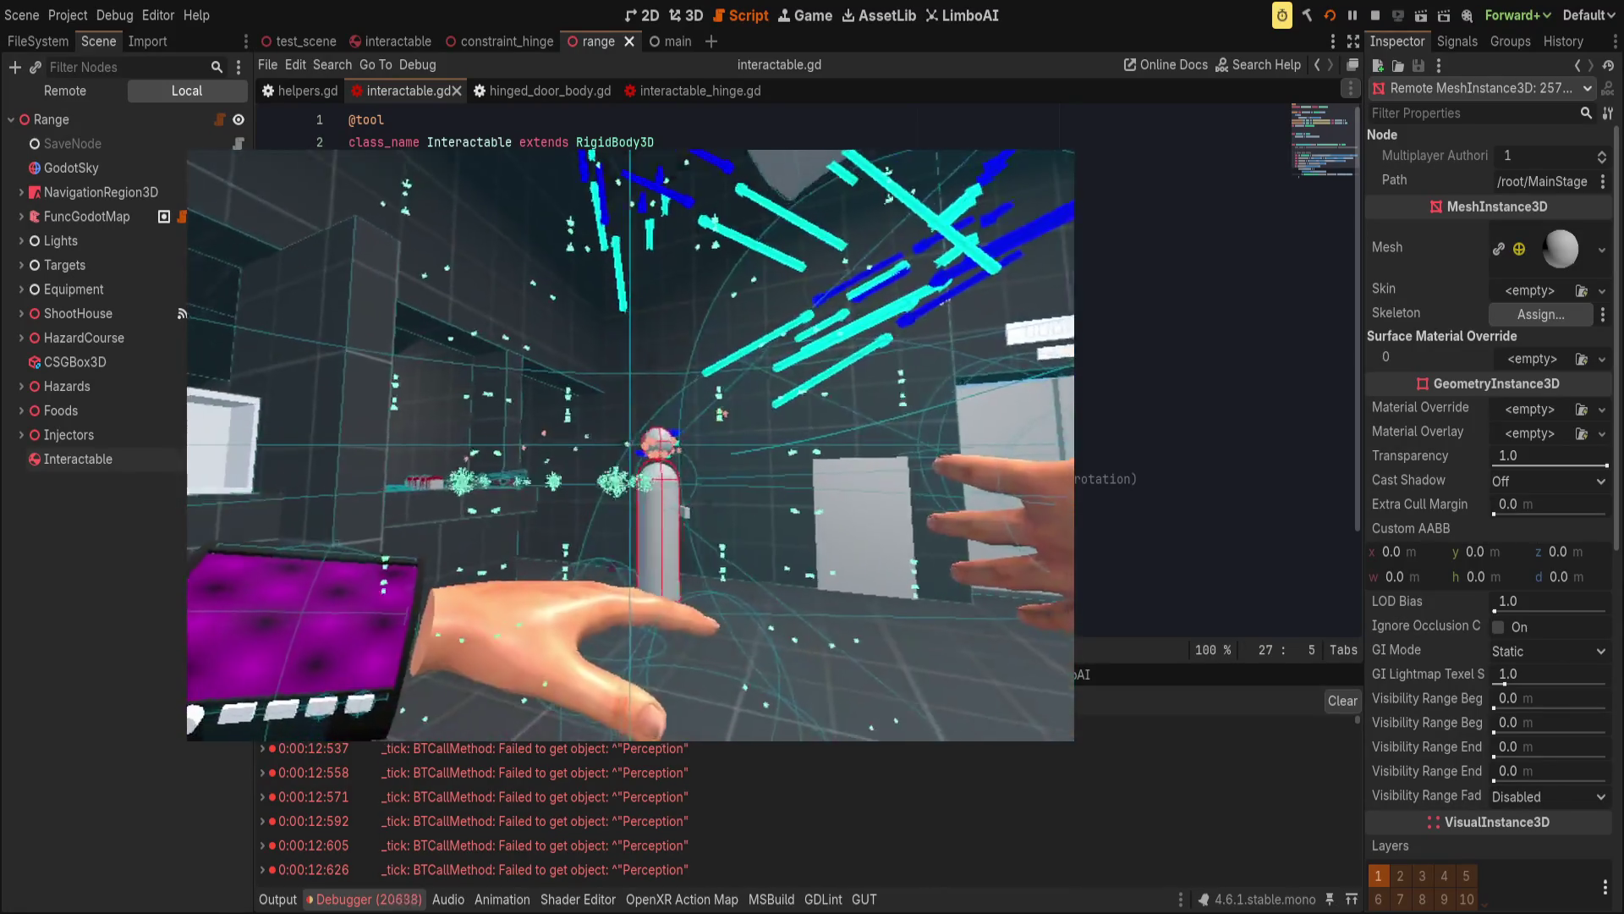
{"action": "left_click", "coordinate": [120, 557]}
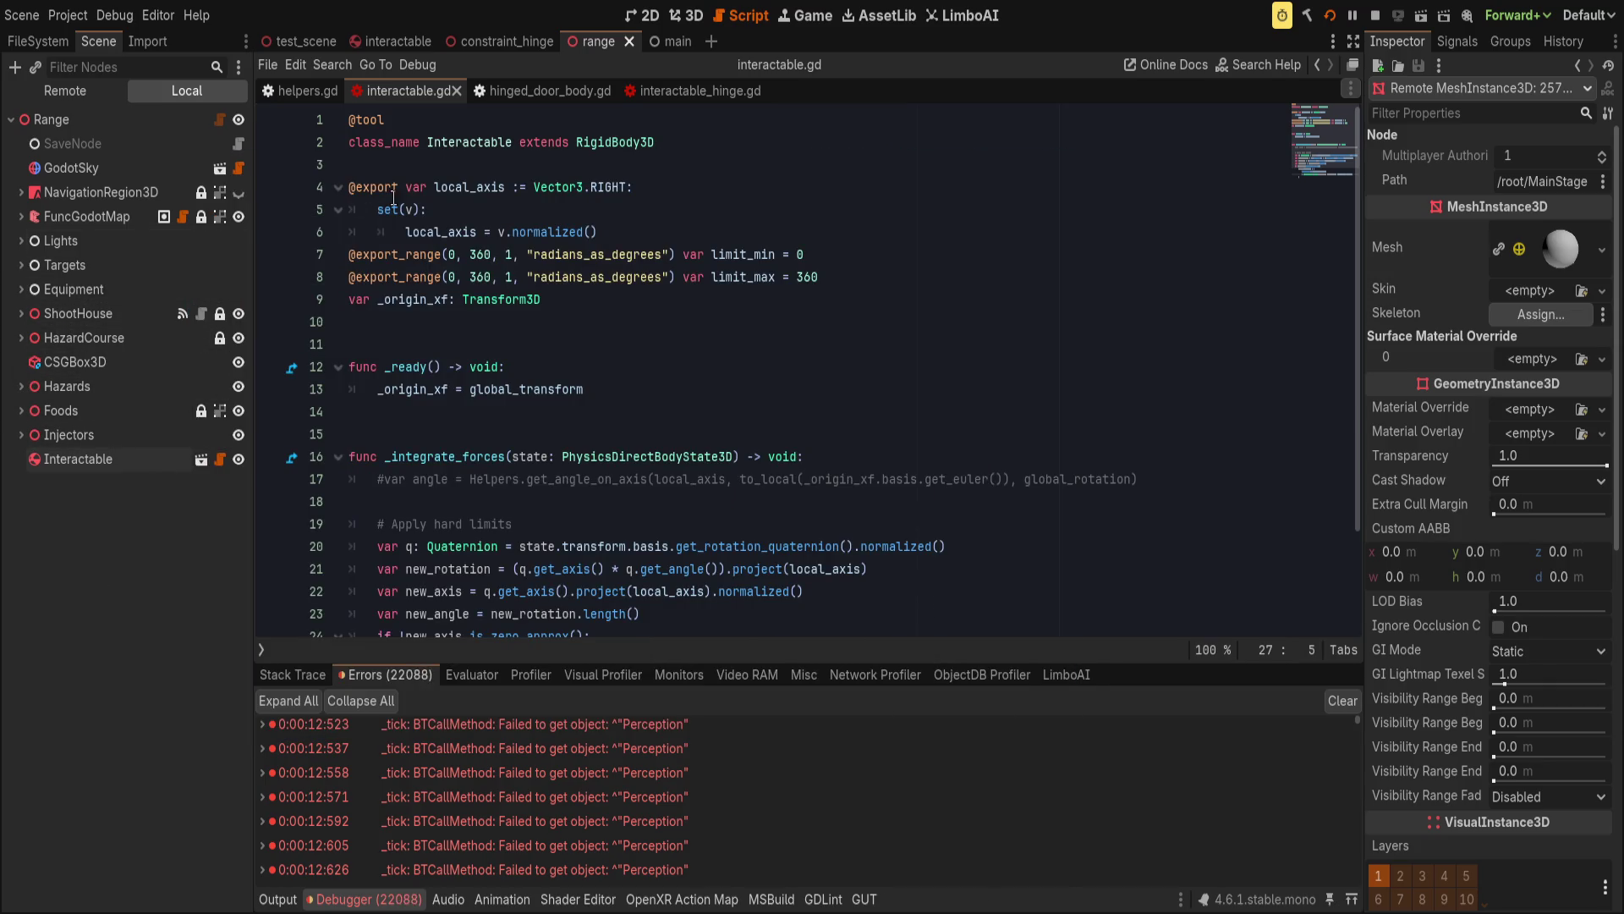
{"action": "left_click", "coordinate": [687, 15]}
Delete the RoundSpawner node under Targets, save the range scene, and restart the running game.
{"action": "mouse_move", "coordinate": [690, 265]}
{"action": "left_mouse_down"}
{"action": "mouse_move", "coordinate": [682, 453]}
{"action": "mouse_move", "coordinate": [3, 325]}
{"action": "left_mouse_up"}
{"action": "left_click", "coordinate": [22, 313]}
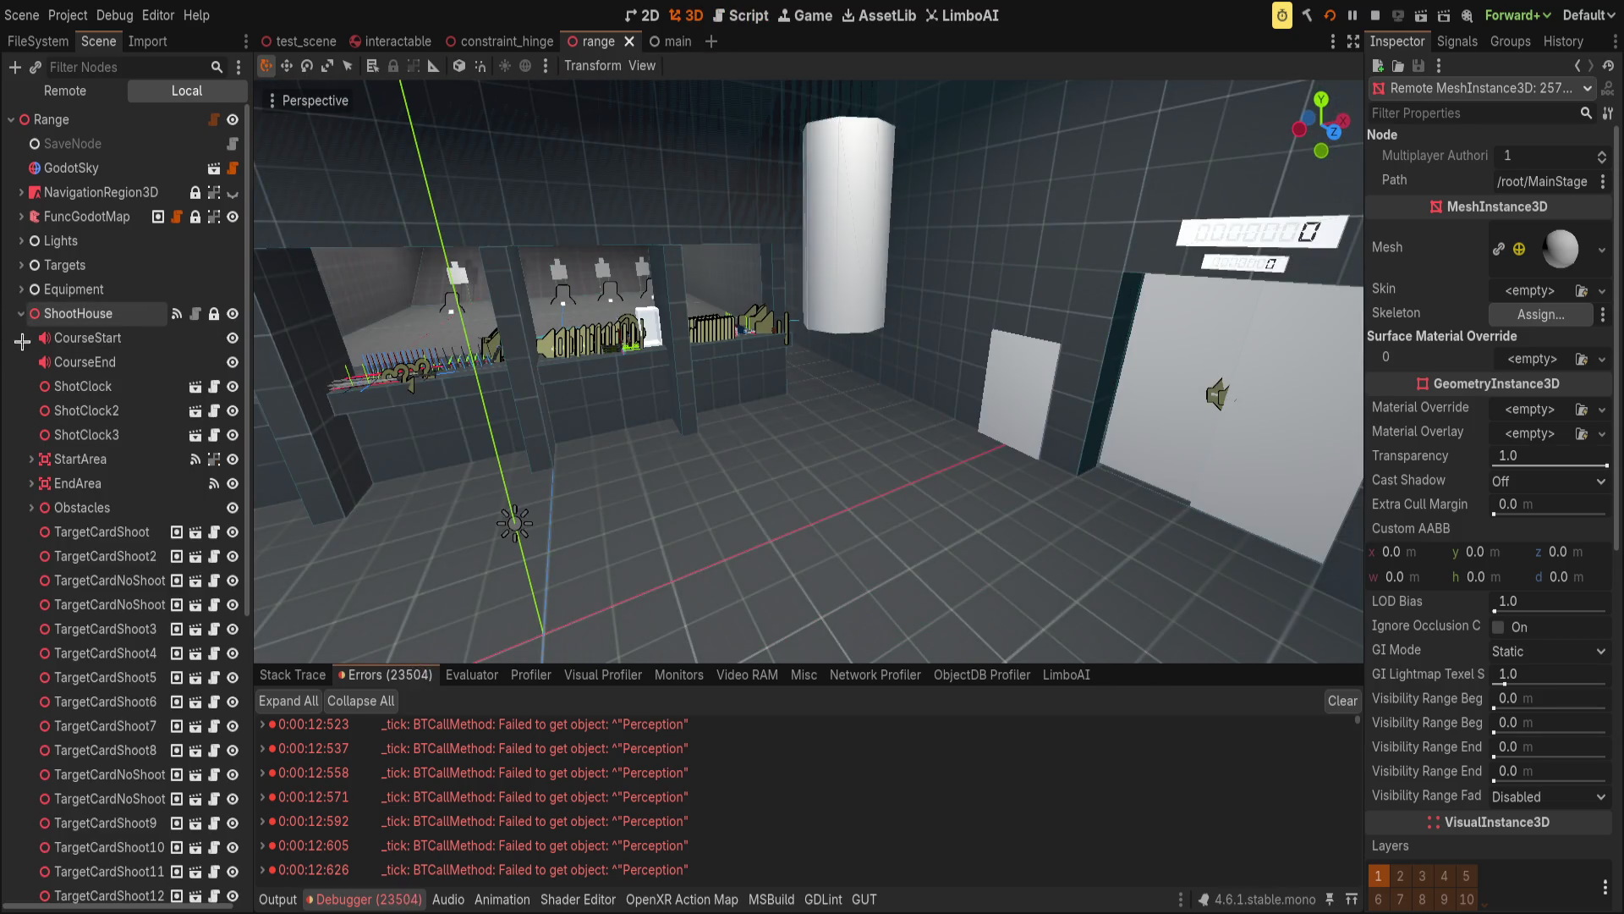
{"action": "scroll", "coordinate": [127, 526], "scroll_direction": "down", "scroll_amount": 2}
{"action": "scroll", "coordinate": [126, 525], "scroll_direction": "up", "scroll_amount": 2}
{"action": "left_click", "coordinate": [21, 313]}
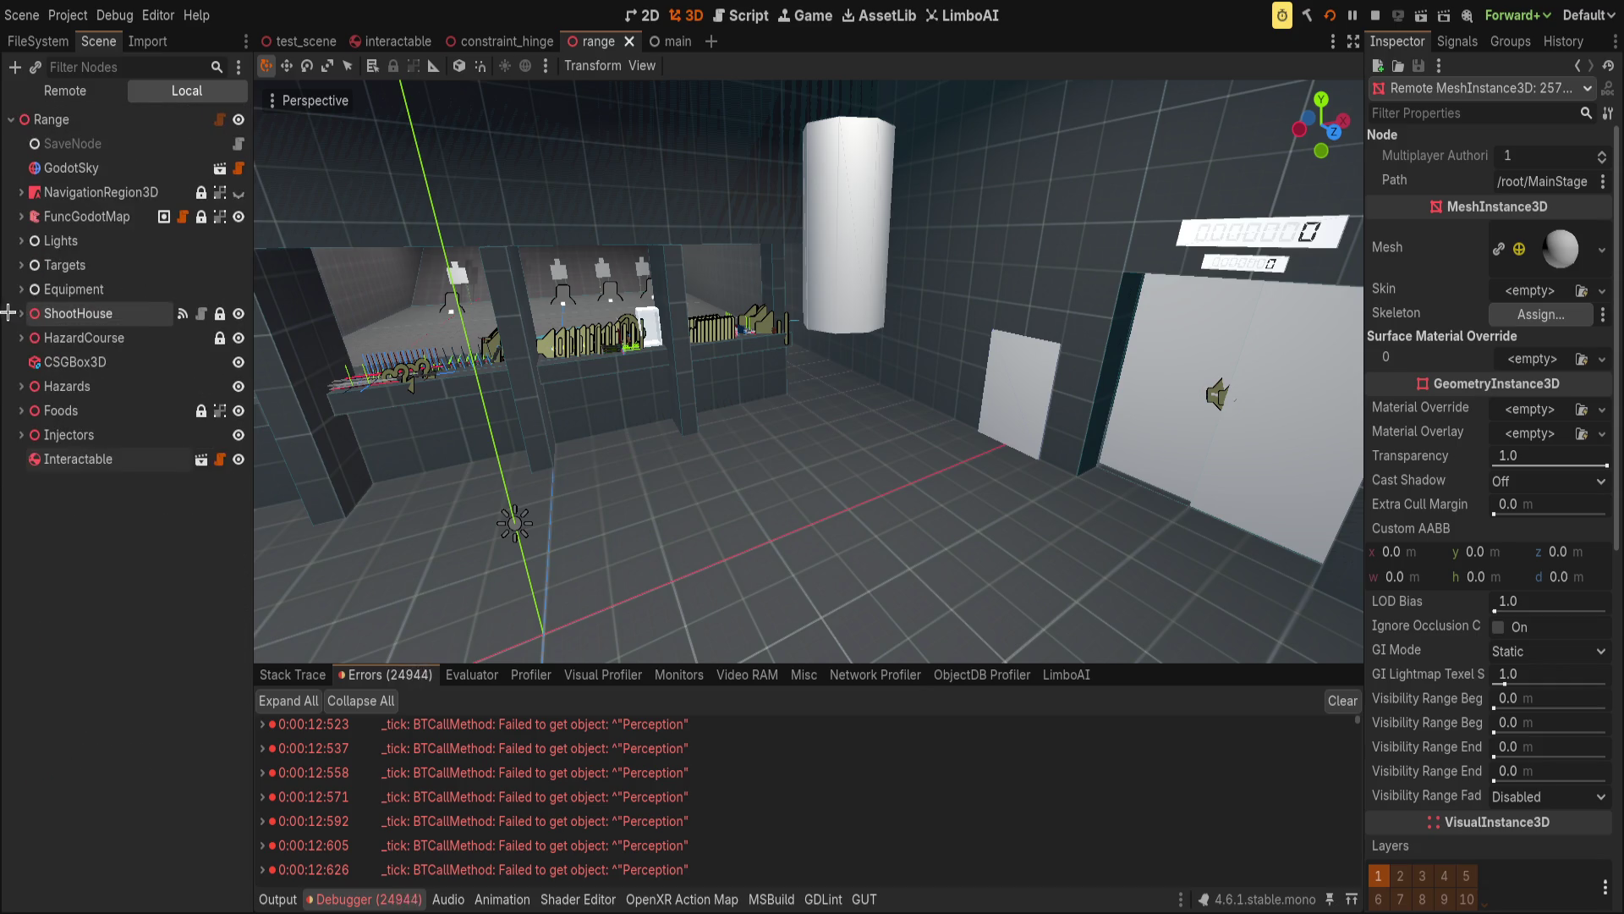
{"action": "left_click", "coordinate": [21, 265]}
{"action": "left_click", "coordinate": [93, 290]}
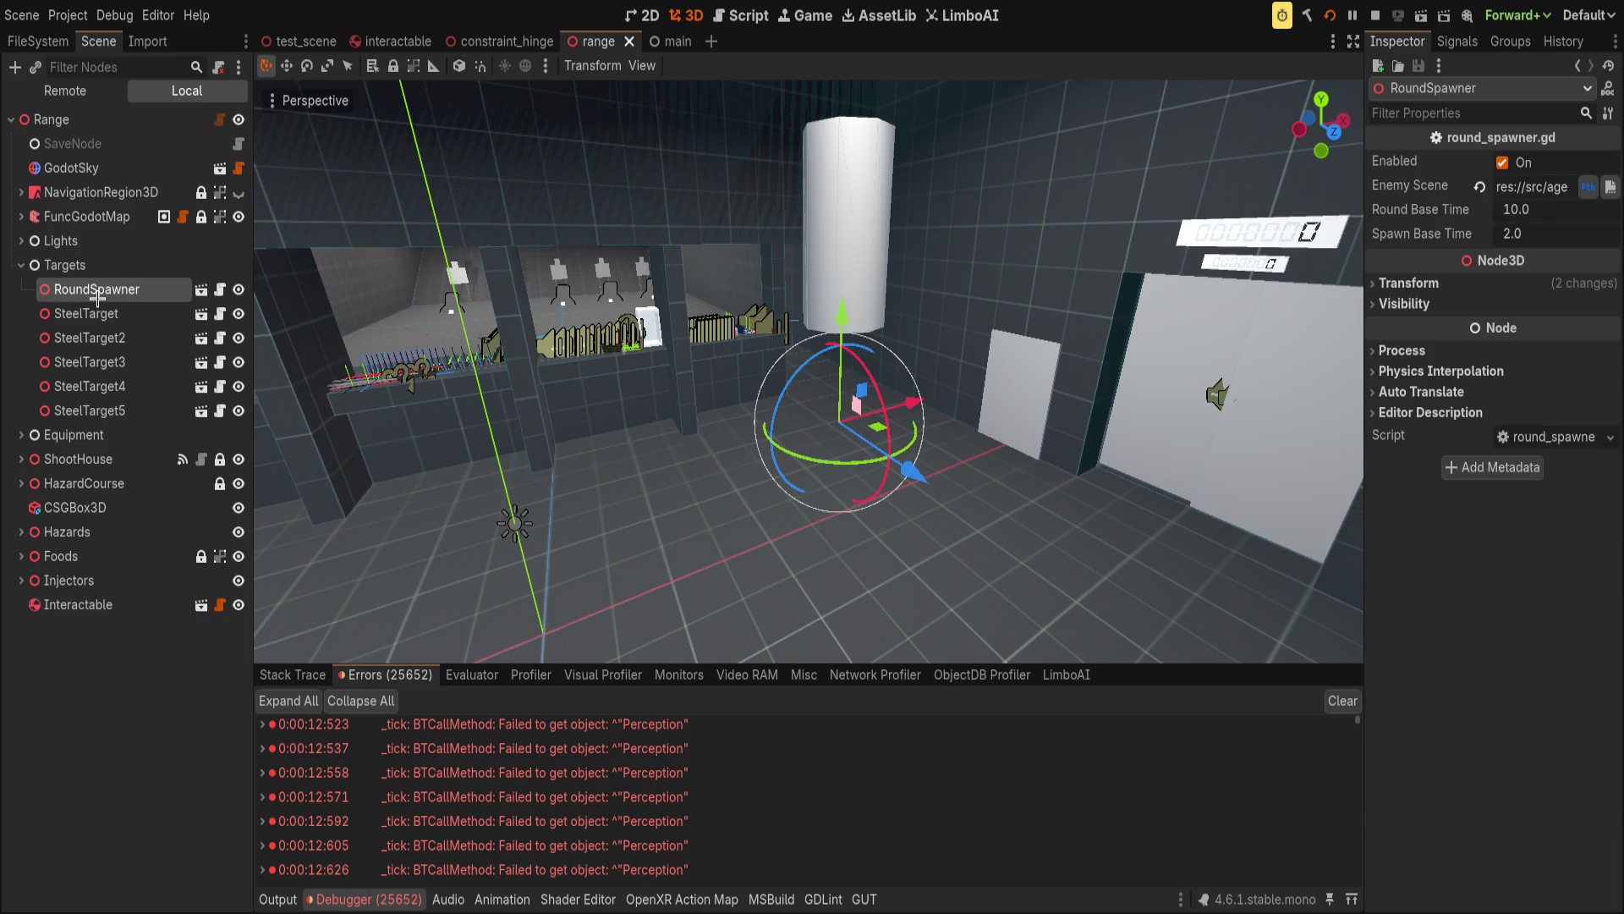
{"action": "key", "text": "Delete"}
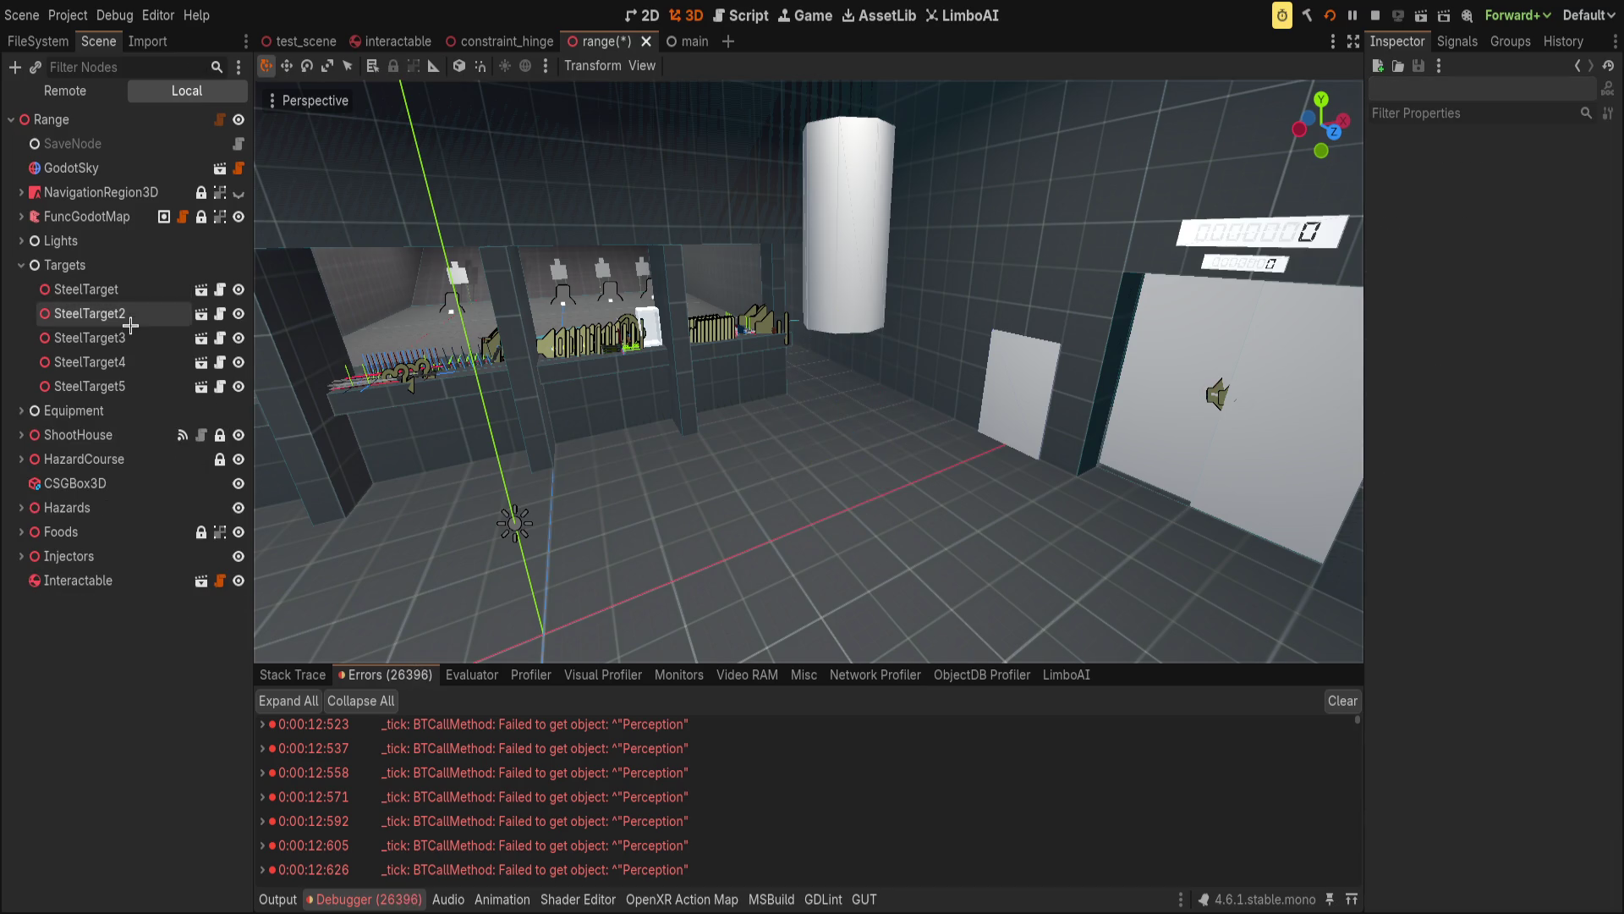
{"action": "key", "text": "ctrl+s"}
{"action": "left_click", "coordinate": [21, 265]}
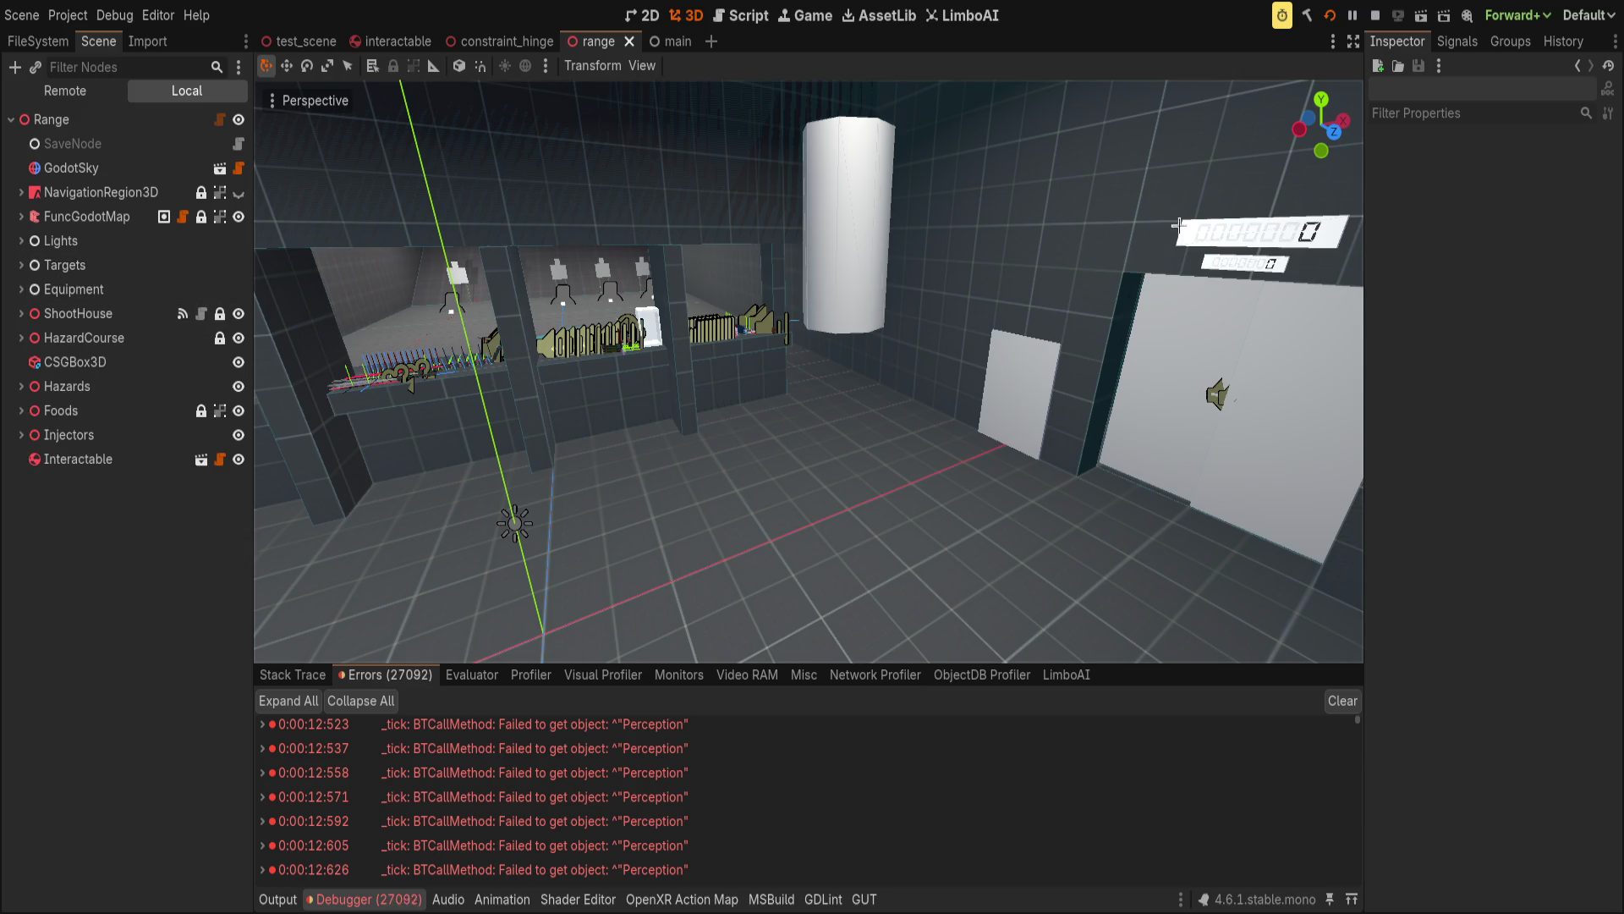
{"action": "left_click", "coordinate": [1328, 16]}
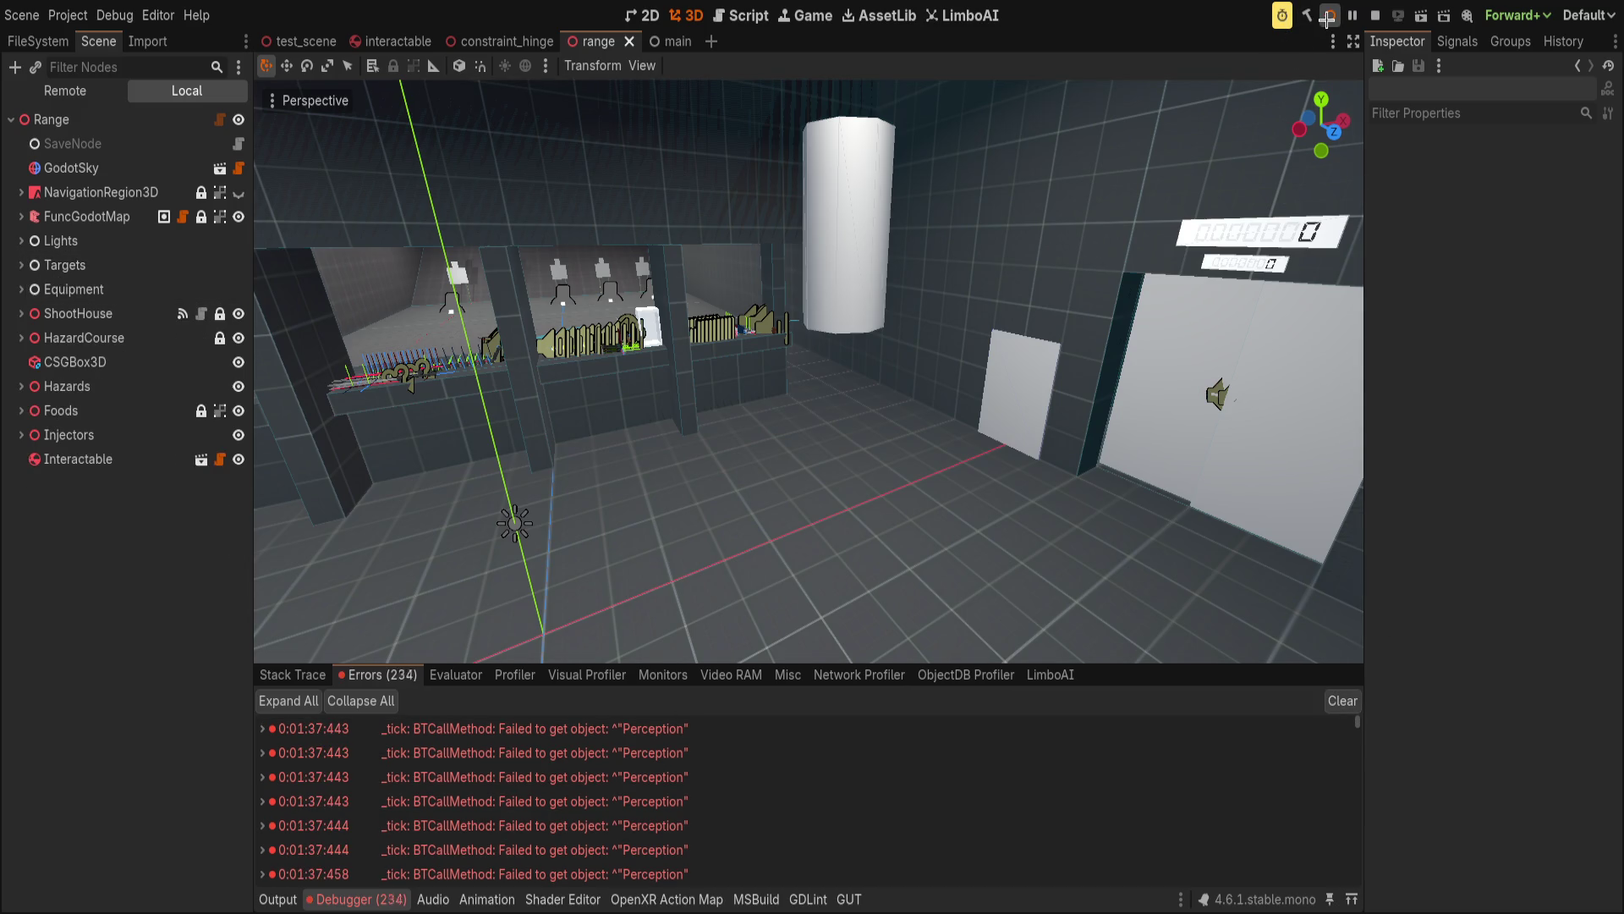
Build and run the .NET project for a VR test of the range, then relaunch it.
{"action": "key", "text": "F5"}
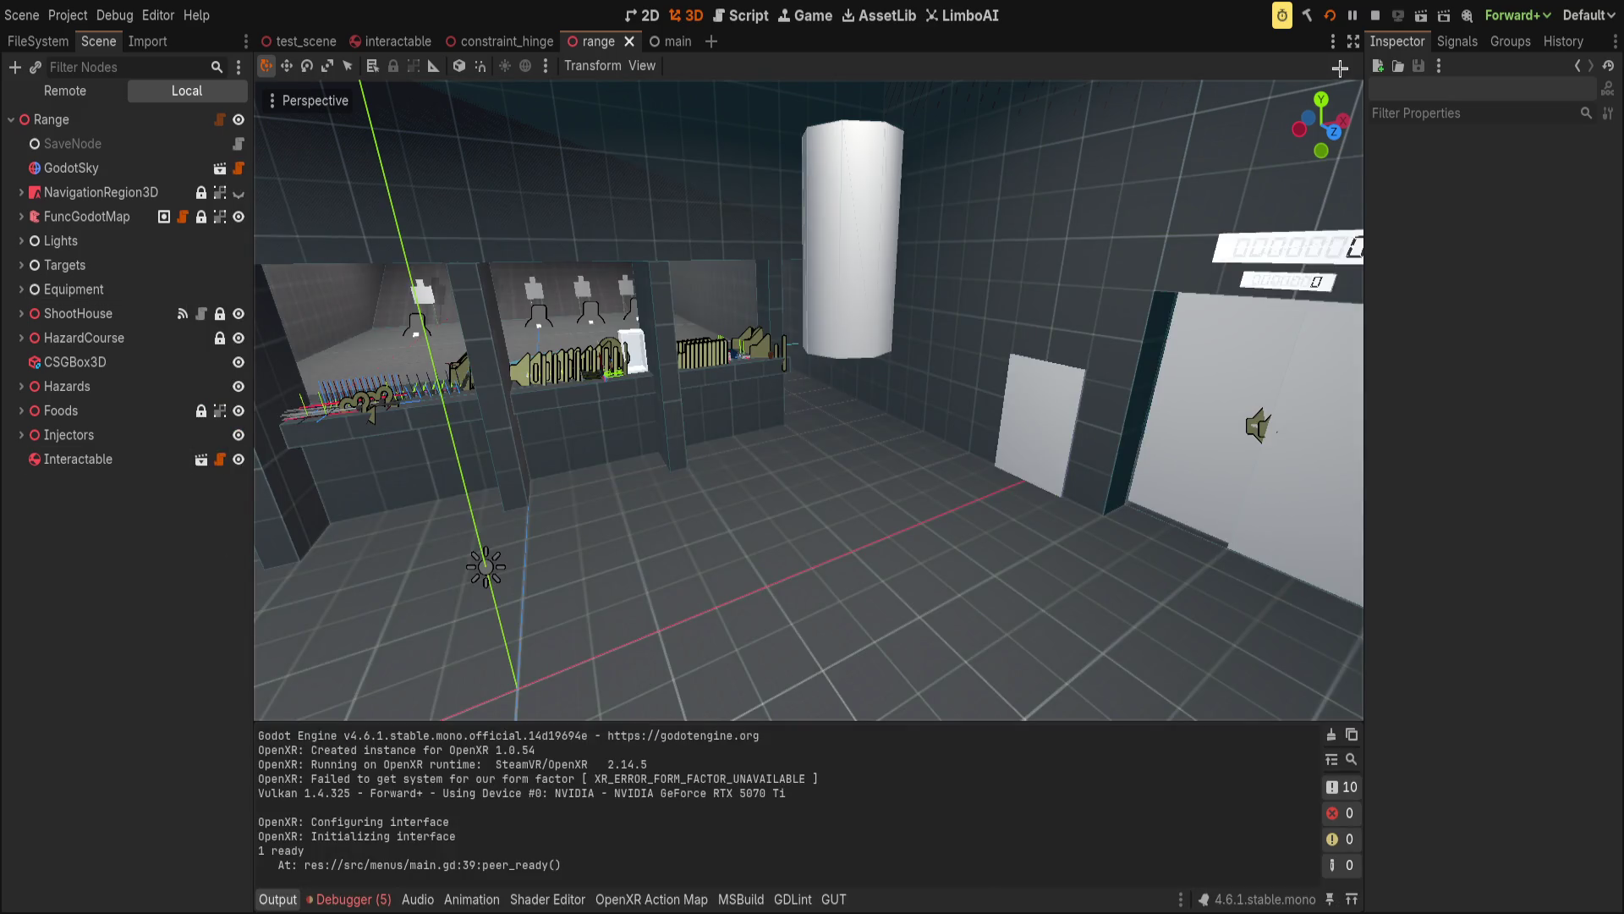
{"action": "left_click", "coordinate": [1325, 11]}
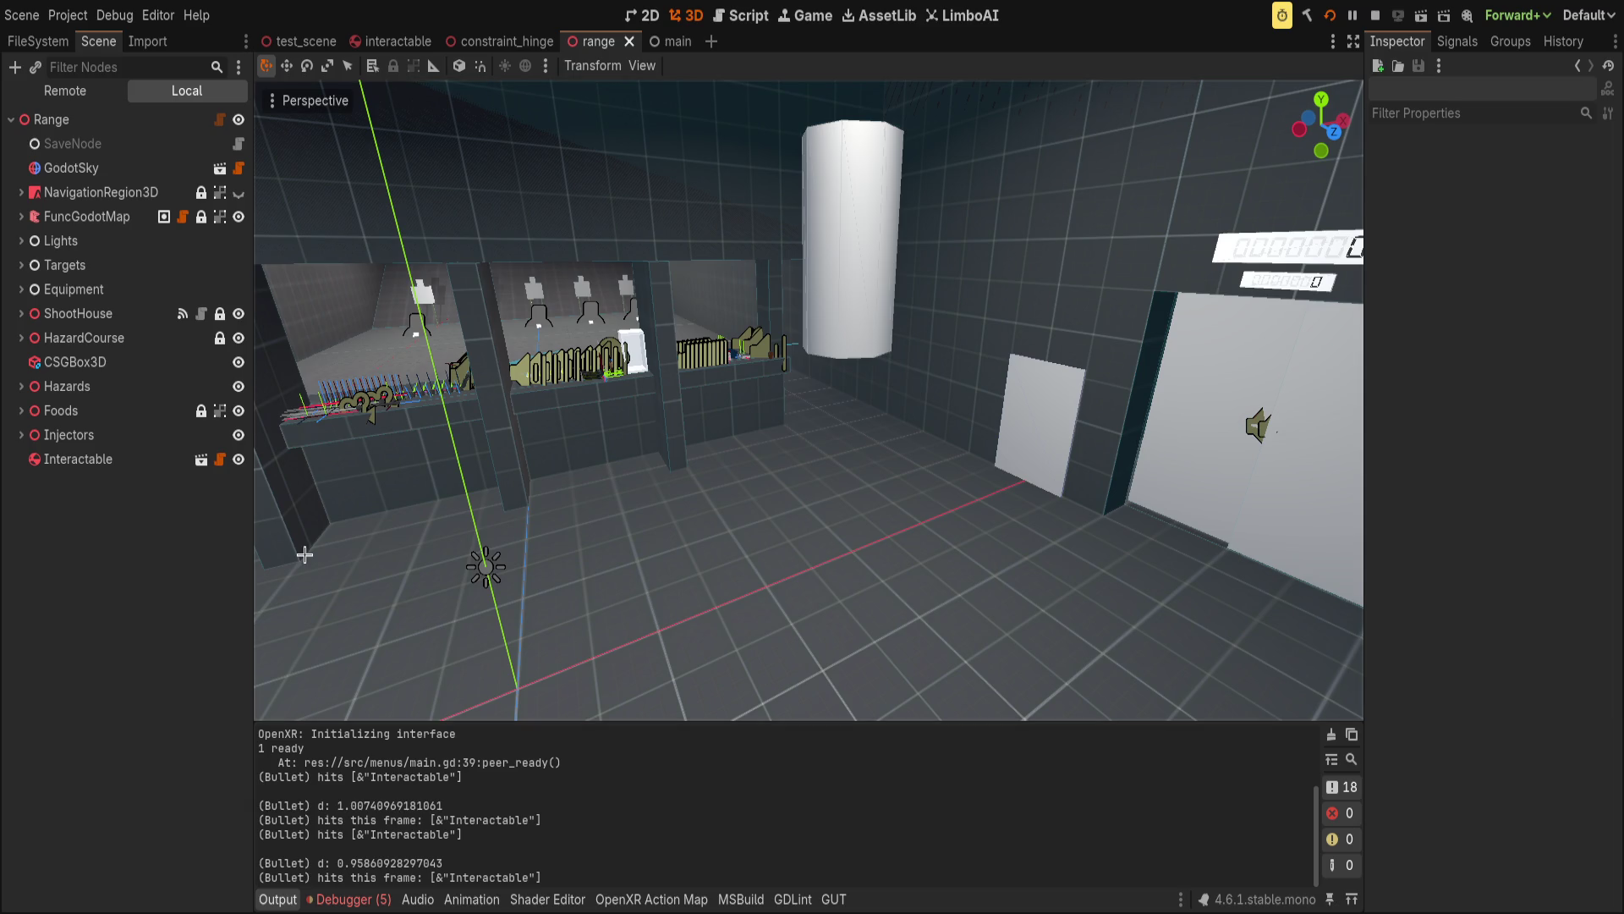
Switch to the Script workspace showing bullet.gd.
{"action": "key", "text": "ctrl+F3"}
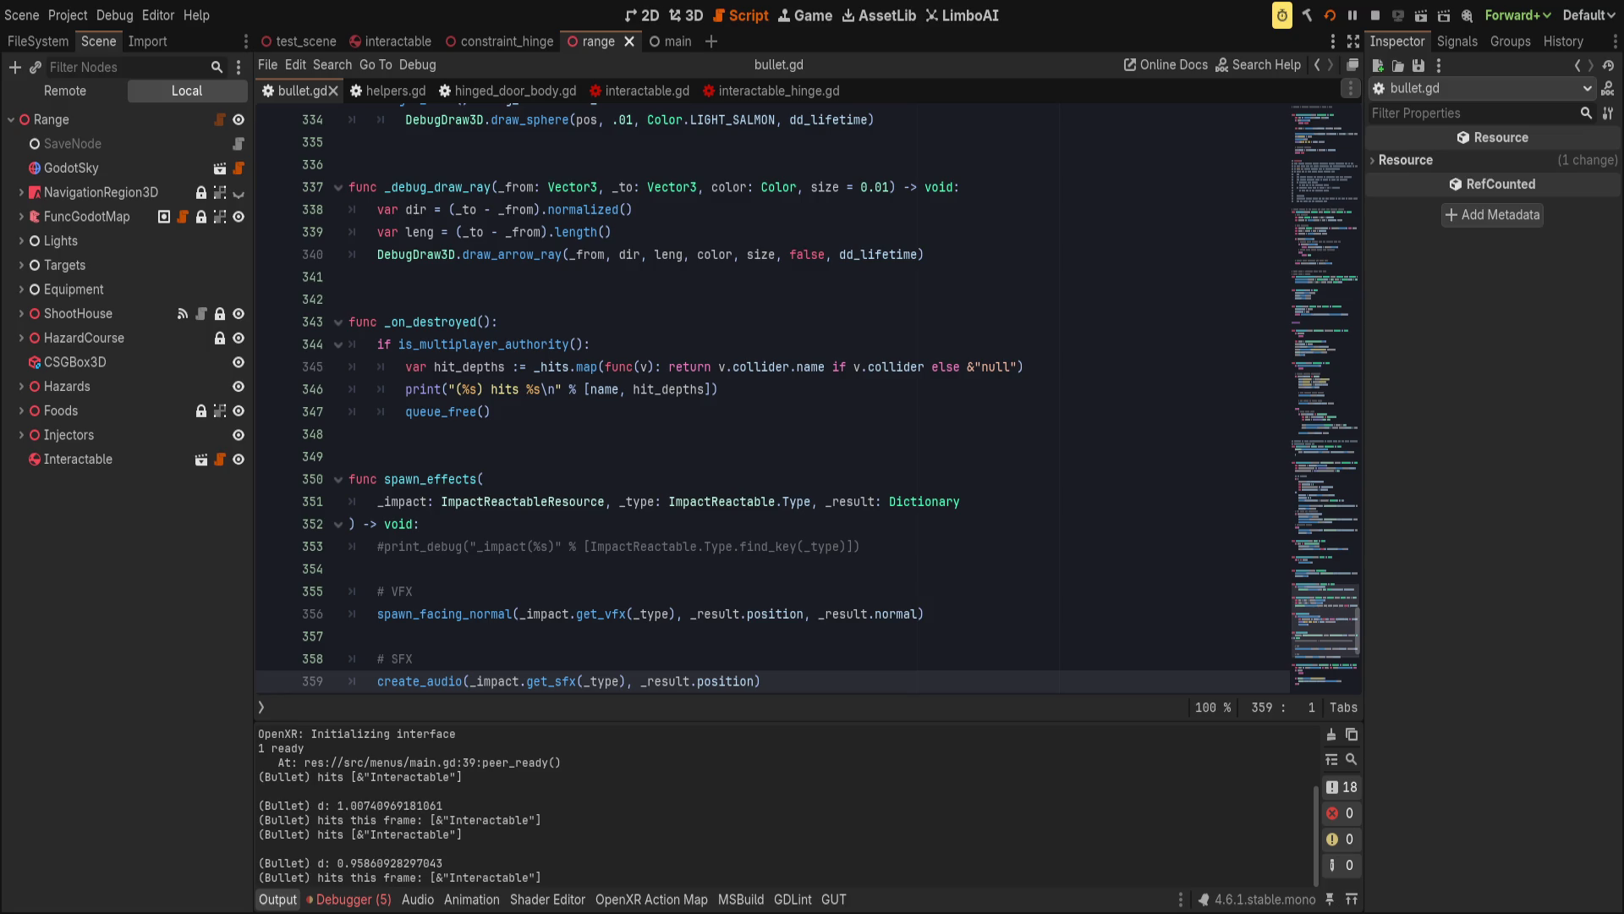
Scroll bullet.gd up to line 274 and select the apply_impulse call.
{"action": "left_click", "coordinate": [630, 389]}
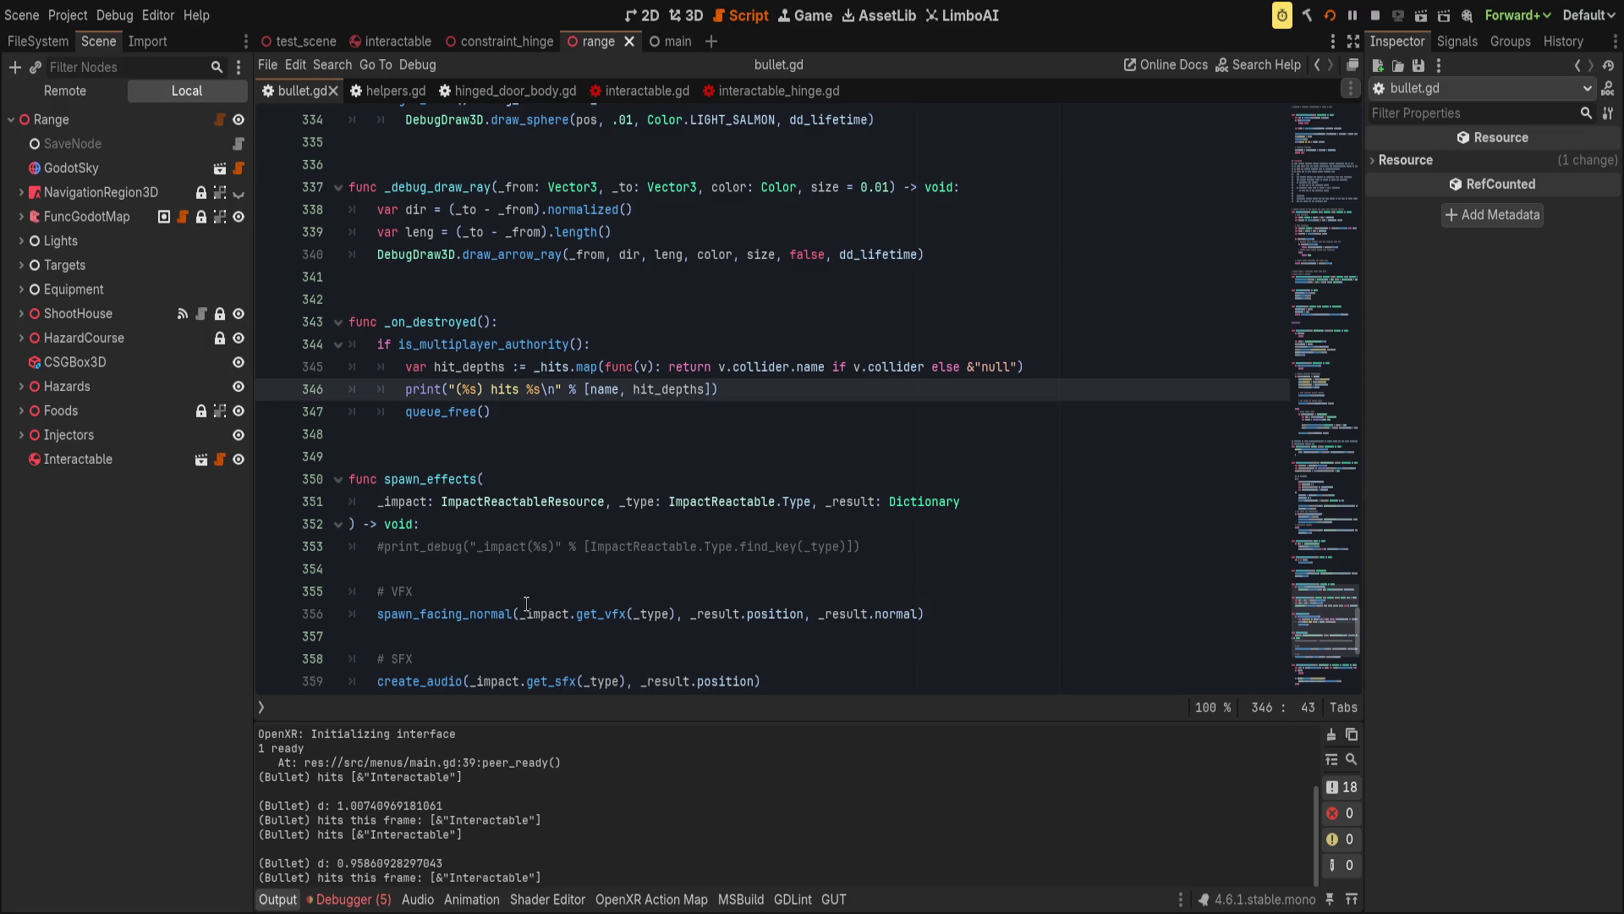
{"action": "scroll", "coordinate": [536, 611], "scroll_direction": "down", "scroll_amount": 7}
{"action": "scroll", "coordinate": [536, 611], "scroll_direction": "up", "scroll_amount": 9}
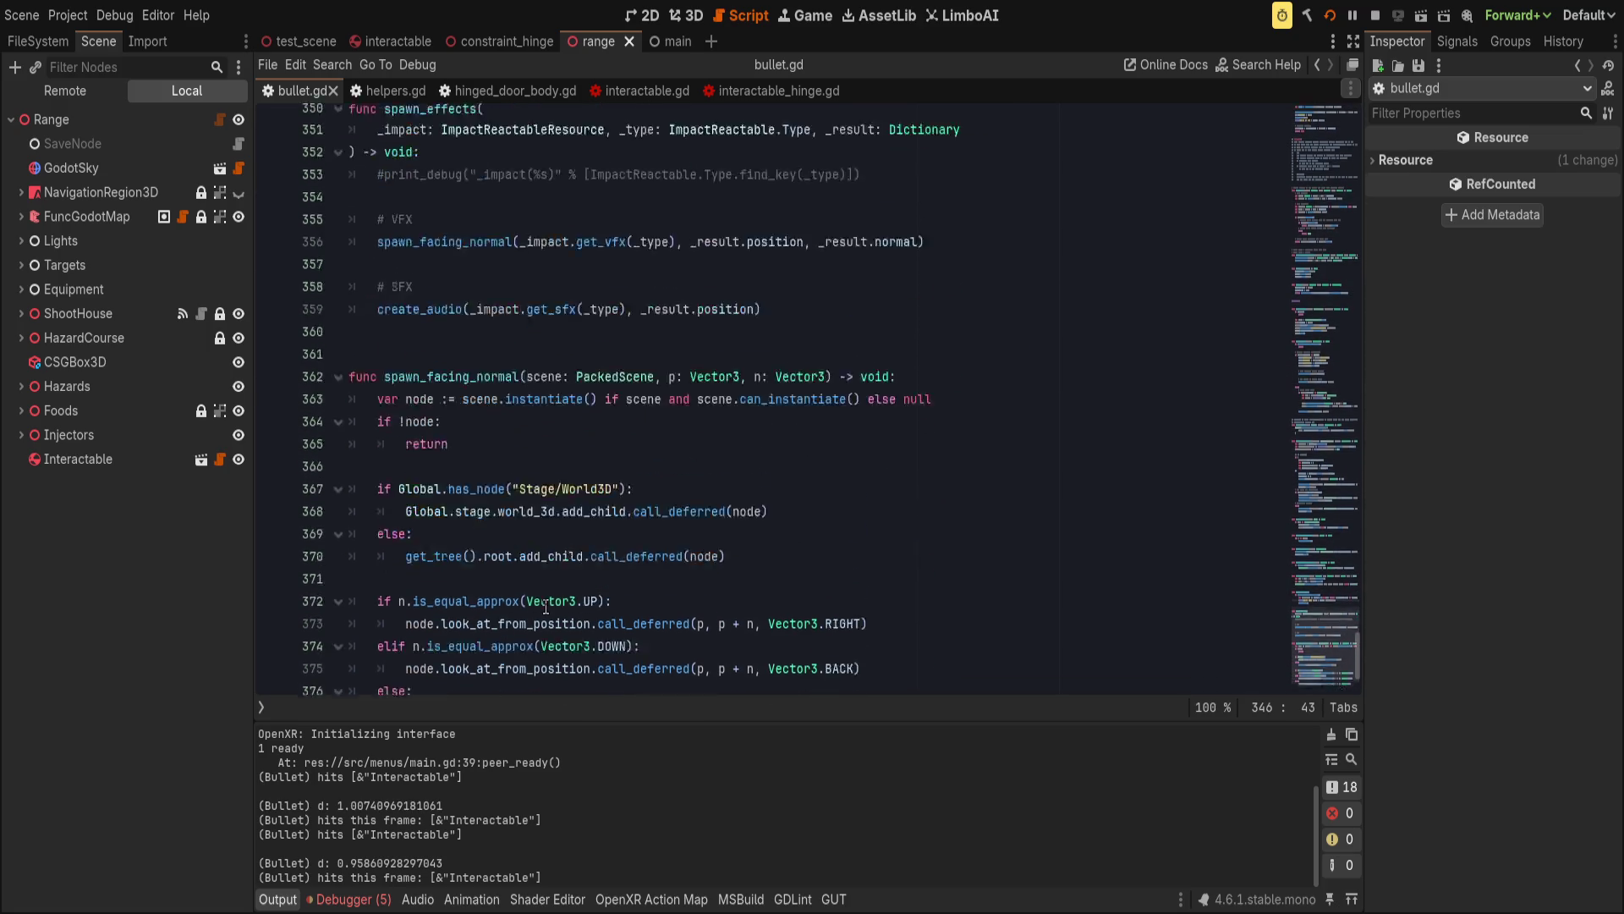
{"action": "scroll", "coordinate": [548, 605], "scroll_direction": "up", "scroll_amount": 8}
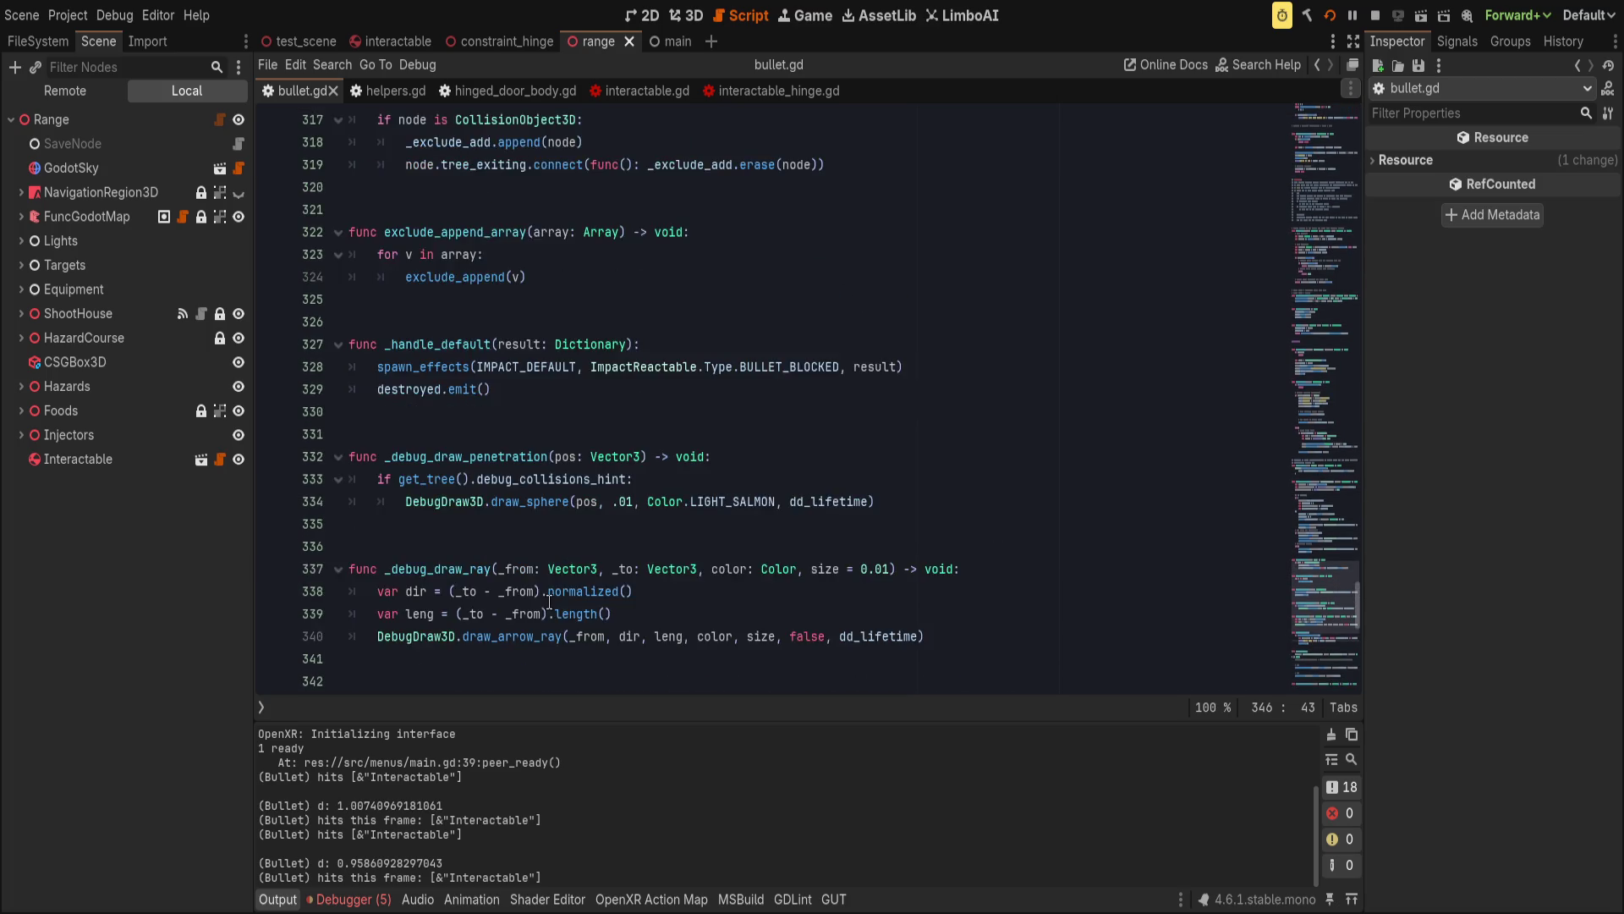
{"action": "scroll", "coordinate": [550, 600], "scroll_direction": "up", "scroll_amount": 8}
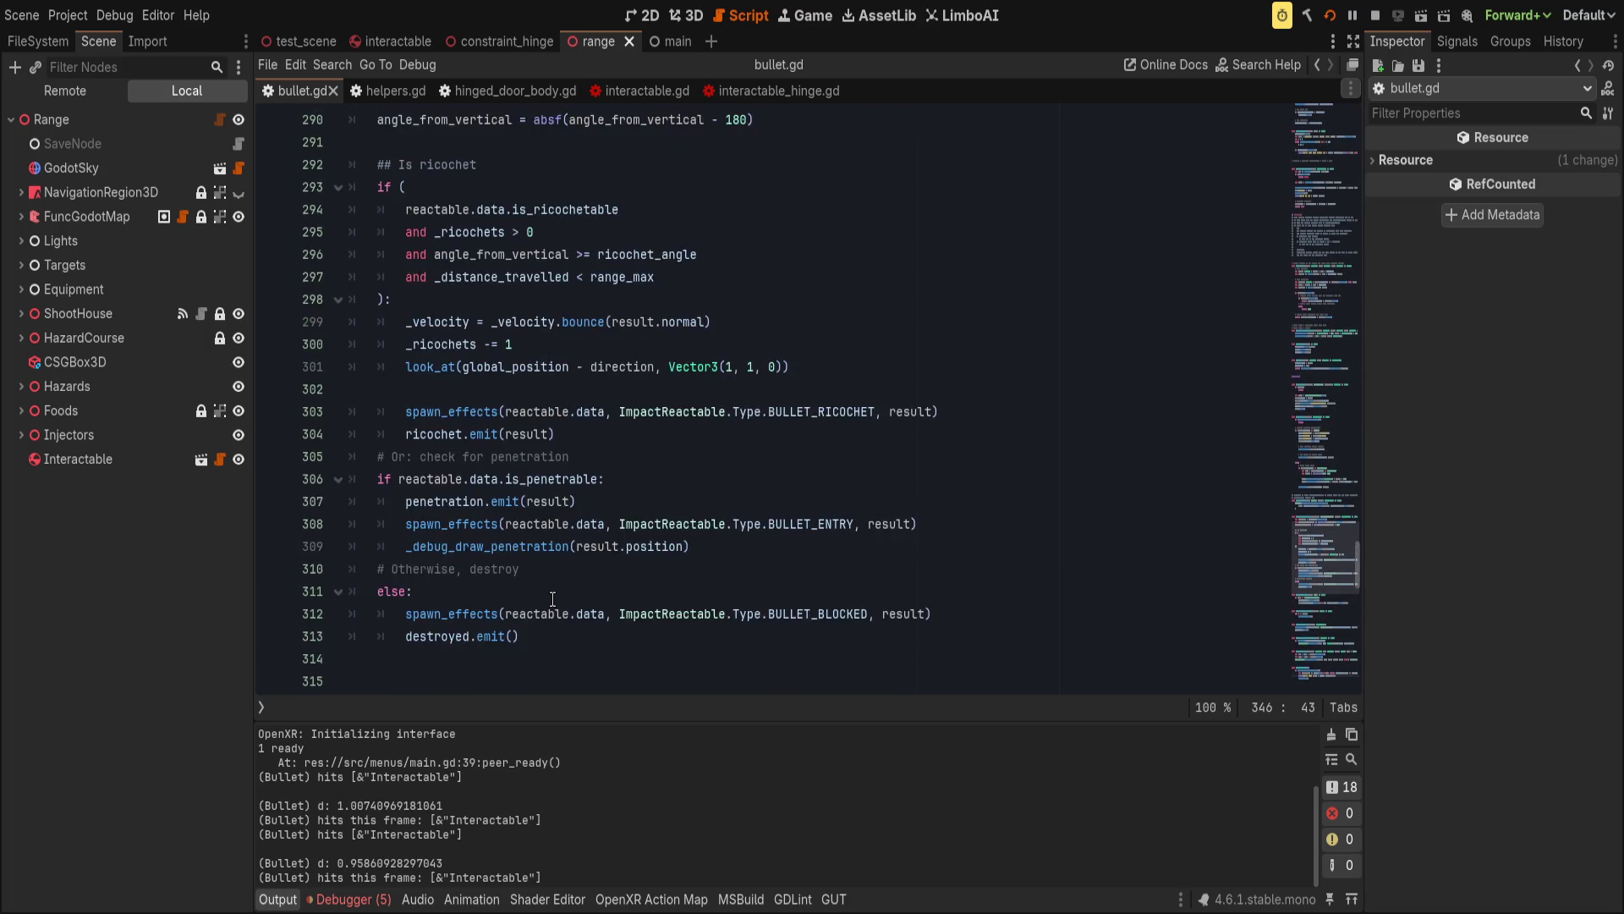
{"action": "scroll", "coordinate": [555, 597], "scroll_direction": "up", "scroll_amount": 8}
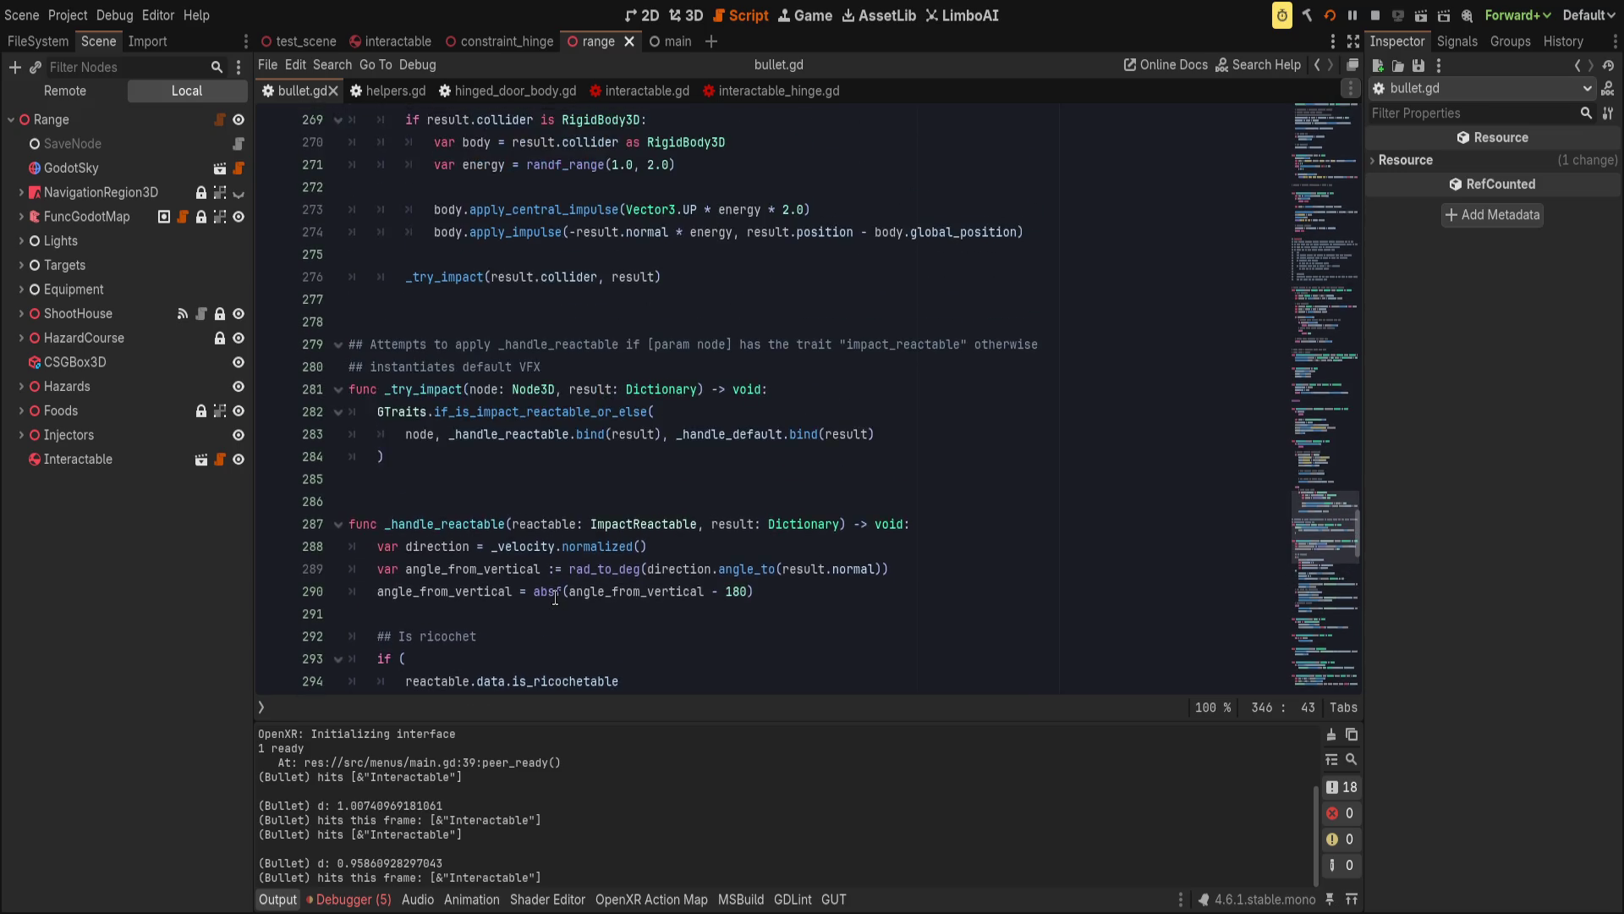
{"action": "scroll", "coordinate": [557, 597], "scroll_direction": "up", "scroll_amount": 2}
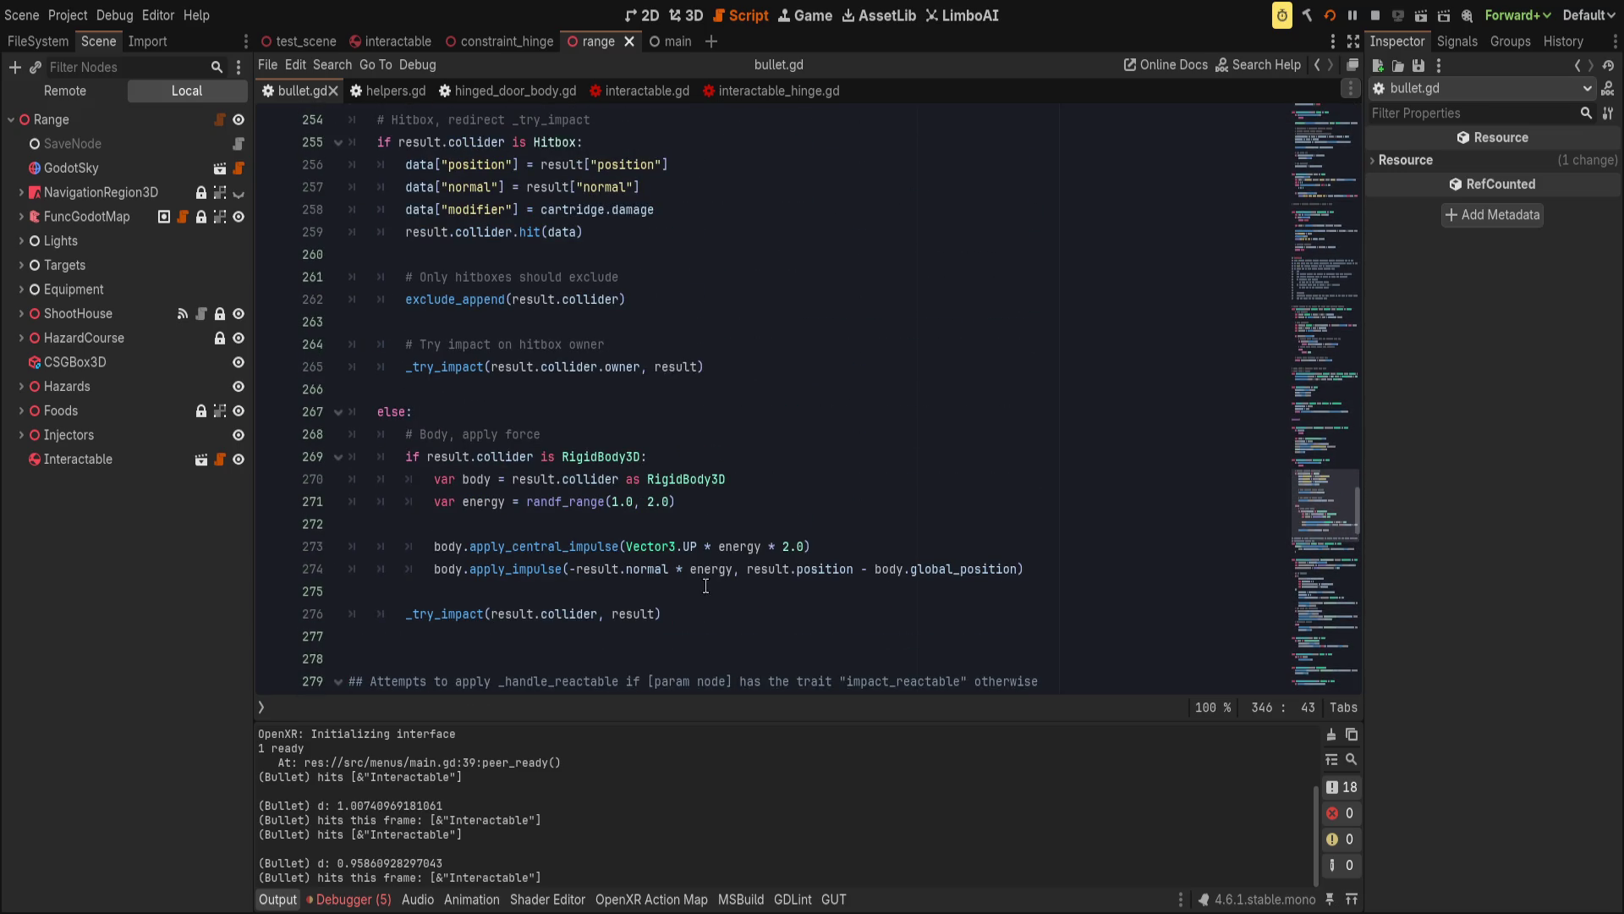
{"action": "double_click", "coordinate": [518, 568]}
Add a new body.apply_impulse call below line 273 in bullet.gd.
{"action": "left_click", "coordinate": [856, 540]}
{"action": "left_click", "coordinate": [856, 523]}
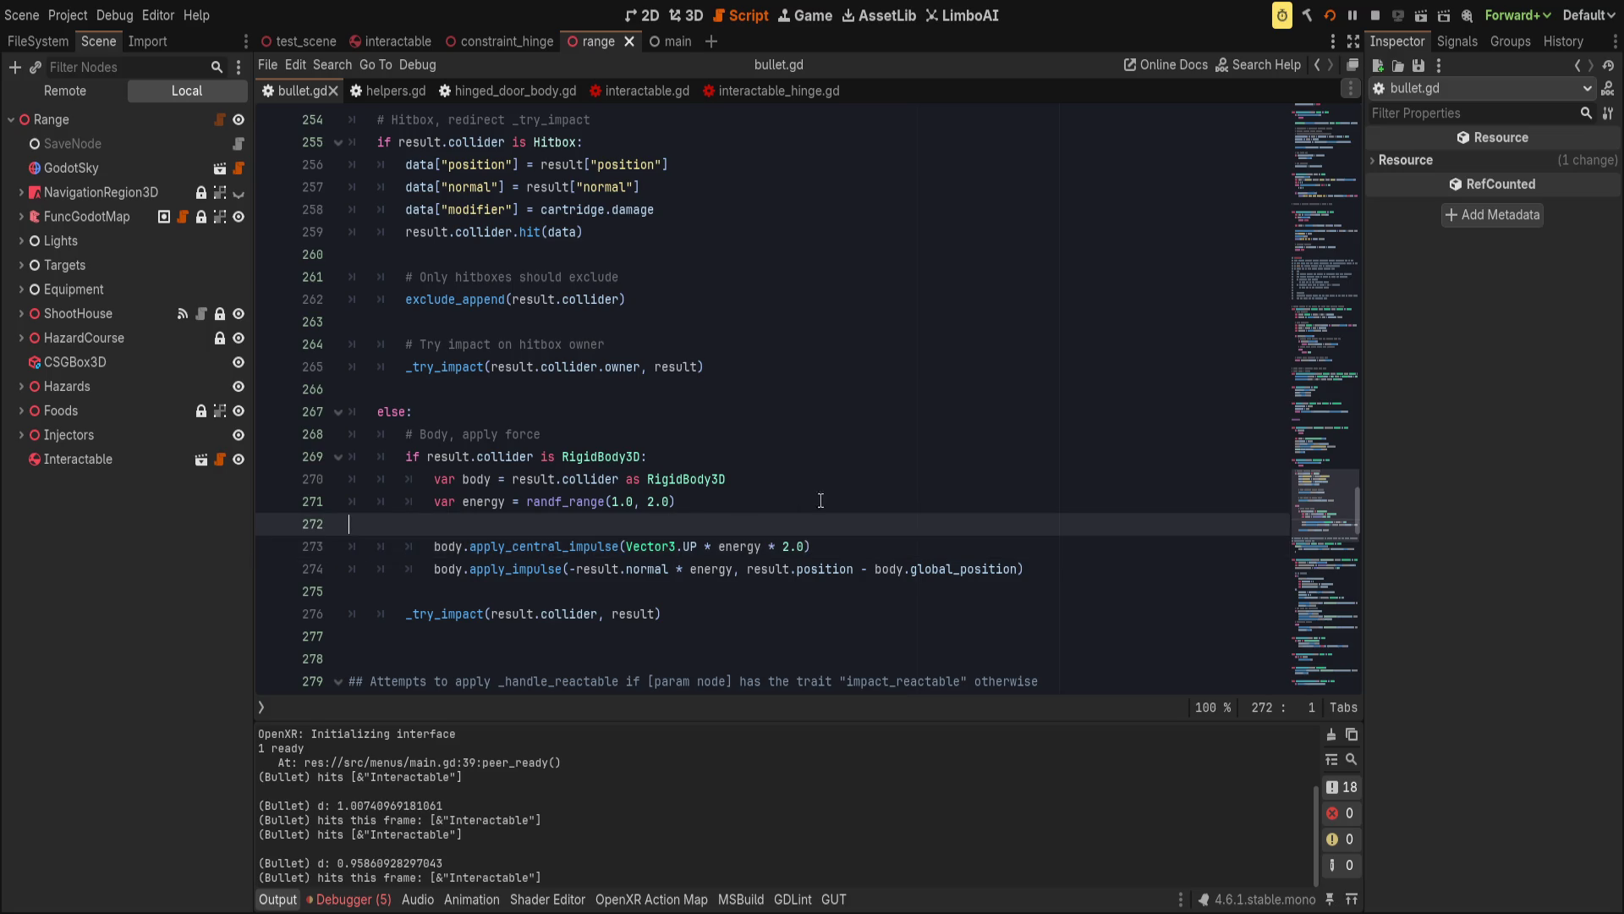
{"action": "left_click_drag", "start_coordinate": [590, 502], "coordinate": [591, 524]}
{"action": "left_click", "coordinate": [590, 545]}
{"action": "left_click_drag", "start_coordinate": [462, 546], "coordinate": [698, 546]}
{"action": "left_click", "coordinate": [847, 542]}
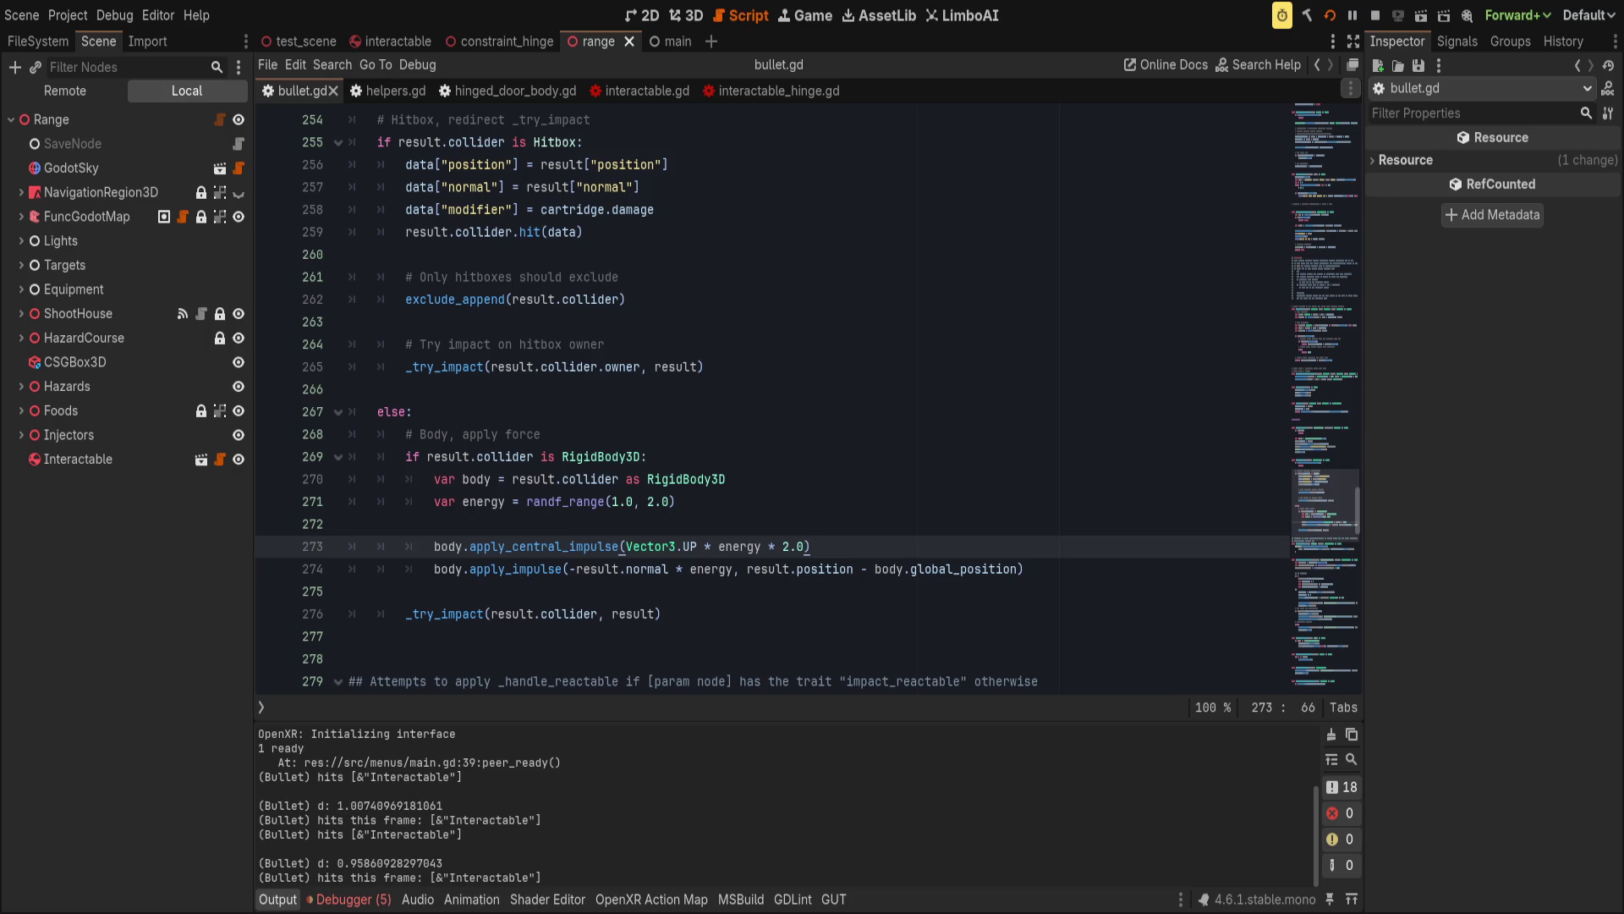
{"action": "key", "text": "Return"}
{"action": "type", "text": "bo"}
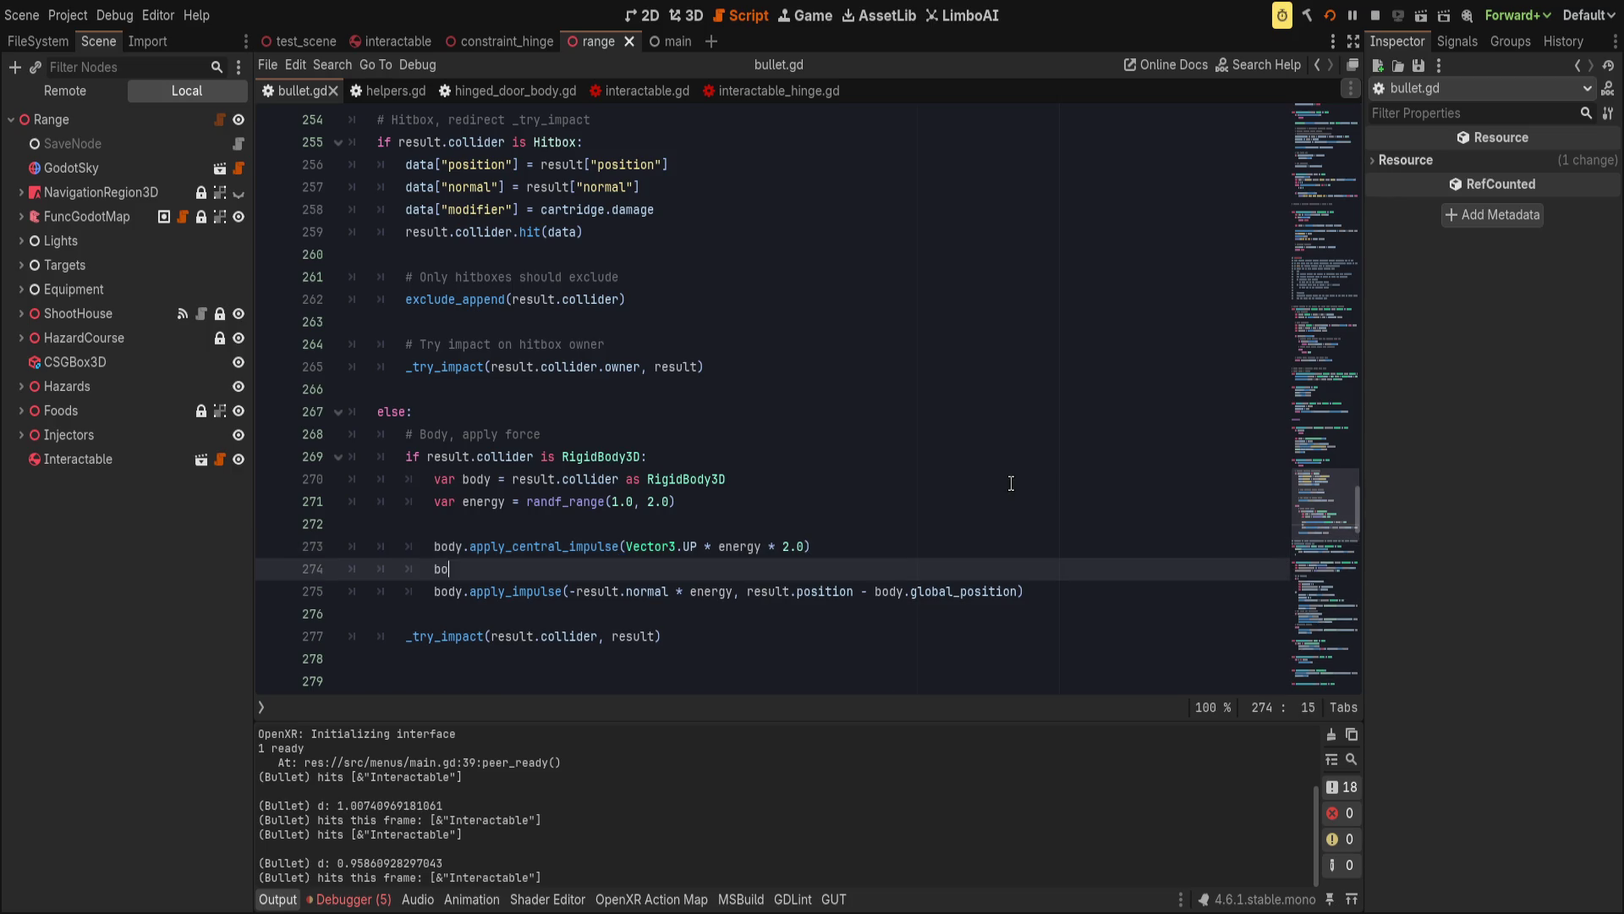
{"action": "type", "text": "dy.apply_"}
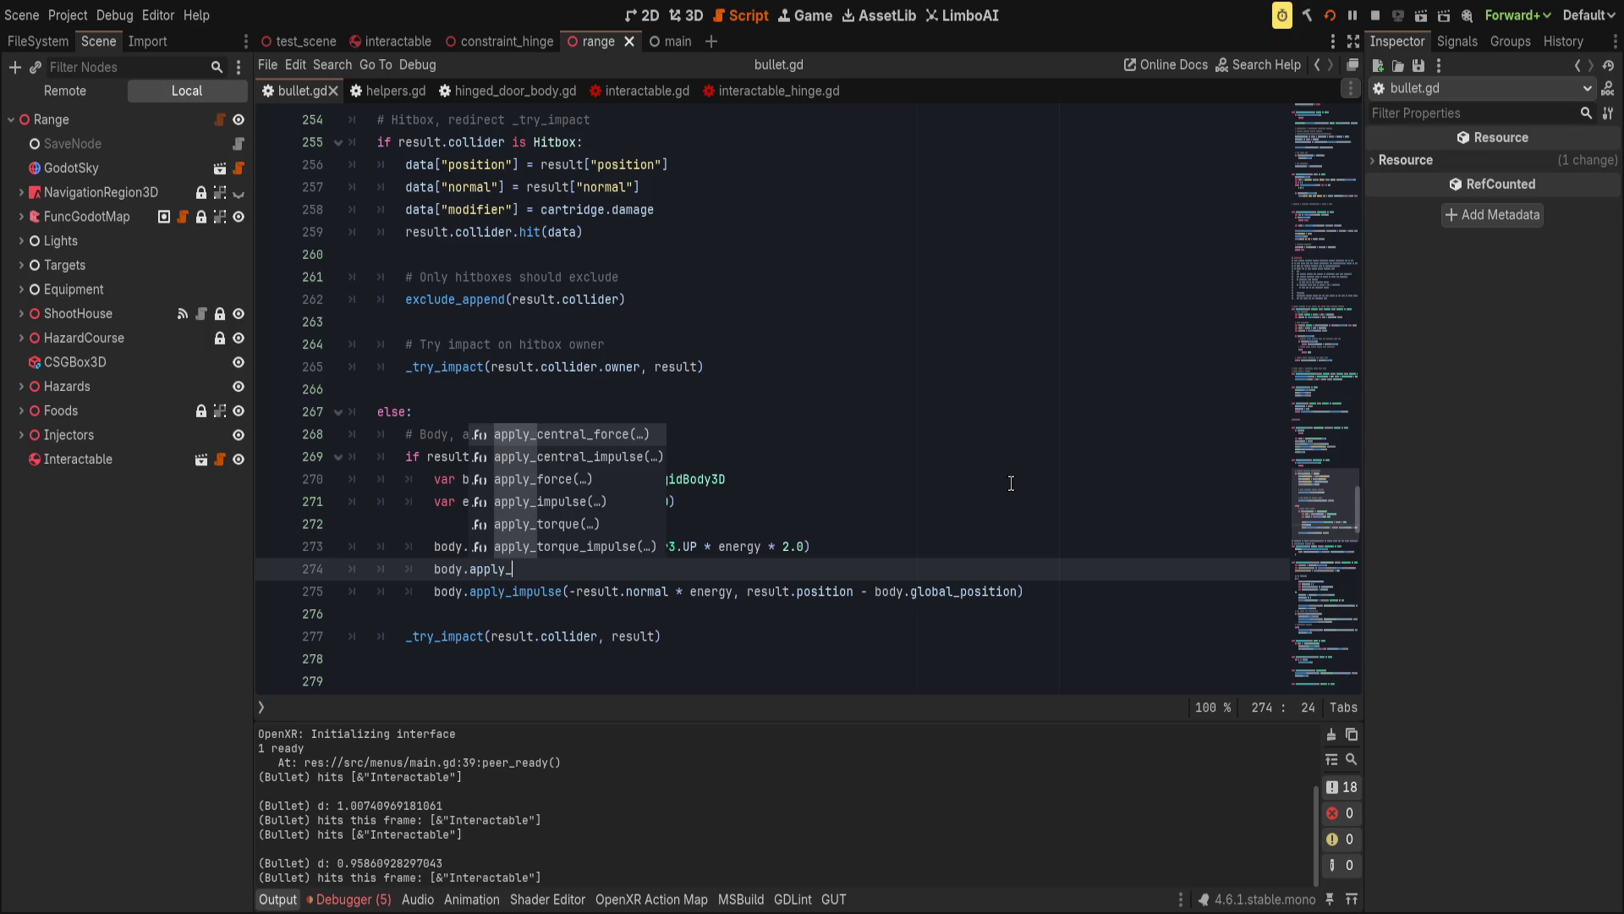
{"action": "type", "text": "imp"}
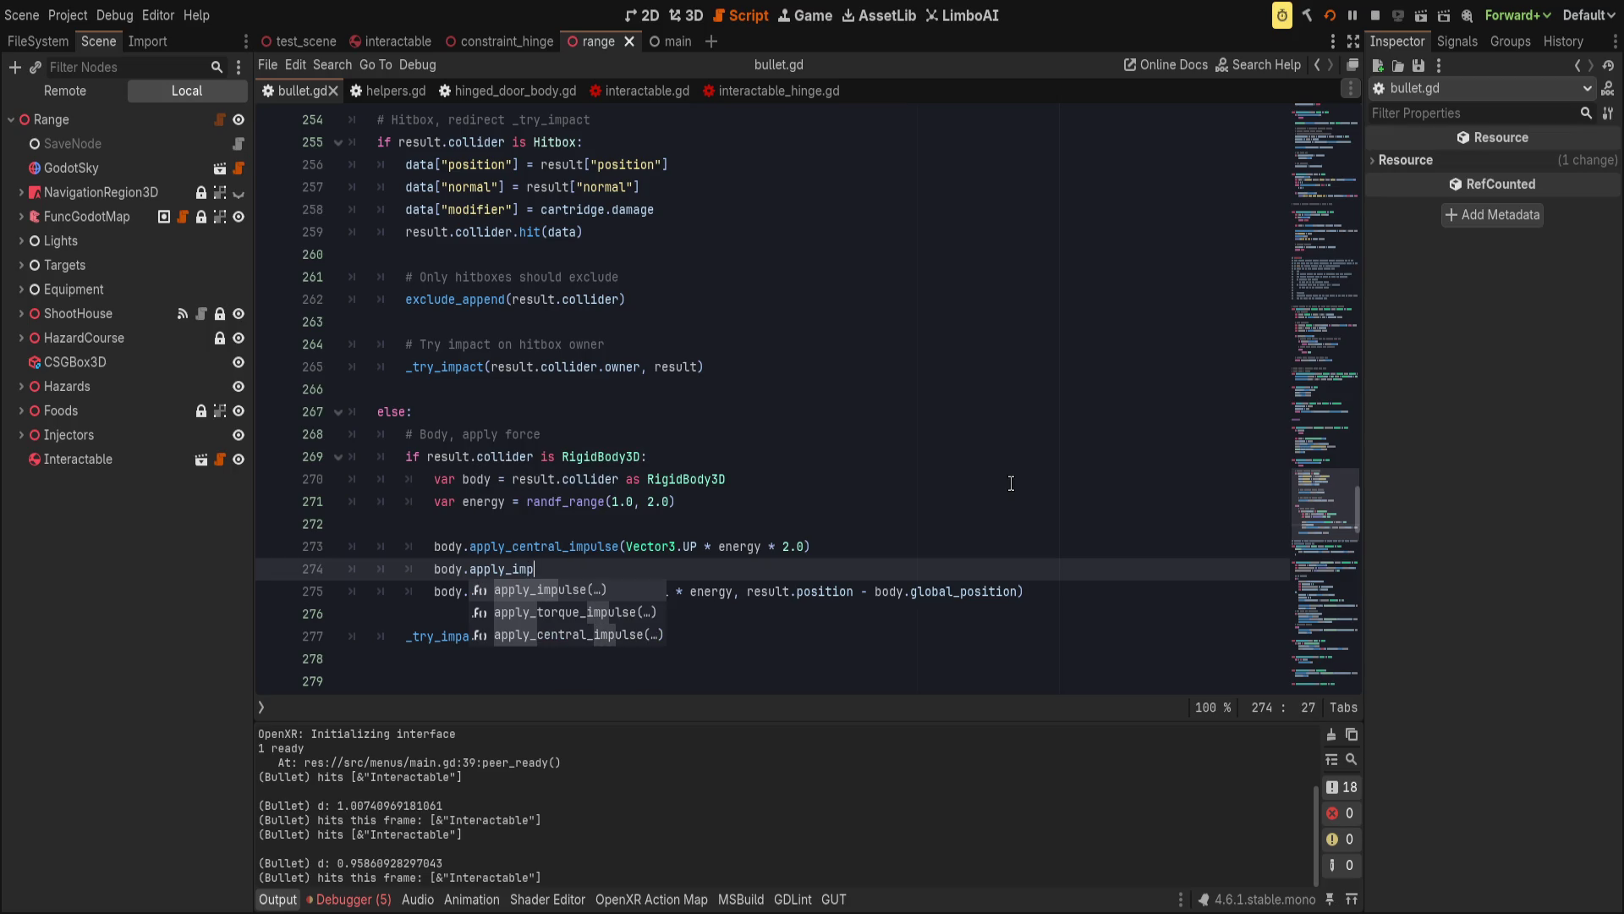
{"action": "key", "text": "Return"}
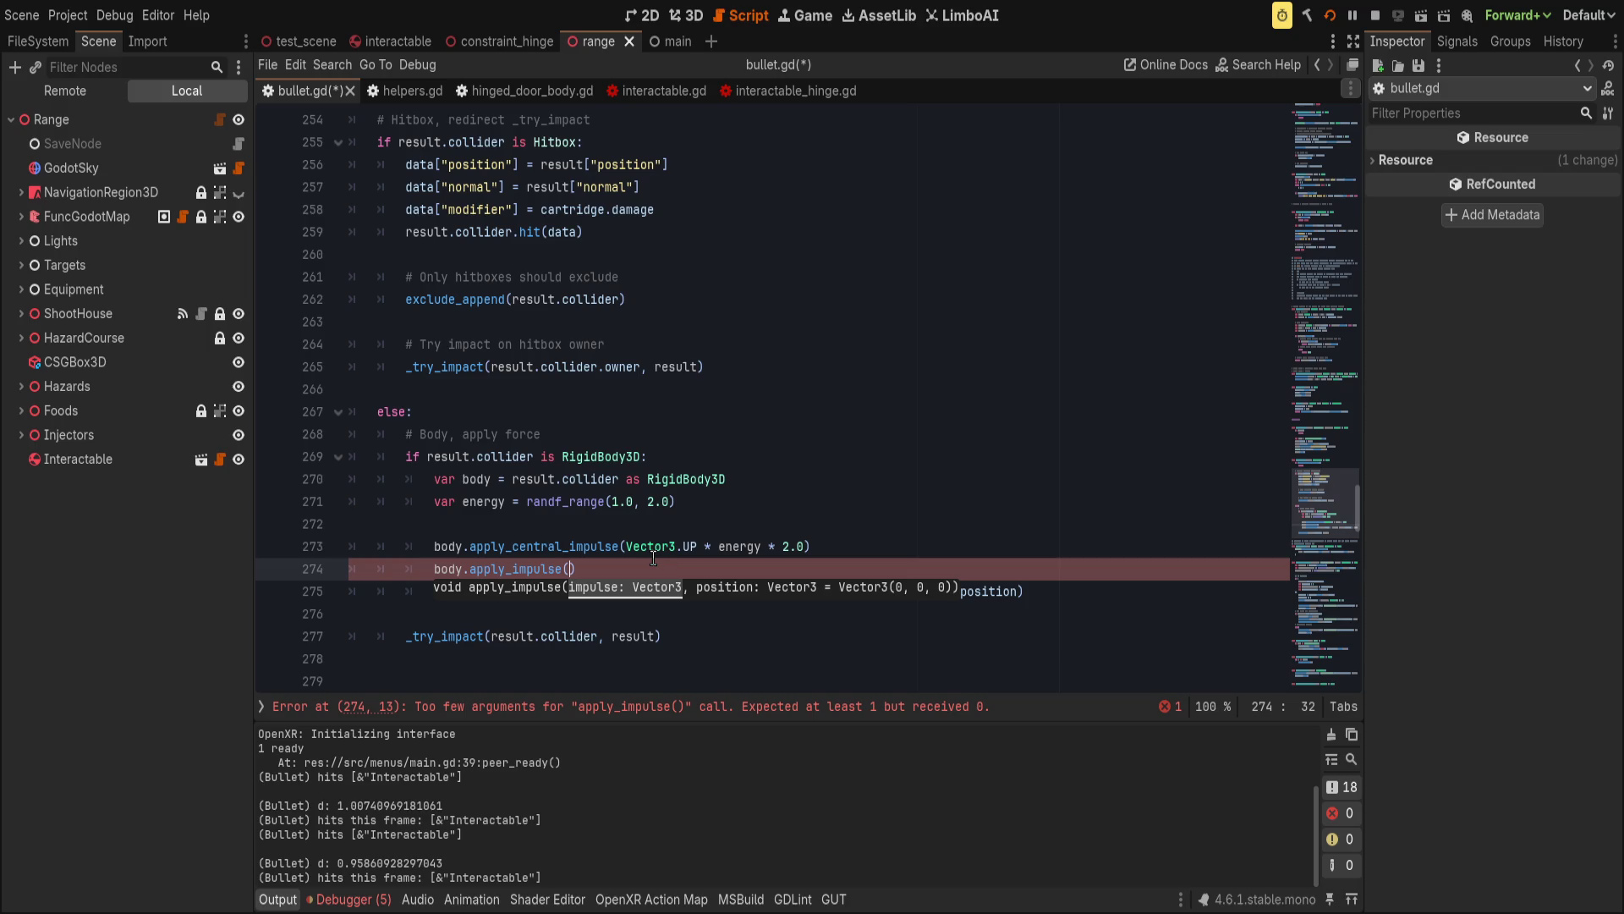
Move '-result.normal * energy' into a new 'var impulse' line and pass impulse to the call.
{"action": "left_click", "coordinate": [653, 560]}
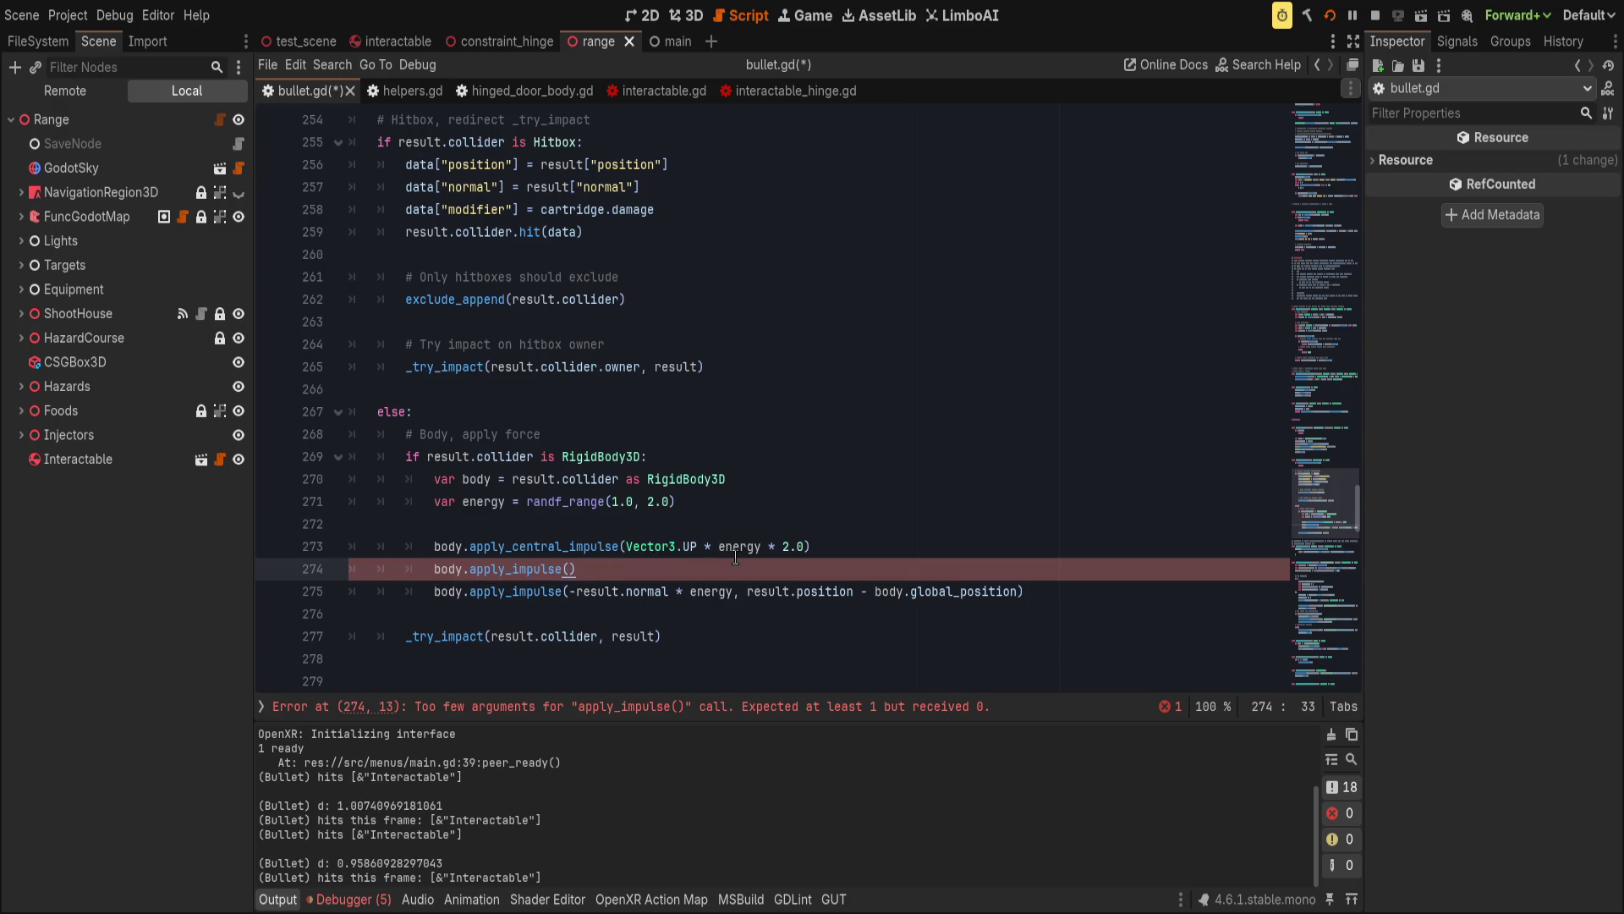
{"action": "key", "text": "Up"}
{"action": "key", "text": "Up"}
{"action": "key", "text": "Tab"}
{"action": "key", "text": "Tab"}
{"action": "key", "text": "Tab"}
{"action": "type", "text": "var impulse ="}
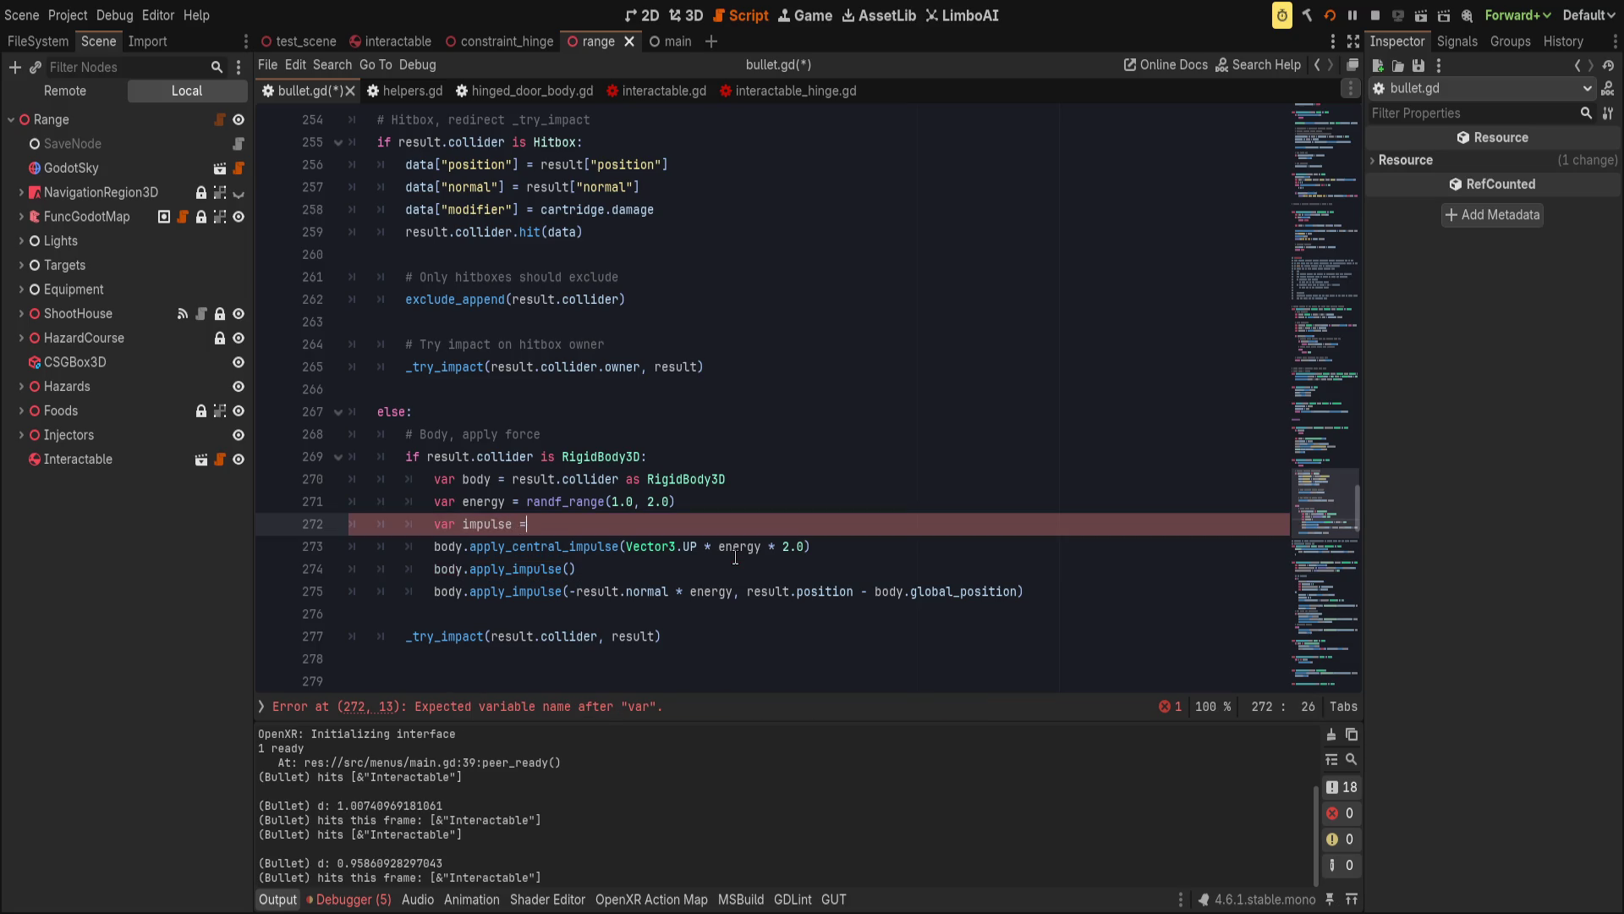
{"action": "type", "text": " -"}
{"action": "left_click_drag", "start_coordinate": [734, 592], "coordinate": [563, 593]}
{"action": "key", "text": "ctrl+x"}
{"action": "left_click", "coordinate": [544, 524]}
{"action": "key", "text": "ctrl+v"}
{"action": "type", "text": "impulse,"}
Apply impulse at body.global_position - result.position, comment out the old line, and save.
{"action": "key", "text": "Up"}
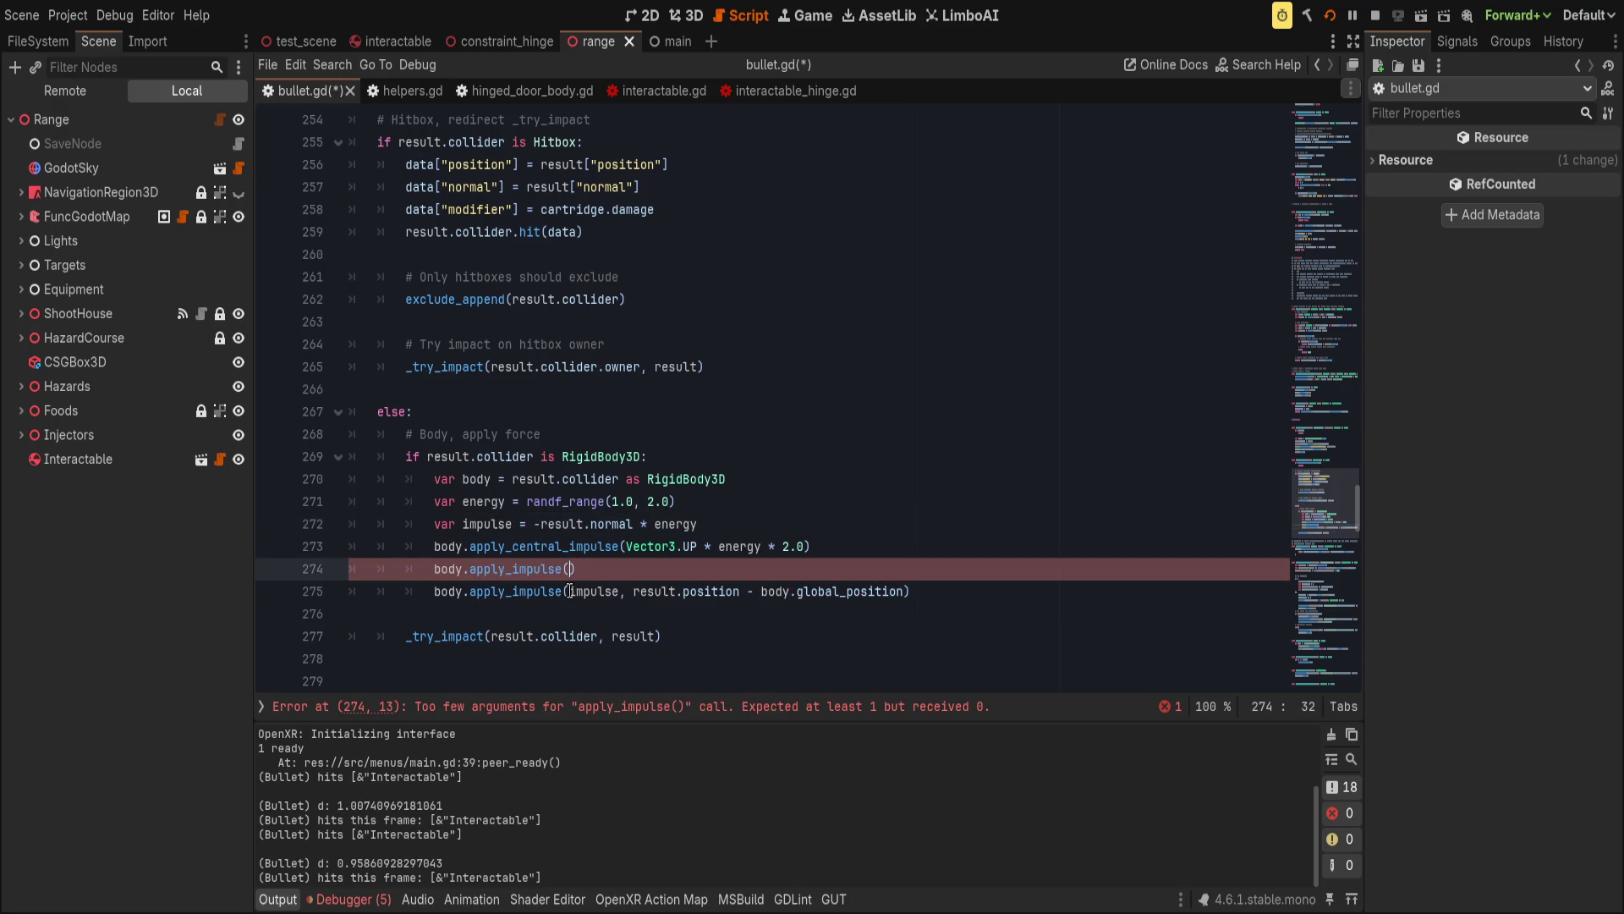
{"action": "type", "text": "impulse,"}
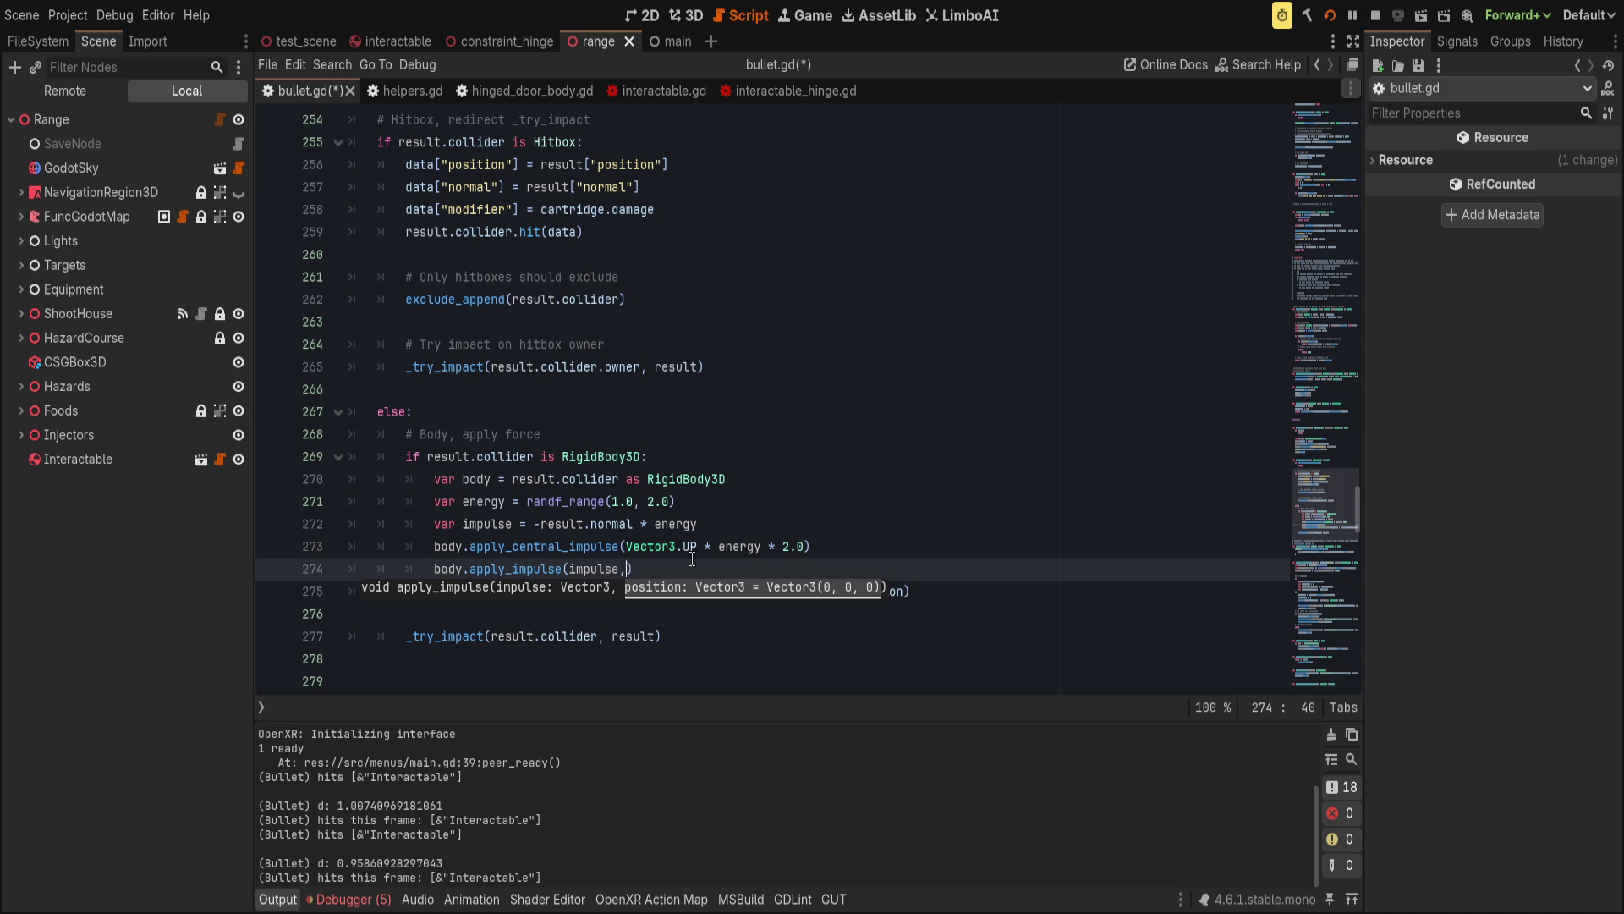
{"action": "key", "text": "Right"}
{"action": "key", "text": "Left"}
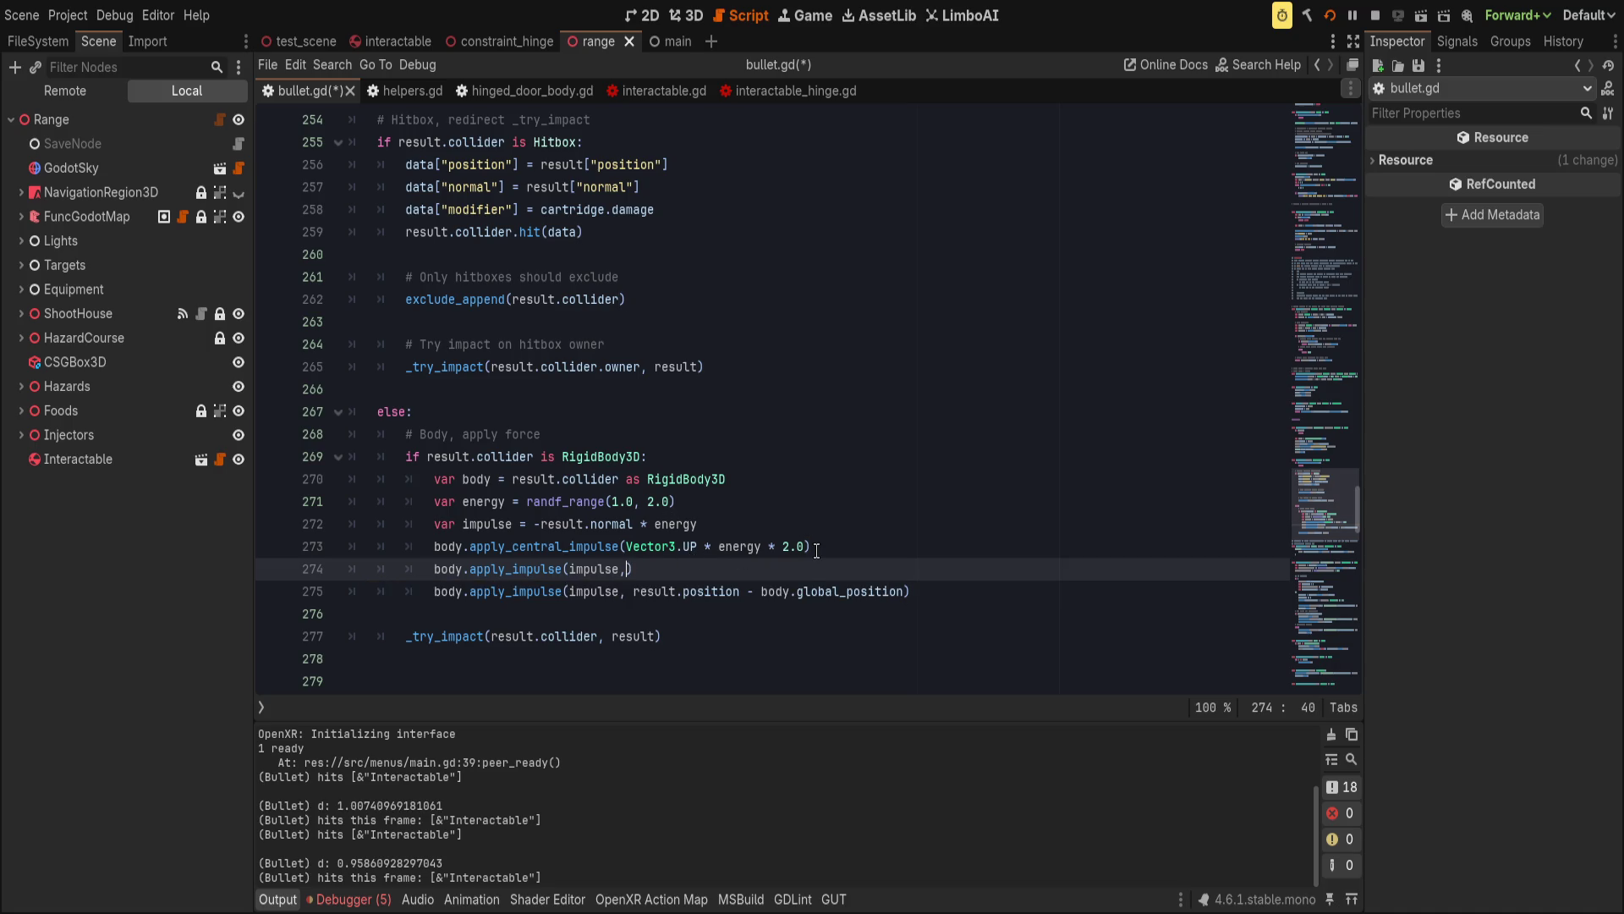
{"action": "type", "text": "body.global_"}
{"action": "type", "text": "position - "}
{"action": "type", "text": "result.position"}
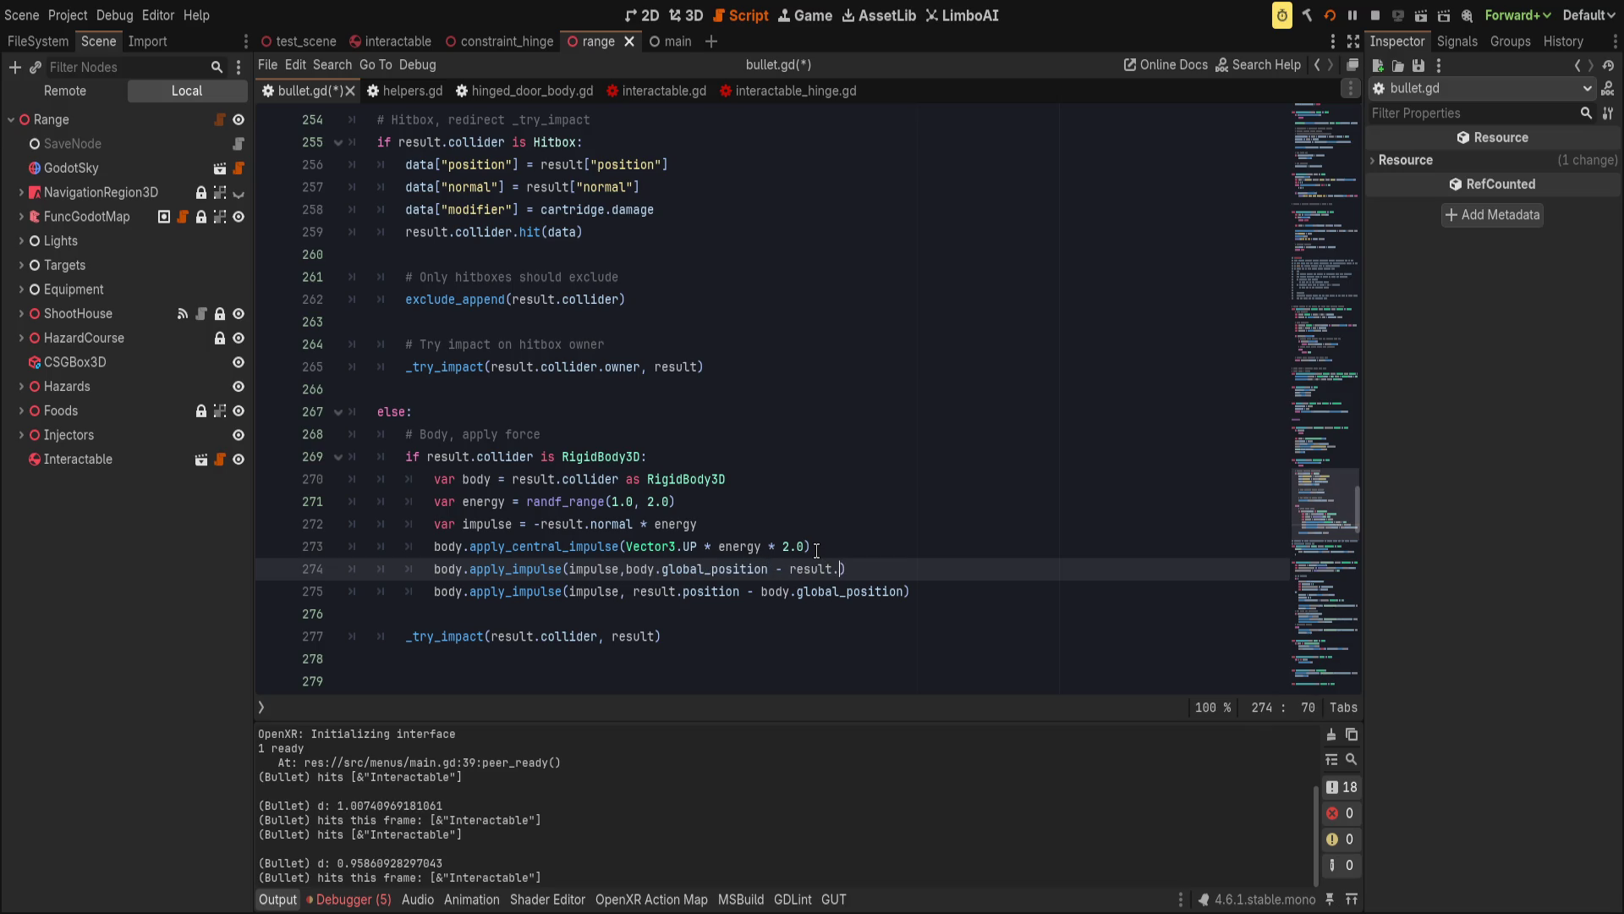
{"action": "key", "text": "Down"}
{"action": "type", "text": "#"}
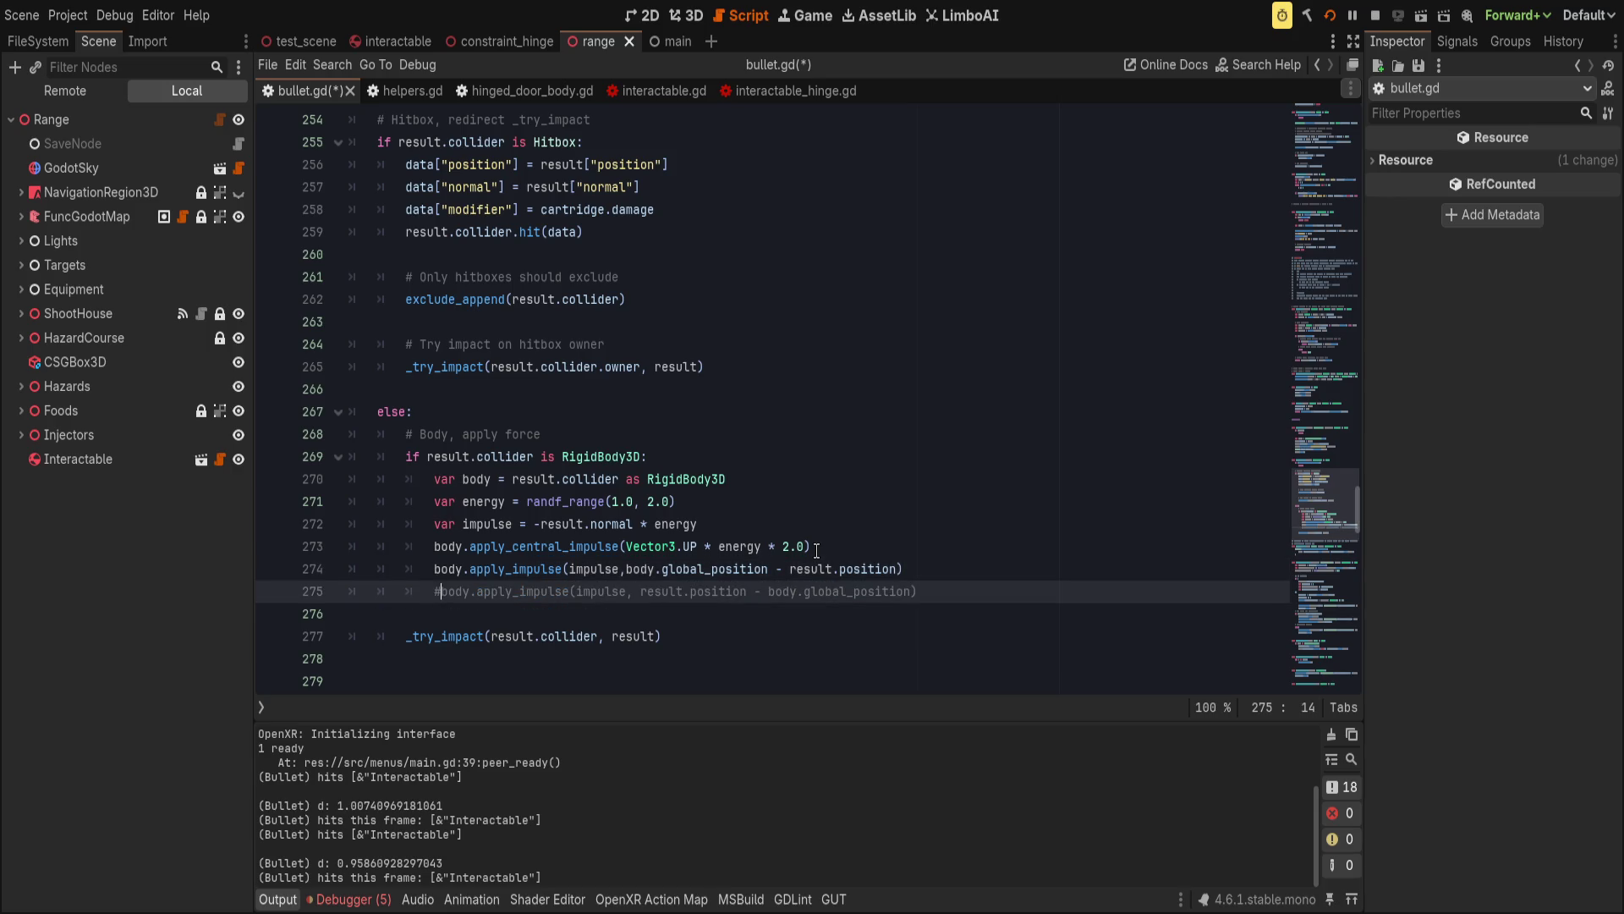
{"action": "key", "text": "ctrl+s"}
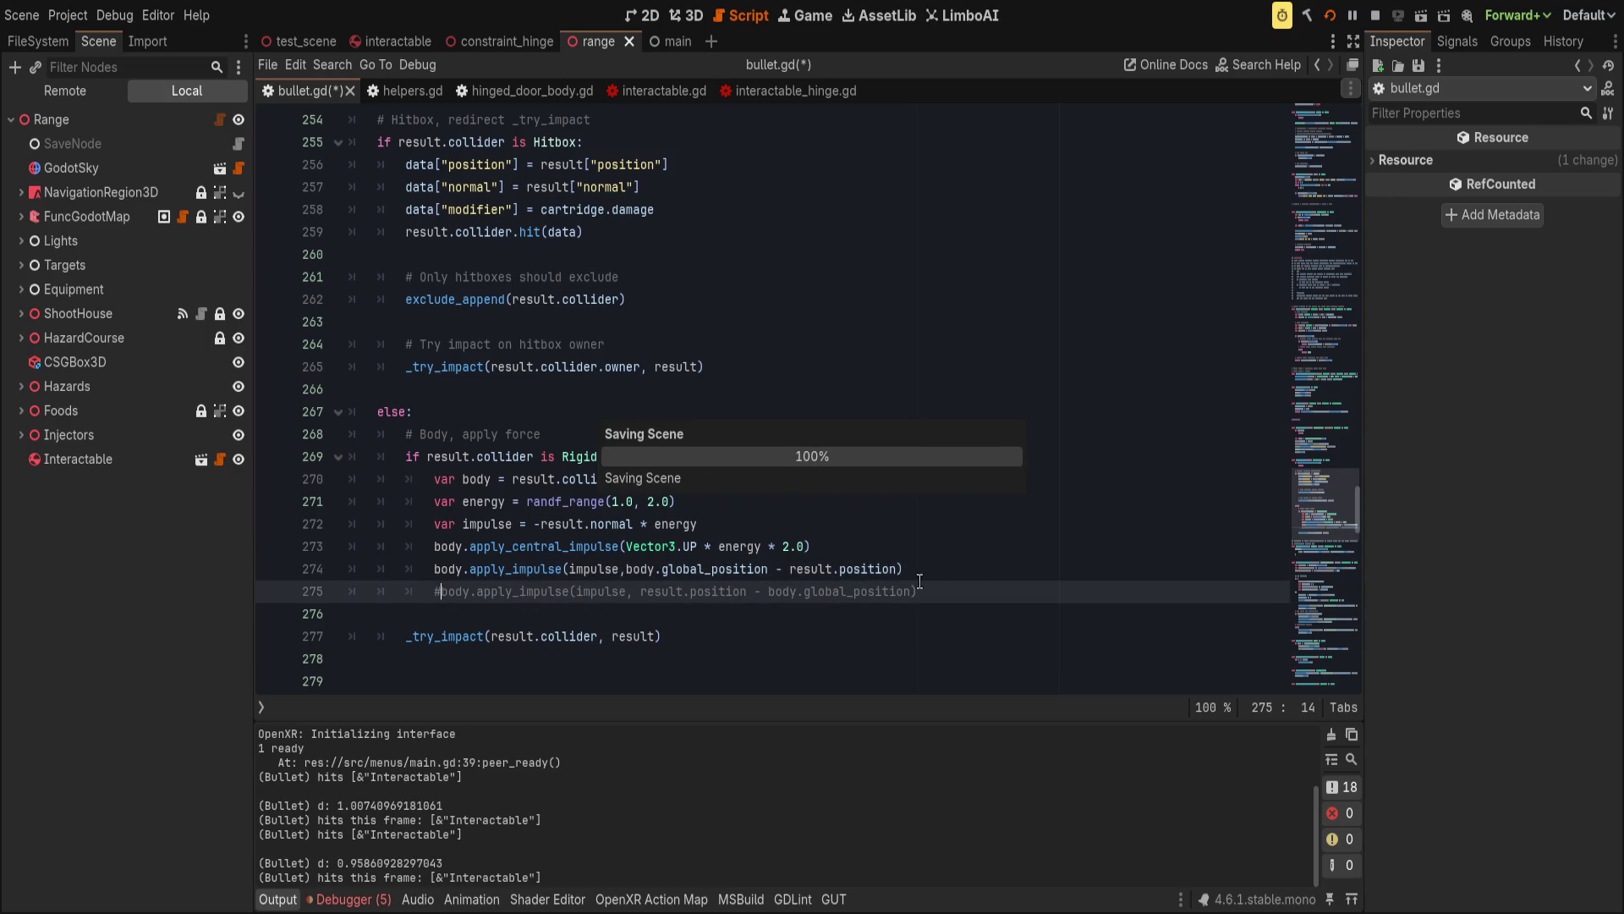
{"action": "left_click", "coordinate": [887, 568]}
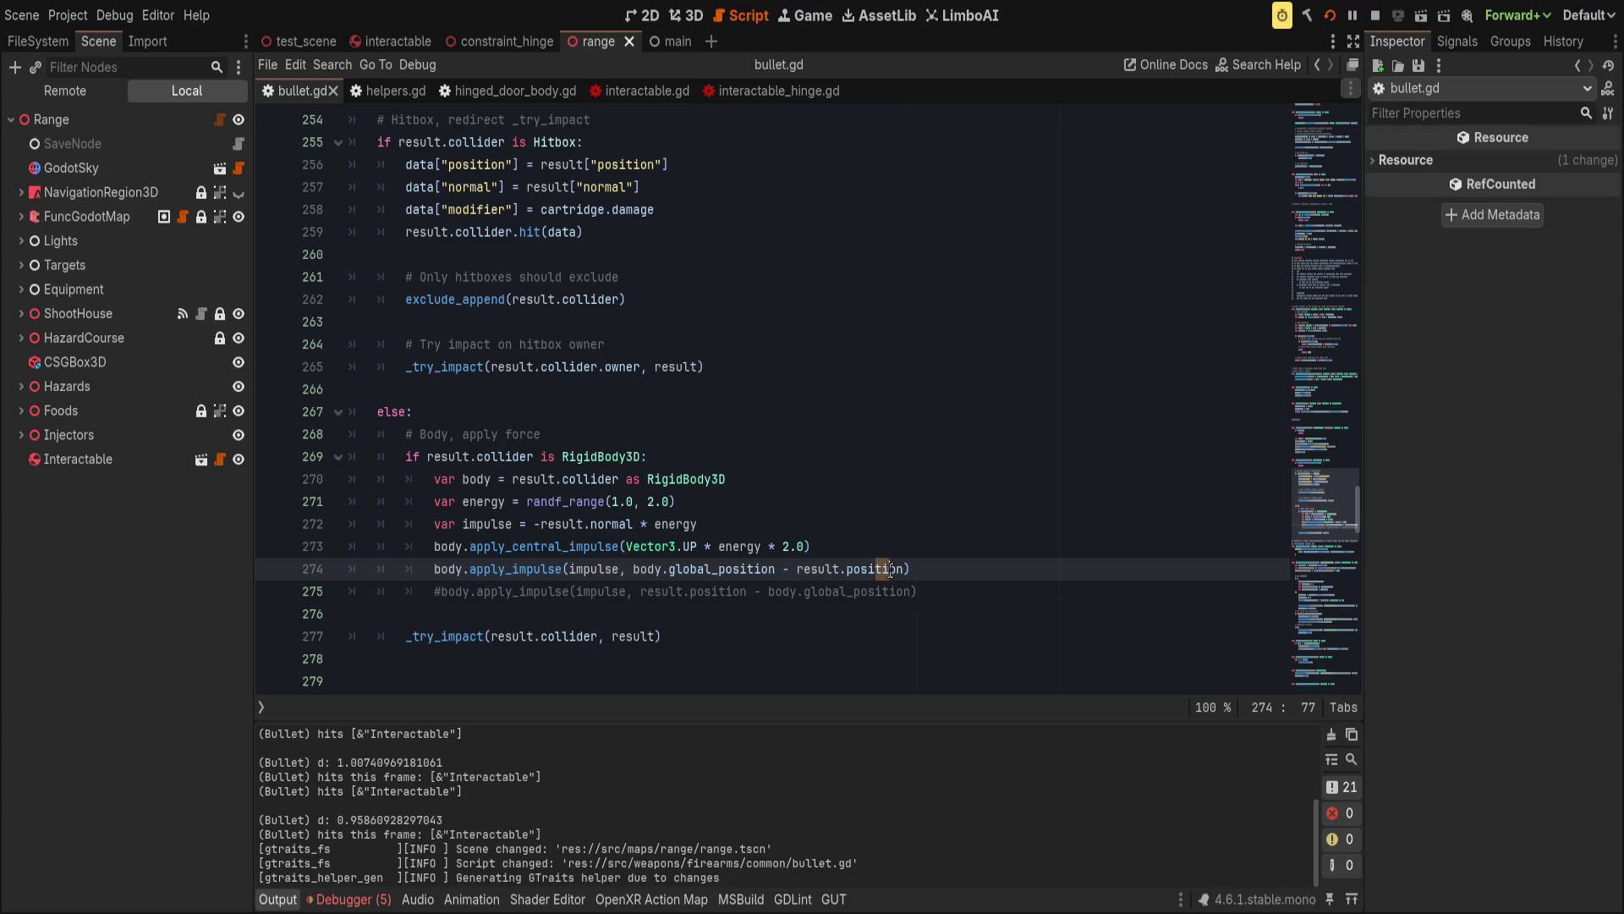
Save bullet.gd, test bullet hits in the VR game, then bring the script editor back.
{"action": "double_click", "coordinate": [709, 592]}
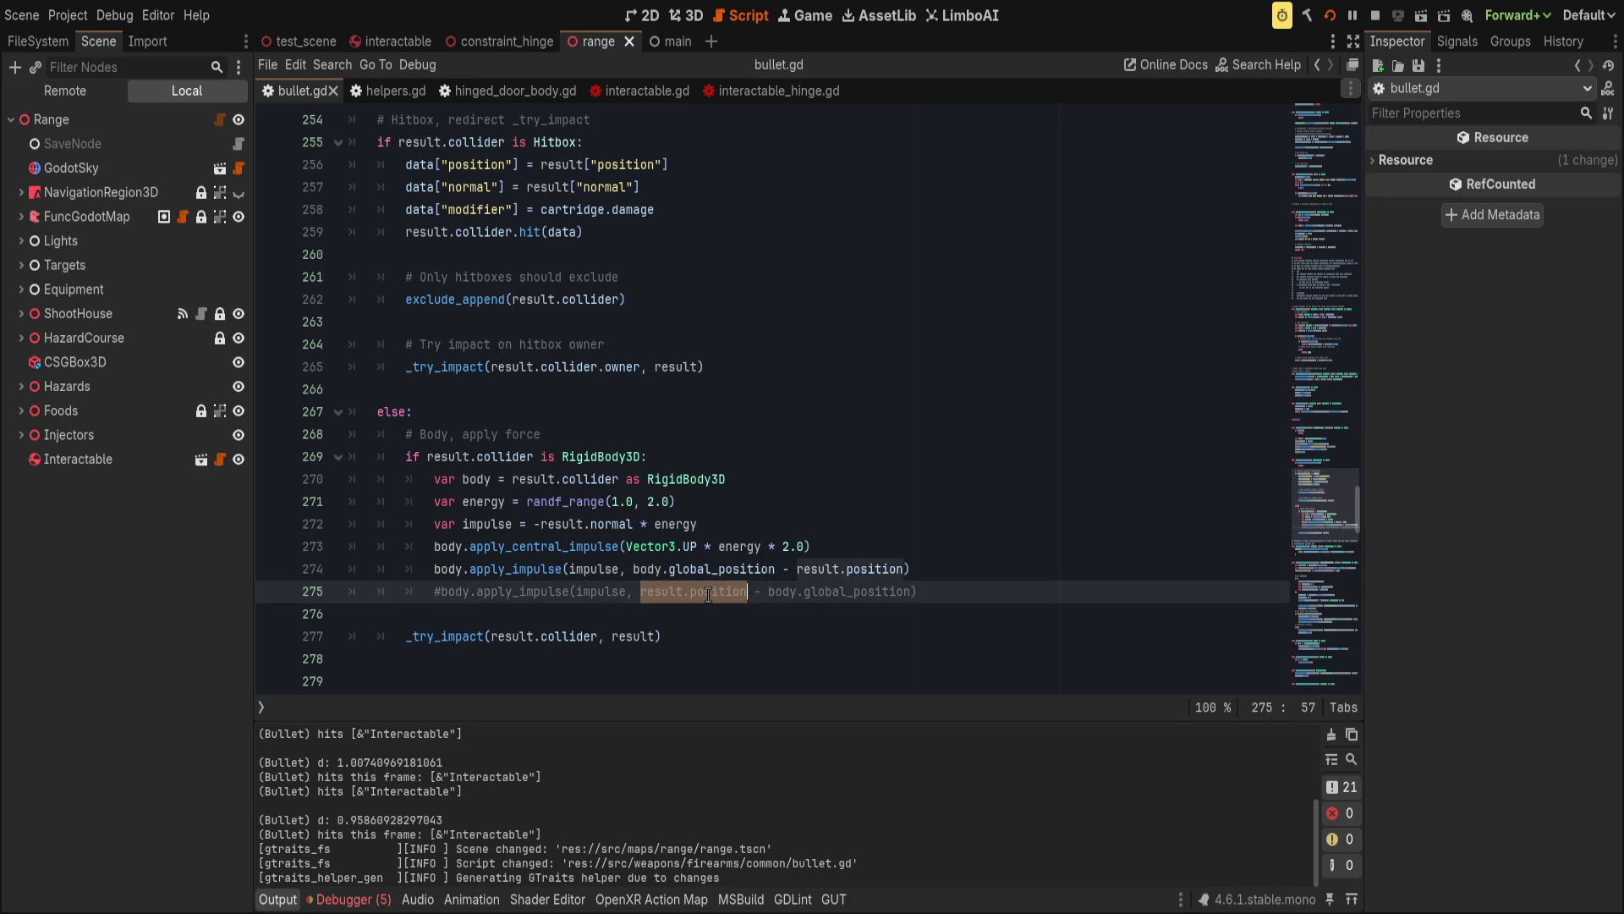
{"action": "key", "text": "ctrl+s"}
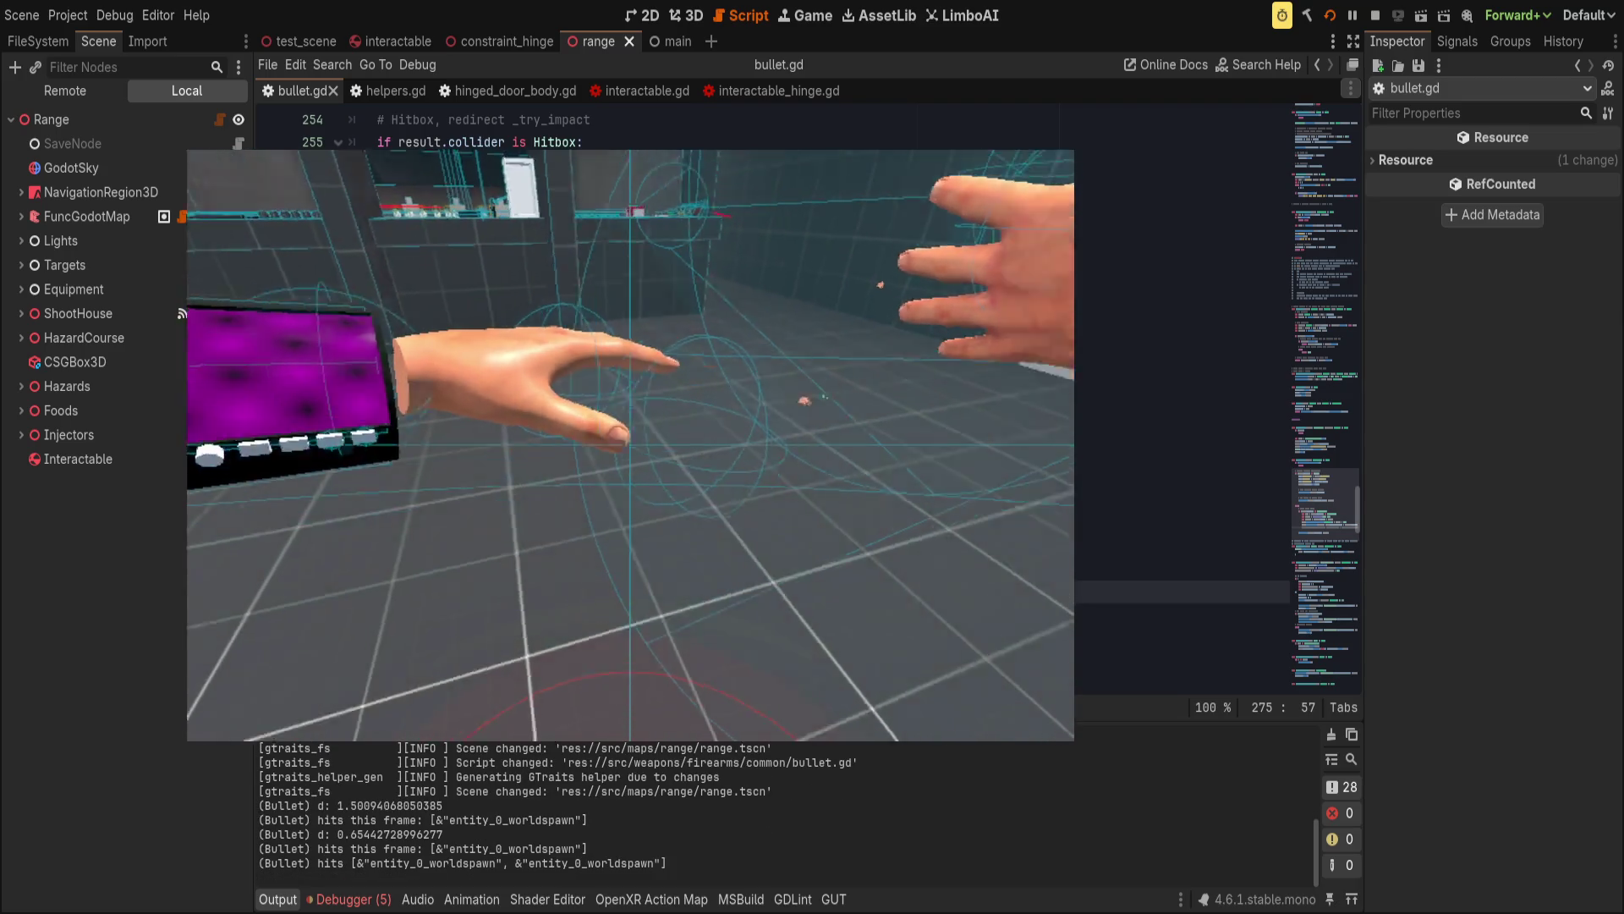
{"action": "key", "text": "grave"}
{"action": "key", "text": "grave"}
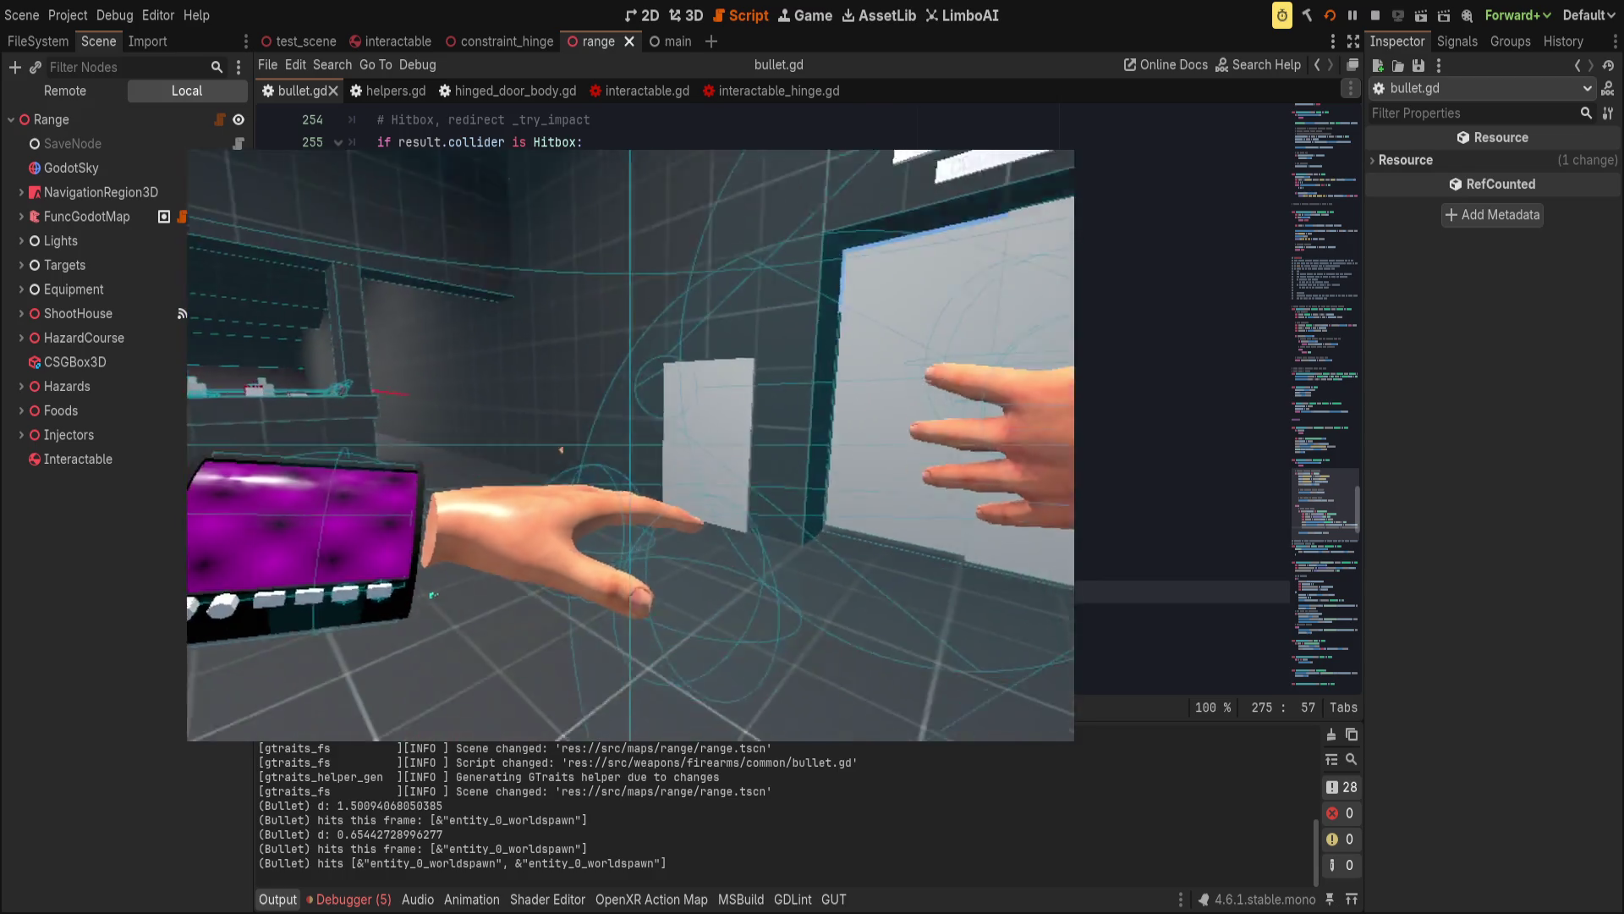
{"action": "left_click", "coordinate": [763, 330]}
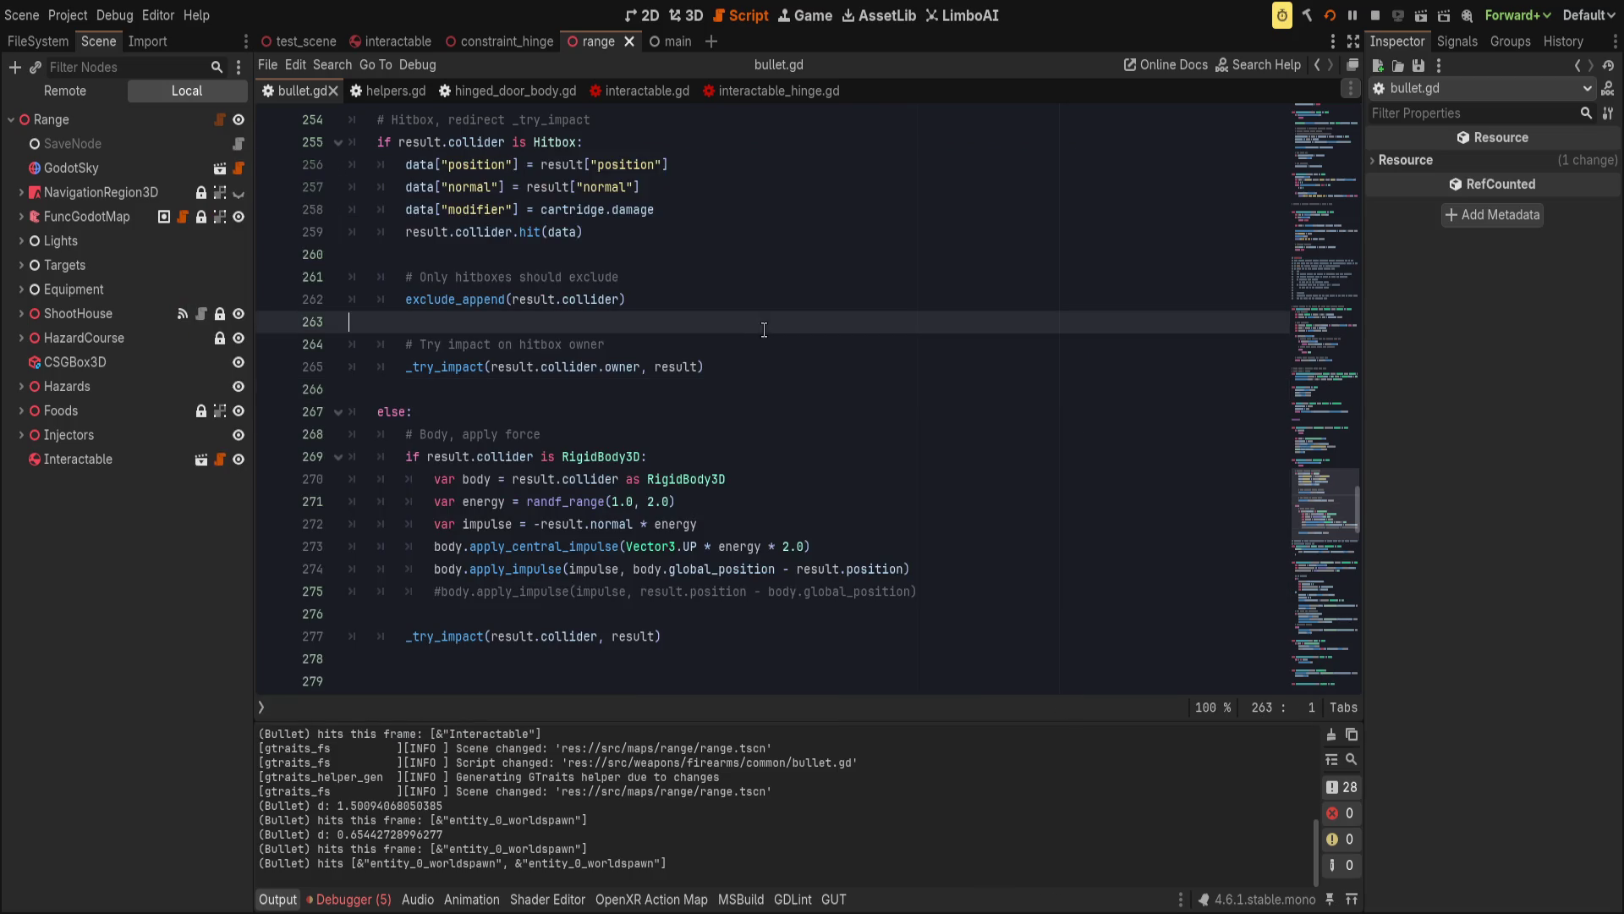
Open hinged_door_body.gd and remove a stray unfinished line below the transform block.
{"action": "left_click", "coordinate": [506, 91]}
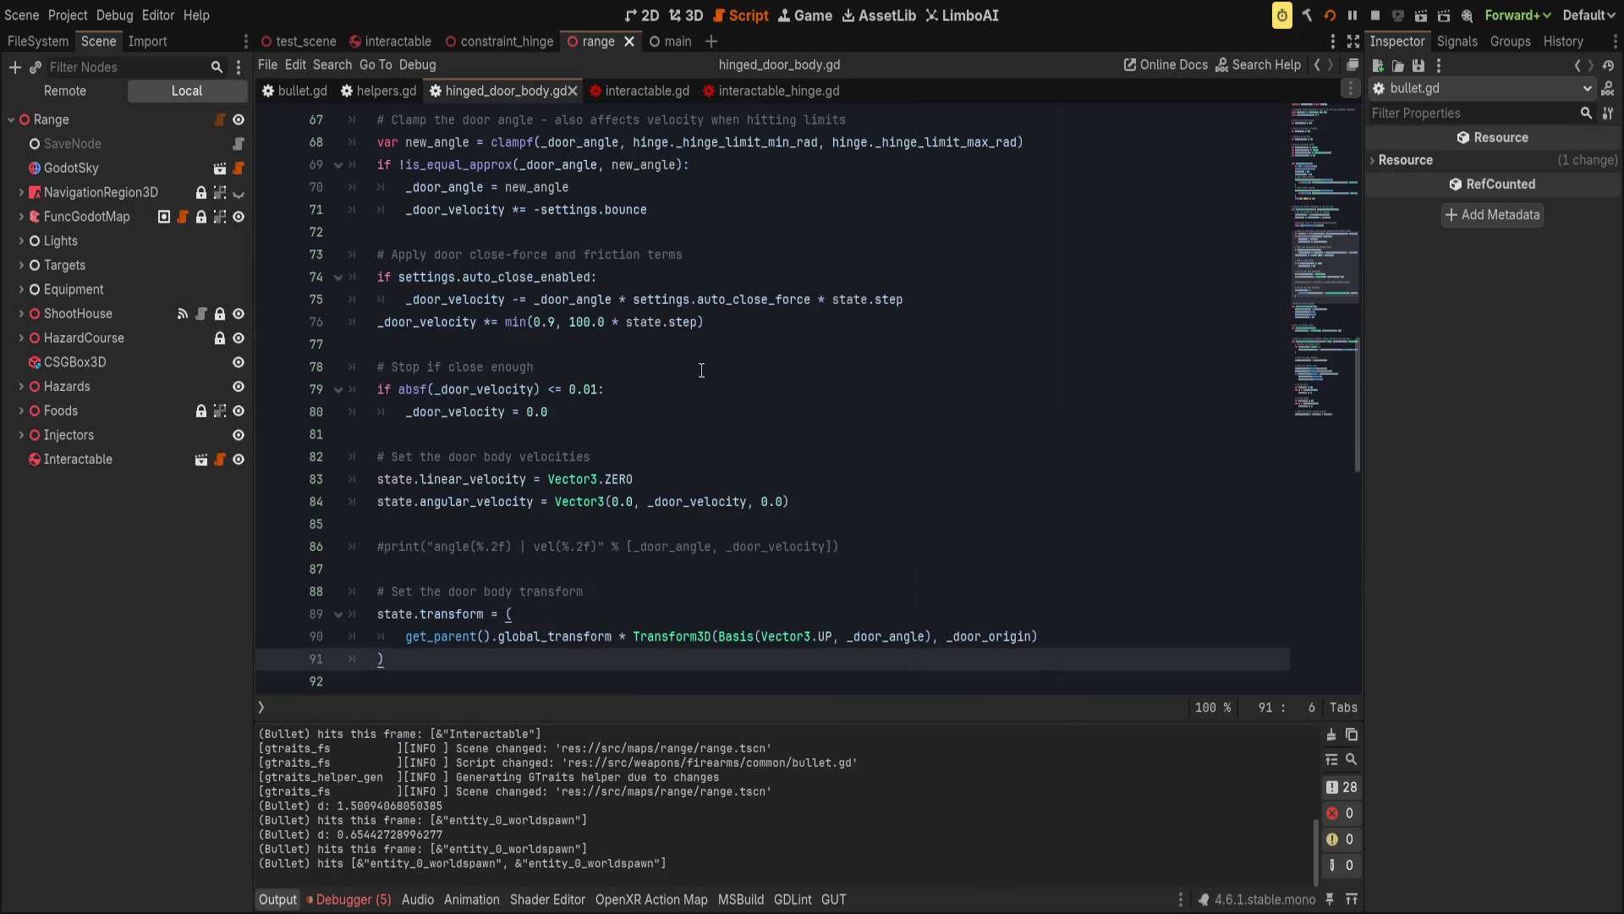
{"action": "key", "text": "Return"}
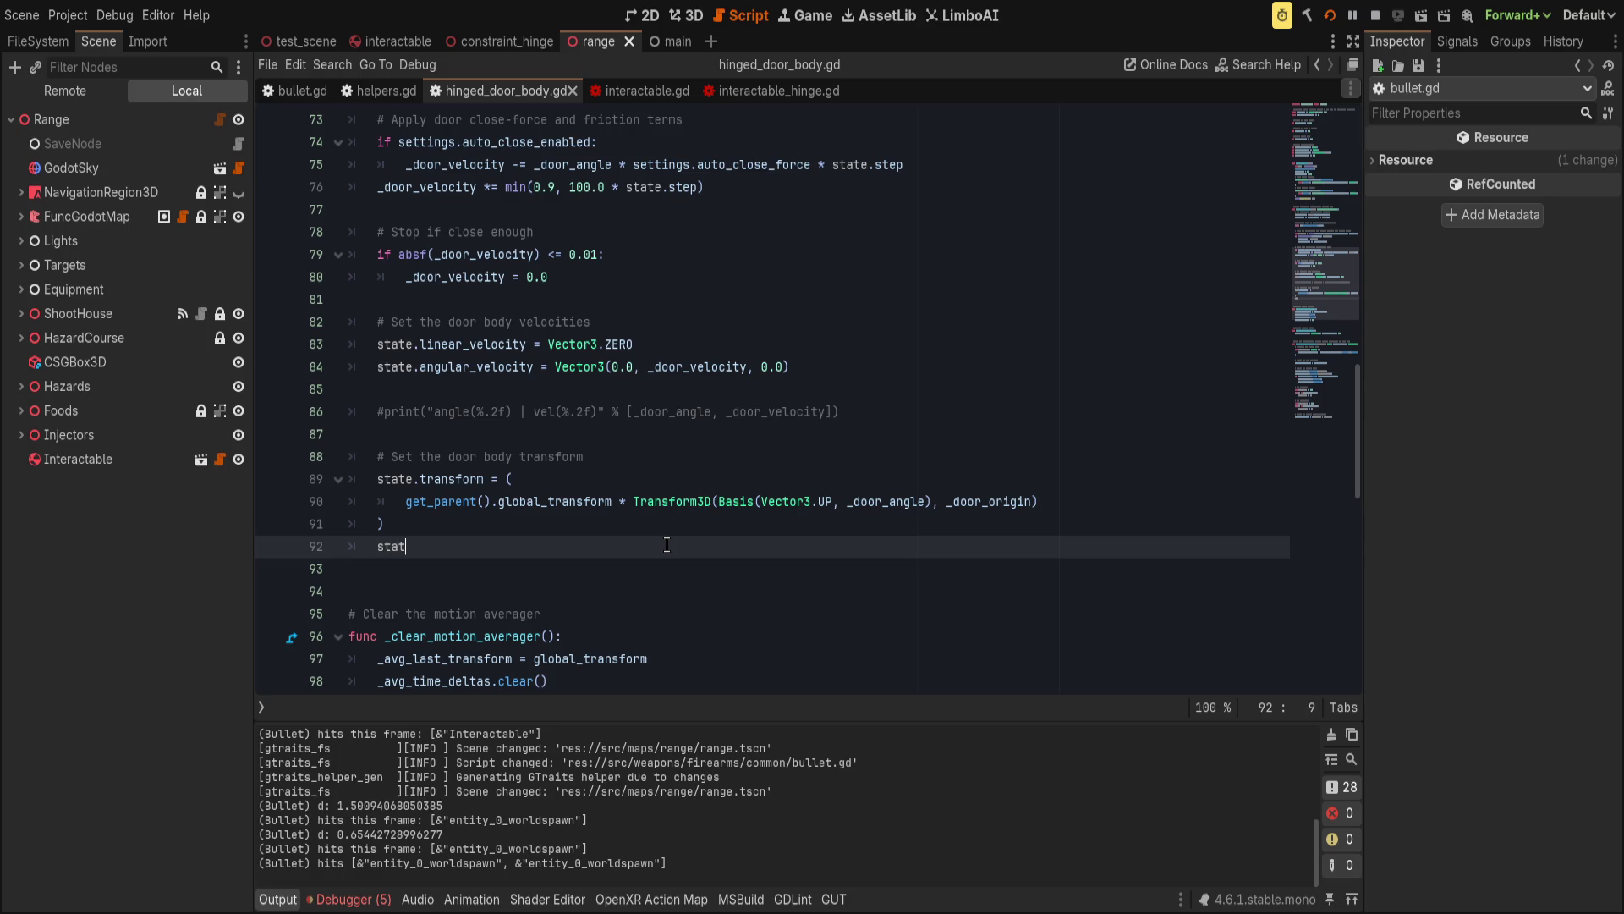
{"action": "type", "text": "e."}
{"action": "key", "text": "Escape"}
{"action": "left_click", "coordinate": [754, 480]}
{"action": "left_click", "coordinate": [529, 555]}
{"action": "key", "text": "ctrl+shift+k"}
Delete 'get_parent().global_transform * ' from line 90 and save the door script.
{"action": "left_click", "coordinate": [701, 478]}
{"action": "left_click_drag", "start_coordinate": [406, 501], "coordinate": [621, 501]}
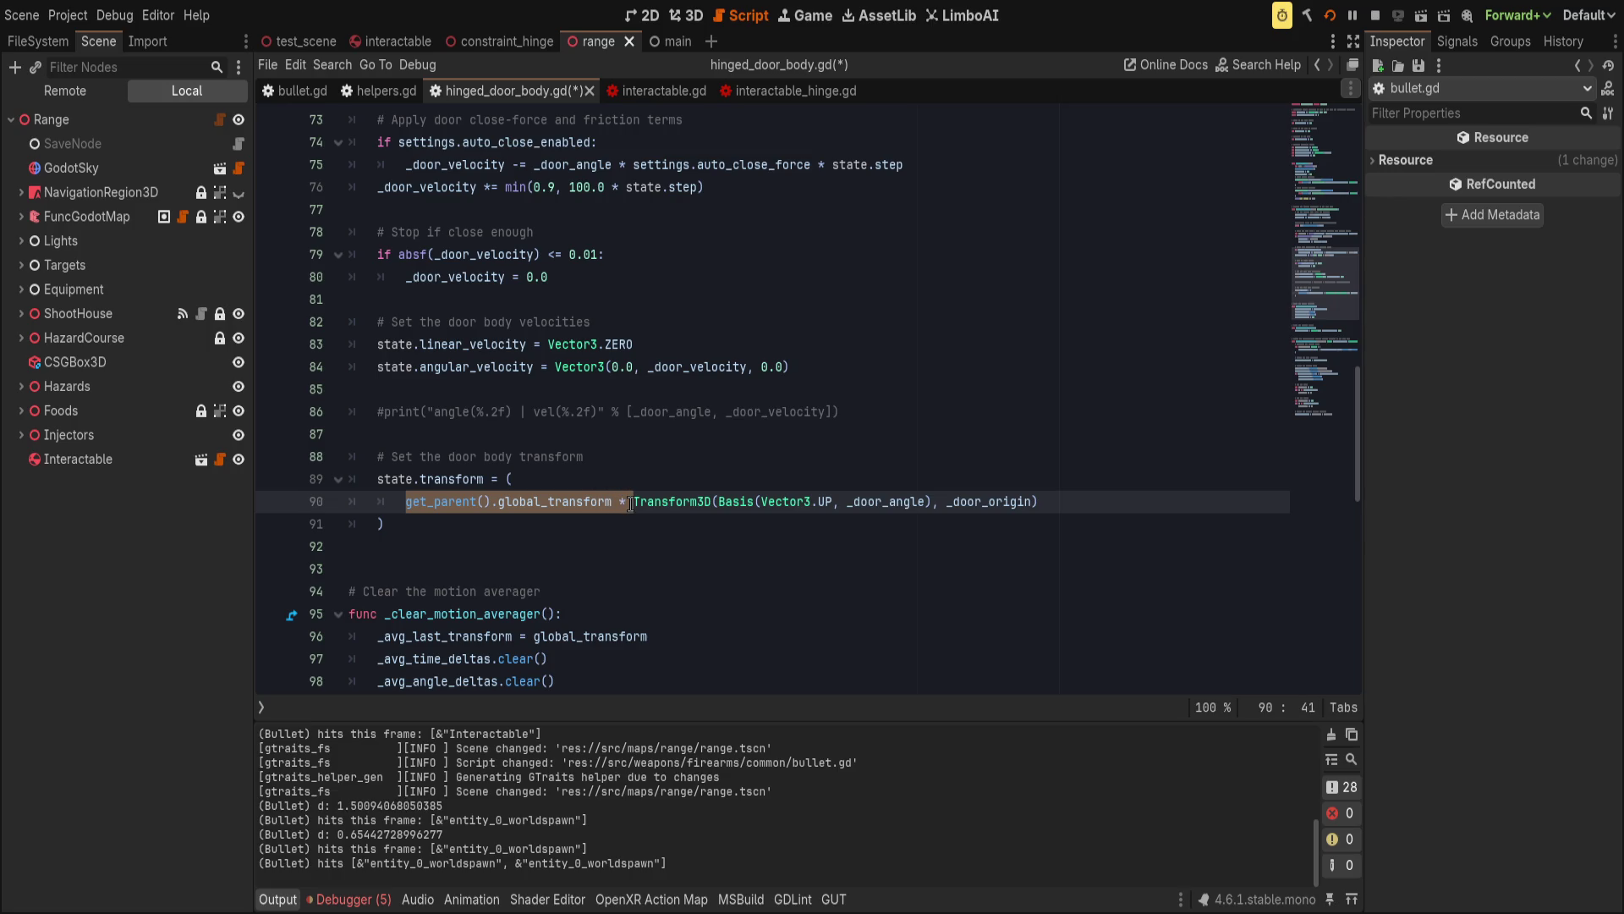
{"action": "key", "text": "BackSpace"}
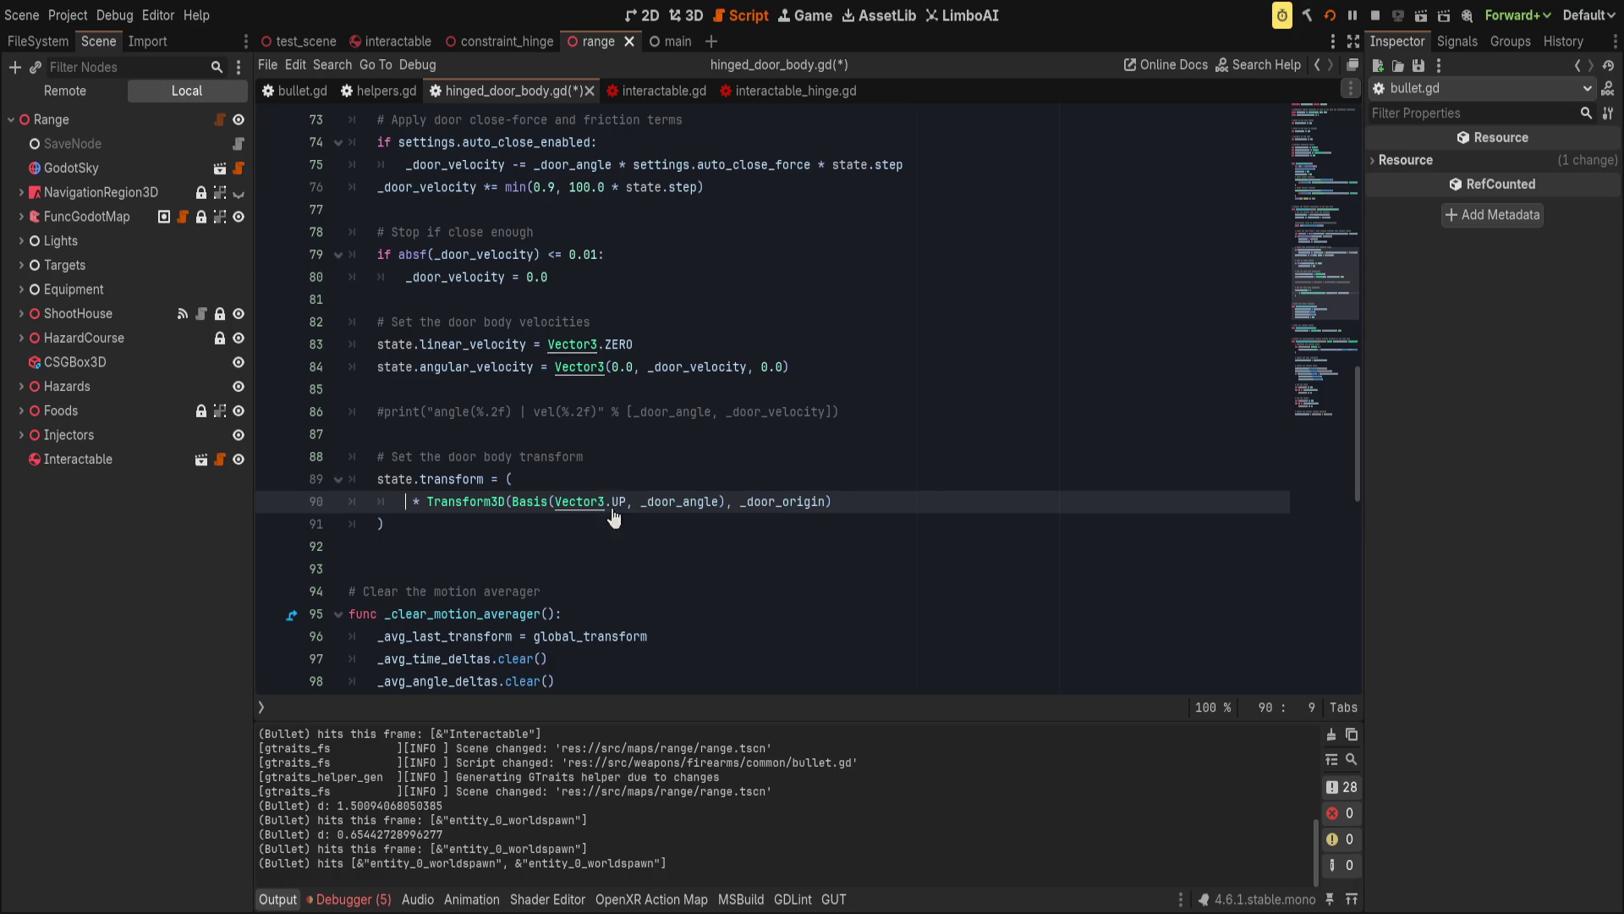
{"action": "key", "text": "Delete"}
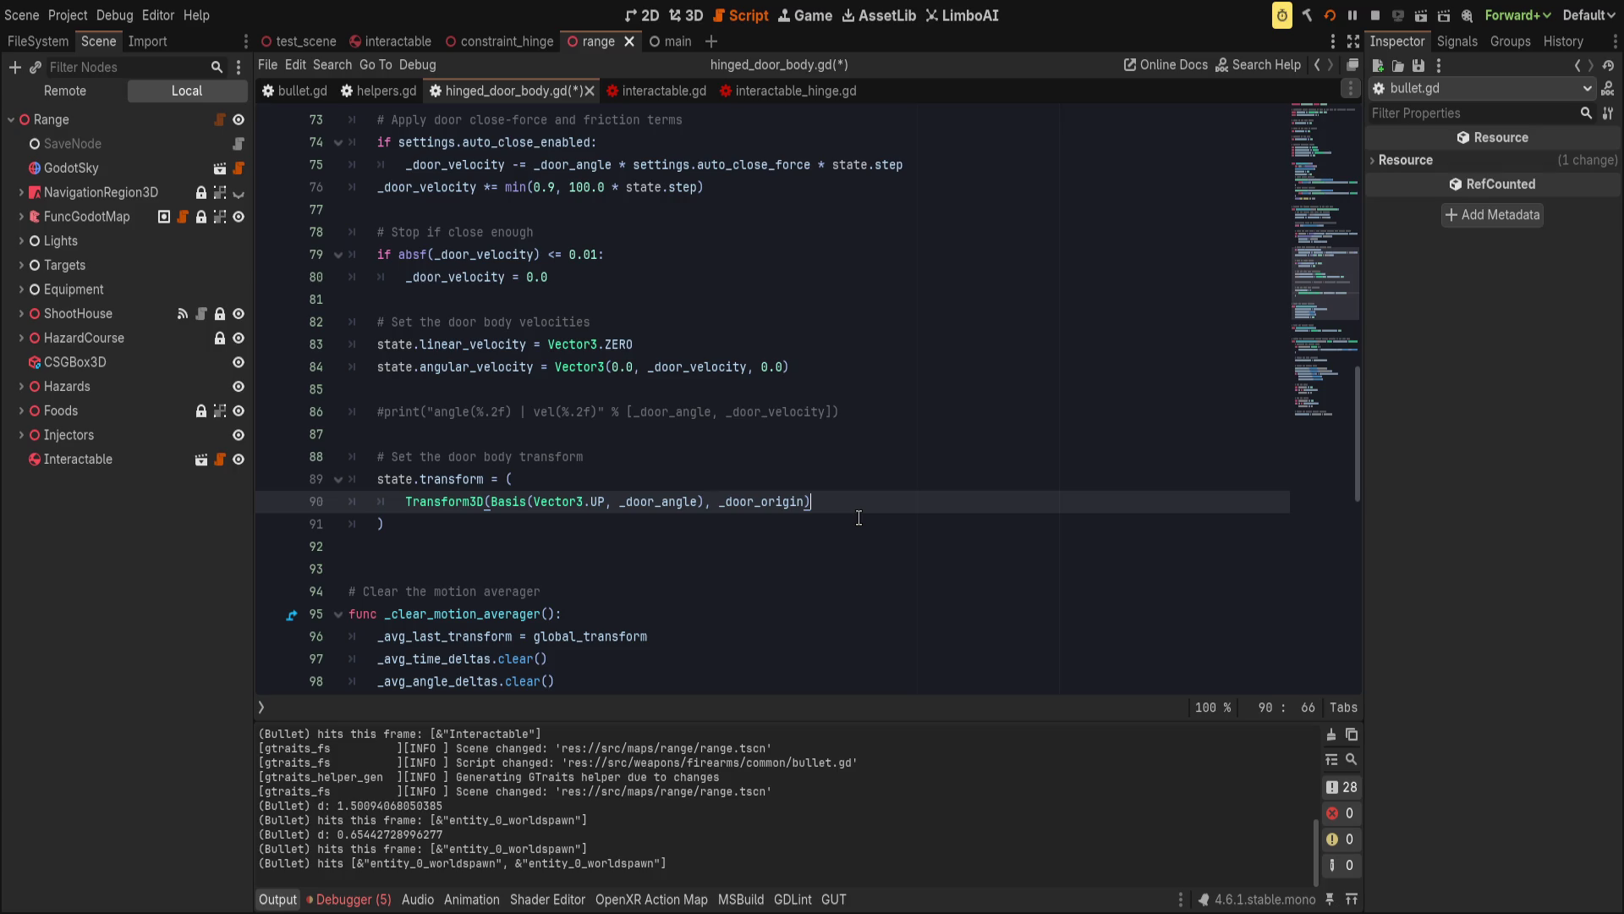
{"action": "key", "text": "ctrl+s"}
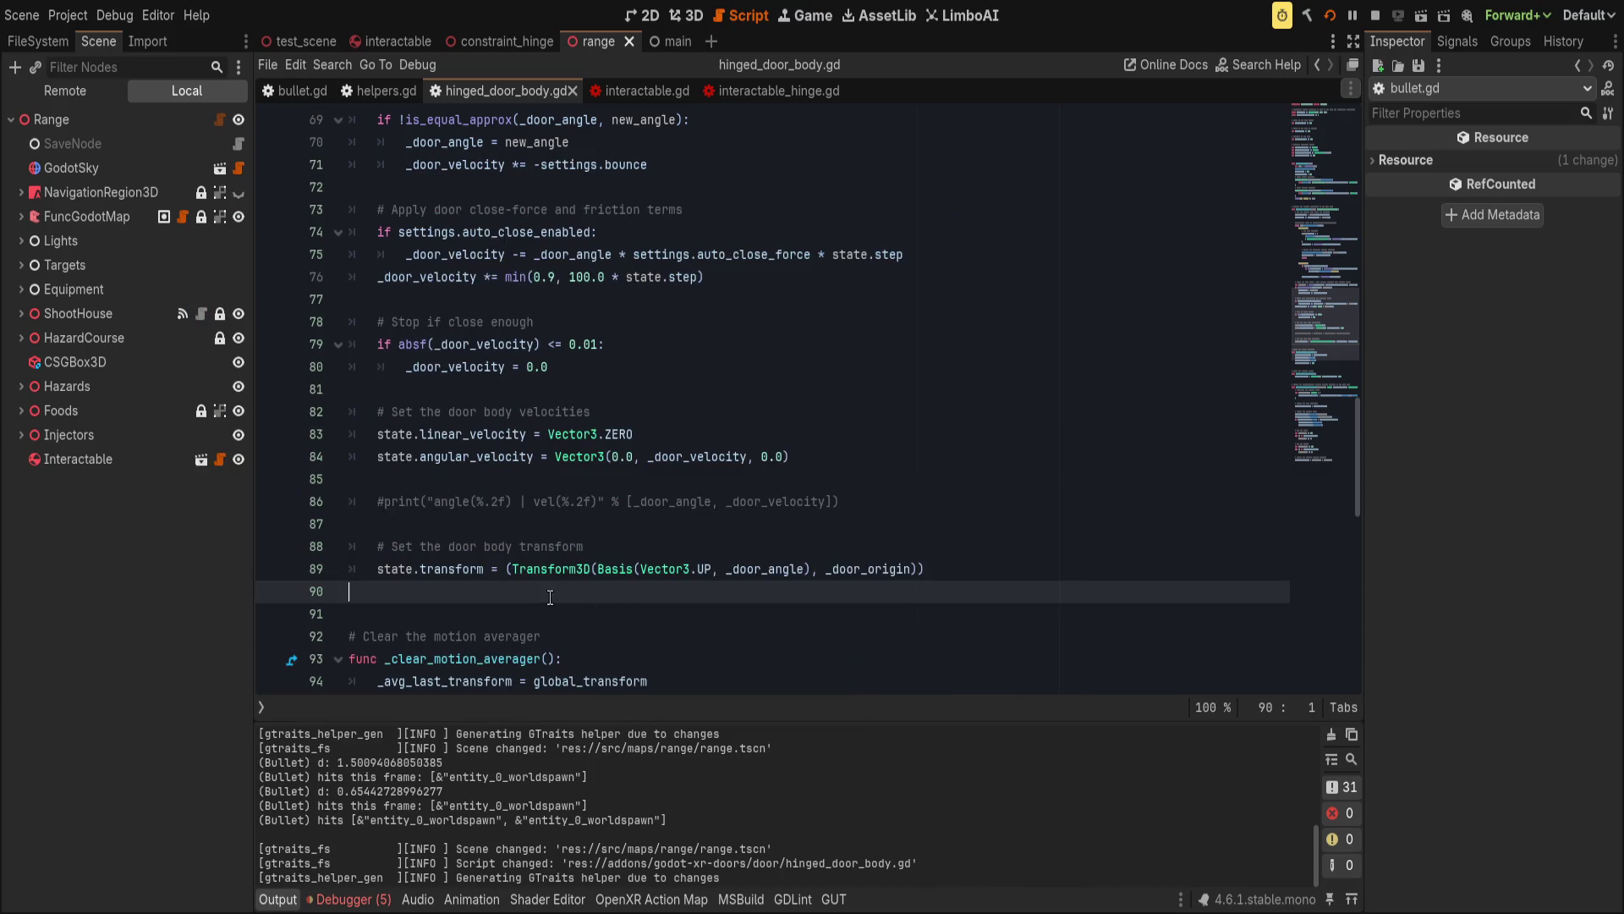
{"action": "left_click", "coordinate": [991, 565]}
{"action": "left_click", "coordinate": [972, 526]}
{"action": "key", "text": "Down"}
{"action": "key", "text": "Return"}
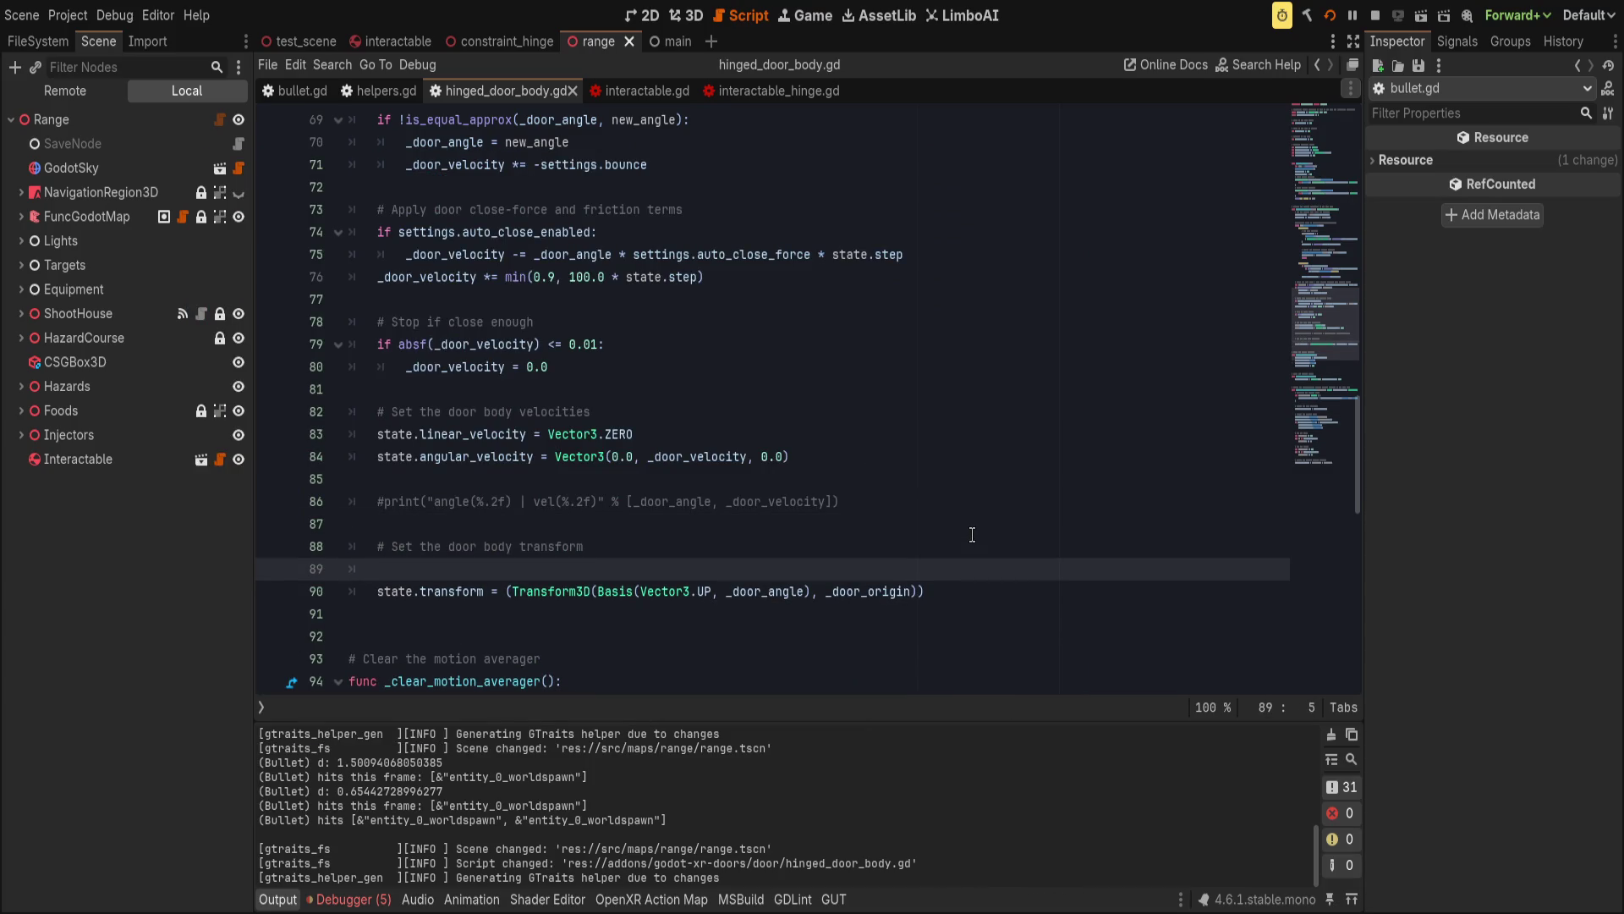
{"action": "key", "text": "ctrl+shift+k"}
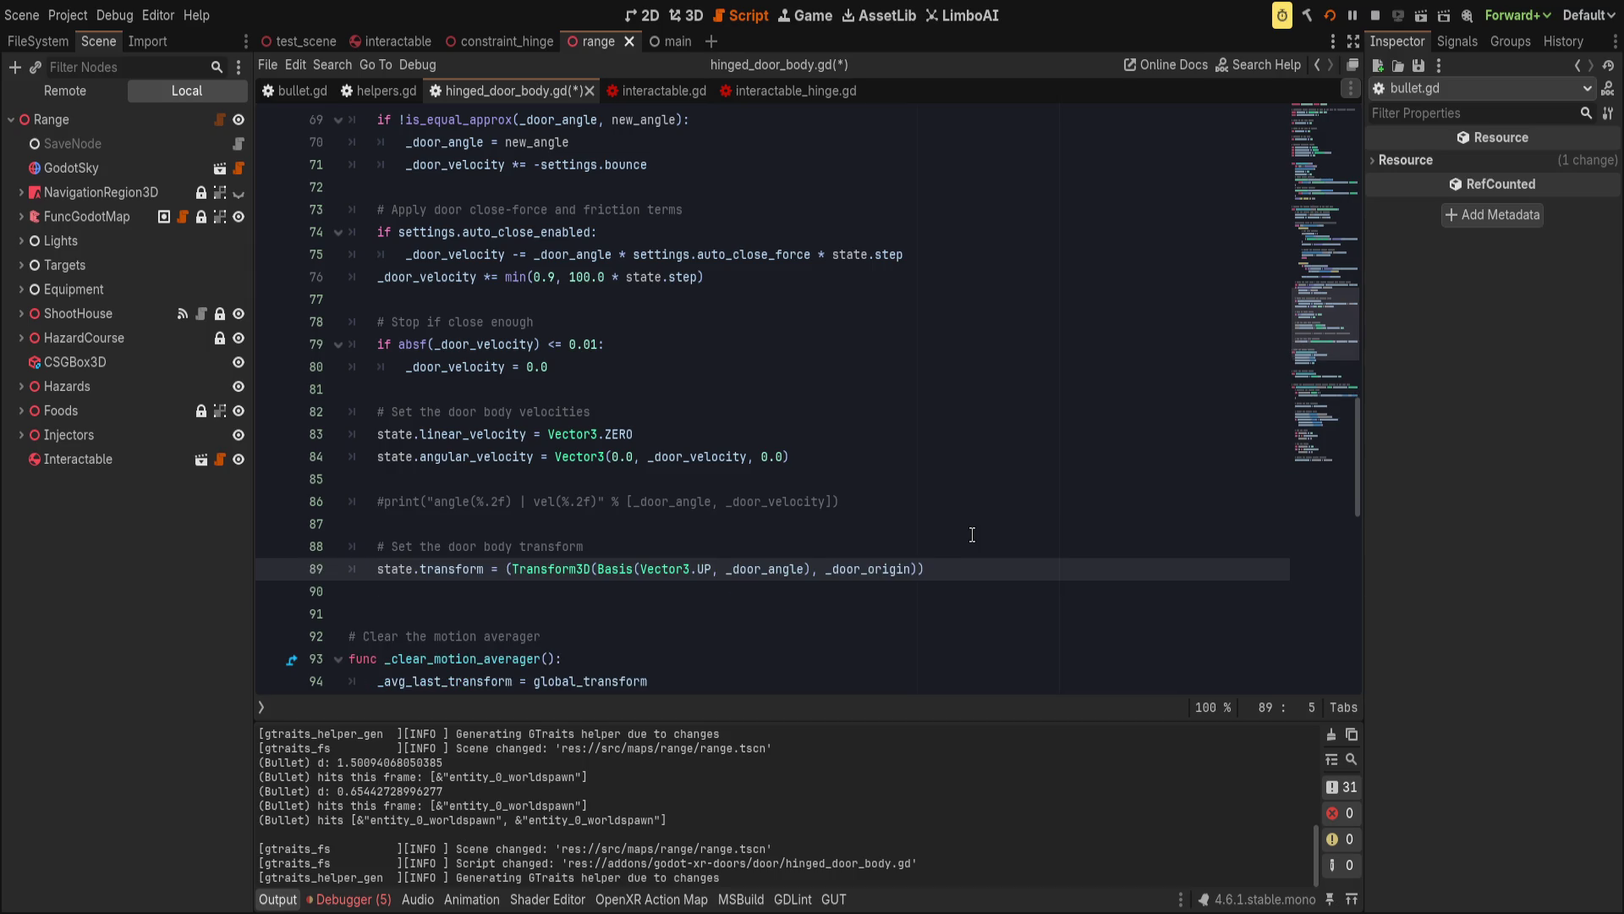
{"action": "key", "text": "ctrl+s"}
{"action": "left_click", "coordinate": [269, 568]}
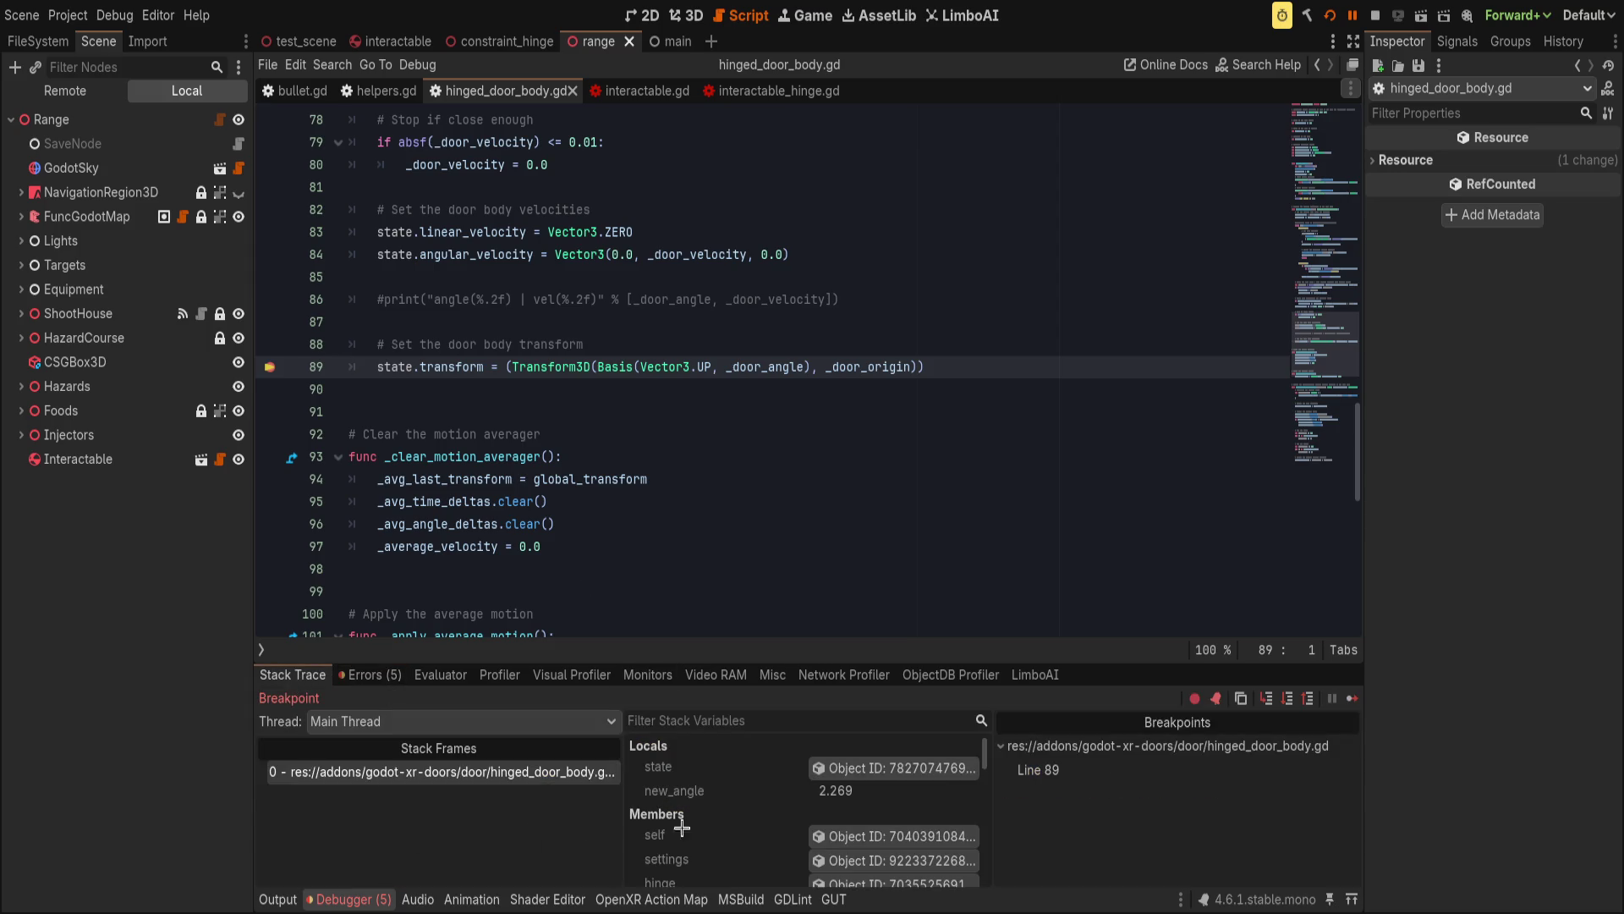
Enlarge the debugger and inspector, and set the paused door body's y rotation to 0.
{"action": "scroll", "coordinate": [762, 807], "scroll_direction": "down", "scroll_amount": 1}
{"action": "left_click_drag", "start_coordinate": [830, 664], "coordinate": [830, 493]}
{"action": "left_click", "coordinate": [894, 647]}
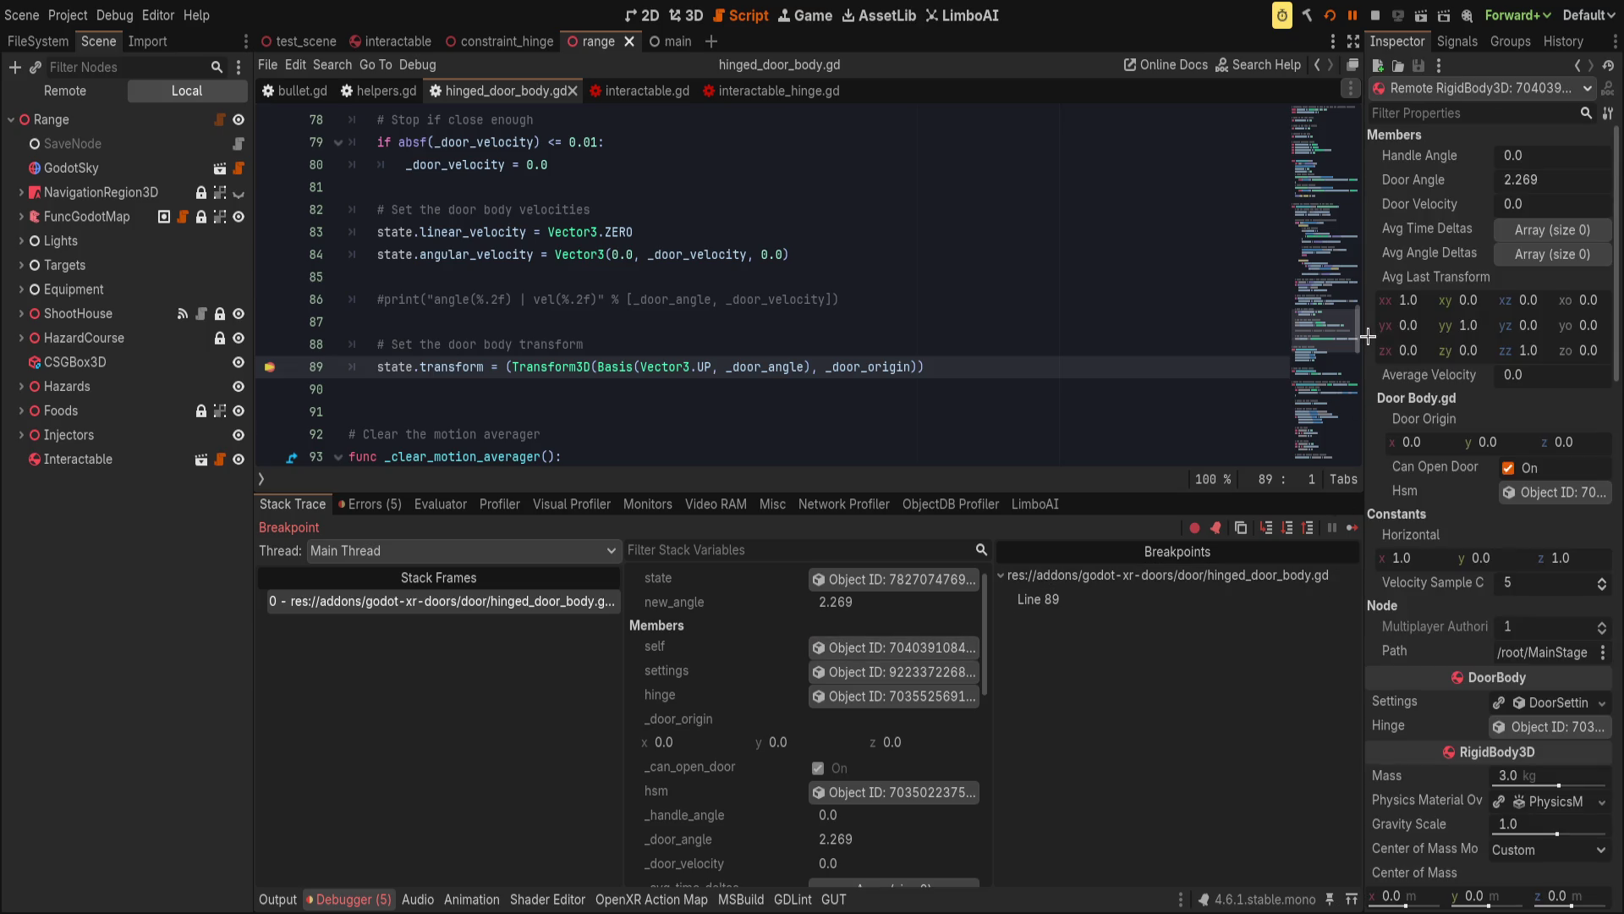
{"action": "left_click_drag", "start_coordinate": [1363, 334], "coordinate": [1283, 378]}
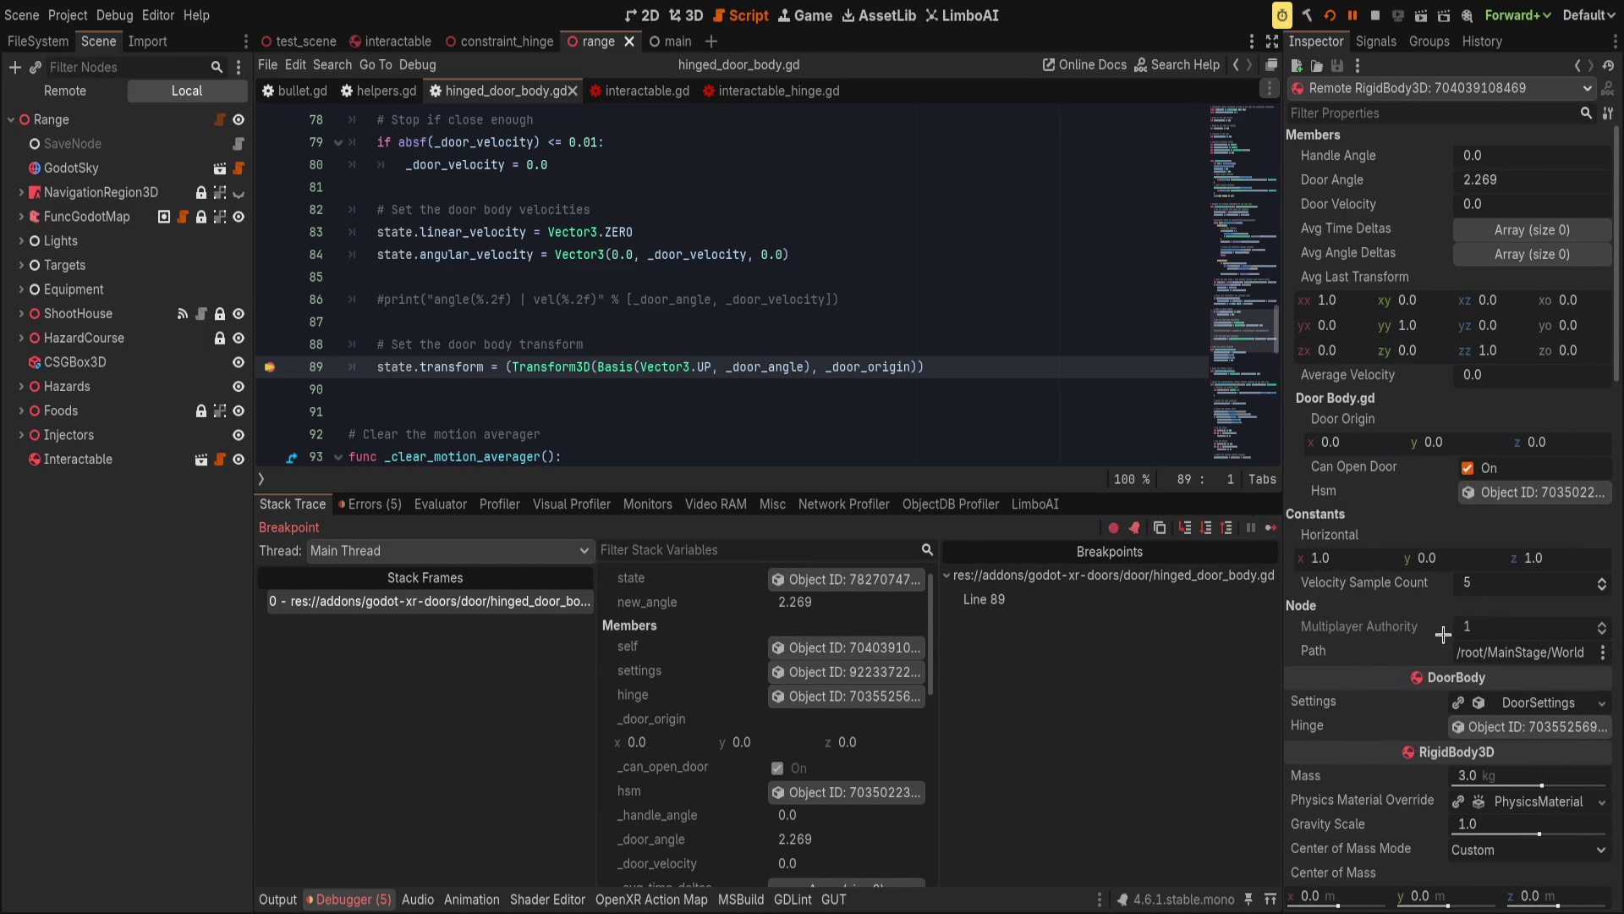
{"action": "scroll", "coordinate": [1412, 630], "scroll_direction": "down", "scroll_amount": 5}
{"action": "scroll", "coordinate": [1411, 636], "scroll_direction": "down", "scroll_amount": 5}
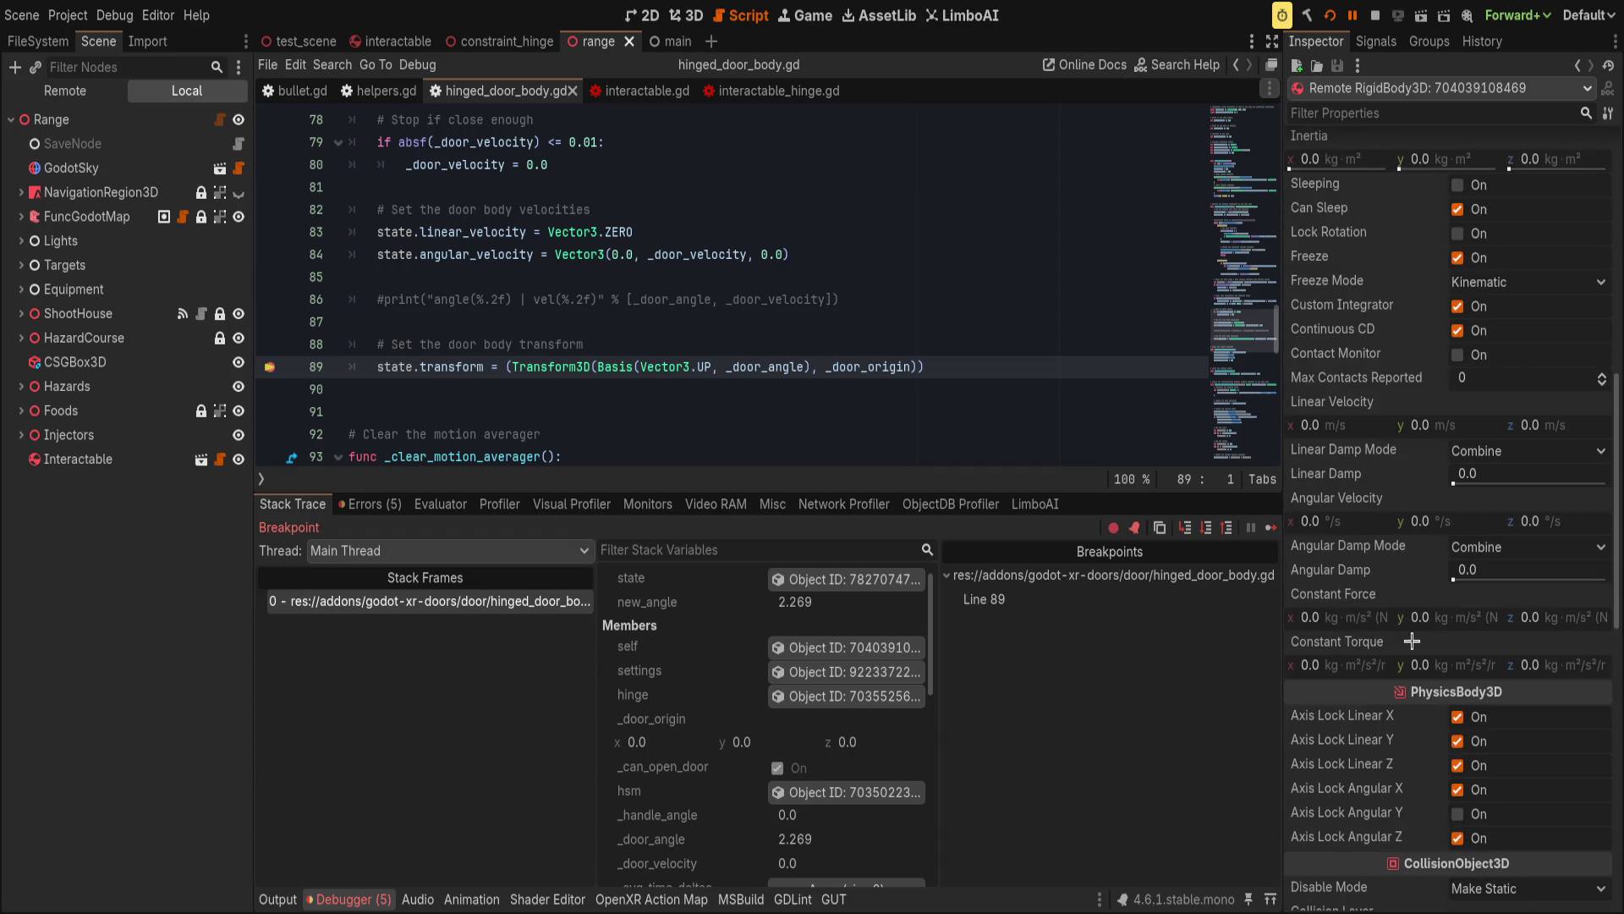
{"action": "scroll", "coordinate": [1303, 642], "scroll_direction": "down", "scroll_amount": 10}
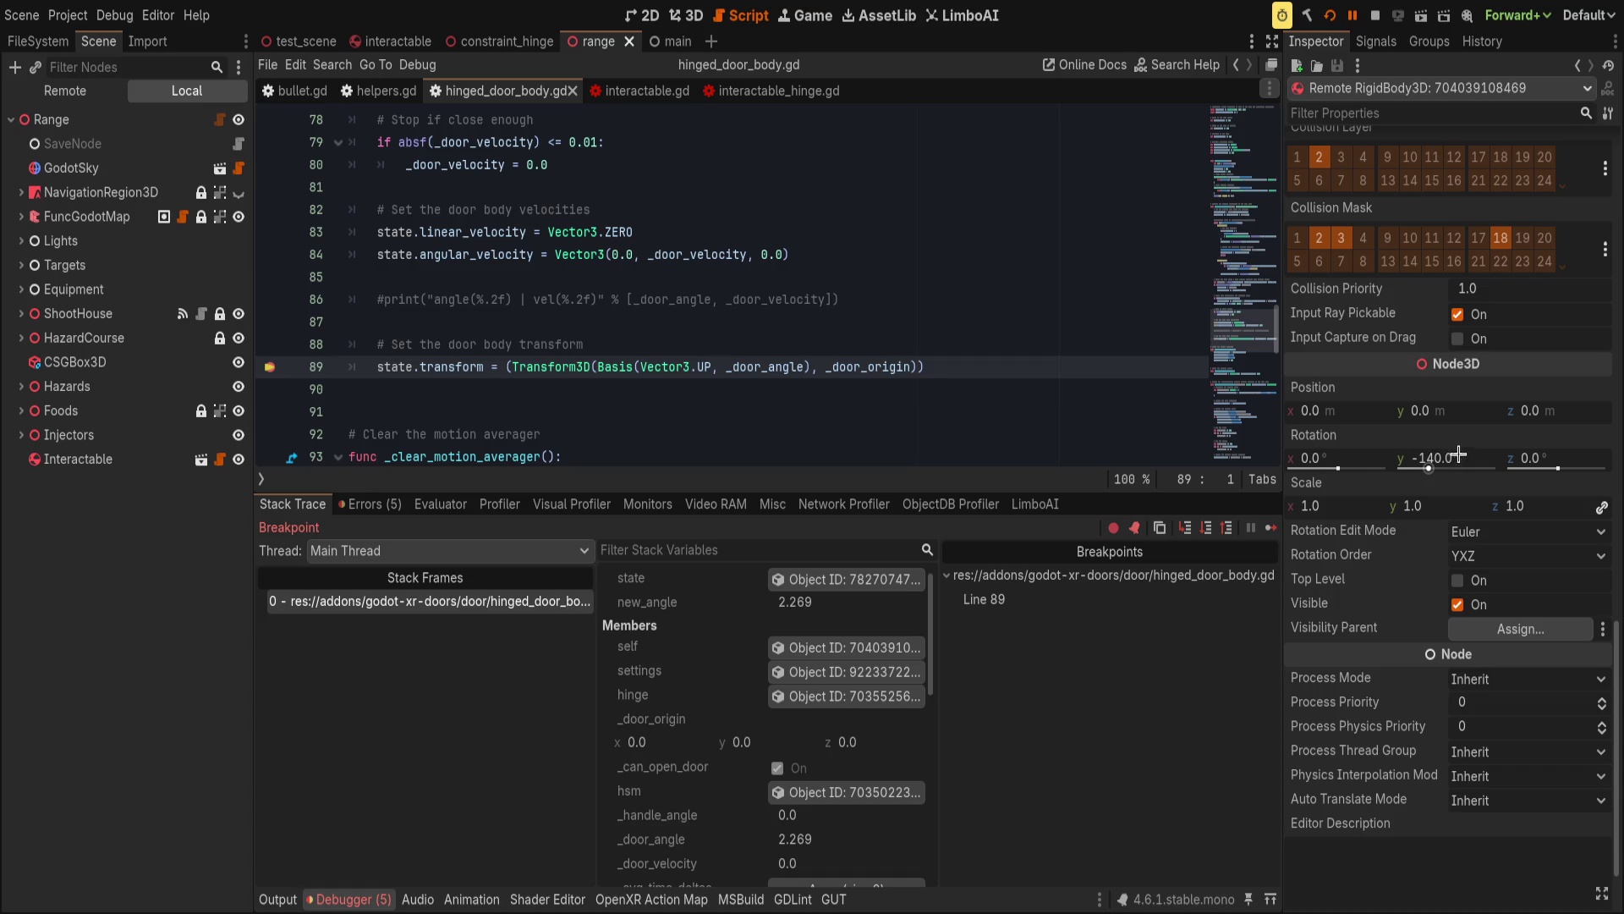
{"action": "left_click", "coordinate": [1466, 457]}
{"action": "type", "text": "0"}
{"action": "key", "text": "Return"}
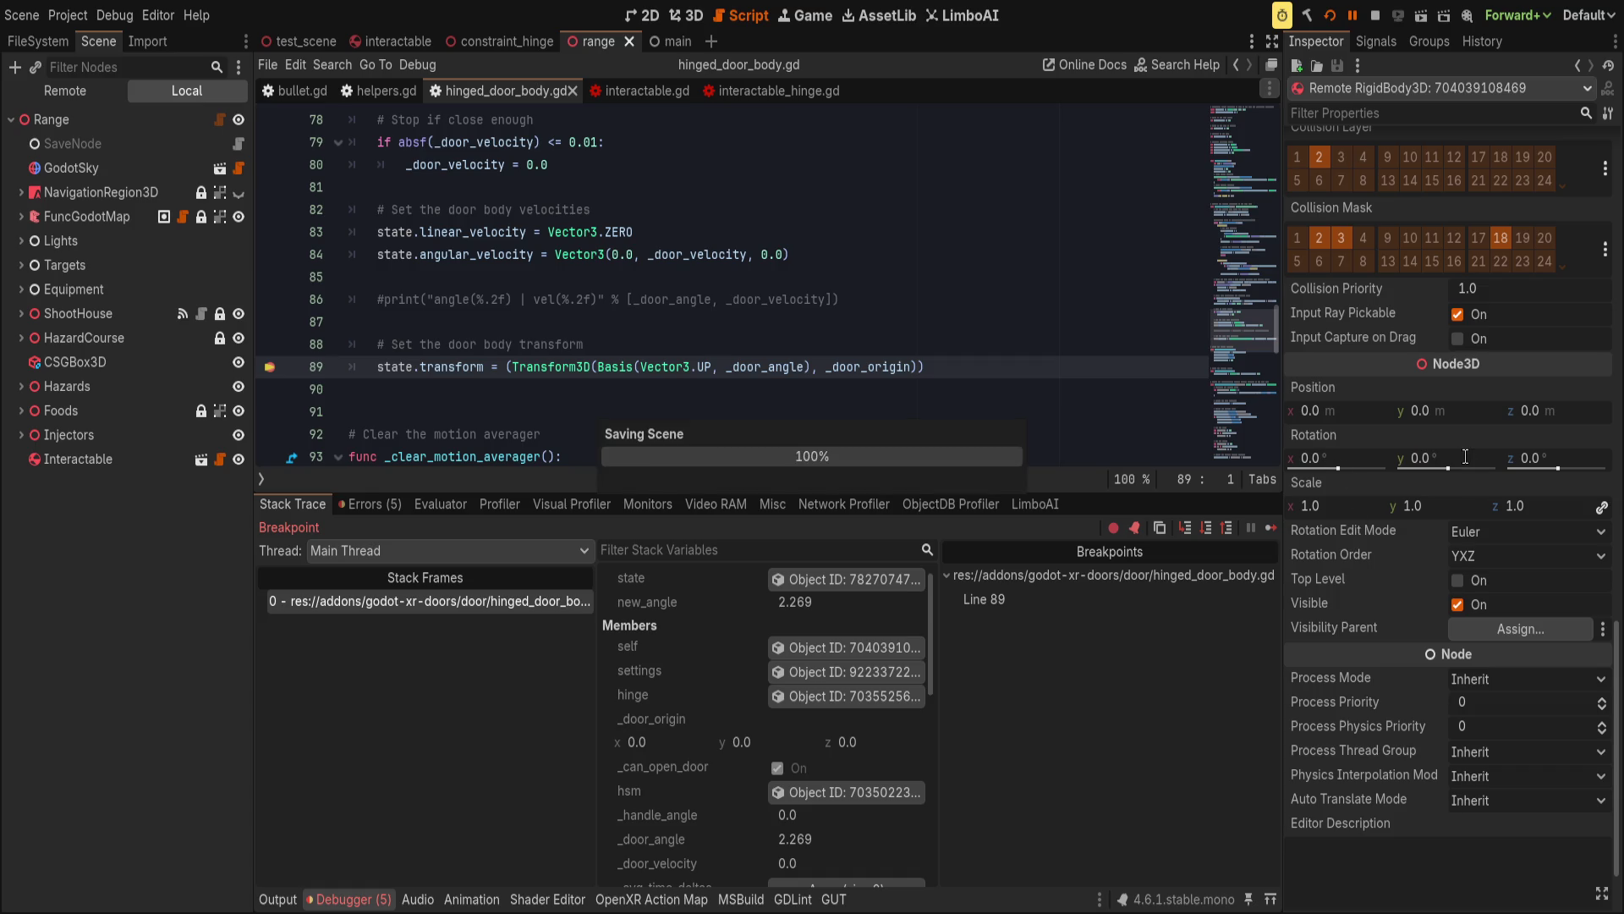
Nudge the door body's live position along x and y in the inspector.
{"action": "left_click_drag", "start_coordinate": [1190, 492], "coordinate": [1201, 663]}
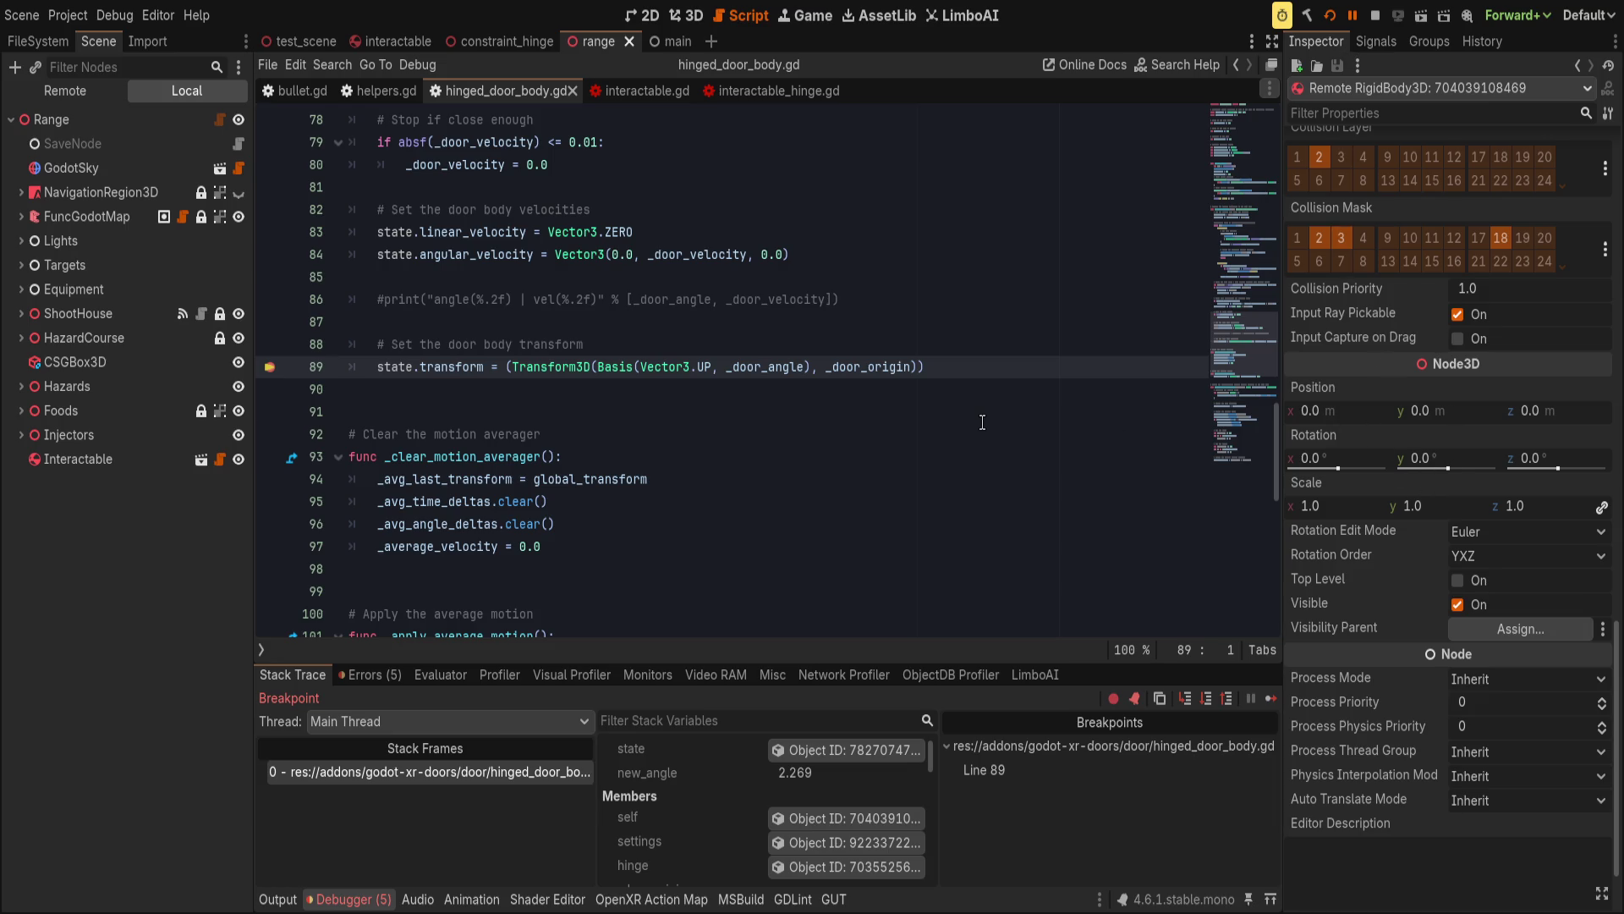
{"action": "scroll", "coordinate": [986, 421], "scroll_direction": "up", "scroll_amount": 1}
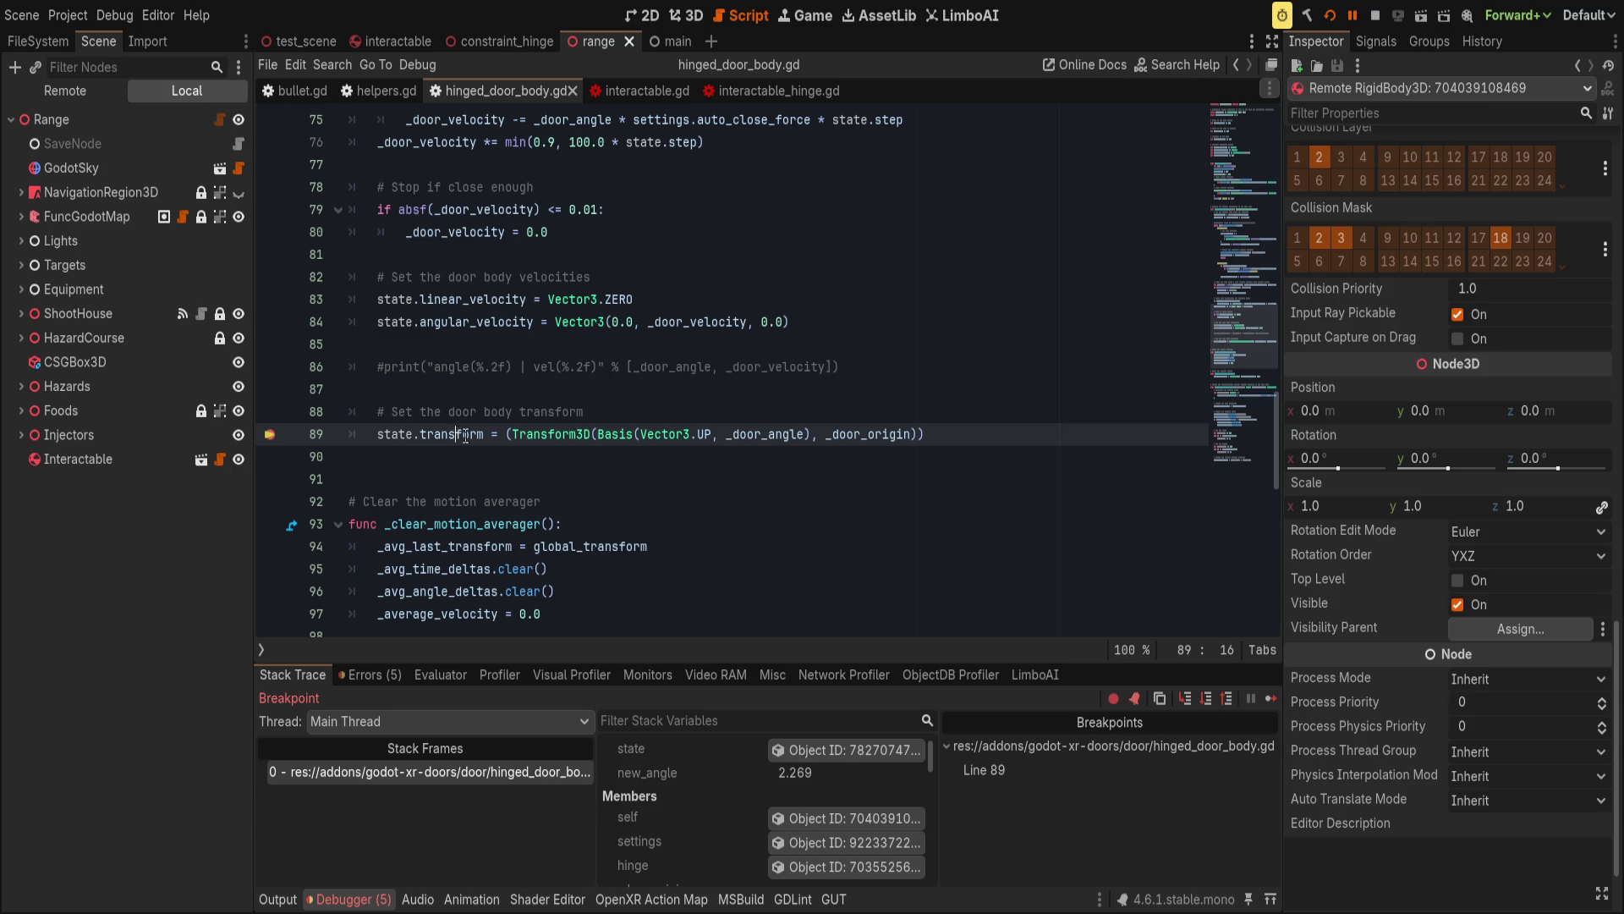
{"action": "left_click", "coordinate": [915, 433]}
{"action": "left_click_drag", "start_coordinate": [1319, 410], "coordinate": [1369, 418]}
{"action": "key", "text": "F12"}
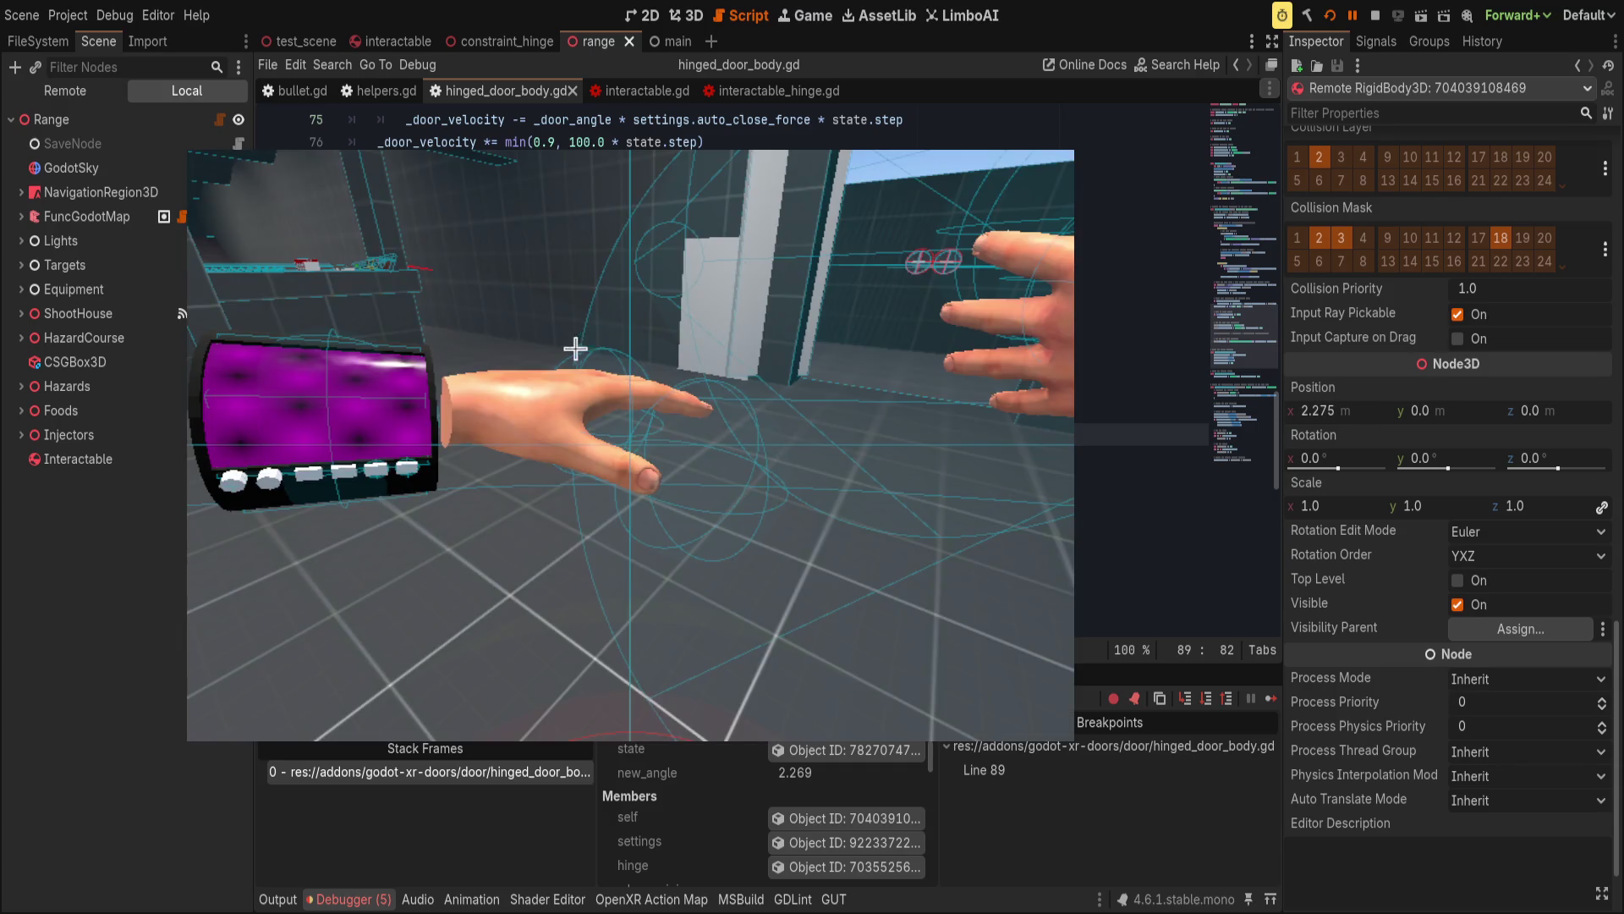
{"action": "left_click", "coordinate": [1442, 426]}
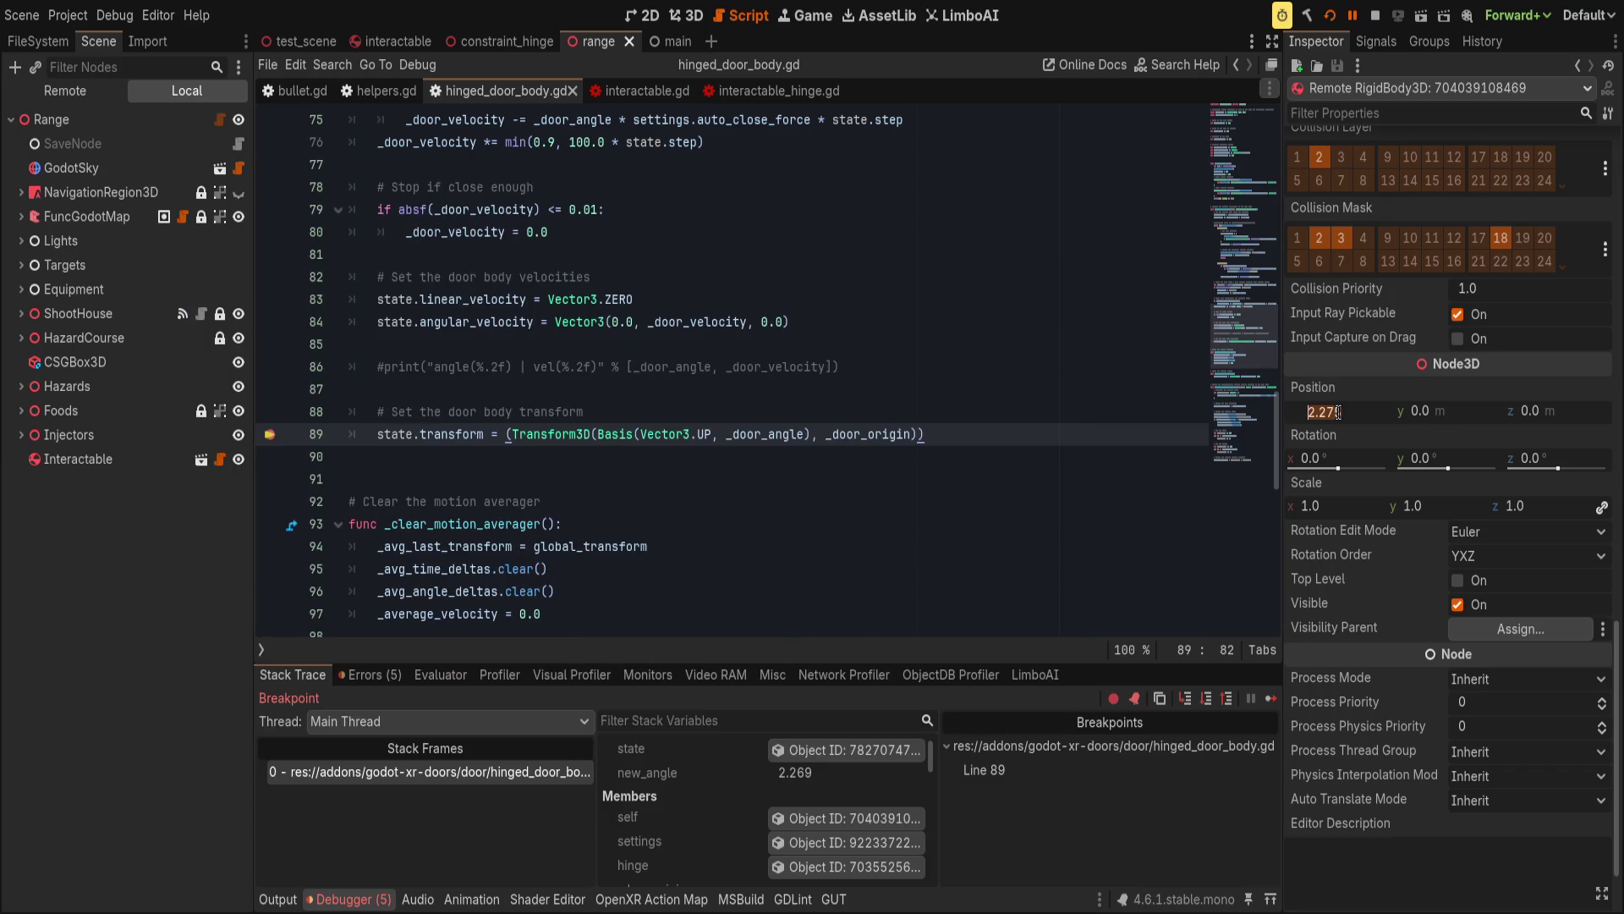
{"action": "left_click_drag", "start_coordinate": [1391, 415], "coordinate": [1459, 415]}
Remove the line 89 breakpoint, resume the game, and start appending '+ Vector3.' to _door_origin.
{"action": "key", "text": "F9"}
{"action": "left_click", "coordinate": [1356, 15]}
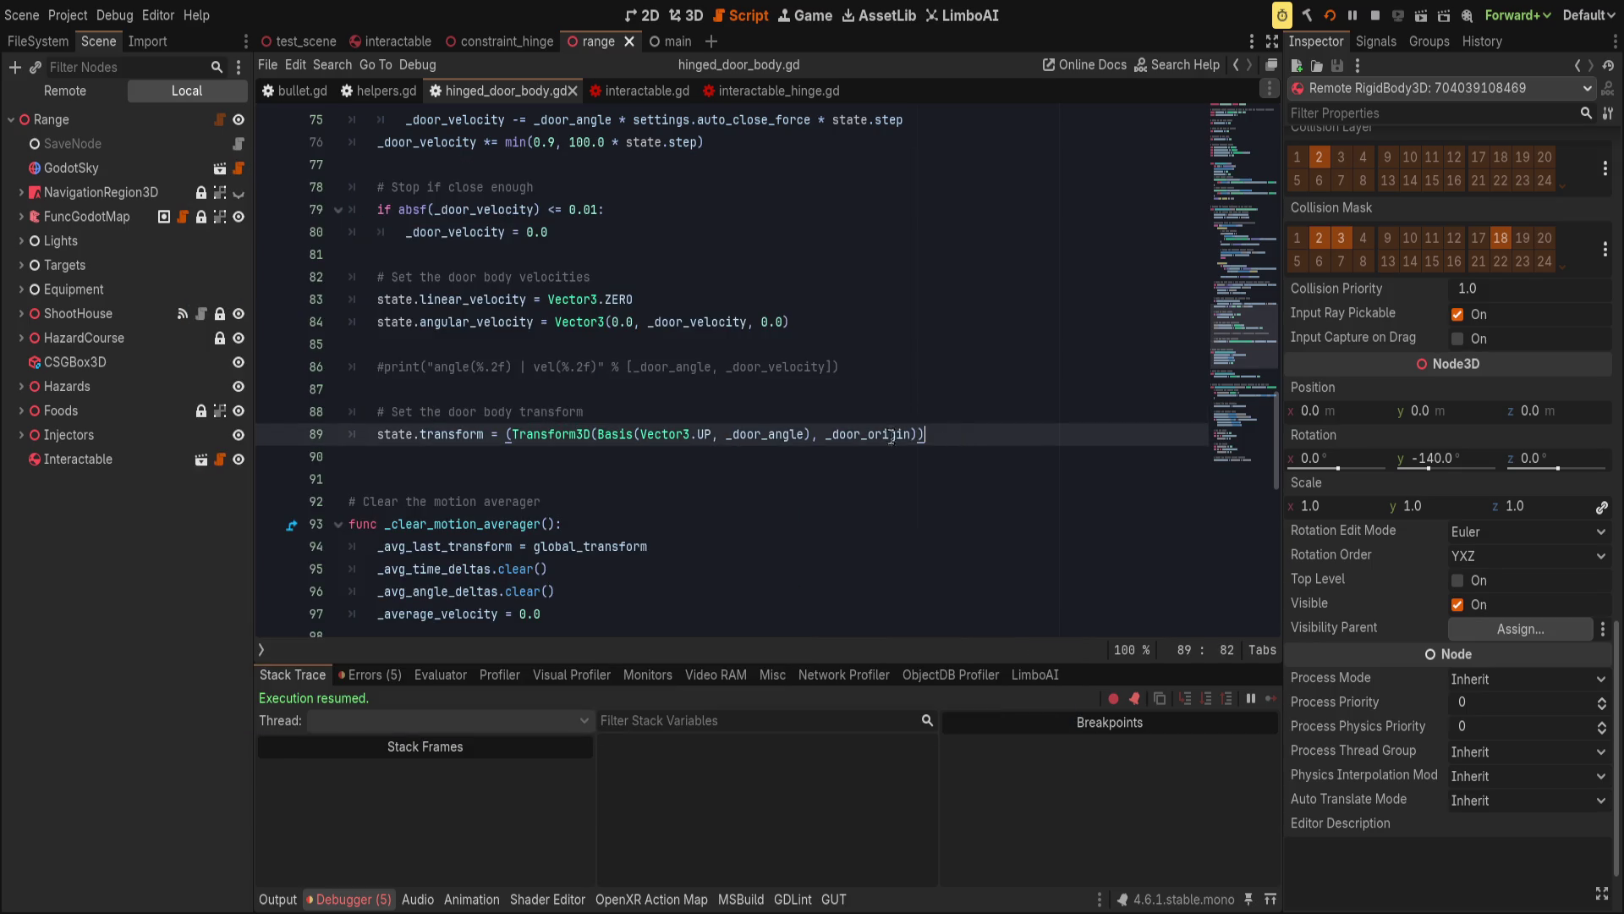
{"action": "type", "text": "+ V"}
{"action": "type", "text": "ector3."}
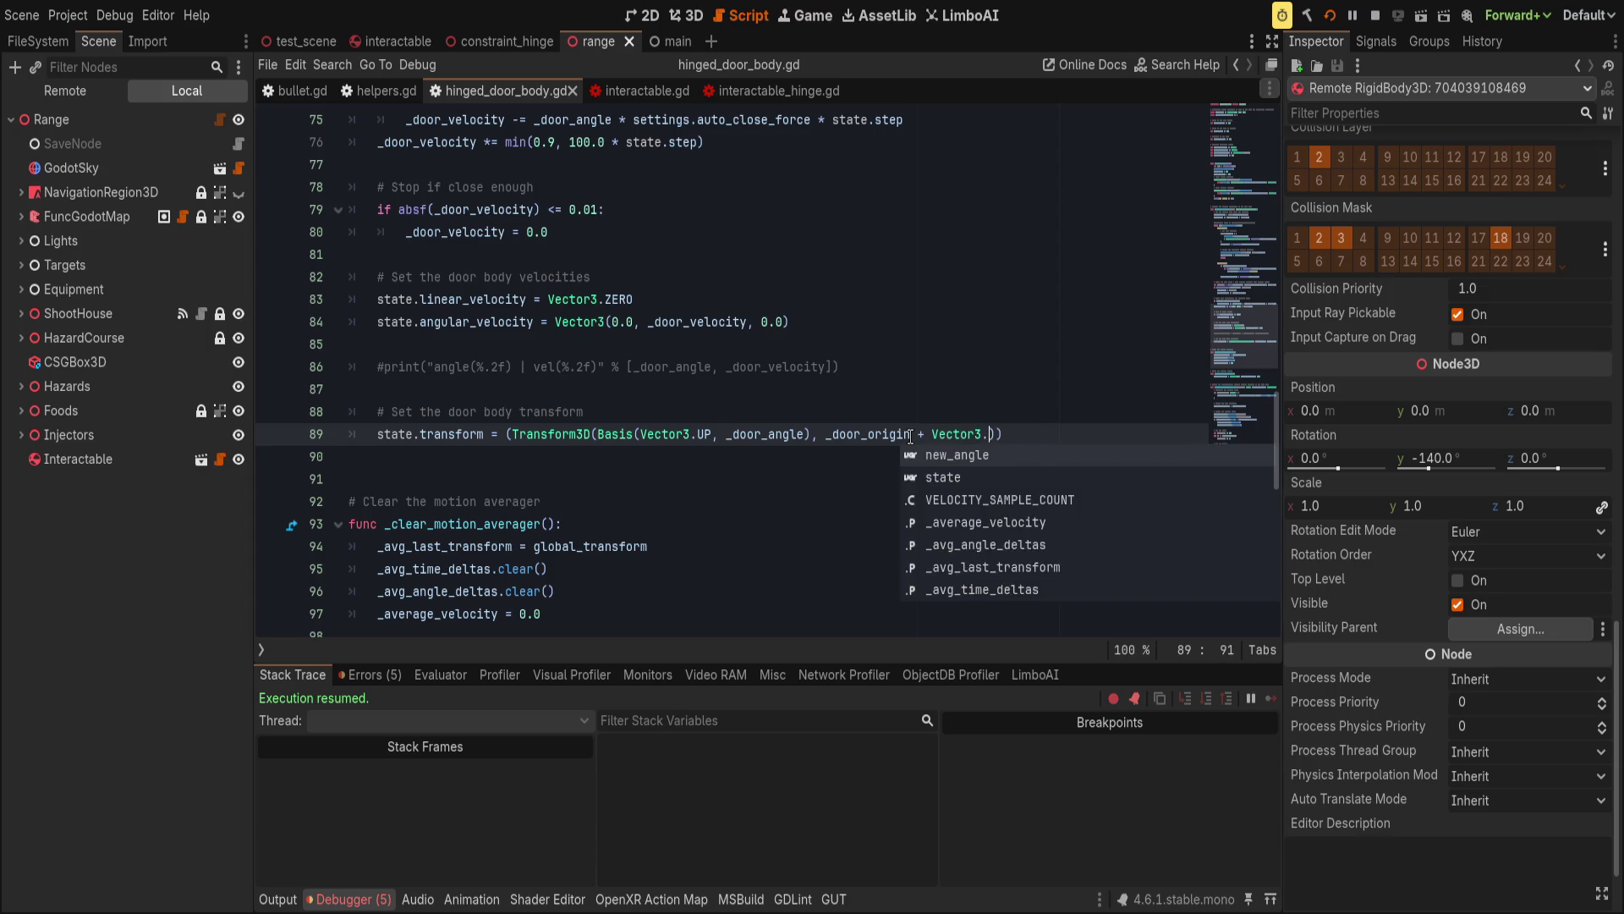
Add Vector3(0.0, 1.0, 0.0) to _door_origin on line 89, save, and rerun the VR test.
{"action": "key", "text": "BackSpace"}
{"action": "type", "text": "("}
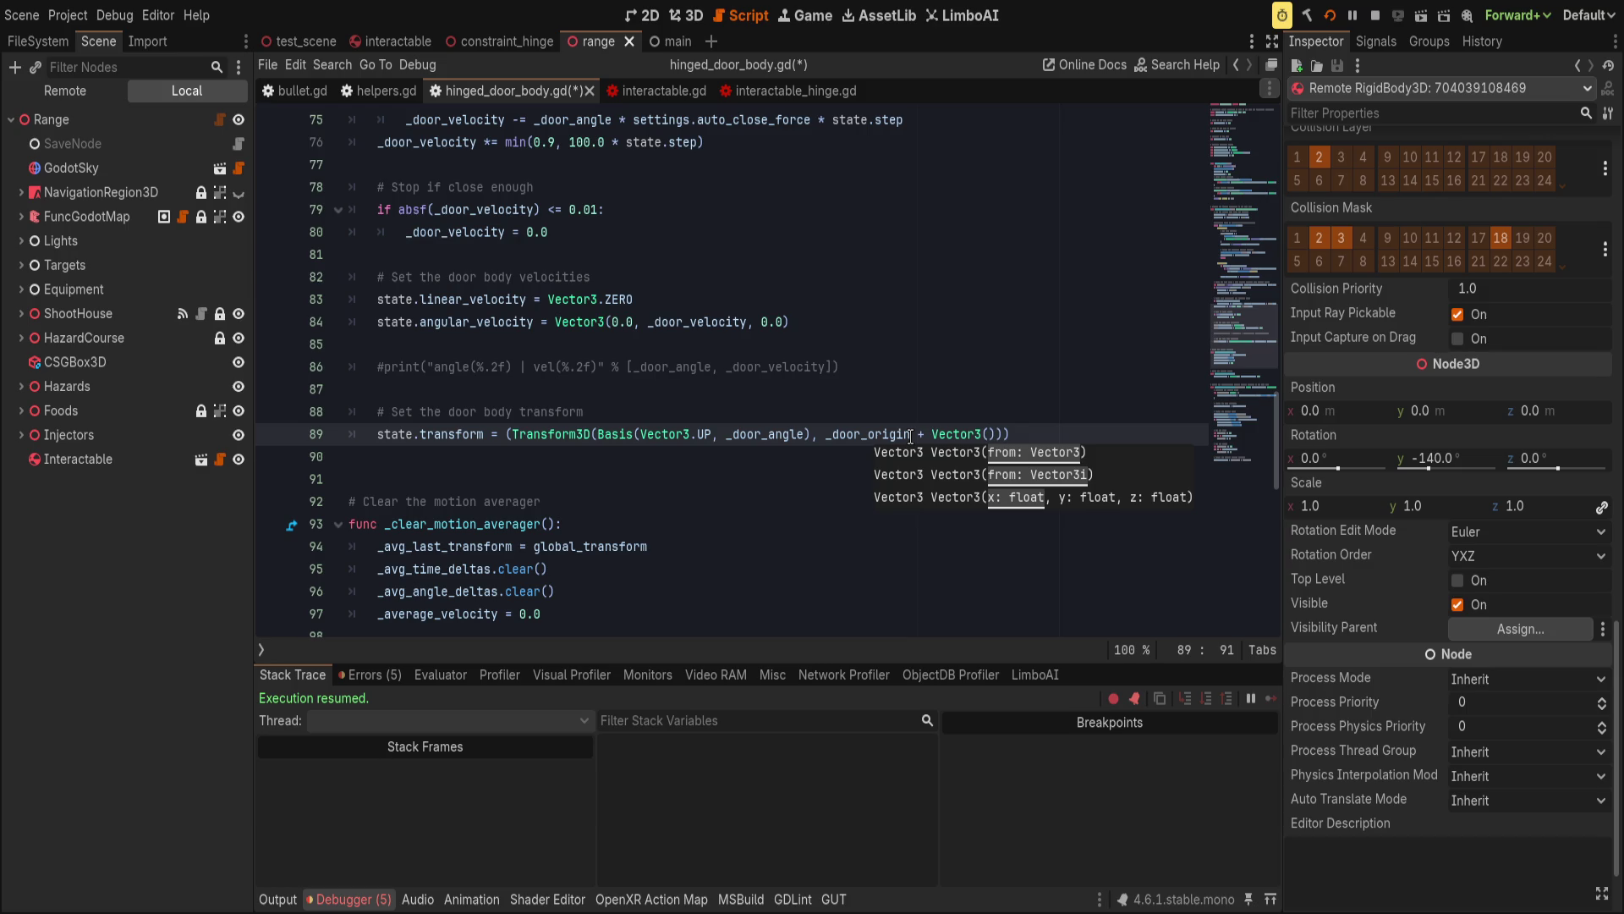
{"action": "type", "text": ",1.0,"}
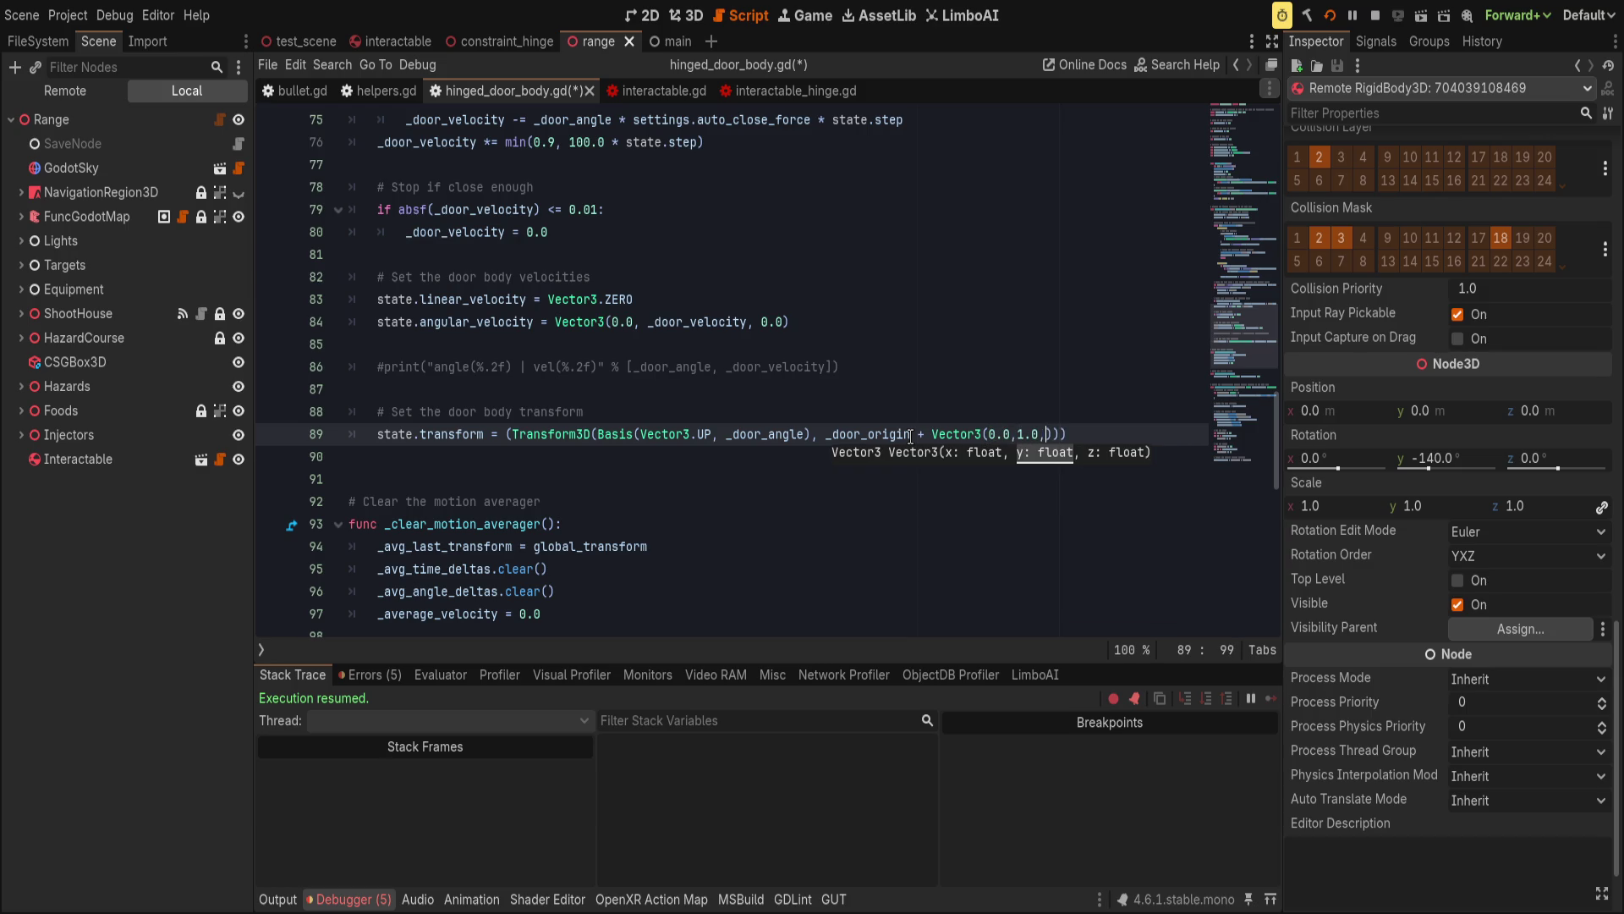
{"action": "type", "text": "0.0"}
{"action": "key", "text": "ctrl+s"}
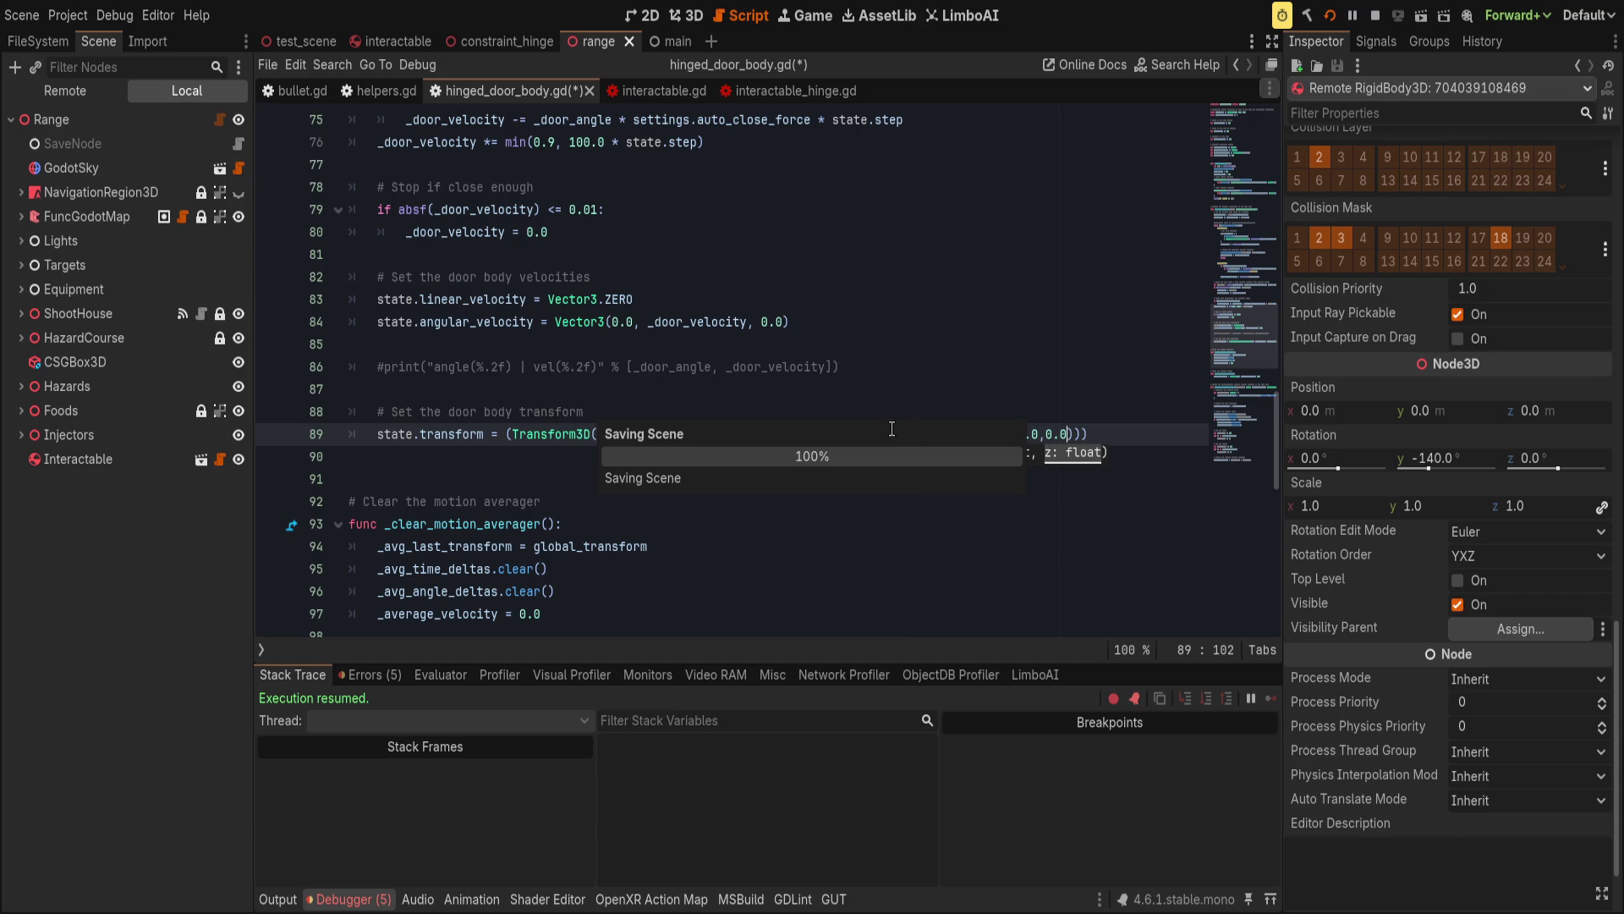
{"action": "key", "text": "Up"}
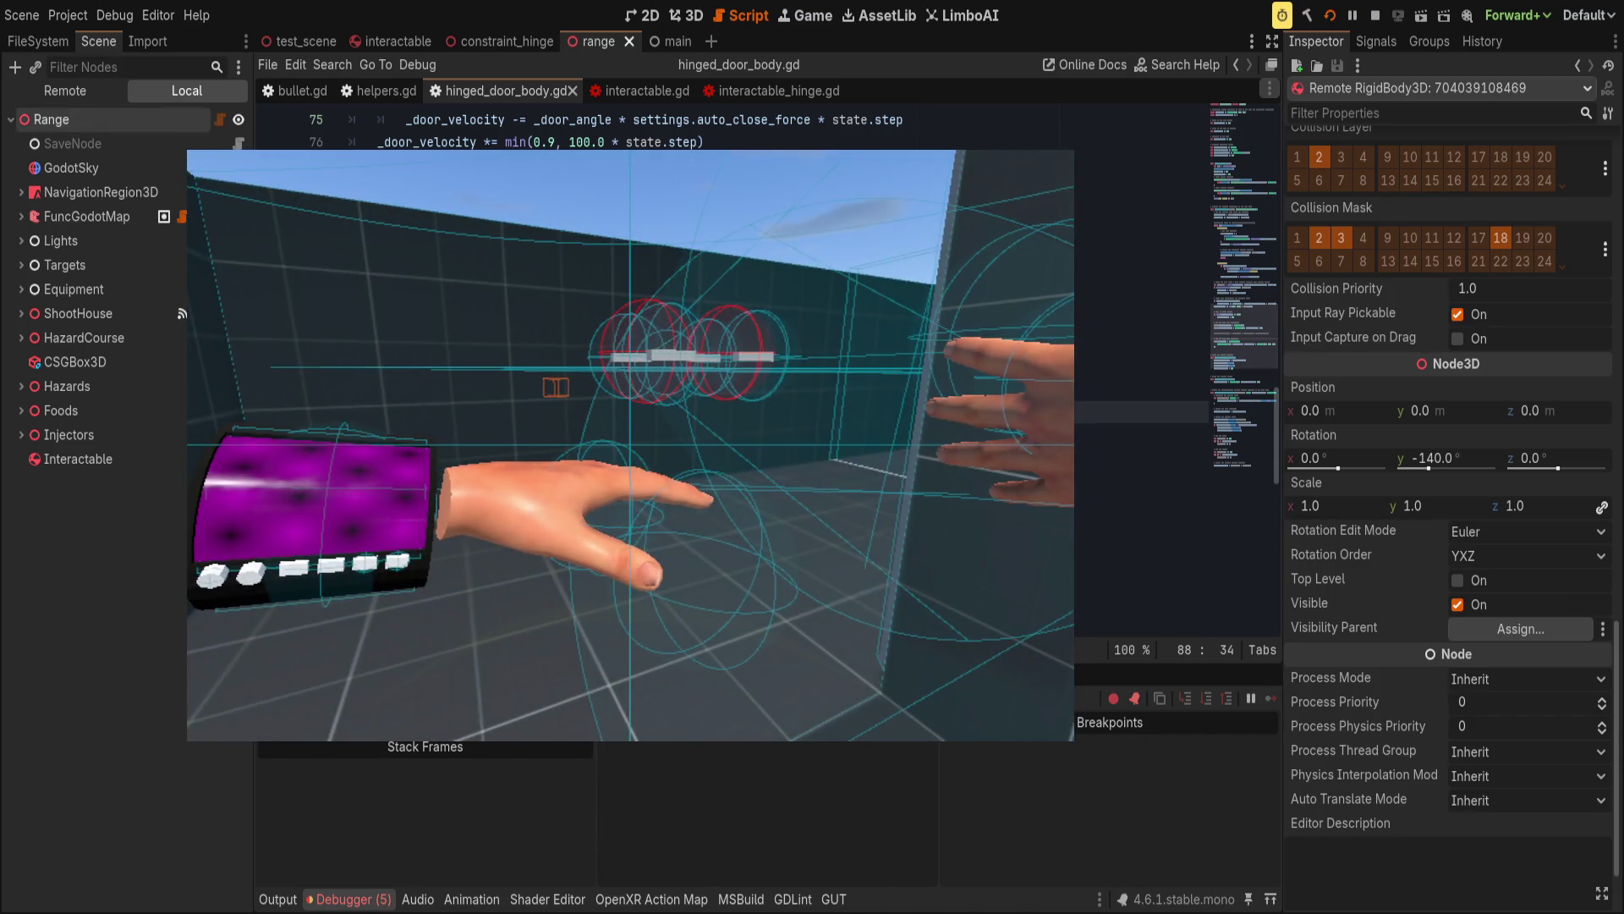
{"action": "left_click", "coordinate": [65, 90]}
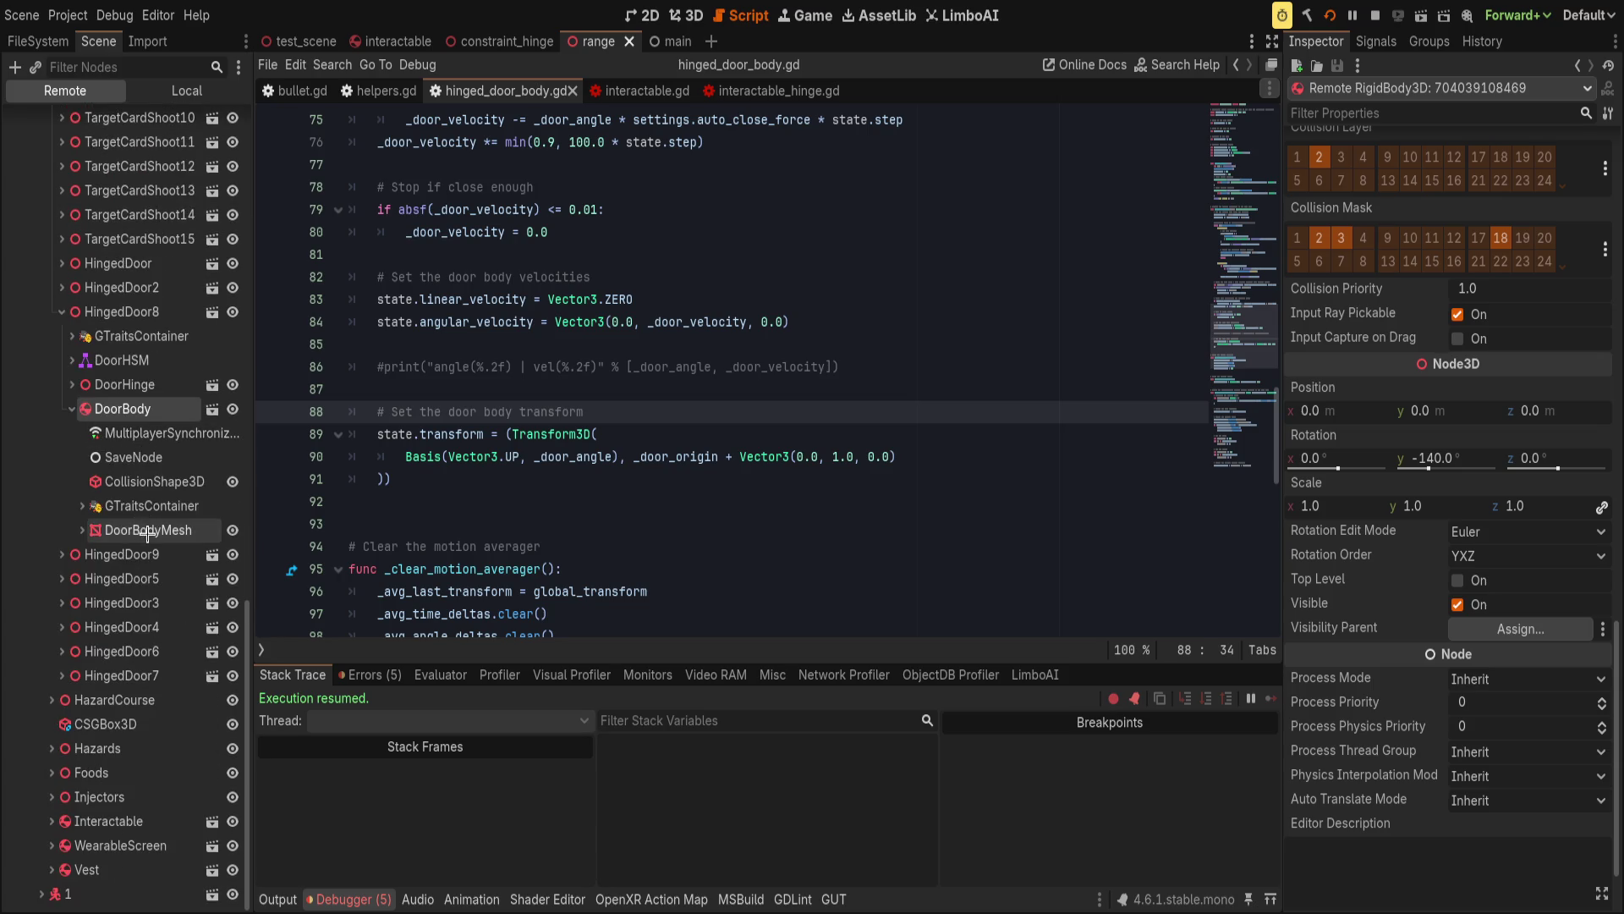
Collapse ShootHouse, then select and expand the live Interactable node in the Remote tree.
{"action": "scroll", "coordinate": [64, 715], "scroll_direction": "up", "scroll_amount": 10}
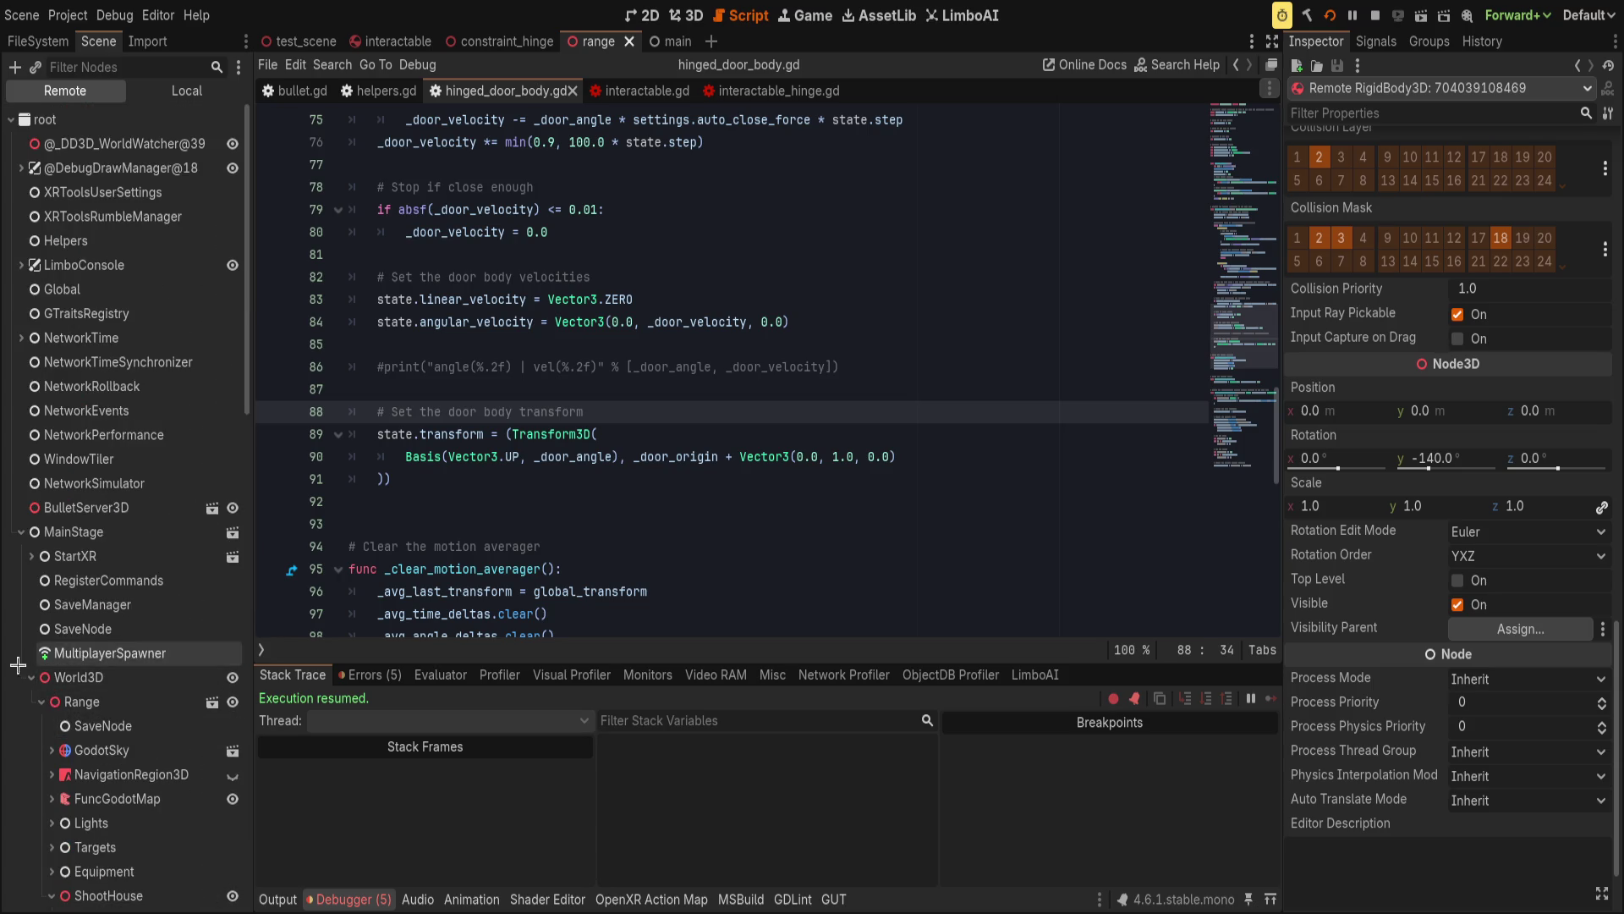
{"action": "scroll", "coordinate": [55, 686], "scroll_direction": "down", "scroll_amount": 10}
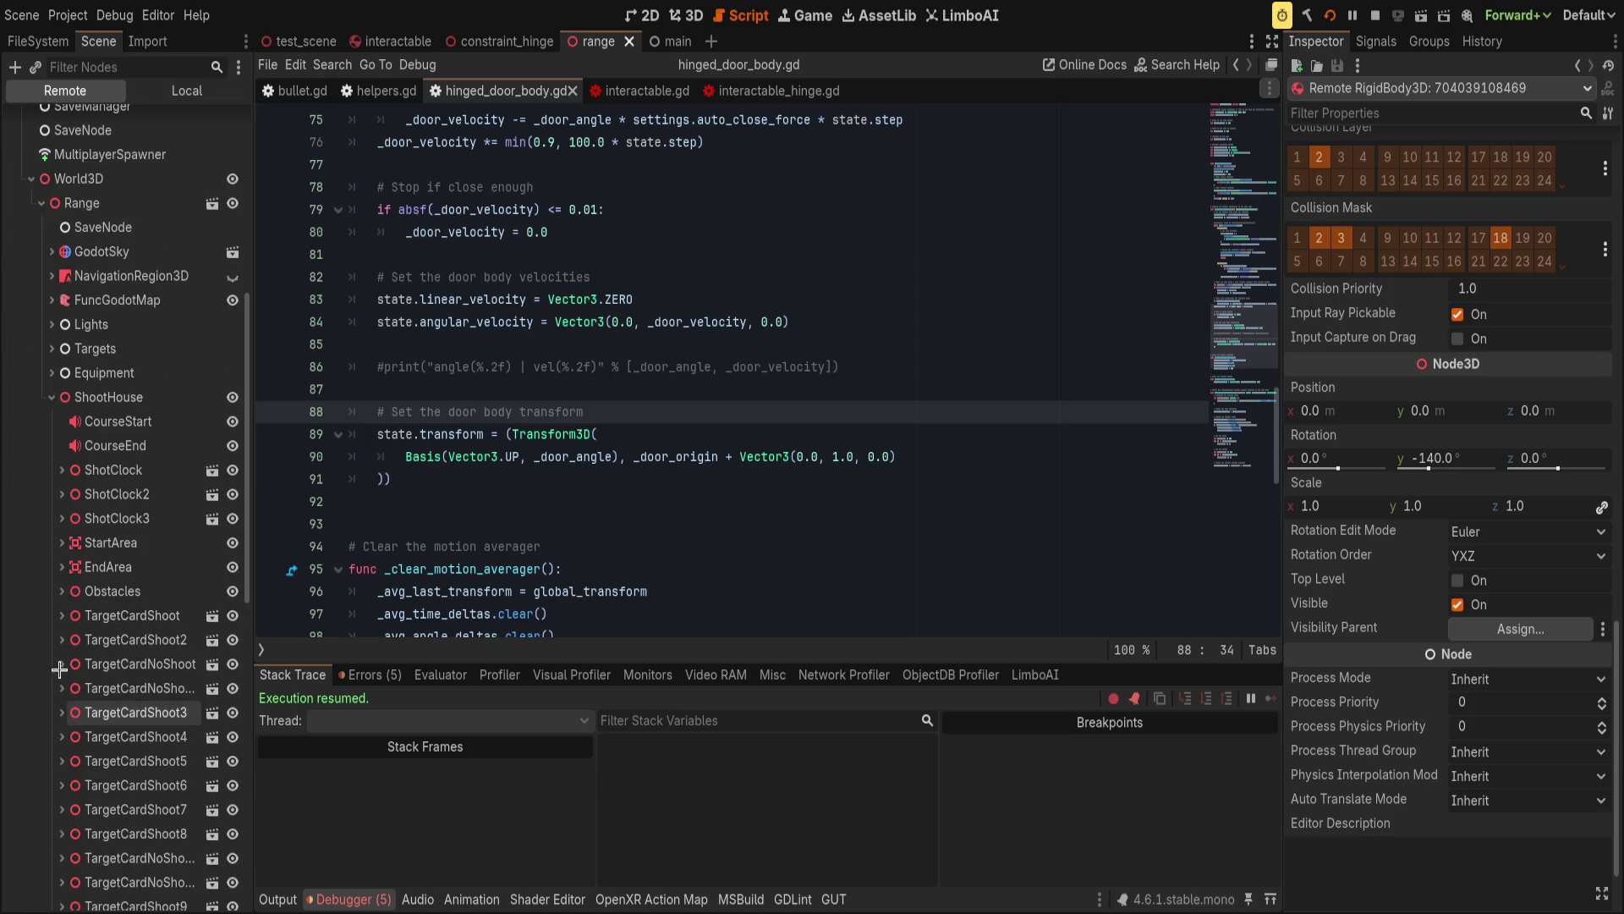
{"action": "left_click", "coordinate": [52, 397]}
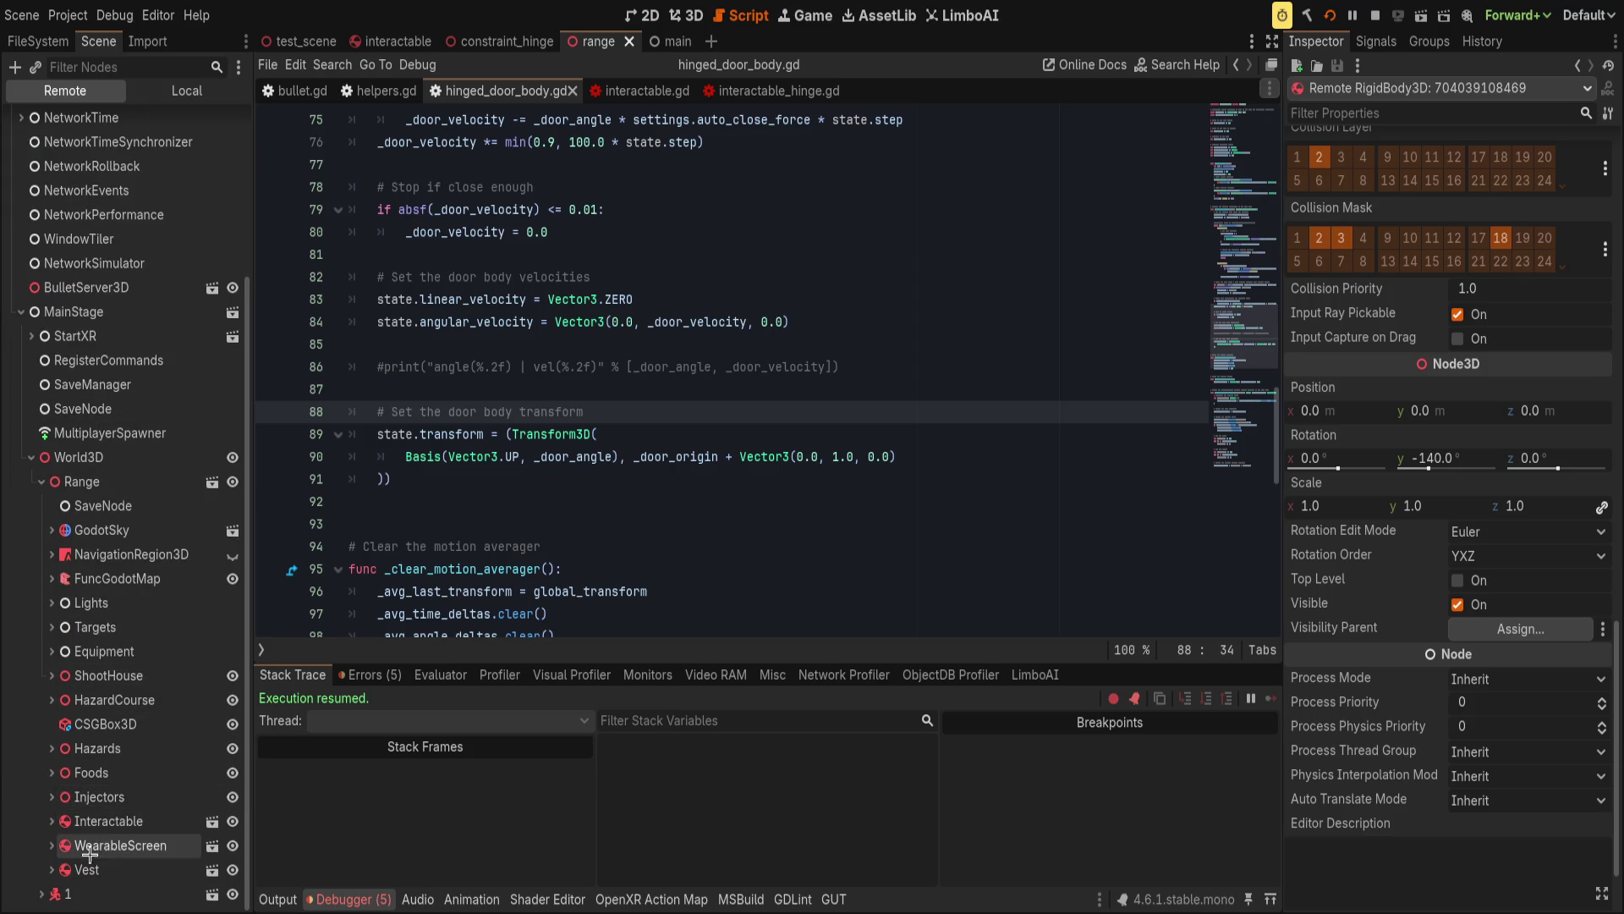
{"action": "left_click", "coordinate": [108, 821]}
{"action": "left_click", "coordinate": [52, 820]}
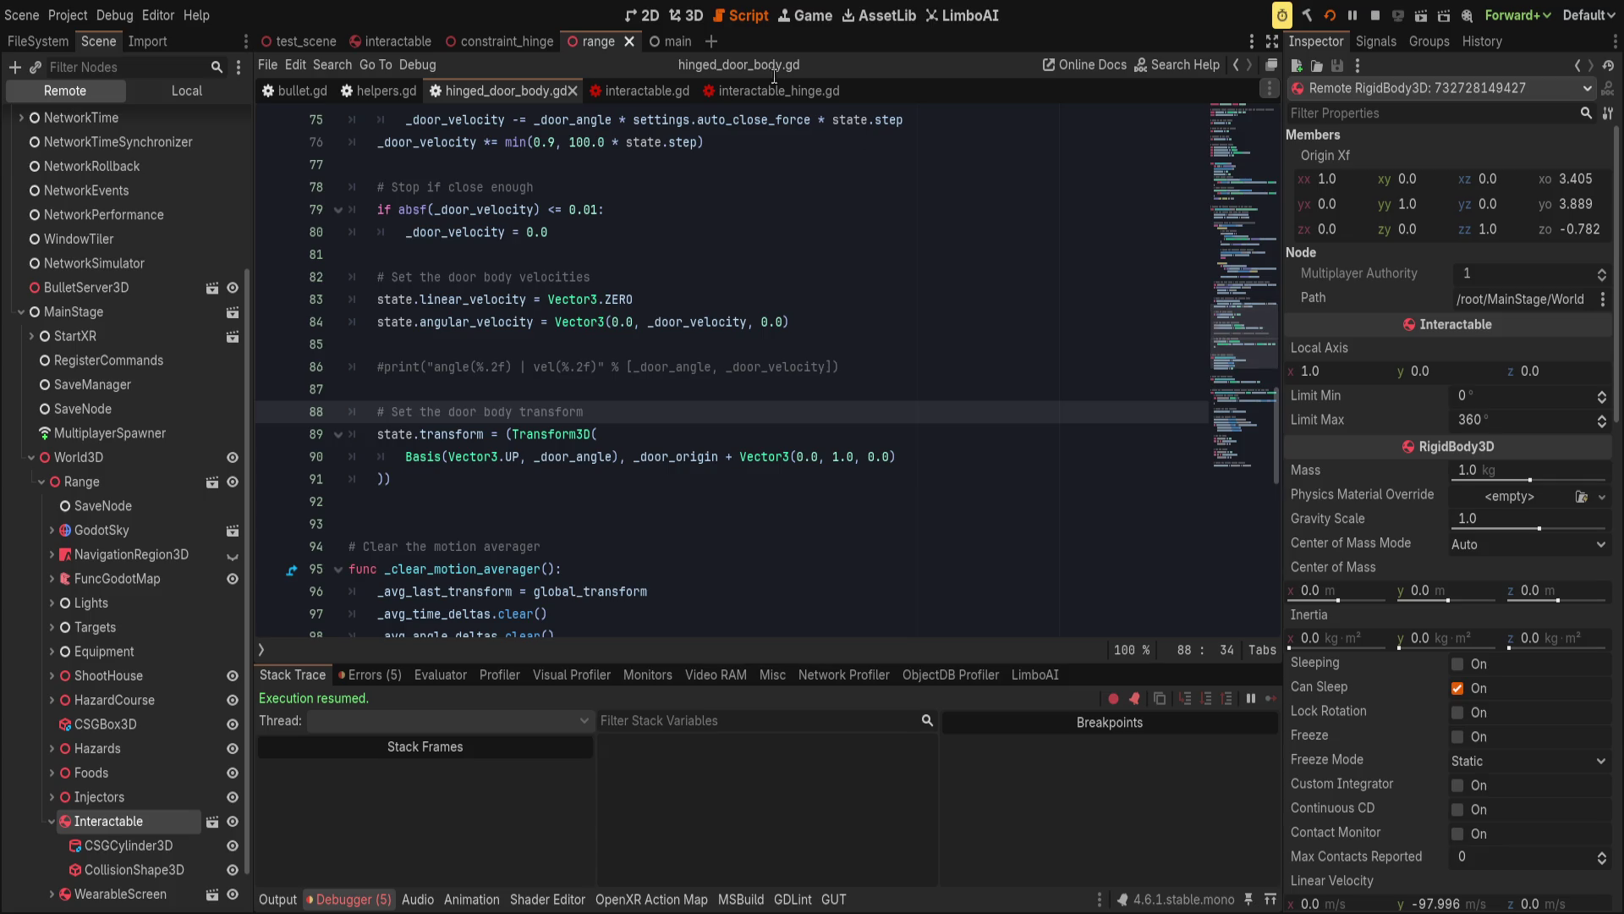
Check the running VR game, then select the door origin offset on line 90.
{"action": "key", "text": "alt+Tab"}
{"action": "scroll", "coordinate": [1388, 533], "scroll_direction": "down", "scroll_amount": 3}
{"action": "scroll", "coordinate": [1388, 533], "scroll_direction": "down", "scroll_amount": 14}
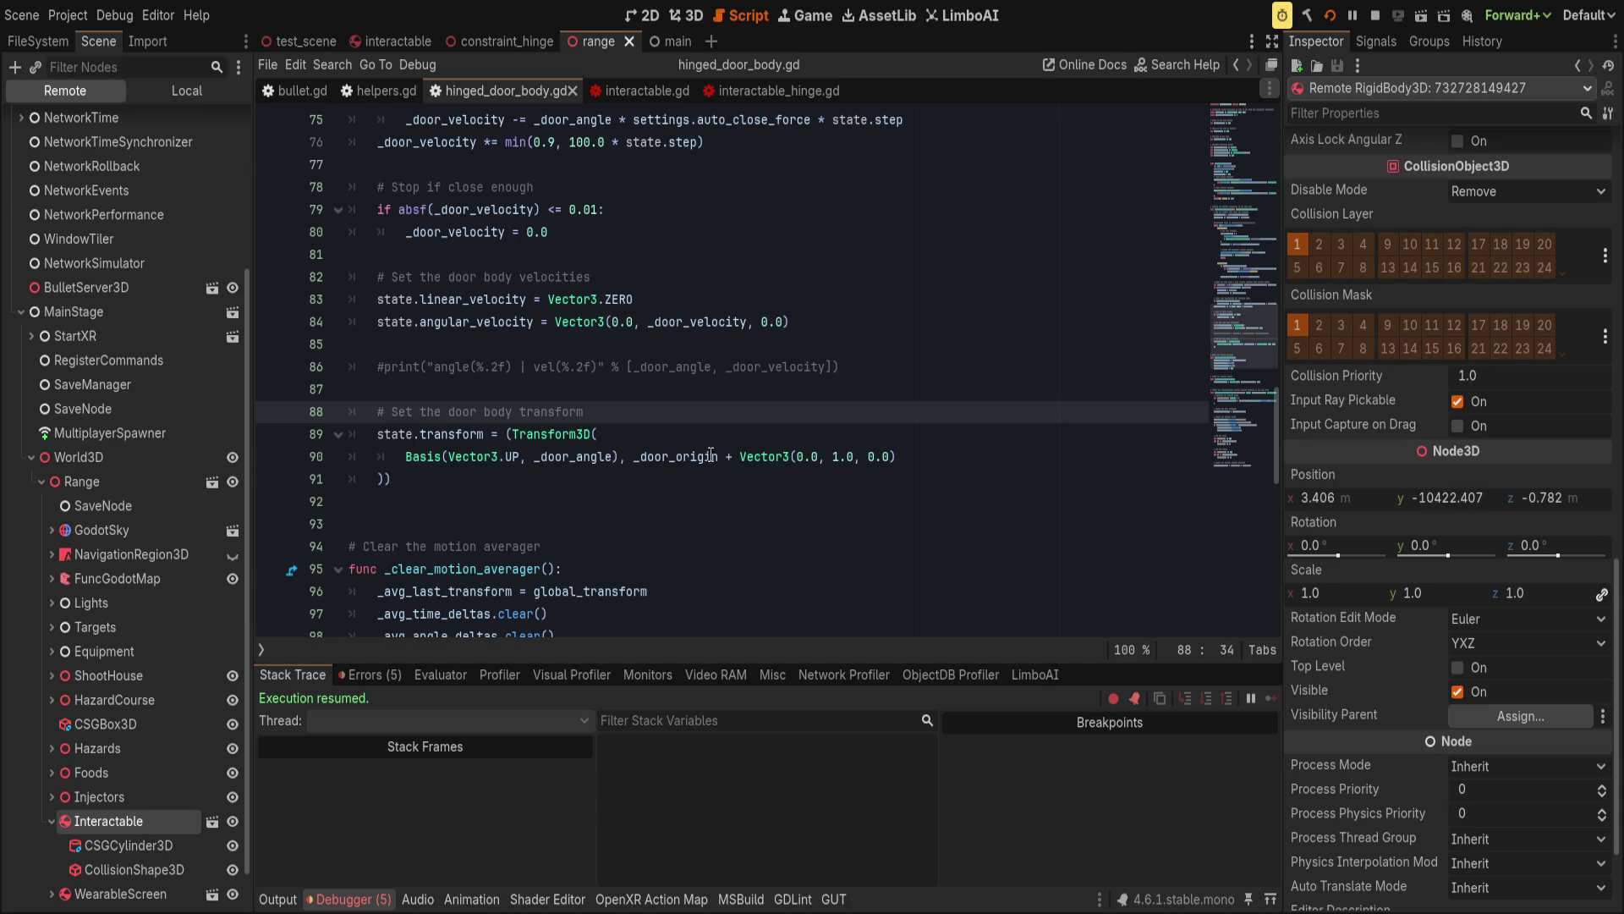
{"action": "mouse_move", "coordinate": [710, 457]}
{"action": "left_mouse_down"}
{"action": "mouse_move", "coordinate": [788, 457]}
{"action": "mouse_move", "coordinate": [617, 457]}
{"action": "mouse_move", "coordinate": [636, 456]}
{"action": "left_mouse_up"}
Remove the _door_origin term from the door body transform and save the script.
{"action": "key", "text": "BackSpace"}
{"action": "key", "text": "Right"}
{"action": "key", "text": "Right"}
{"action": "key", "text": "Right"}
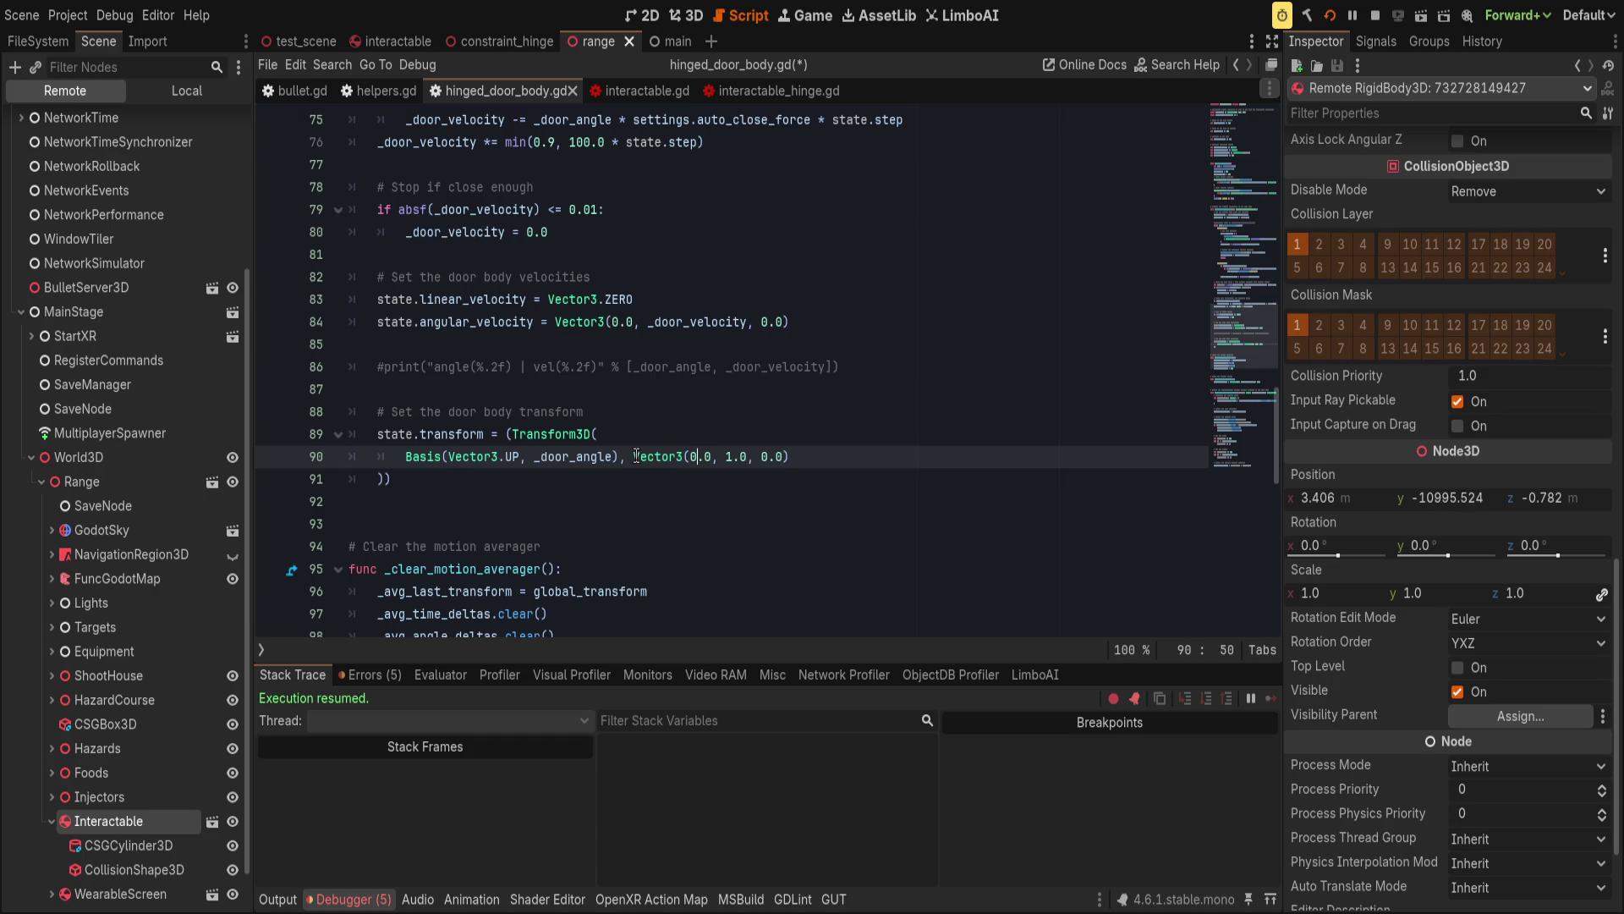
{"action": "key", "text": "Right"}
{"action": "key", "text": "Right"}
{"action": "key", "text": "Right"}
{"action": "key", "text": "ctrl+s"}
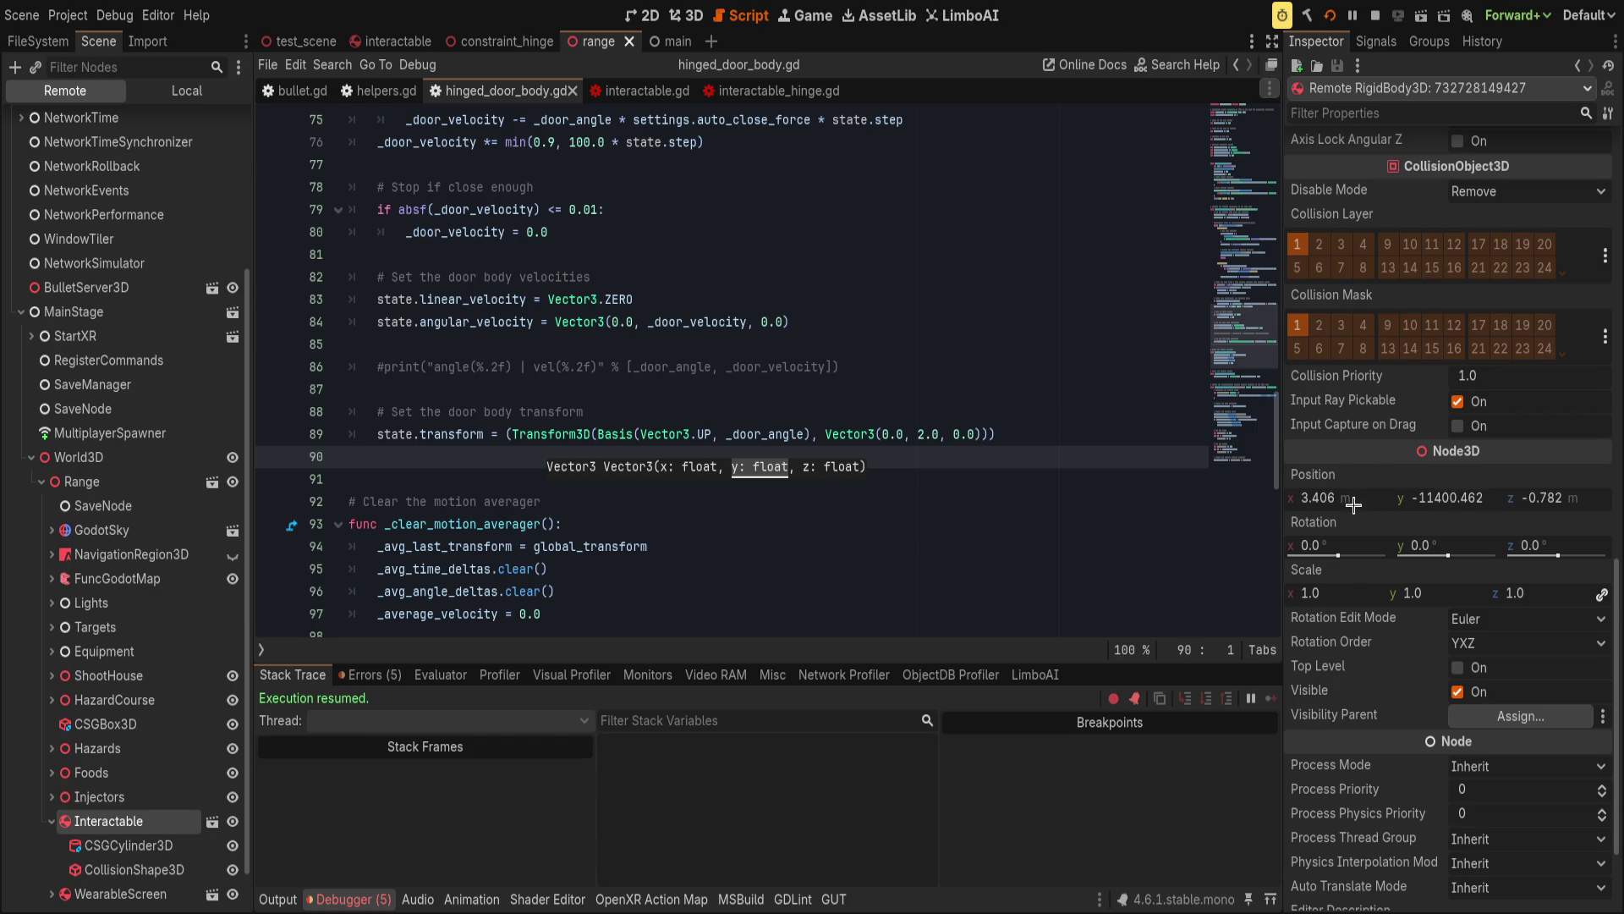
{"action": "left_click", "coordinate": [973, 414]}
{"action": "double_click", "coordinate": [450, 433]}
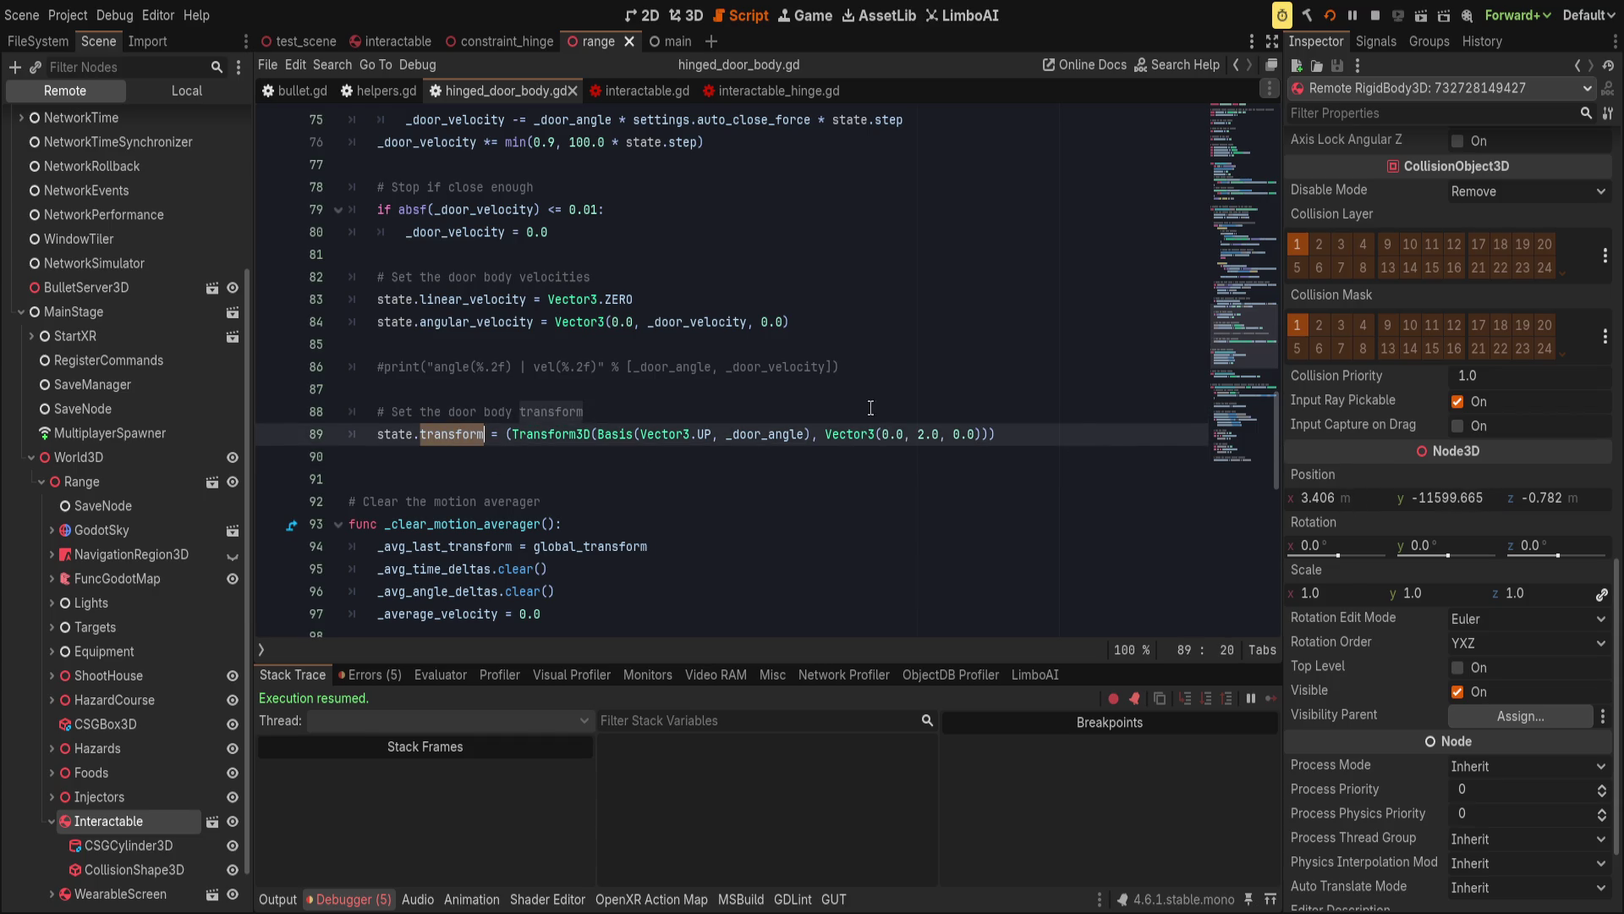
{"action": "left_click", "coordinate": [1093, 433]}
{"action": "key", "text": "ctrl+s"}
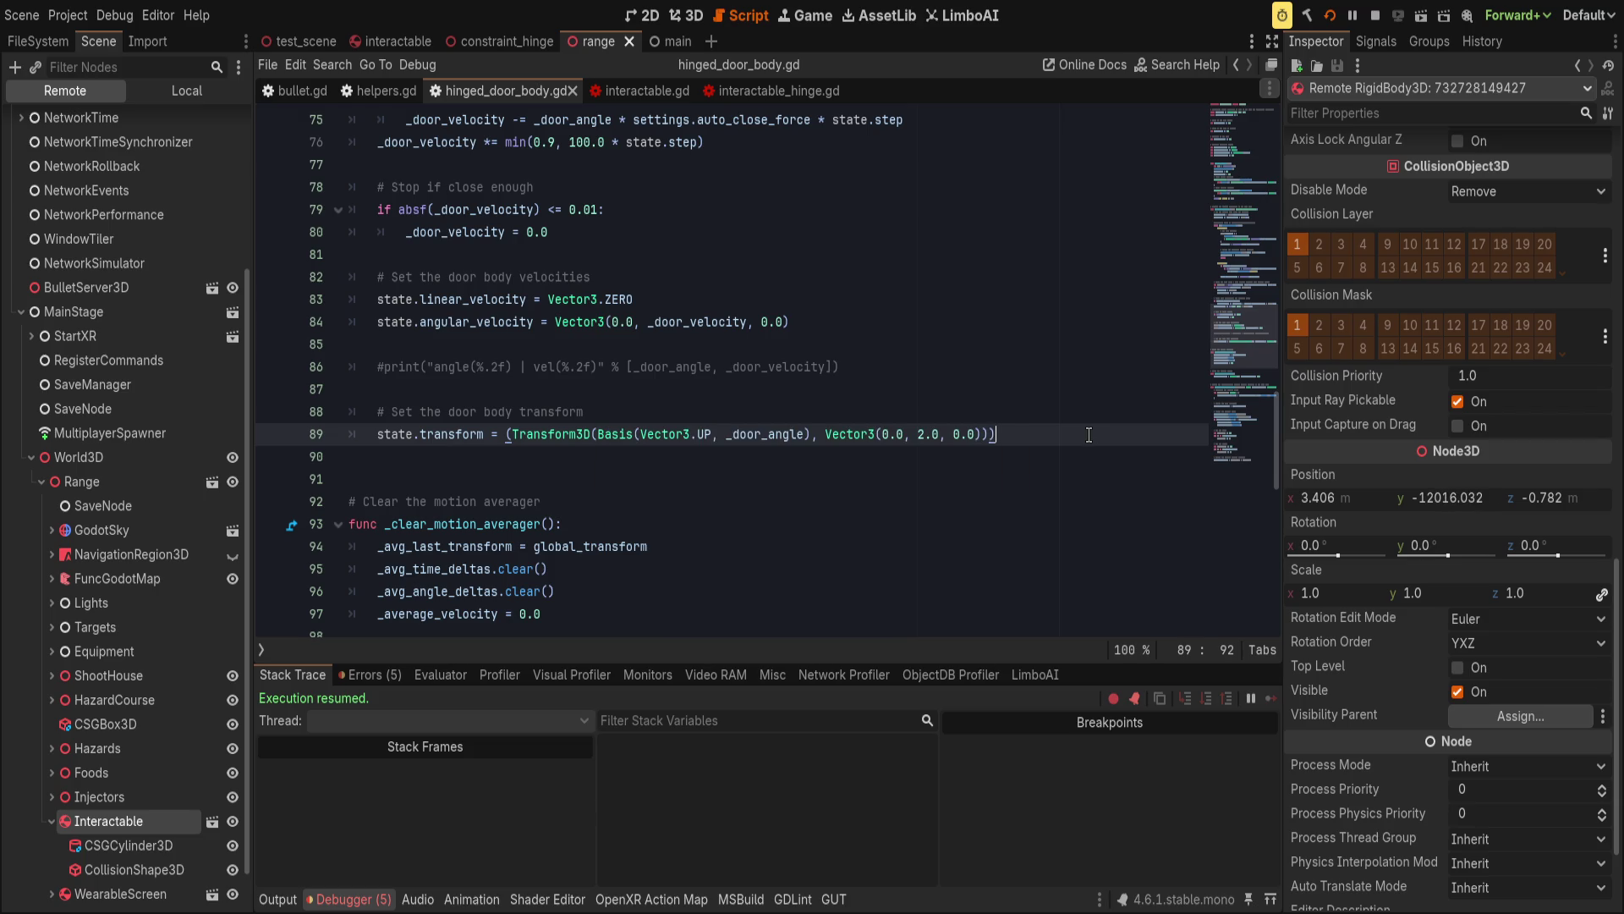
Add a global_position = Vector3(0.0, 2.0, 0.0) line after the transform, save, and relaunch.
{"action": "key", "text": "Return"}
{"action": "type", "text": "global_po"}
{"action": "key", "text": "Return"}
{"action": "type", "text": "="}
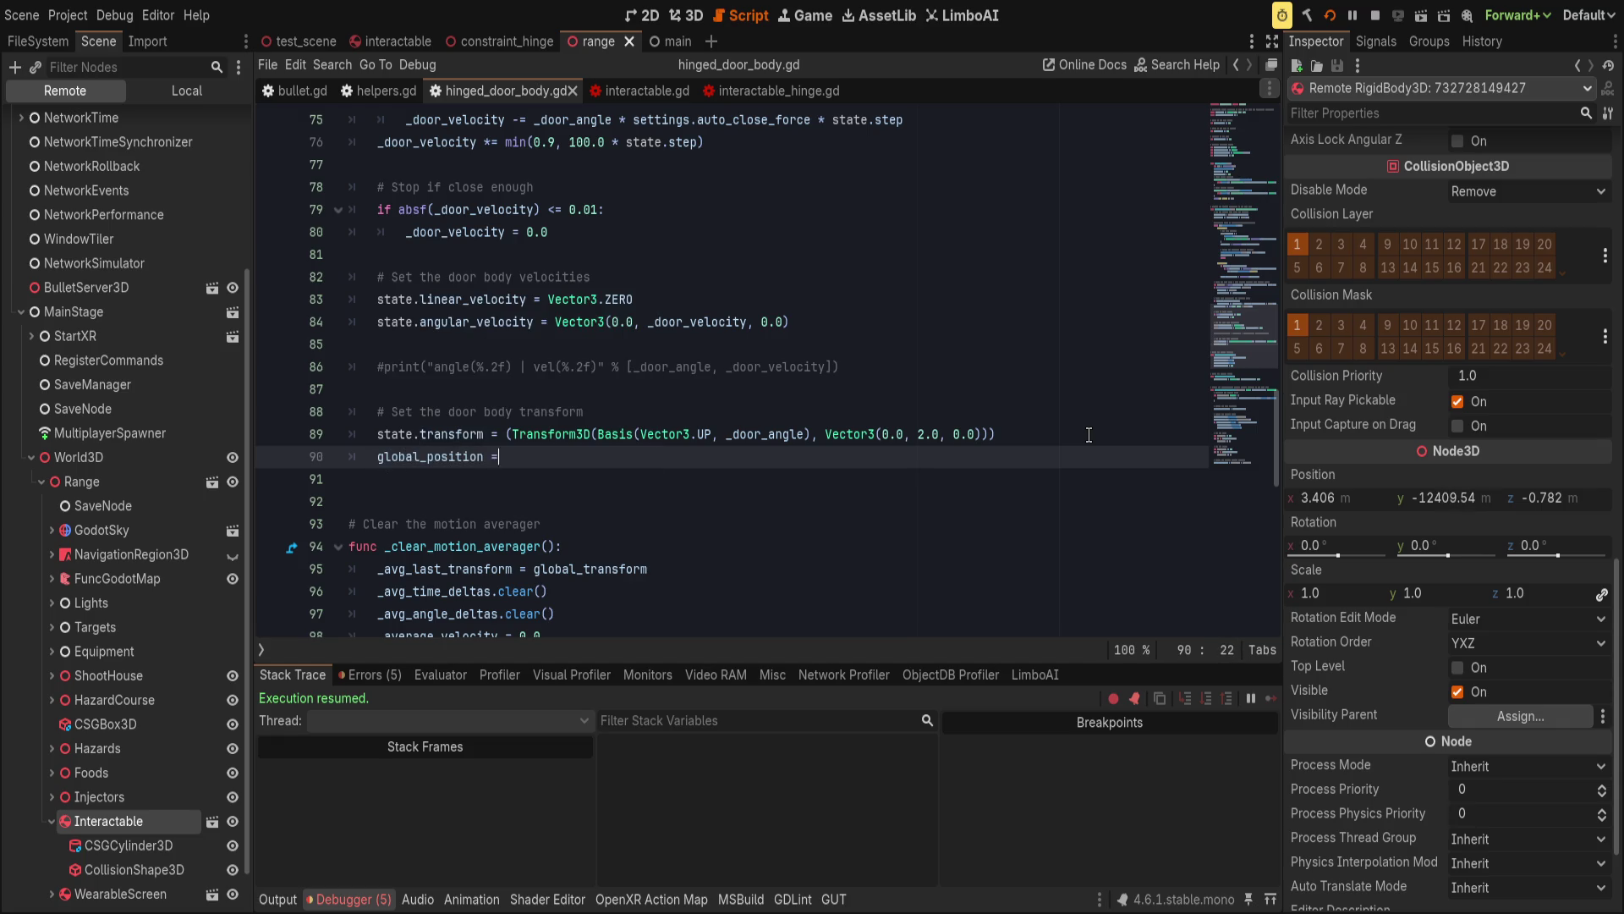
{"action": "type", "text": " Vector3"}
{"action": "type", "text": "(0.0, 2.0, 0.0)"}
{"action": "key", "text": "ctrl+s"}
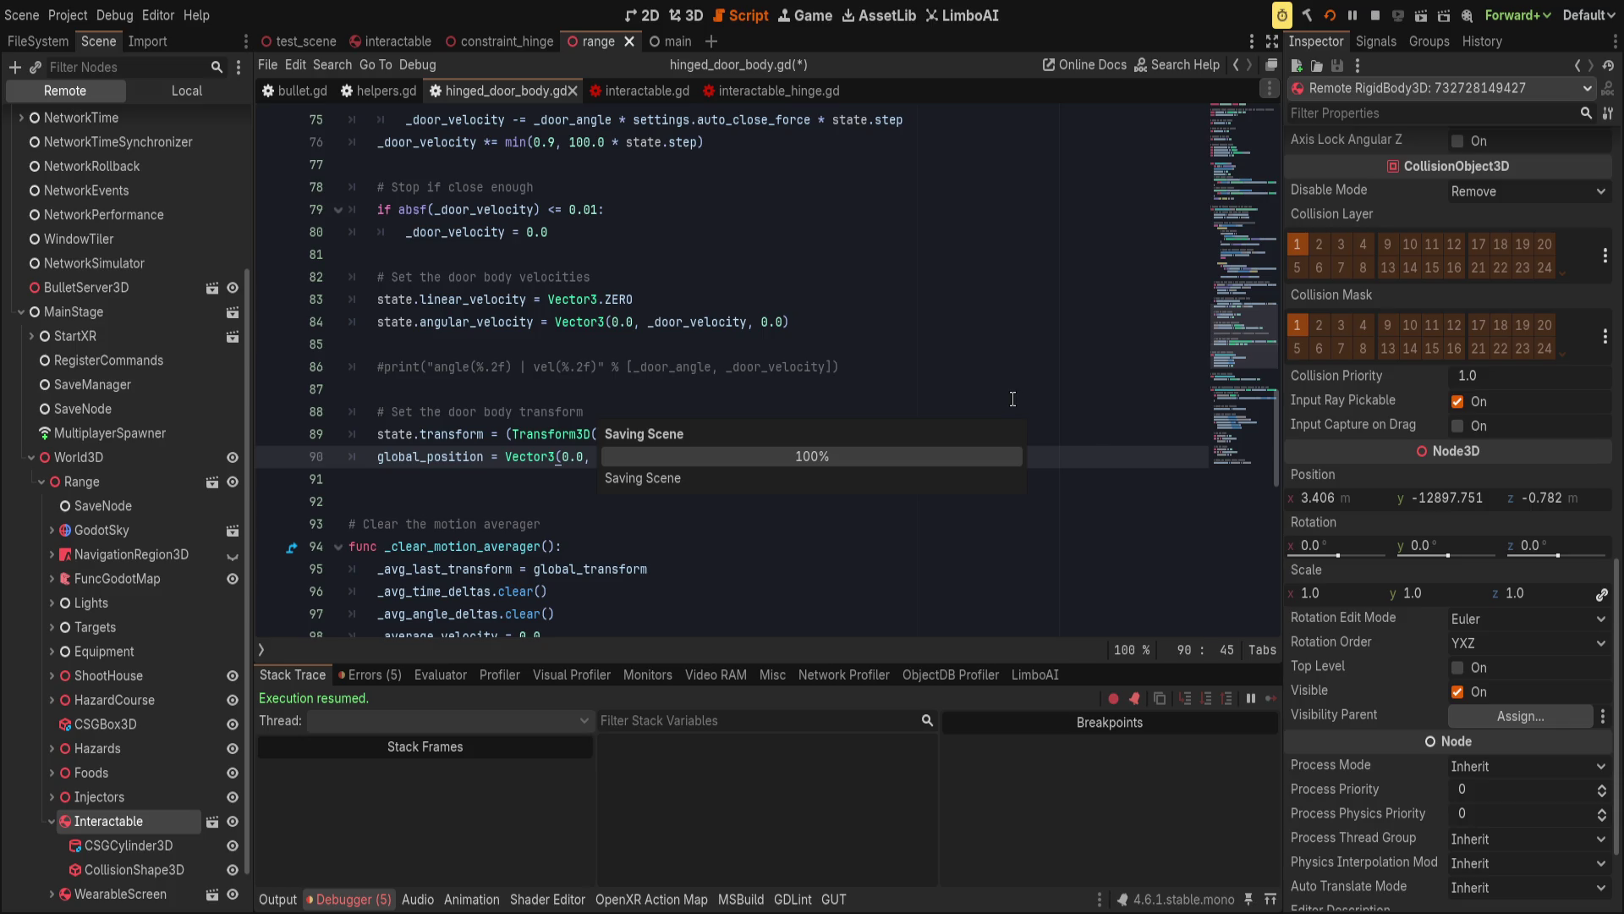
{"action": "left_click", "coordinate": [1109, 432]}
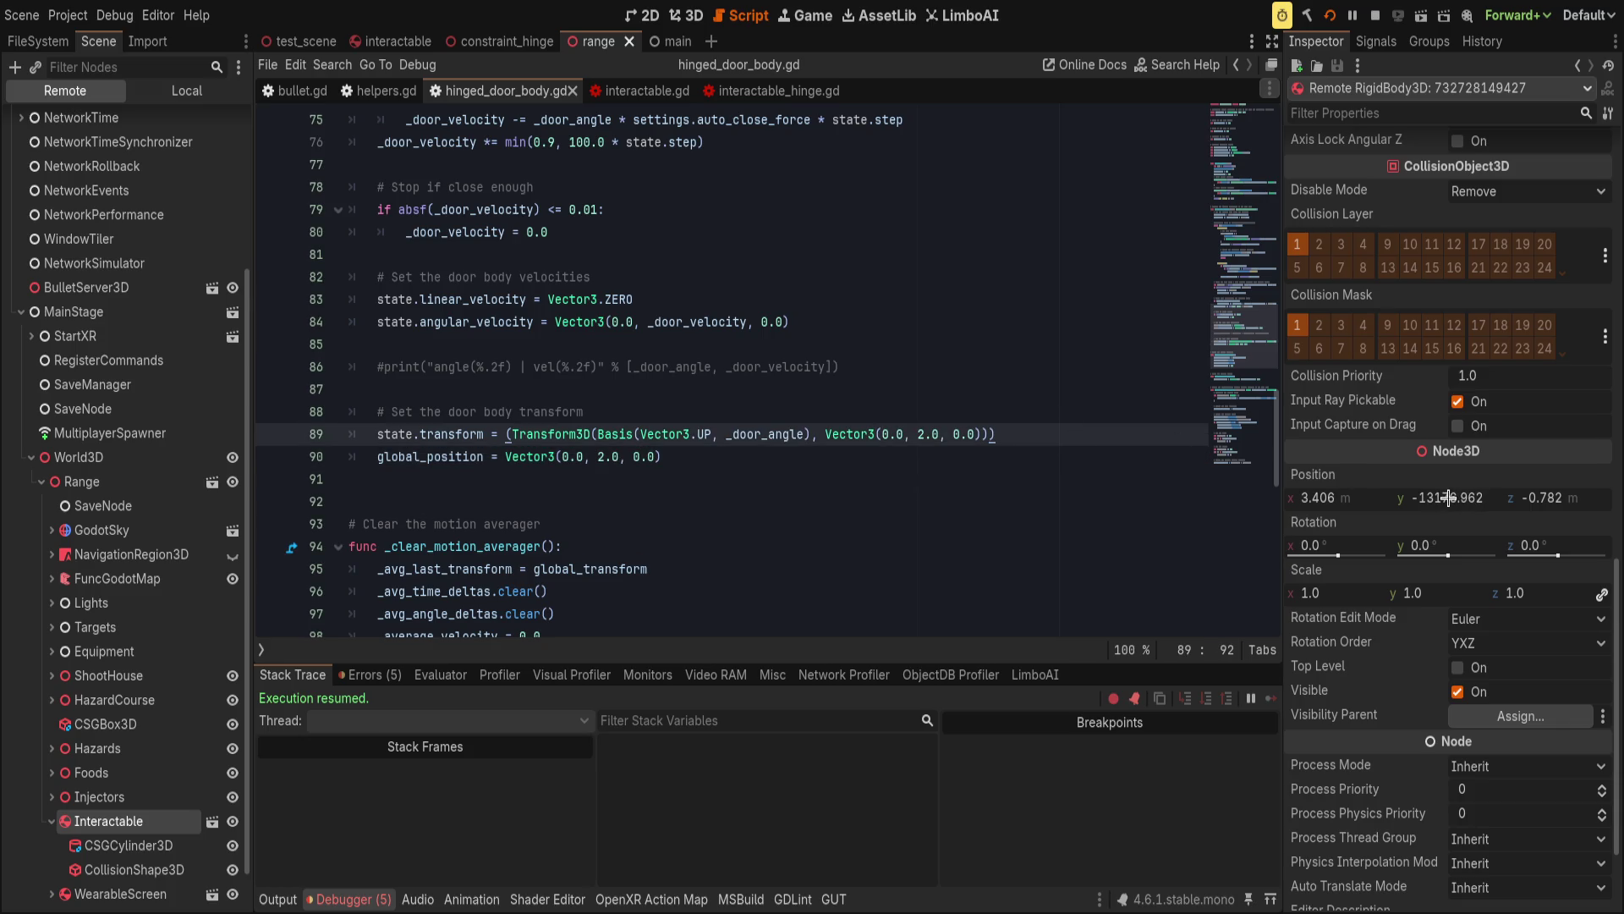
{"action": "left_click", "coordinate": [1330, 15]}
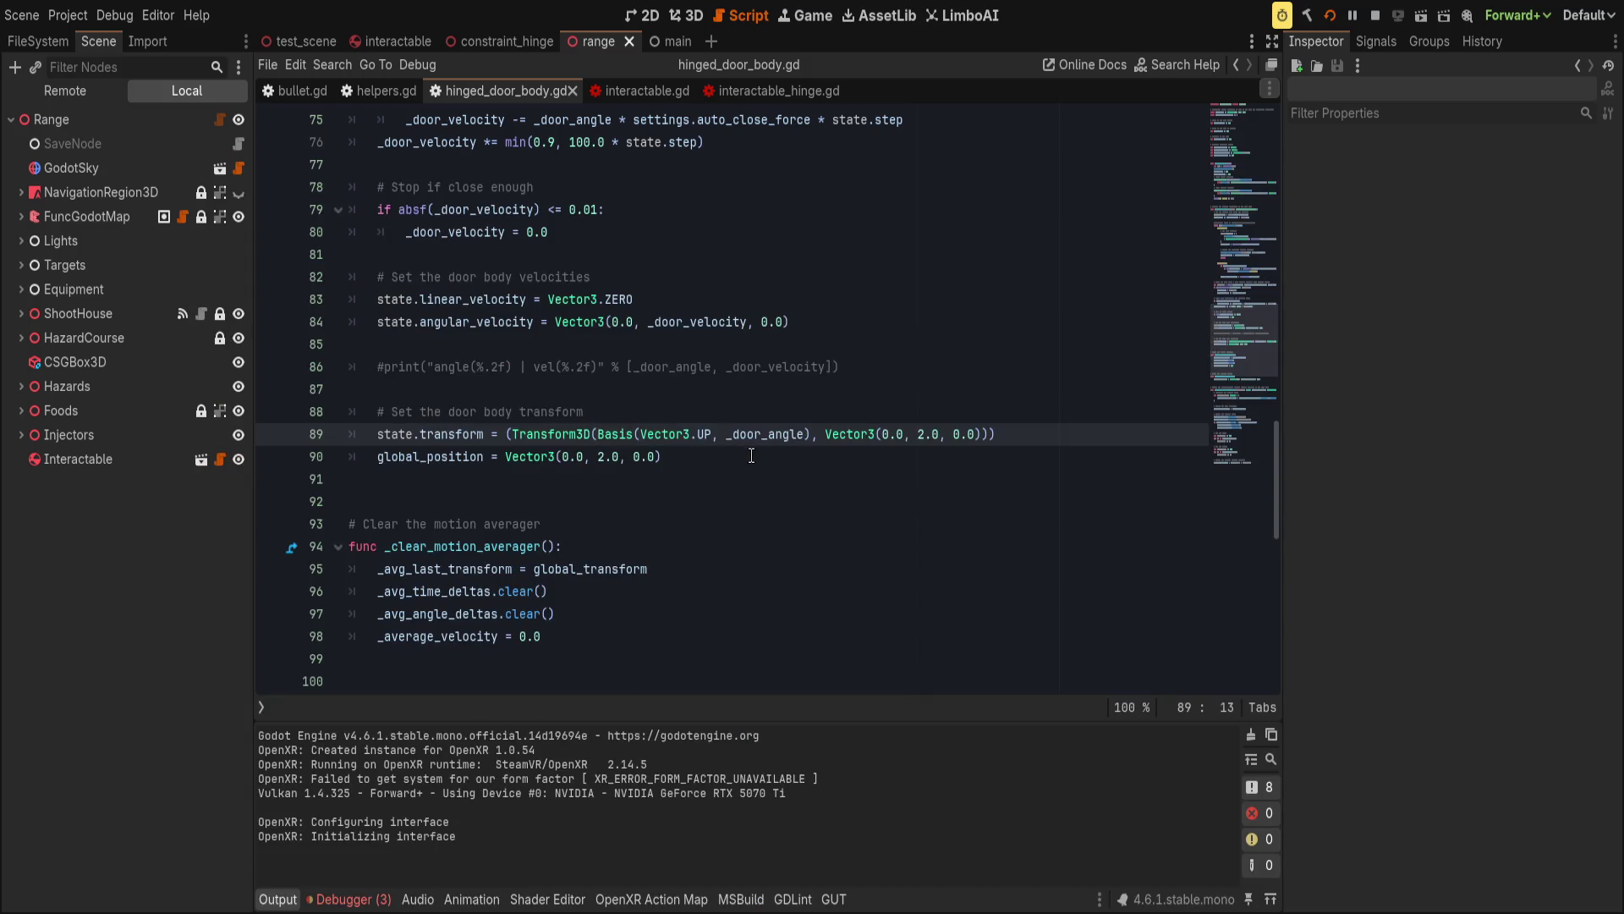
{"action": "left_click_drag", "start_coordinate": [752, 456], "coordinate": [555, 456]}
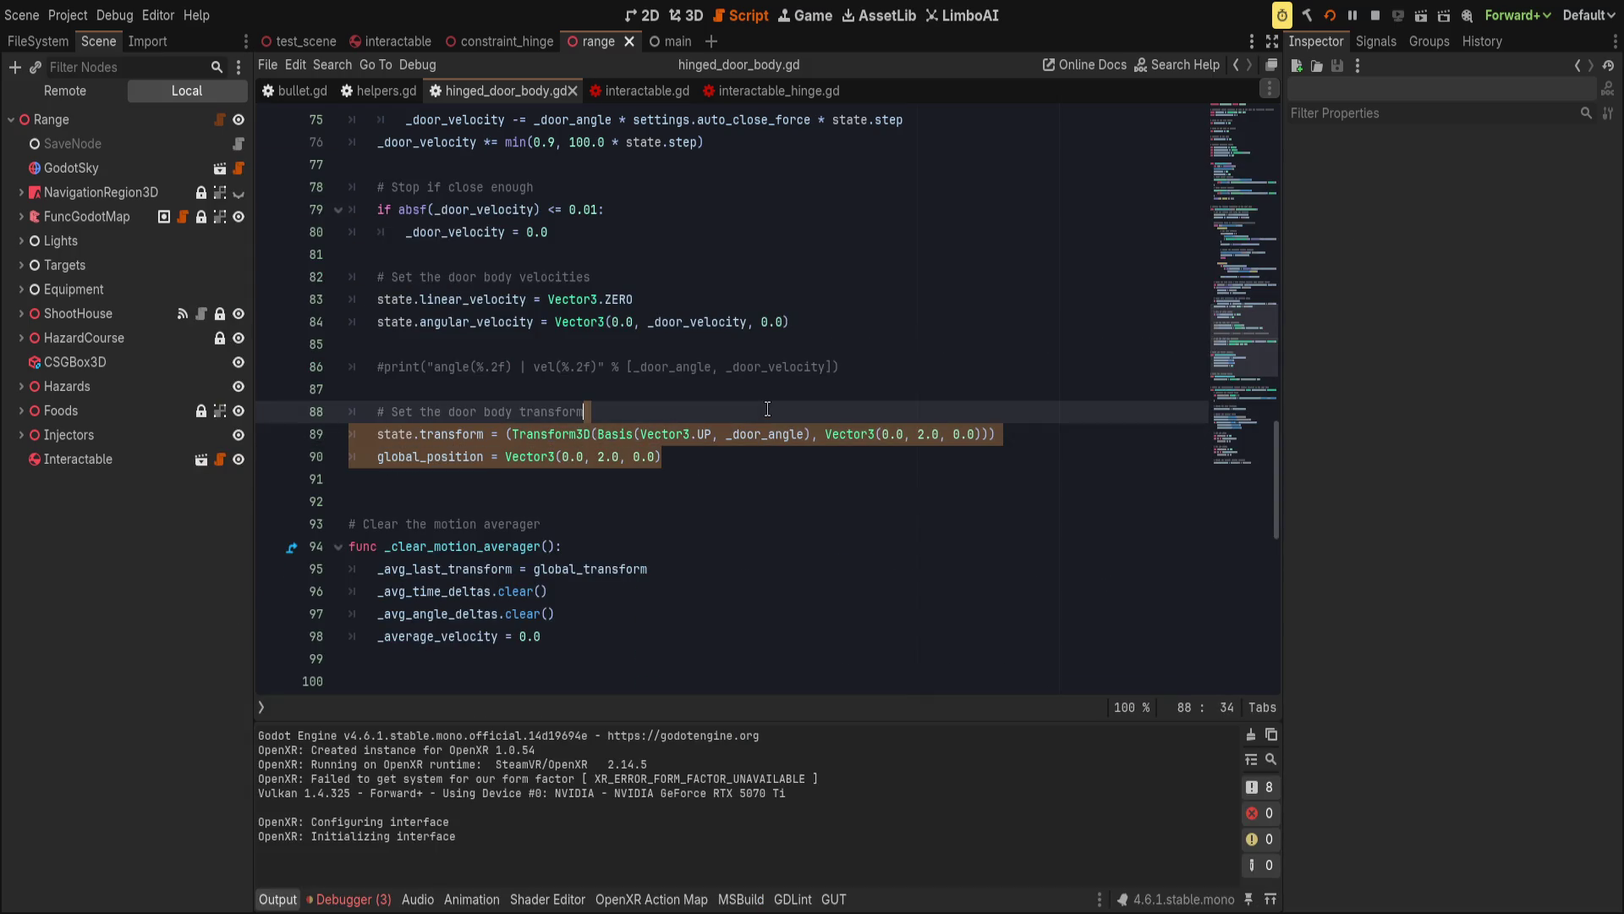
Undo the door script edits back to its parent-relative transform, save, and close it.
{"action": "type", "text": "."}
{"action": "key", "text": "ctrl+z"}
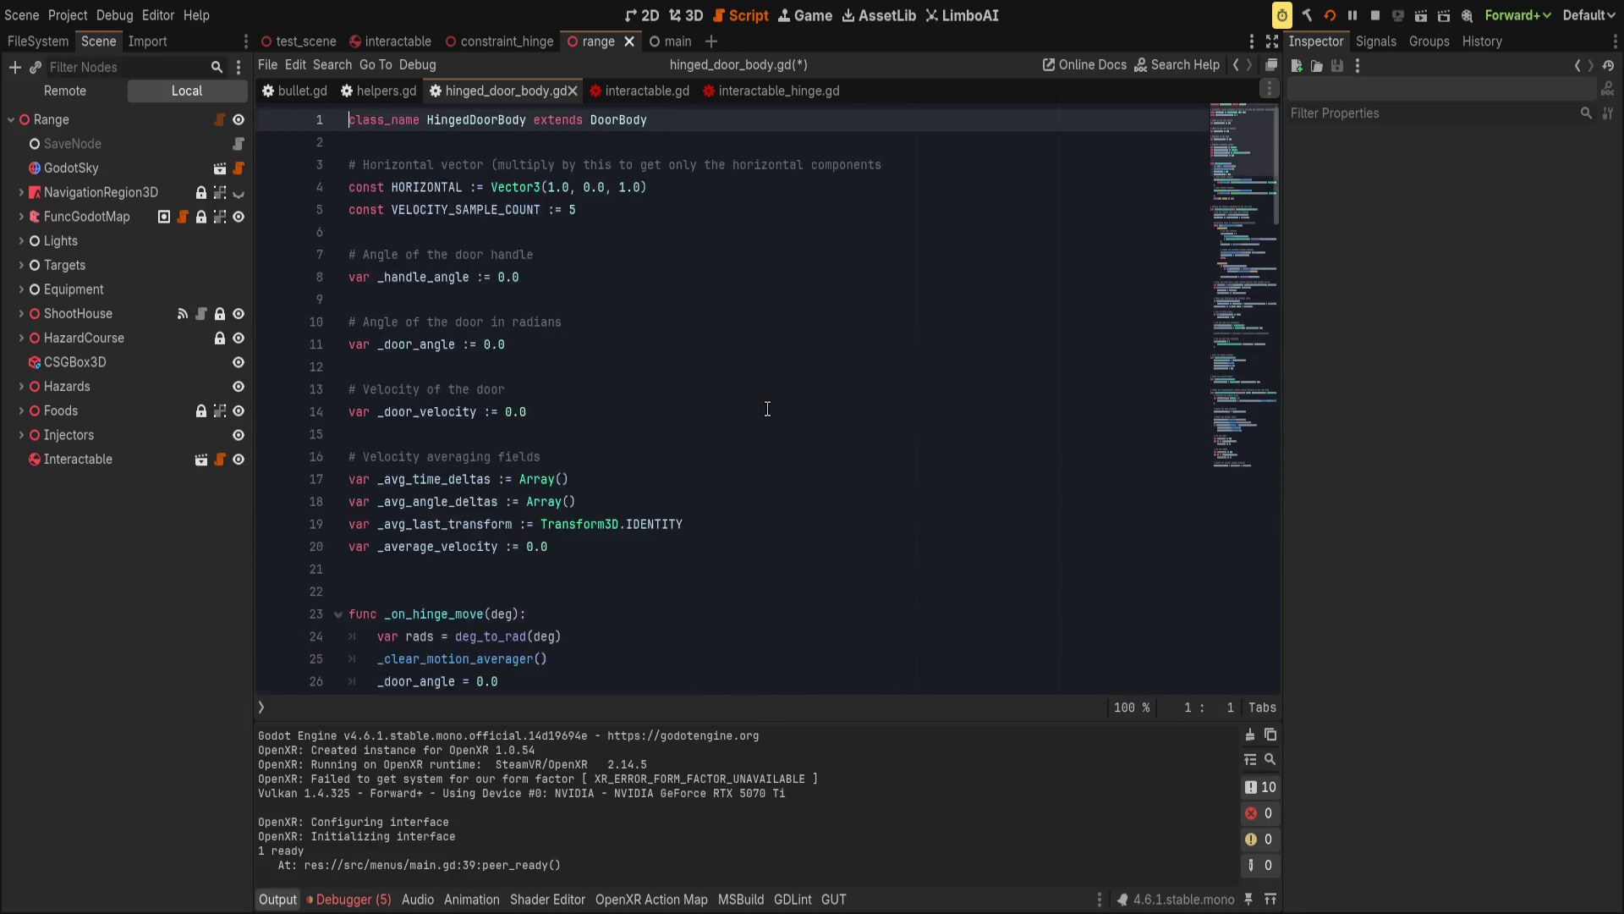
{"action": "key", "text": "ctrl+s"}
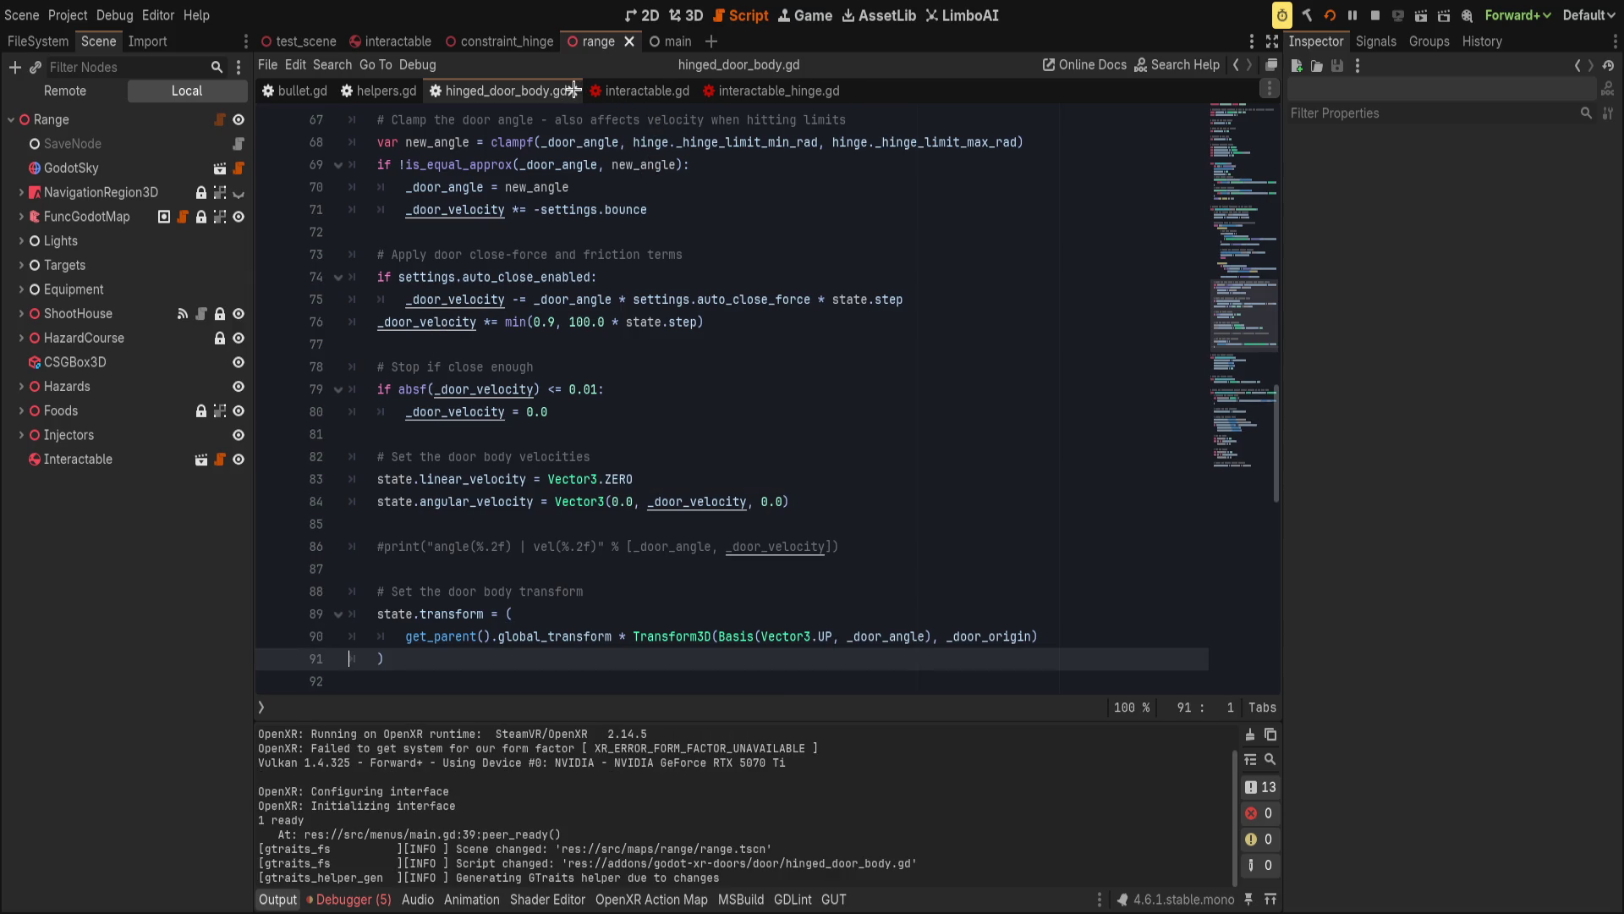
{"action": "middle_click", "coordinate": [467, 90]}
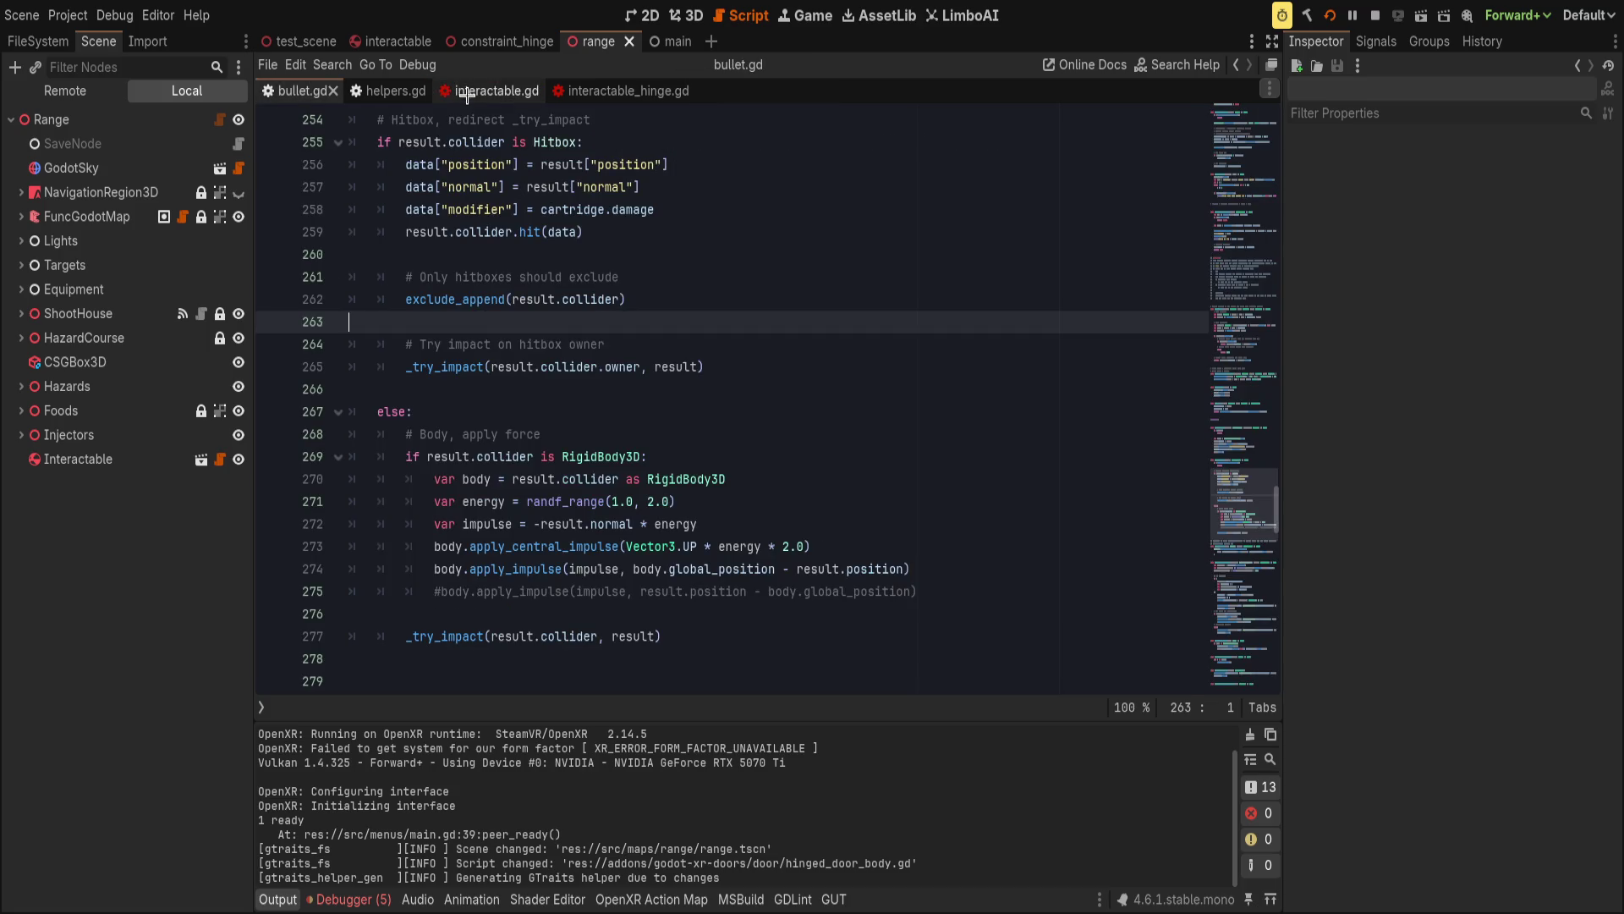
Paste the copied transform lines into interactable.gd below the transform block.
{"action": "left_click", "coordinate": [466, 91]}
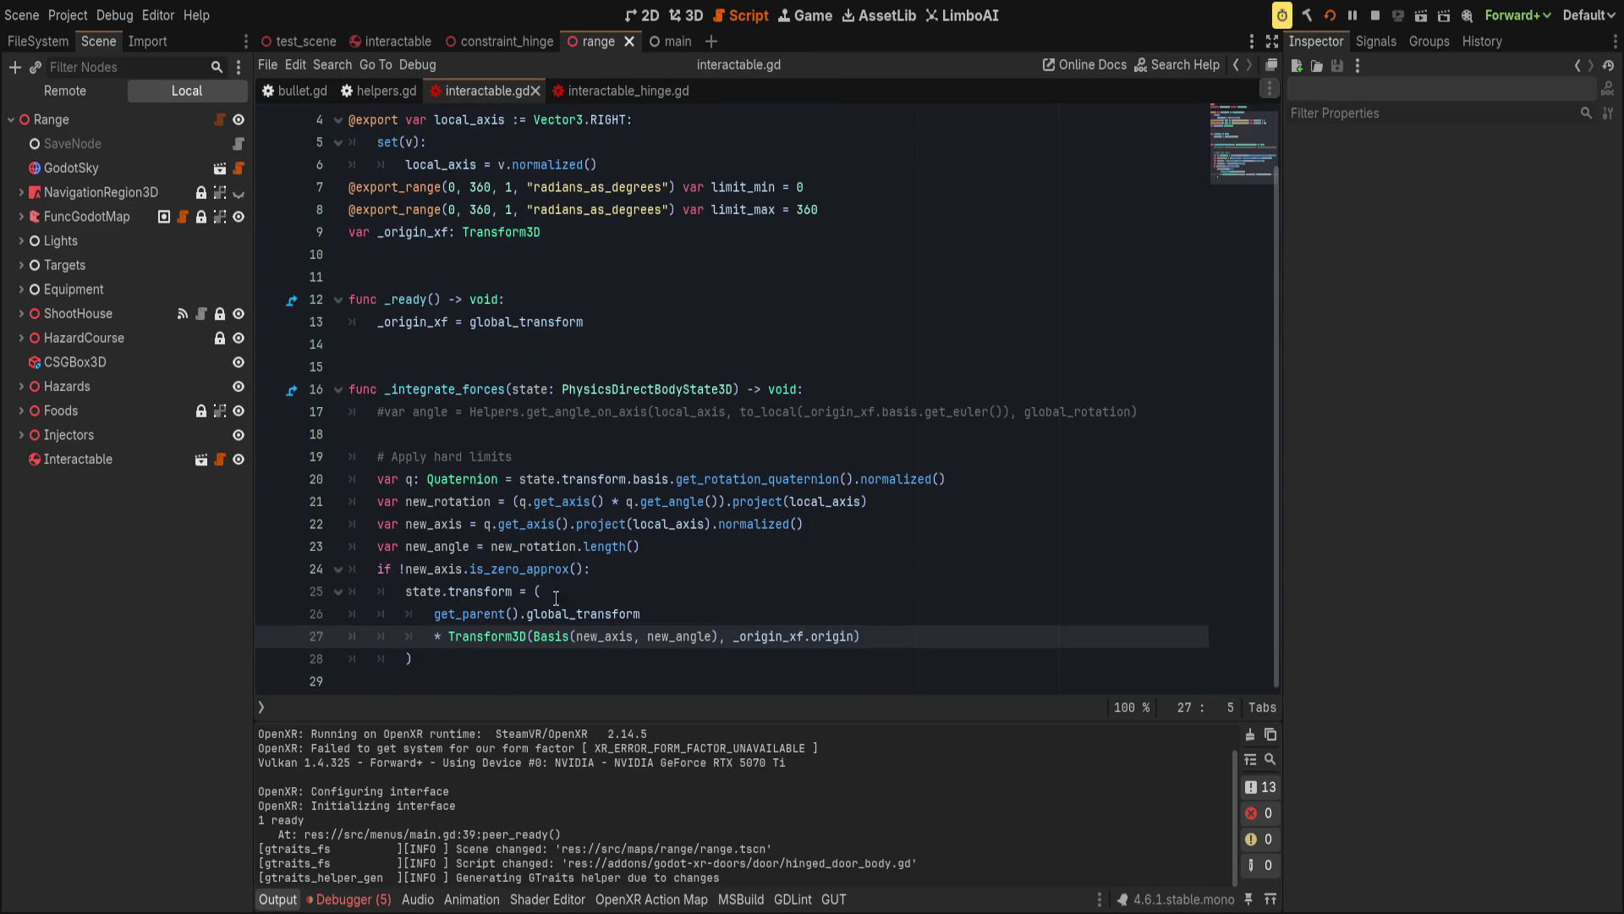
{"action": "left_click", "coordinate": [472, 663]}
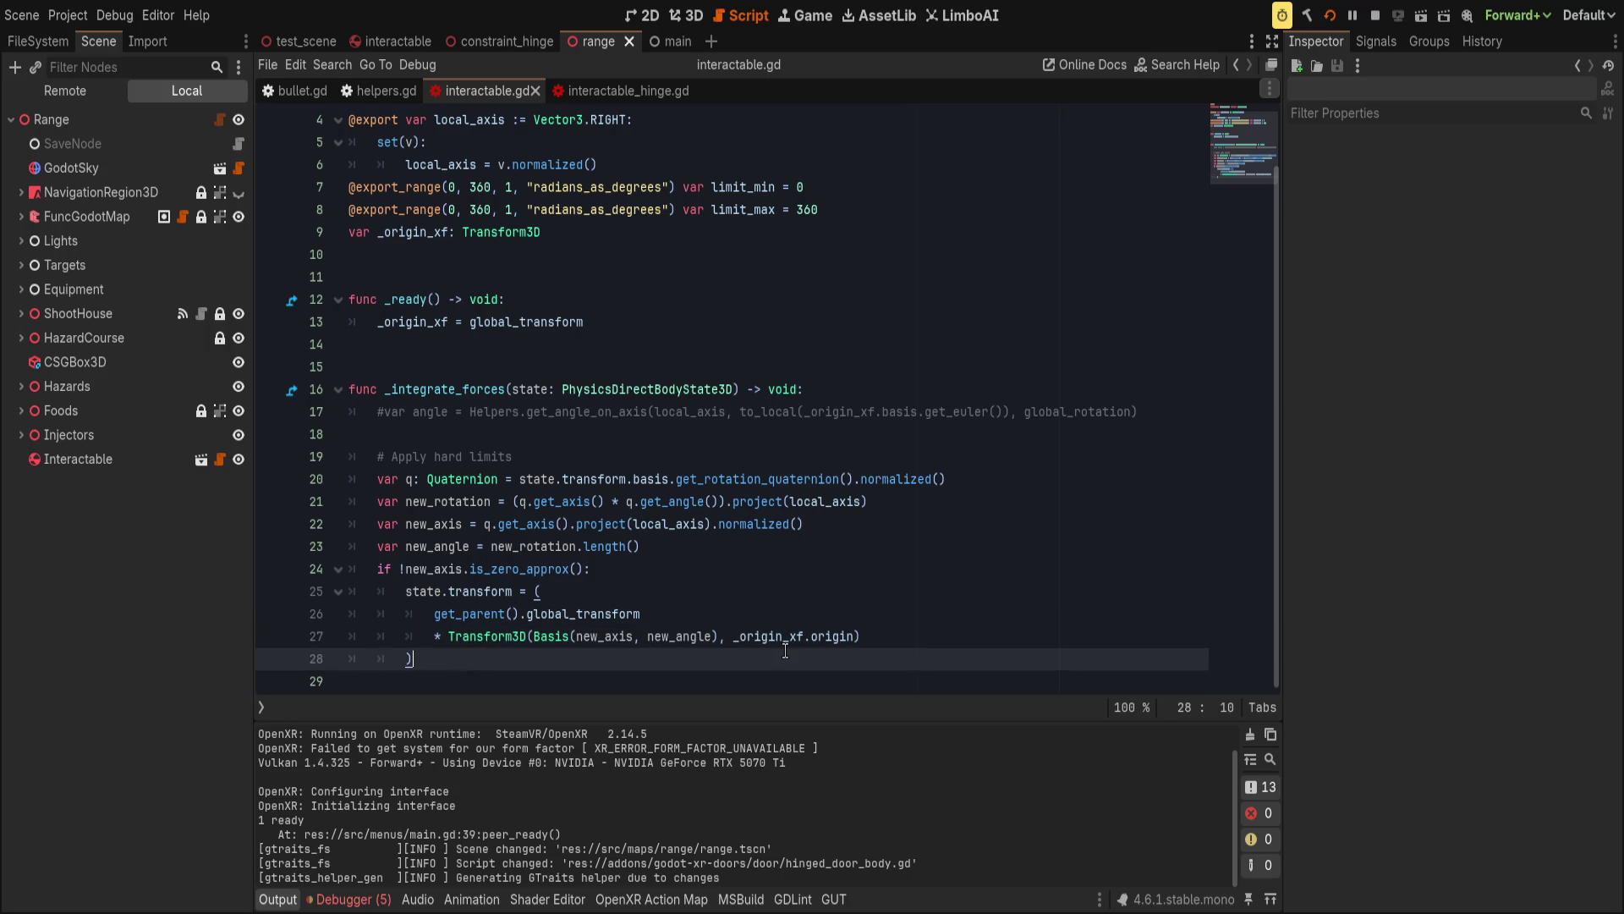
{"action": "left_click", "coordinate": [672, 577]}
{"action": "left_click", "coordinate": [534, 658]}
{"action": "key", "text": "Return"}
{"action": "key", "text": "ctrl+v"}
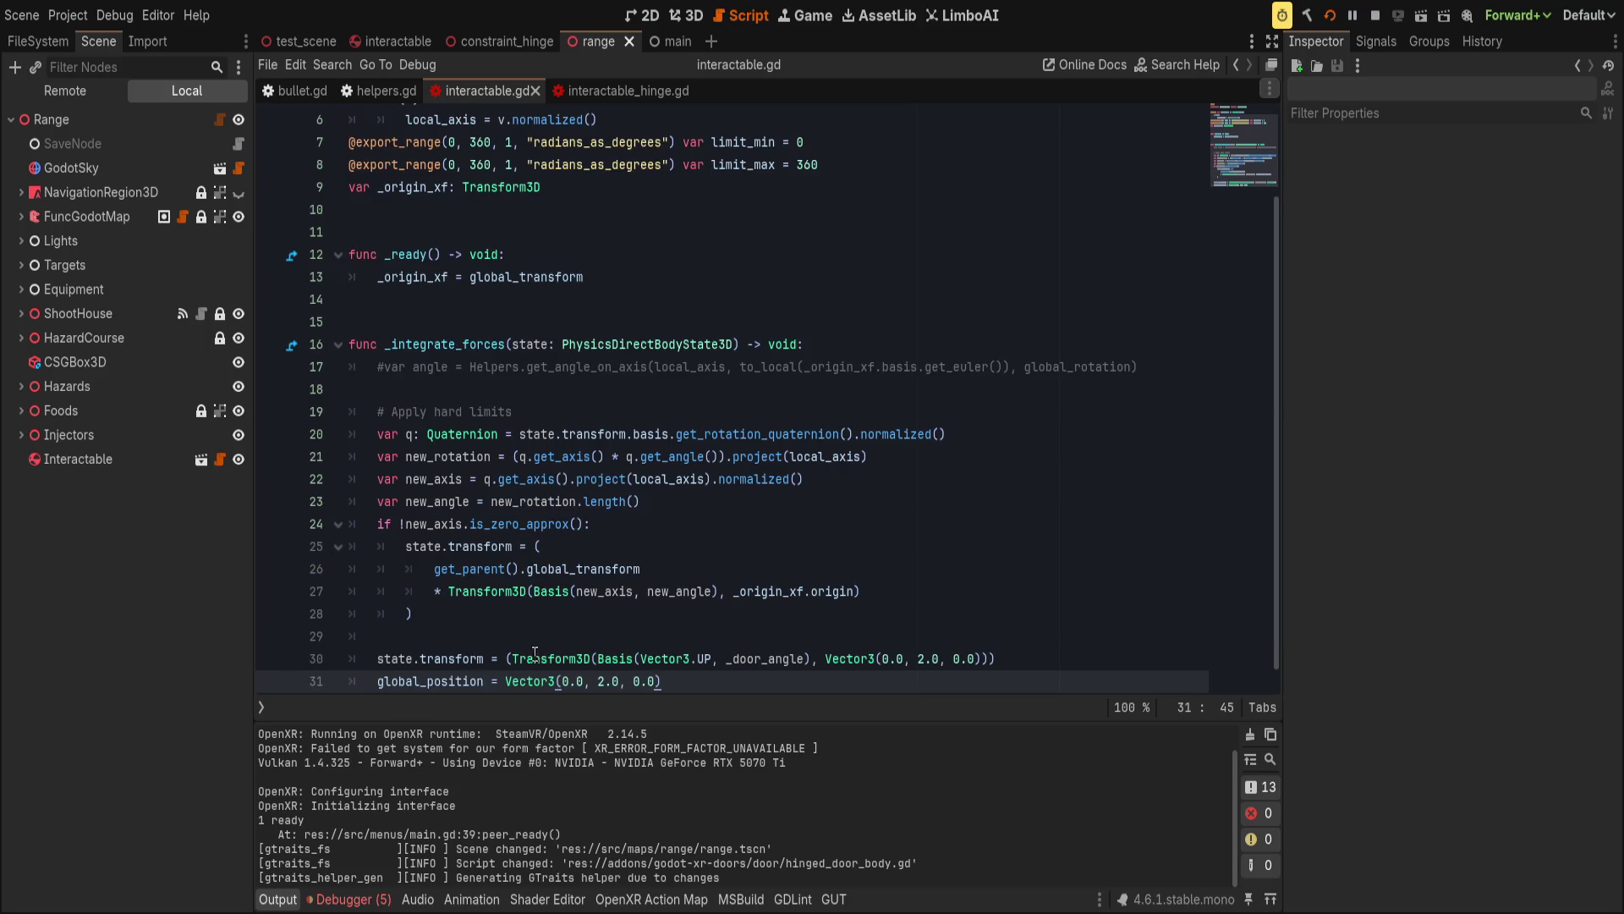
Change the pasted line to state.transform.origin = _origin_xf.origin, remove the global_position line, and save.
{"action": "left_click", "coordinate": [587, 635]}
{"action": "scroll", "coordinate": [466, 640], "scroll_direction": "up", "scroll_amount": 1}
{"action": "left_click", "coordinate": [485, 684]}
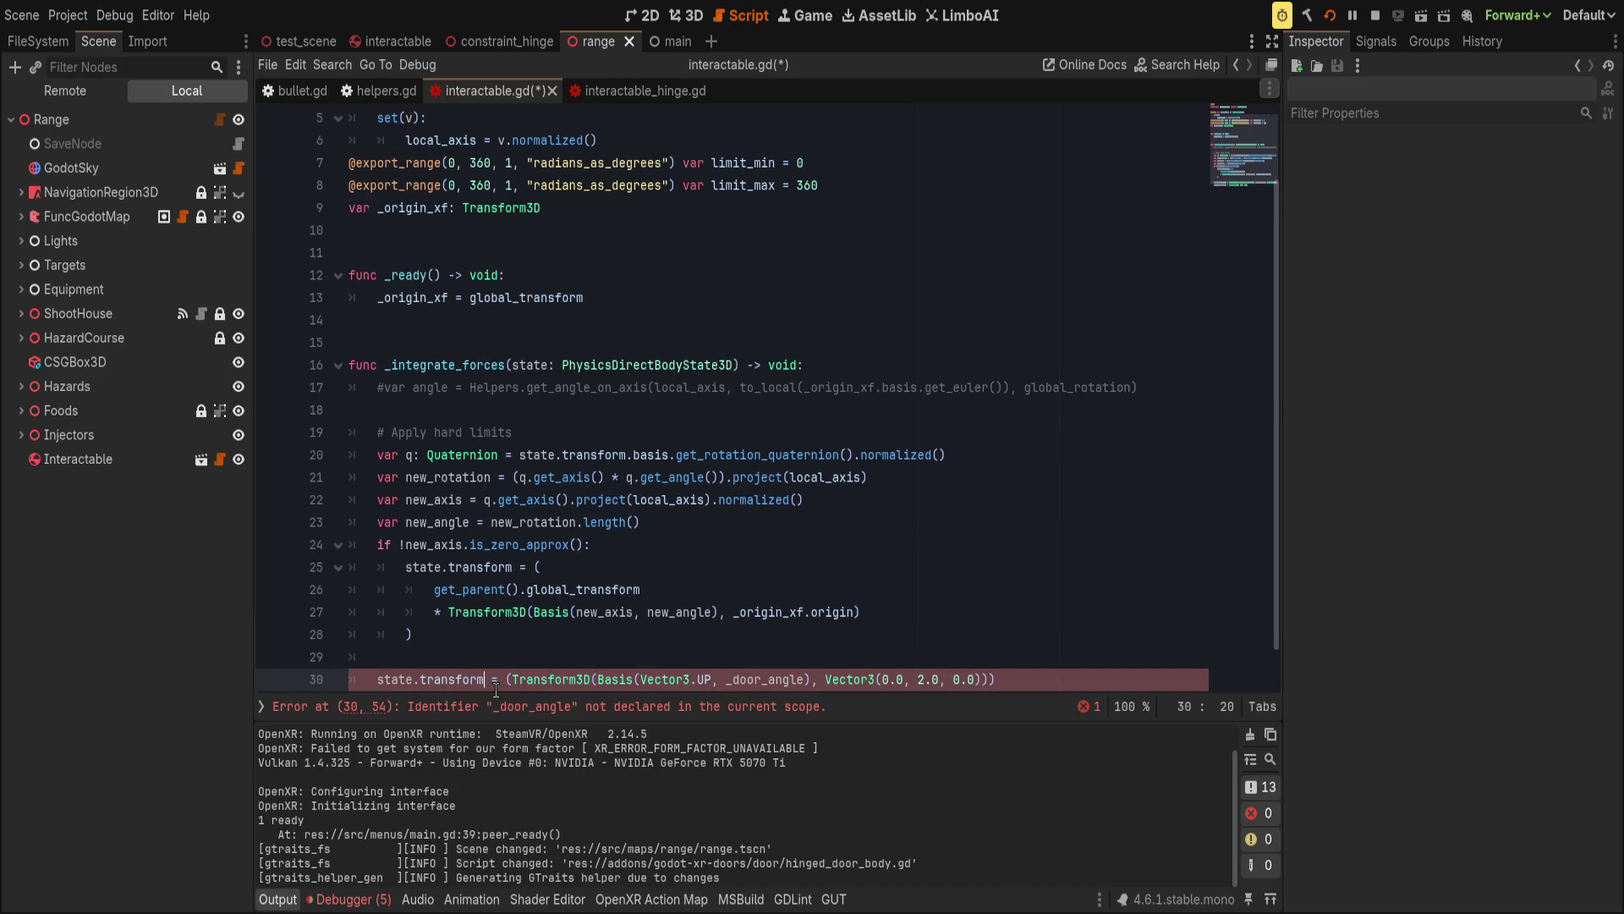
{"action": "type", "text": ".origin"}
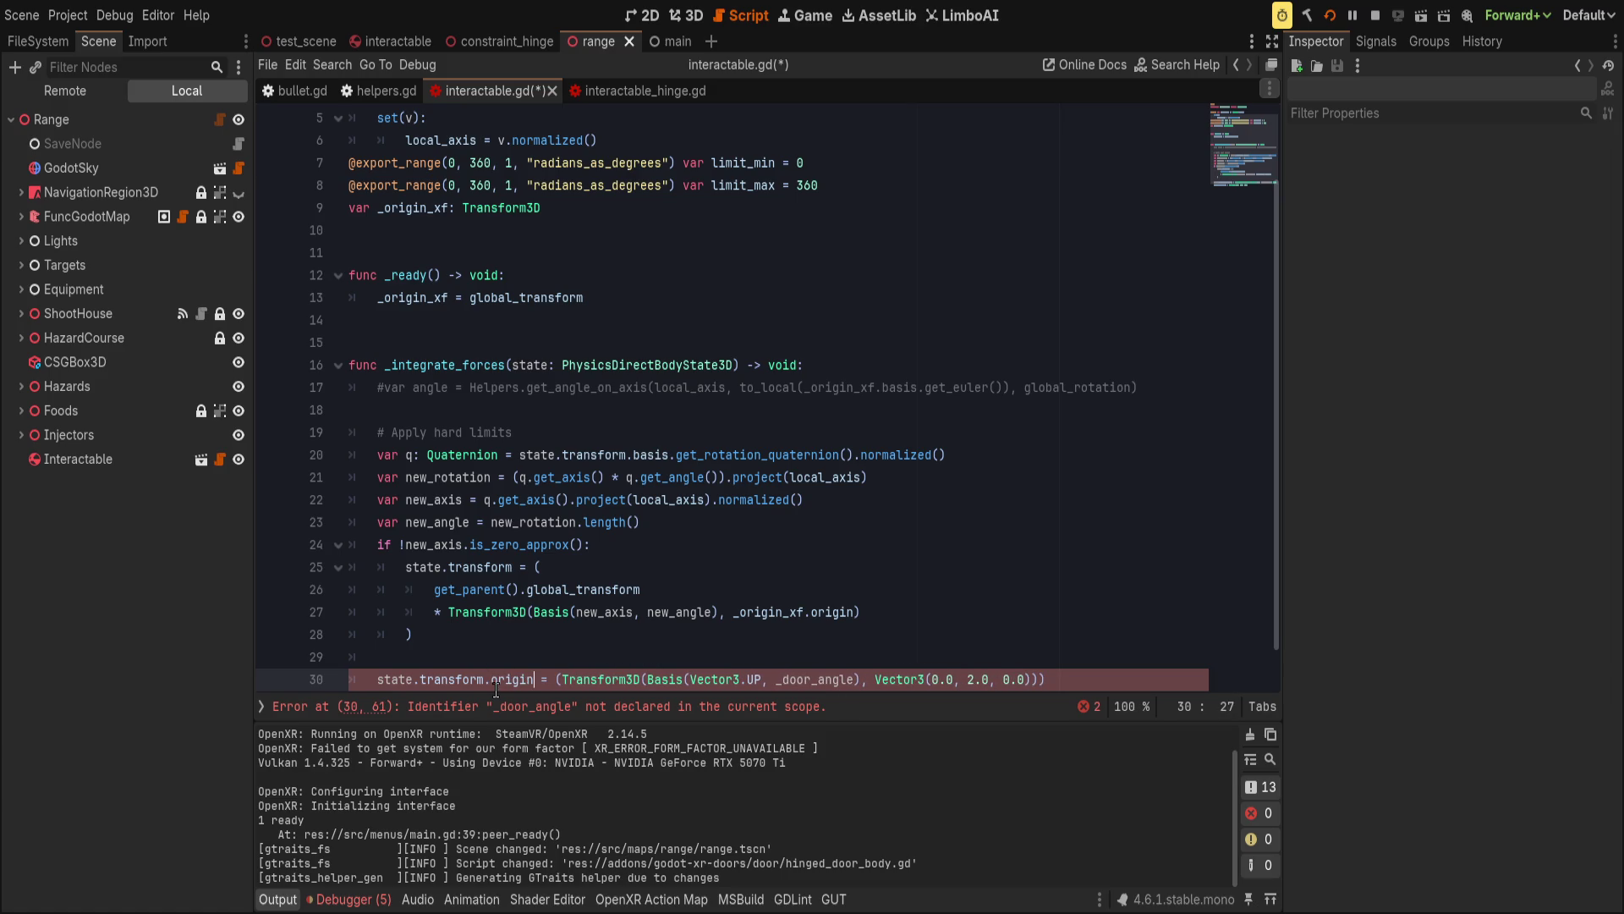
{"action": "scroll", "coordinate": [763, 569], "scroll_direction": "down", "scroll_amount": 1}
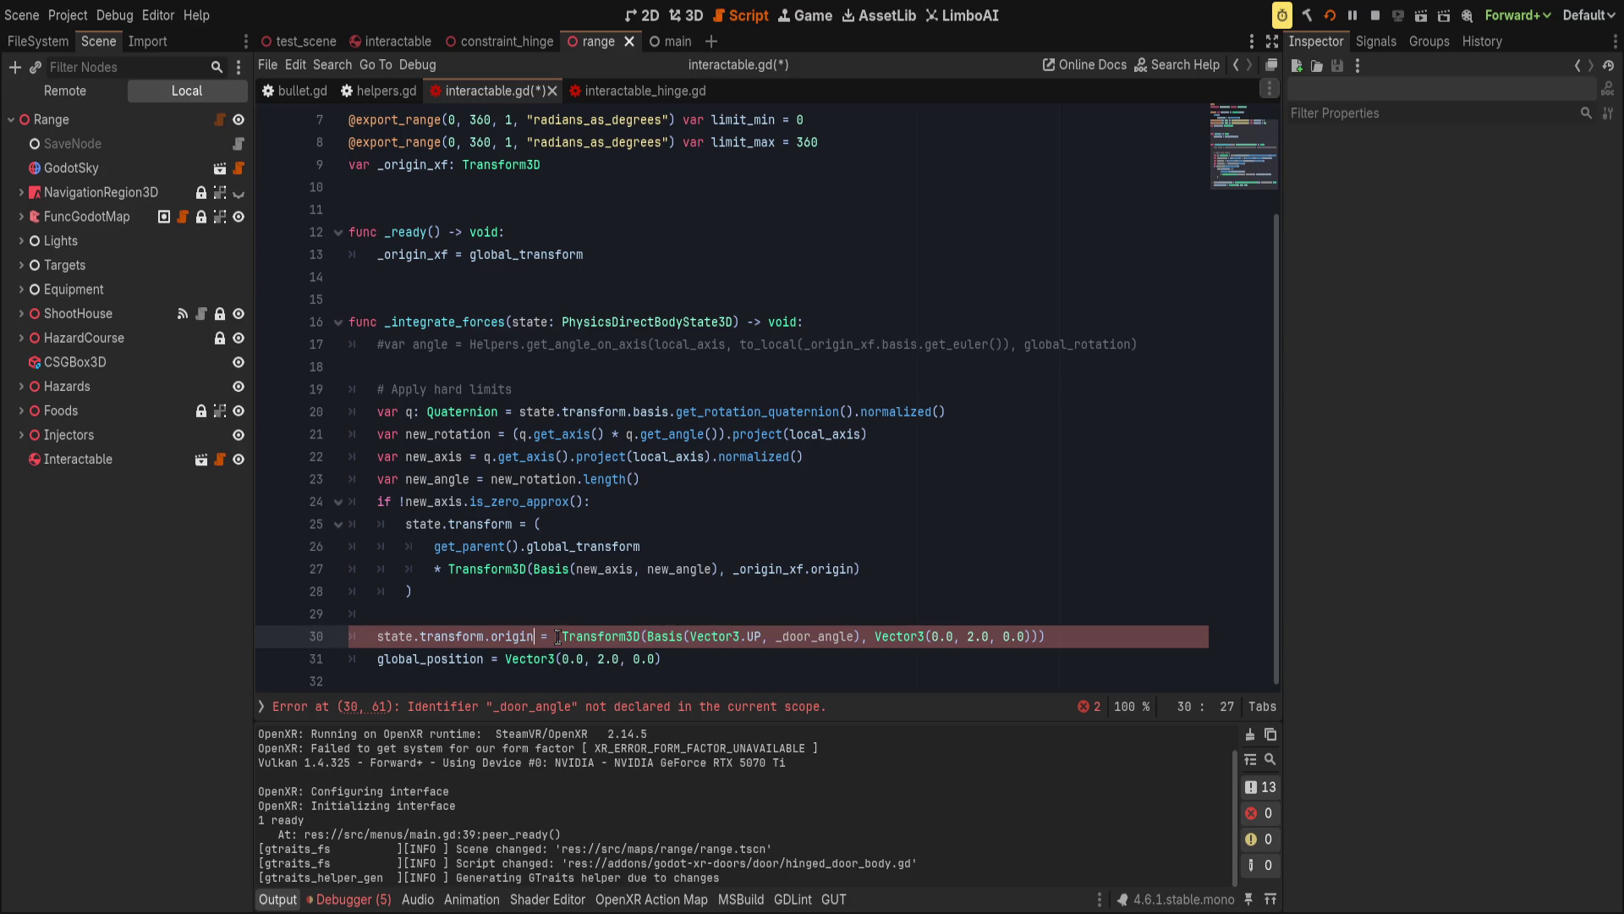
{"action": "left_click_drag", "start_coordinate": [558, 636], "coordinate": [1116, 626]}
{"action": "type", "text": "_"}
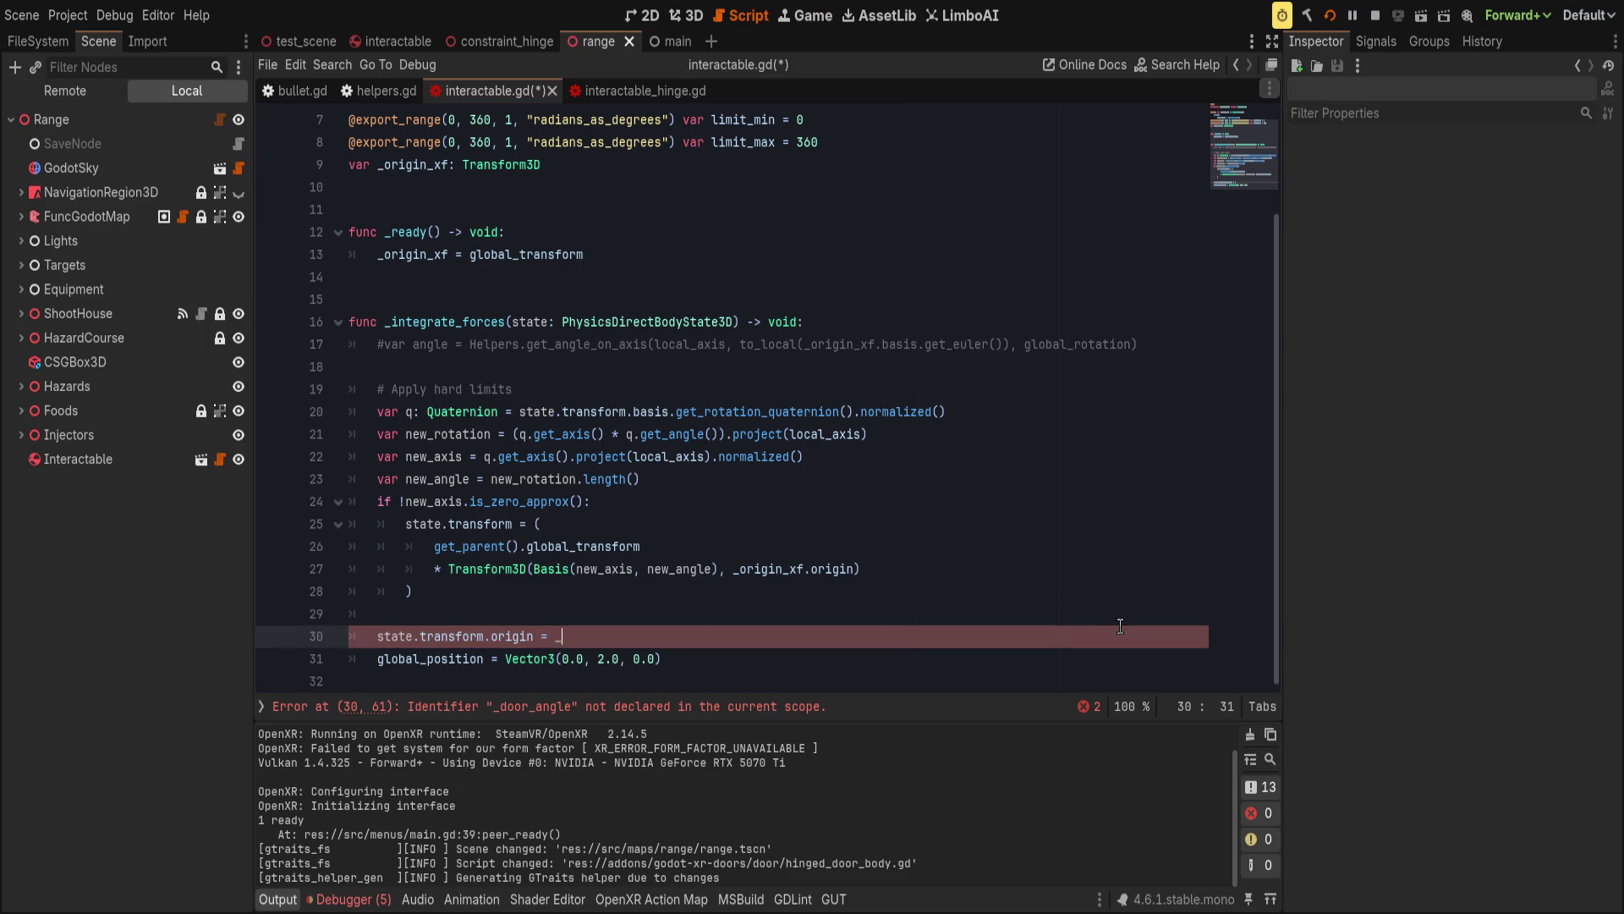
{"action": "type", "text": "o"}
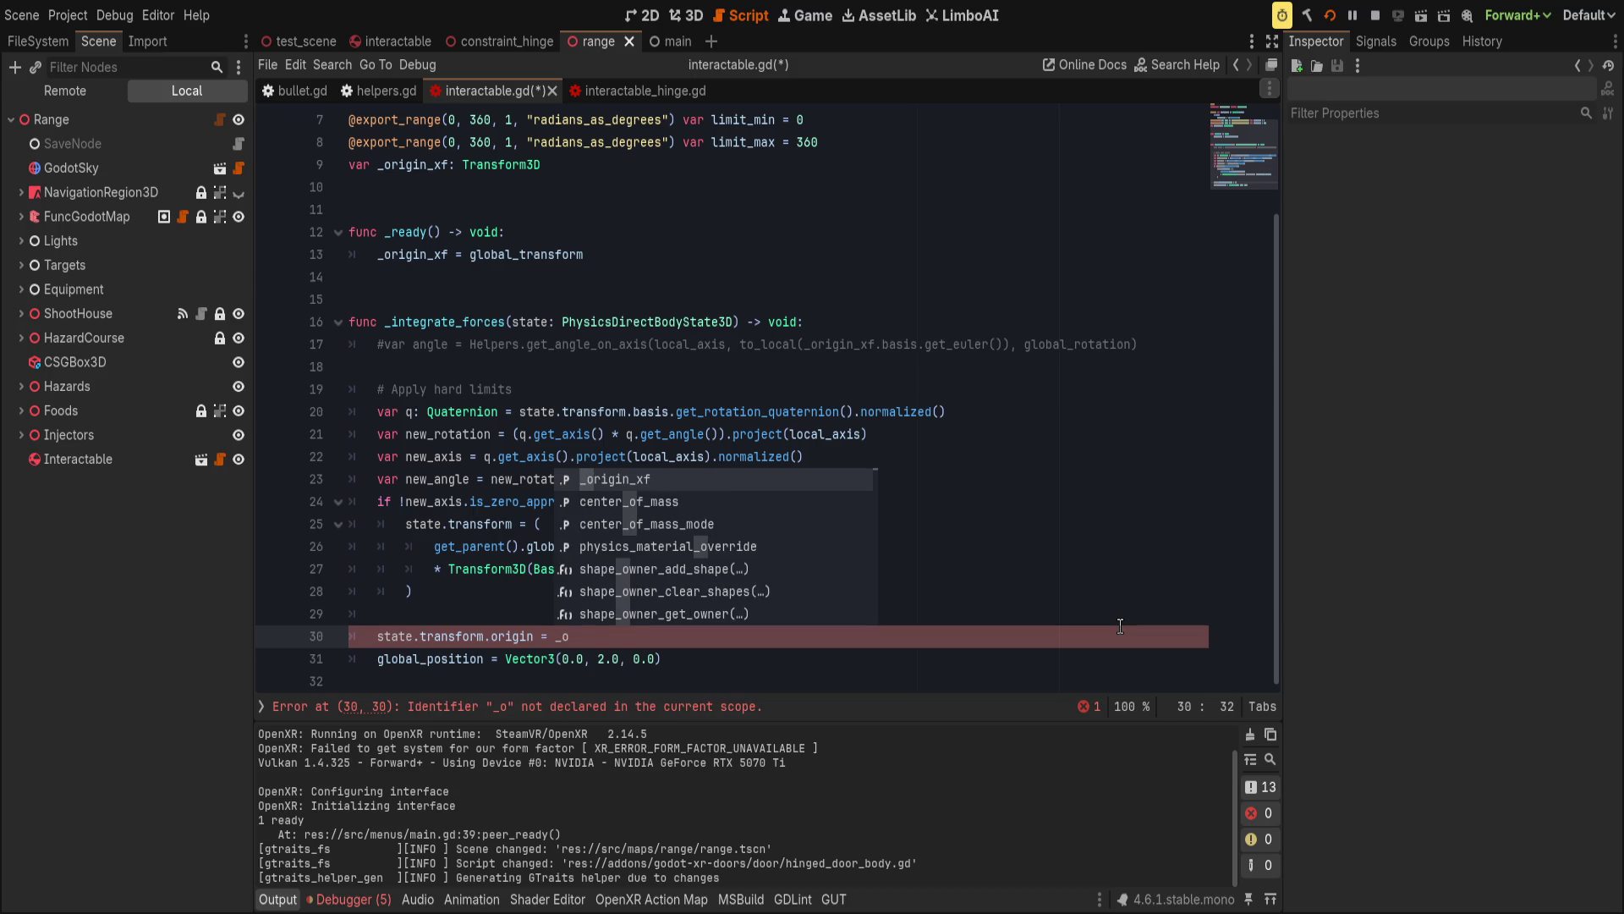
{"action": "type", "text": "rigin_xf.or"}
{"action": "key", "text": "Return"}
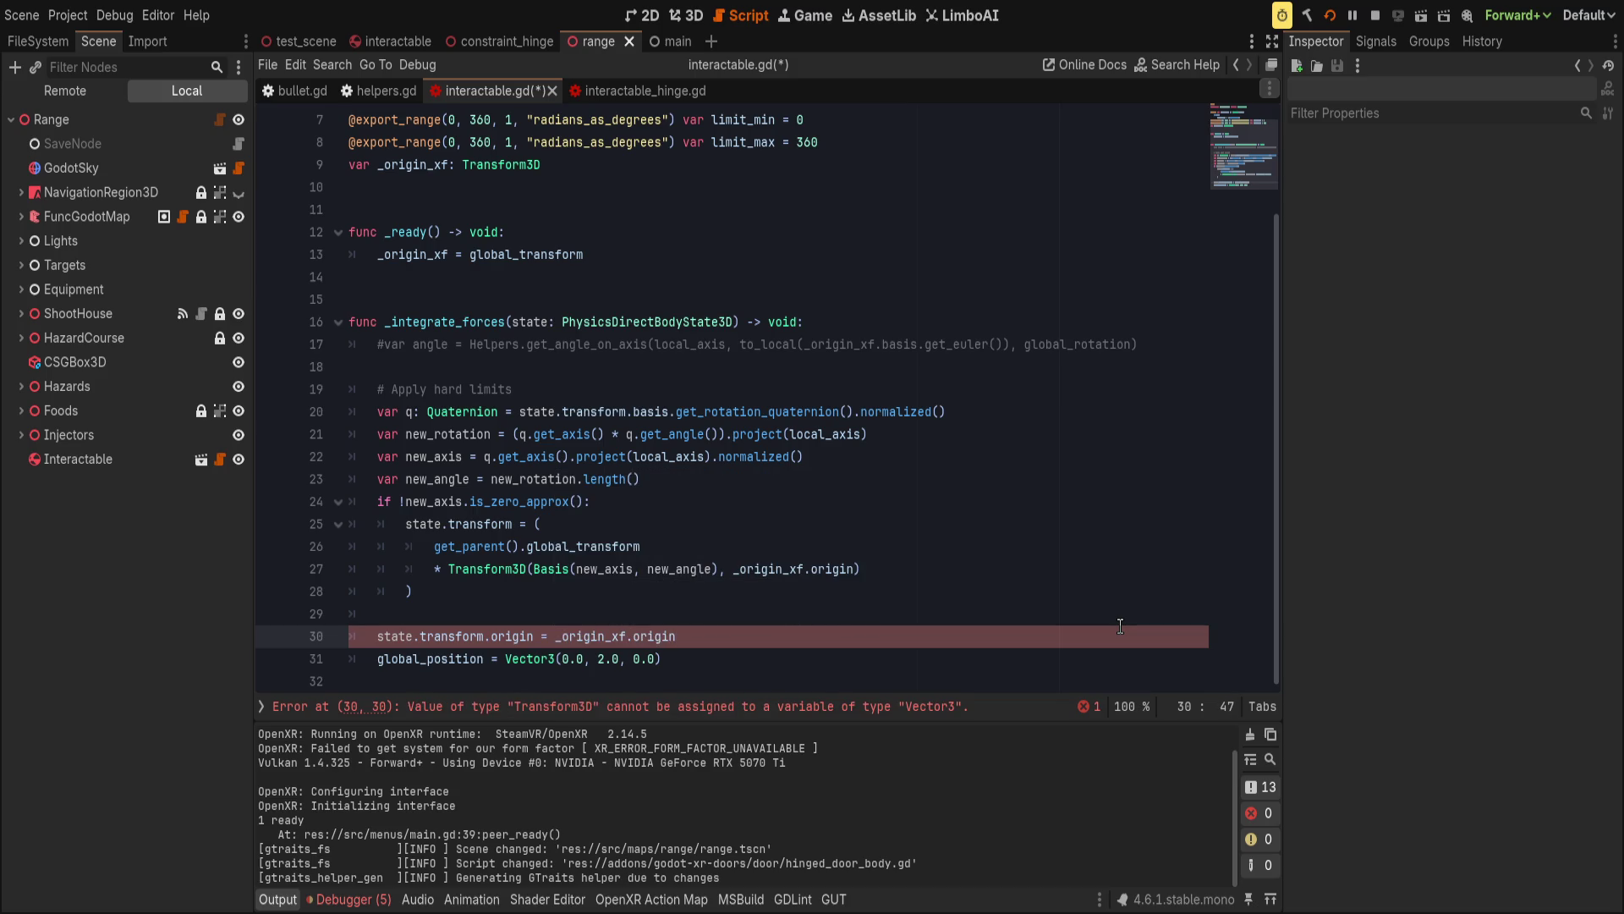
{"action": "key", "text": "Down"}
{"action": "key", "text": "ctrl+x"}
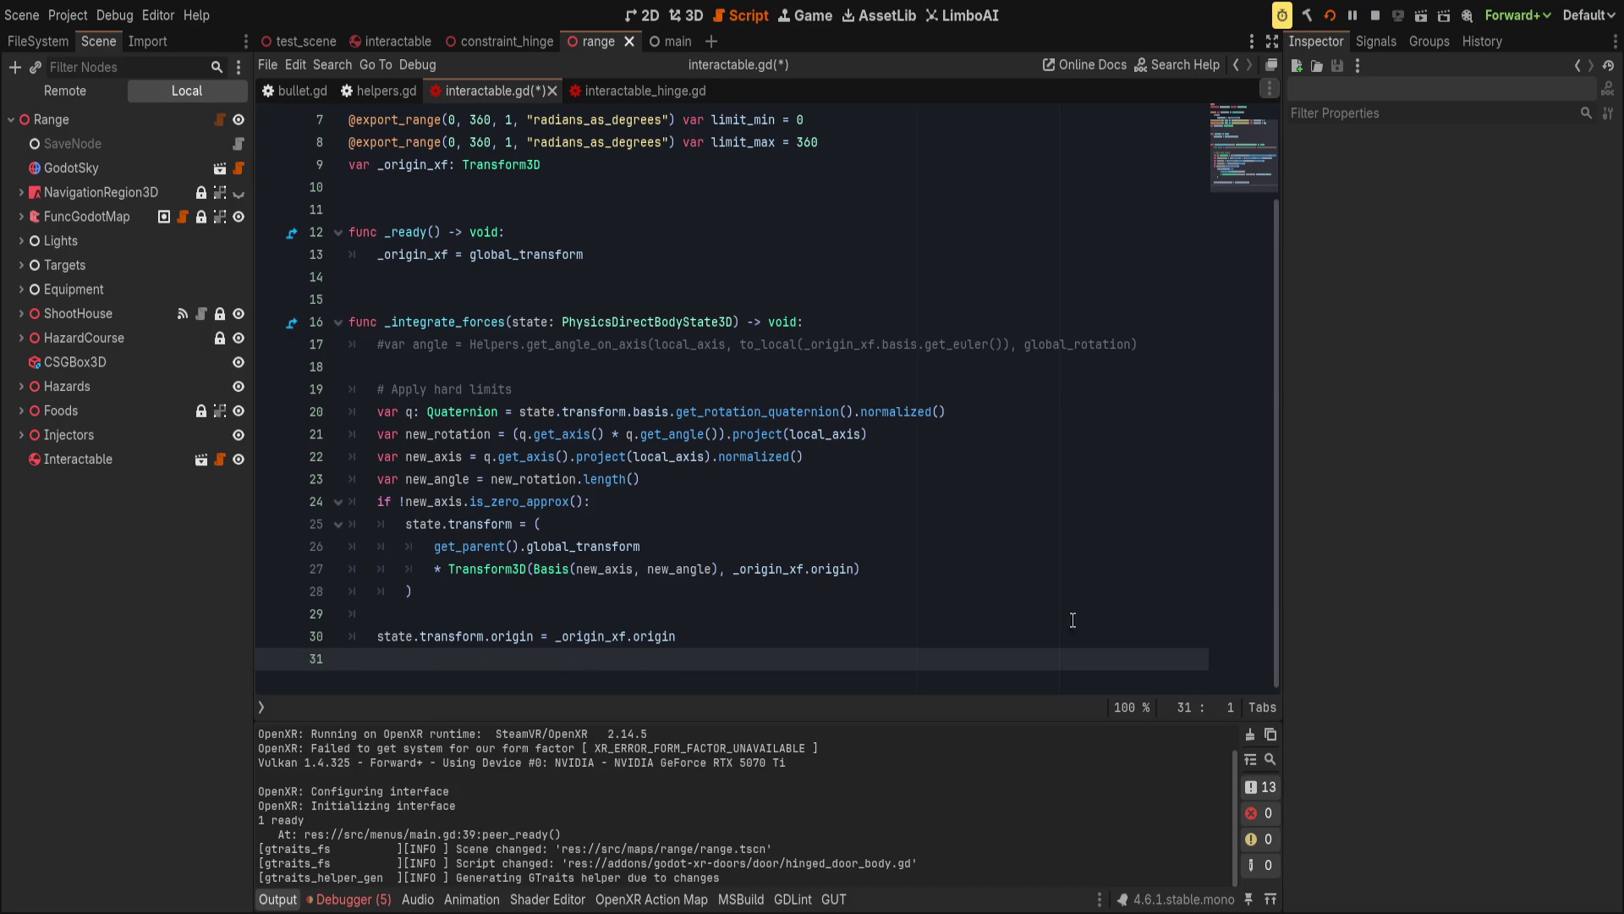
{"action": "key", "text": "ctrl+s"}
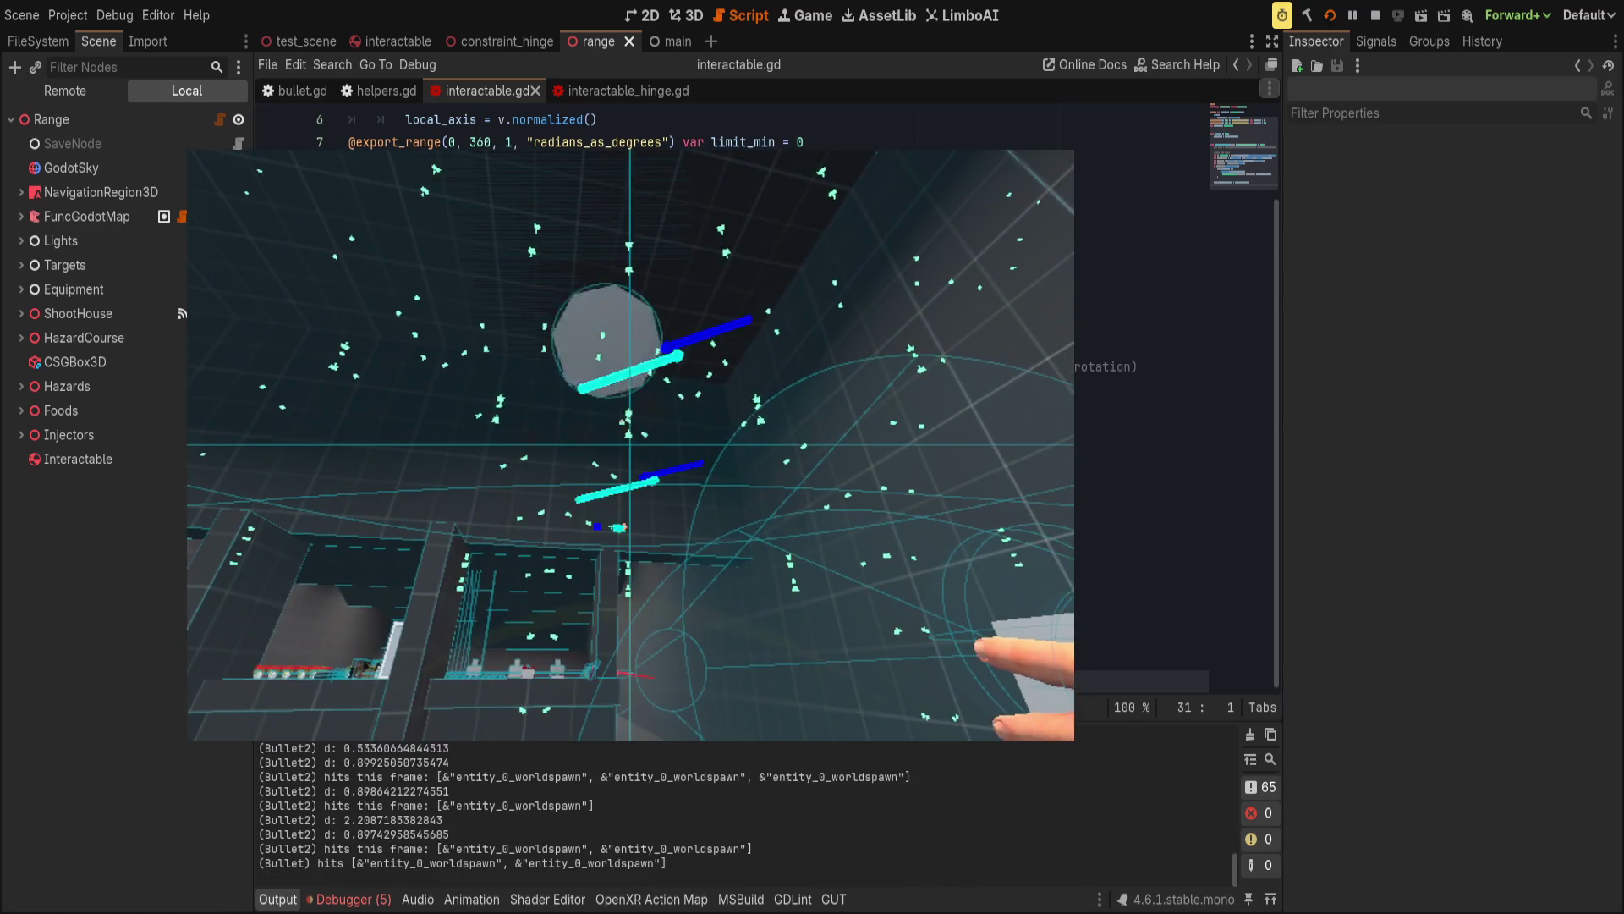
Delete the minus before result.normal on bullet.gd line 272, save, and rerun the VR game.
{"action": "left_click", "coordinate": [678, 88]}
{"action": "left_click", "coordinate": [296, 91]}
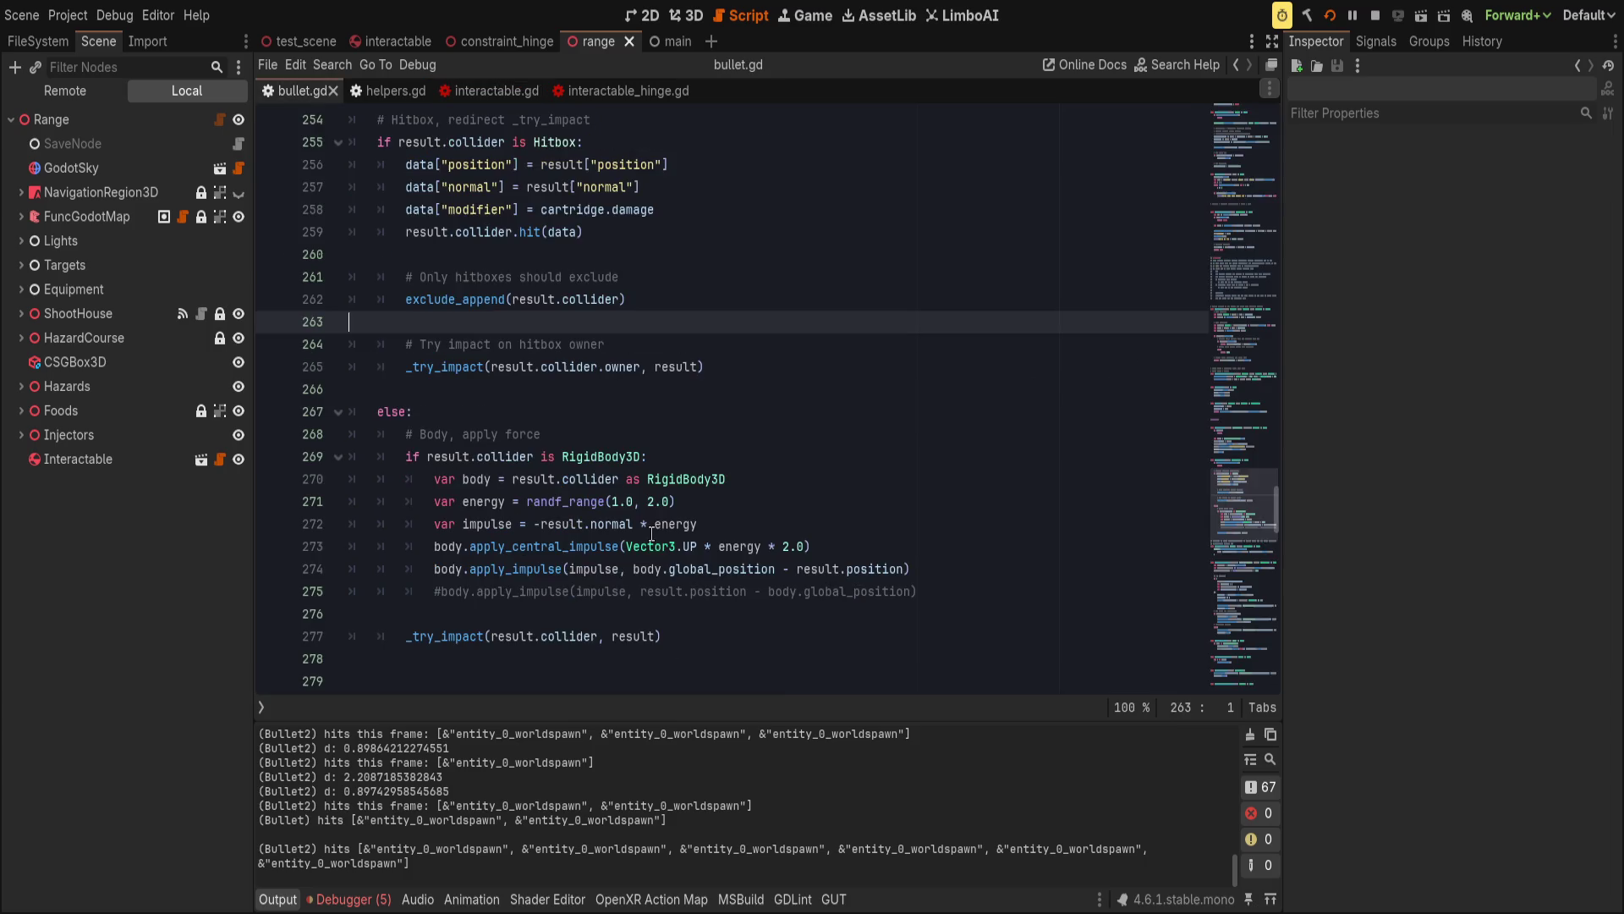
{"action": "left_click", "coordinate": [565, 568]}
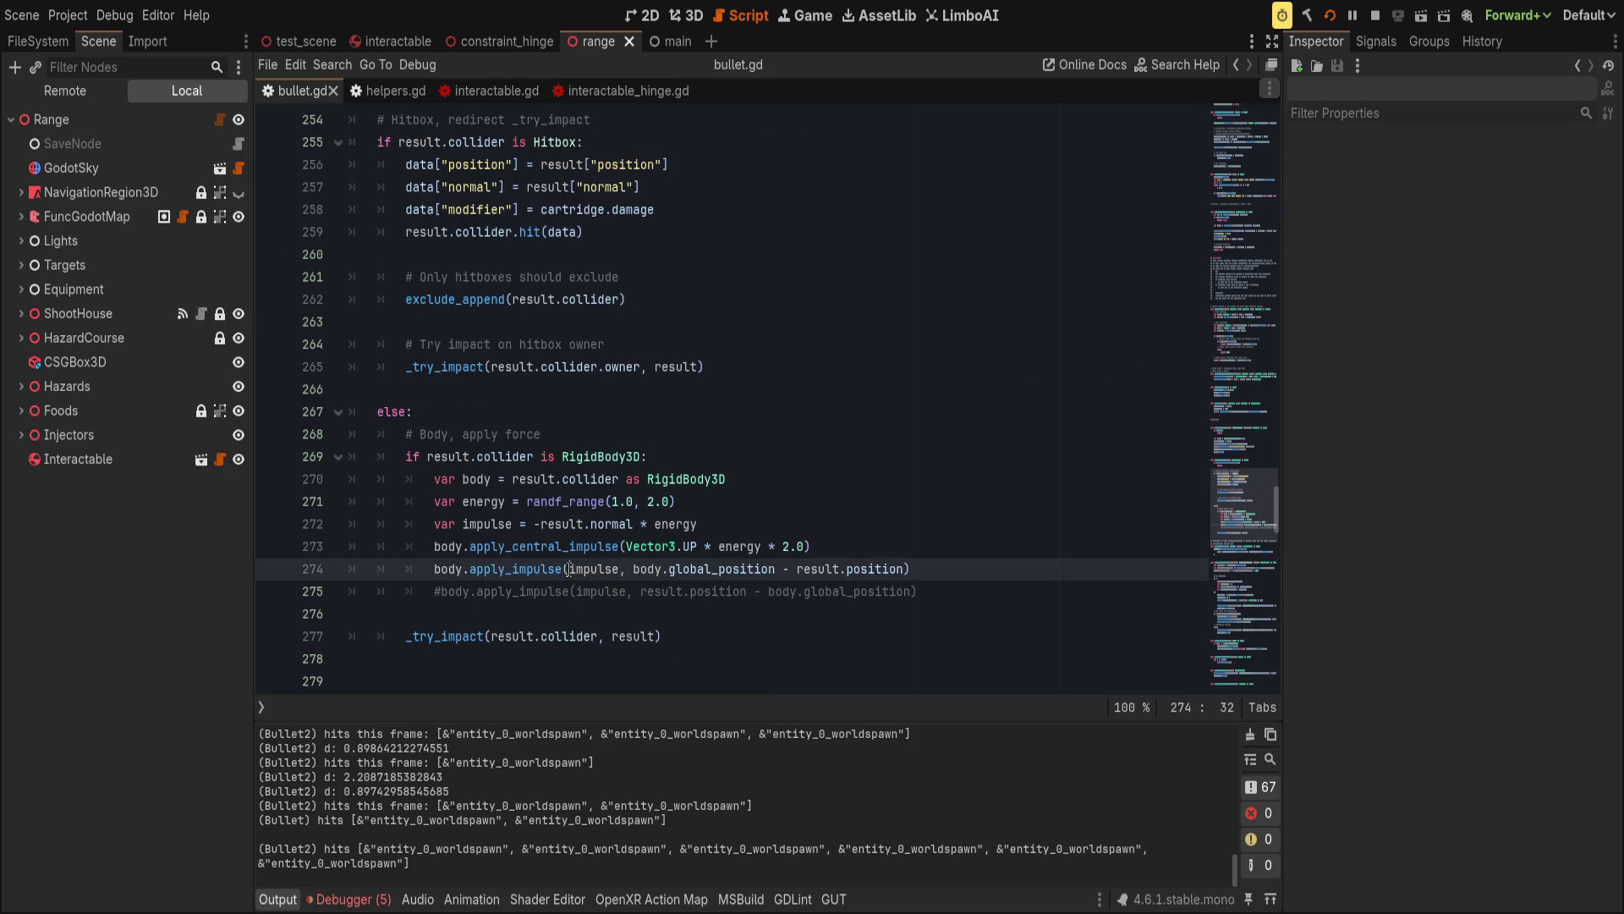
{"action": "left_click", "coordinate": [542, 523]}
{"action": "key", "text": "ctrl+s"}
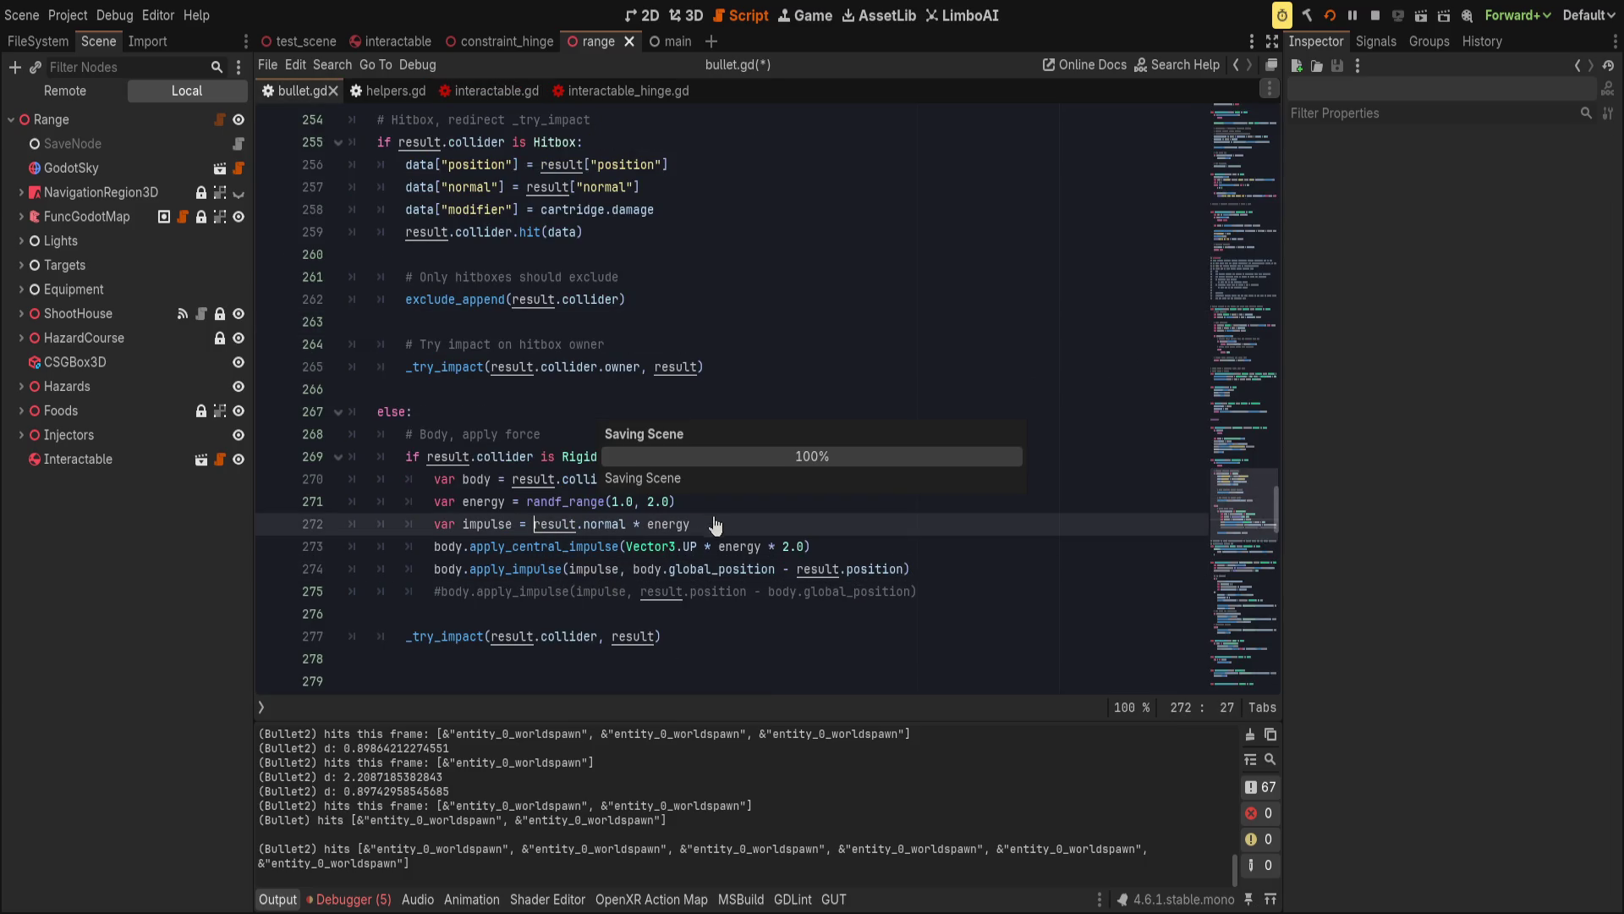
{"action": "key", "text": "Left"}
{"action": "key", "text": "Left"}
{"action": "key", "text": "Left"}
{"action": "key", "text": "alt+Tab"}
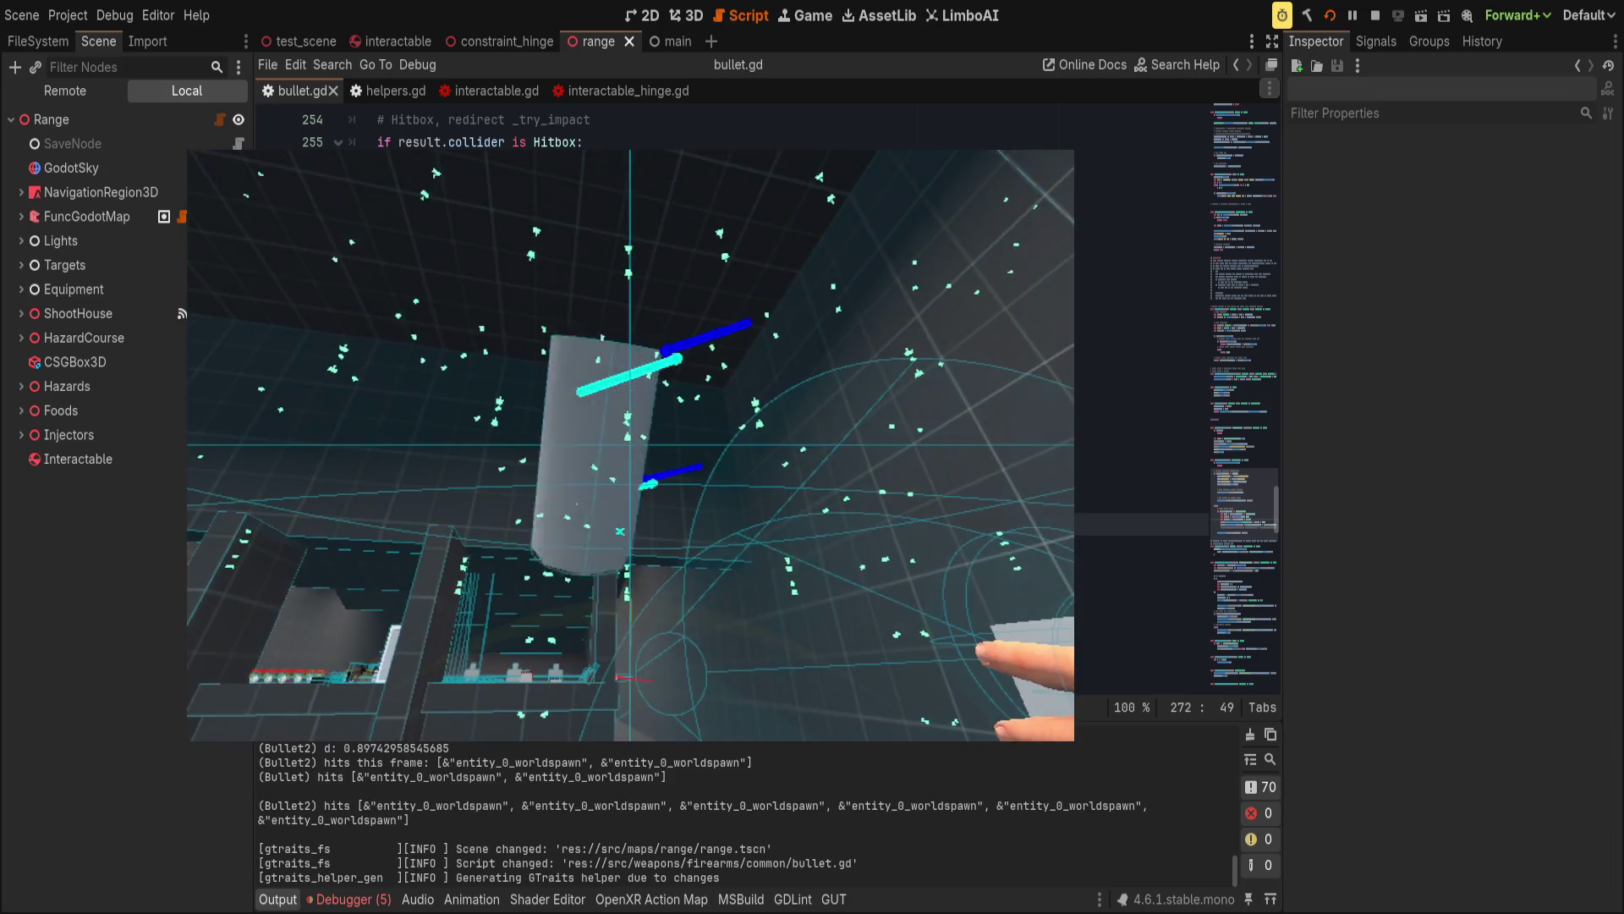
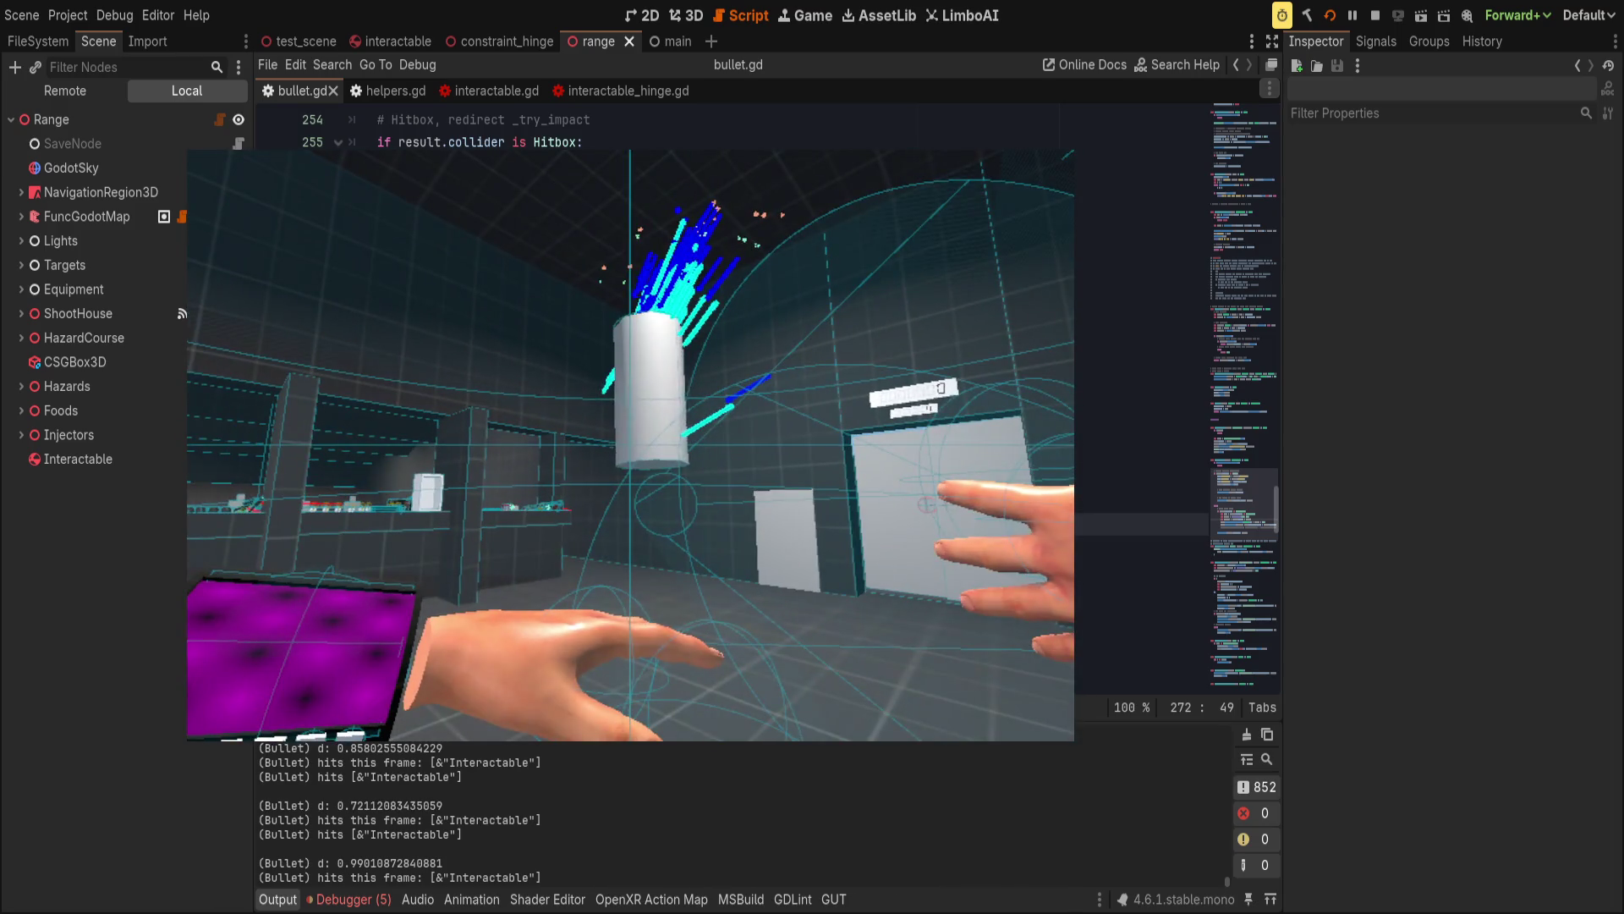
Leave bullet.gd and show the interactable scene in the 3D view.
{"action": "left_click", "coordinate": [792, 652]}
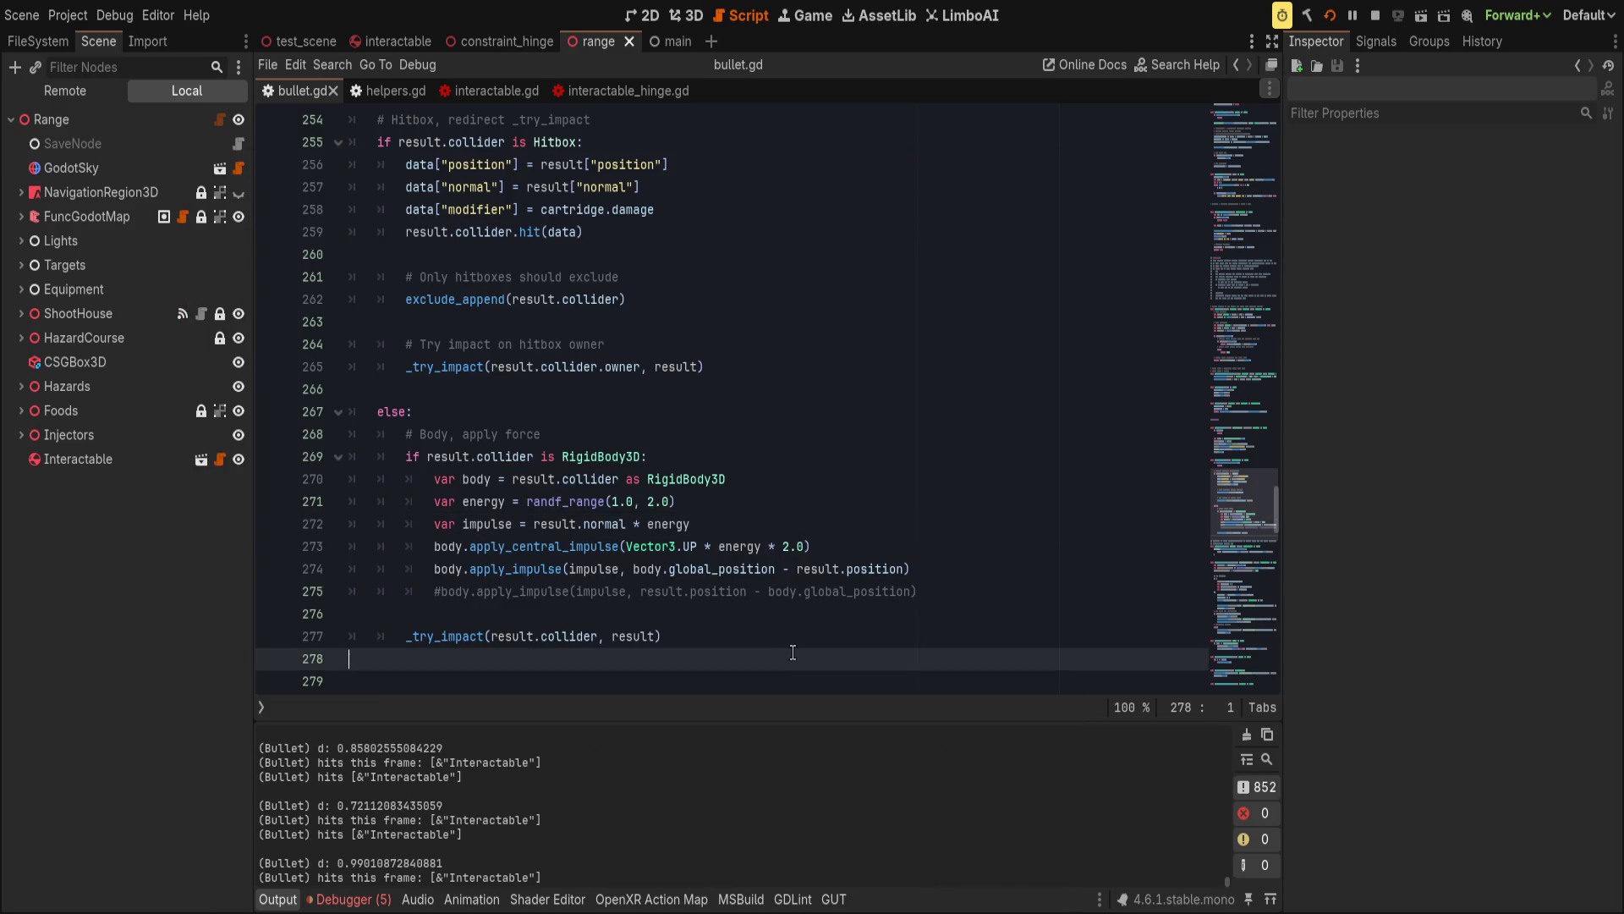
{"action": "scroll", "coordinate": [795, 647], "scroll_direction": "up", "scroll_amount": 7}
{"action": "left_click", "coordinate": [715, 389]}
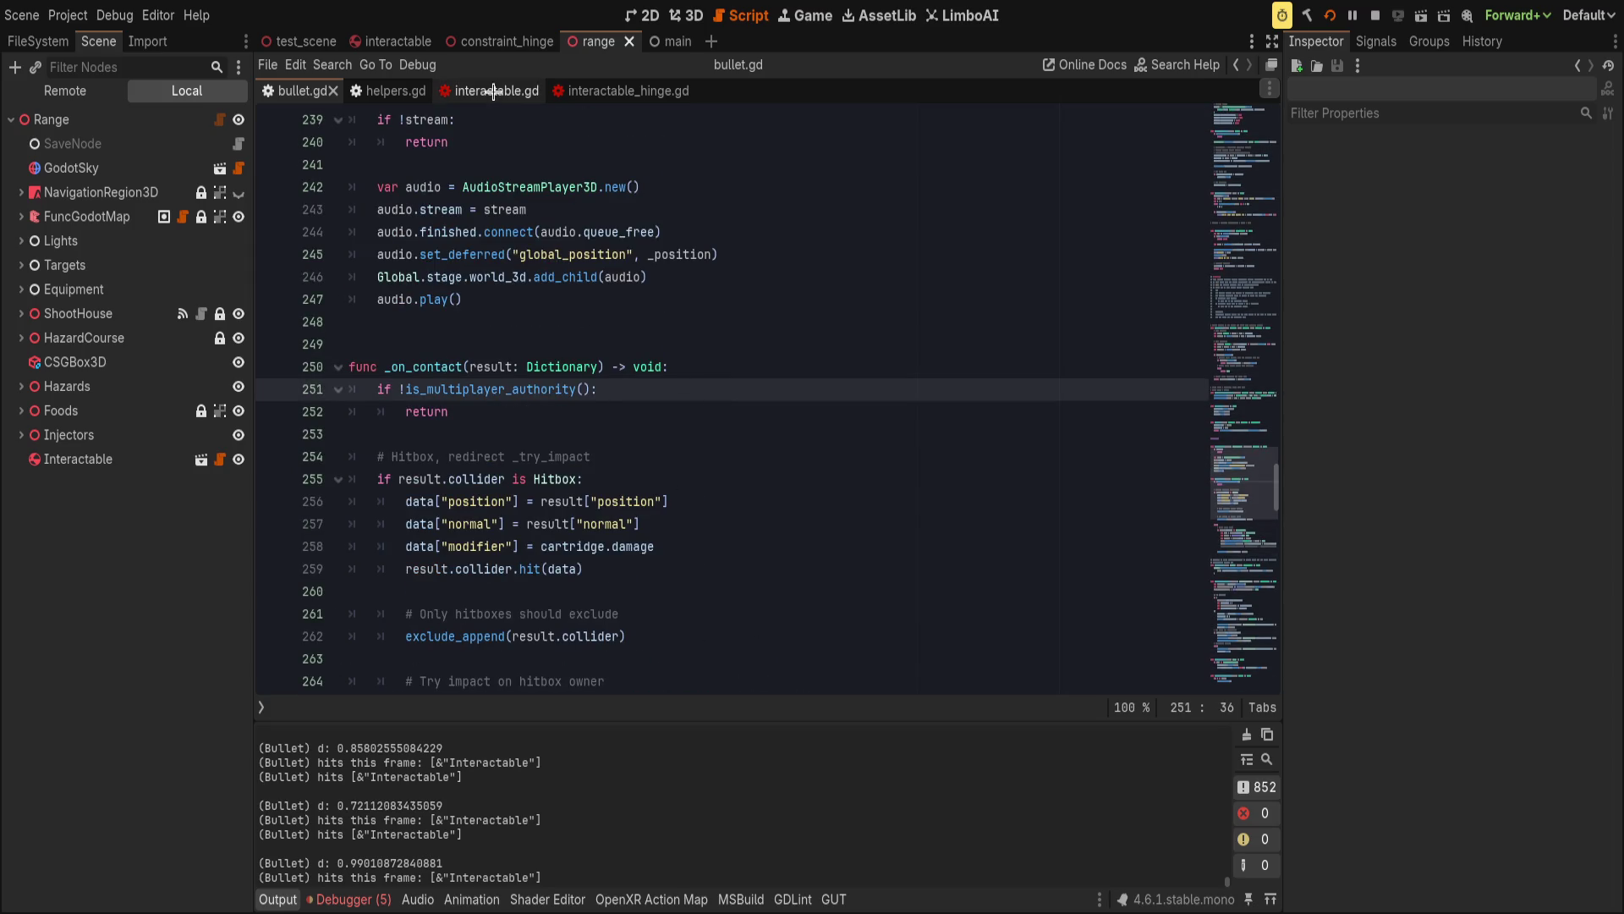
{"action": "left_click", "coordinate": [499, 91]}
{"action": "left_click", "coordinate": [683, 15]}
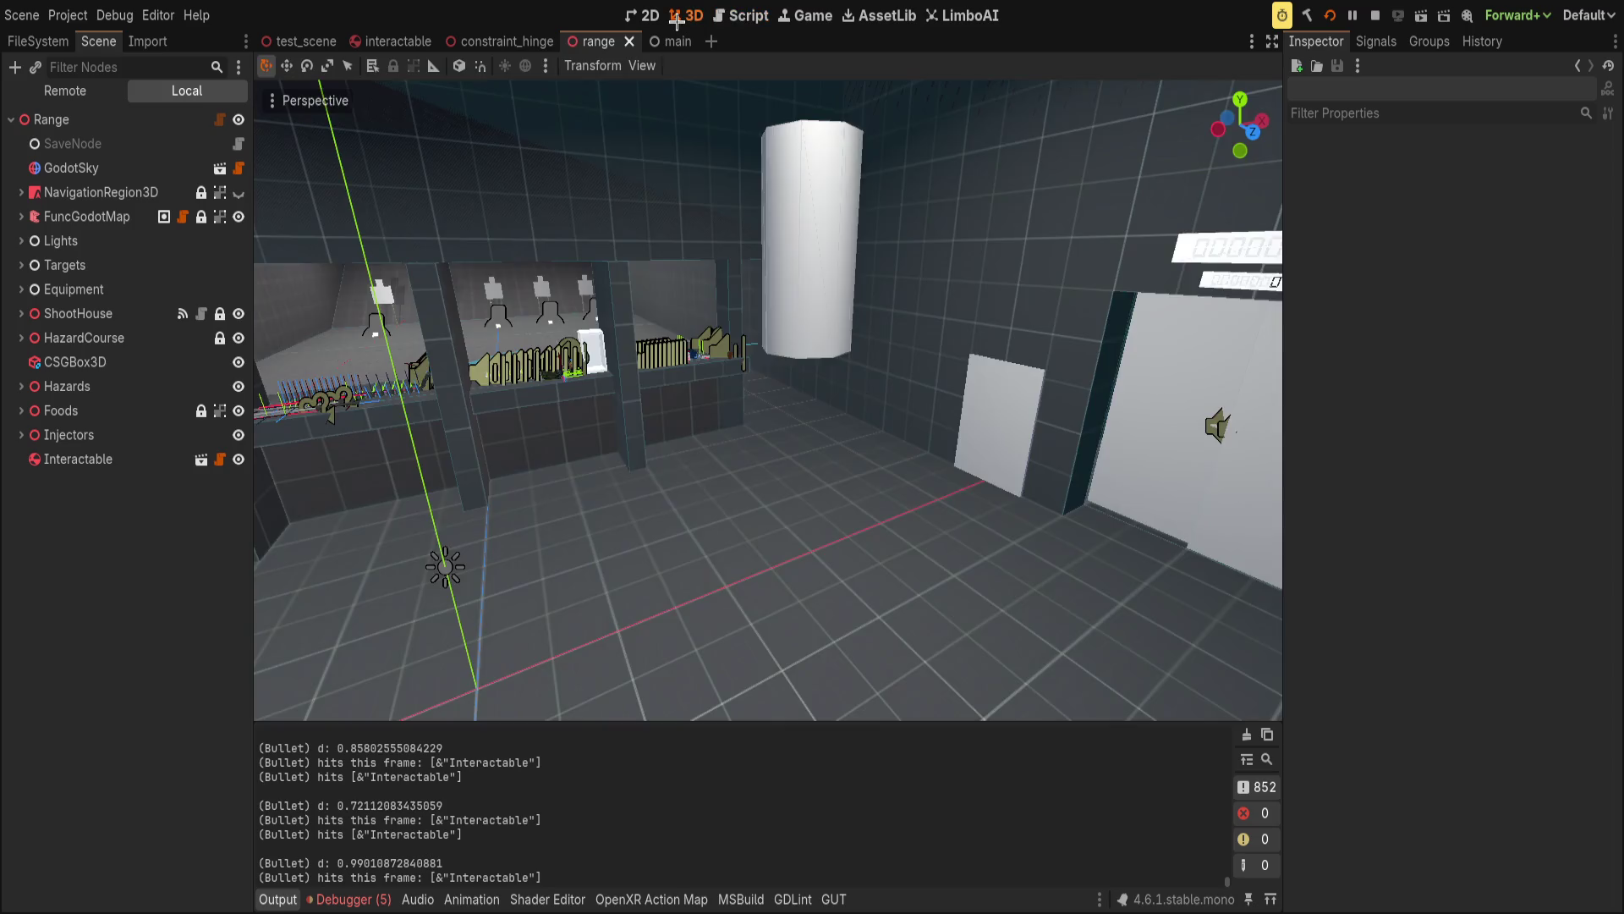
{"action": "left_click", "coordinate": [391, 41]}
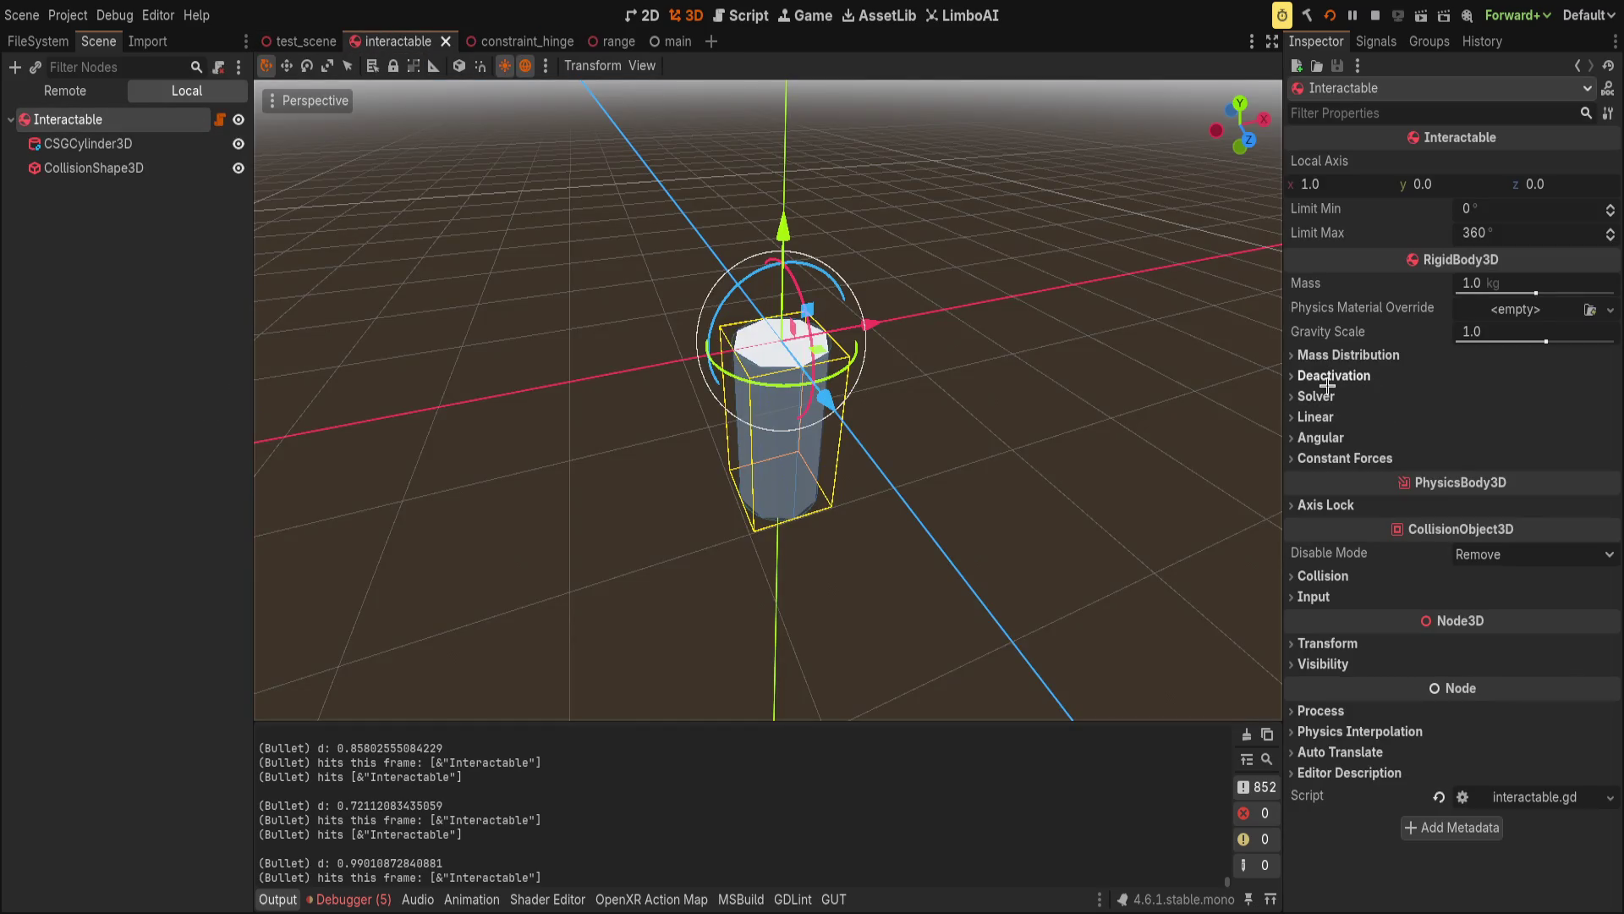
Review the cylinder's RigidBody3D Mass Distribution, Deactivation, Solver, Linear, Angular and Constant Forces settings.
{"action": "left_click", "coordinate": [1348, 354]}
{"action": "left_click", "coordinate": [1348, 355]}
{"action": "left_click", "coordinate": [1348, 376]}
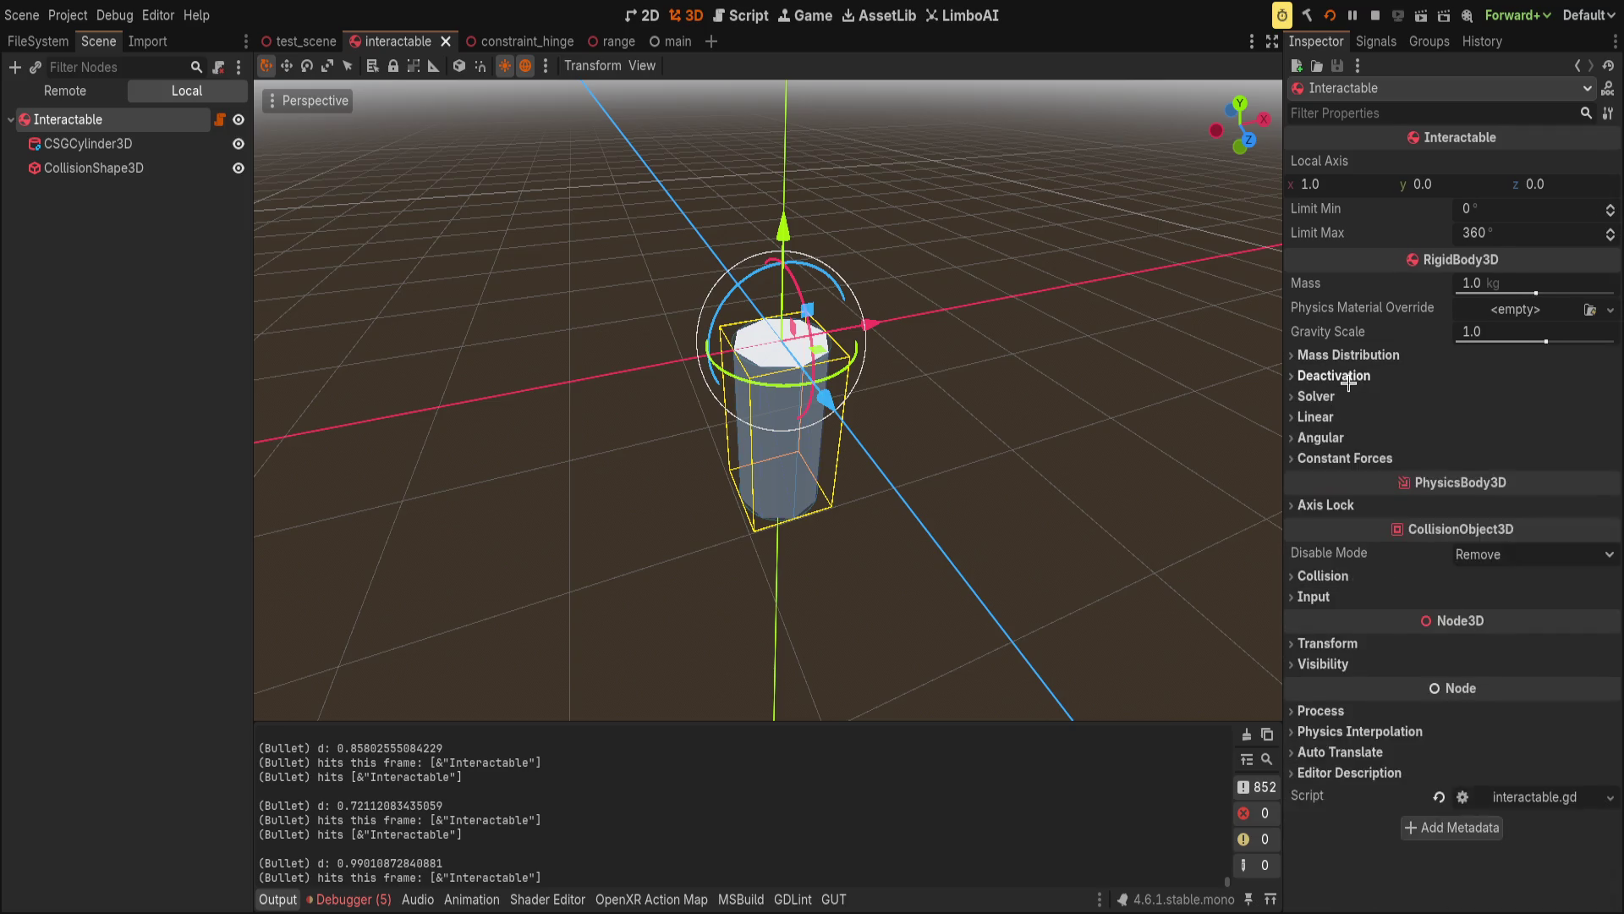
{"action": "left_click", "coordinate": [1348, 379]}
{"action": "left_click", "coordinate": [1338, 398]}
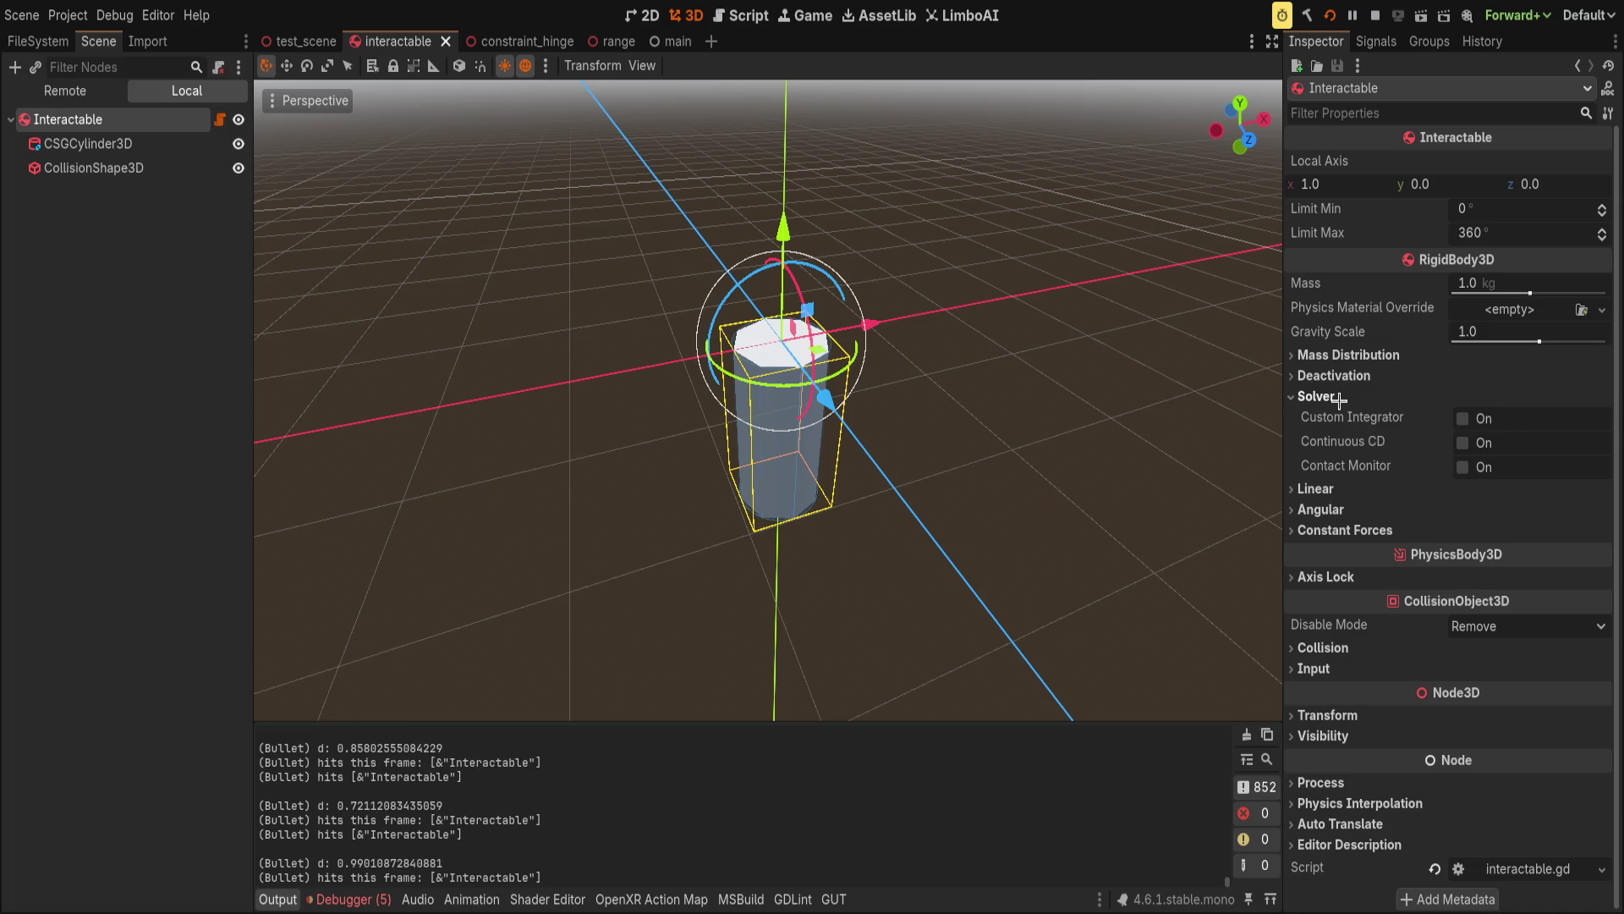
{"action": "left_click", "coordinate": [1332, 489]}
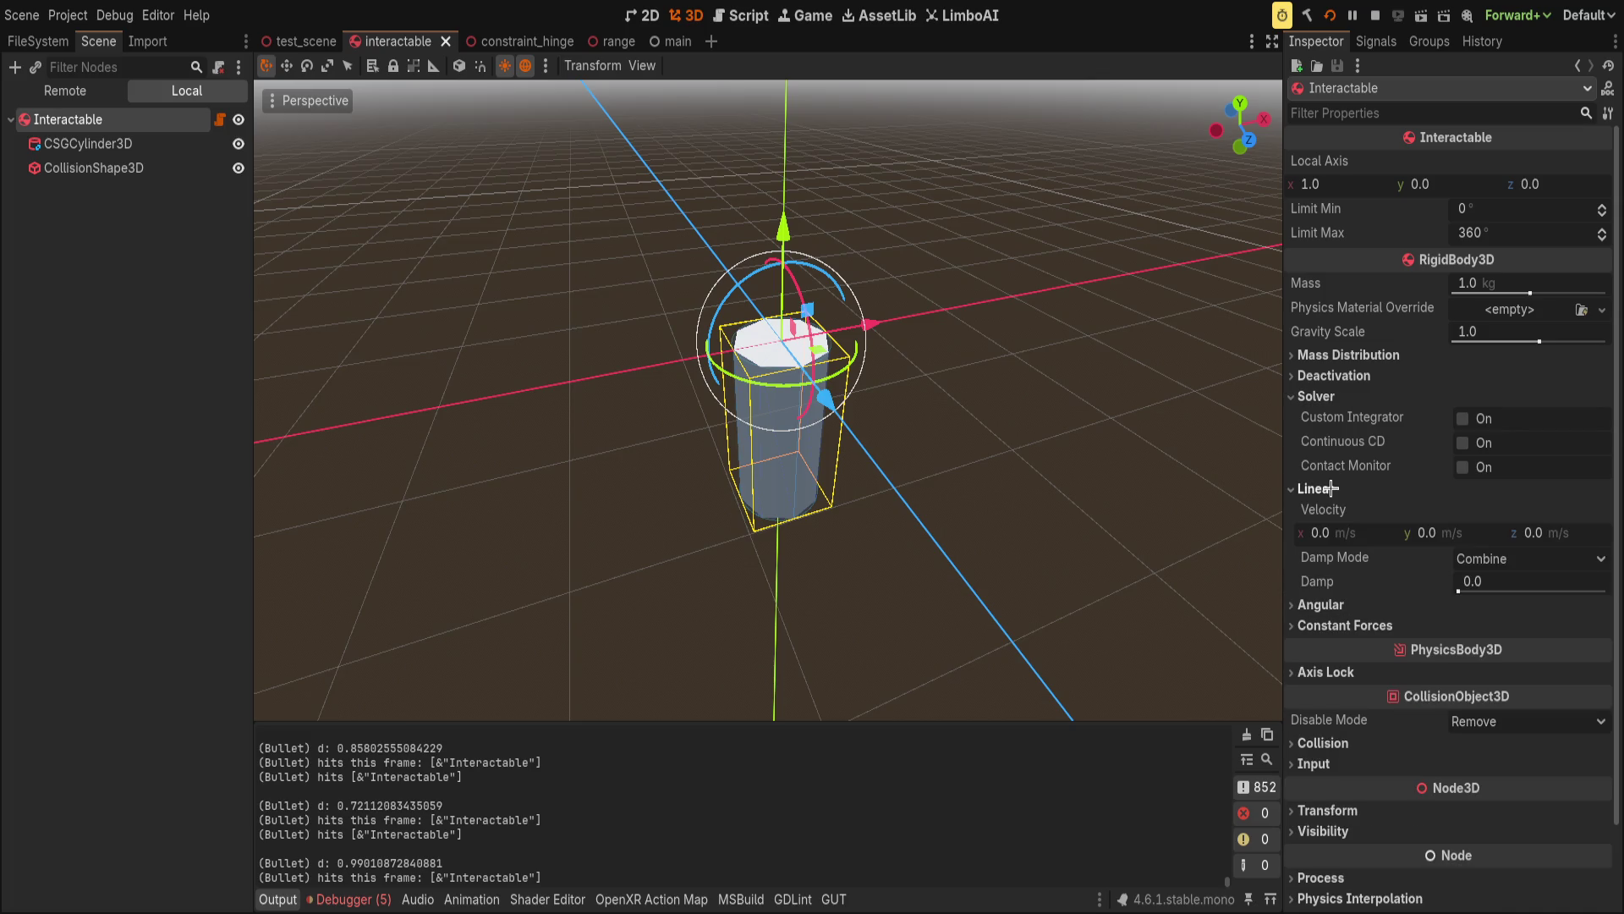
{"action": "left_click", "coordinate": [1331, 489]}
{"action": "left_click", "coordinate": [1333, 508]}
{"action": "left_click", "coordinate": [1333, 508]}
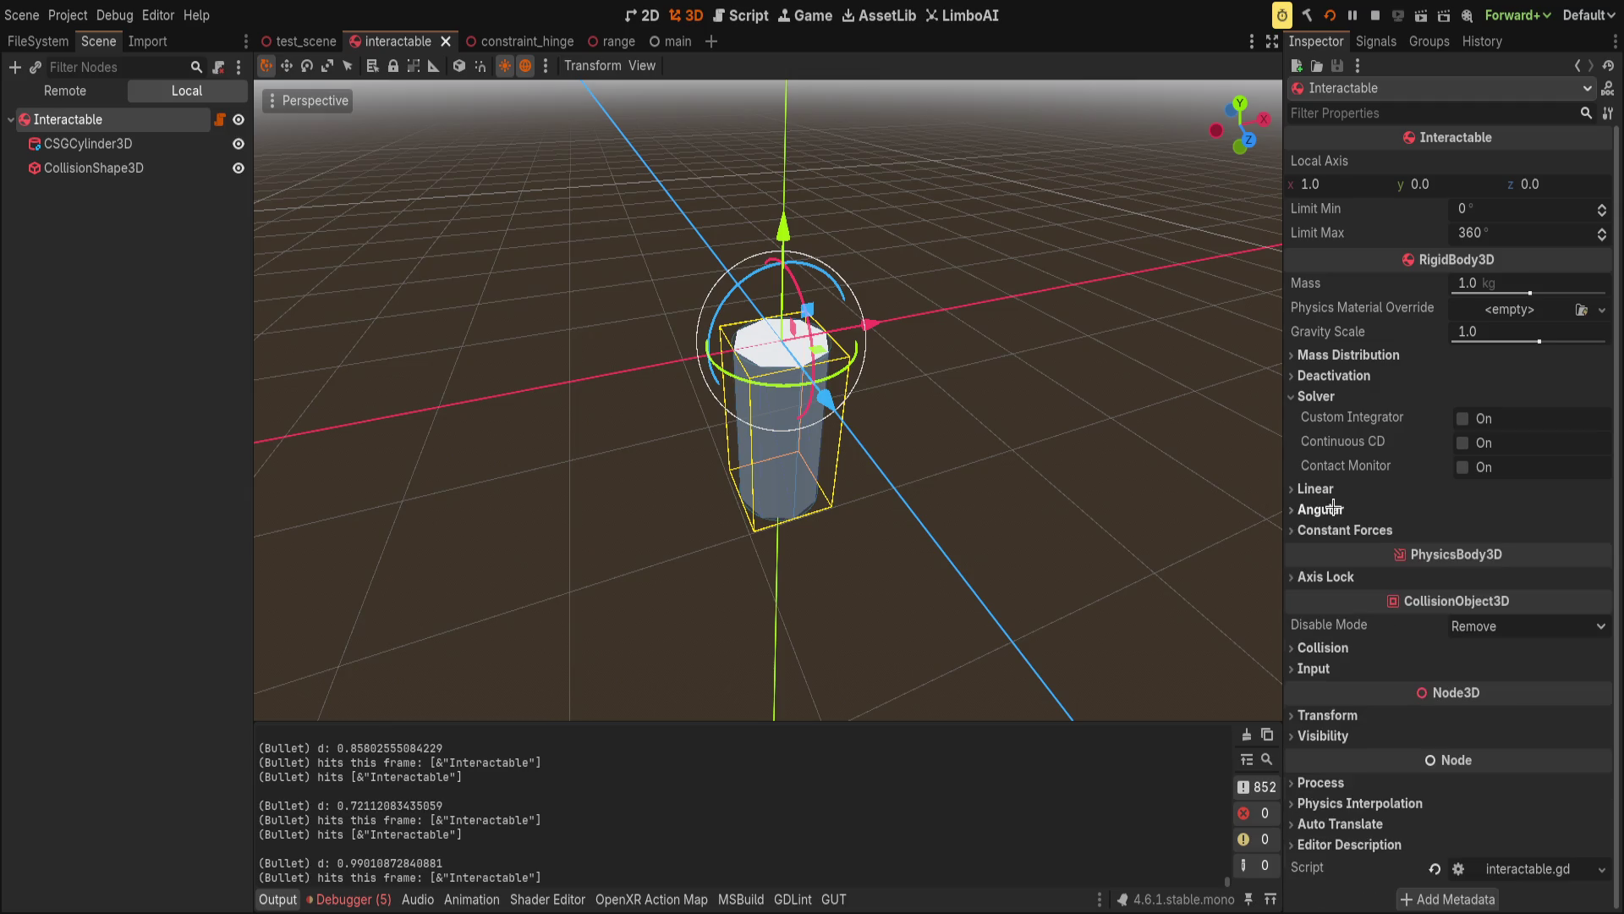
{"action": "left_click", "coordinate": [1338, 533]}
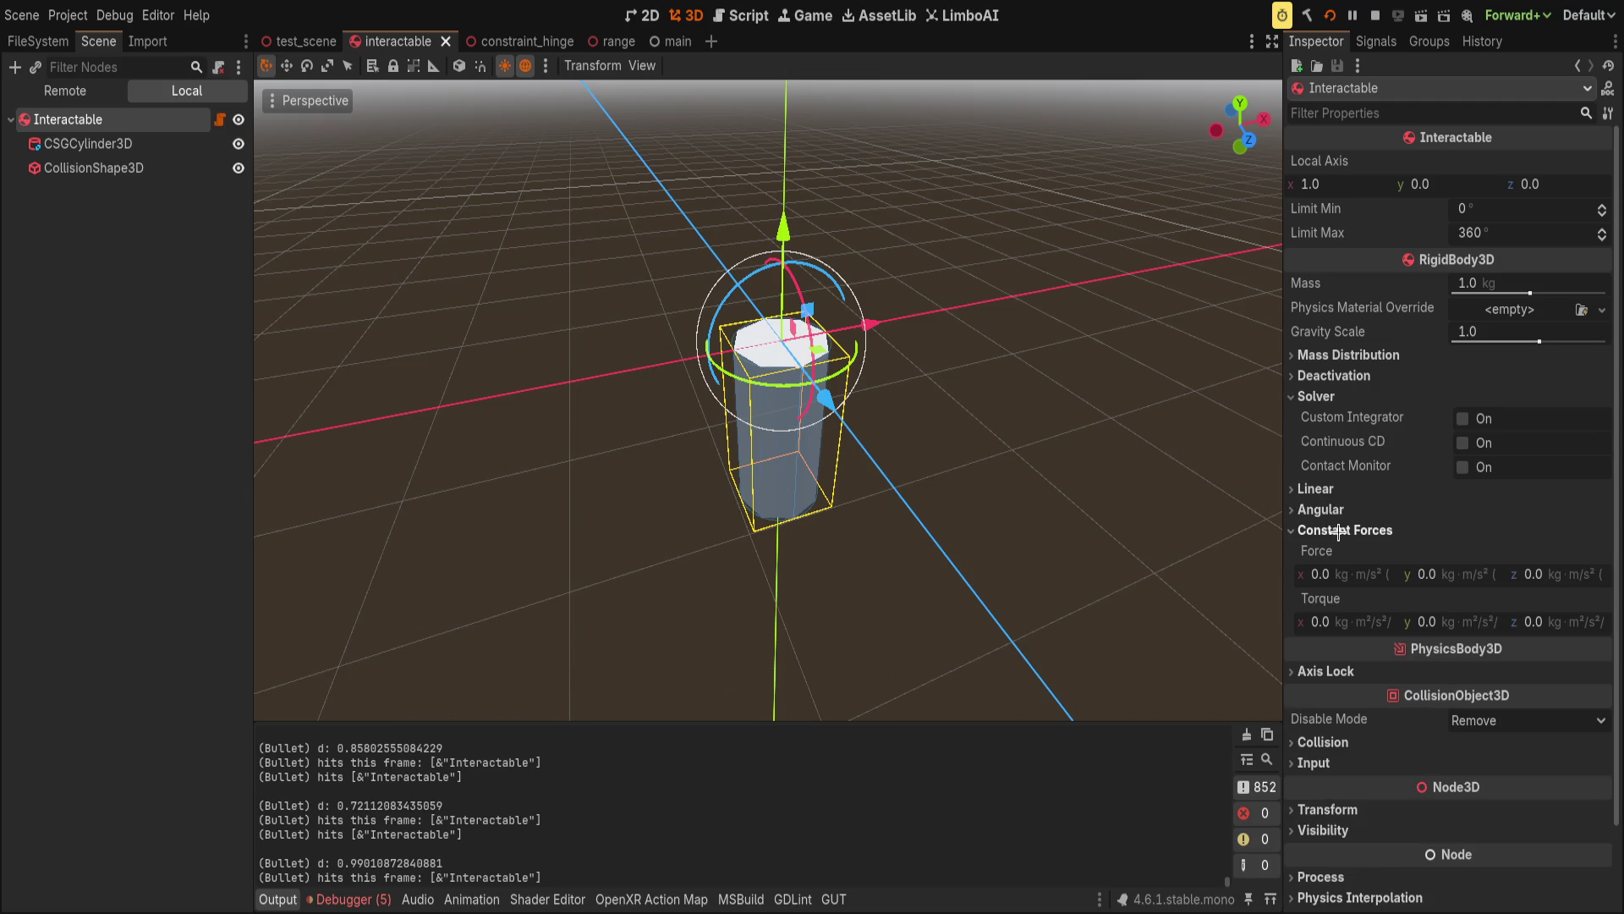
{"action": "left_click", "coordinate": [1338, 531]}
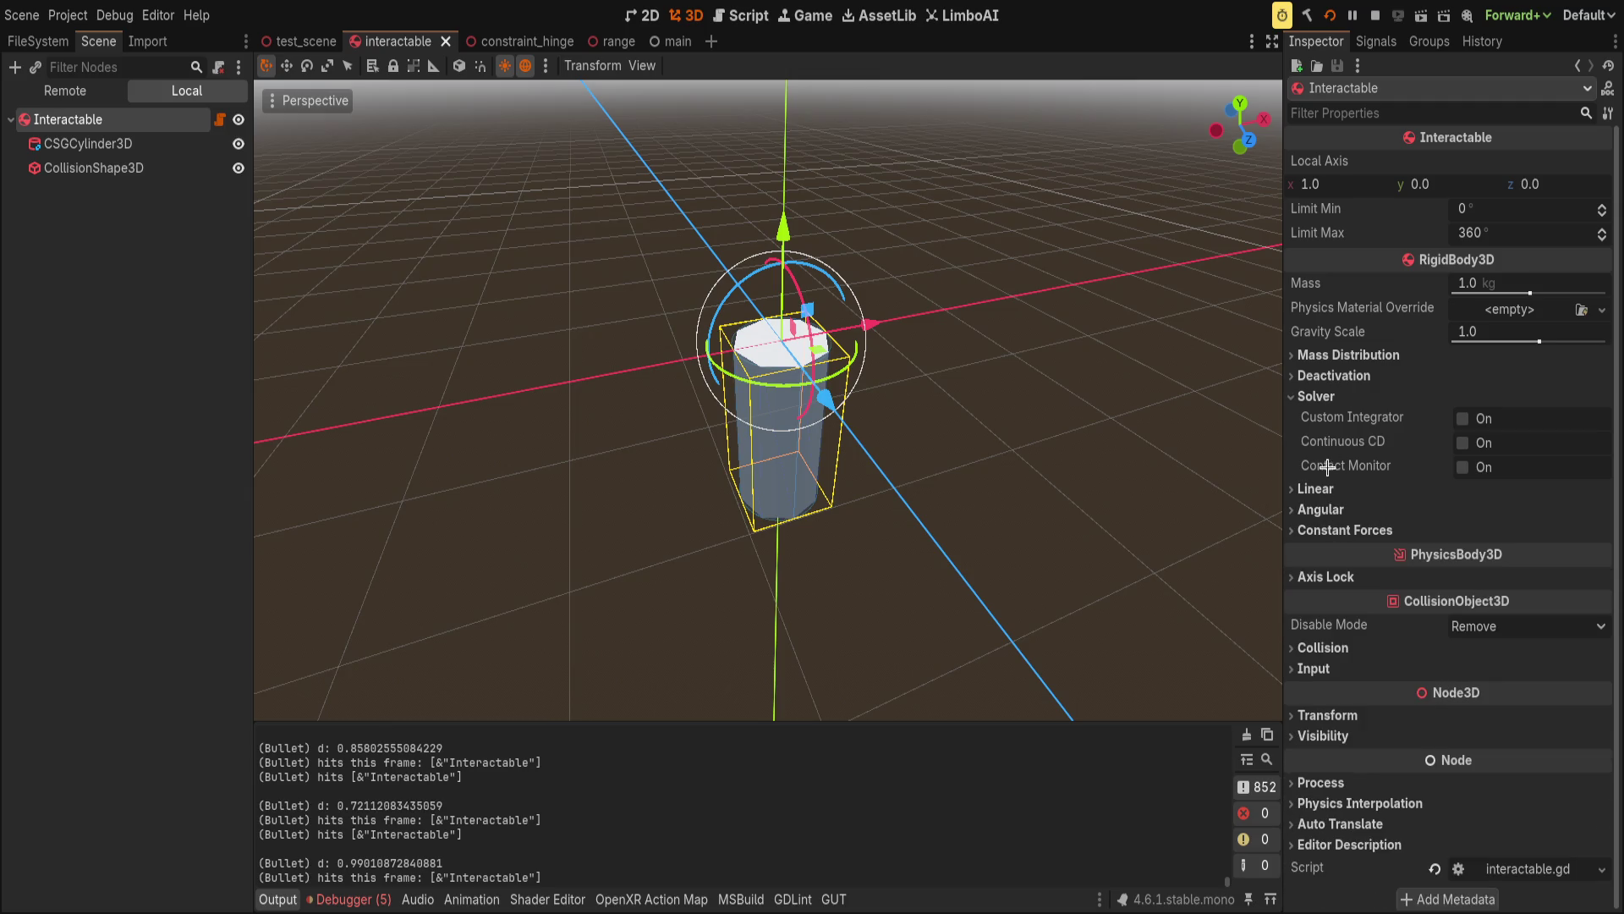
{"action": "left_click", "coordinate": [1334, 375]}
{"action": "left_click", "coordinate": [1349, 355]}
Save the interactable scene, test it in VR, then return to interactable.gd.
{"action": "key", "text": "ctrl+s"}
{"action": "key", "text": "alt+Tab"}
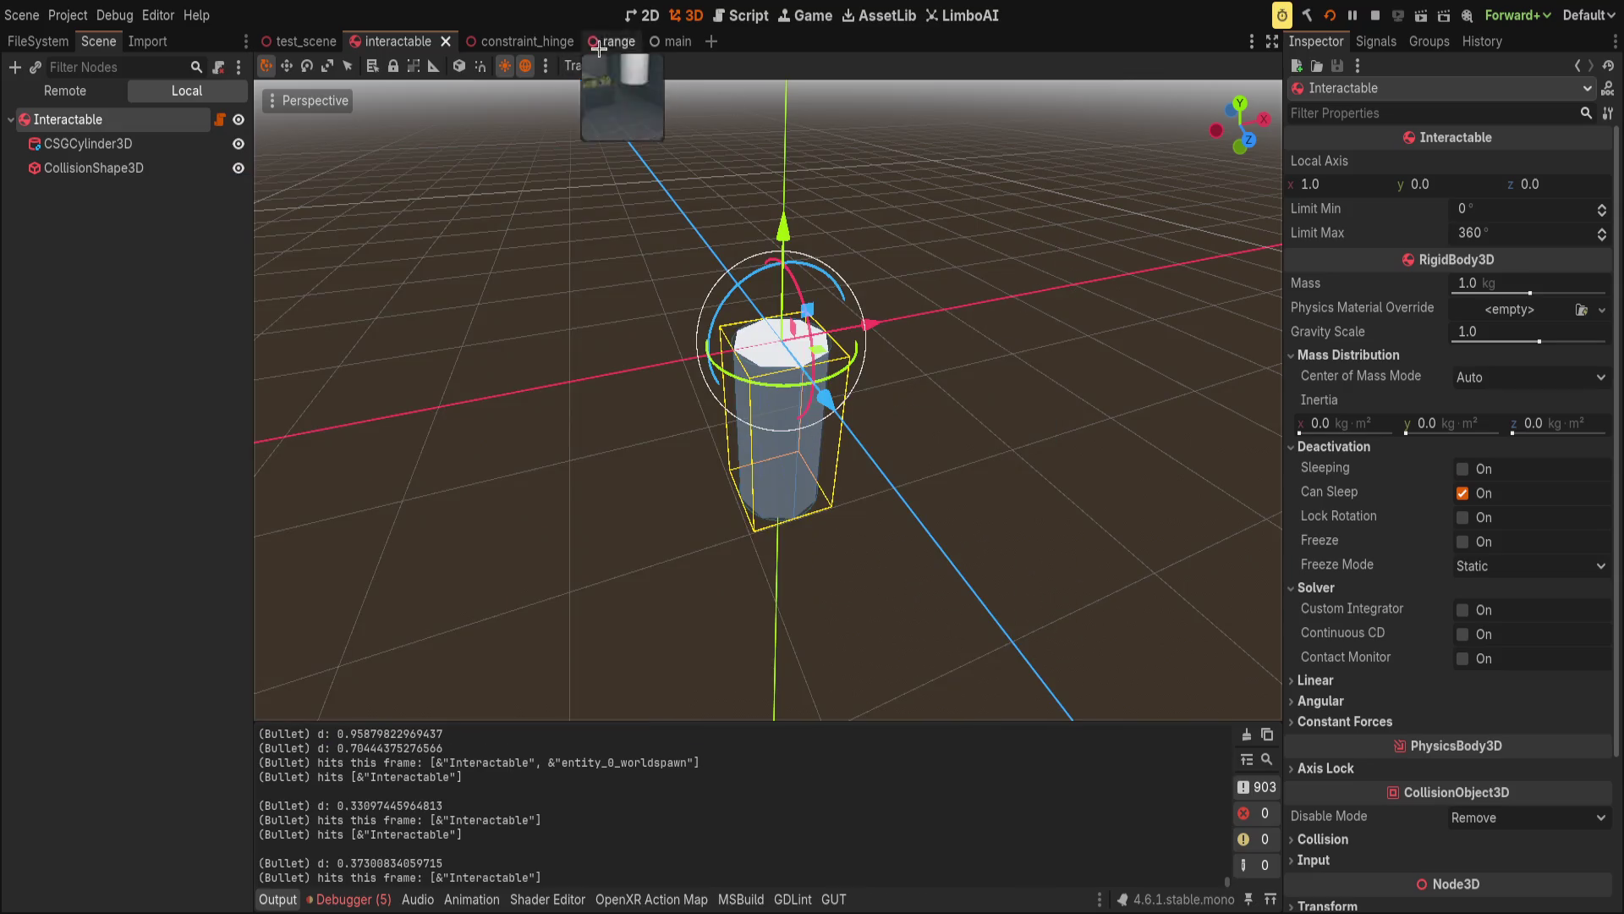
{"action": "left_click", "coordinate": [740, 15]}
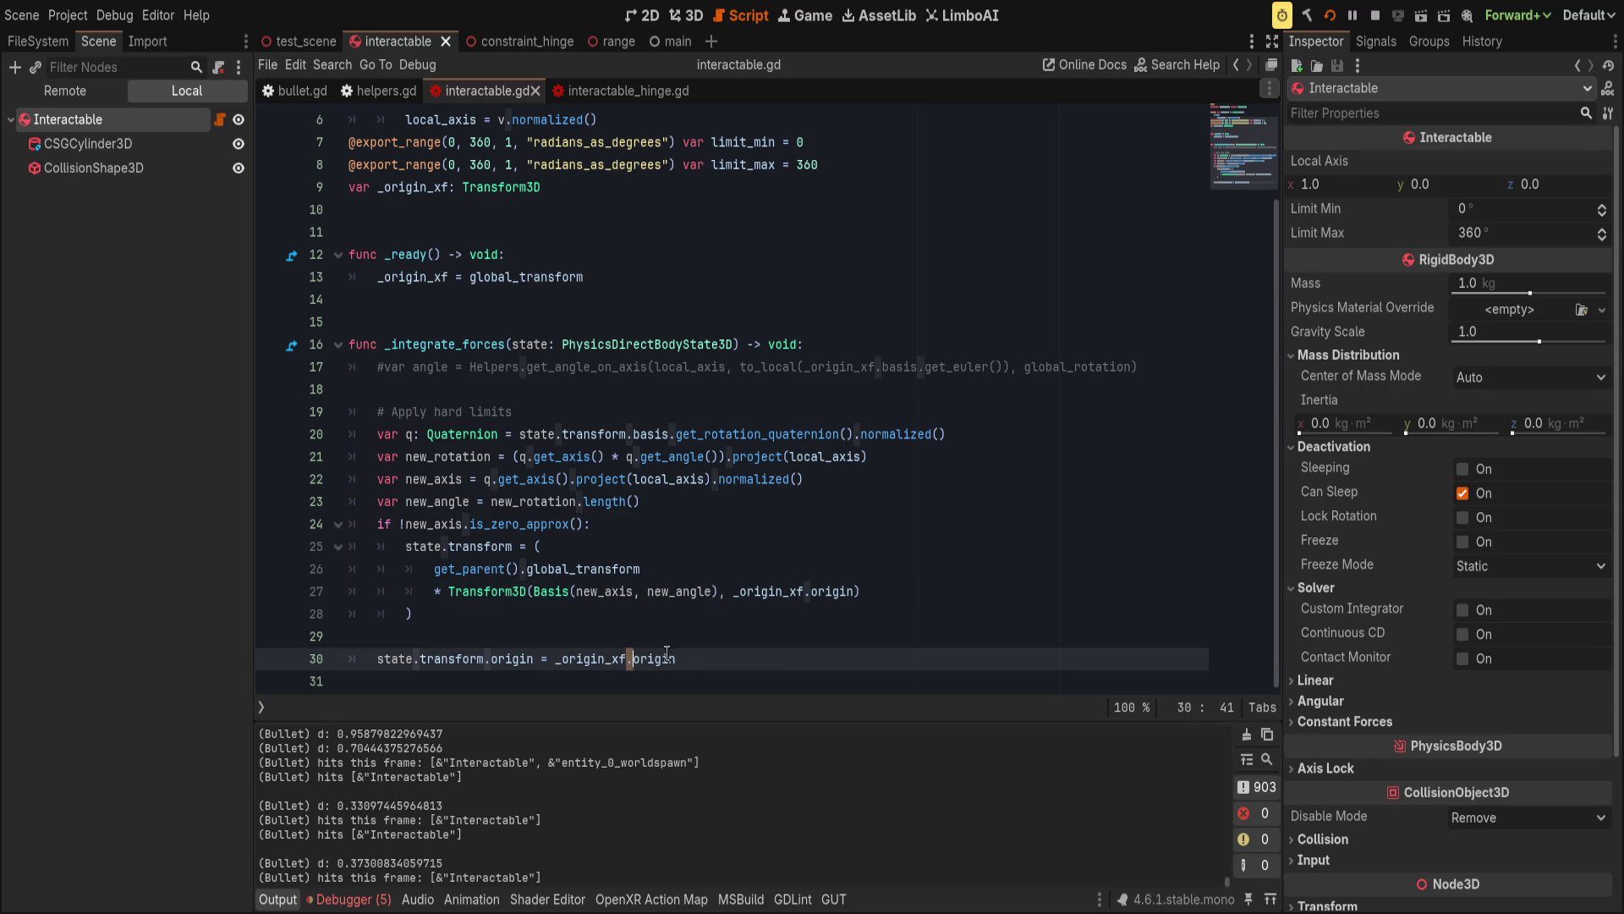
Set the hinge's Limit Max to 180°, keep Limit Min at 0°, and save the scene.
{"action": "left_click", "coordinate": [762, 650]}
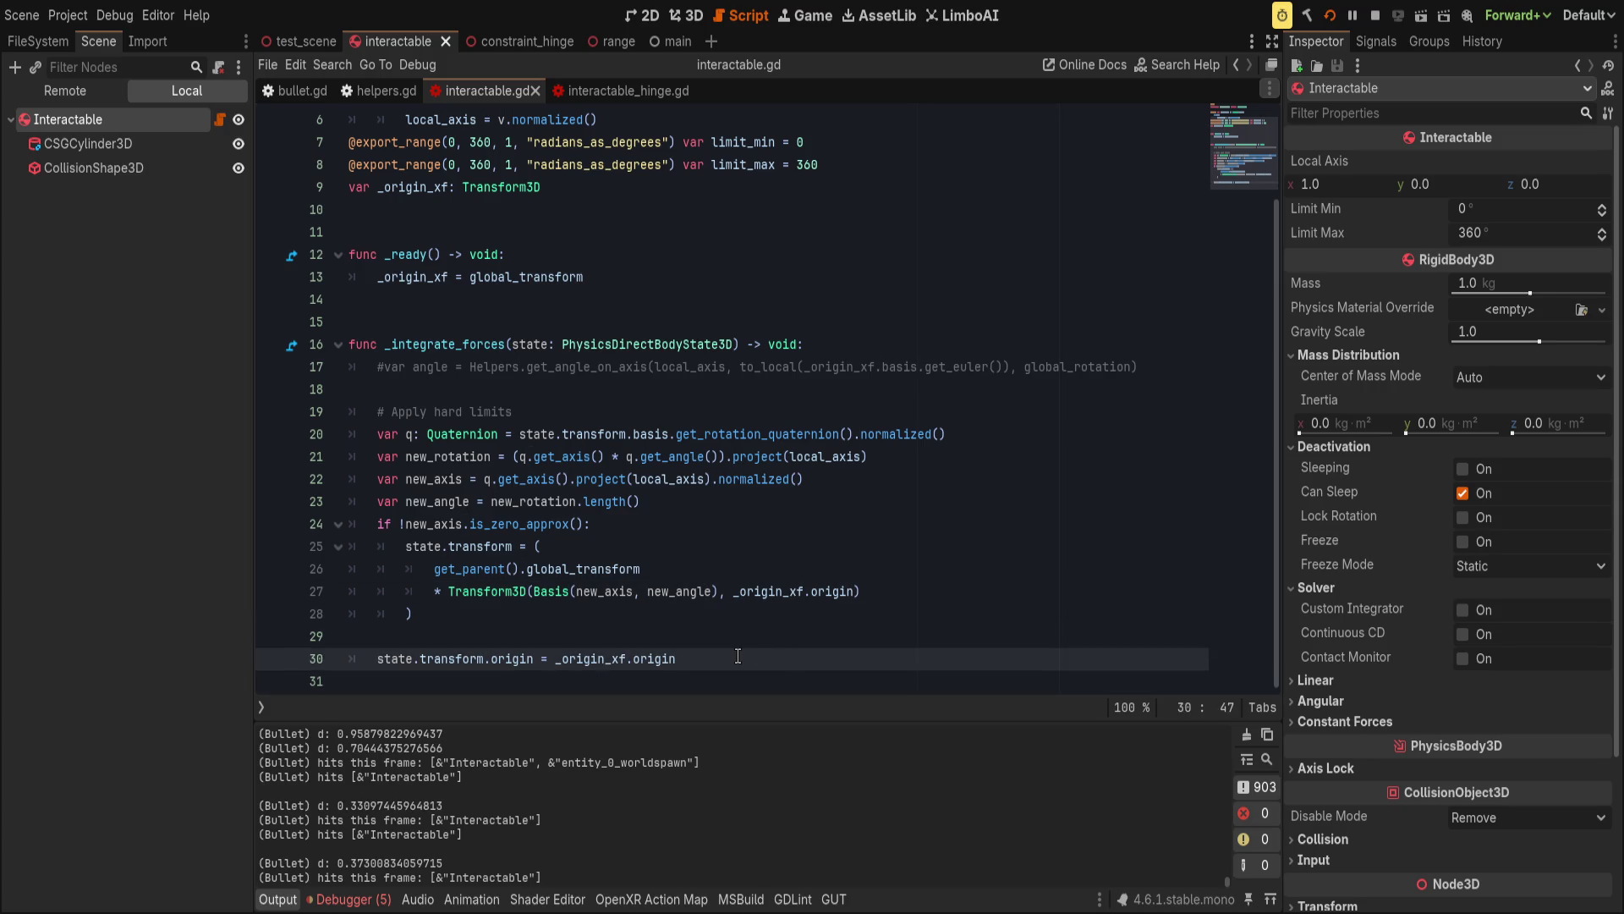
{"action": "left_click", "coordinate": [1512, 234]}
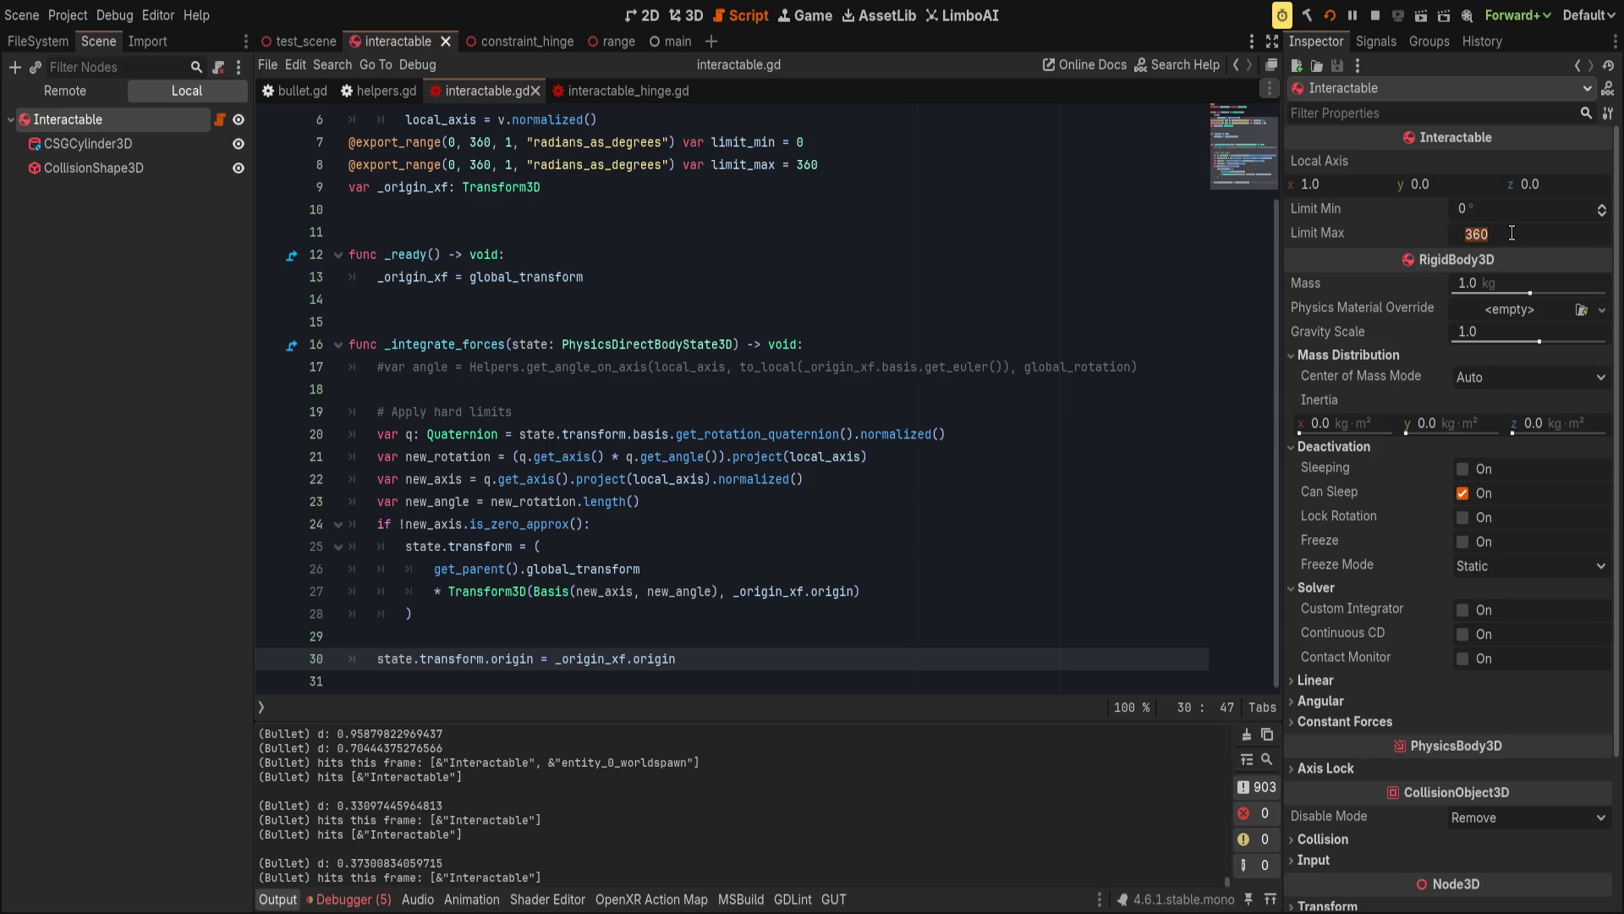
{"action": "type", "text": "180"}
{"action": "key", "text": "shift+Tab"}
{"action": "key", "text": "Escape"}
{"action": "key", "text": "ctrl+s"}
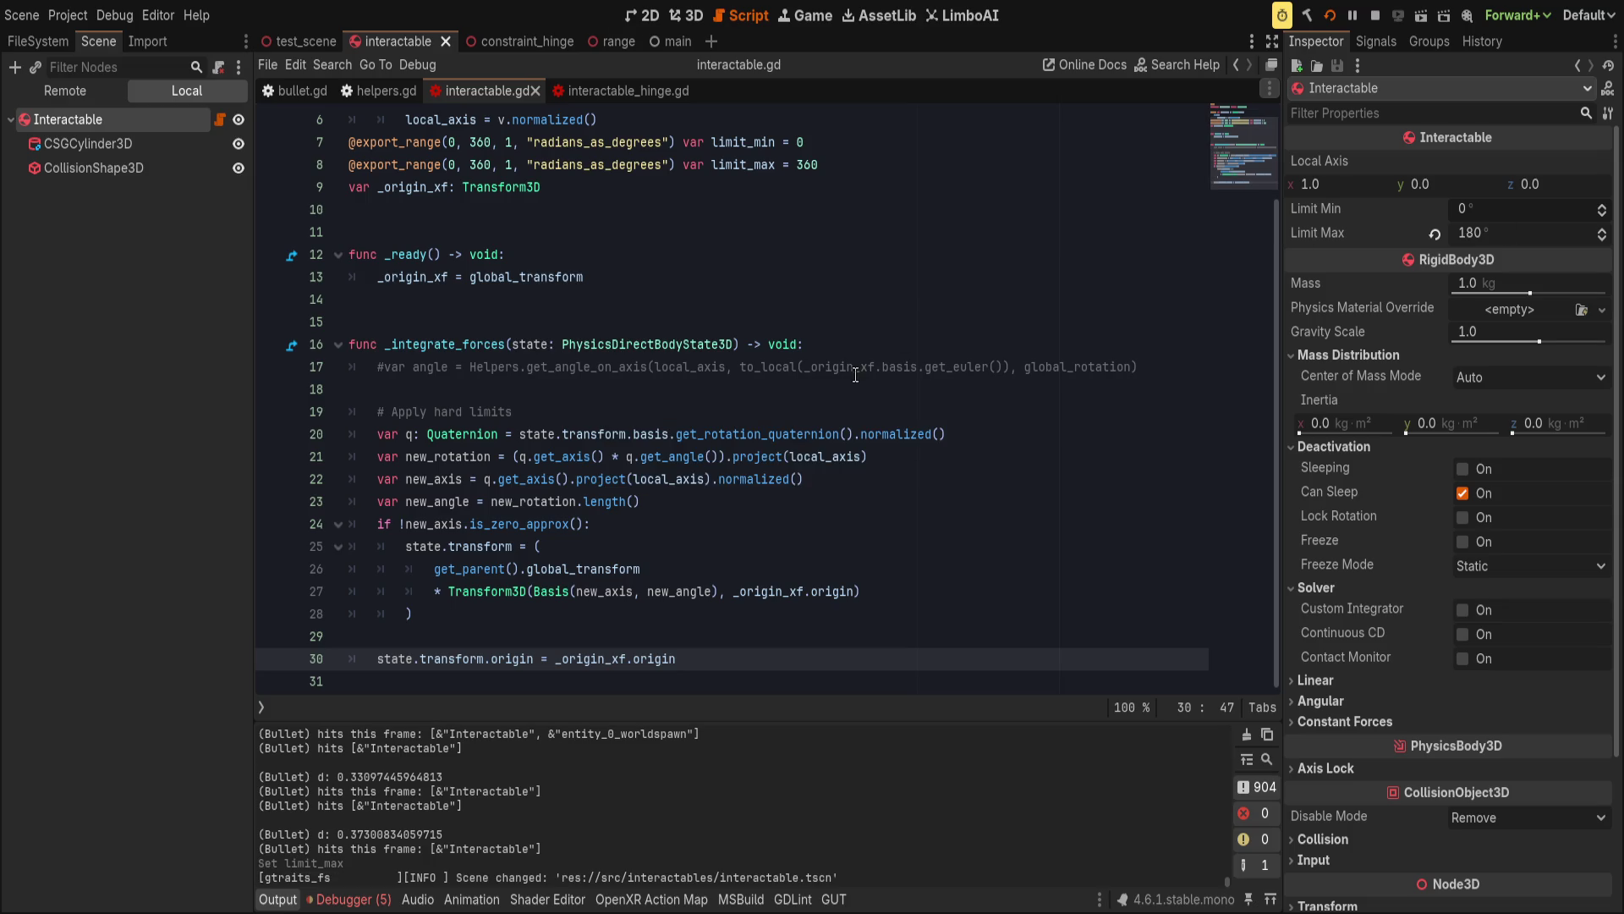
Edit the line 7 export range minimum, restore it to 0, and save the script.
{"action": "left_click", "coordinate": [457, 141]}
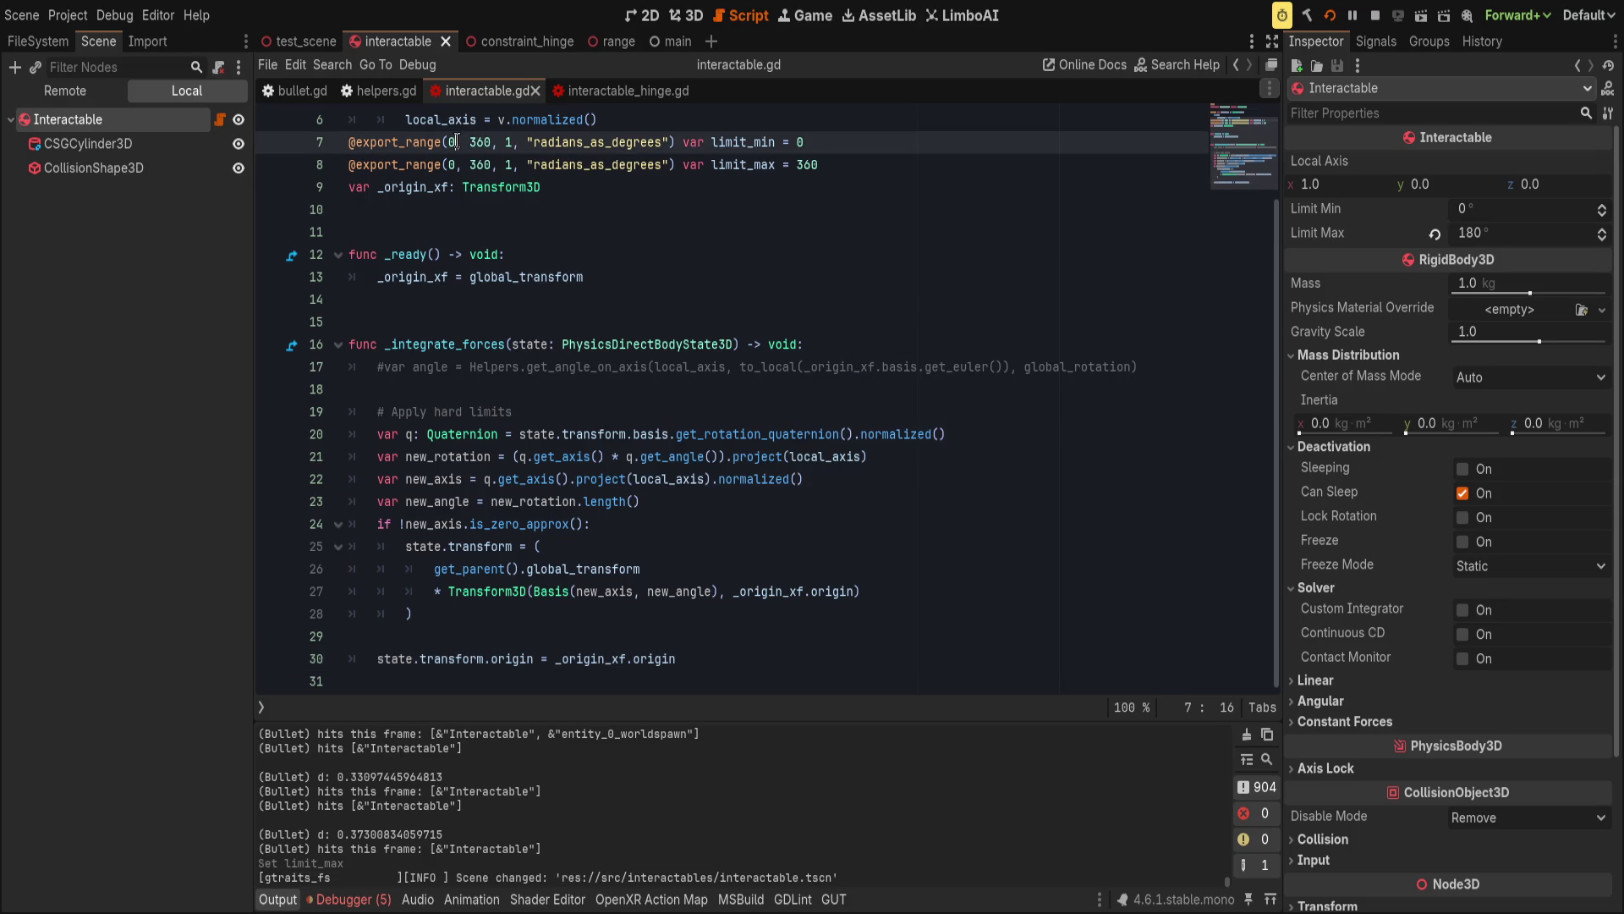
{"action": "key", "text": "BackSpace"}
{"action": "type", "text": "360"}
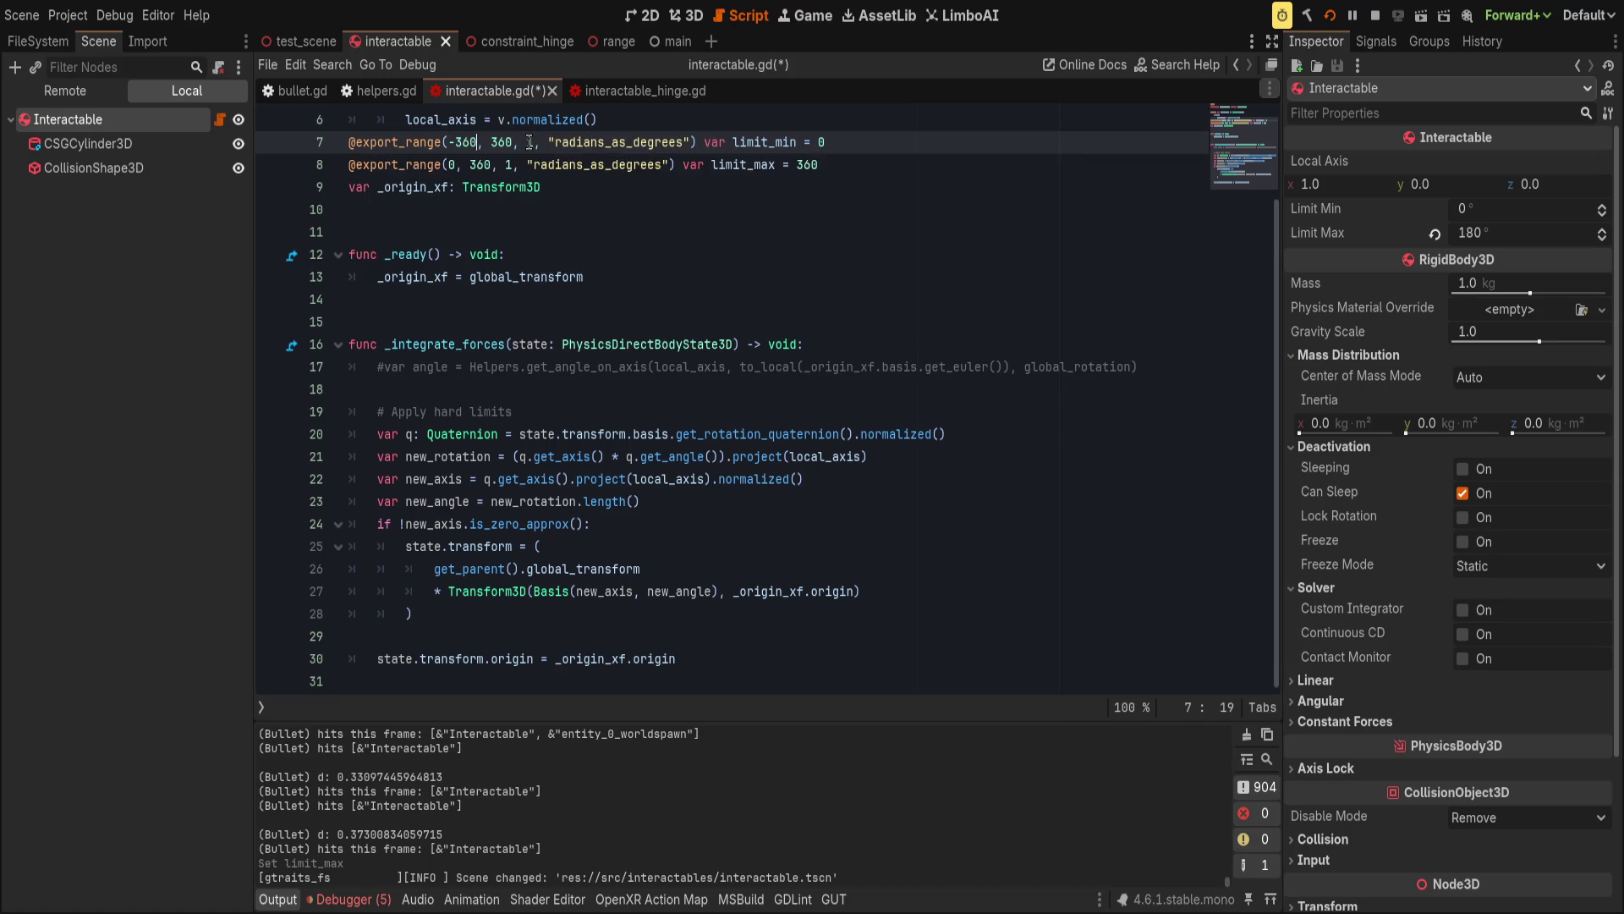
{"action": "key", "text": "Down"}
{"action": "key", "text": "Up"}
{"action": "key", "text": "Delete"}
{"action": "key", "text": "Delete"}
{"action": "key", "text": "Delete"}
{"action": "key", "text": "BackSpace"}
{"action": "type", "text": "0"}
{"action": "key", "text": "ctrl+s"}
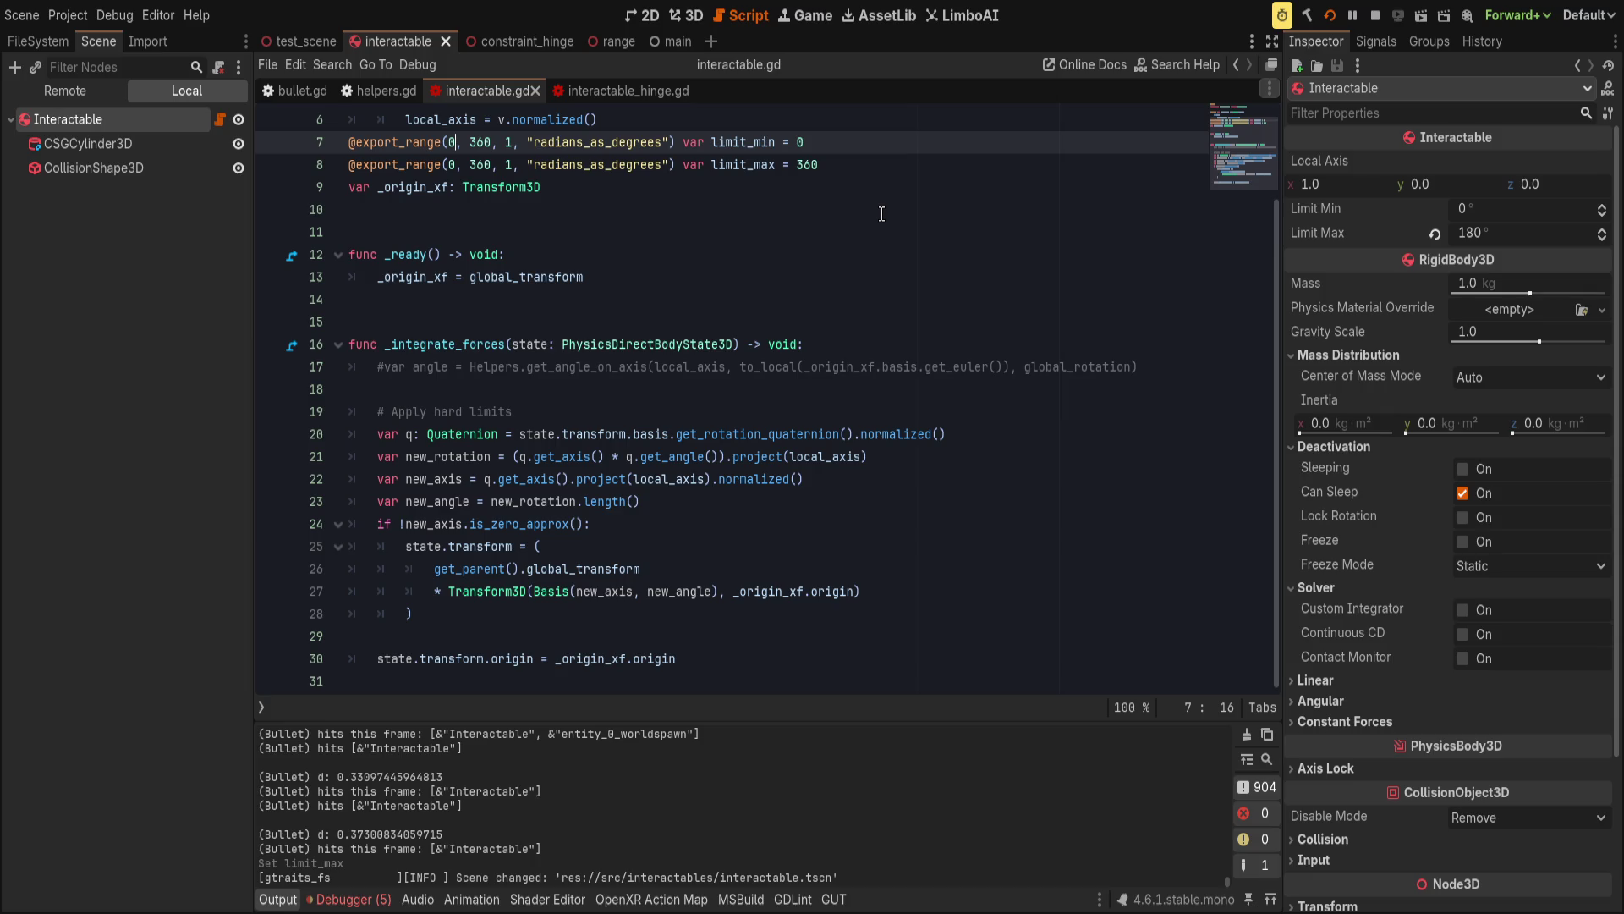
Change the line 8 export range minimum to -360, save, and run the game.
{"action": "type", "text": "360"}
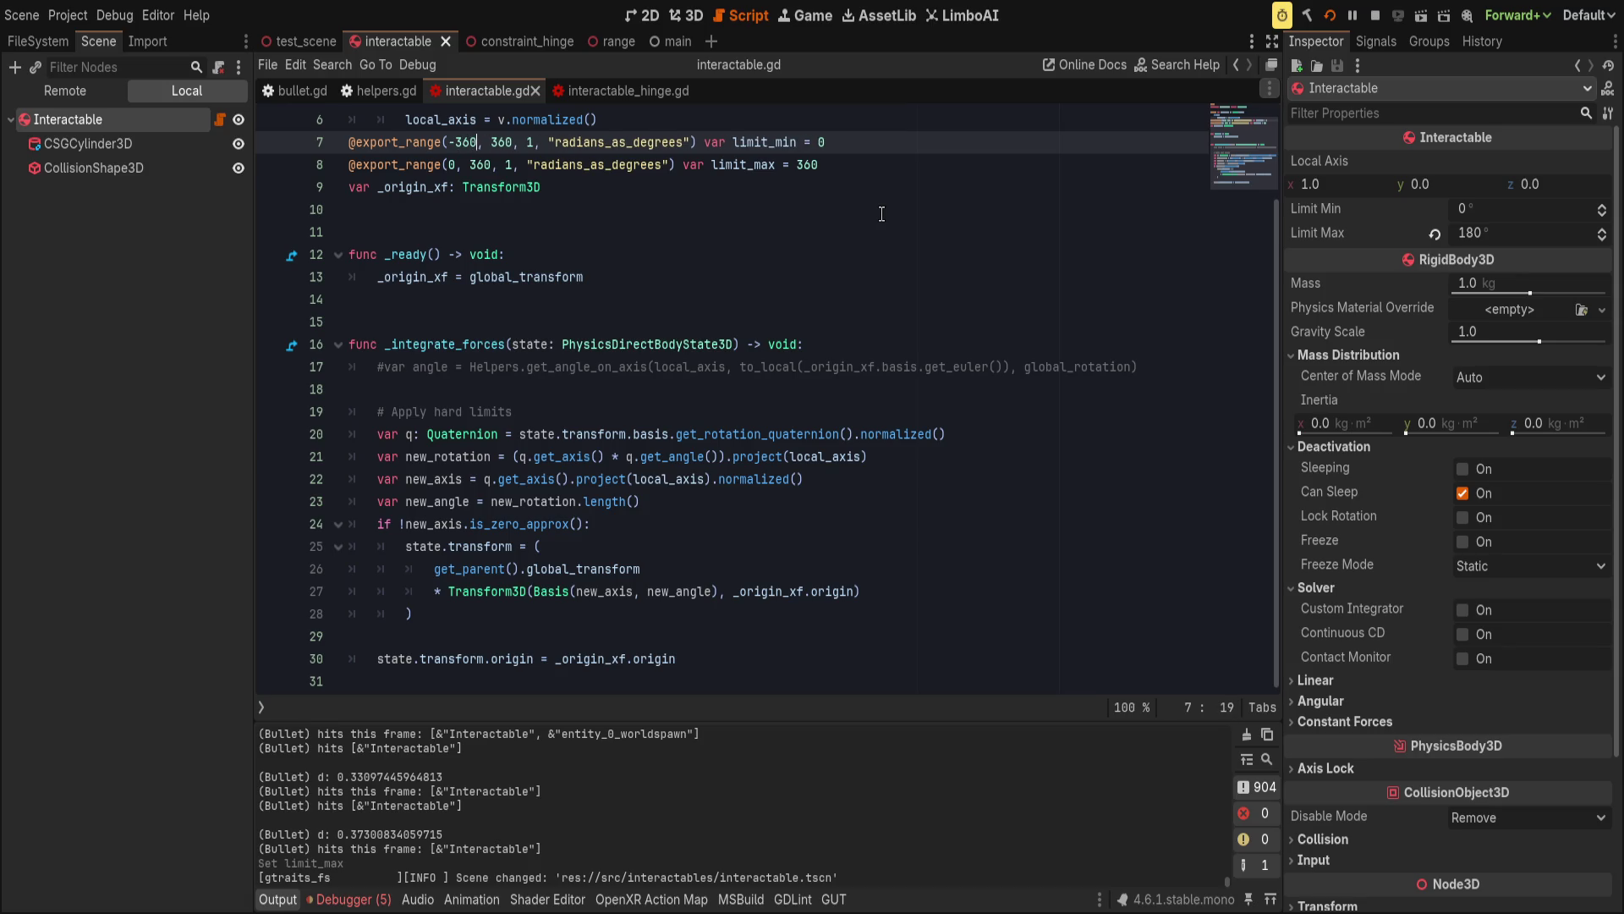
{"action": "key", "text": "Down"}
{"action": "key", "text": "BackSpace"}
{"action": "type", "text": "-360"}
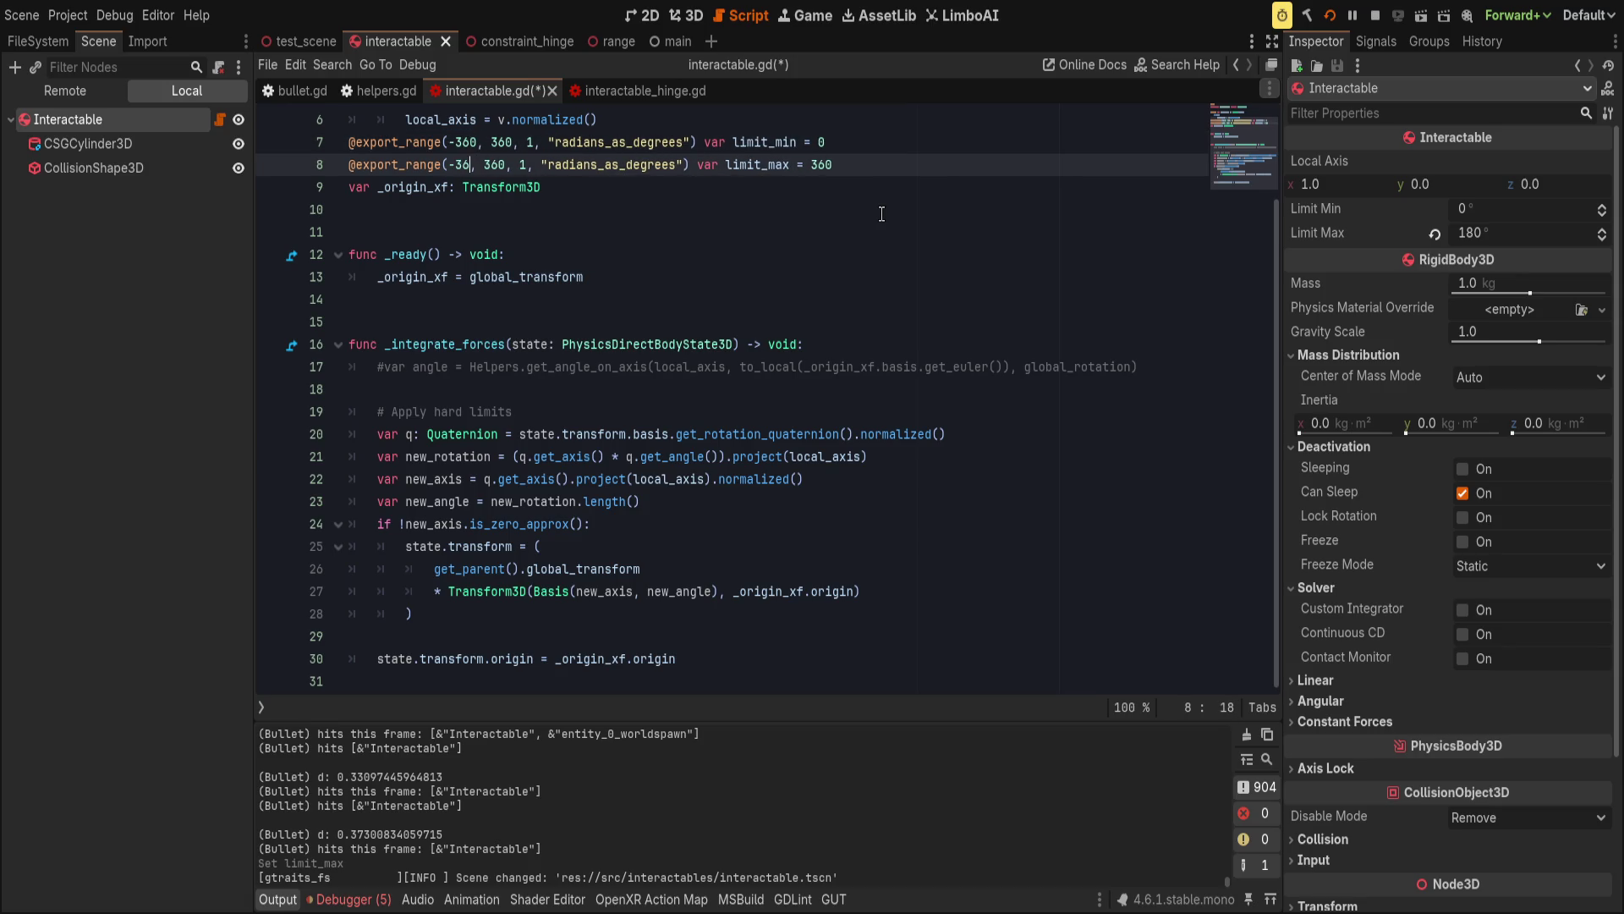
{"action": "key", "text": "ctrl+s"}
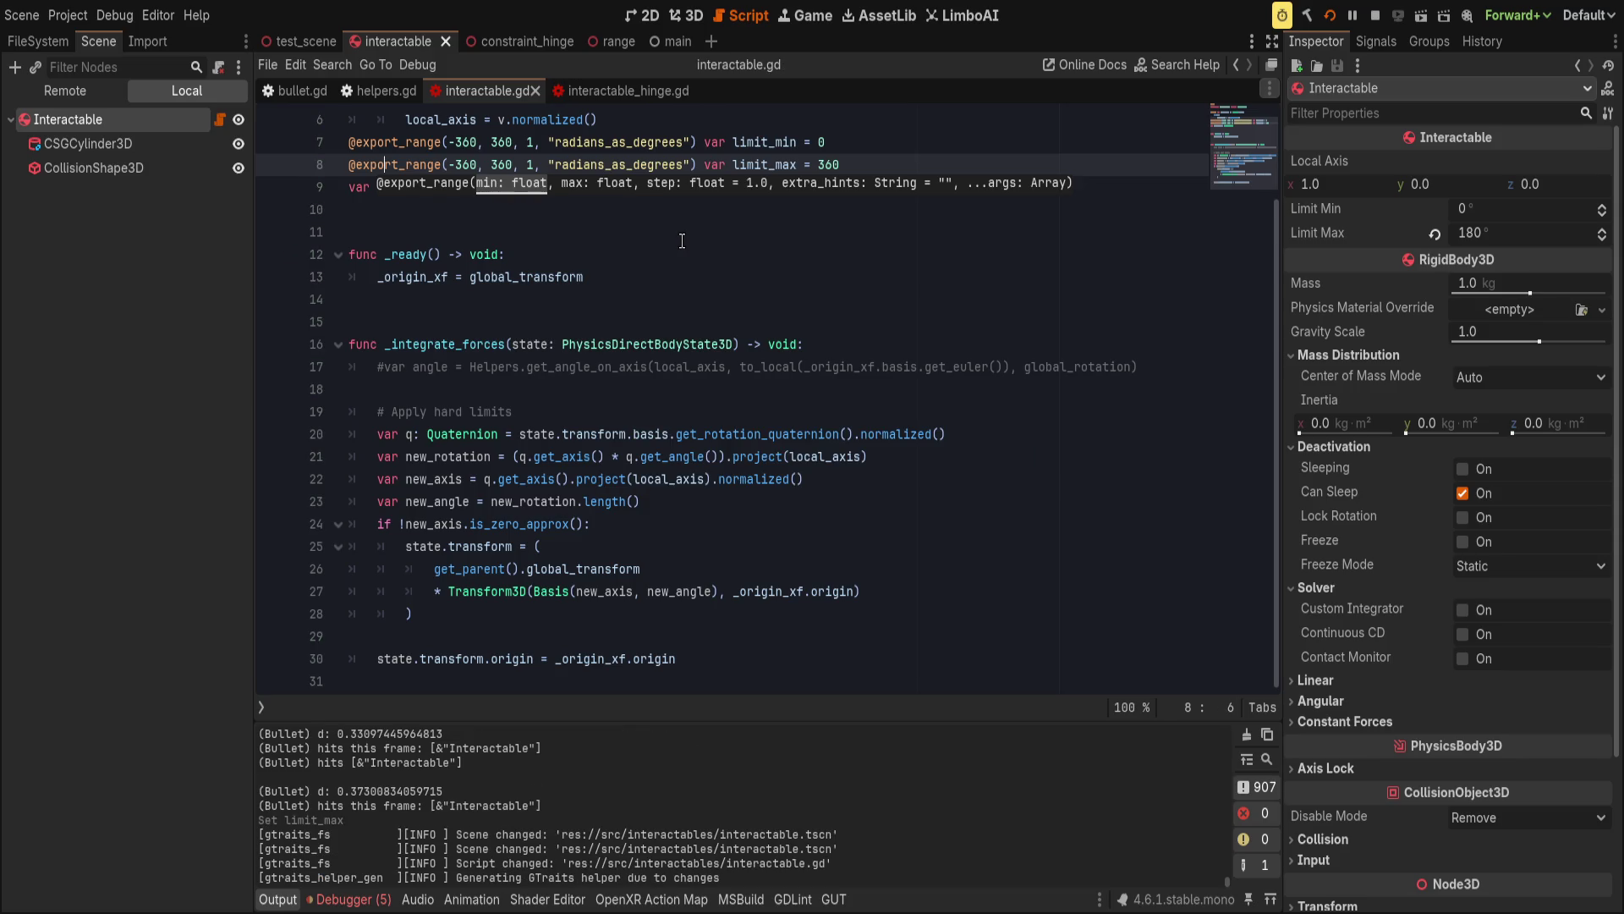
{"action": "left_click", "coordinate": [682, 250]}
{"action": "key", "text": "F5"}
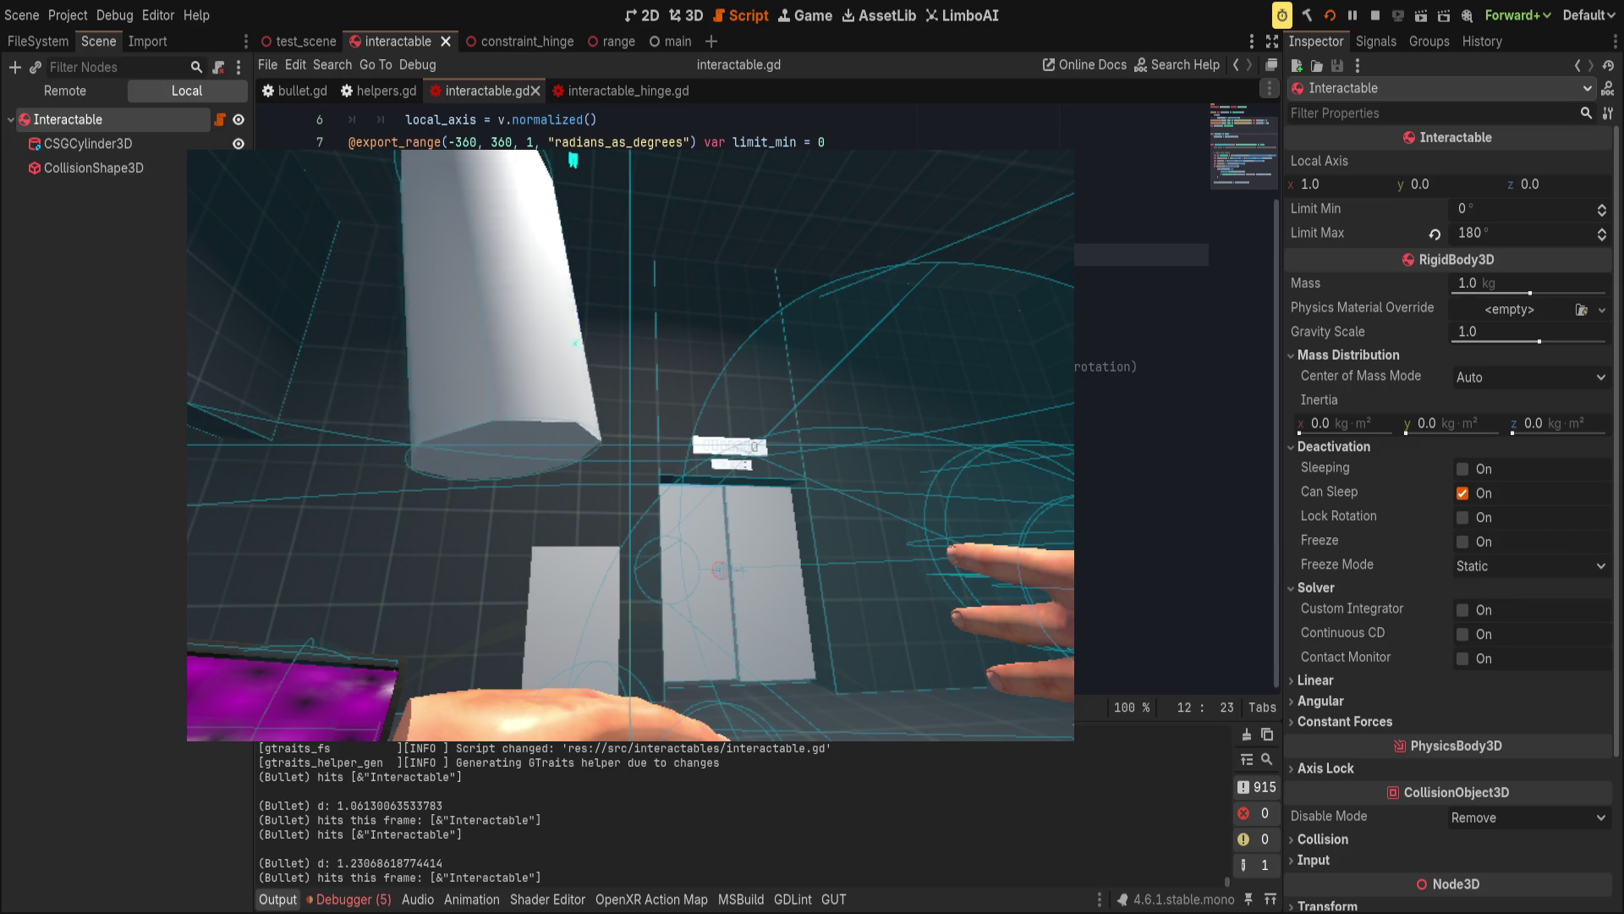
Stop the VR game and select the -360 minimum on line 7 of interactable.gd.
{"action": "key", "text": "F8"}
{"action": "left_click_drag", "start_coordinate": [455, 142], "coordinate": [533, 142]}
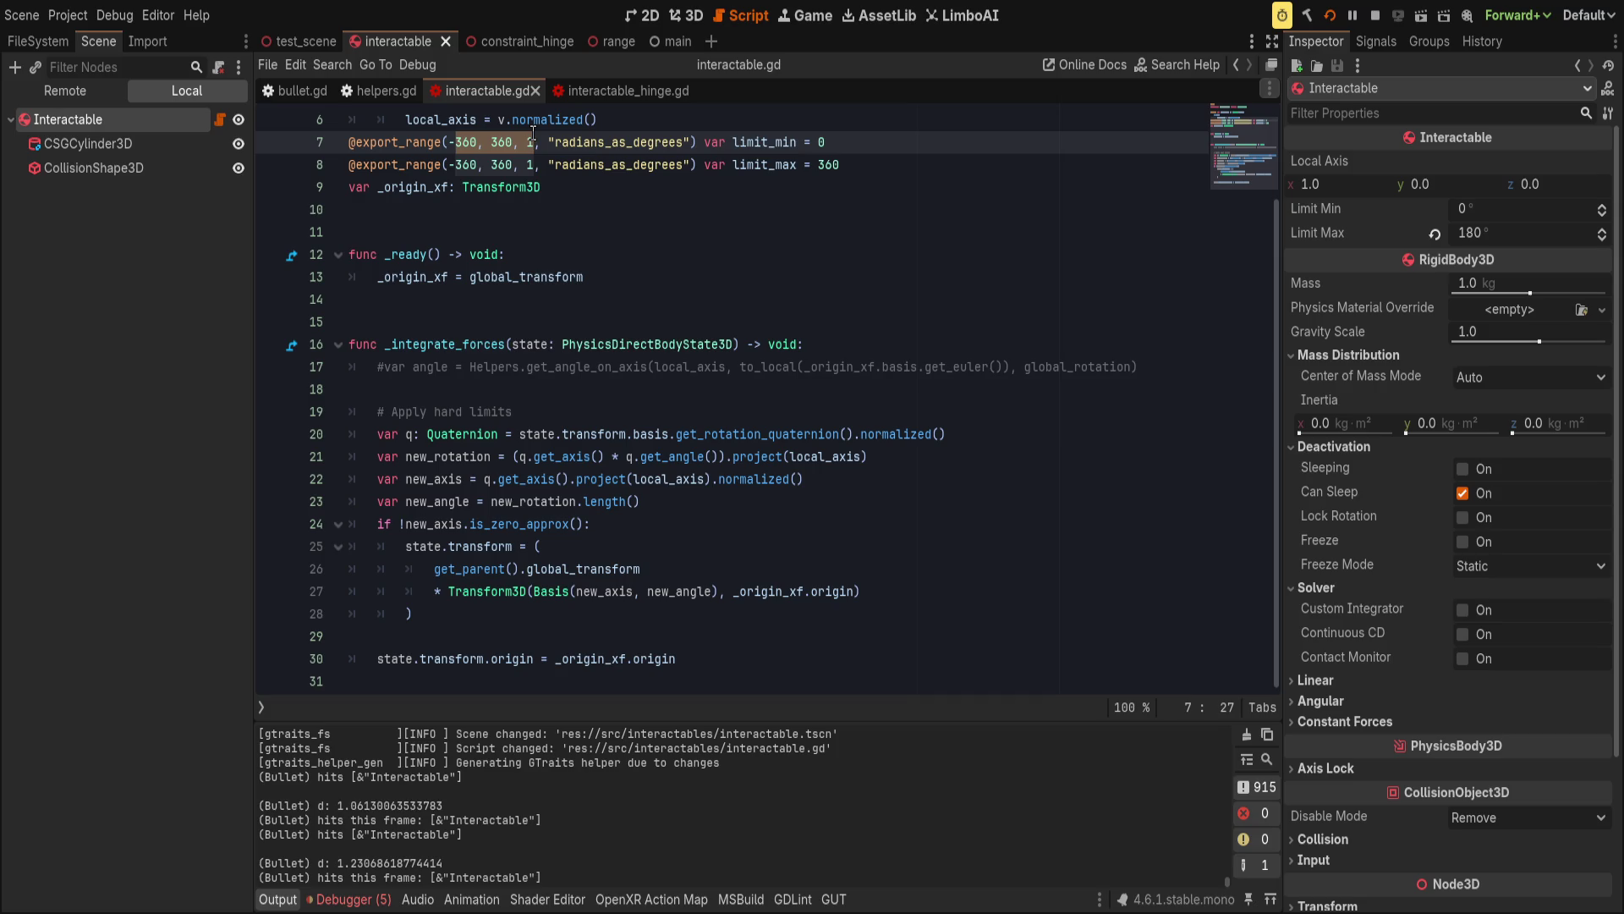
{"action": "left_click_drag", "start_coordinate": [477, 142], "coordinate": [448, 142]}
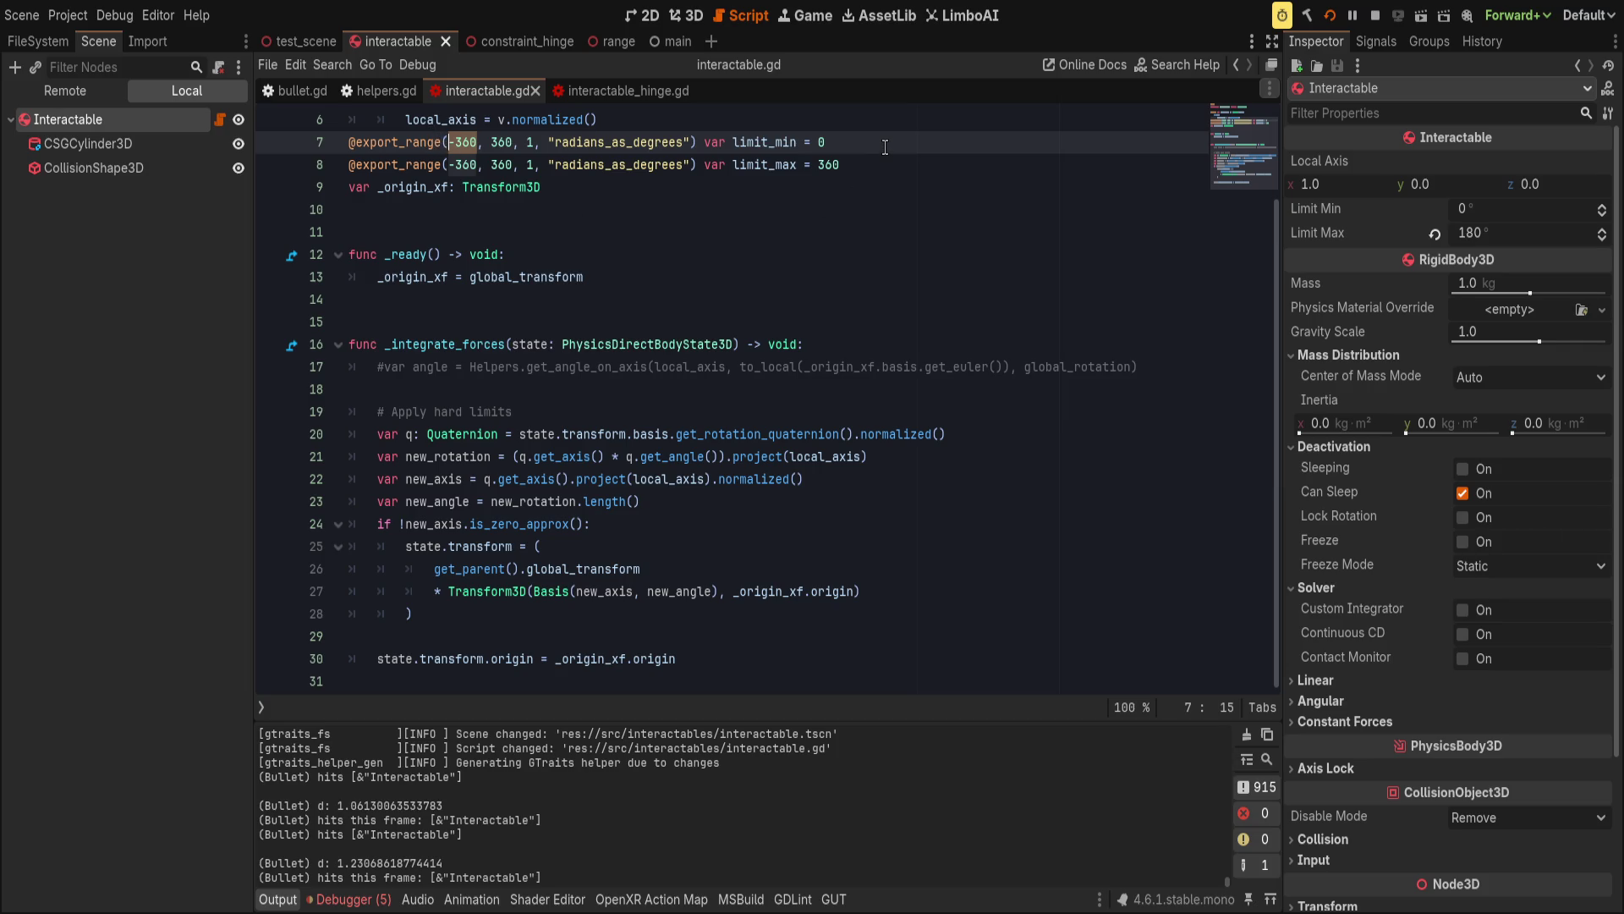
Restore both export range minimums on lines 7 and 8 to 0.
{"action": "type", "text": "0"}
{"action": "key", "text": "Down"}
{"action": "key", "text": "BackSpace"}
{"action": "key", "text": "ctrl+shift+Right"}
{"action": "type", "text": "0"}
{"action": "key", "text": "End"}
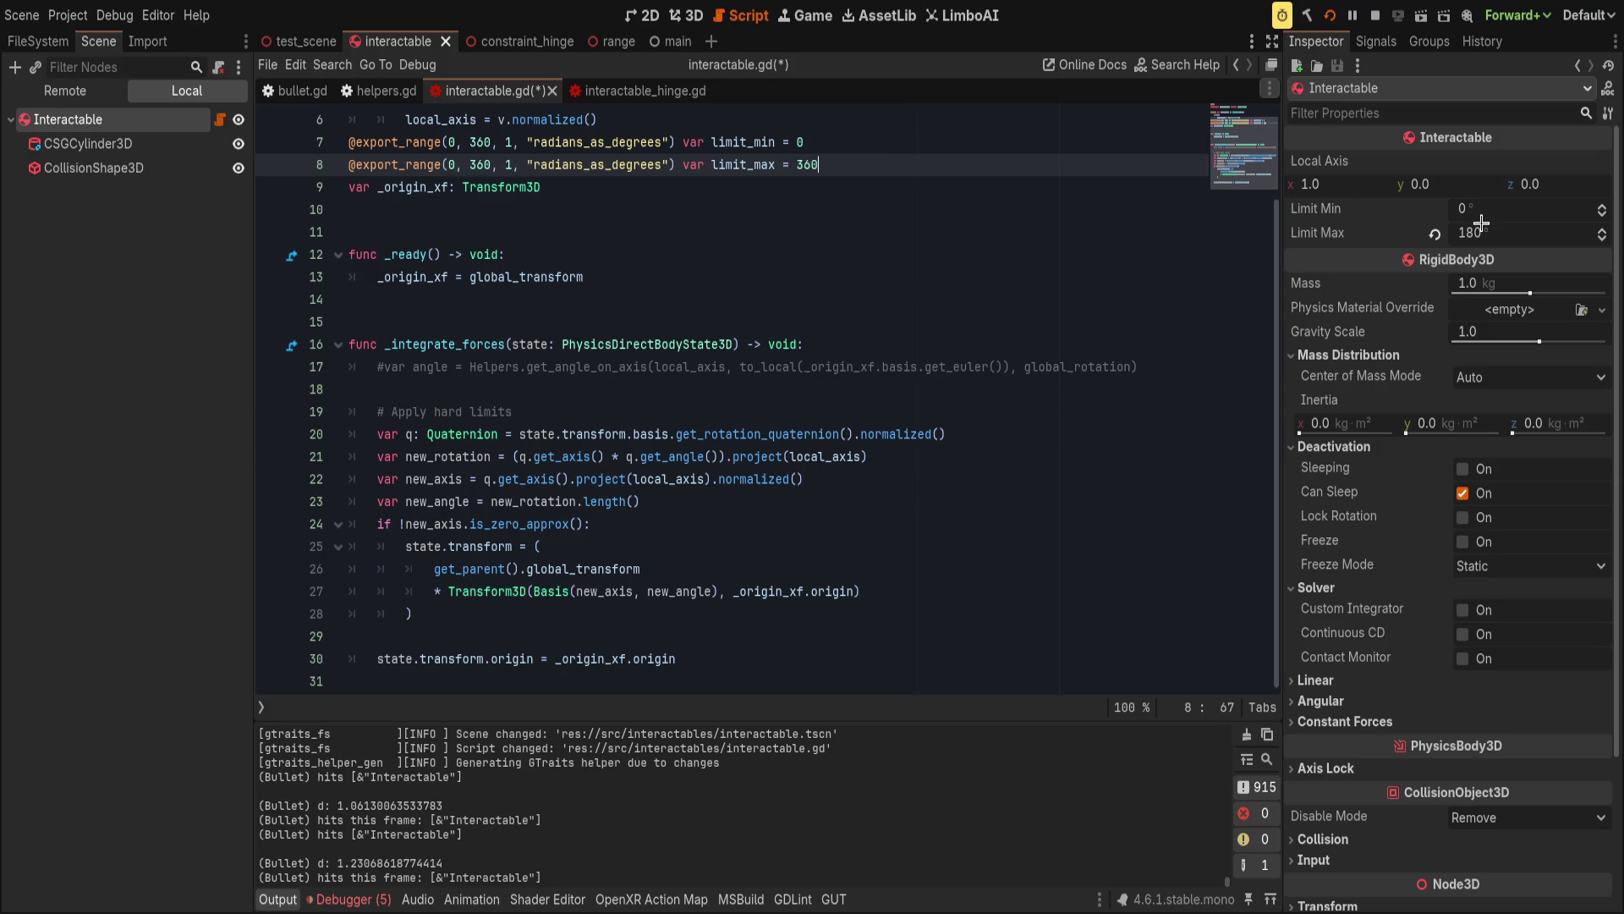
Set Limit Min to 270° in the Inspector, keeping Limit Max at 180°.
{"action": "left_click", "coordinate": [1507, 208]}
{"action": "type", "text": "78"}
{"action": "key", "text": "Tab"}
{"action": "key", "text": "ctrl+s"}
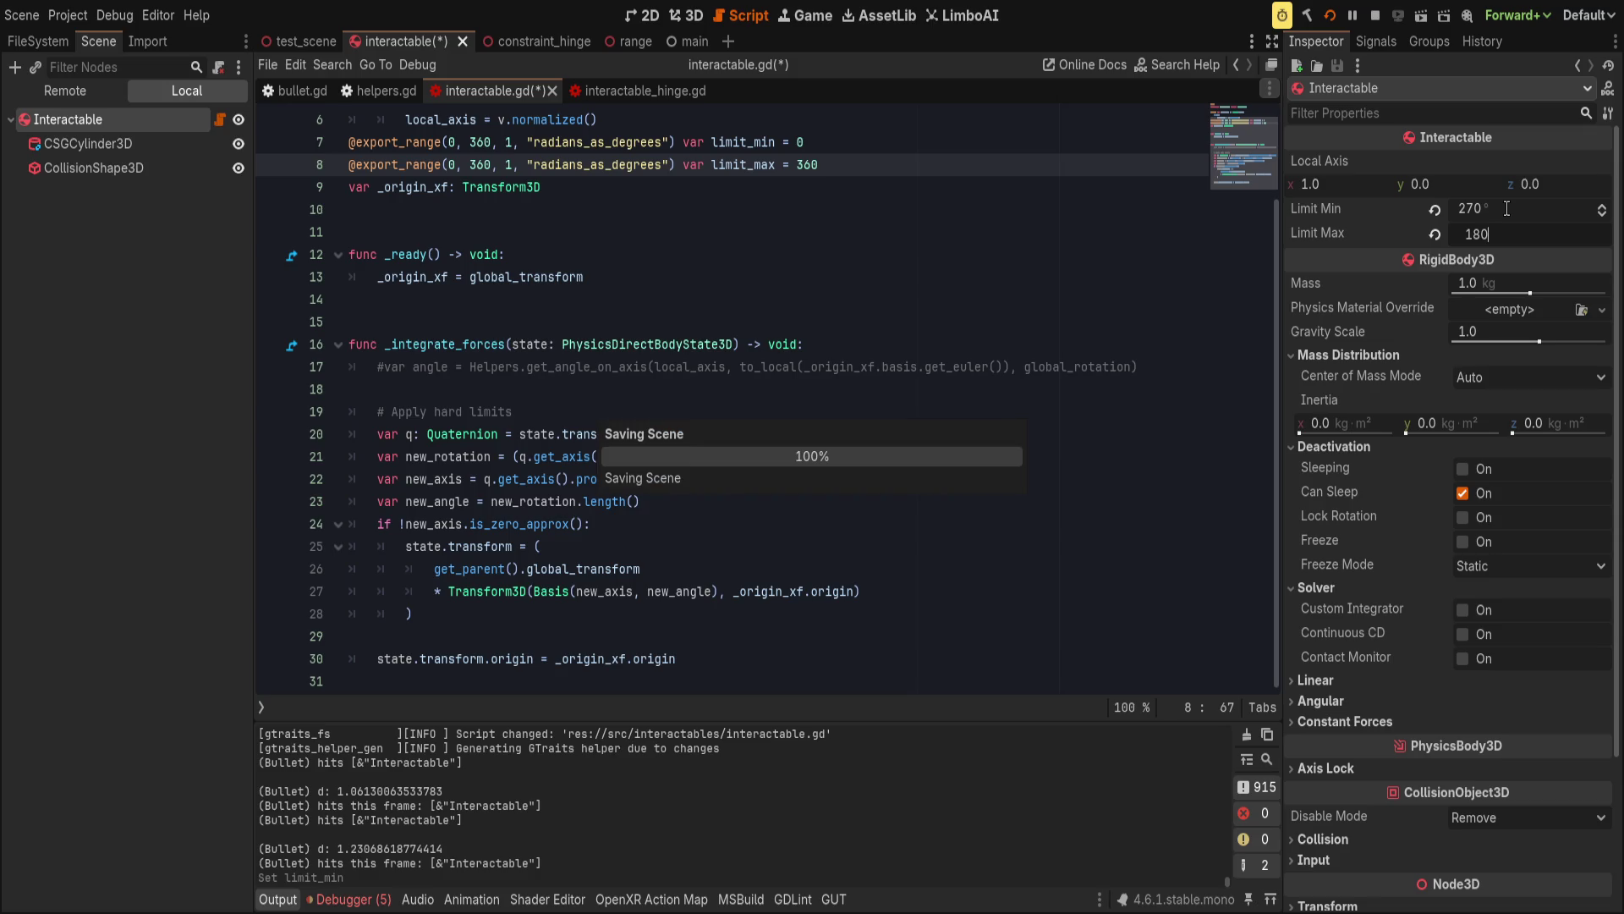
{"action": "left_click", "coordinate": [871, 412]}
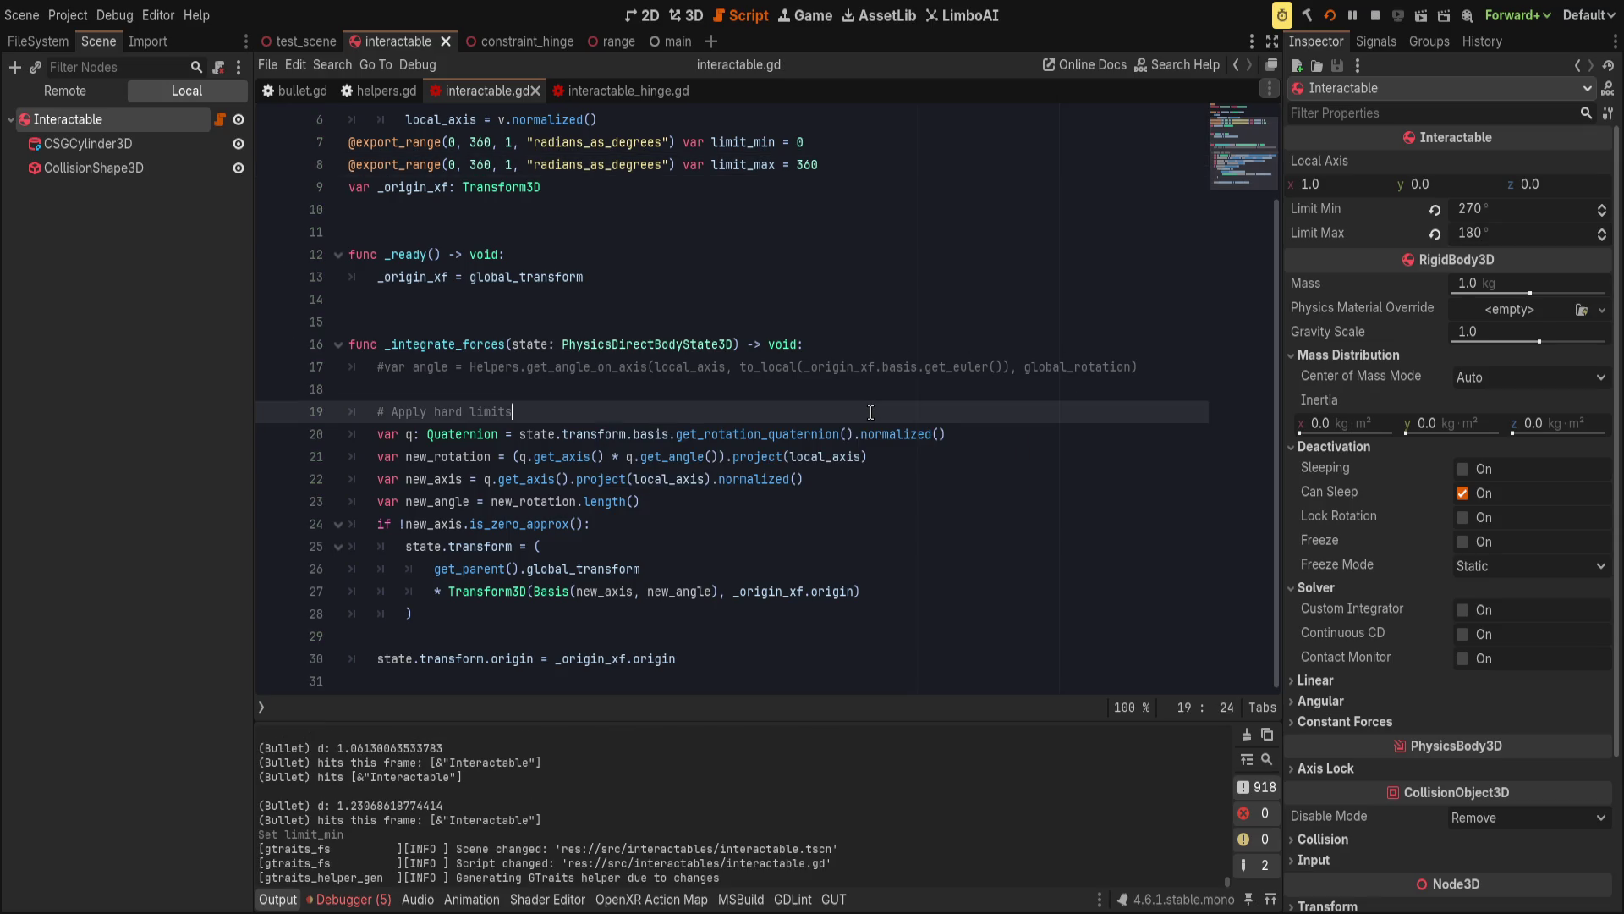
Wrap line 23's new_angle in clampf with limit_min and limit_max, then save.
{"action": "left_click", "coordinate": [733, 591]}
{"action": "left_click", "coordinate": [883, 492]}
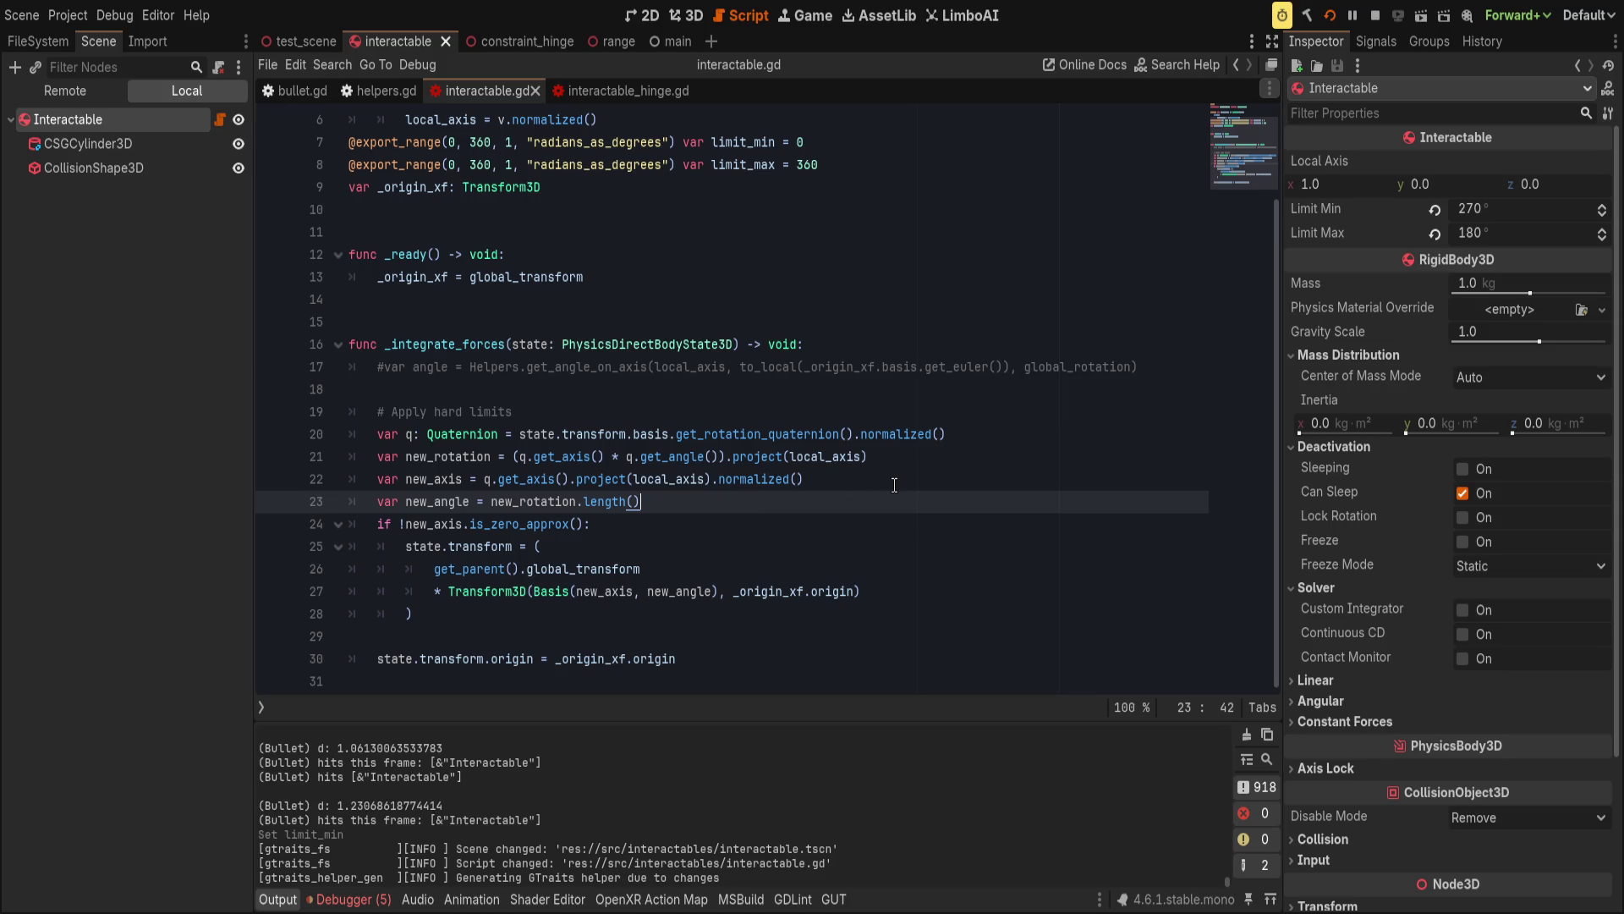
{"action": "key", "text": "ctrl+Left"}
{"action": "key", "text": "End"}
{"action": "key", "text": "Return"}
{"action": "key", "text": "Escape"}
{"action": "key", "text": "BackSpace"}
{"action": "key", "text": "BackSpace"}
{"action": "key", "text": "ctrl+Left"}
{"action": "key", "text": "ctrl+Left"}
{"action": "type", "text": "clampf("}
{"action": "key", "text": "End"}
{"action": "type", "text": ", "}
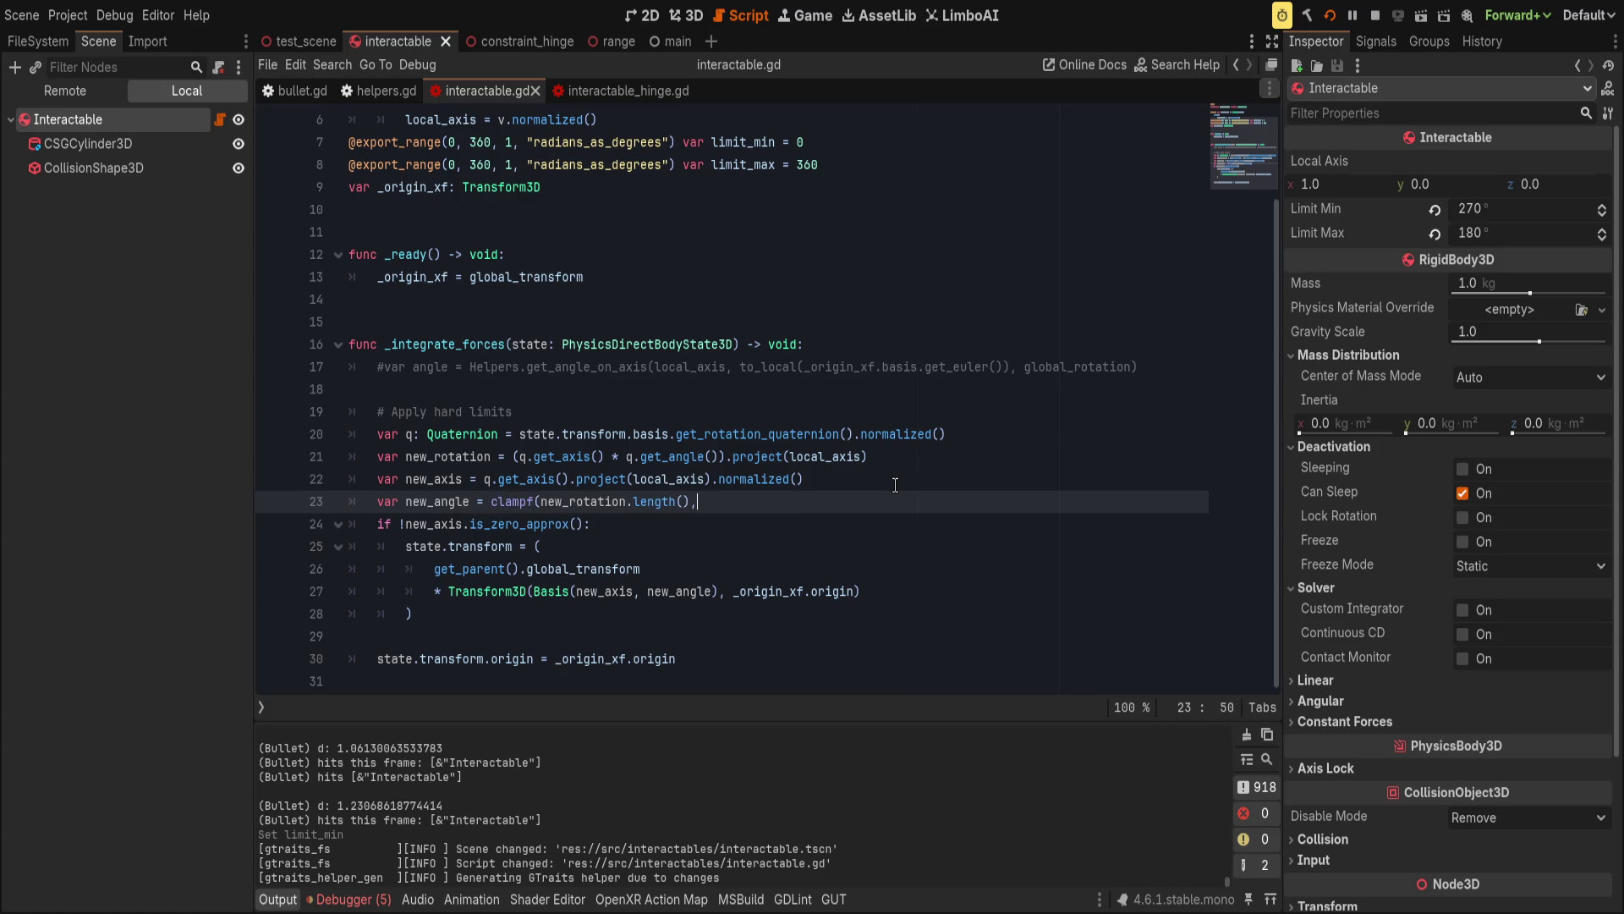
{"action": "type", "text": "li"}
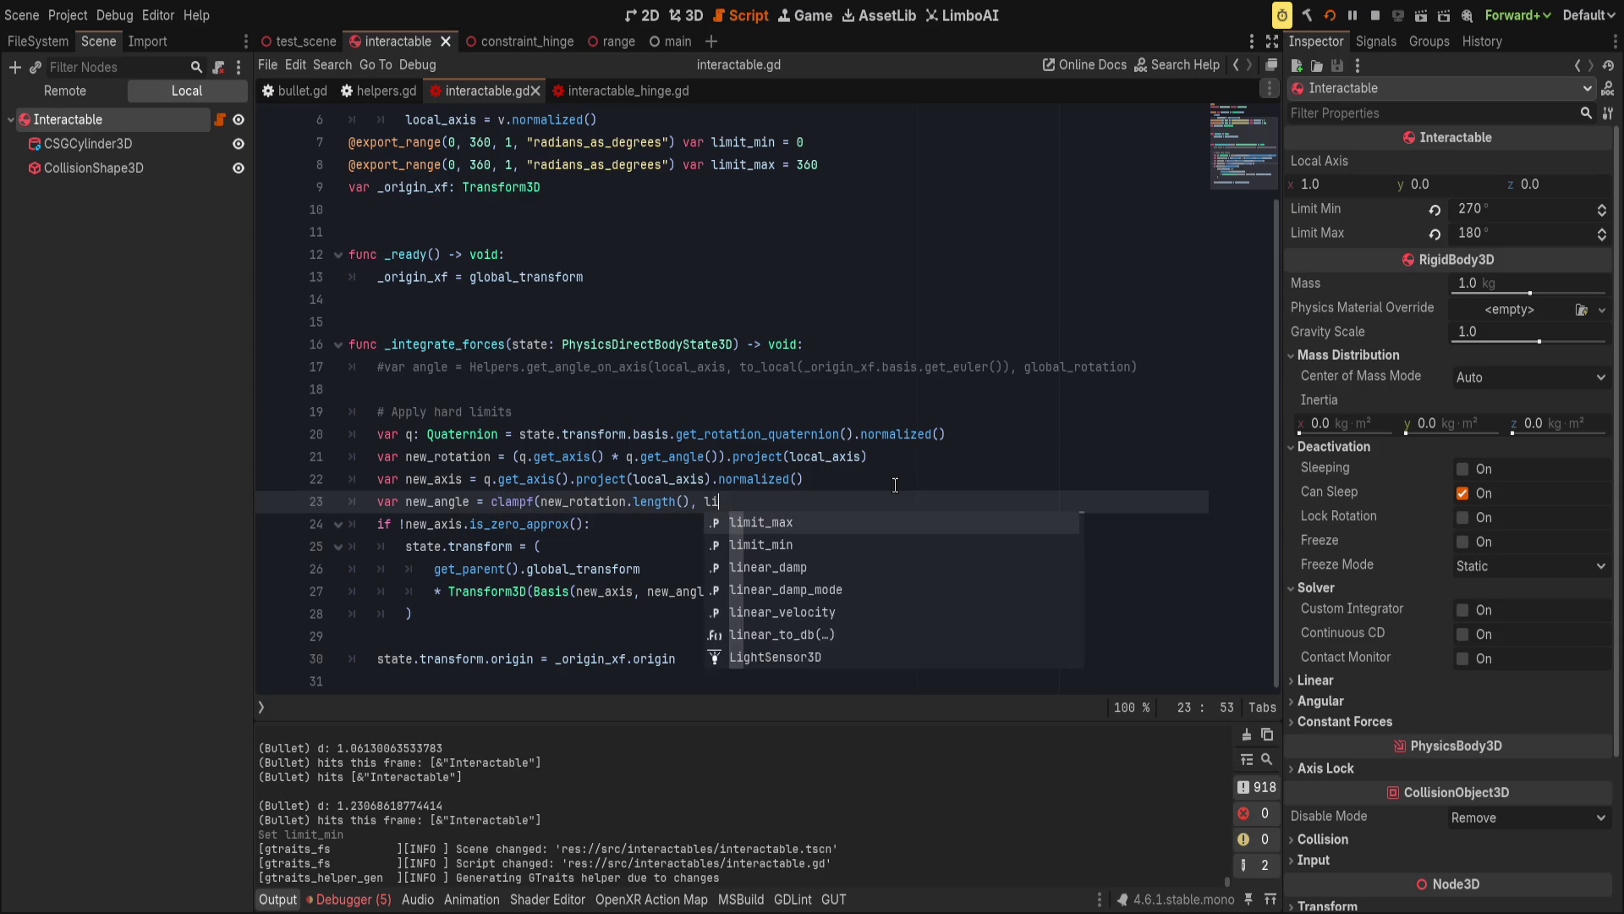
{"action": "type", "text": "mit_min"}
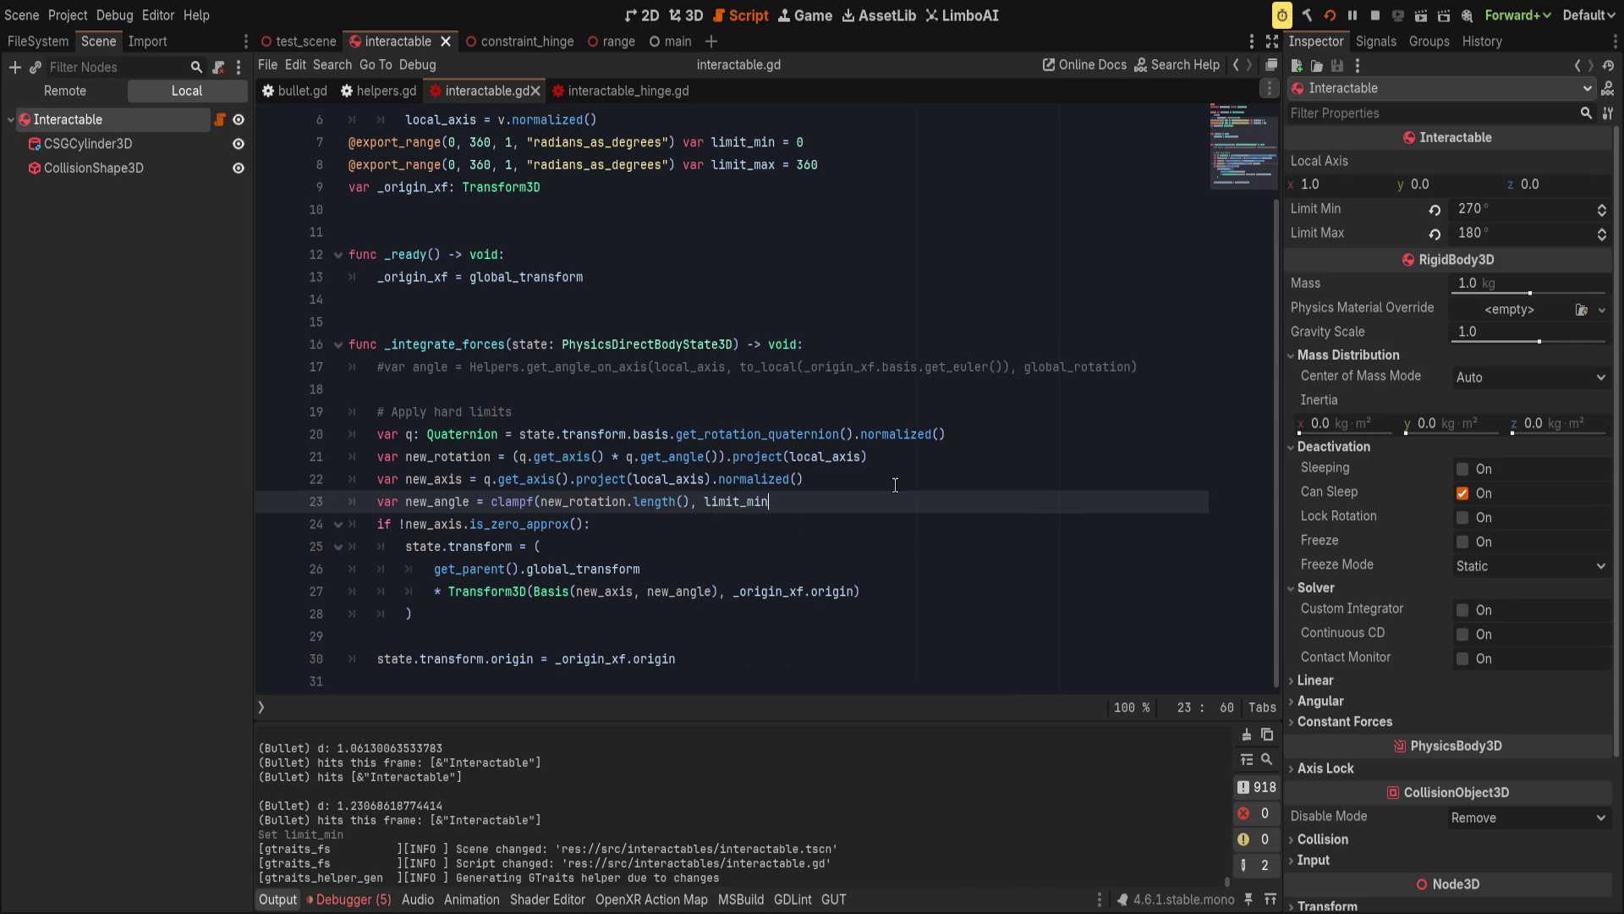
{"action": "type", "text": ", limit_max"}
{"action": "key", "text": "ctrl+s"}
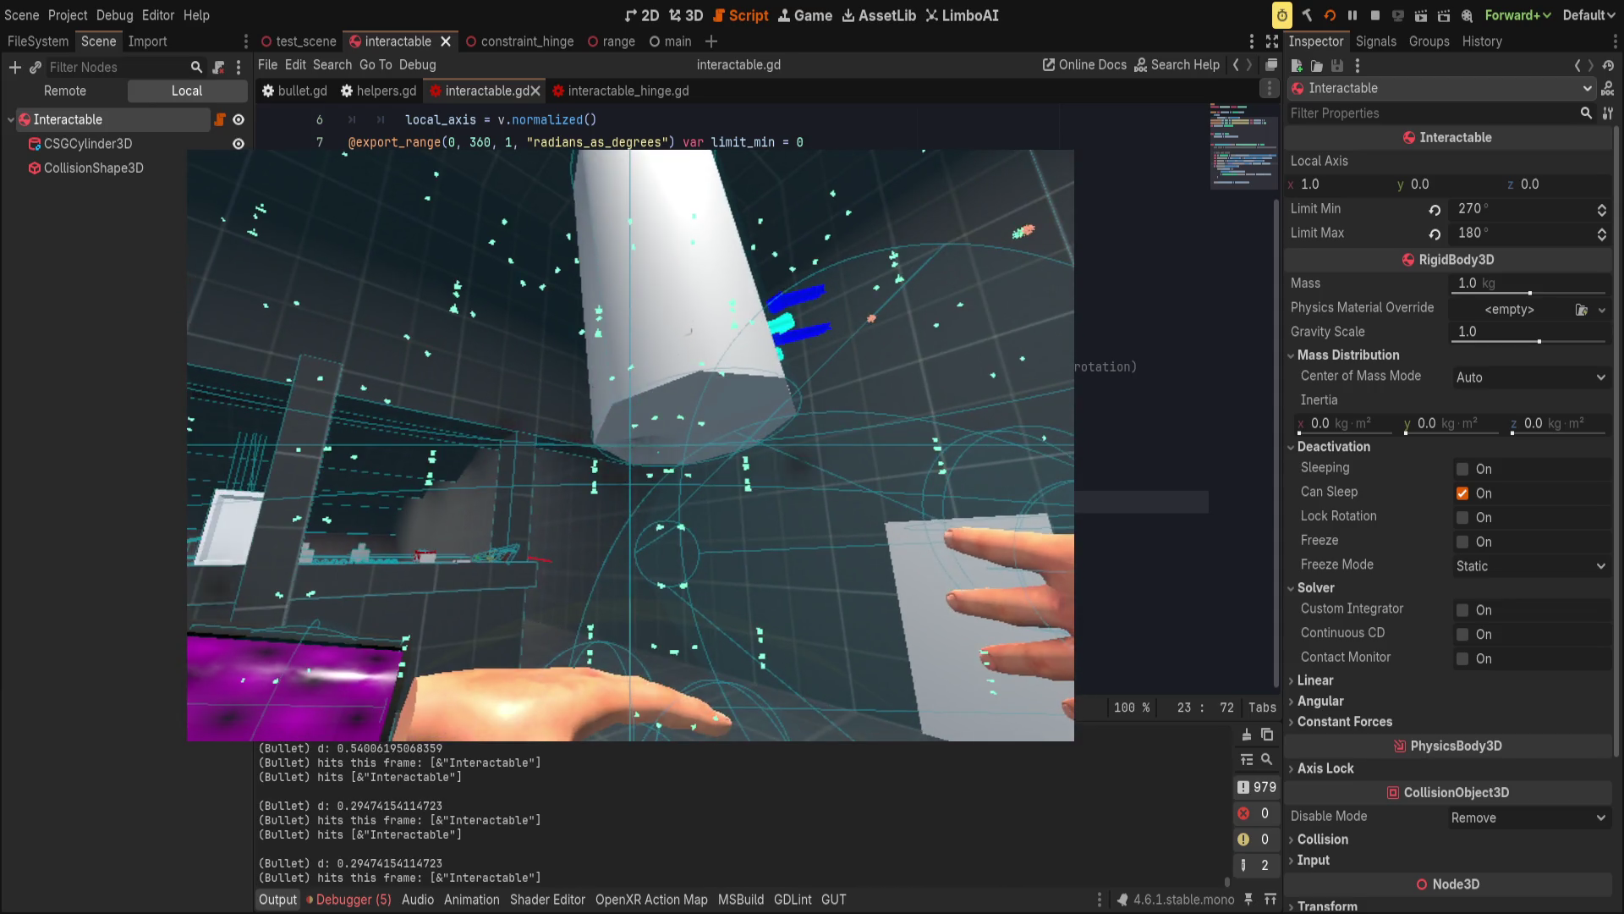
Revert Limit Min to its default 0° while the game keeps running.
{"action": "key", "text": "alt+Tab"}
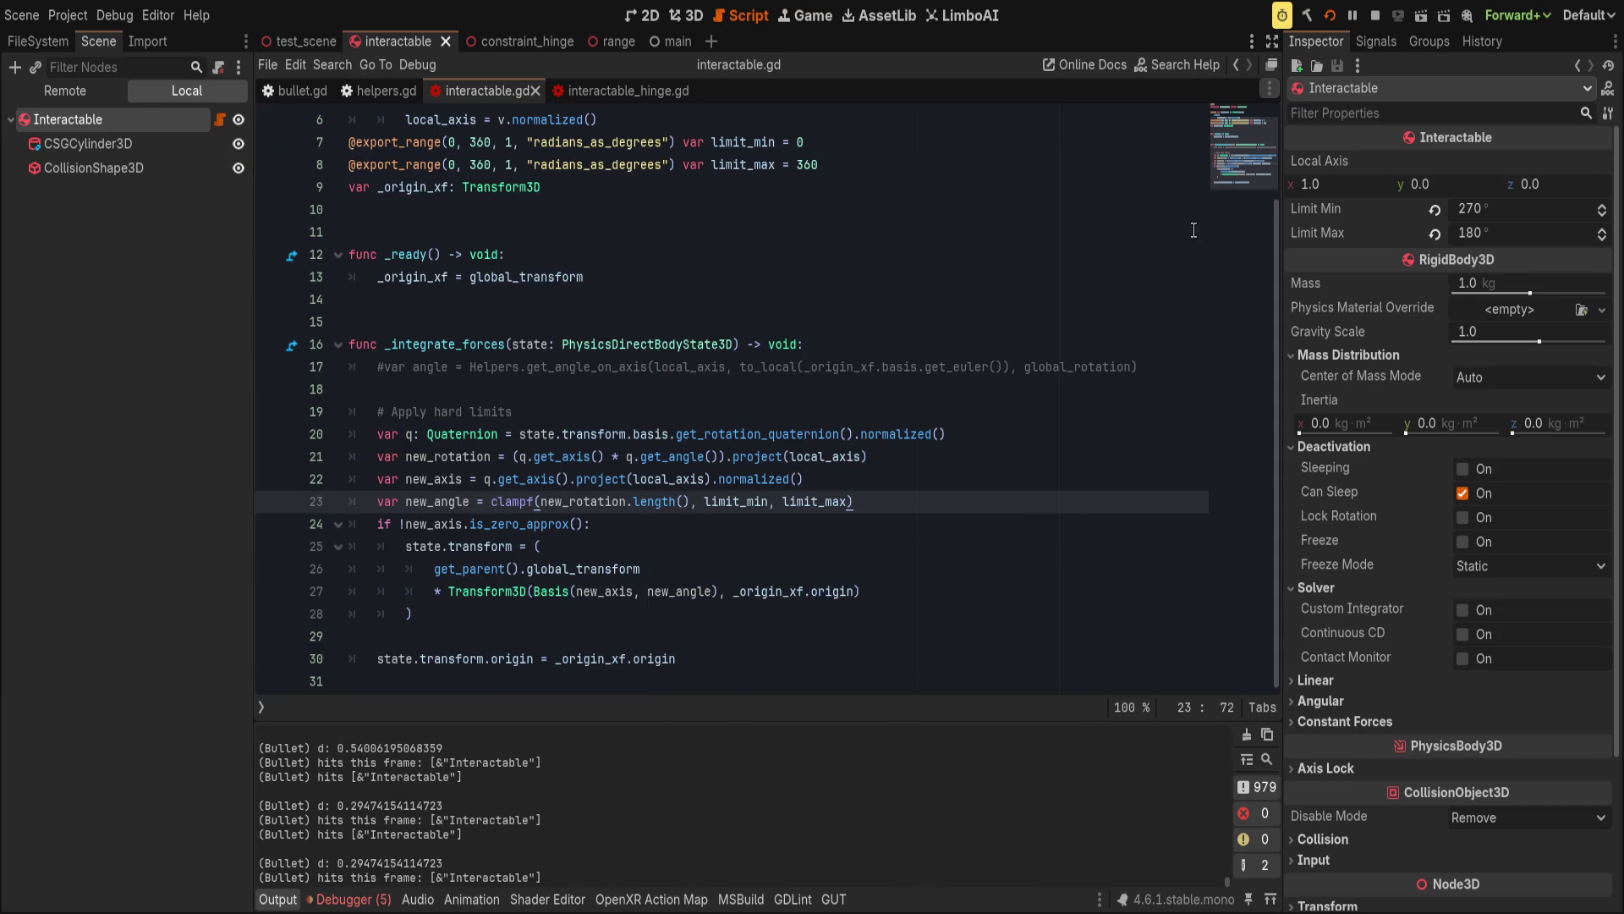
{"action": "left_click", "coordinate": [1435, 210]}
{"action": "key", "text": "alt+Tab"}
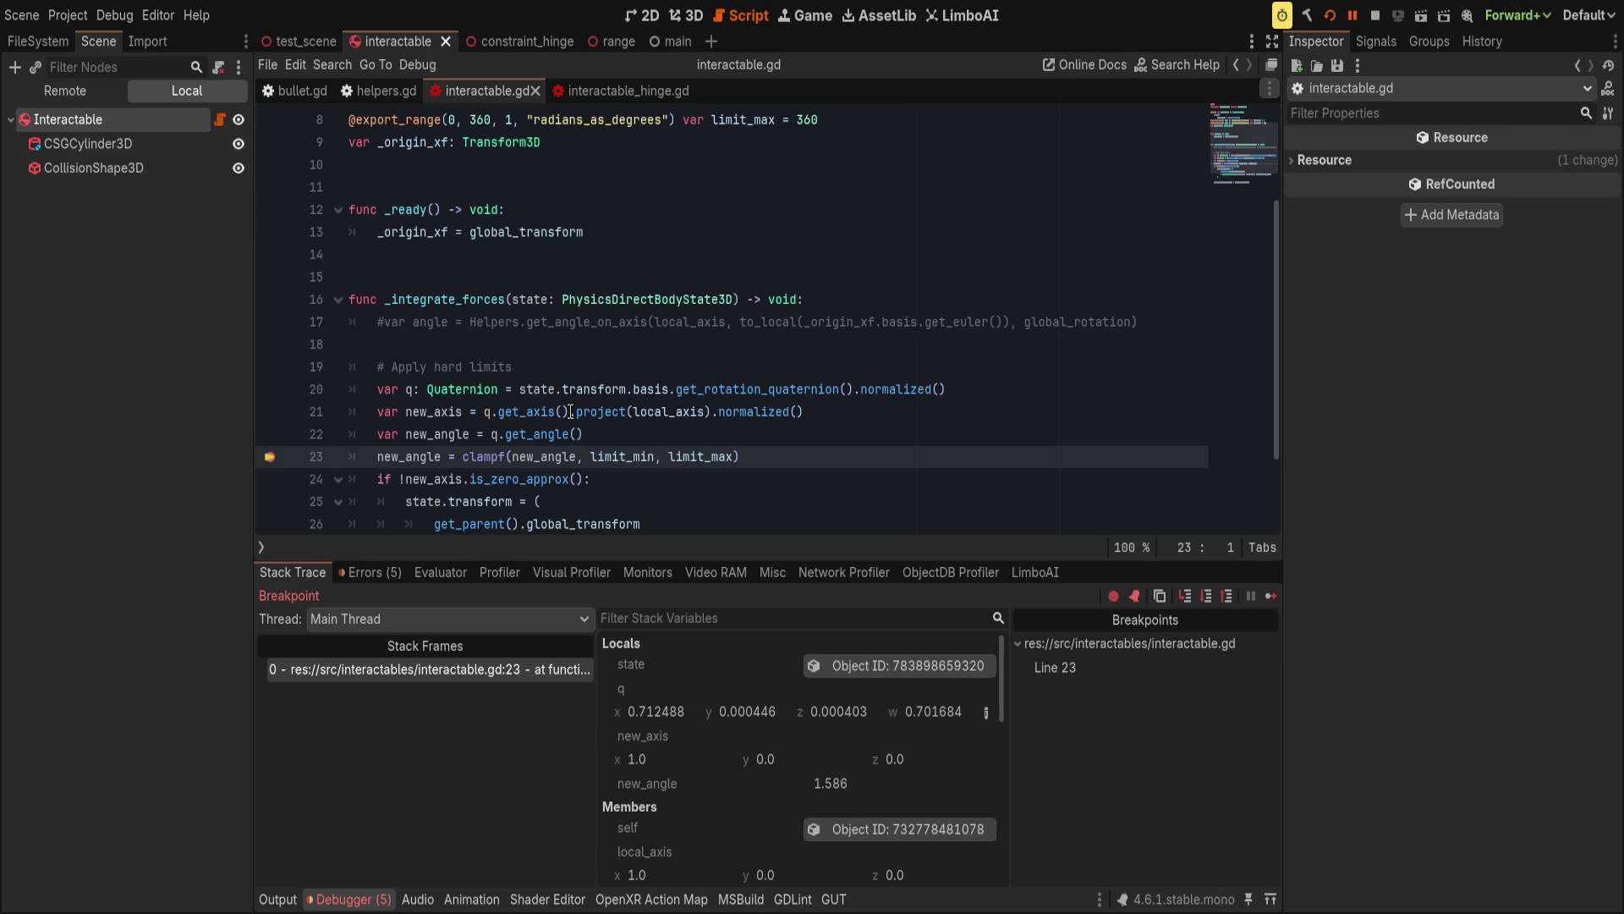
Rework line 21 to project q.get_axis() onto local_axis, save, and break on line 23.
{"action": "left_click", "coordinate": [515, 410]}
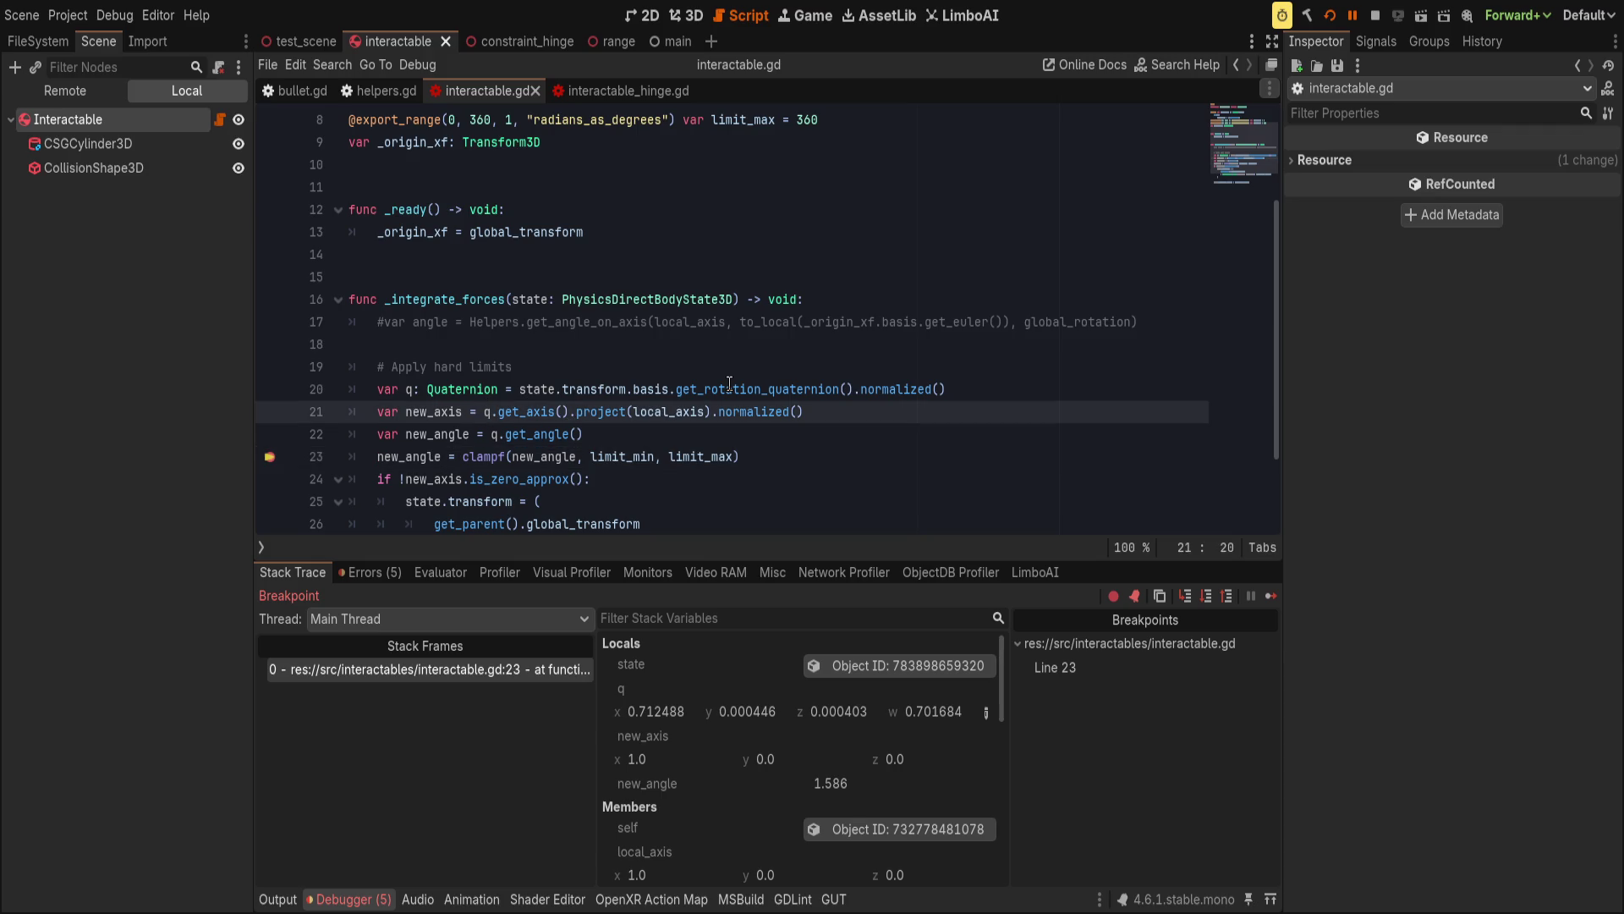
{"action": "type", "text": "local_axis."}
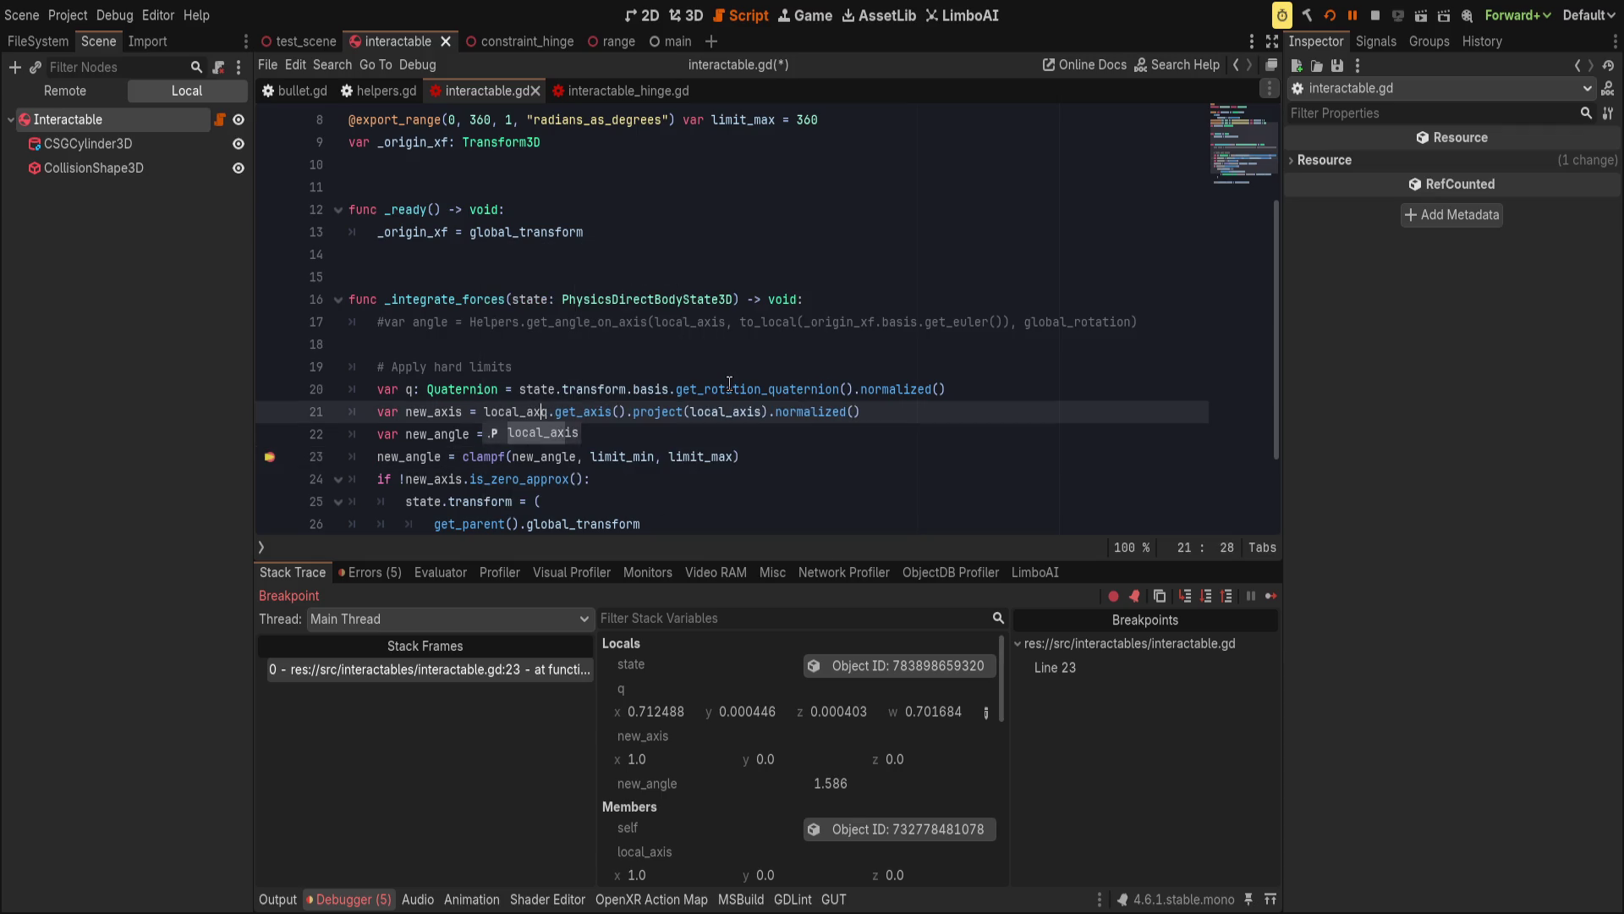
{"action": "type", "text": "proj"}
{"action": "key", "text": "Tab"}
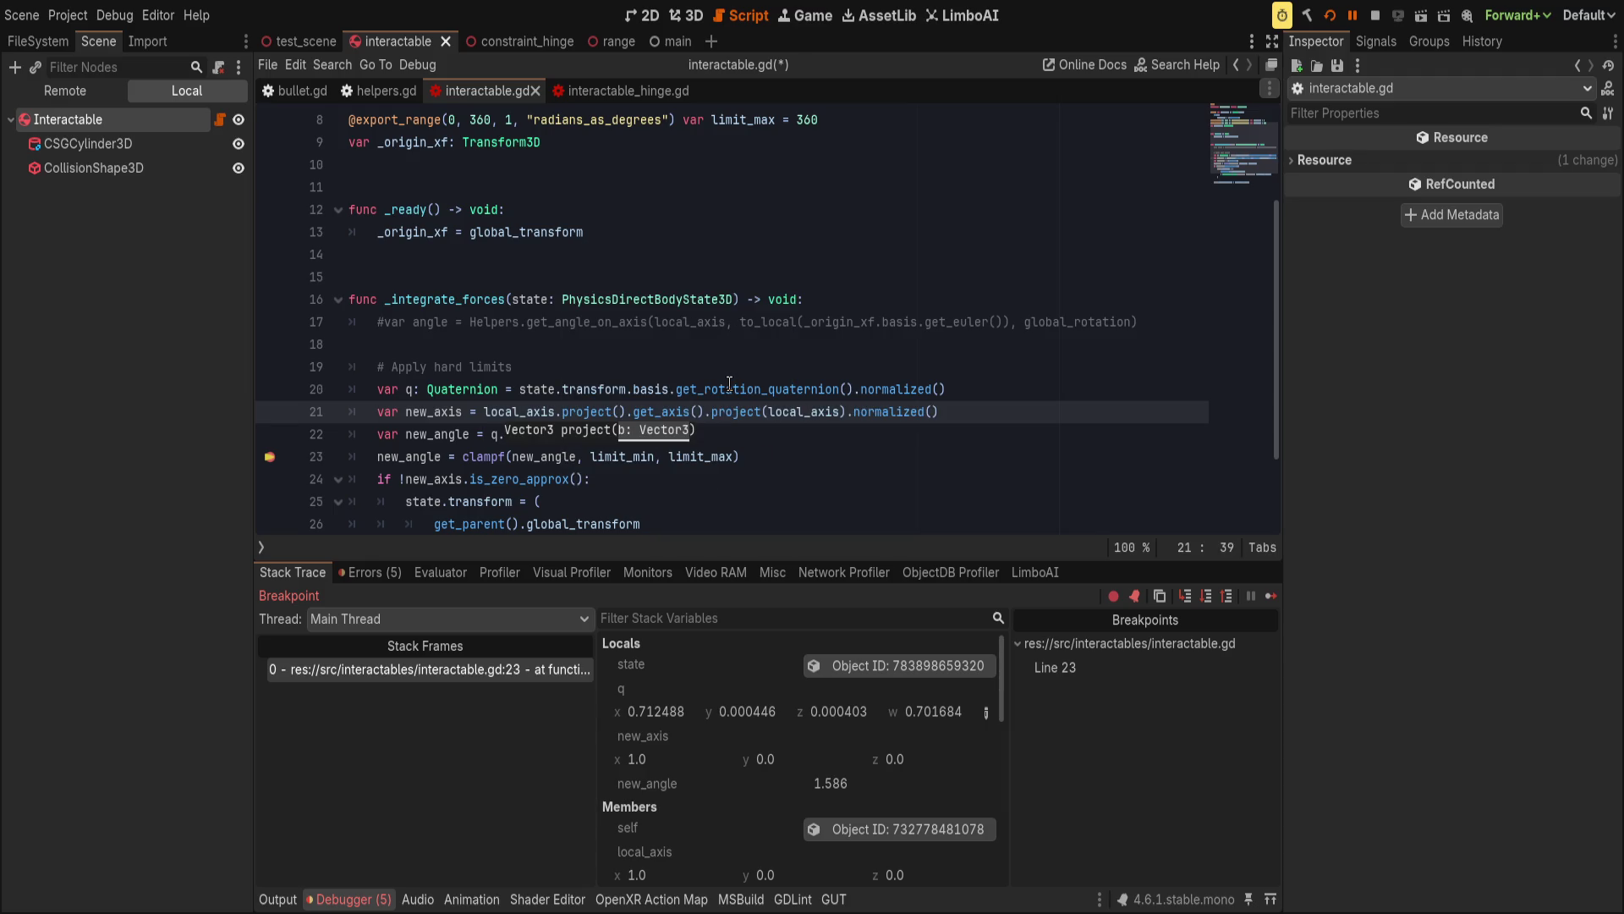
{"action": "type", "text": "q.get_ax"}
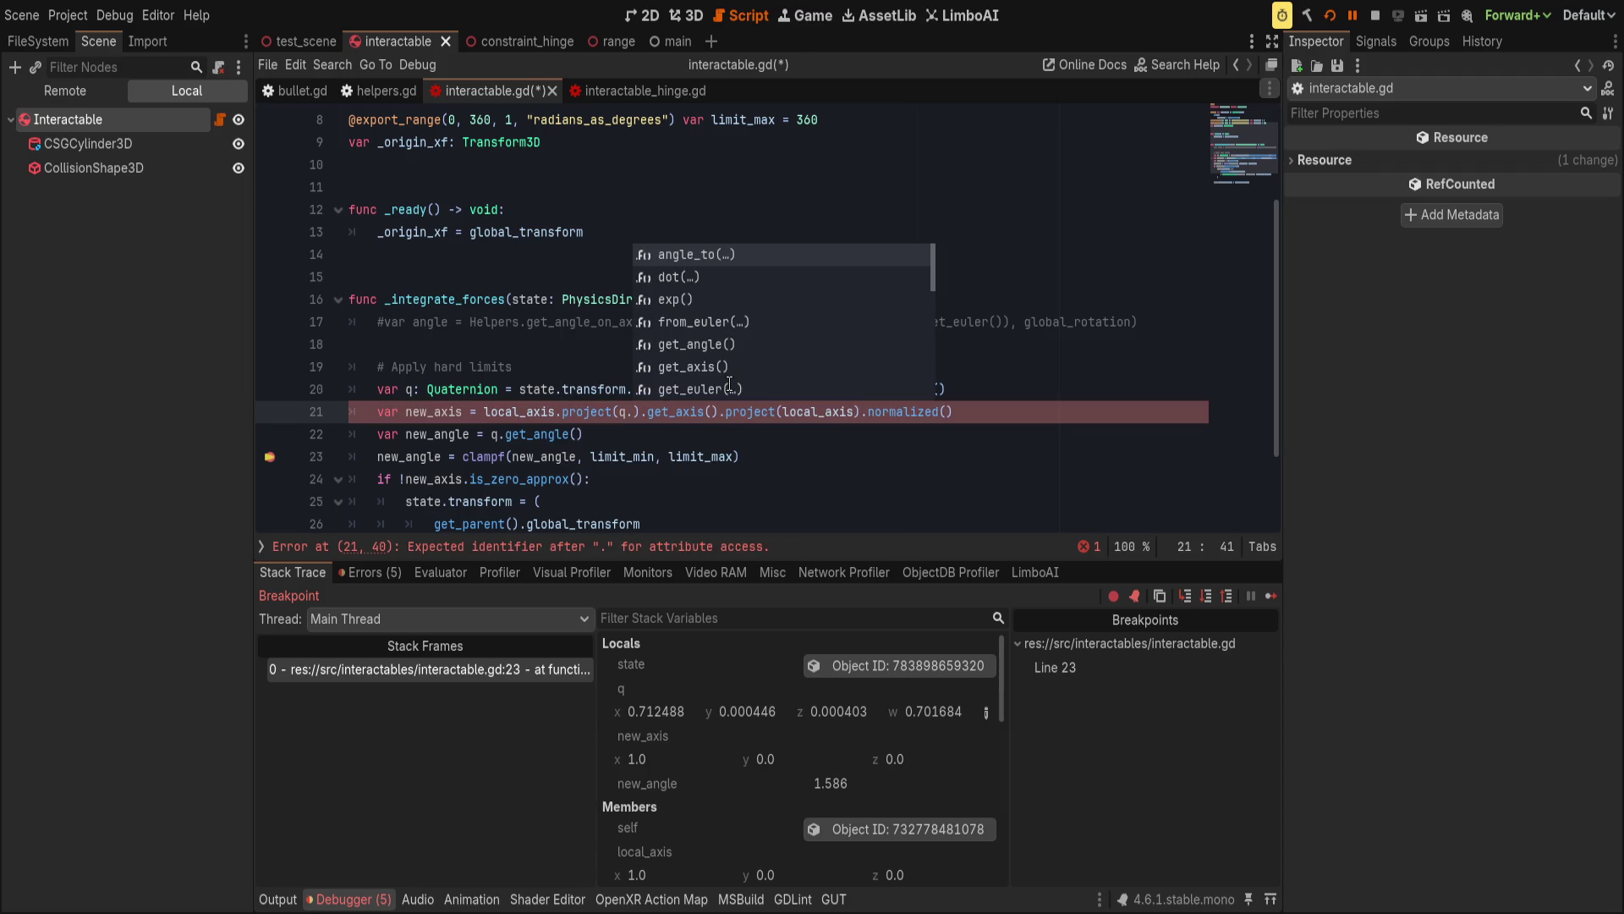
{"action": "key", "text": "Tab"}
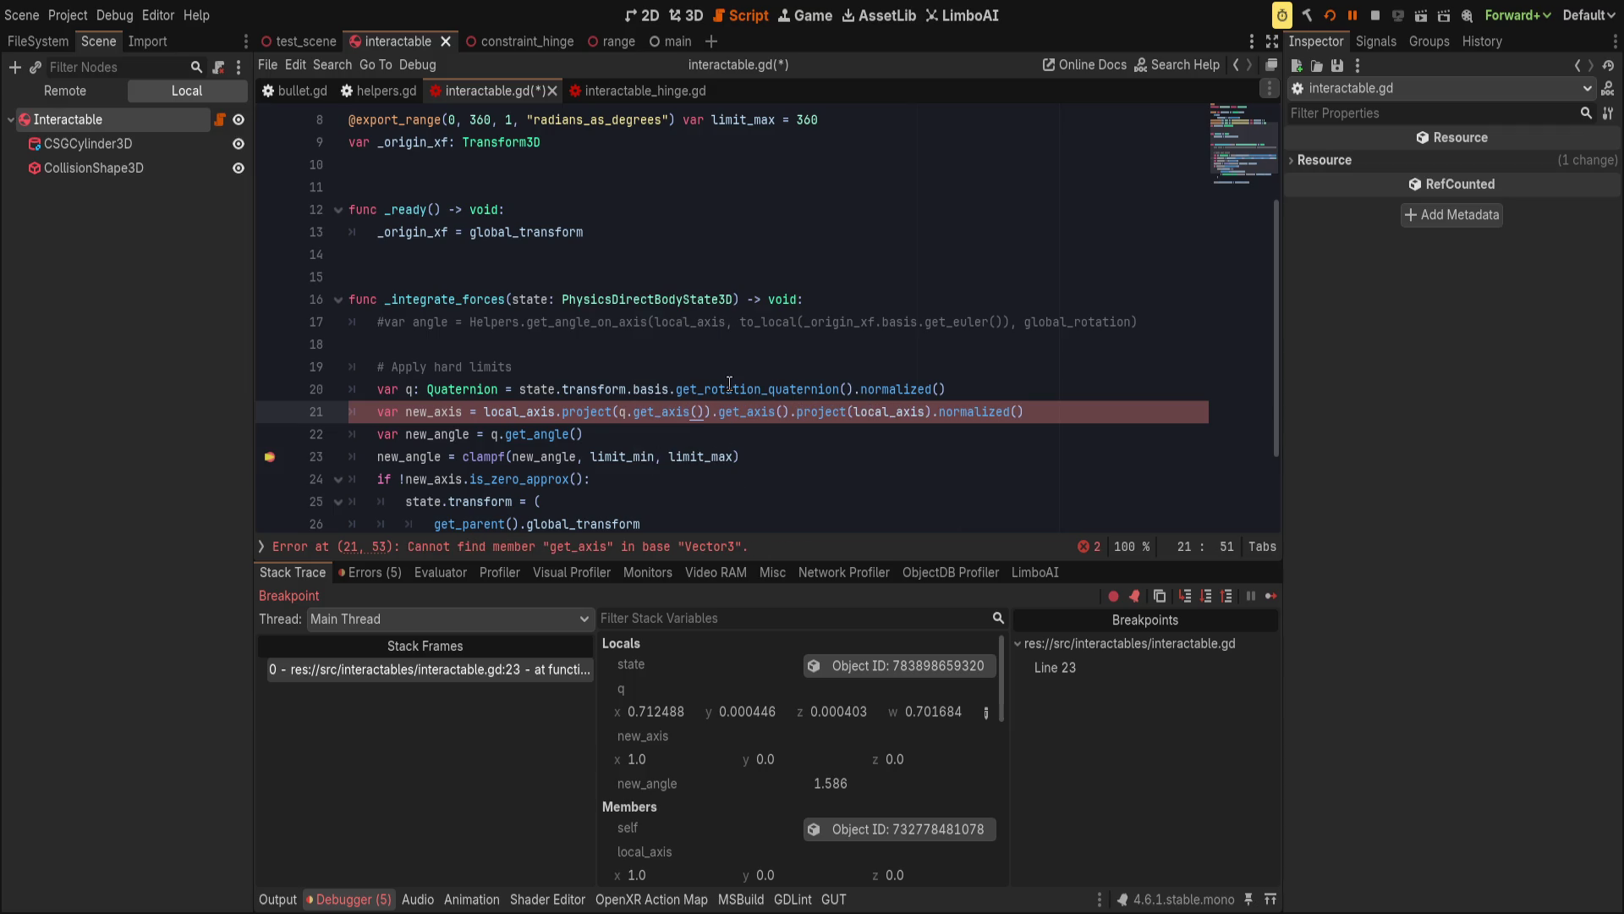
{"action": "key", "text": "ctrl+Left"}
{"action": "key", "text": "ctrl+Left"}
{"action": "key", "text": "BackSpace"}
{"action": "key", "text": "BackSpace"}
{"action": "key", "text": "BackSpace"}
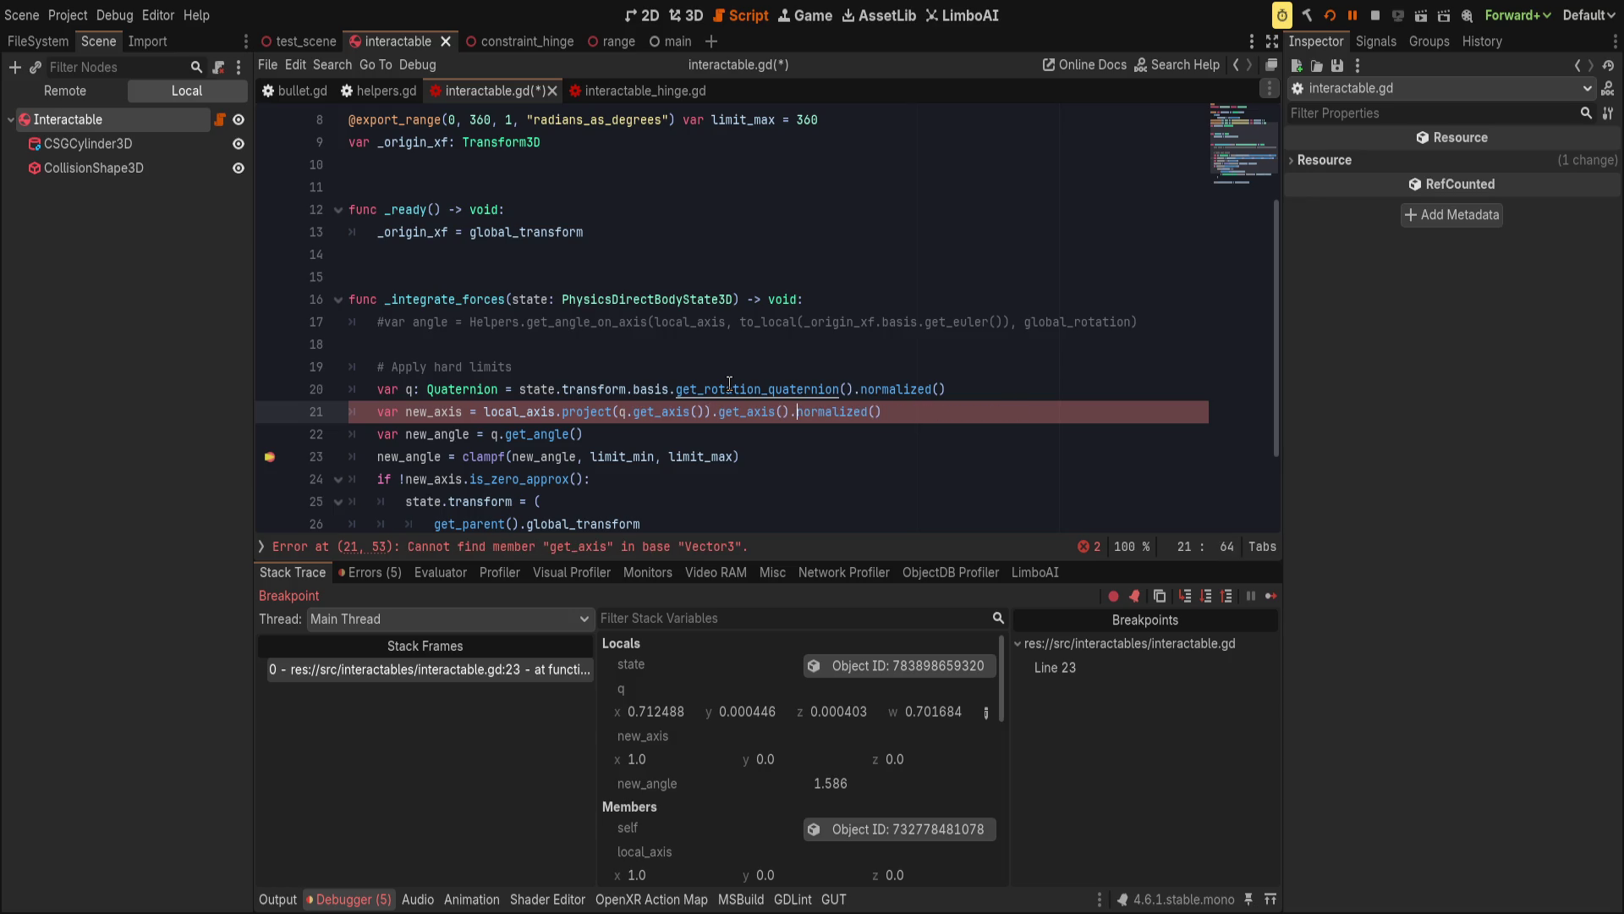
{"action": "type", "text": "."}
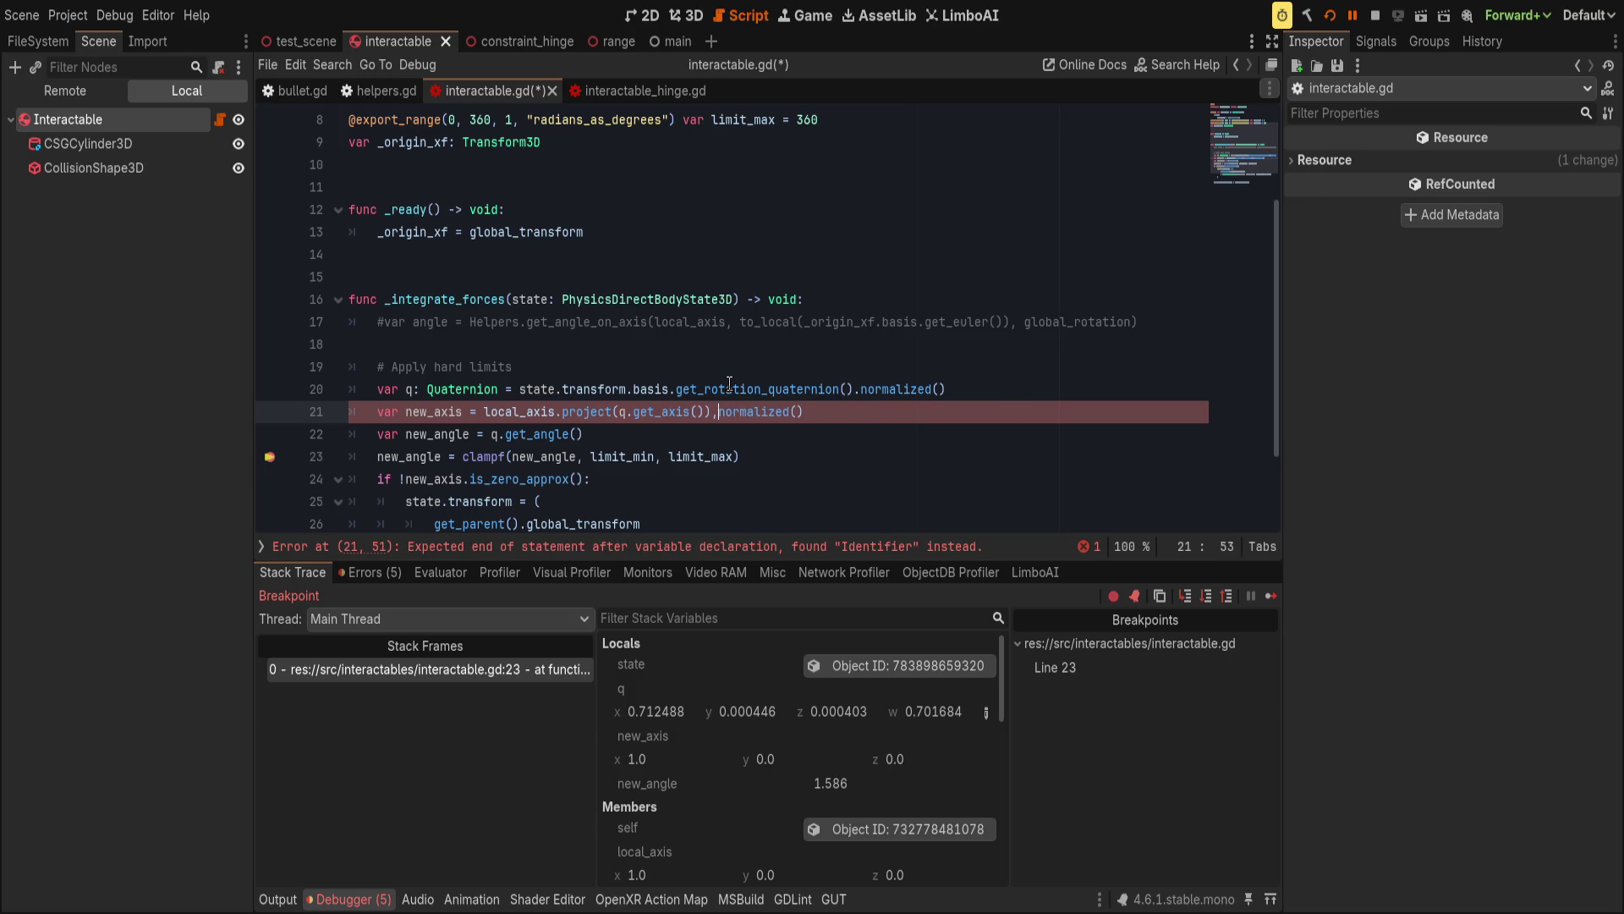
{"action": "key", "text": "Escape"}
{"action": "key", "text": "ctrl+s"}
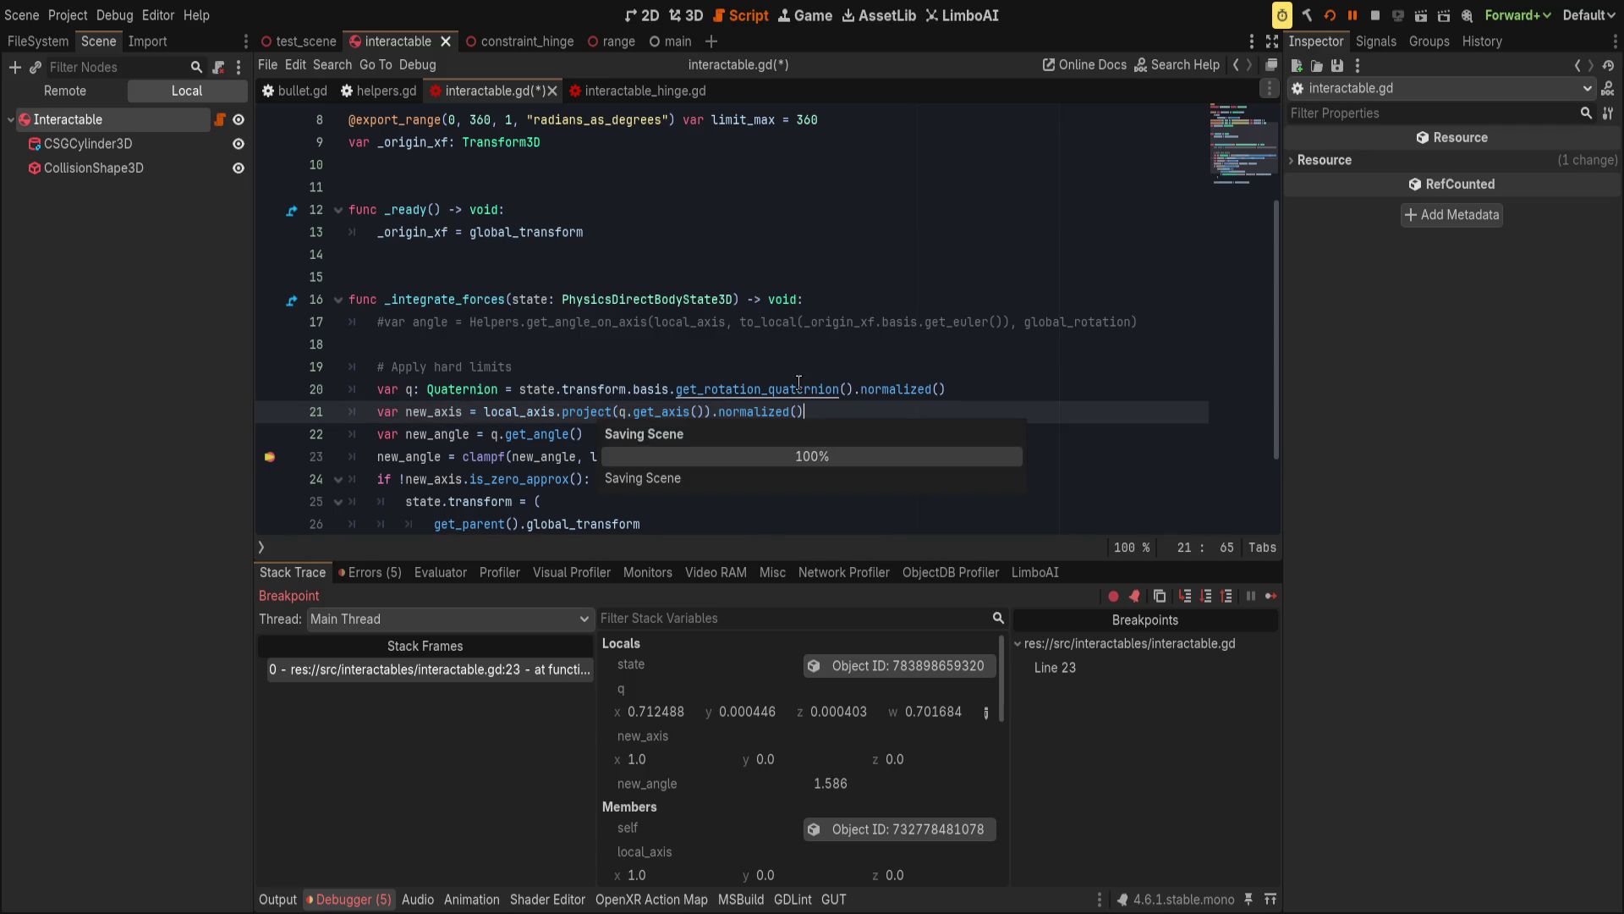
{"action": "left_click", "coordinate": [269, 456]}
{"action": "left_click", "coordinate": [1351, 17]}
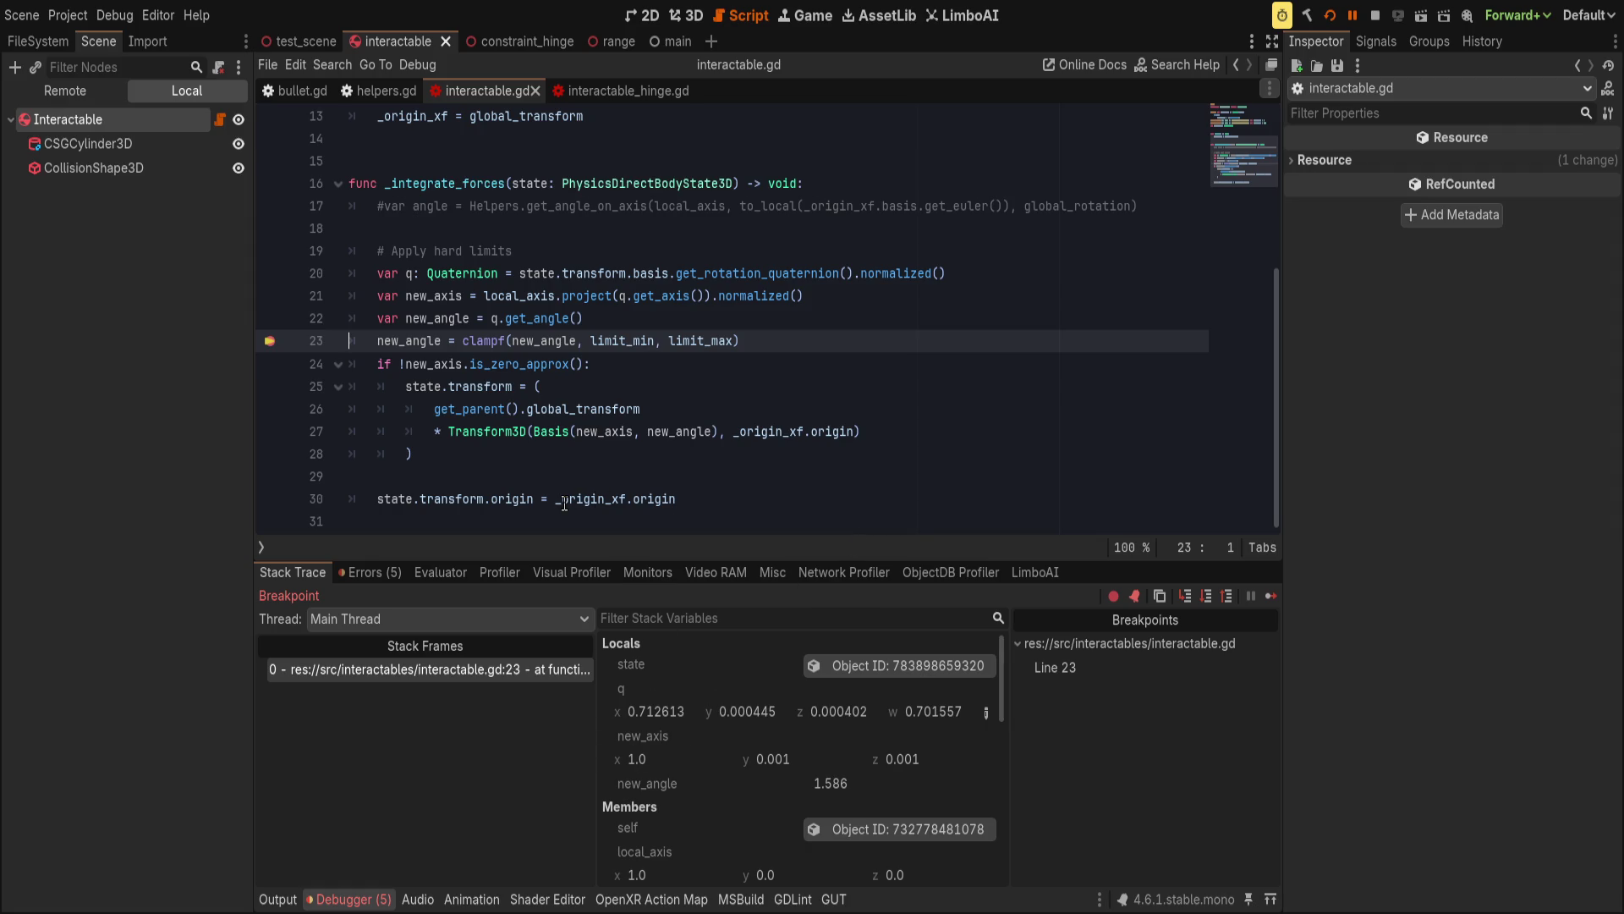
Add 'var q_axis = q.get_axis()' on a new line below line 20.
{"action": "left_click", "coordinate": [906, 292]}
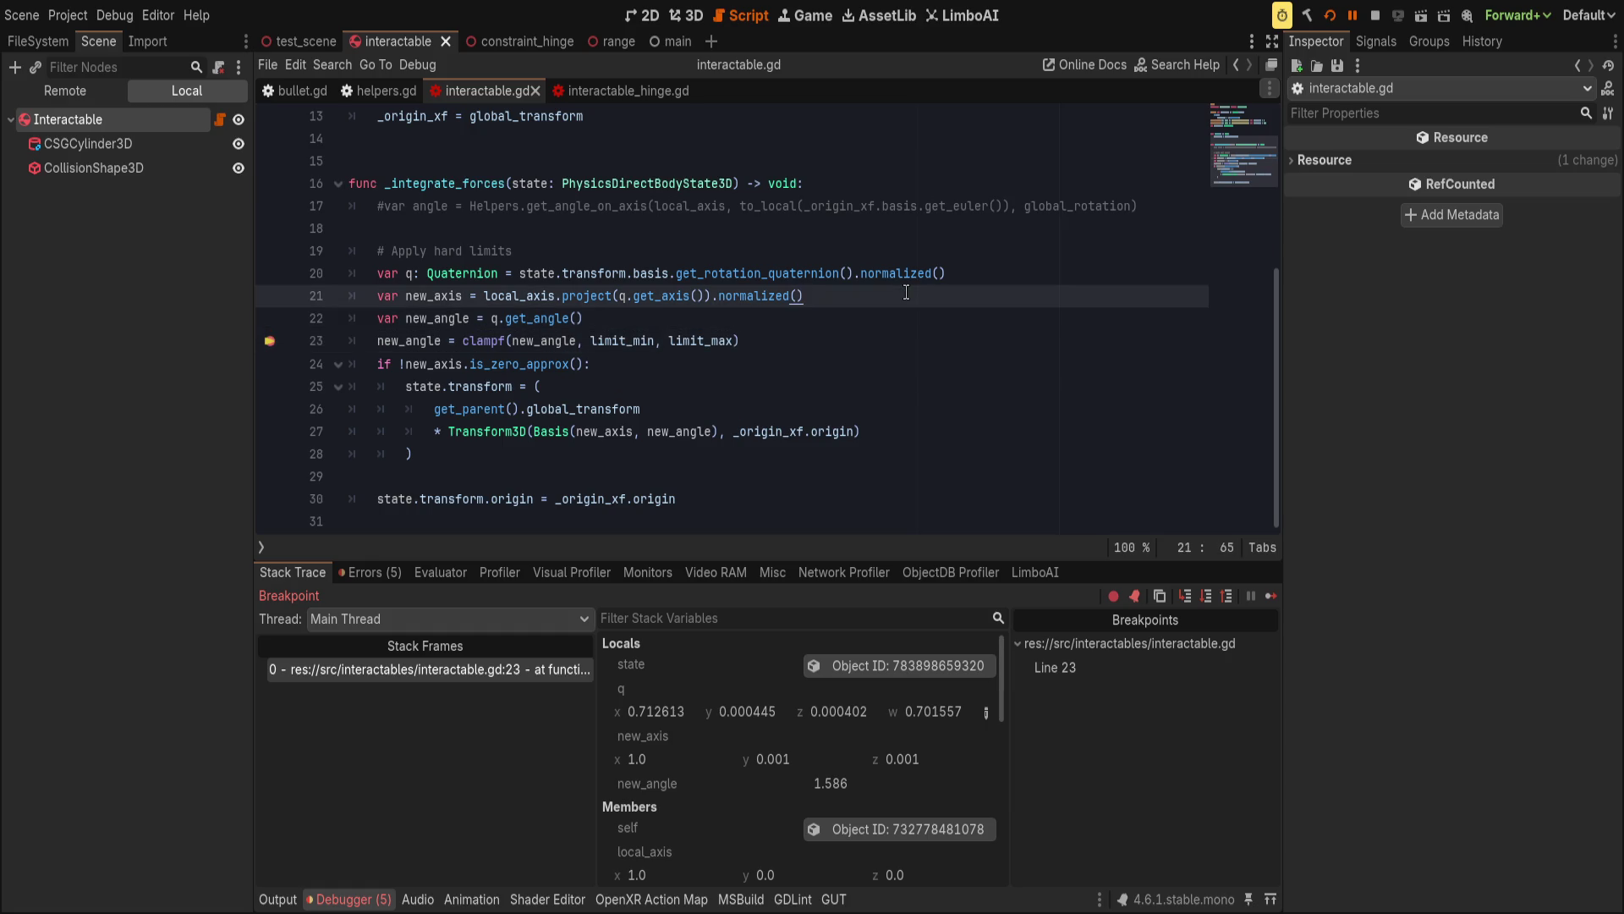
{"action": "left_click", "coordinate": [1042, 270]}
{"action": "key", "text": "Return"}
{"action": "type", "text": "var "}
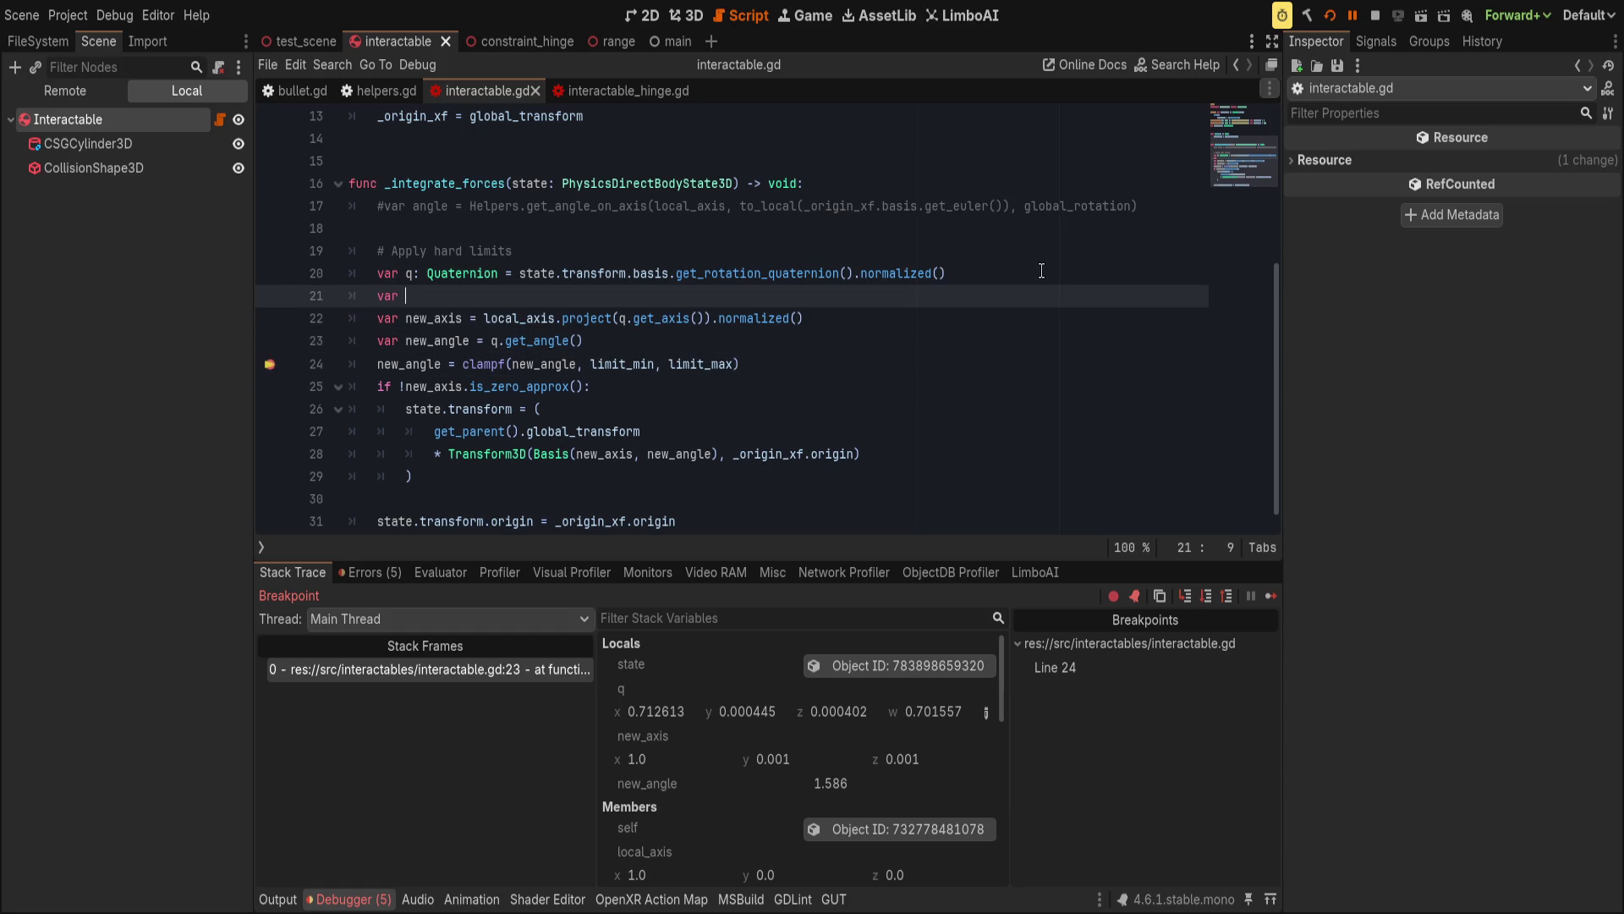
{"action": "type", "text": "axis"}
{"action": "key", "text": "BackSpace"}
{"action": "key", "text": "BackSpace"}
{"action": "key", "text": "BackSpace"}
{"action": "type", "text": "q_axis = "}
{"action": "type", "text": "q.get_a"}
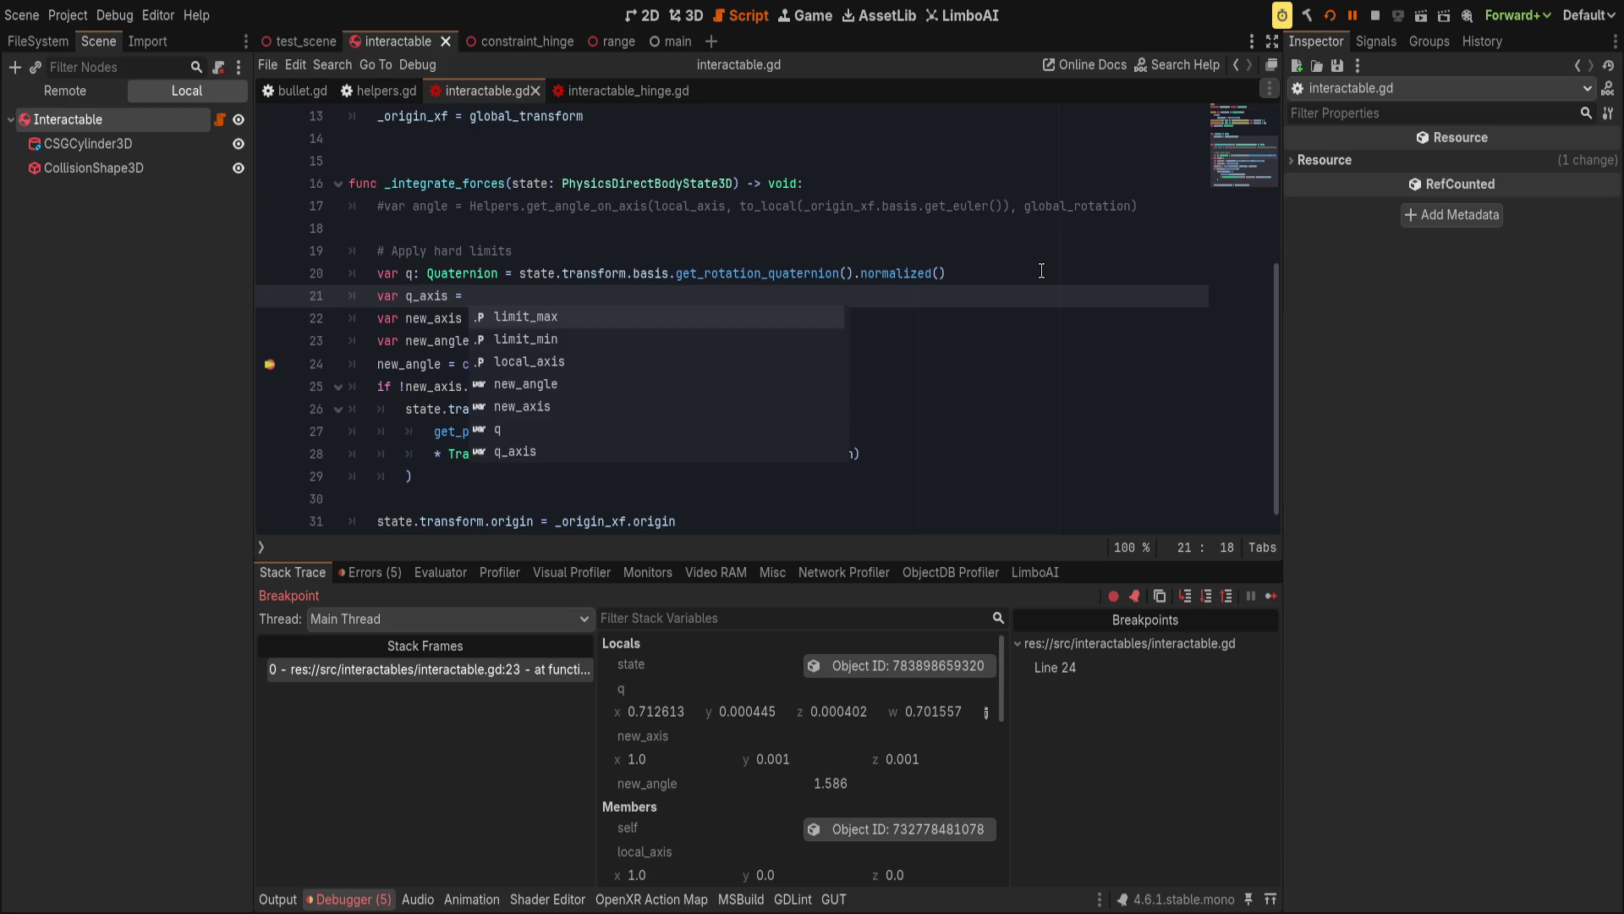
{"action": "type", "text": "x"}
{"action": "key", "text": "Return"}
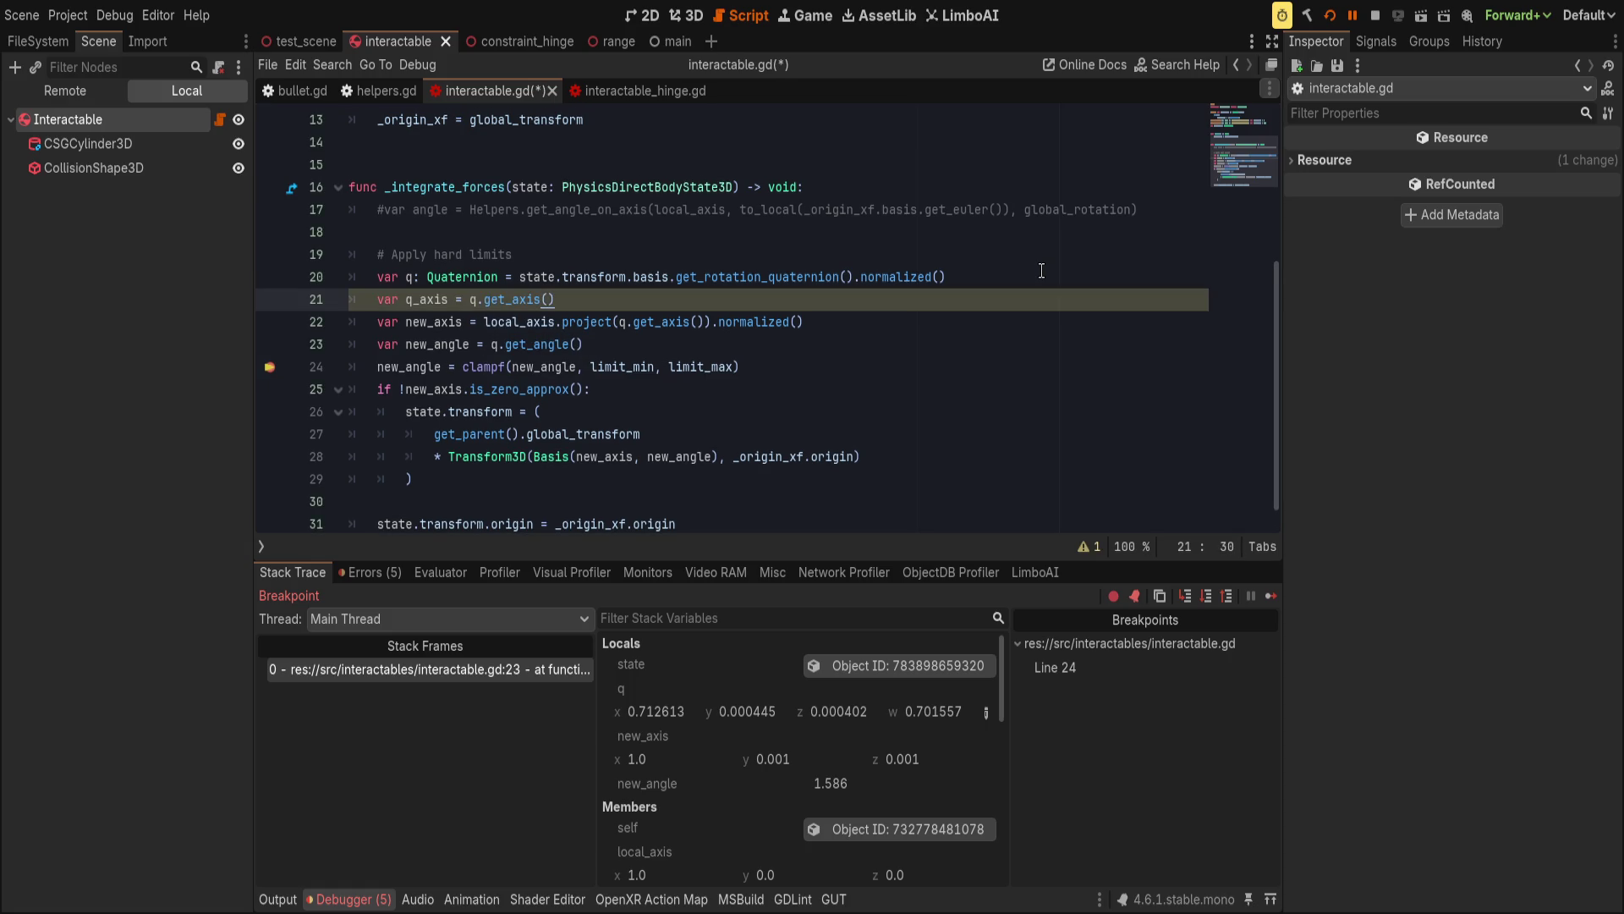
Set new_axis to q_axis.project(local_axis), save, and step the debugger.
{"action": "key", "text": "Down"}
{"action": "key", "text": "shift+End"}
{"action": "key", "text": "Delete"}
{"action": "type", "text": "q_axis."}
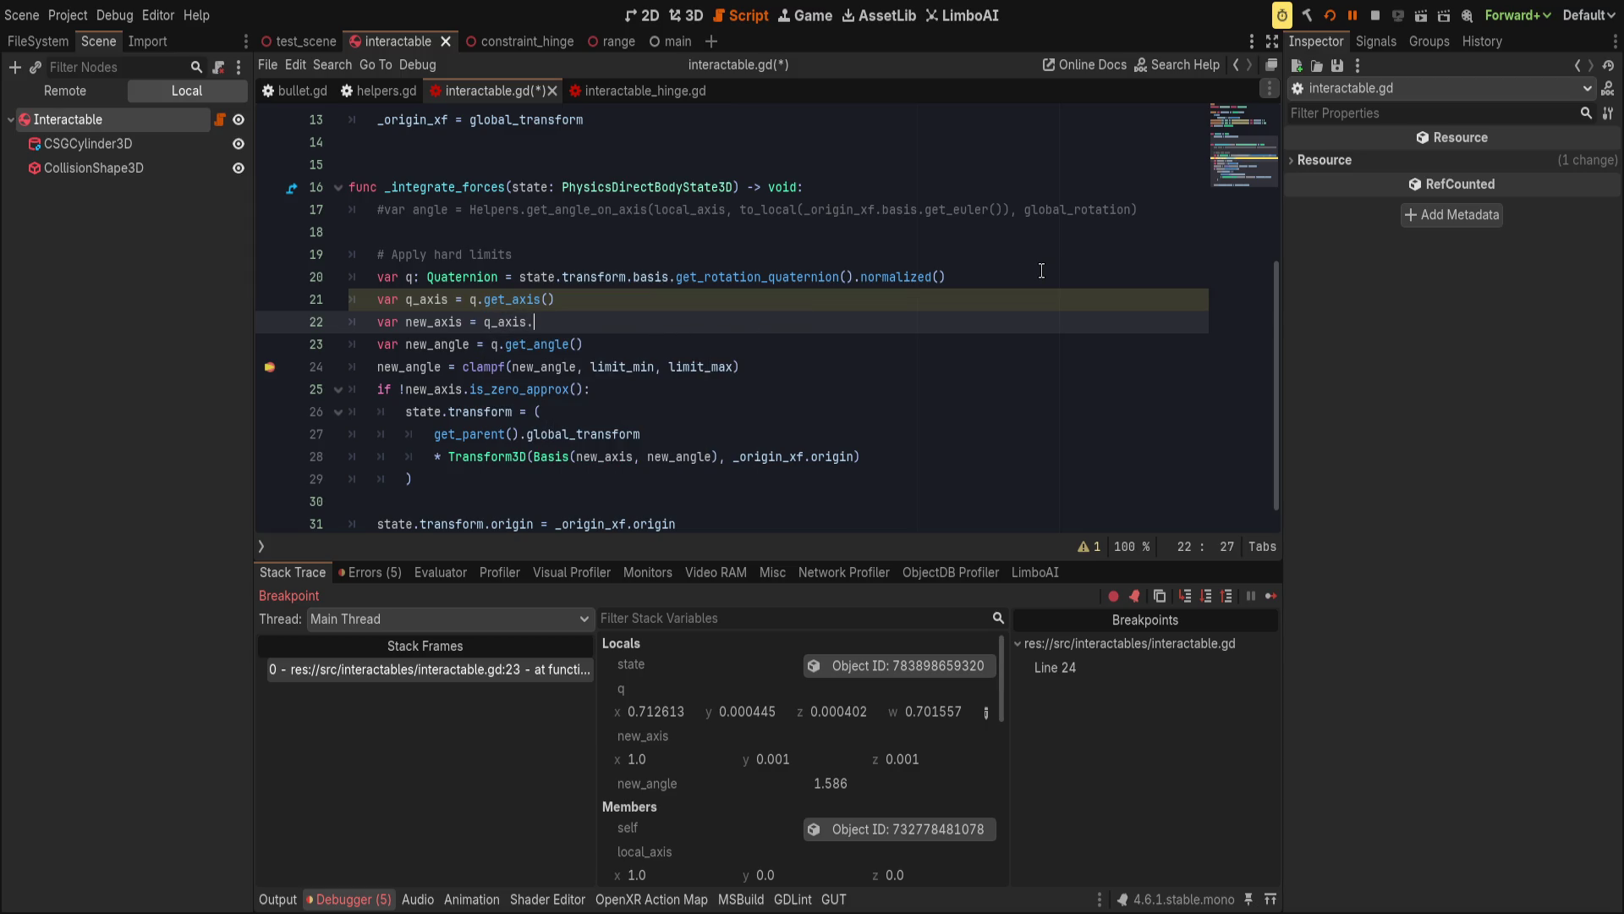
{"action": "type", "text": "proj"}
{"action": "key", "text": "Return"}
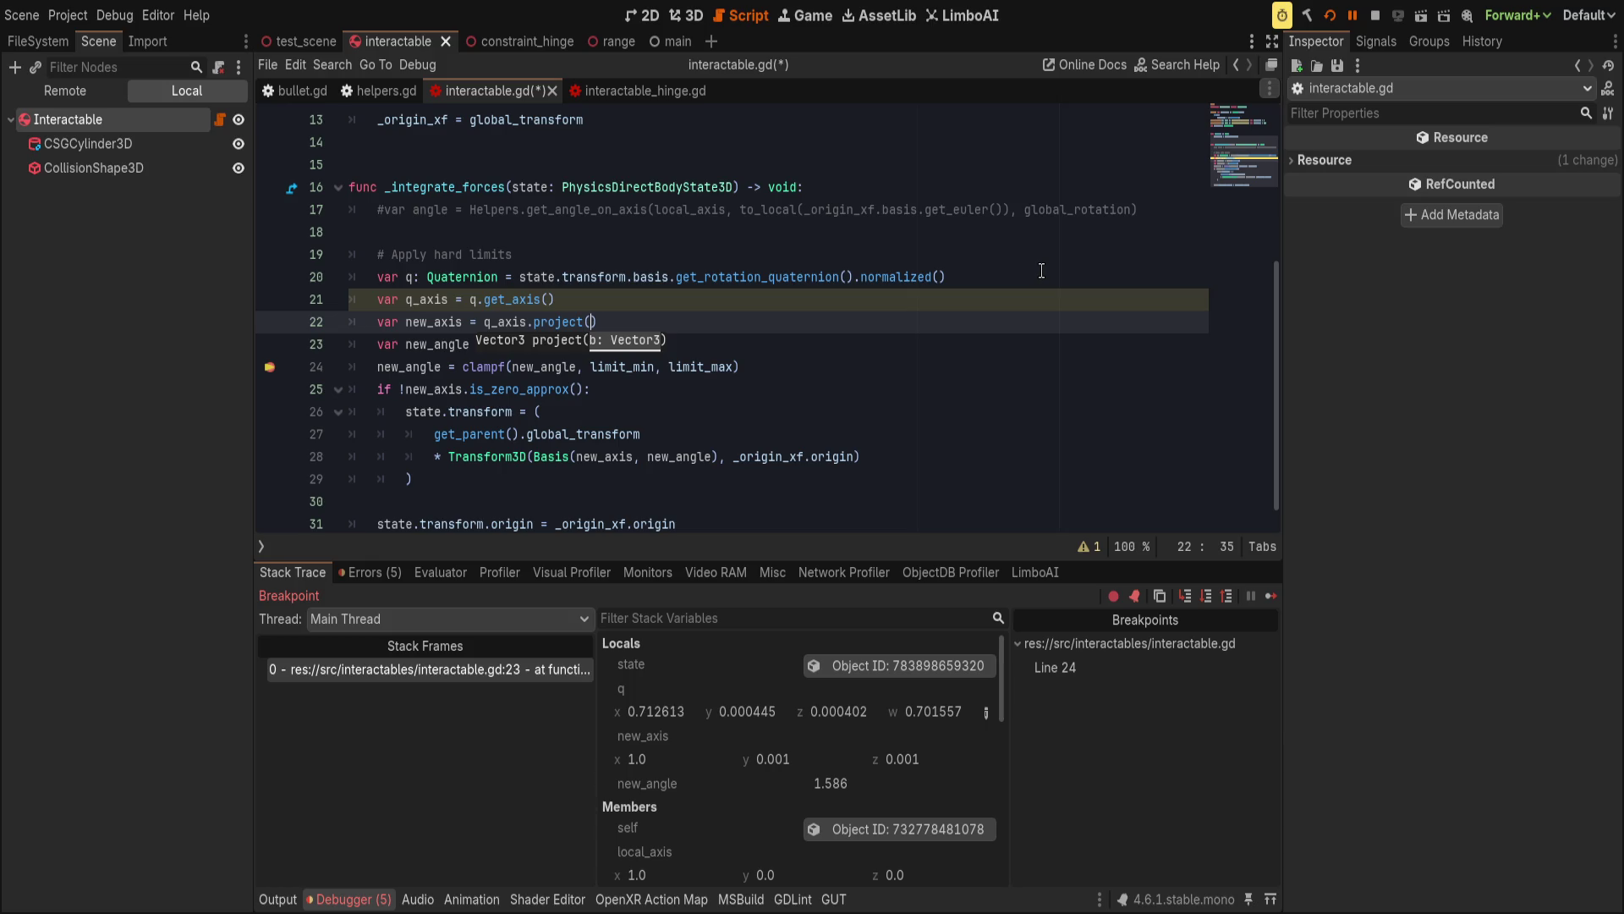
{"action": "key", "text": "Return"}
{"action": "key", "text": "End"}
{"action": "key", "text": "ctrl+s"}
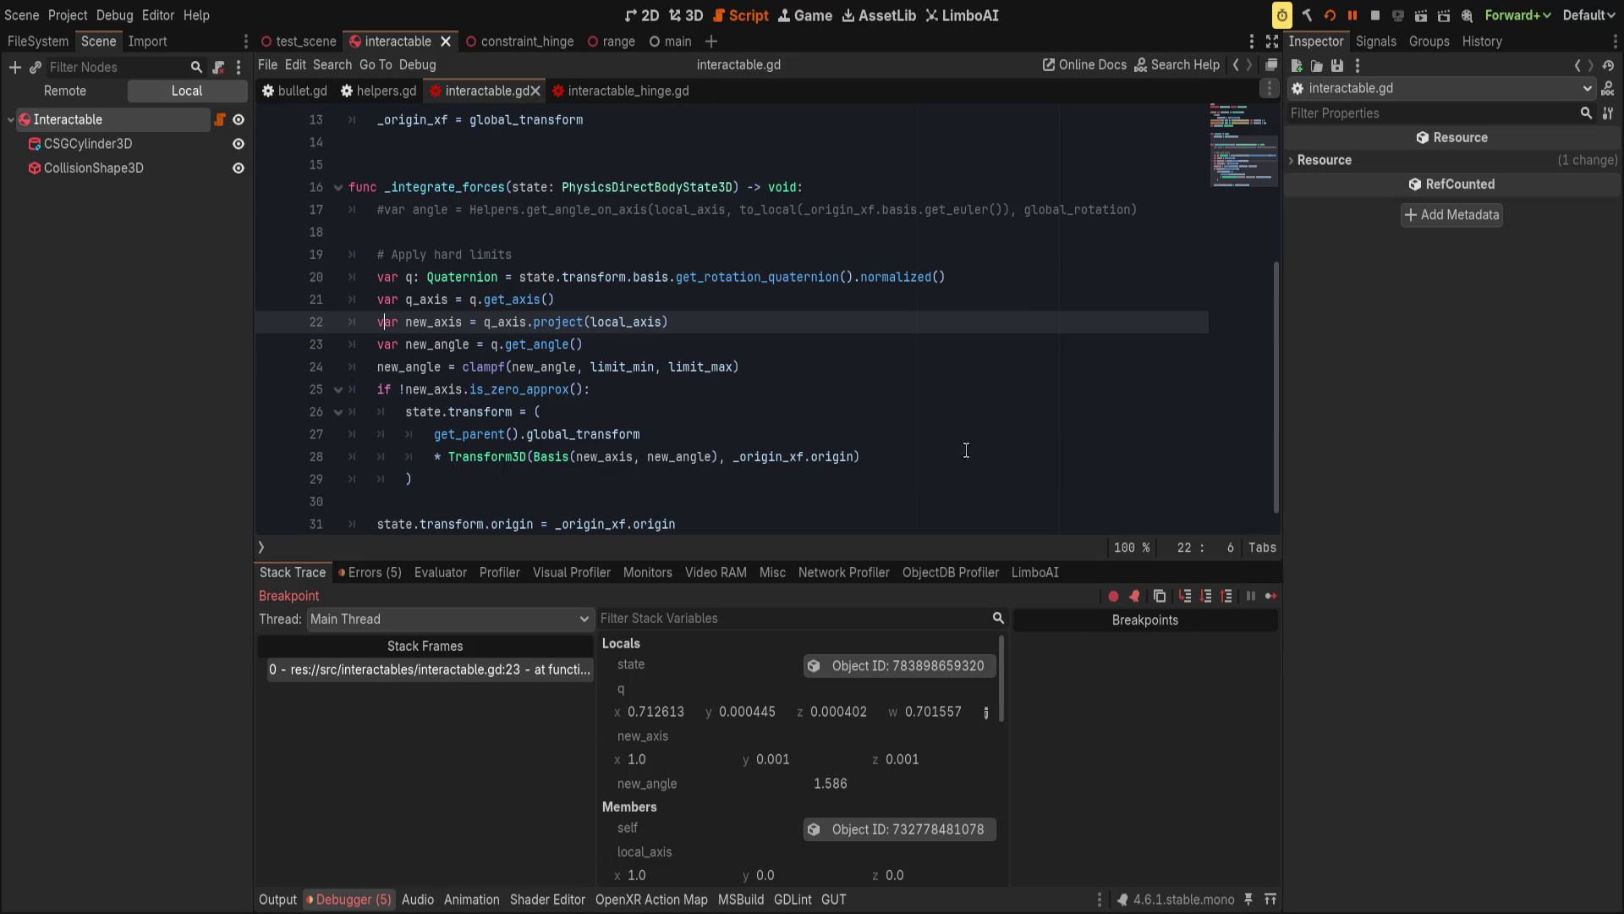
{"action": "left_click", "coordinate": [1334, 12]}
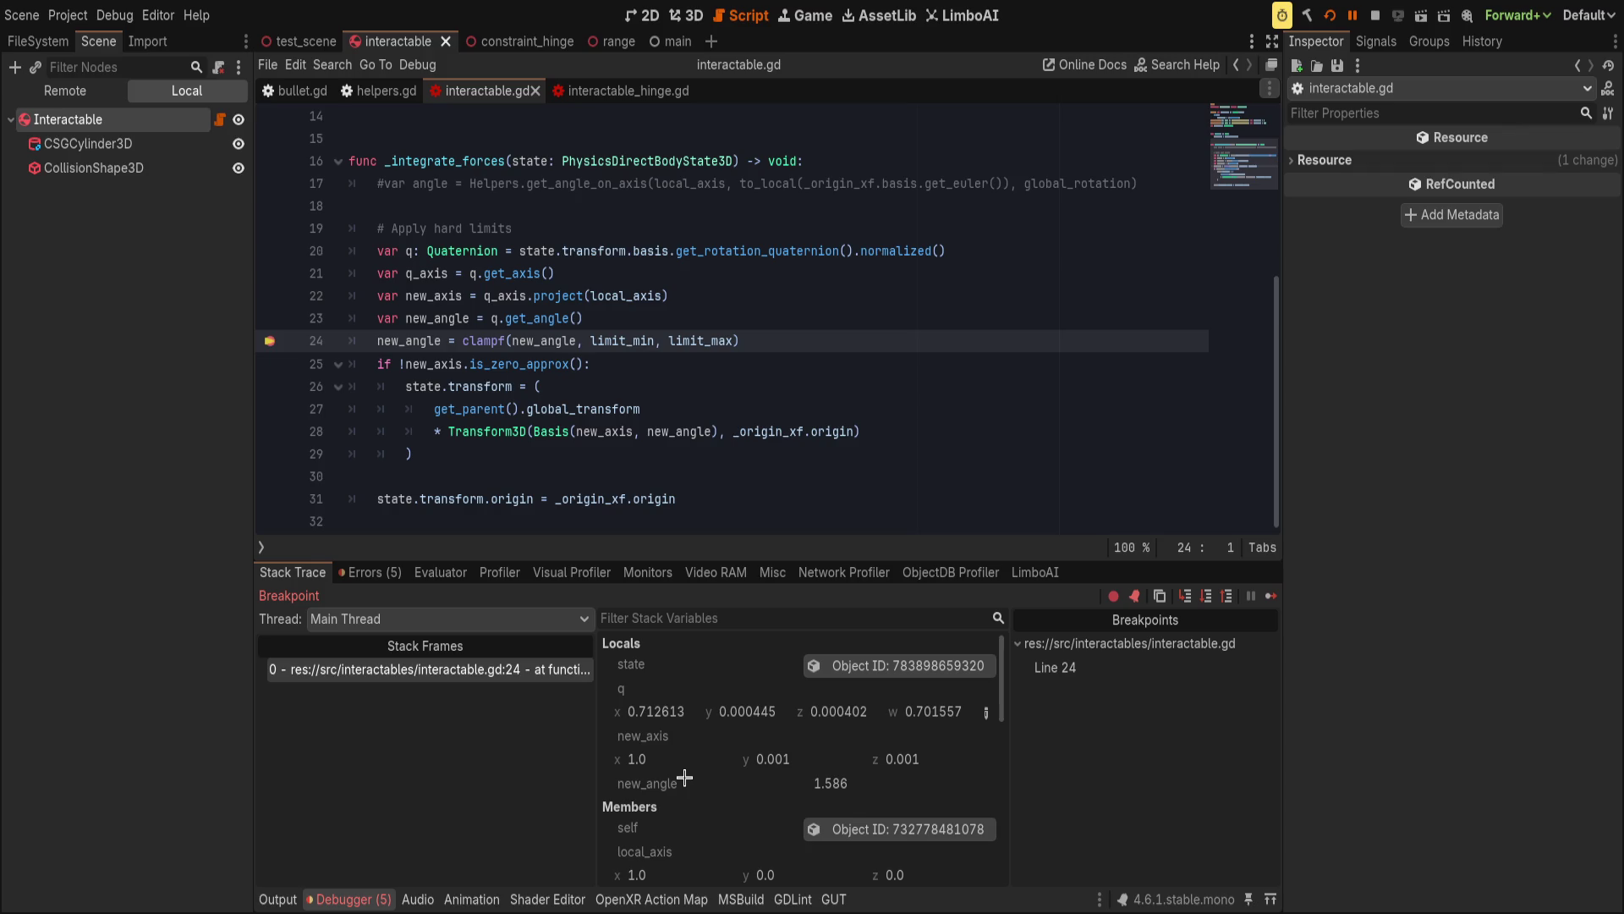
Add 'var new2 = local_axis.project(q_axis)' below the new_axis line and save.
{"action": "left_click", "coordinate": [513, 295]}
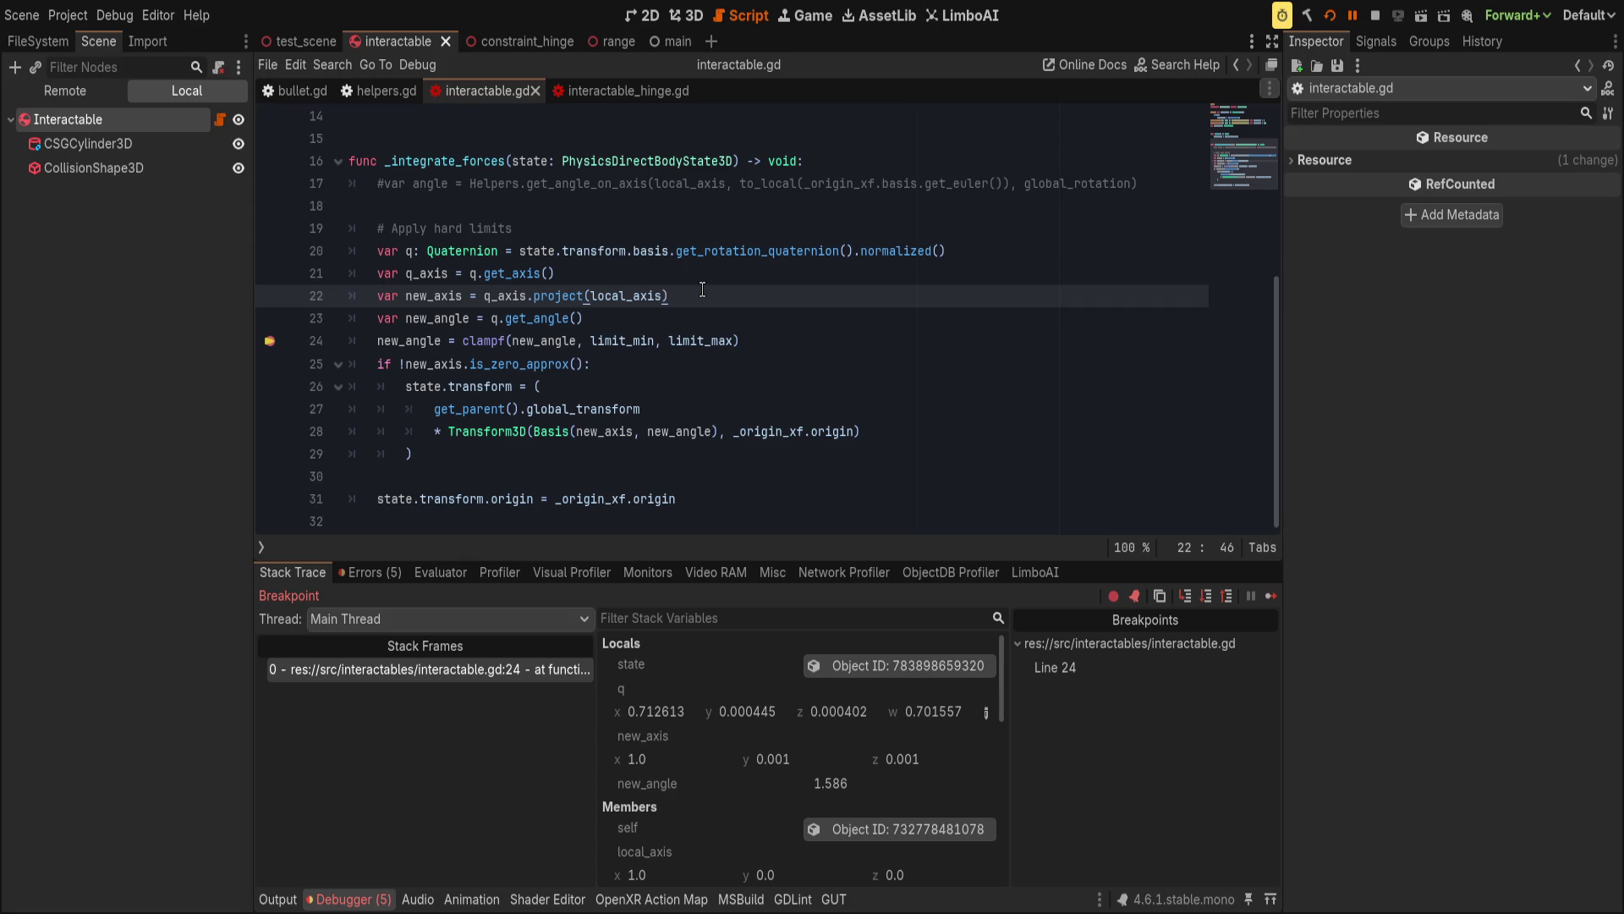
{"action": "double_click", "coordinate": [559, 289]}
{"action": "double_click", "coordinate": [510, 295]}
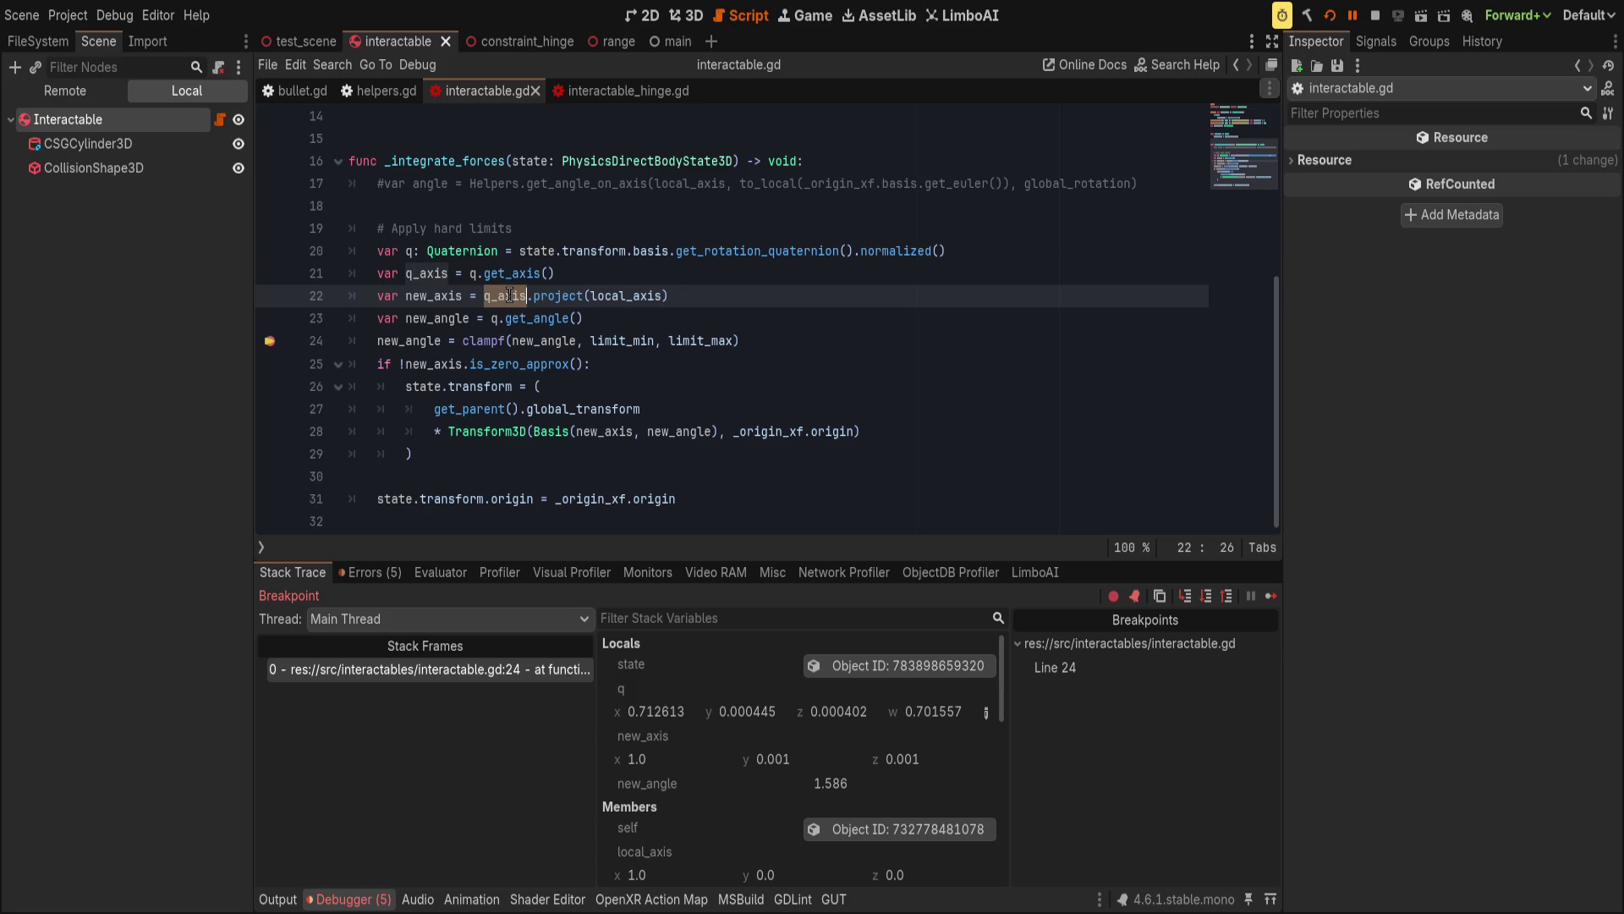
{"action": "key", "text": "End"}
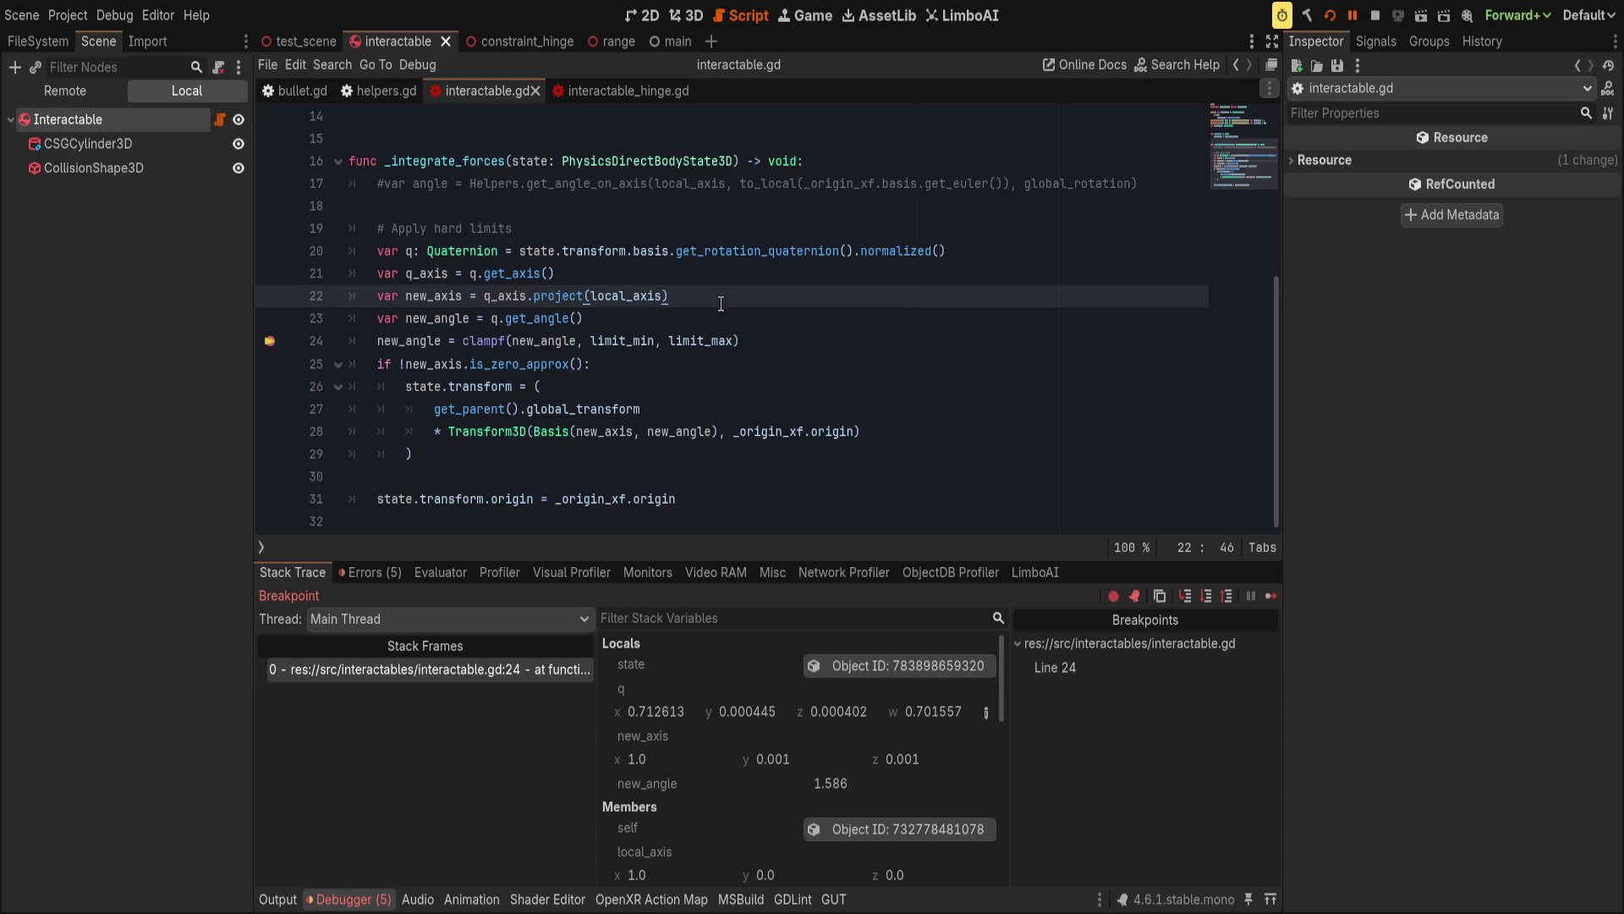
{"action": "key", "text": "Return"}
{"action": "type", "text": "var new2 = "}
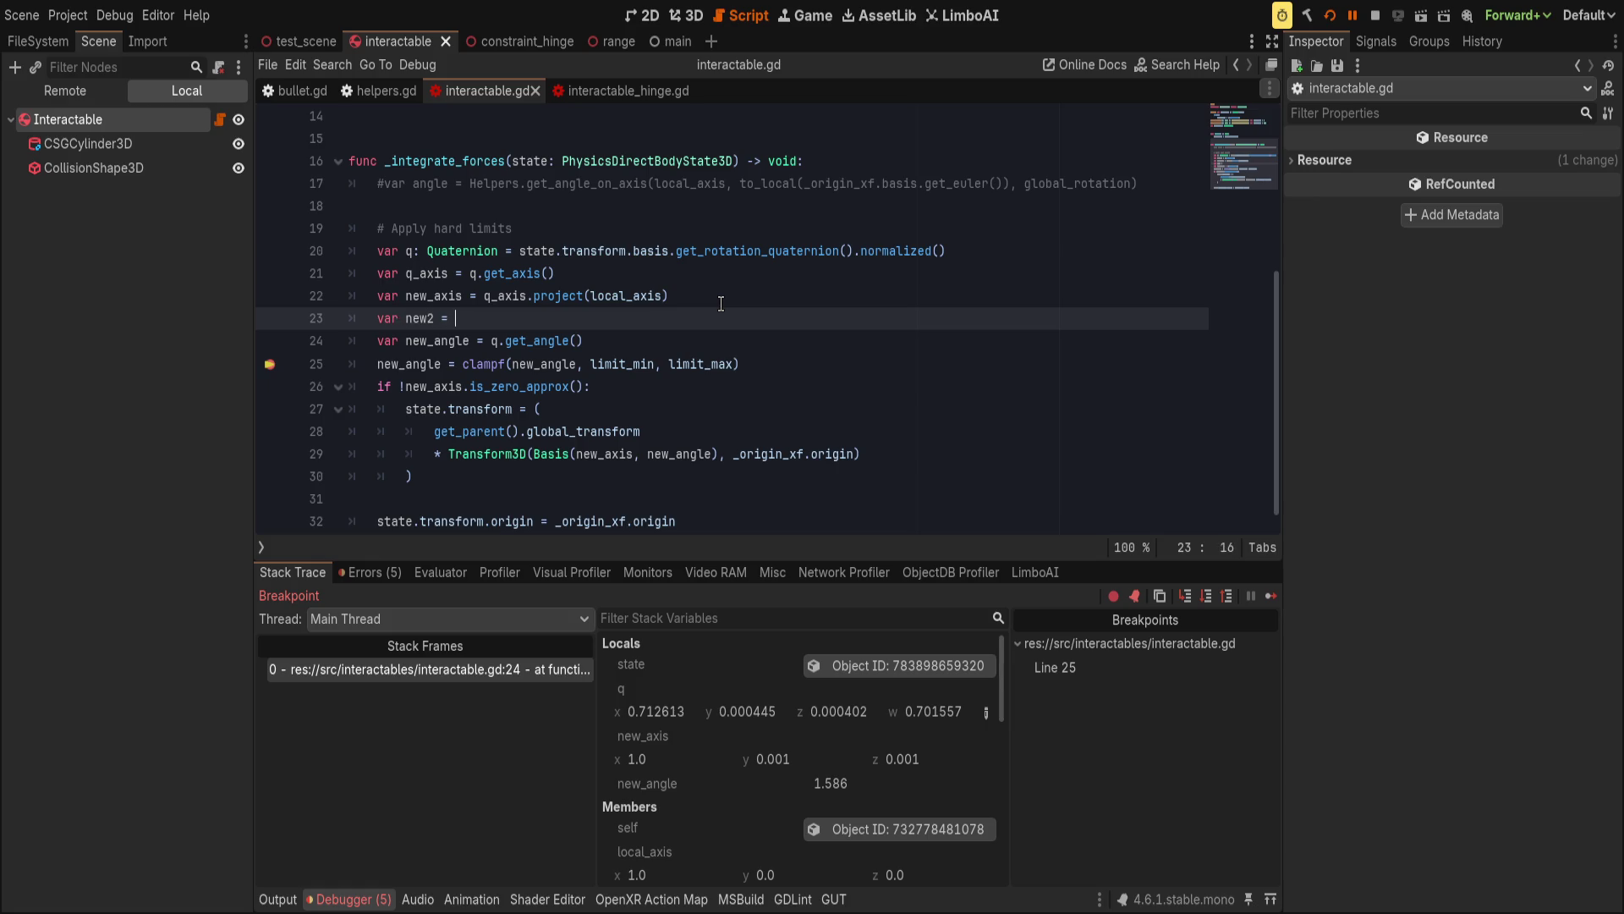
{"action": "type", "text": "local"}
{"action": "key", "text": "Return"}
{"action": "type", "text": "proj"}
{"action": "key", "text": "Return"}
{"action": "type", "text": "q_a"}
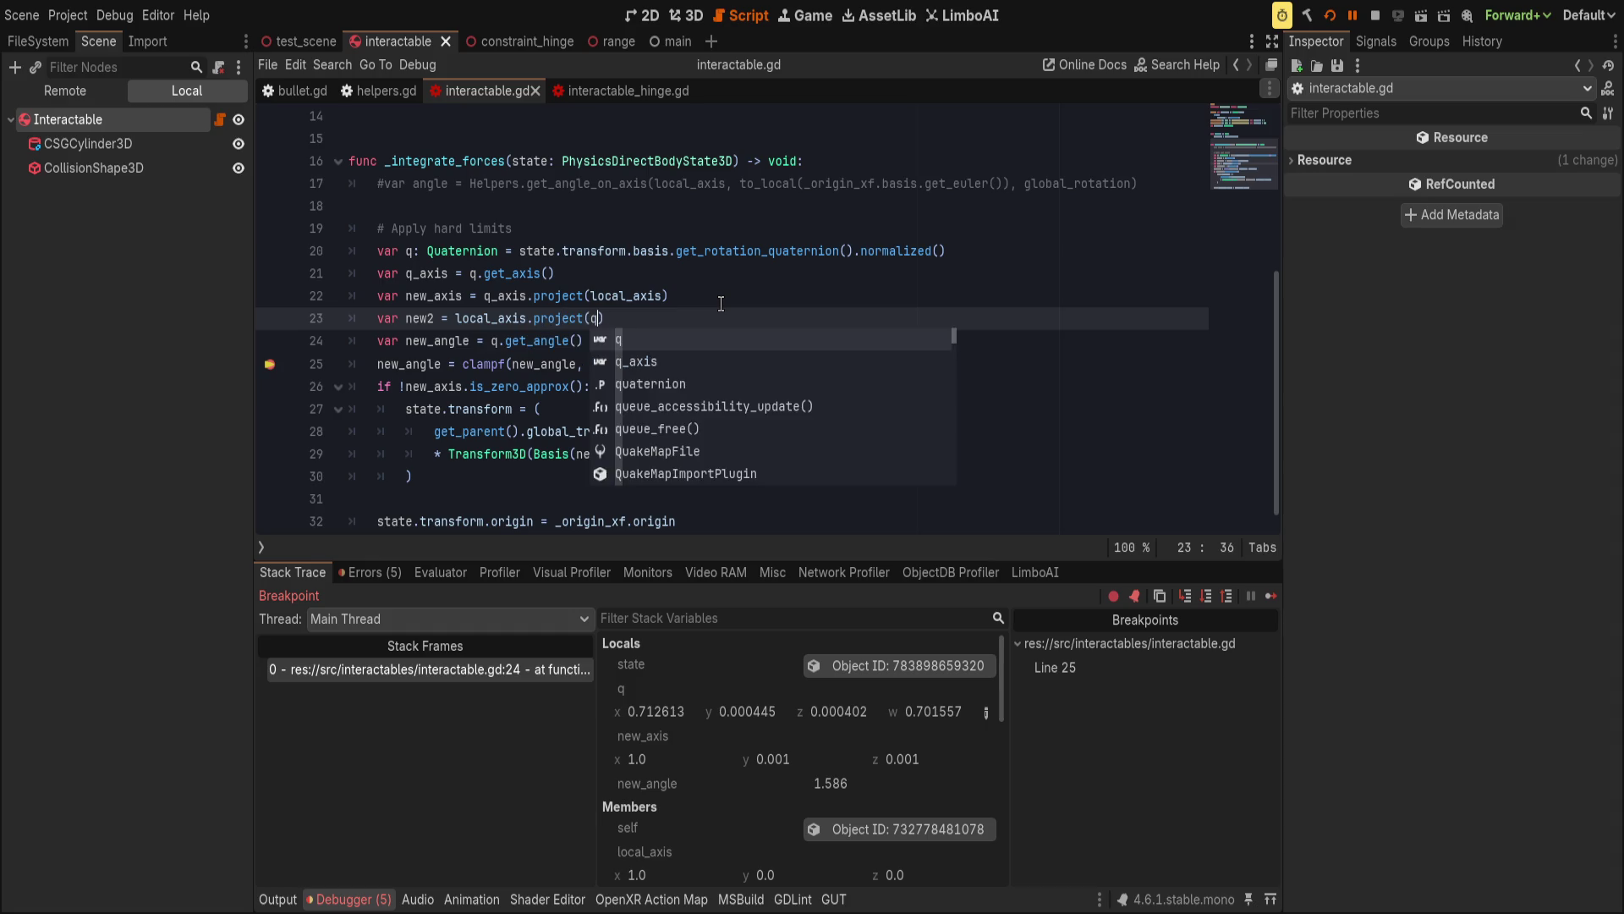
{"action": "key", "text": "Return"}
{"action": "key", "text": "Right"}
{"action": "key", "text": "ctrl+s"}
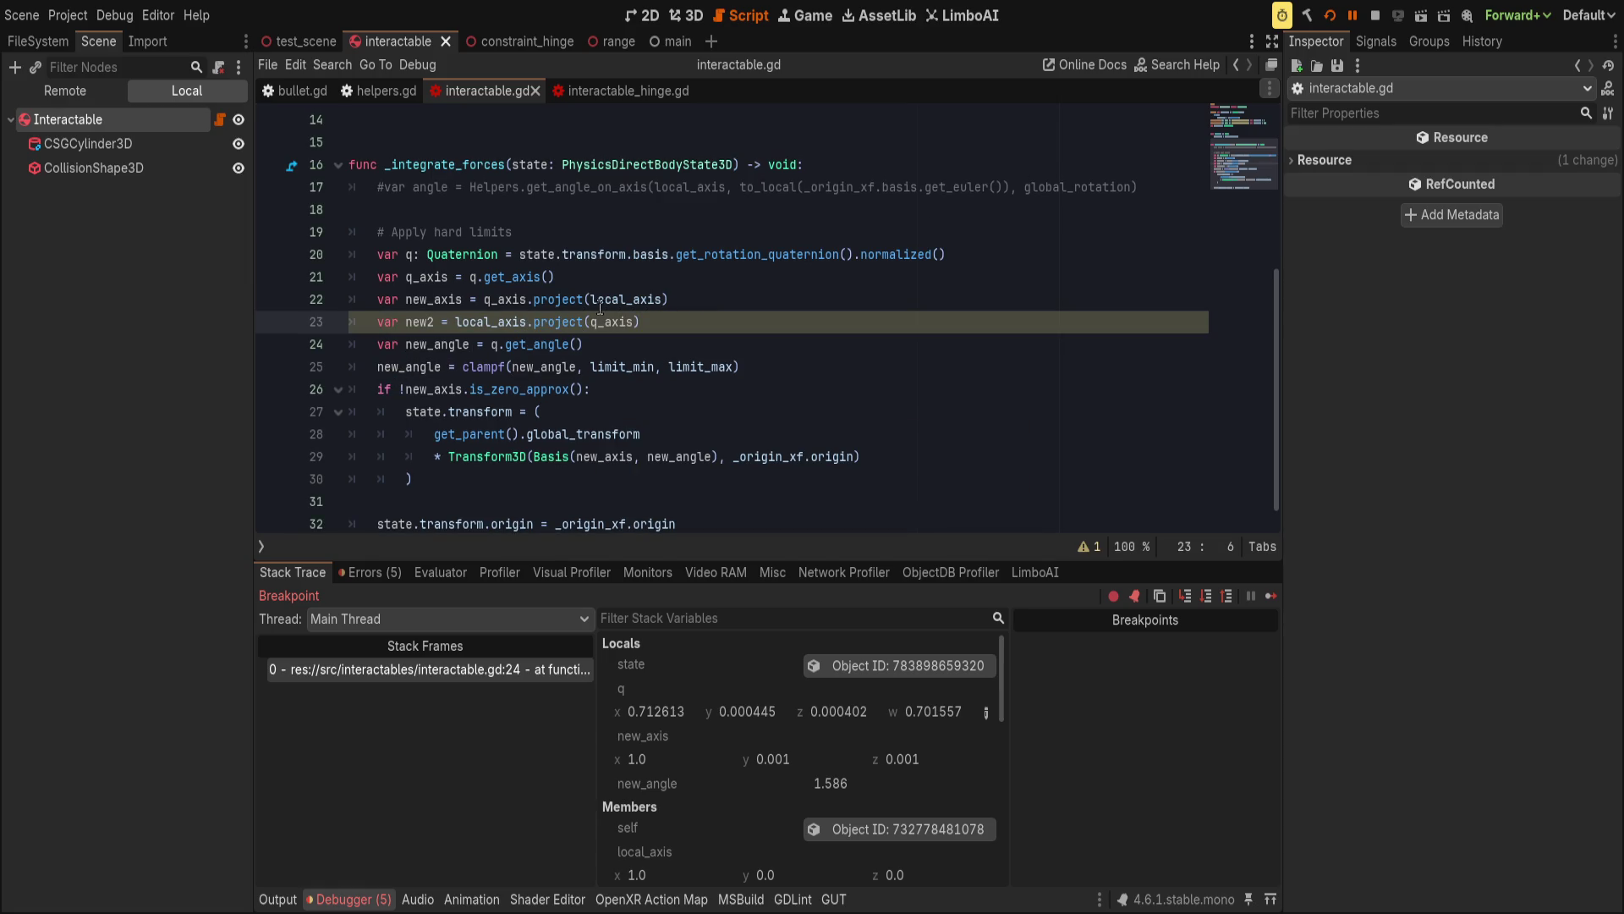
Set a breakpoint on line 24, resume, then relaunch the game.
{"action": "left_click", "coordinate": [270, 344]}
{"action": "left_click", "coordinate": [1353, 16]}
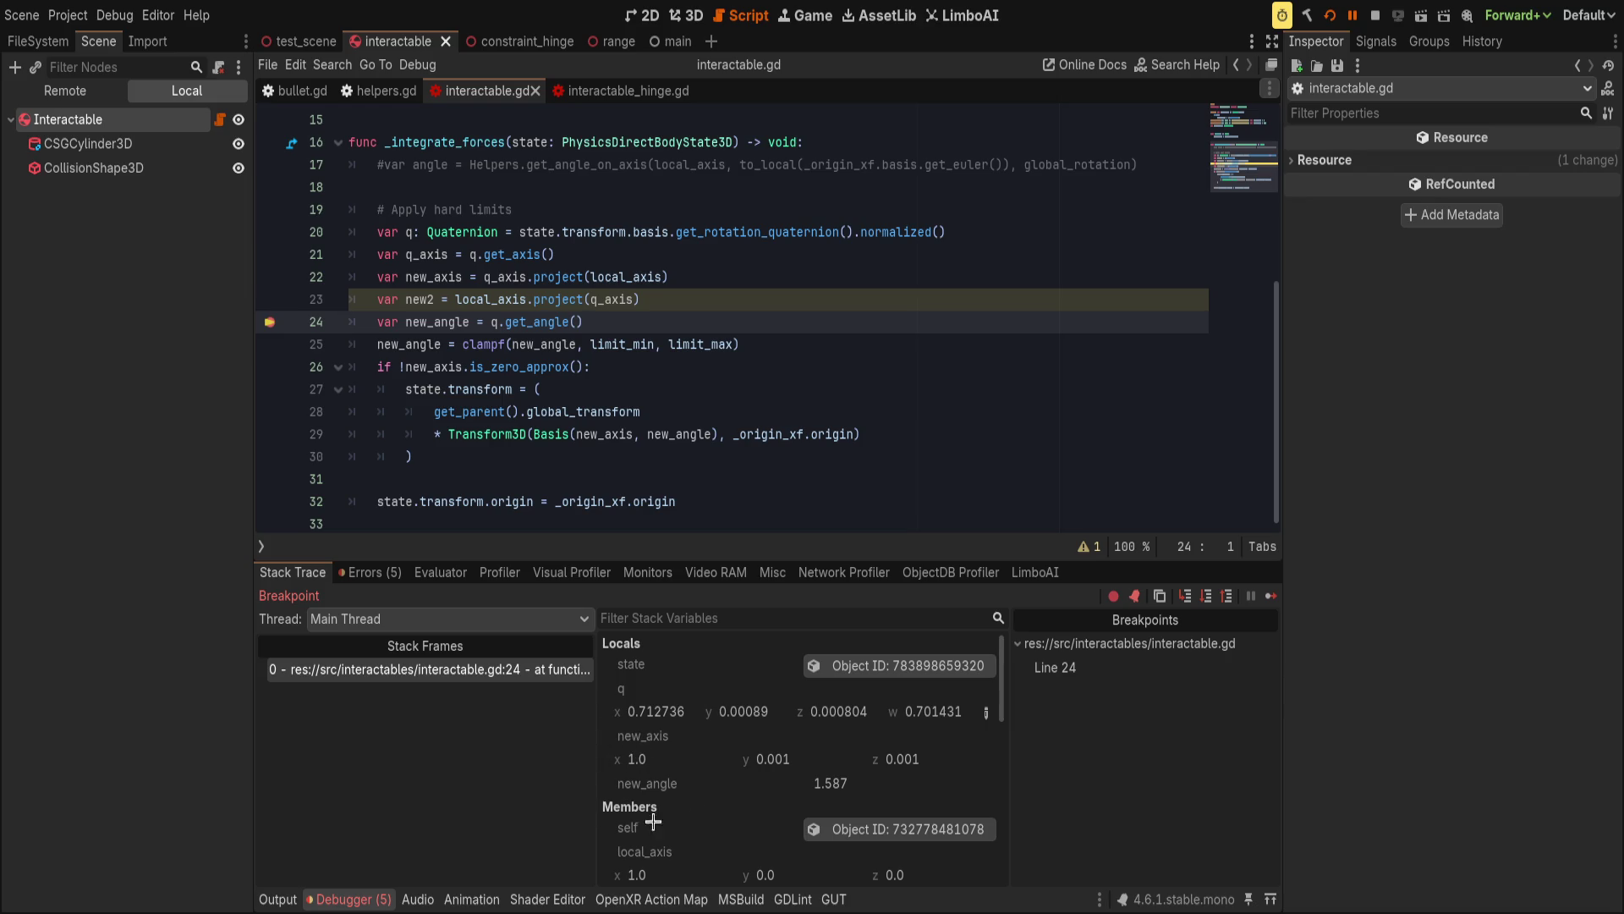
{"action": "scroll", "coordinate": [669, 819], "scroll_direction": "down", "scroll_amount": 5}
{"action": "scroll", "coordinate": [716, 787], "scroll_direction": "up", "scroll_amount": 3}
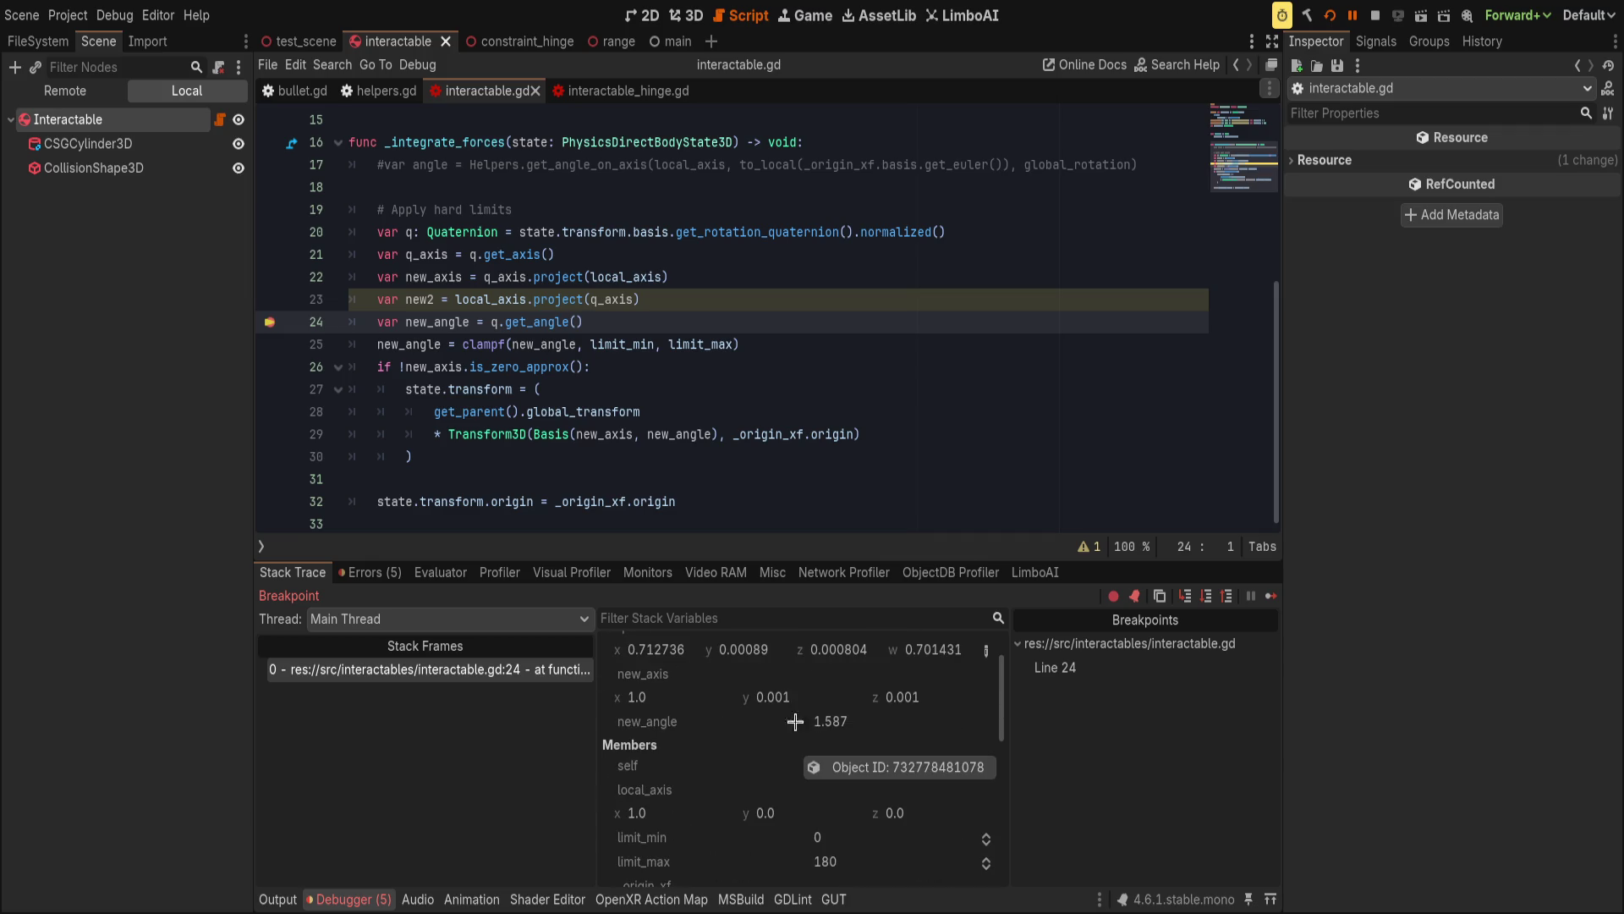
{"action": "left_click", "coordinate": [1330, 17]}
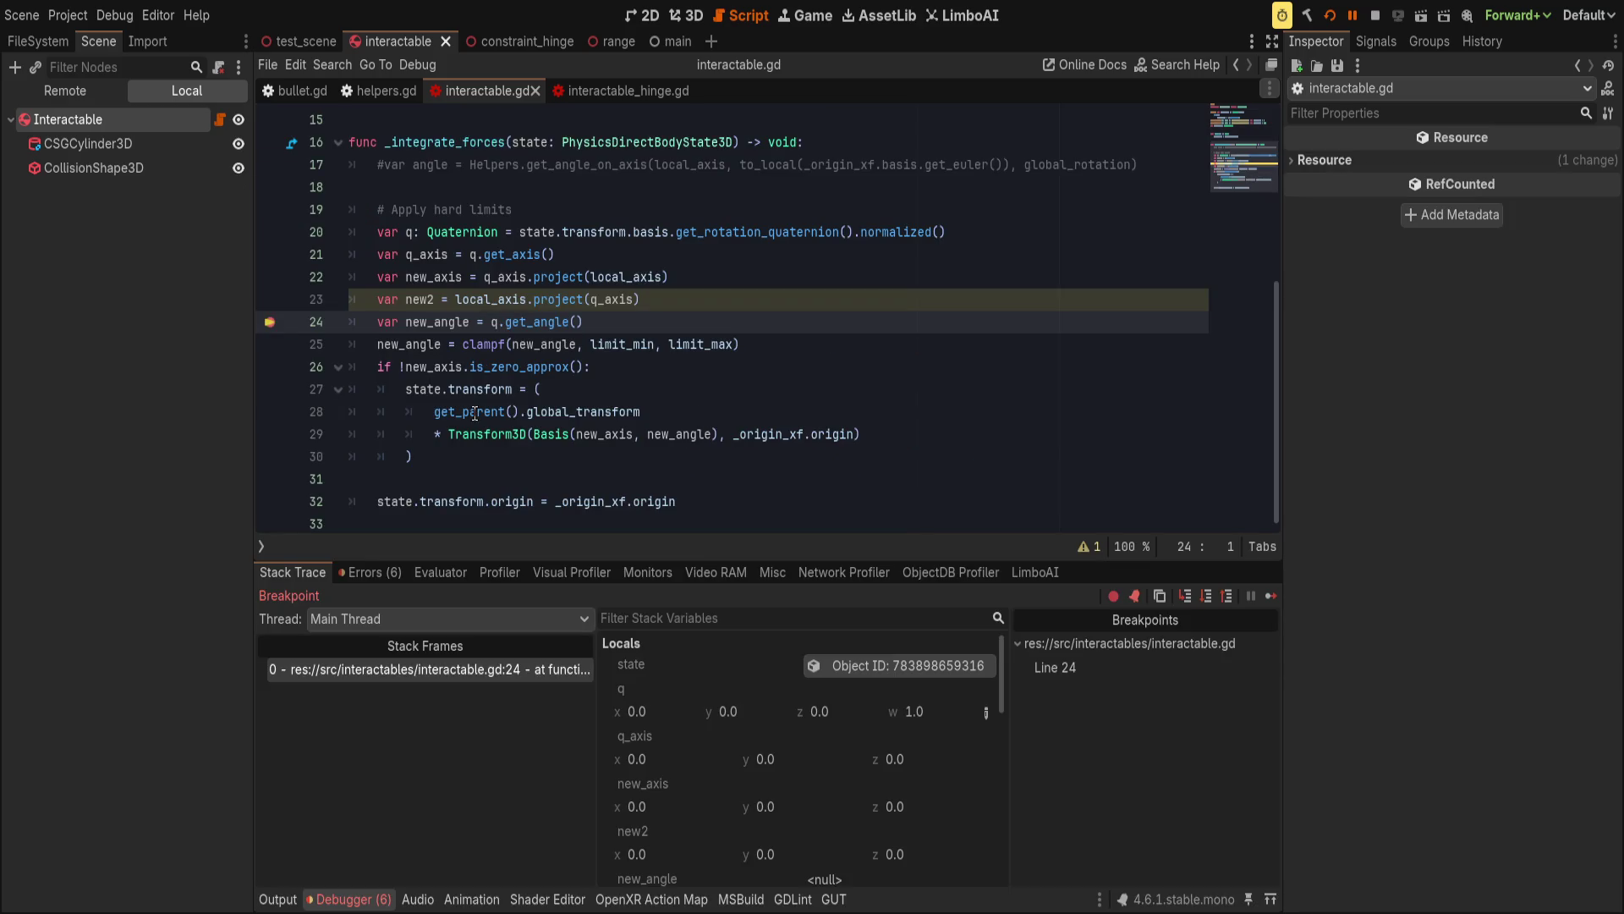
Move the breakpoint down to line 26 and inspect new_axis and new2 in the Stack Trace locals.
{"action": "left_click", "coordinate": [271, 344]}
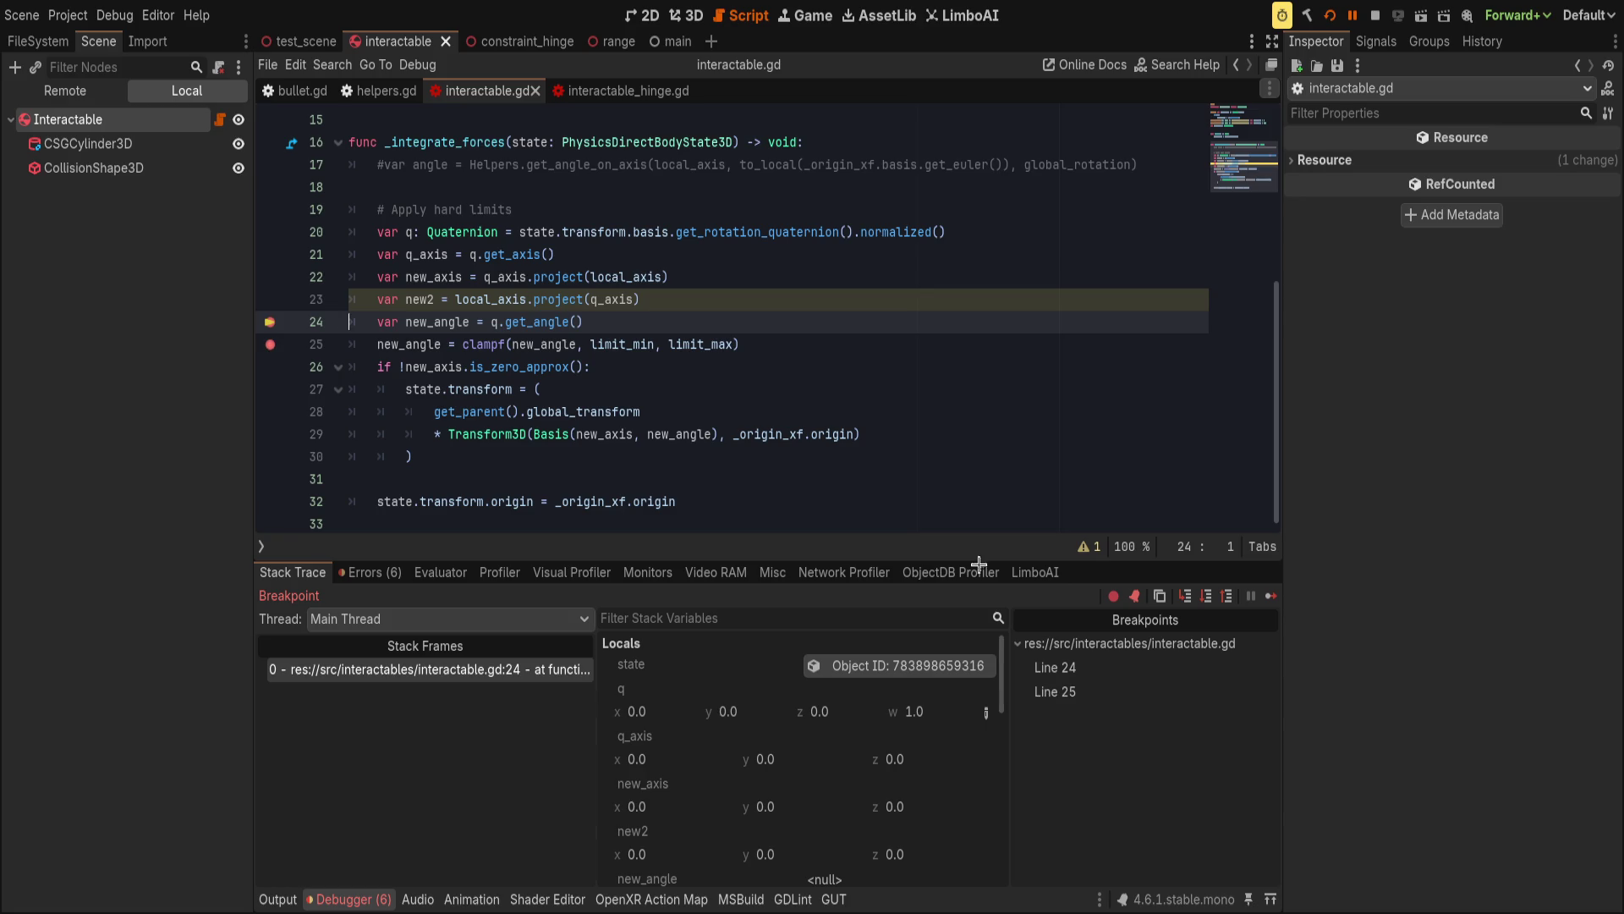
{"action": "left_click", "coordinate": [1206, 595]}
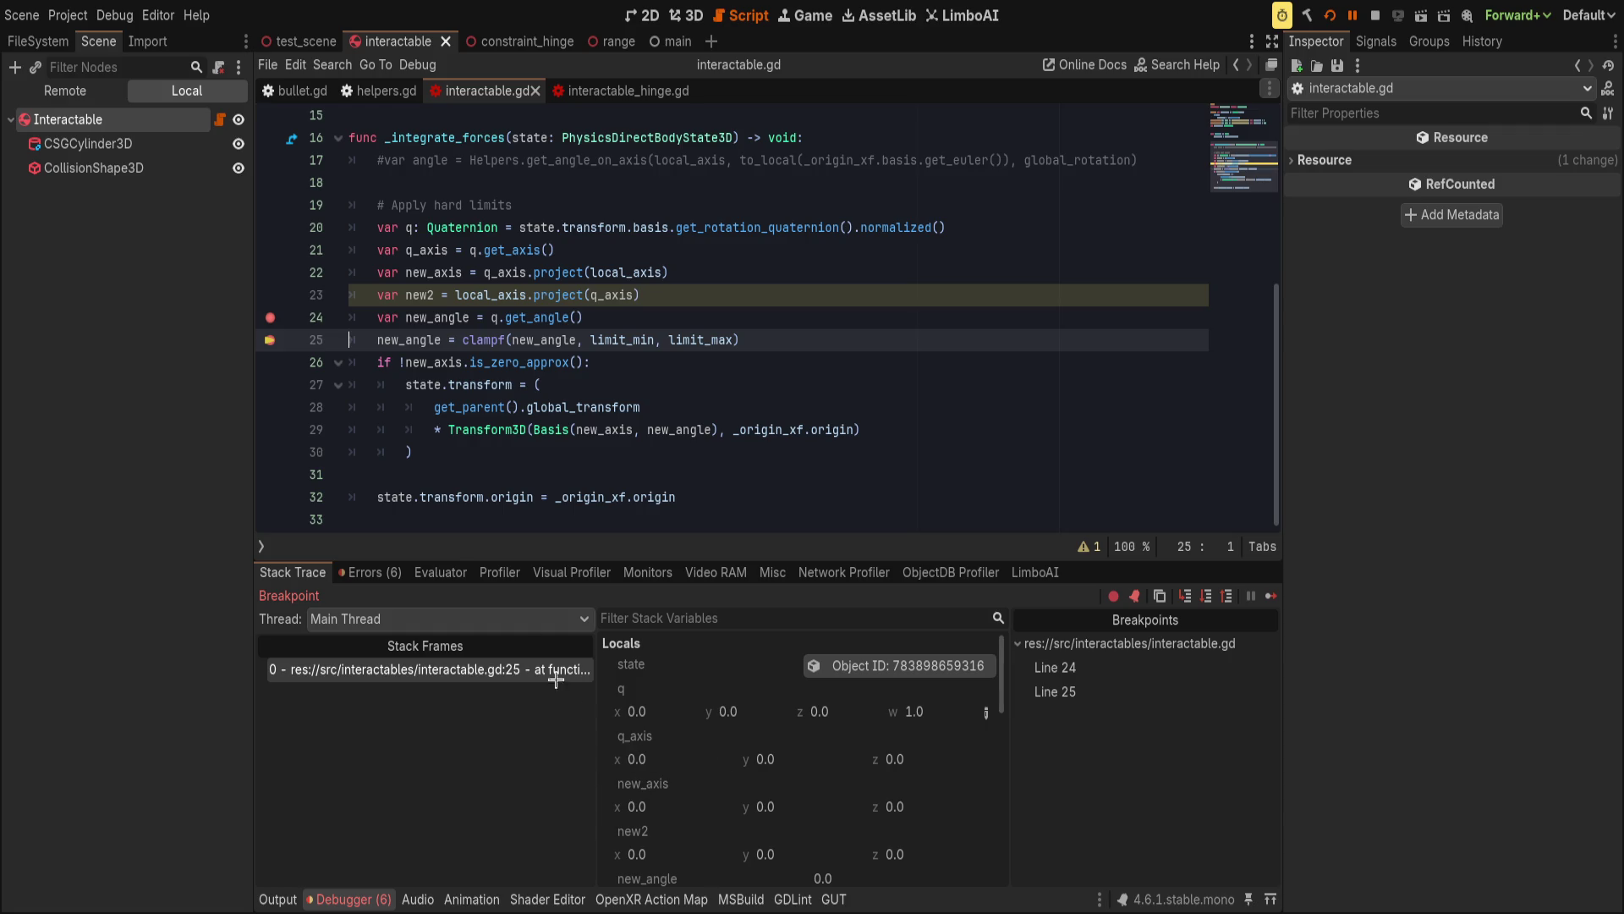
{"action": "left_click", "coordinate": [269, 317]}
{"action": "key", "text": "F12"}
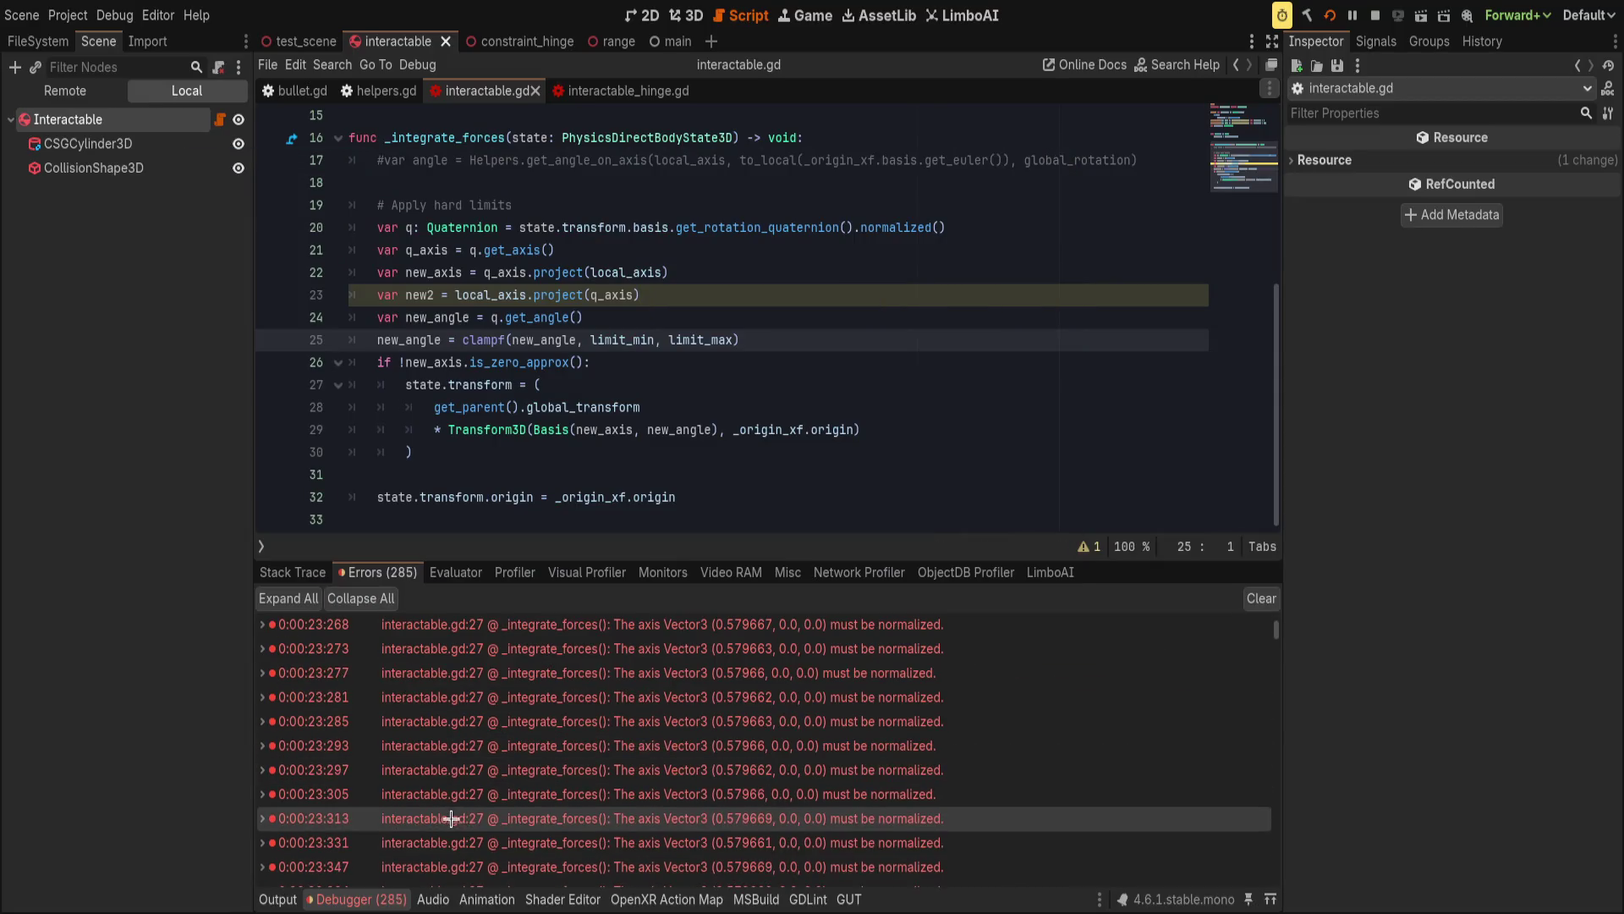
{"action": "key", "text": "Down"}
{"action": "key", "text": "Down"}
{"action": "left_click", "coordinate": [269, 362]}
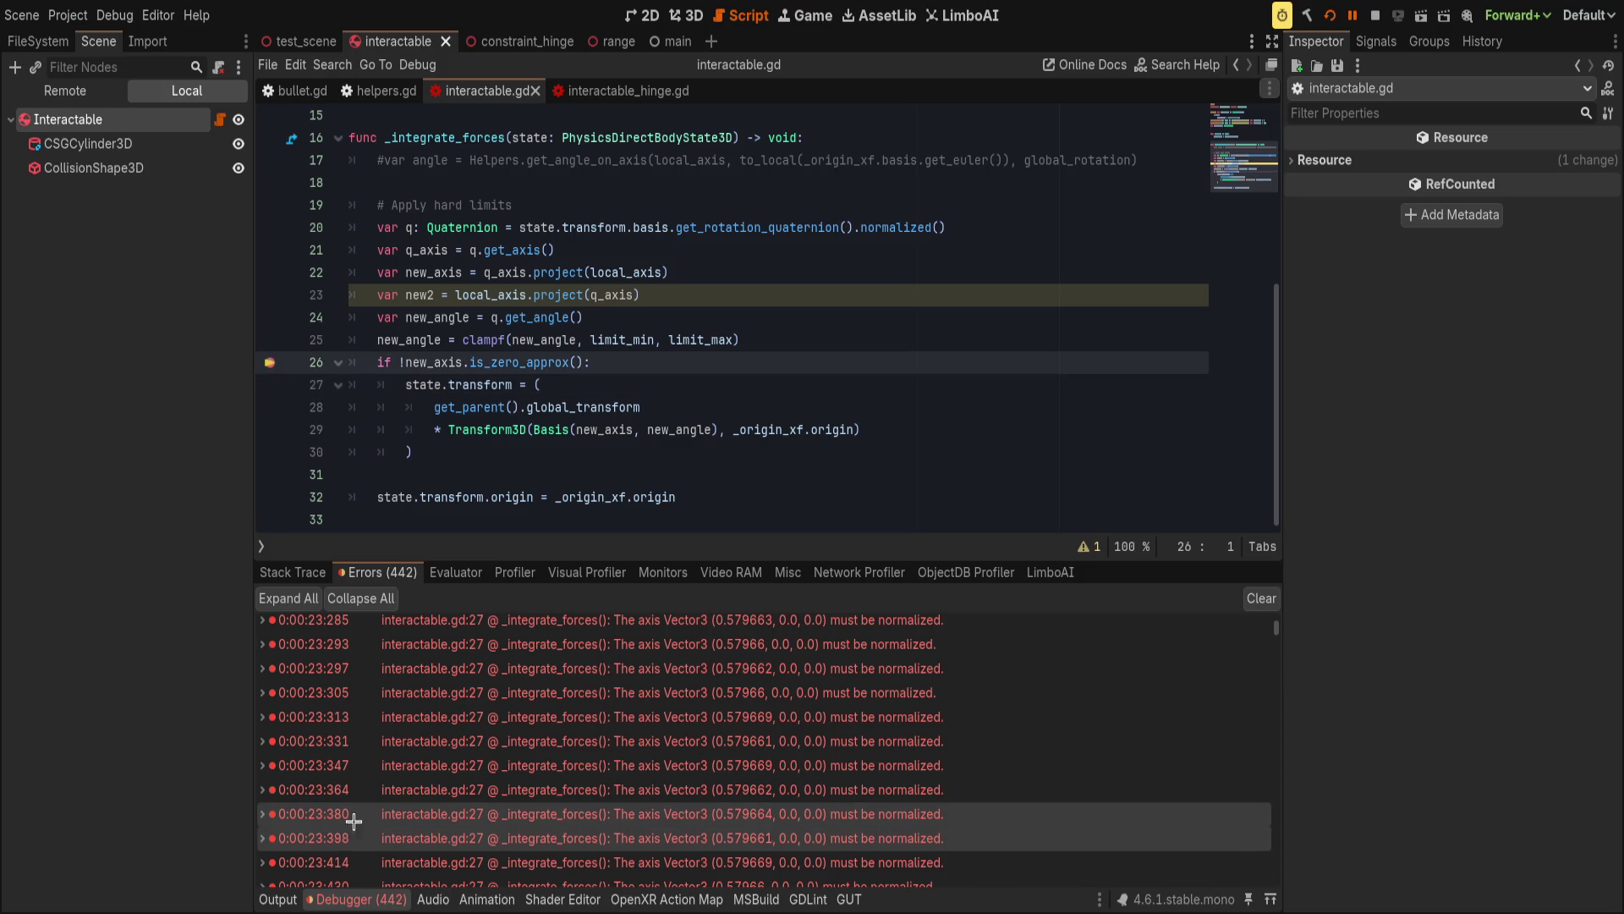
{"action": "left_click", "coordinate": [301, 572]}
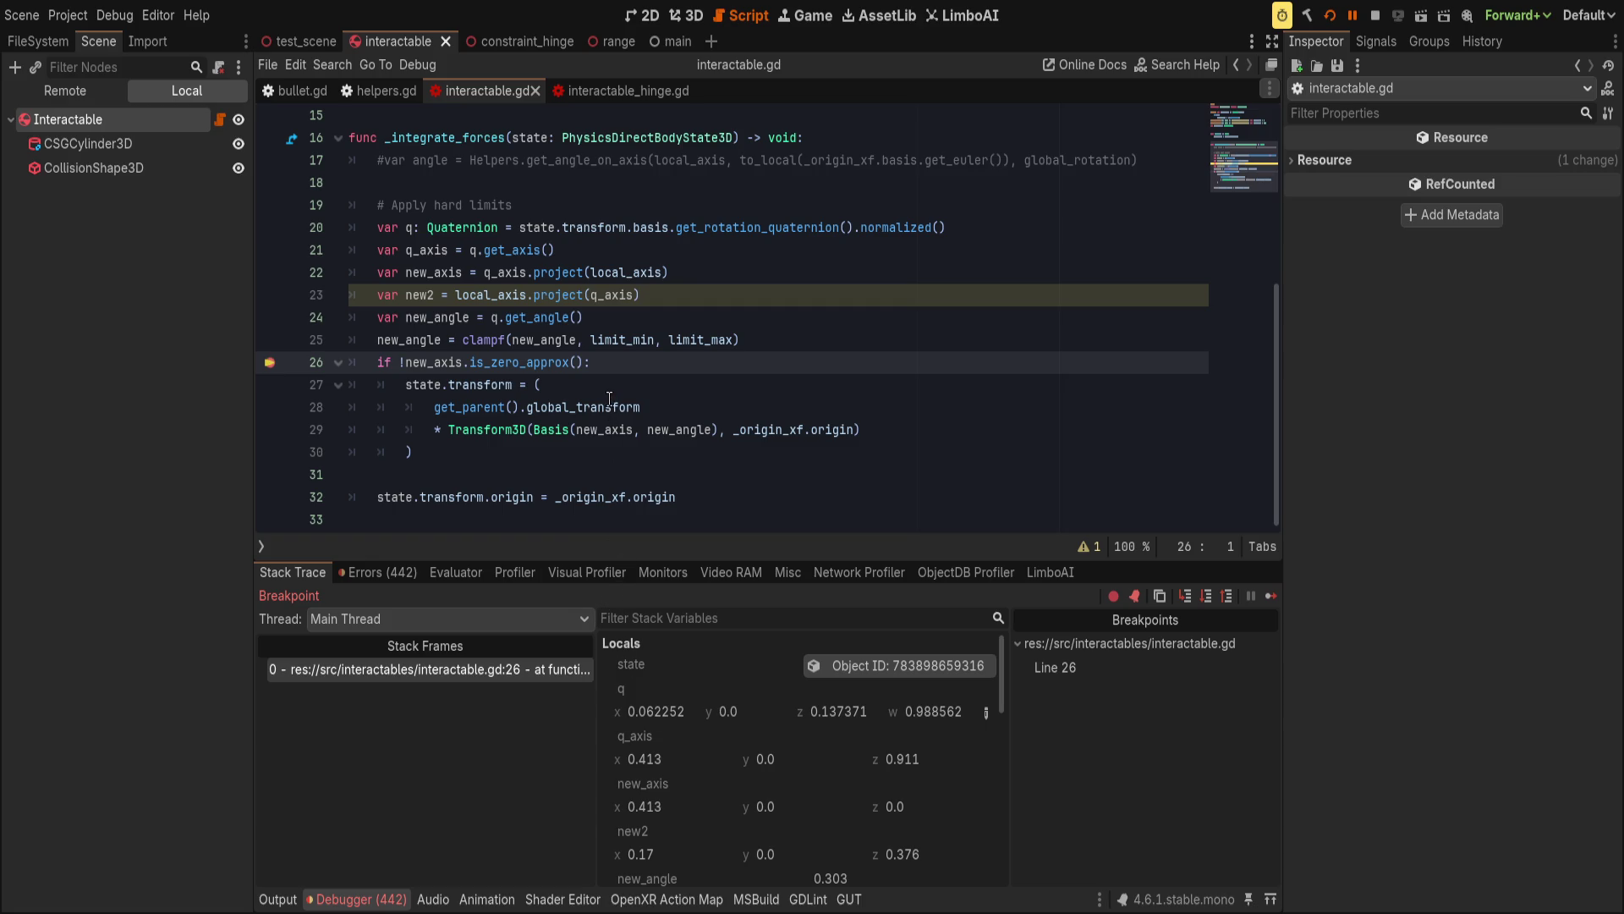
{"action": "double_click", "coordinate": [422, 362]}
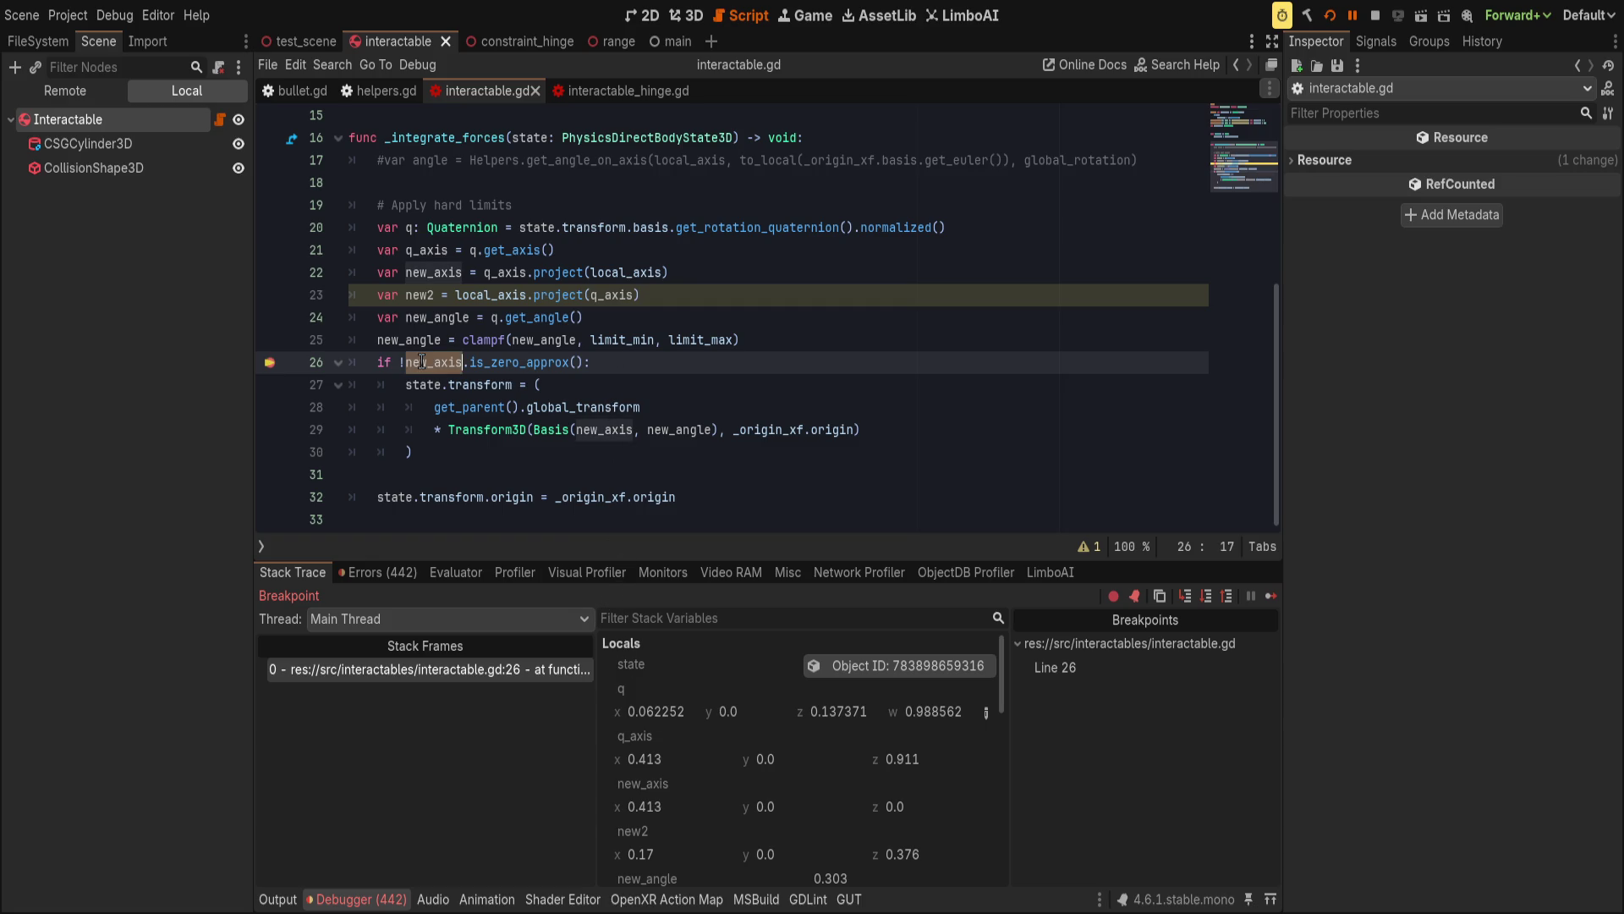
Move q.get_axis() into the new_axis line and delete the leftover q_axis line.
{"action": "left_click", "coordinate": [715, 298]}
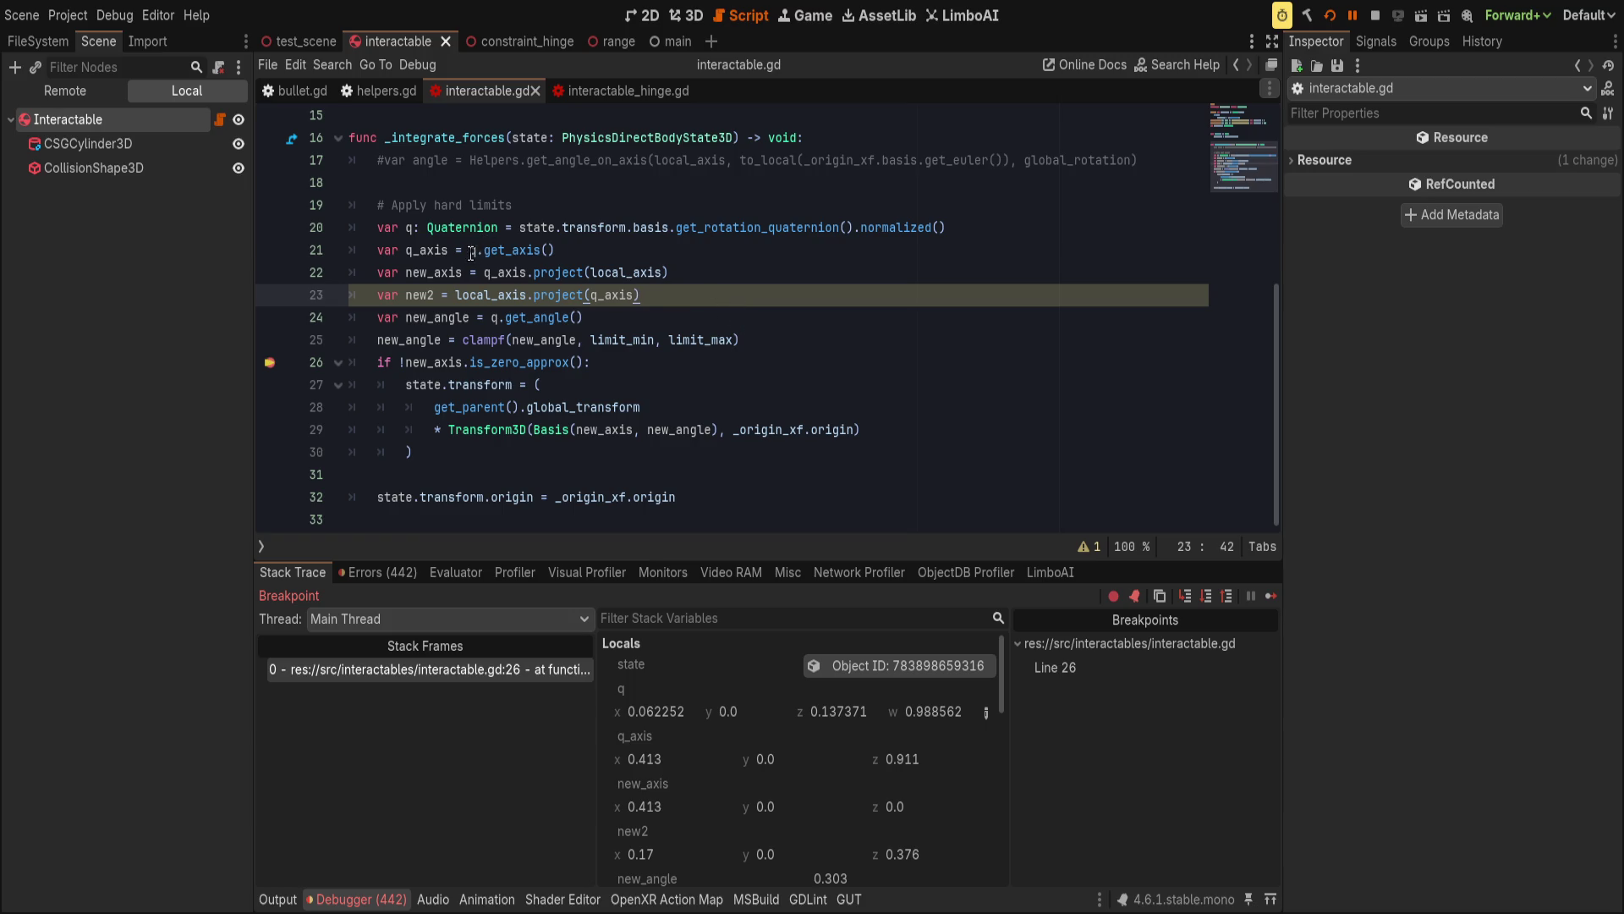
{"action": "left_click_drag", "start_coordinate": [469, 249], "coordinate": [556, 249]}
{"action": "key", "text": "ctrl+c"}
{"action": "key", "text": "Delete"}
{"action": "double_click", "coordinate": [622, 272]}
{"action": "key", "text": "ctrl+v"}
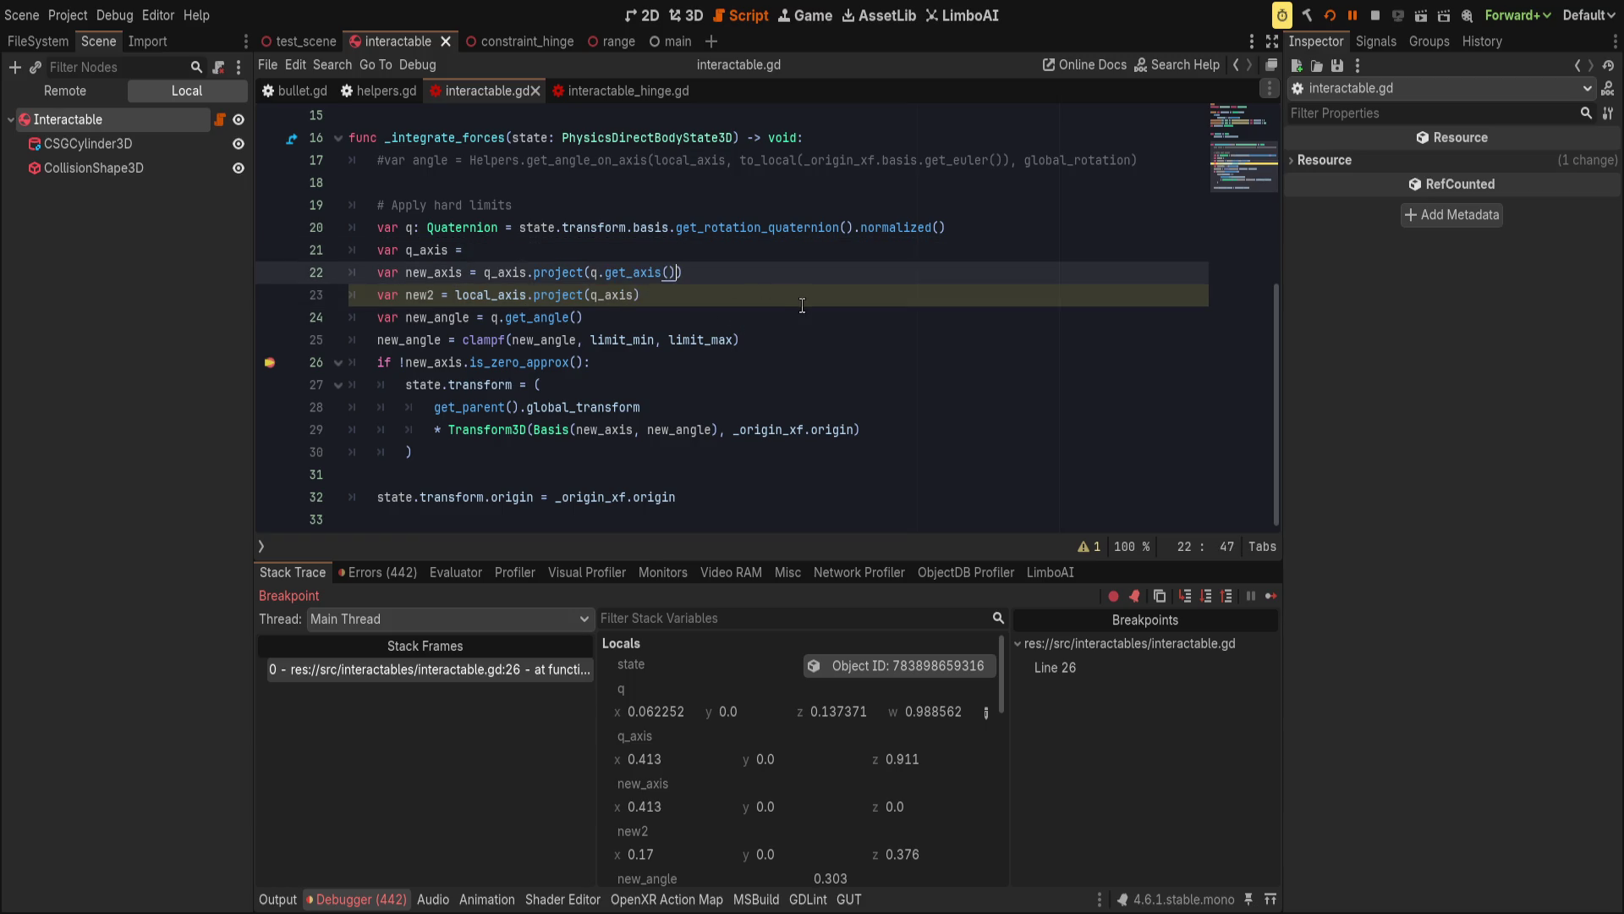
{"action": "key", "text": "ctrl+z"}
{"action": "key", "text": "ctrl+z"}
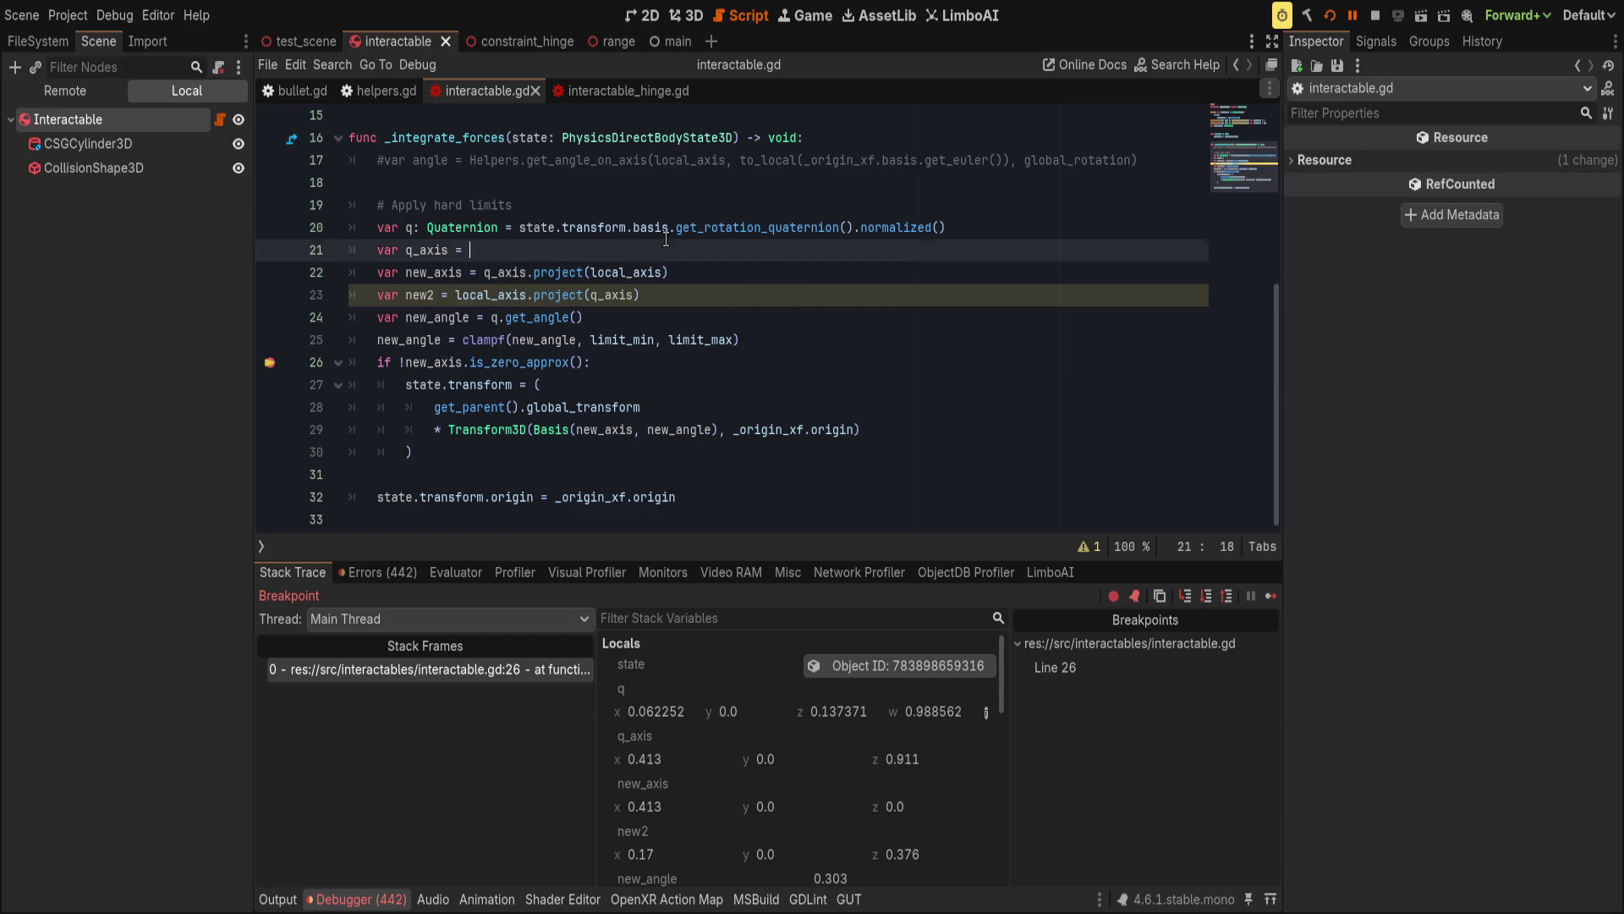
{"action": "key", "text": "ctrl+x"}
{"action": "double_click", "coordinate": [514, 278]}
{"action": "key", "text": "ctrl+v"}
{"action": "key", "text": "Up"}
{"action": "key", "text": "ctrl+shift+k"}
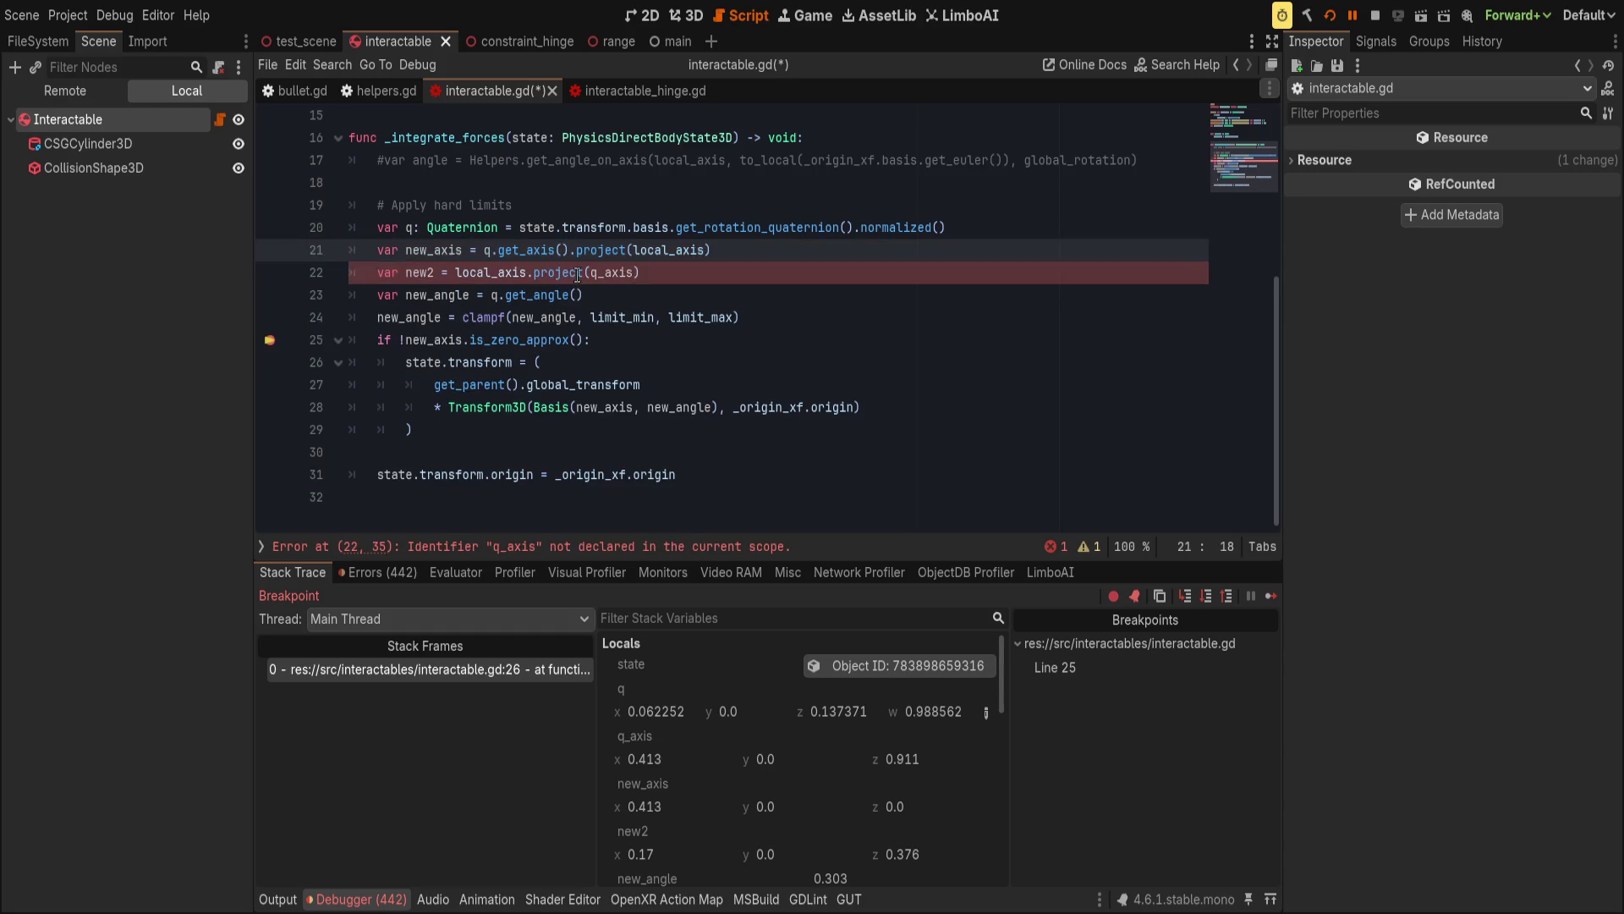
Delete the unused new2 line and add a blank line after the clamp line.
{"action": "left_click", "coordinate": [689, 273]}
{"action": "key", "text": "ctrl+shift+k"}
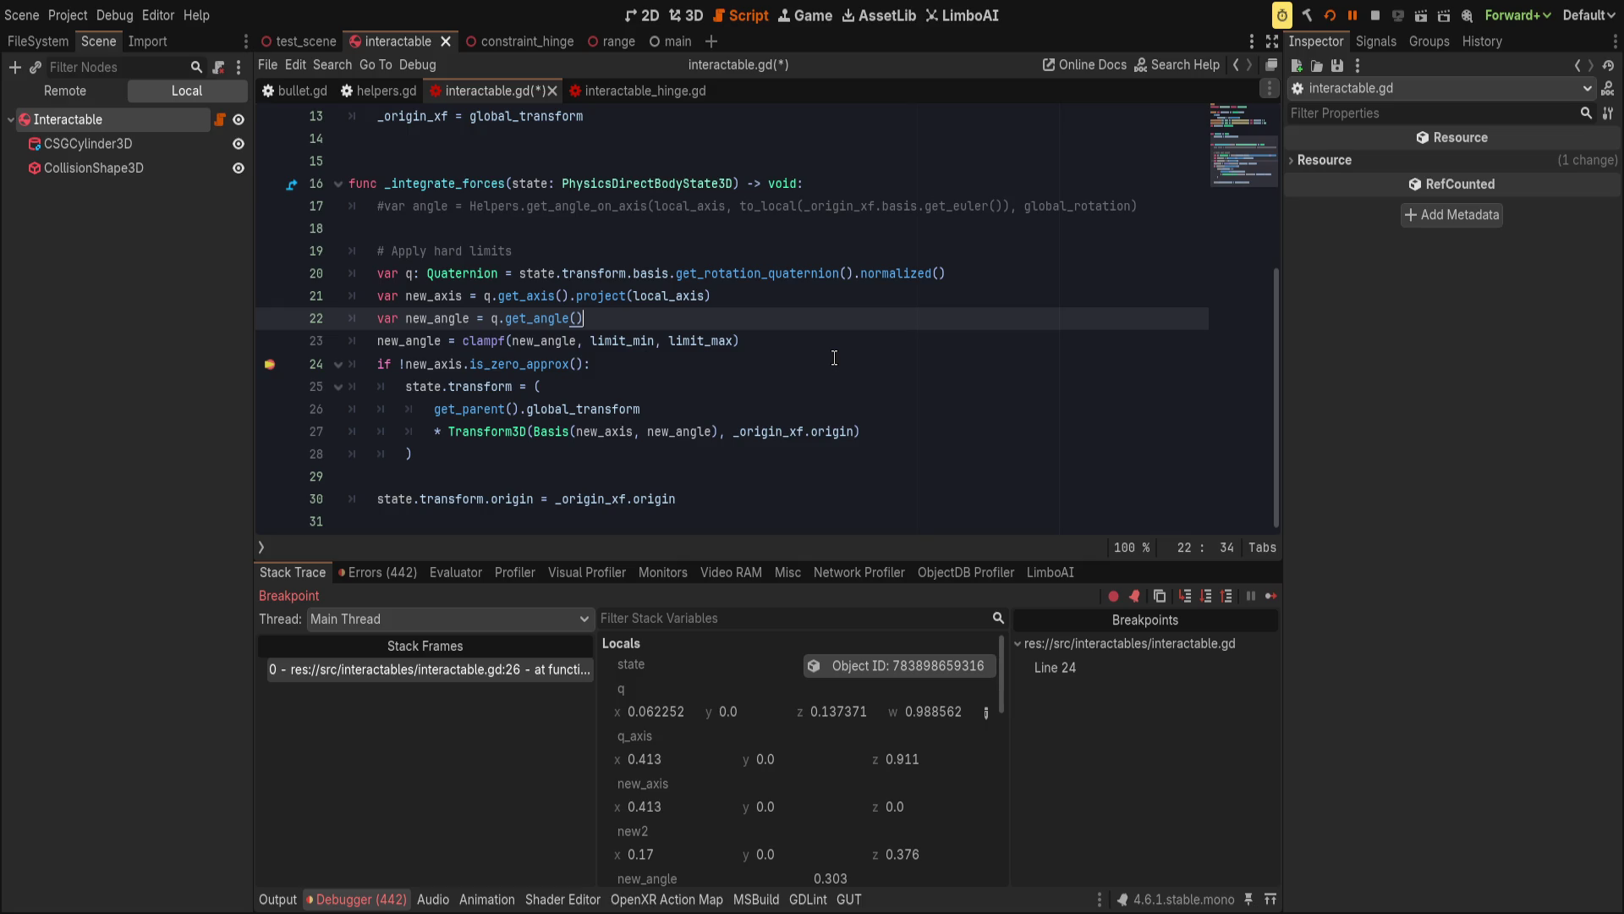
{"action": "left_click", "coordinate": [491, 364]}
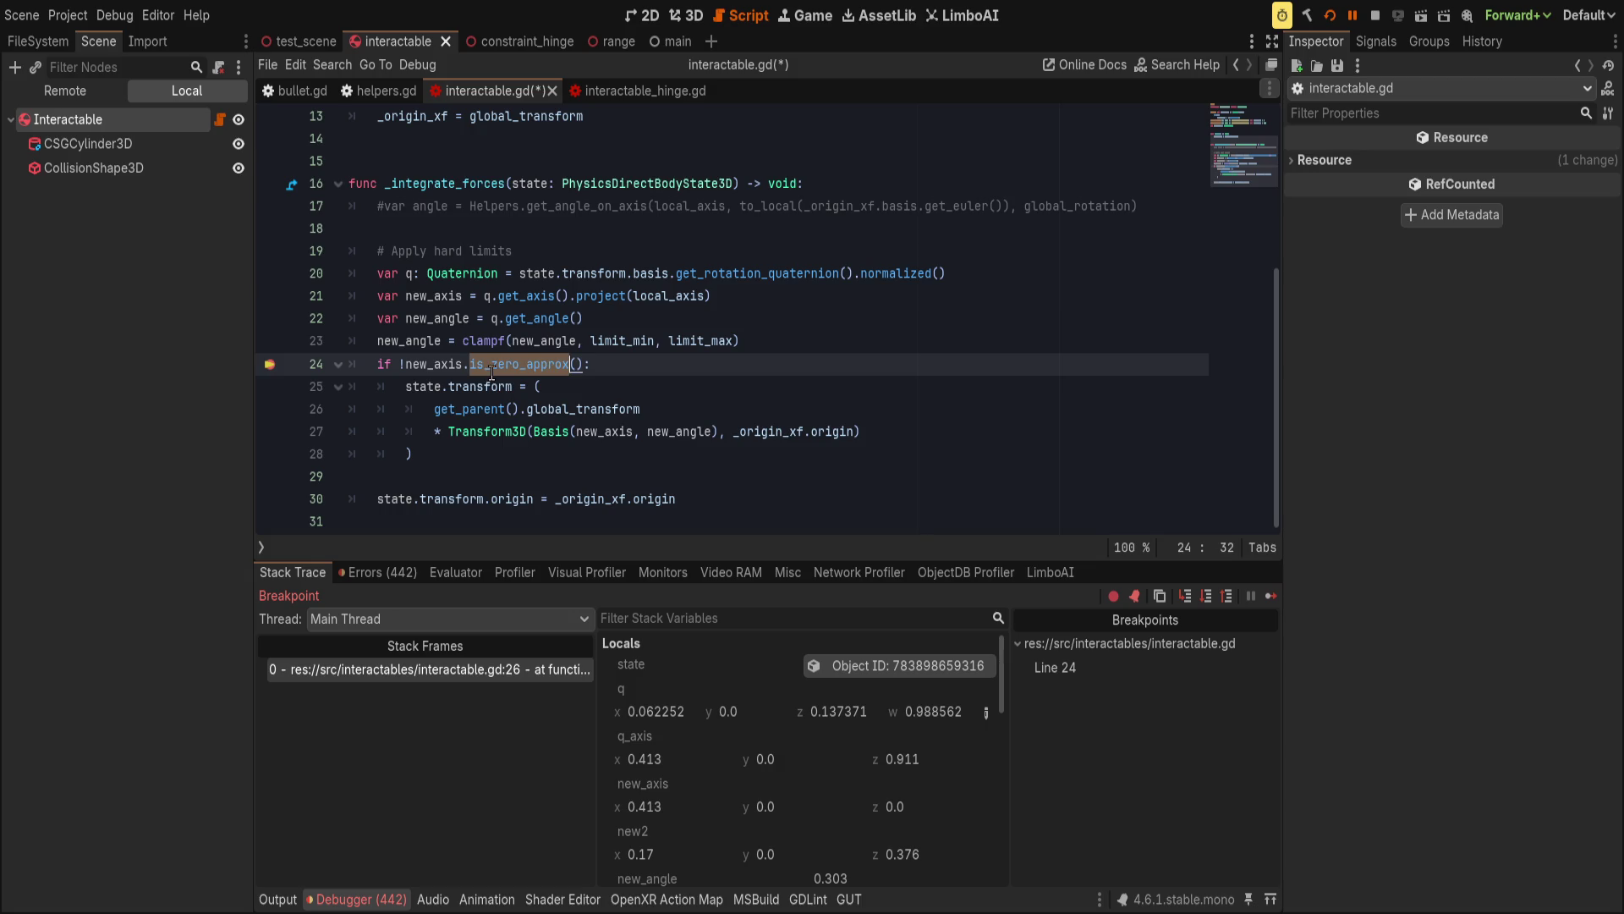
{"action": "left_click", "coordinate": [469, 318]}
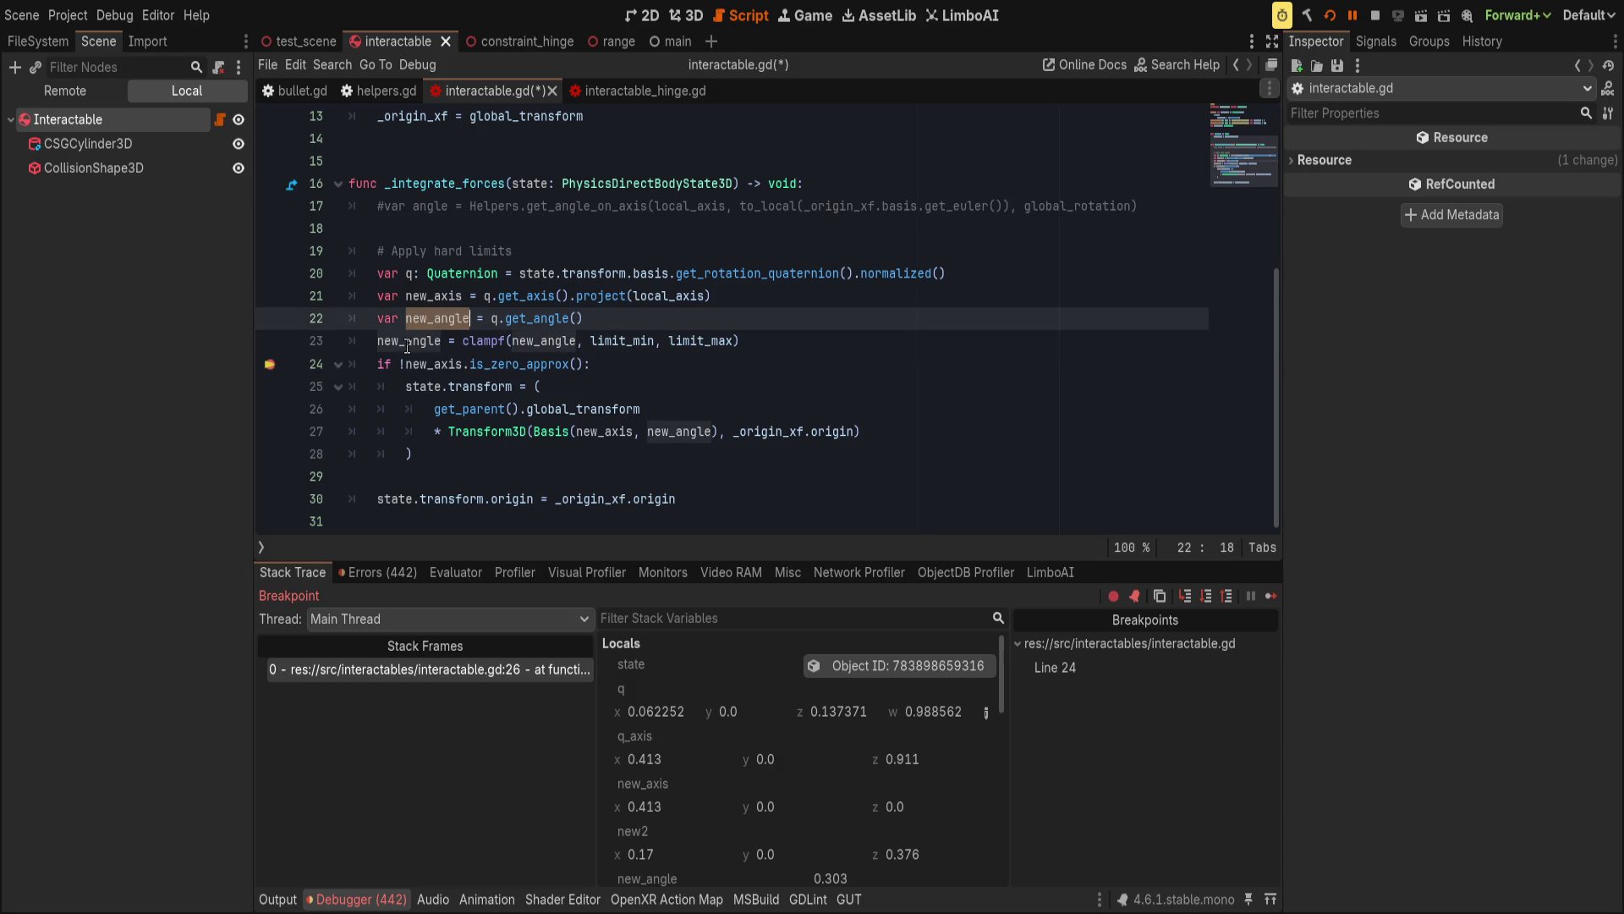
{"action": "left_click", "coordinate": [406, 346]}
{"action": "key", "text": "End"}
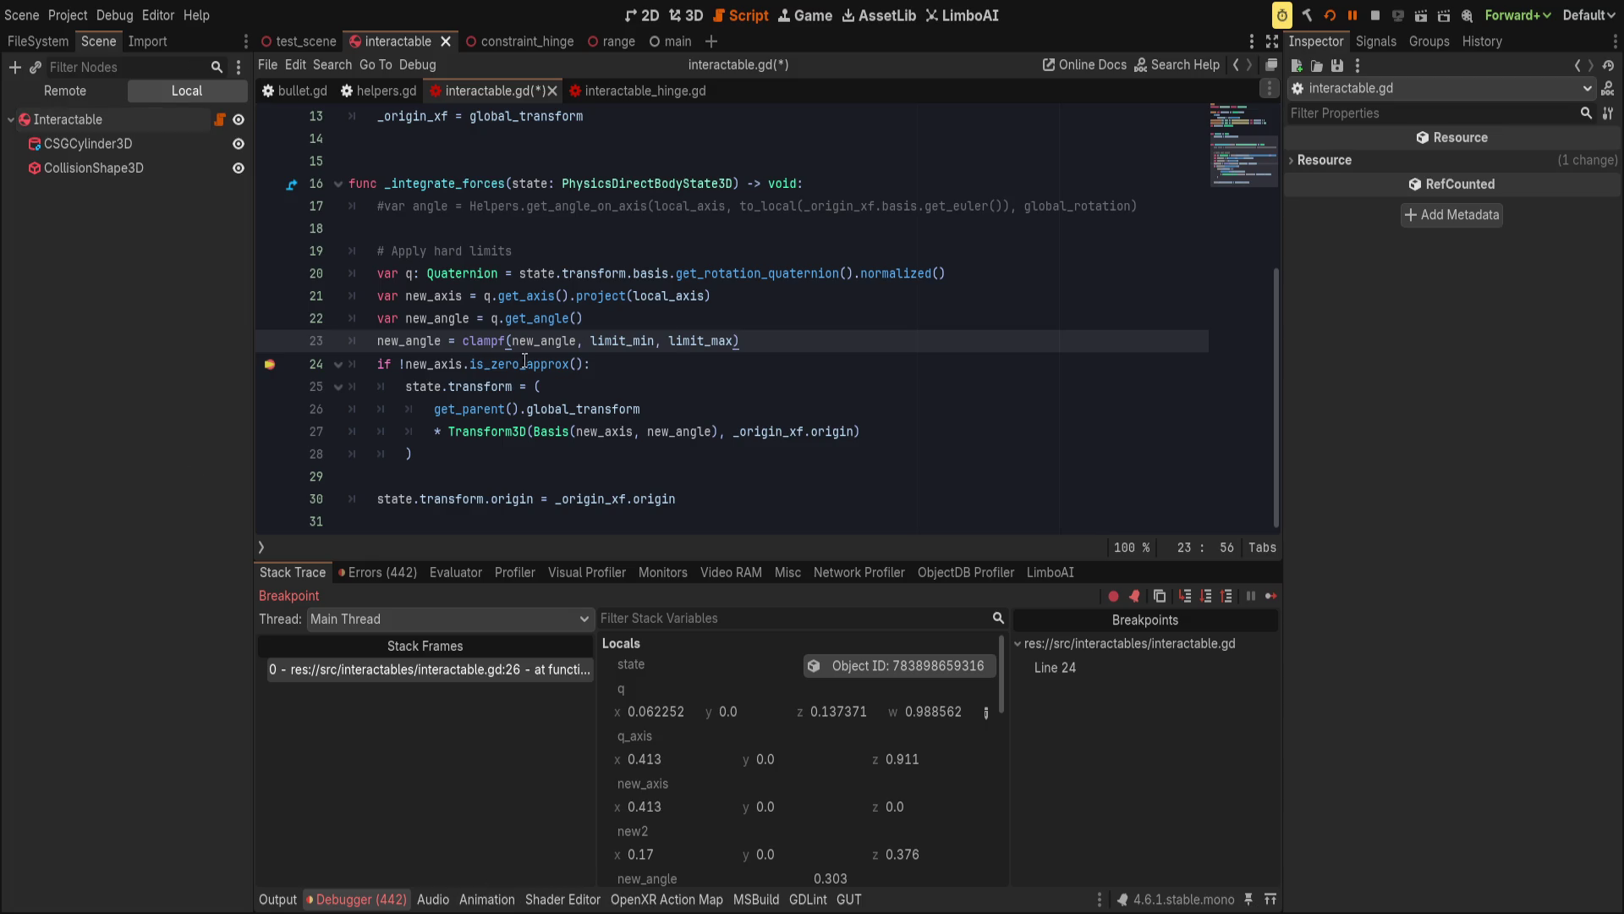
{"action": "key", "text": "Return"}
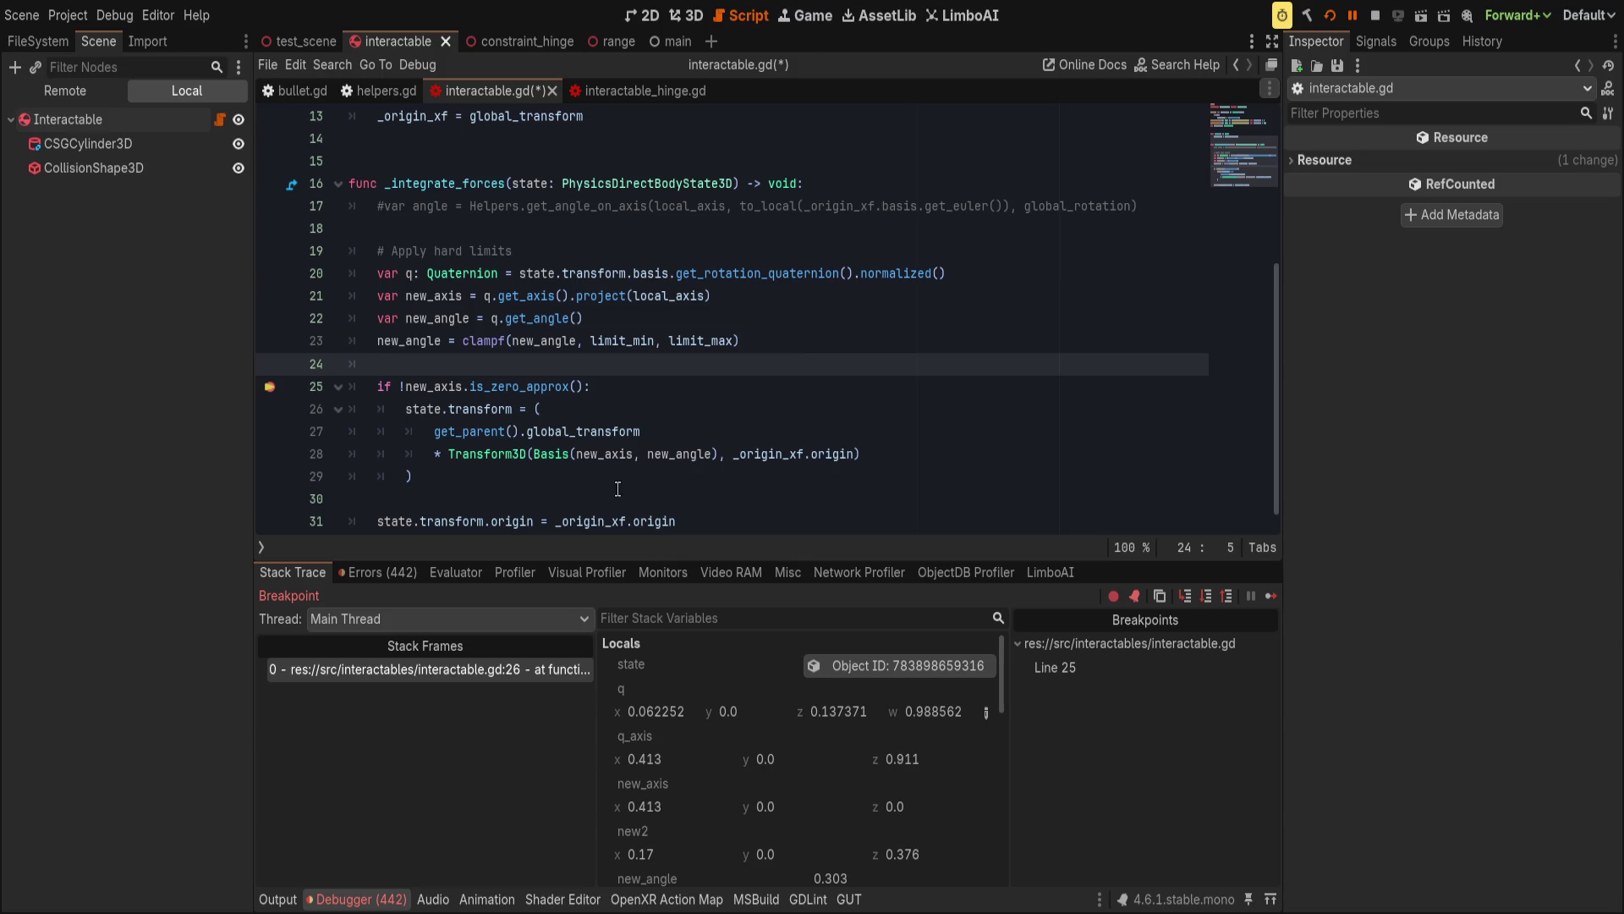
Append .normalized() to new_axis in the Basis call, save, and resume the game.
{"action": "left_click", "coordinate": [634, 454]}
{"action": "type", "text": ".normalized"}
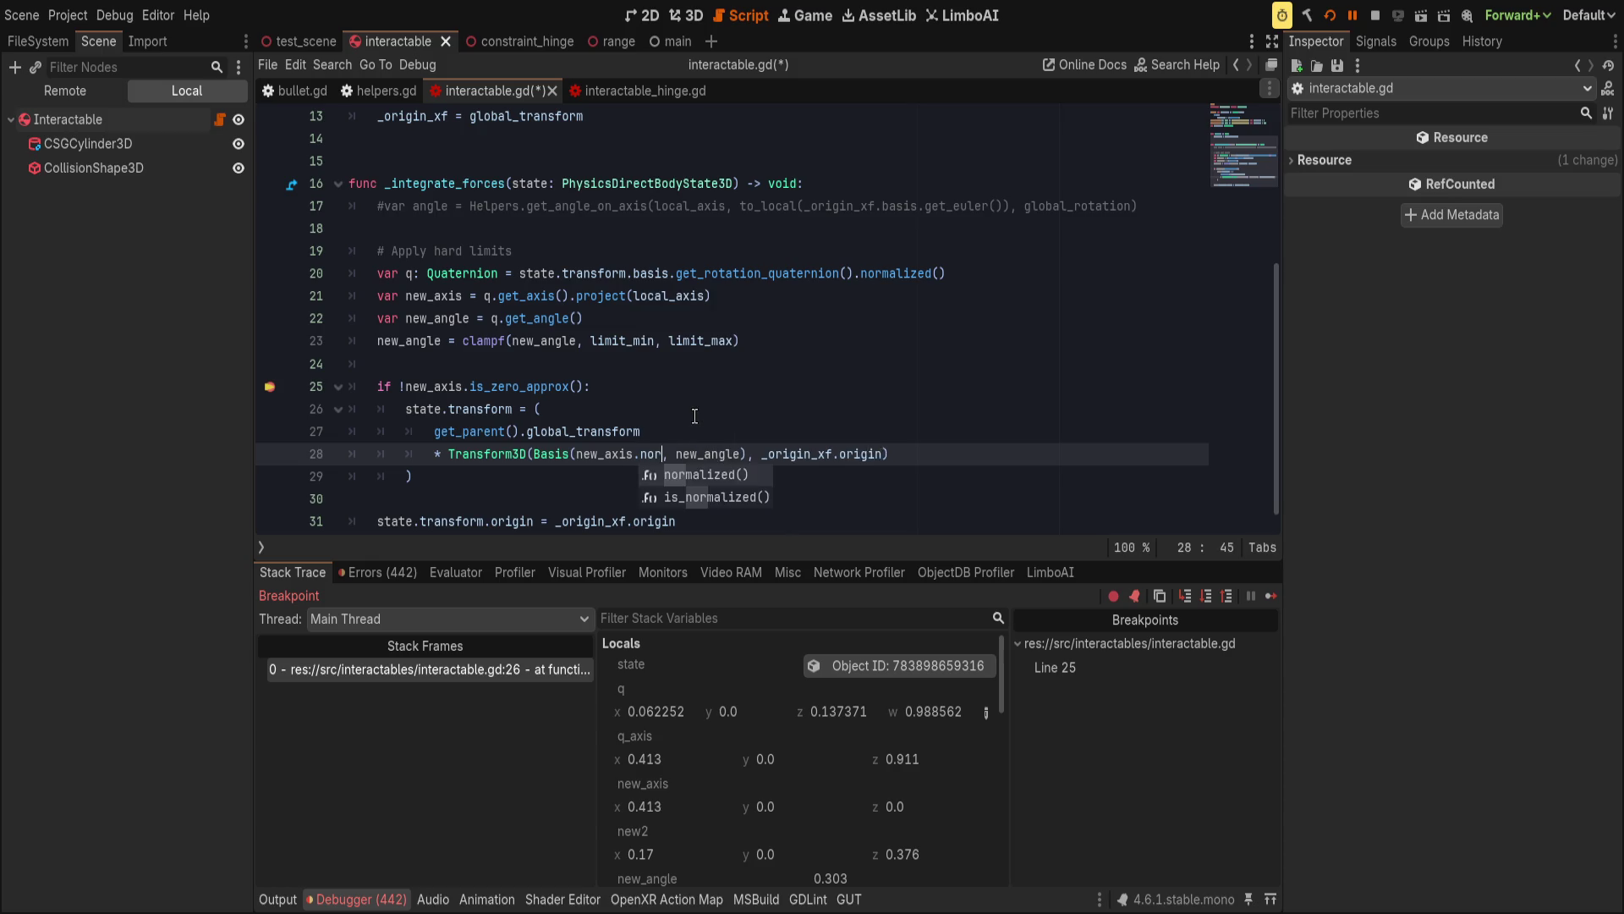
{"action": "key", "text": "Return"}
{"action": "key", "text": "End"}
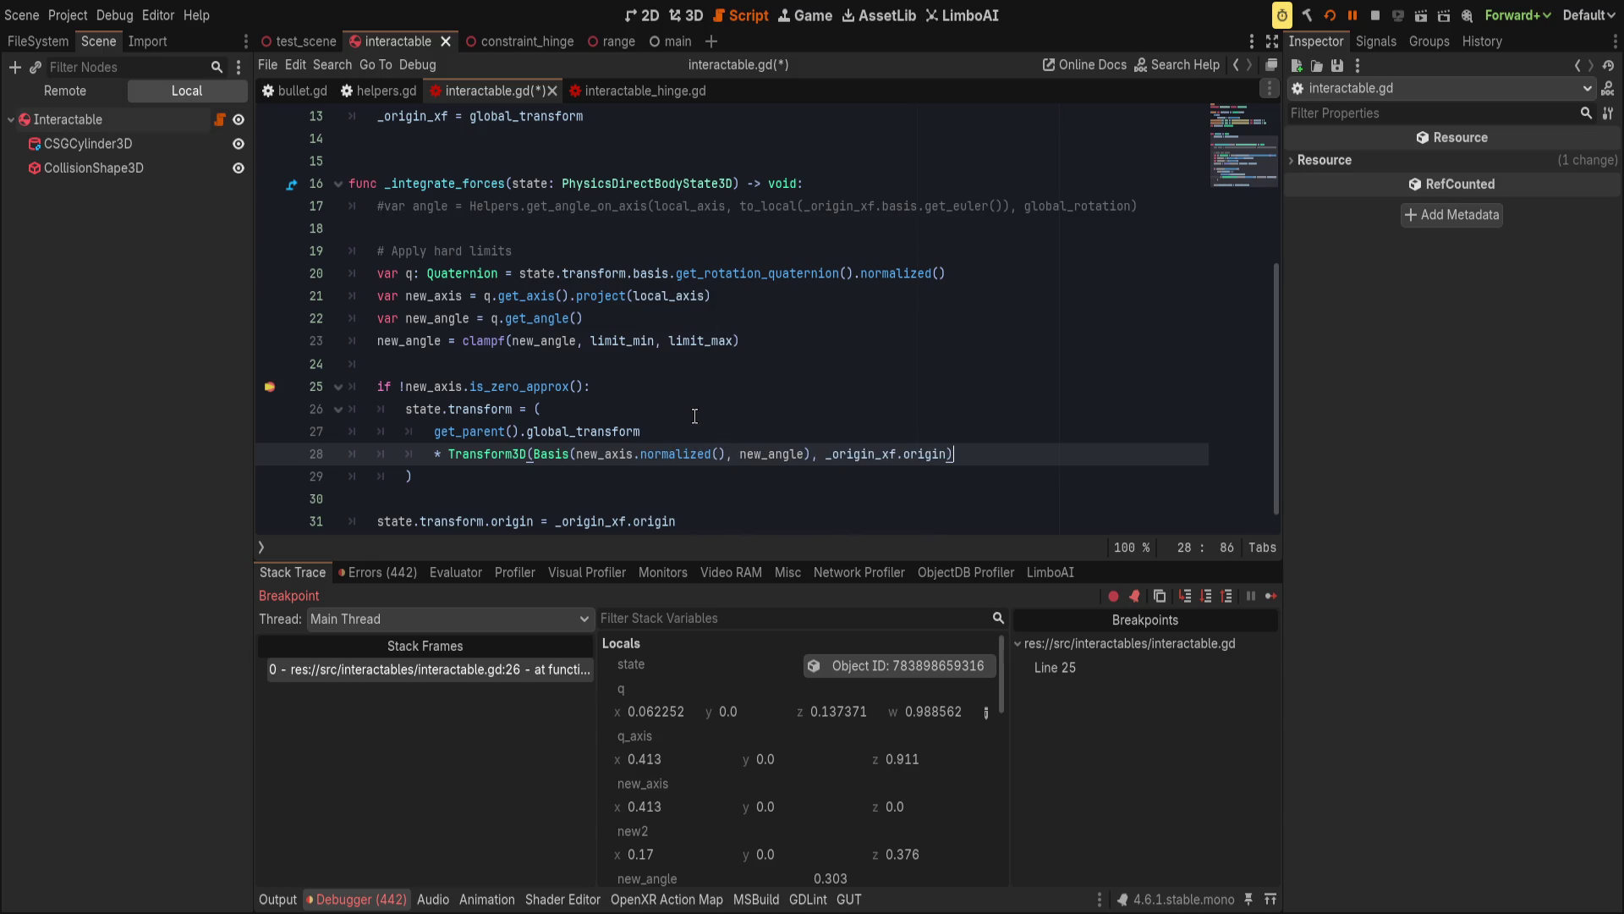
{"action": "left_click", "coordinate": [576, 386]}
{"action": "key", "text": "ctrl+s"}
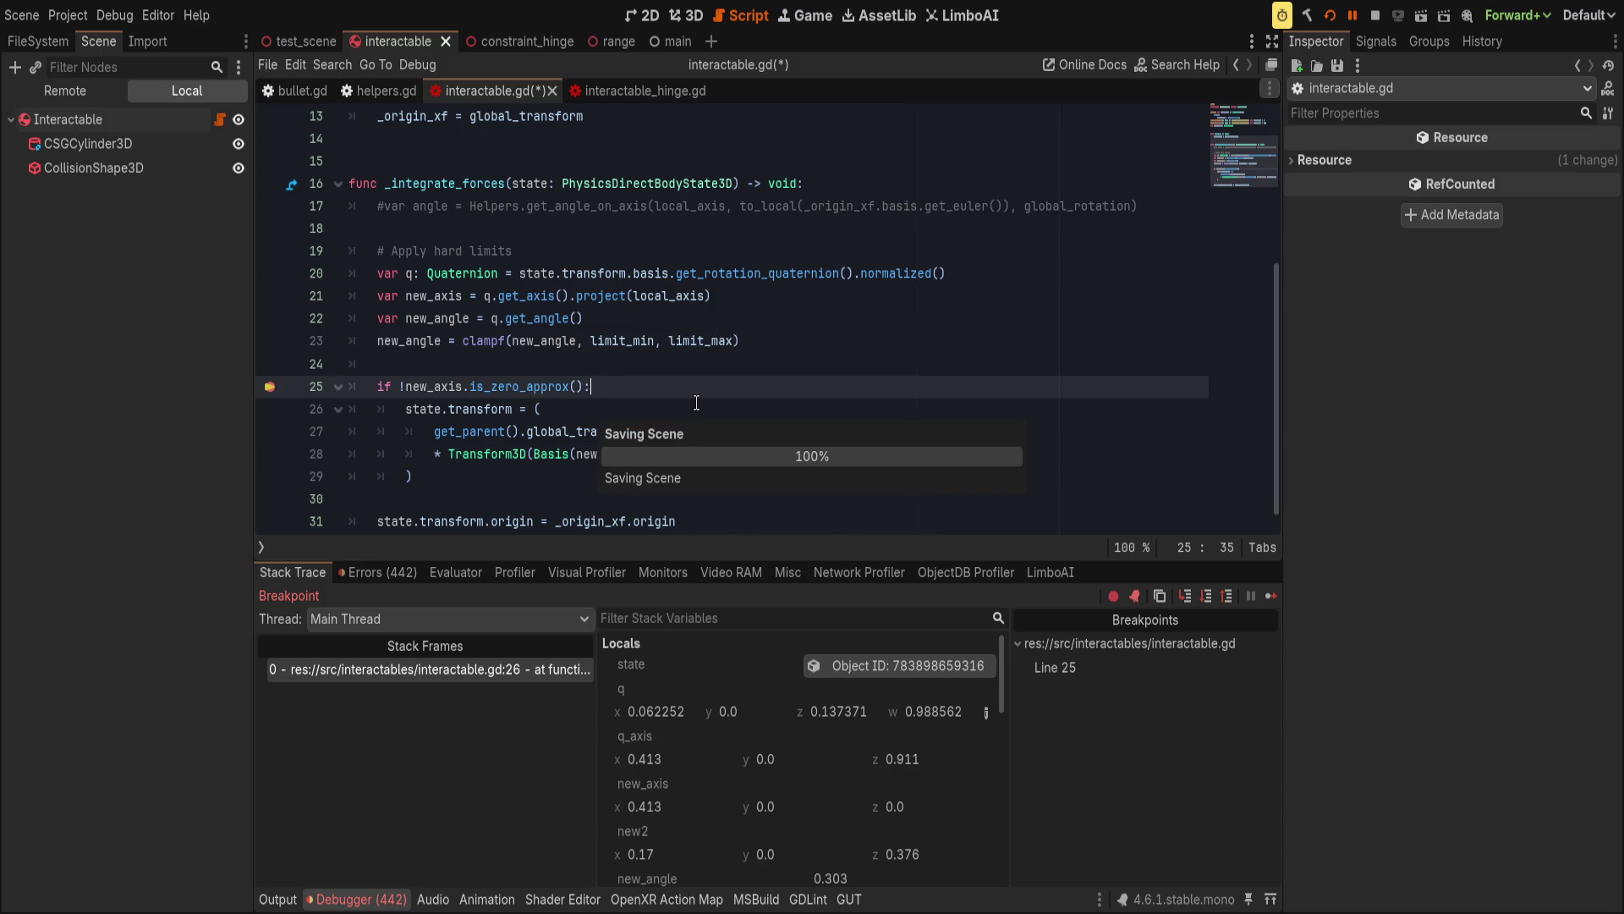
{"action": "left_click", "coordinate": [1352, 16]}
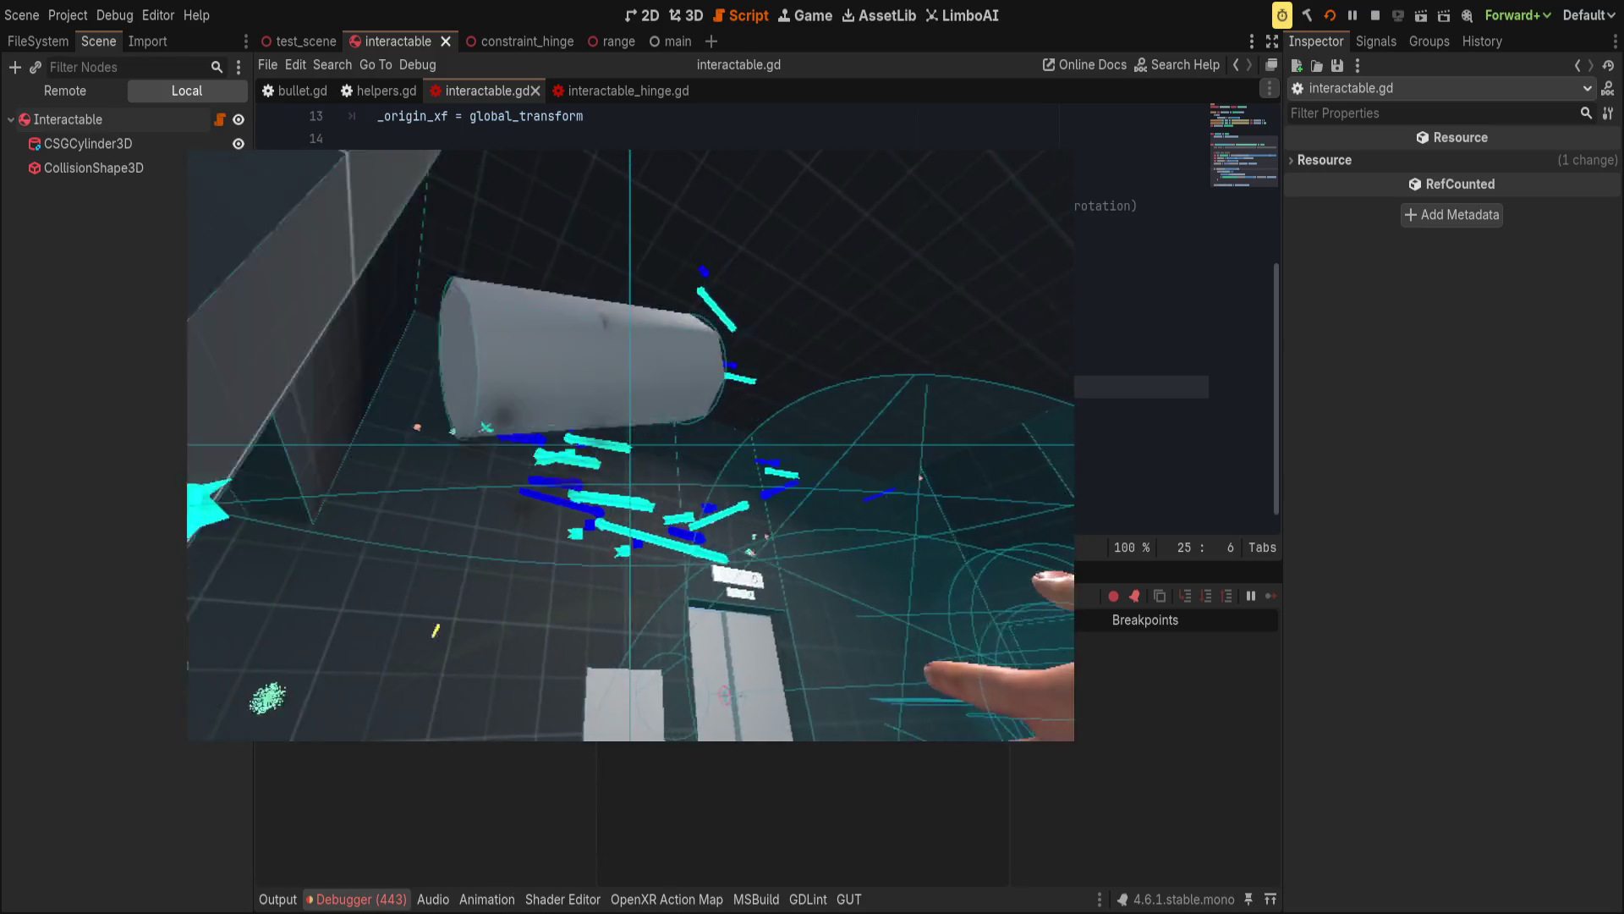
Return to the editor, review the 'axis must be normalized' runtime errors, and clear them.
{"action": "key", "text": "alt+Tab"}
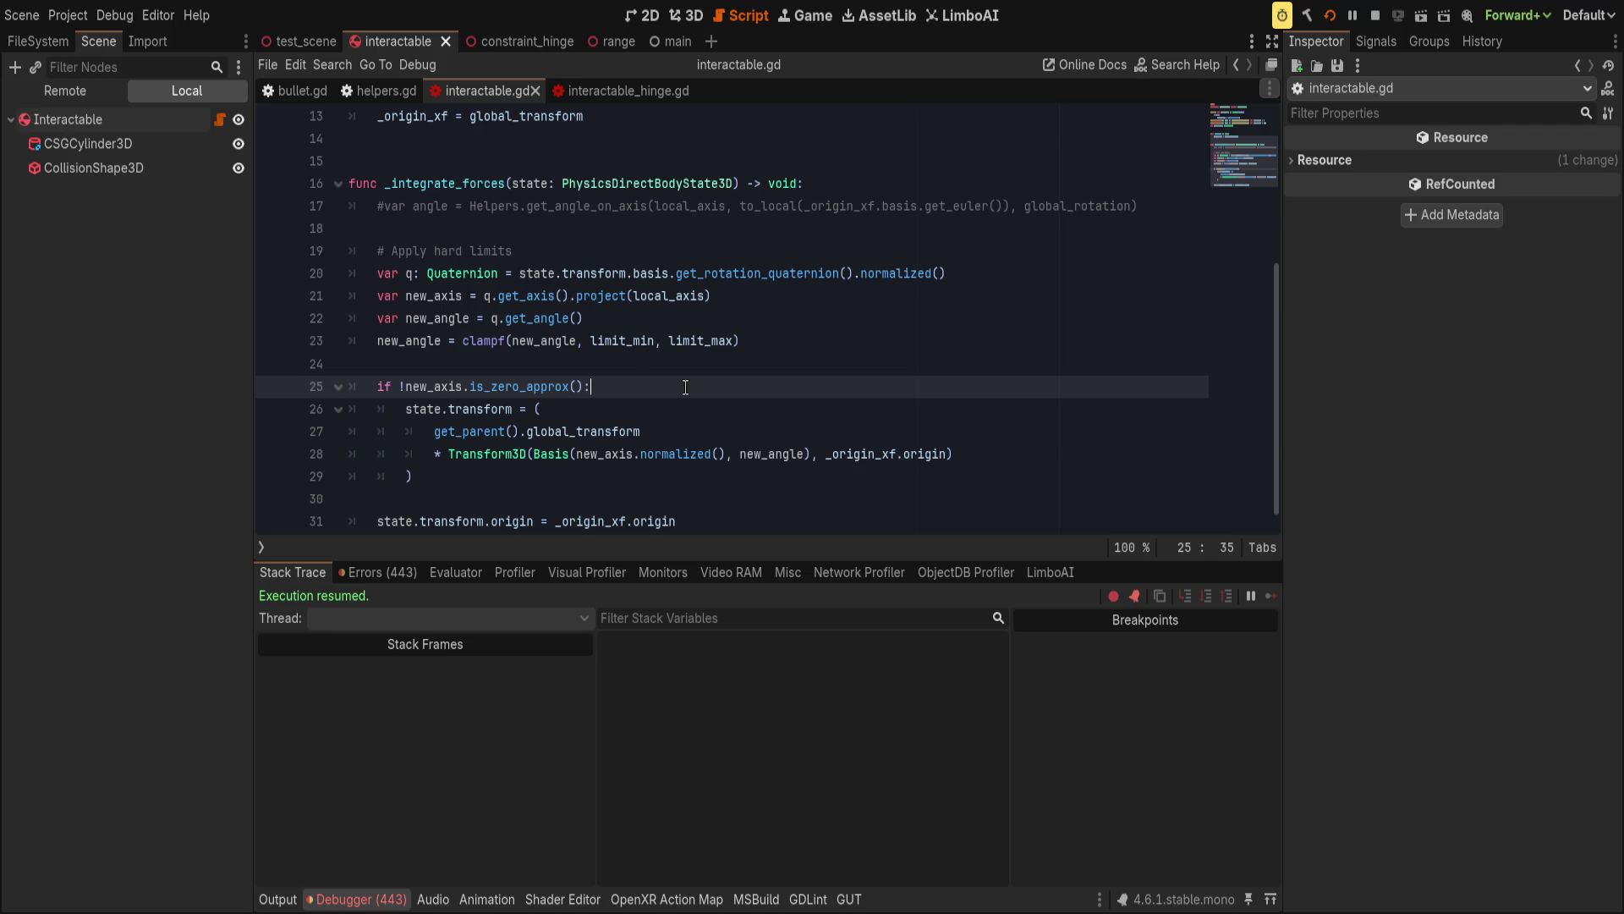
{"action": "left_click", "coordinate": [688, 357]}
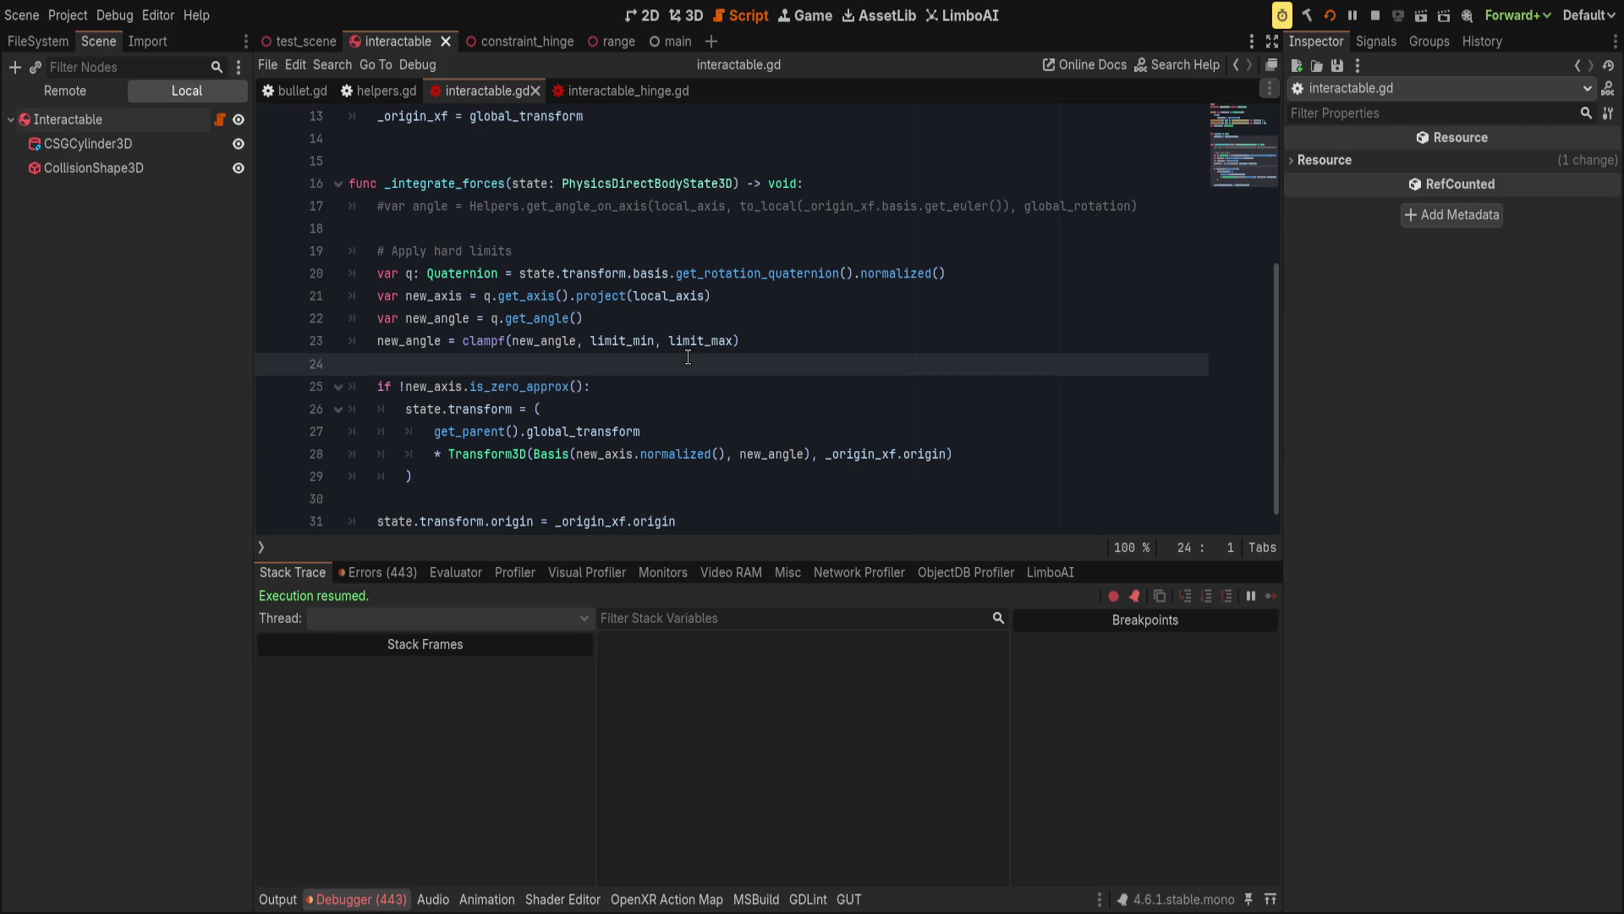
{"action": "left_click", "coordinate": [379, 572]}
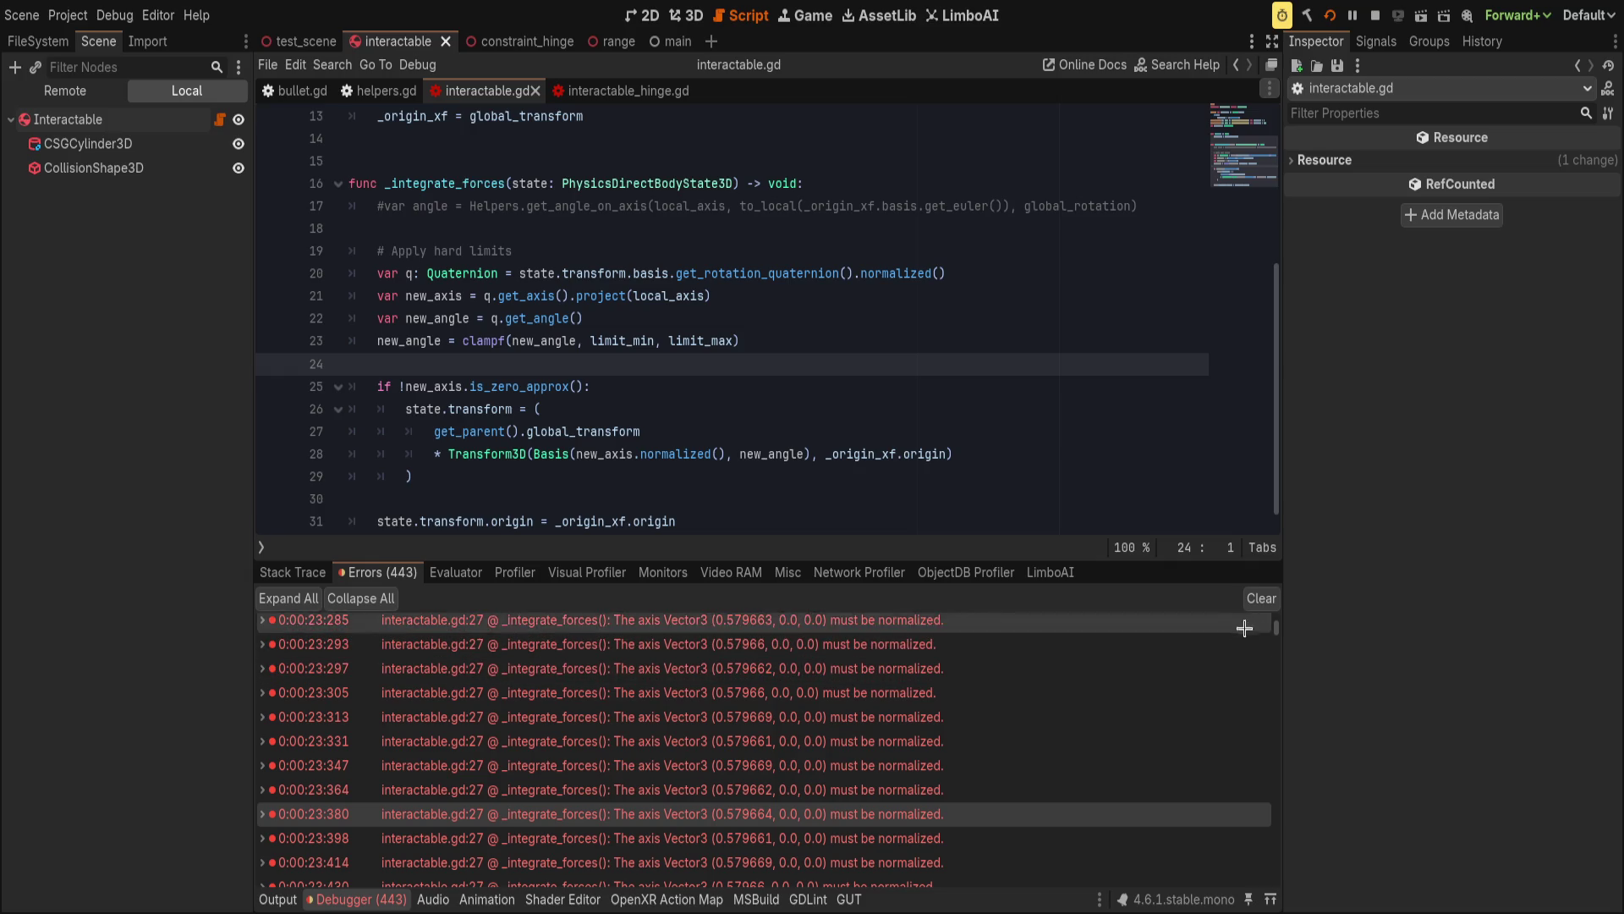
{"action": "left_click", "coordinate": [1262, 601]}
Add 'var new_norm = new_axis.normalized()' below the new_axis line.
{"action": "left_click", "coordinate": [323, 579]}
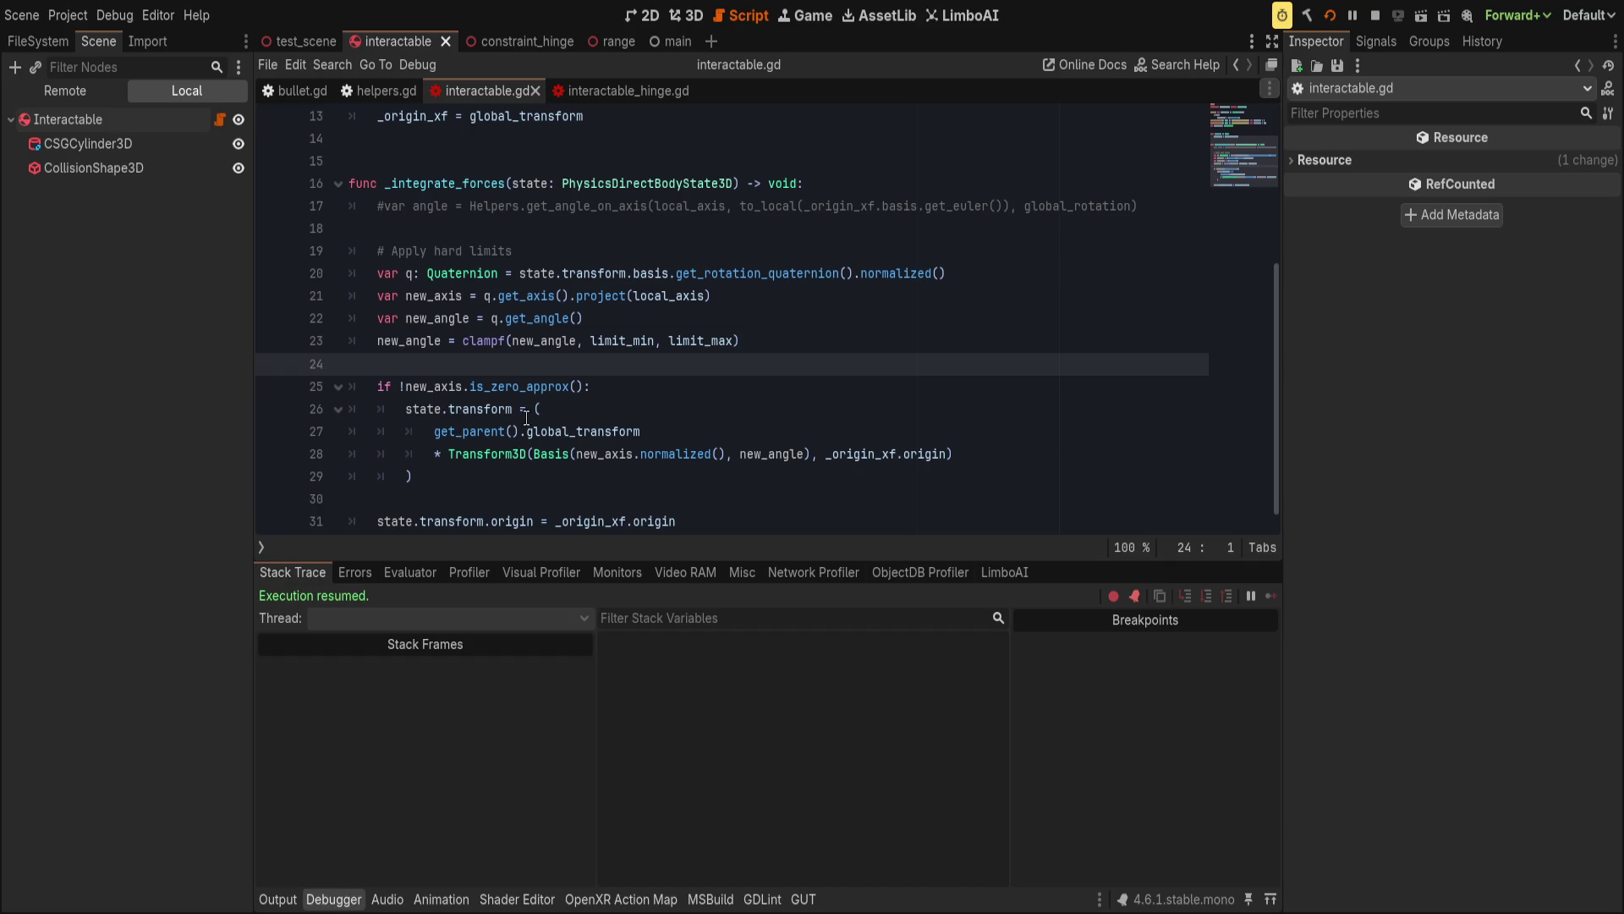
{"action": "left_click", "coordinate": [721, 338]}
{"action": "left_click", "coordinate": [745, 320]}
{"action": "left_click", "coordinate": [787, 302]}
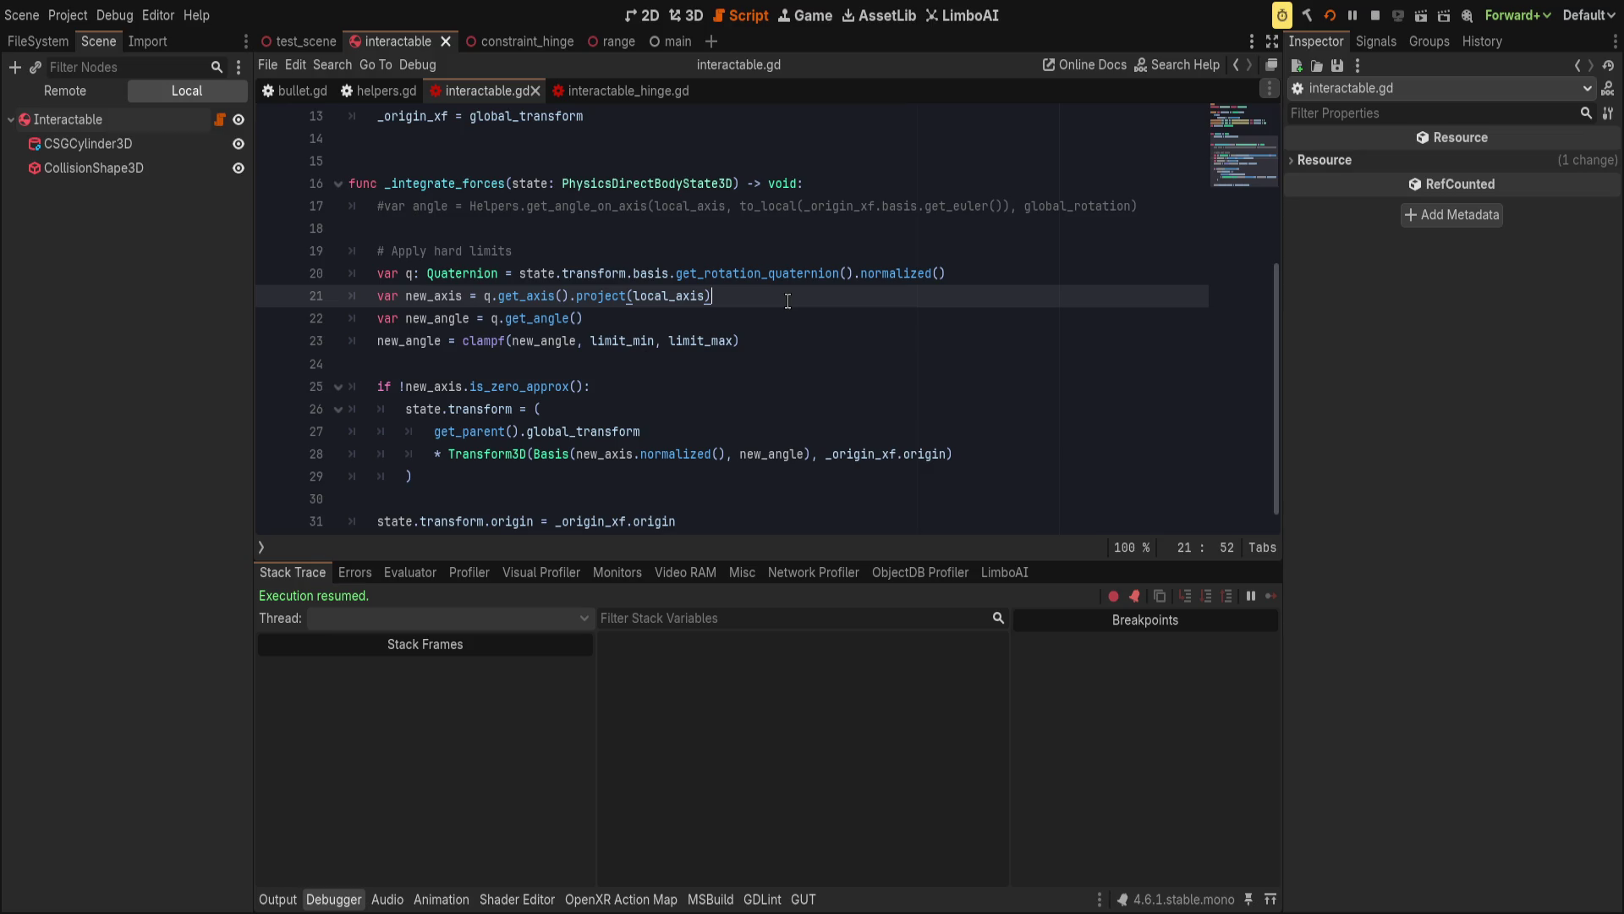
{"action": "key", "text": "Return"}
{"action": "type", "text": "var new_n"}
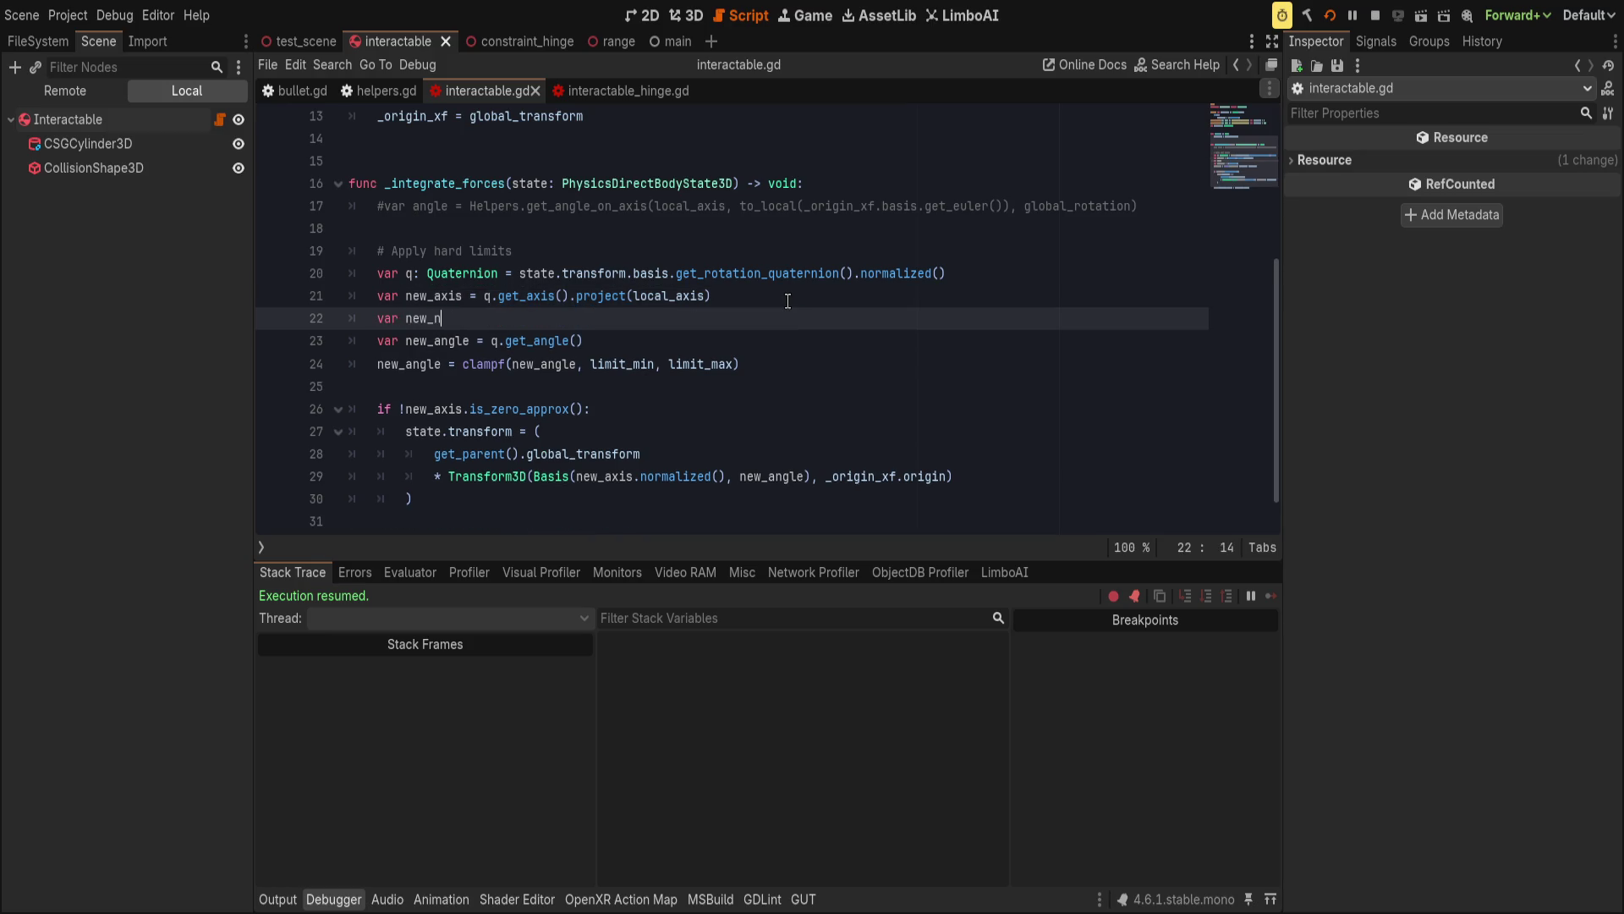
{"action": "type", "text": "orm"}
{"action": "type", "text": " = new_q"}
{"action": "key", "text": "BackSpace"}
{"action": "type", "text": "axis.norm"}
{"action": "key", "text": "Return"}
Pass new_norm to the Basis call, save, and set a breakpoint on the if check.
{"action": "double_click", "coordinate": [602, 477]}
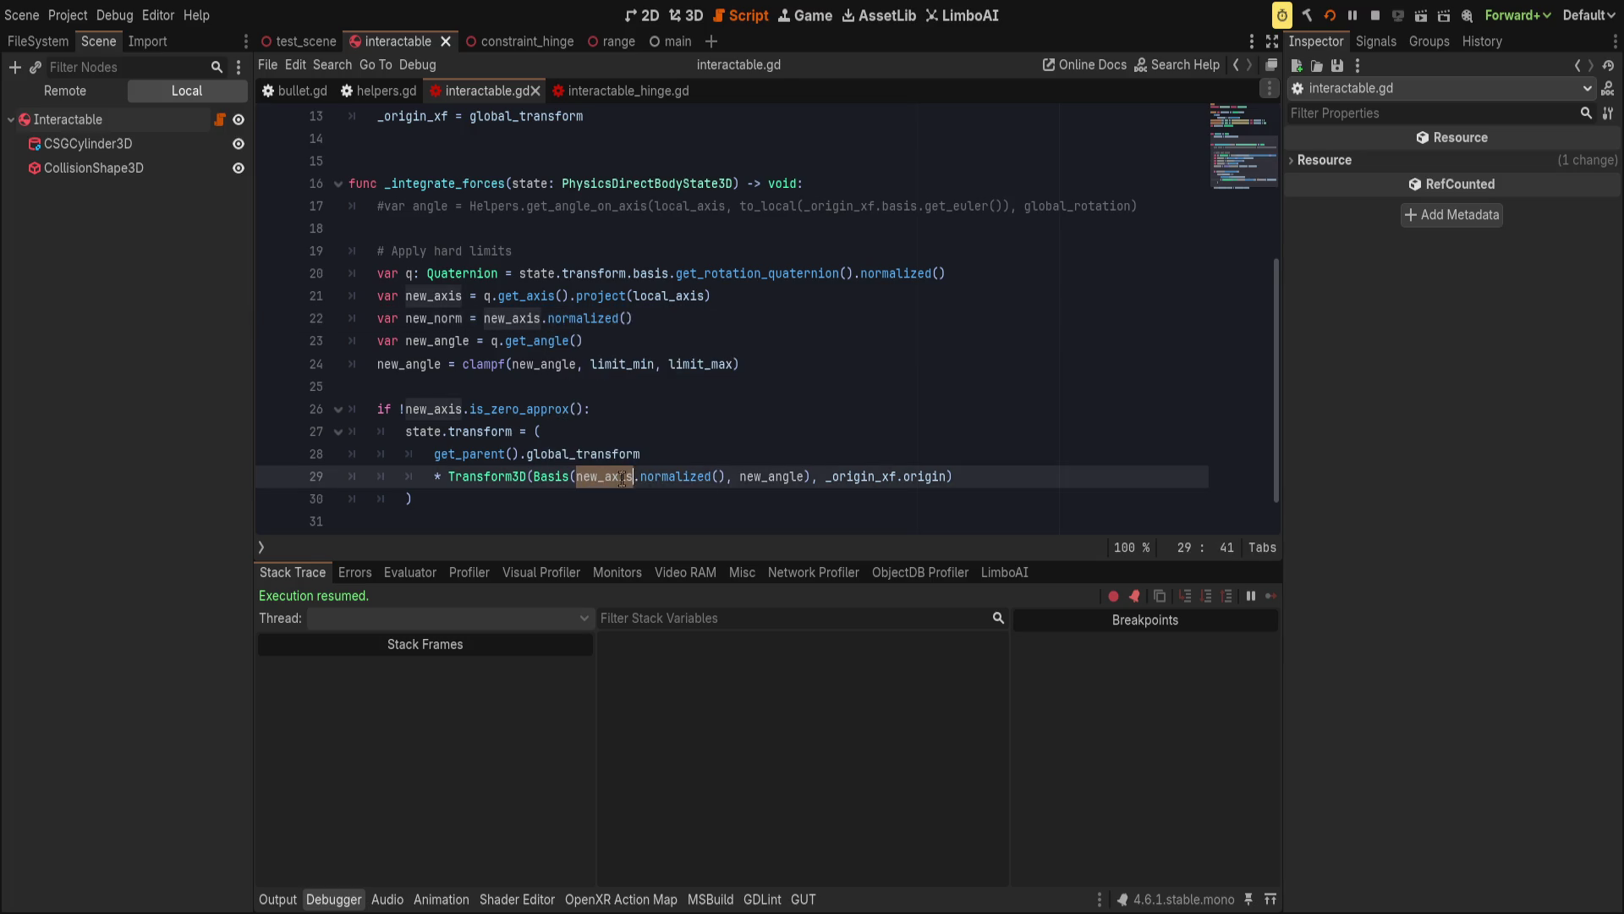
{"action": "left_click_drag", "start_coordinate": [602, 477], "coordinate": [726, 479]}
{"action": "type", "text": "new_norm"}
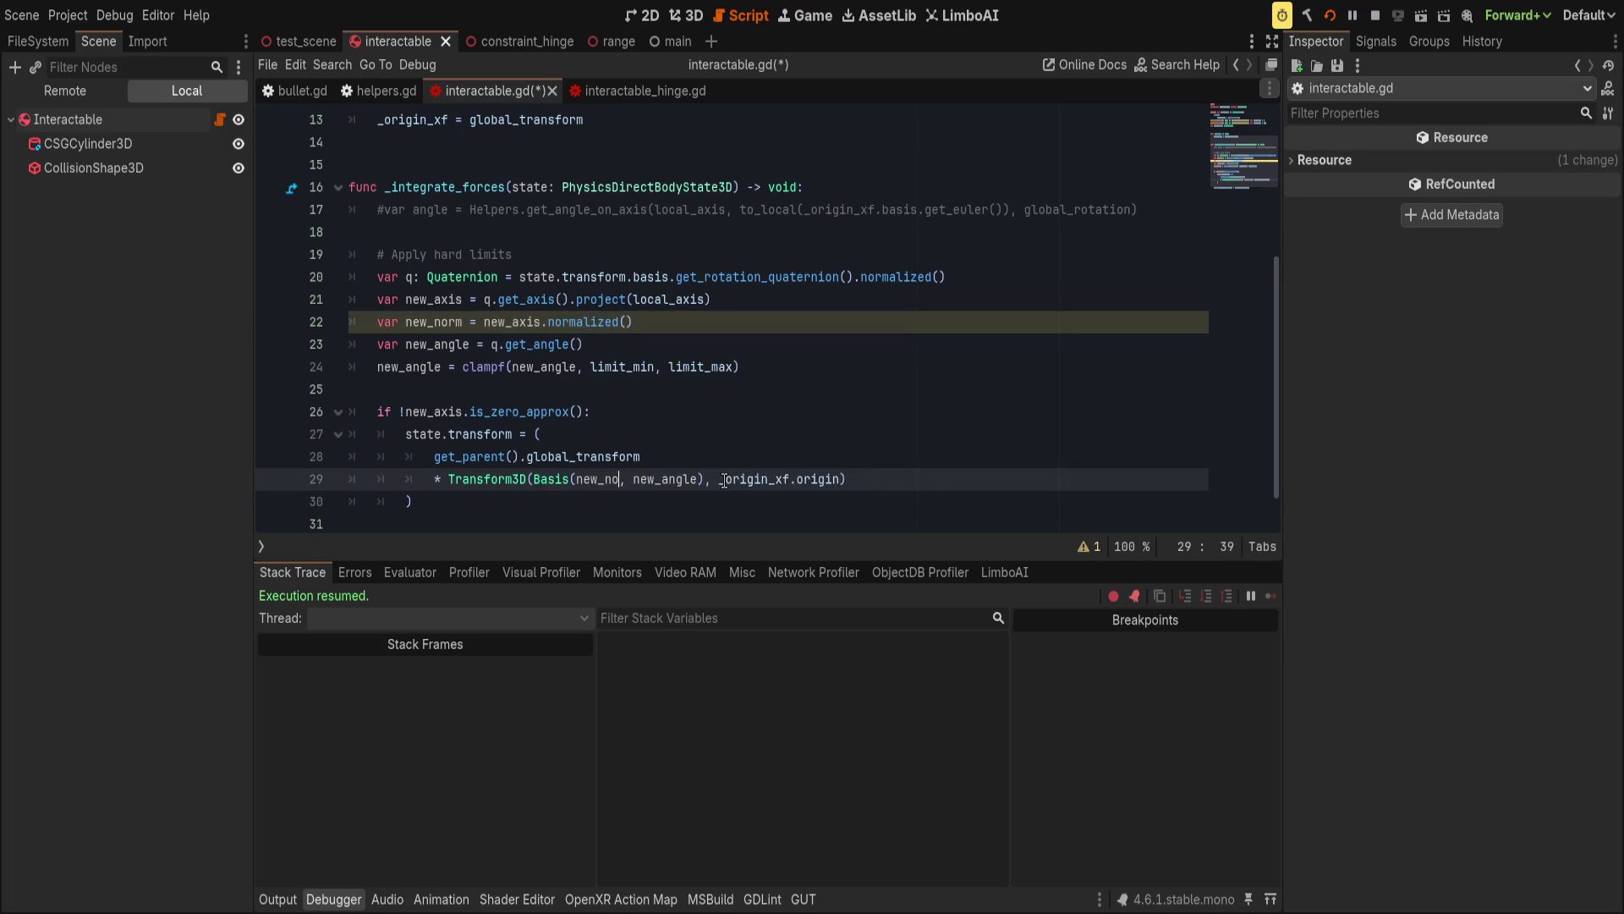
{"action": "key", "text": "ctrl+s"}
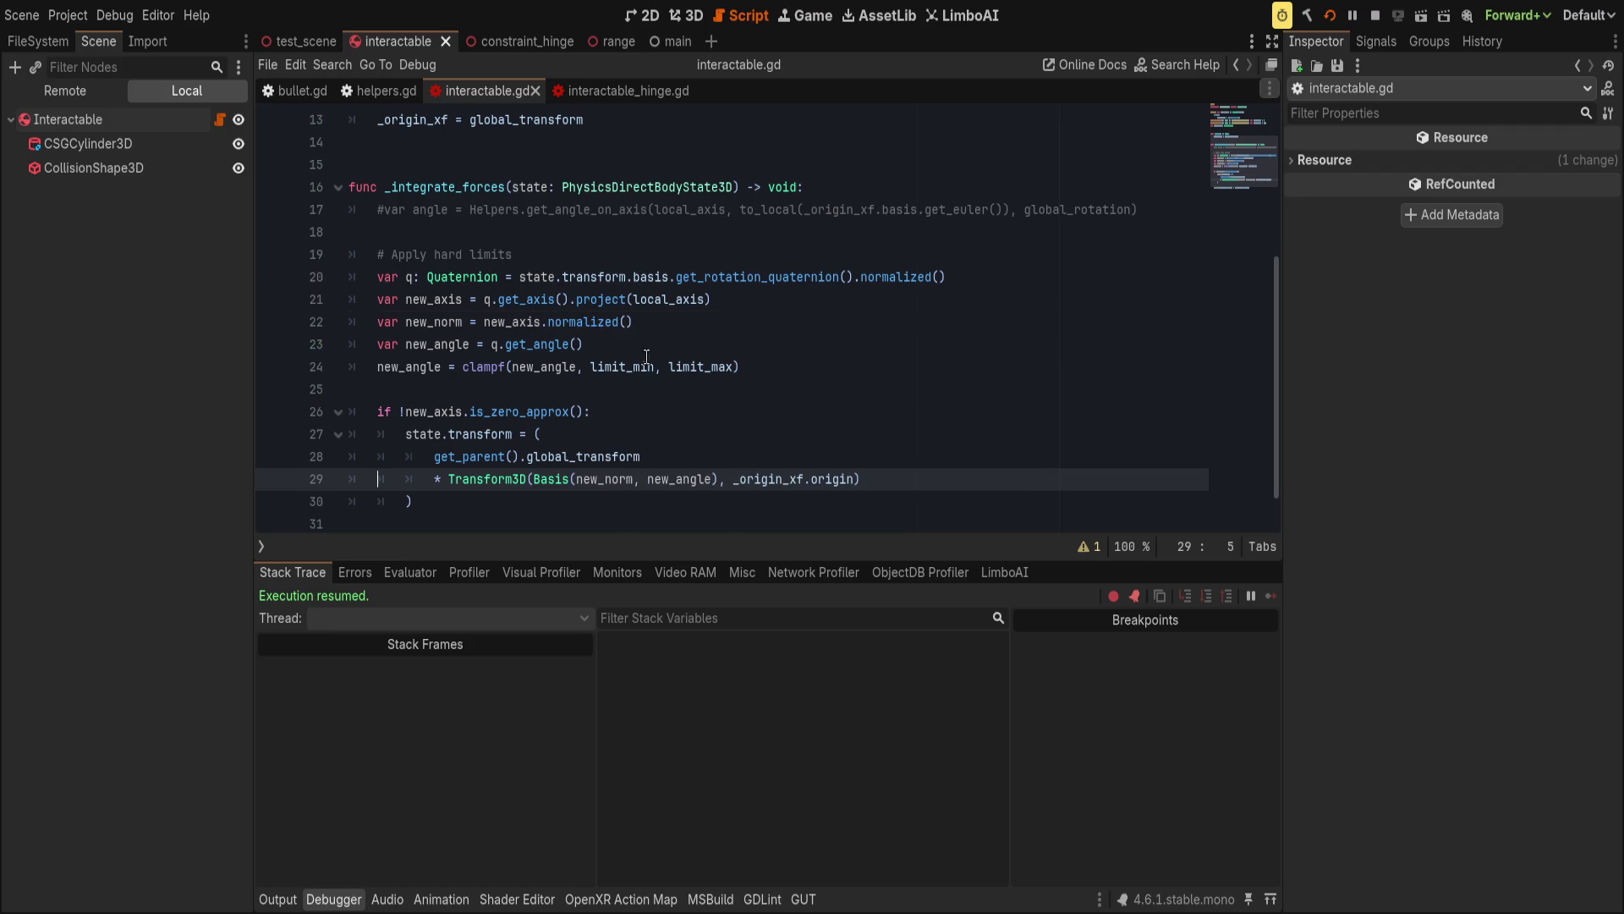
{"action": "left_click", "coordinate": [275, 413]}
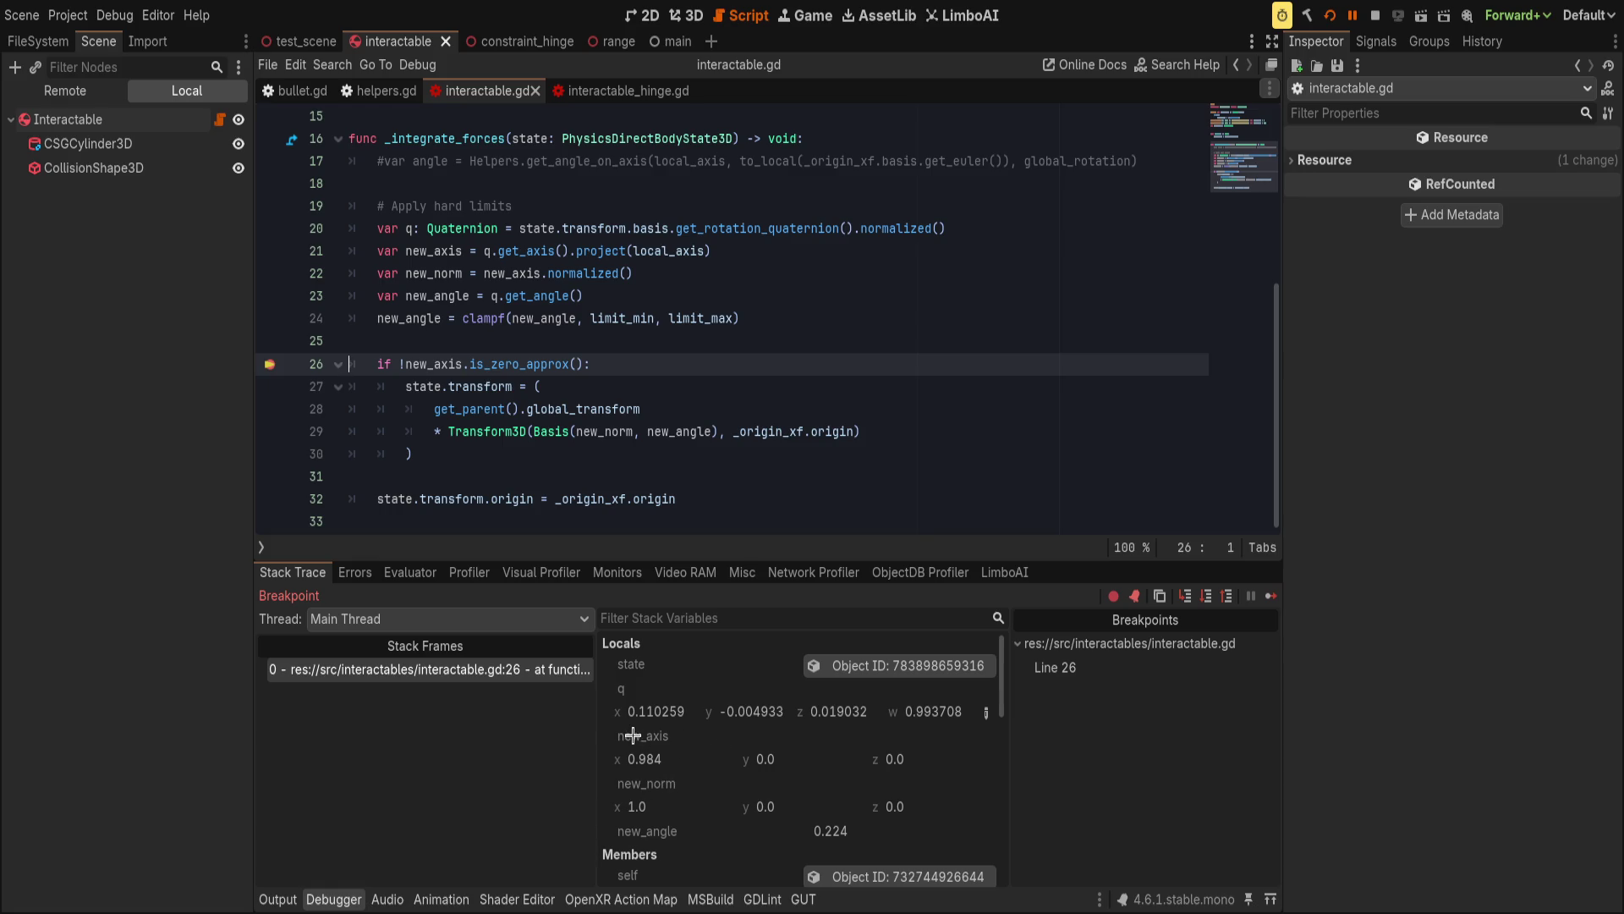
{"action": "scroll", "coordinate": [709, 782], "scroll_direction": "down", "scroll_amount": 1}
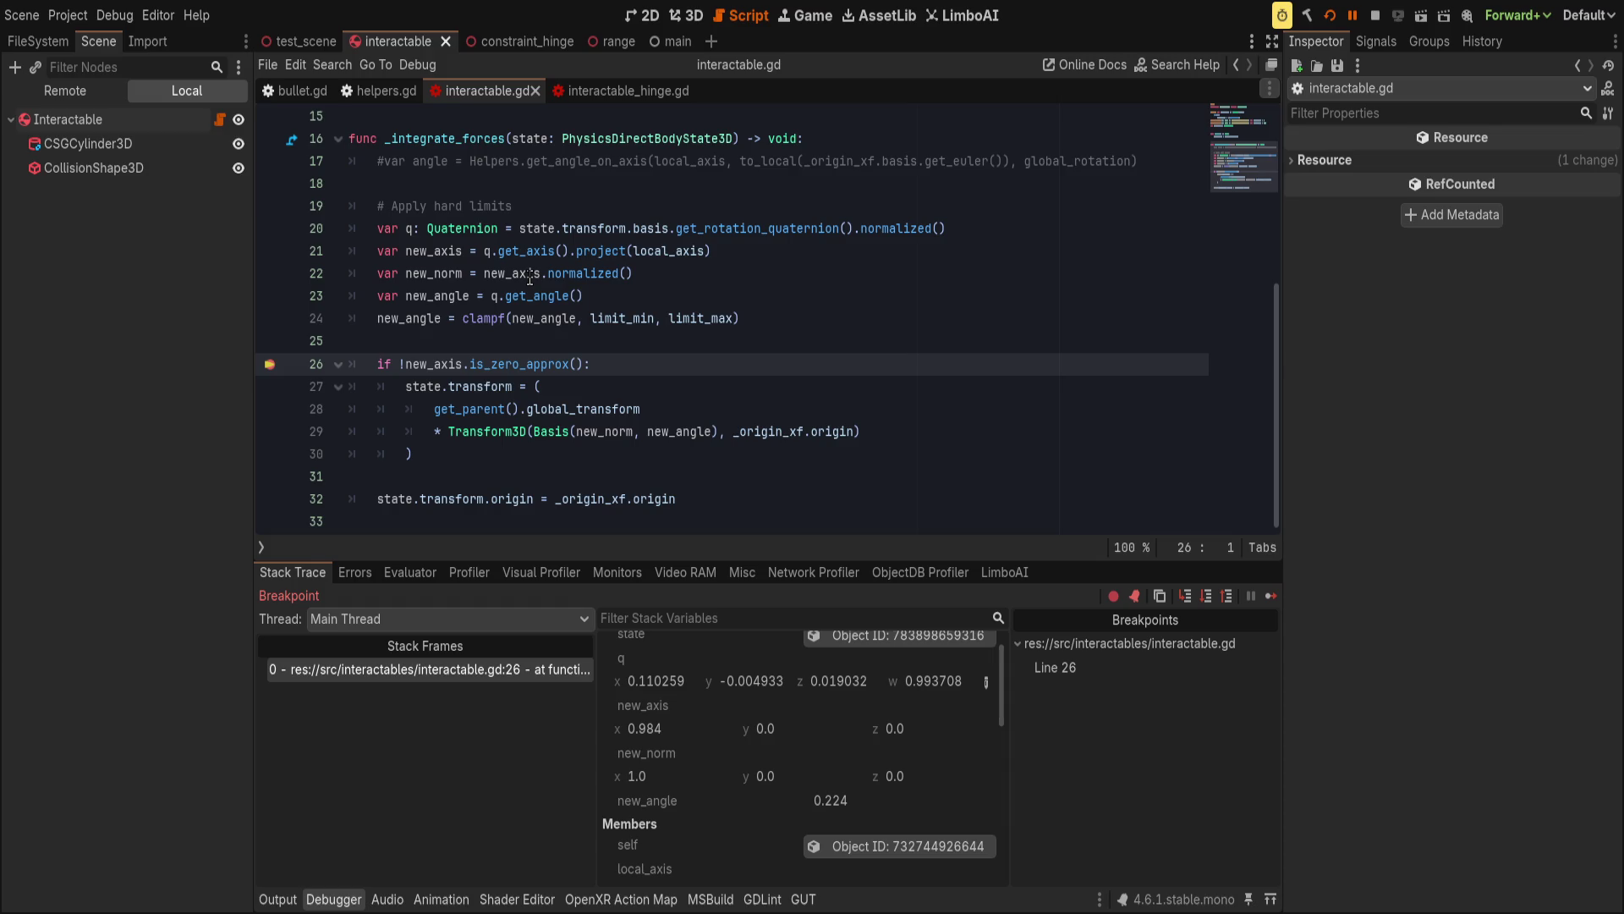
{"action": "scroll", "coordinate": [710, 812], "scroll_direction": "down", "scroll_amount": 3}
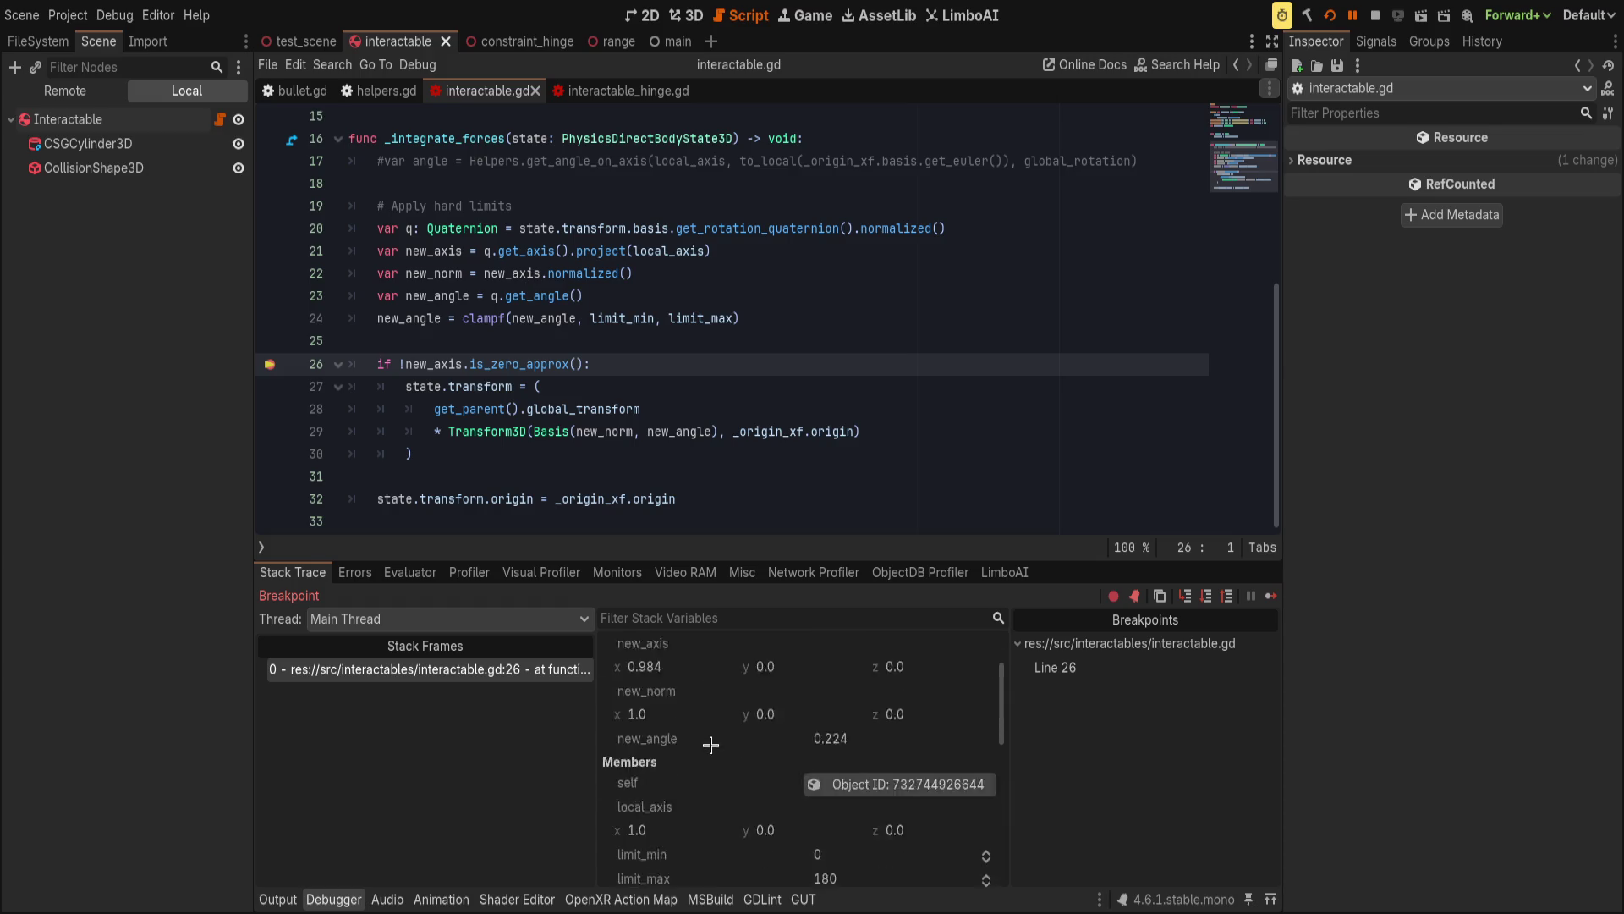
{"action": "scroll", "coordinate": [708, 735], "scroll_direction": "down", "scroll_amount": 1}
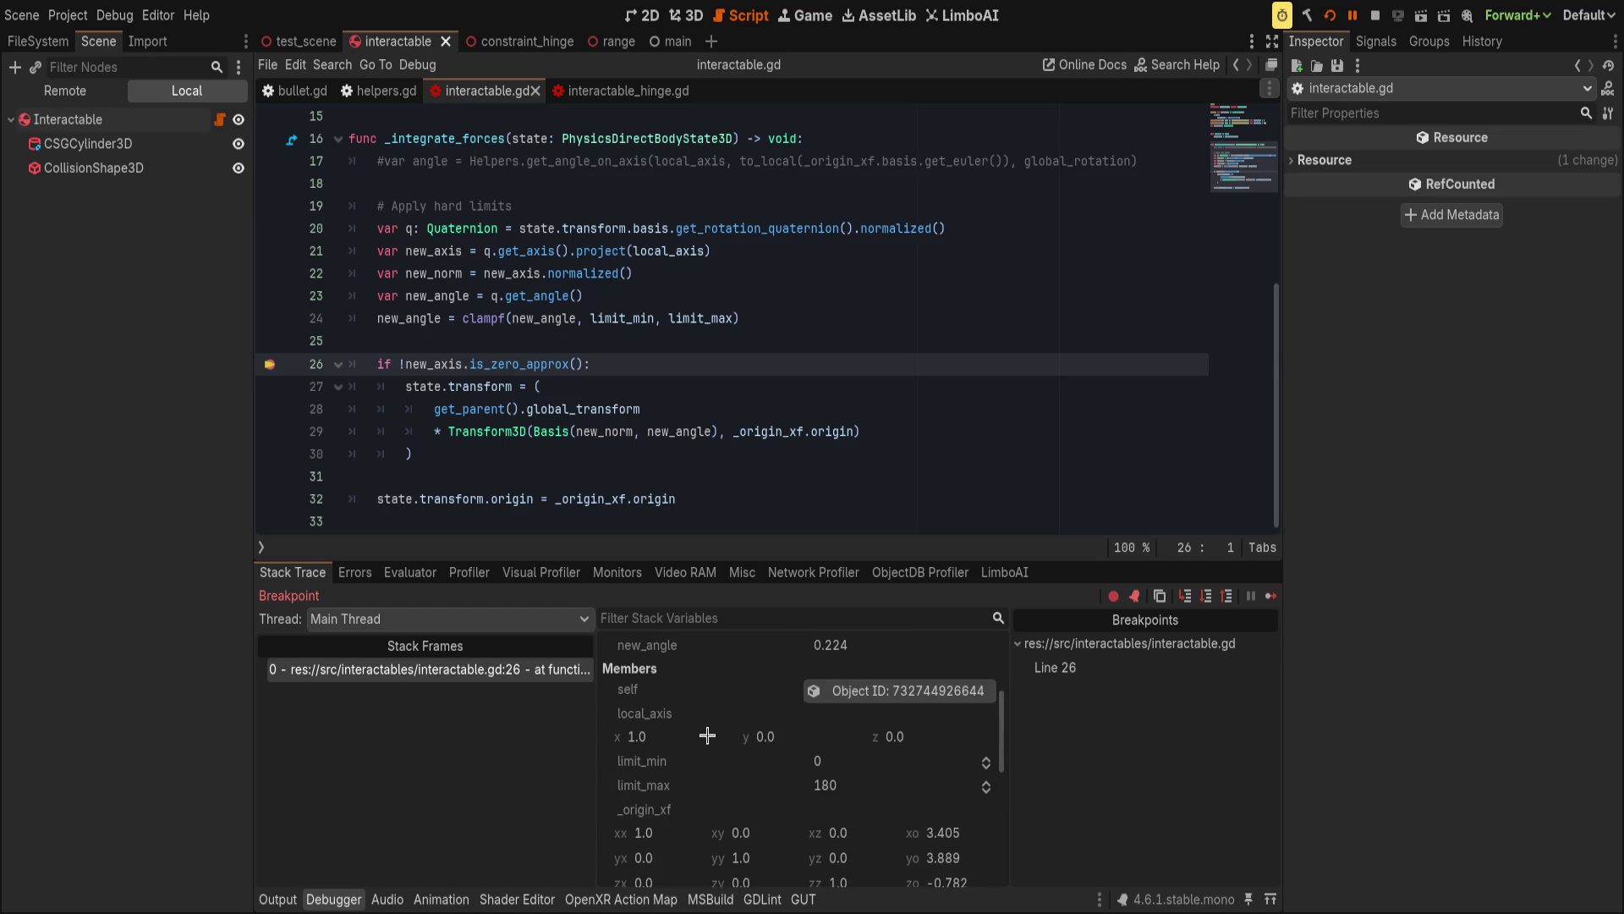
{"action": "scroll", "coordinate": [709, 734], "scroll_direction": "down", "scroll_amount": 1}
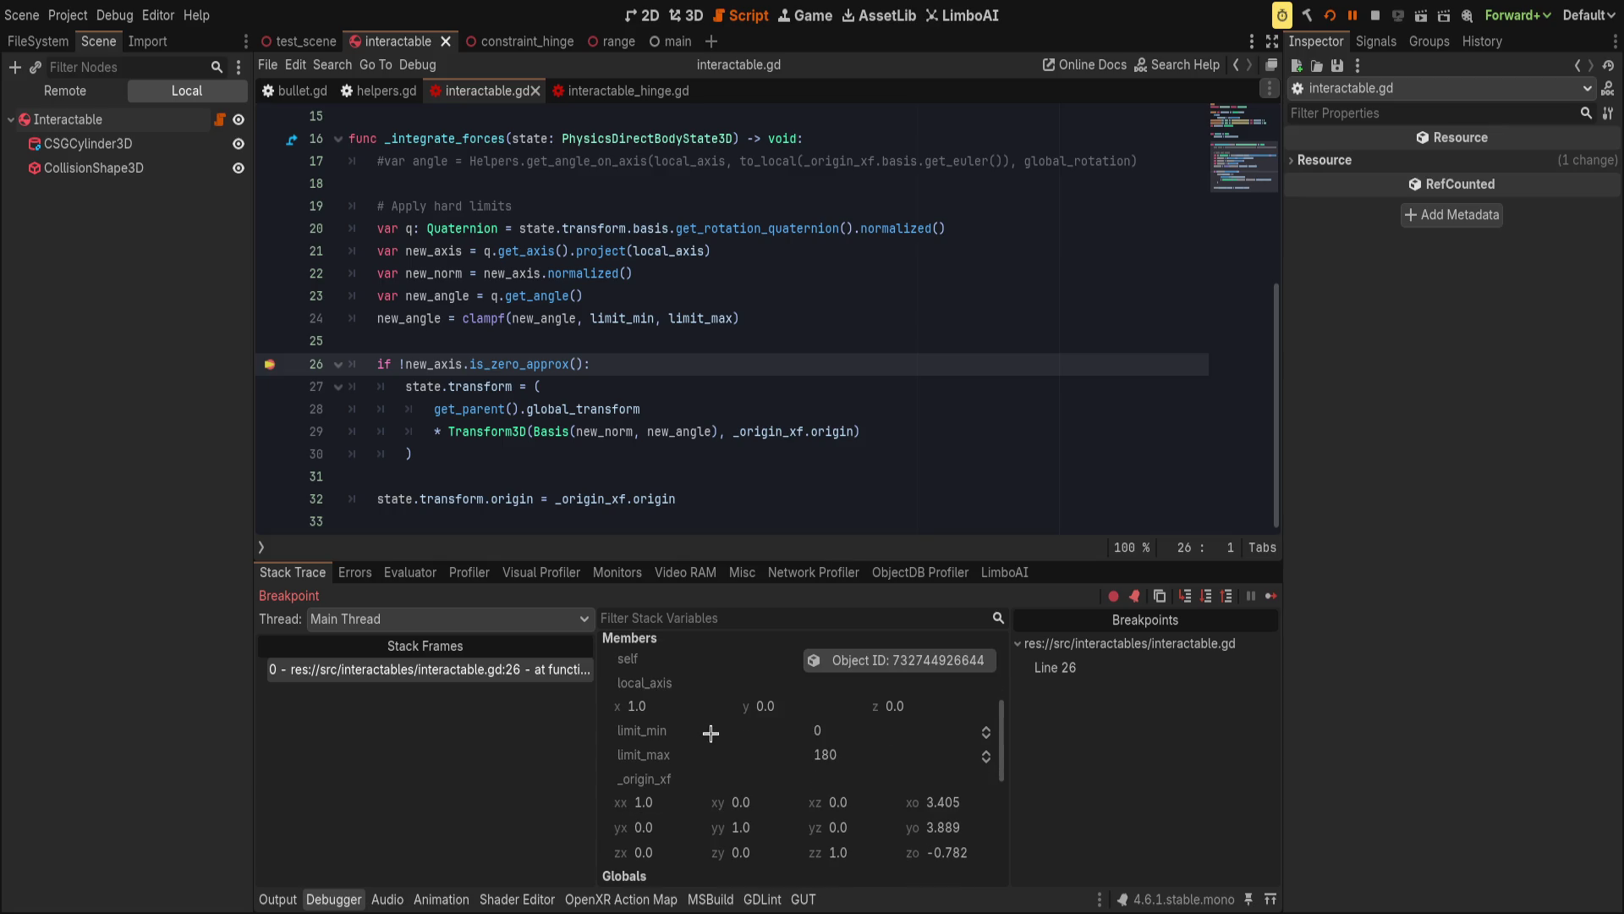
{"action": "scroll", "coordinate": [710, 733], "scroll_direction": "up", "scroll_amount": 5}
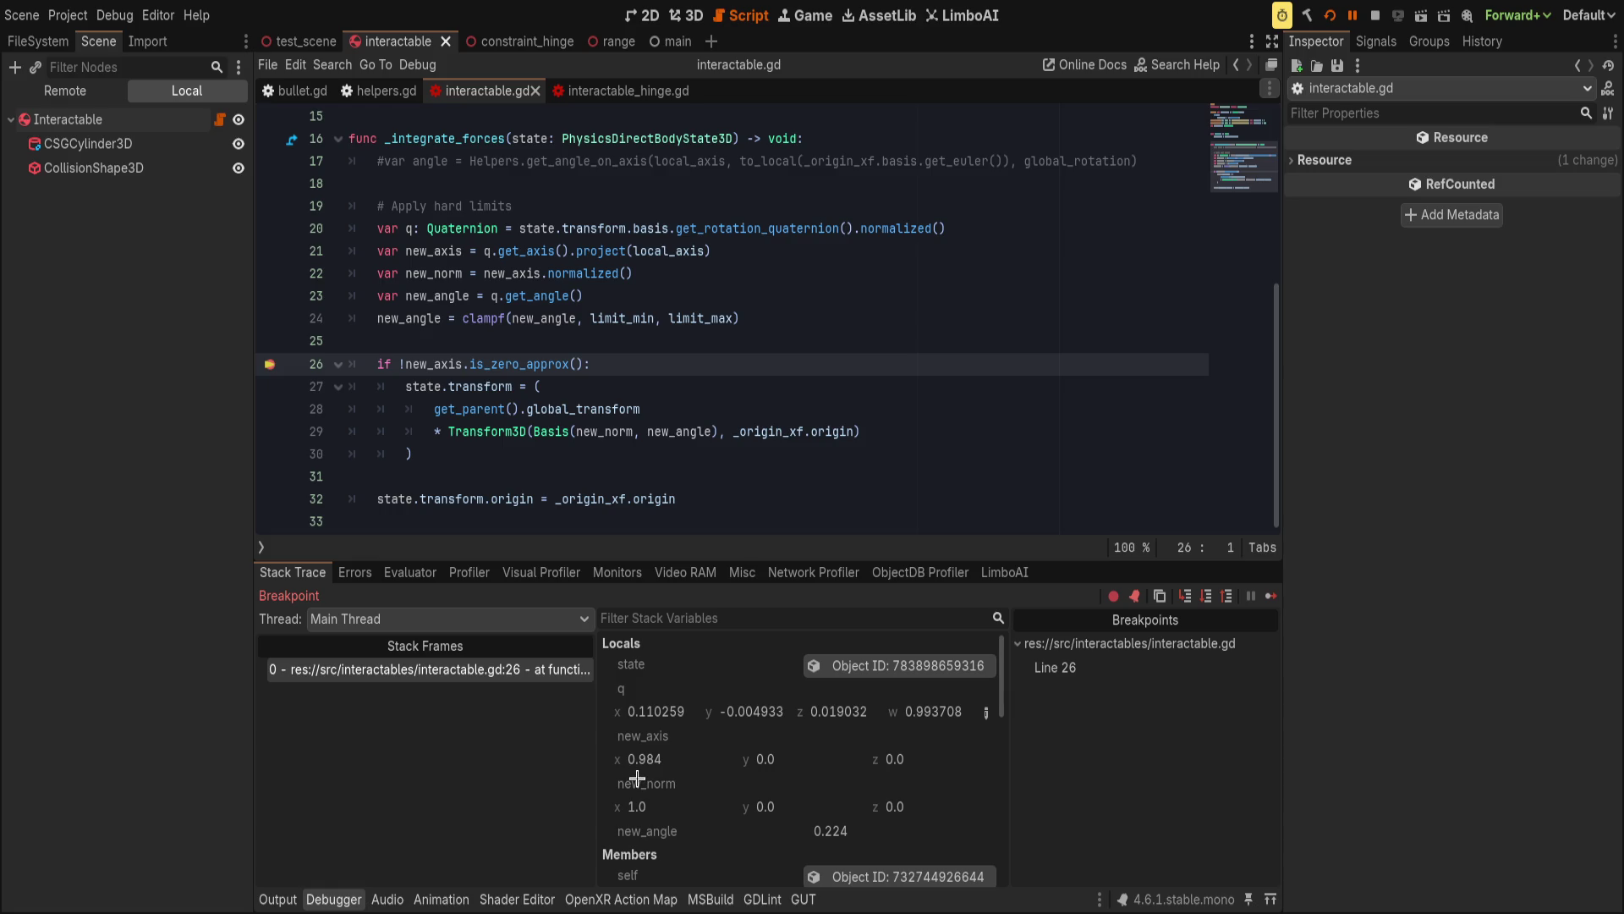
{"action": "left_click", "coordinate": [668, 413]}
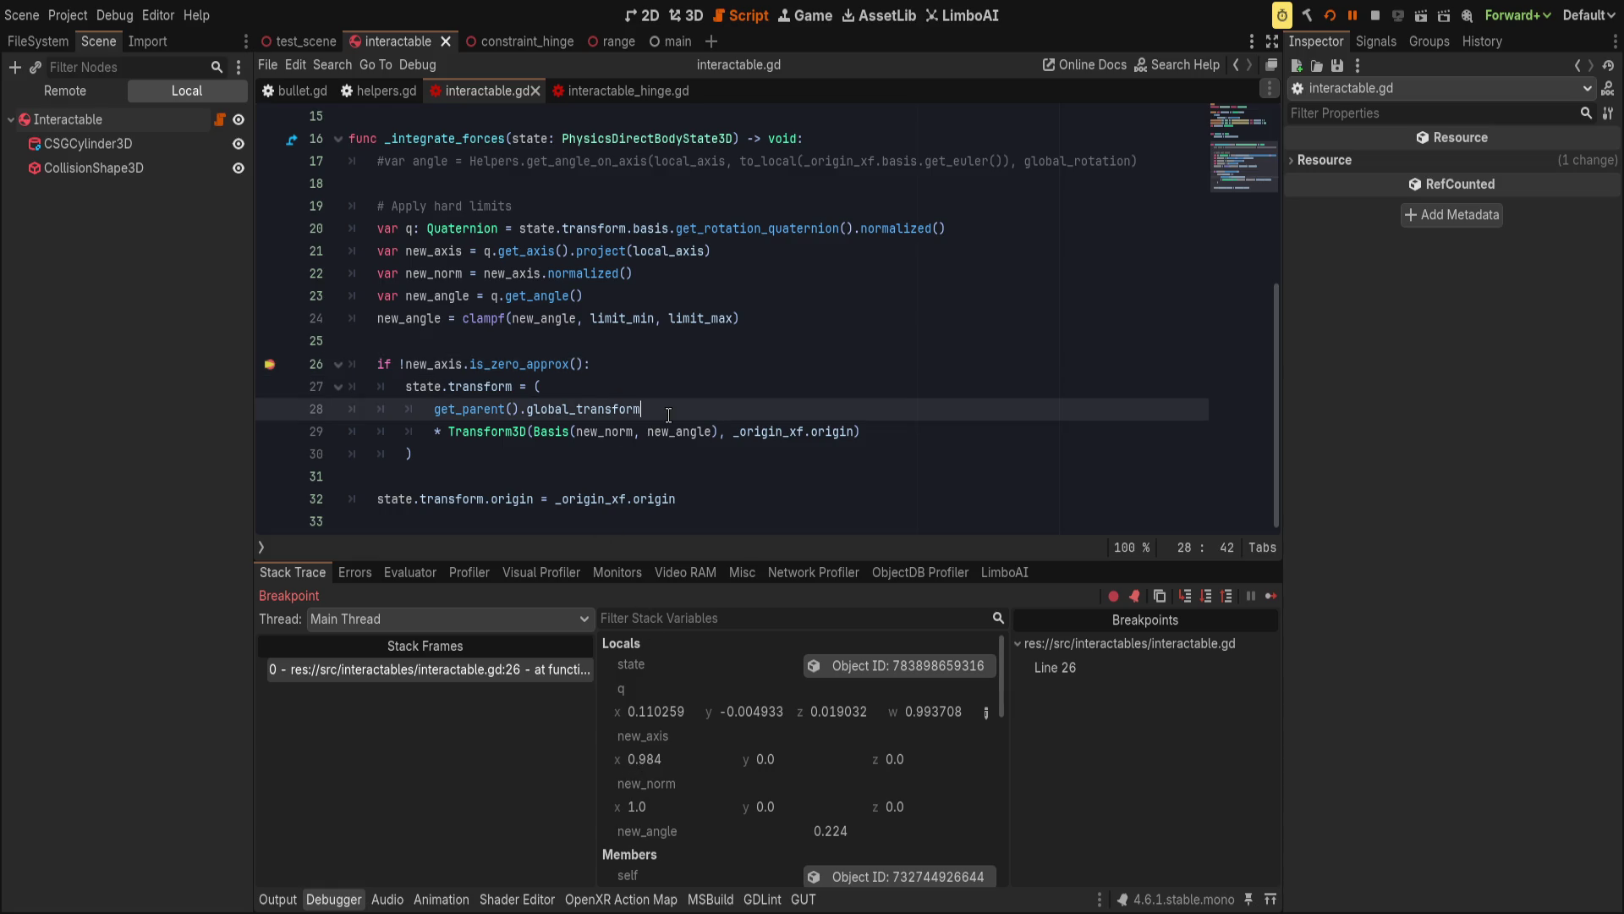
Write Basis(new_axis) with an 'if new_axis.is_normalized():' line above it.
{"action": "left_click", "coordinate": [683, 340]}
{"action": "key", "text": "Return"}
{"action": "type", "text": "Basis("}
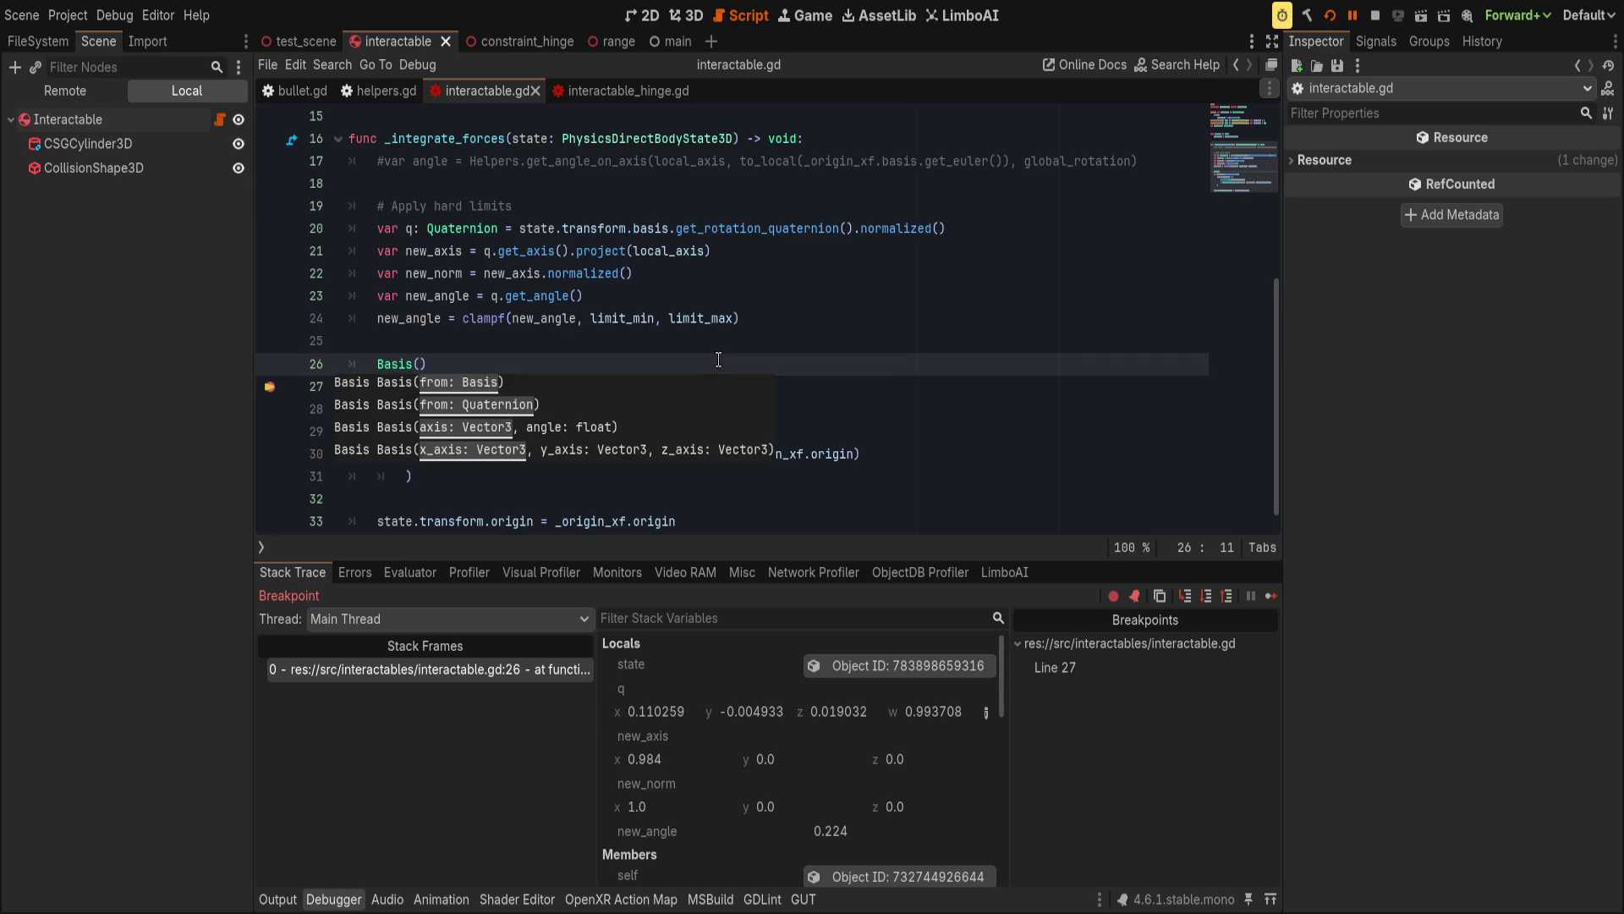
{"action": "type", "text": "new_axis"}
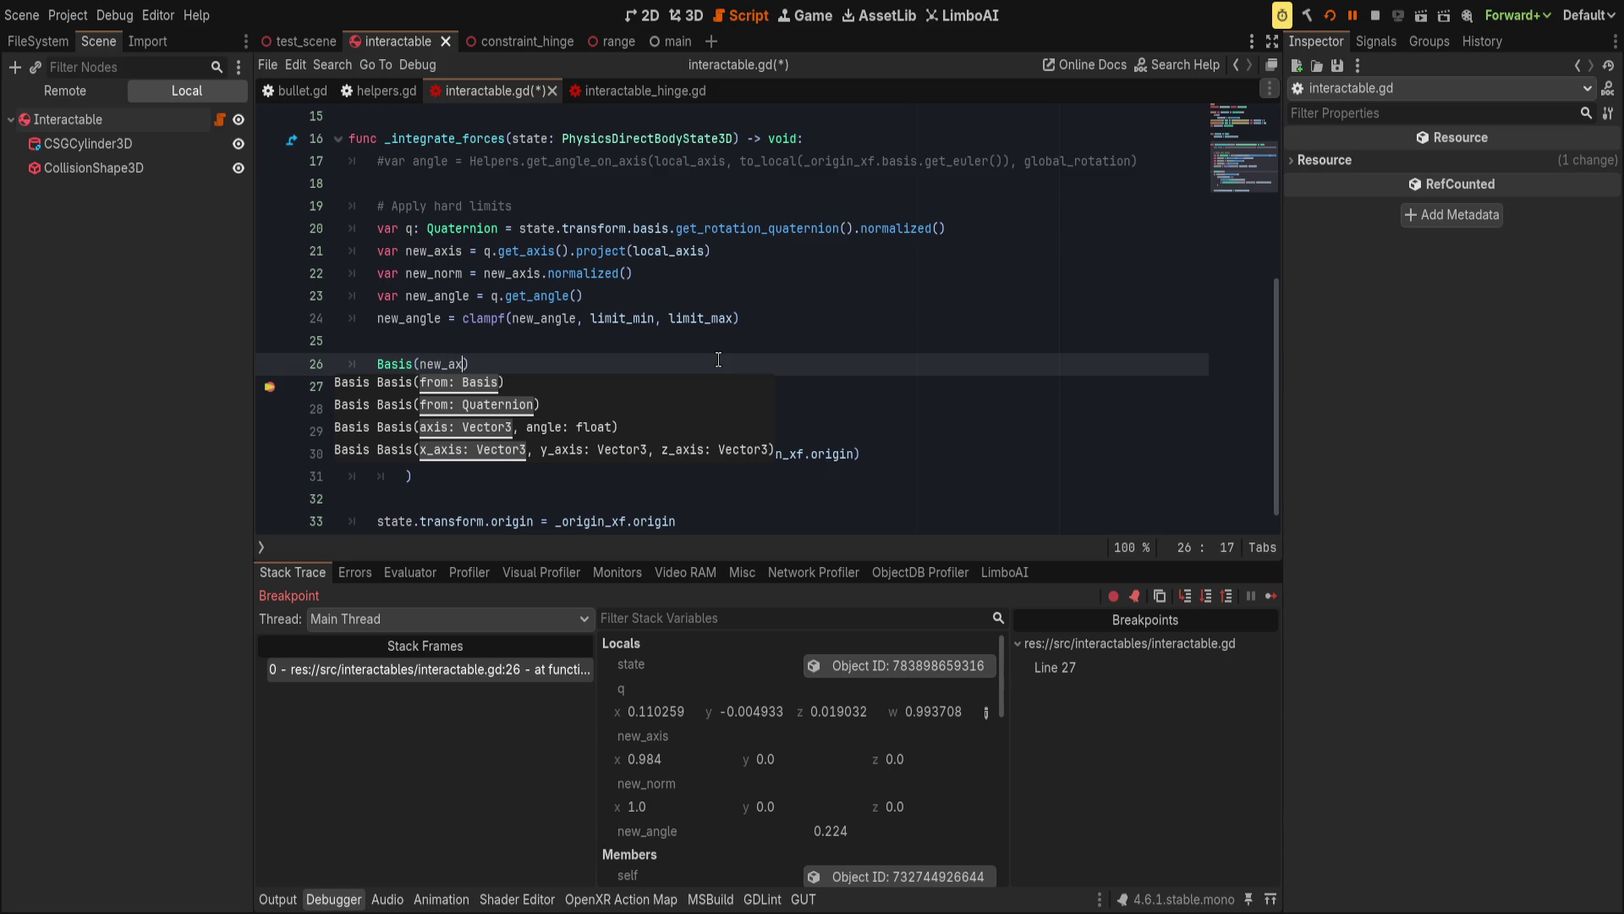
{"action": "key", "text": "Home"}
{"action": "key", "text": "Return"}
{"action": "key", "text": "Up"}
{"action": "type", "text": "if new_ax"}
{"action": "key", "text": "Return"}
{"action": "key", "text": "Return"}
{"action": "key", "text": "ctrl+z"}
{"action": "type", "text": ".is_norm"}
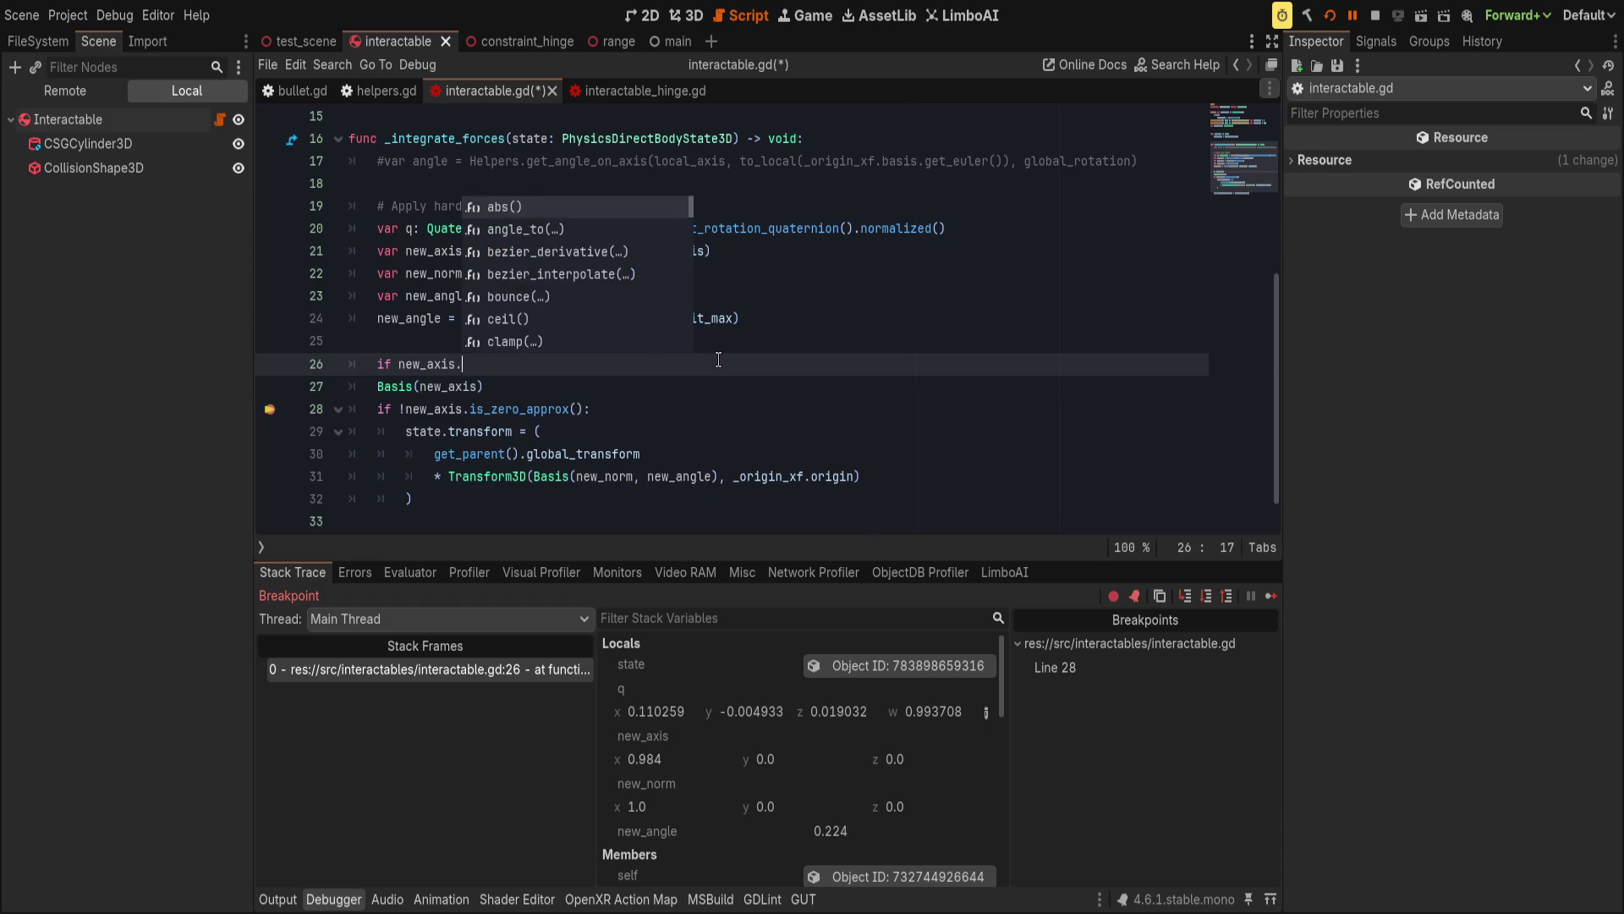
{"action": "key", "text": "Return"}
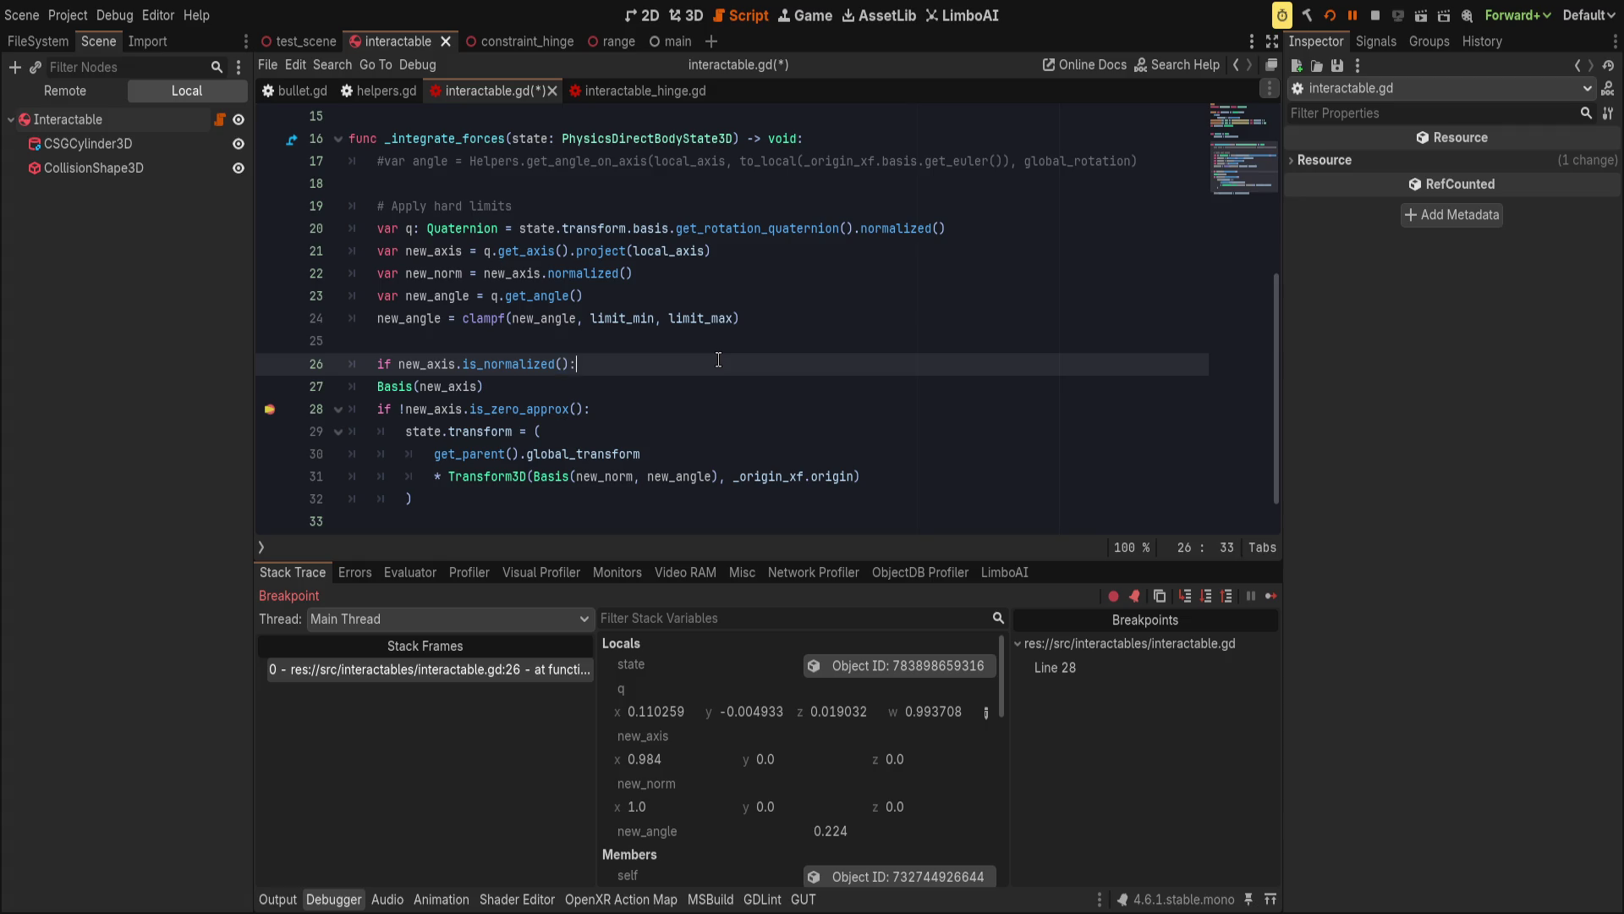
Indent the Basis call under the if, add new_angle as its second argument, and select Interactable.
{"action": "key", "text": "Down"}
{"action": "key", "text": "ctrl+i"}
{"action": "key", "text": "Left"}
{"action": "type", "text": ", new_angle"}
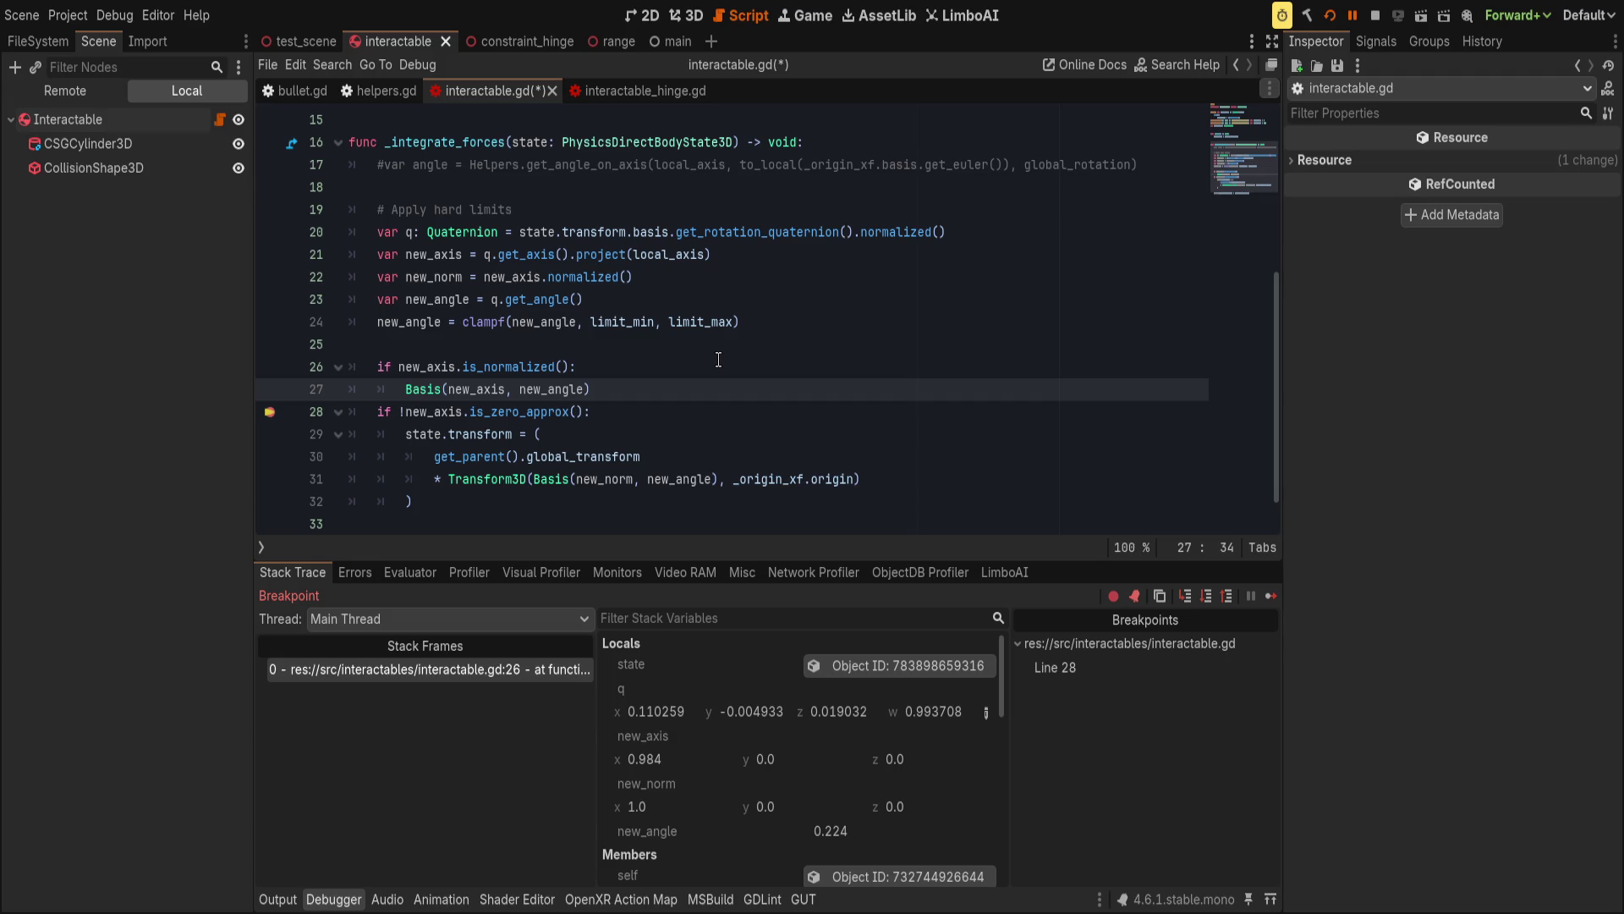
{"action": "left_click", "coordinate": [78, 119]}
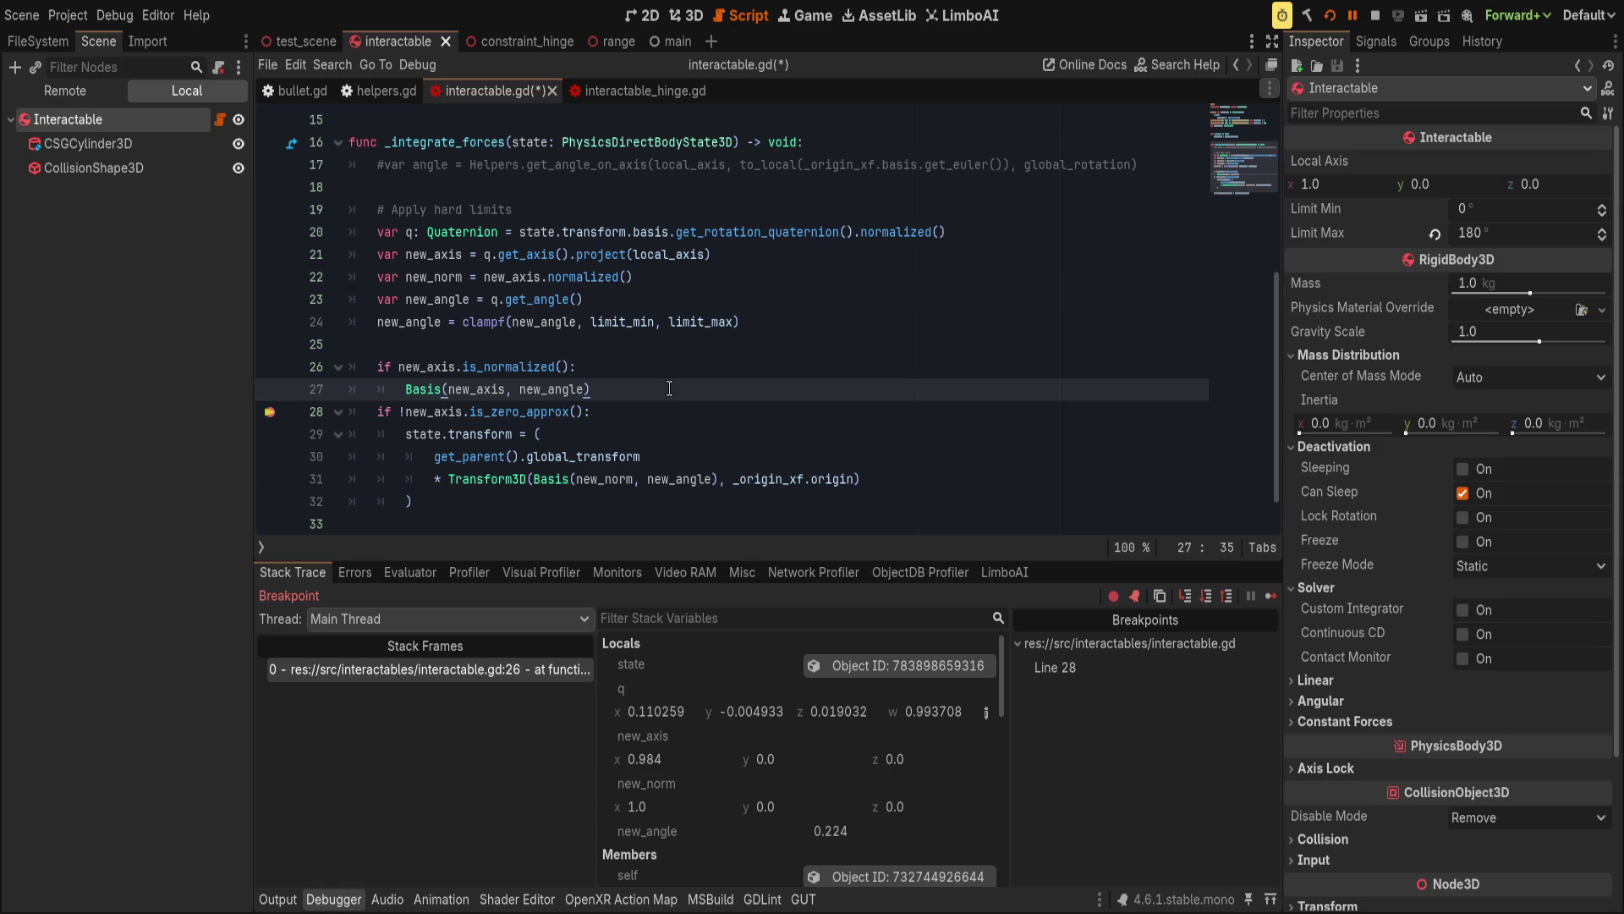
Open interactable_hinge.gd and hinged_door_body.gd and study how _door_angle is used.
{"action": "left_click", "coordinate": [650, 86]}
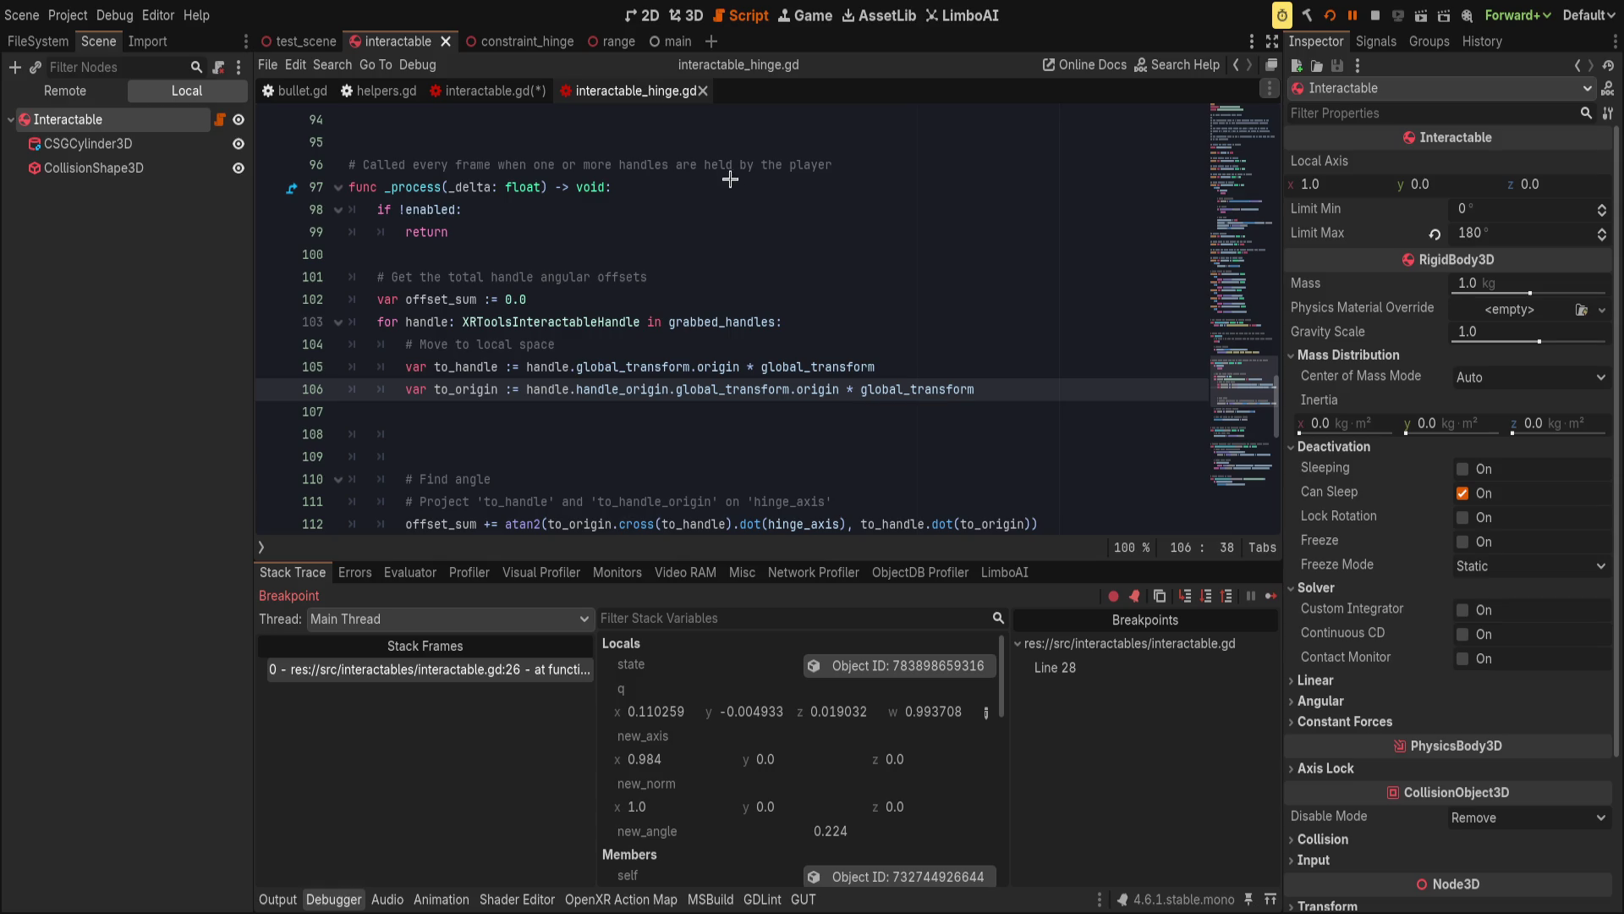
{"action": "mouse_move", "coordinate": [507, 90]}
{"action": "left_mouse_down"}
{"action": "mouse_move", "coordinate": [955, 103]}
{"action": "mouse_move", "coordinate": [880, 103]}
{"action": "mouse_move", "coordinate": [939, 103]}
{"action": "left_mouse_up"}
{"action": "left_click", "coordinate": [533, 322]}
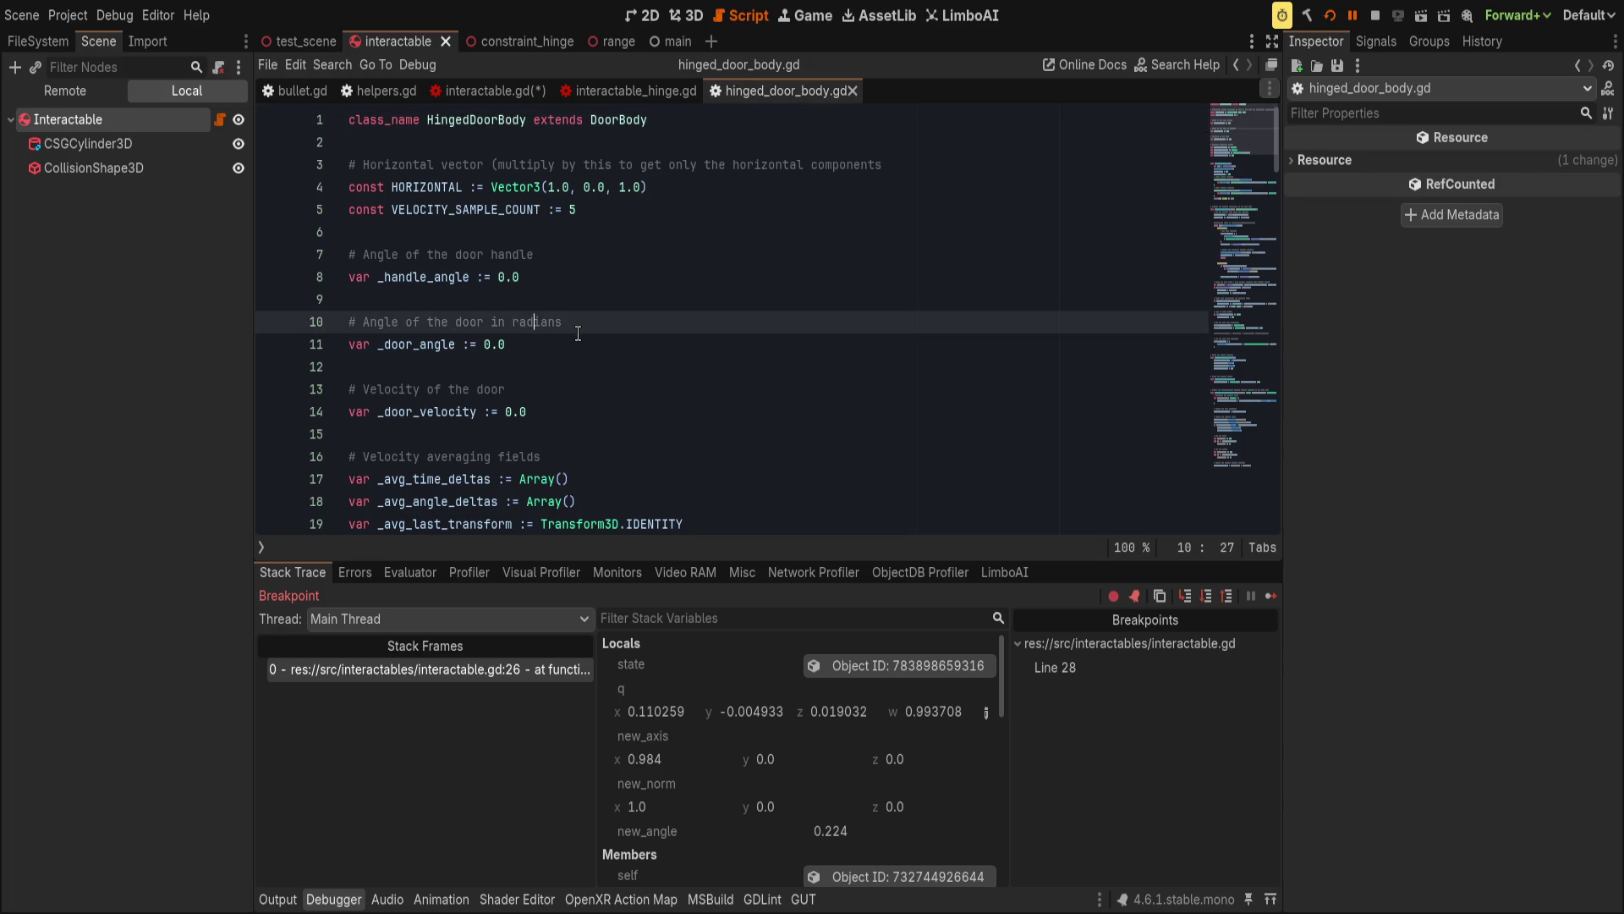
{"action": "scroll", "coordinate": [580, 333], "scroll_direction": "down", "scroll_amount": 3}
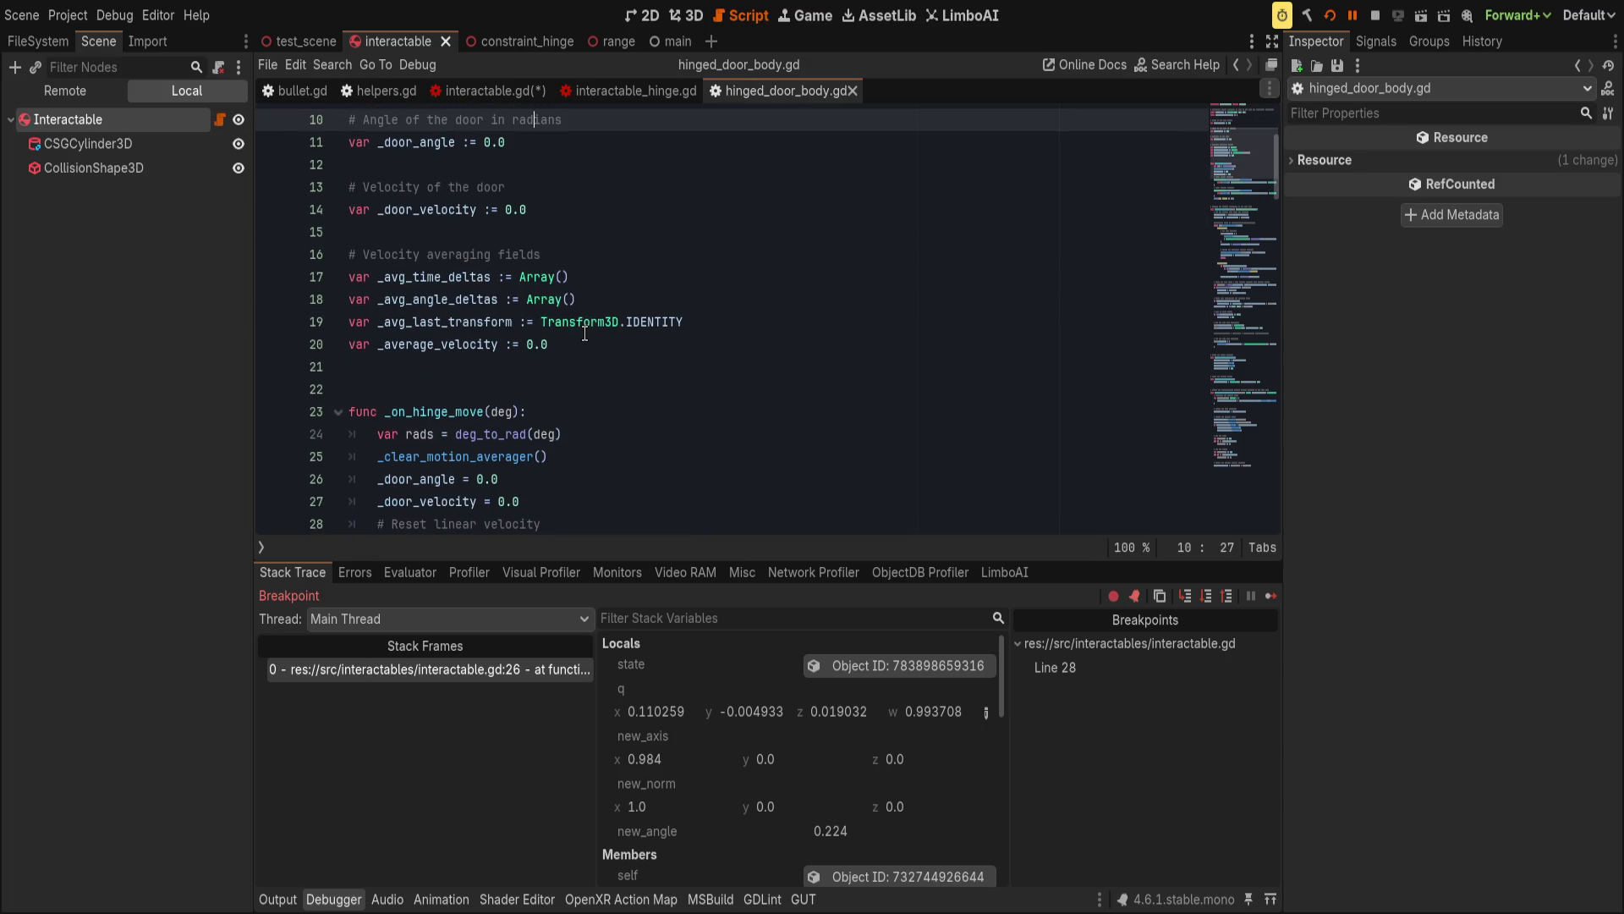
{"action": "scroll", "coordinate": [584, 334], "scroll_direction": "down", "scroll_amount": 1}
{"action": "scroll", "coordinate": [585, 333], "scroll_direction": "down", "scroll_amount": 8}
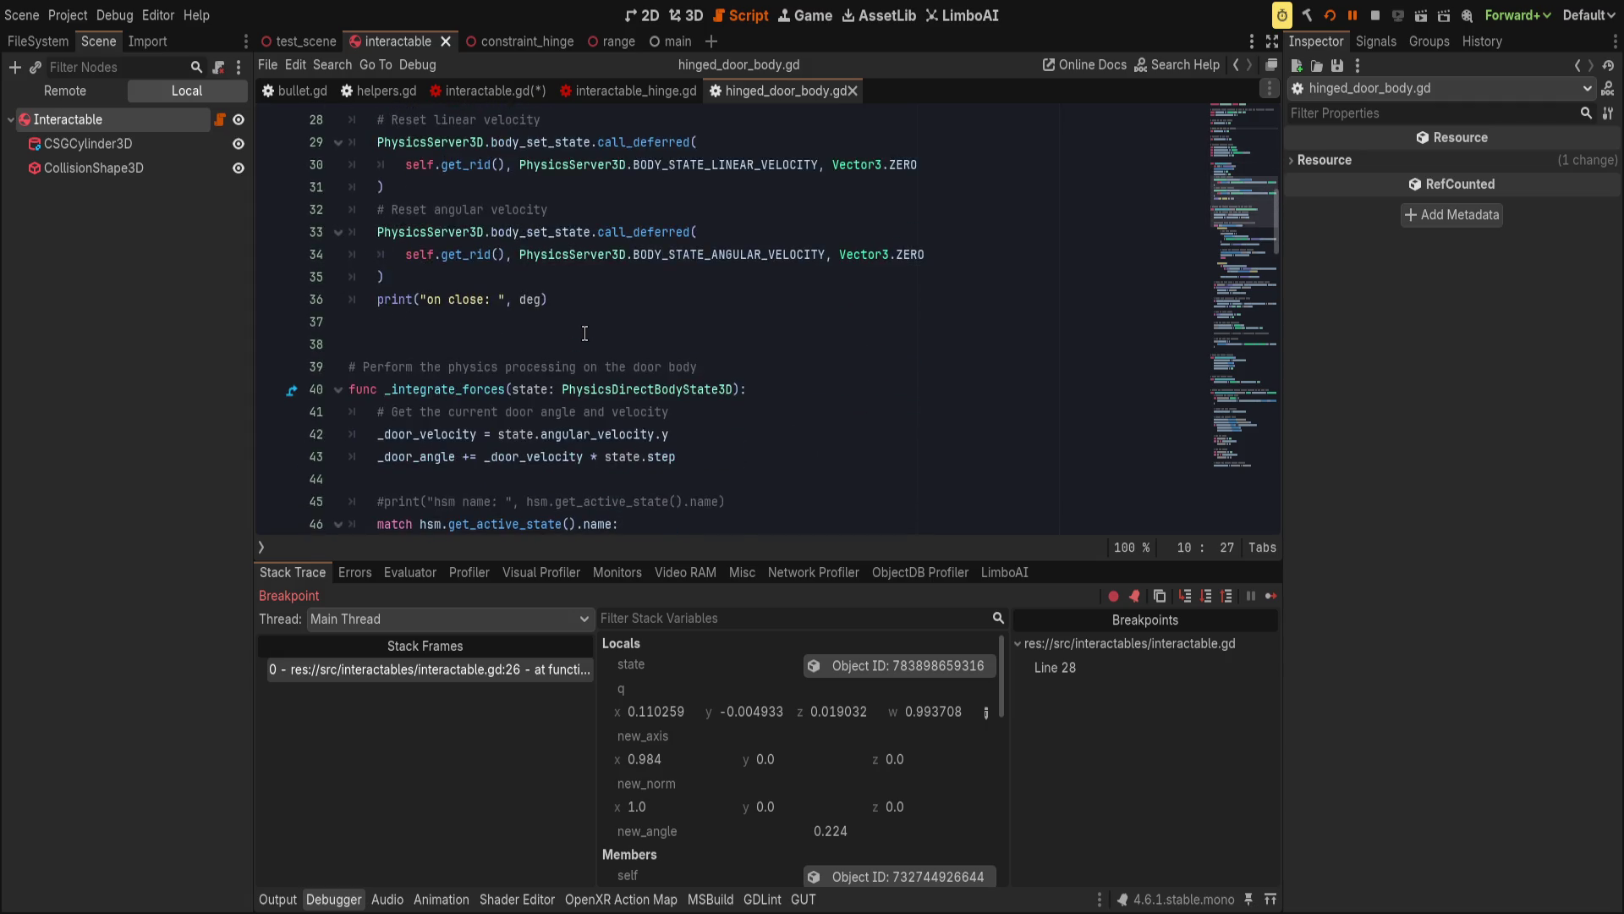
{"action": "left_click", "coordinate": [455, 256]}
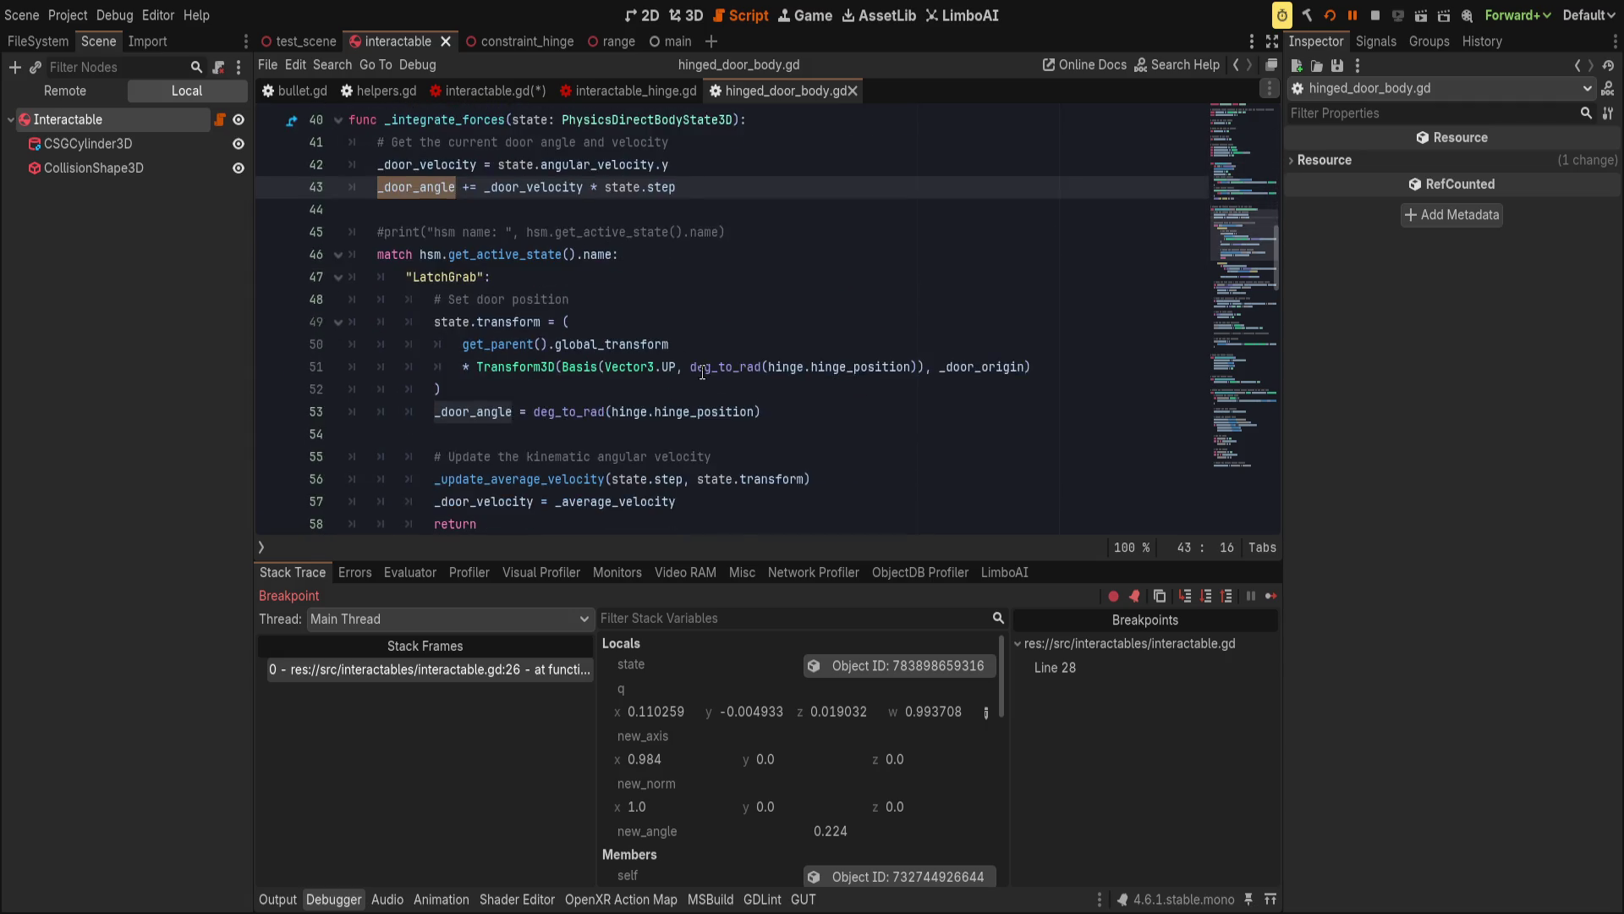
{"action": "scroll", "coordinate": [702, 372], "scroll_direction": "down", "scroll_amount": 4}
{"action": "scroll", "coordinate": [702, 373], "scroll_direction": "down", "scroll_amount": 3}
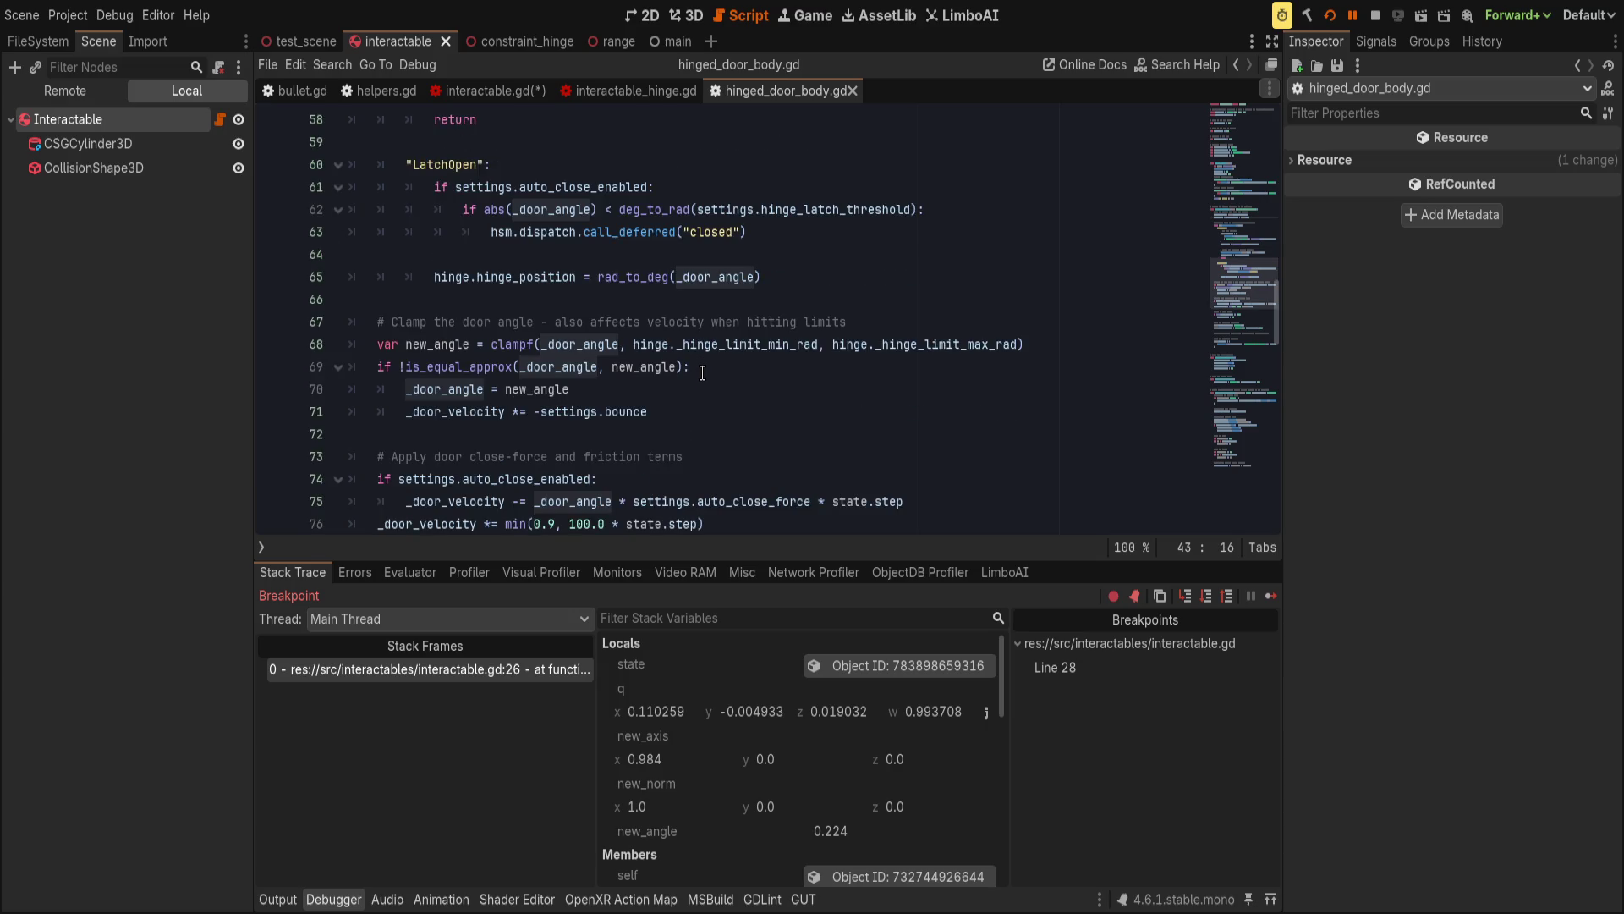
{"action": "scroll", "coordinate": [702, 373], "scroll_direction": "up", "scroll_amount": 6}
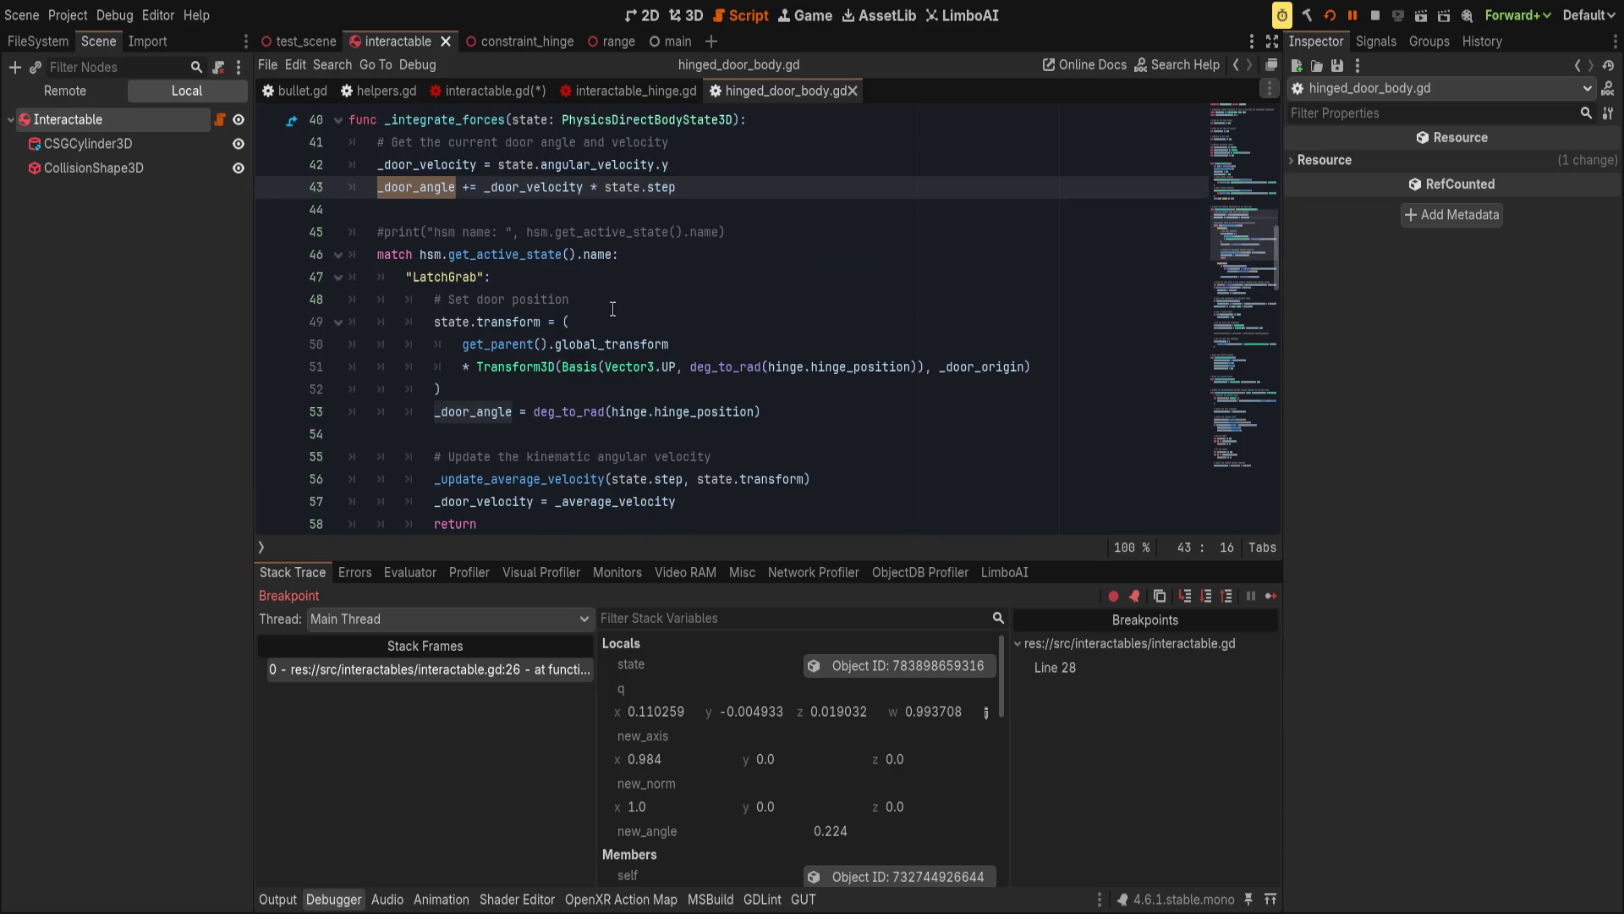
{"action": "scroll", "coordinate": [625, 316], "scroll_direction": "up", "scroll_amount": 1}
{"action": "left_click", "coordinate": [759, 243]}
{"action": "left_click", "coordinate": [763, 258]}
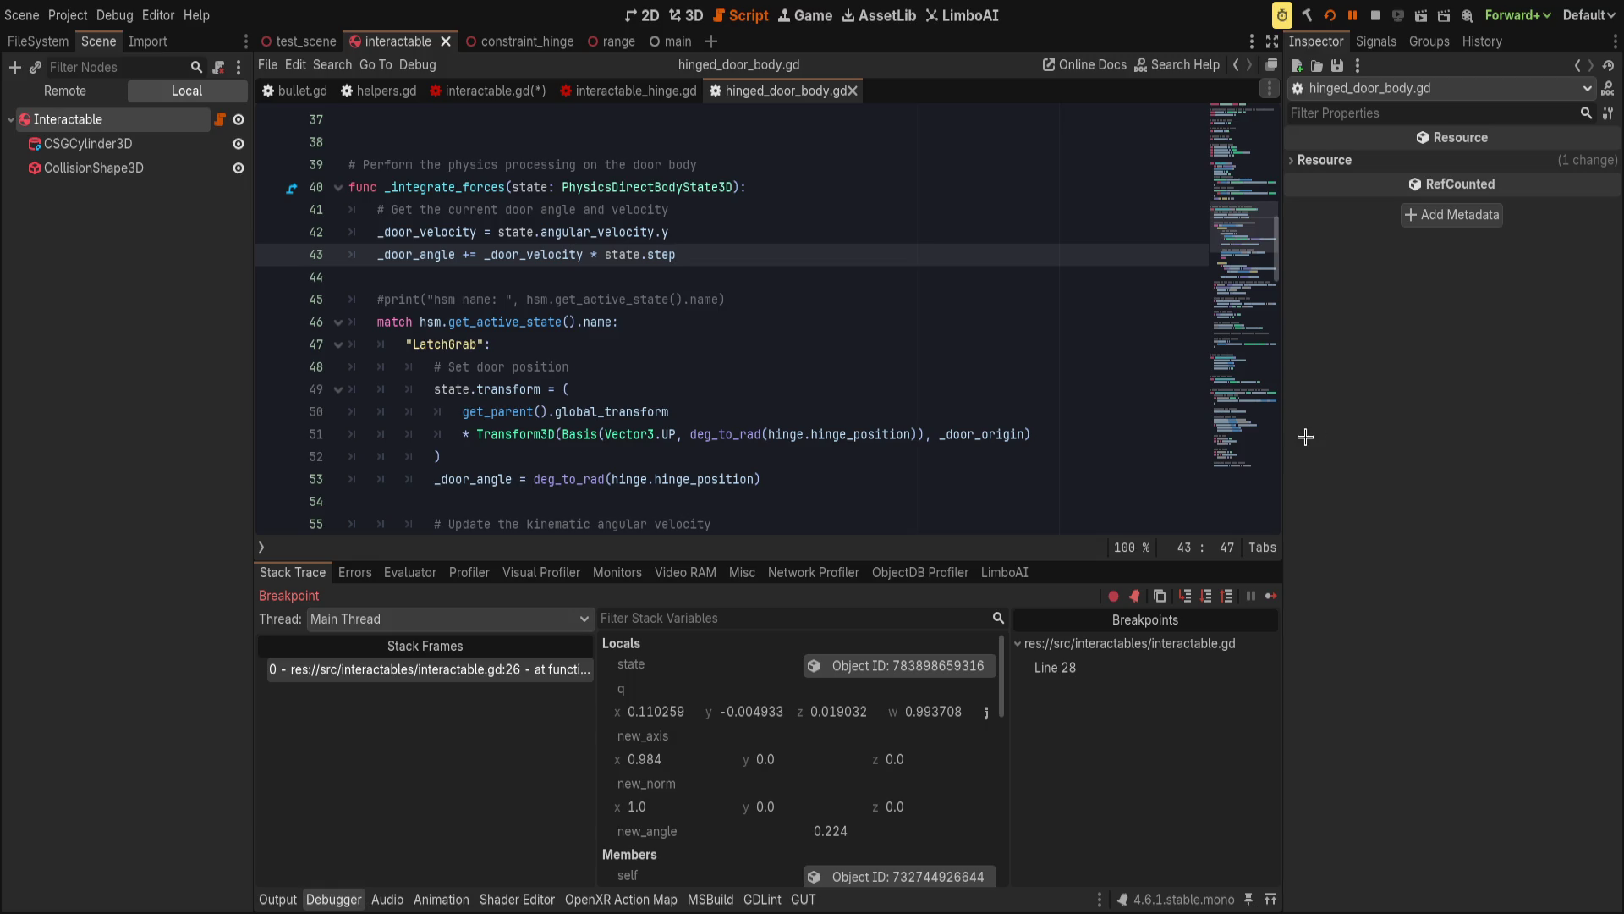
Compare hinged_door_body.gd with interactable.gd and return to interactable.gd.
{"action": "left_click", "coordinate": [468, 90]}
{"action": "left_click", "coordinate": [793, 85]}
{"action": "left_click", "coordinate": [508, 91]}
{"action": "scroll", "coordinate": [572, 448], "scroll_direction": "up", "scroll_amount": 4}
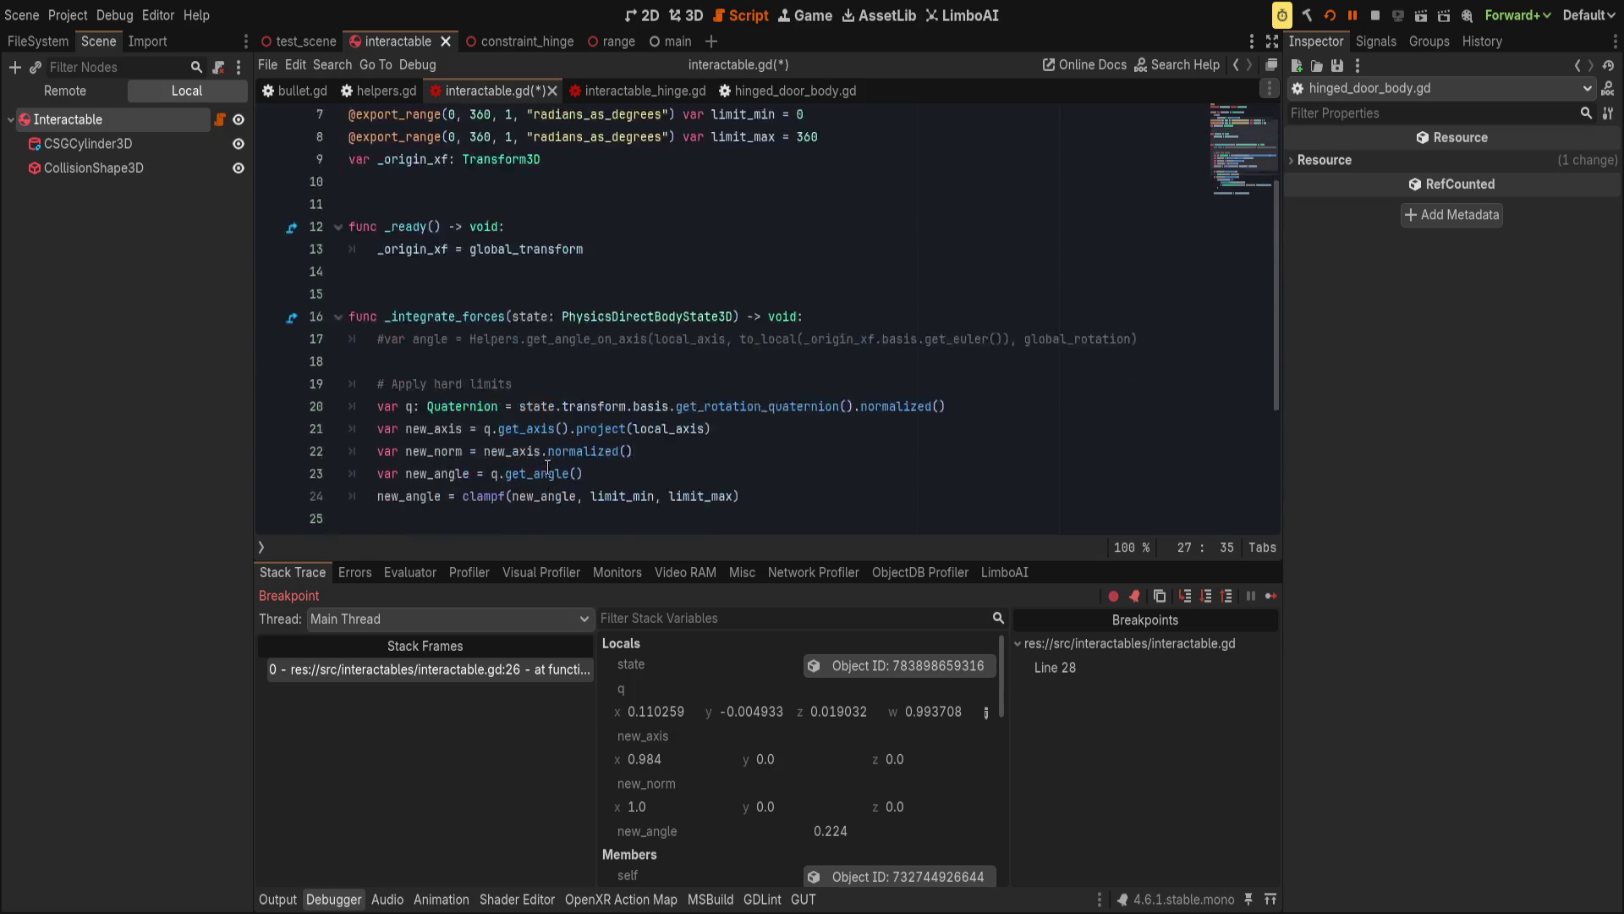
Declare 'var _angle = Vector3()' on line 10.
{"action": "left_click", "coordinate": [655, 283]}
{"action": "type", "text": "var _"}
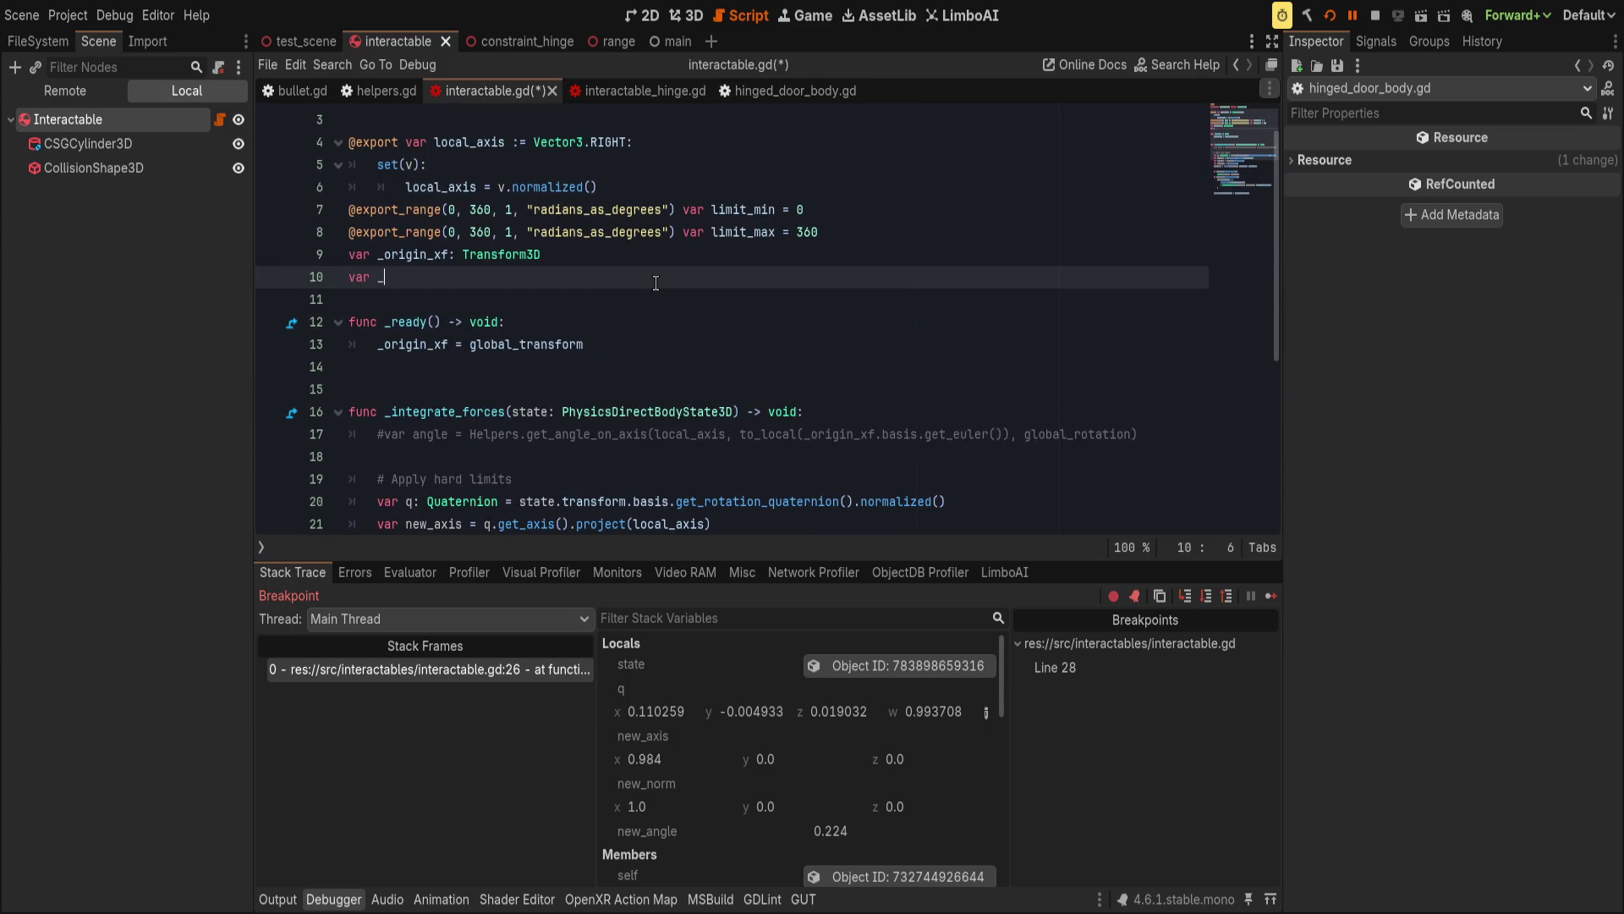
{"action": "type", "text": "angel"}
{"action": "key", "text": "BackSpace"}
{"action": "key", "text": "BackSpace"}
{"action": "type", "text": "le"}
{"action": "type", "text": "= fl"}
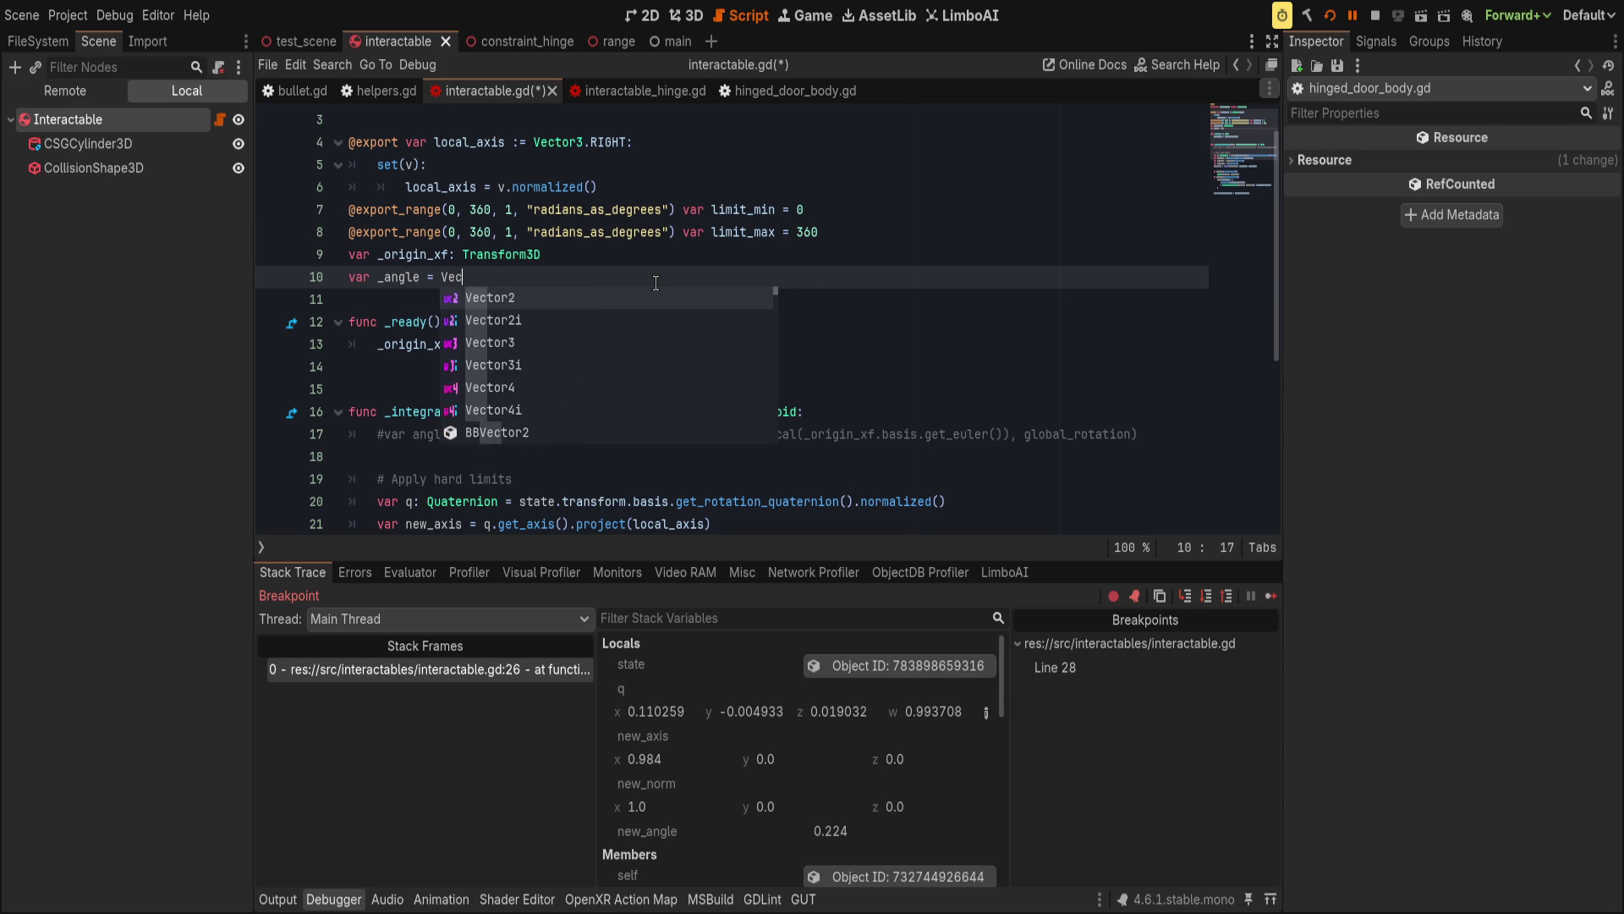
{"action": "type", "text": "oat"}
{"action": "left_click", "coordinate": [803, 90]}
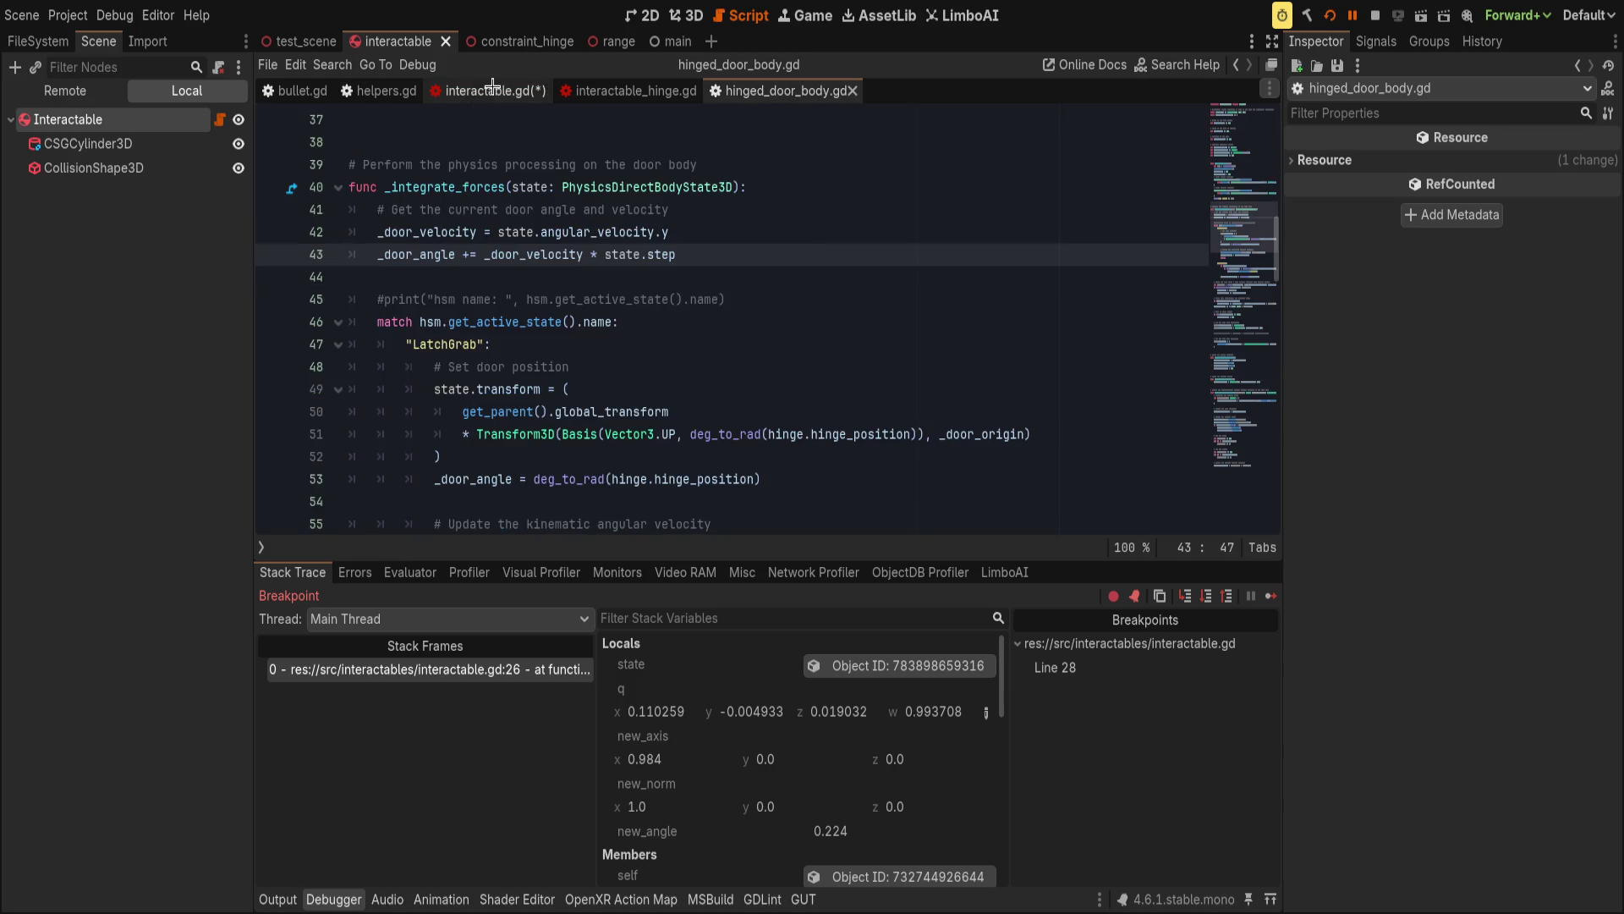
{"action": "left_click", "coordinate": [493, 87]}
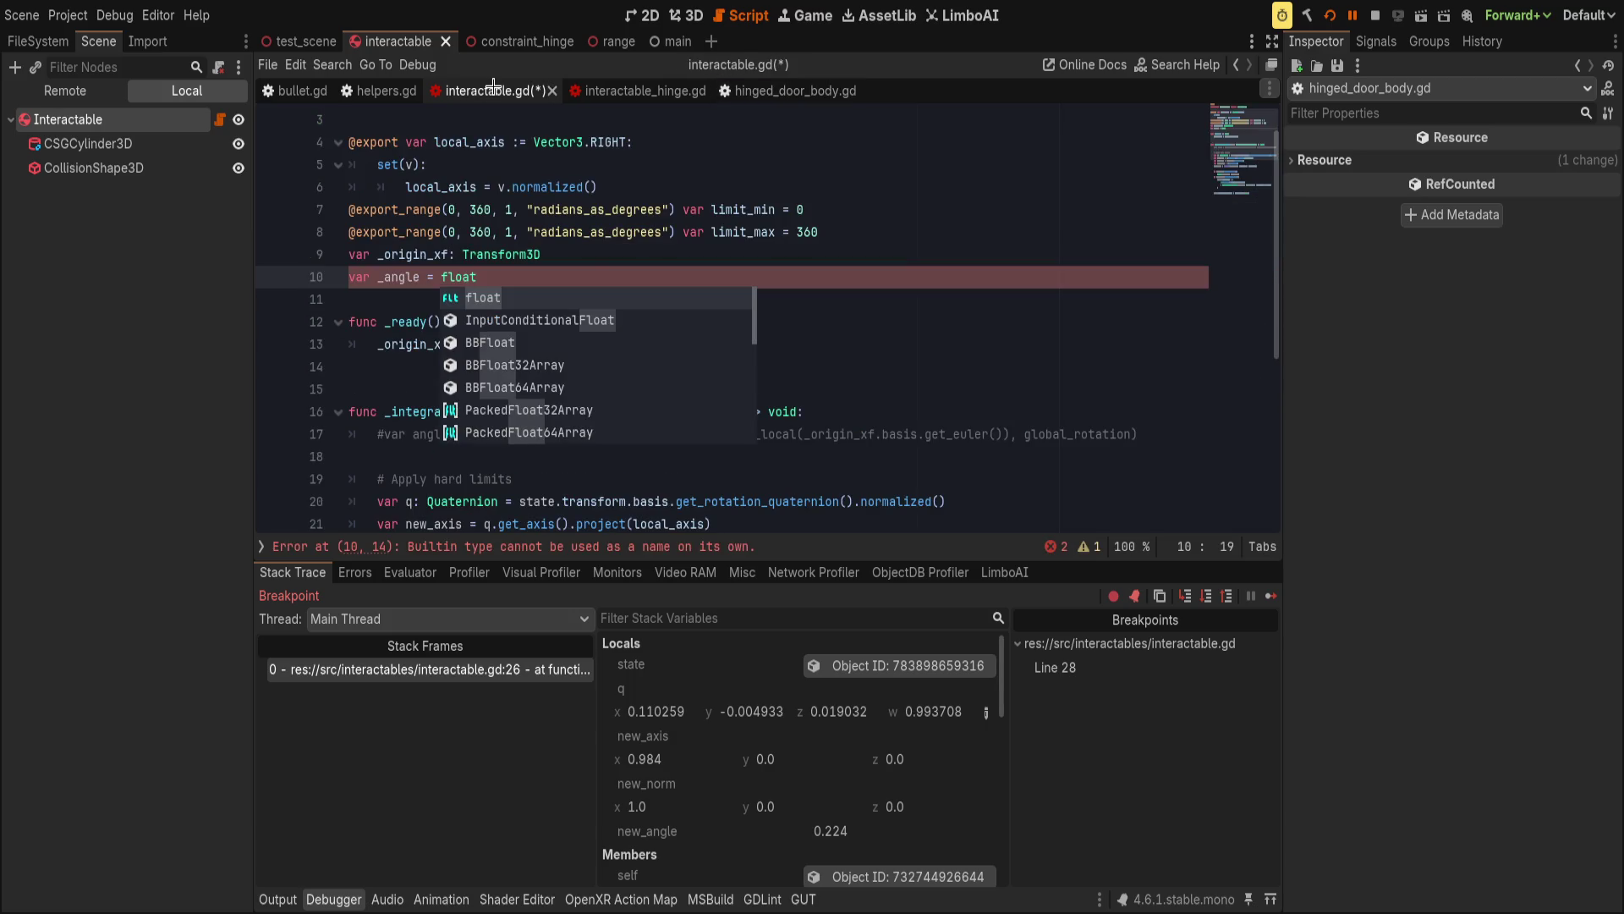
{"action": "key", "text": "Return"}
{"action": "double_click", "coordinate": [454, 278]}
{"action": "type", "text": "Vector3()"}
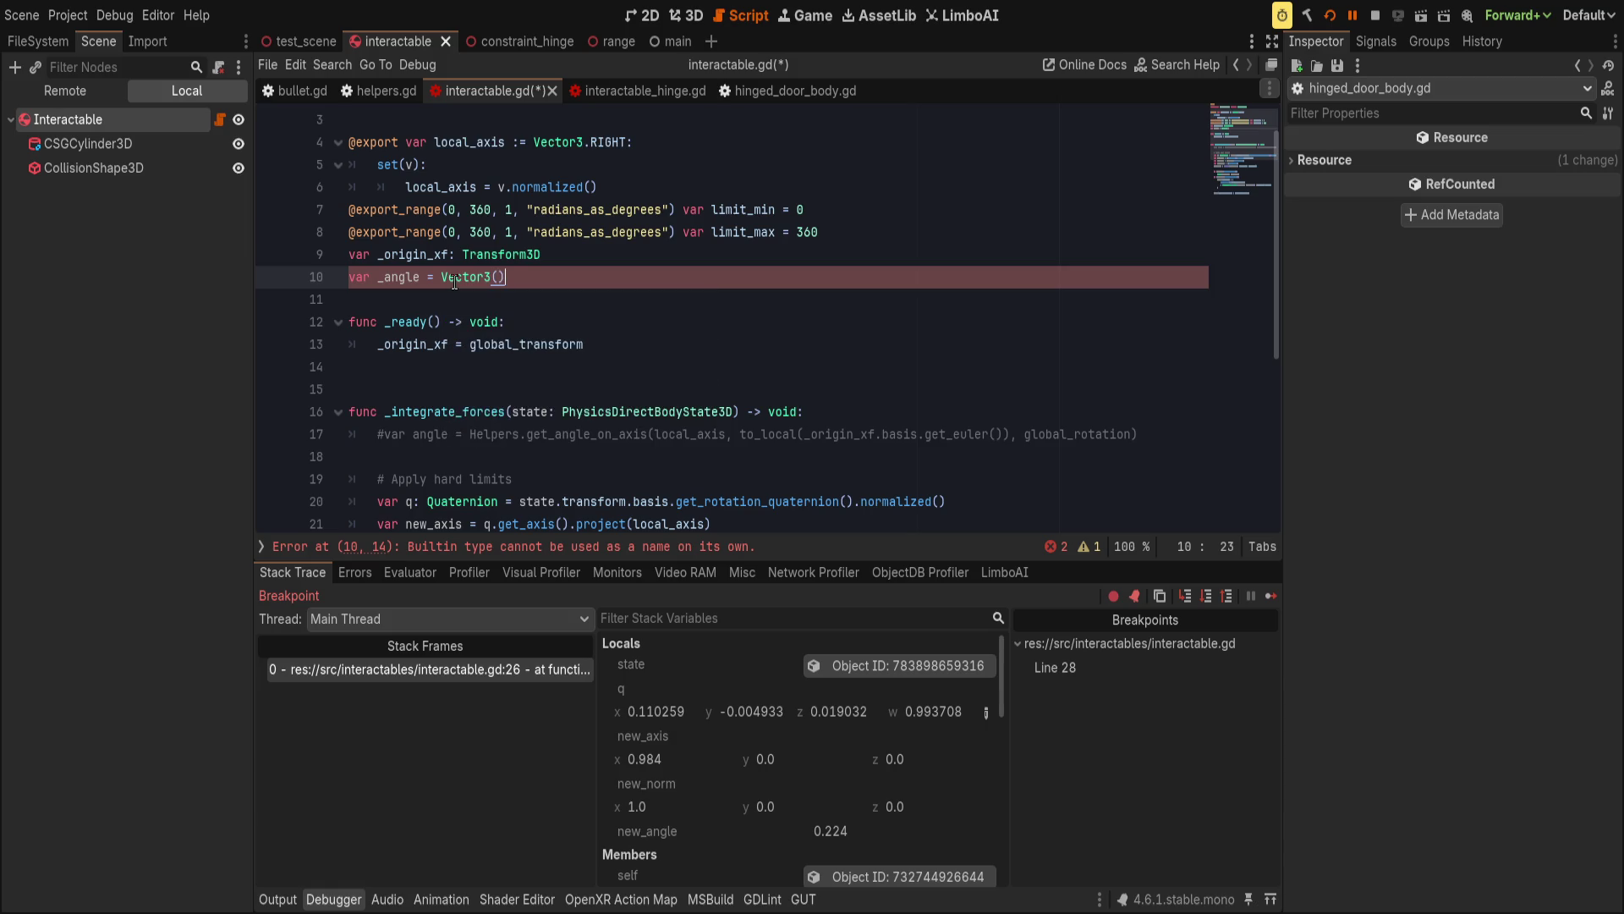
{"action": "scroll", "coordinate": [674, 291], "scroll_direction": "down", "scroll_amount": 5}
{"action": "scroll", "coordinate": [673, 291], "scroll_direction": "up", "scroll_amount": 2}
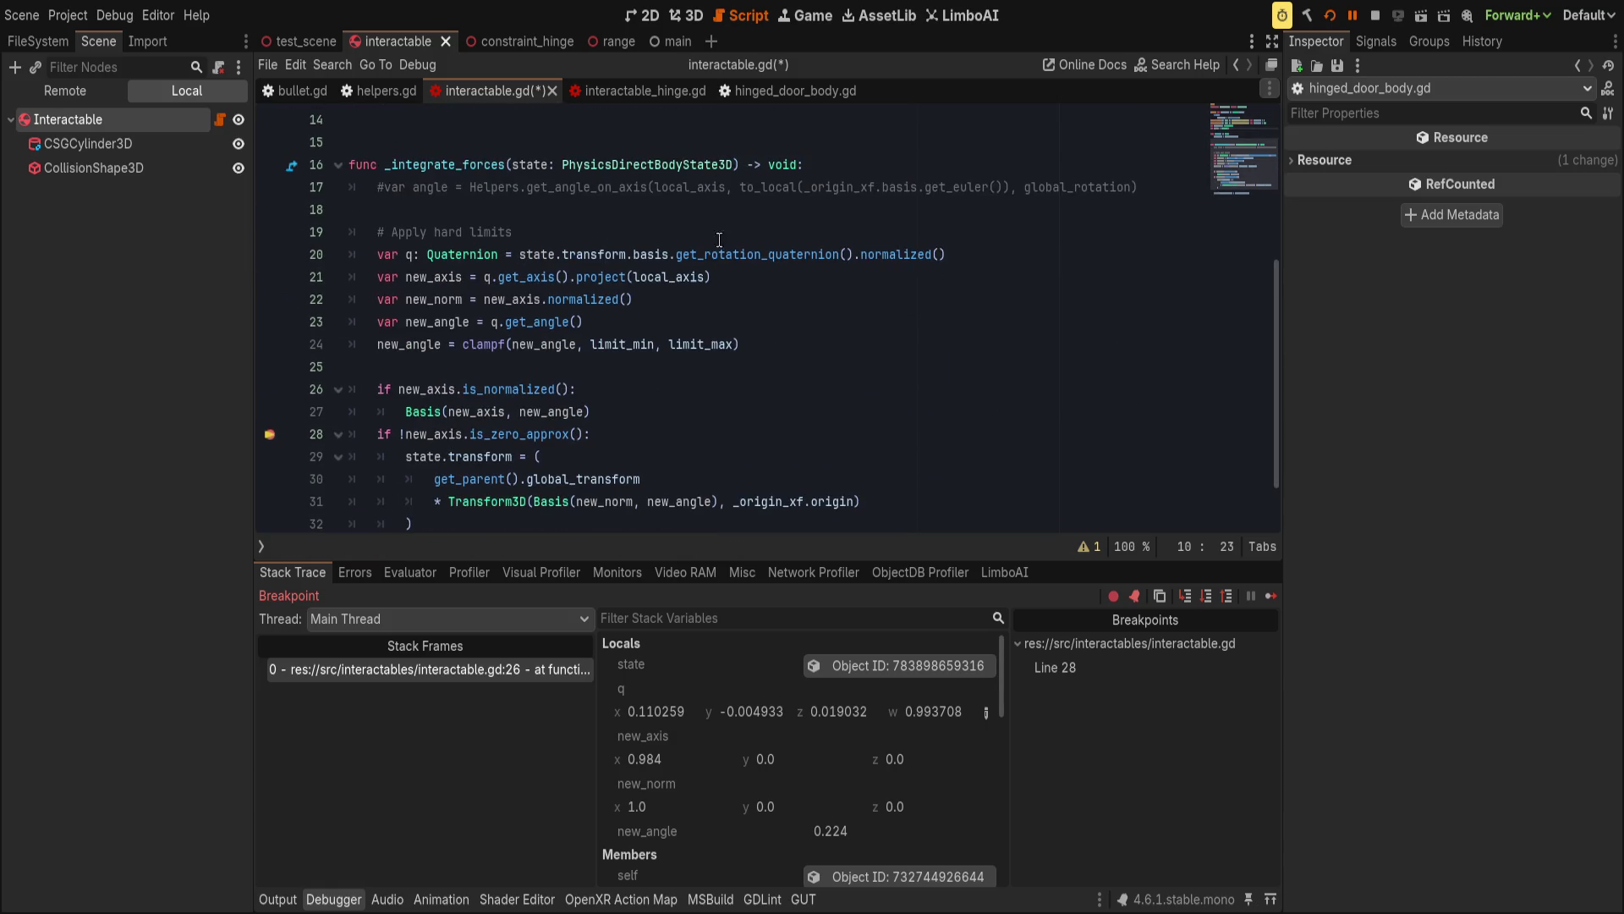
Start a new first line in _integrate_forces with 'angle += state.ang'.
{"action": "left_click", "coordinate": [857, 160]}
{"action": "key", "text": "Return"}
{"action": "type", "text": "an"}
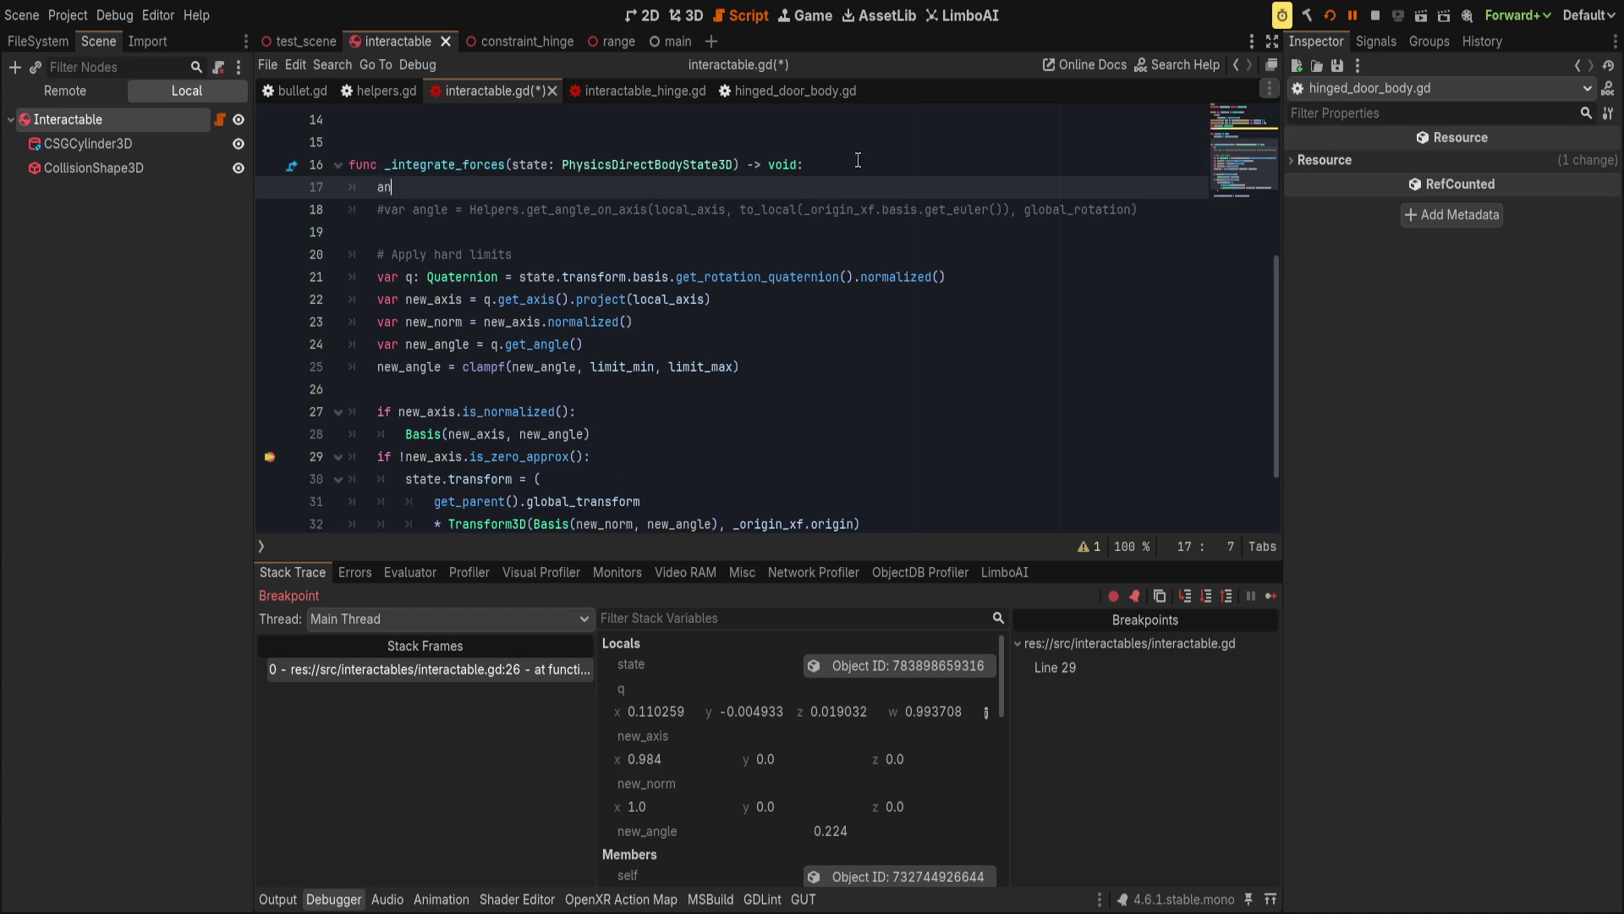
{"action": "type", "text": "gle += s"}
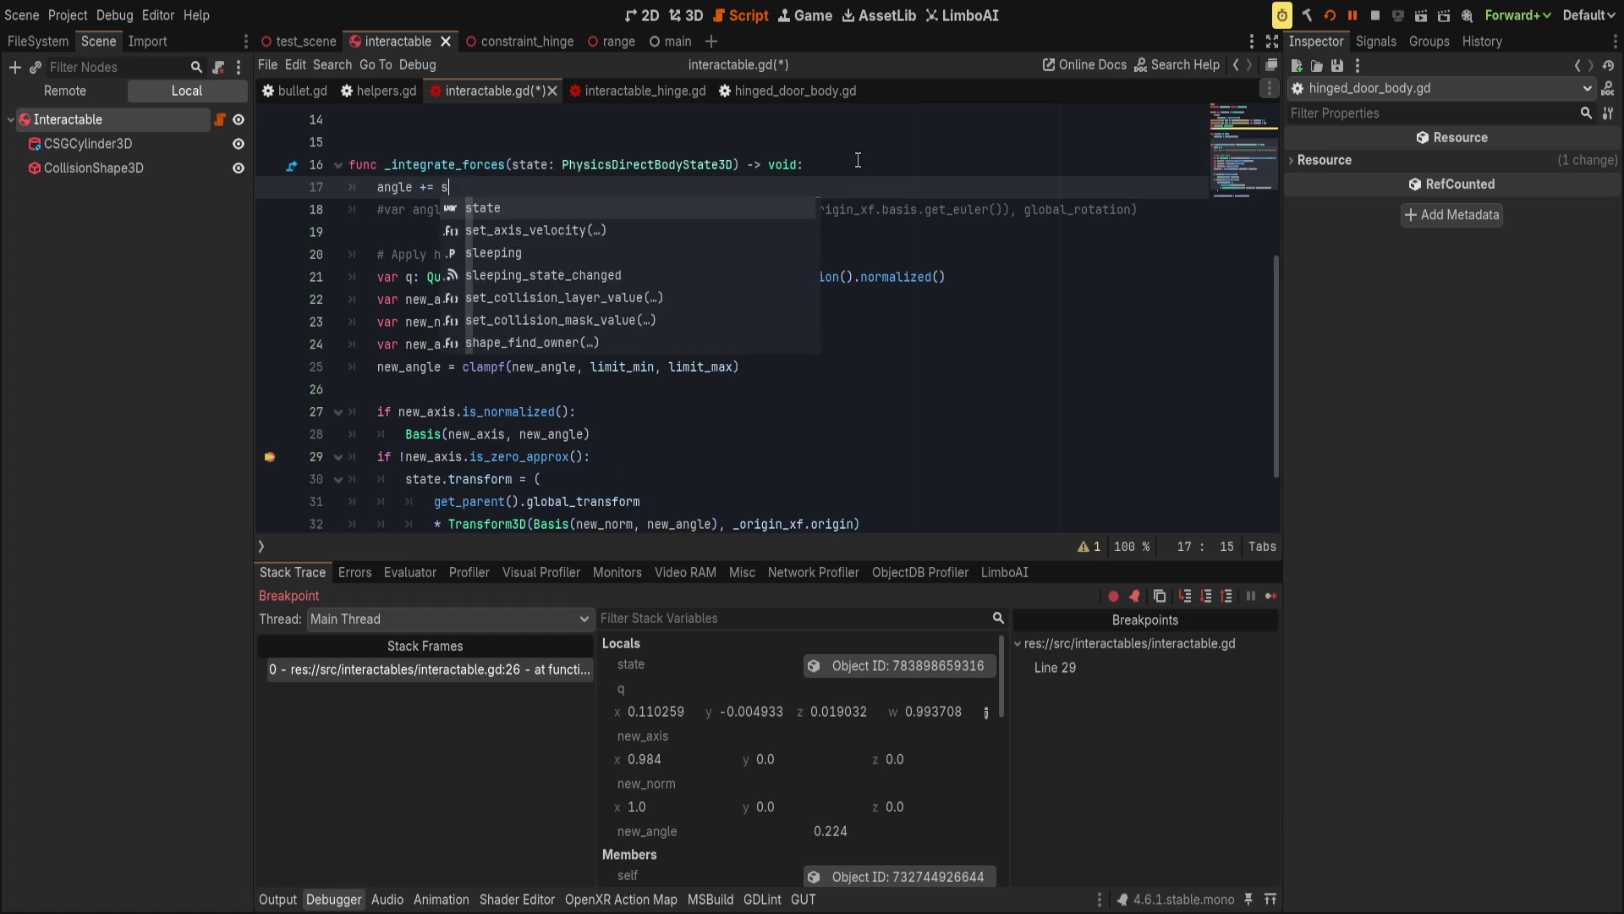
{"action": "type", "text": "tate.angul"}
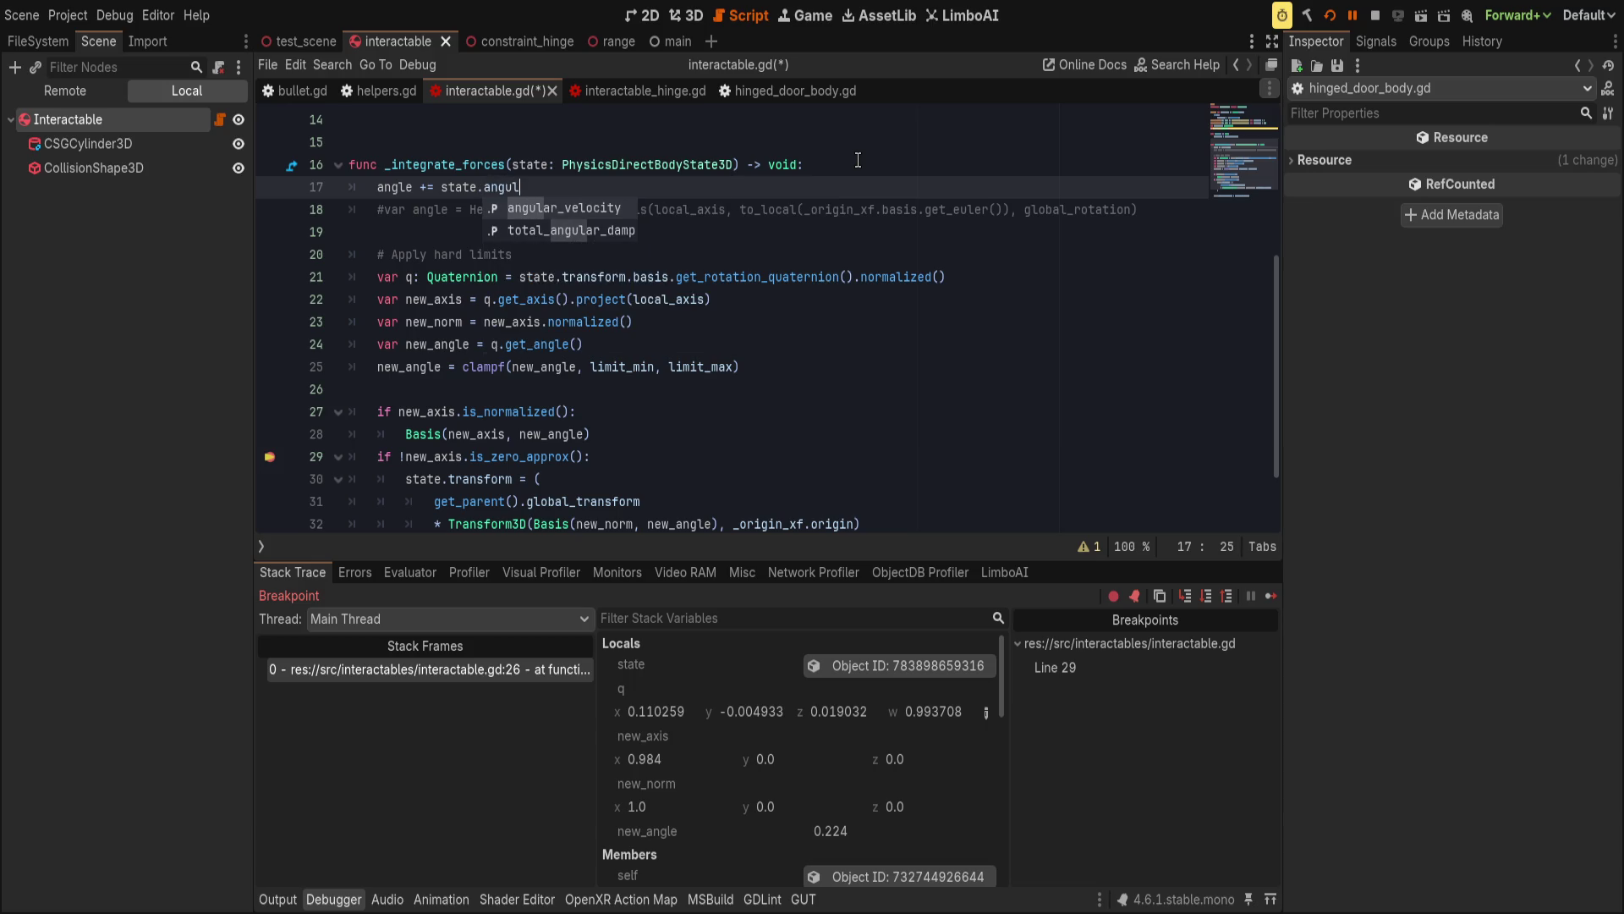
Finish the line adding state.angular_velocity times state.step to _angle.
{"action": "key", "text": "Return"}
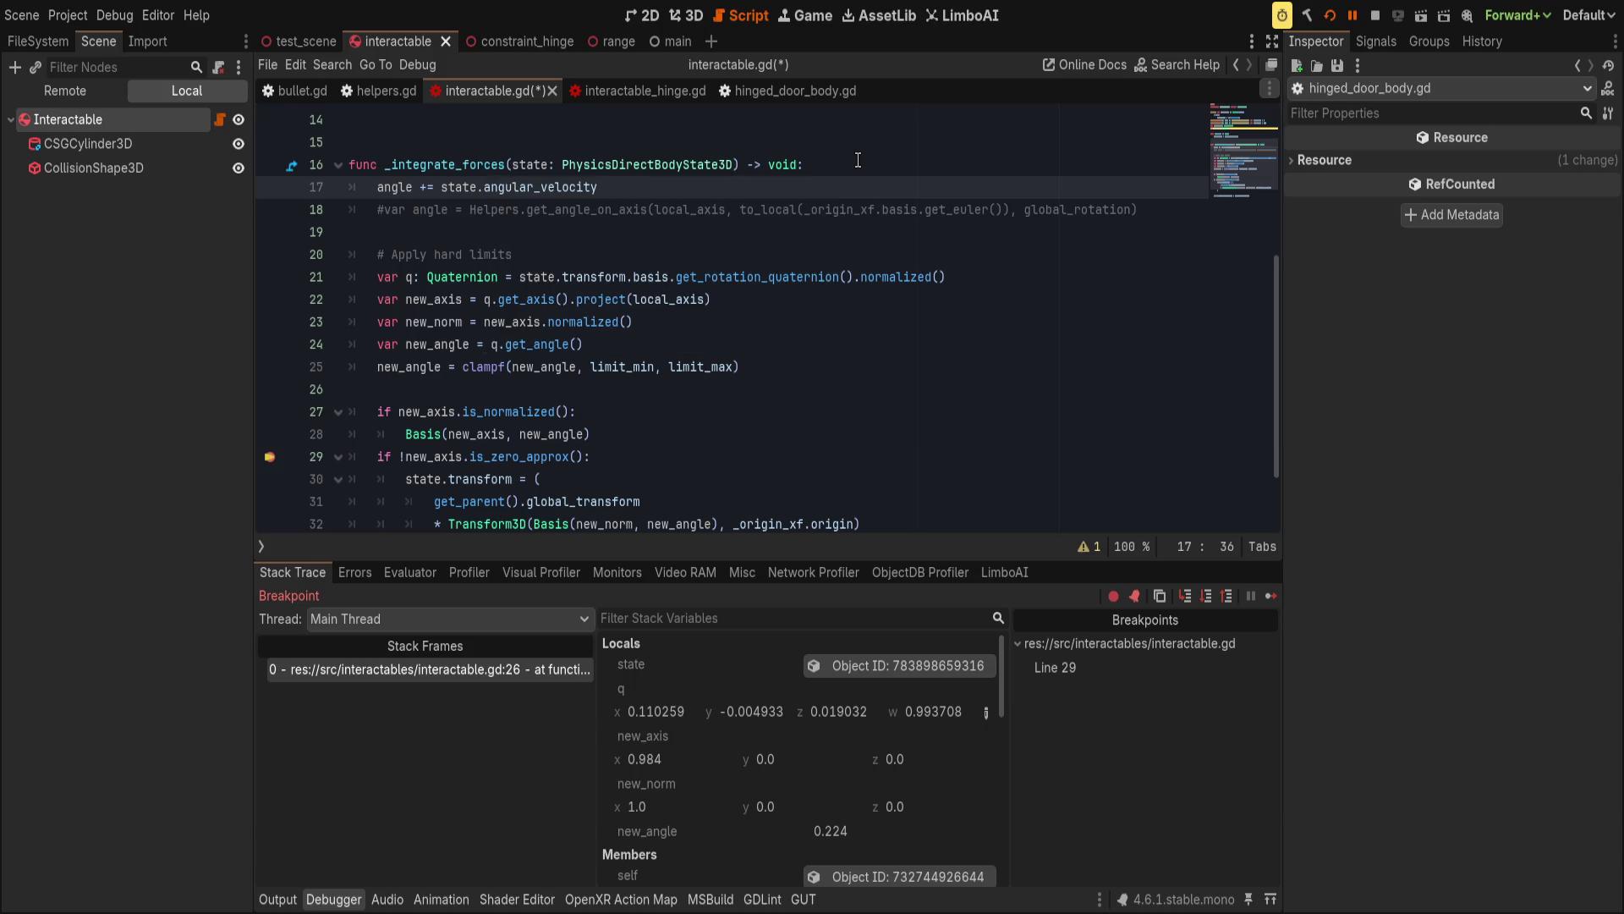
{"action": "type", "text": " * state"}
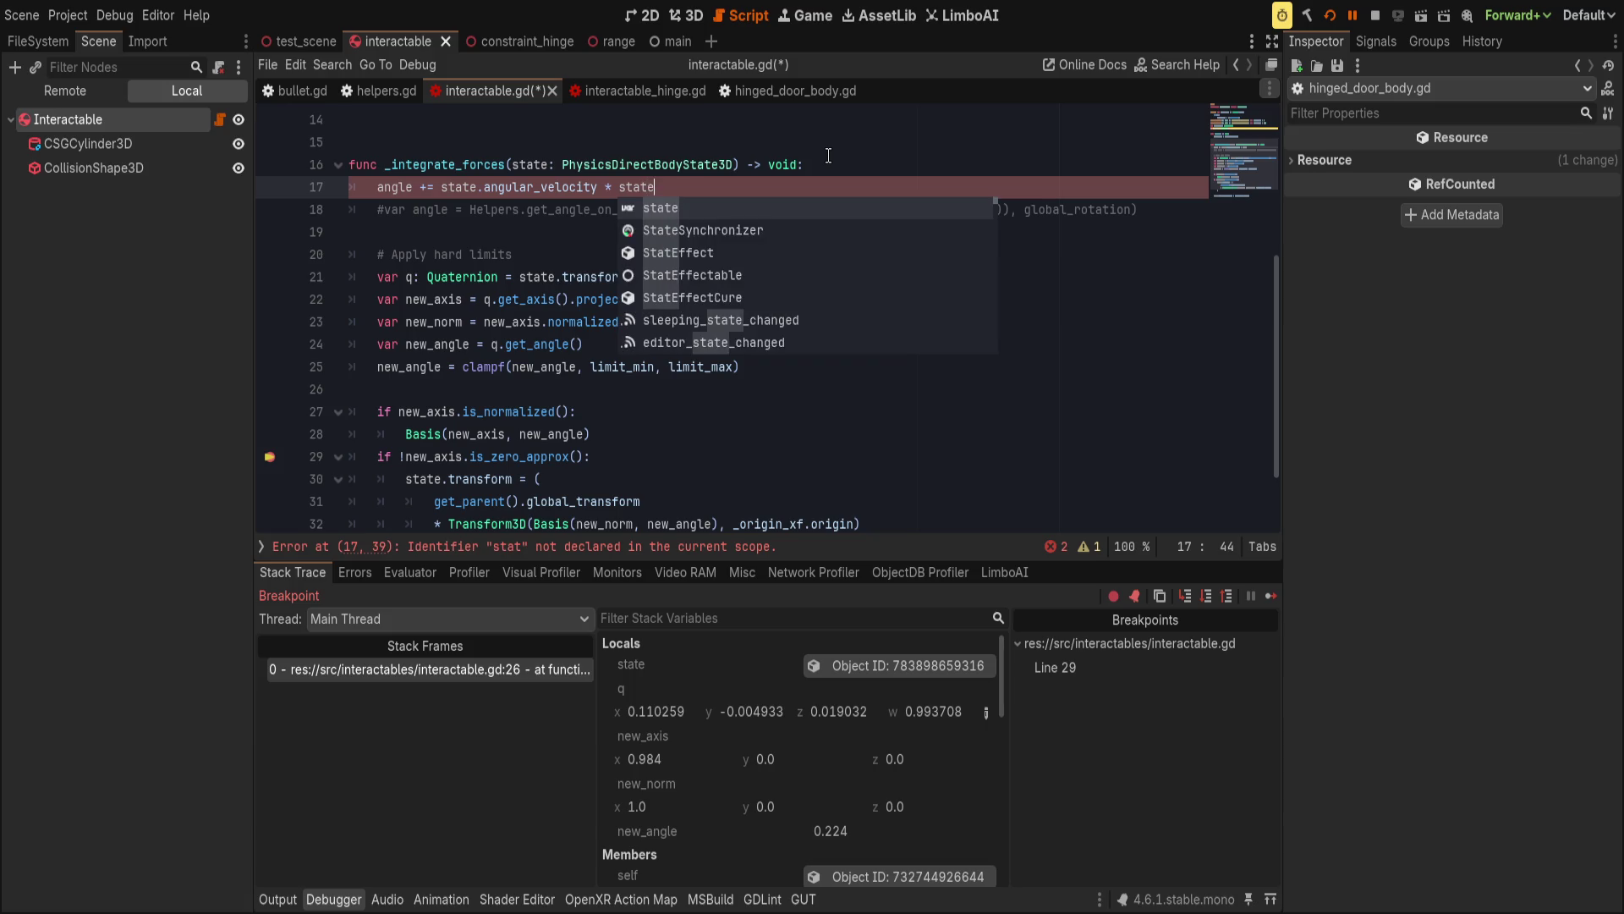
{"action": "type", "text": ".step"}
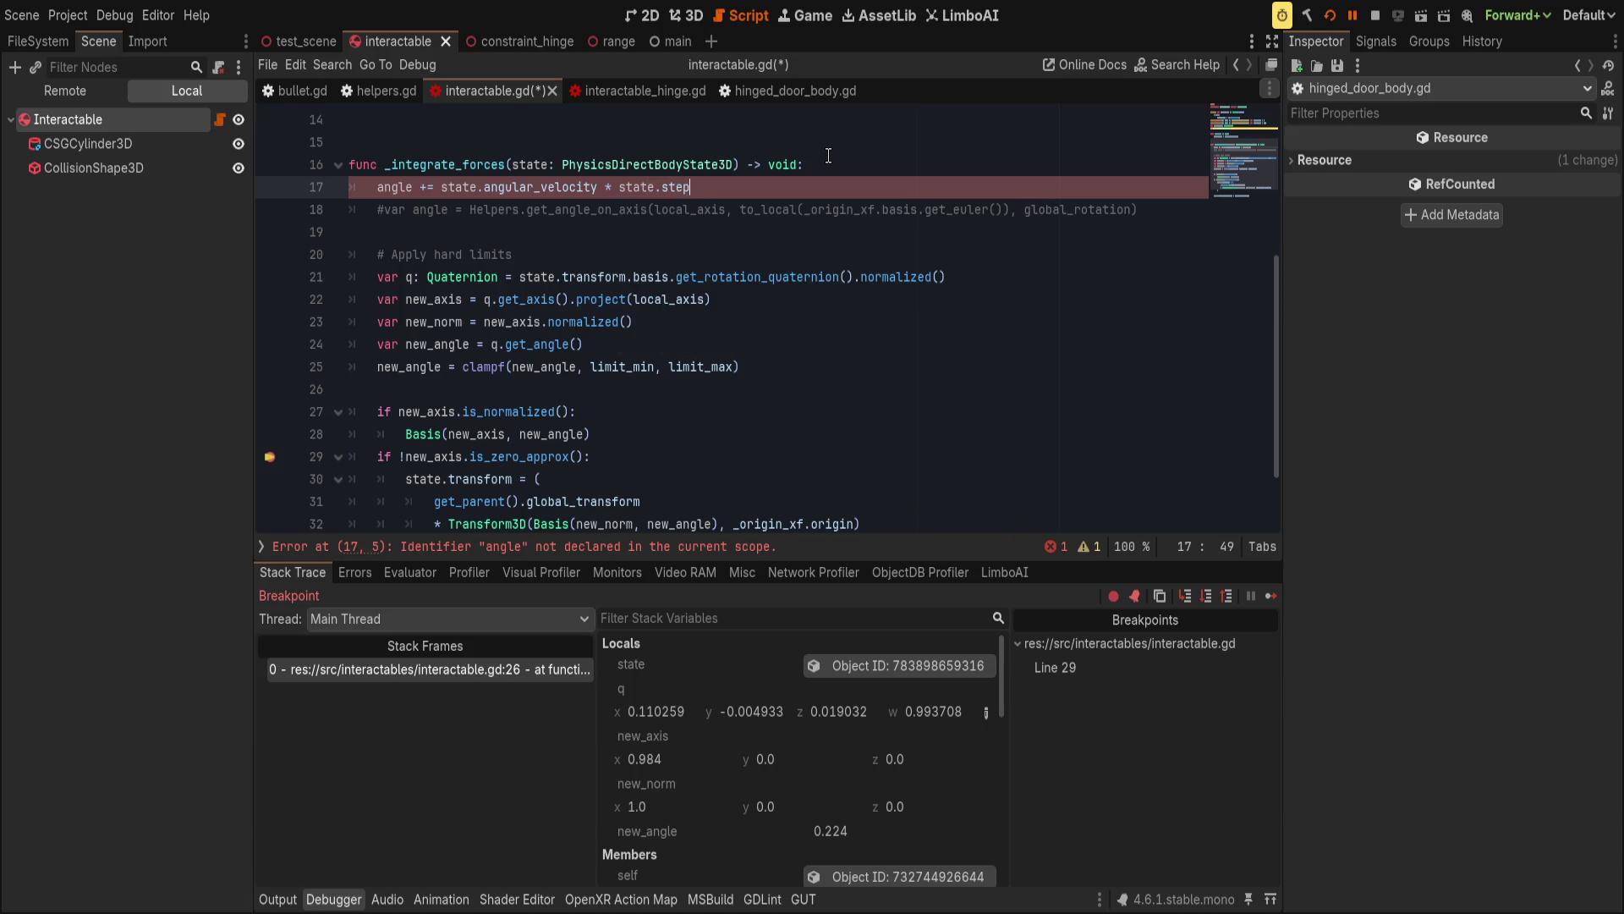
{"action": "left_click", "coordinate": [787, 93]}
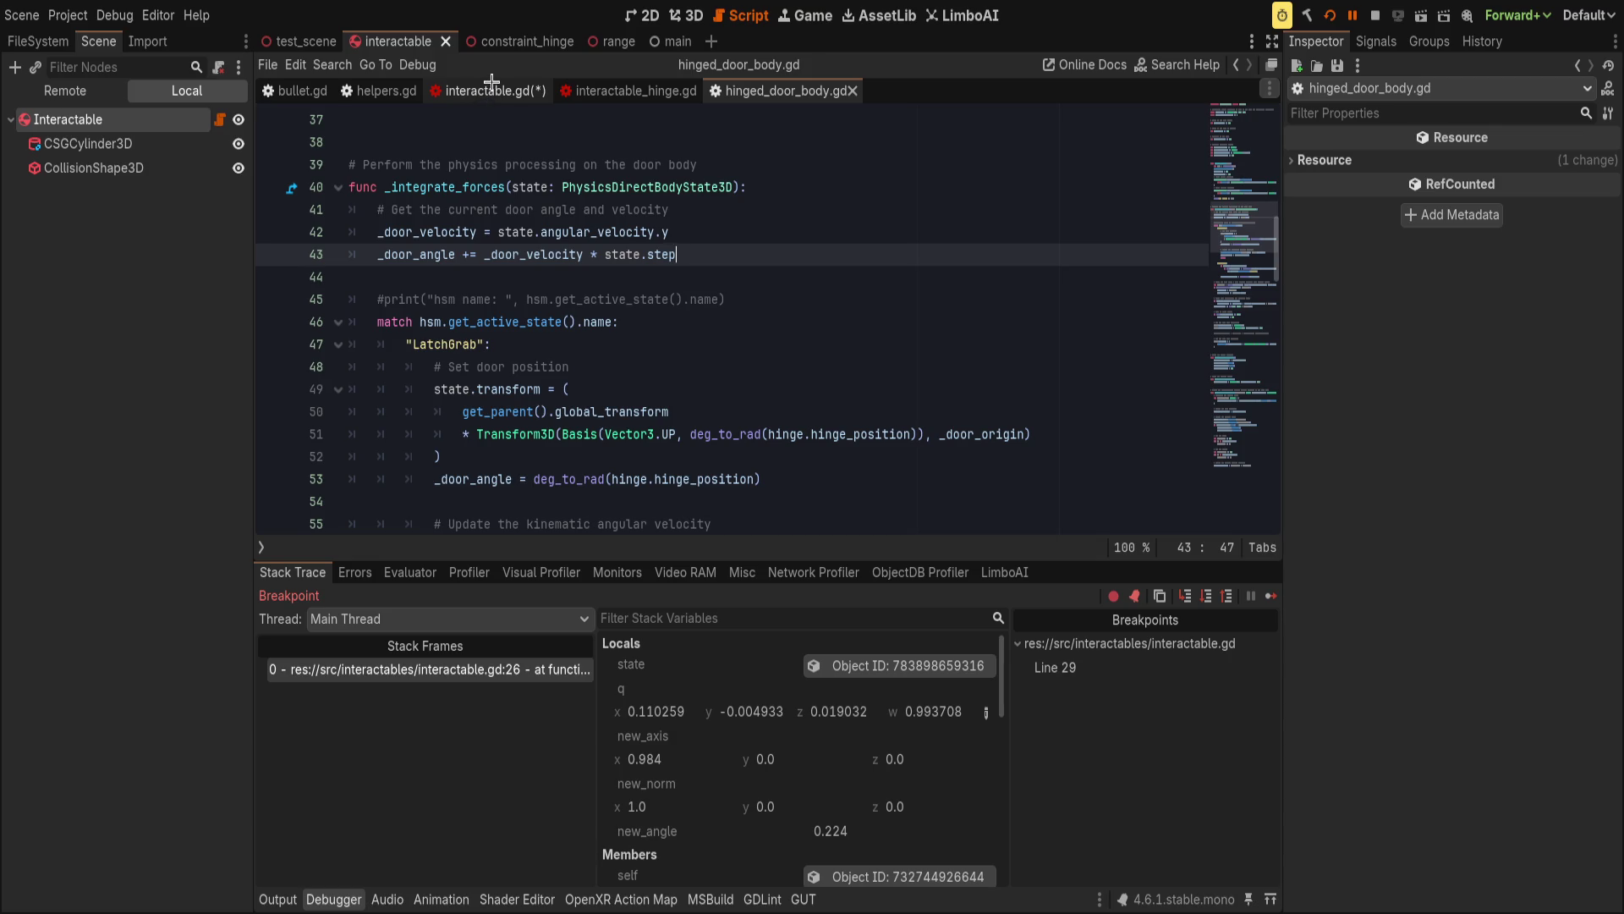
{"action": "left_click", "coordinate": [491, 83]}
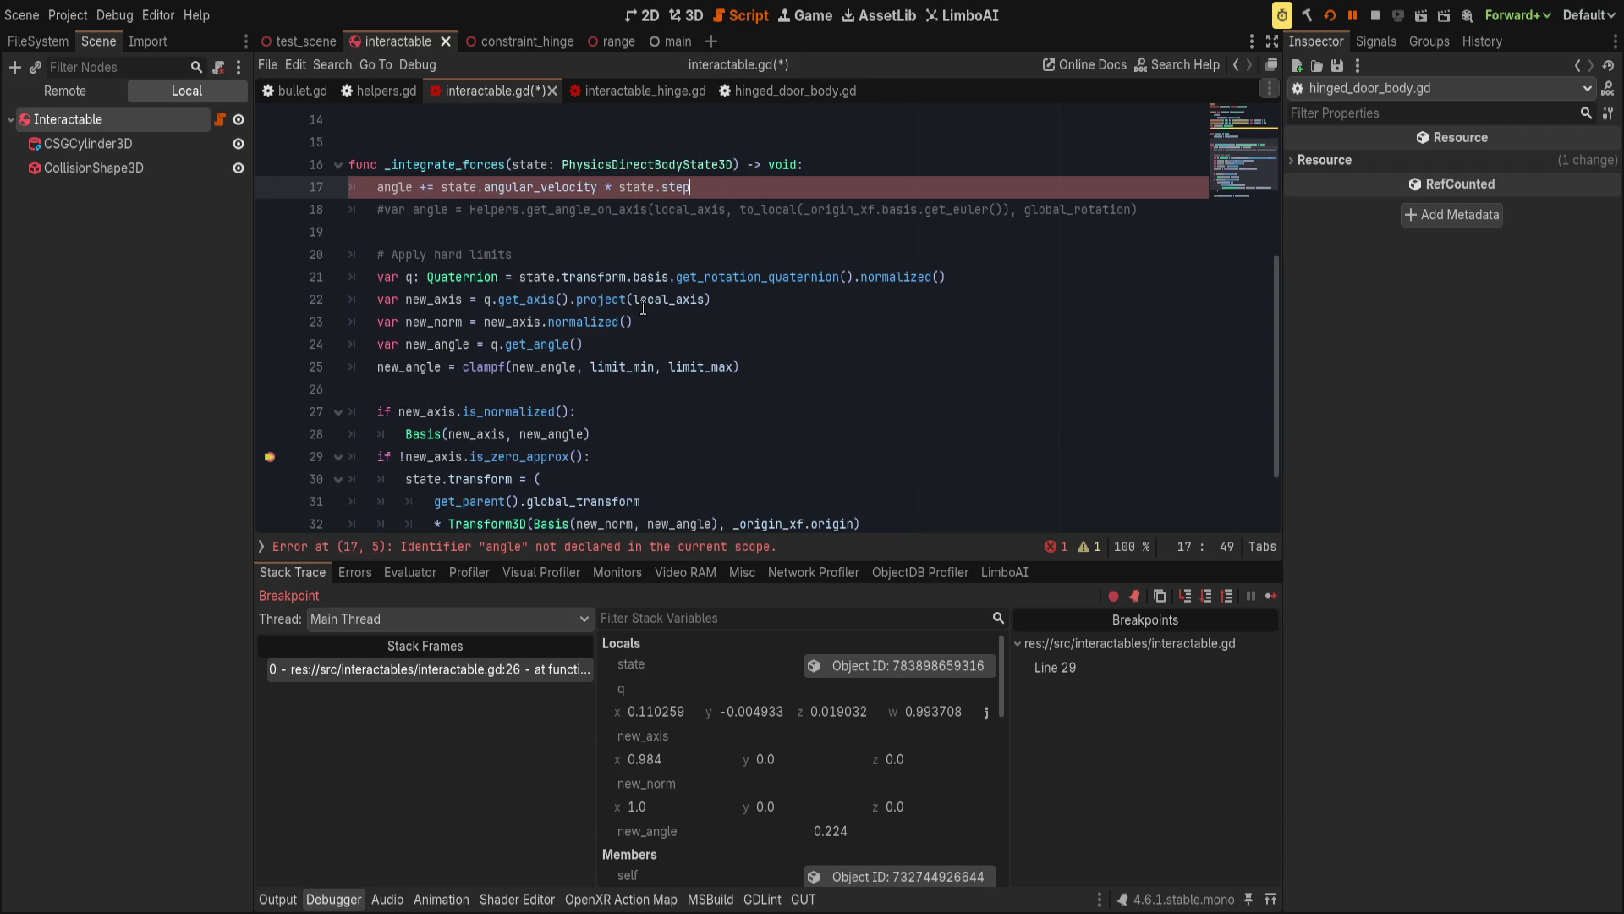
{"action": "type", "text": "_"}
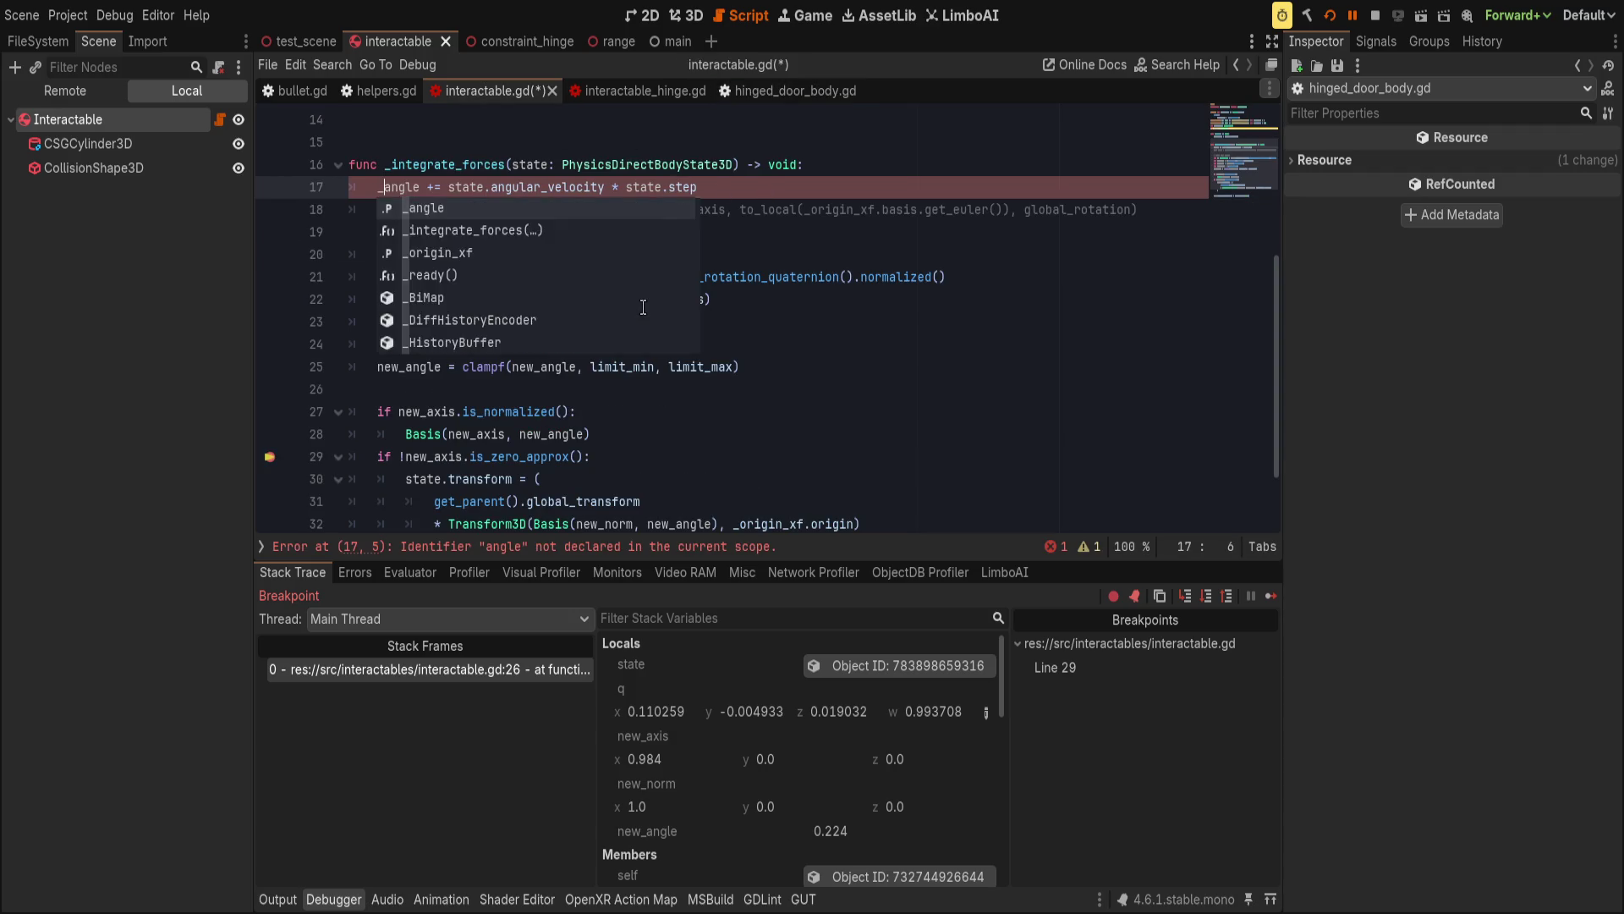
{"action": "key", "text": "End"}
{"action": "scroll", "coordinate": [562, 342], "scroll_direction": "down", "scroll_amount": 1}
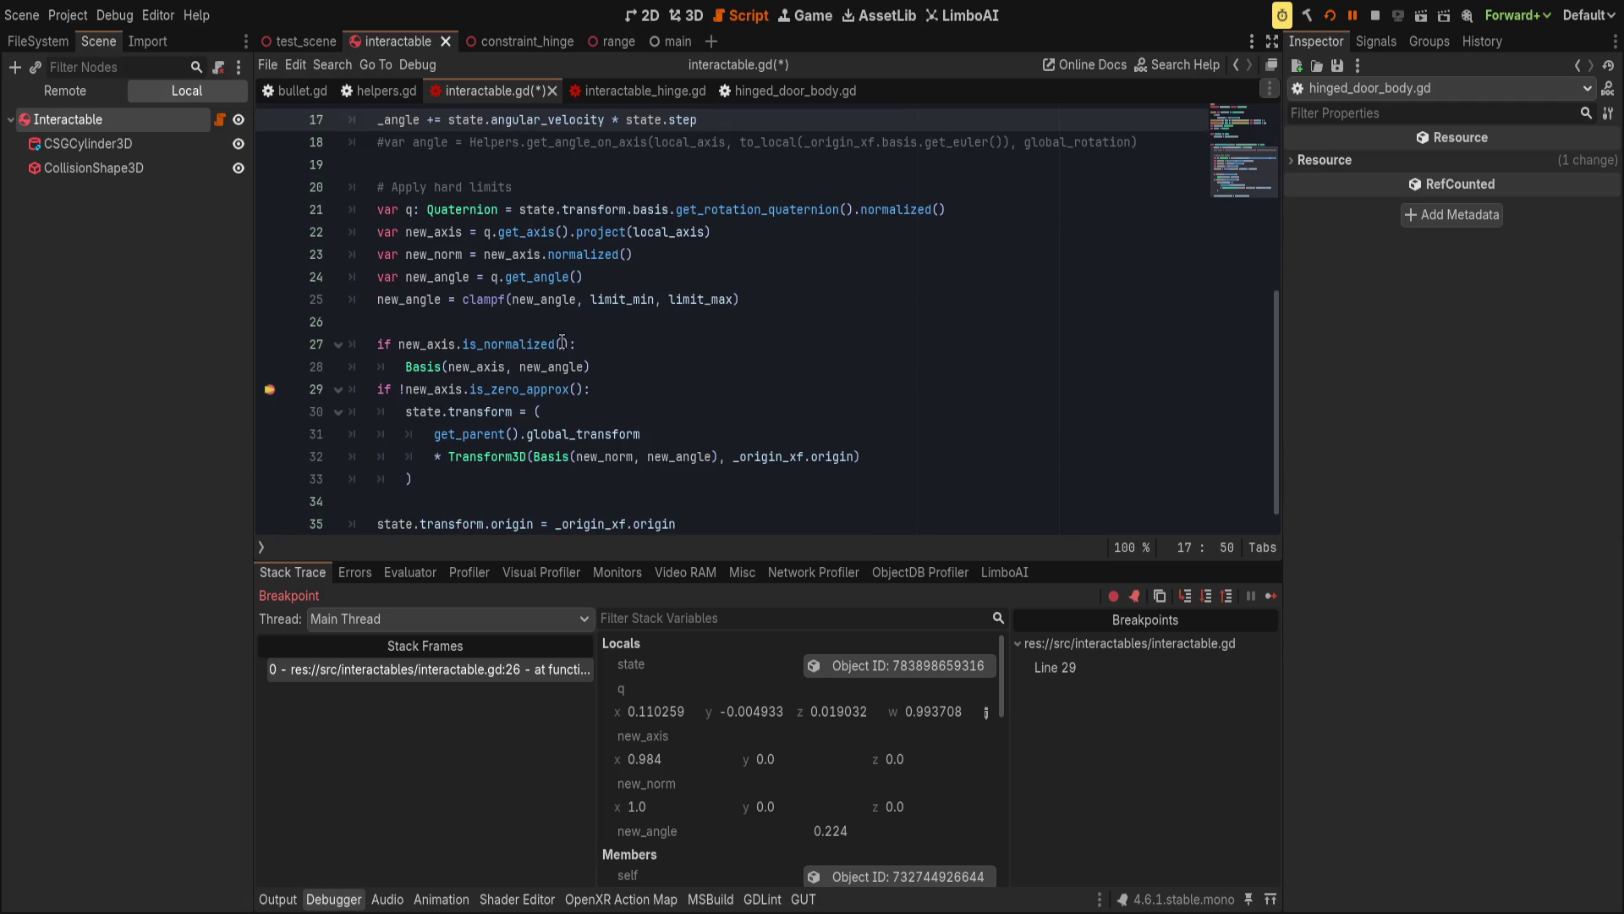
Add an 'if _angle.x > limit_min' line under the existing if check.
{"action": "left_click", "coordinate": [597, 319]}
{"action": "left_click", "coordinate": [691, 344]}
{"action": "left_click", "coordinate": [754, 327]}
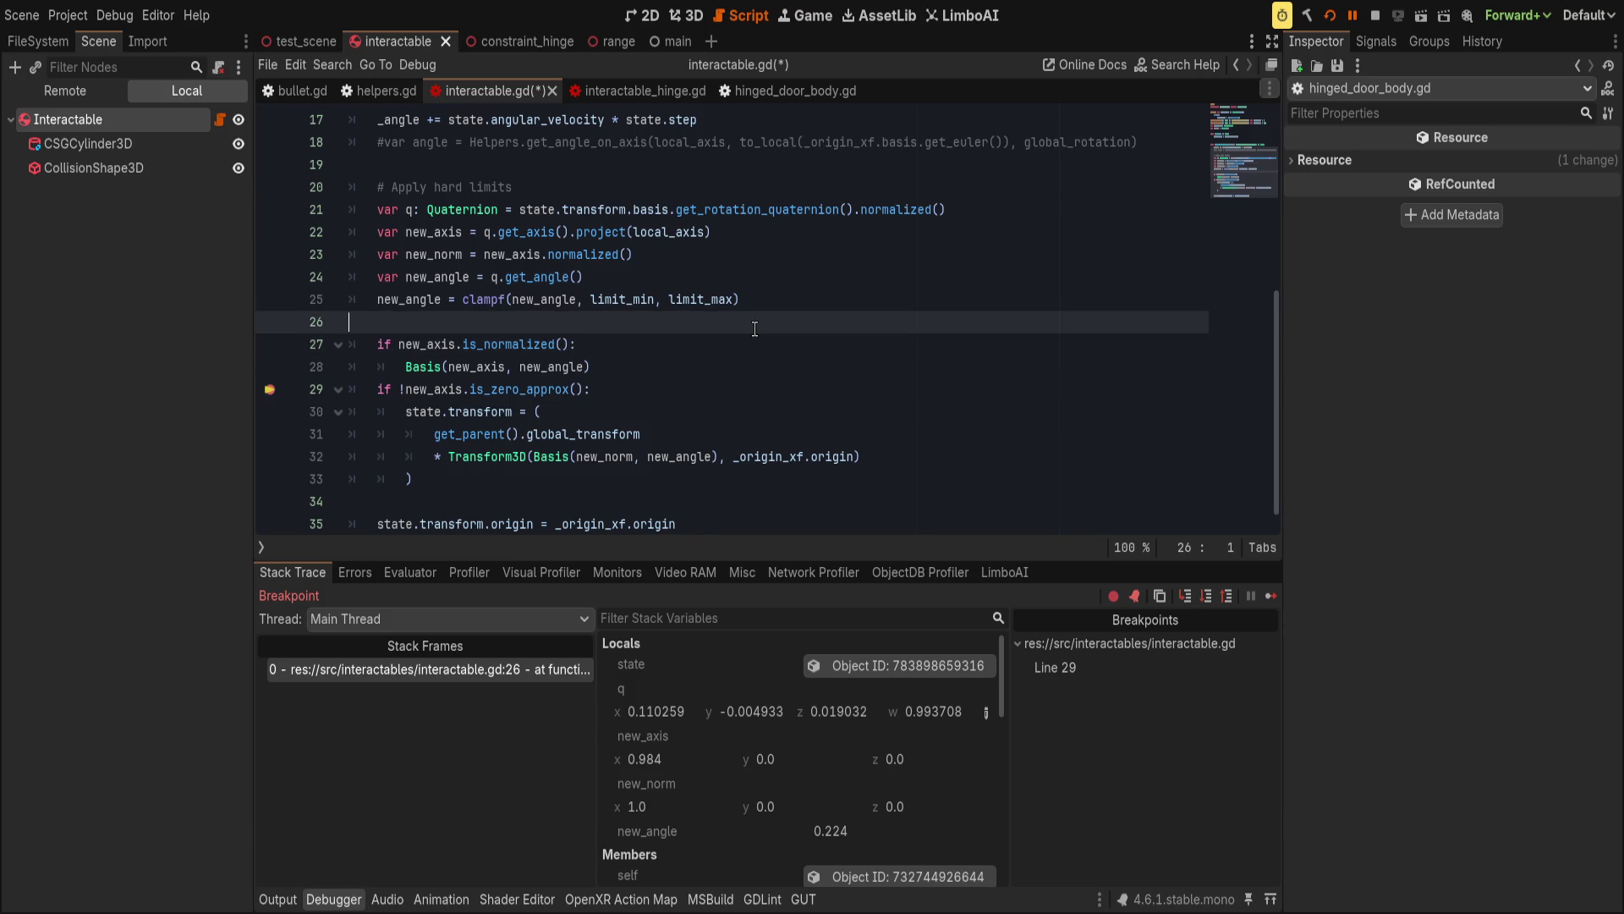
{"action": "key", "text": "Return"}
{"action": "type", "text": "if"}
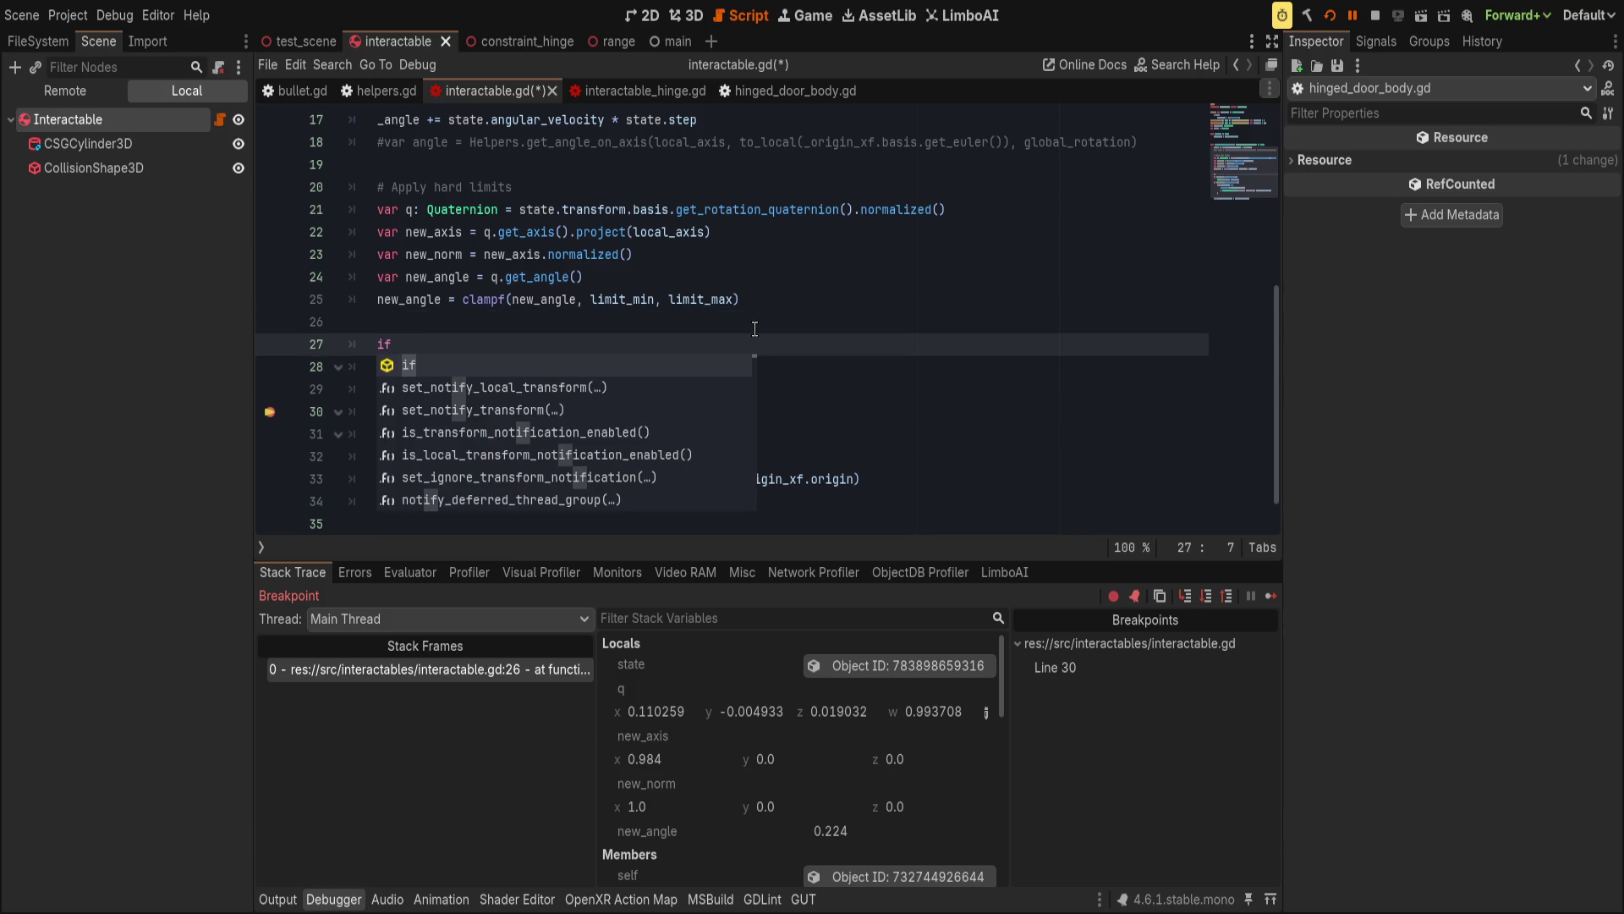
{"action": "type", "text": " angle"}
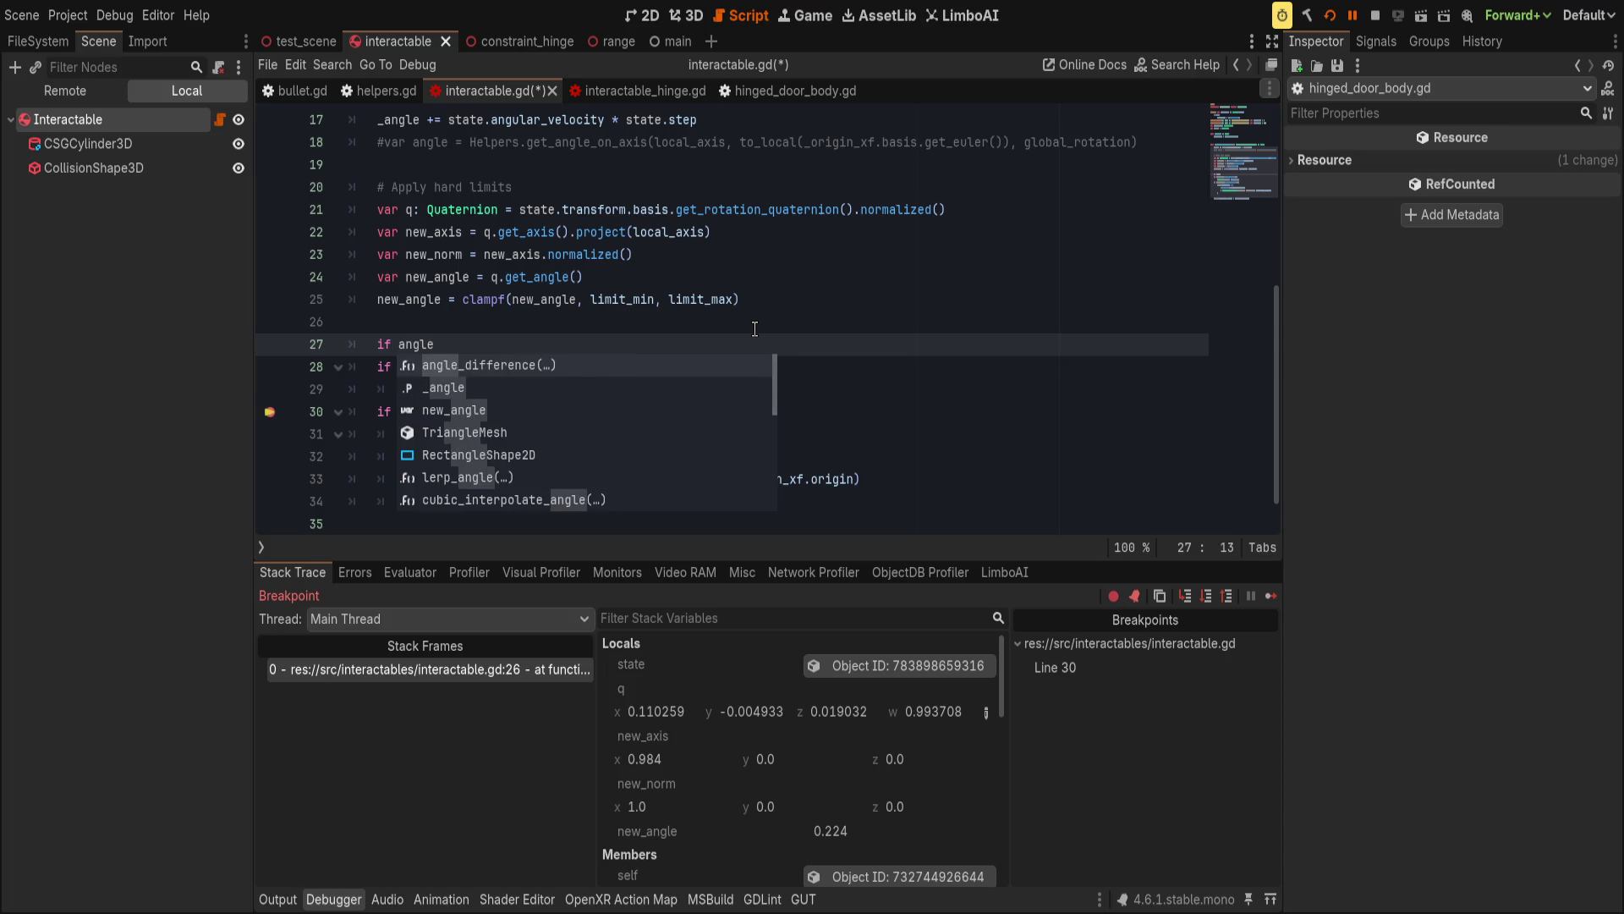
{"action": "key", "text": "Down"}
{"action": "key", "text": "Return"}
{"action": "type", "text": ".x"}
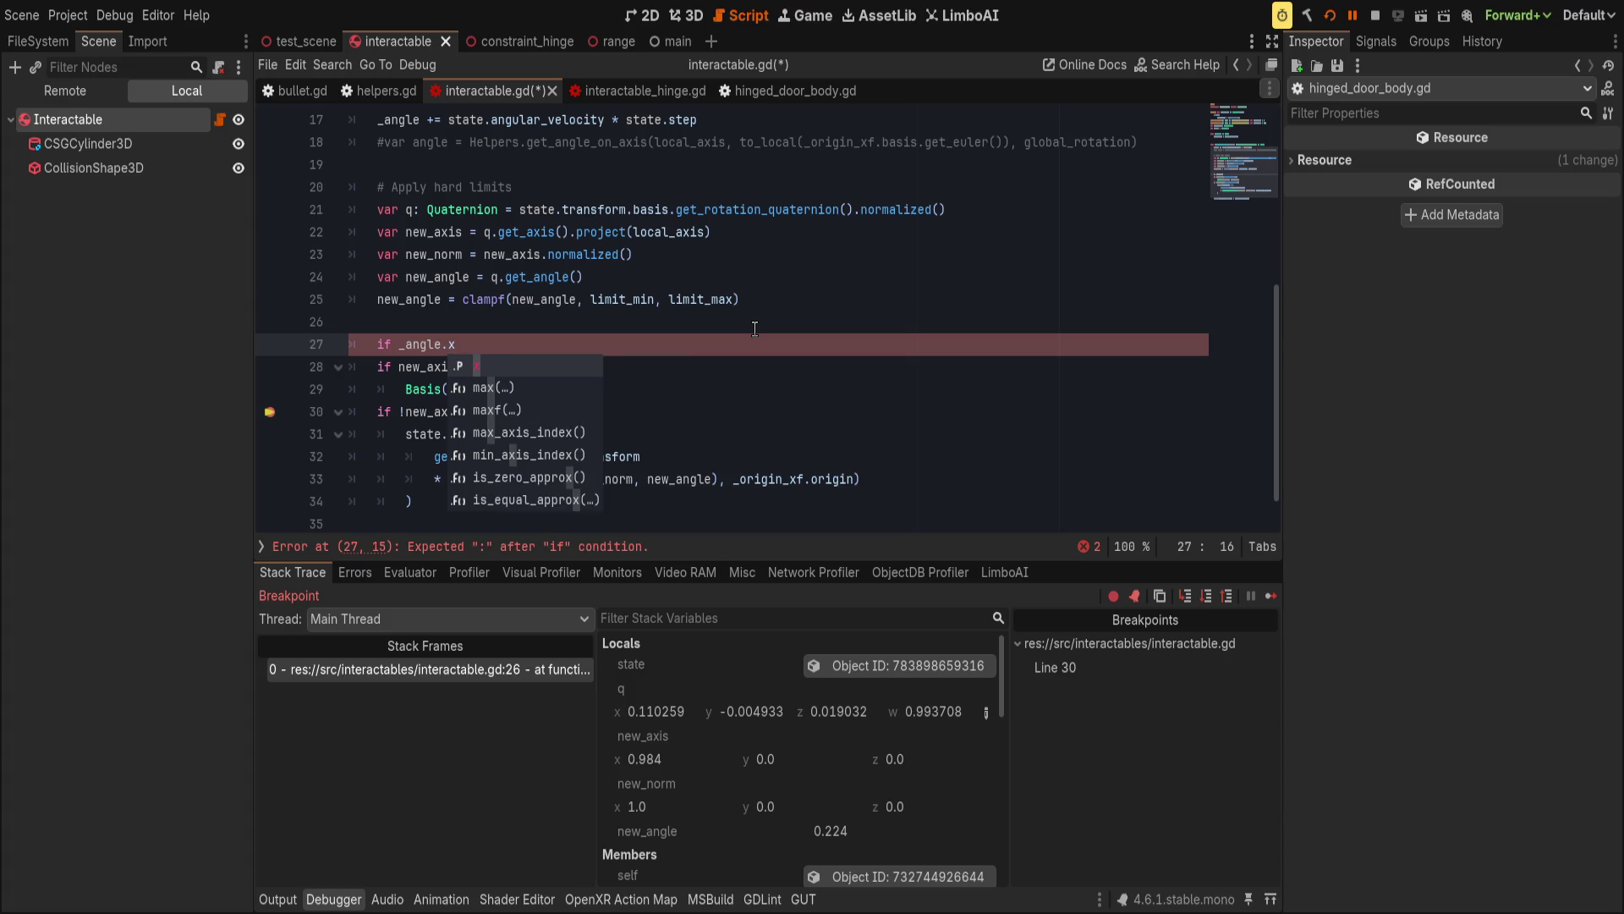
{"action": "type", "text": " >"}
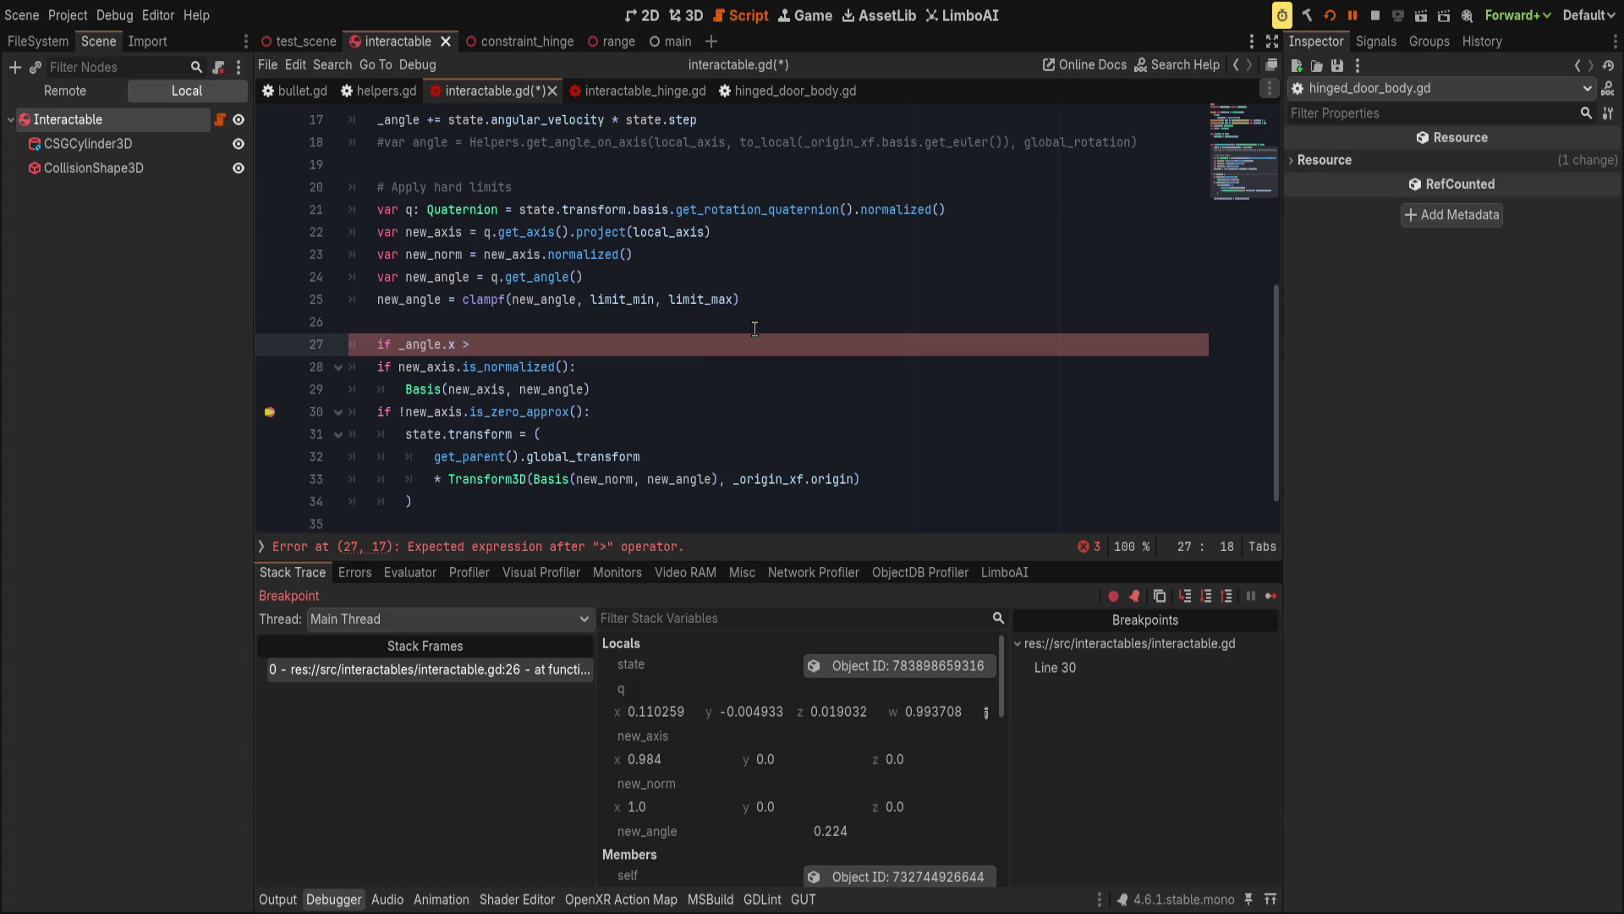
{"action": "scroll", "coordinate": [755, 329], "scroll_direction": "up", "scroll_amount": 5}
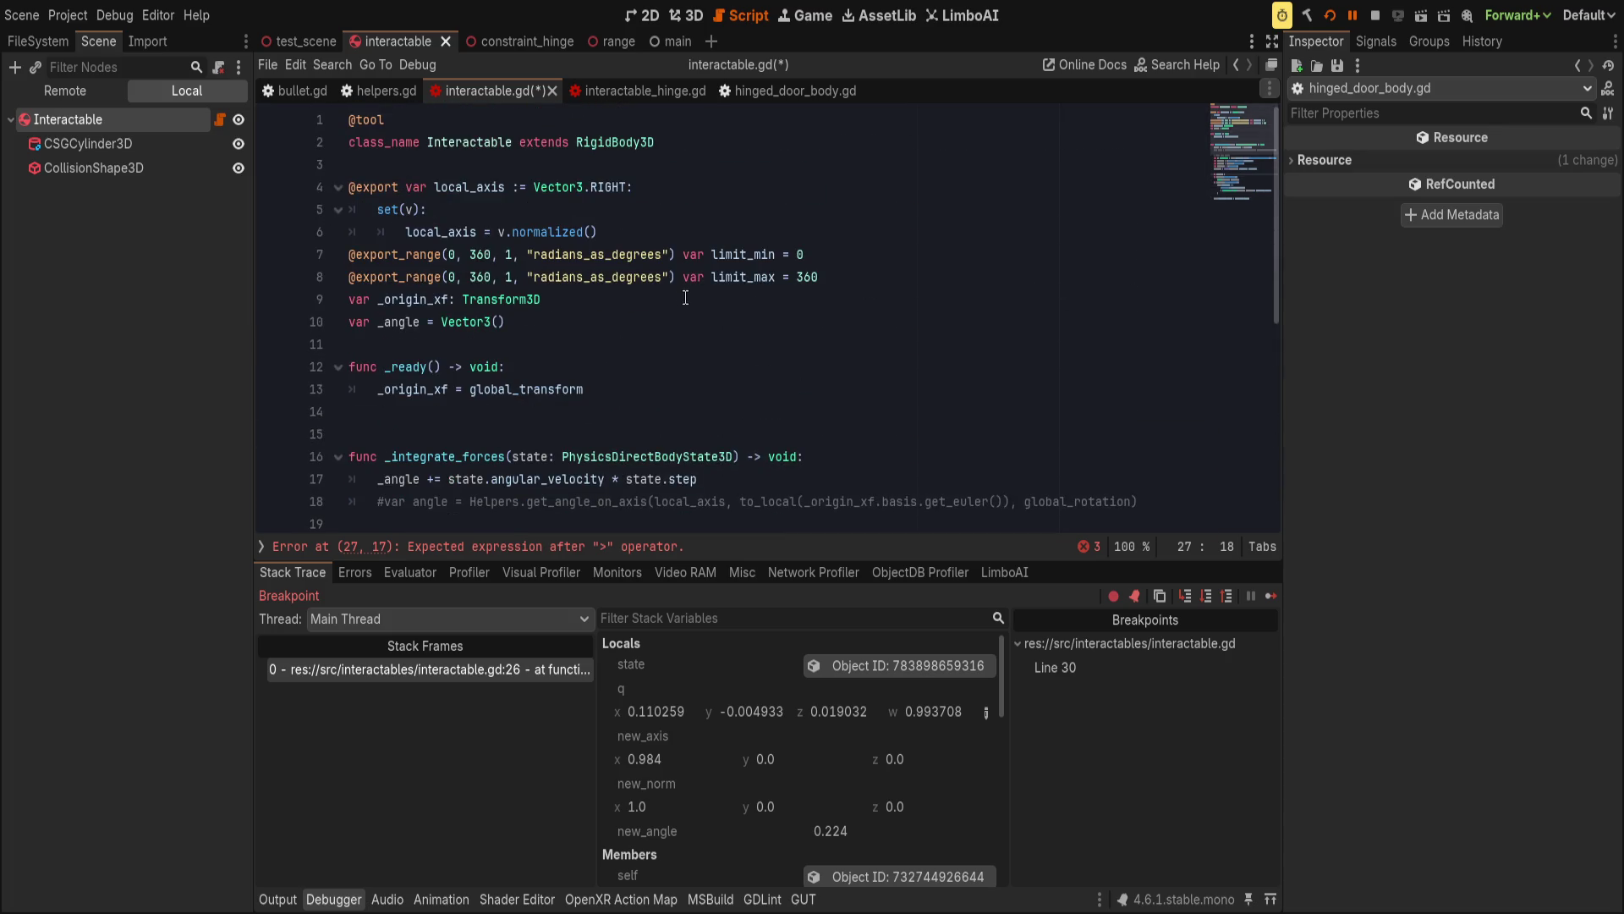
{"action": "type", "text": "limit_min"}
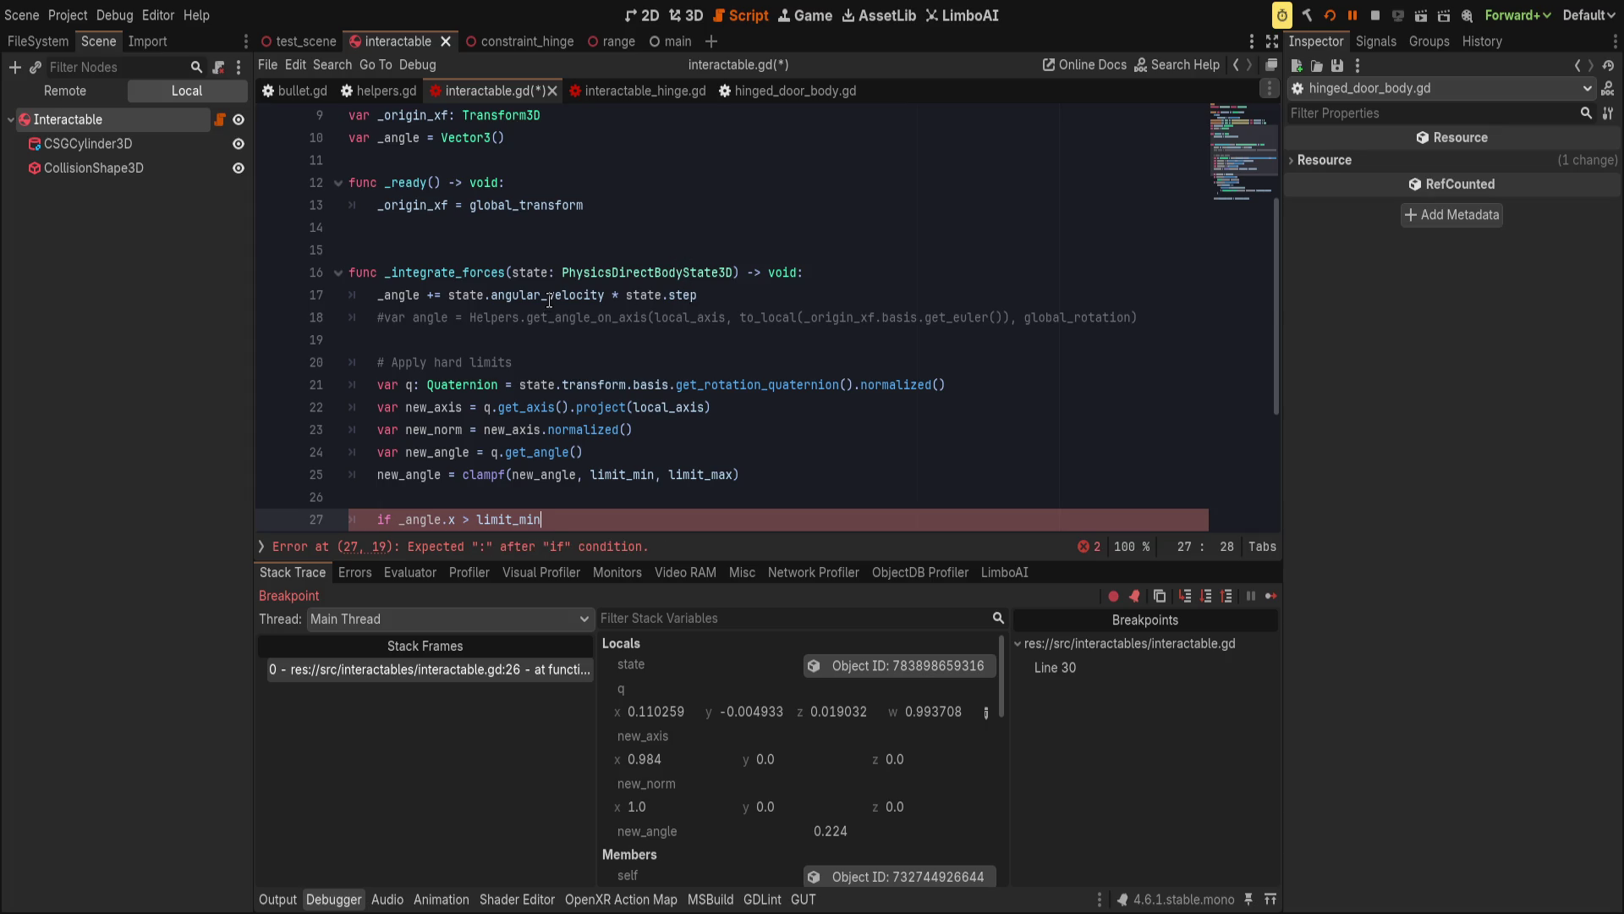
Rewrite line 17 as var new_angle = global_rotation + (state.angular_velocity * state.step).
{"action": "double_click", "coordinate": [398, 294]}
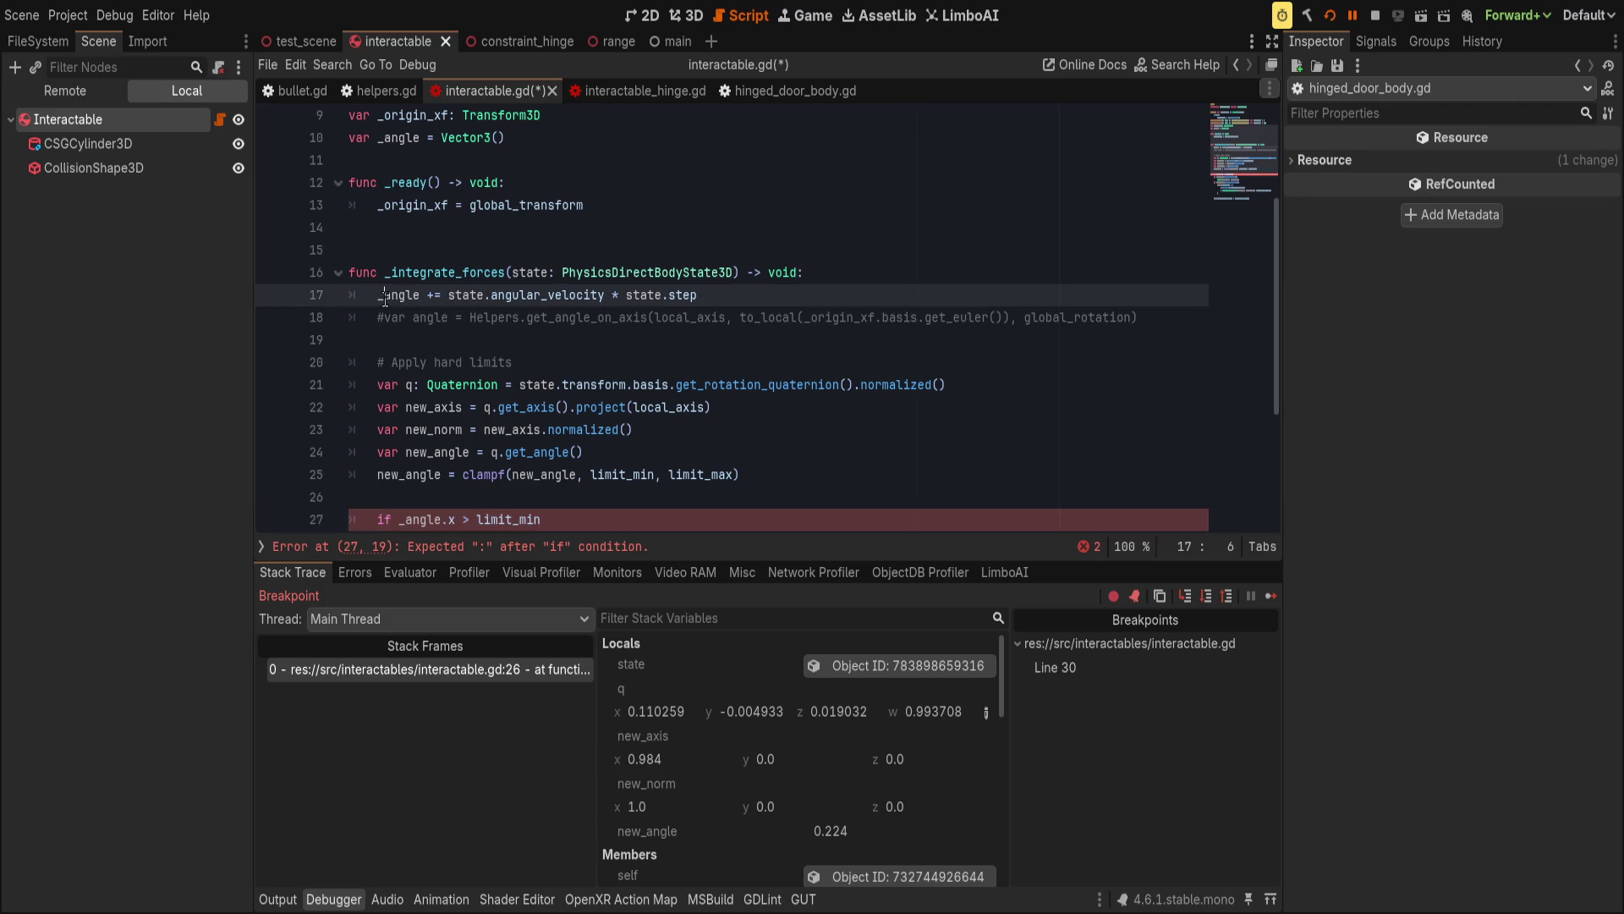
{"action": "left_click", "coordinate": [746, 287]}
{"action": "double_click", "coordinate": [416, 296]}
{"action": "type", "text": "var new_angle ="}
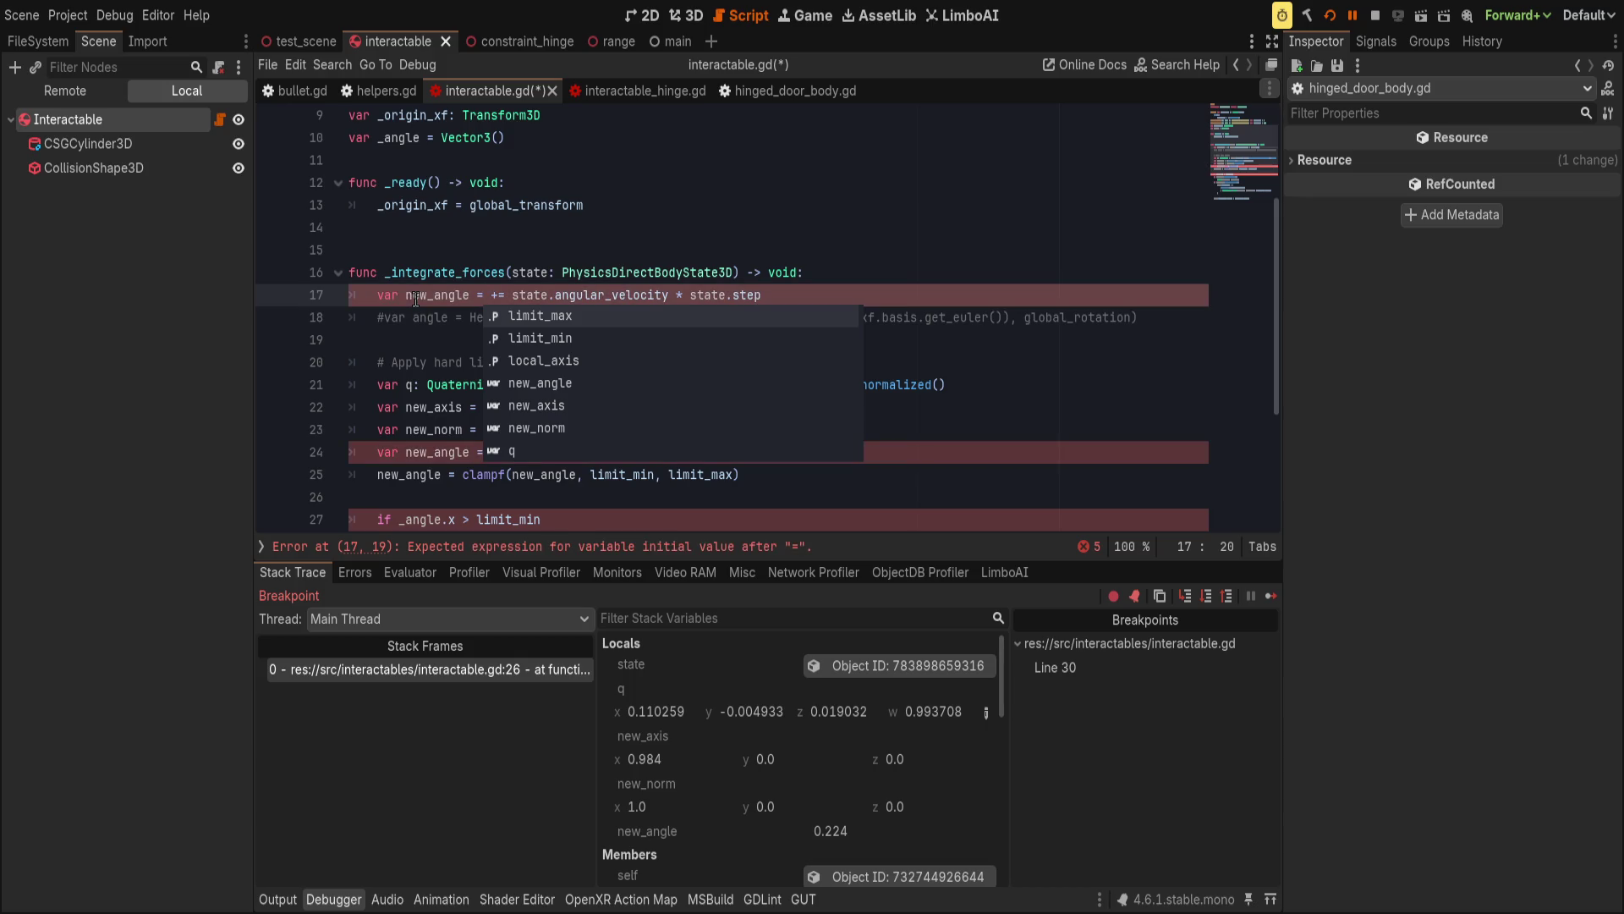
{"action": "type", "text": " global_ro"}
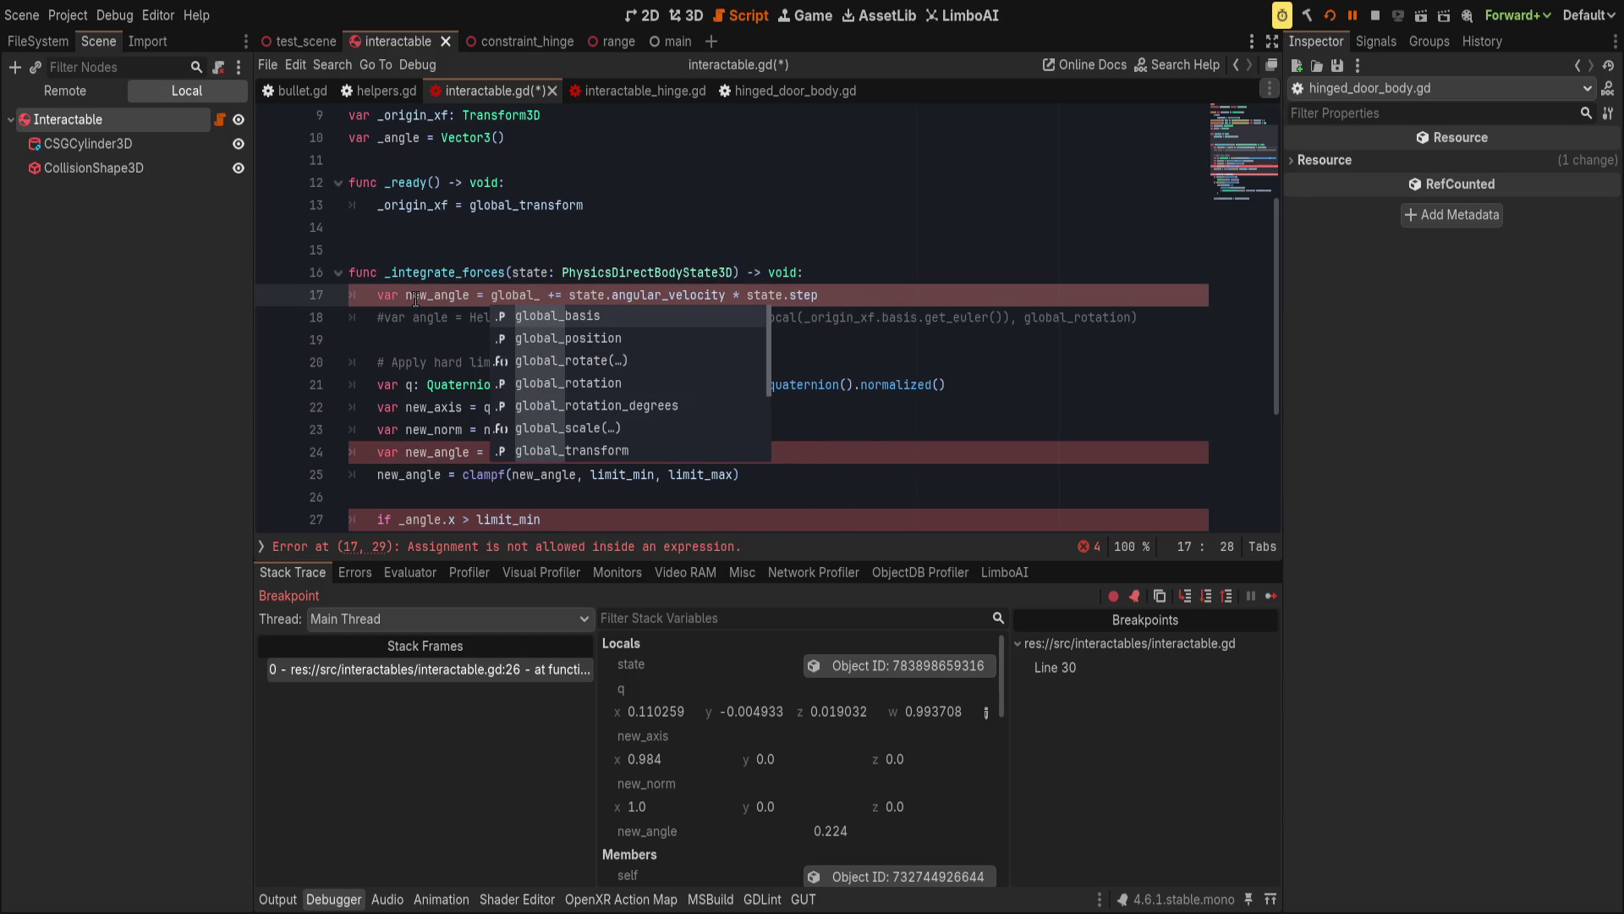
{"action": "type", "text": "tation"}
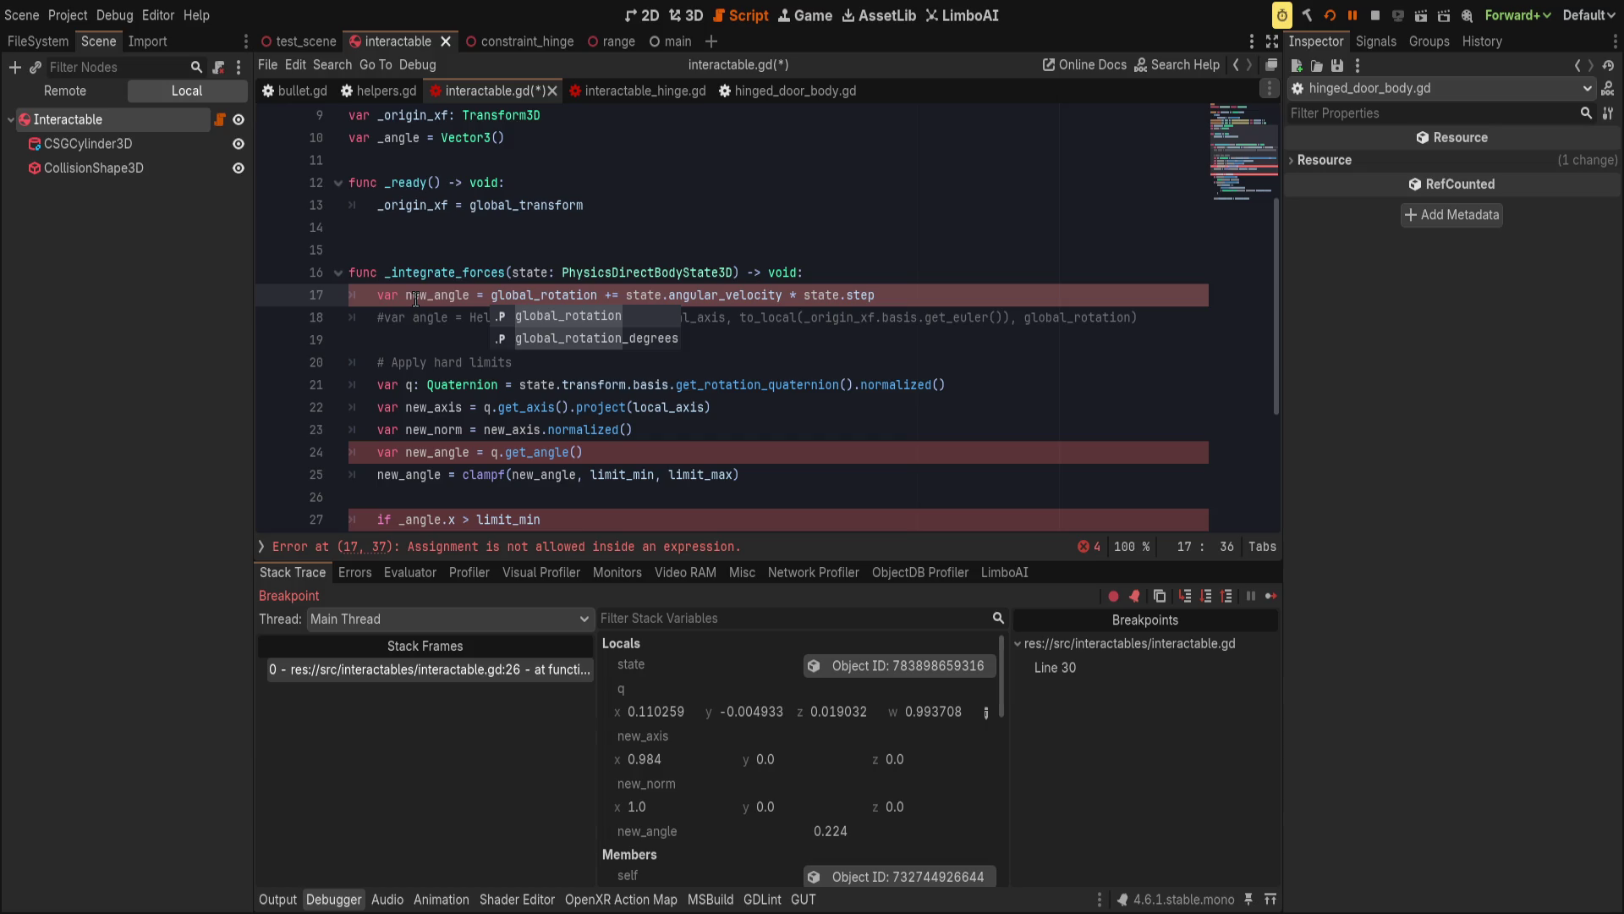
{"action": "key", "text": "Right"}
{"action": "key", "text": "Right"}
{"action": "key", "text": "Right"}
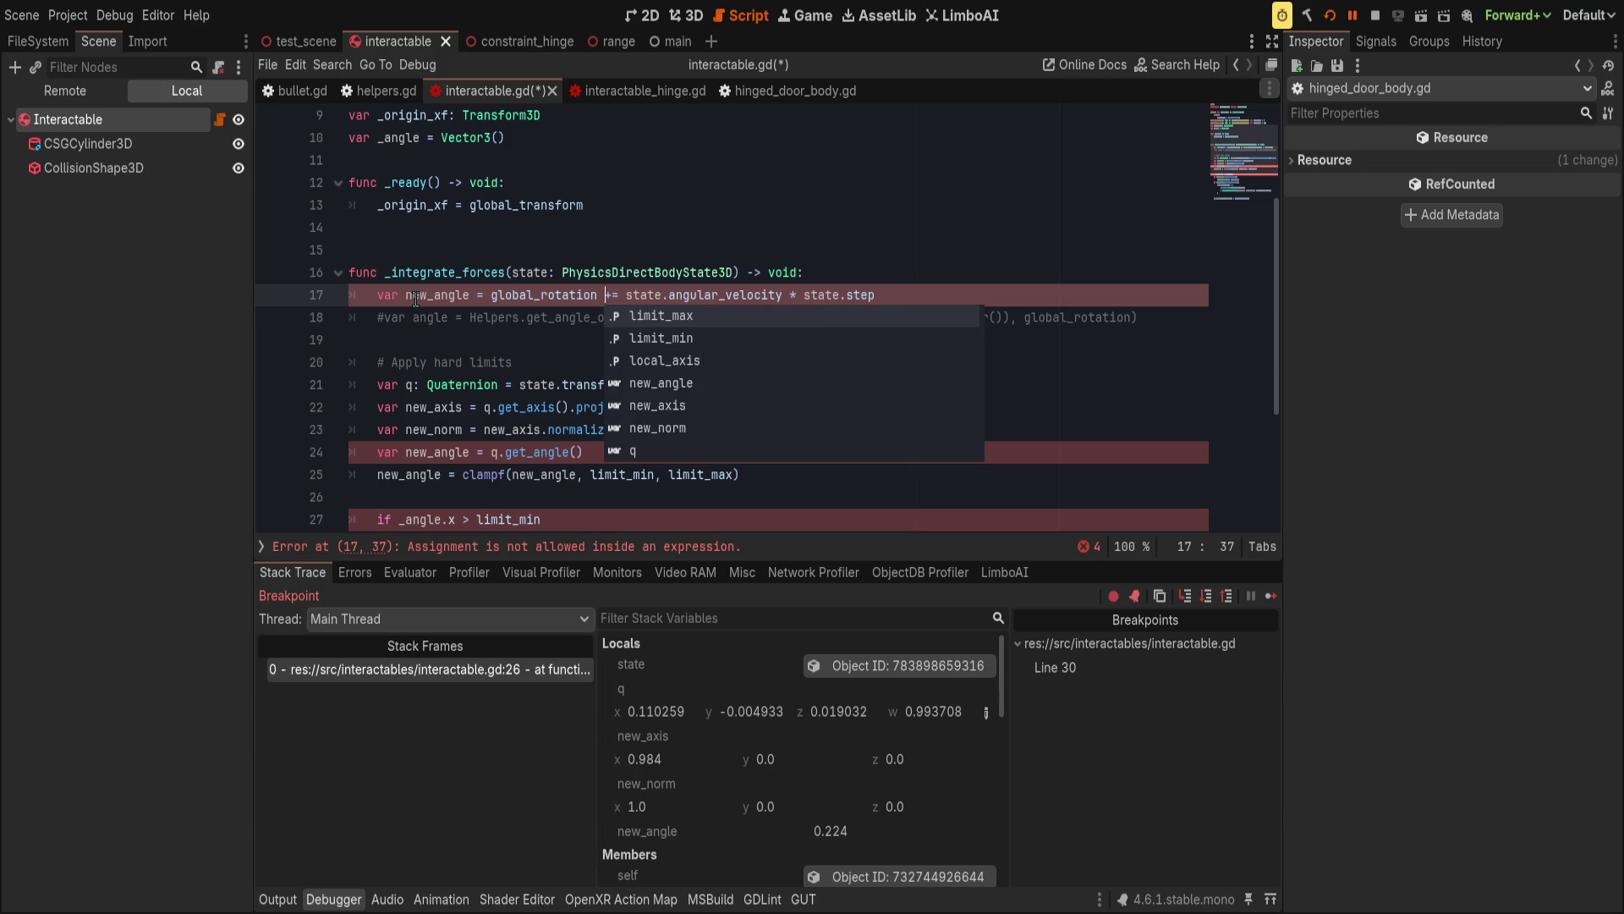
{"action": "key", "text": "BackSpace"}
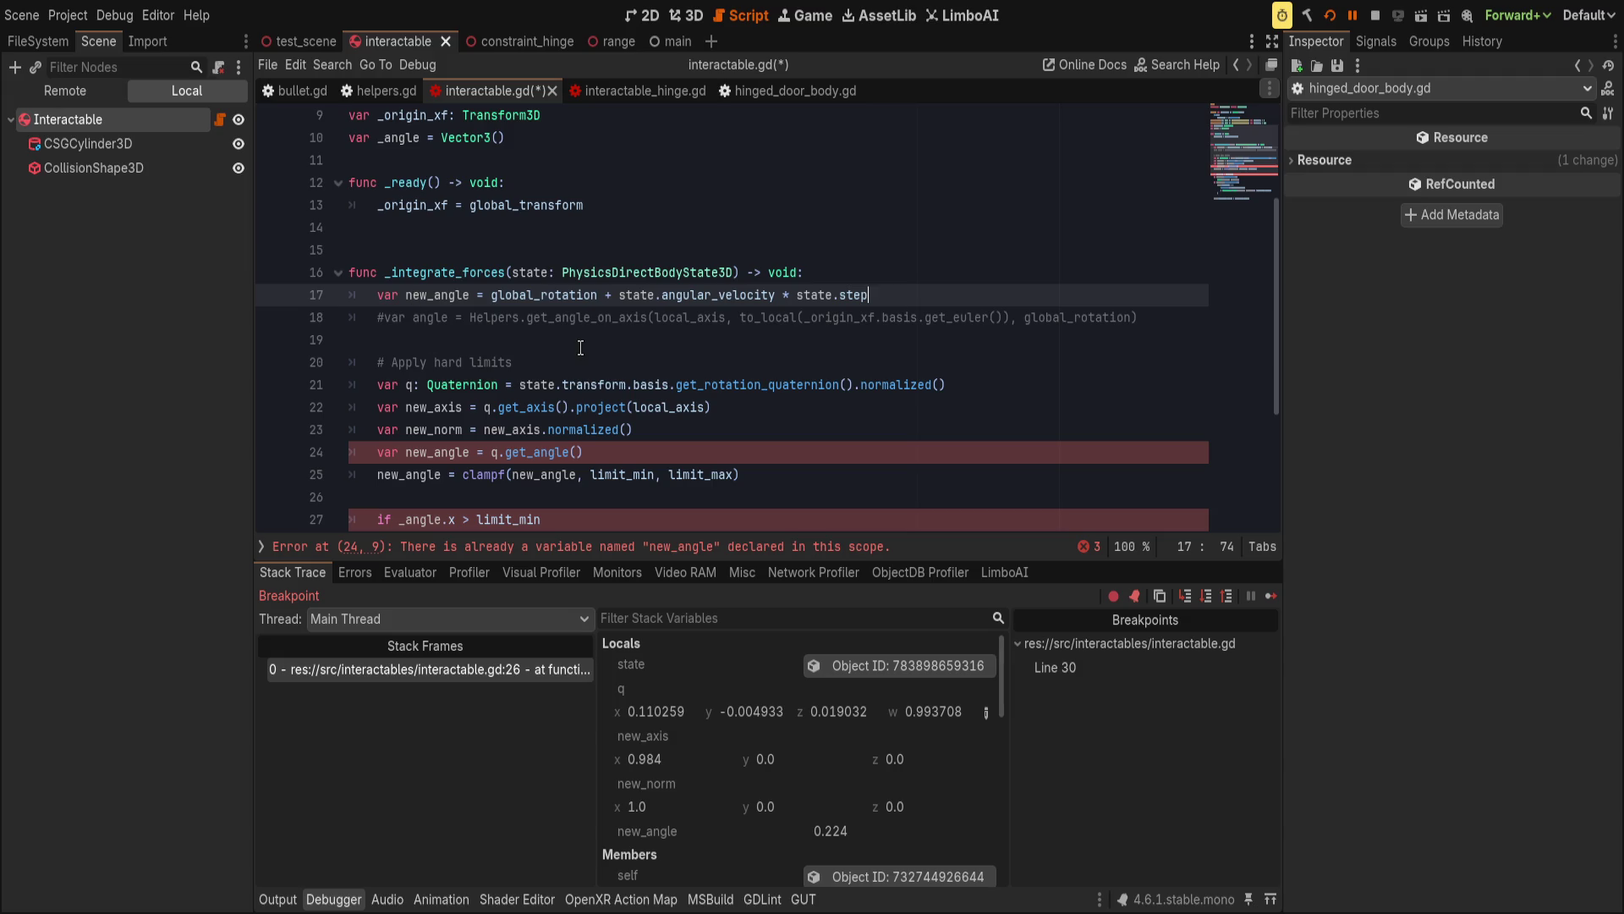
{"action": "left_click_drag", "start_coordinate": [490, 296], "coordinate": [1035, 293]}
{"action": "left_click", "coordinate": [615, 294]}
{"action": "type", "text": "("}
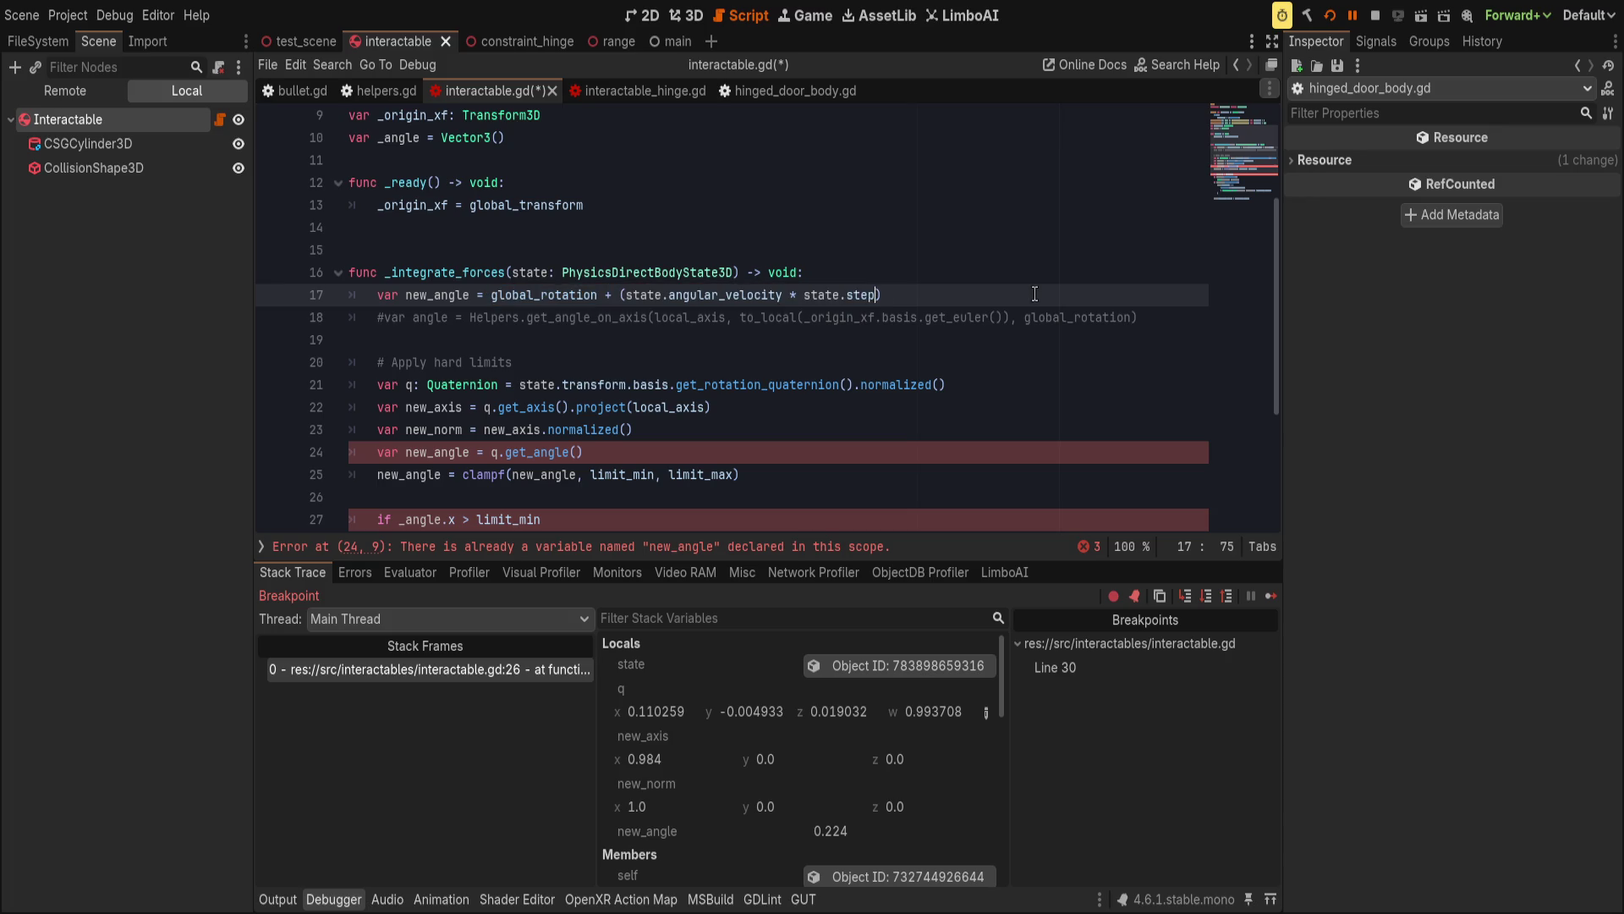
{"action": "scroll", "coordinate": [993, 304], "scroll_direction": "down", "scroll_amount": 1}
{"action": "type", "text": "if n"}
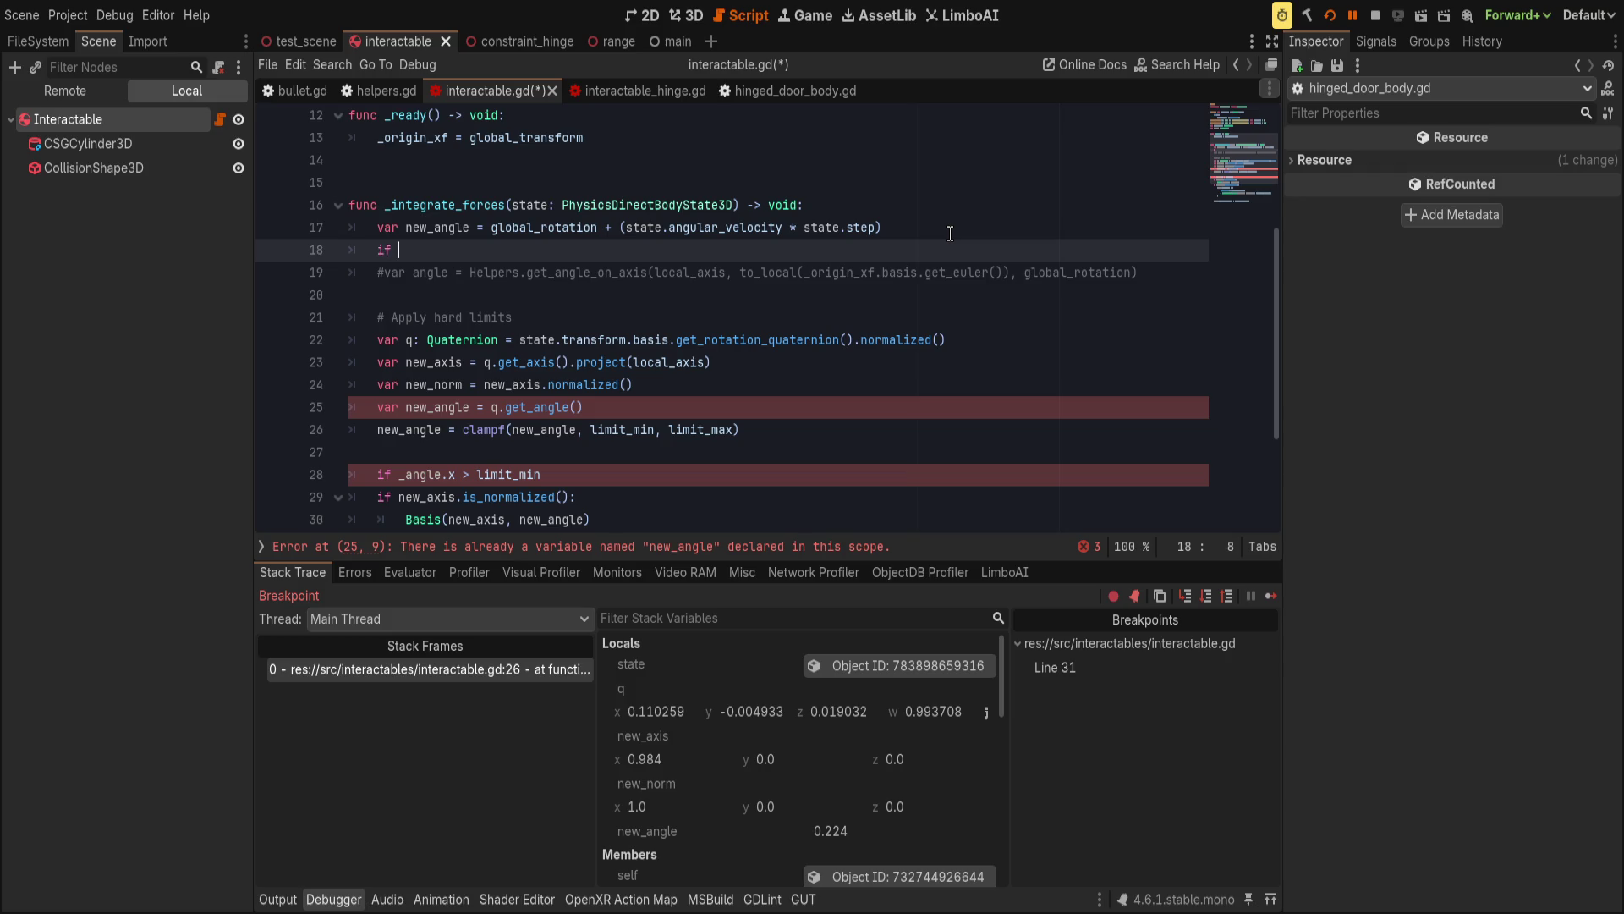
Add 'if new_angle.x > limit_max:' with print("guh") inside it.
{"action": "type", "text": "ew_angle.x >"}
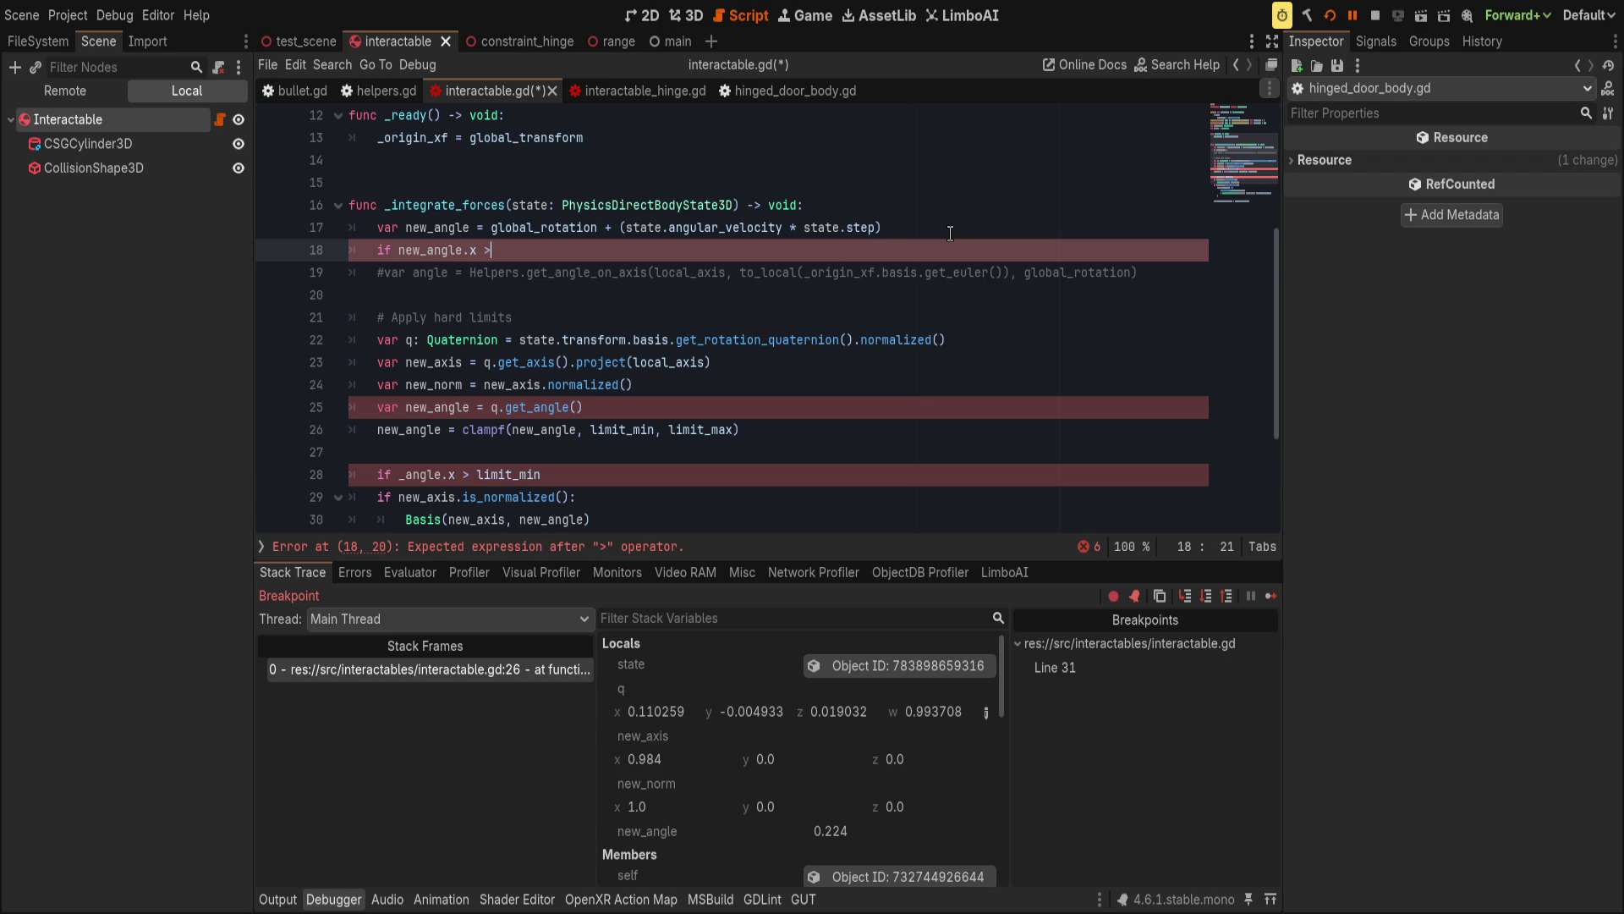
{"action": "scroll", "coordinate": [757, 294], "scroll_direction": "up", "scroll_amount": 1}
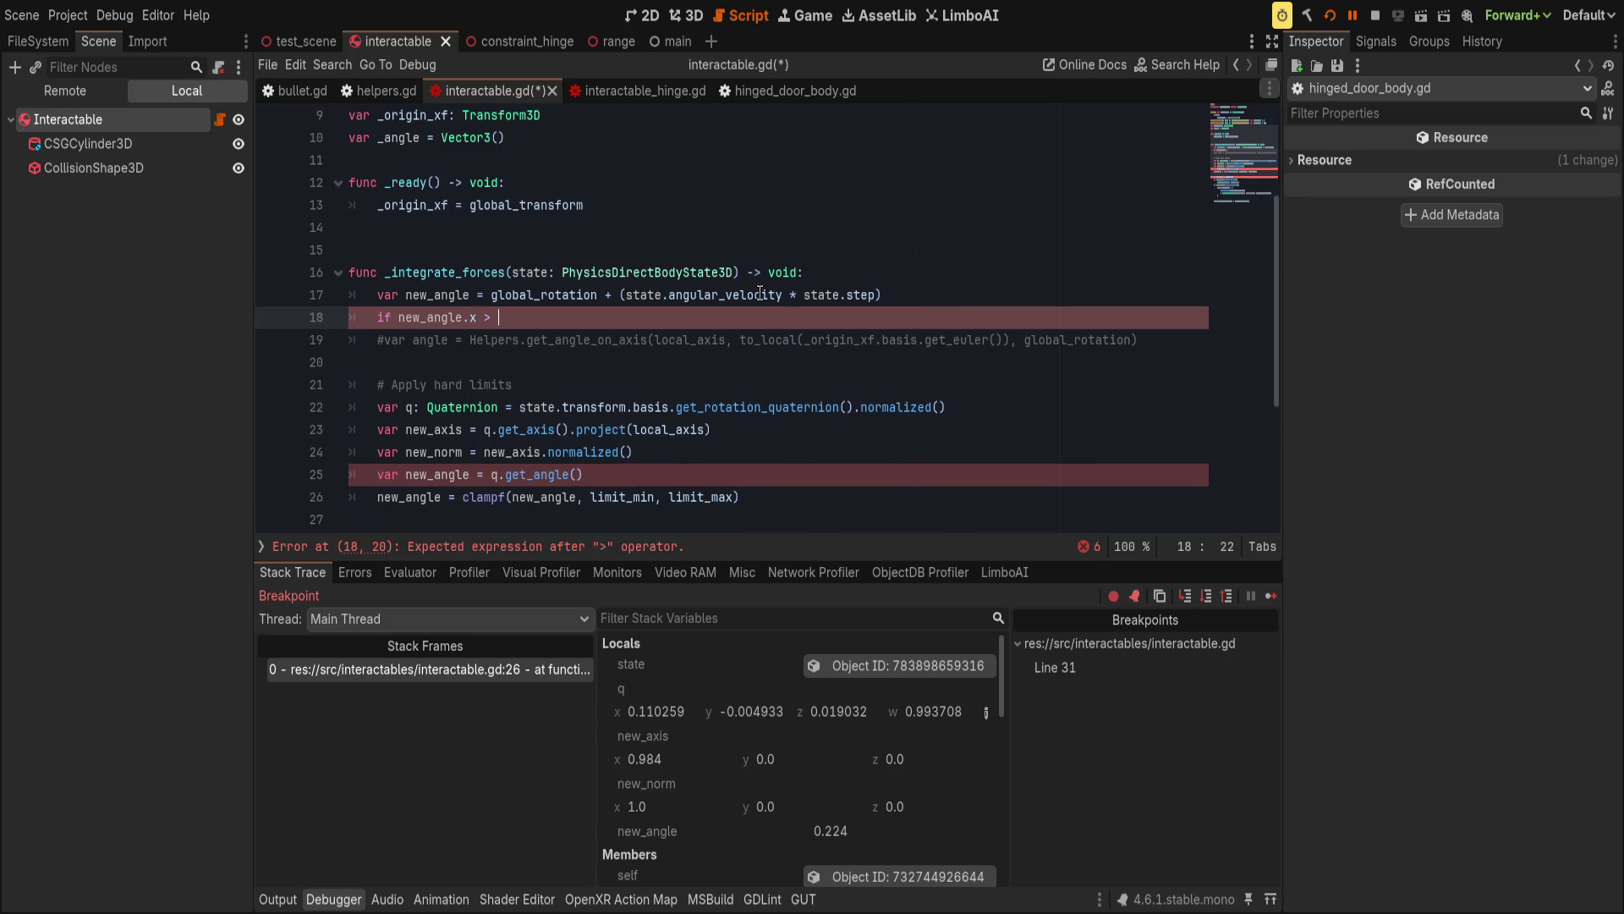
{"action": "type", "text": "limit"}
{"action": "key", "text": "Return"}
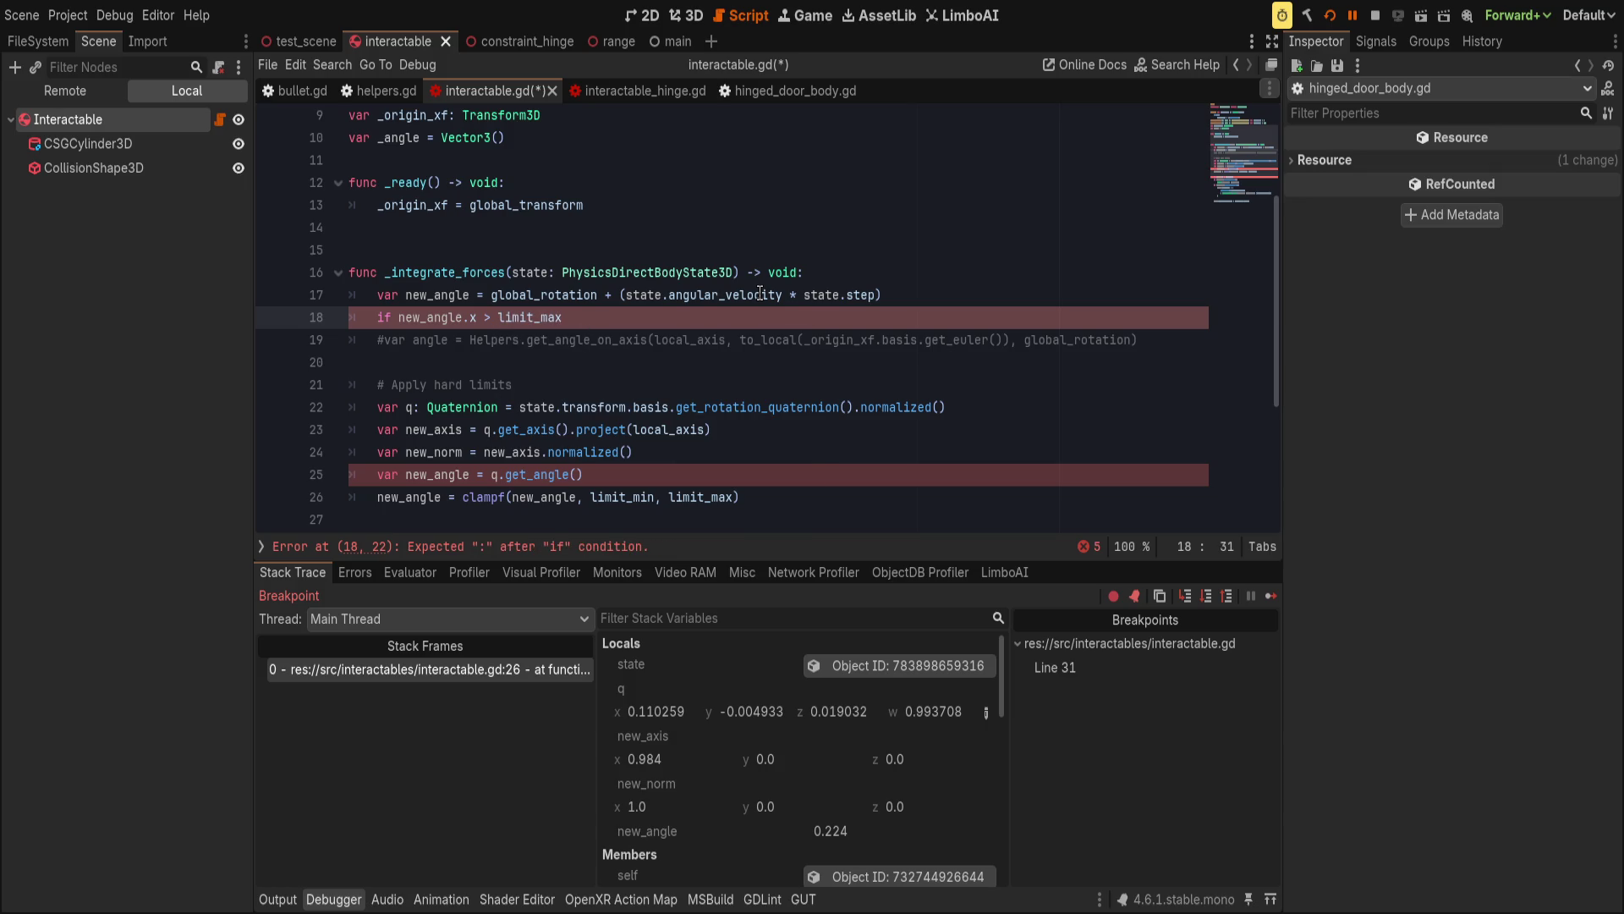
{"action": "type", "text": ":"}
{"action": "key", "text": "Return"}
{"action": "type", "text": "print(\"guh\")"}
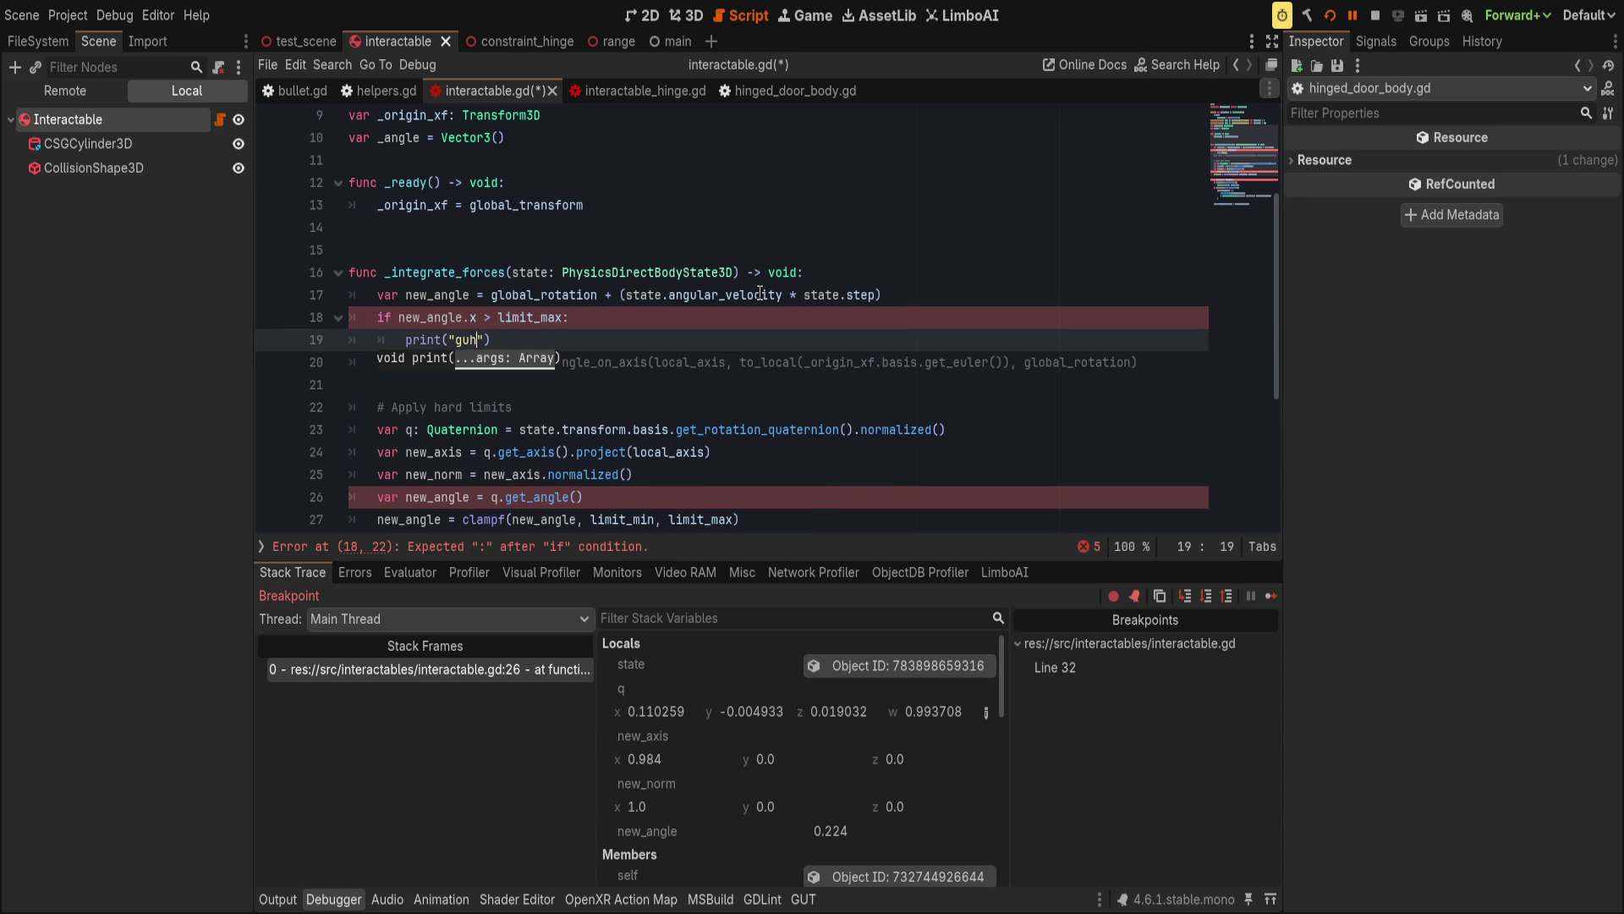
{"action": "key", "text": "End"}
Delete the old q.get_angle() and clampf lines.
{"action": "scroll", "coordinate": [661, 417], "scroll_direction": "down", "scroll_amount": 2}
{"action": "left_click", "coordinate": [611, 356]}
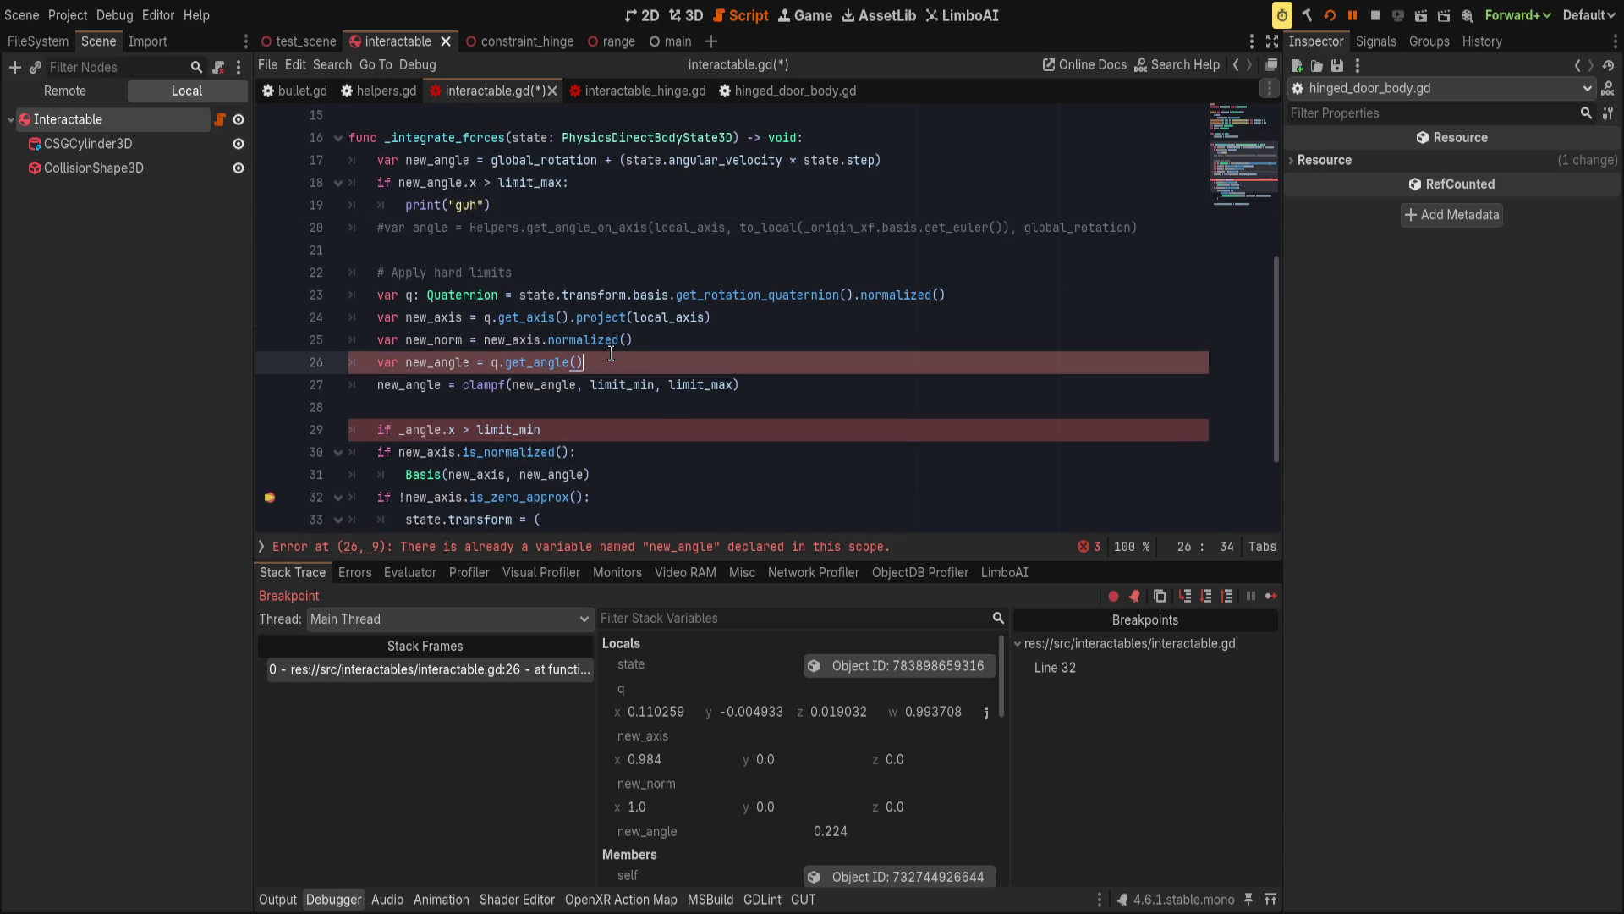
{"action": "key", "text": "ctrl+shift+k"}
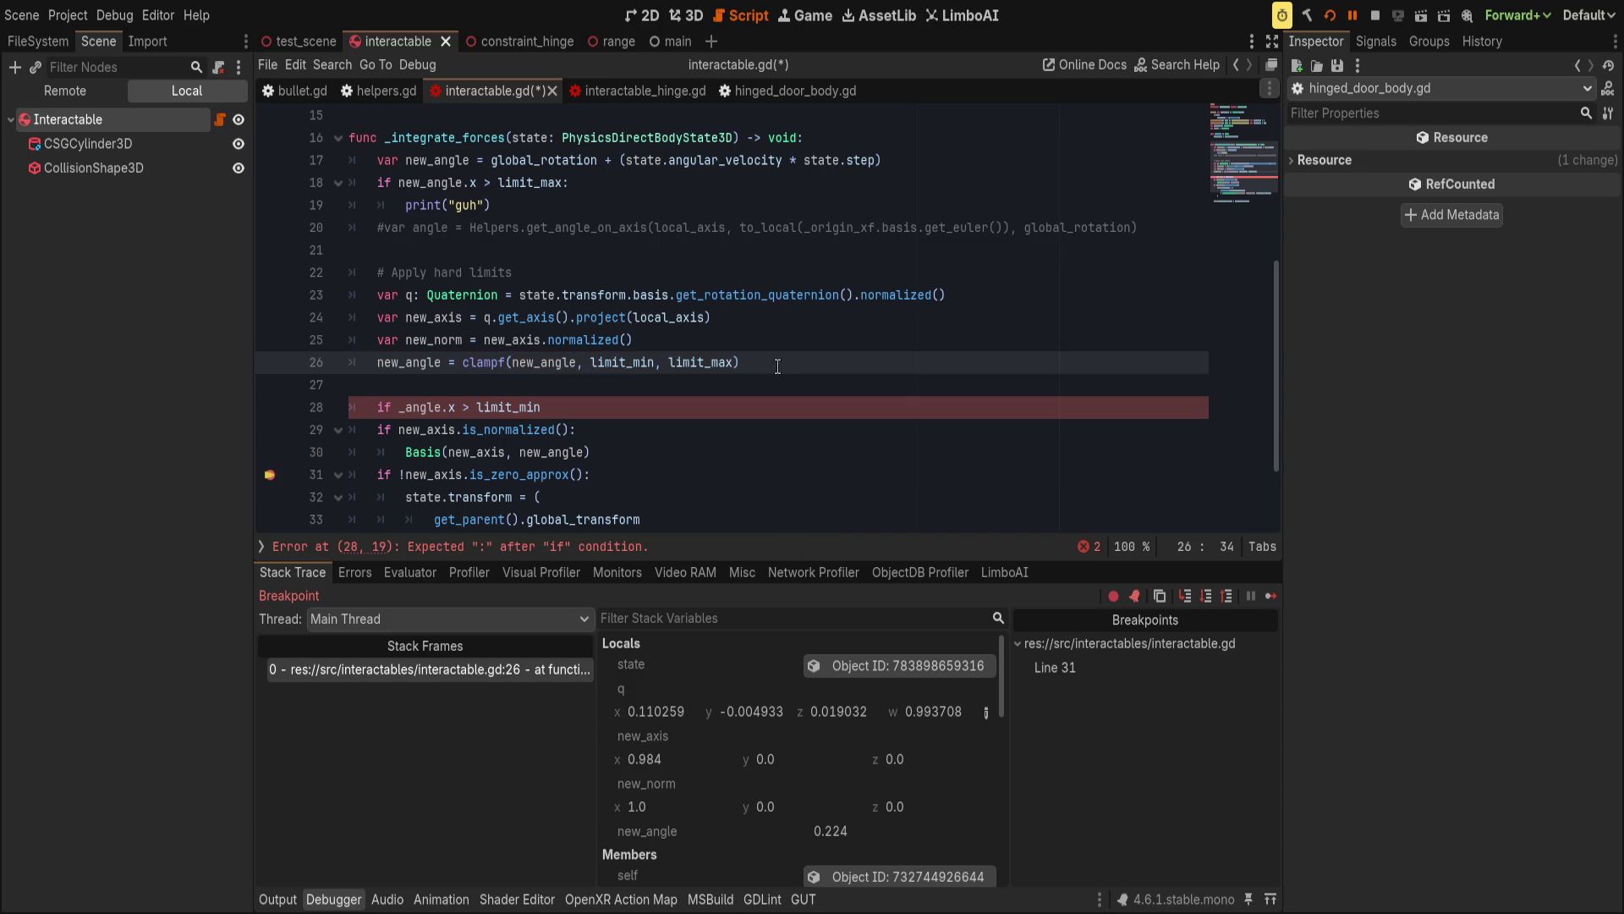
{"action": "key", "text": "ctrl+shift+k"}
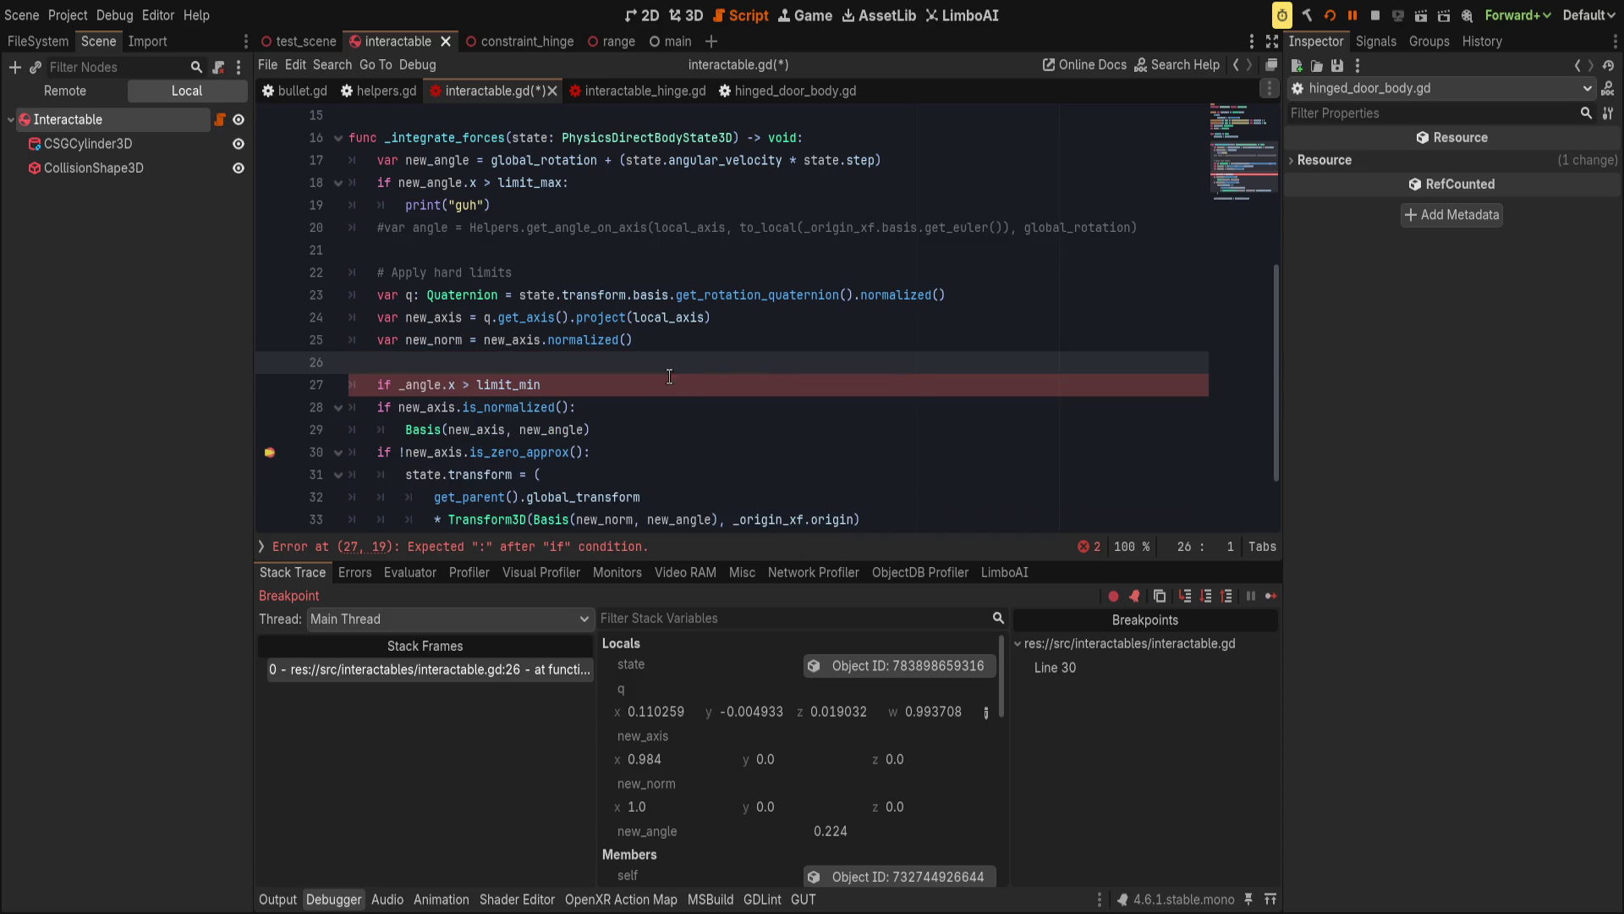
Delete the limit_min check line and replace the Basis(new_axis, new_angle) call with print(">?").
{"action": "key", "text": "Down"}
{"action": "key", "text": "ctrl+shift+k"}
{"action": "left_click", "coordinate": [671, 403]}
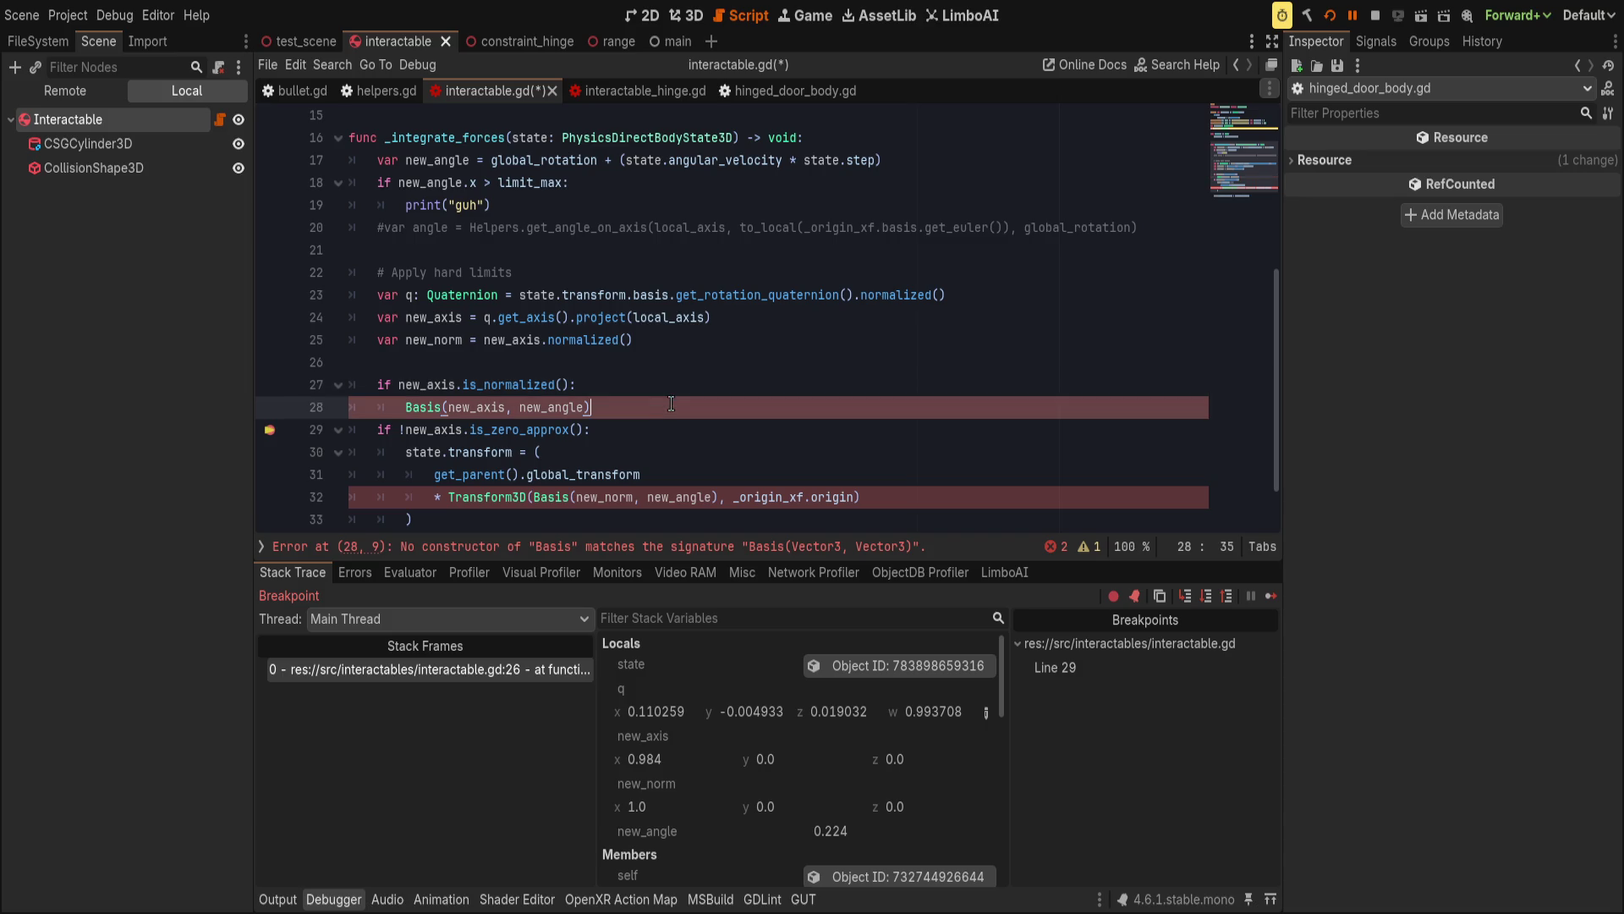
{"action": "left_click_drag", "start_coordinate": [416, 401], "coordinate": [777, 410]}
{"action": "type", "text": "print(?"}
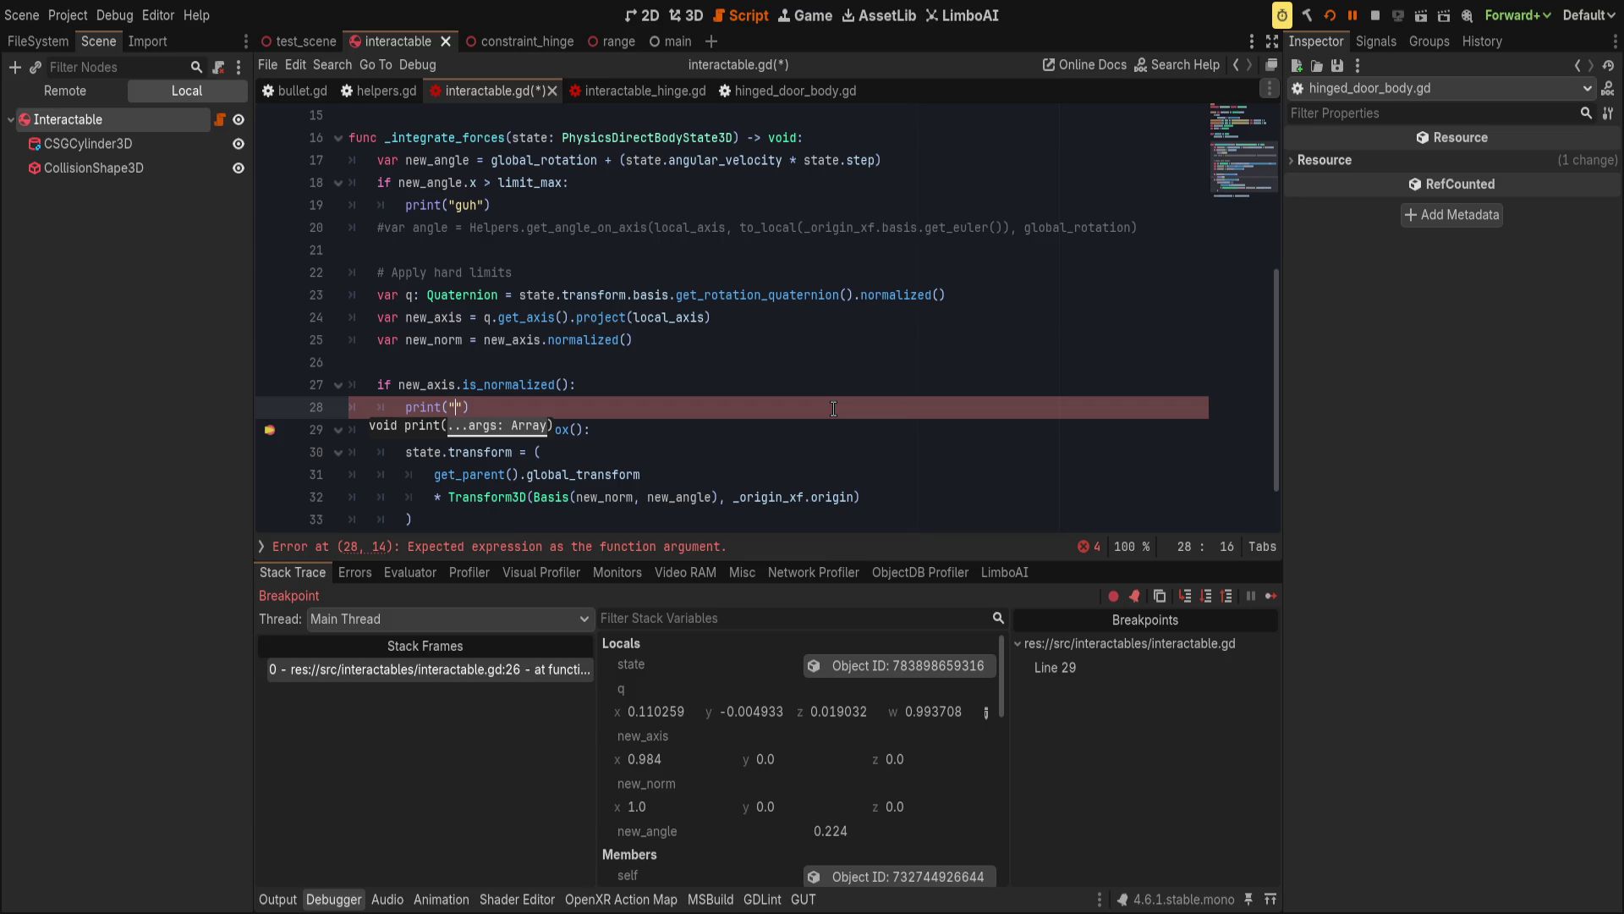
{"action": "type", "text": "?"}
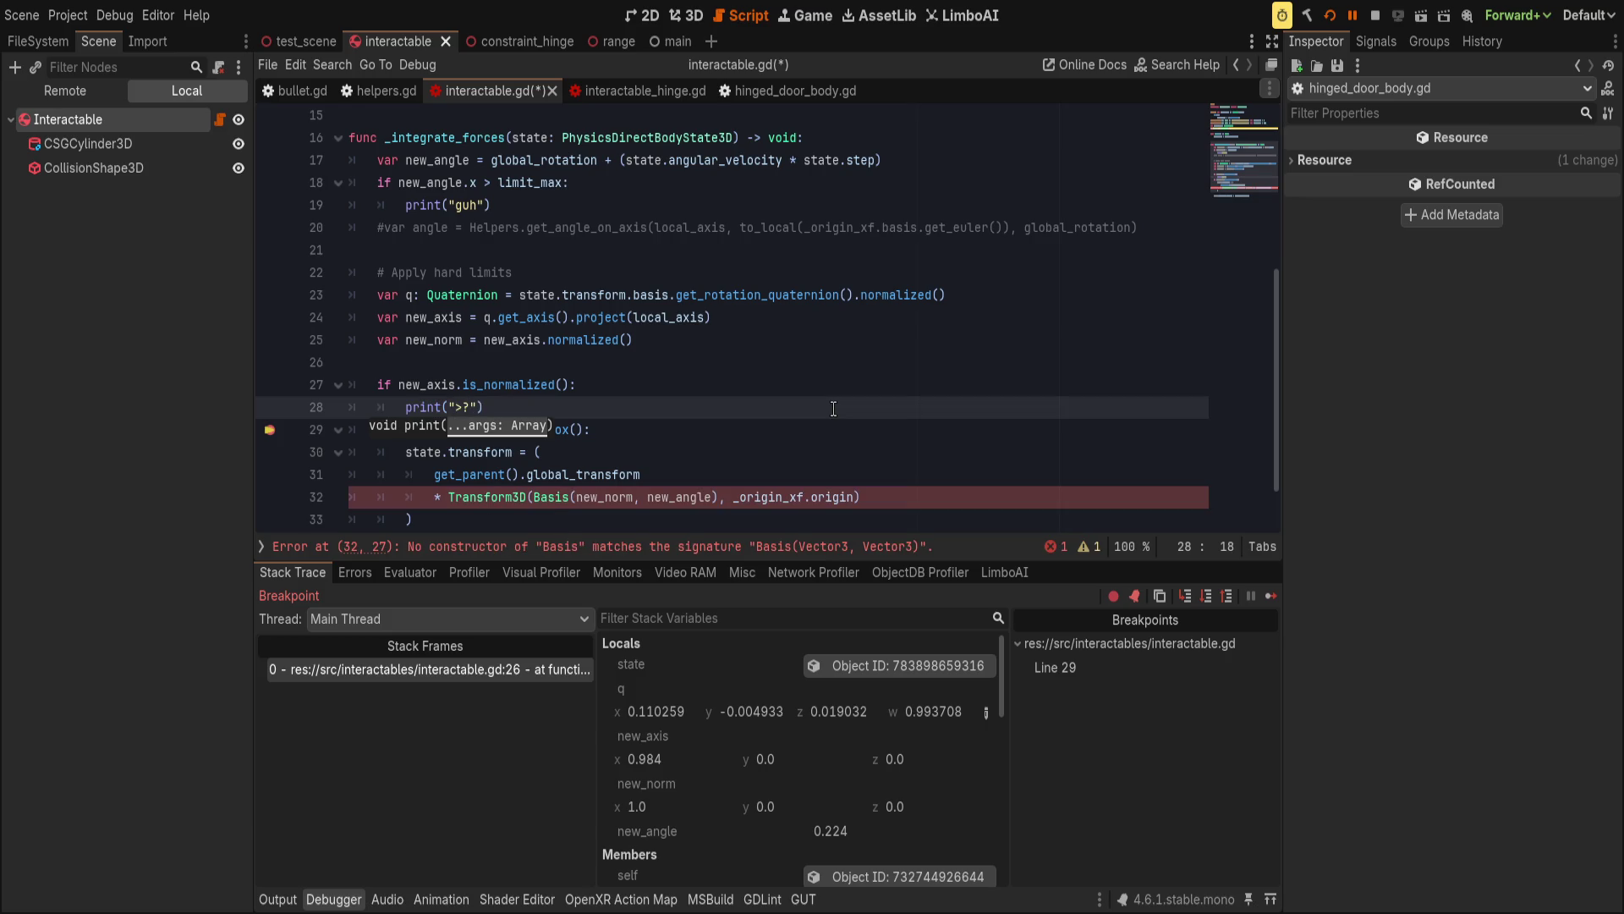
Remove the is_zero_approx transform block and its leftover blank line, then save interactable.gd.
{"action": "left_click", "coordinate": [626, 431]}
{"action": "scroll", "coordinate": [578, 439], "scroll_direction": "down", "scroll_amount": 1}
{"action": "mouse_move", "coordinate": [453, 449]}
{"action": "left_mouse_down"}
{"action": "mouse_move", "coordinate": [397, 412]}
{"action": "mouse_move", "coordinate": [272, 377]}
{"action": "left_mouse_up"}
{"action": "key", "text": "BackSpace"}
{"action": "key", "text": "Delete"}
{"action": "left_click", "coordinate": [270, 364]}
{"action": "key", "text": "ctrl+s"}
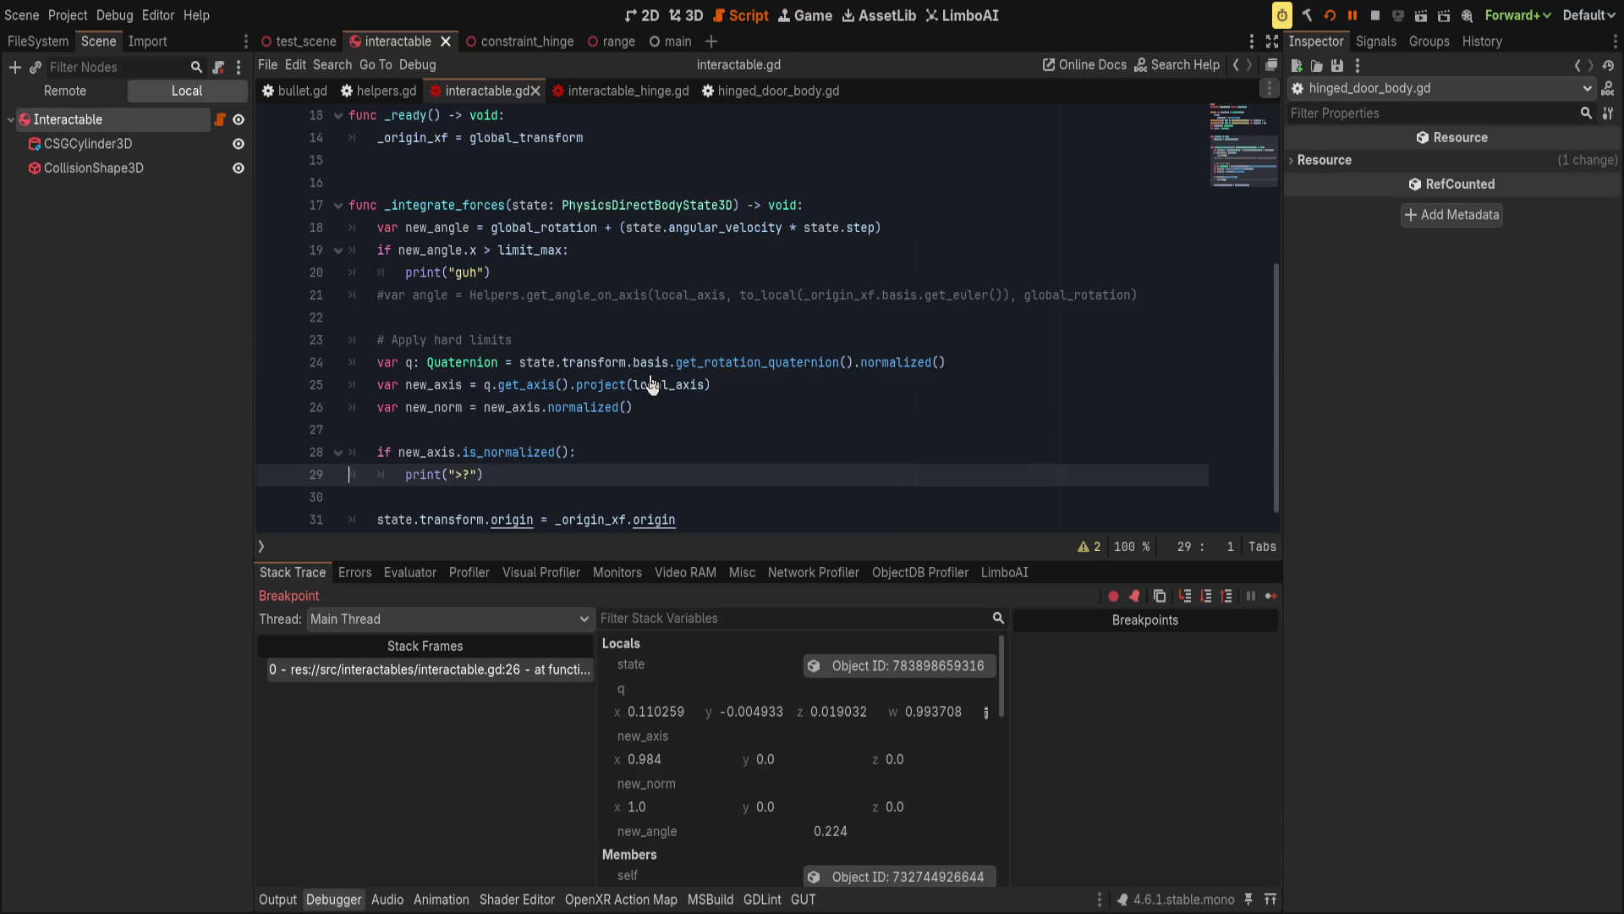
{"action": "left_click", "coordinate": [744, 409]}
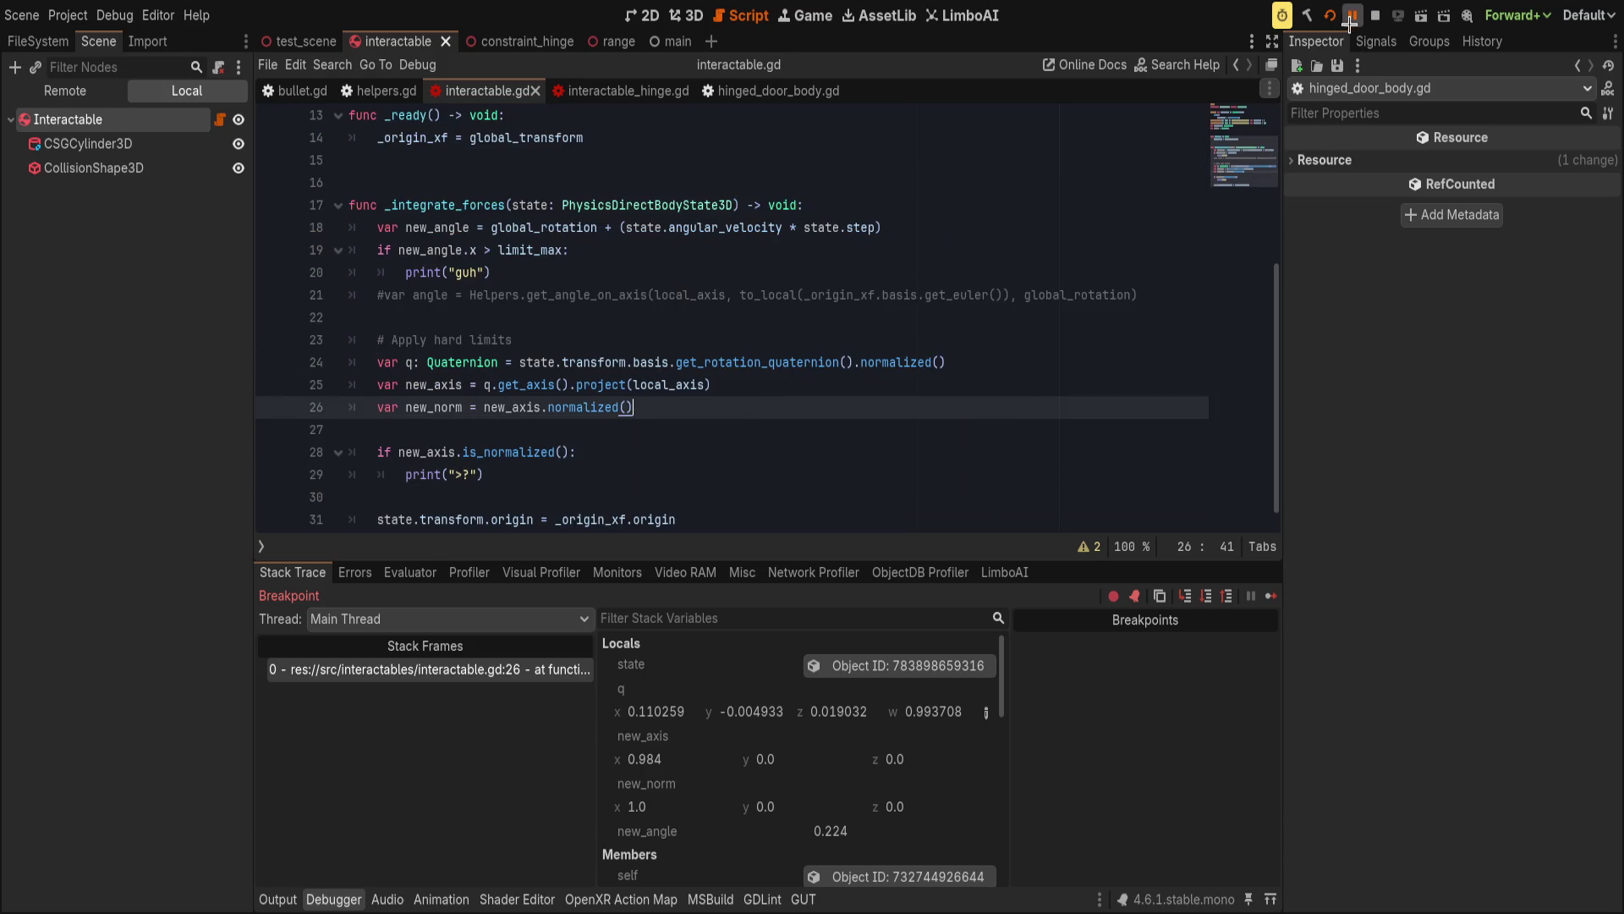
Resume the paused game and test the door hinge in VR, with ">?" now logged in the output.
{"action": "key", "text": "F12"}
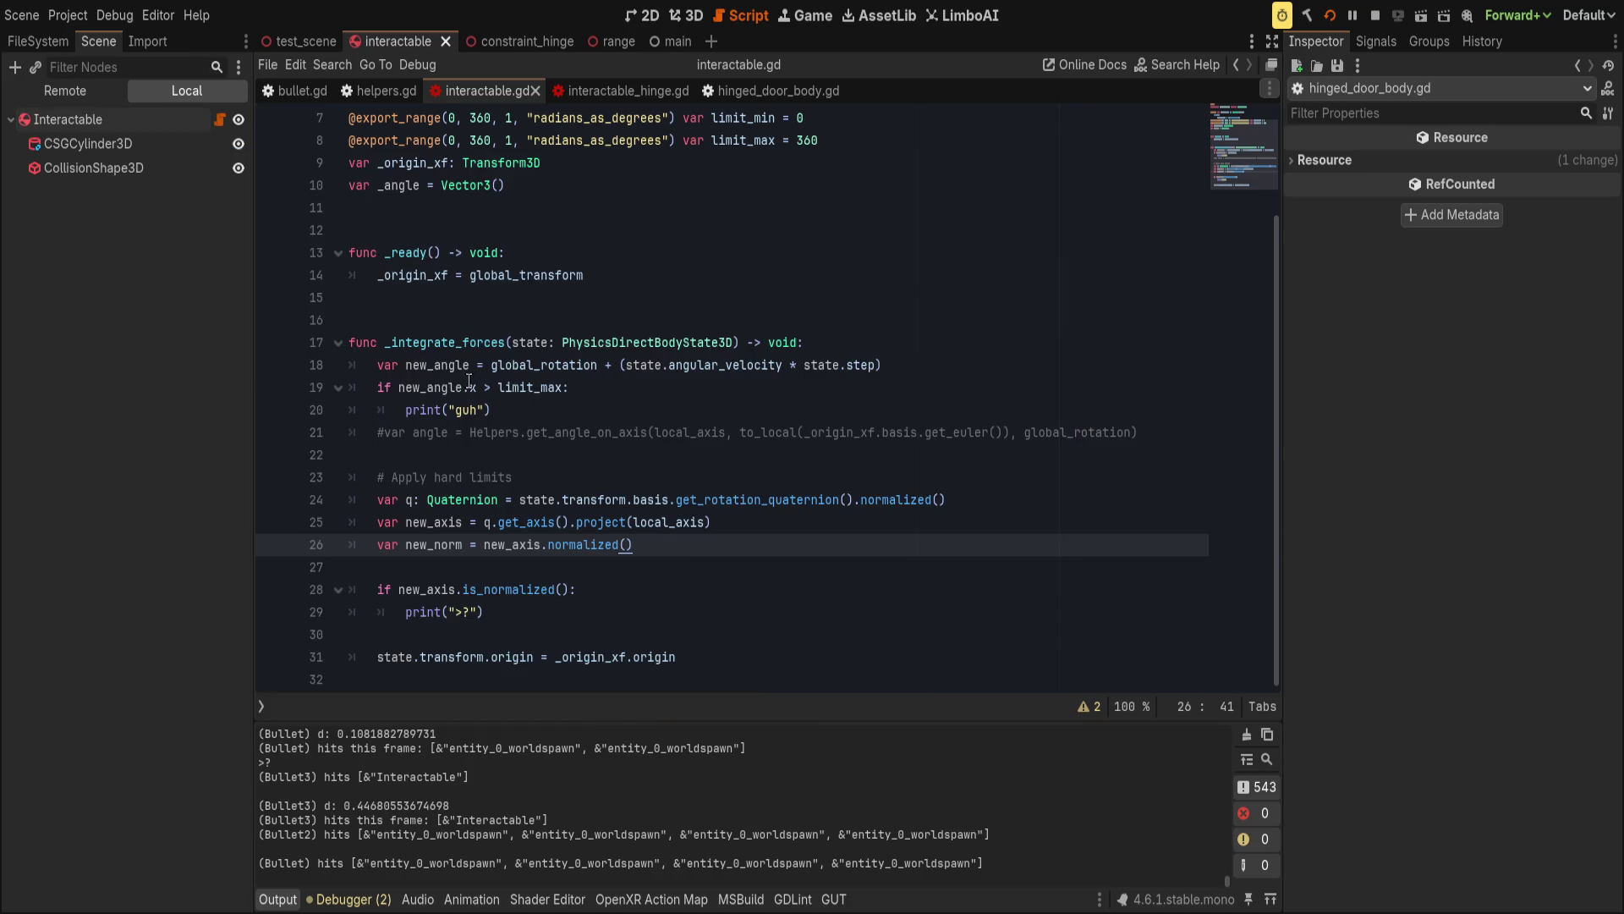
{"action": "left_click", "coordinate": [542, 409]}
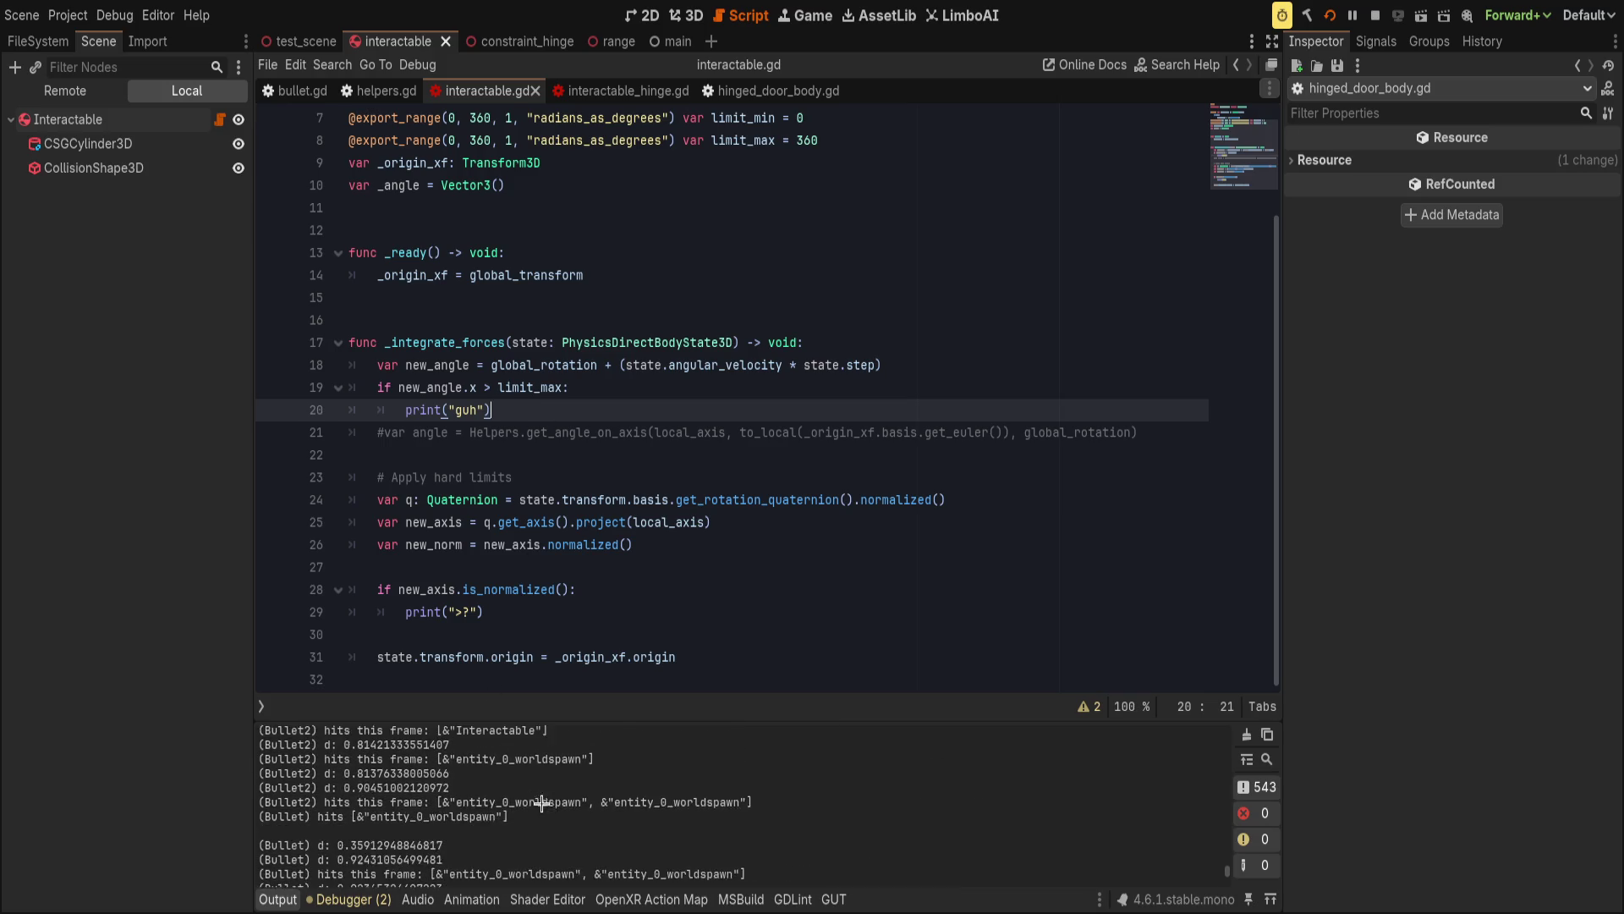
Switch to bullet.gd, search it for 'print', and start commenting out the hit-report print.
{"action": "left_click", "coordinate": [762, 458]}
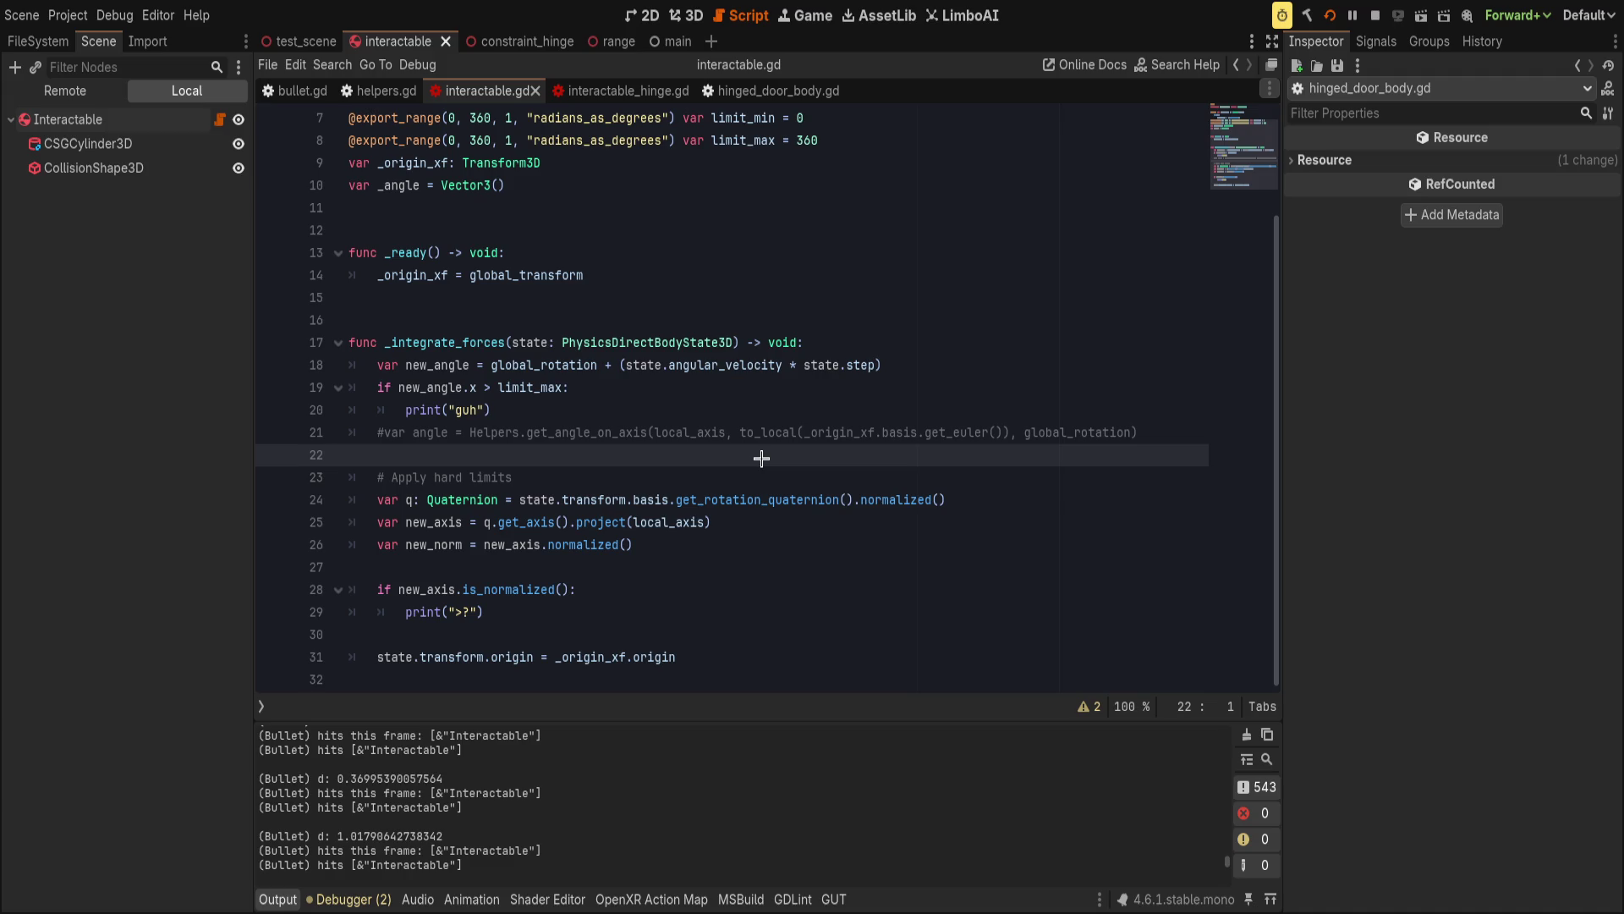
{"action": "left_click", "coordinate": [302, 91]}
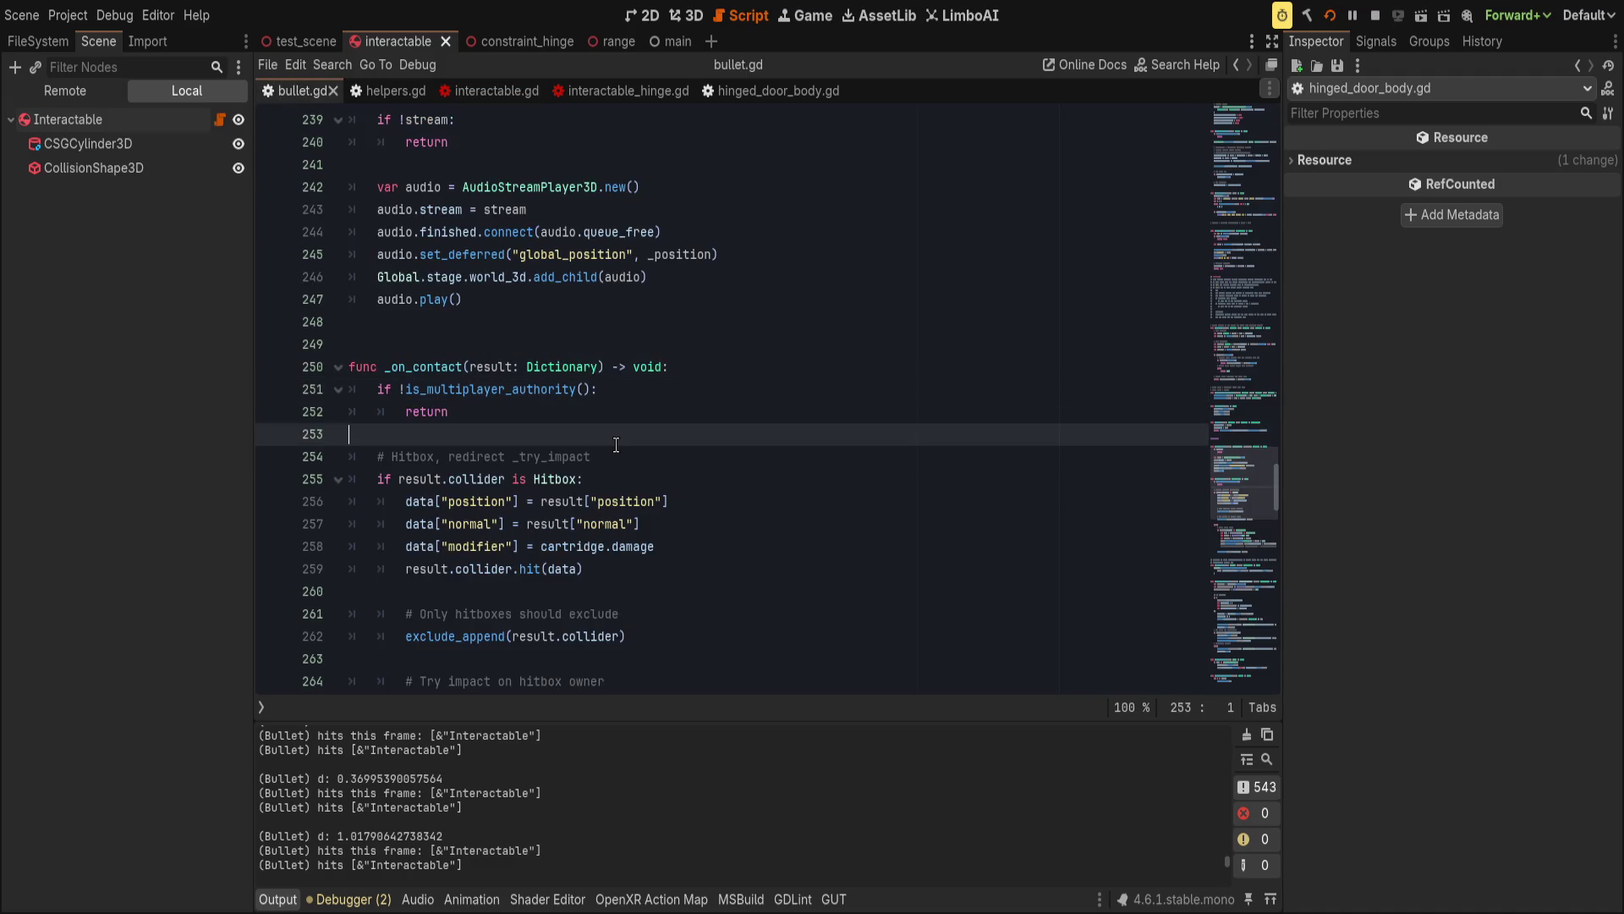
{"action": "key", "text": "ctrl+f"}
{"action": "type", "text": "print"}
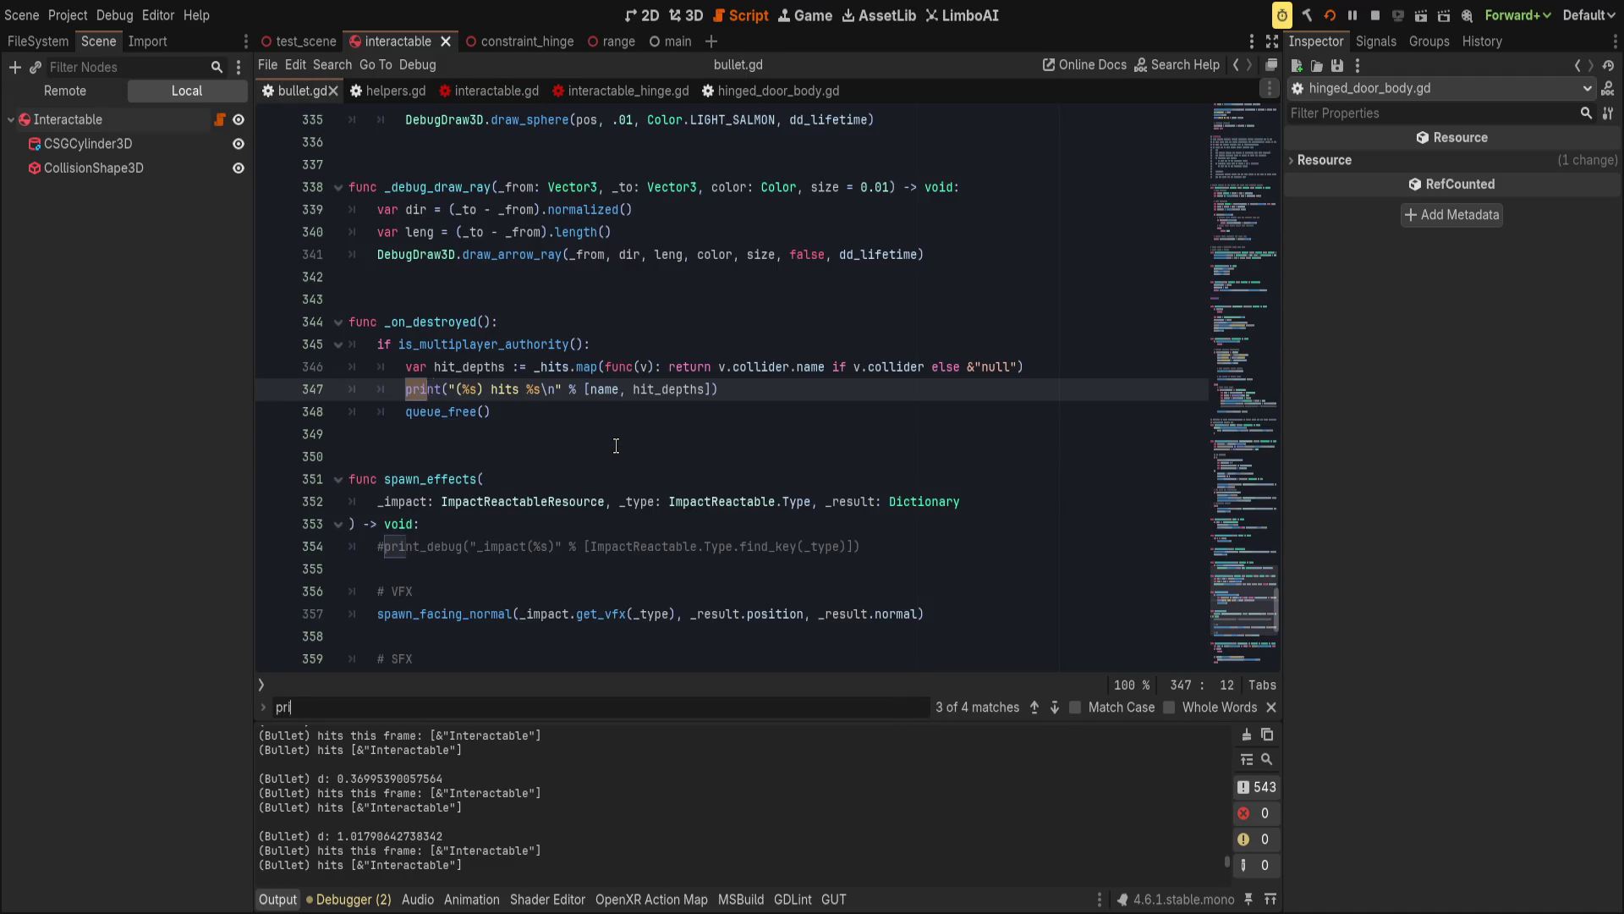
{"action": "left_click", "coordinate": [402, 391]}
{"action": "type", "text": "#"}
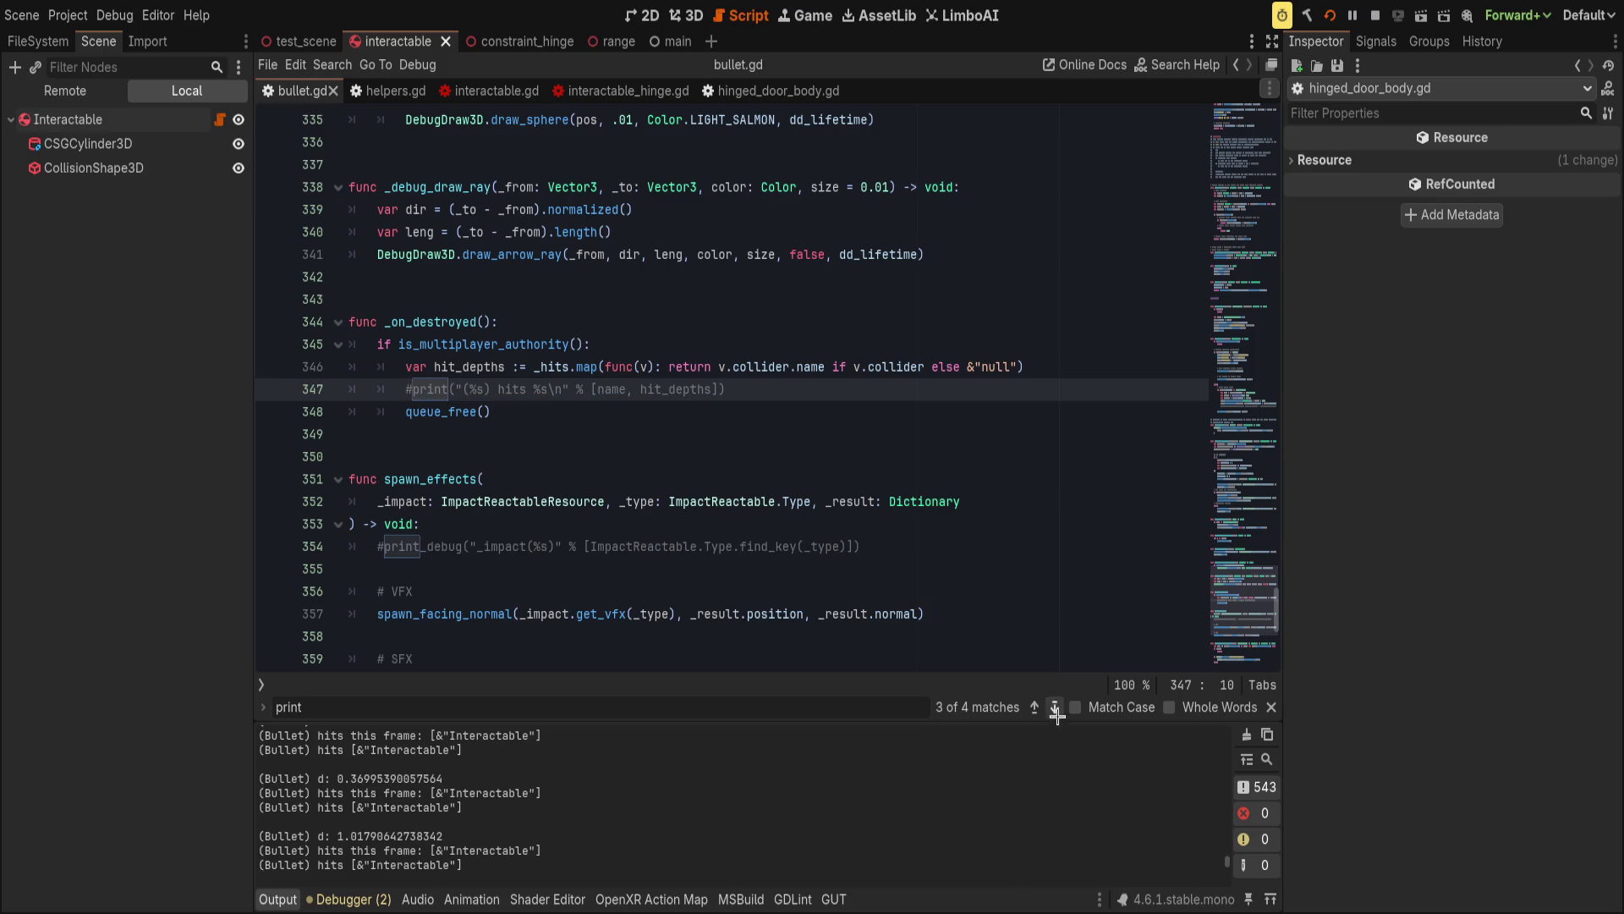
Comment out the hit check and print on lines 151–152 and the depth print on line 168.
{"action": "left_click", "coordinate": [1056, 707]}
{"action": "left_click", "coordinate": [1056, 707]}
{"action": "left_click", "coordinate": [1057, 707]}
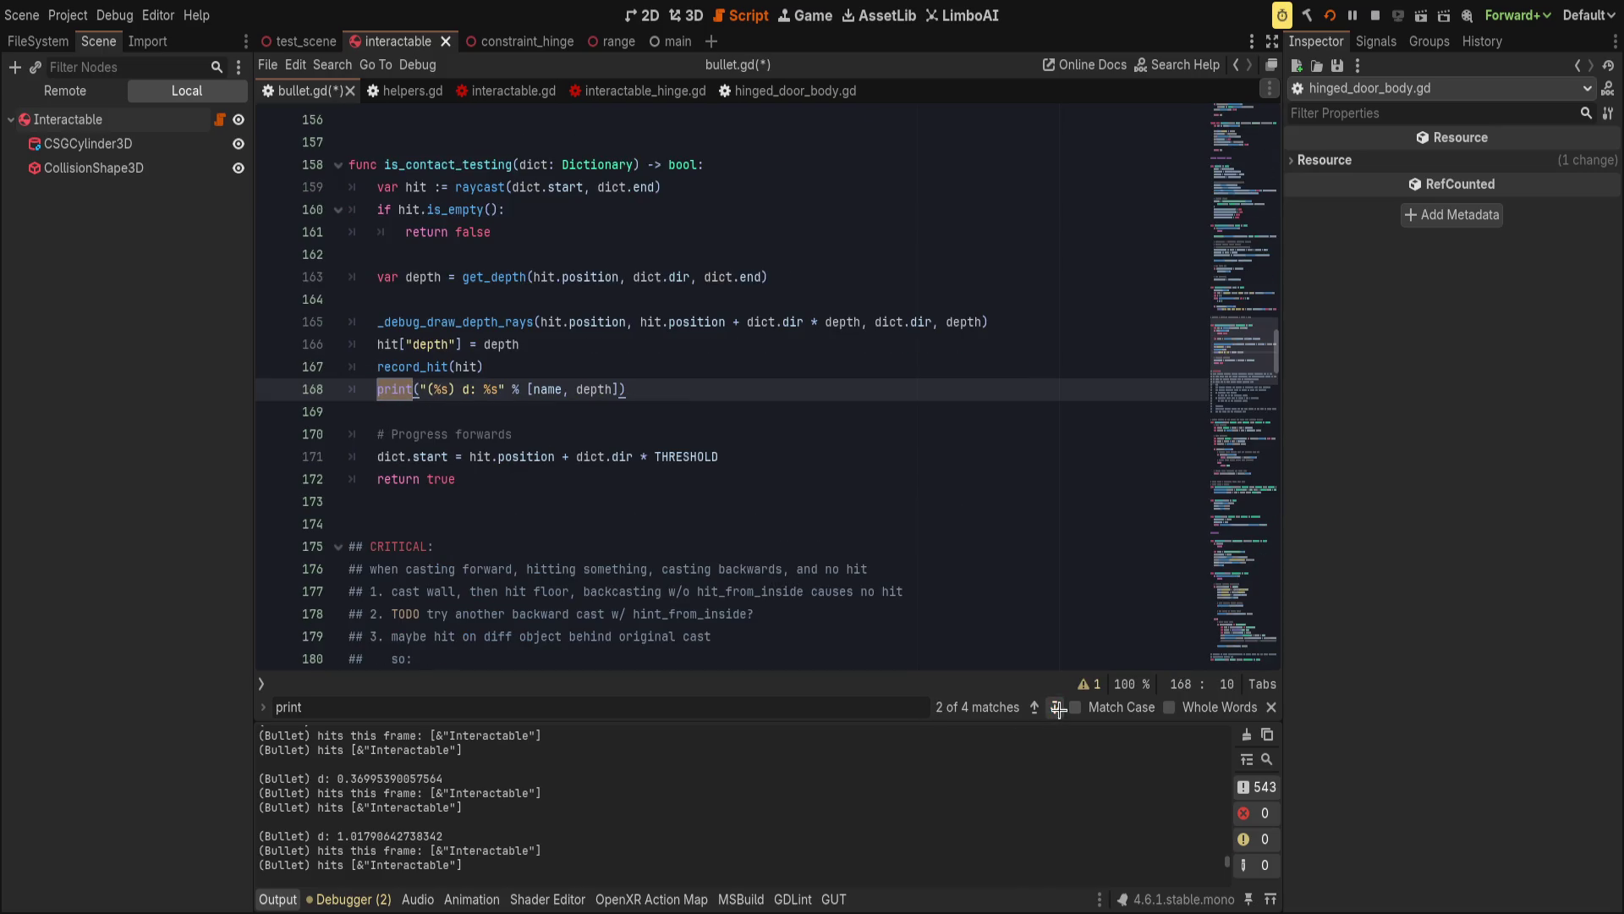
{"action": "left_click", "coordinate": [1034, 708]}
{"action": "key", "text": "ctrl+k"}
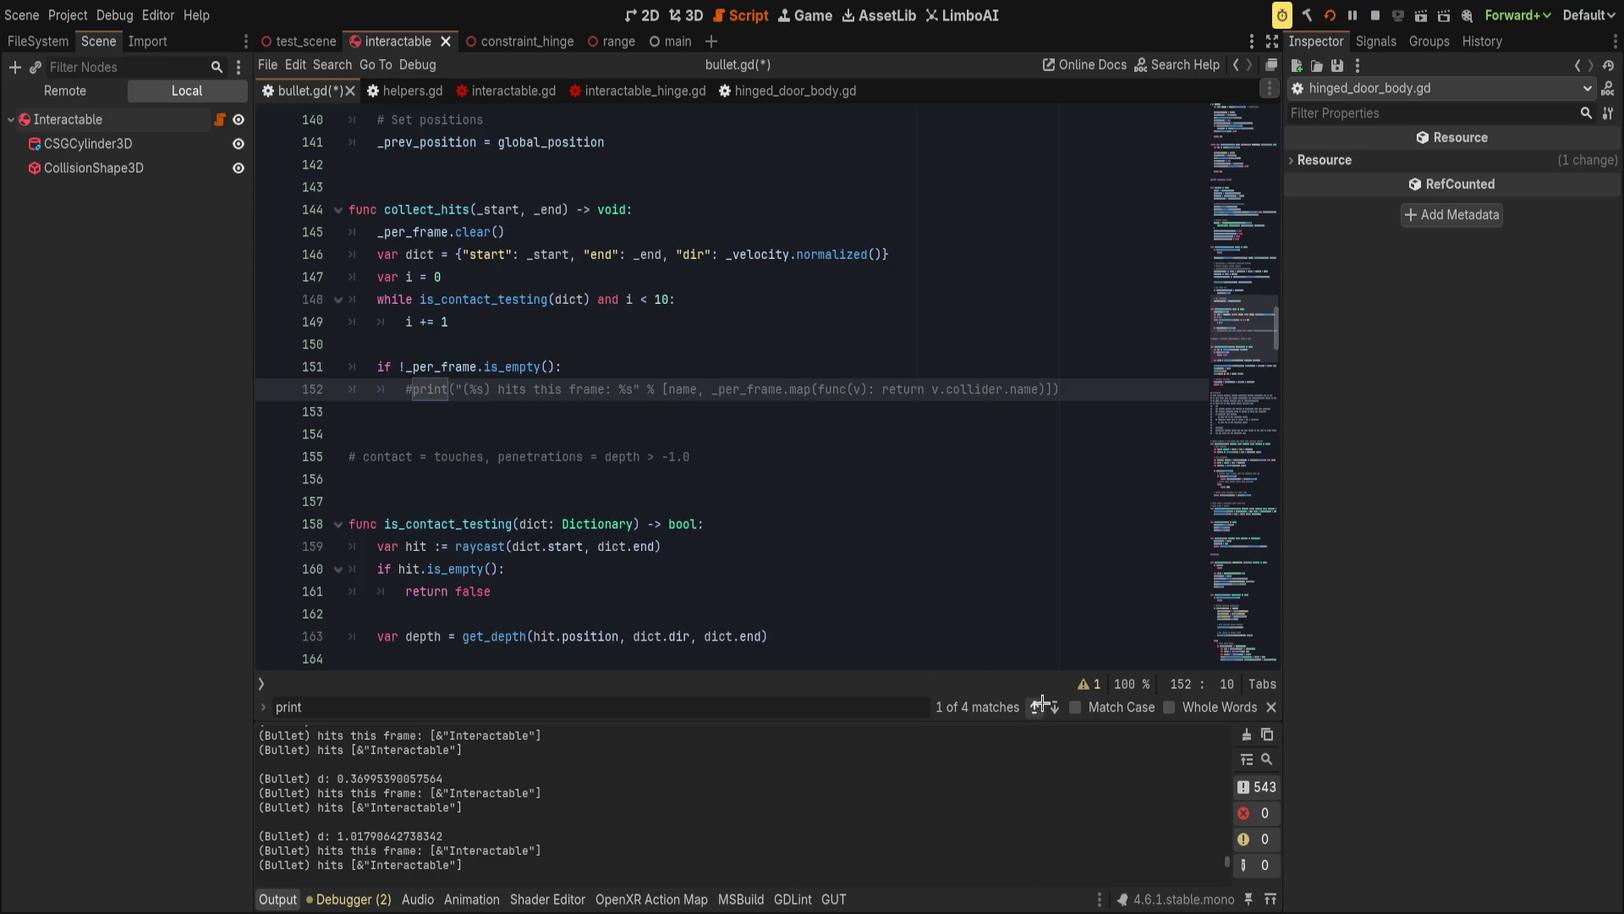
{"action": "left_click", "coordinate": [1055, 707]}
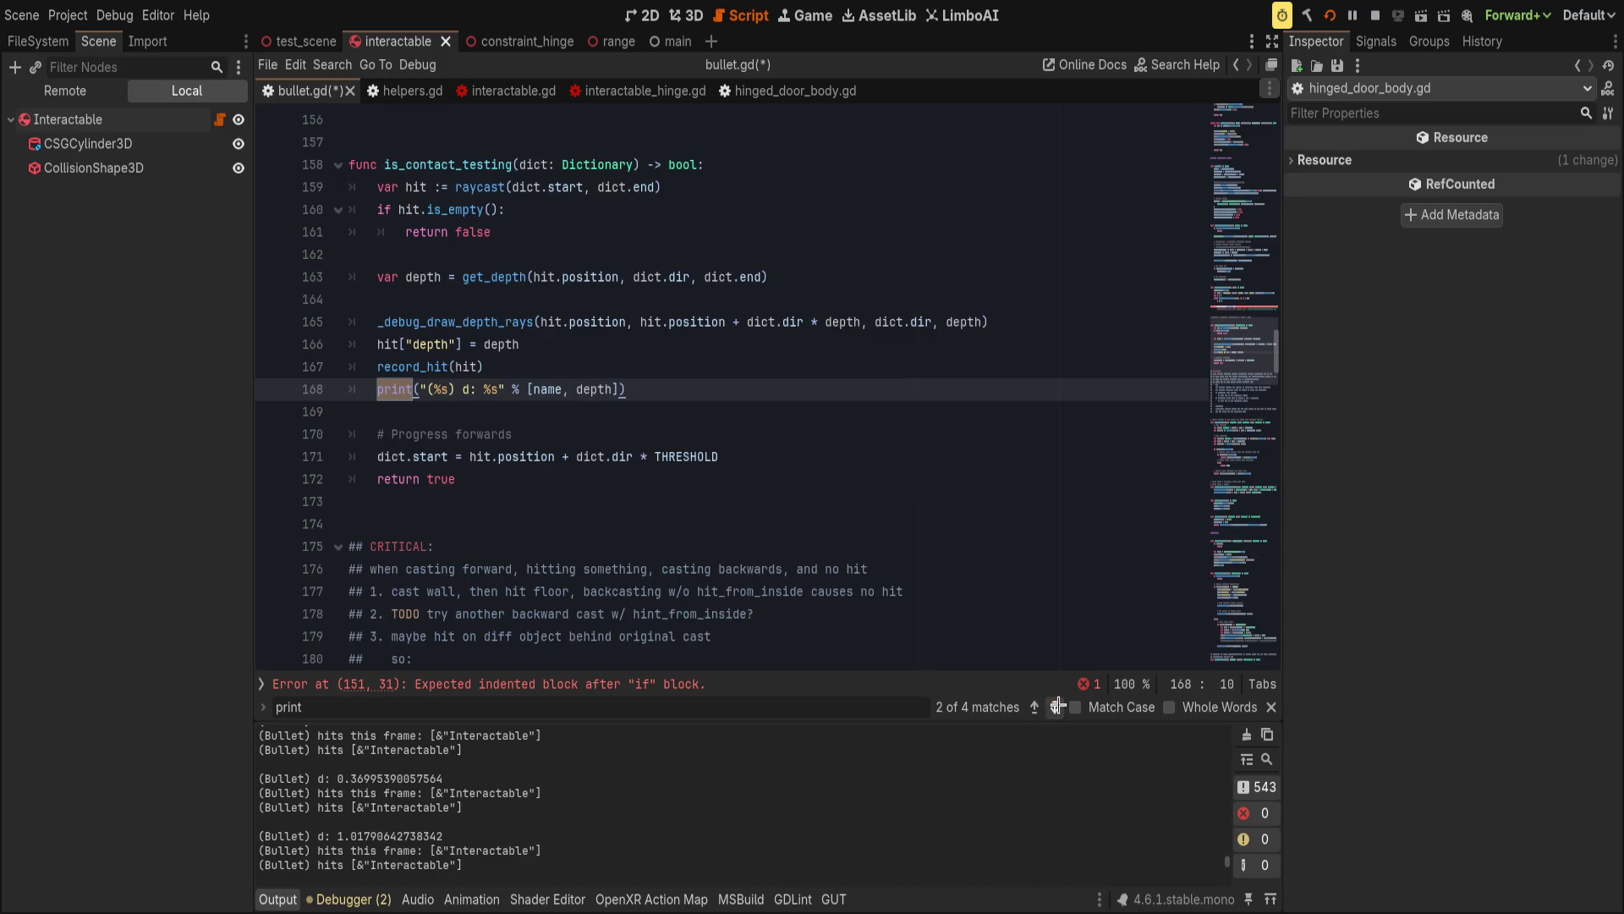
{"action": "left_click", "coordinate": [1034, 707]}
{"action": "key", "text": "ctrl+k"}
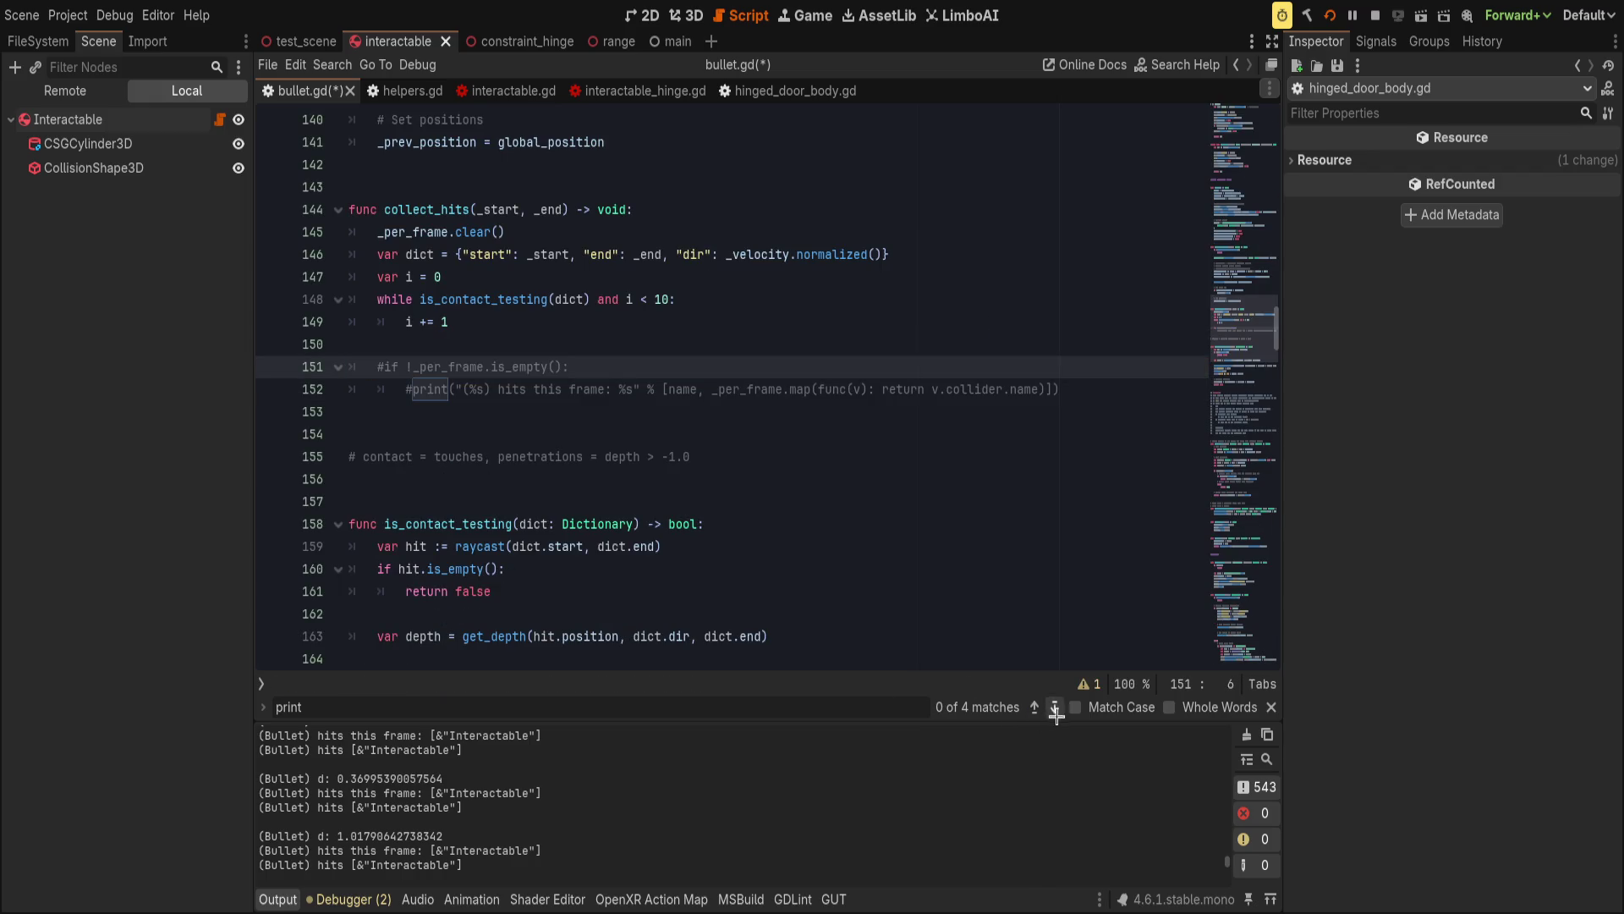
{"action": "left_click", "coordinate": [1055, 708]}
{"action": "left_click", "coordinate": [1054, 707]}
{"action": "key", "text": "ctrl+k"}
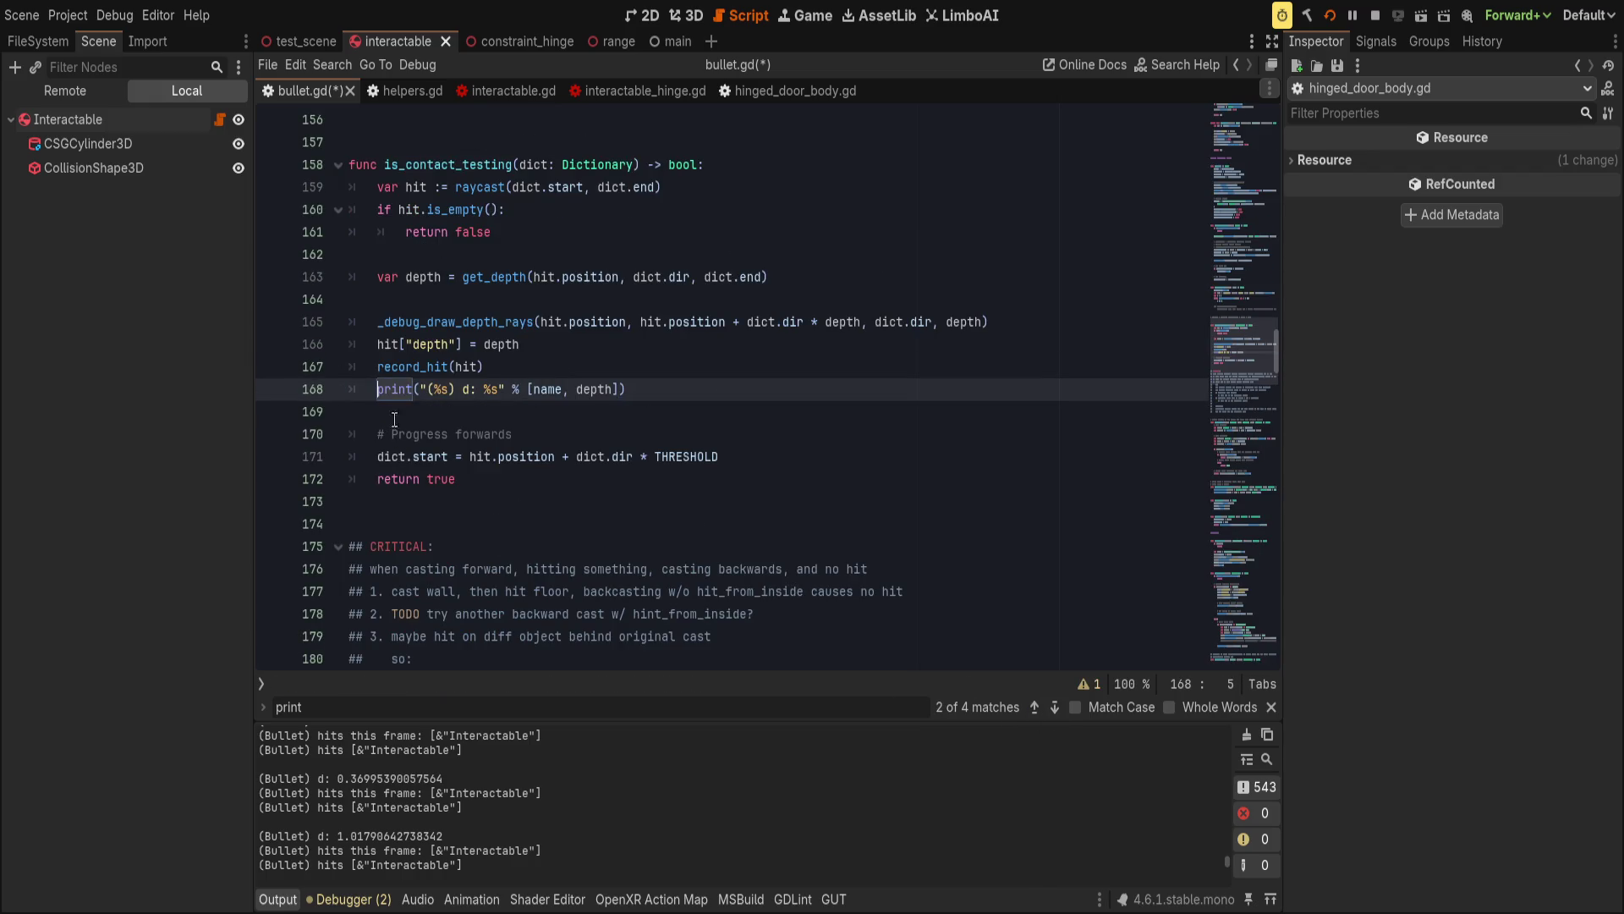
Review the remaining print matches through line 354, then change the search term to 'draw'.
{"action": "left_click", "coordinate": [1055, 708]}
{"action": "left_click", "coordinate": [1056, 707]}
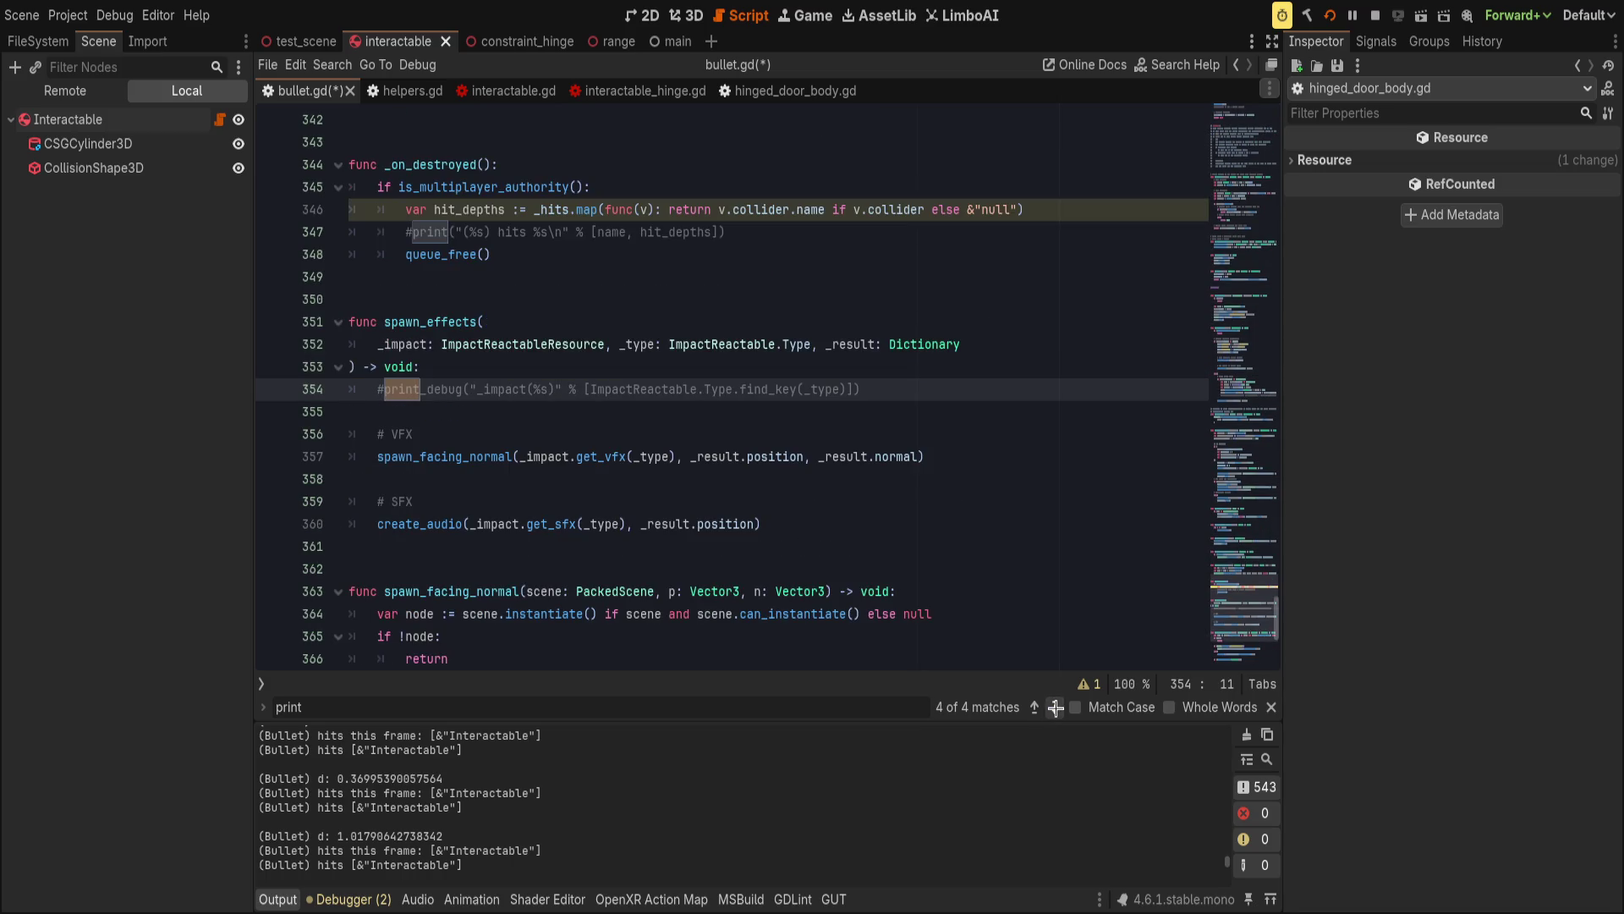
{"action": "scroll", "coordinate": [618, 571], "scroll_direction": "up", "scroll_amount": 1}
{"action": "left_click", "coordinate": [631, 562]}
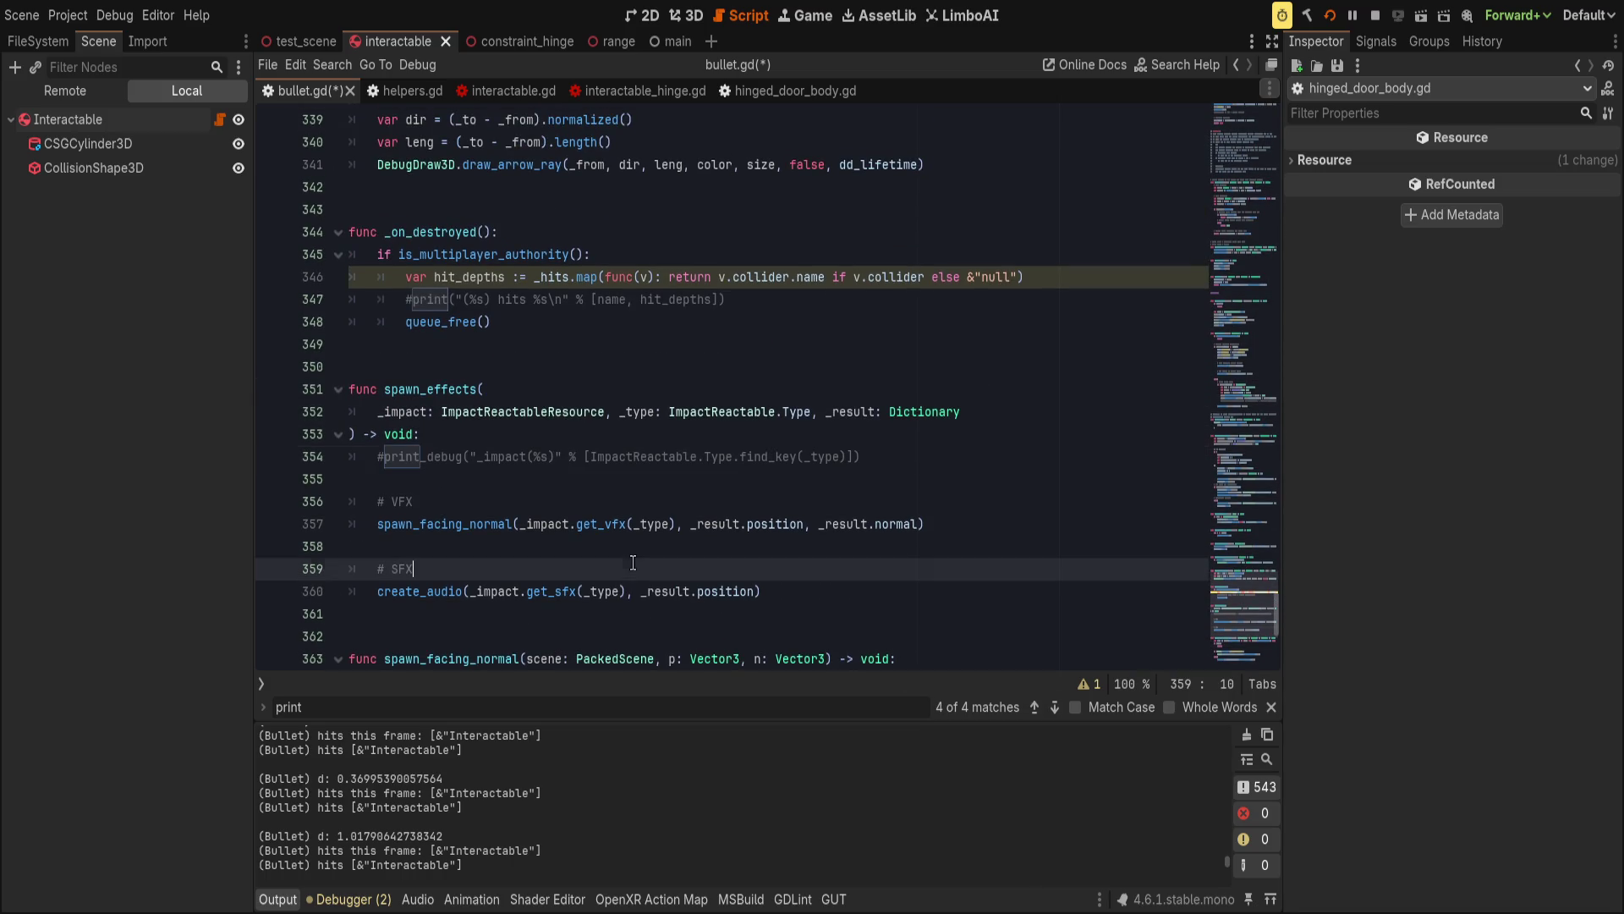
{"action": "left_click", "coordinate": [515, 703]}
{"action": "type", "text": "draw"}
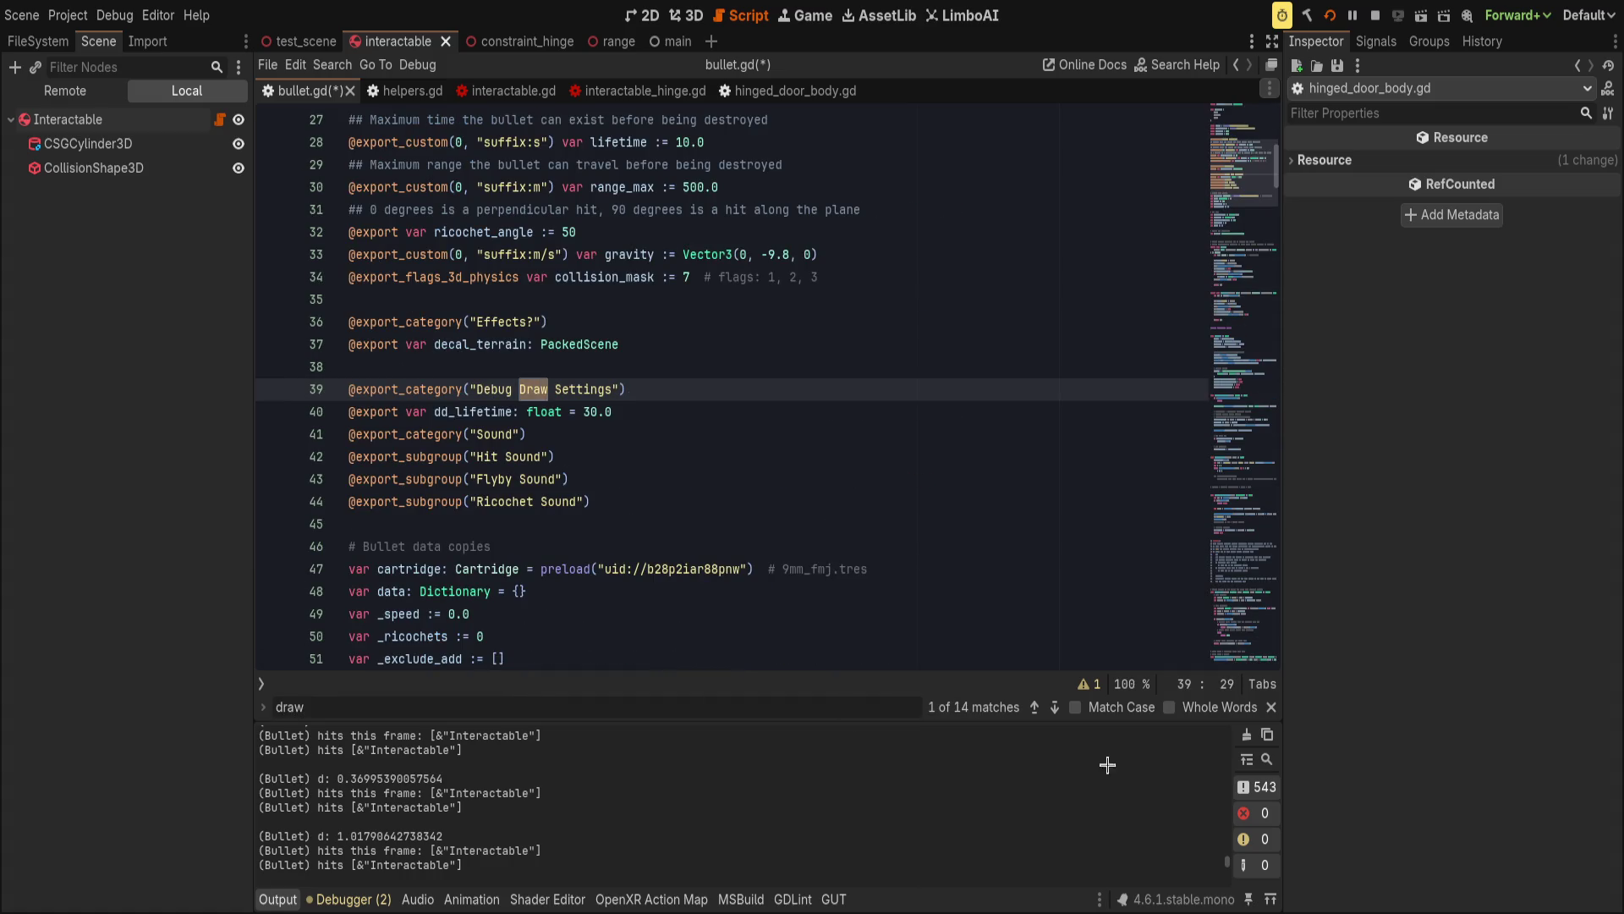
Comment out the draw_sphere call on line 125 and the depth-rays call on line 165.
{"action": "left_click", "coordinate": [1054, 707]}
{"action": "left_click", "coordinate": [1054, 706]}
{"action": "left_click", "coordinate": [1054, 706]}
{"action": "left_click", "coordinate": [1035, 706]}
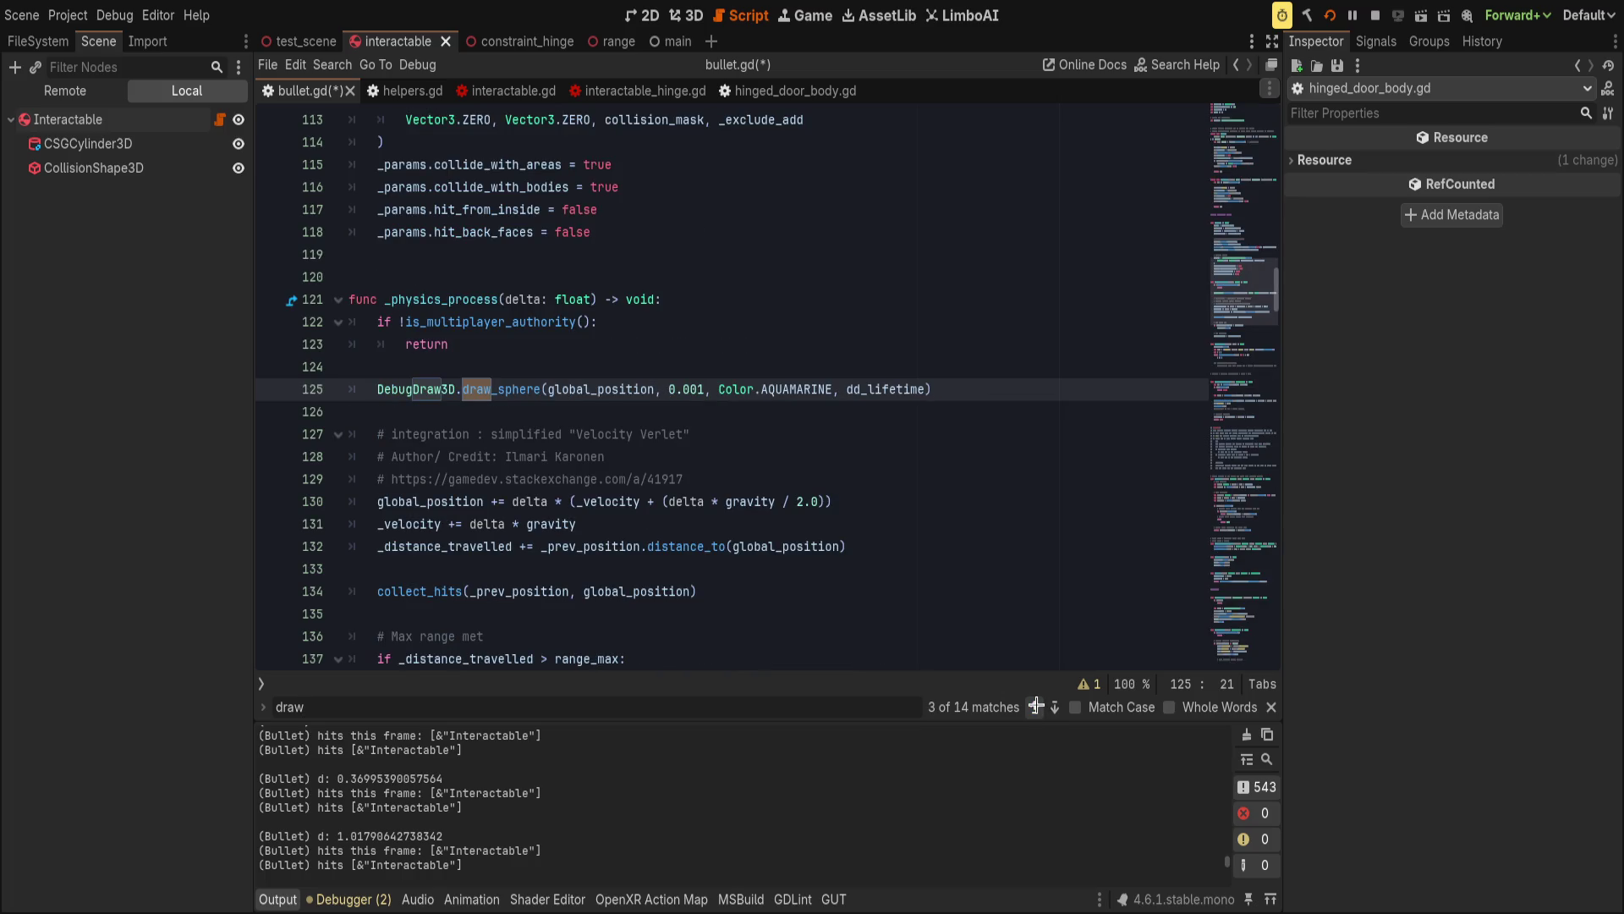
{"action": "key", "text": "Home"}
{"action": "type", "text": "#"}
{"action": "left_click", "coordinate": [1054, 706]}
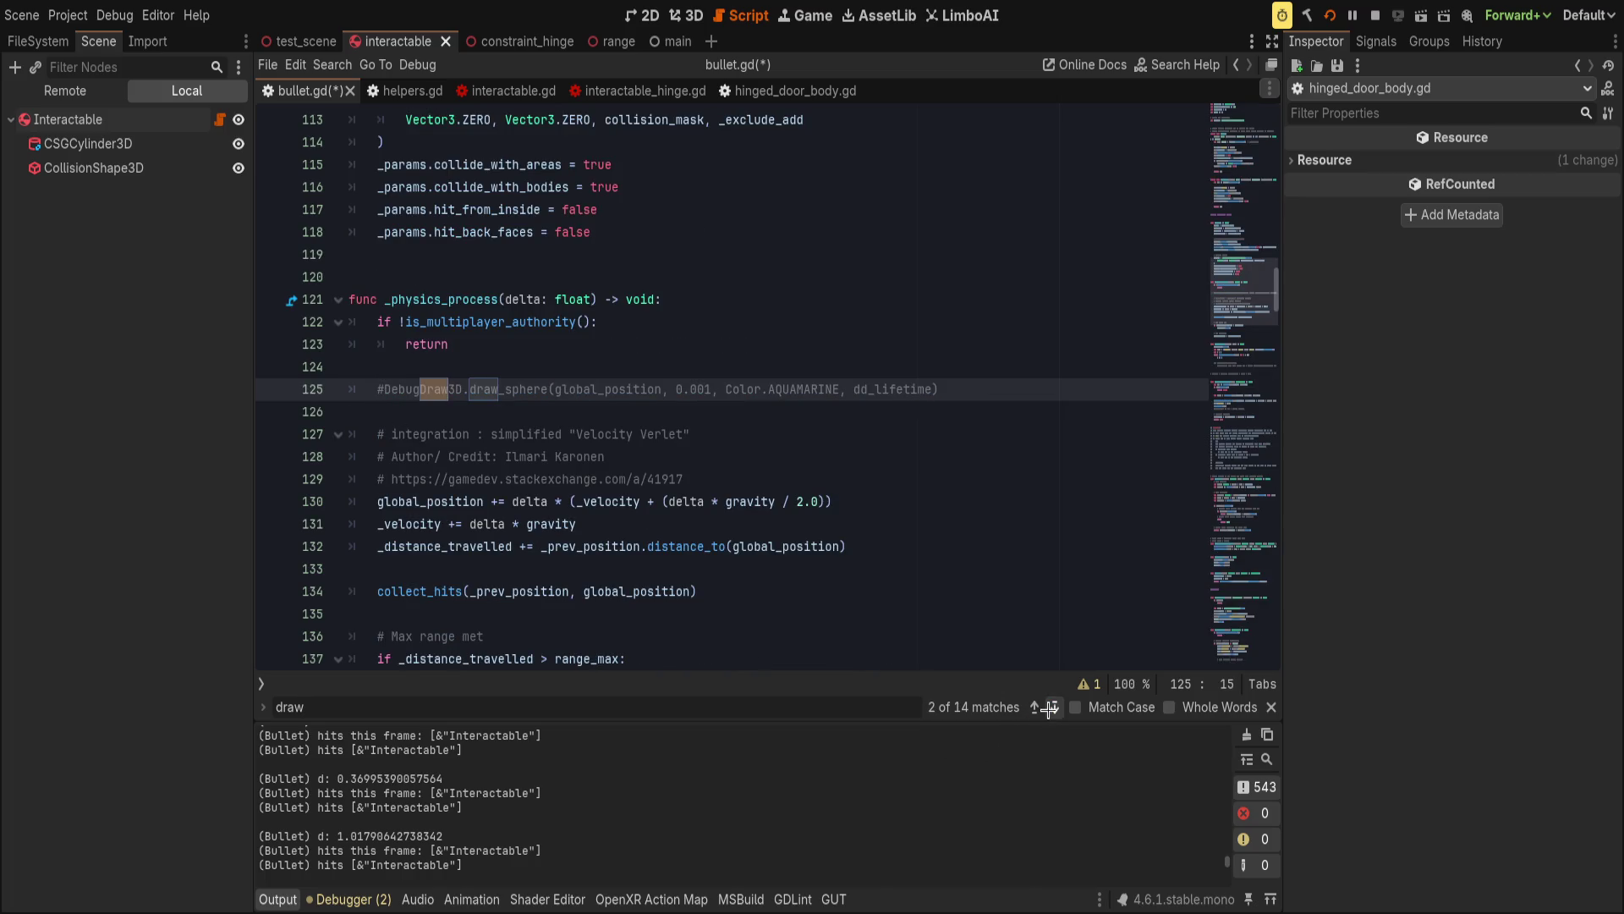
{"action": "left_click", "coordinate": [1054, 706]}
{"action": "left_click", "coordinate": [1054, 706]}
{"action": "key", "text": "Home"}
{"action": "type", "text": "#"}
Stub _debug_draw_depth_rays with pass and comment out its AQUA and BLUE debug ray lines.
{"action": "left_click", "coordinate": [1054, 706]}
{"action": "left_click", "coordinate": [1054, 706]}
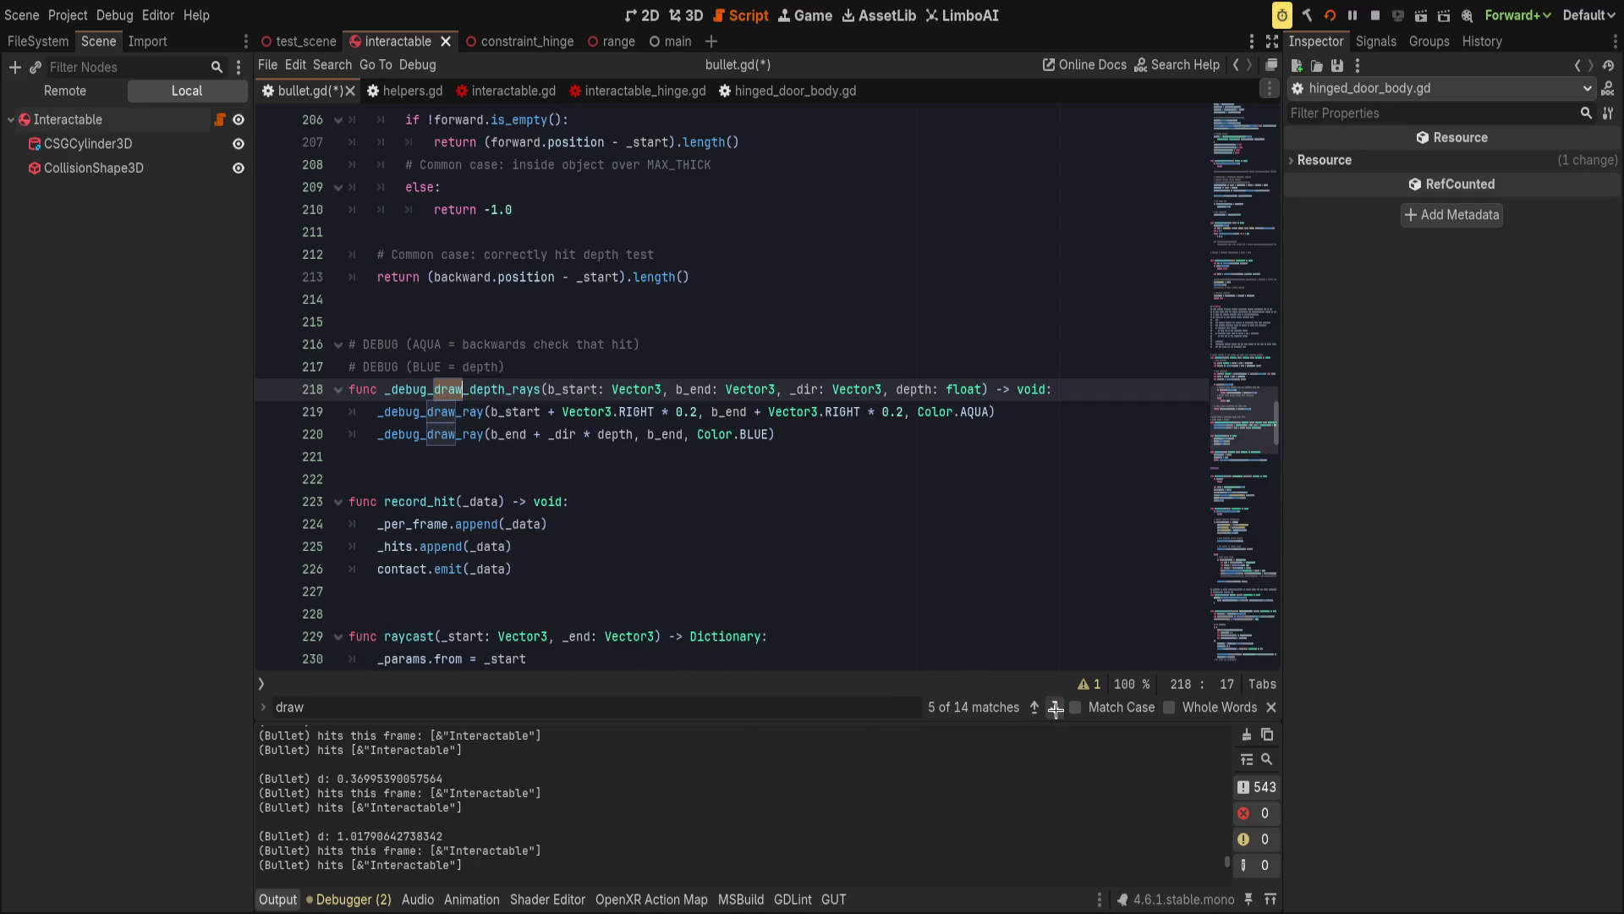
{"action": "left_click", "coordinate": [370, 410]}
{"action": "type", "text": "pass"}
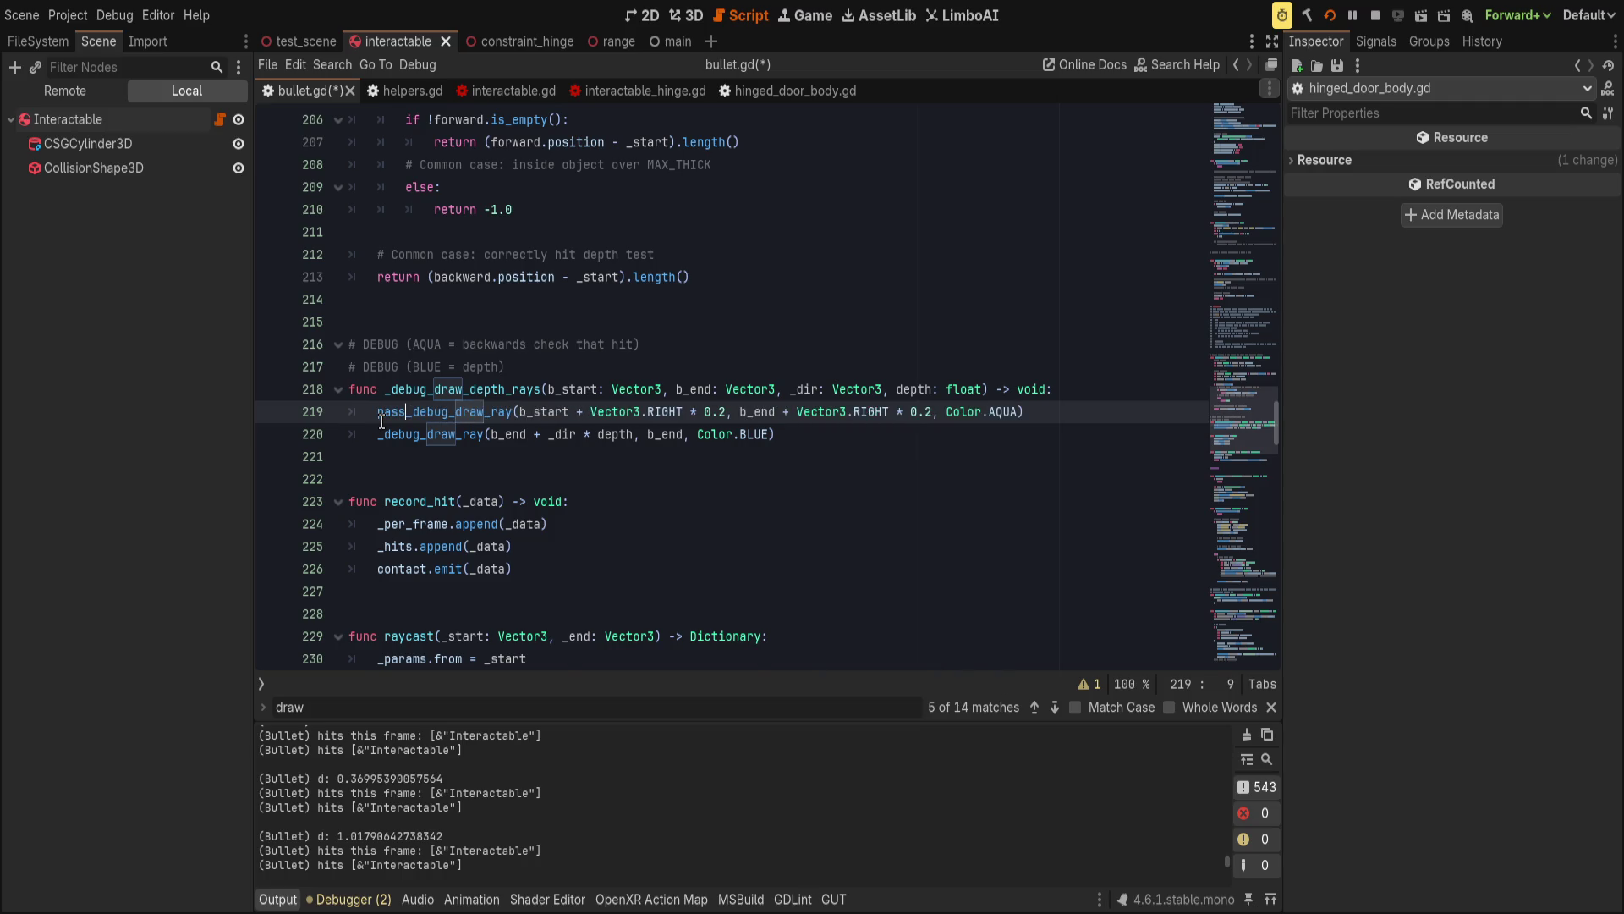
{"action": "key", "text": "Return"}
{"action": "key", "text": "ctrl+k"}
{"action": "key", "text": "Down"}
{"action": "key", "text": "ctrl+k"}
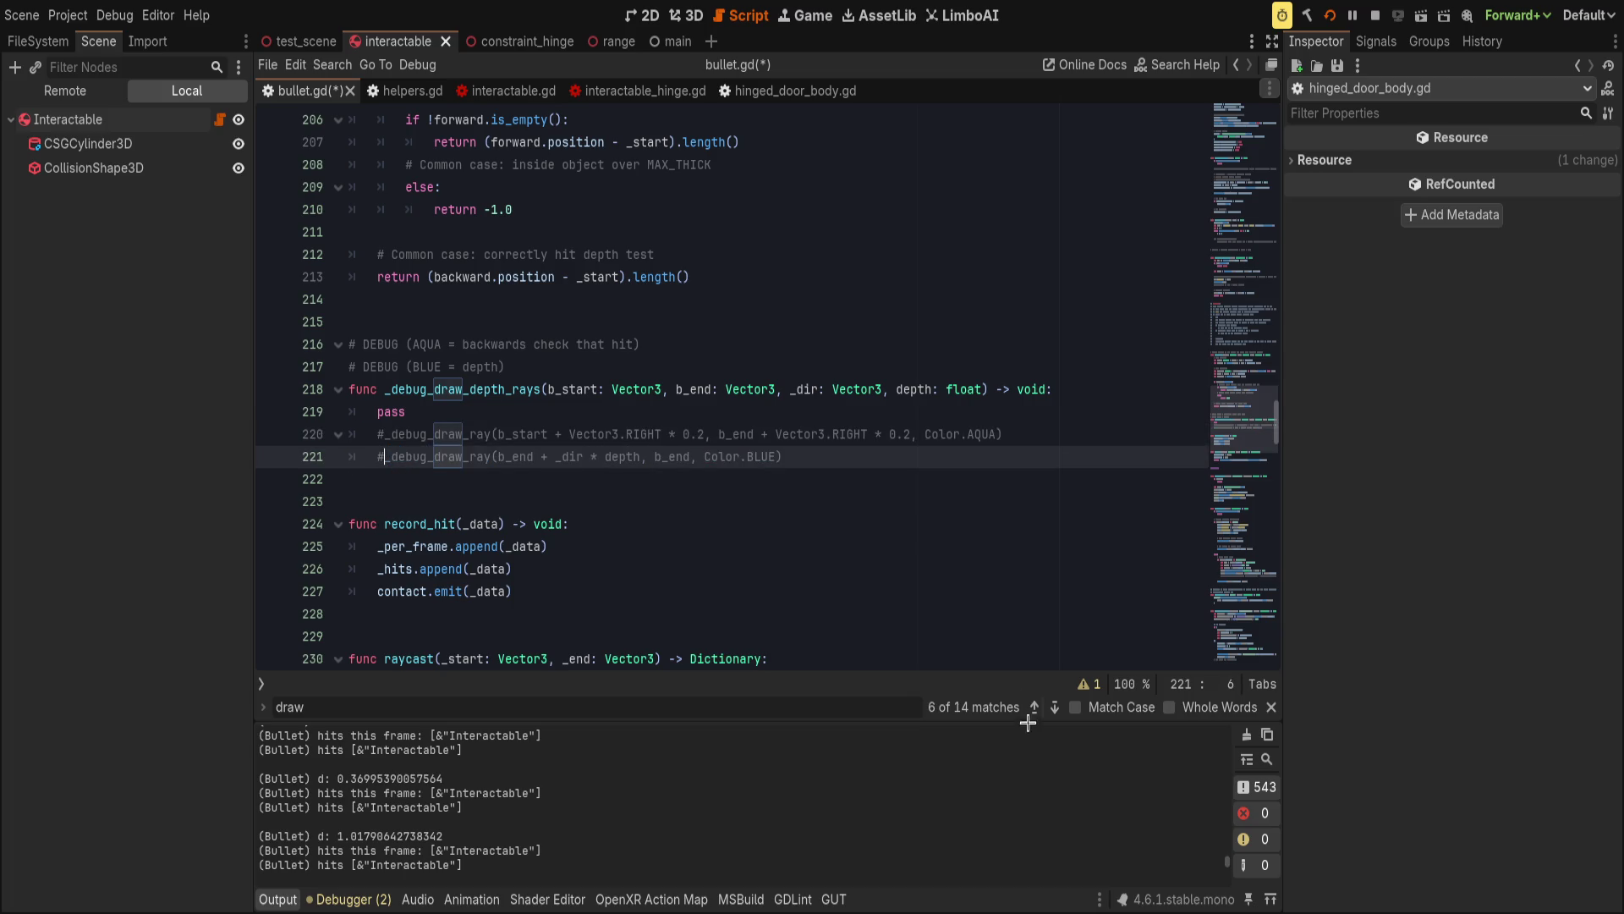
Comment out the penetration draw call on line 311.
{"action": "left_click", "coordinate": [1033, 707]}
{"action": "left_click", "coordinate": [1056, 707]}
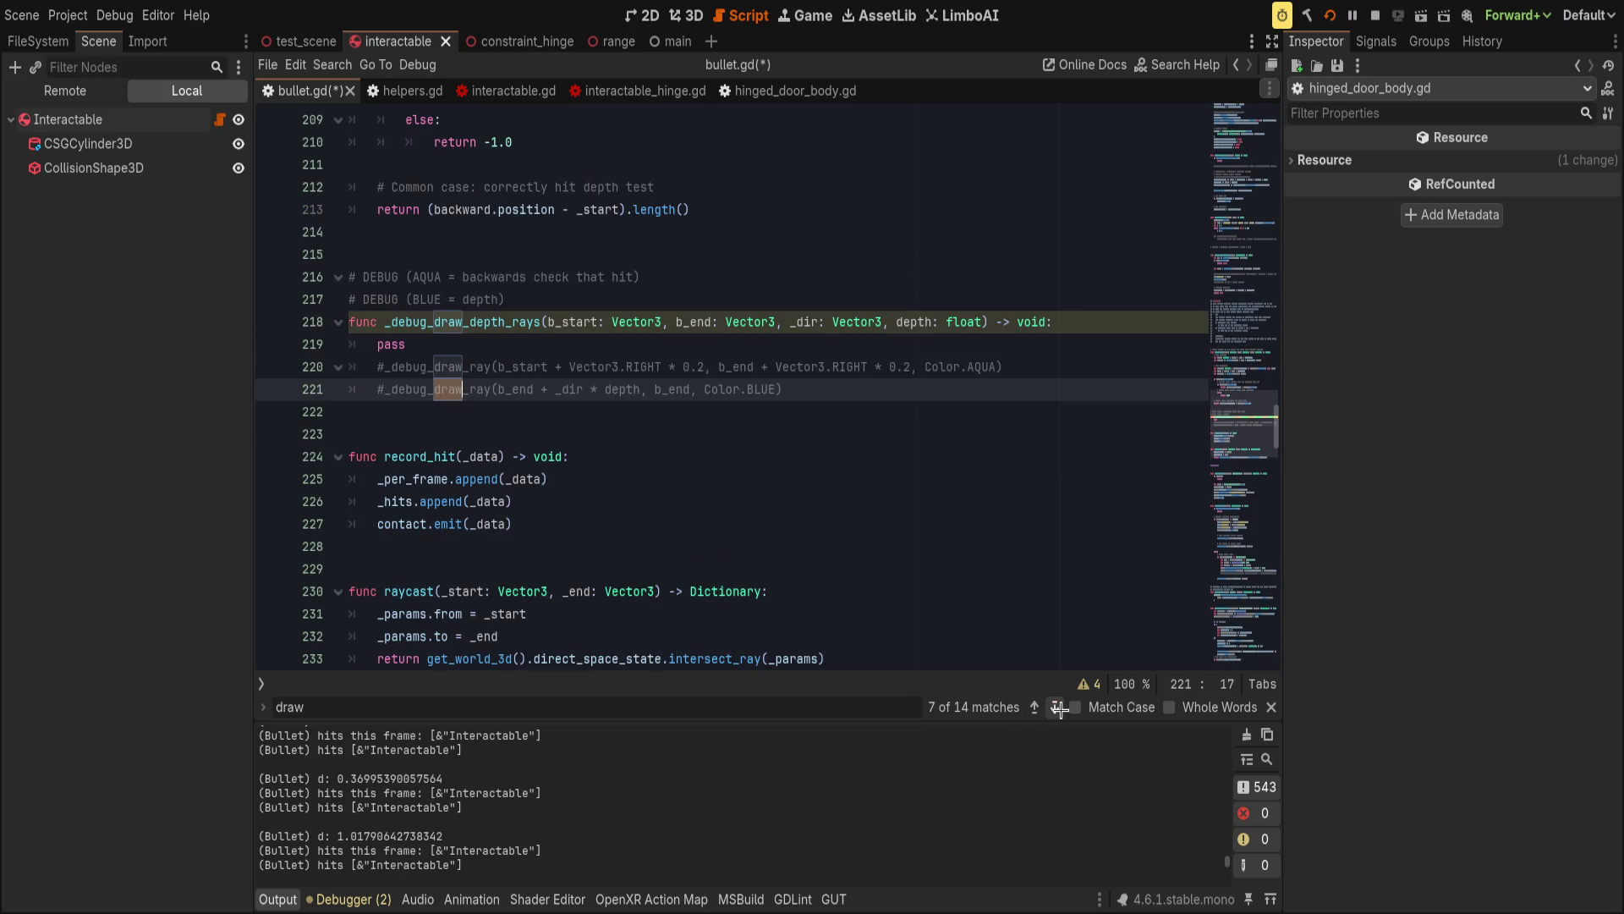
{"action": "left_click", "coordinate": [1056, 707]}
{"action": "key", "text": "Home"}
{"action": "key", "text": "ctrl+k"}
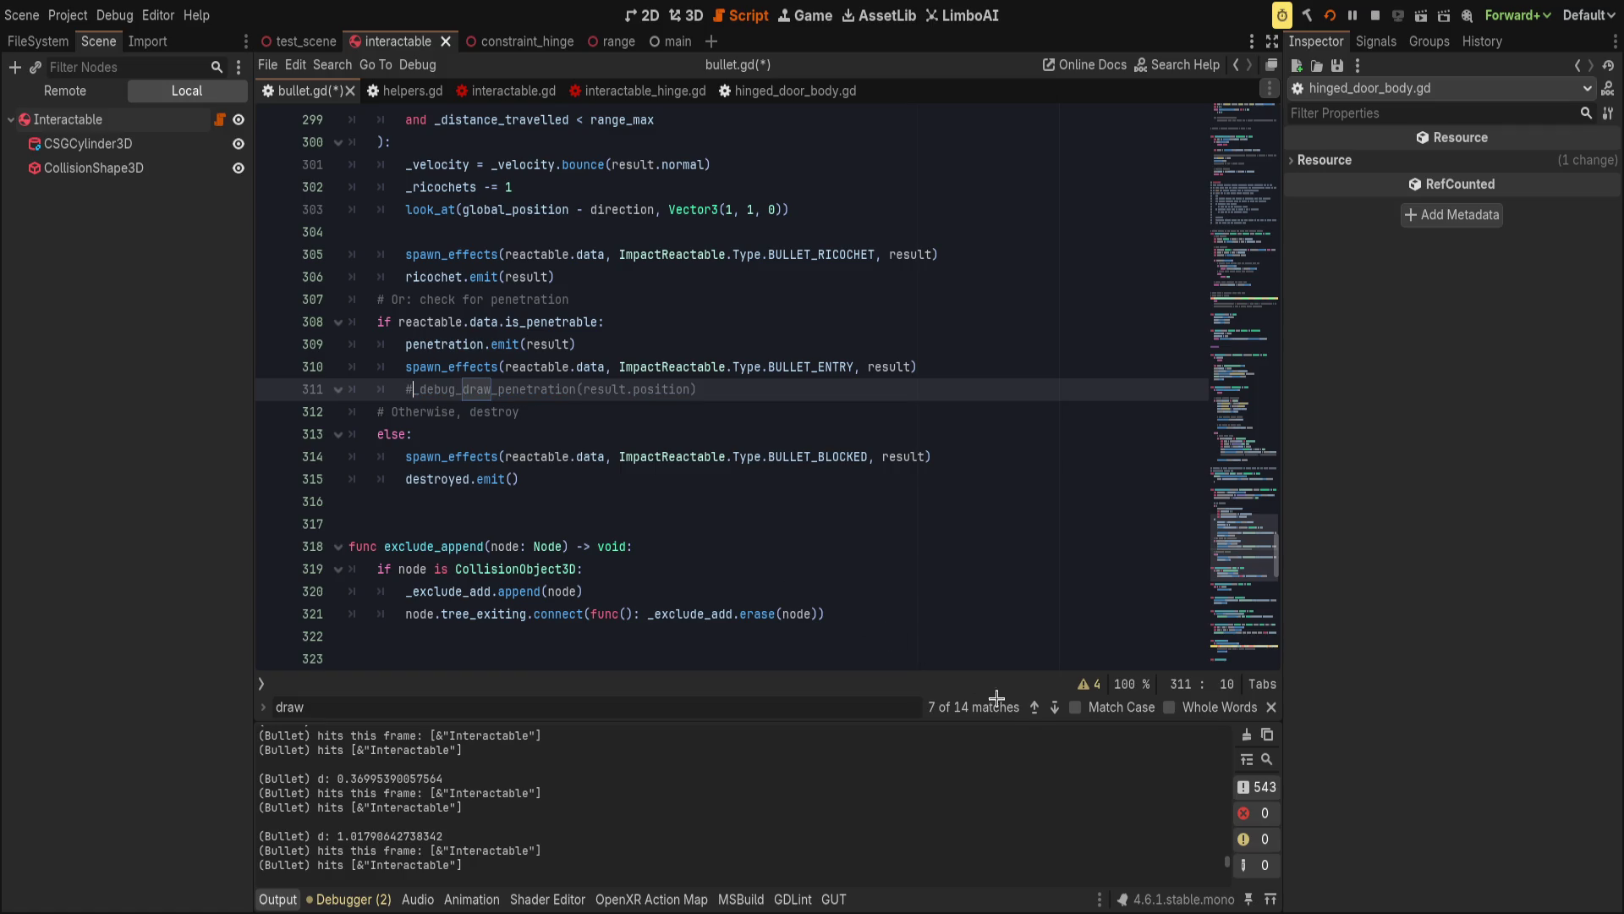
Stub _debug_draw_penetration with pass, commenting out its collisions-hint if, draw_sphere and draw_arrow_ray lines.
{"action": "left_click", "coordinate": [1056, 707]}
{"action": "left_click", "coordinate": [1056, 707]}
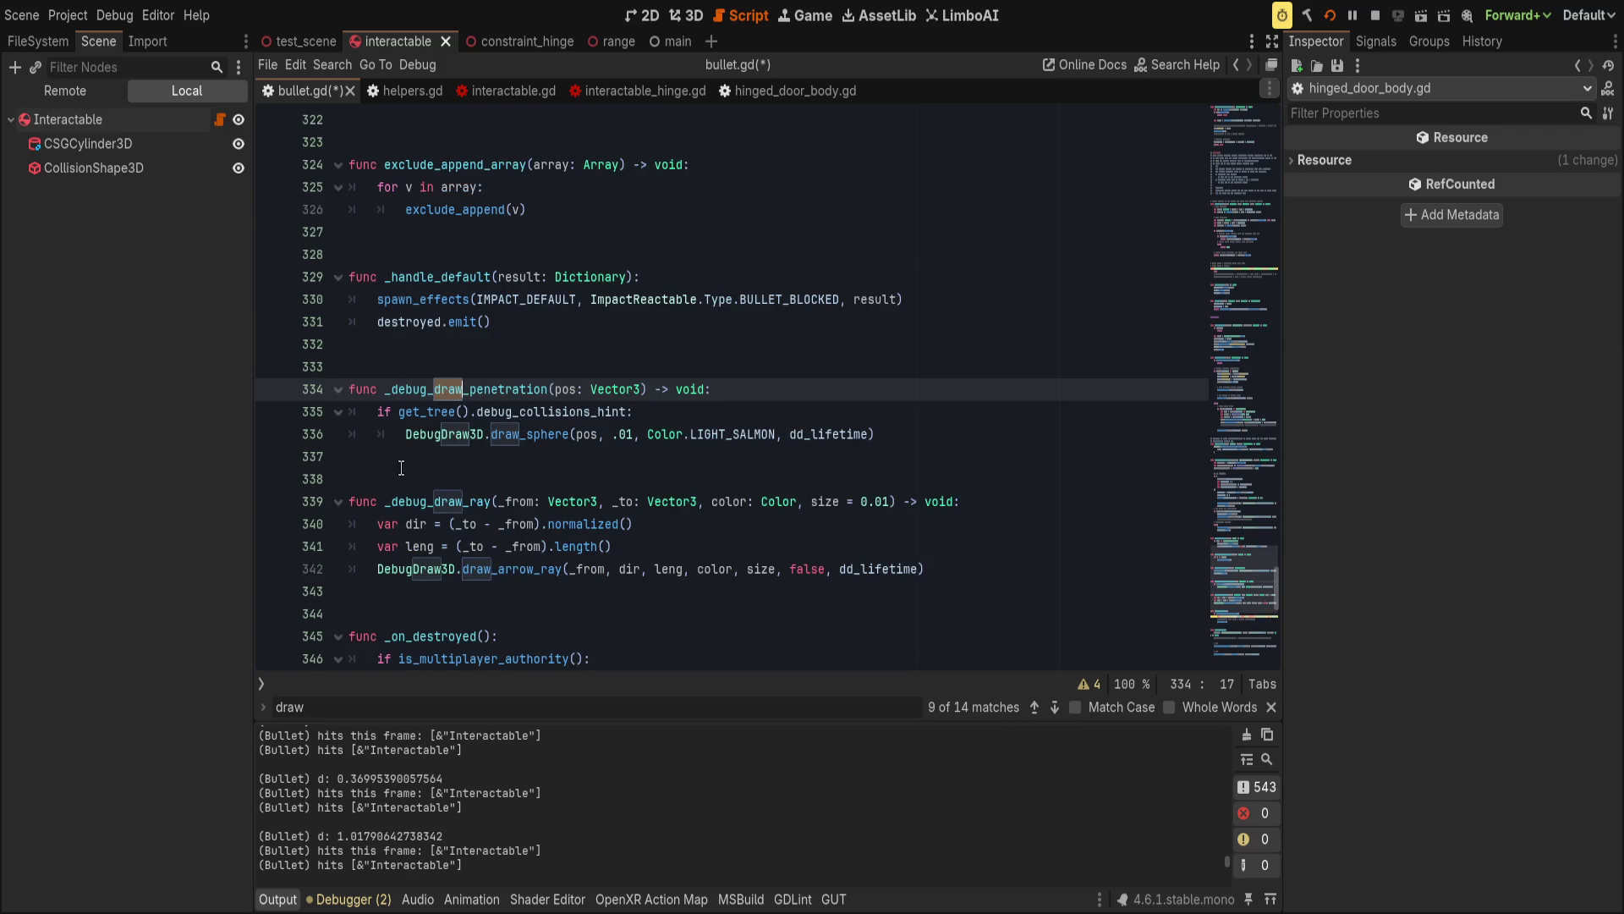
{"action": "left_click", "coordinate": [403, 434]}
{"action": "left_click", "coordinate": [380, 417]}
{"action": "type", "text": "pass"}
{"action": "key", "text": "Return"}
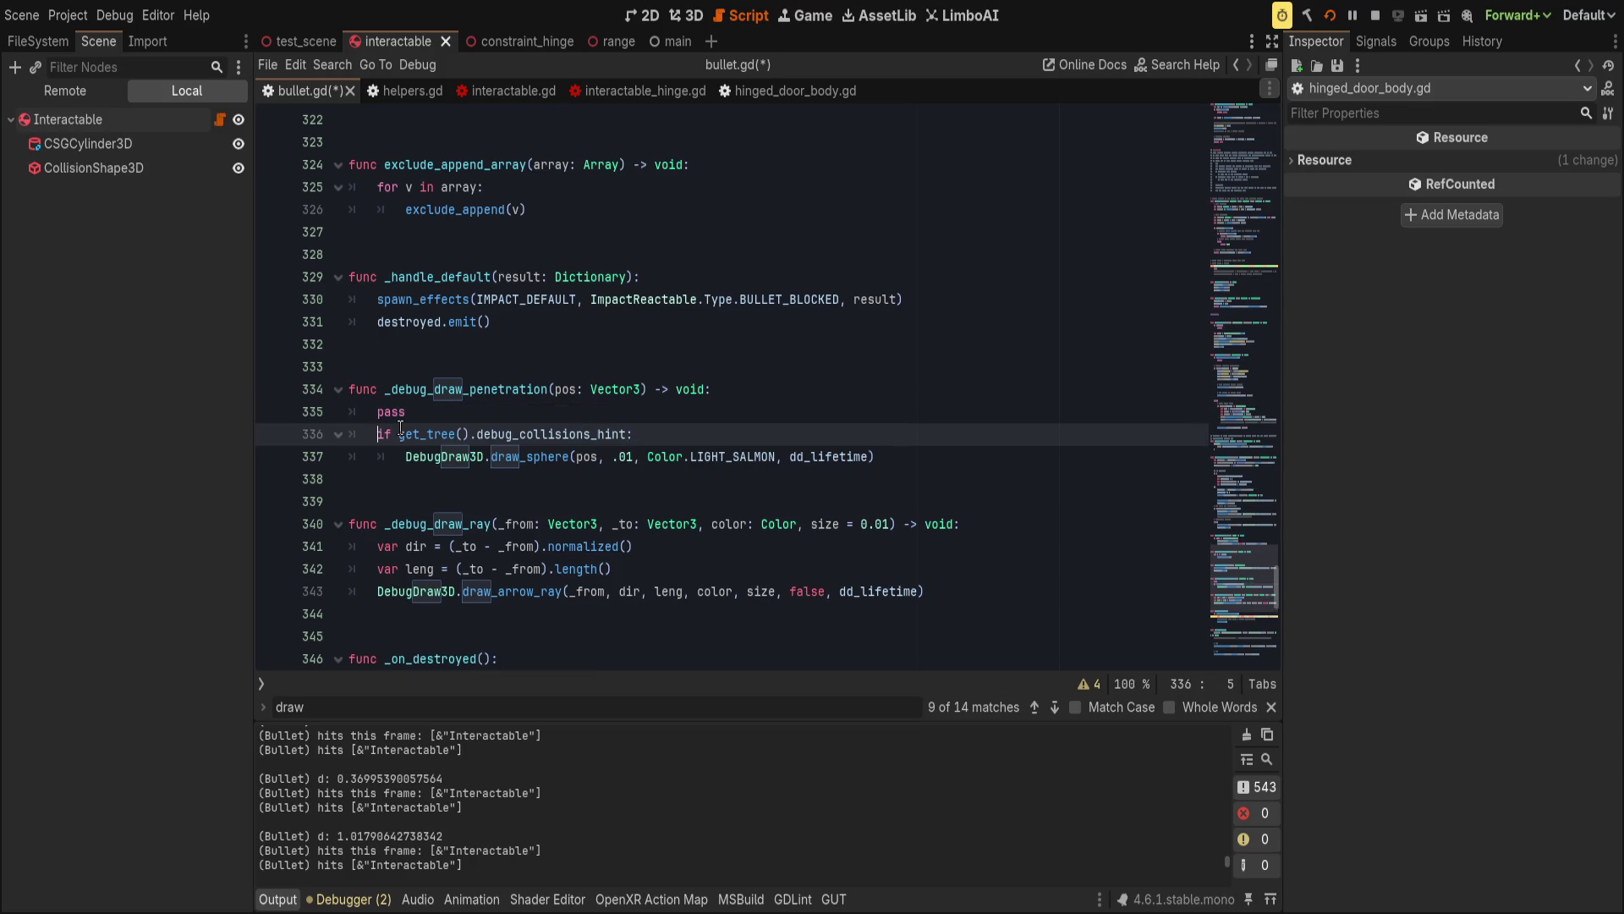
{"action": "key", "text": "ctrl+k"}
{"action": "left_click", "coordinate": [405, 456]}
{"action": "key", "text": "ctrl+k"}
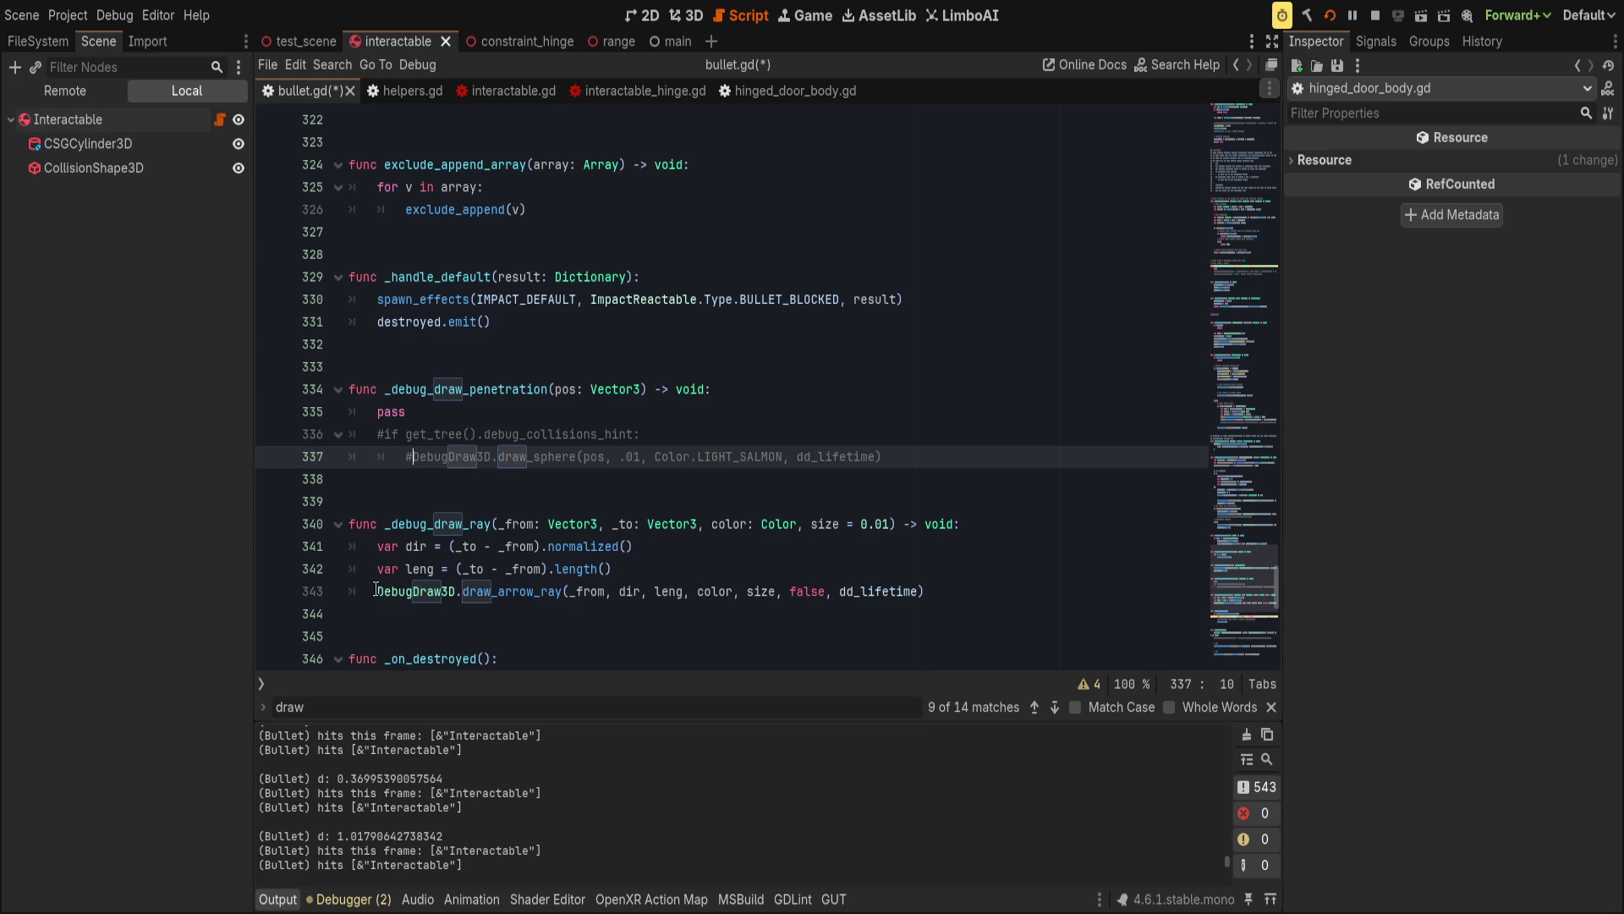
{"action": "left_click", "coordinate": [383, 590]}
{"action": "key", "text": "ctrl+k"}
Search bullet.gd for 'DebugDraw3D' to check for any remaining debug-draw calls.
{"action": "scroll", "coordinate": [744, 653], "scroll_direction": "down", "scroll_amount": 4}
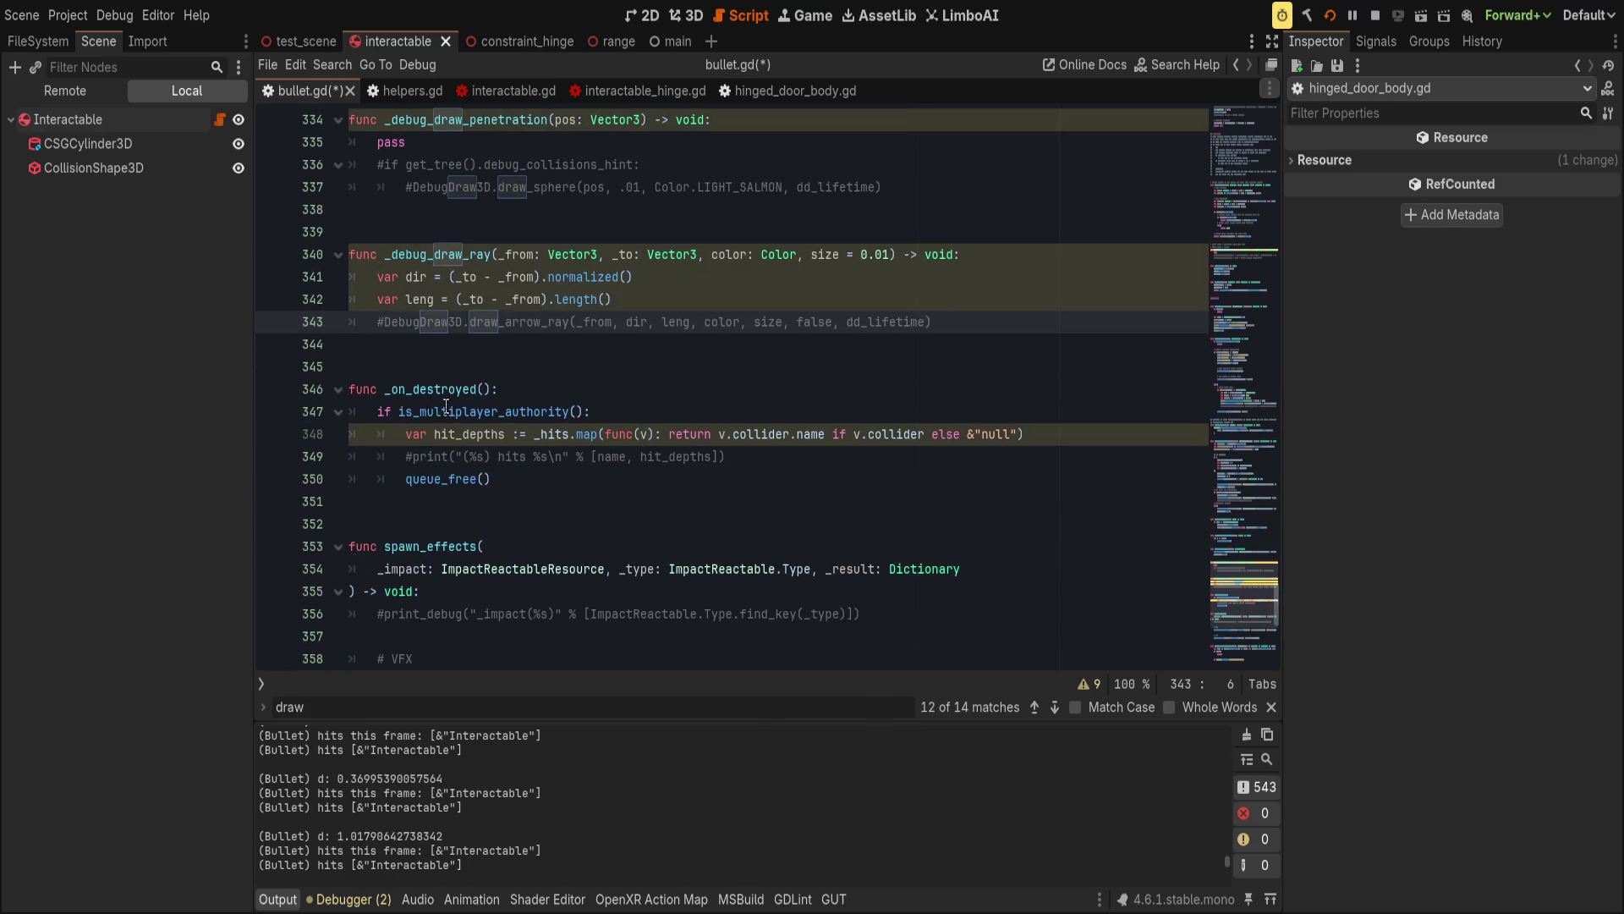
{"action": "key", "text": "Up"}
{"action": "key", "text": "Up"}
{"action": "key", "text": "Up"}
{"action": "key", "text": "End"}
{"action": "scroll", "coordinate": [615, 538], "scroll_direction": "down", "scroll_amount": 6}
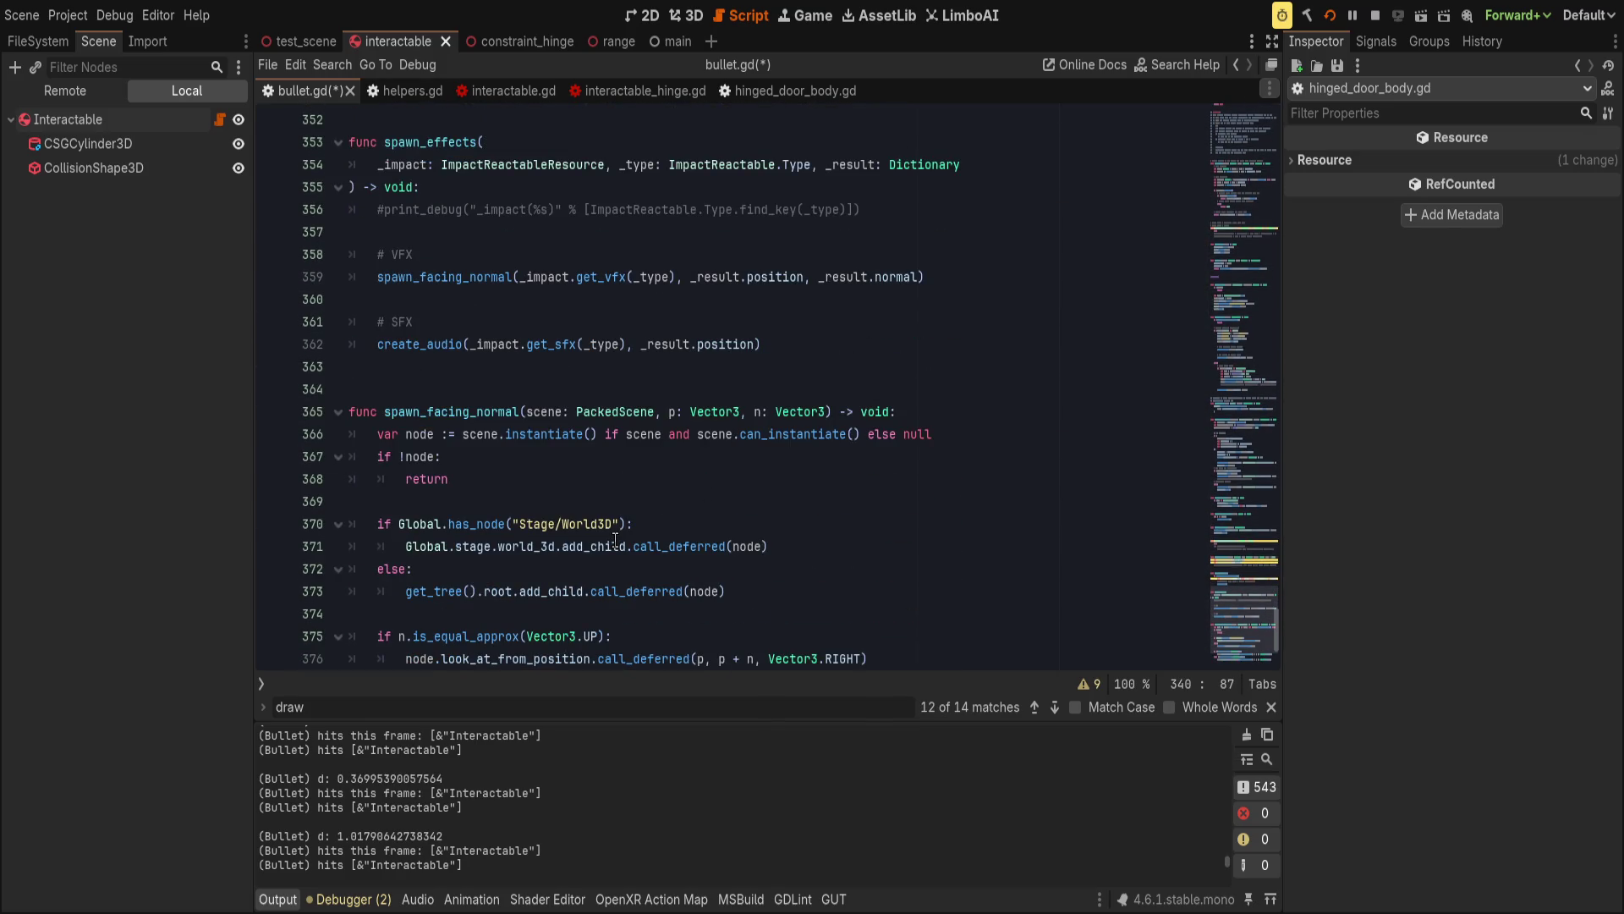
{"action": "scroll", "coordinate": [615, 542], "scroll_direction": "down", "scroll_amount": 3}
{"action": "key", "text": "ctrl+f"}
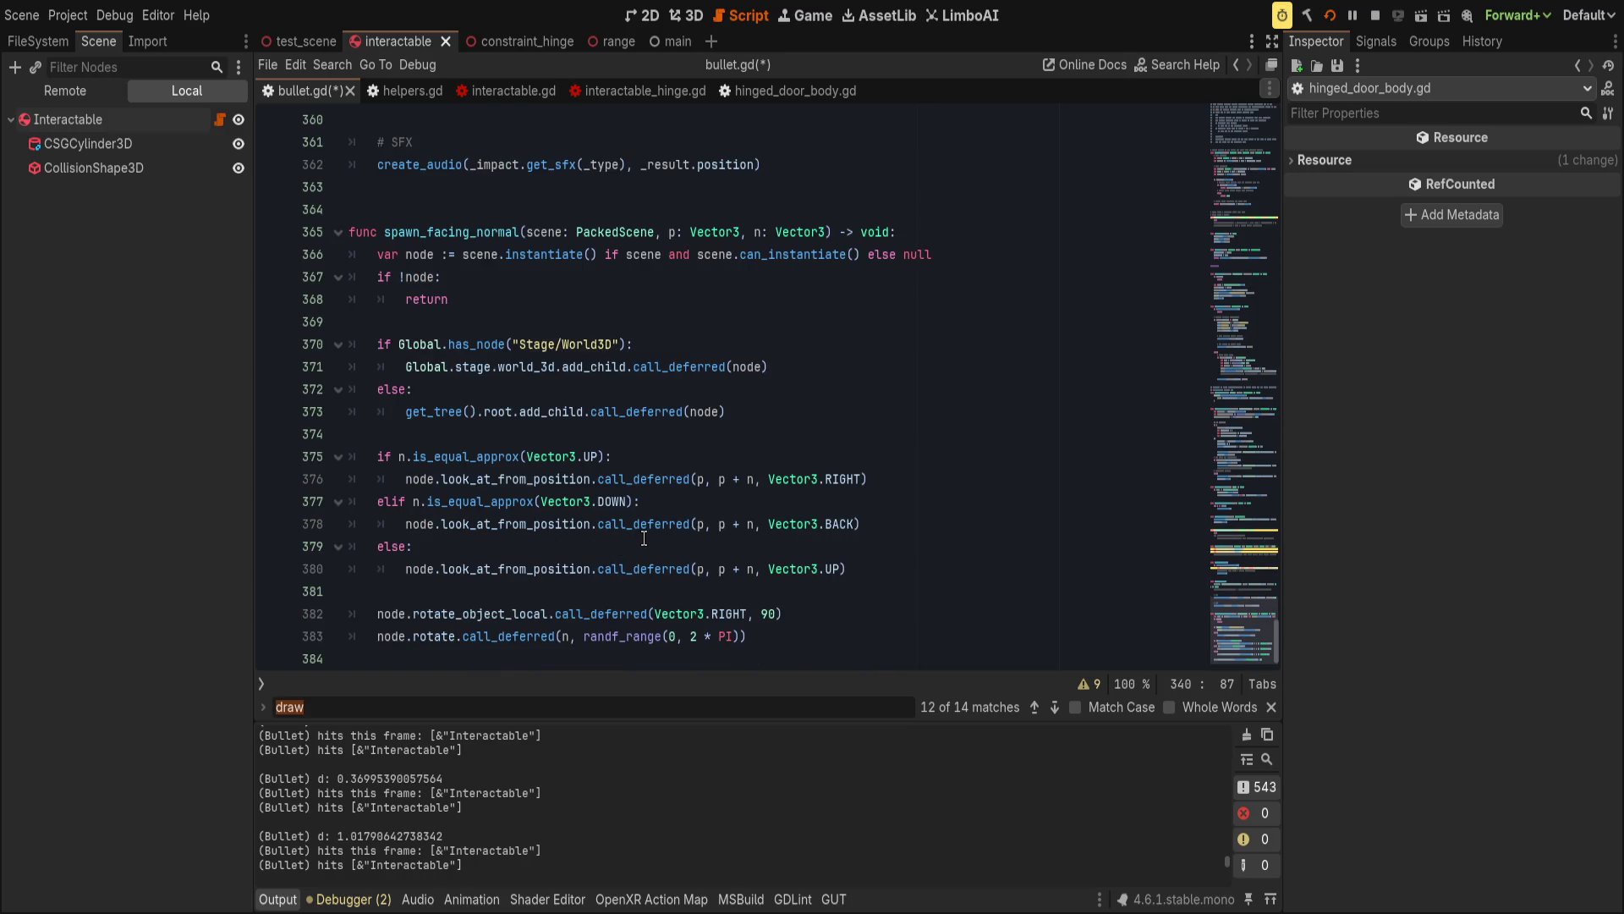
{"action": "type", "text": "DebugDraw3D"}
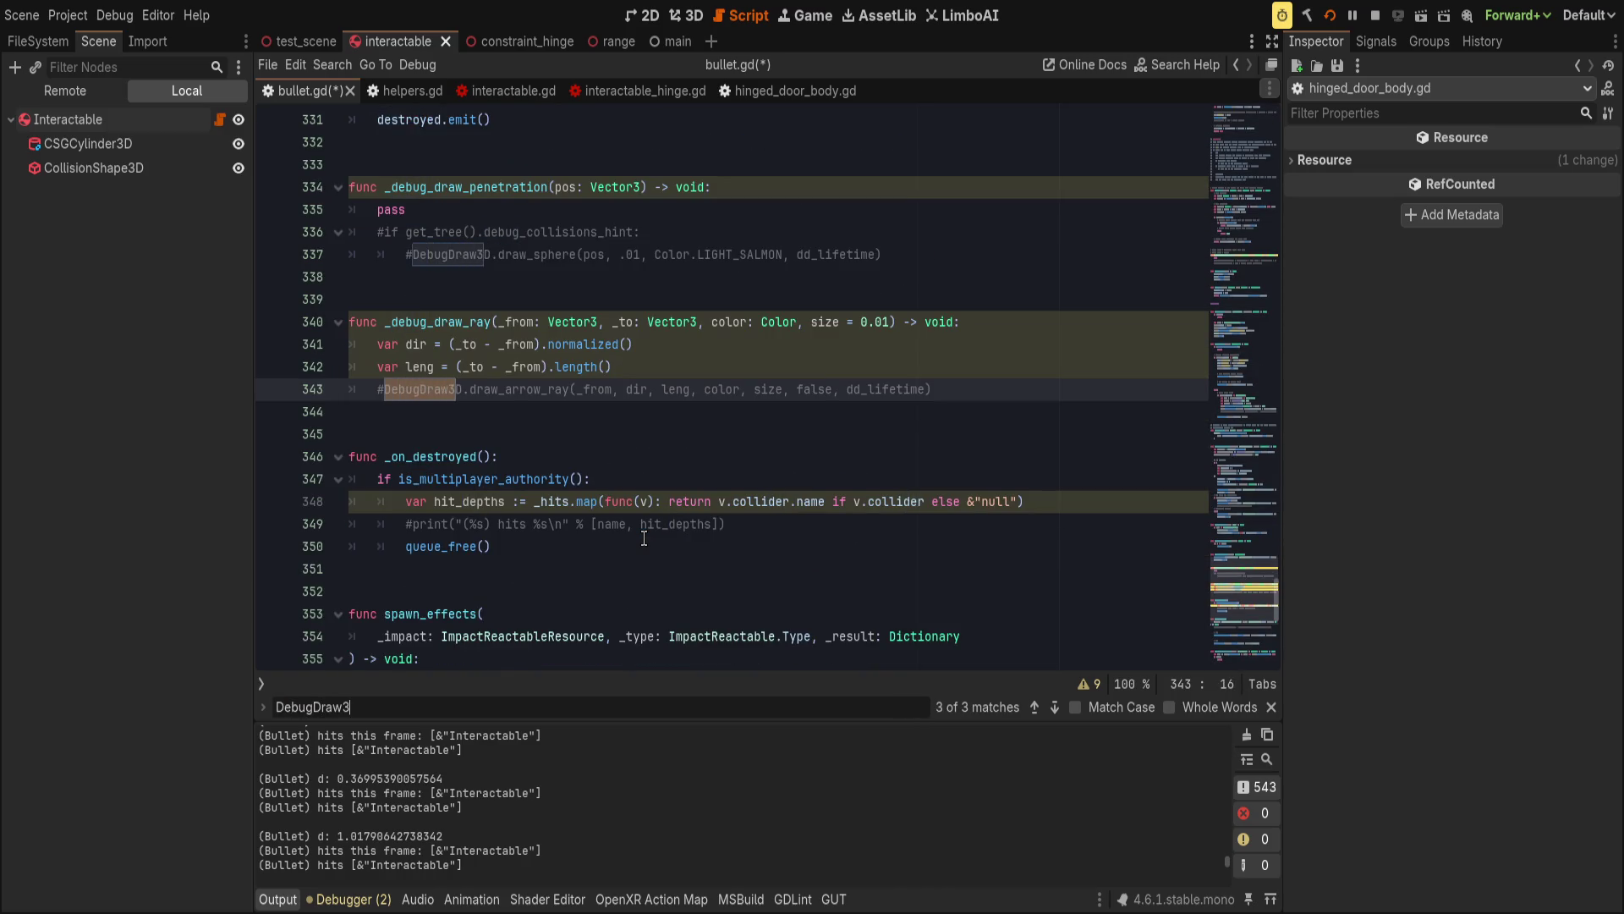
{"action": "scroll", "coordinate": [743, 432], "scroll_direction": "up", "scroll_amount": 3}
{"action": "scroll", "coordinate": [742, 431], "scroll_direction": "down", "scroll_amount": 3}
{"action": "key", "text": "Escape"}
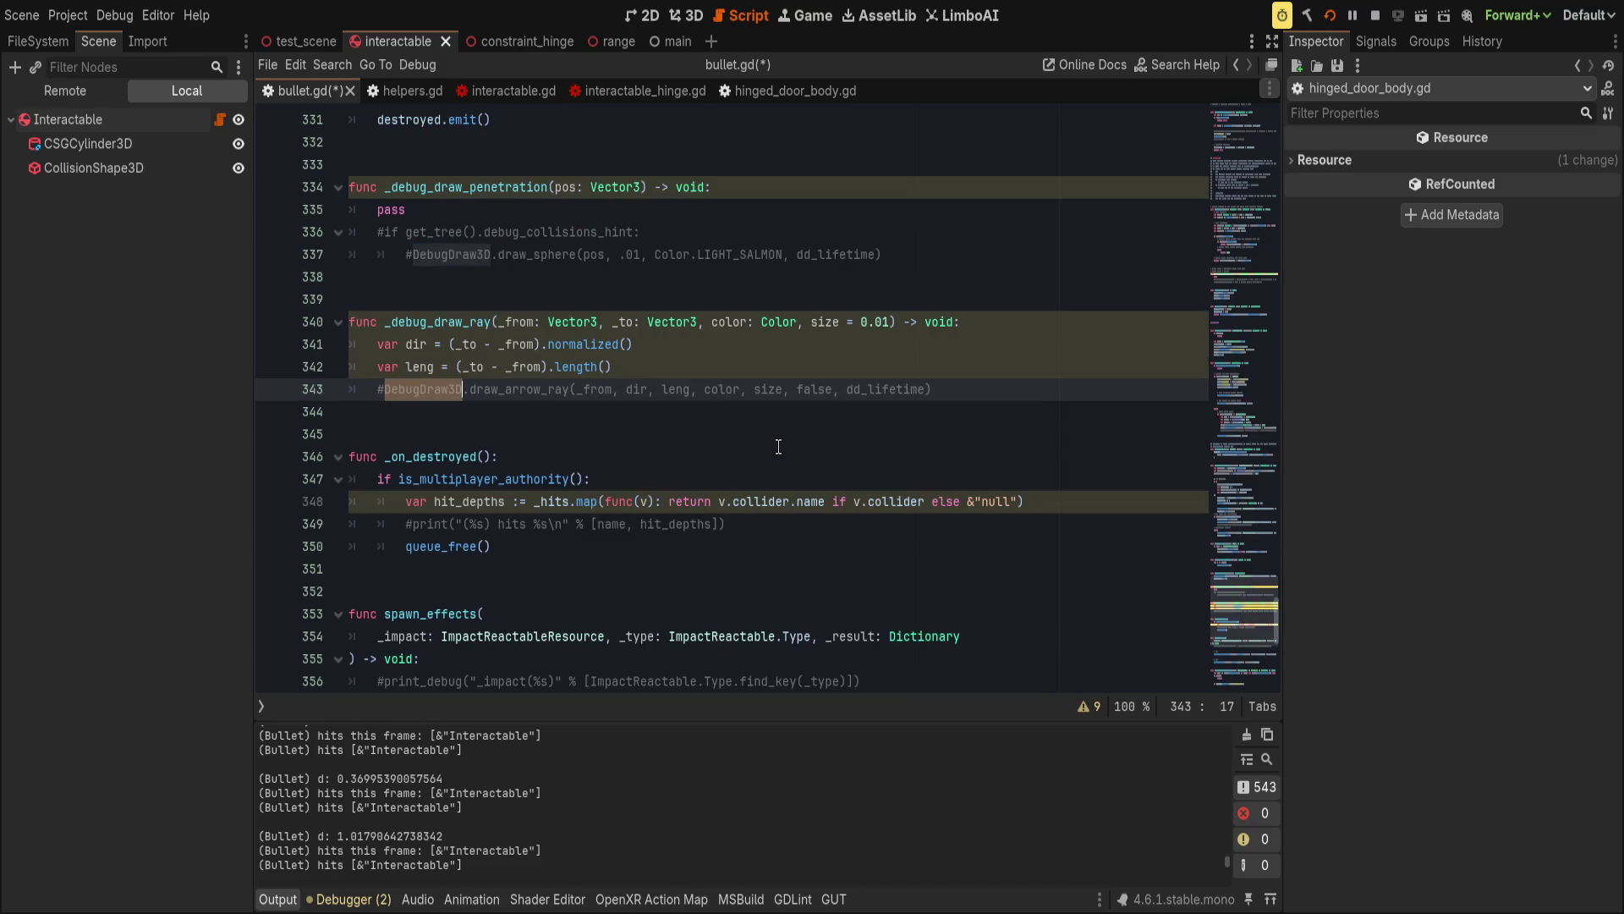
Save bullet.gd and close its tab.
{"action": "left_click", "coordinate": [752, 434]}
{"action": "key", "text": "ctrl+s"}
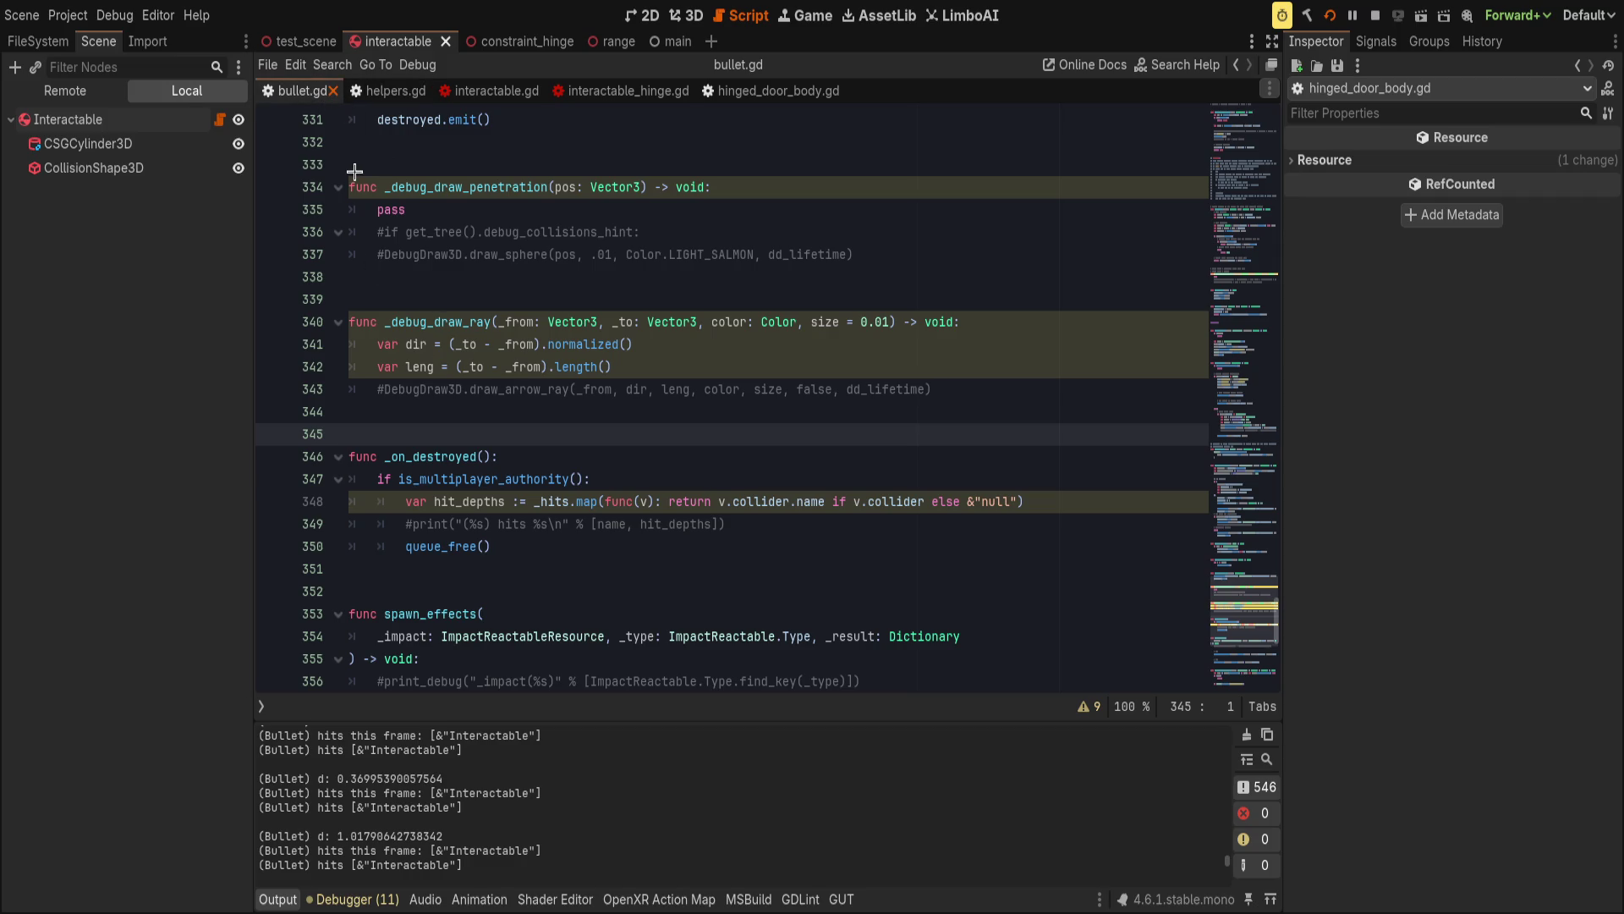
{"action": "key", "text": "ctrl+w"}
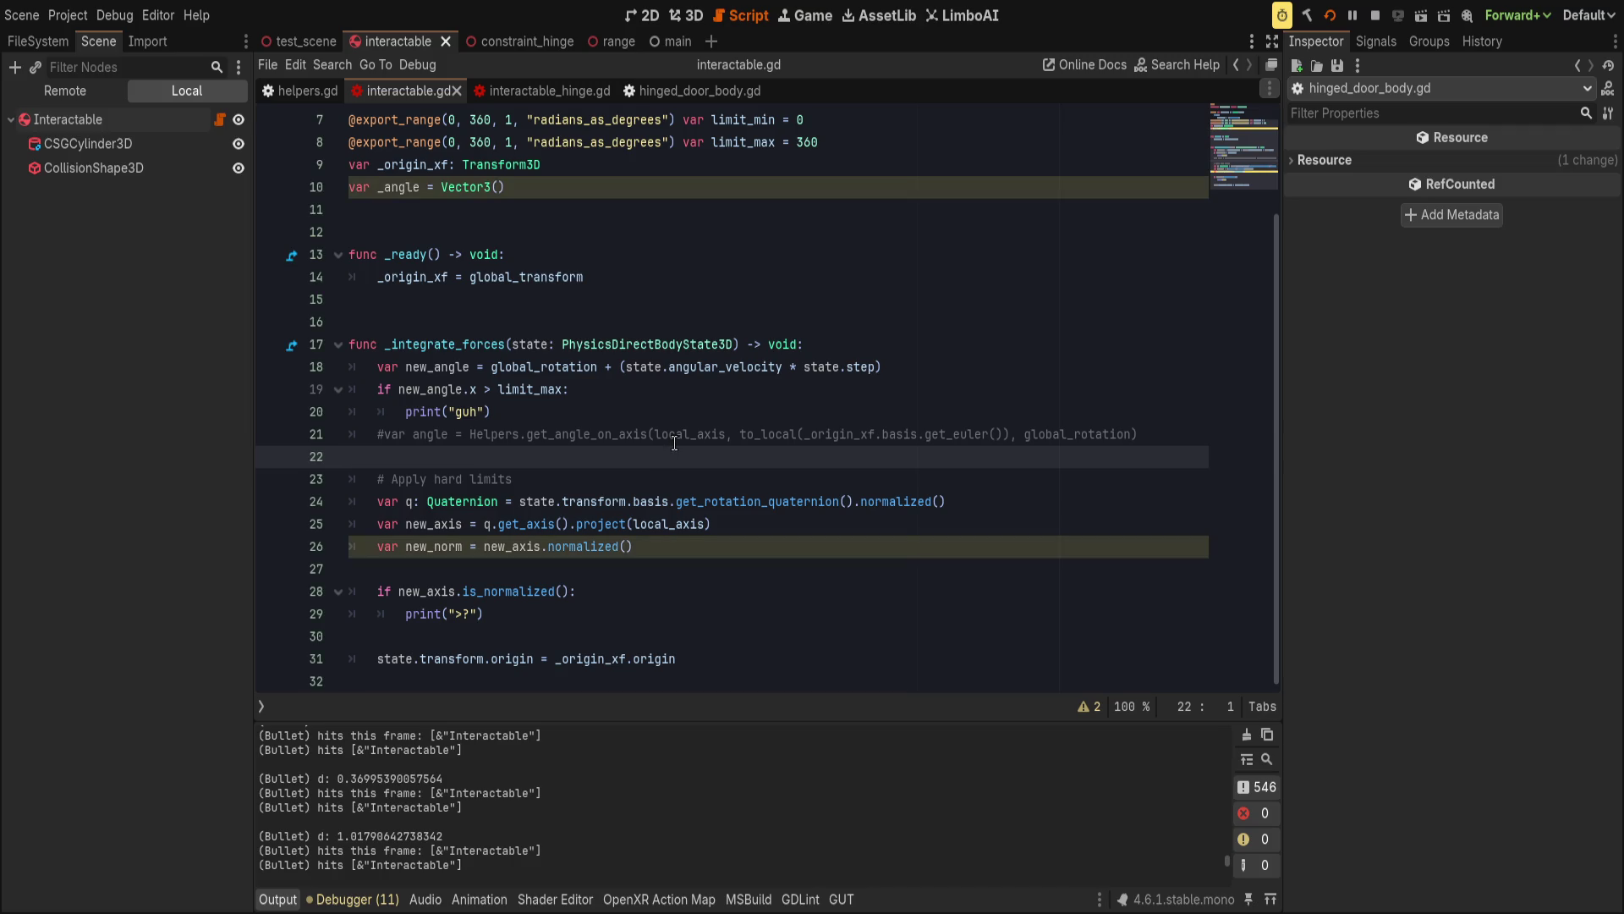
Undo the unused _angle variable and set a breakpoint on line 18's new_angle.x > limit_max check.
{"action": "left_click", "coordinate": [710, 539]}
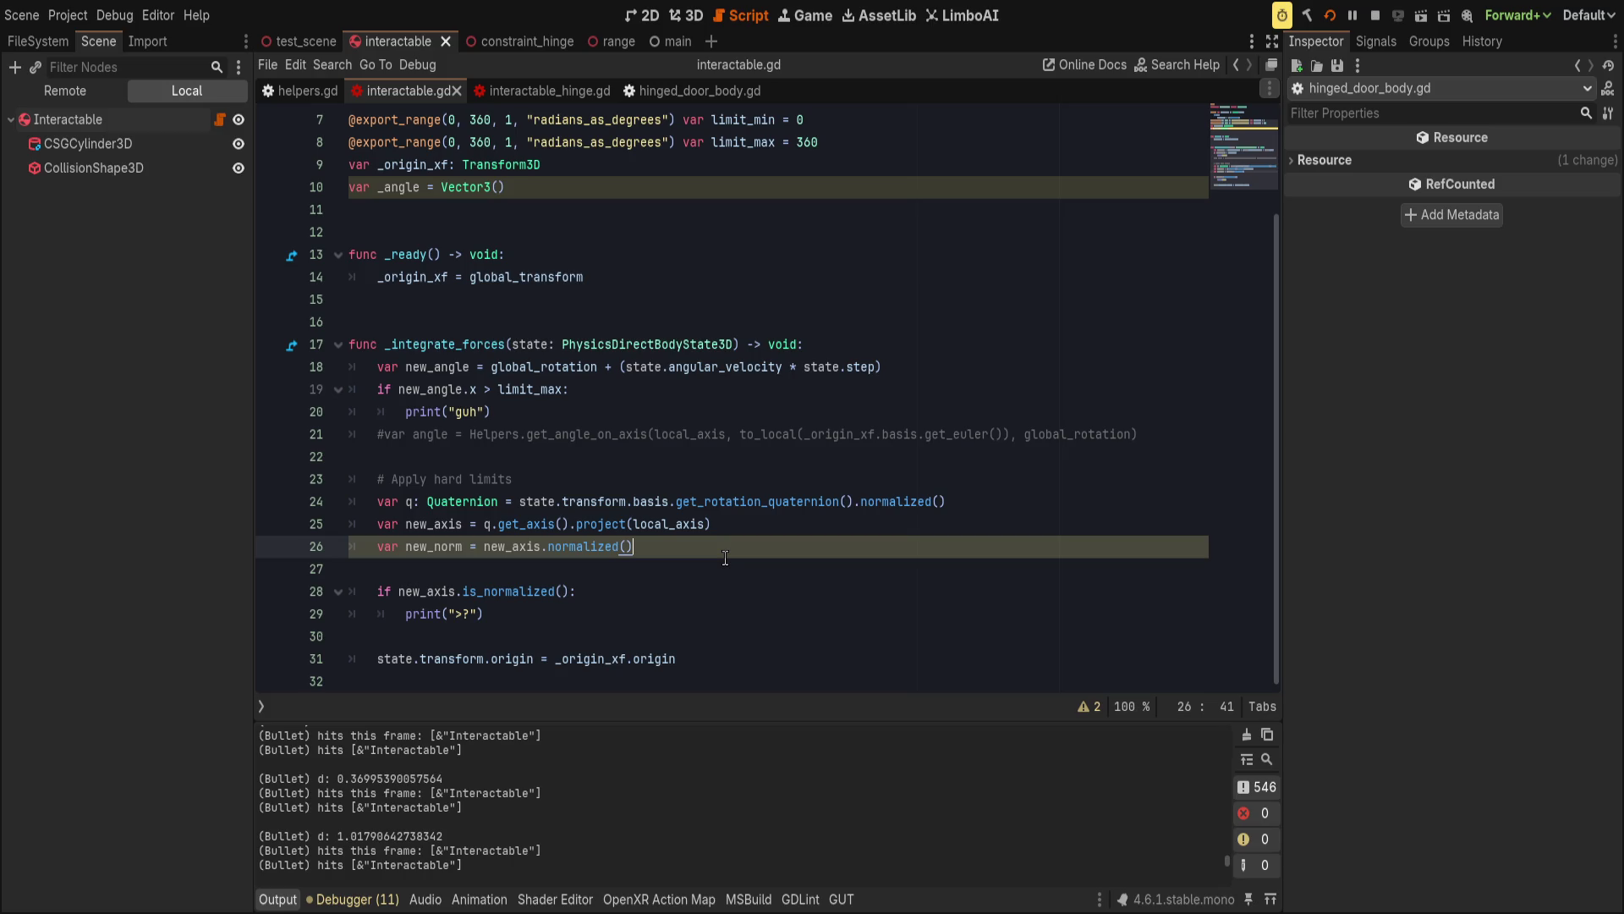
{"action": "key", "text": "ctrl+z"}
{"action": "key", "text": "ctrl+z"}
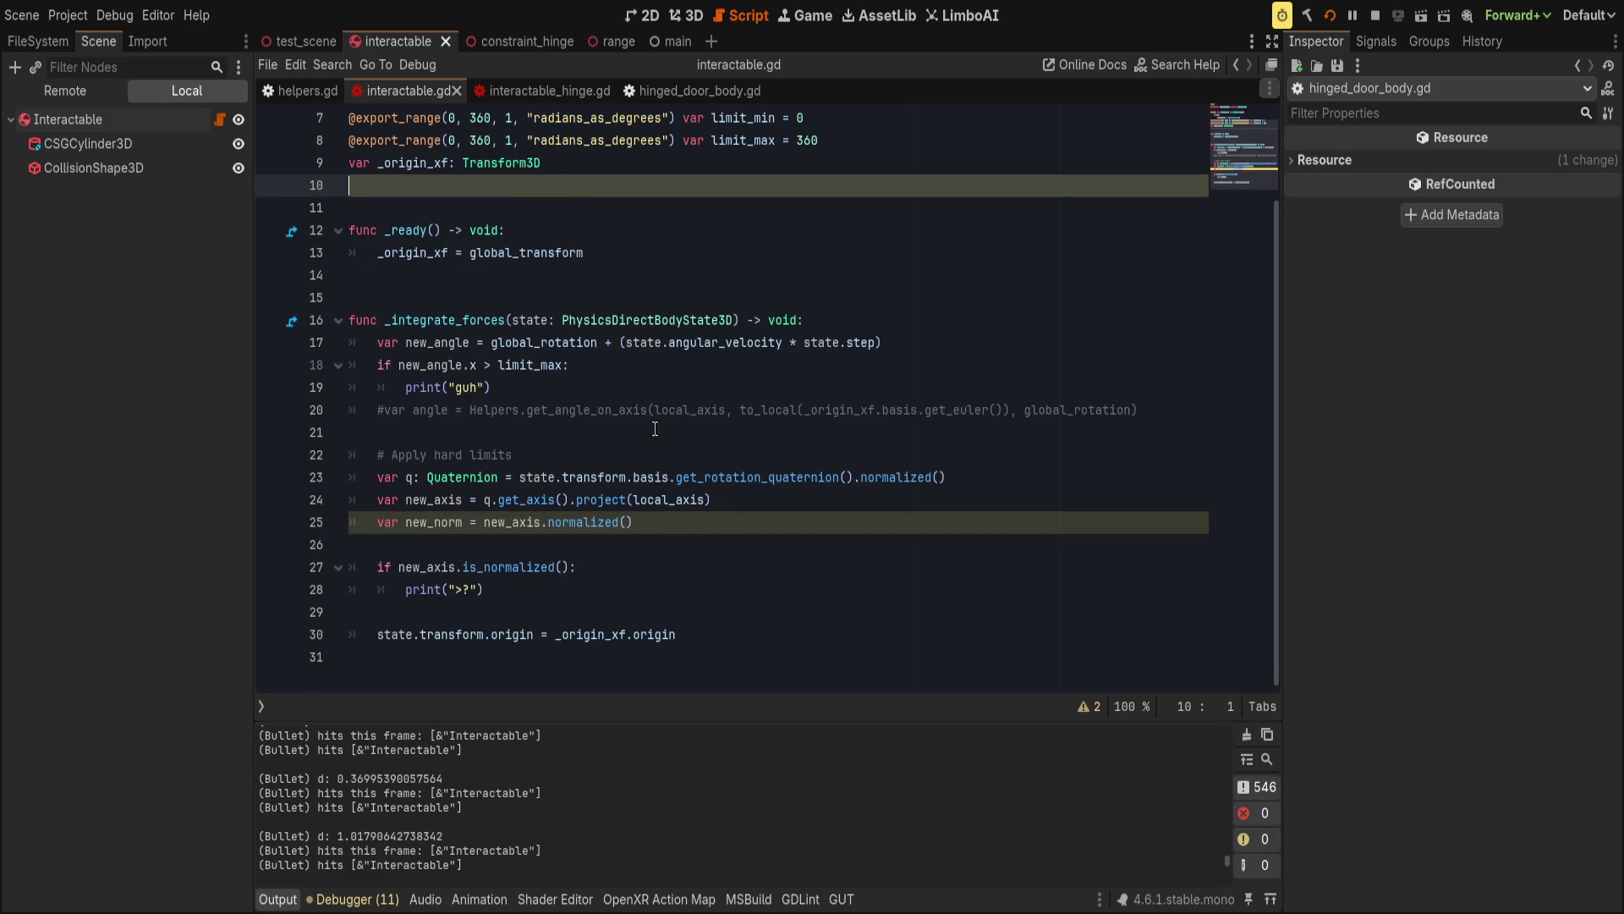
{"action": "left_click", "coordinate": [463, 343]}
{"action": "left_click", "coordinate": [463, 365]}
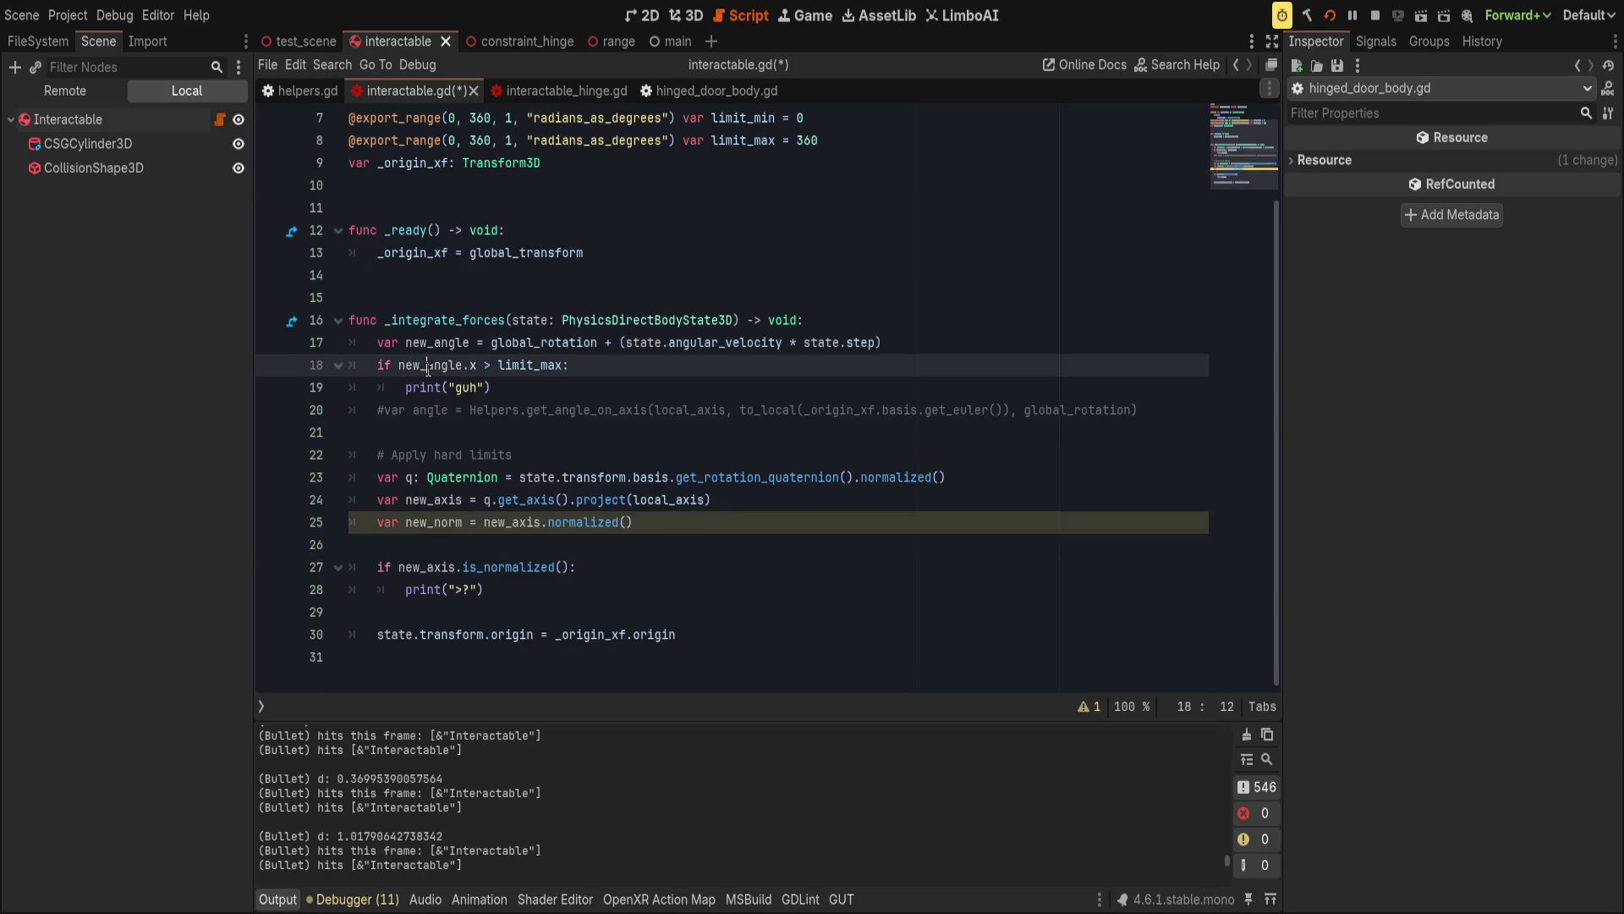
{"action": "left_click", "coordinate": [609, 365]}
{"action": "scroll", "coordinate": [705, 390], "scroll_direction": "up", "scroll_amount": 2}
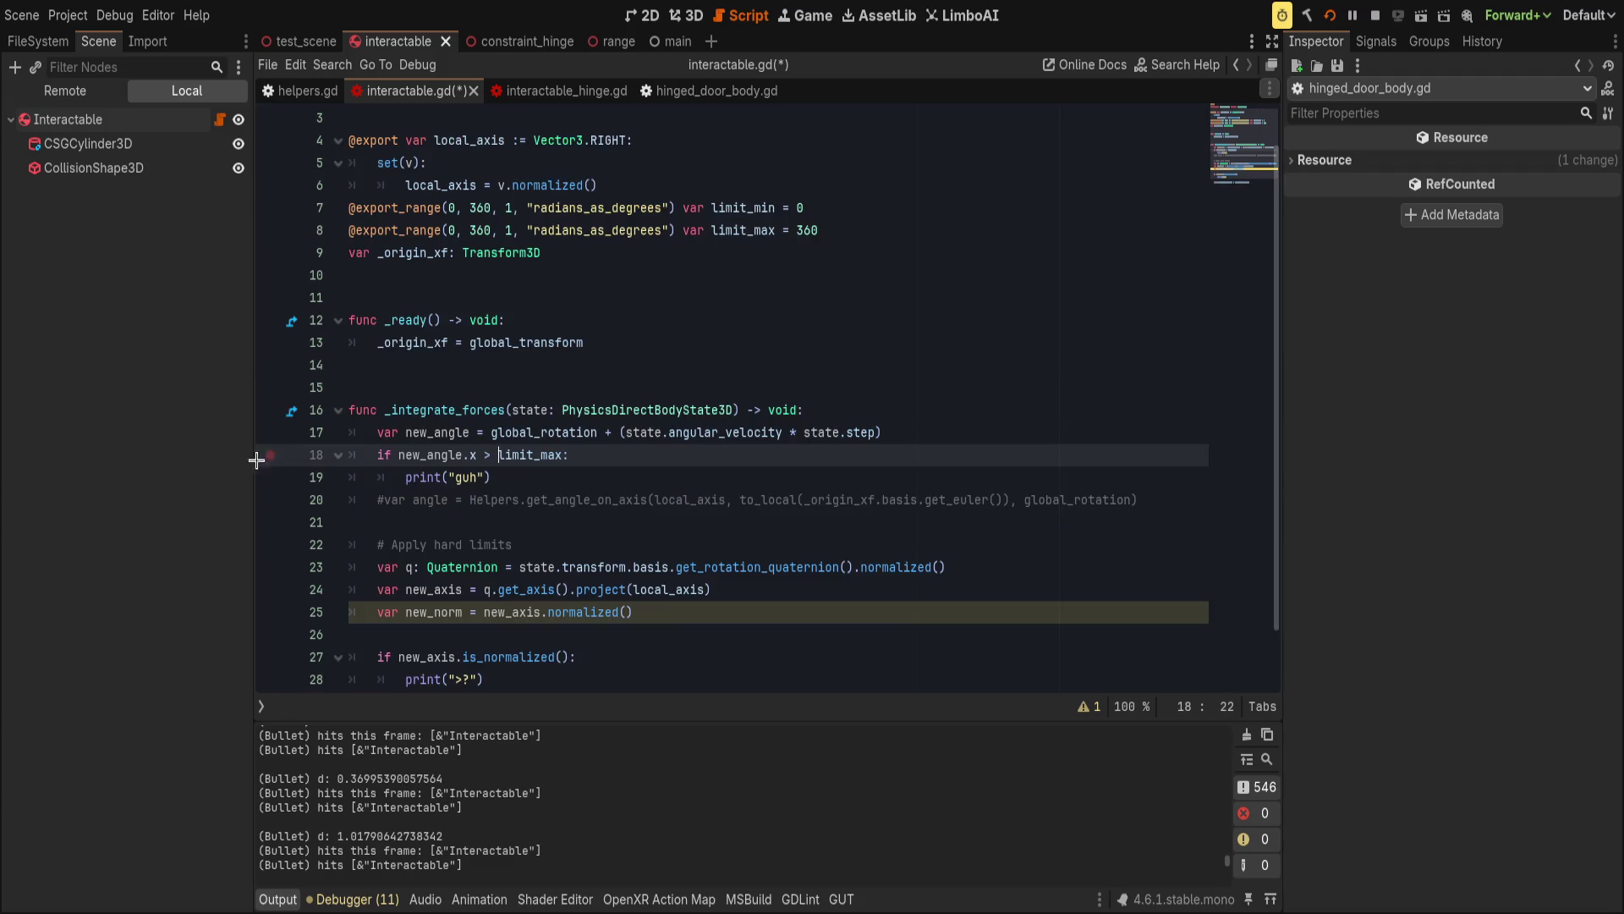
{"action": "left_click", "coordinate": [275, 462]}
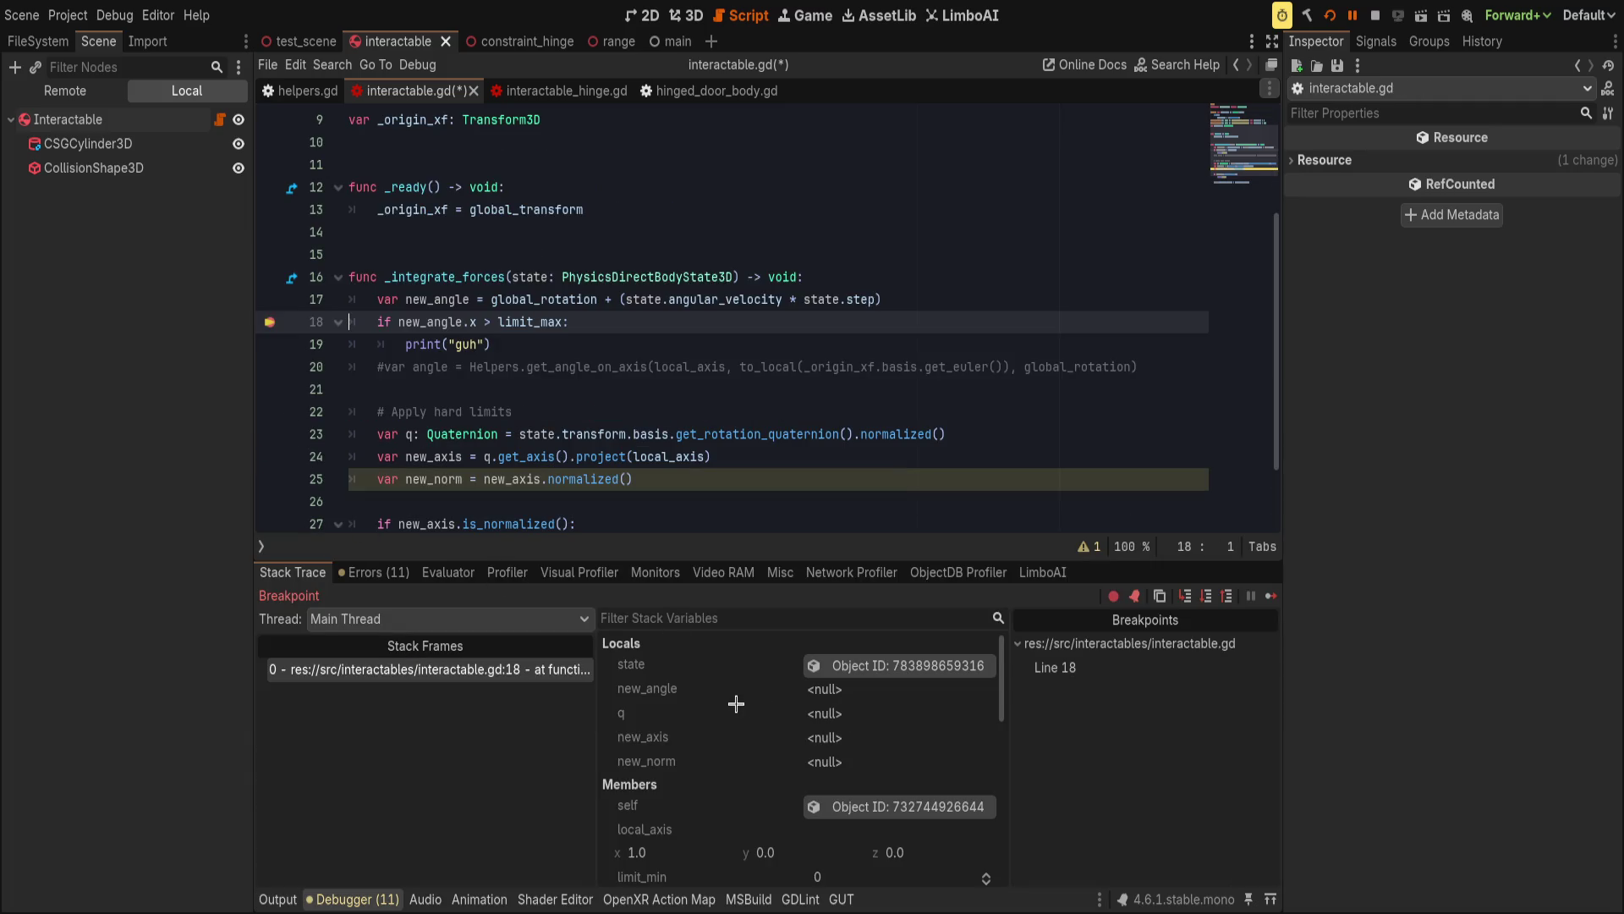
{"action": "scroll", "coordinate": [716, 780], "scroll_direction": "down", "scroll_amount": 5}
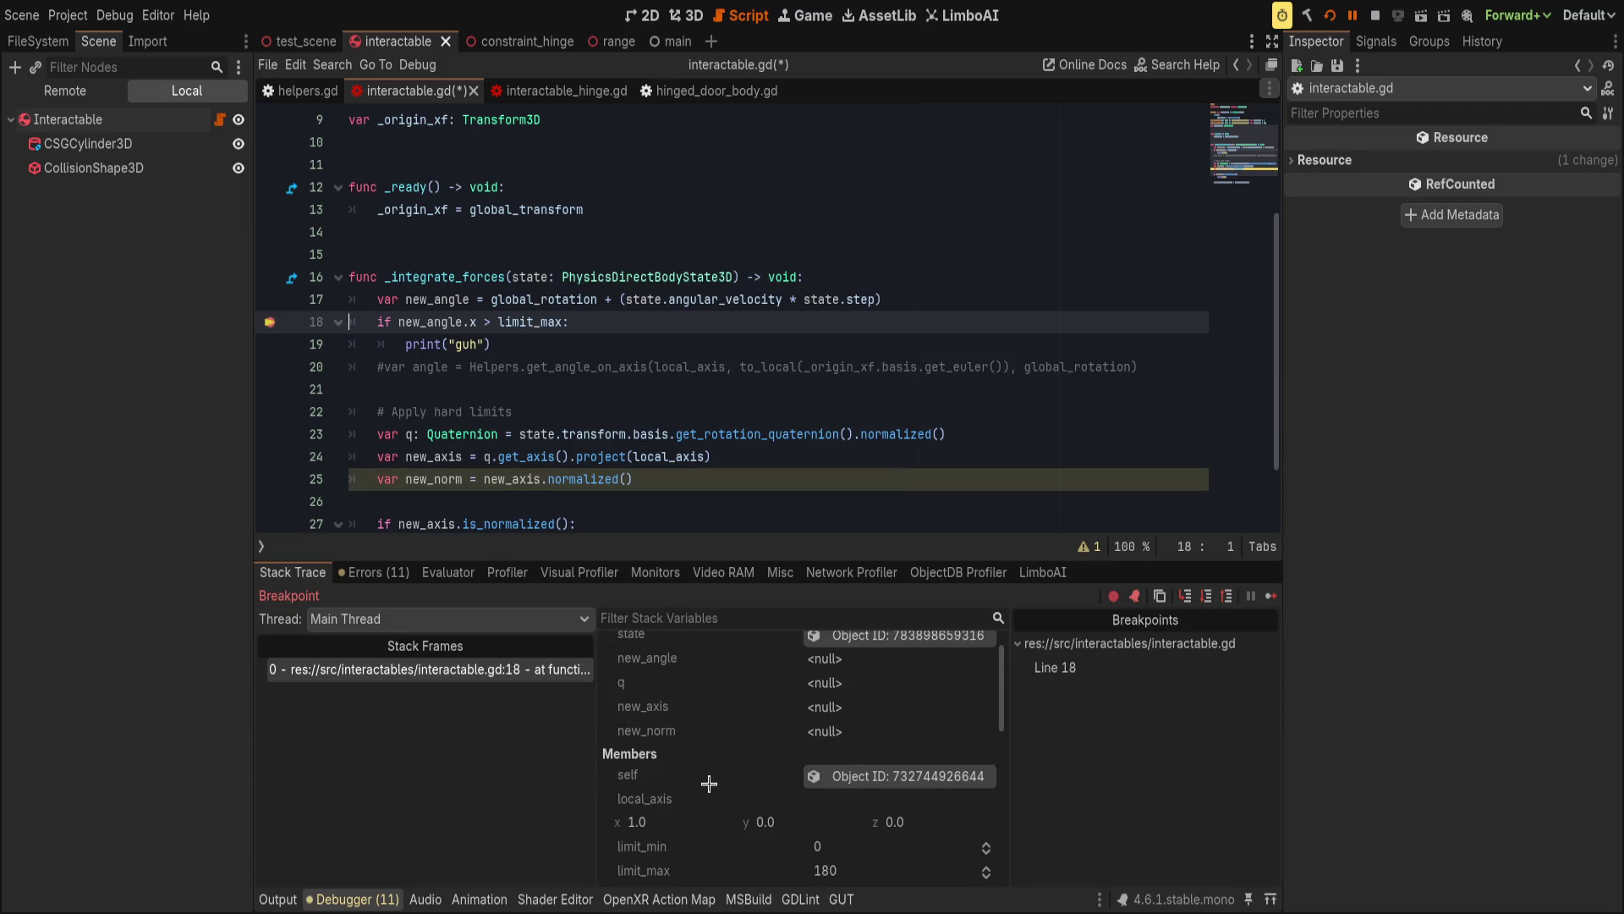
{"action": "scroll", "coordinate": [712, 787], "scroll_direction": "up", "scroll_amount": 3}
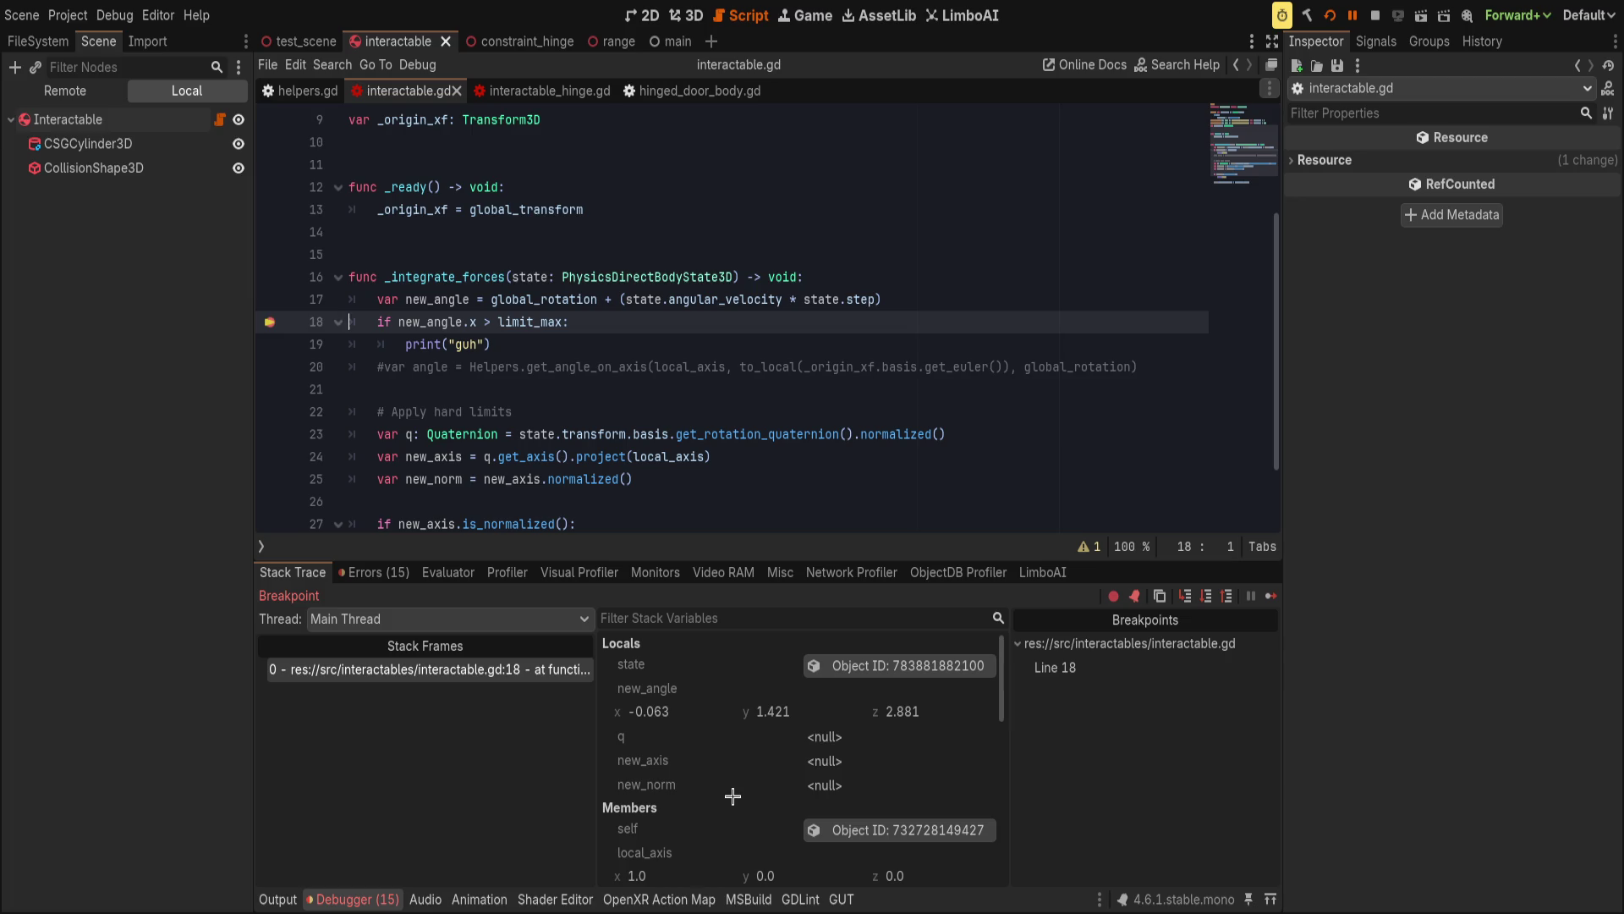
{"action": "scroll", "coordinate": [735, 795], "scroll_direction": "down", "scroll_amount": 1}
{"action": "scroll", "coordinate": [735, 795], "scroll_direction": "down", "scroll_amount": 1}
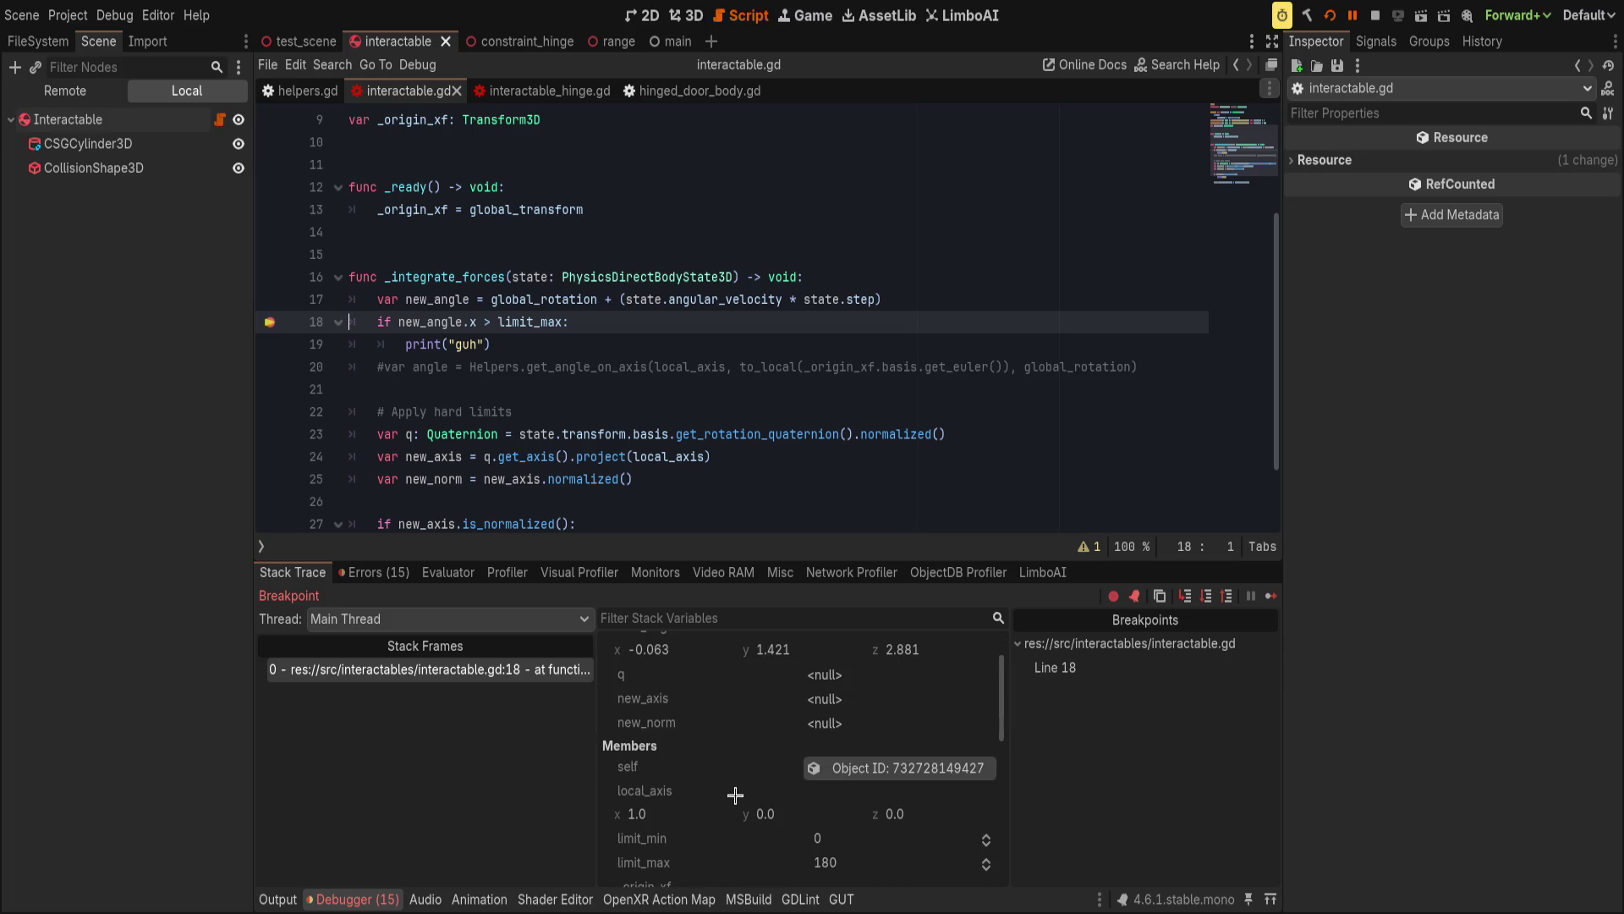
{"action": "scroll", "coordinate": [732, 856], "scroll_direction": "down", "scroll_amount": 1}
{"action": "scroll", "coordinate": [785, 383], "scroll_direction": "up", "scroll_amount": 2}
{"action": "scroll", "coordinate": [785, 384], "scroll_direction": "up", "scroll_amount": 1}
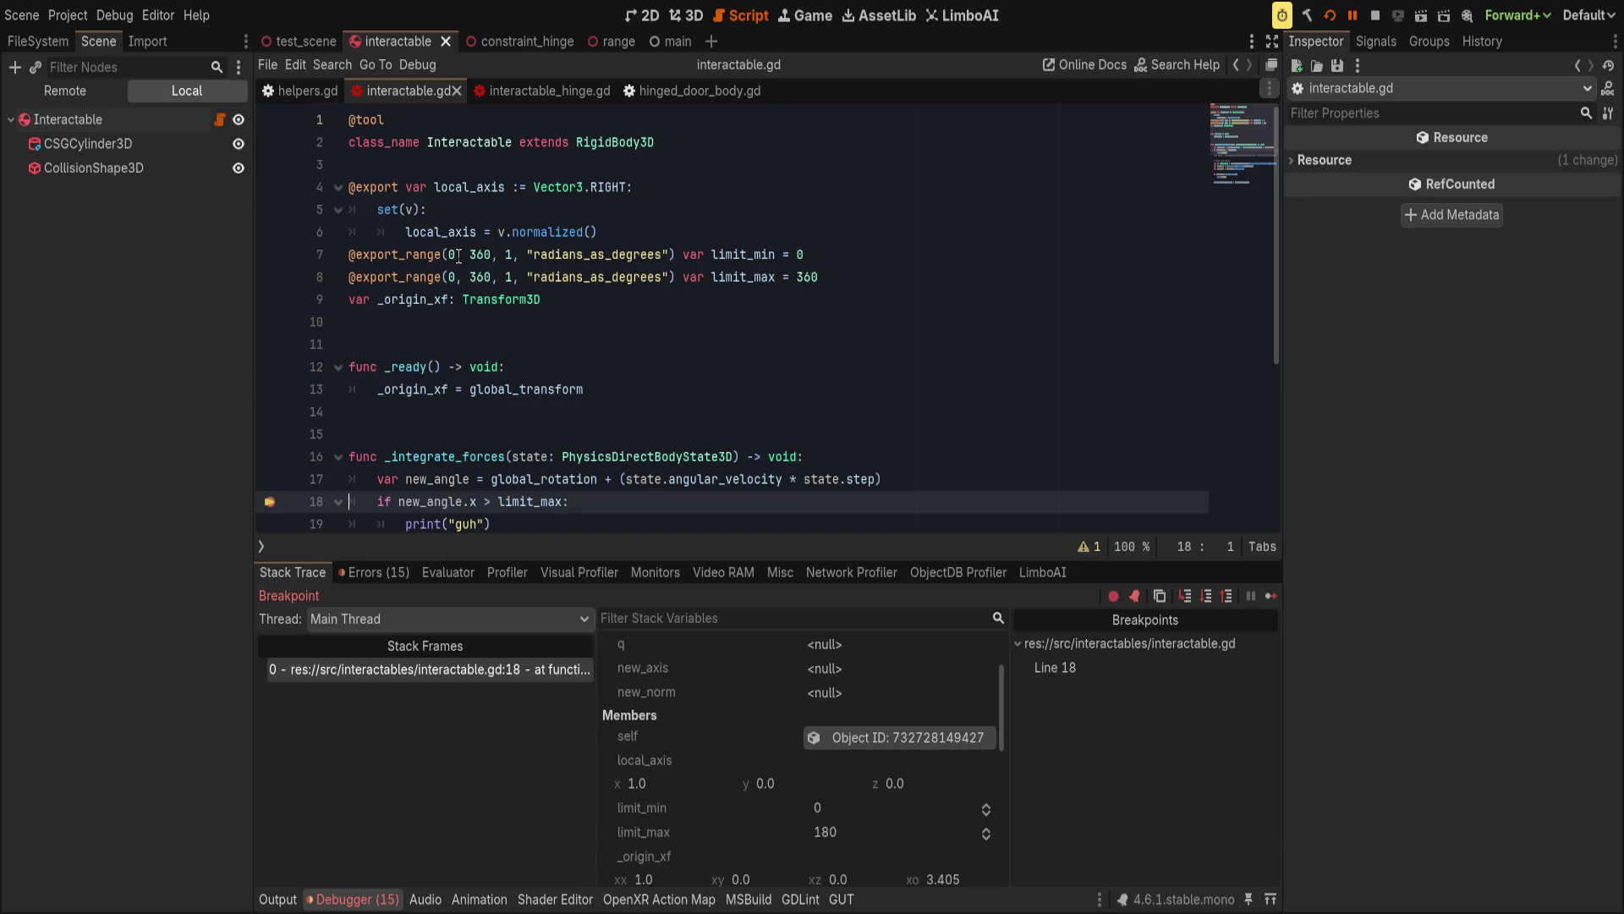
Type limit_min and limit_max as float, with defaults 0.0 and 360.0.
{"action": "left_click", "coordinate": [777, 253]}
{"action": "type", "text": ":float"}
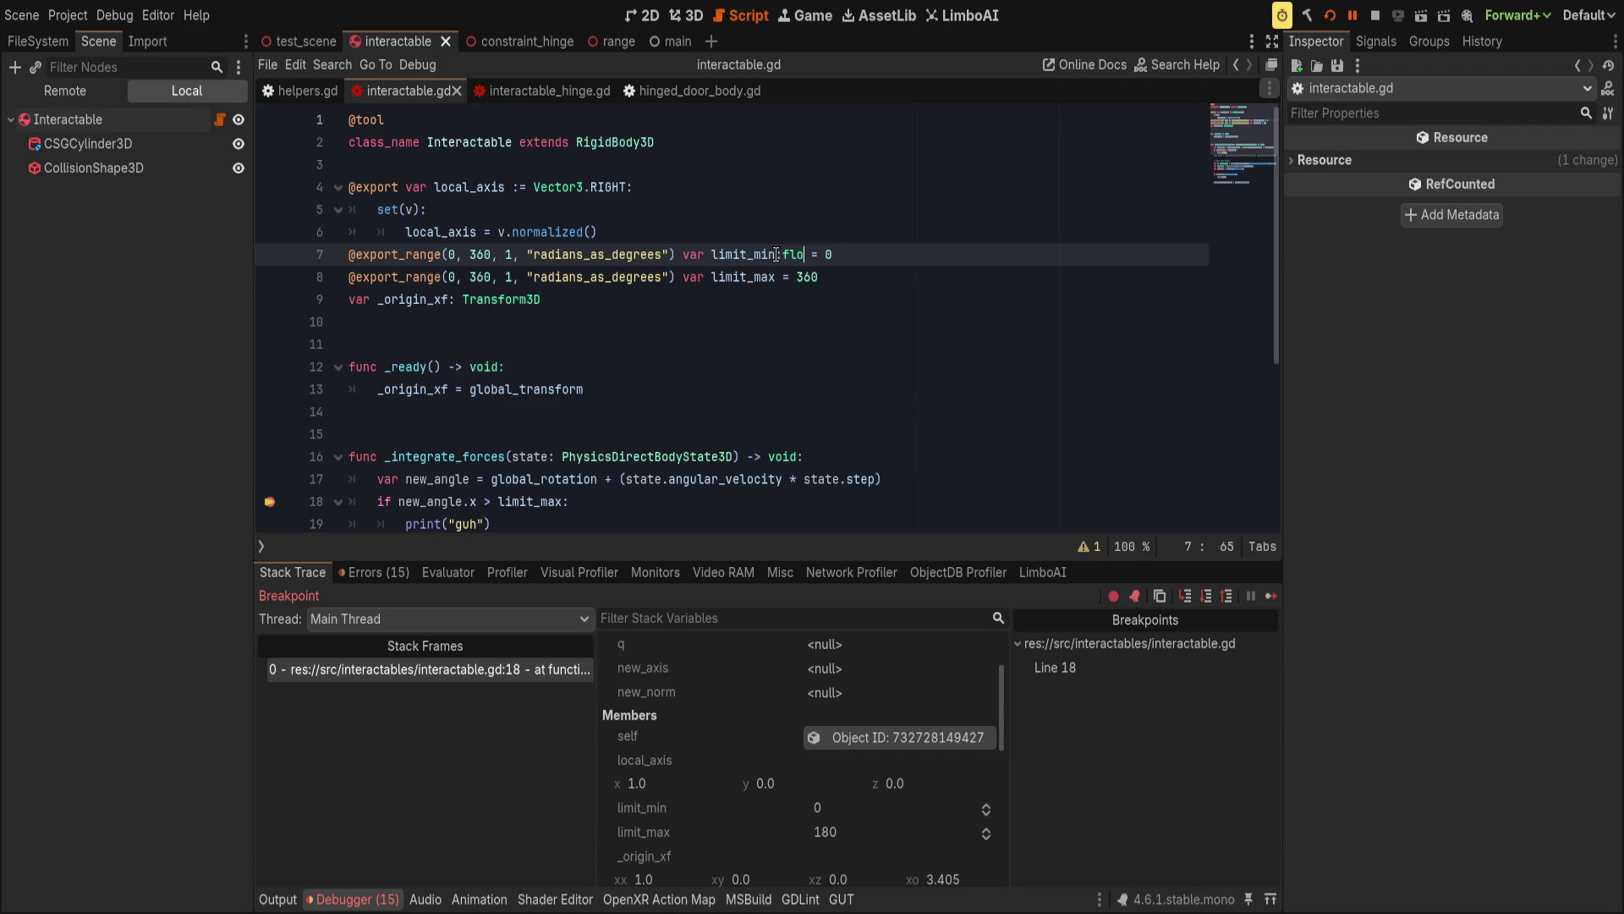
{"action": "key", "text": "Escape"}
{"action": "key", "text": "Down"}
{"action": "key", "text": "Left"}
{"action": "key", "text": "Left"}
{"action": "key", "text": "Left"}
{"action": "type", "text": ":float"}
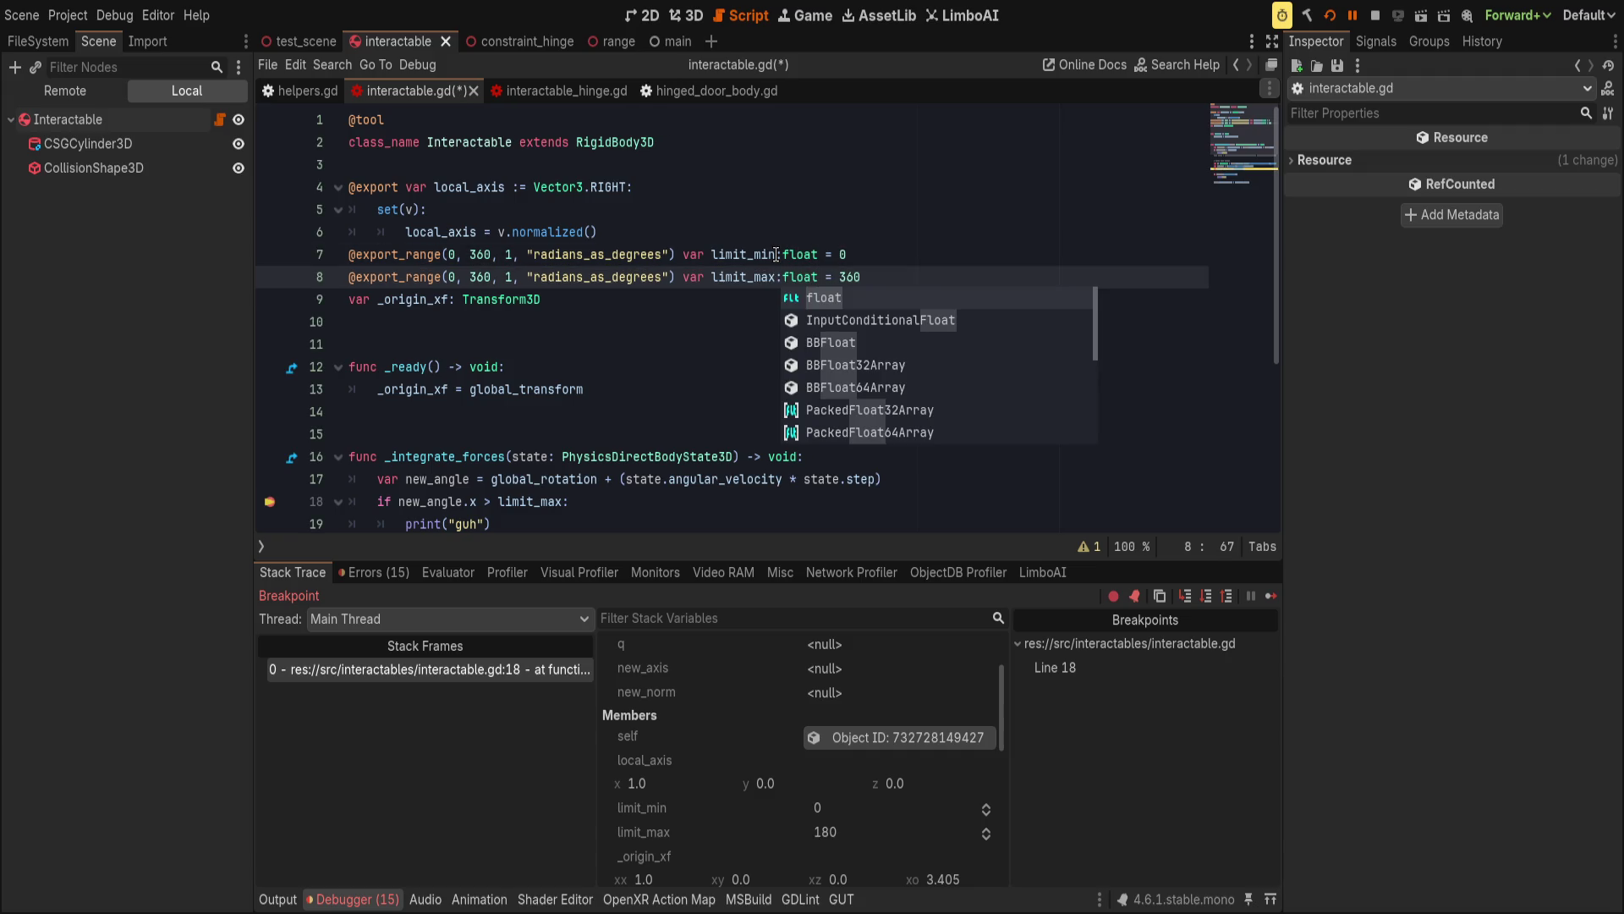
{"action": "key", "text": "Escape"}
{"action": "key", "text": "End"}
{"action": "type", "text": ".0"}
{"action": "key", "text": "Up"}
{"action": "type", "text": ".0"}
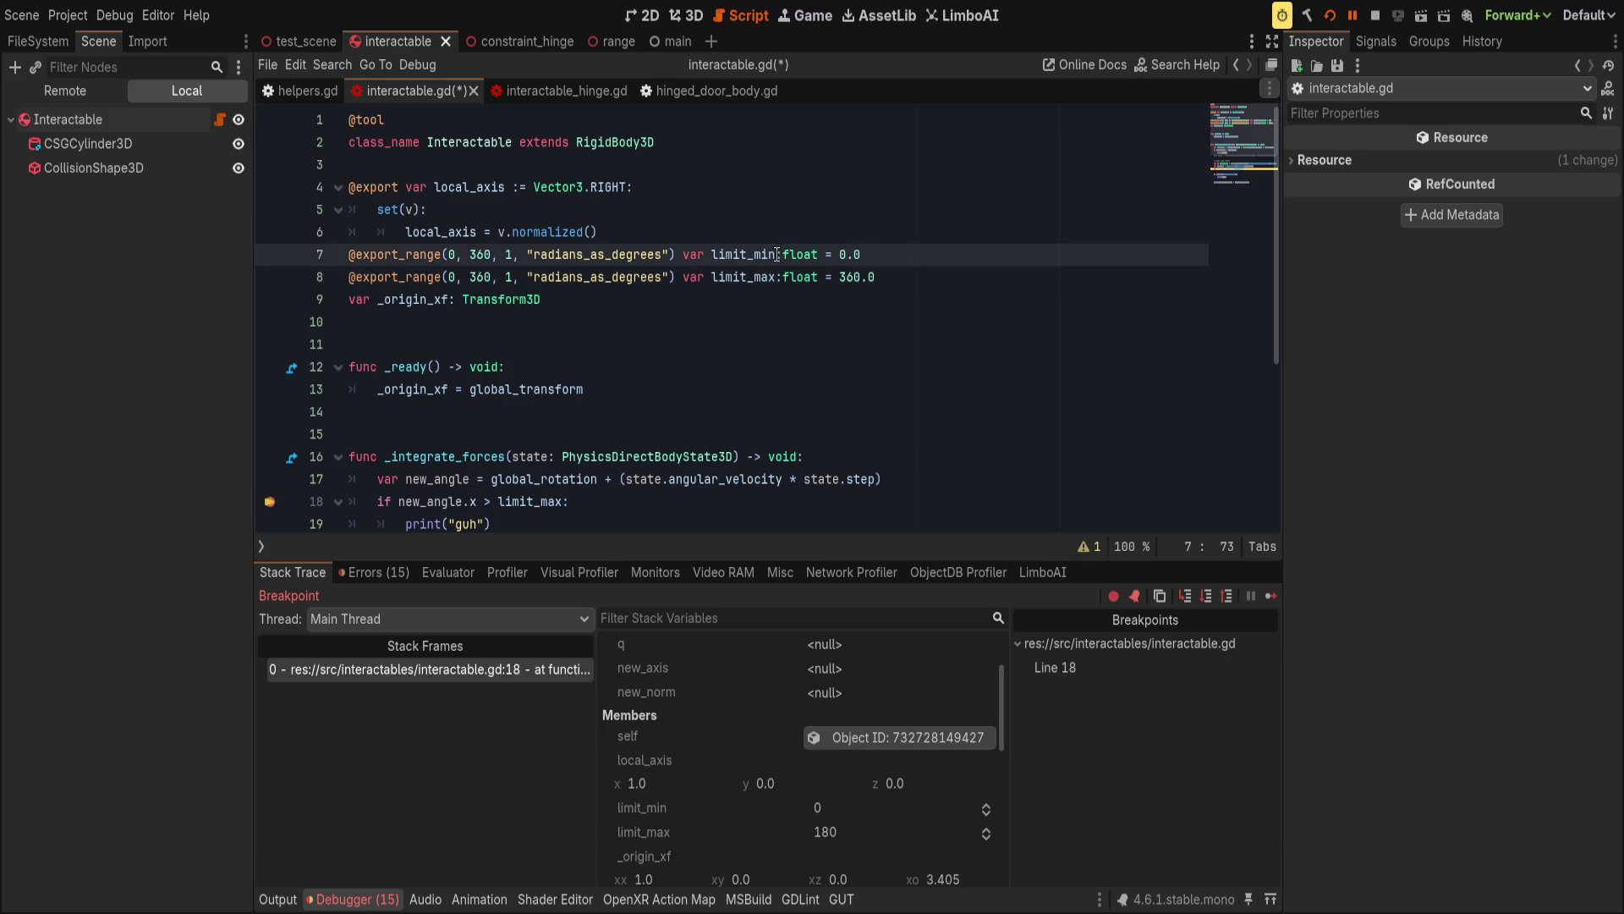
{"action": "key", "text": "Up"}
{"action": "key", "text": "Up"}
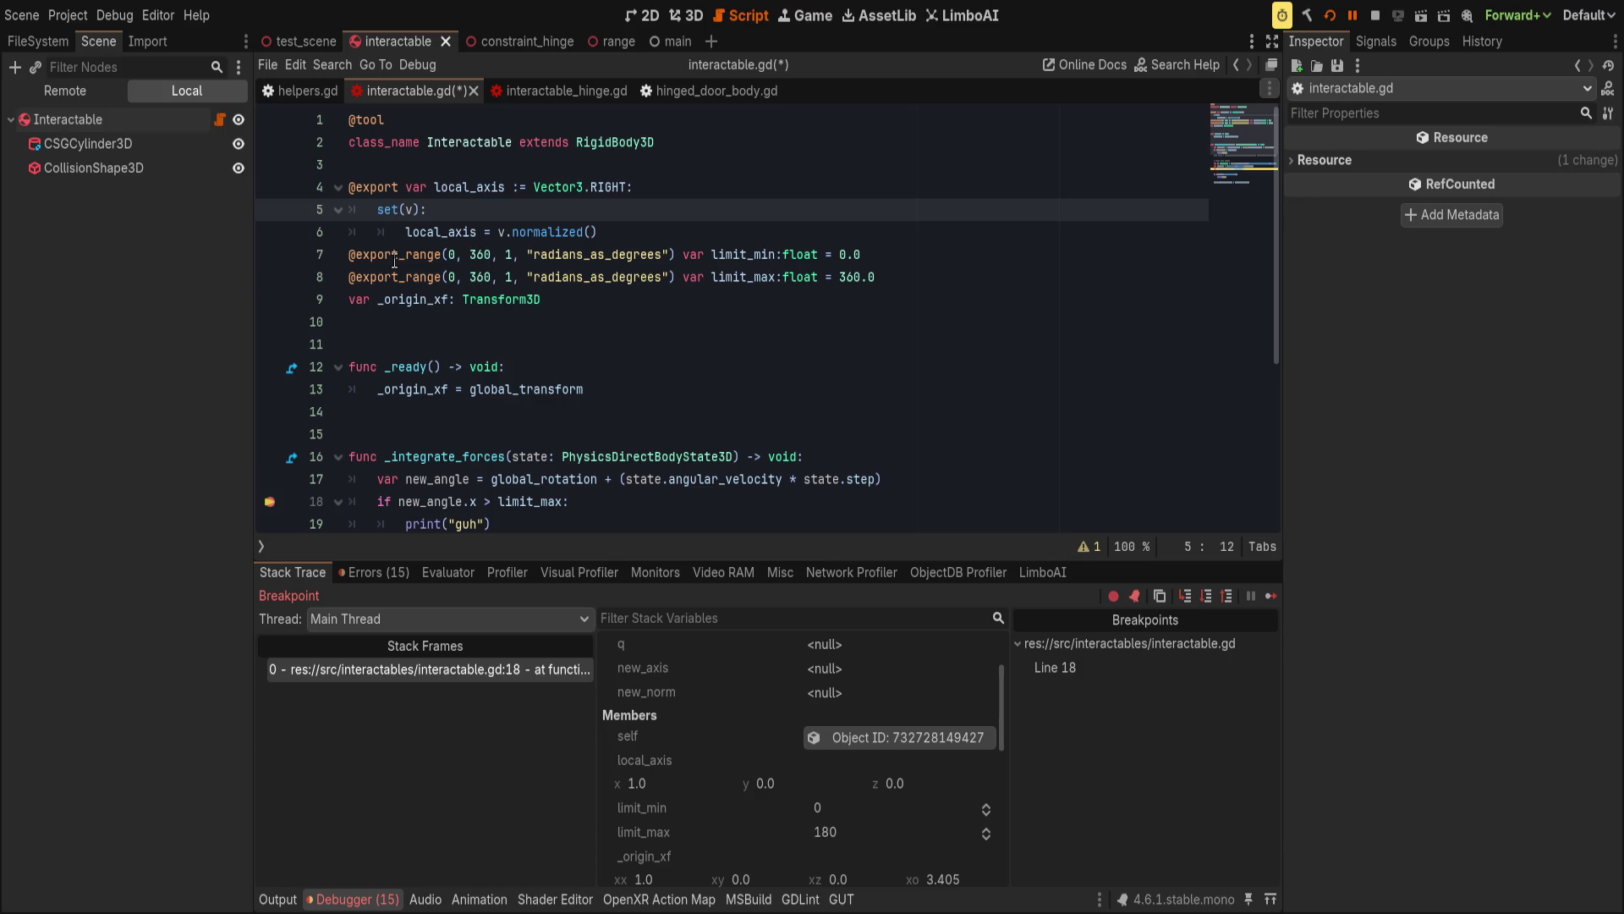
Change both export_range argument lists on lines 7–8 to 0.0, 360.0, 0.0.
{"action": "left_click", "coordinate": [454, 255]}
{"action": "type", "text": "0.0, 360"}
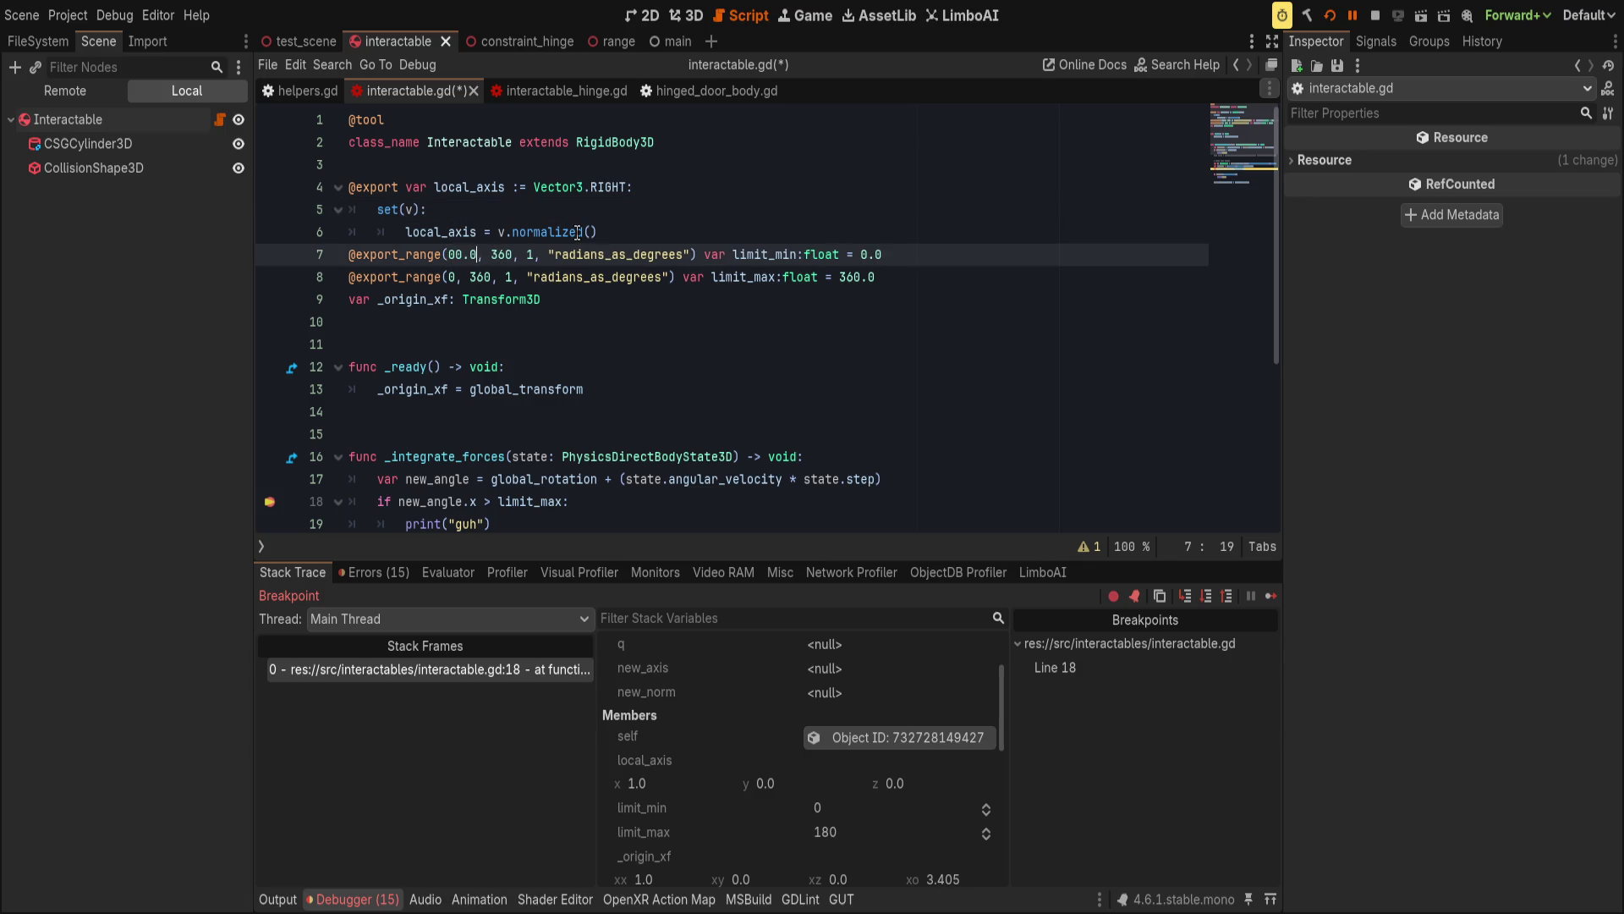
{"action": "type", "text": ".0"}
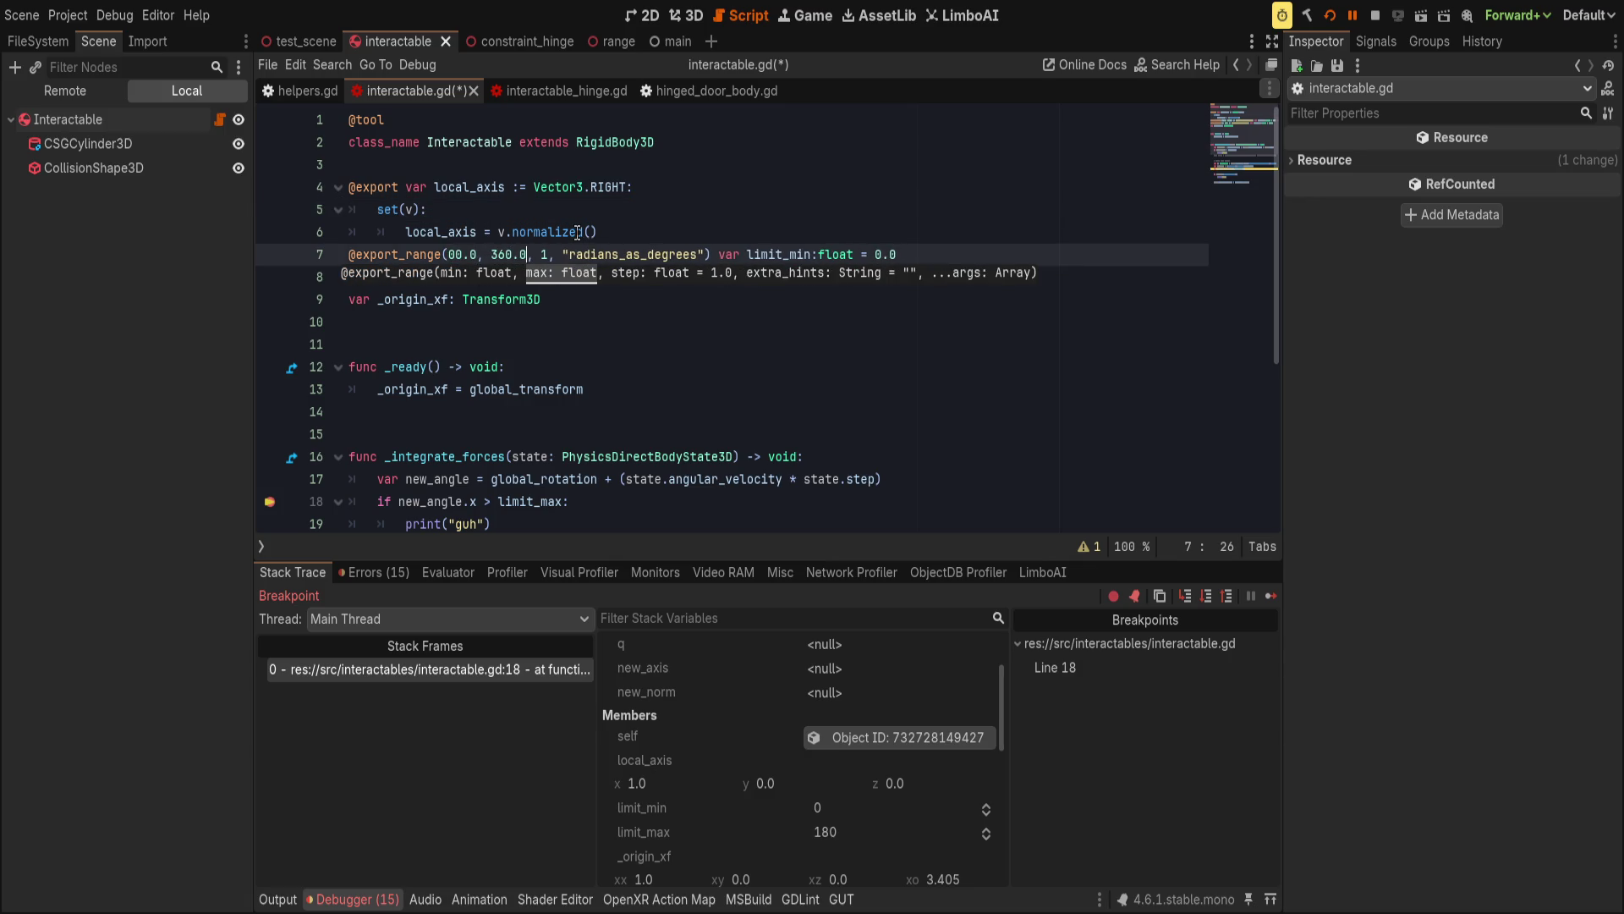
{"action": "left_click", "coordinate": [464, 250]}
{"action": "key", "text": "BackSpace"}
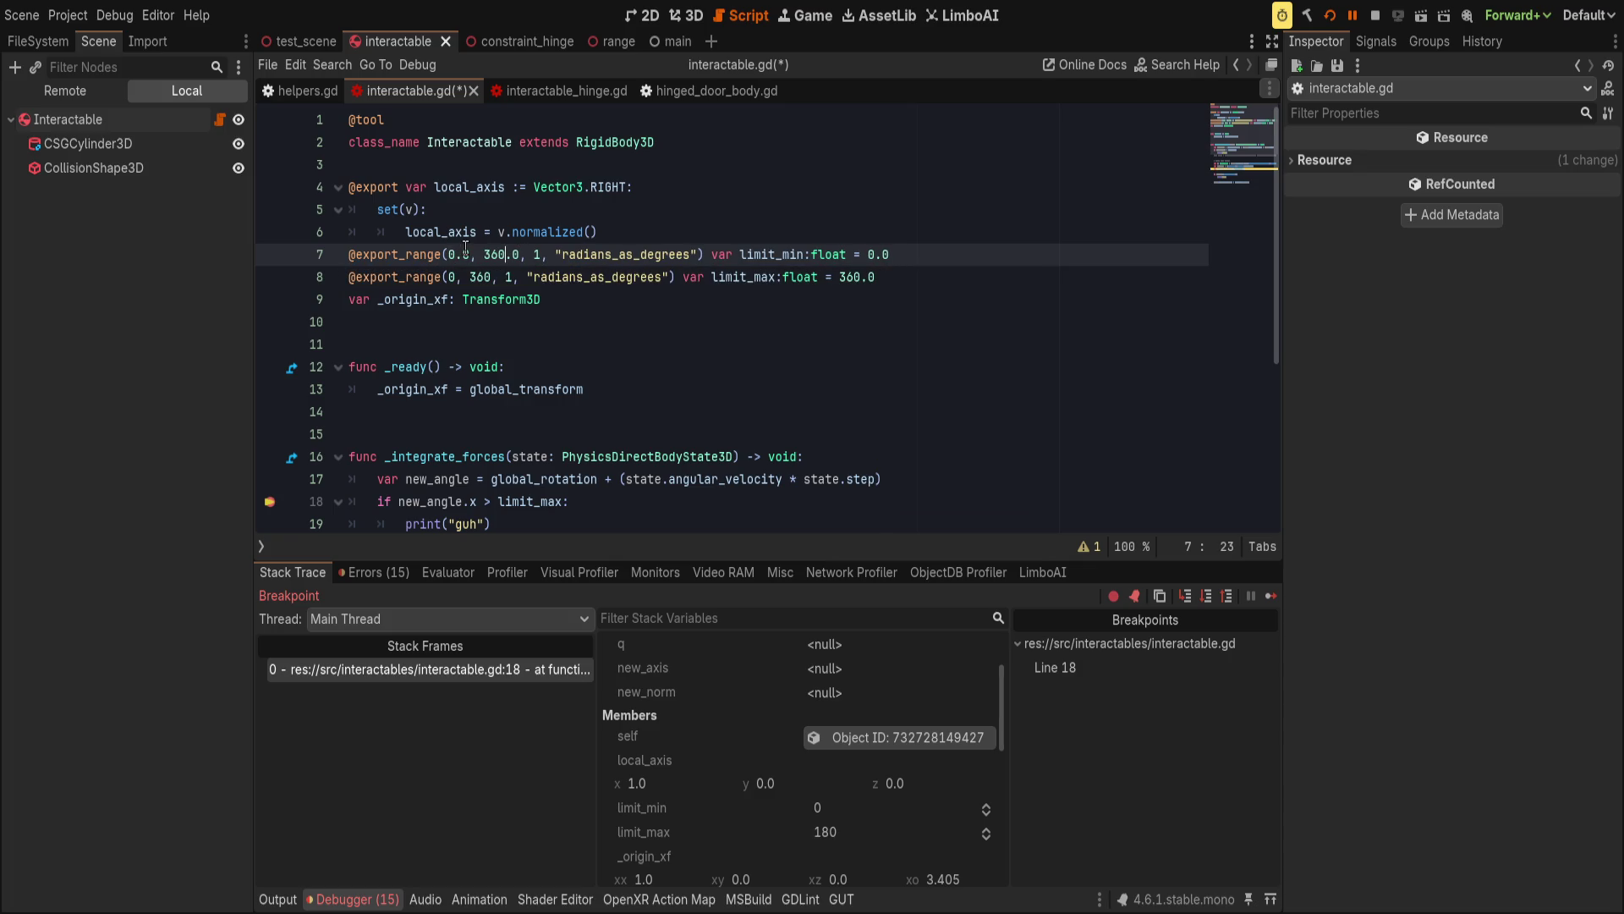
{"action": "key", "text": "BackSpace"}
{"action": "type", "text": "0.0"}
{"action": "key", "text": "Down"}
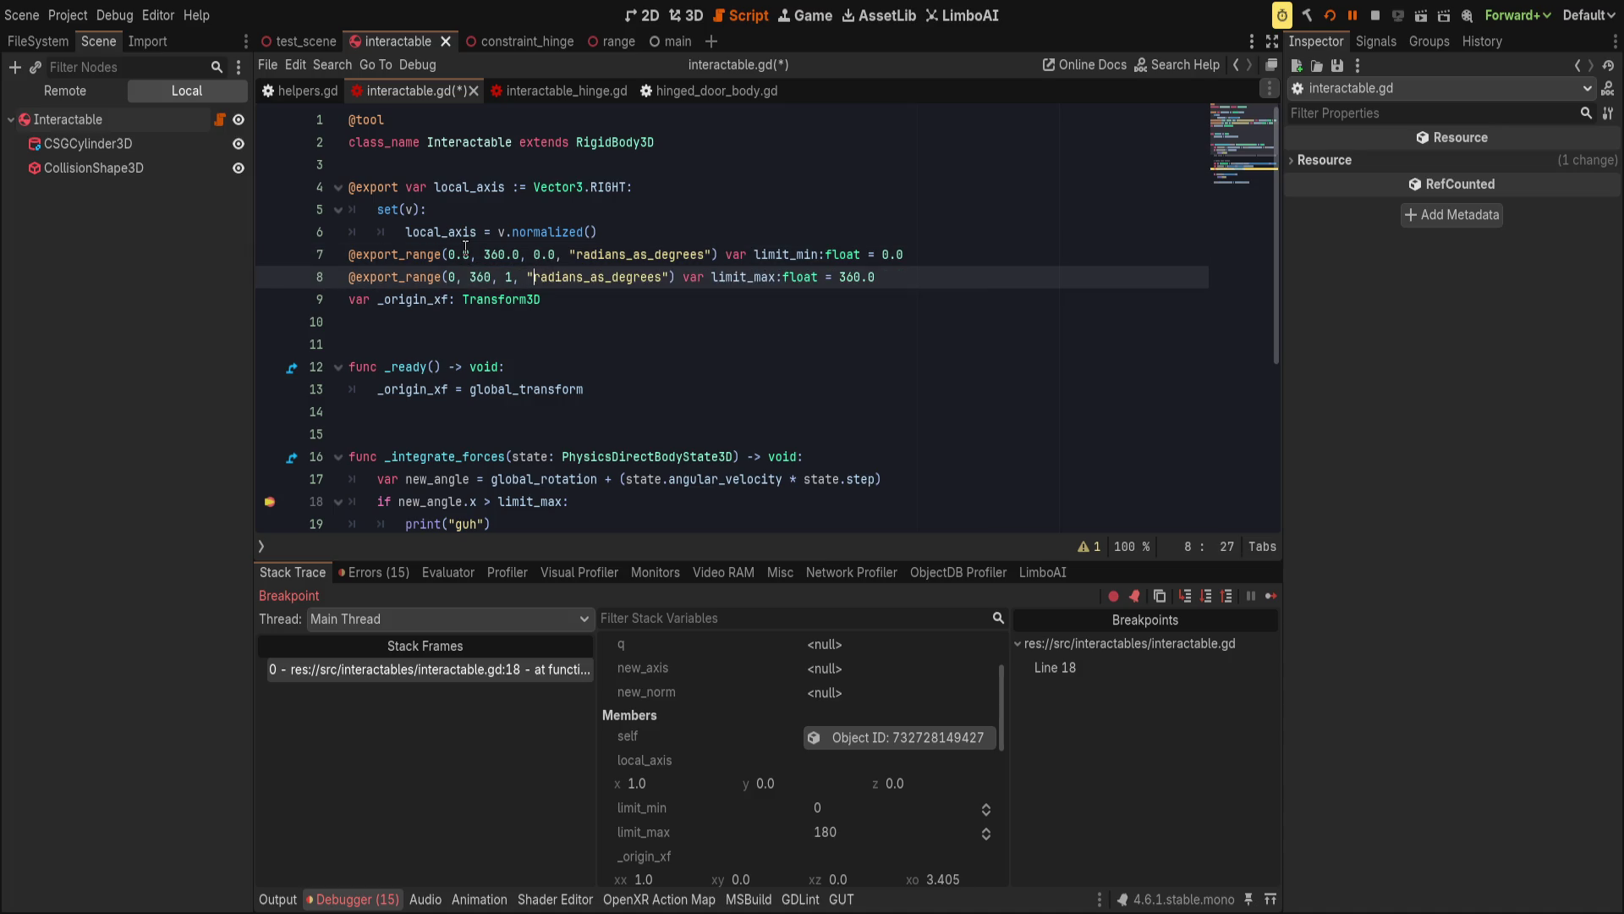
{"action": "key", "text": "BackSpace"}
{"action": "type", "text": "0.0"}
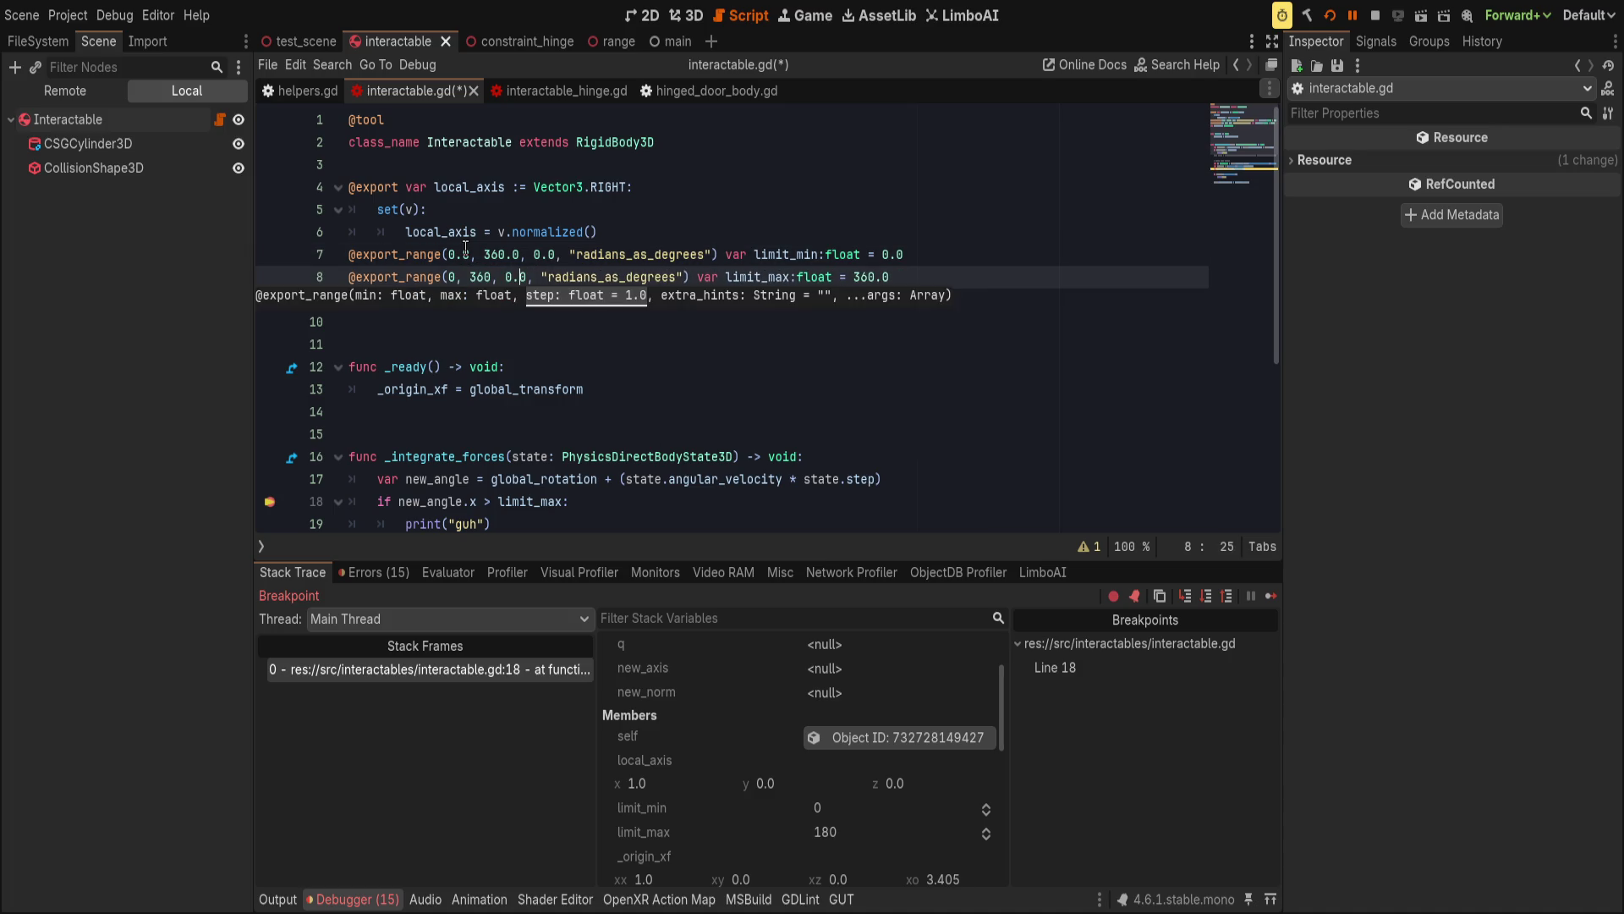
{"action": "type", "text": "., 0."}
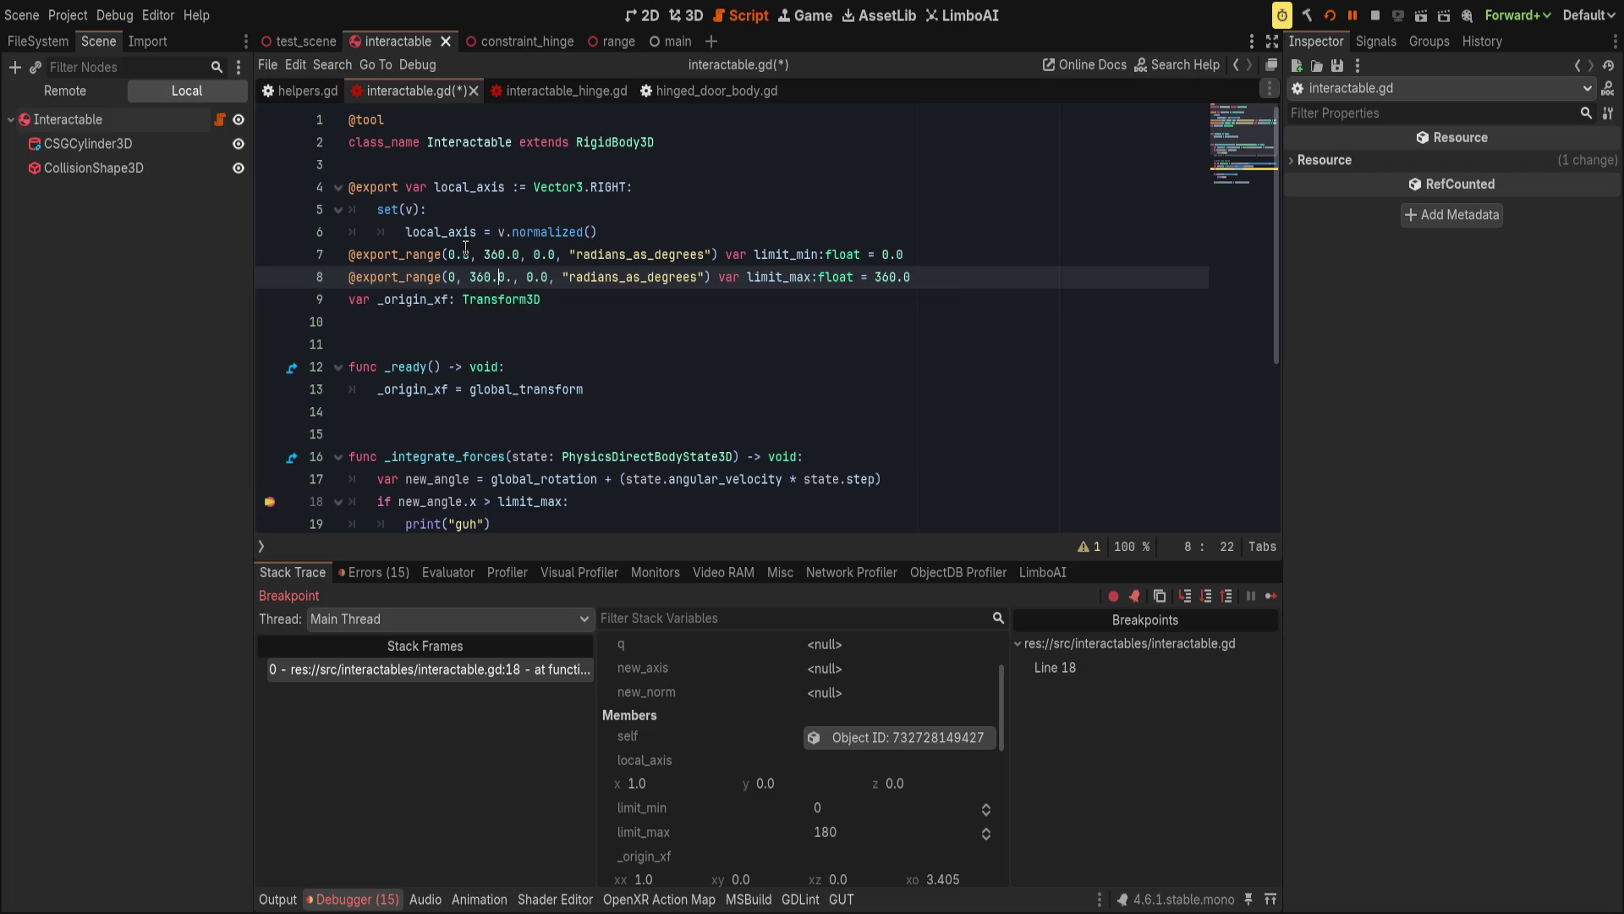
{"action": "key", "text": "Delete"}
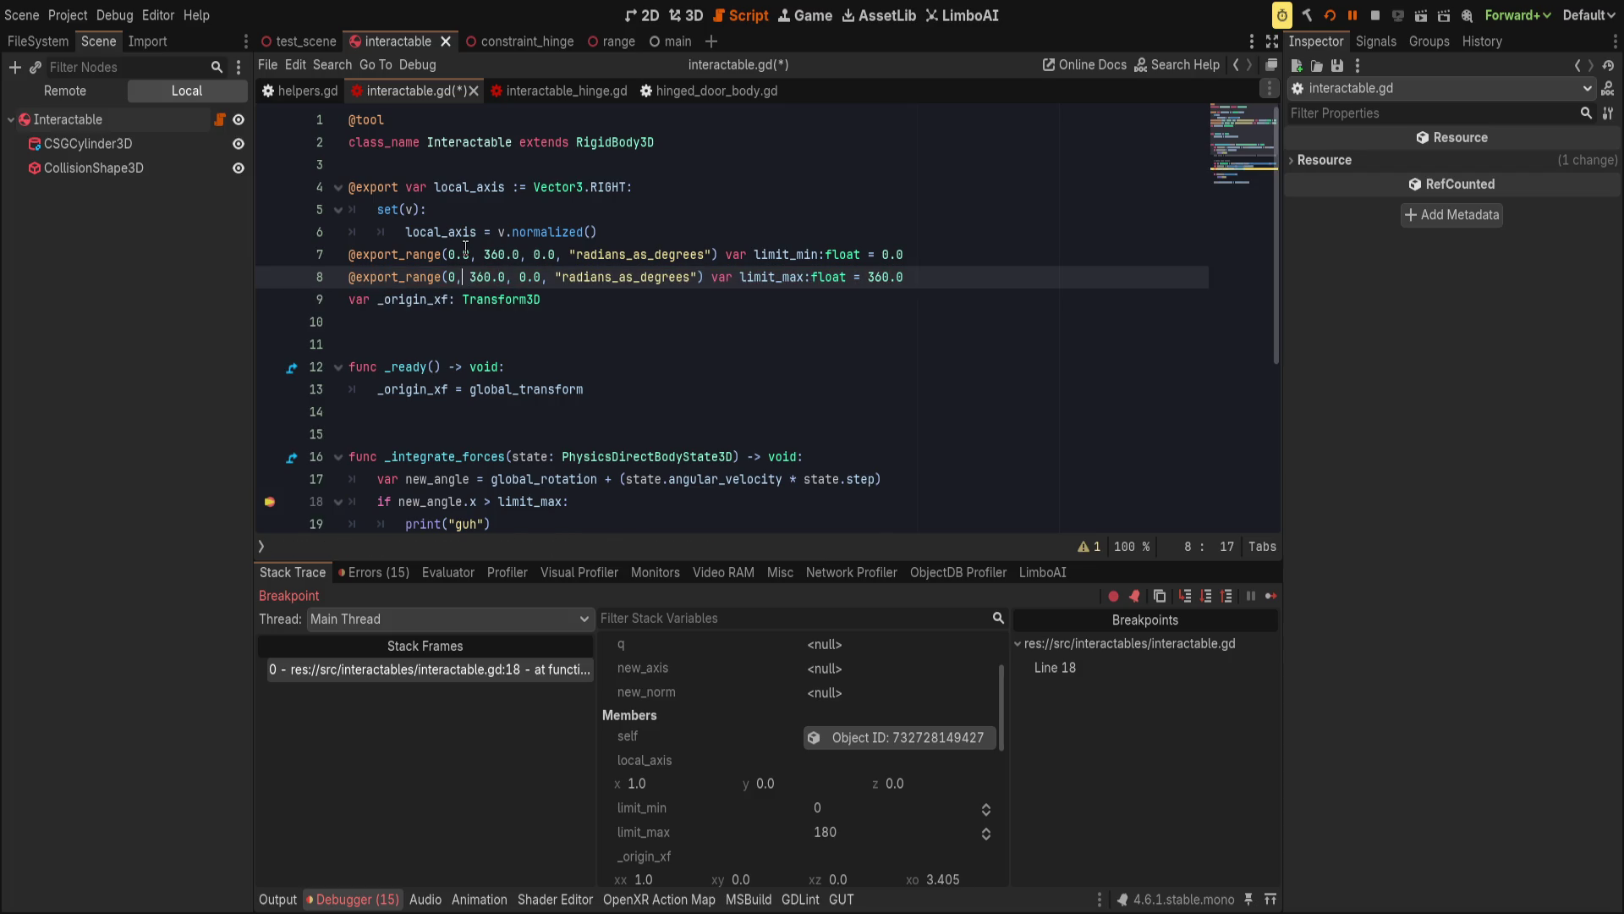
{"action": "type", "text": ".0"}
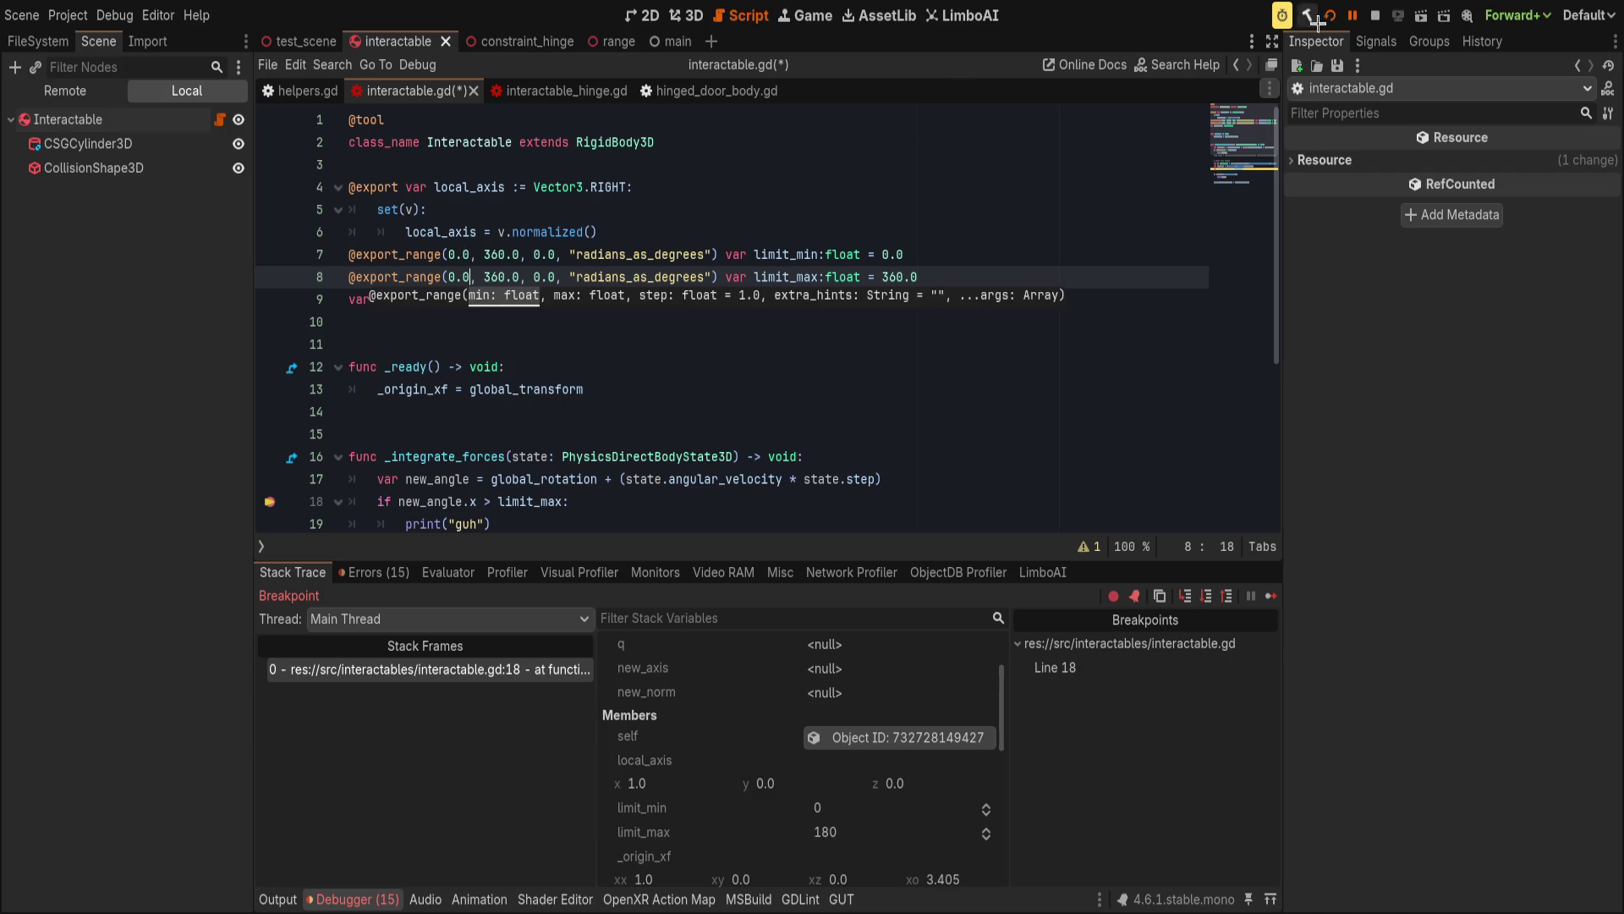
{"action": "left_click", "coordinate": [939, 258]}
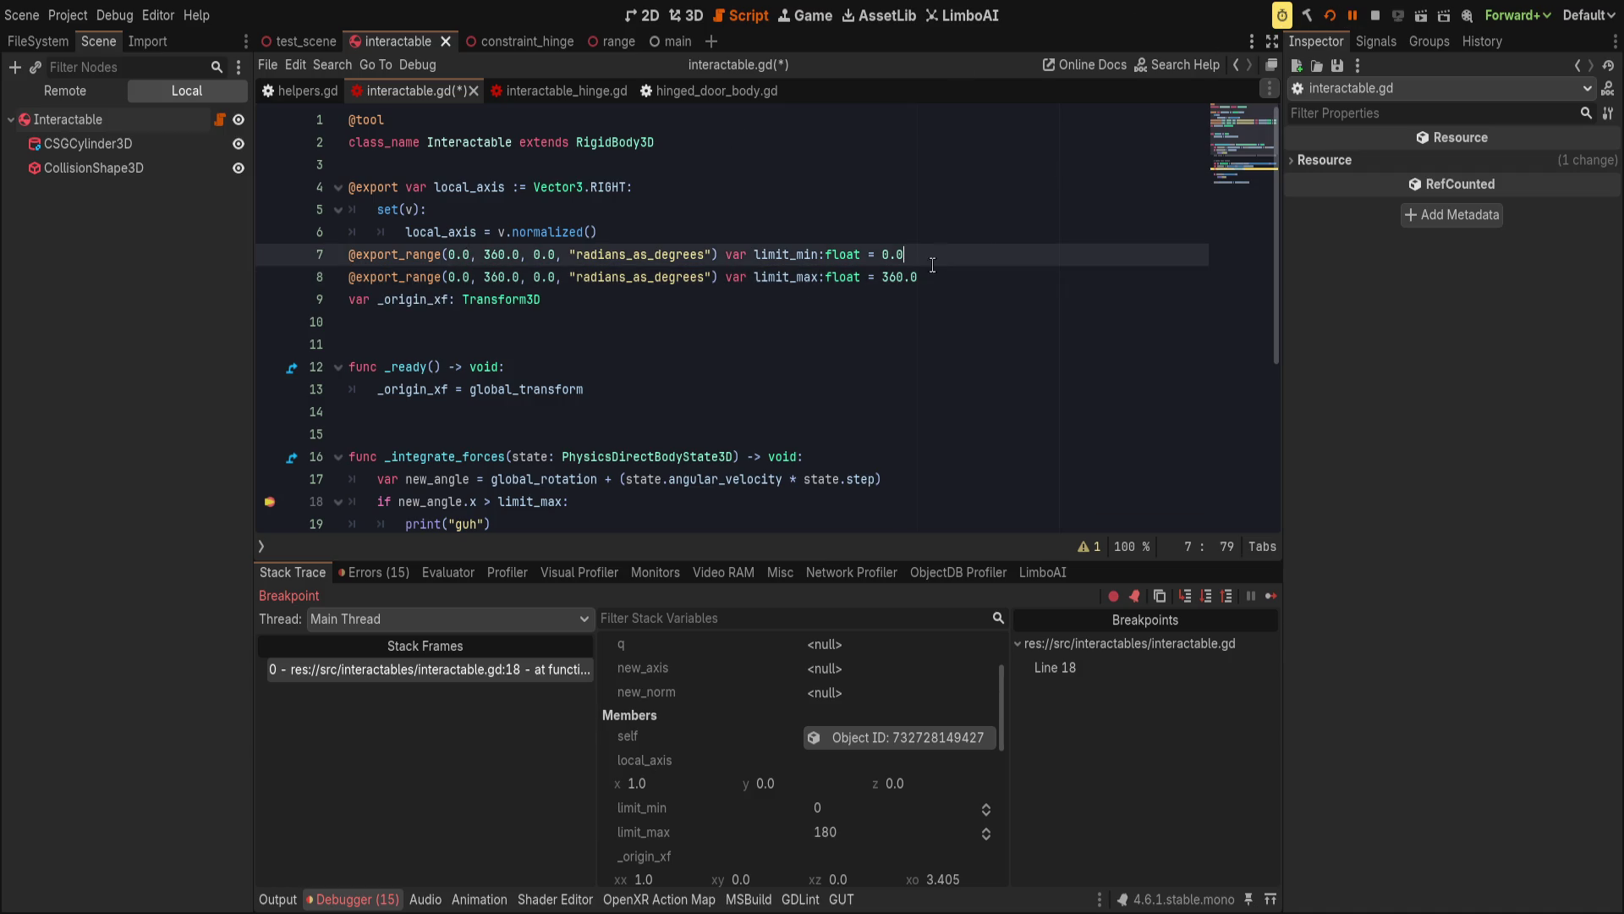
{"action": "scroll", "coordinate": [472, 400], "scroll_direction": "down", "scroll_amount": 1}
{"action": "scroll", "coordinate": [717, 761], "scroll_direction": "down", "scroll_amount": 1}
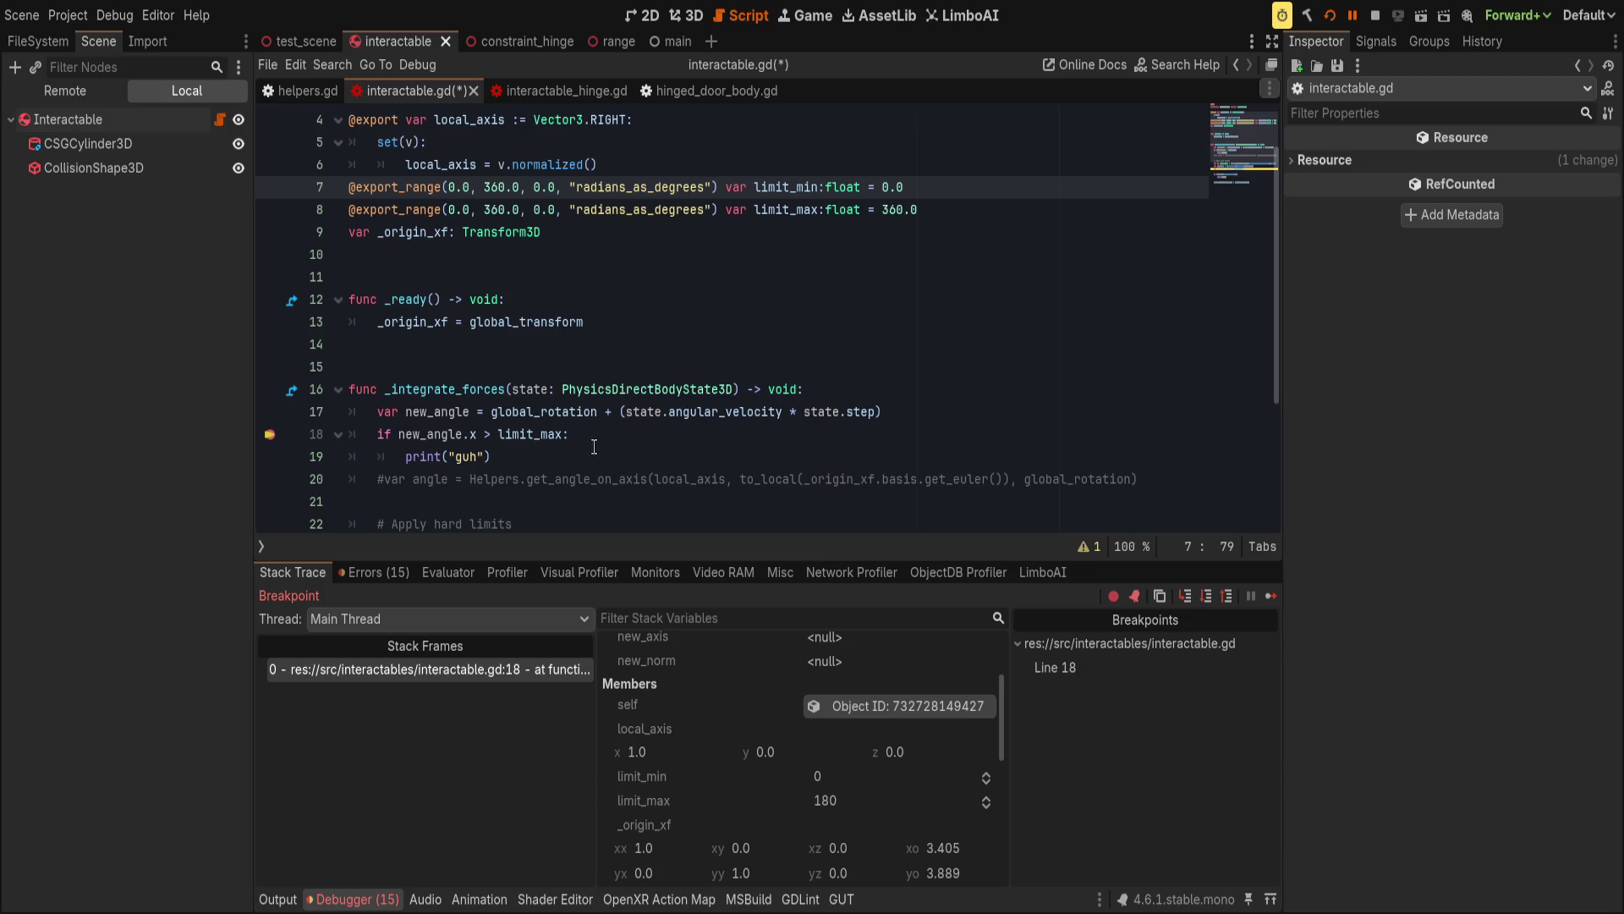
{"action": "left_click", "coordinate": [552, 188]}
{"action": "key", "text": "BackSpace"}
Set the export_range step to 0.1 on both limit lines.
{"action": "type", "text": "1"}
{"action": "left_click", "coordinate": [555, 210]}
{"action": "key", "text": "BackSpace"}
{"action": "type", "text": "1"}
Trim the range bounds on lines 7–8 to 0 and 360, then save.
{"action": "left_click", "coordinate": [507, 187]}
{"action": "key", "text": "Delete"}
{"action": "key", "text": "Delete"}
{"action": "key", "text": "Down"}
{"action": "key", "text": "Delete"}
{"action": "key", "text": "Delete"}
{"action": "left_click", "coordinate": [460, 187]}
{"action": "key", "text": "Delete"}
{"action": "key", "text": "Delete"}
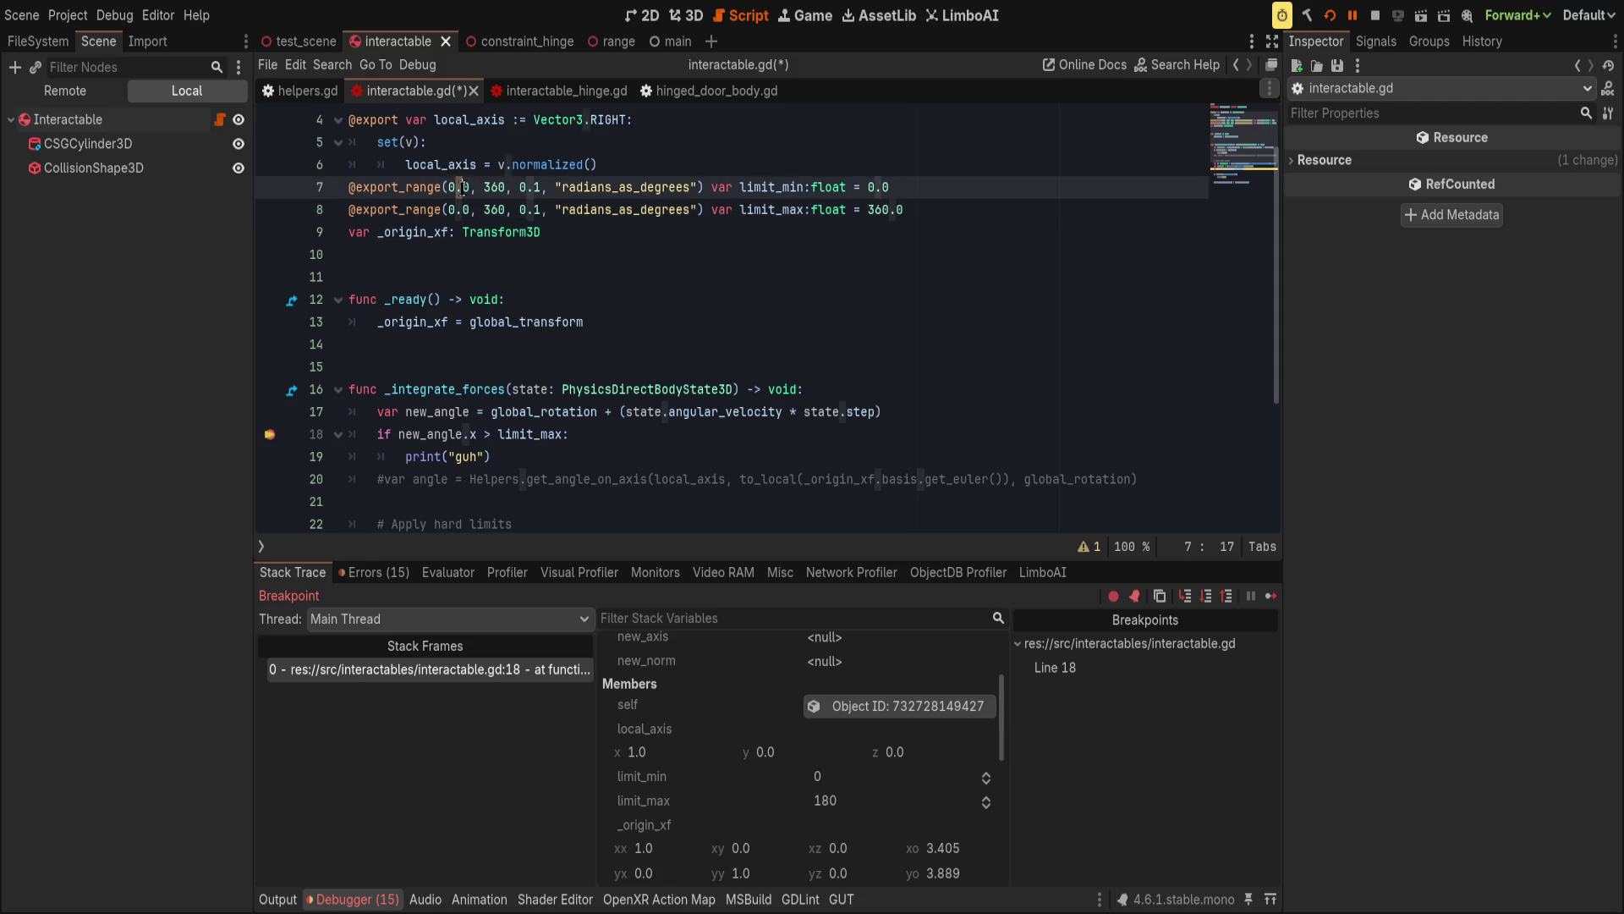
{"action": "key", "text": "Down"}
{"action": "key", "text": "Delete"}
{"action": "key", "text": "Delete"}
{"action": "double_click", "coordinate": [589, 190]}
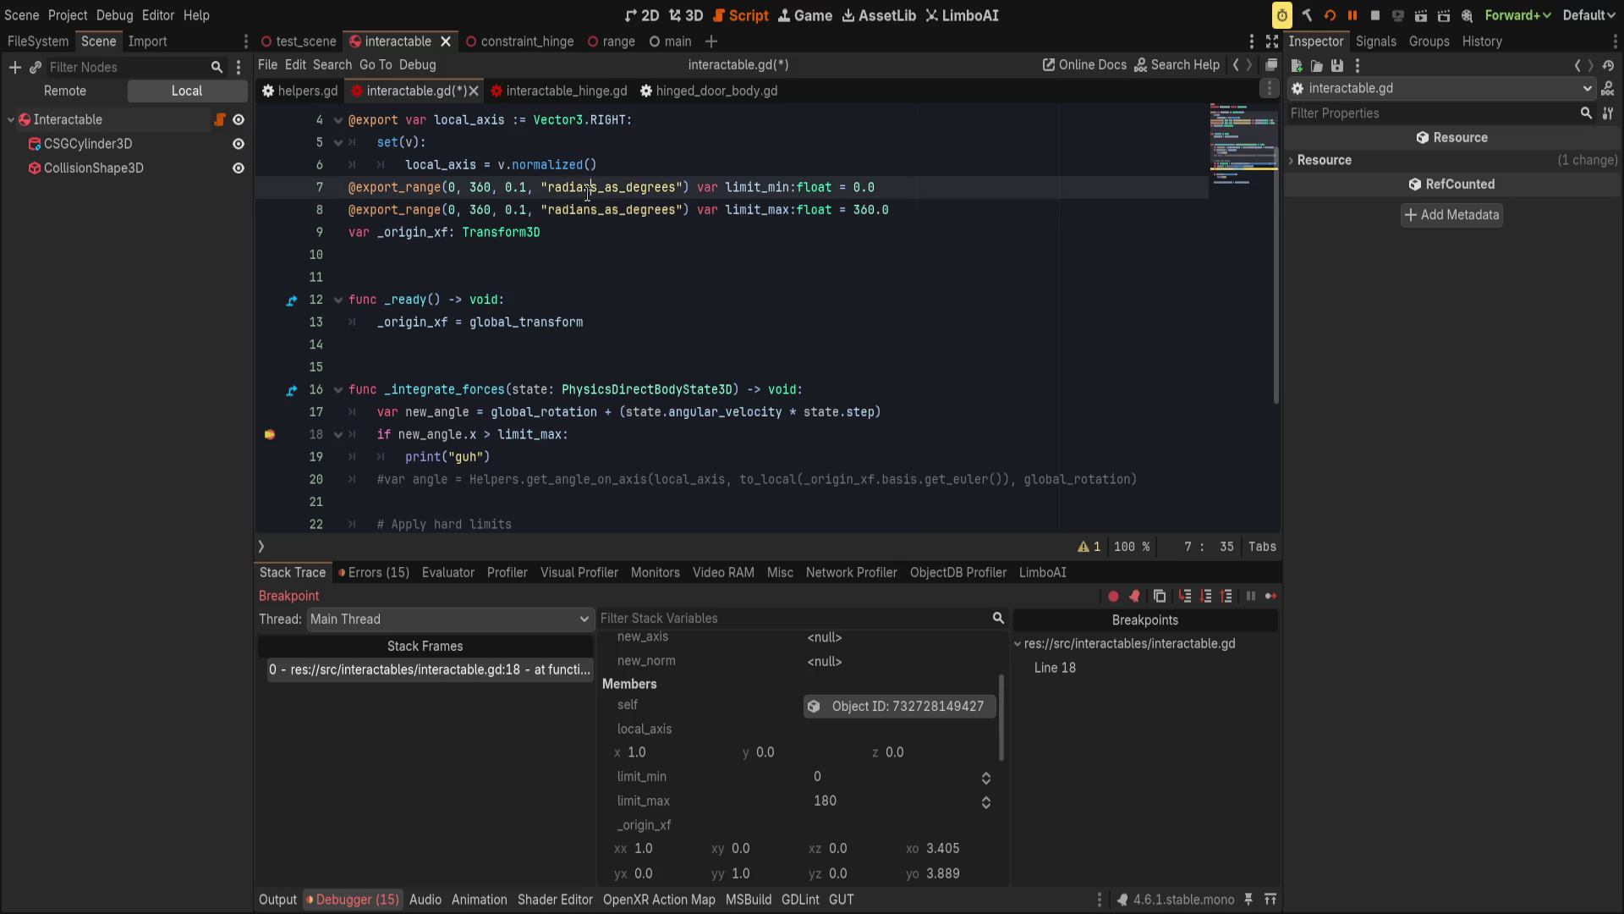
{"action": "key", "text": "Right"}
{"action": "left_click", "coordinate": [977, 174]}
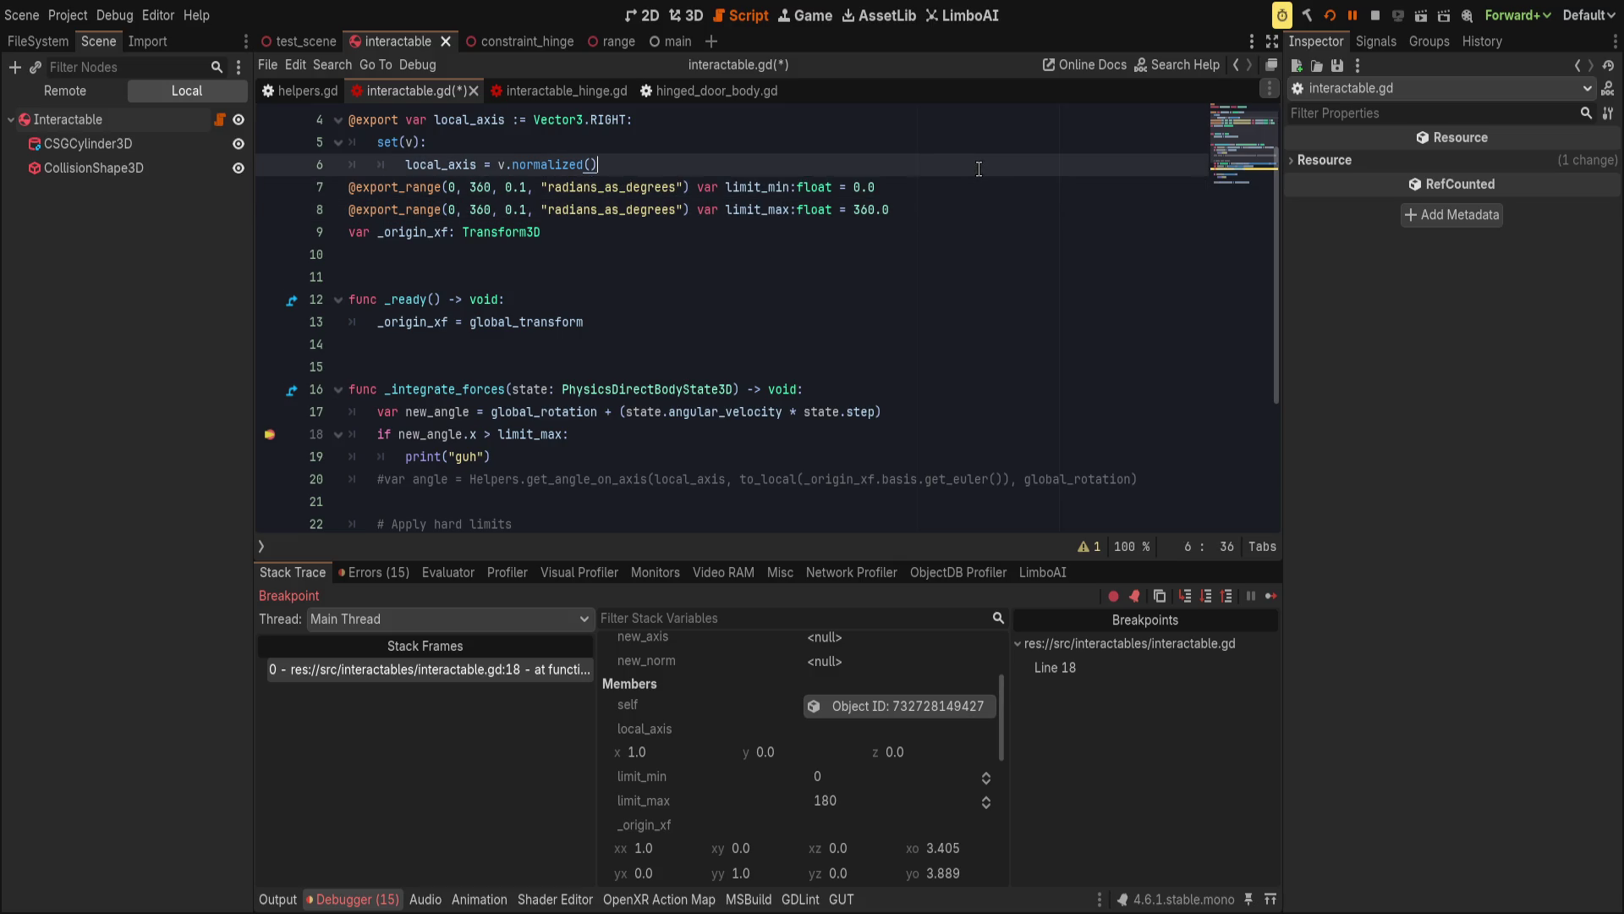
{"action": "key", "text": "ctrl+s"}
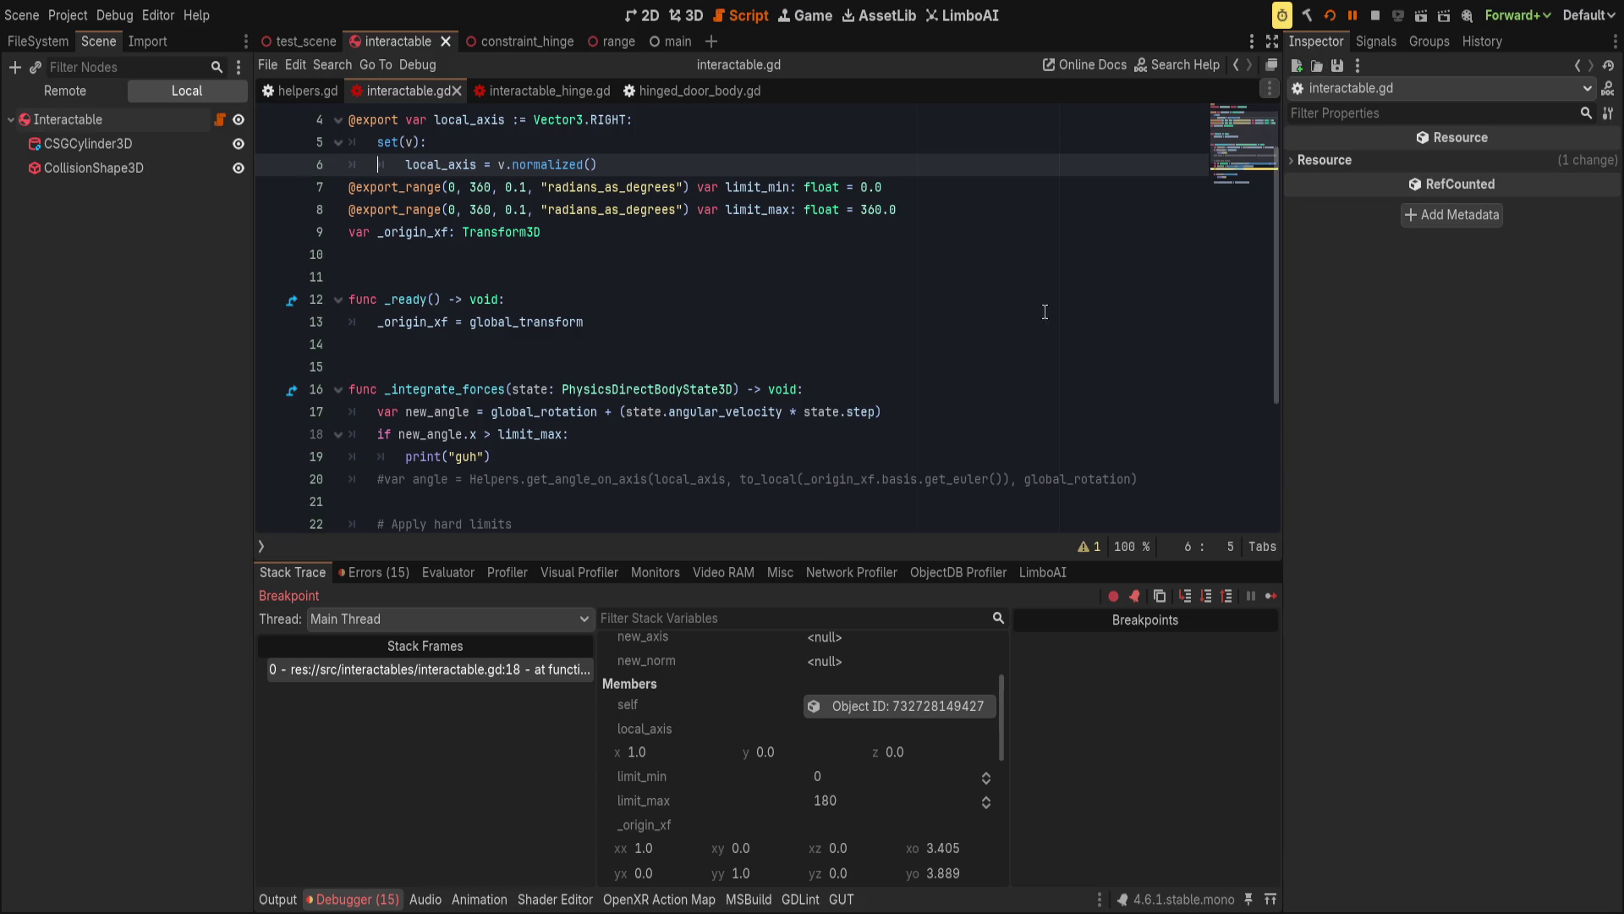
Change the limit_min and limit_max defaults to 0 and 360 and save the script.
{"action": "left_click", "coordinate": [920, 186]}
{"action": "key", "text": "BackSpace"}
{"action": "key", "text": "BackSpace"}
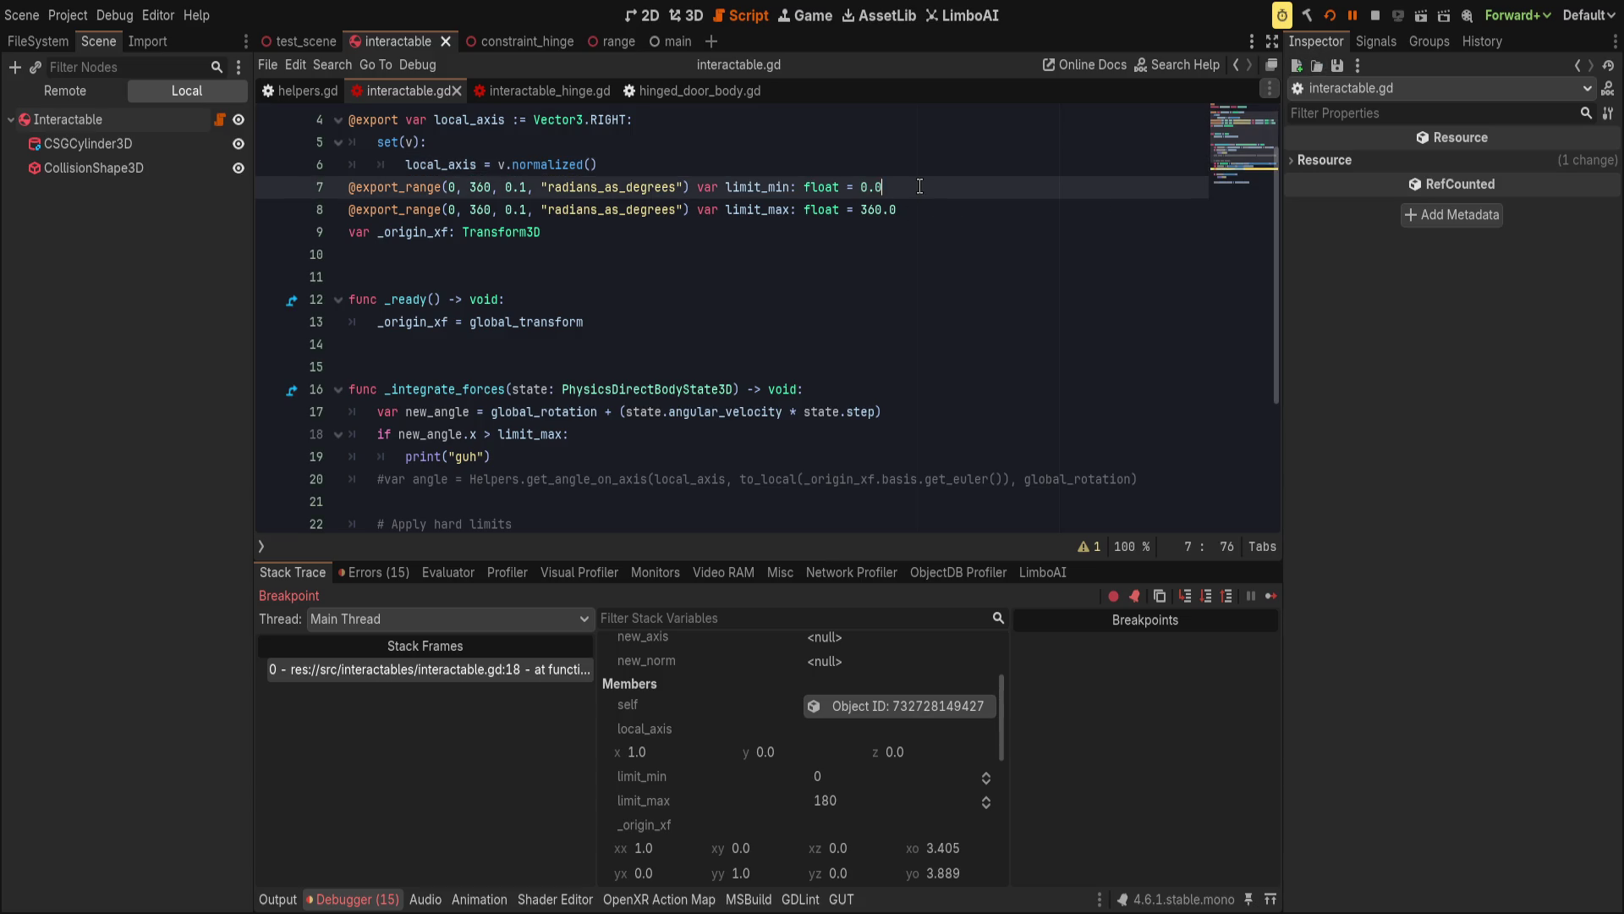
{"action": "key", "text": "Down"}
{"action": "key", "text": "Delete"}
{"action": "key", "text": "Delete"}
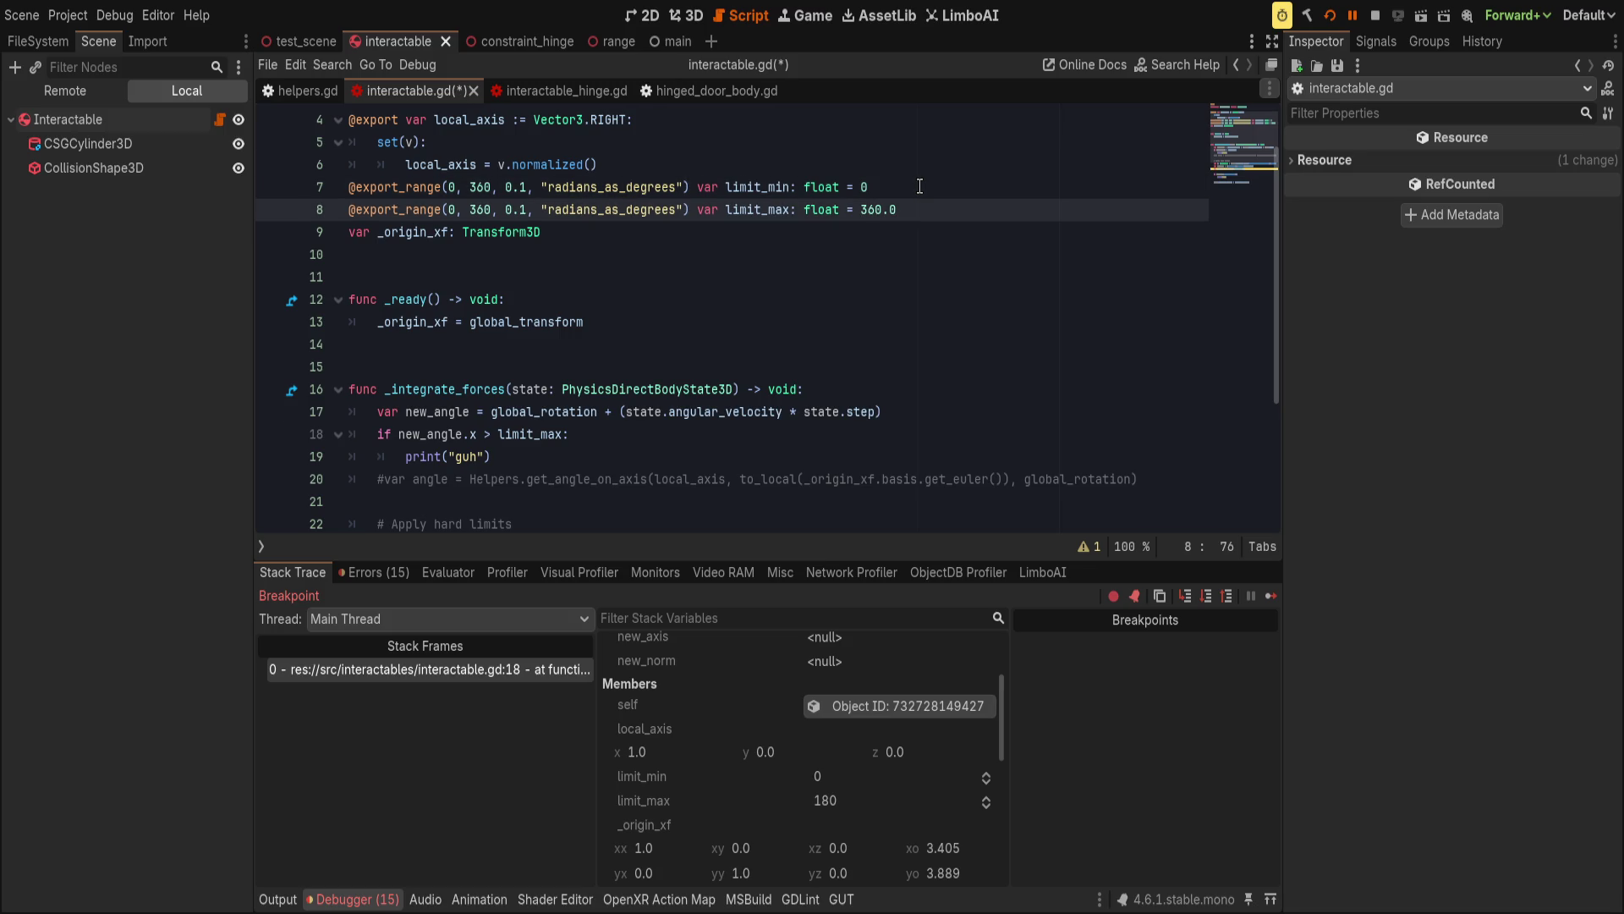
{"action": "key", "text": "ctrl+s"}
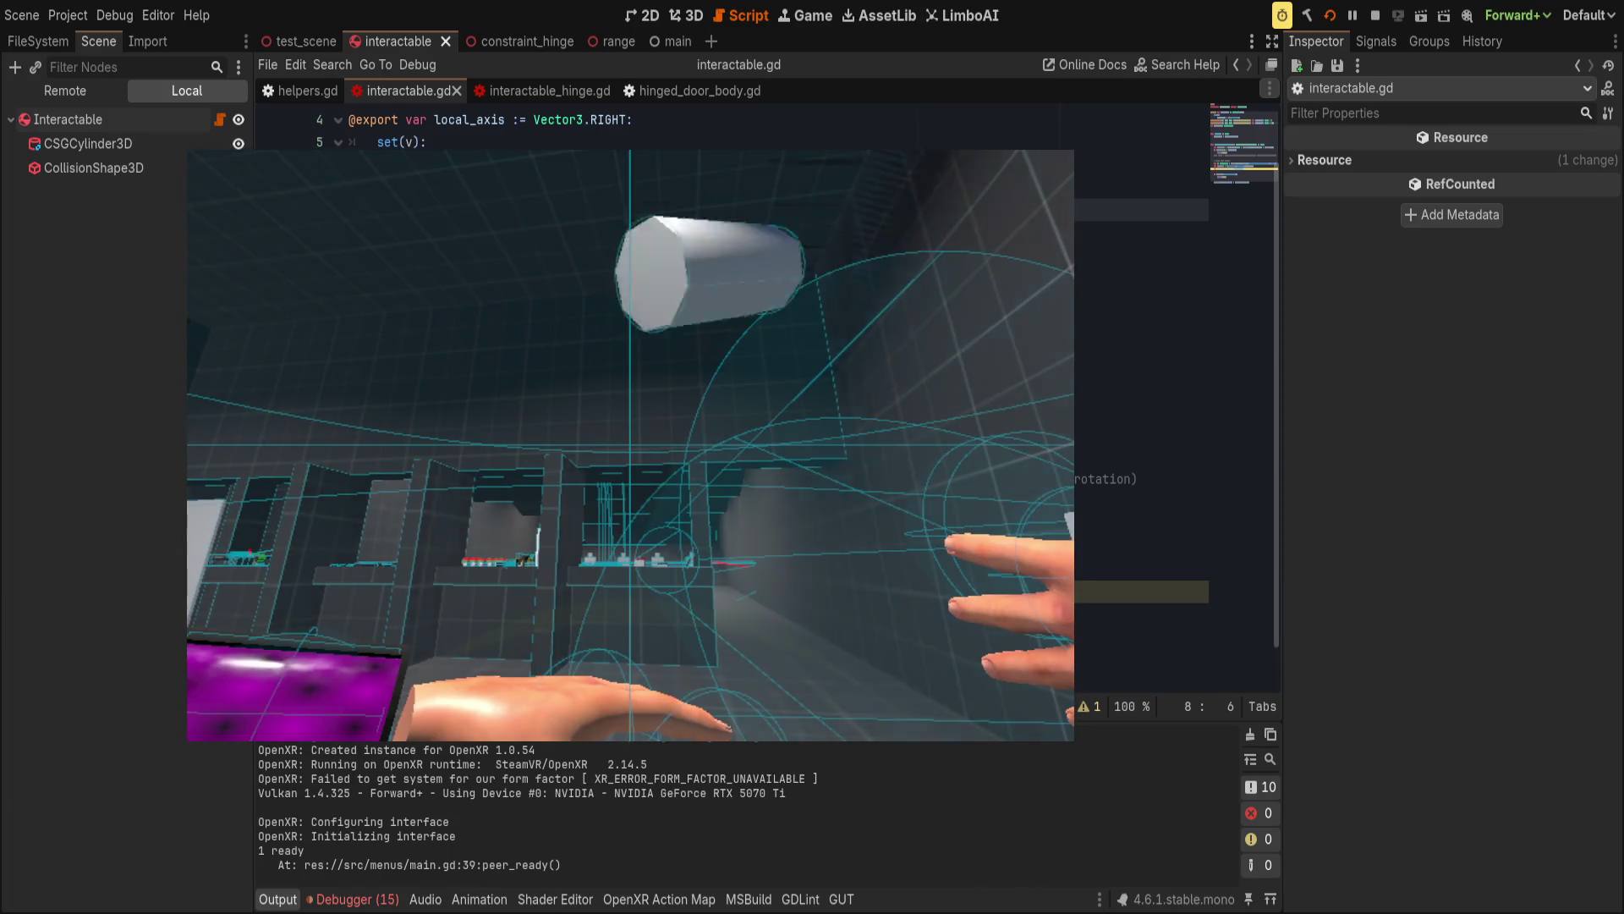
Scroll Stack Variables at the line-18 breakpoint to confirm limit_min 0.0 and limit_max 180.0.
{"action": "scroll", "coordinate": [785, 753], "scroll_direction": "down", "scroll_amount": 3}
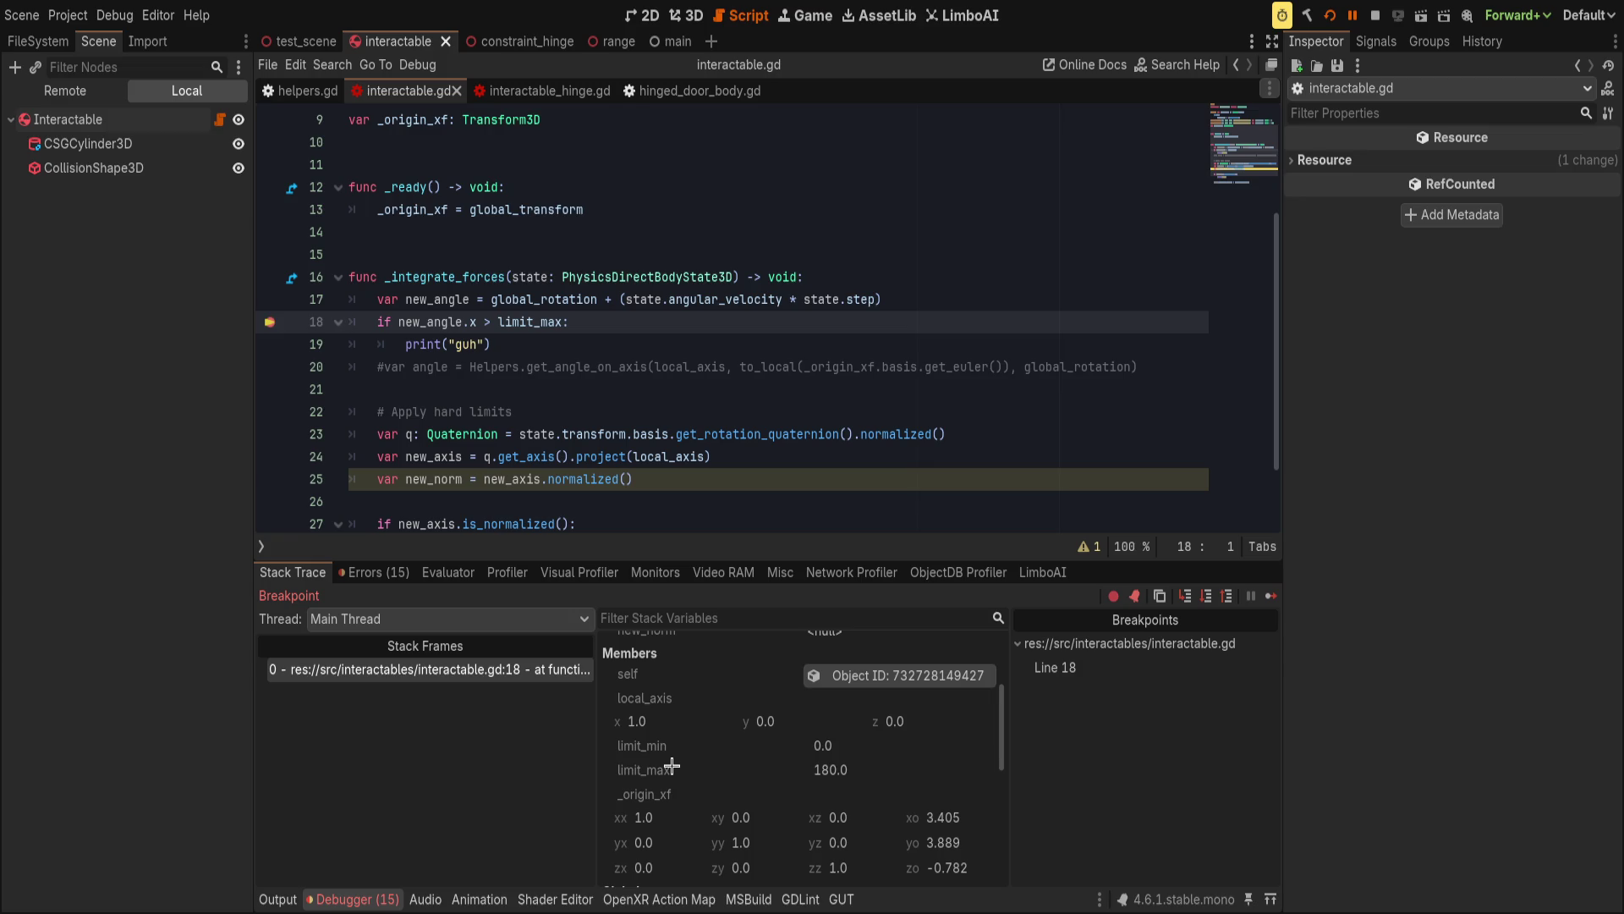
{"action": "scroll", "coordinate": [776, 822], "scroll_direction": "down", "scroll_amount": 5}
{"action": "scroll", "coordinate": [777, 822], "scroll_direction": "up", "scroll_amount": 7}
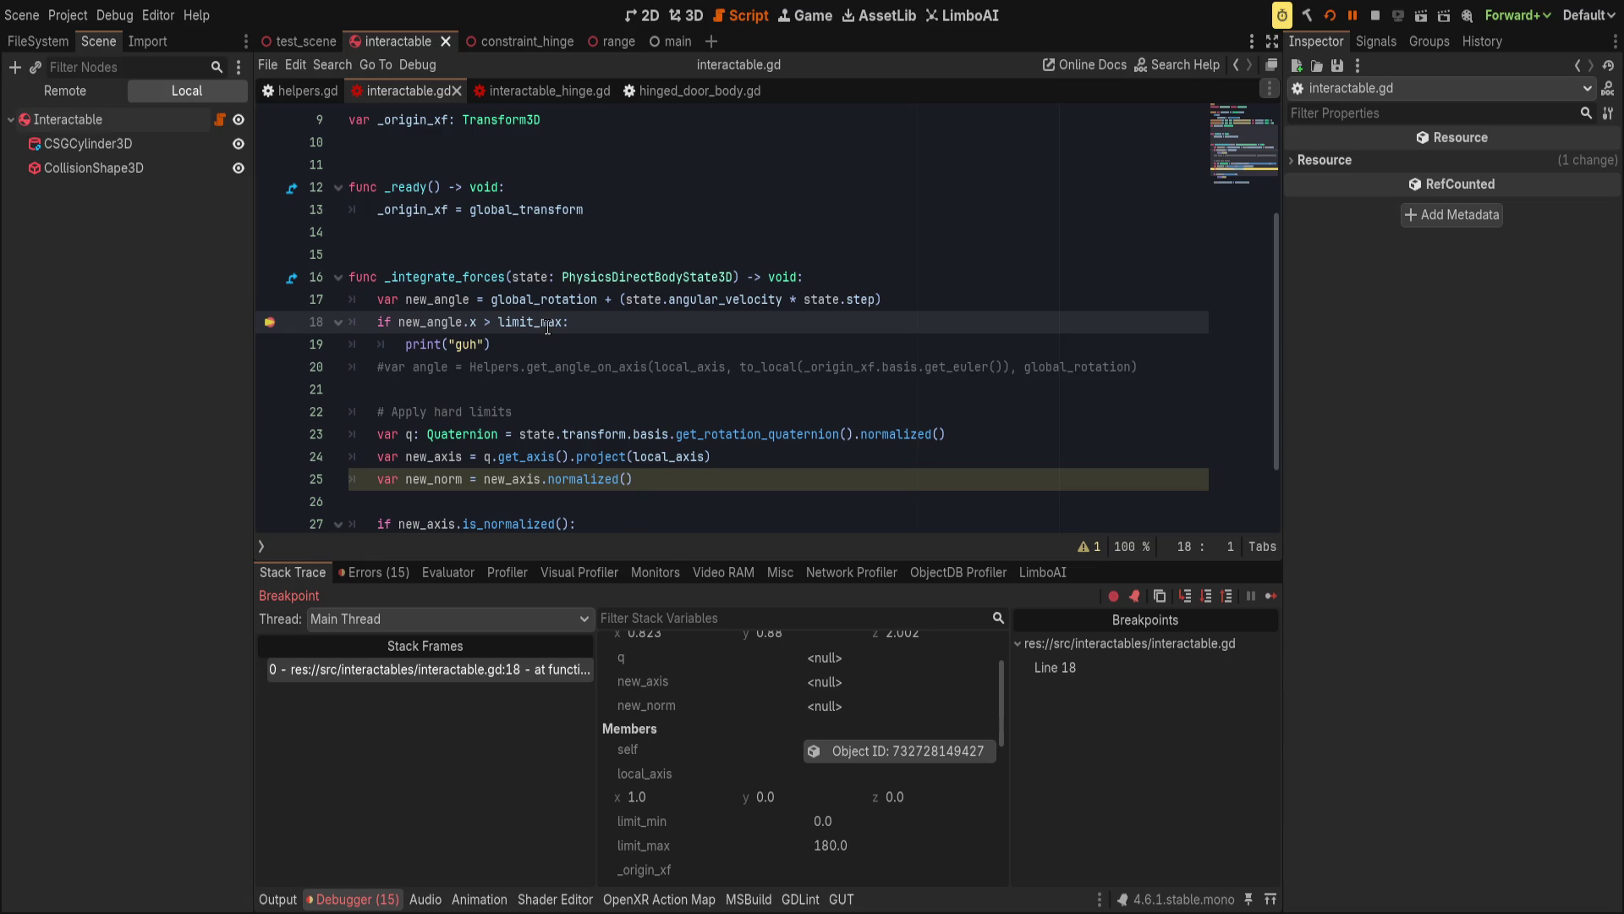
{"action": "scroll", "coordinate": [546, 446], "scroll_direction": "up", "scroll_amount": 2}
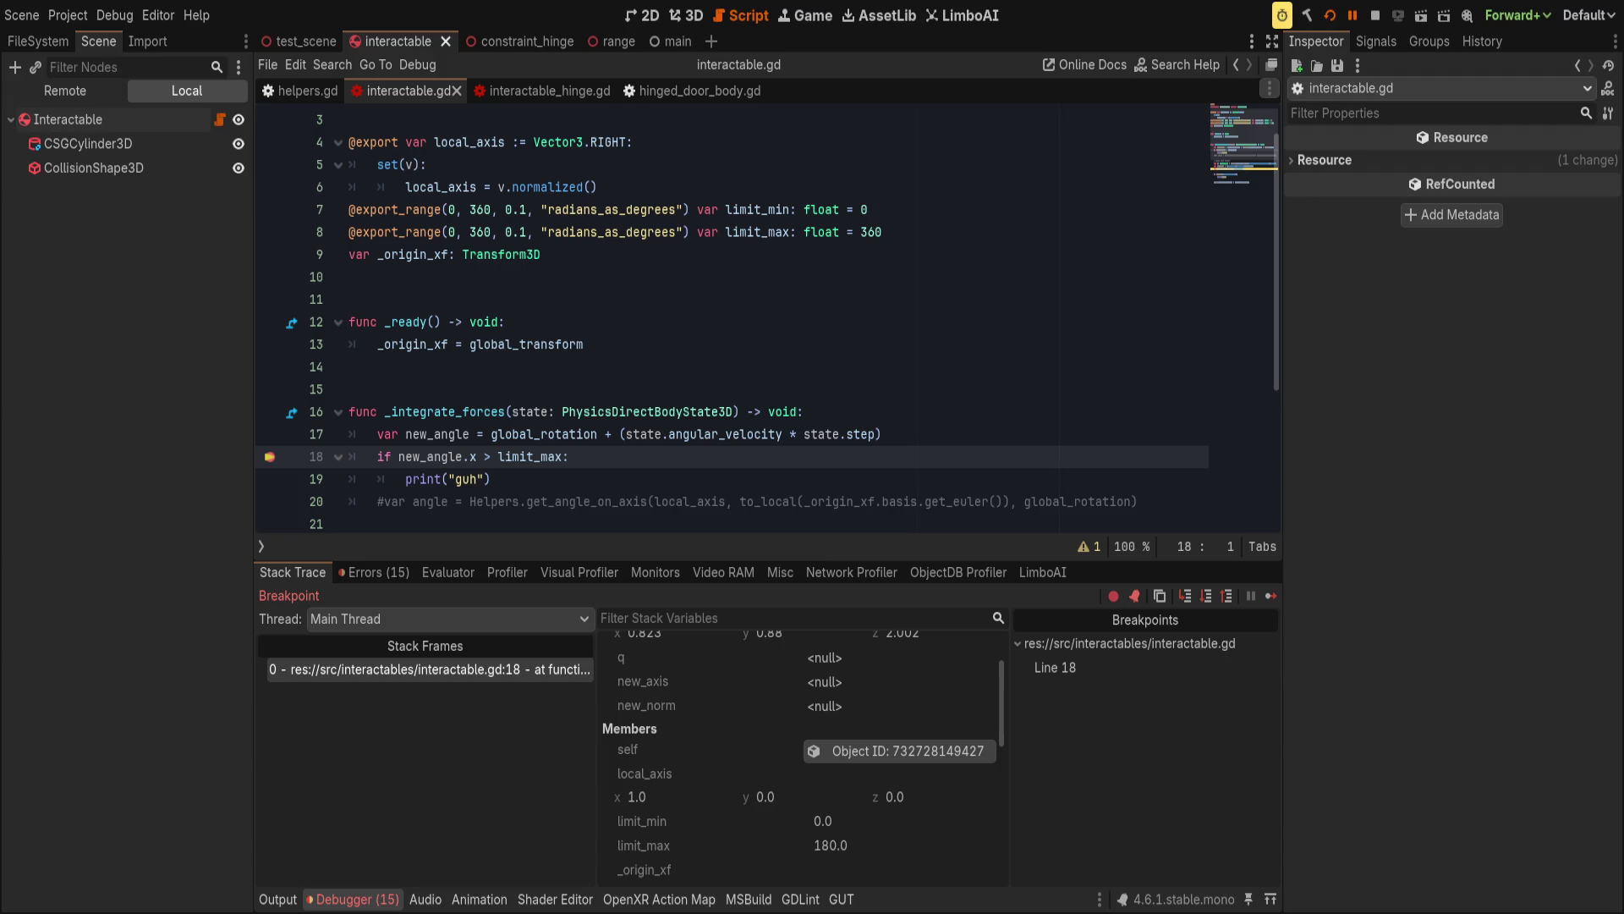
Add print("limit: ", limit_max) below the new_angle line and save the script.
{"action": "left_click", "coordinate": [951, 435]}
{"action": "key", "text": "Return"}
{"action": "type", "text": "pri"}
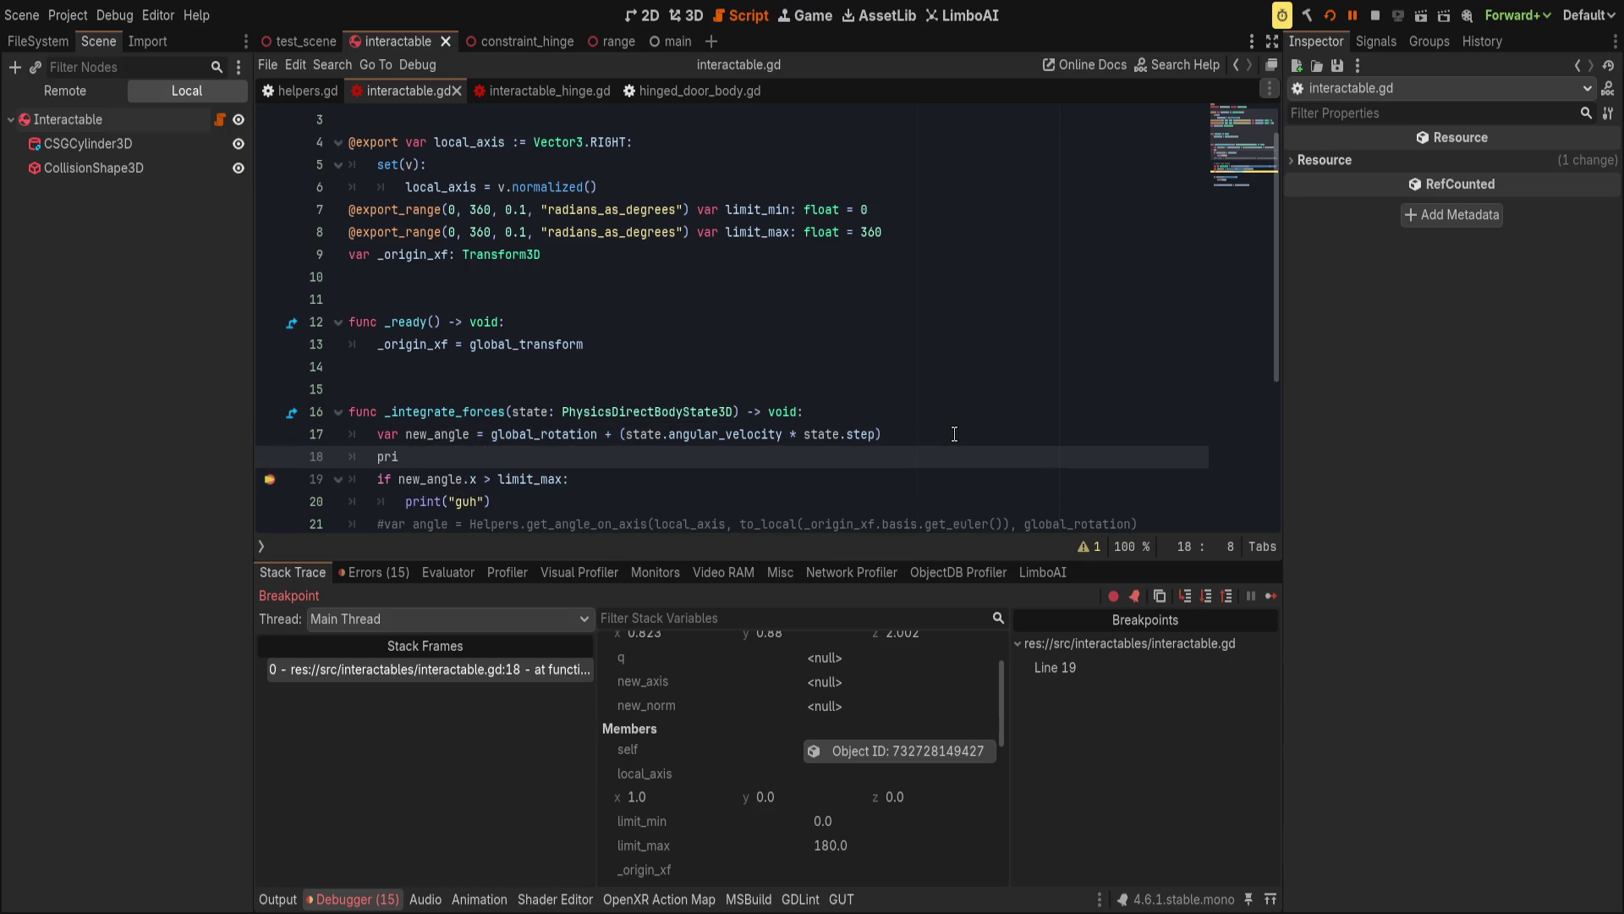
{"action": "type", "text": "nt(\"l"}
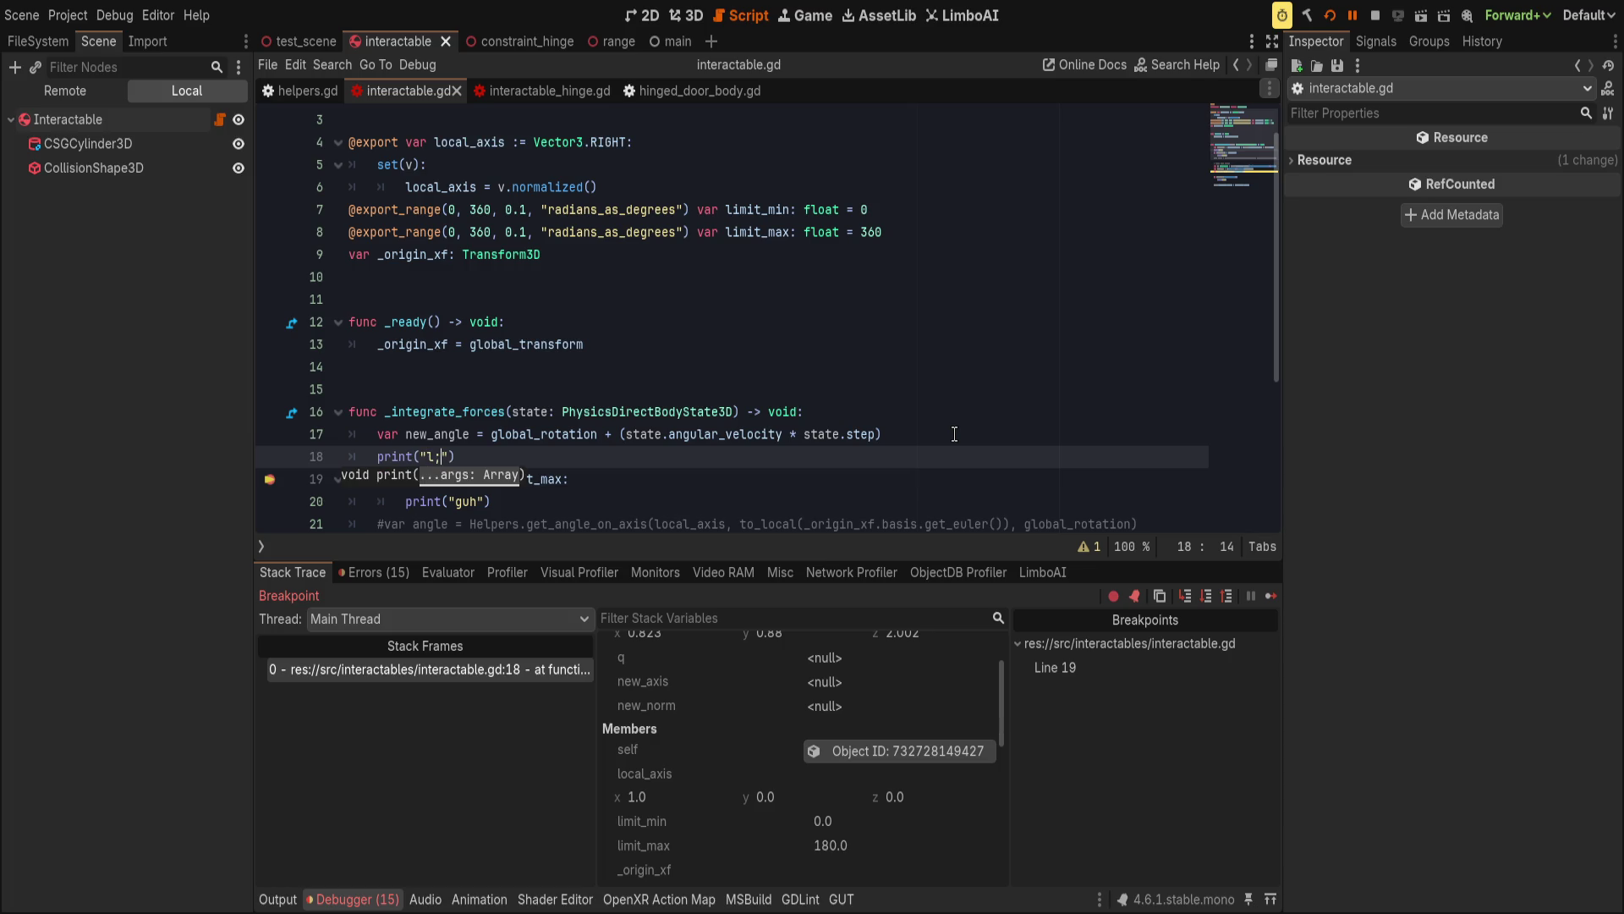
{"action": "type", "text": "imit: \","}
{"action": "type", "text": " limit_max"}
{"action": "key", "text": "ctrl+s"}
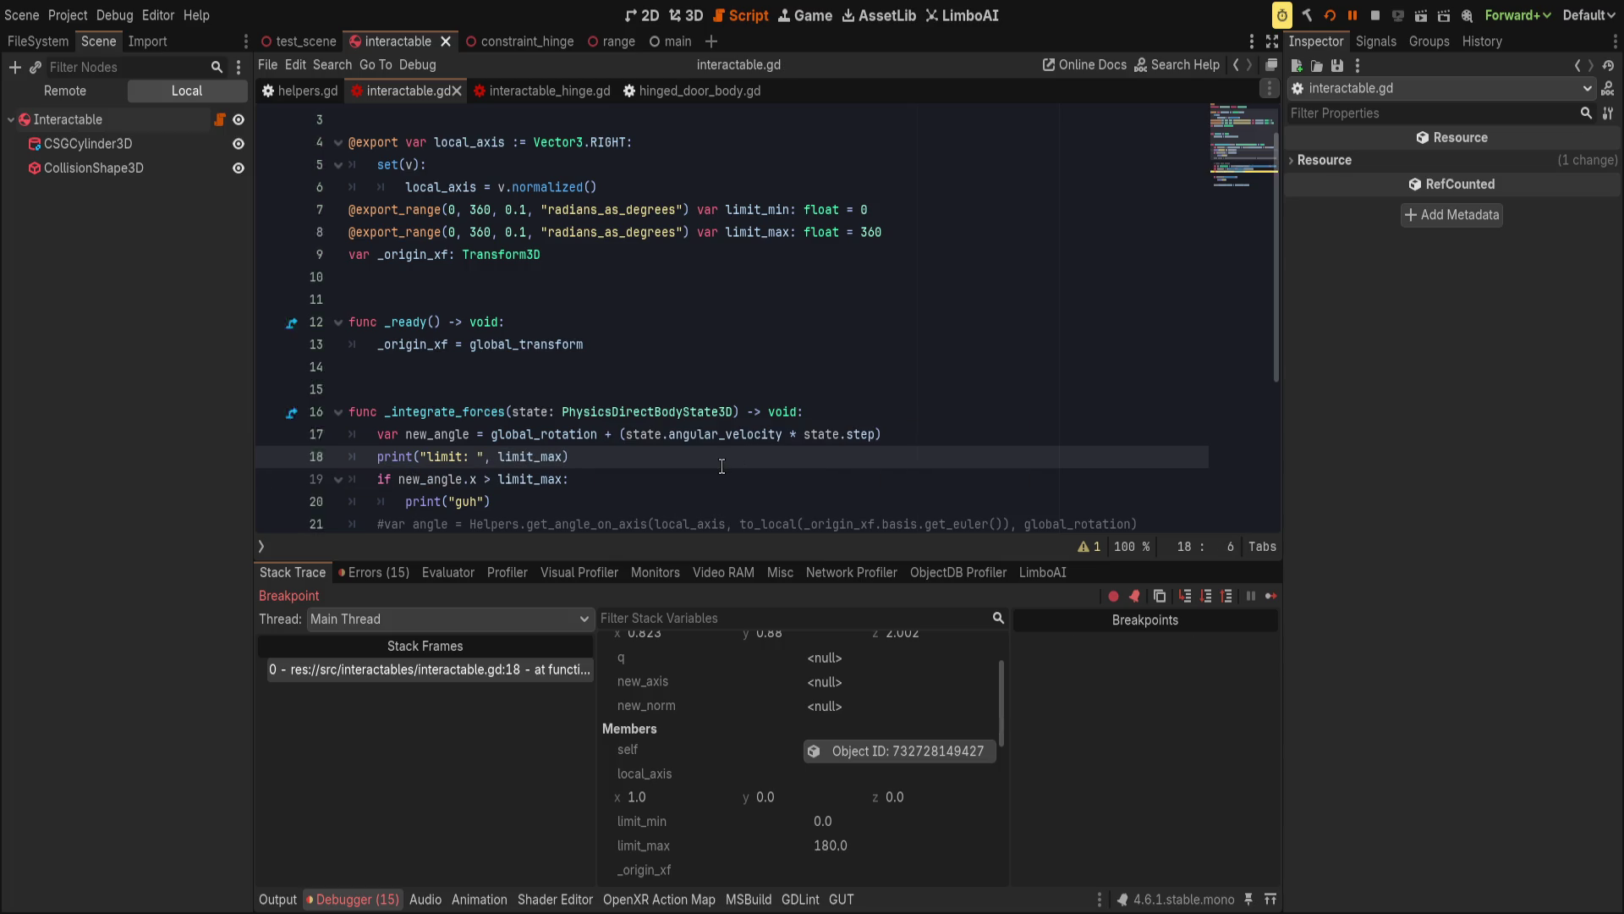
Resume the game paused at the breakpoint so it keeps running.
{"action": "left_click", "coordinate": [1330, 15]}
{"action": "left_click", "coordinate": [278, 899]}
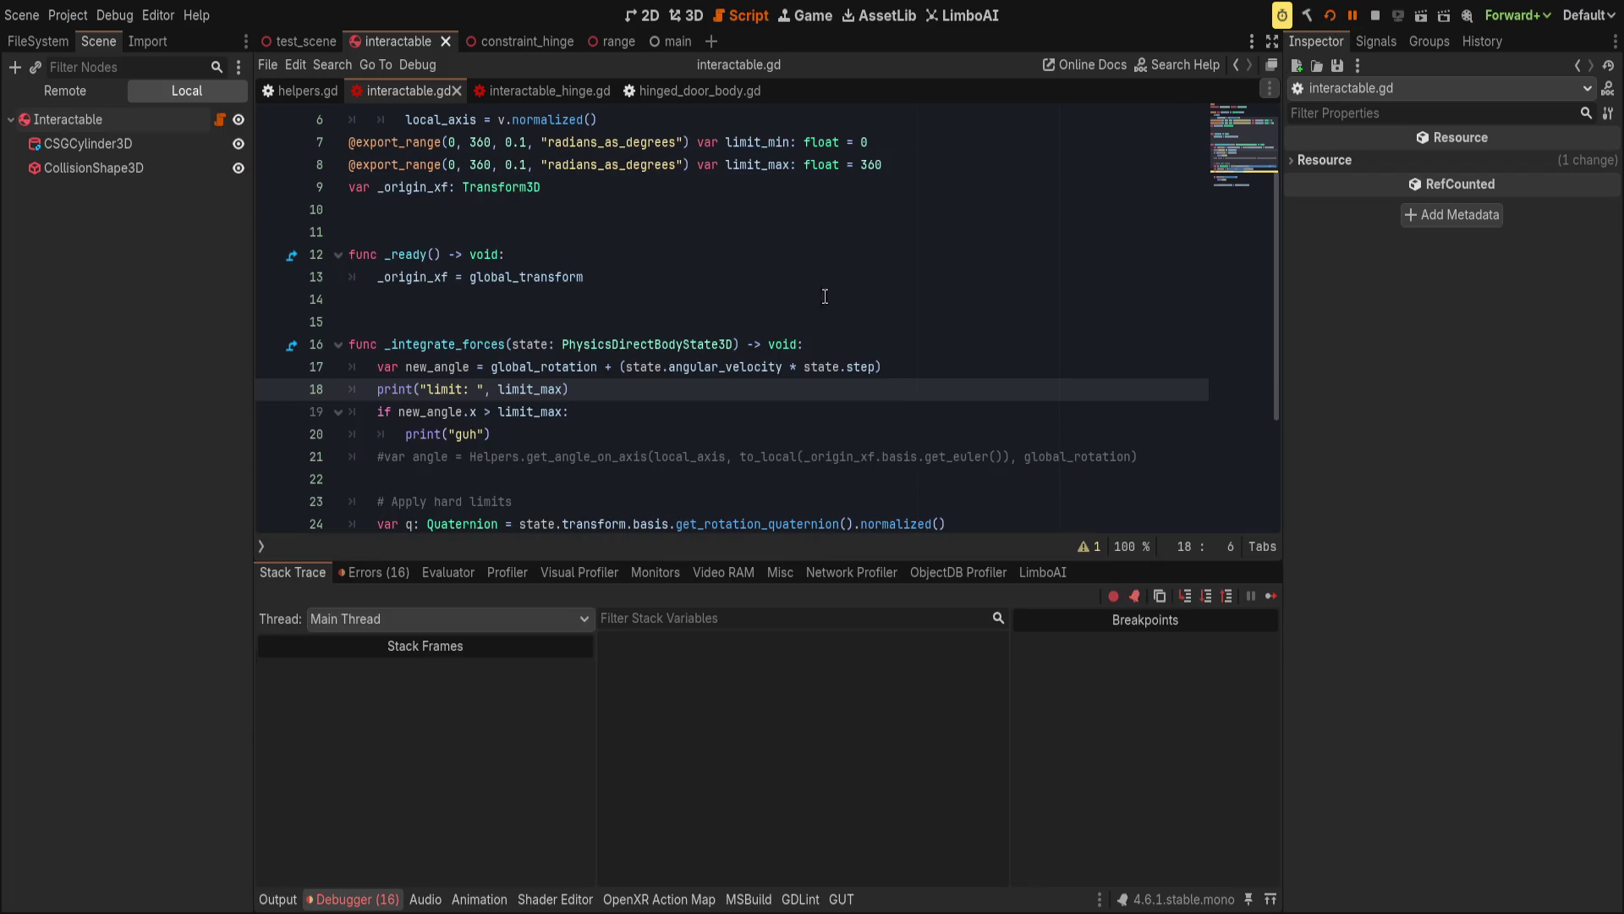
{"action": "scroll", "coordinate": [717, 490], "scroll_direction": "up", "scroll_amount": 2}
{"action": "double_click", "coordinate": [611, 276]}
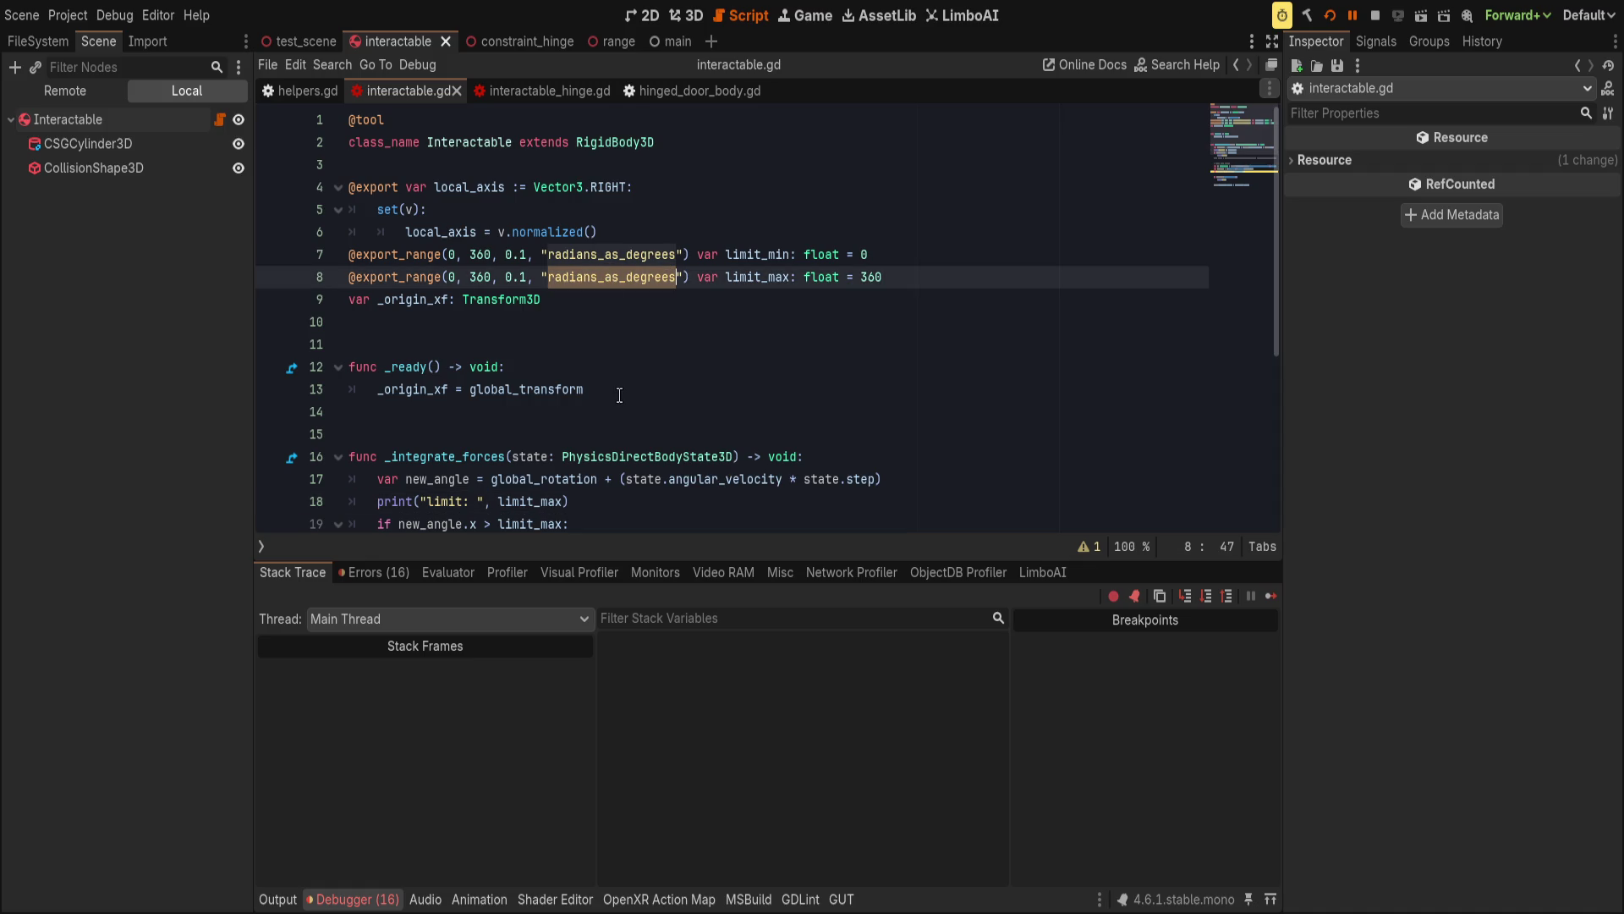
{"action": "left_click", "coordinate": [534, 277]}
{"action": "key", "text": "ctrl+space"}
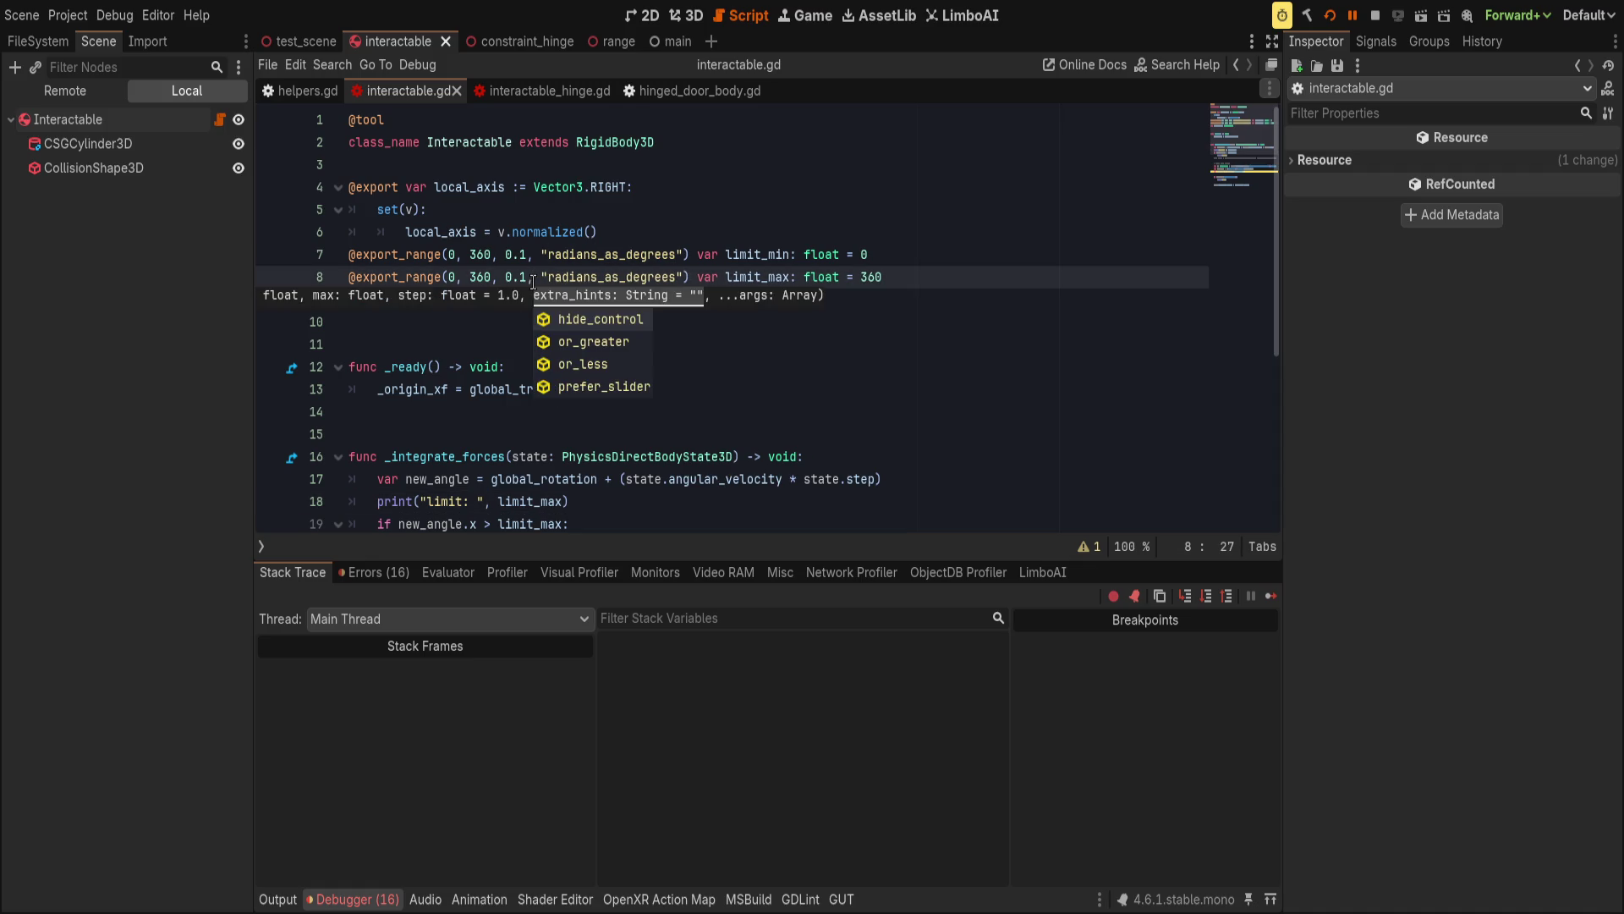
{"action": "scroll", "coordinate": [513, 348], "scroll_direction": "down", "scroll_amount": 2}
{"action": "scroll", "coordinate": [605, 450], "scroll_direction": "up", "scroll_amount": 2}
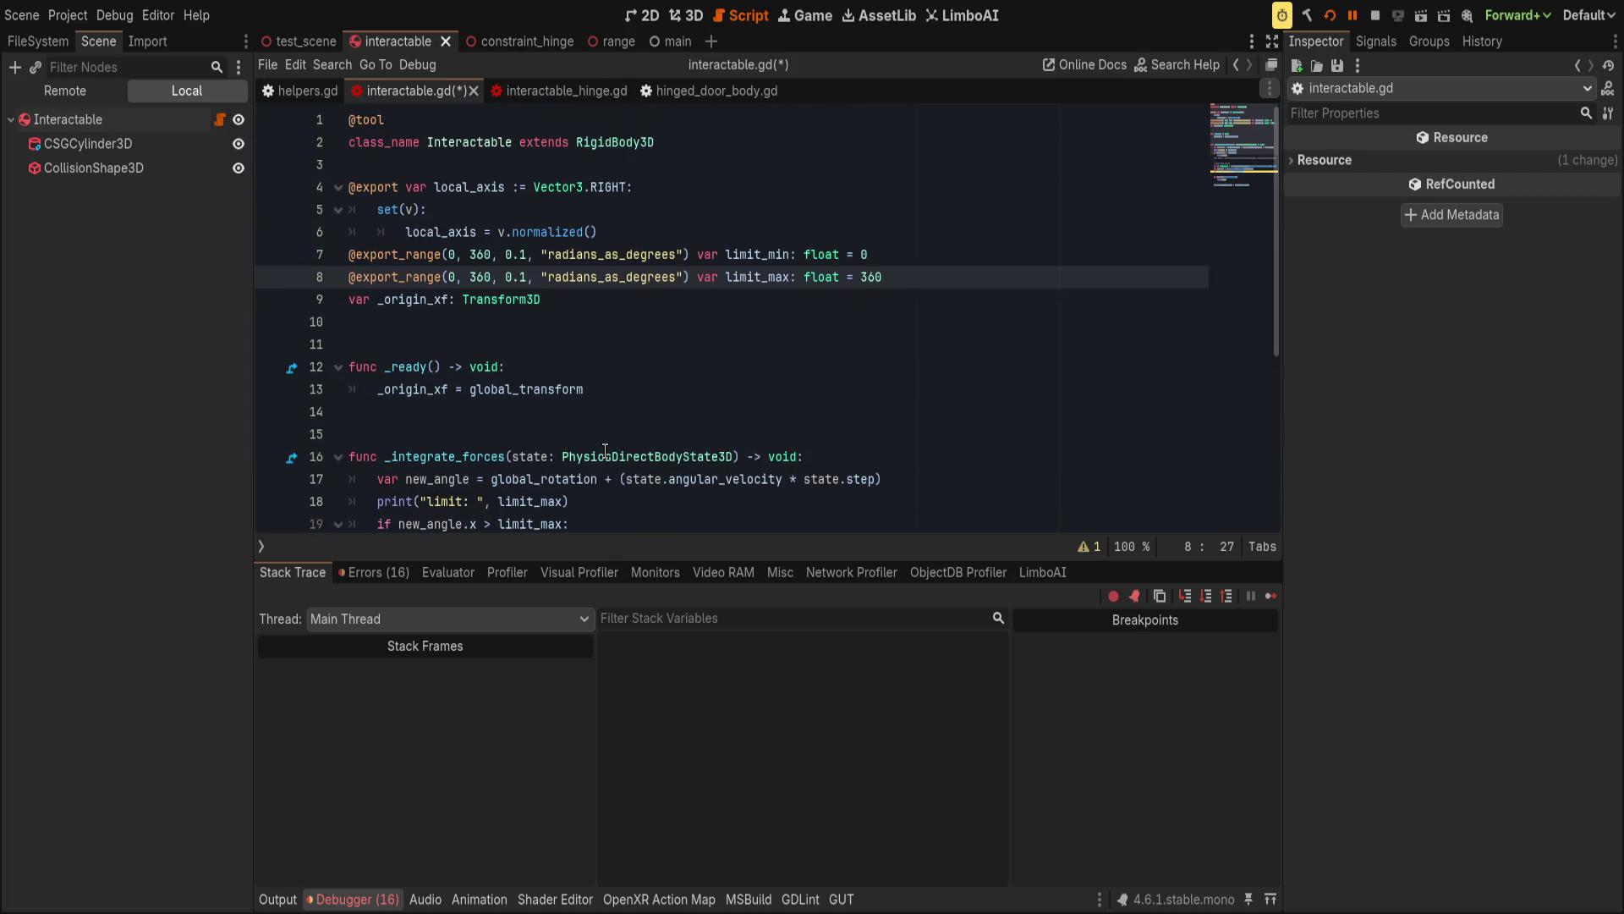
{"action": "key", "text": "ctrl+space"}
{"action": "key", "text": "Down"}
{"action": "key", "text": "Down"}
{"action": "key", "text": "Down"}
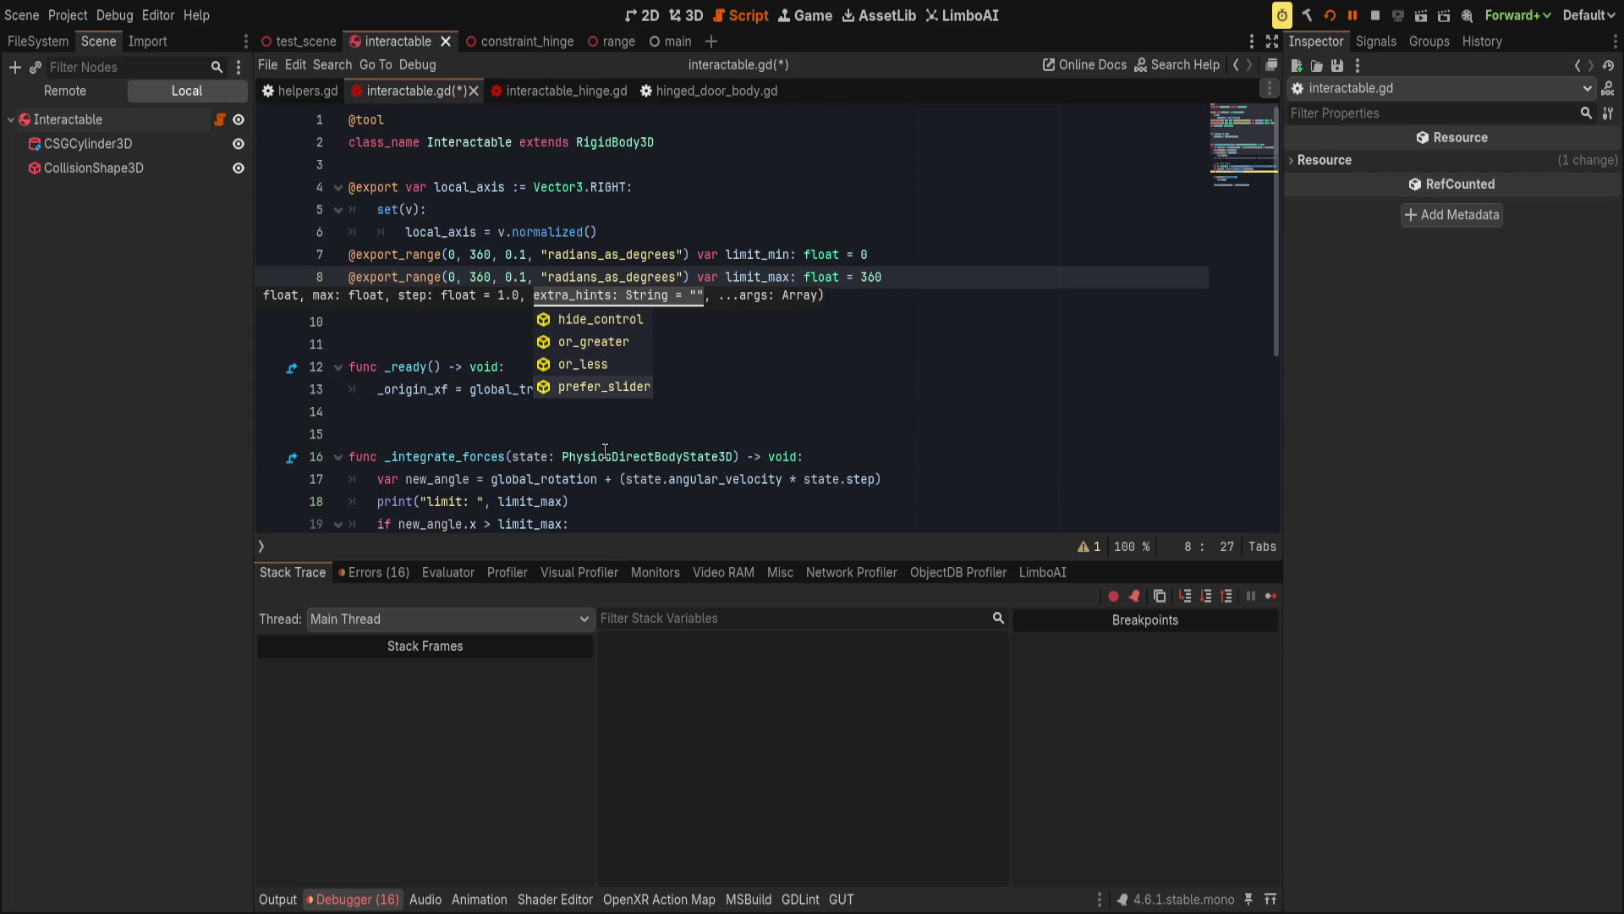
{"action": "key", "text": "Escape"}
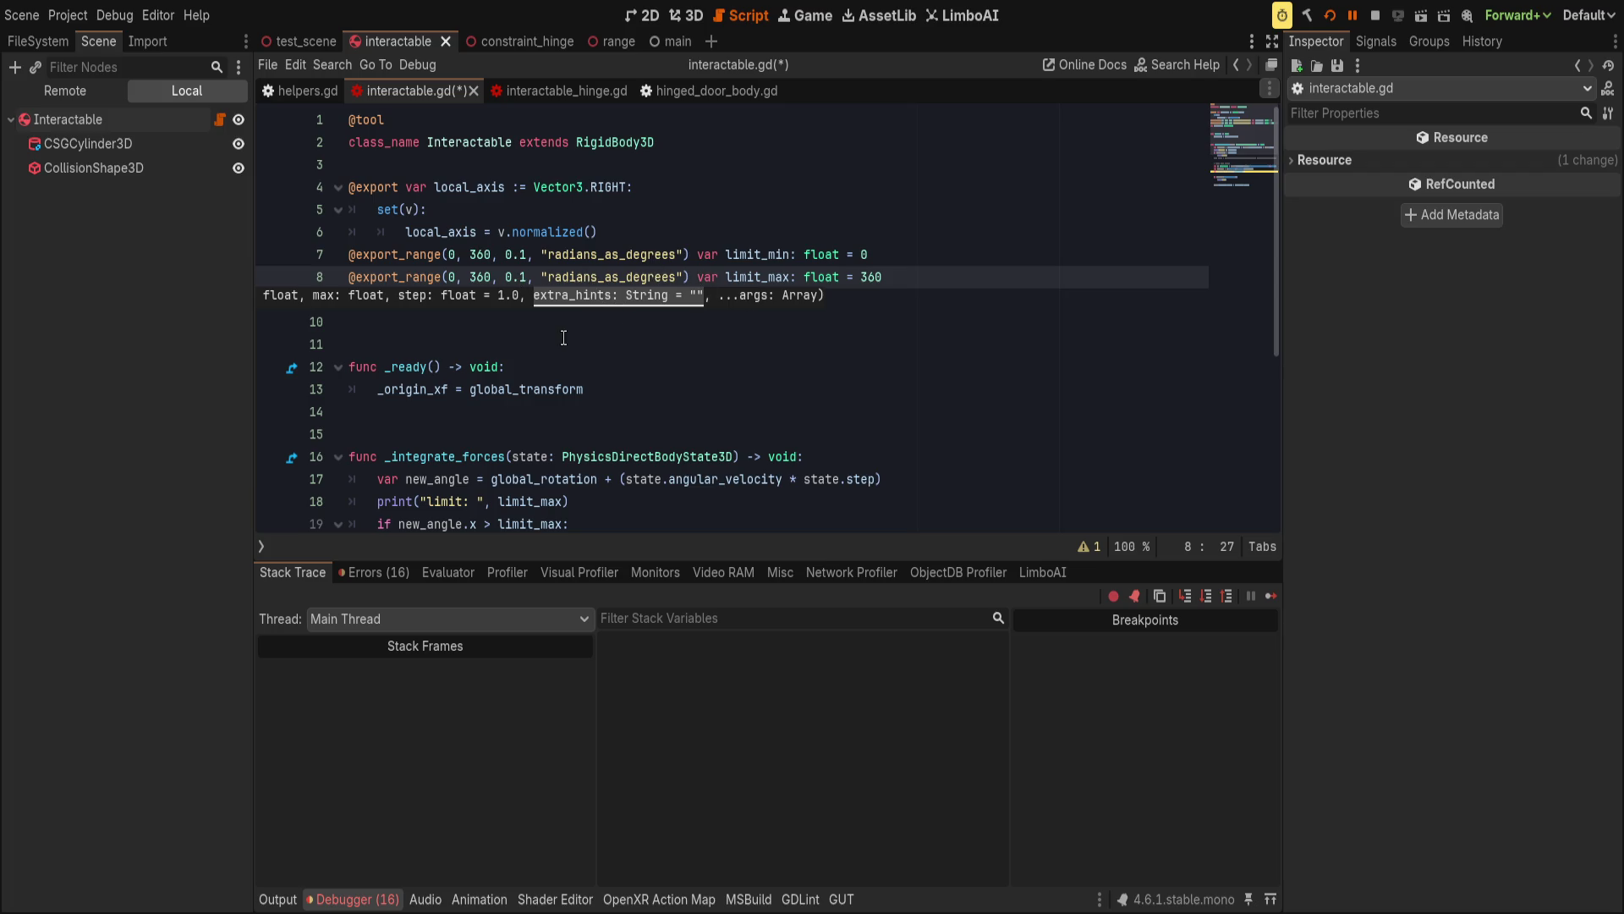
Insert an empty "" argument before "radians_as_degrees" on lines 7 and 8, save, and rerun.
{"action": "type", "text": ","}
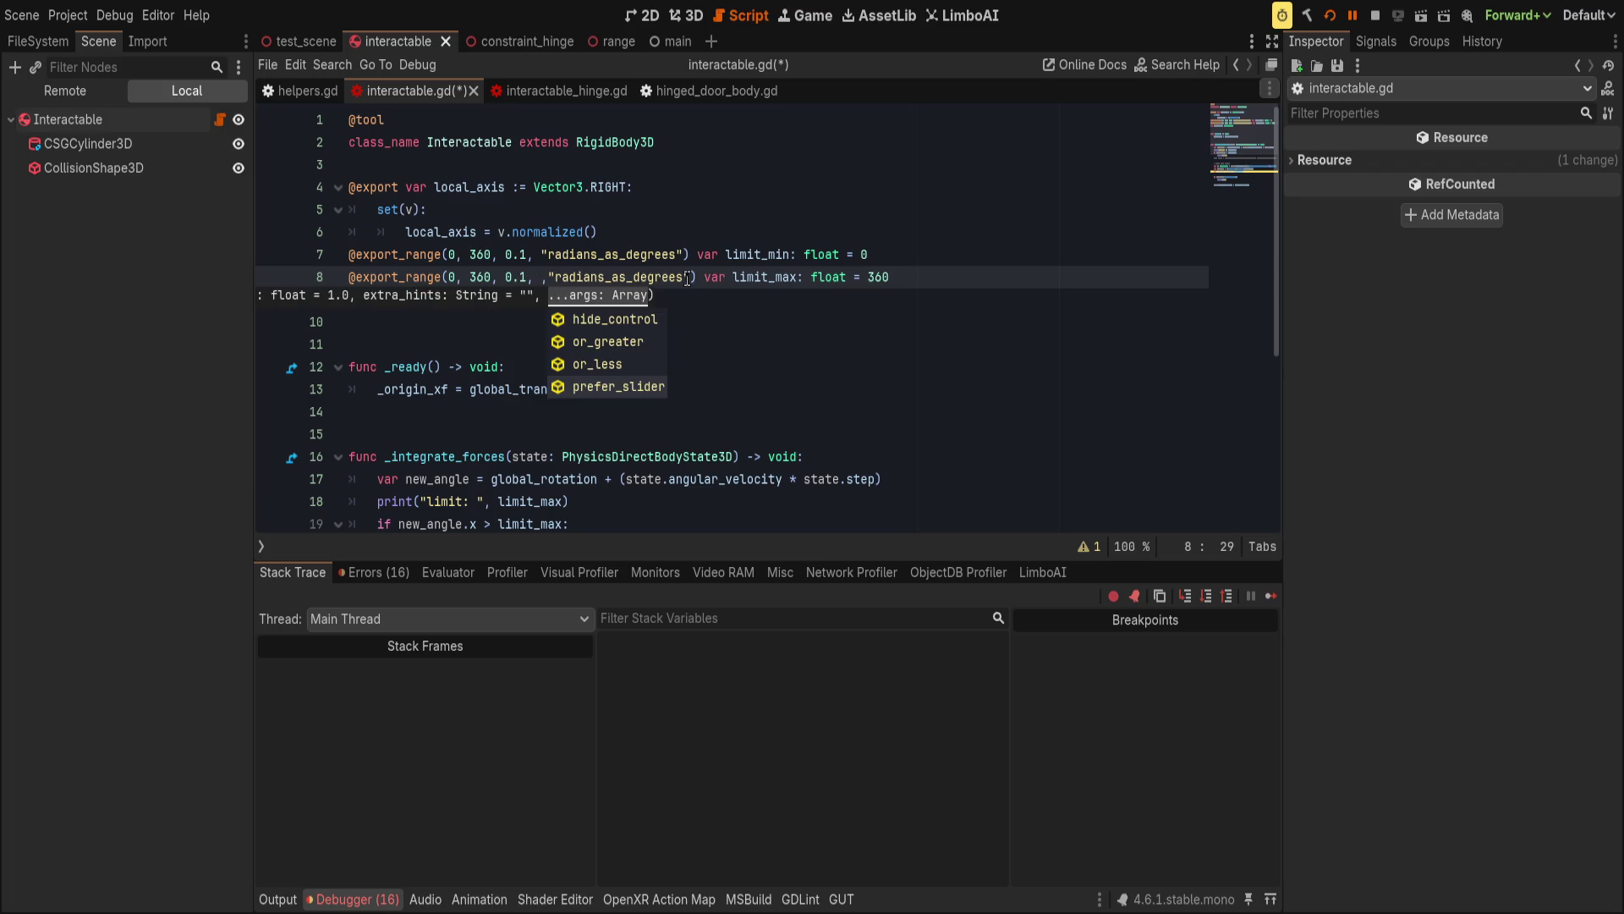
{"action": "key", "text": "Left"}
{"action": "type", "text": "\""}
{"action": "key", "text": "Up"}
{"action": "key", "text": "Escape"}
{"action": "key", "text": "Up"}
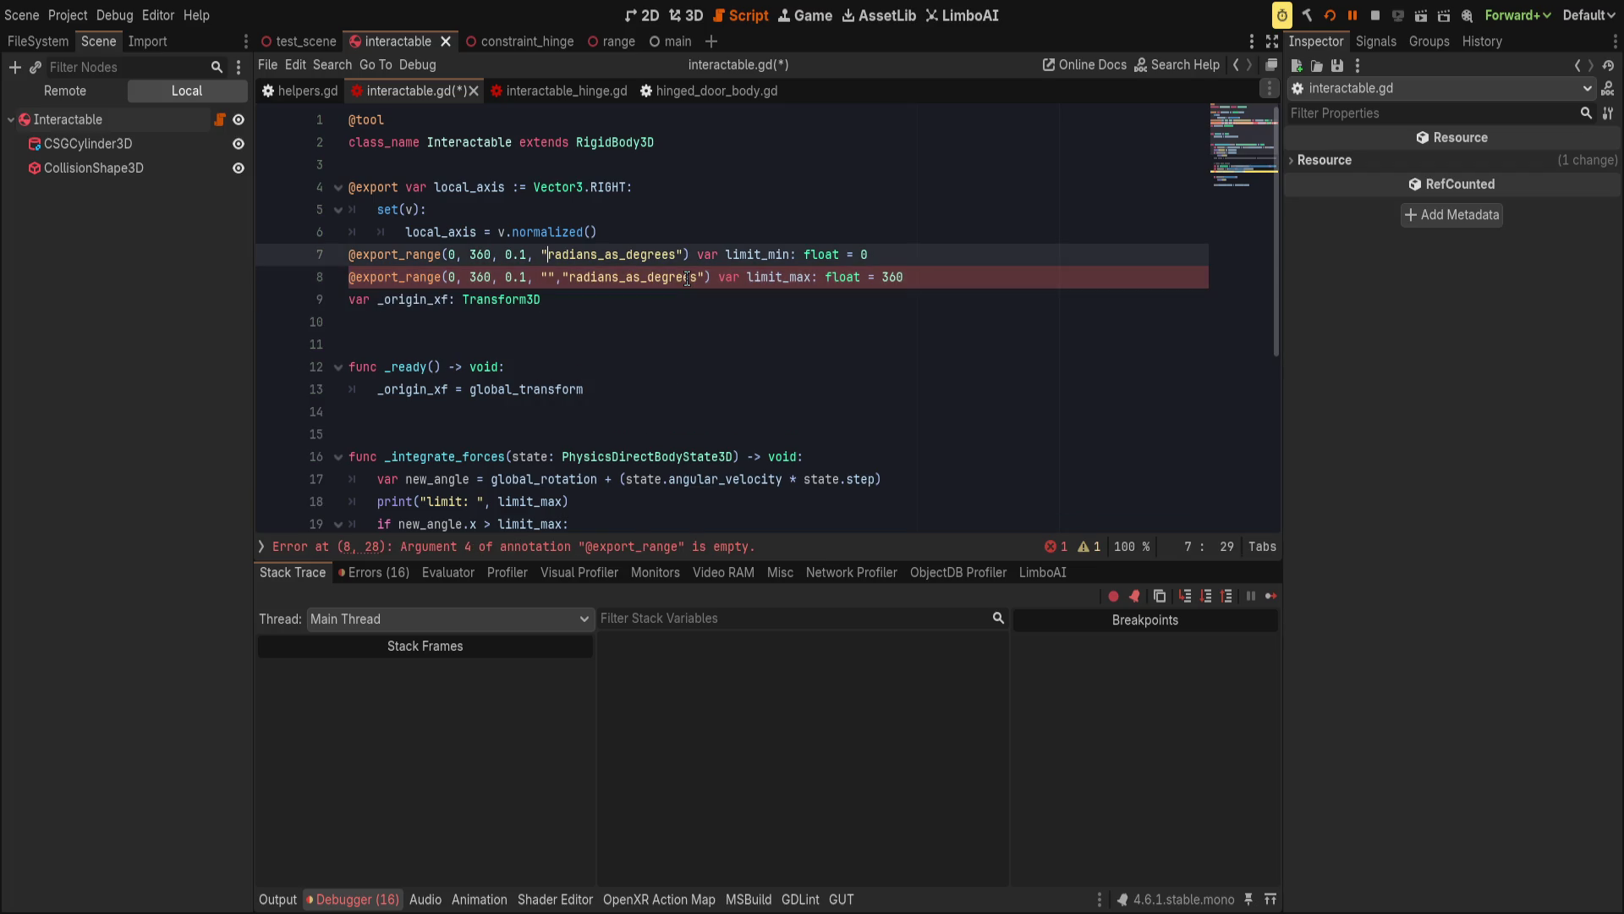
{"action": "type", "text": "\",\""}
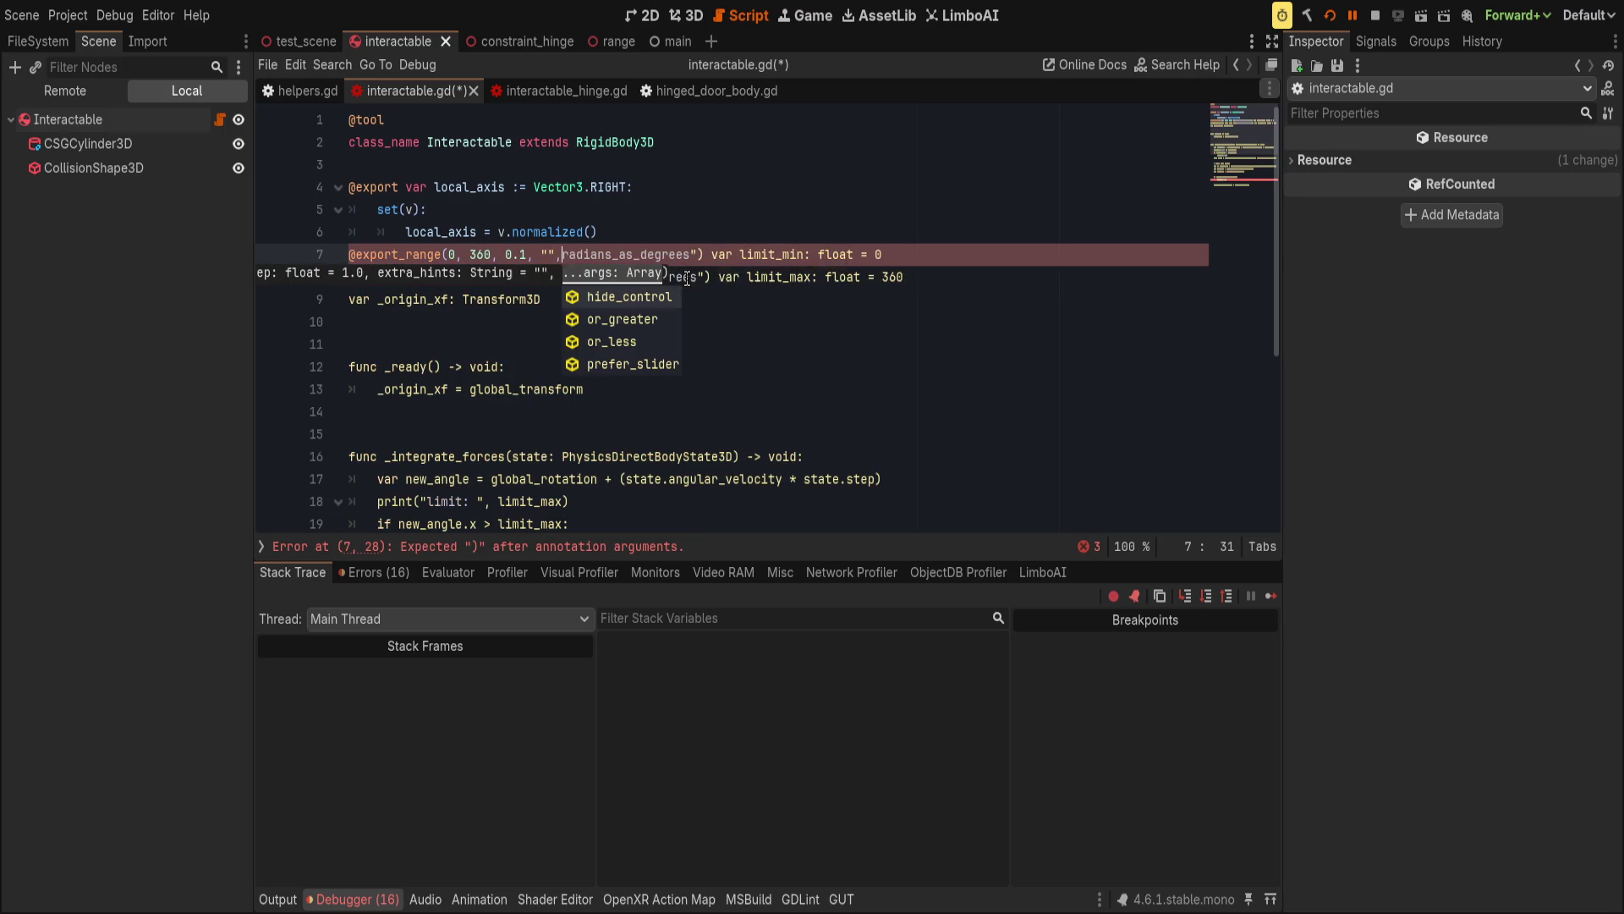
{"action": "key", "text": "End"}
{"action": "left_click", "coordinate": [563, 257]}
{"action": "key", "text": "ctrl+space"}
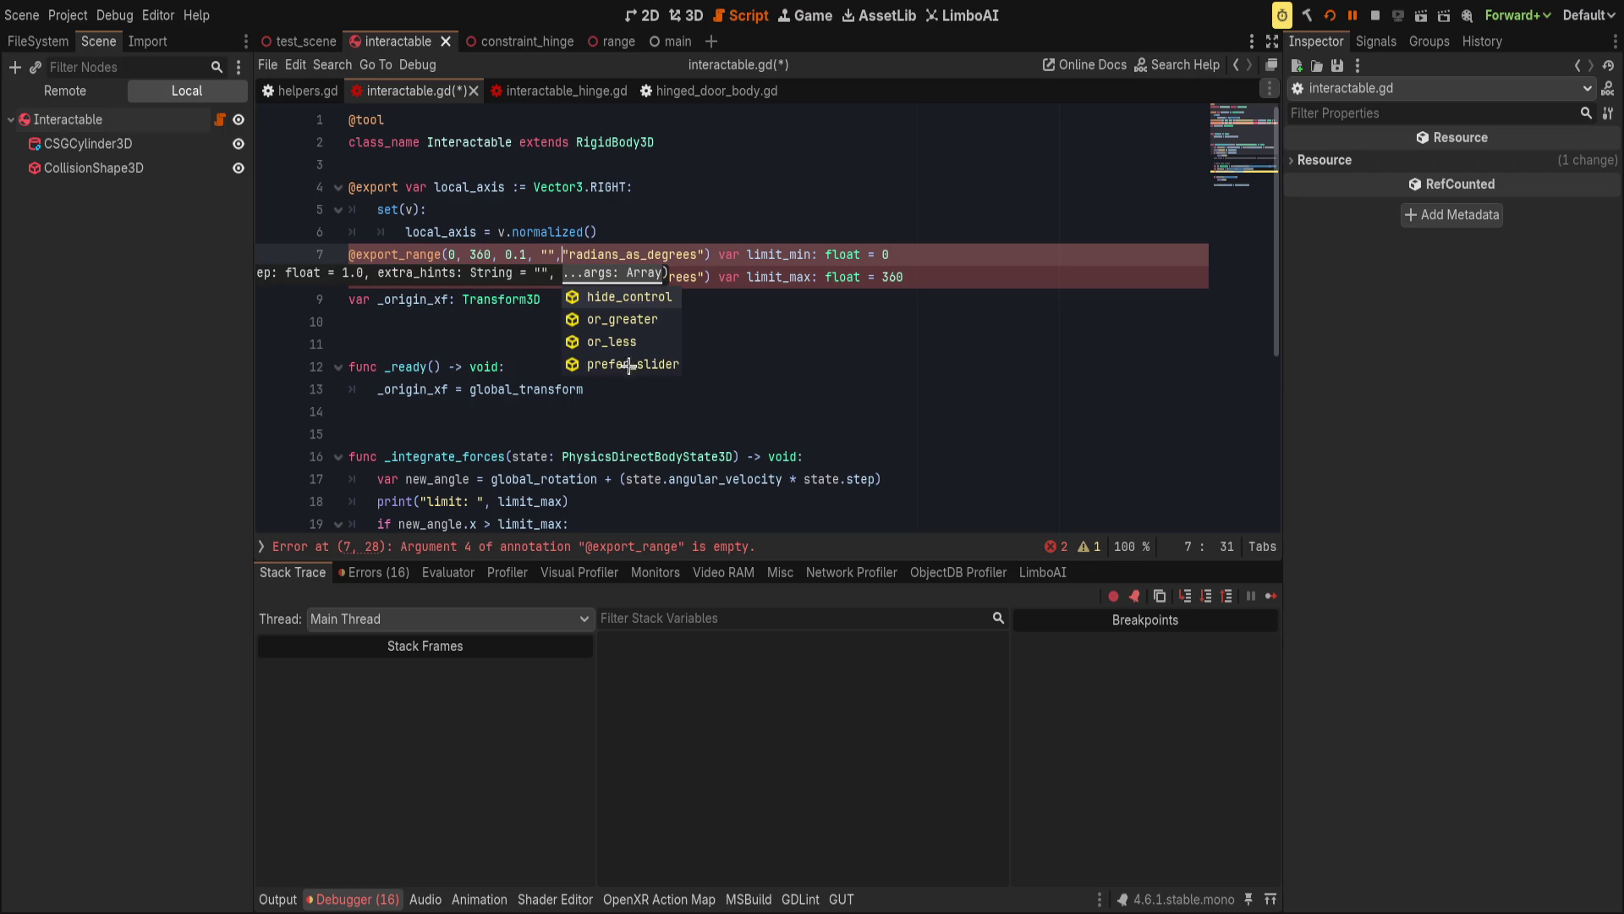
{"action": "key", "text": "ctrl+s"}
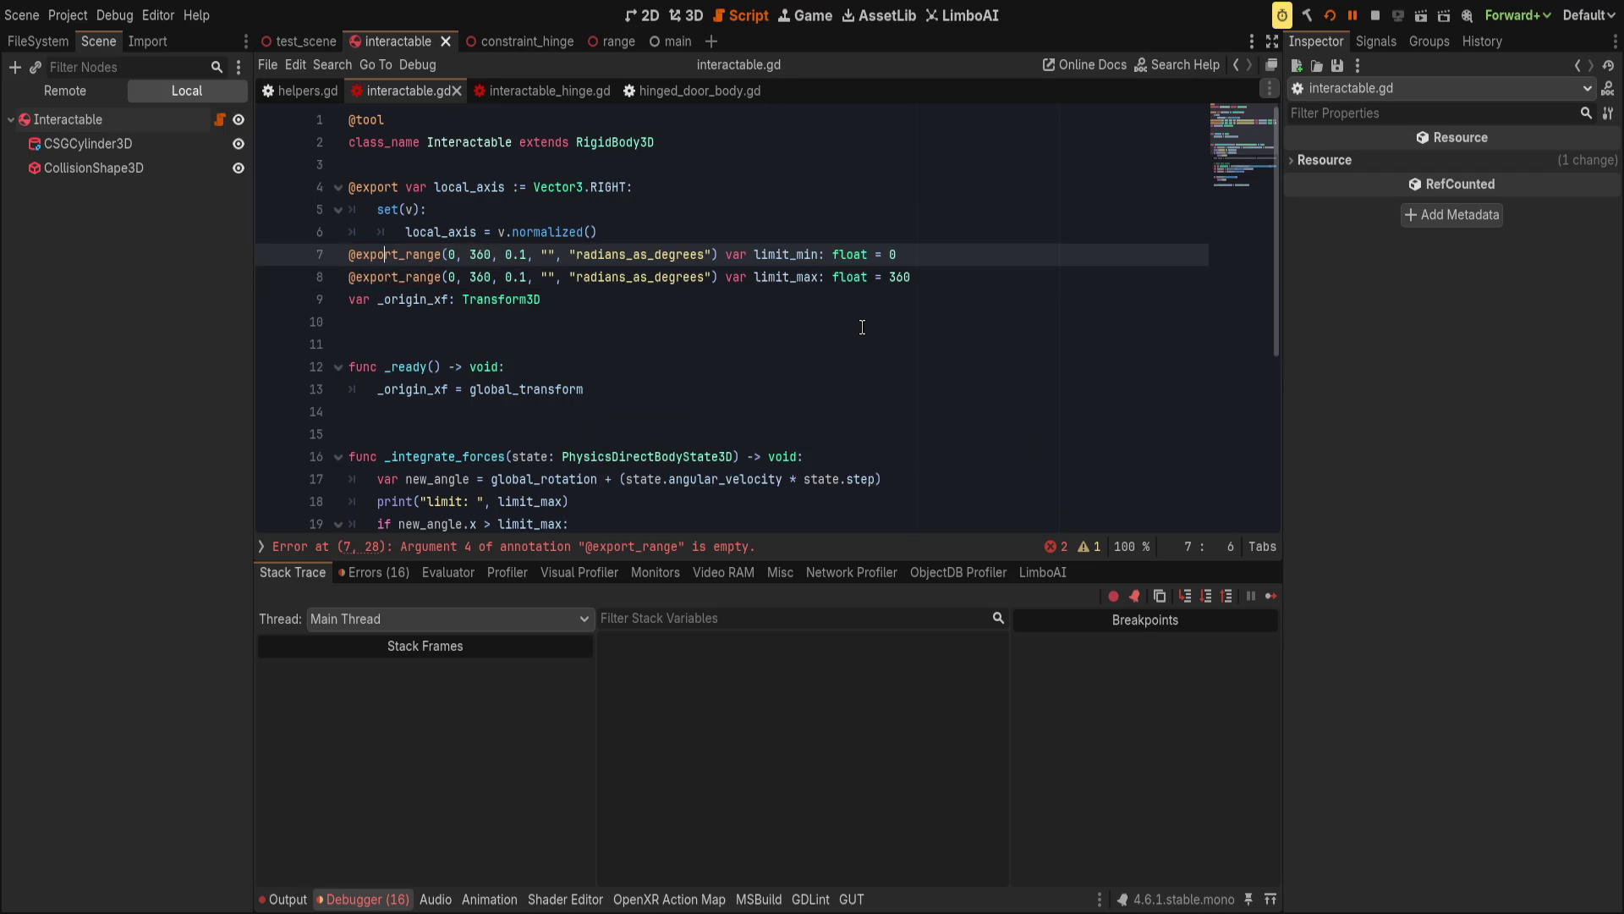
{"action": "left_click", "coordinate": [1329, 15]}
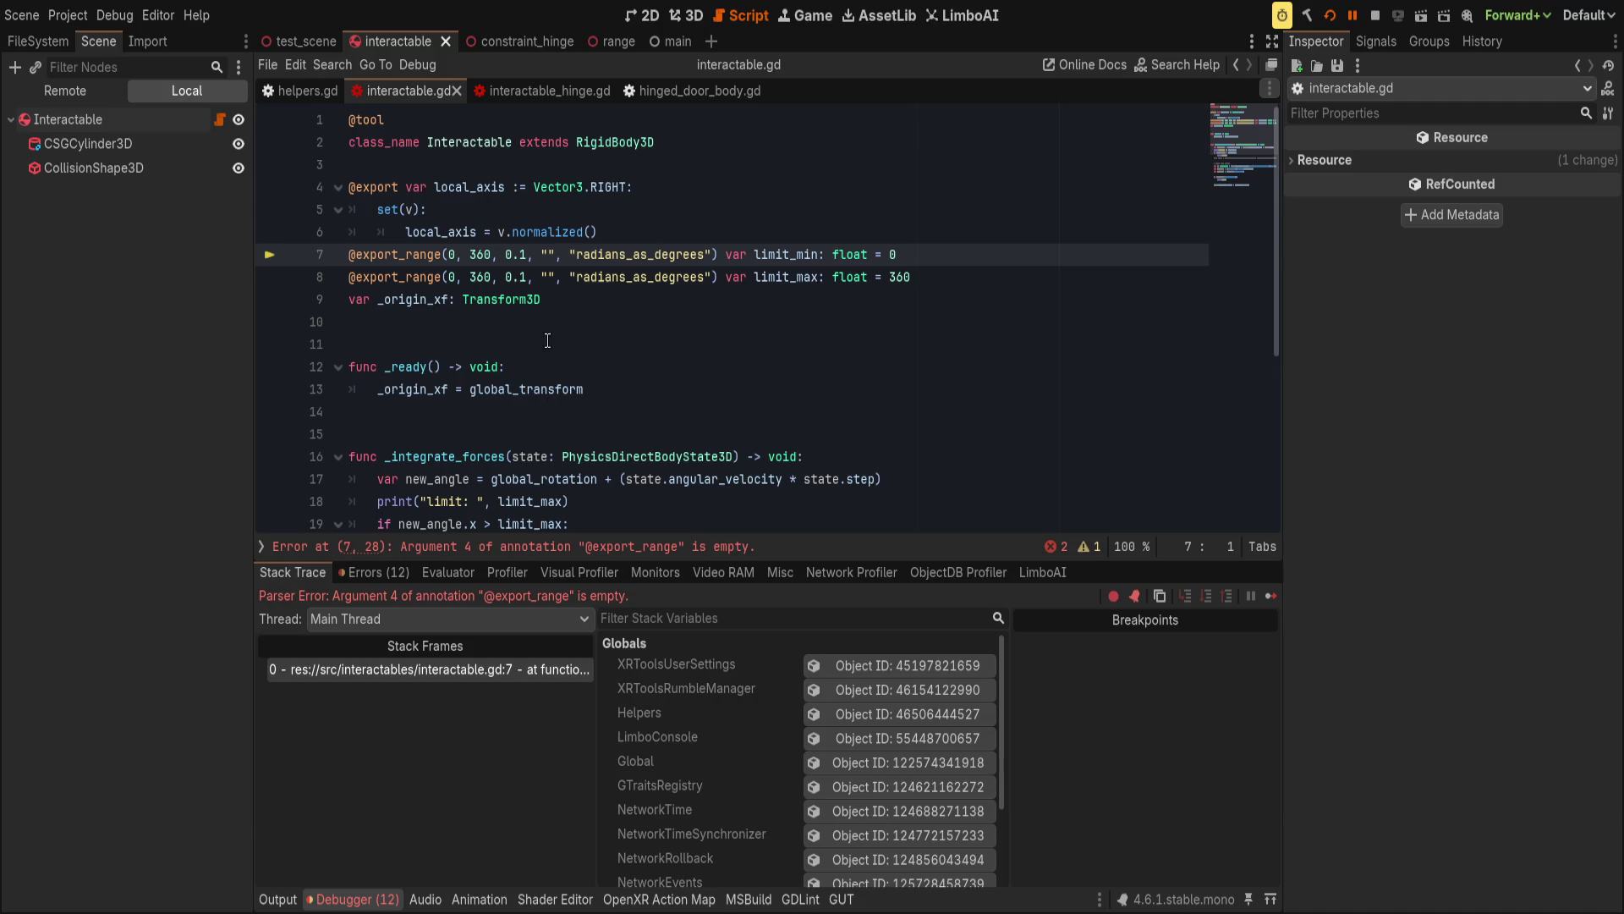
{"action": "double_click", "coordinate": [420, 253]}
{"action": "type", "text": "export_custo"}
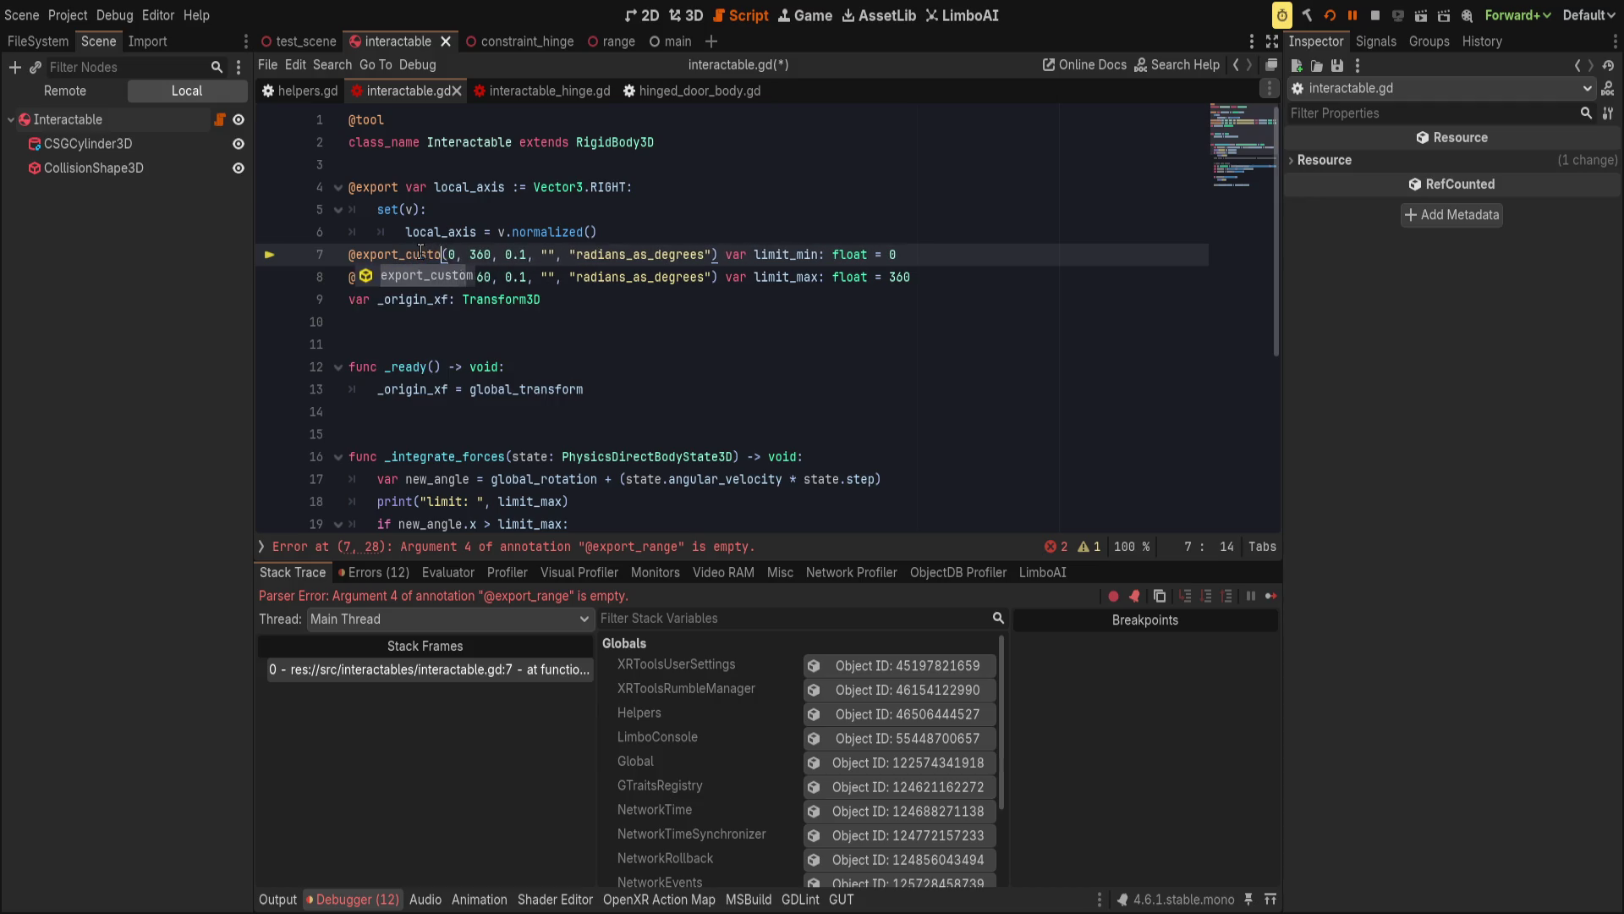
{"action": "key", "text": "Return"}
{"action": "key", "text": "Right"}
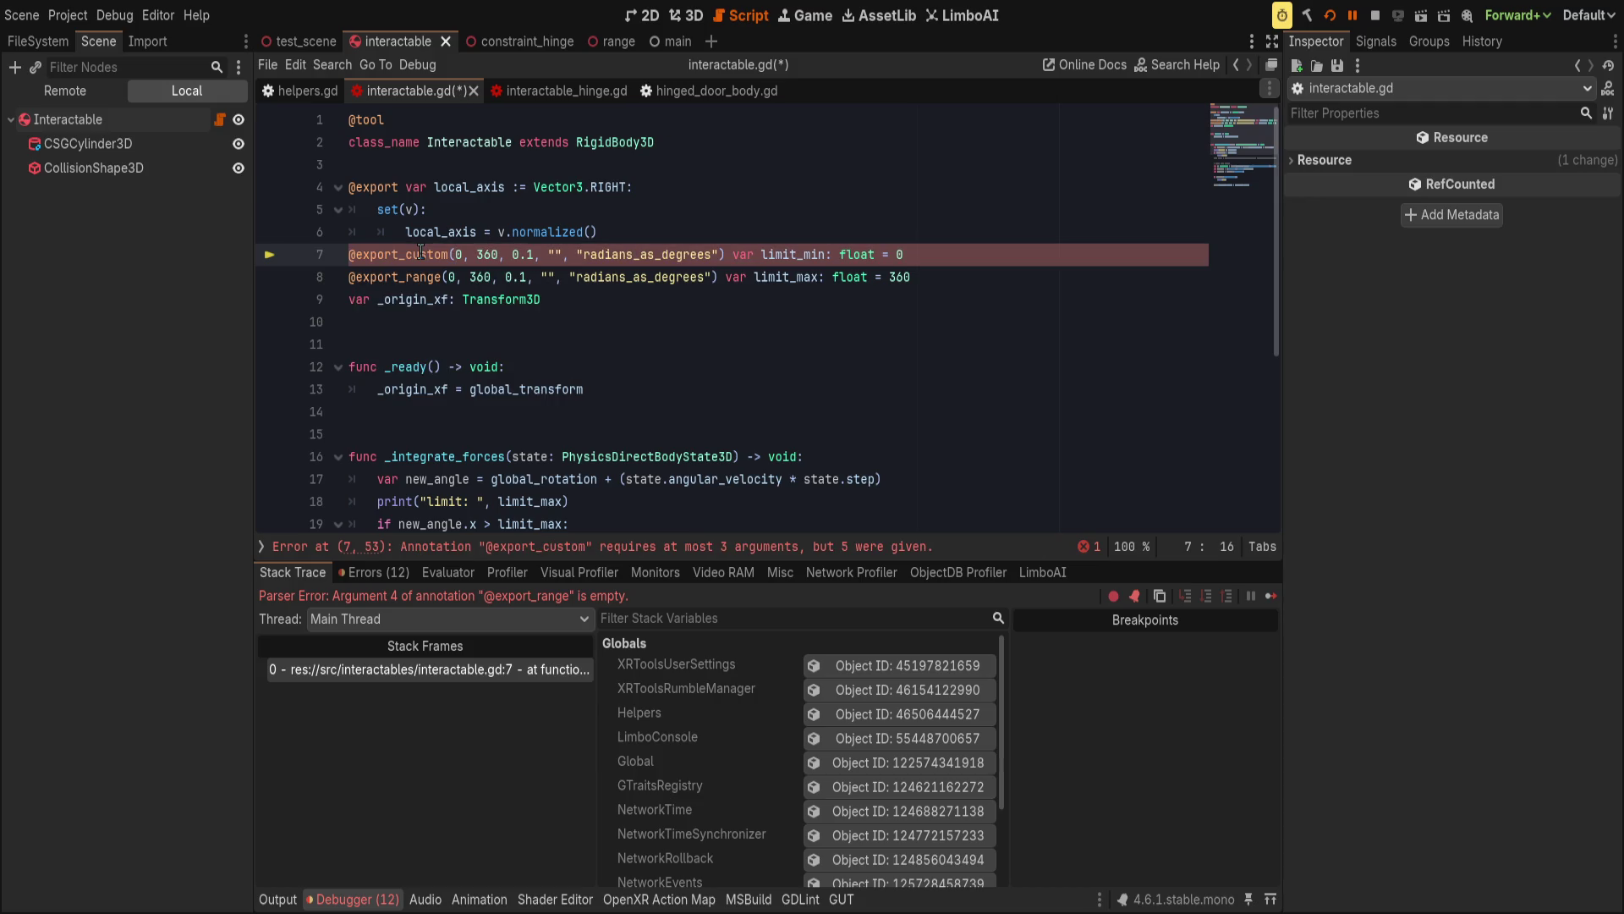
{"action": "type", "text": "\""}
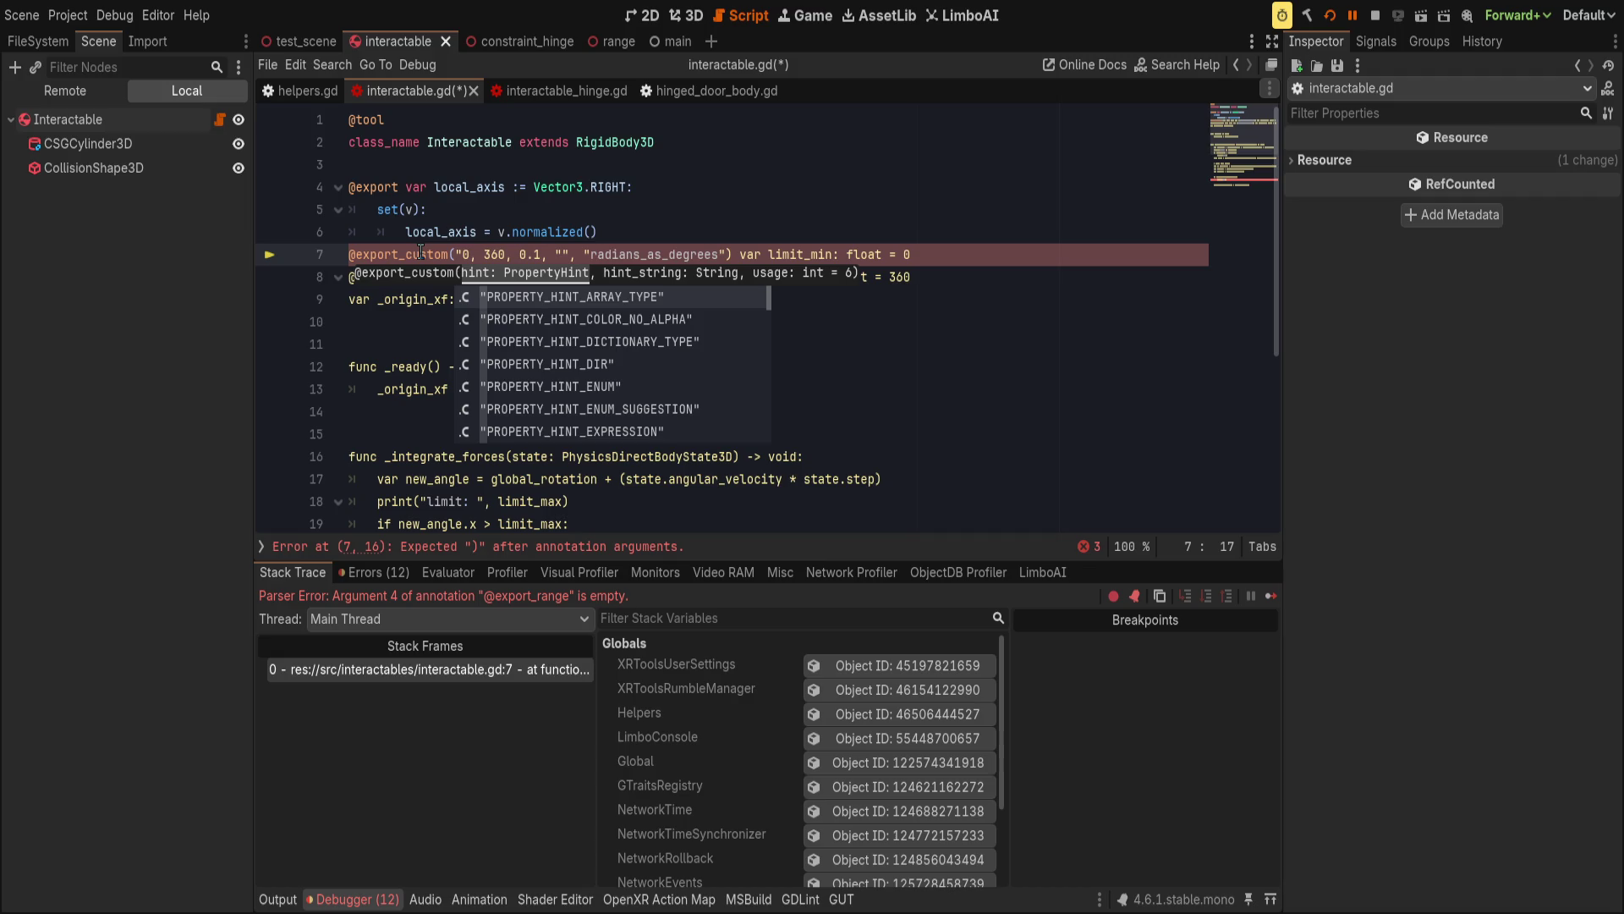
{"action": "type", "text": "hinge"}
{"action": "key", "text": "BackSpace"}
{"action": "key", "text": "BackSpace"}
{"action": "key", "text": "BackSpace"}
{"action": "type", "text": "range:"}
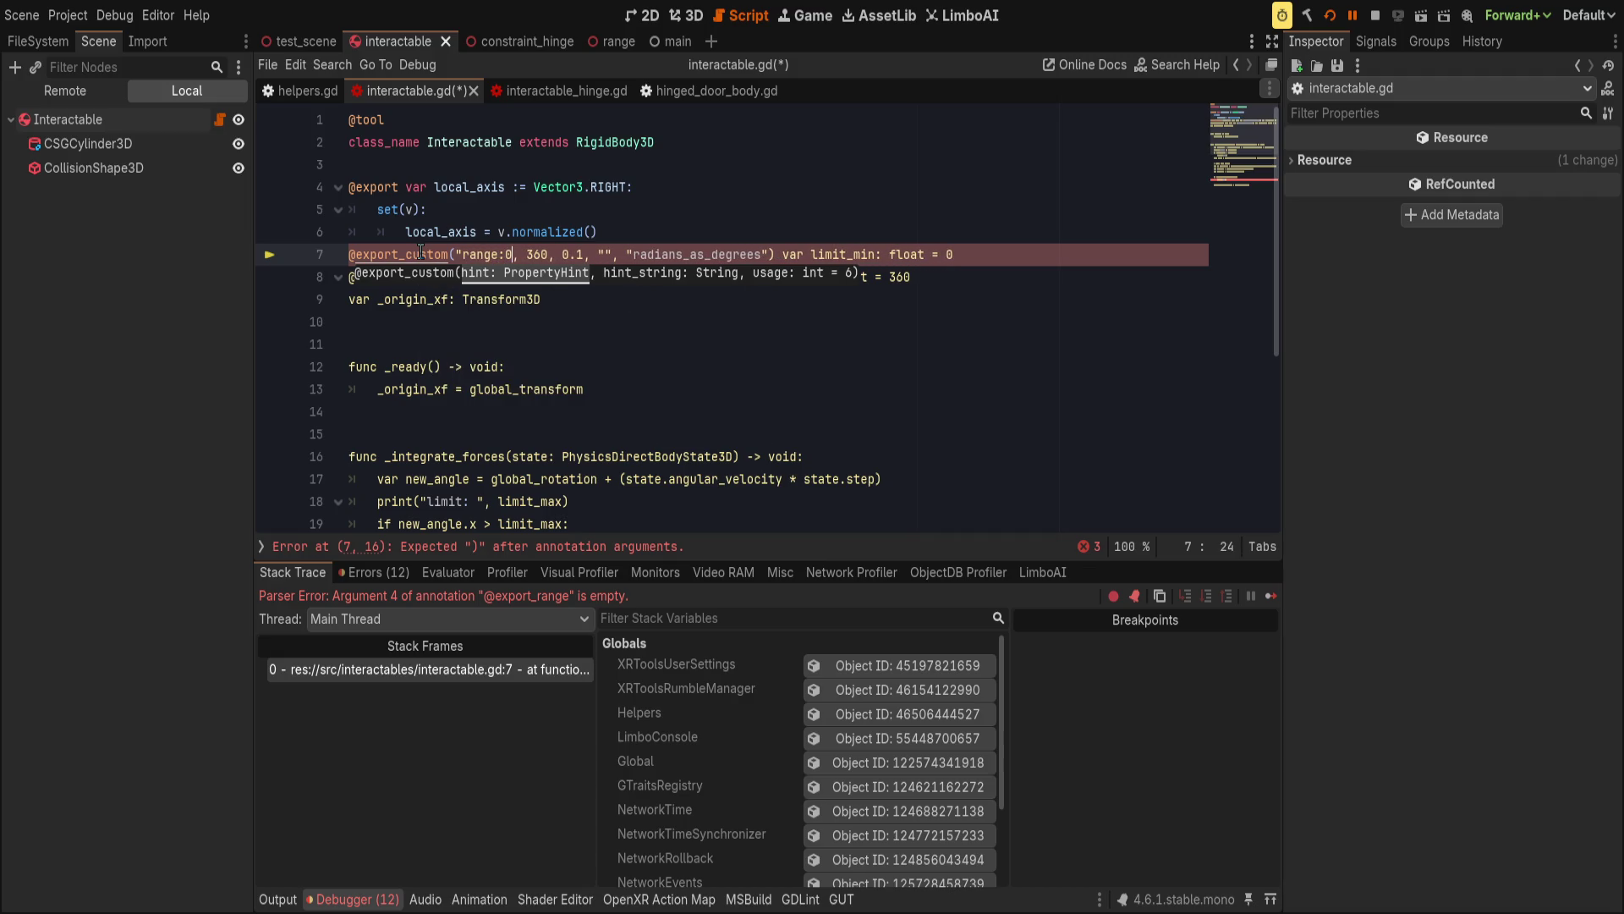
{"action": "key", "text": "Right"}
{"action": "key", "text": "Right"}
{"action": "key", "text": "Right"}
{"action": "key", "text": "Delete"}
{"action": "key", "text": "Delete"}
{"action": "key", "text": "Delete"}
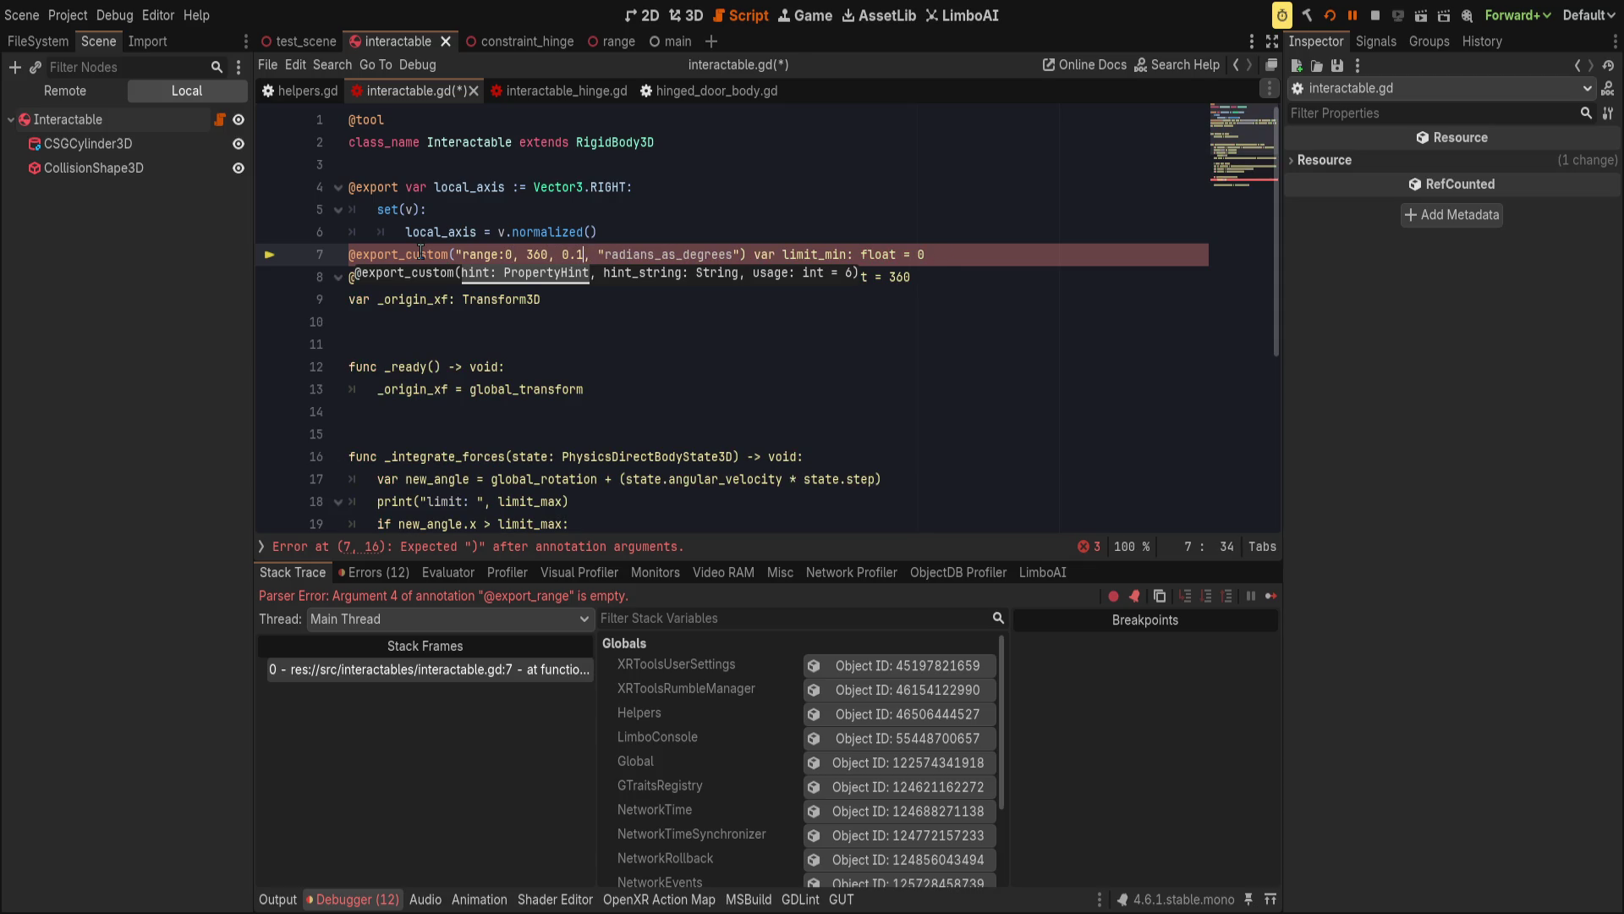
{"action": "key", "text": "Delete"}
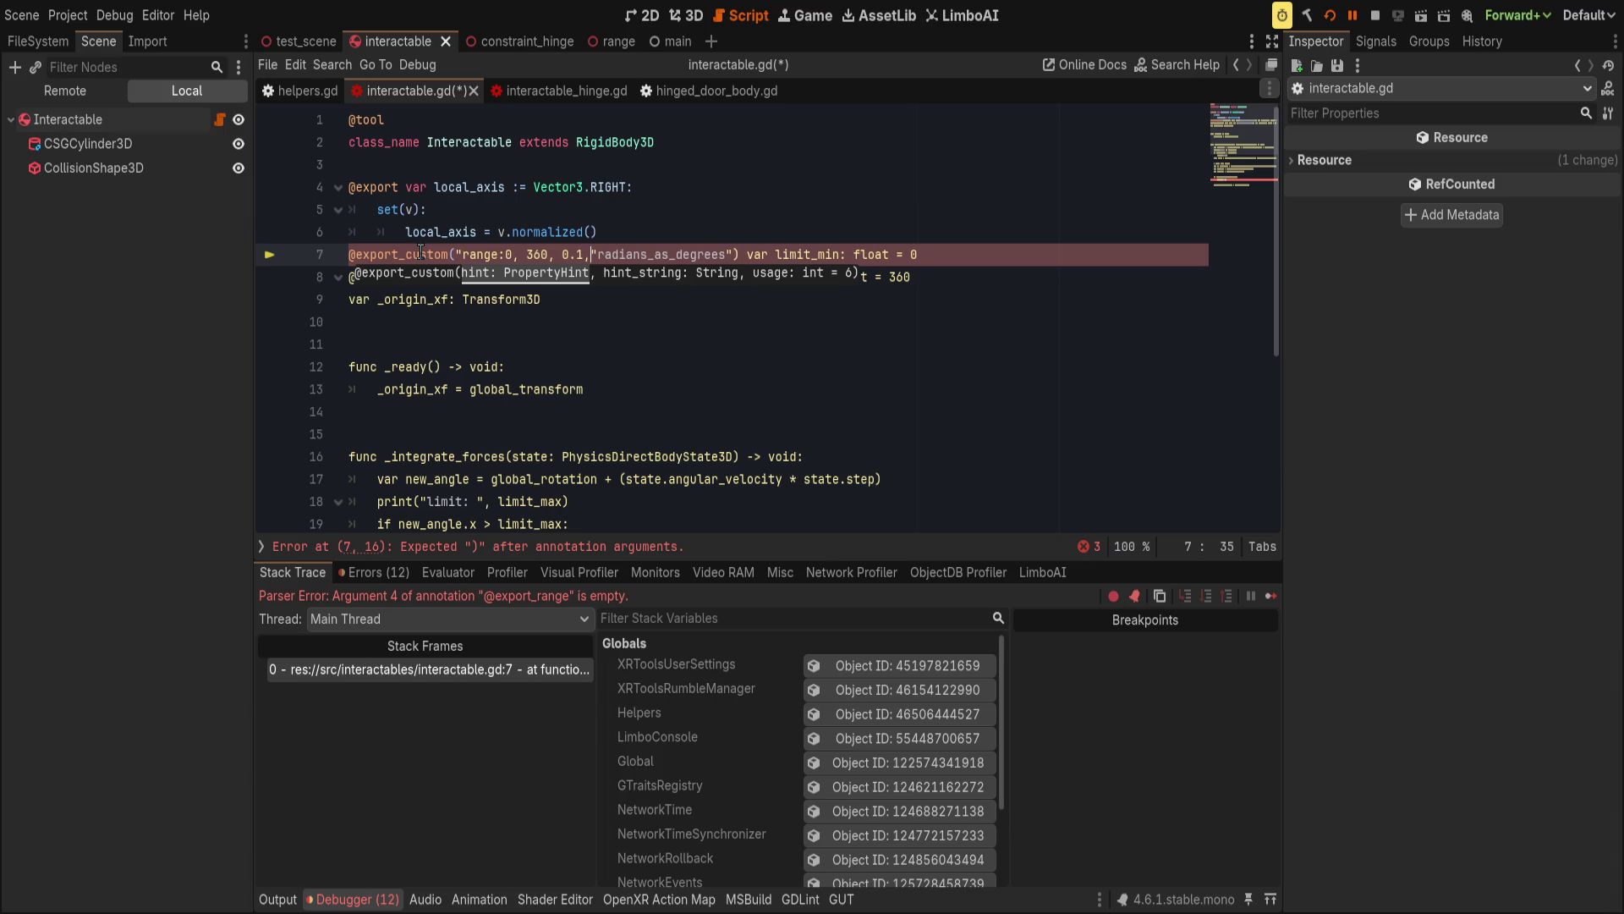
{"action": "key", "text": "Delete"}
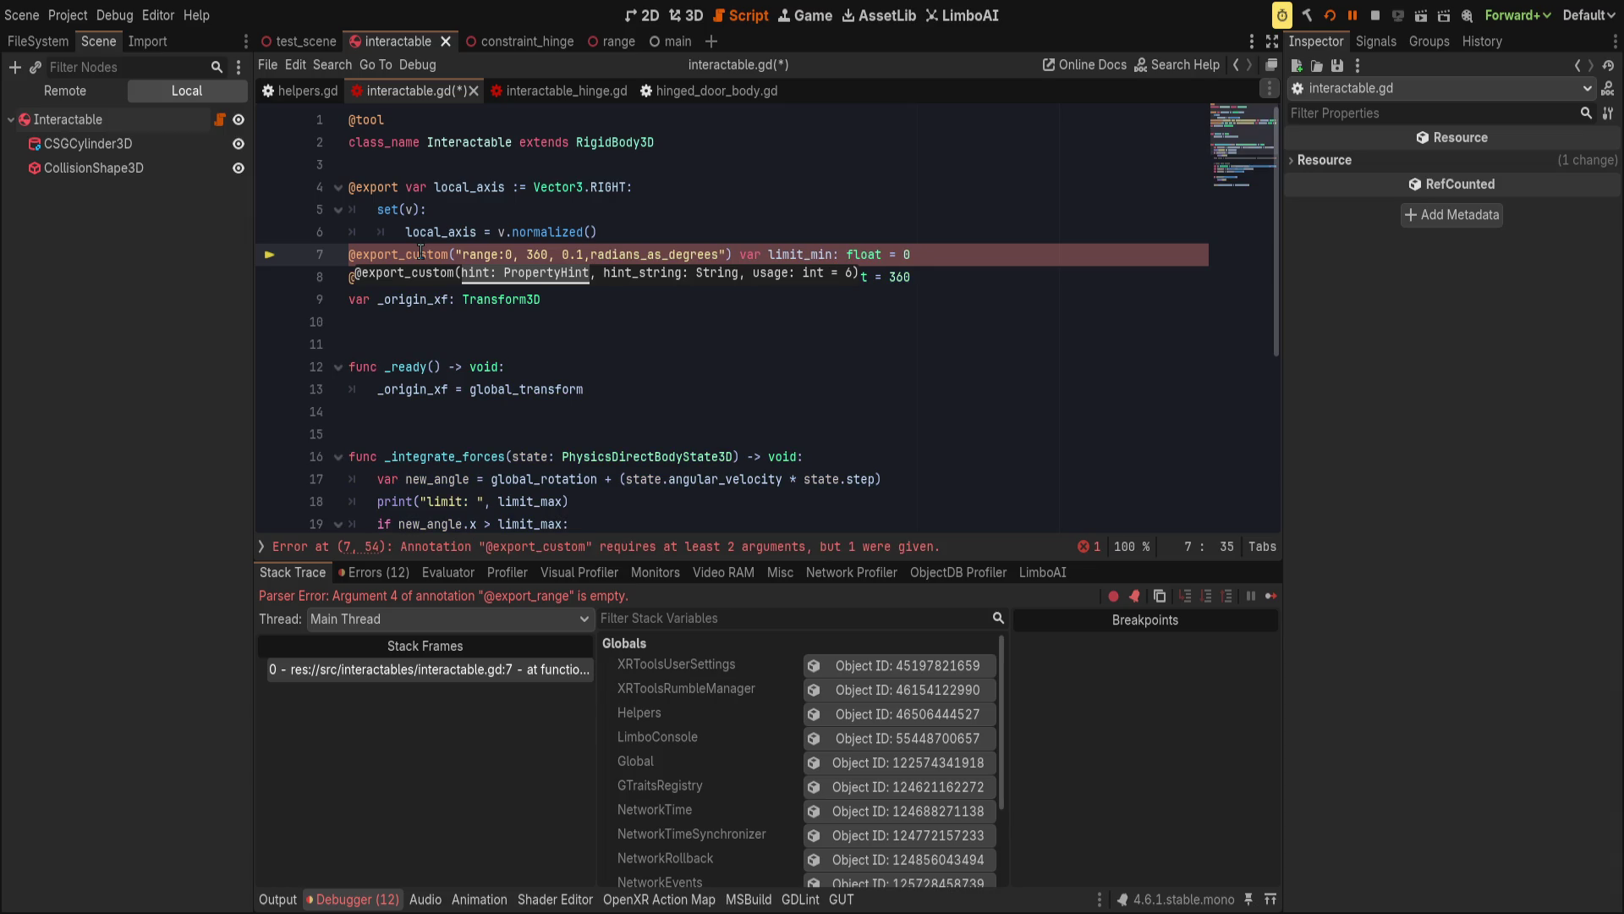
{"action": "key", "text": "End"}
{"action": "key", "text": "Down"}
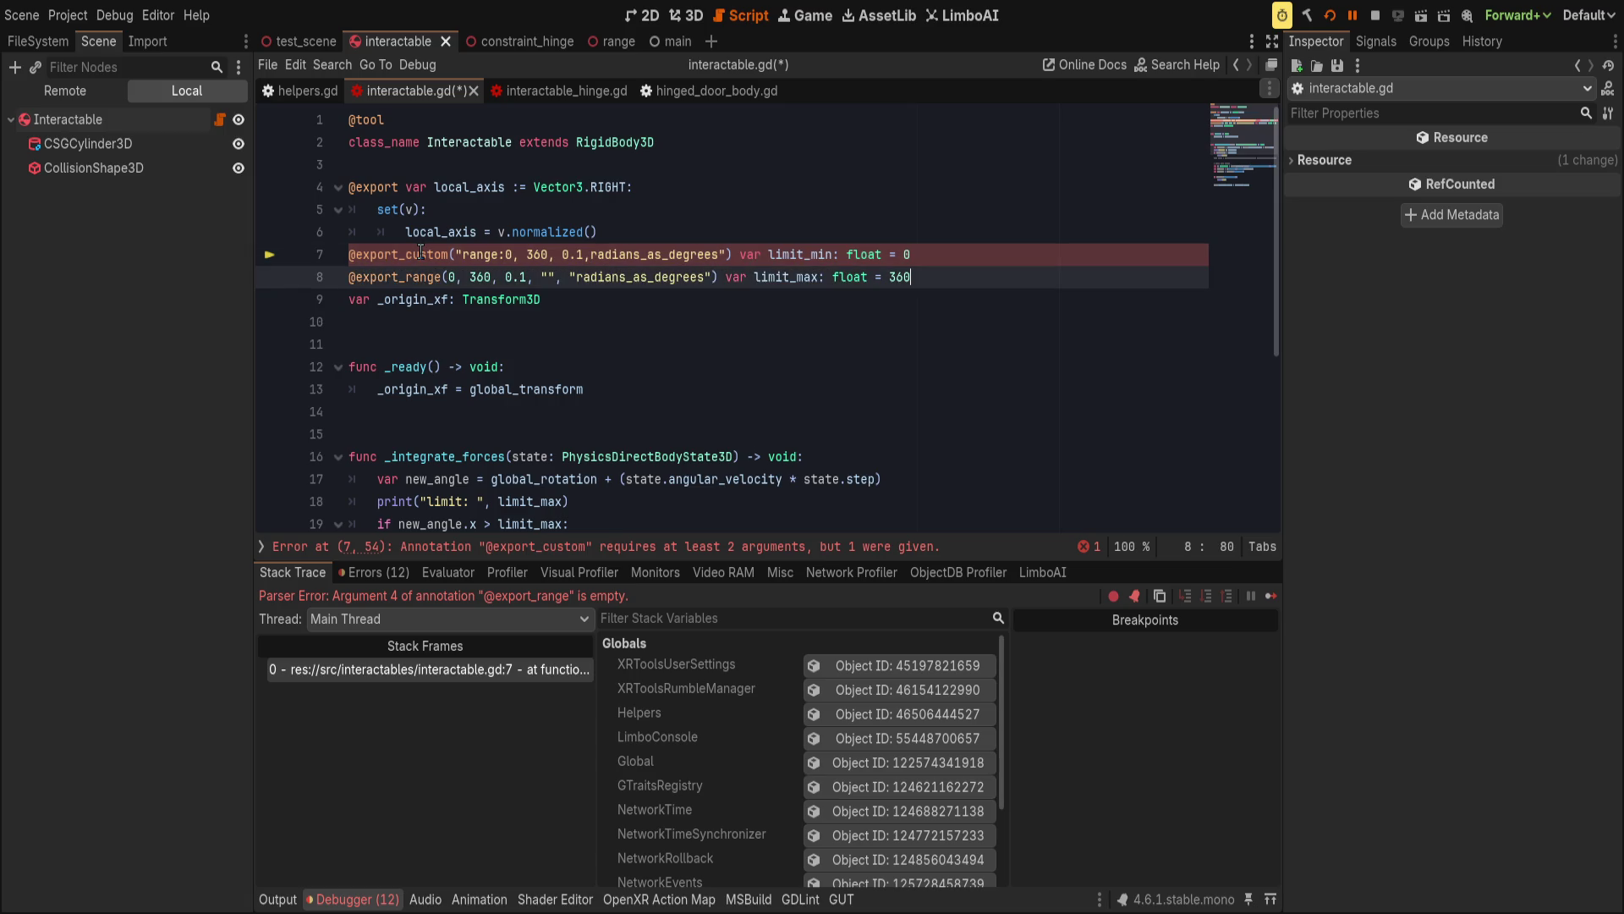
{"action": "key", "text": "ctrl+s"}
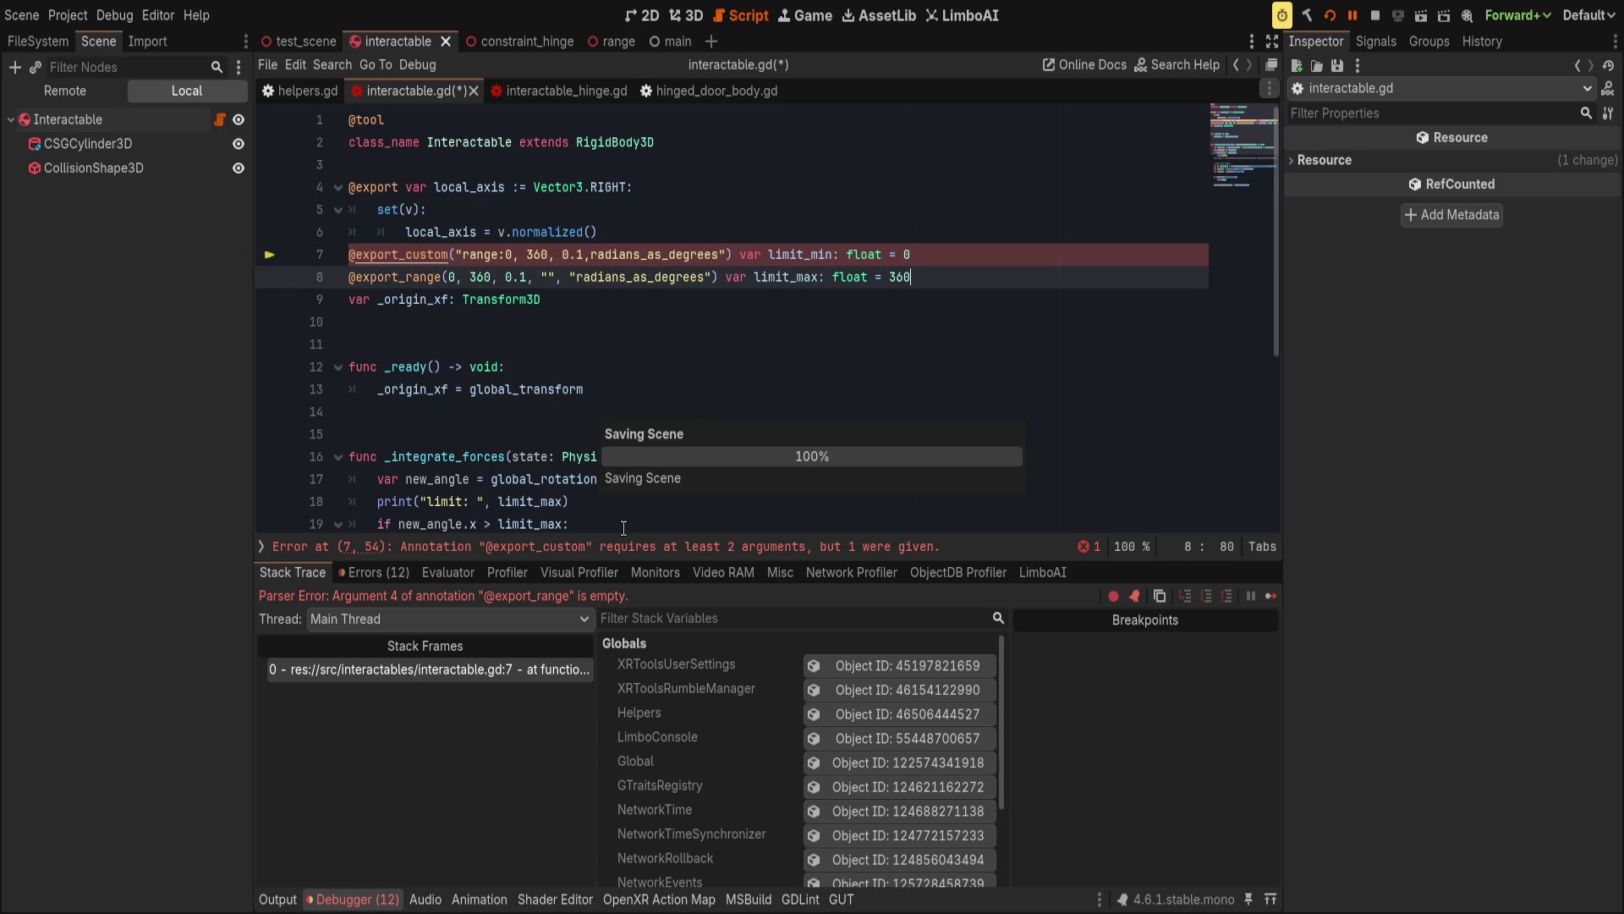
Add PROPERTY_HINT_RANGE as the first argument, drop the "range:" prefix, and save.
{"action": "left_click", "coordinate": [455, 253]}
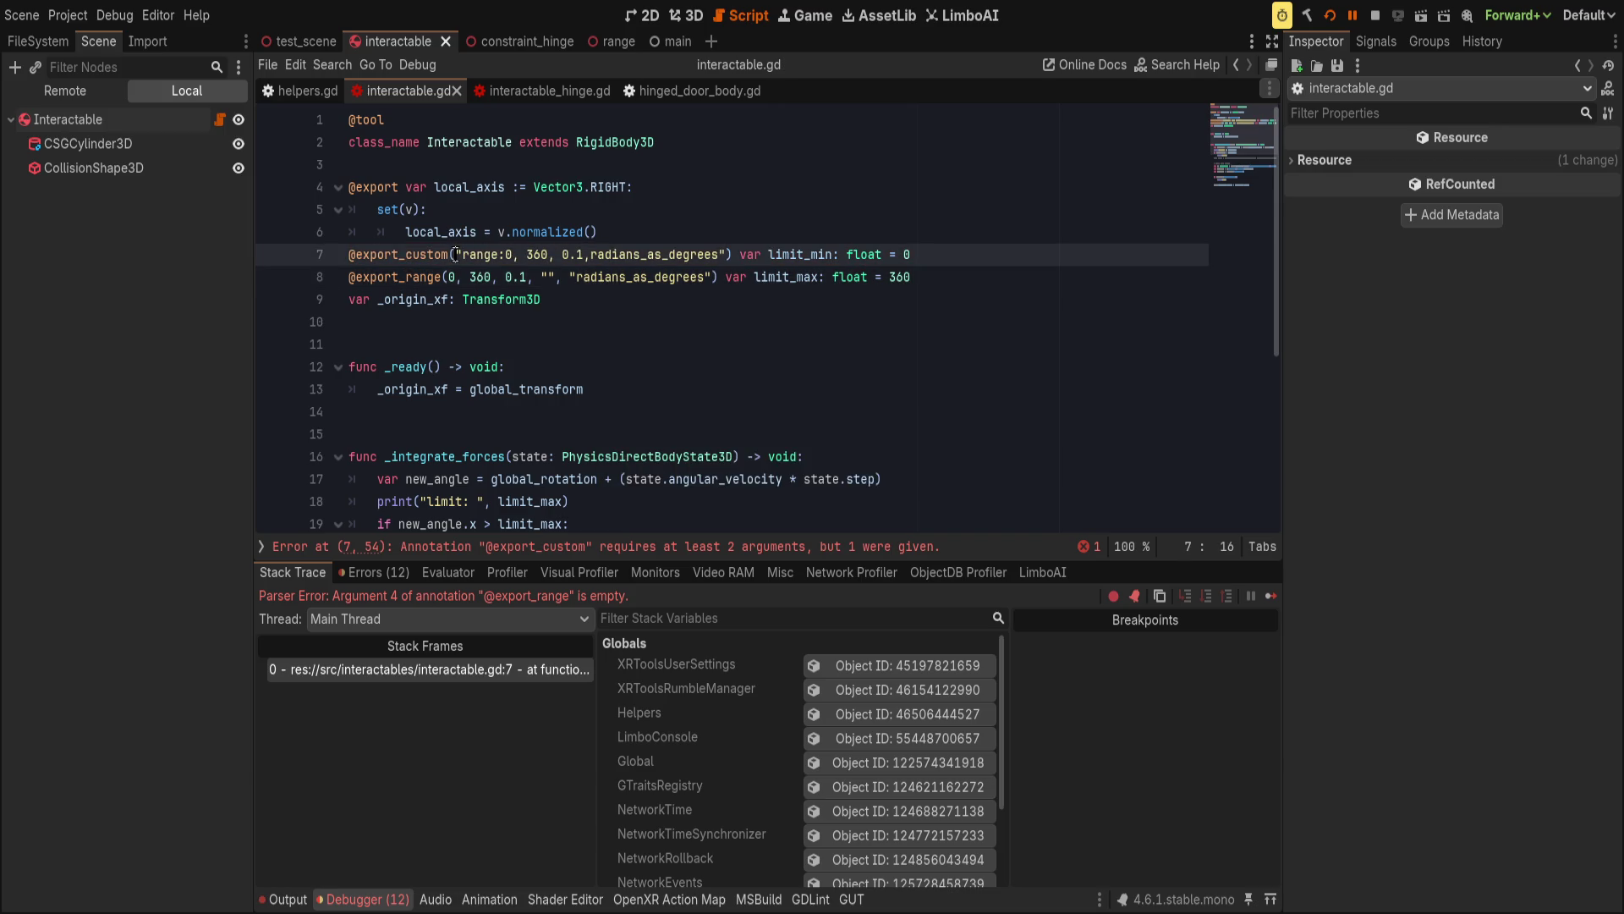
{"action": "type", "text": "HINTR"}
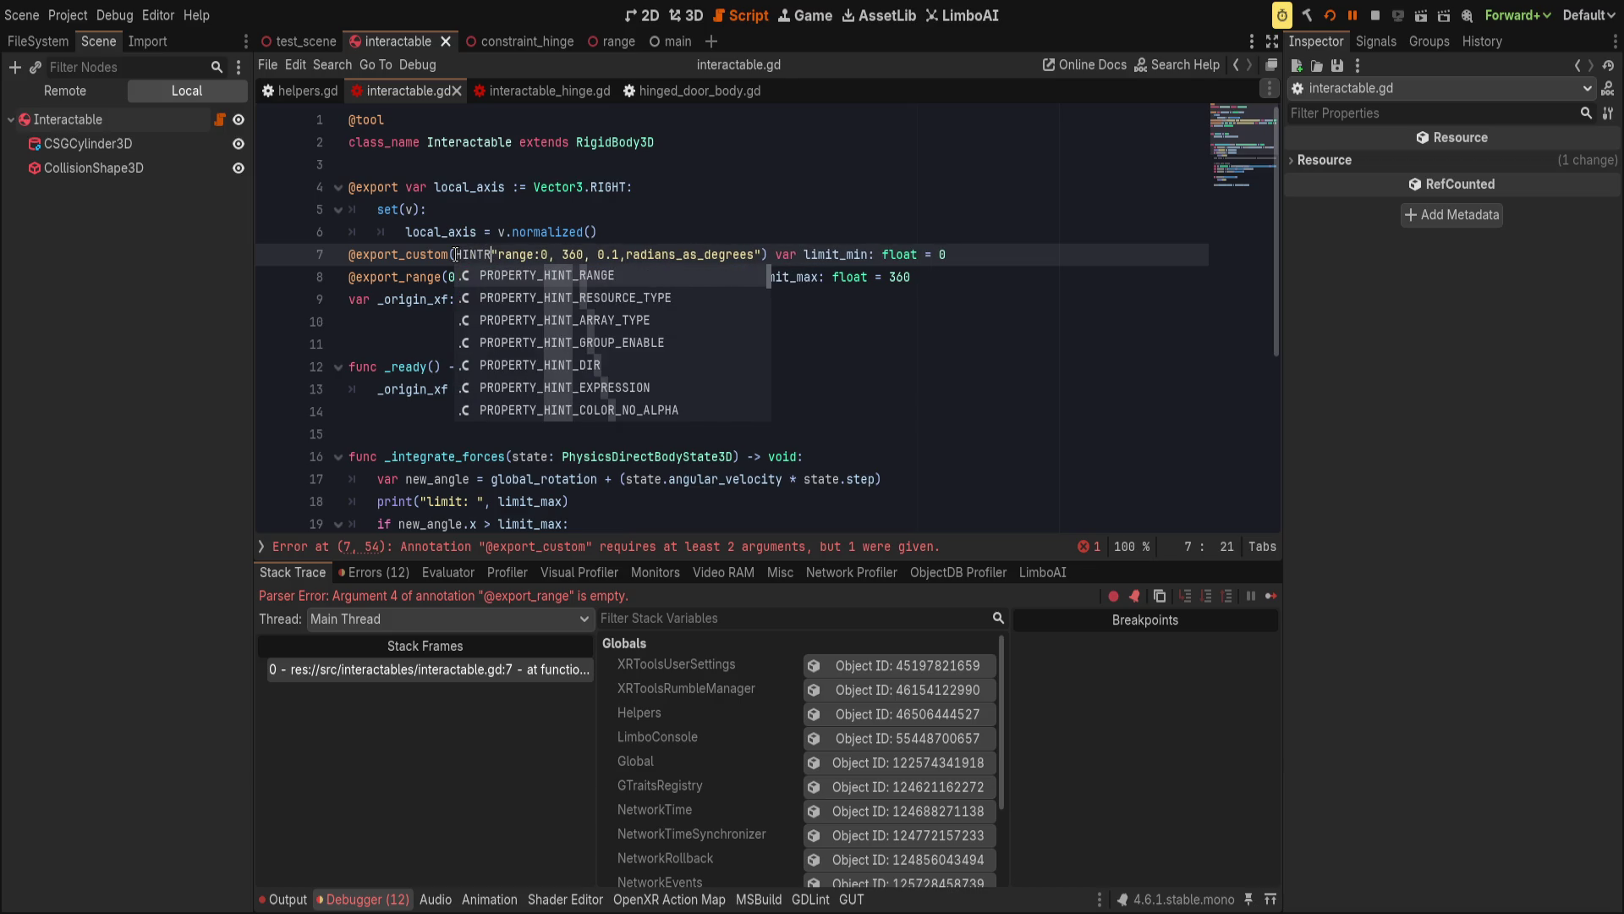
{"action": "key", "text": "Return"}
{"action": "type", "text": ","}
{"action": "key", "text": "End"}
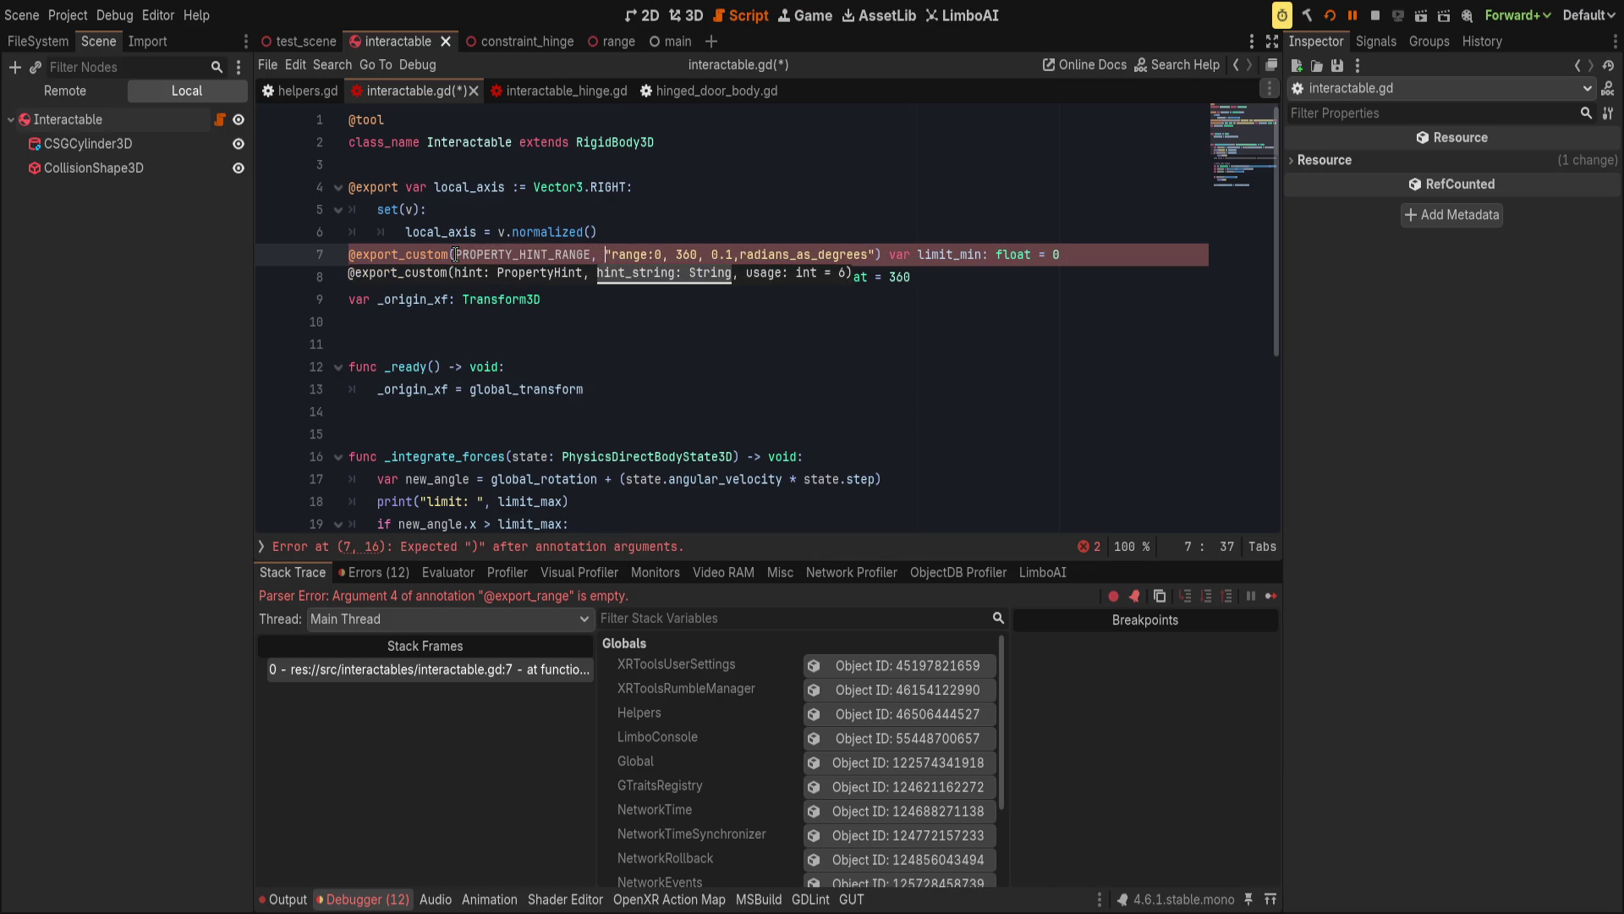
{"action": "left_click_drag", "start_coordinate": [655, 257], "coordinate": [611, 257]}
{"action": "key", "text": "BackSpace"}
{"action": "key", "text": "ctrl+s"}
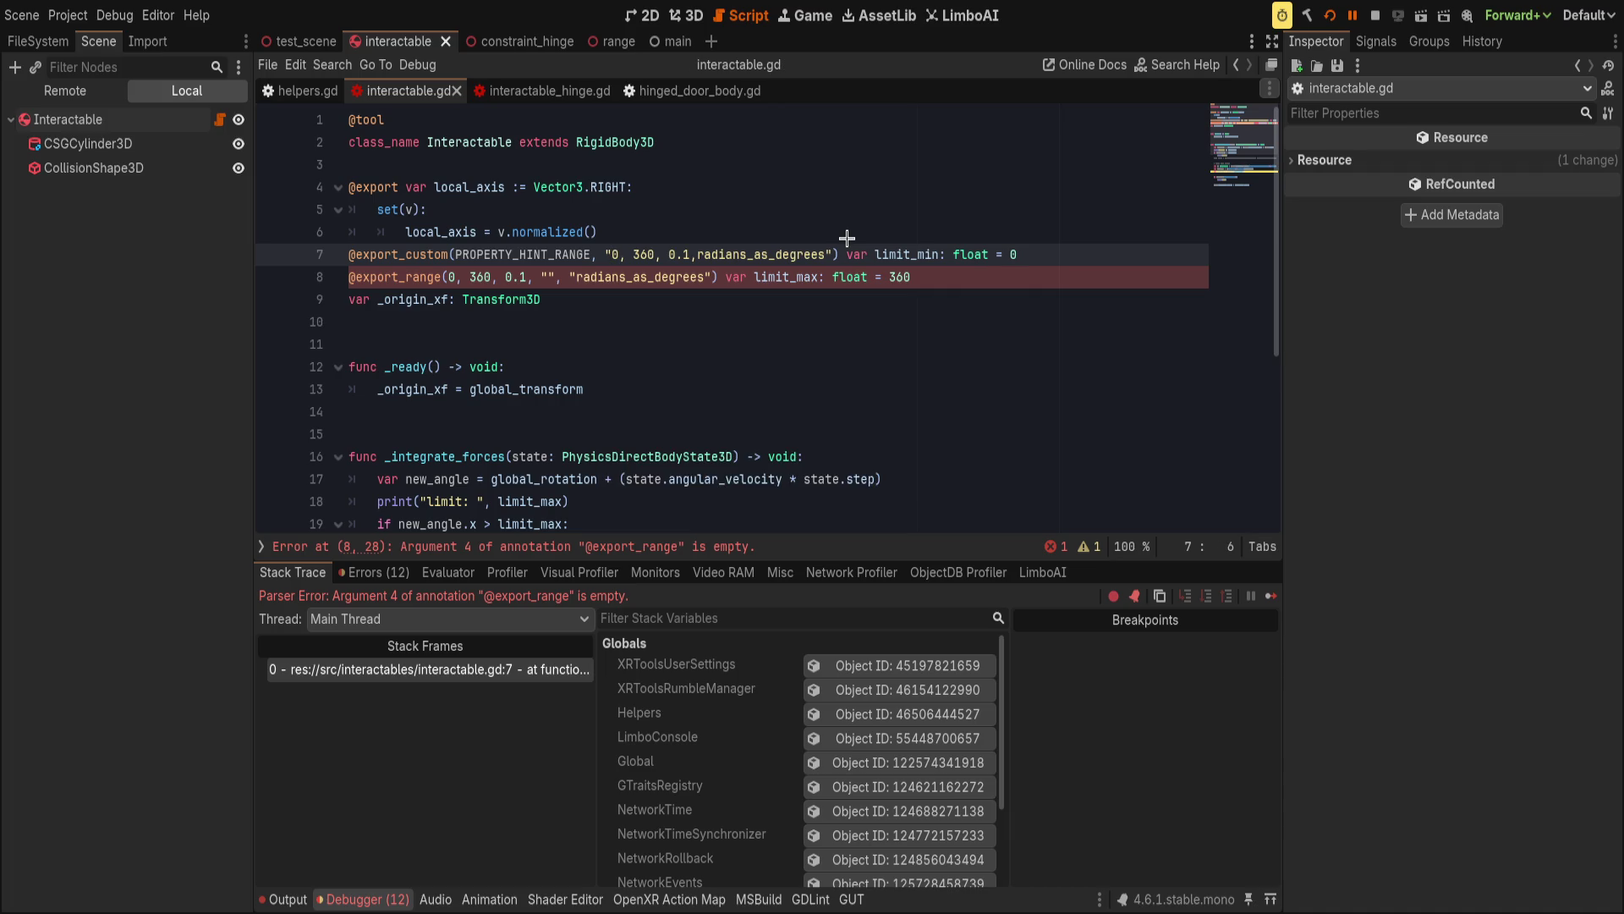
Stop the game and delete the empty "" argument from line 8, then save.
{"action": "left_click", "coordinate": [1374, 16]}
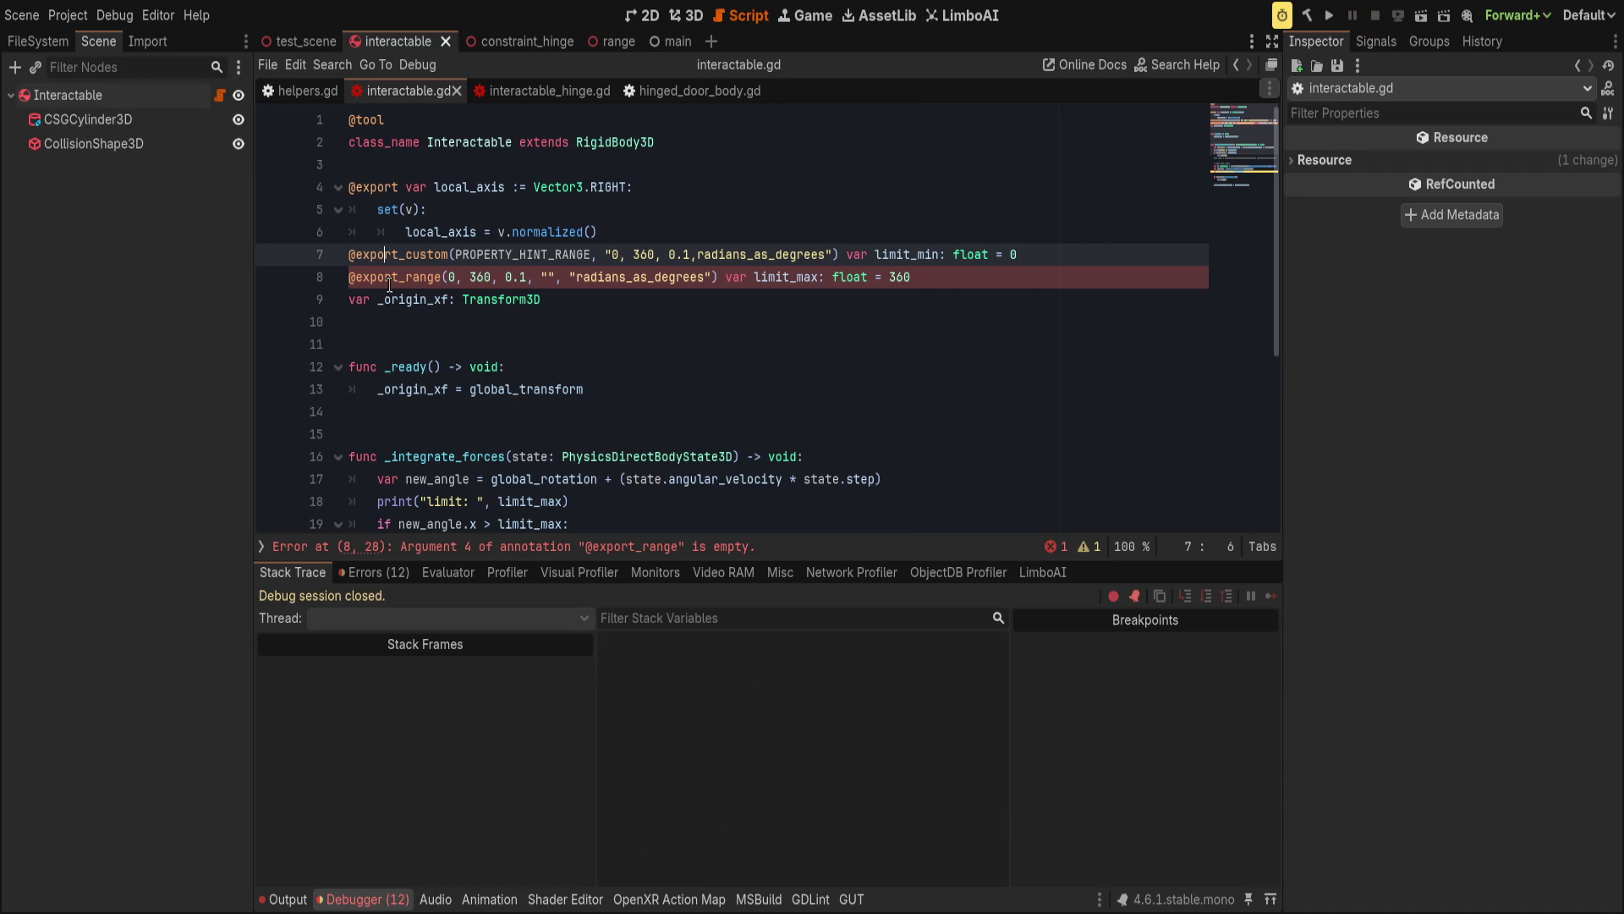
{"action": "left_click_drag", "start_coordinate": [541, 285], "coordinate": [566, 288]}
{"action": "key", "text": "BackSpace"}
{"action": "left_click", "coordinate": [1025, 277]}
{"action": "key", "text": "ctrl+s"}
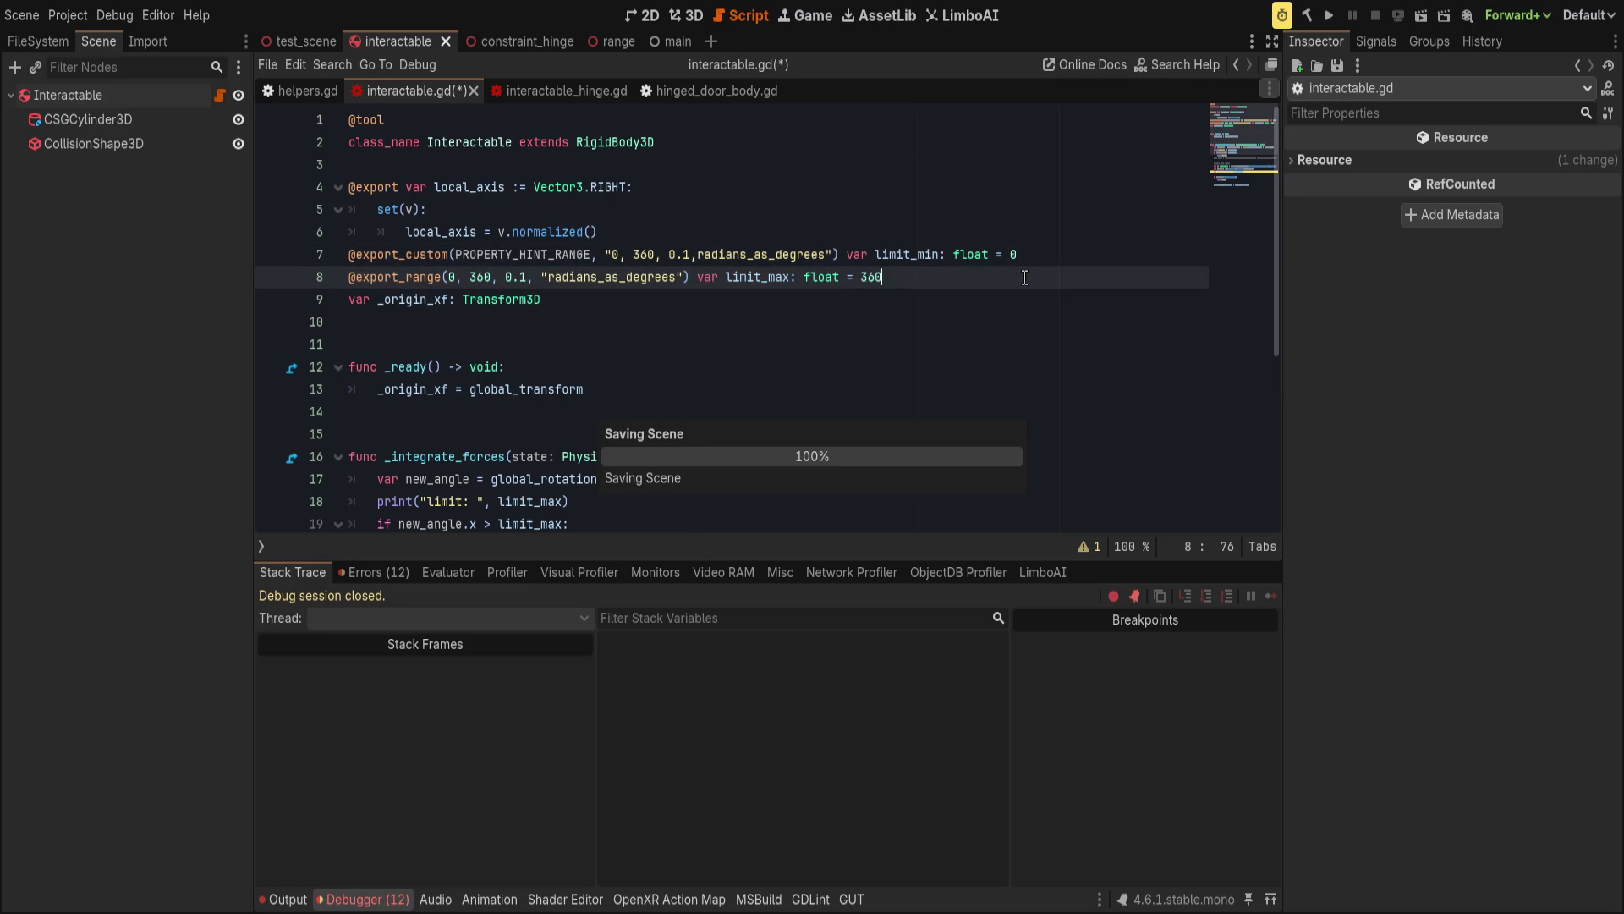
{"action": "scroll", "coordinate": [790, 410], "scroll_direction": "down", "scroll_amount": 5}
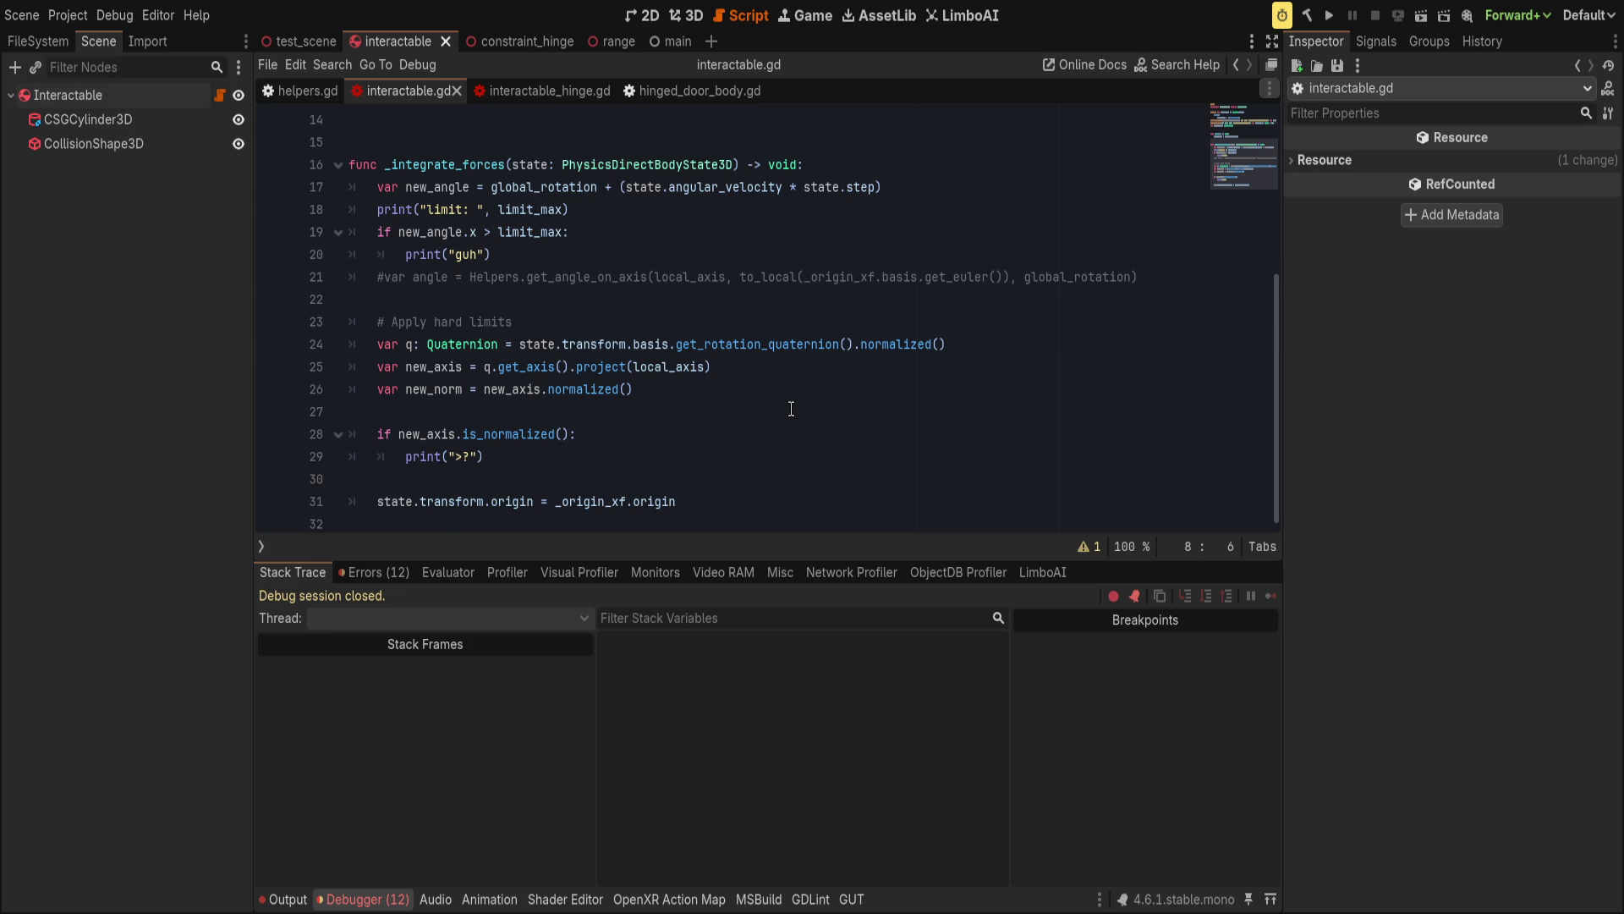
{"action": "scroll", "coordinate": [790, 409], "scroll_direction": "up", "scroll_amount": 2}
Append limit_min to the line 18 print call, save, and run the project with F5.
{"action": "left_click", "coordinate": [564, 344]}
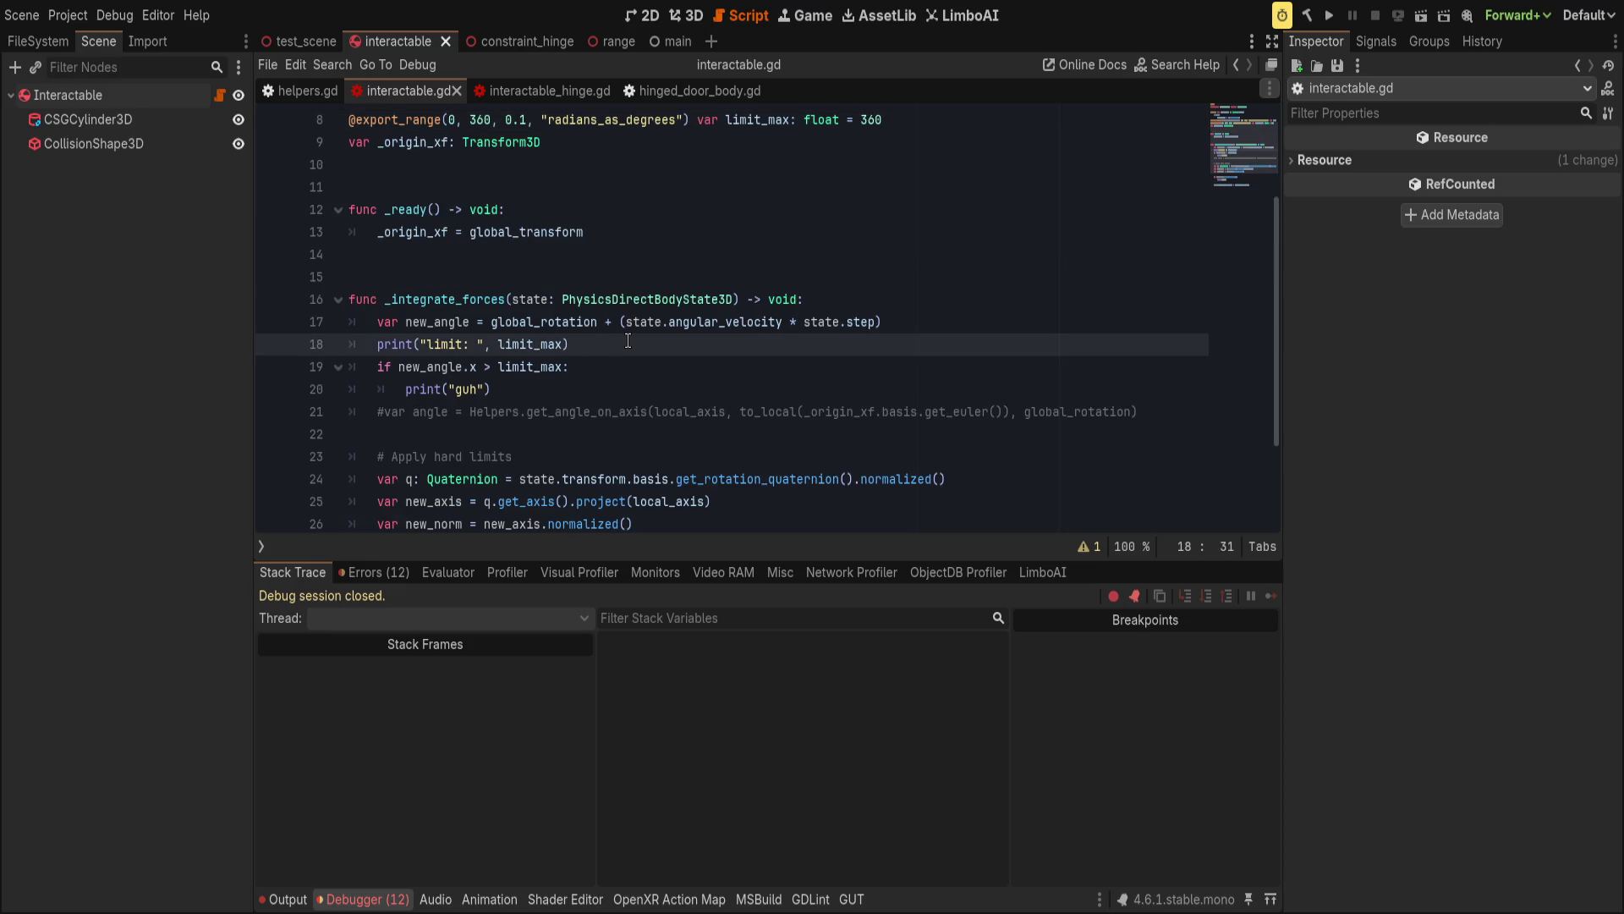
{"action": "type", "text": ", \", "}
{"action": "type", "text": "limit_min"}
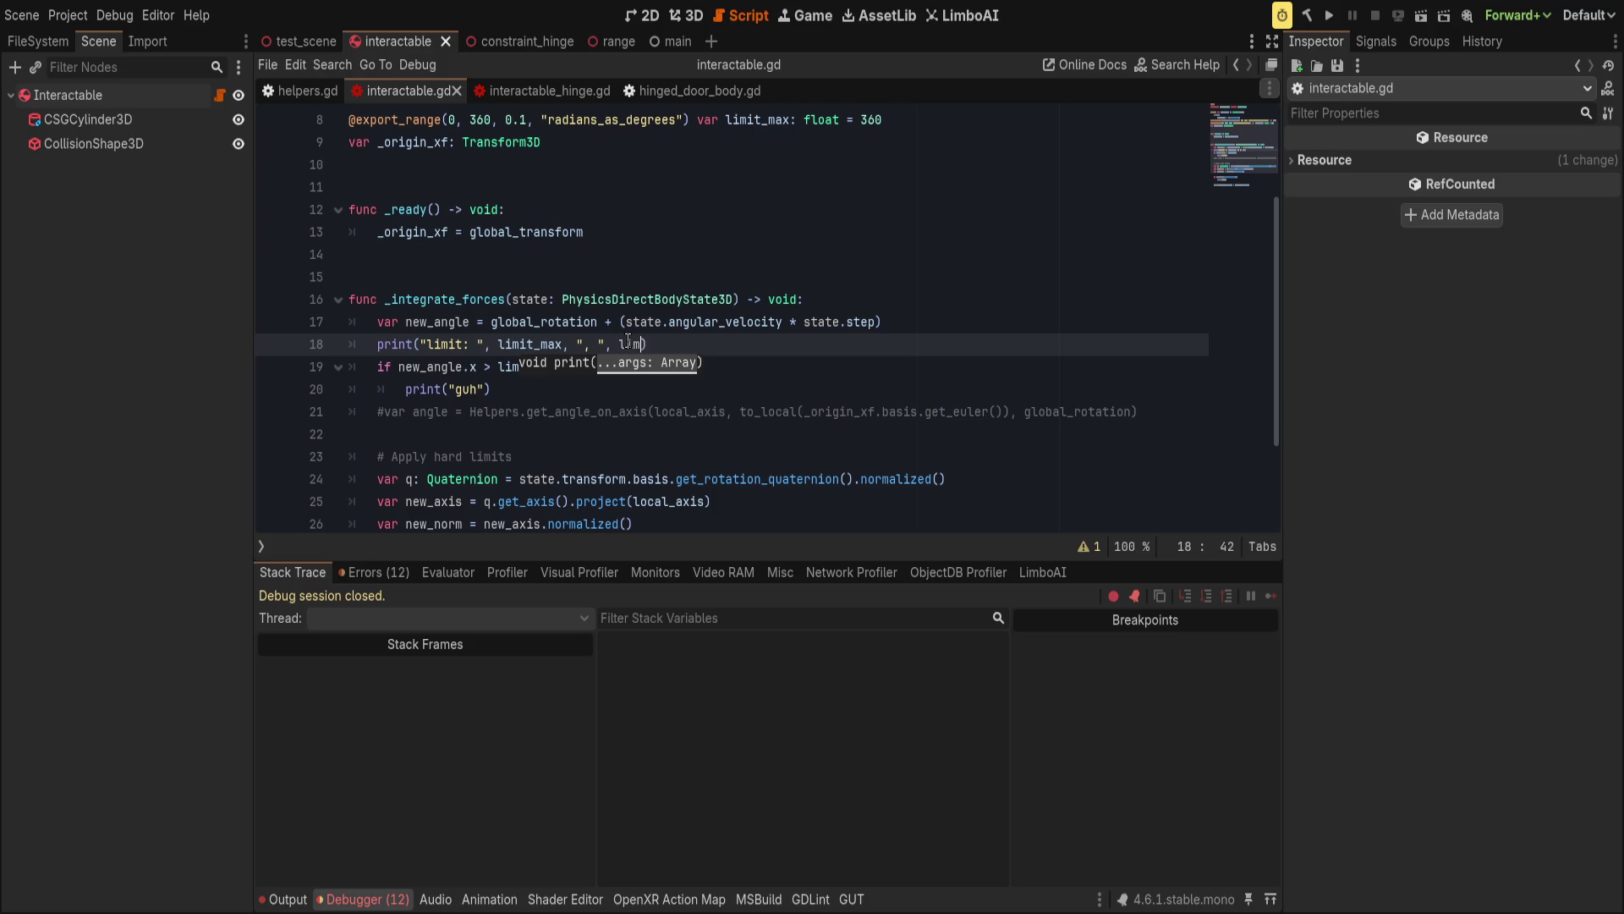
{"action": "key", "text": "Return"}
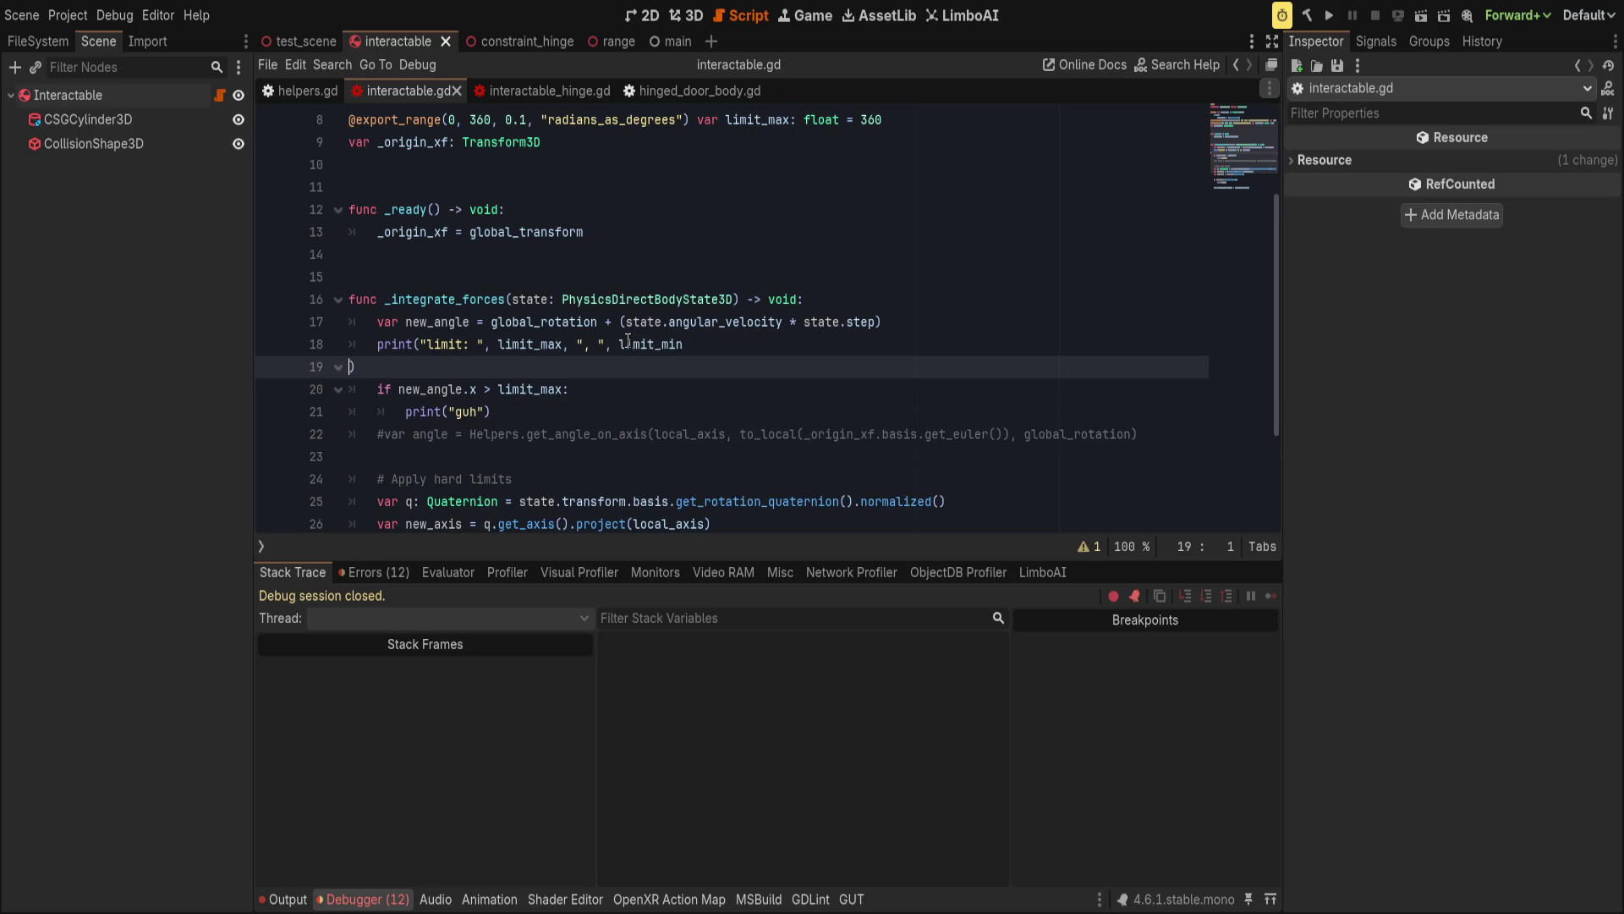
{"action": "key", "text": "BackSpace"}
{"action": "key", "text": "ctrl+s"}
{"action": "scroll", "coordinate": [867, 396], "scroll_direction": "up", "scroll_amount": 3}
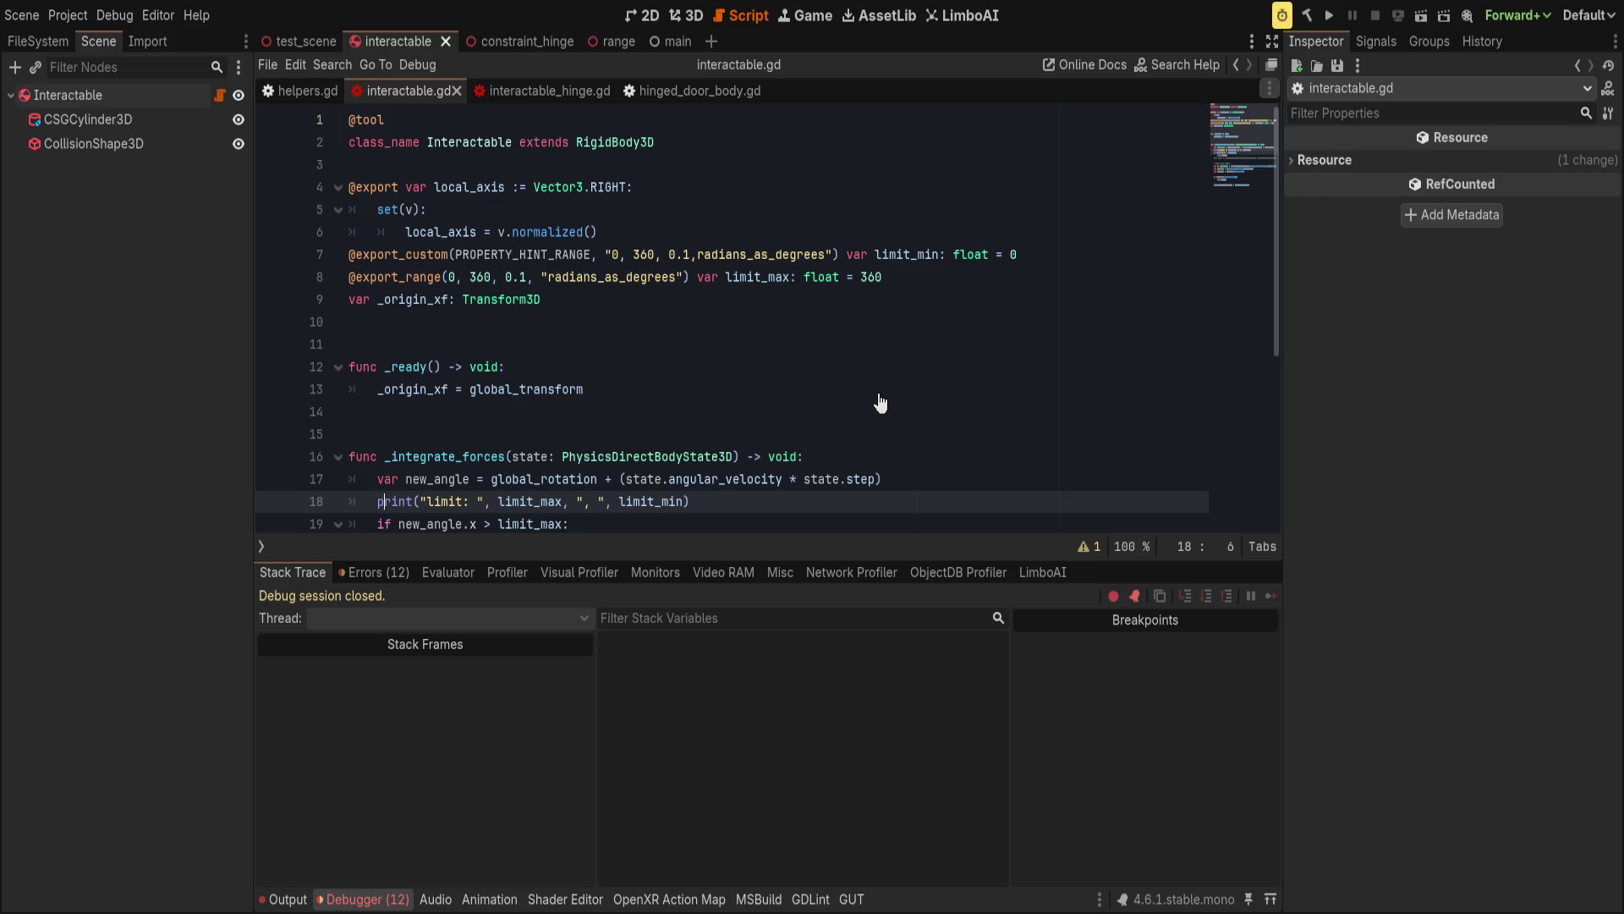
{"action": "key", "text": "F5"}
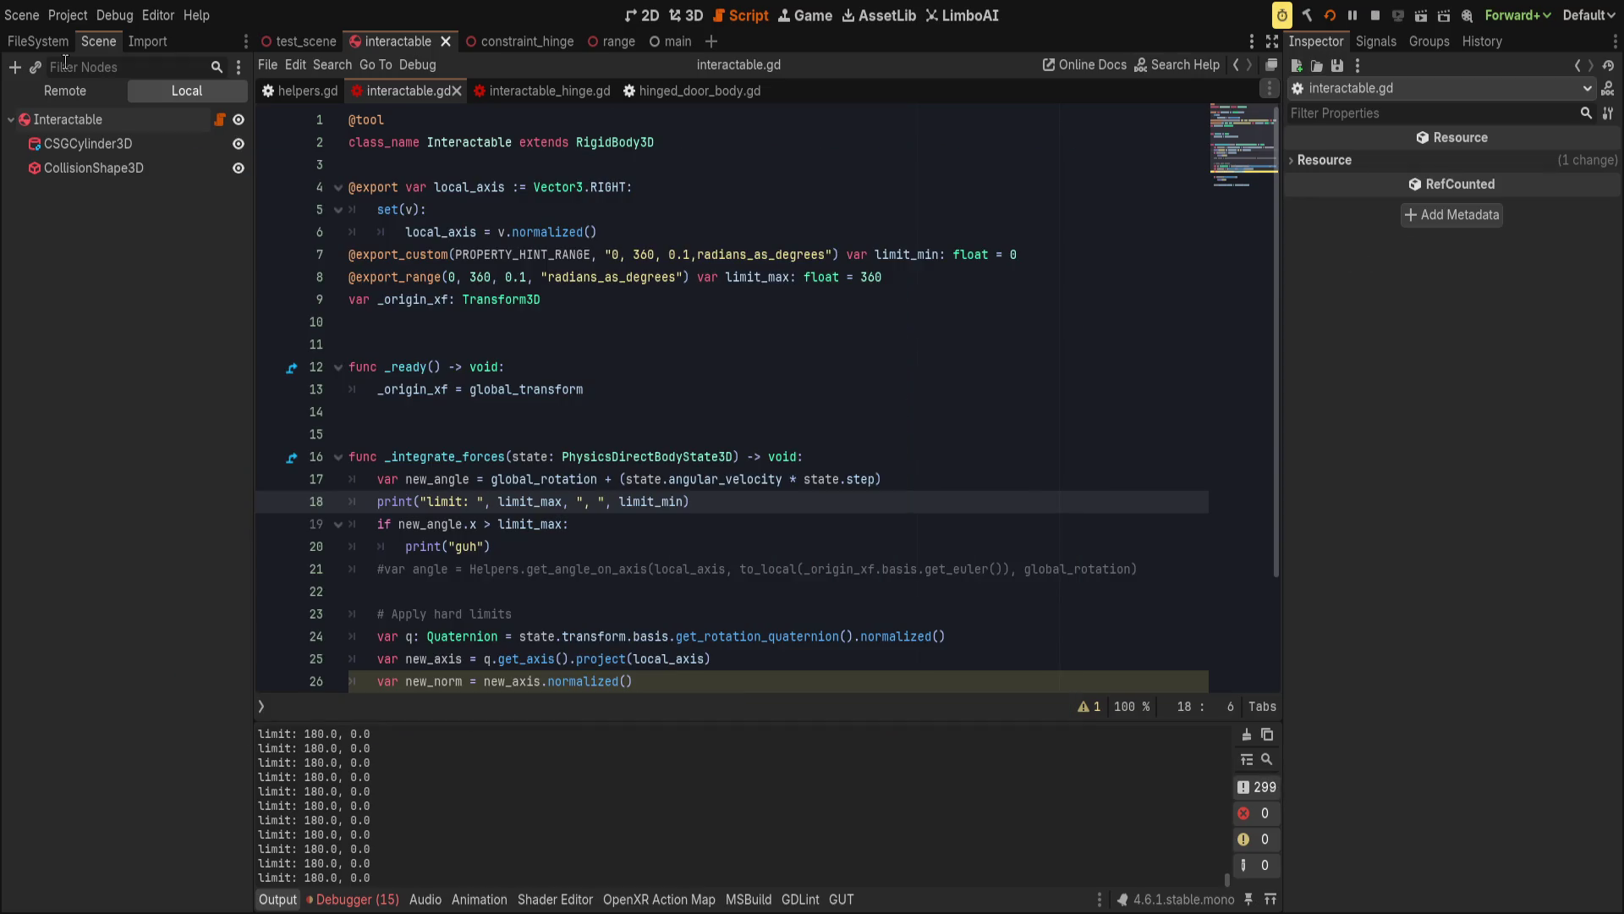
Sweep the Interactable's Limit Min and Limit Max sliders in the Inspector and return them to 0° and 360°.
{"action": "left_click", "coordinate": [68, 119]}
{"action": "left_click_drag", "start_coordinate": [1455, 217], "coordinate": [1606, 218]}
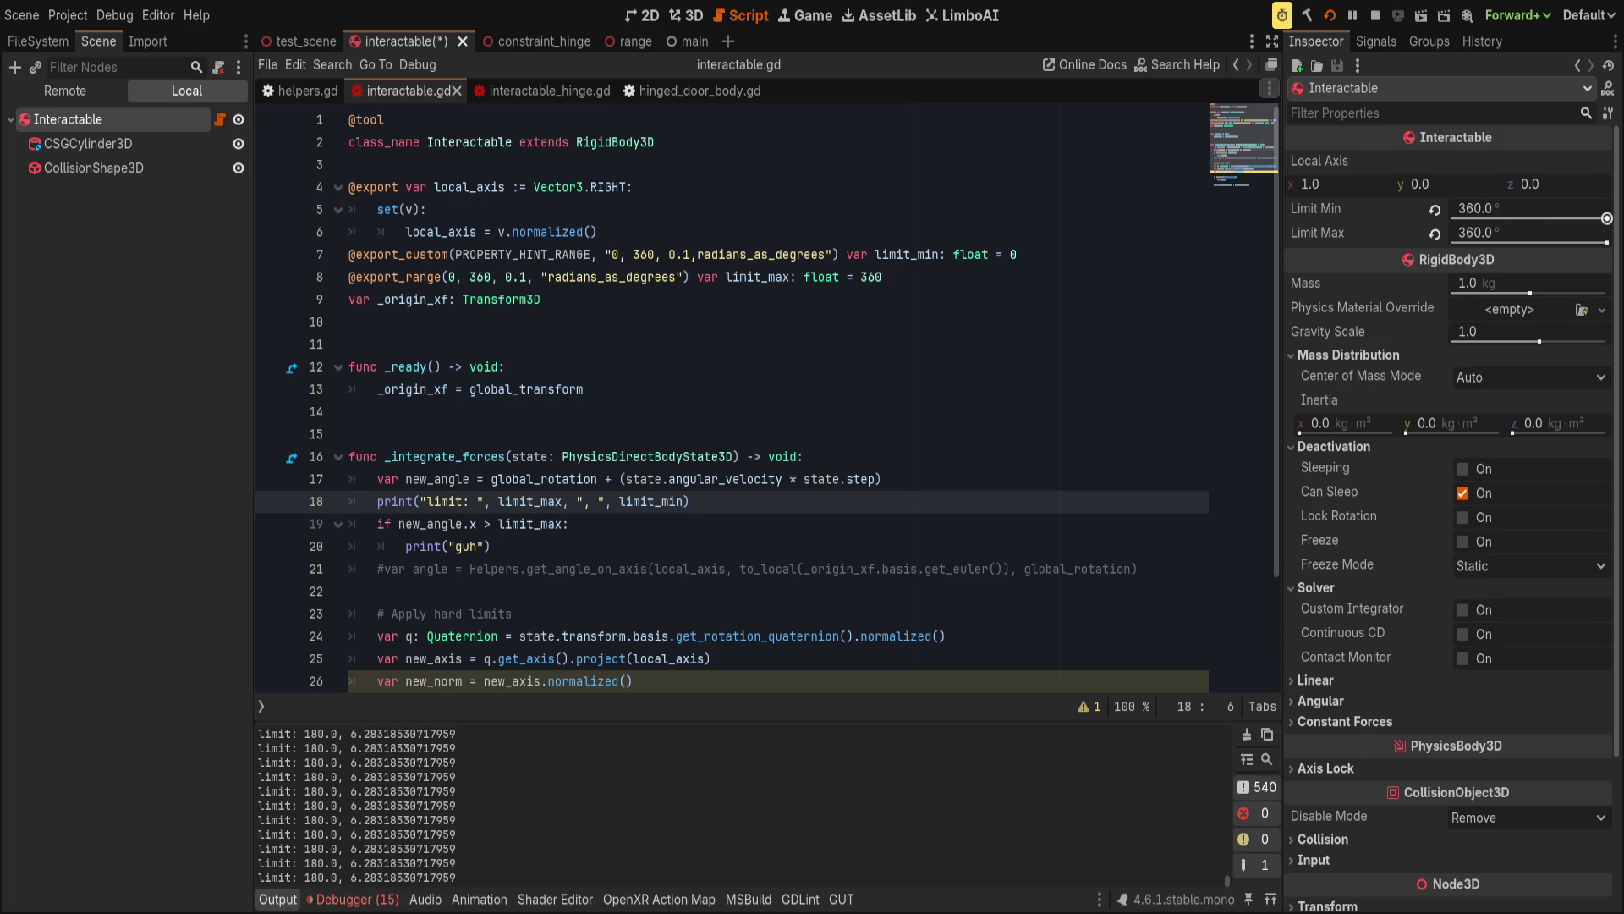
{"action": "left_click_drag", "start_coordinate": [1606, 218], "coordinate": [1453, 219]}
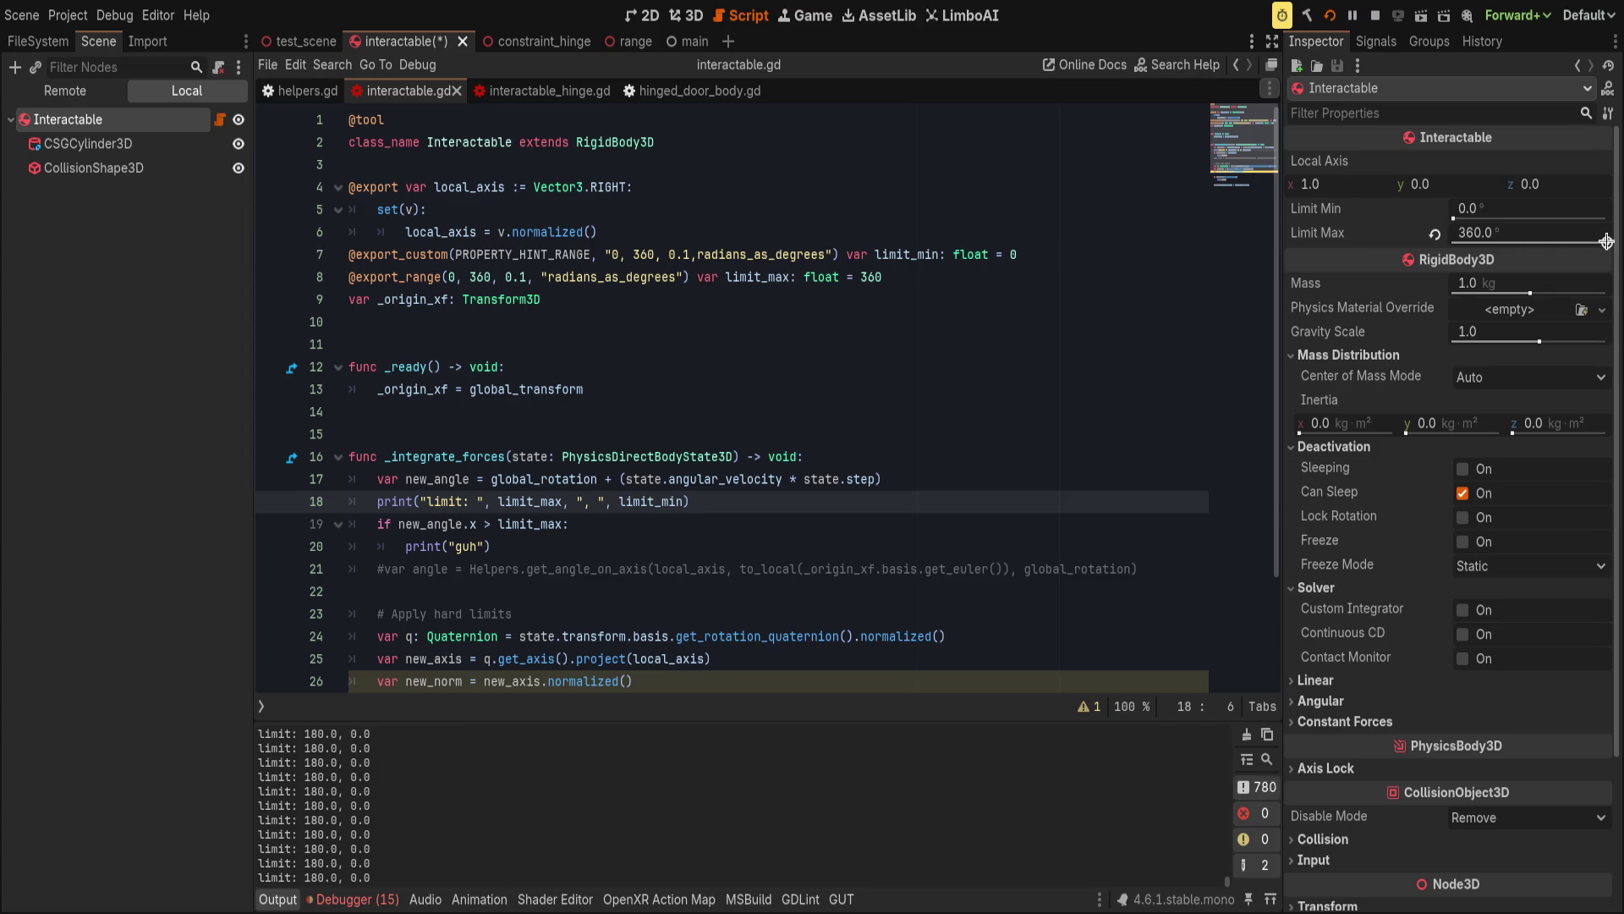
{"action": "mouse_move", "coordinate": [1606, 241]}
{"action": "left_mouse_down"}
{"action": "mouse_move", "coordinate": [1573, 243]}
{"action": "mouse_move", "coordinate": [1607, 243]}
{"action": "left_mouse_up"}
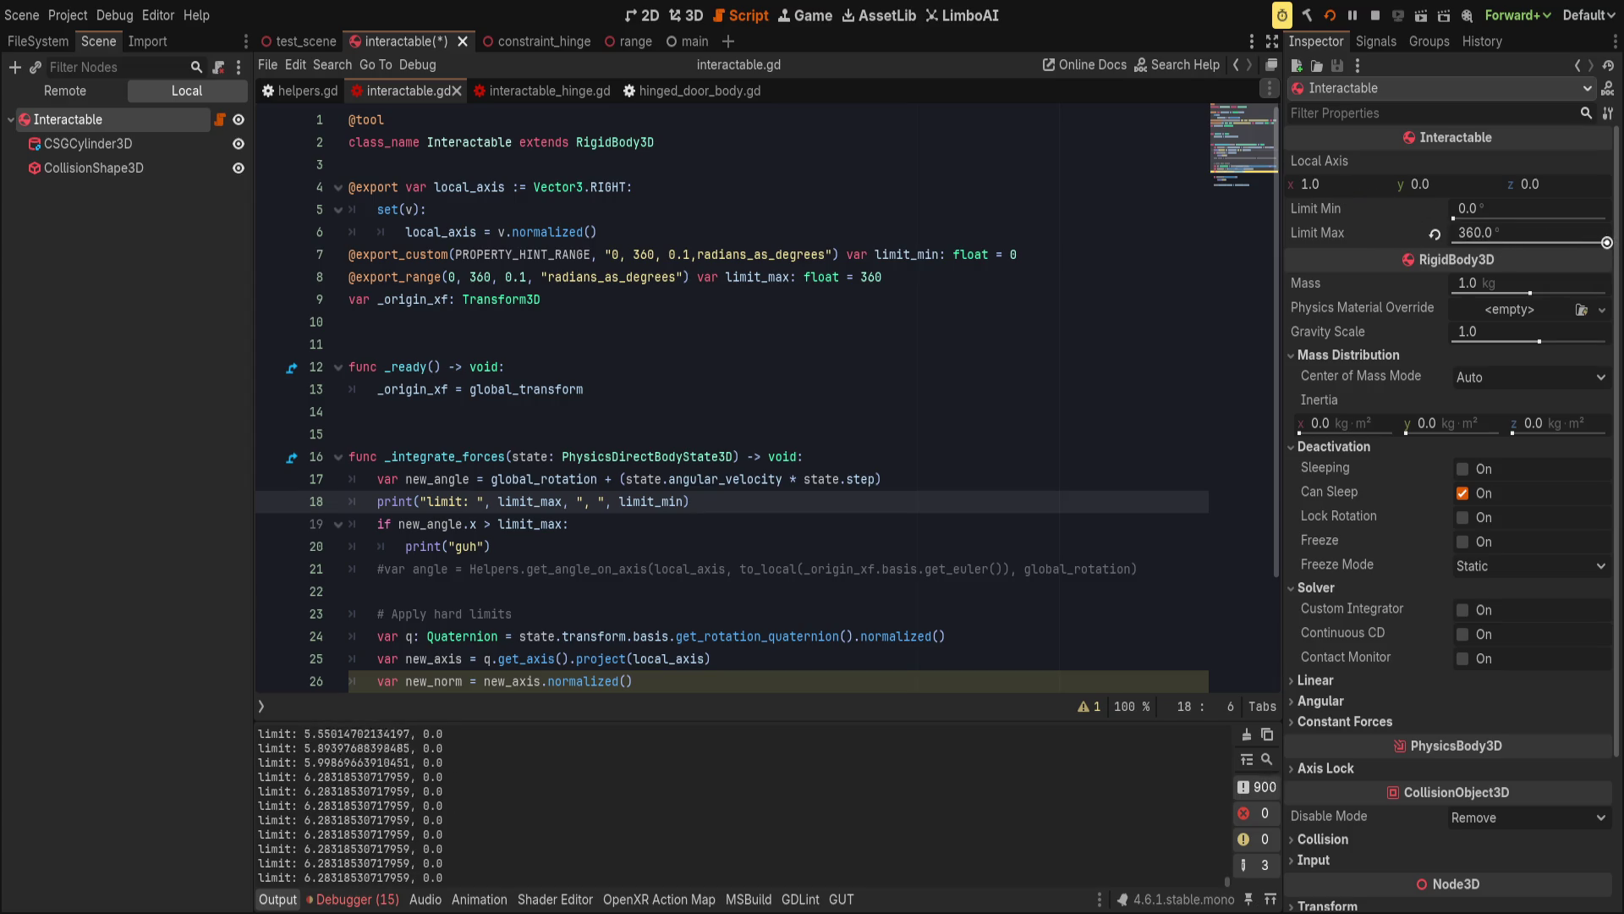
Change limit_max's default value on line 8 from 360 to PI.
{"action": "left_click", "coordinate": [703, 277]}
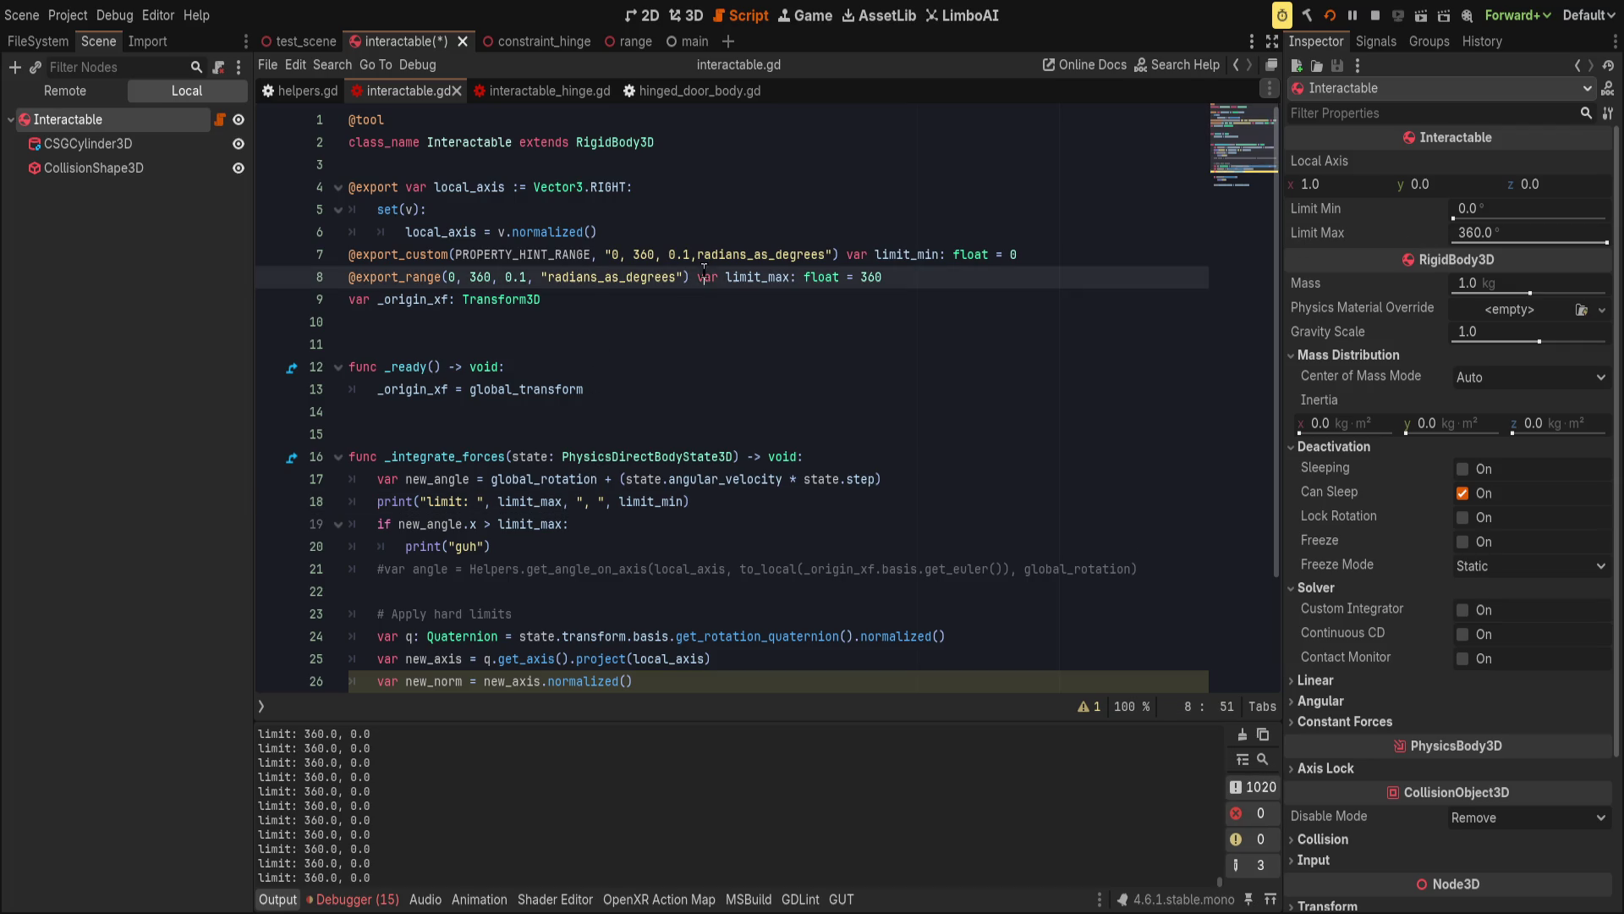
{"action": "left_click", "coordinate": [698, 311]}
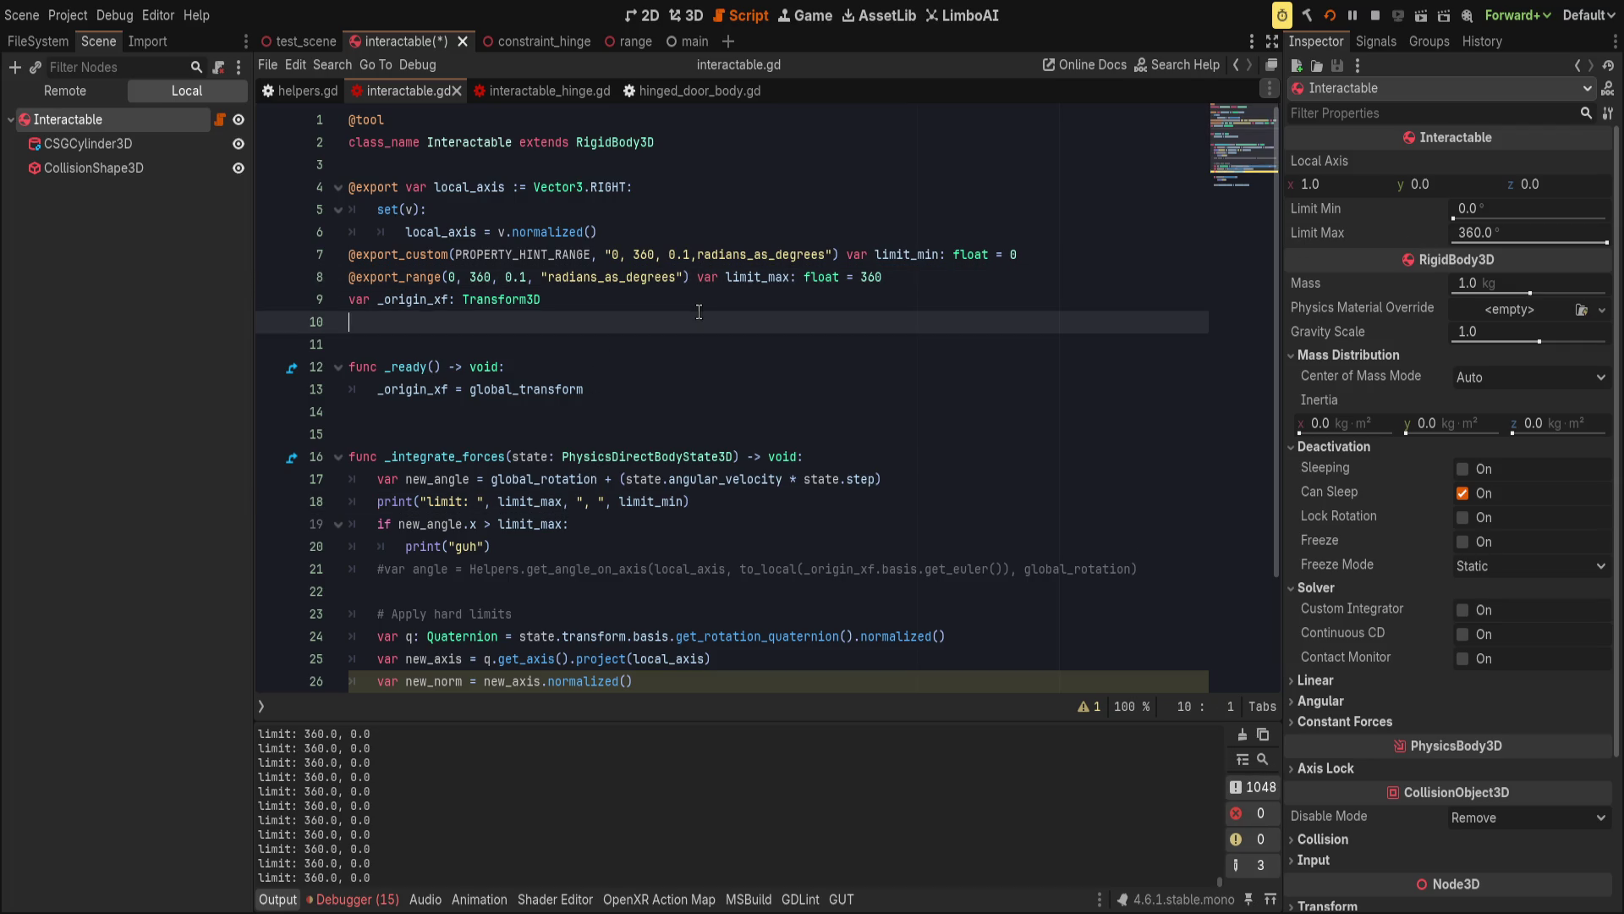
{"action": "double_click", "coordinate": [864, 281]}
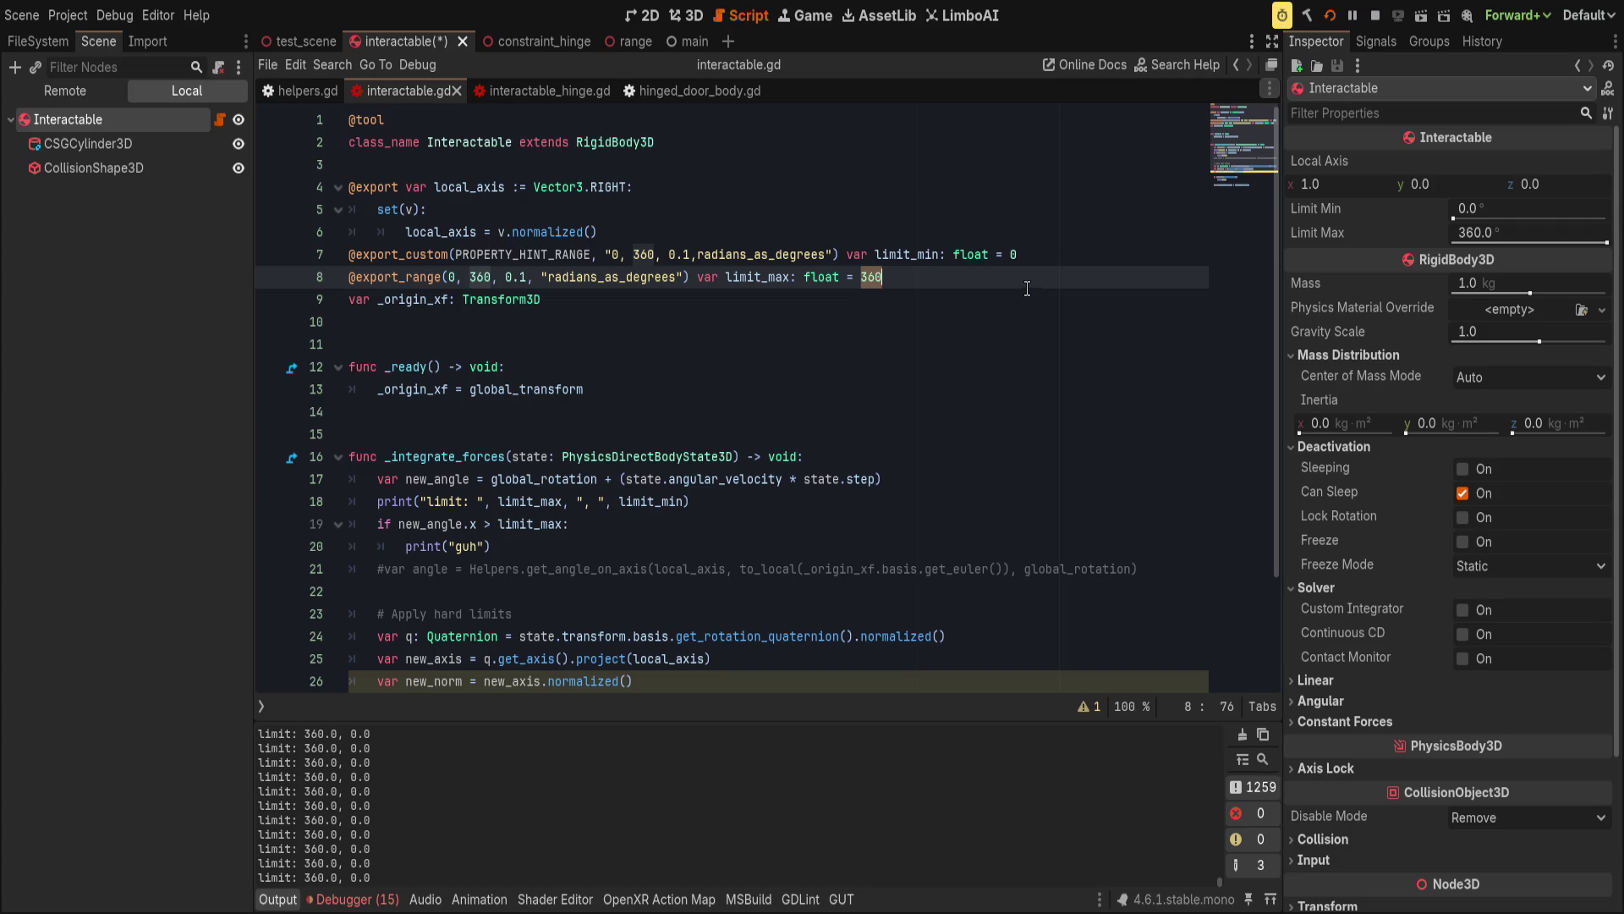
{"action": "type", "text": "PI"}
{"action": "key", "text": "Escape"}
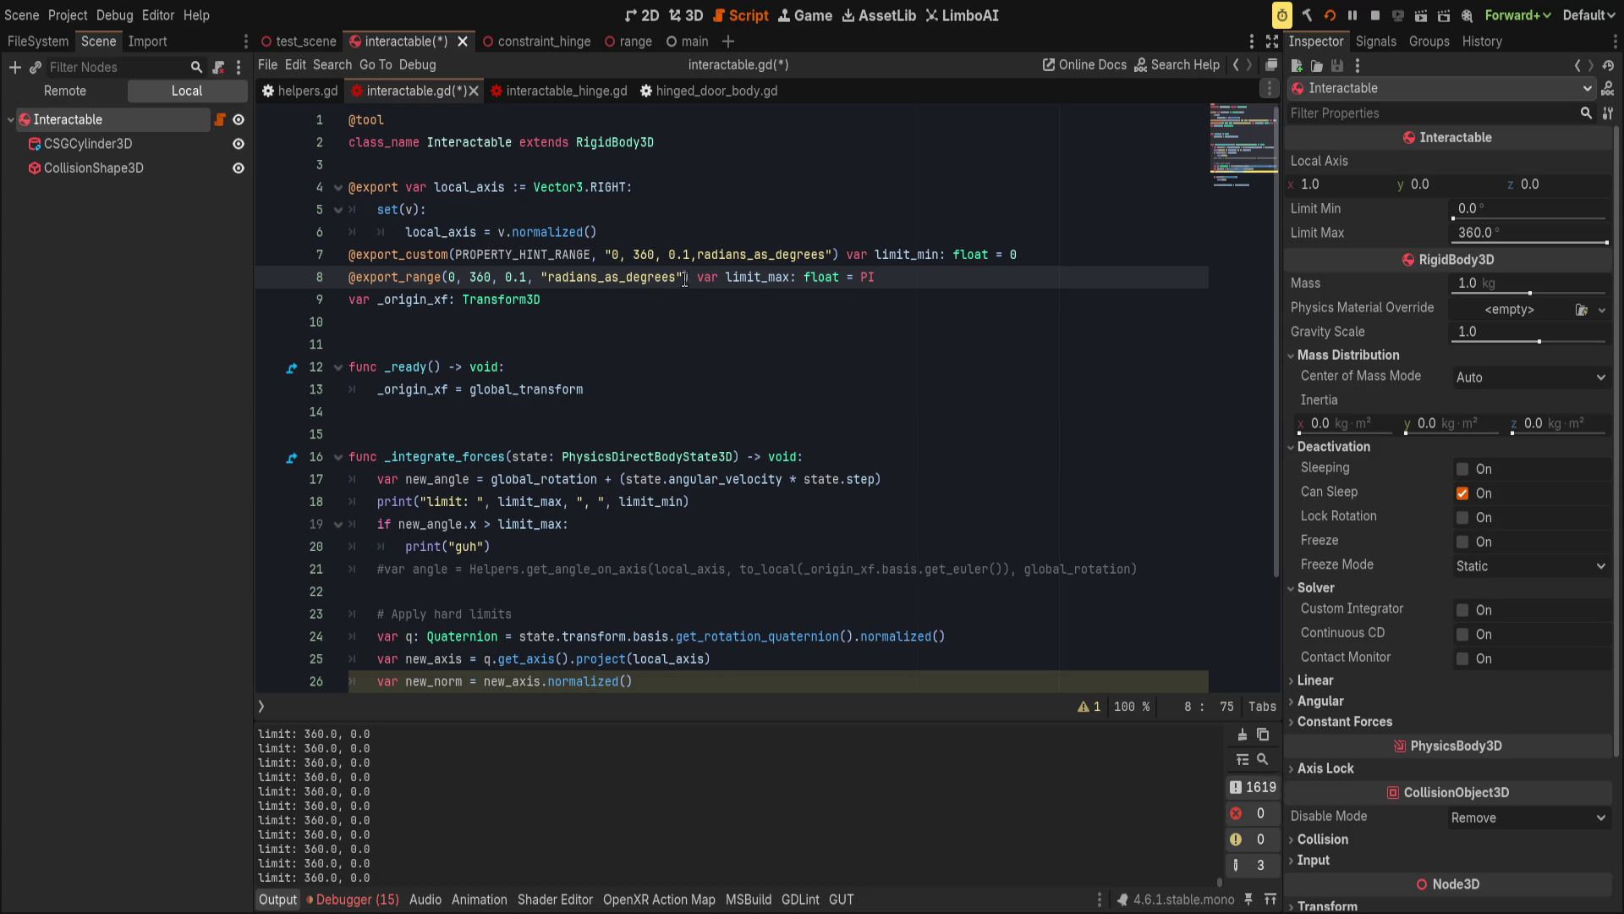
{"action": "left_click_drag", "start_coordinate": [690, 276], "coordinate": [345, 277]}
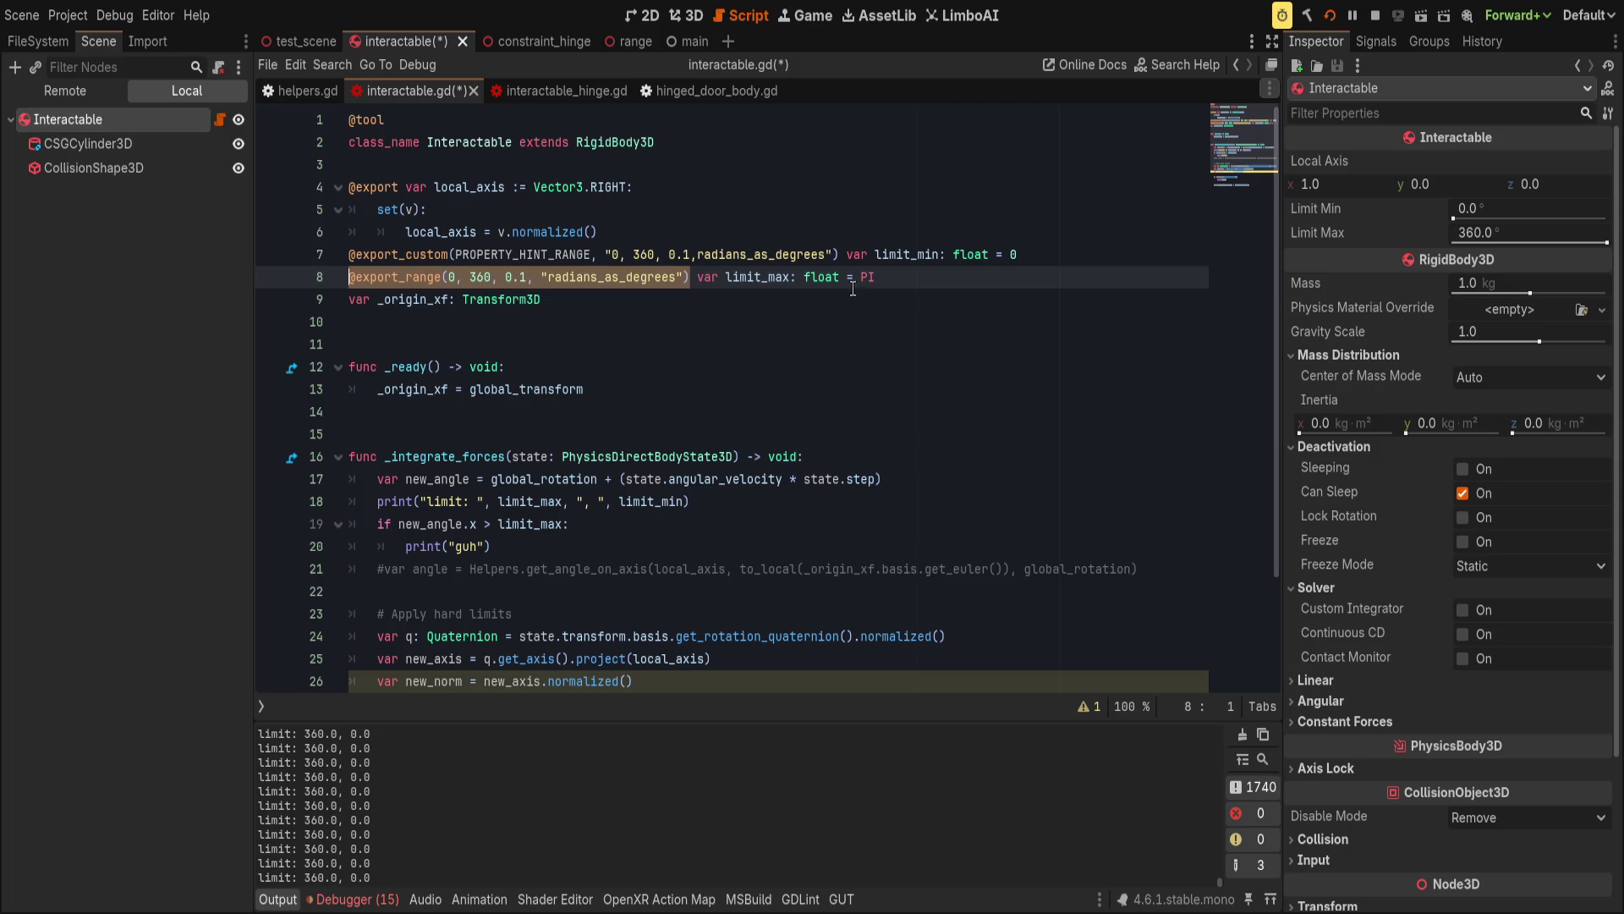
{"action": "key", "text": "ctrl+c"}
{"action": "left_click_drag", "start_coordinate": [842, 254], "coordinate": [225, 254]}
{"action": "key", "text": "ctrl+v"}
{"action": "left_click", "coordinate": [973, 264]}
{"action": "key", "text": "ctrl+s"}
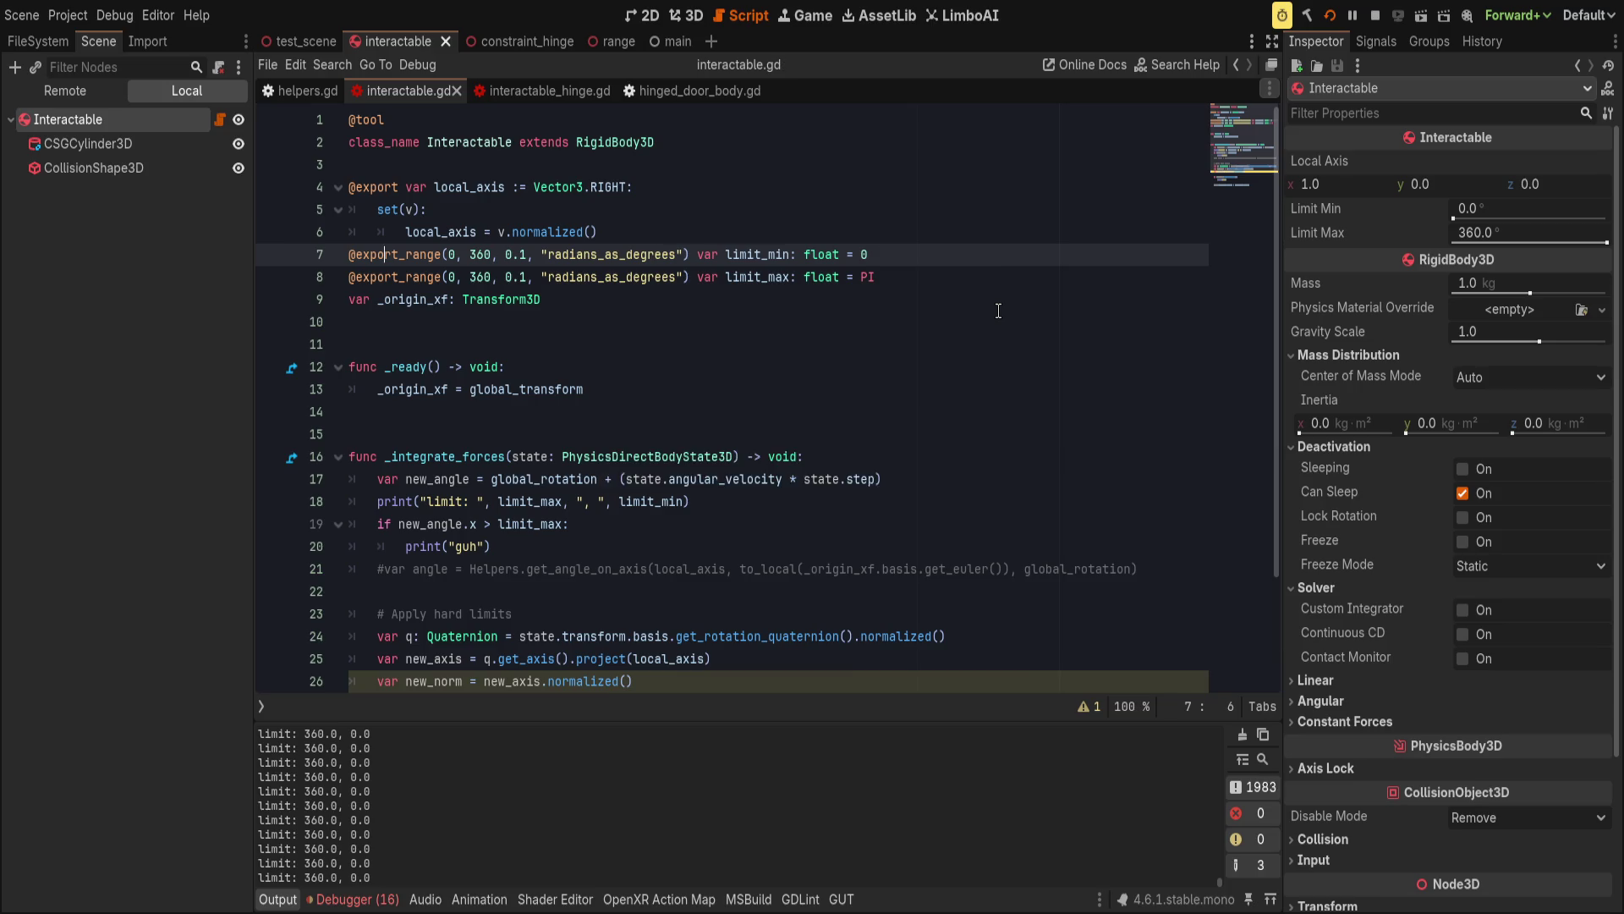
{"action": "left_click", "coordinate": [1596, 241]}
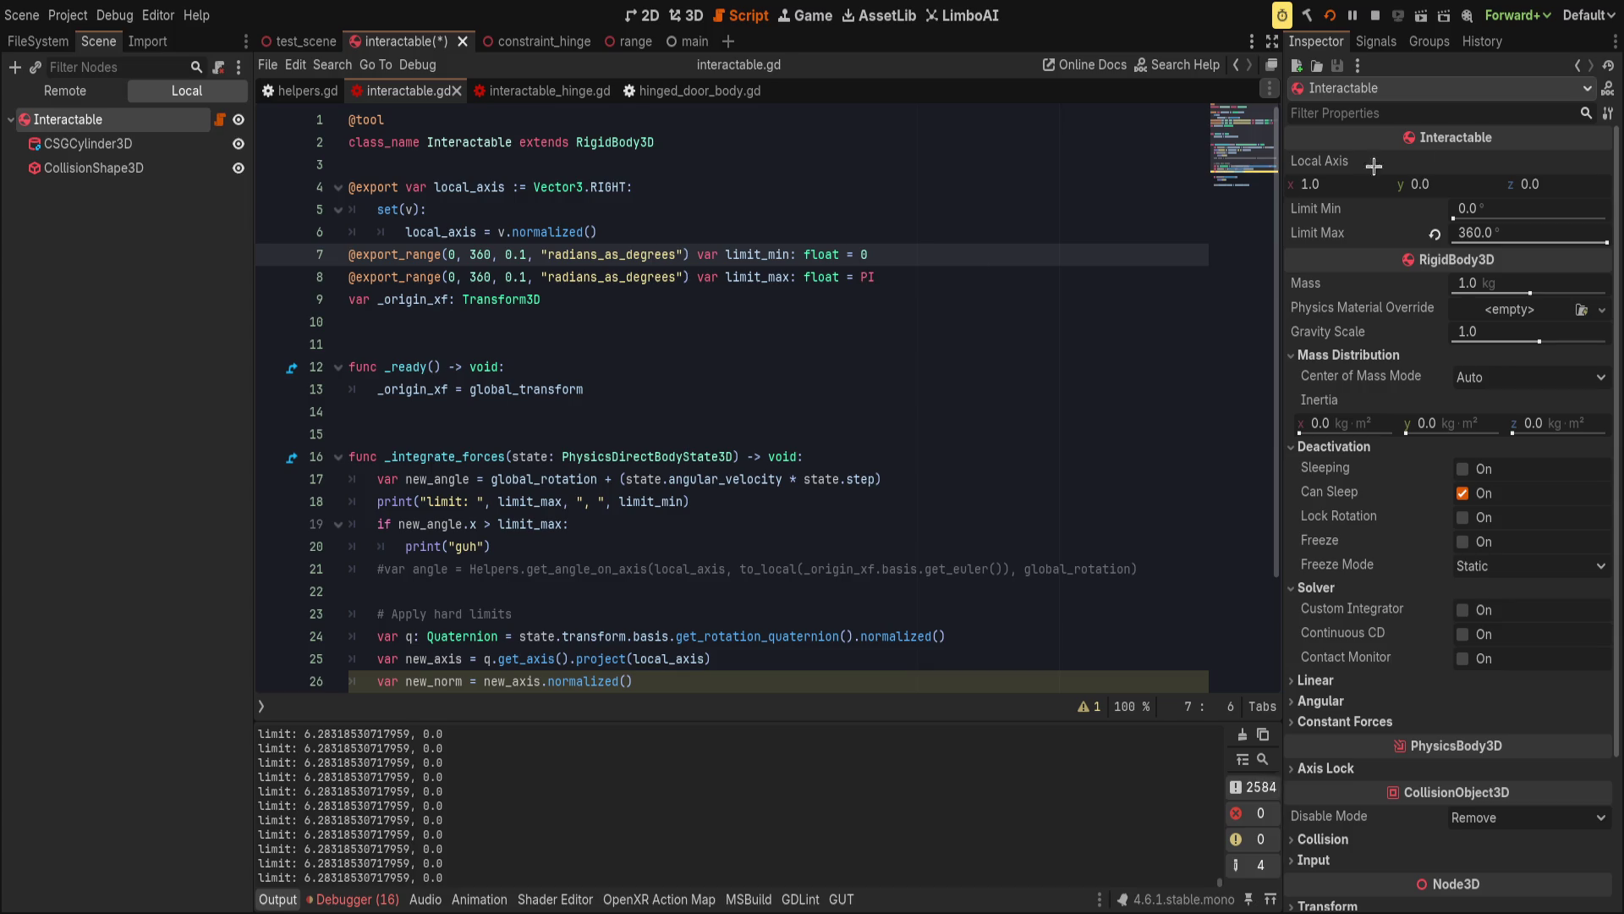
{"action": "left_click", "coordinate": [1329, 15]}
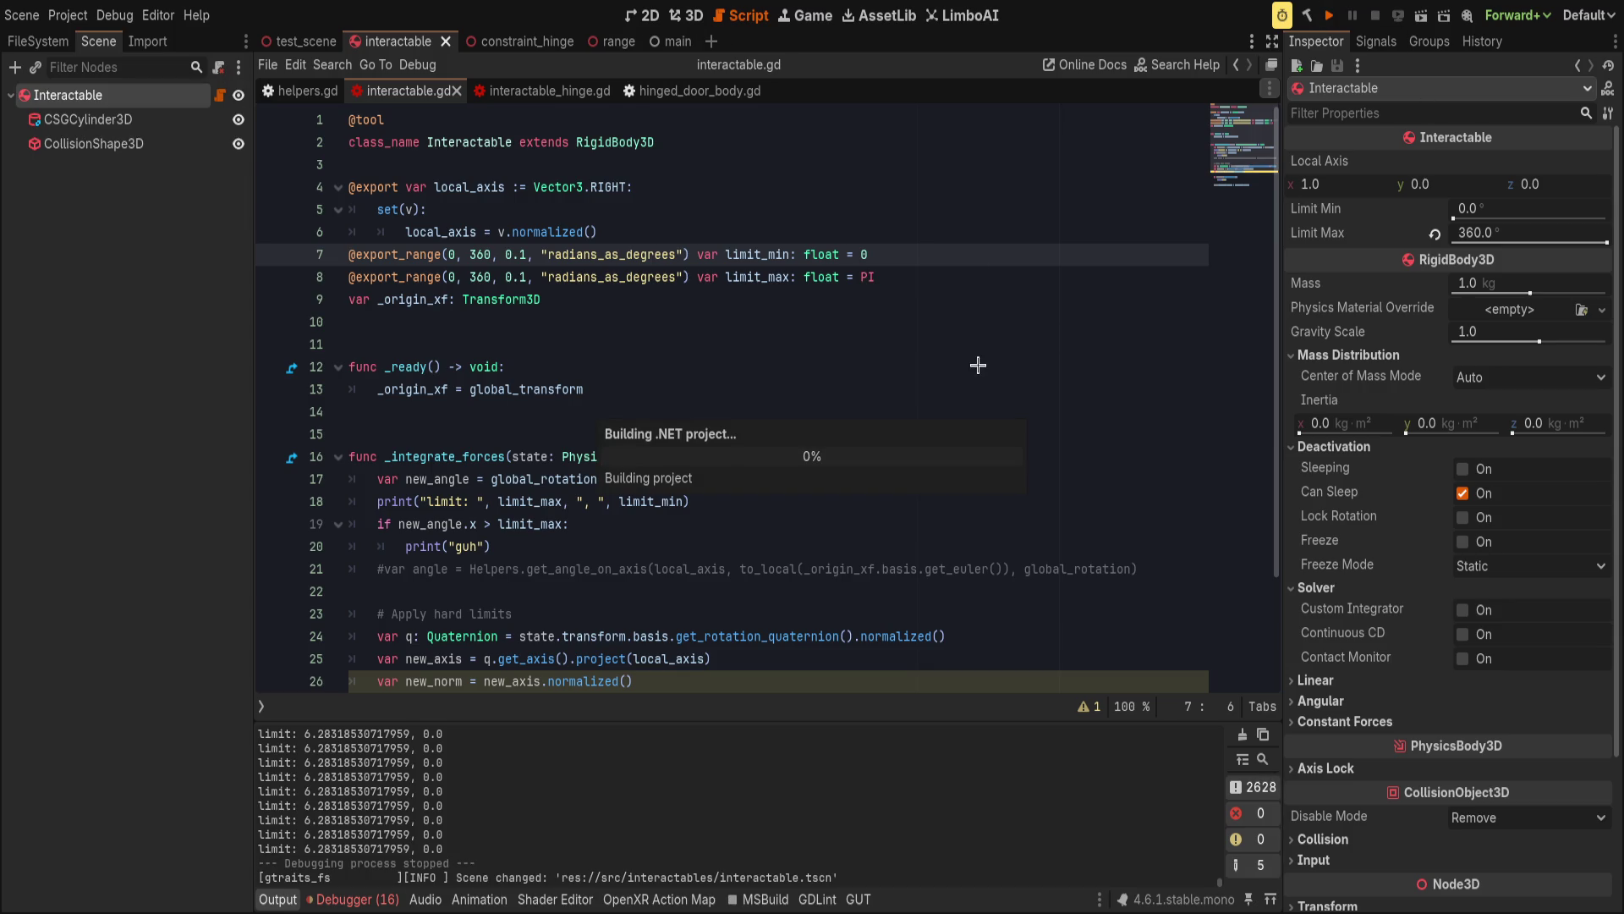
{"action": "left_click", "coordinate": [1376, 15]}
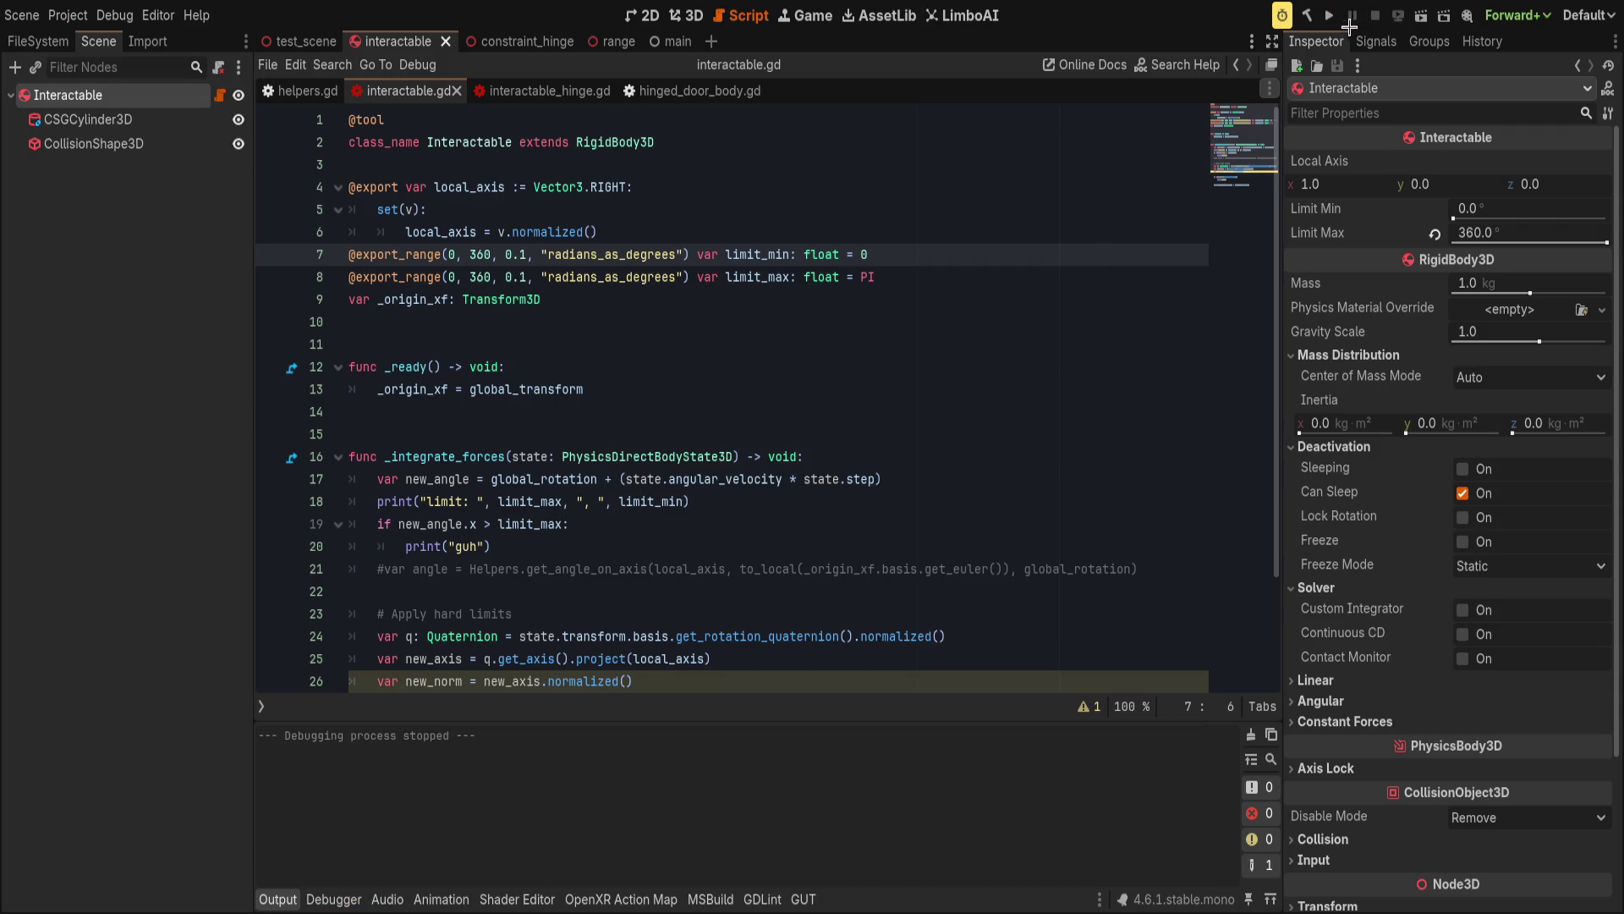
Replace the 360 upper bound with PI on lines 7 and 8, save, and run with F5.
{"action": "double_click", "coordinate": [480, 258]}
{"action": "type", "text": "PI"}
{"action": "key", "text": "Escape"}
{"action": "key", "text": "Down"}
{"action": "key", "text": "BackSpace"}
{"action": "key", "text": "BackSpace"}
{"action": "key", "text": "BackSpace"}
{"action": "type", "text": "PI"}
{"action": "key", "text": "Escape"}
{"action": "key", "text": "End"}
{"action": "key", "text": "ctrl+s"}
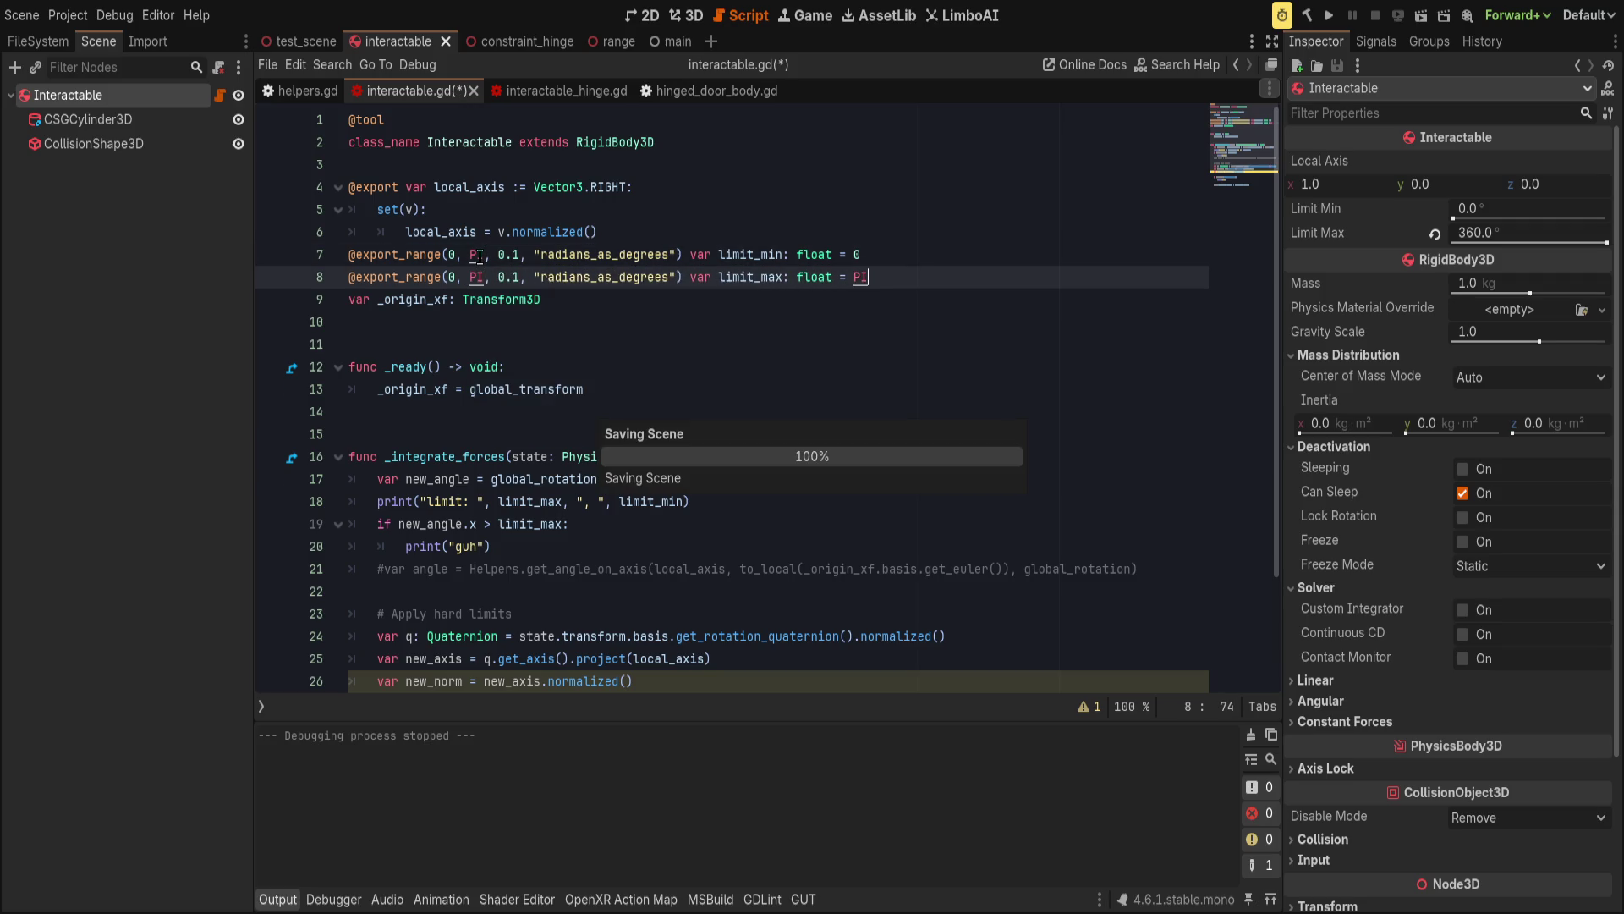
{"action": "key", "text": "F5"}
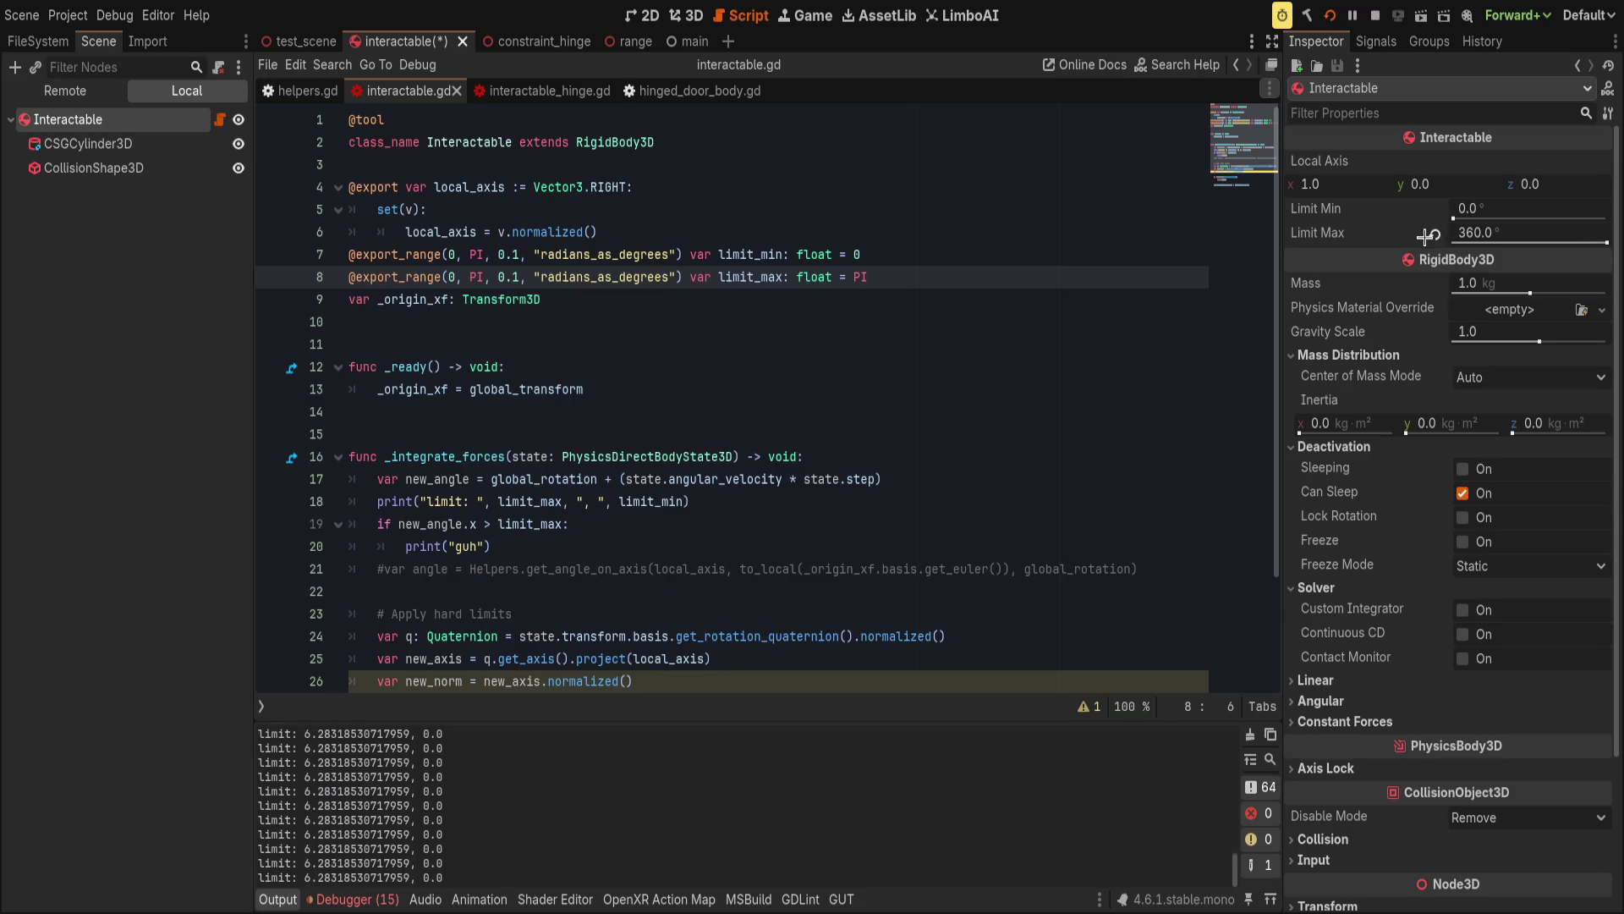
Reset Limit Max, test the cylinder in the game, then drag Limit Max to 82.6° and save.
{"action": "left_click", "coordinate": [1431, 235]}
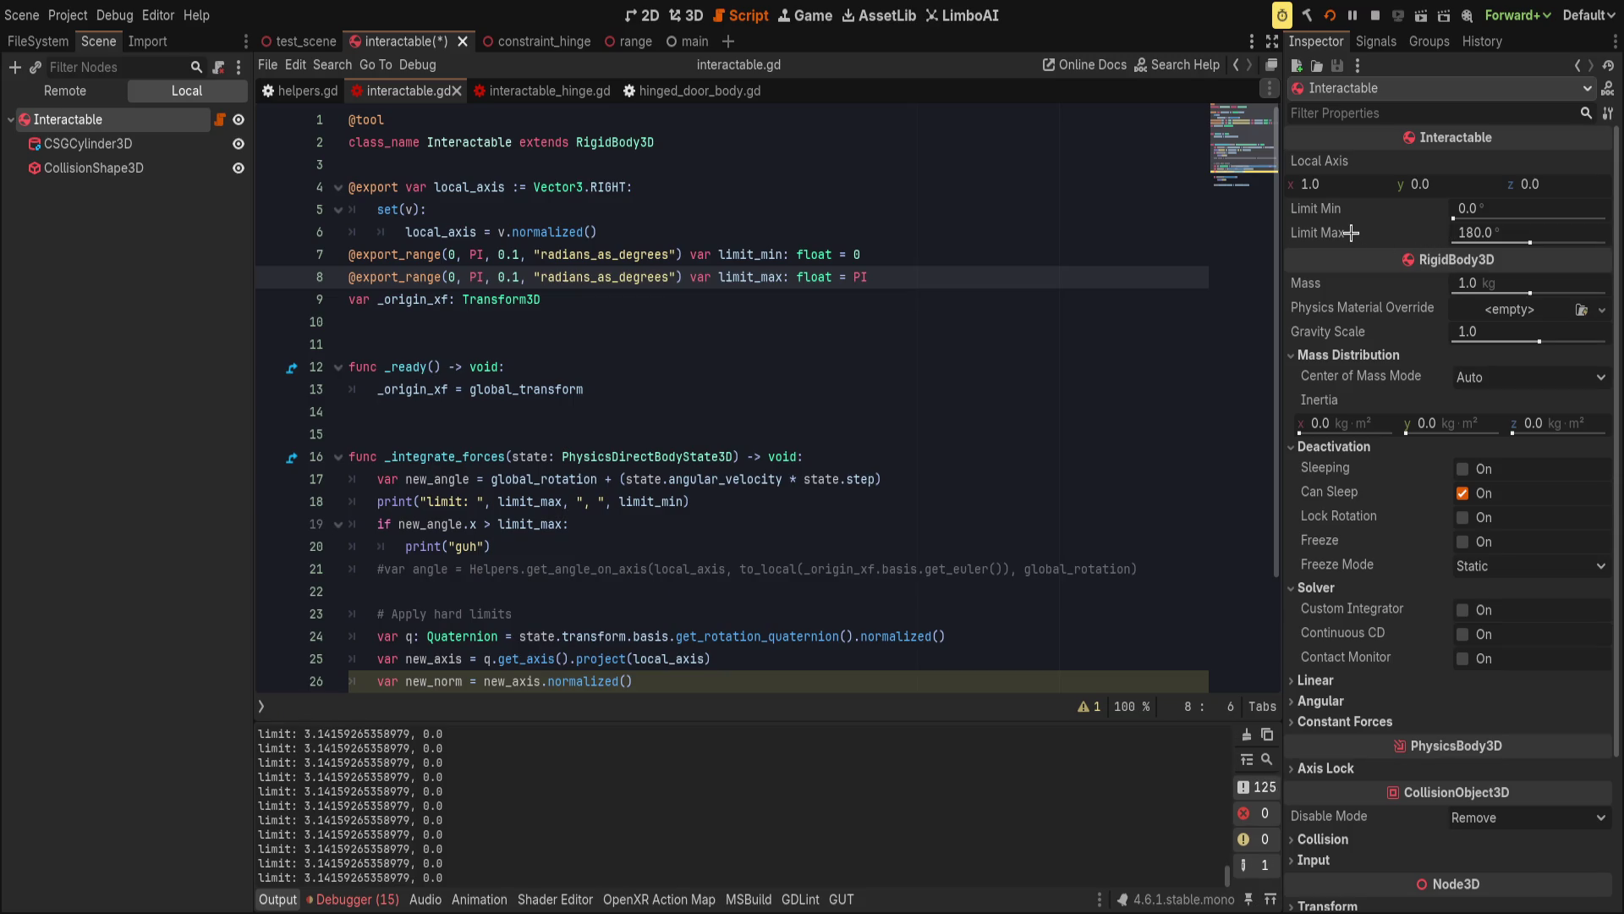
{"action": "left_click", "coordinate": [1002, 276]}
{"action": "key", "text": "w"}
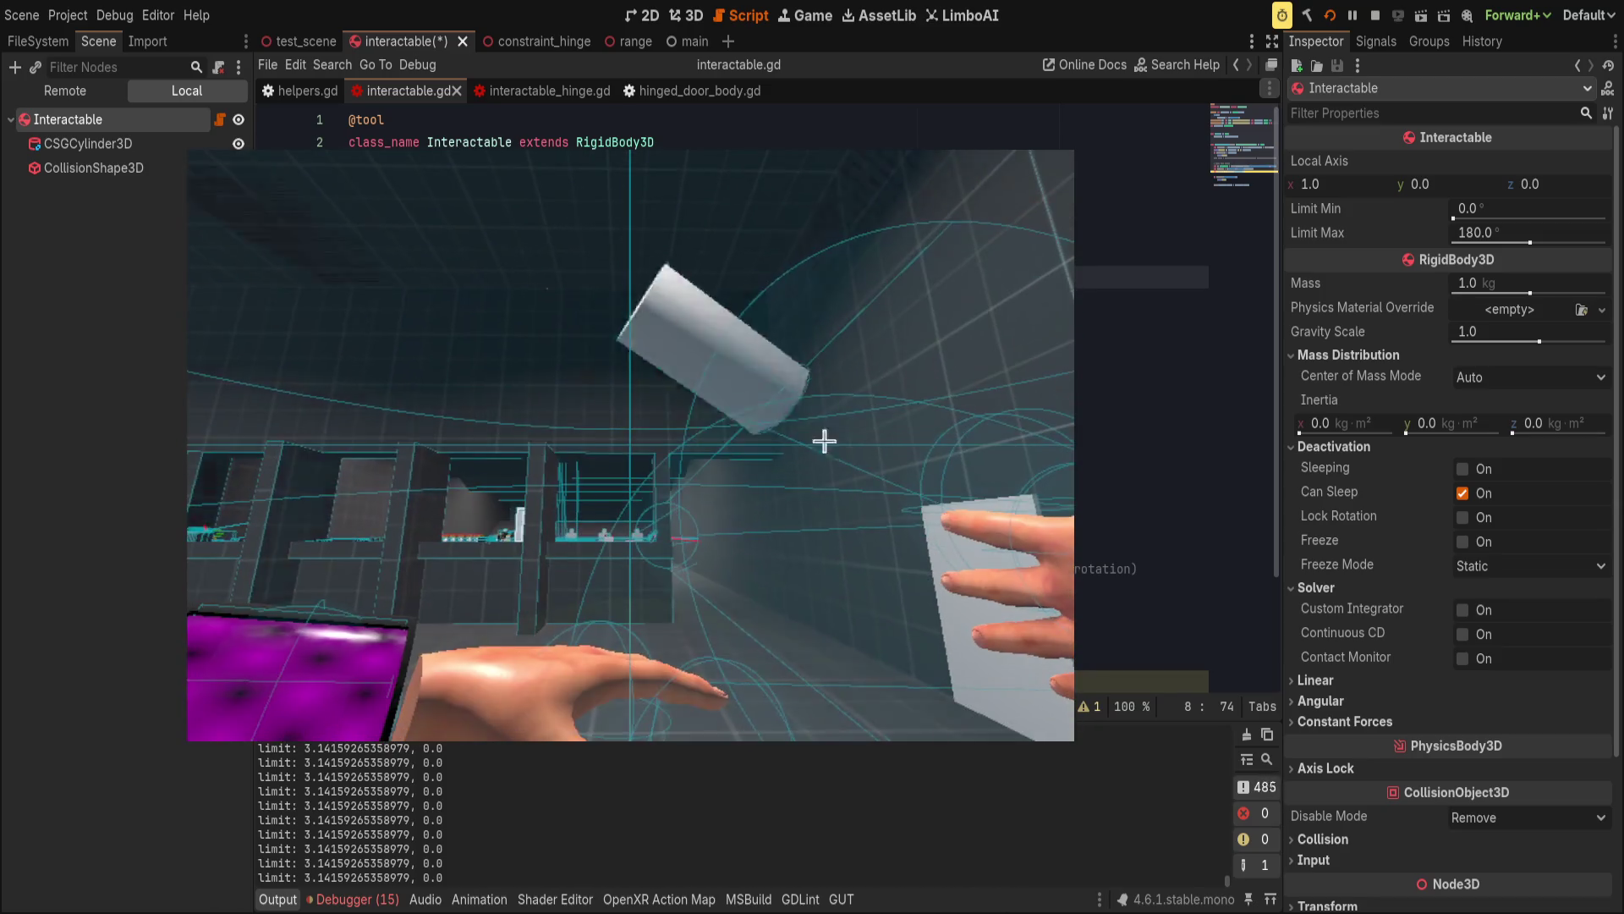
{"action": "mouse_move", "coordinate": [1453, 218]}
{"action": "left_mouse_down"}
{"action": "mouse_move", "coordinate": [1623, 213]}
{"action": "mouse_move", "coordinate": [1448, 218]}
{"action": "left_mouse_up"}
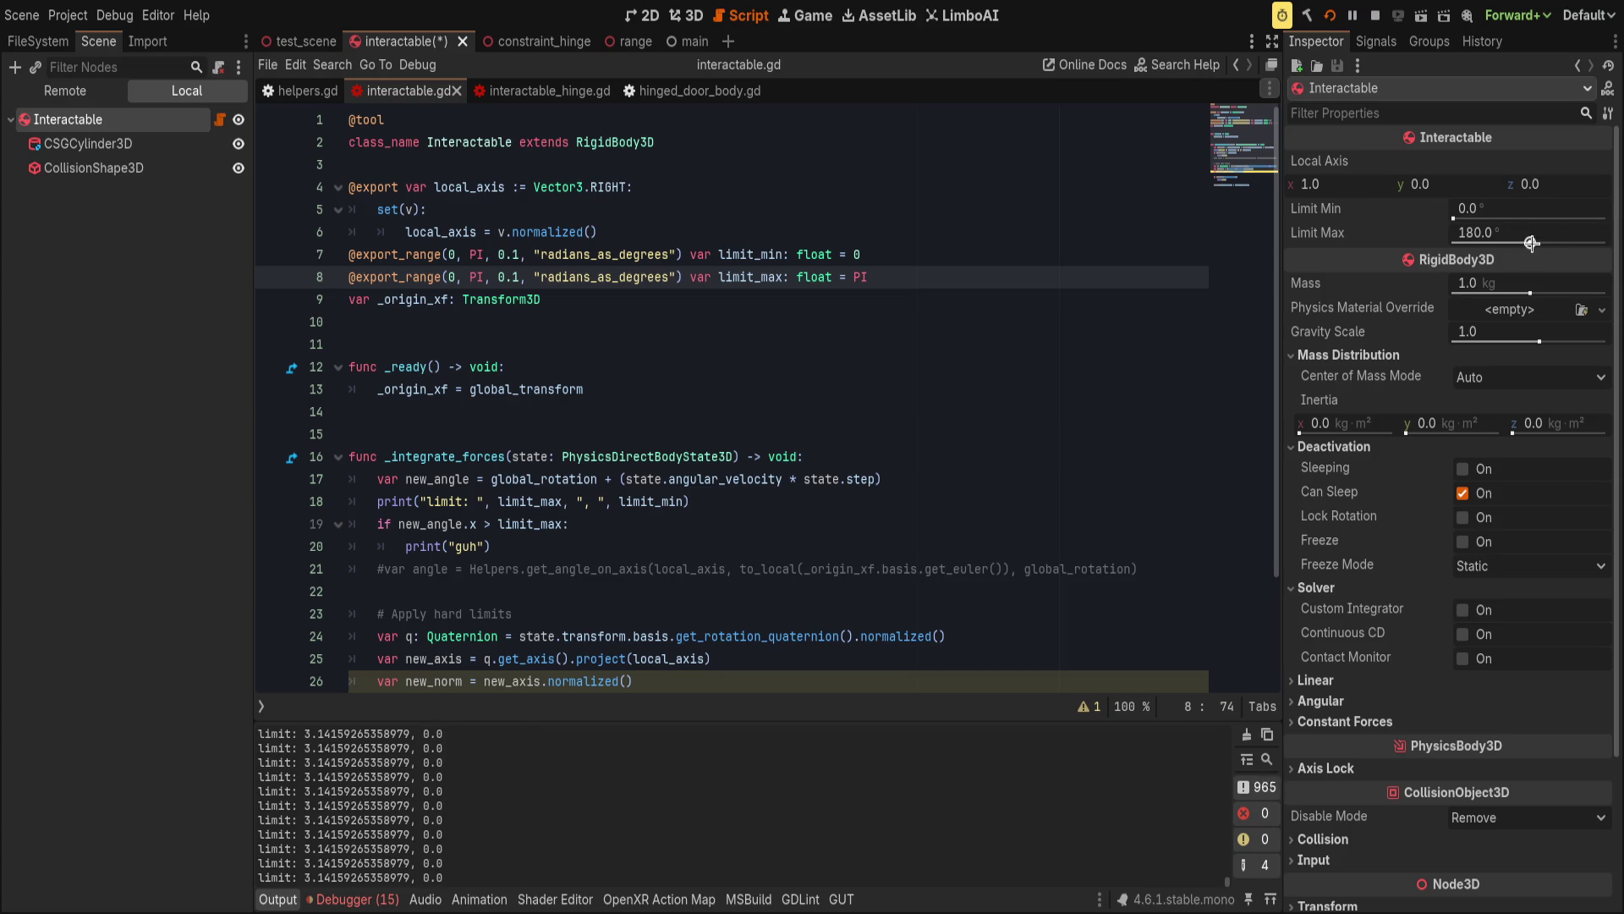
{"action": "left_click_drag", "start_coordinate": [1531, 242], "coordinate": [1487, 240]}
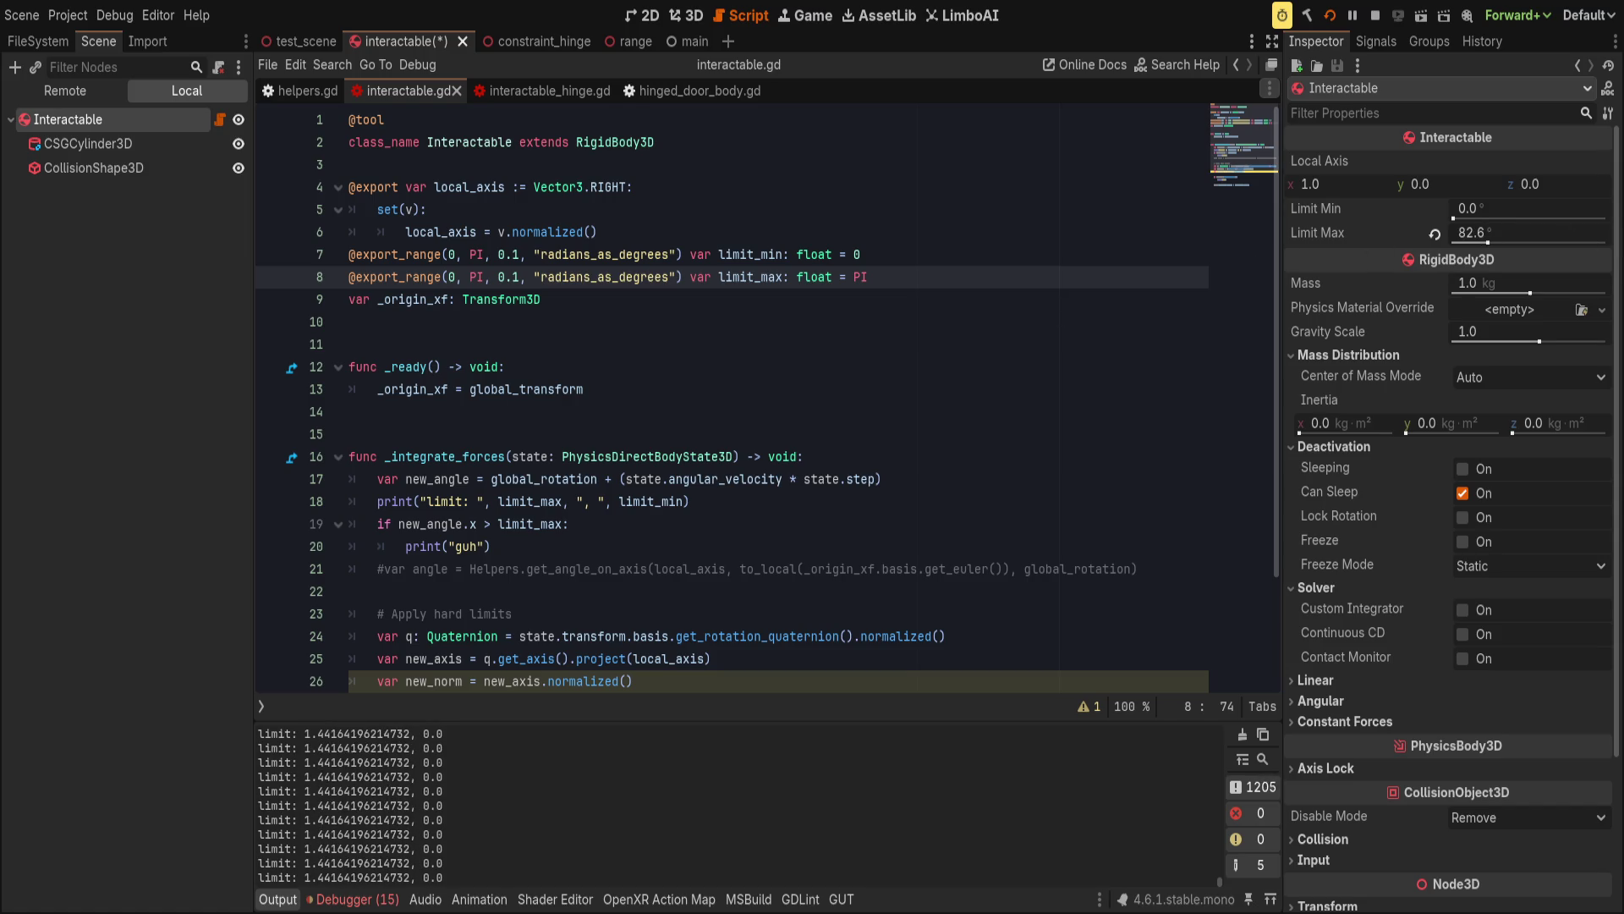
{"action": "key", "text": "ctrl+s"}
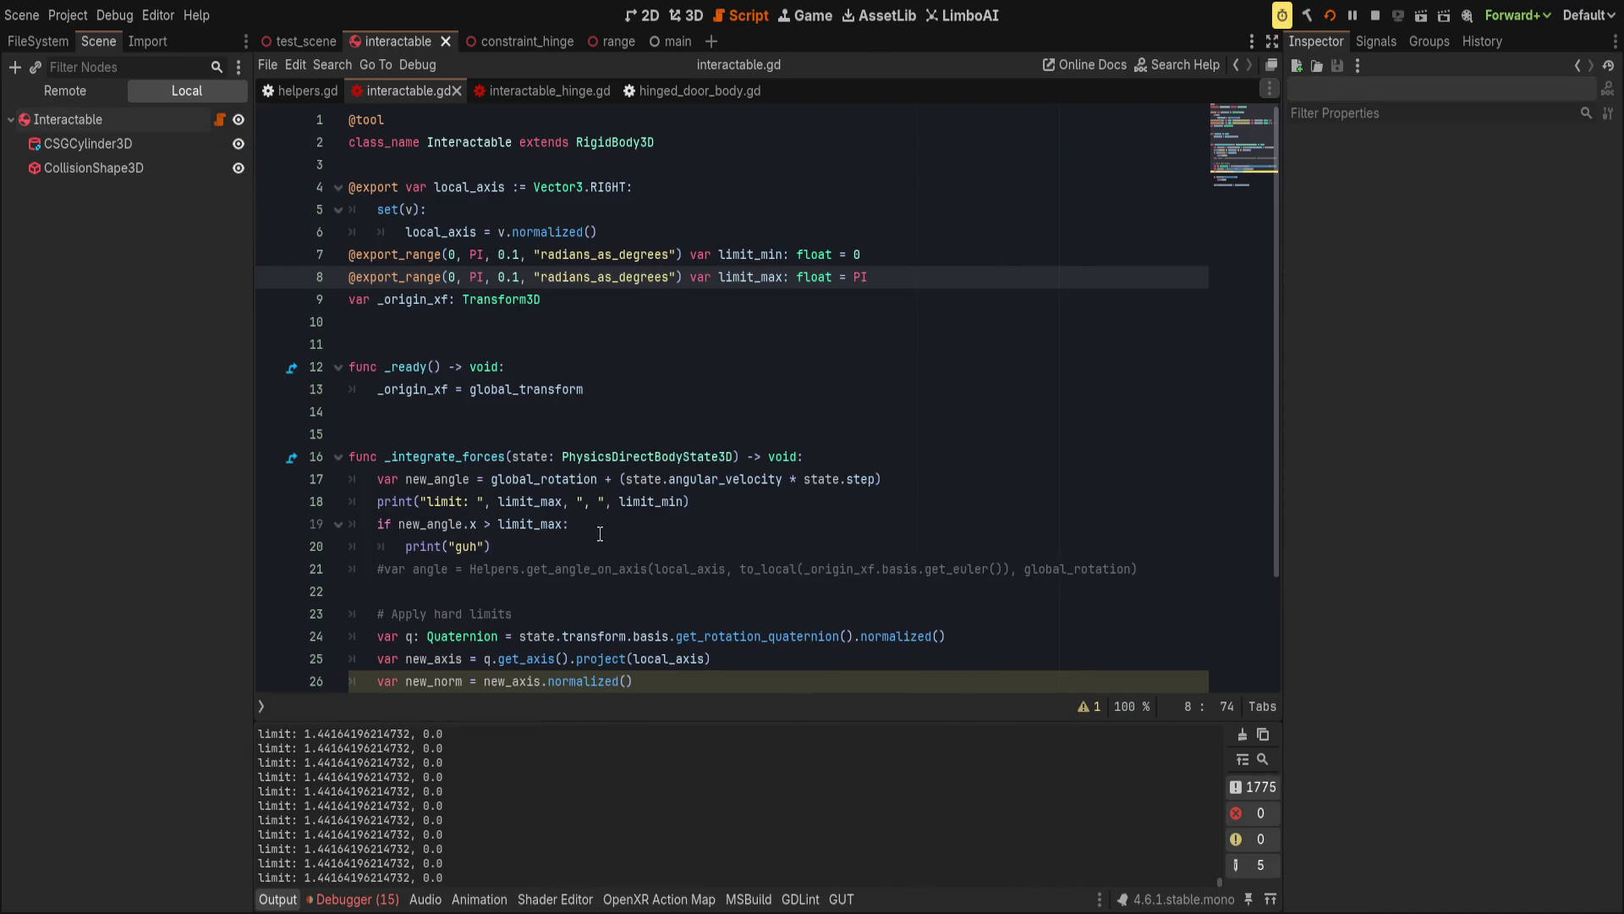
{"action": "left_click", "coordinate": [600, 529]}
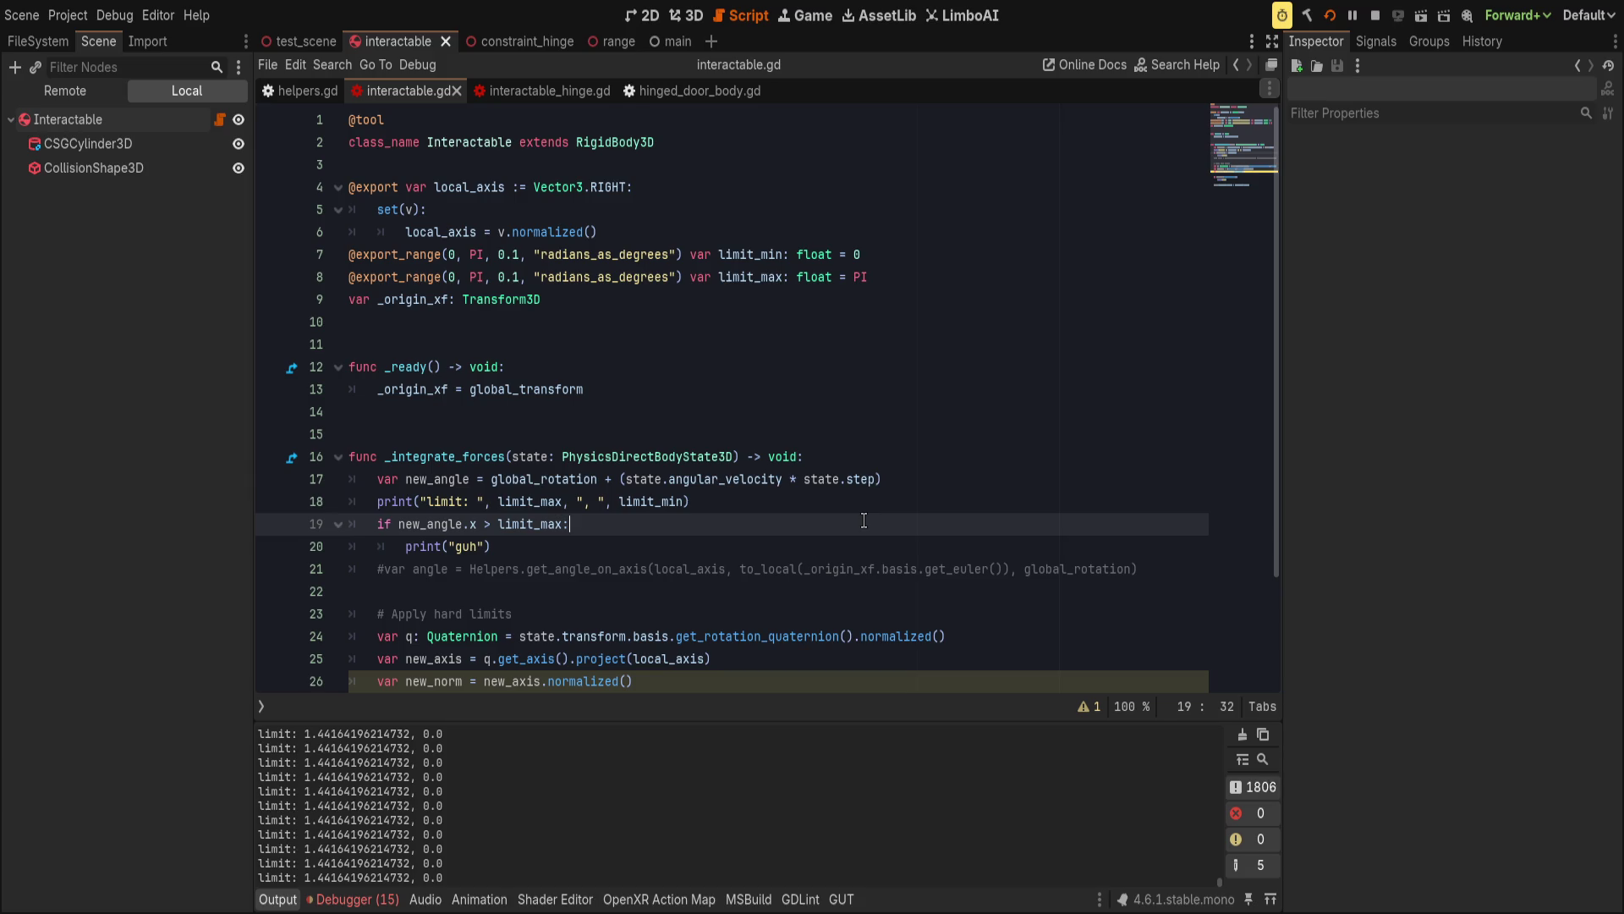
Set a breakpoint on the line 19 limit_max check.
{"action": "left_click", "coordinate": [875, 508]}
{"action": "left_click", "coordinate": [269, 525]}
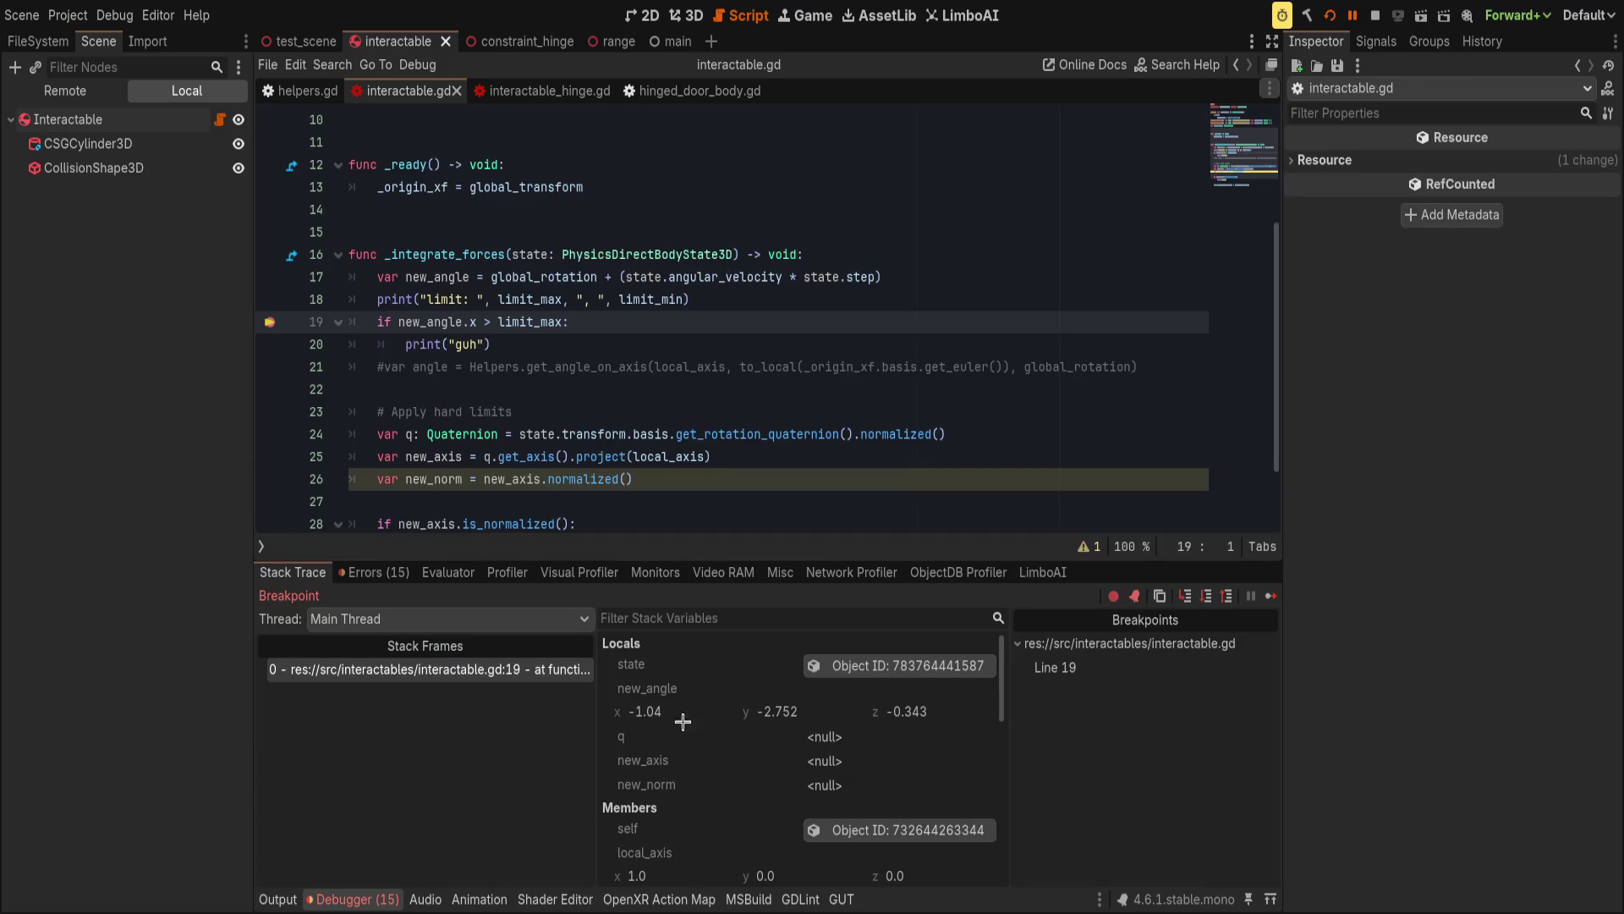
{"action": "left_click", "coordinate": [396, 323]}
Start a next_angle variable line below the new_angle calculation.
{"action": "left_click", "coordinate": [920, 279]}
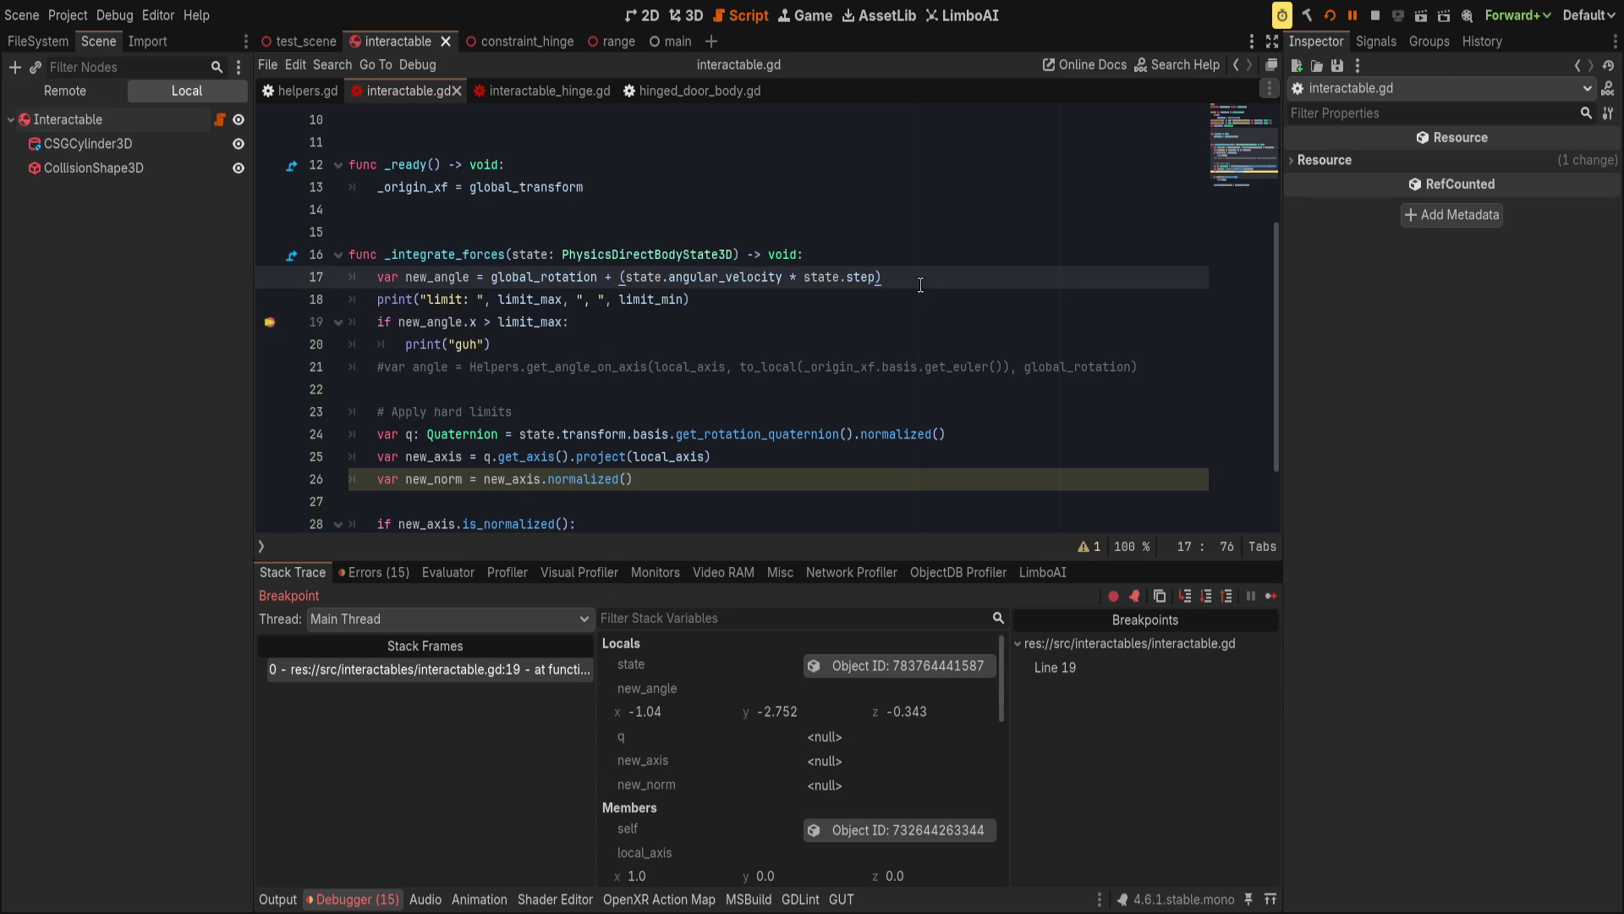
{"action": "key", "text": "Return"}
{"action": "type", "text": "var to"}
{"action": "type", "text": "tal"}
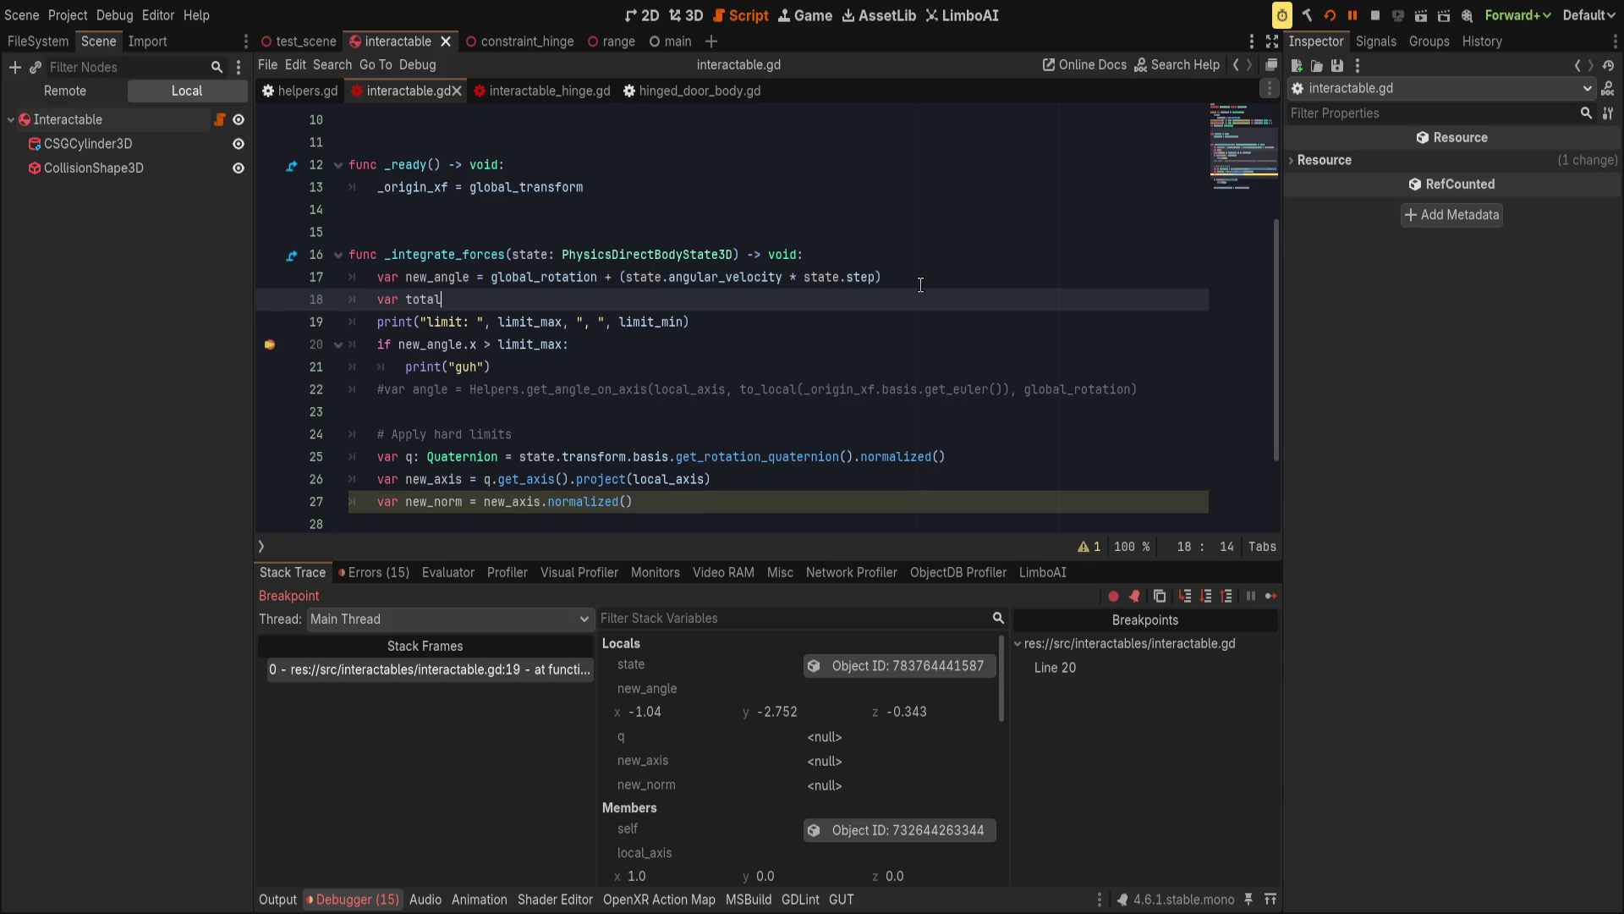
{"action": "type", "text": "_angle"}
{"action": "key", "text": "ctrl+BackSpace"}
{"action": "type", "text": "next_angle"}
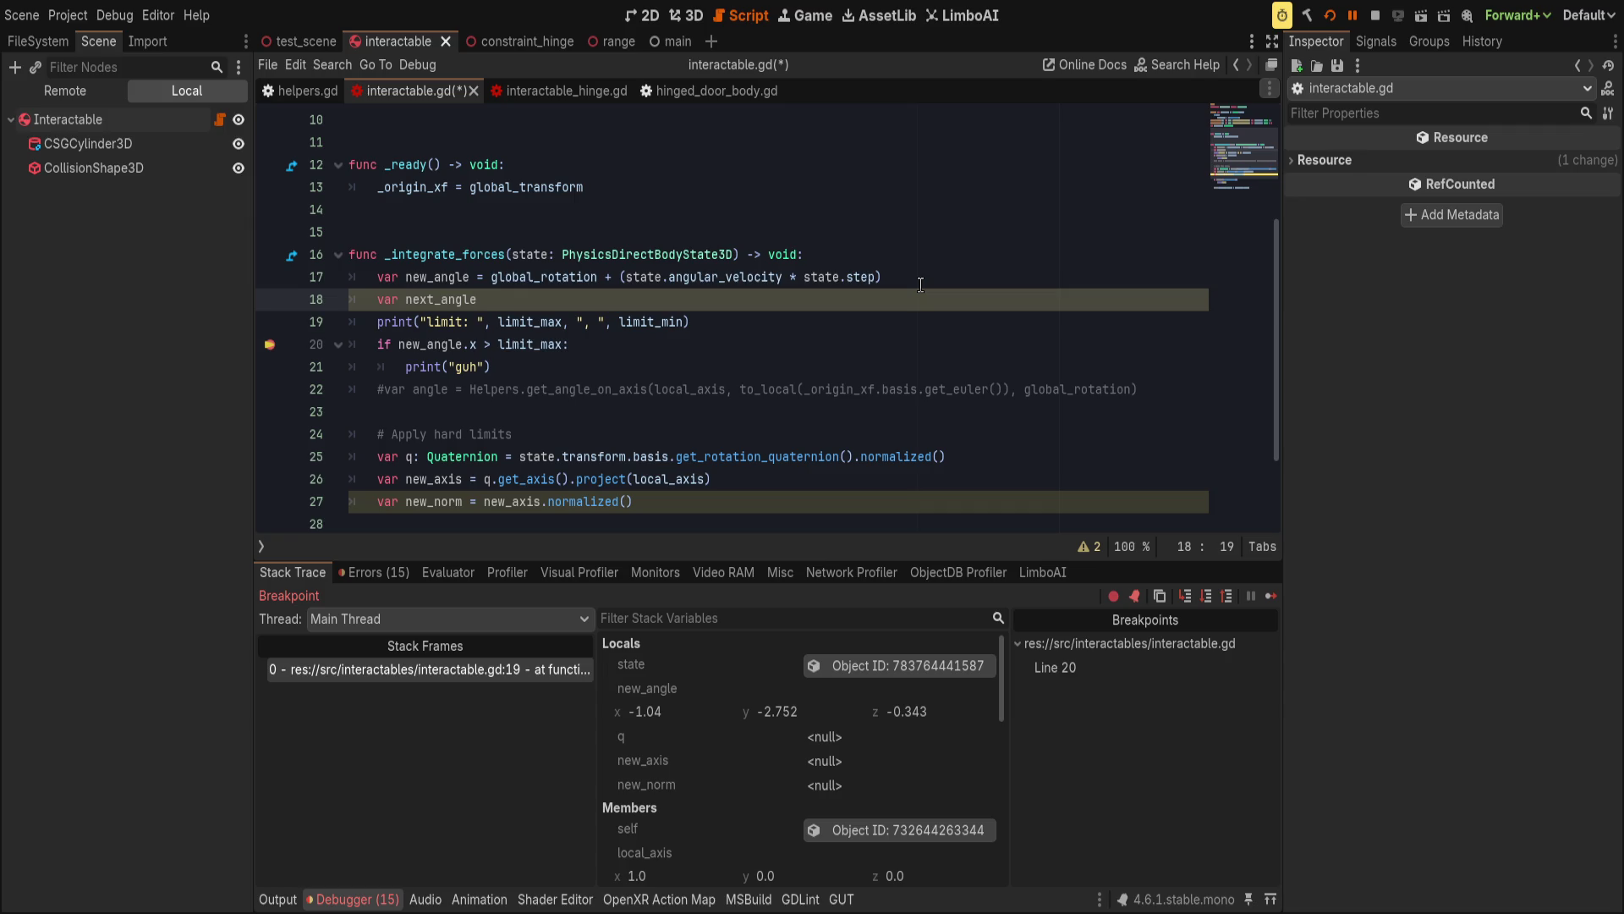
Add a limit_min check after the guh print that prints "buh".
{"action": "left_click", "coordinate": [491, 344]}
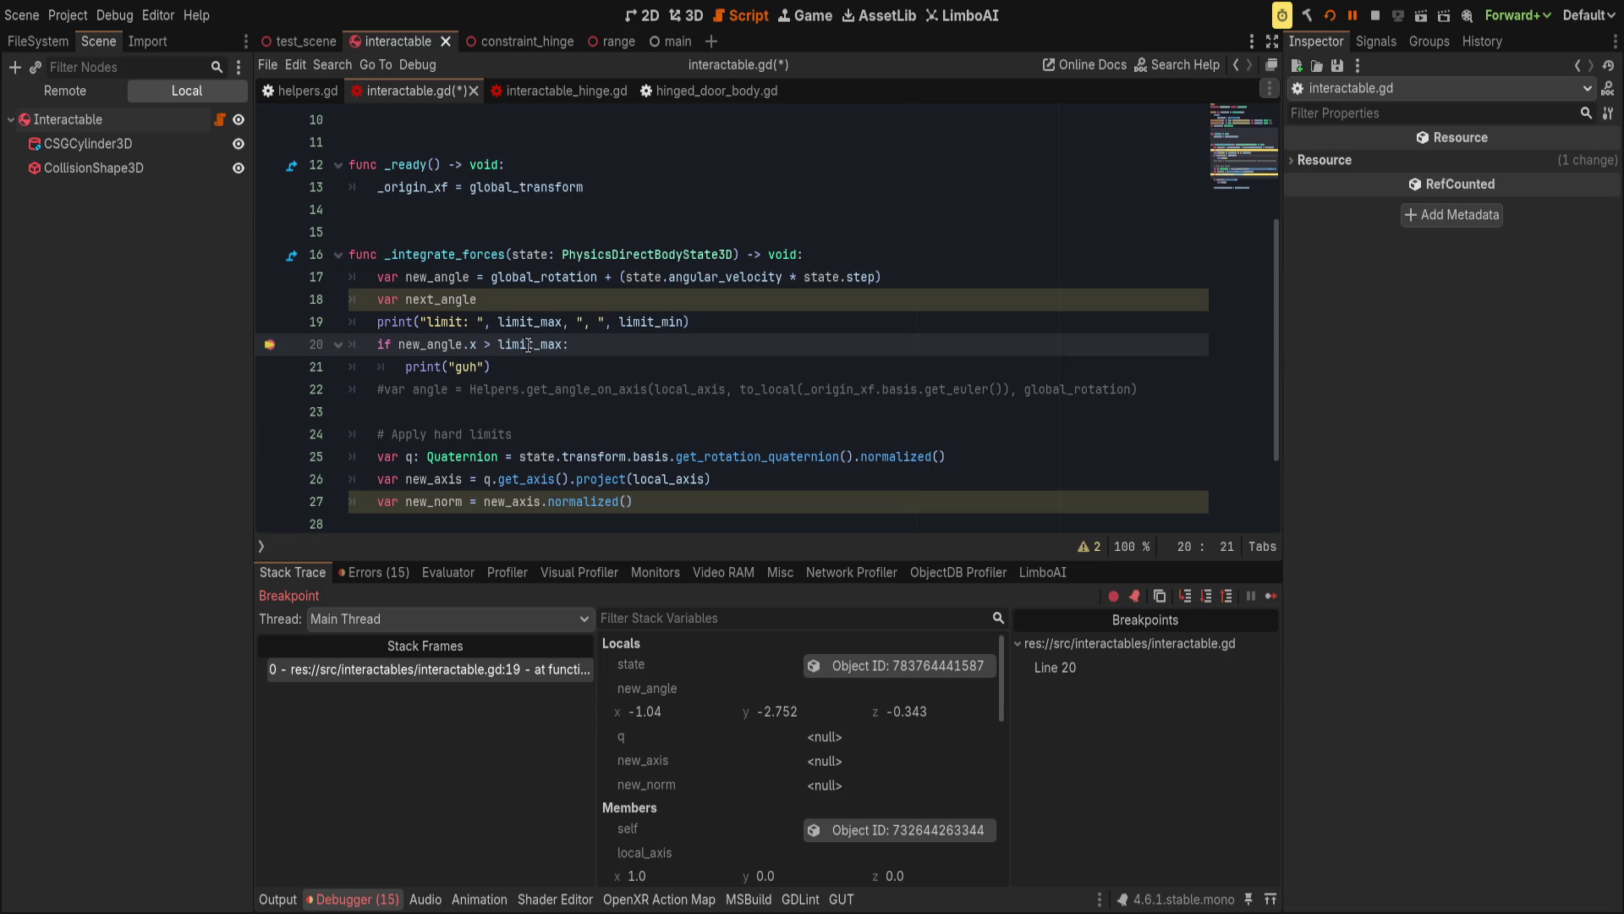
{"action": "left_click", "coordinate": [616, 342]}
{"action": "left_click", "coordinate": [615, 372]}
{"action": "key", "text": "Return"}
{"action": "type", "text": "if new_angle"}
{"action": "key", "text": "BackSpace"}
{"action": "type", "text": "x < l"}
{"action": "type", "text": "imit_min"}
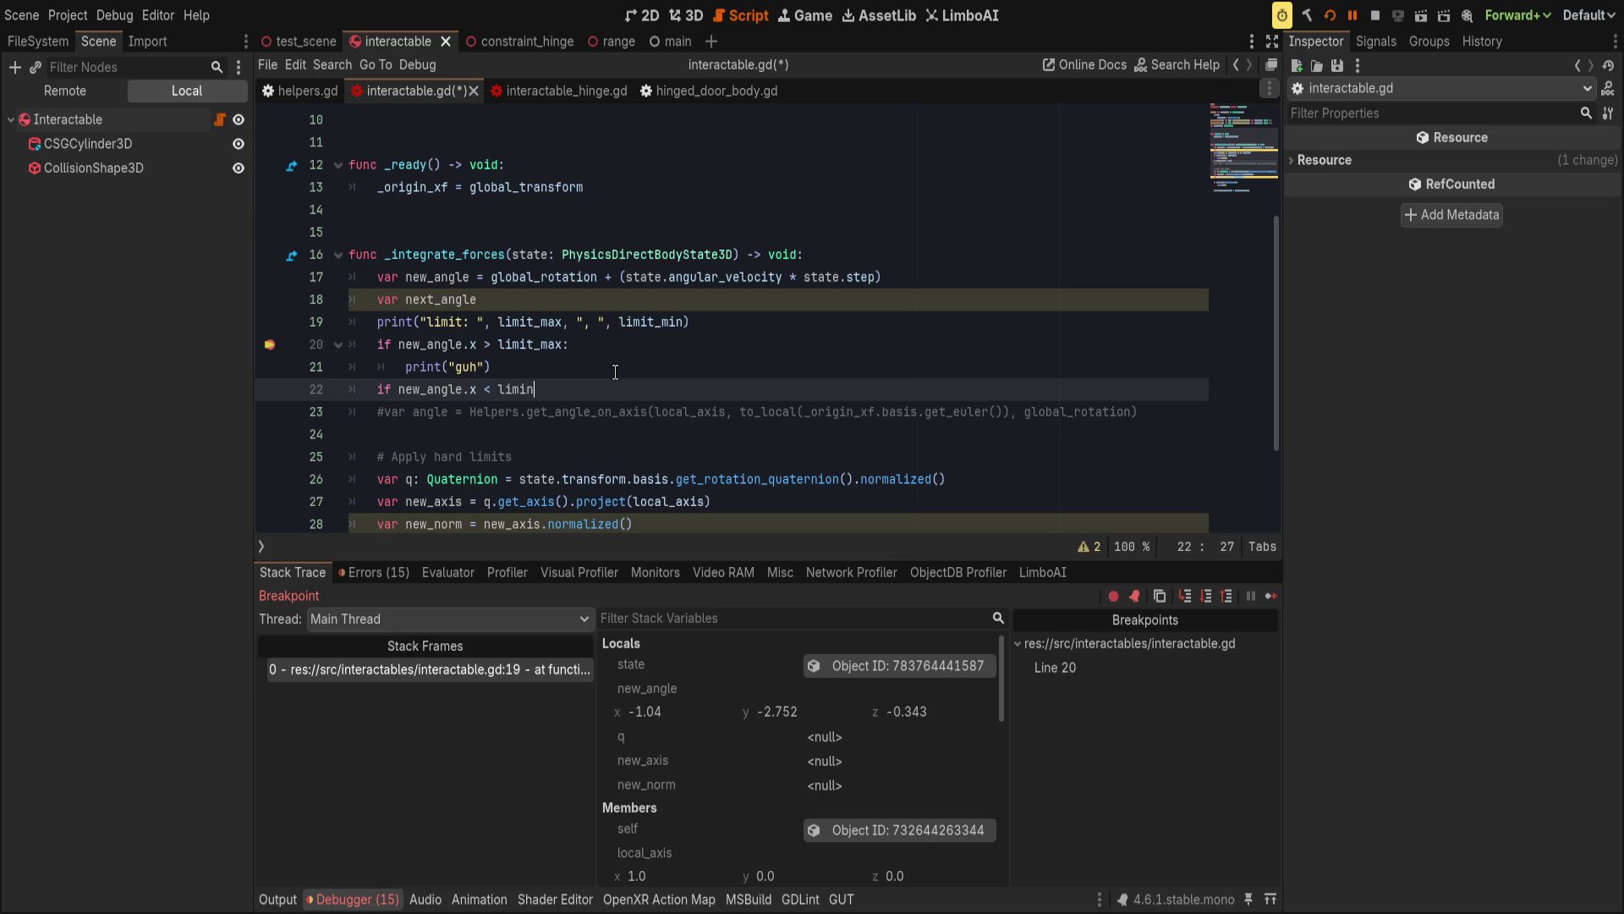
{"action": "type", "text": ":"}
{"action": "key", "text": "Return"}
{"action": "type", "text": "print(\"buh"}
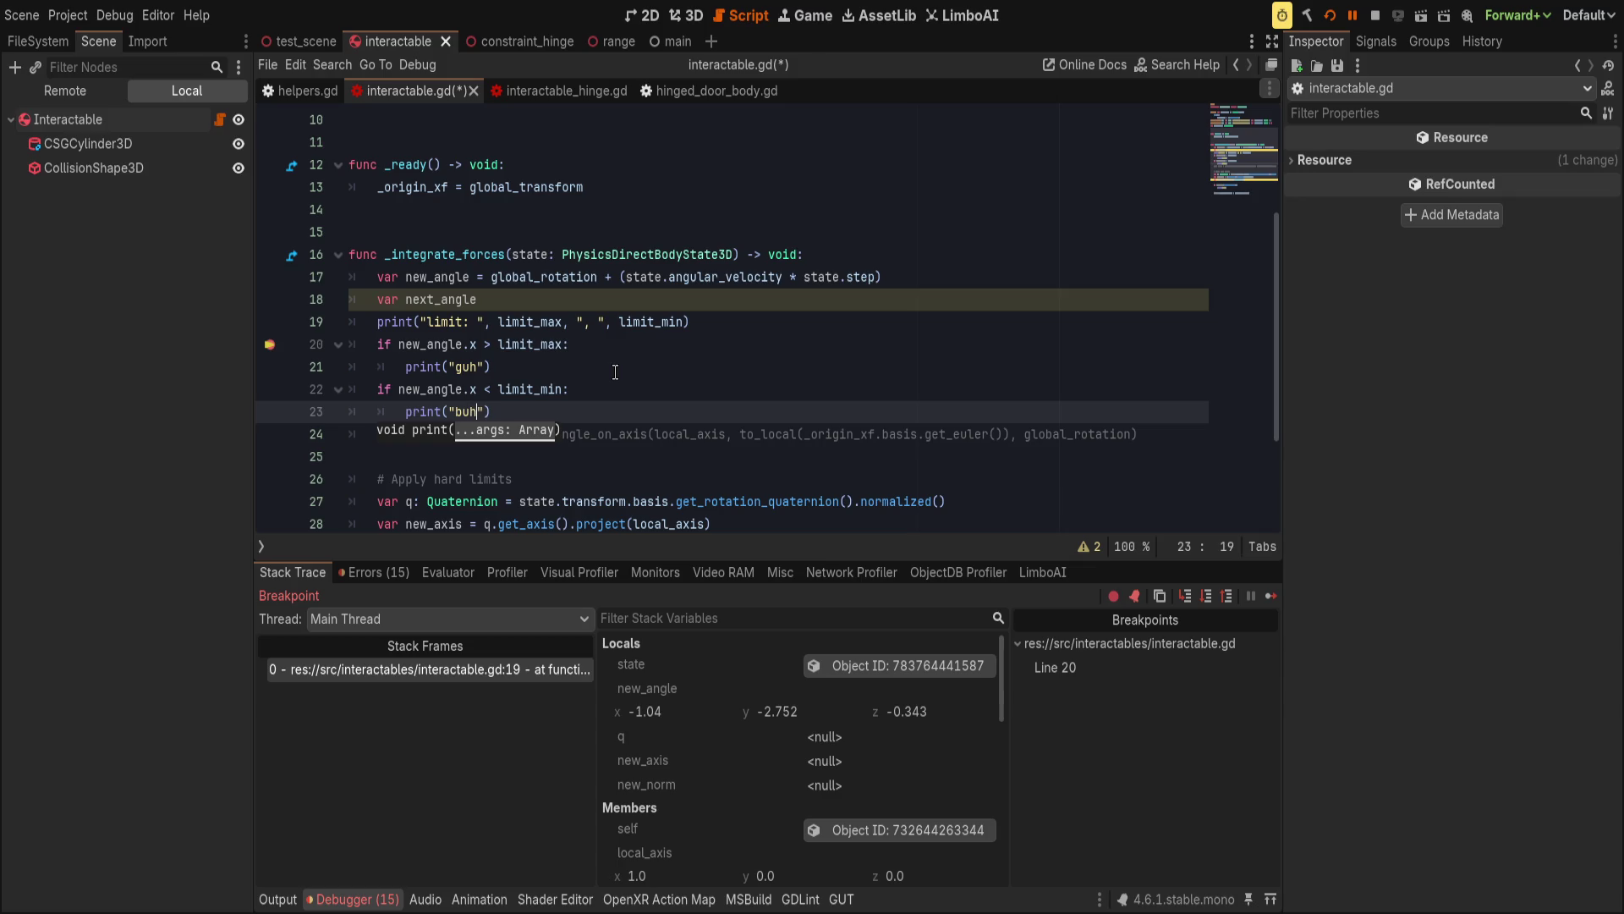
Delete the next_angle line, the line 19 breakpoint and the limit debug print, then save.
{"action": "key", "text": "Escape"}
{"action": "key", "text": "Up"}
{"action": "key", "text": "Up"}
{"action": "key", "text": "Up"}
{"action": "key", "text": "Down"}
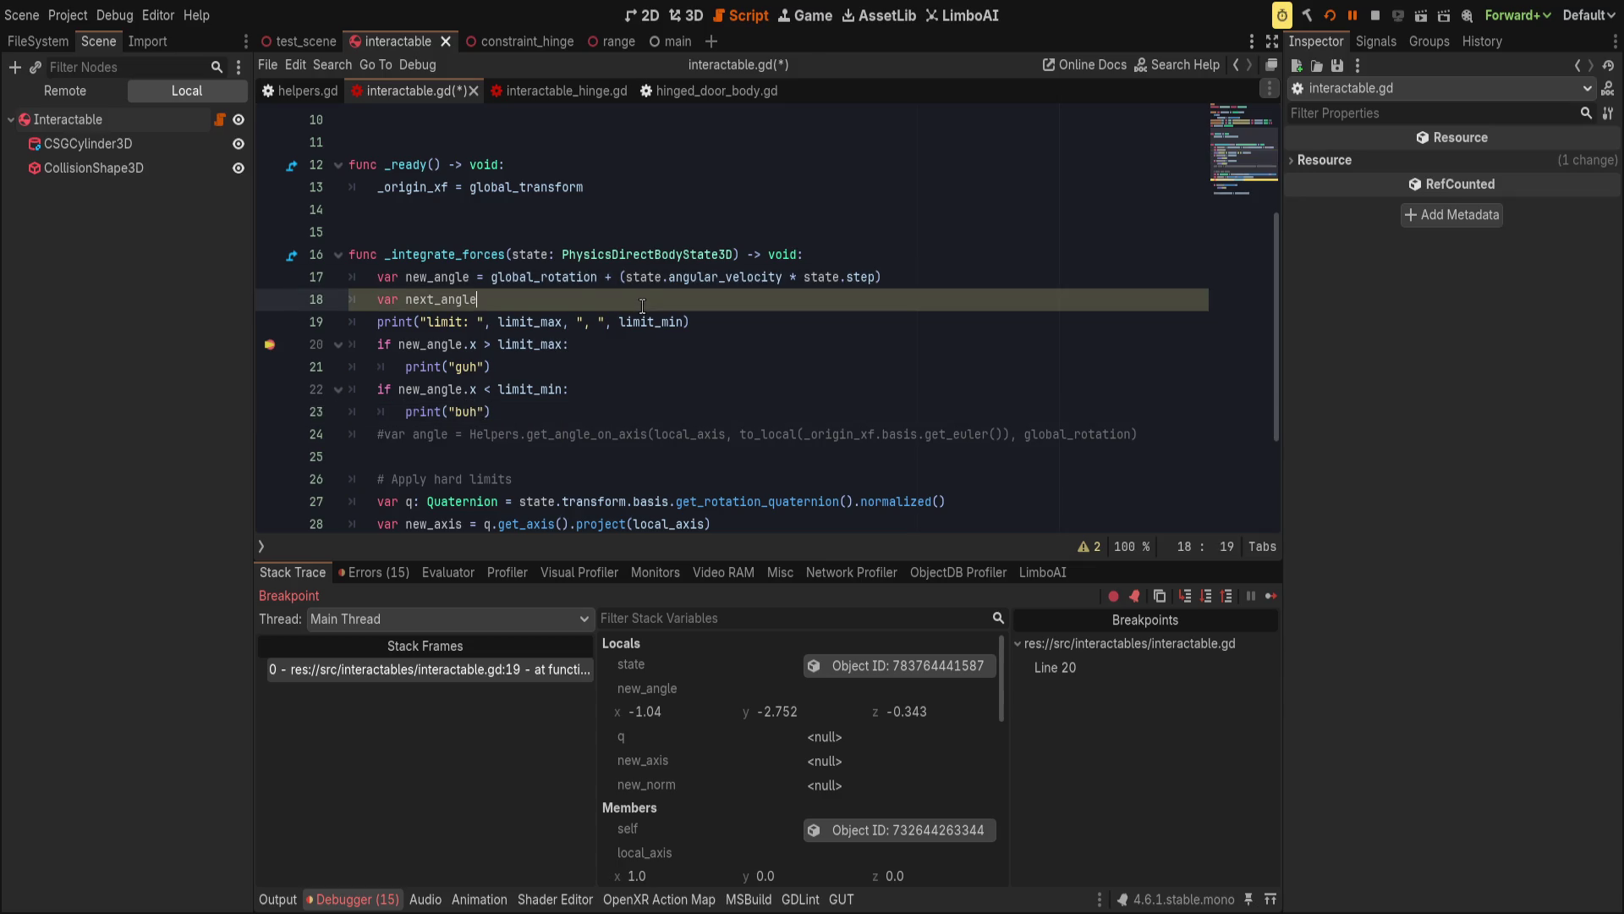
{"action": "key", "text": "ctrl+shift+k"}
{"action": "left_click", "coordinate": [270, 324]}
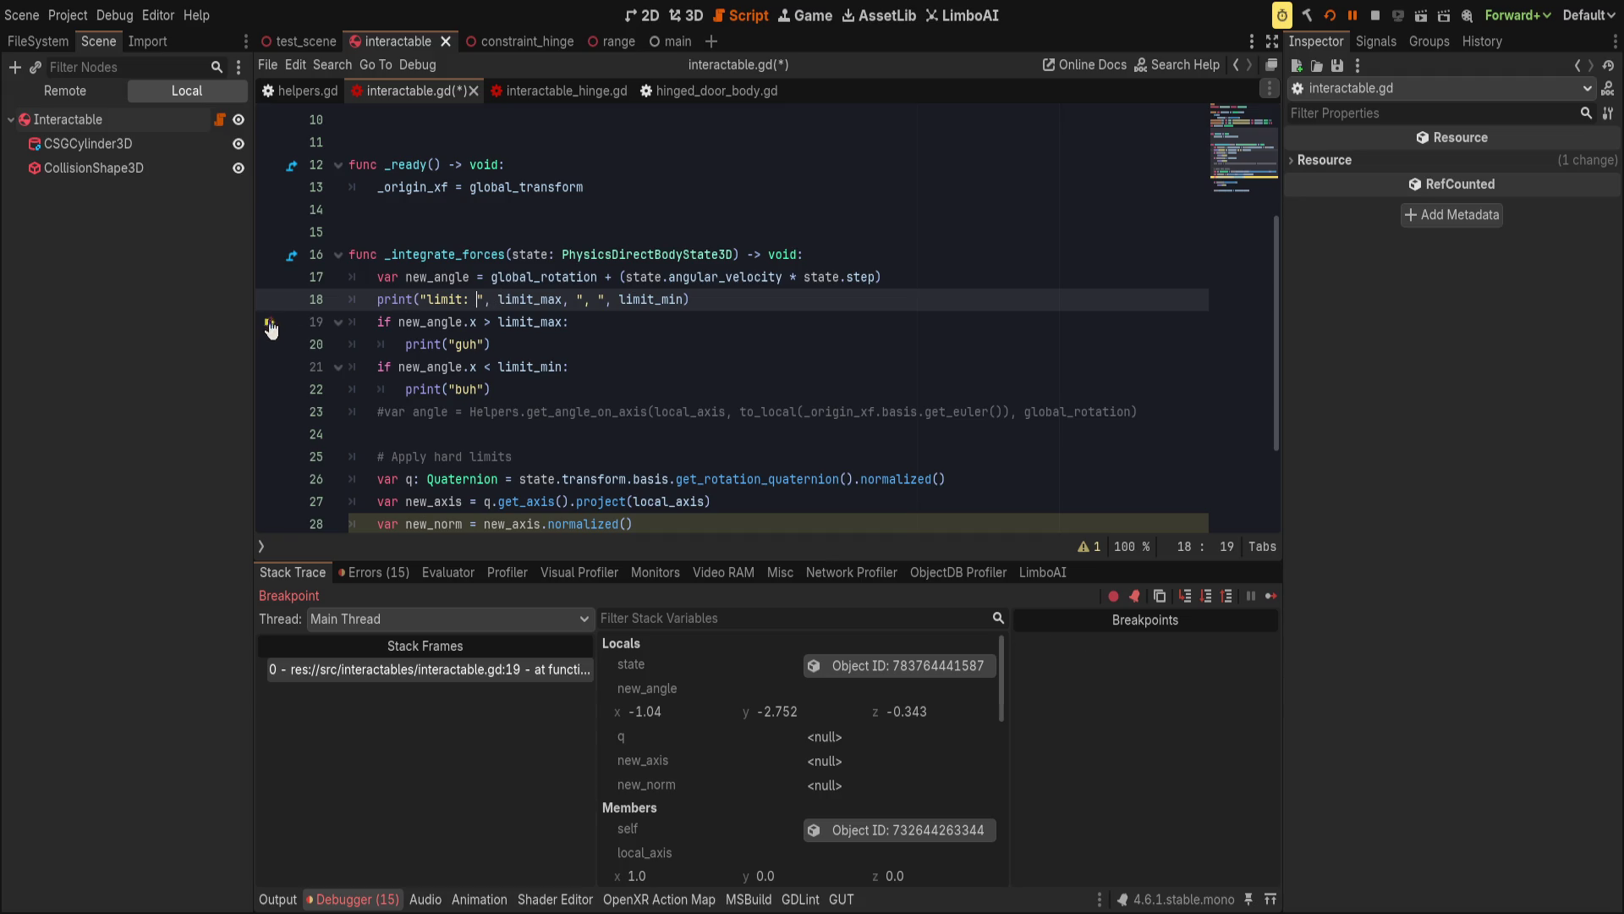
{"action": "left_click", "coordinate": [580, 302]}
{"action": "key", "text": "ctrl+shift+k"}
{"action": "key", "text": "ctrl+s"}
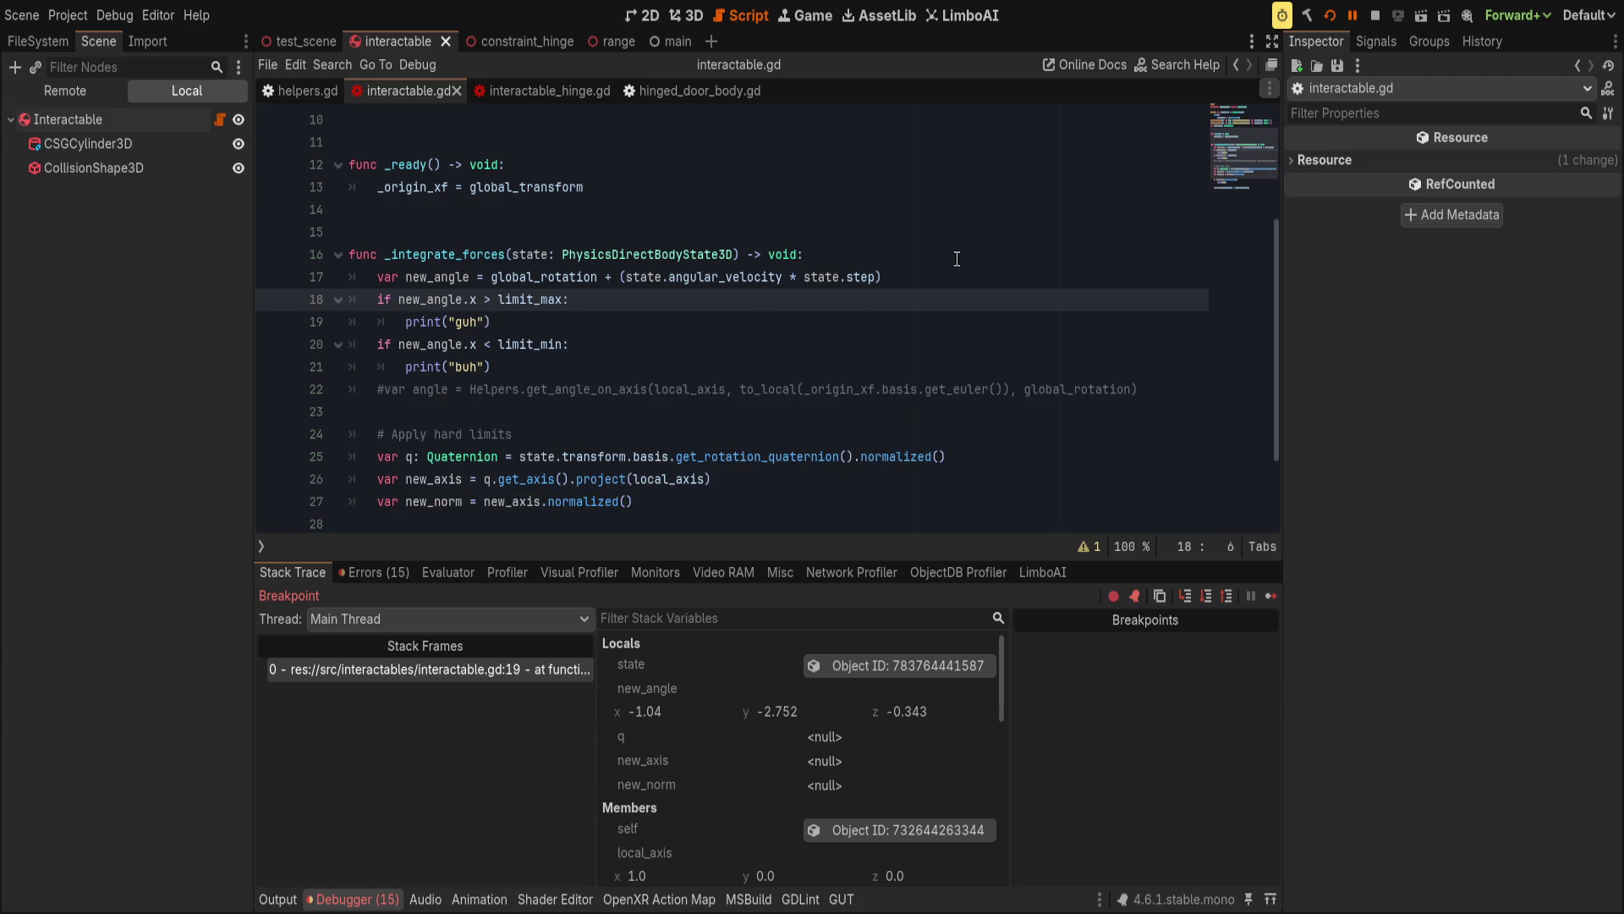
Resume the game until it breaks on line 20, then collapse the debugger panel.
{"action": "left_click", "coordinate": [1352, 16]}
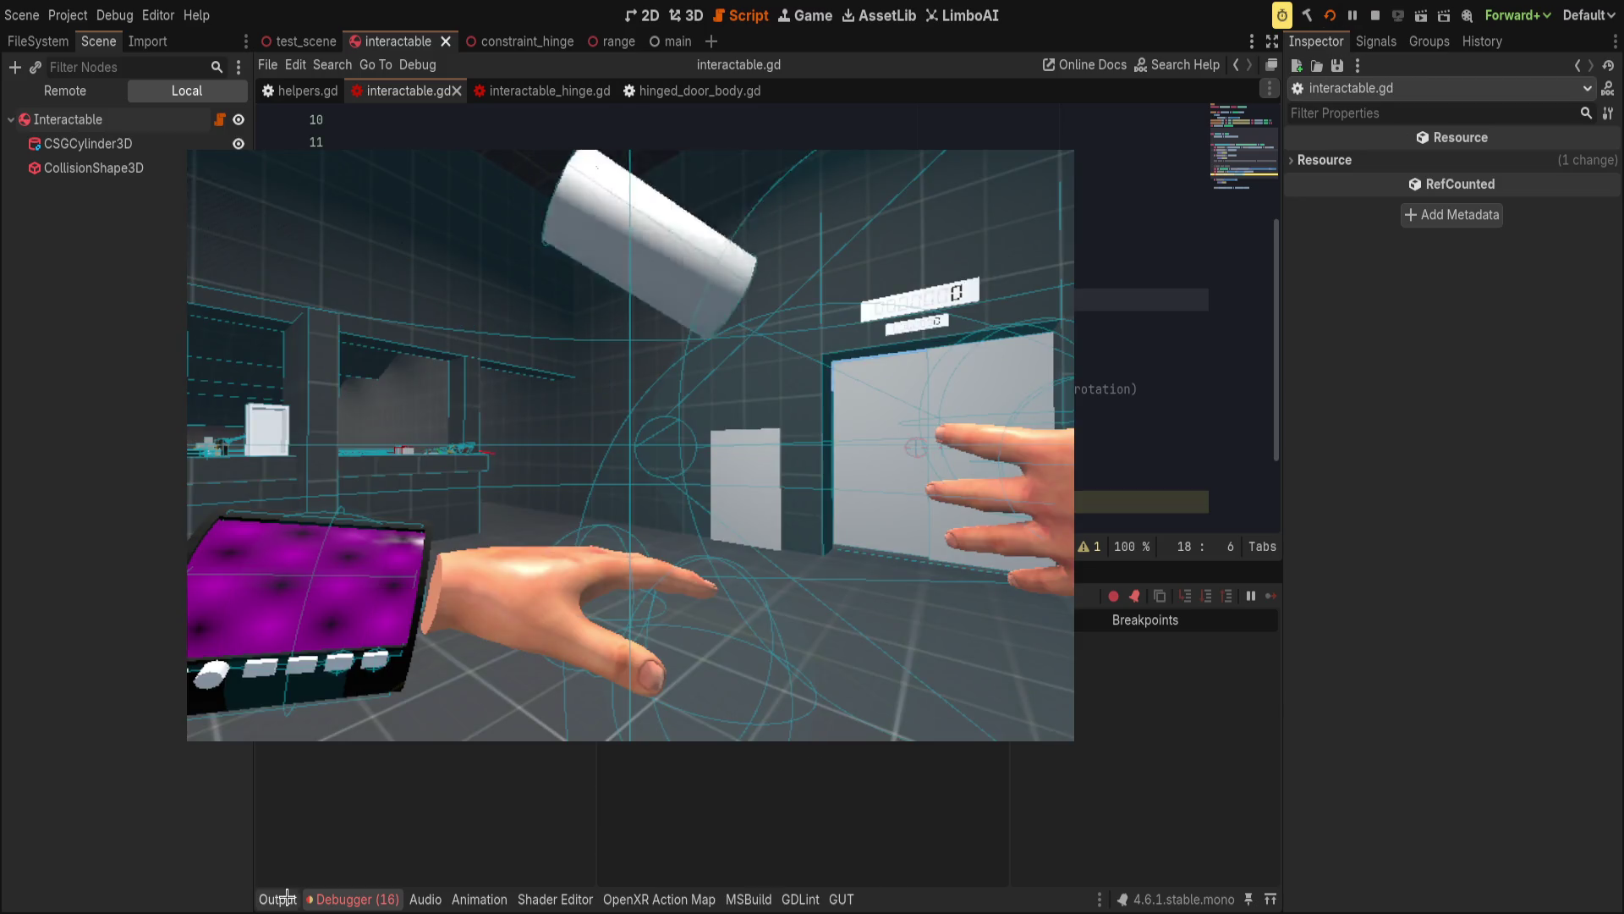
{"action": "left_click", "coordinate": [341, 883]}
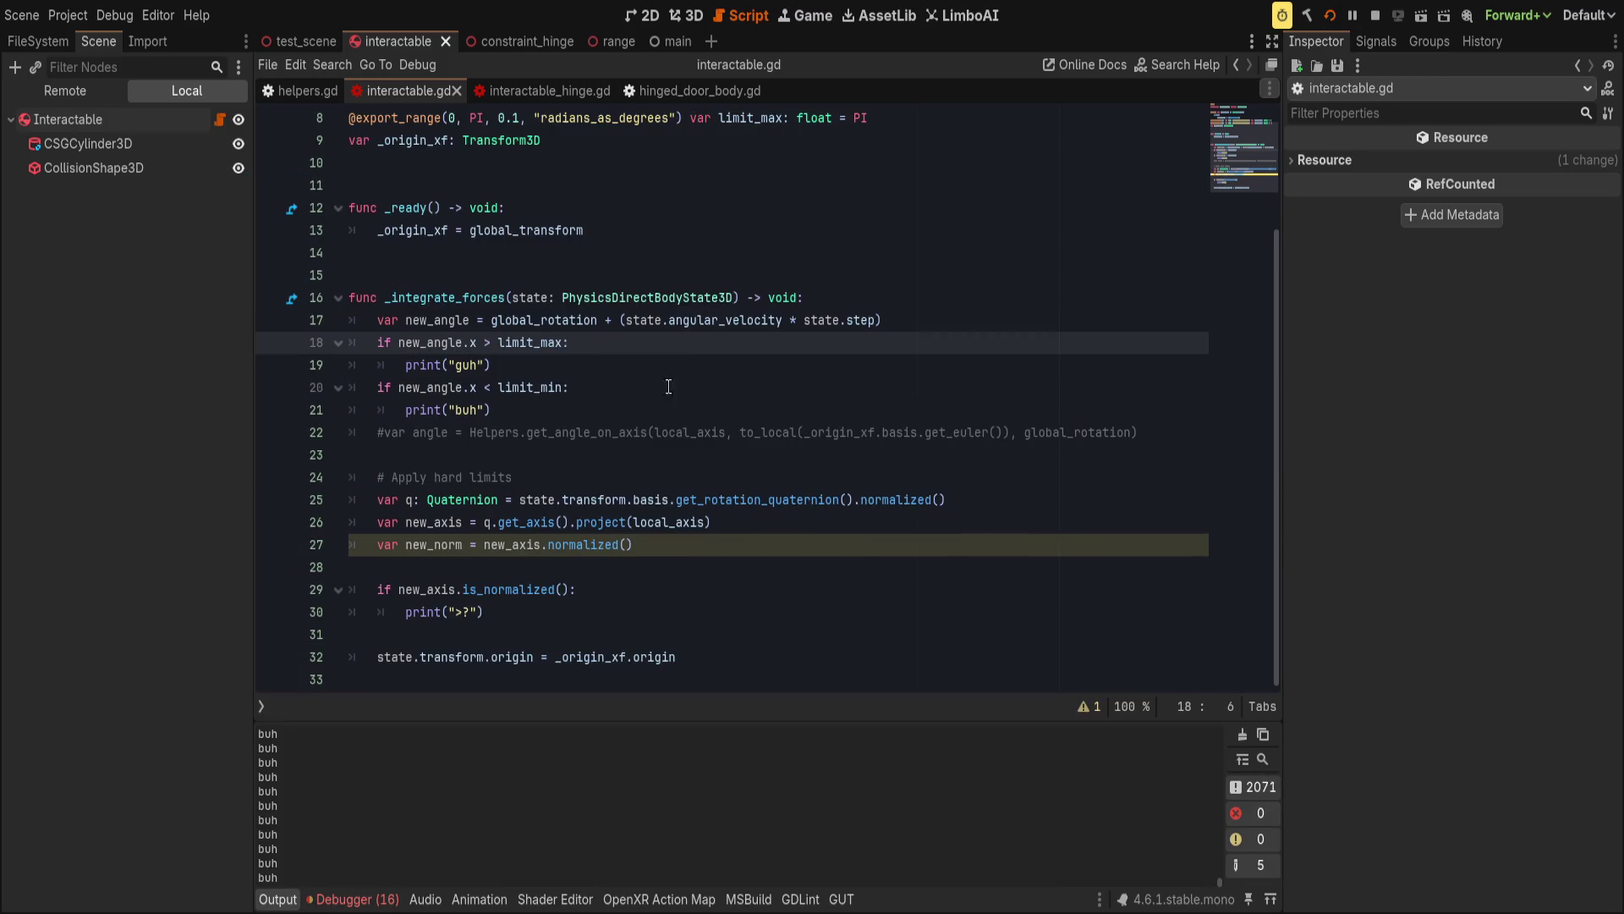
{"action": "left_click", "coordinate": [271, 386]}
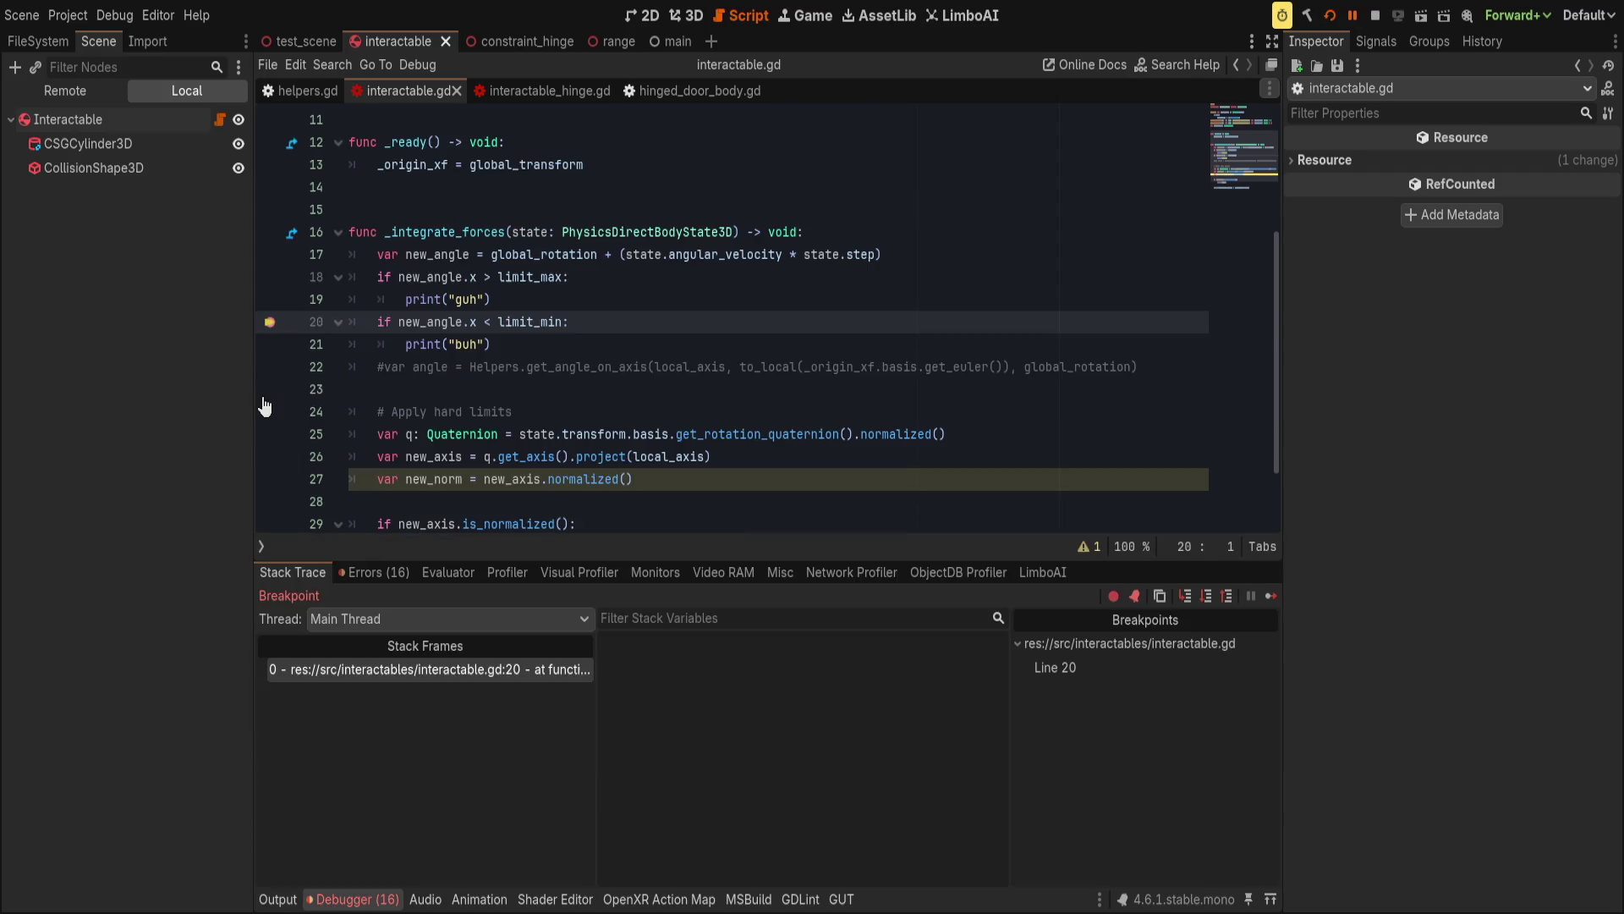
{"action": "left_click", "coordinate": [339, 898]}
Insert a blank line above the commented #var angle line after the "buh" print.
{"action": "left_click", "coordinate": [603, 526]}
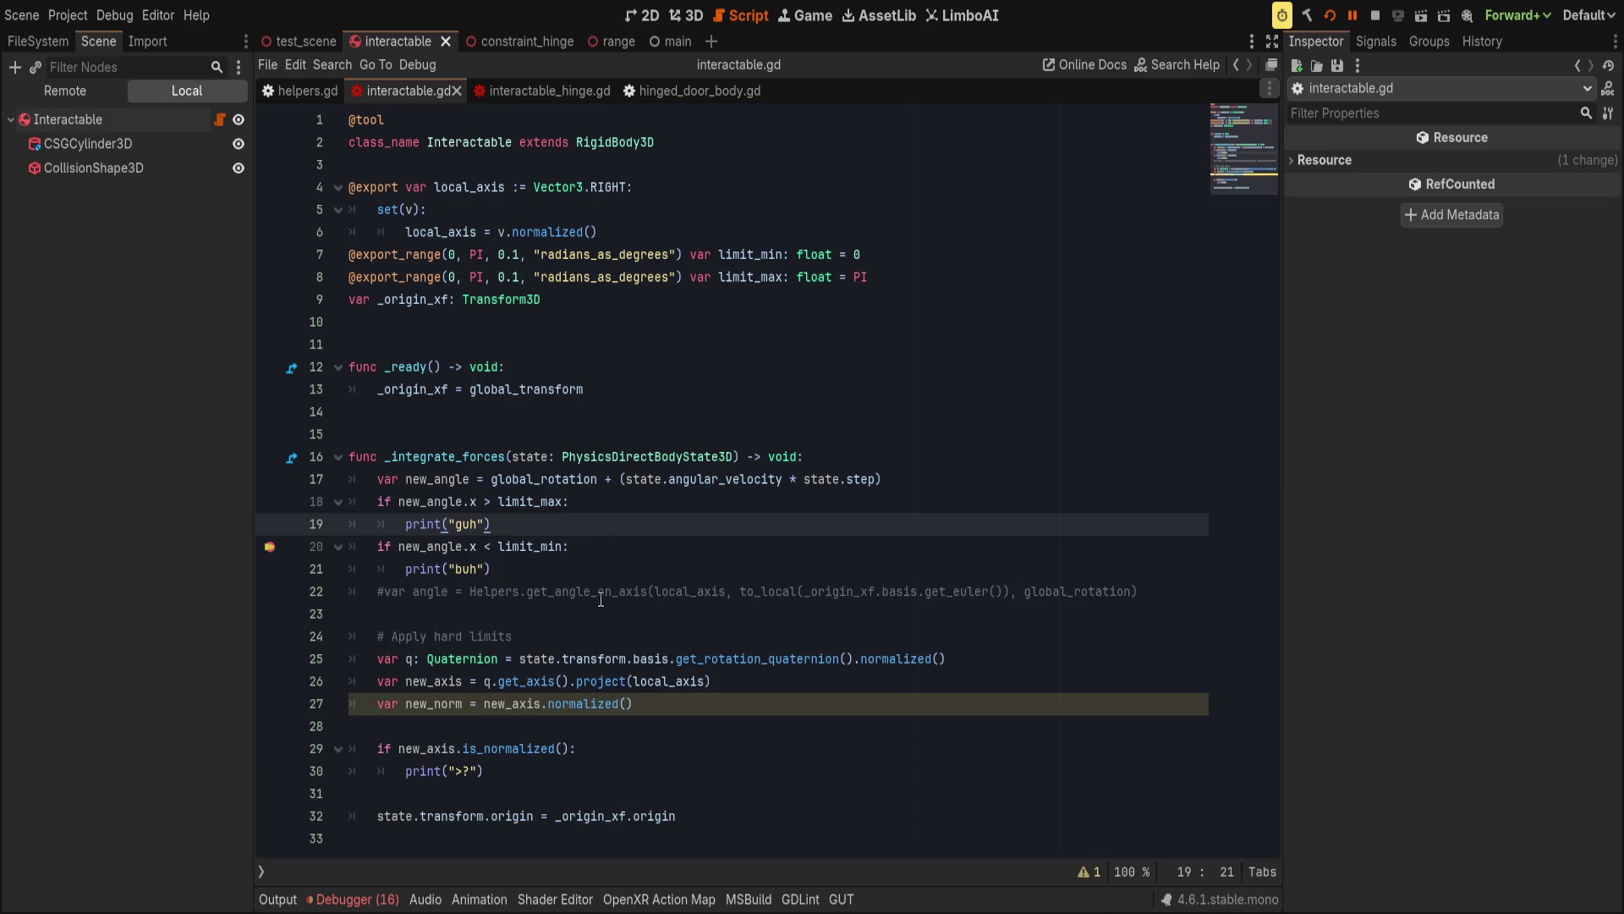
{"action": "left_click", "coordinate": [609, 568]}
{"action": "left_click", "coordinate": [602, 592]}
{"action": "left_click", "coordinate": [618, 565]}
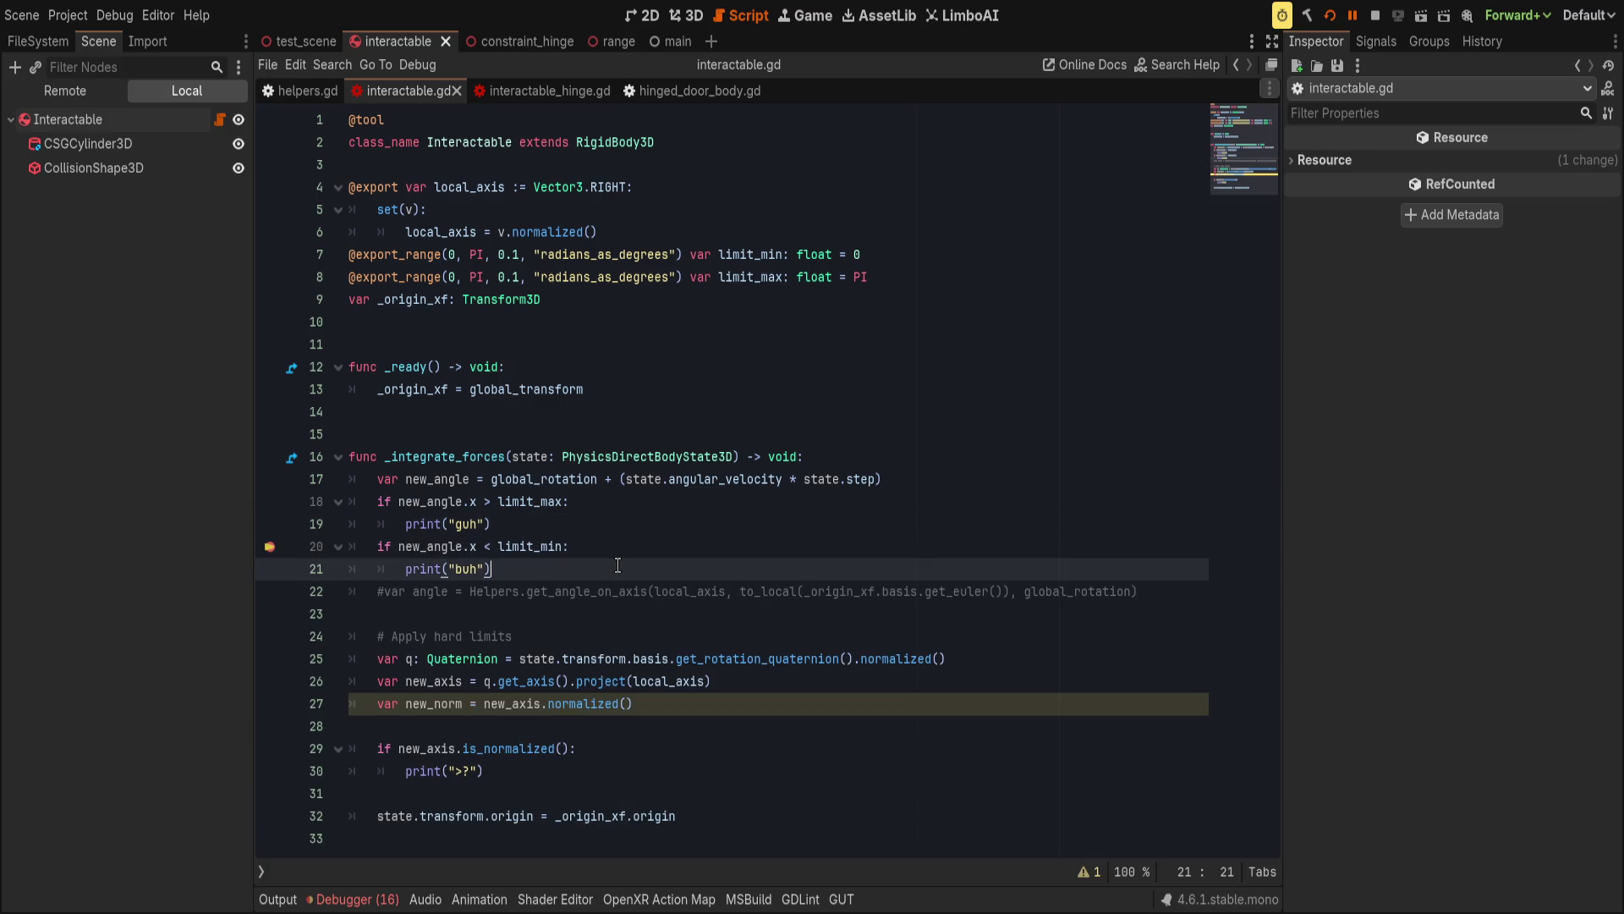
{"action": "left_click", "coordinate": [615, 590]}
{"action": "key", "text": "Home"}
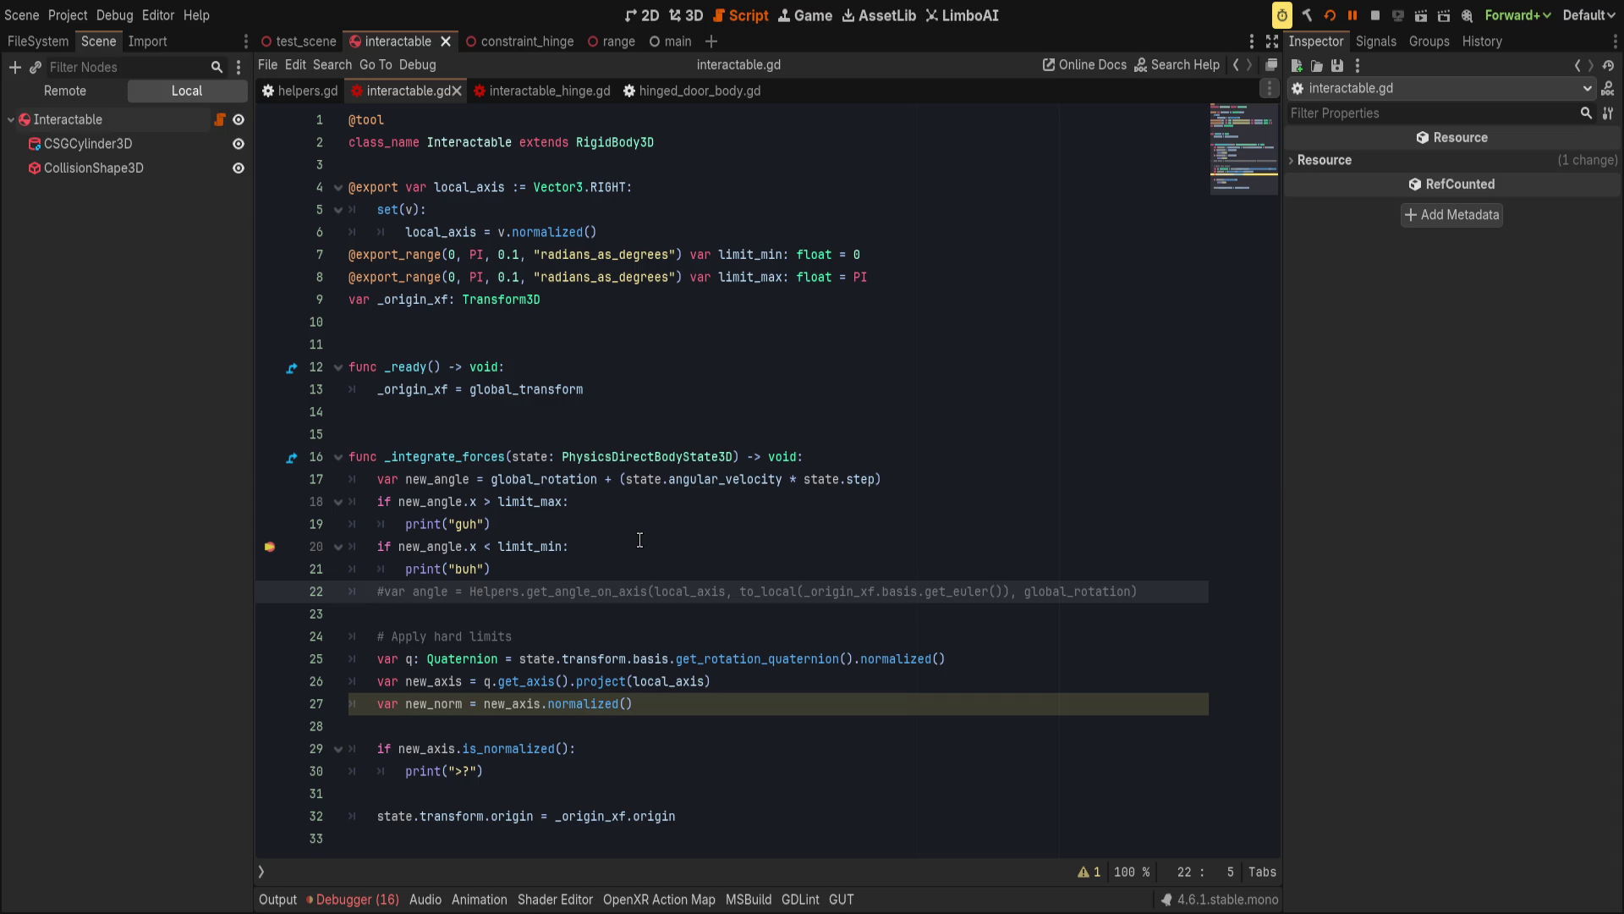
{"action": "key", "text": "ctrl+shift+Return"}
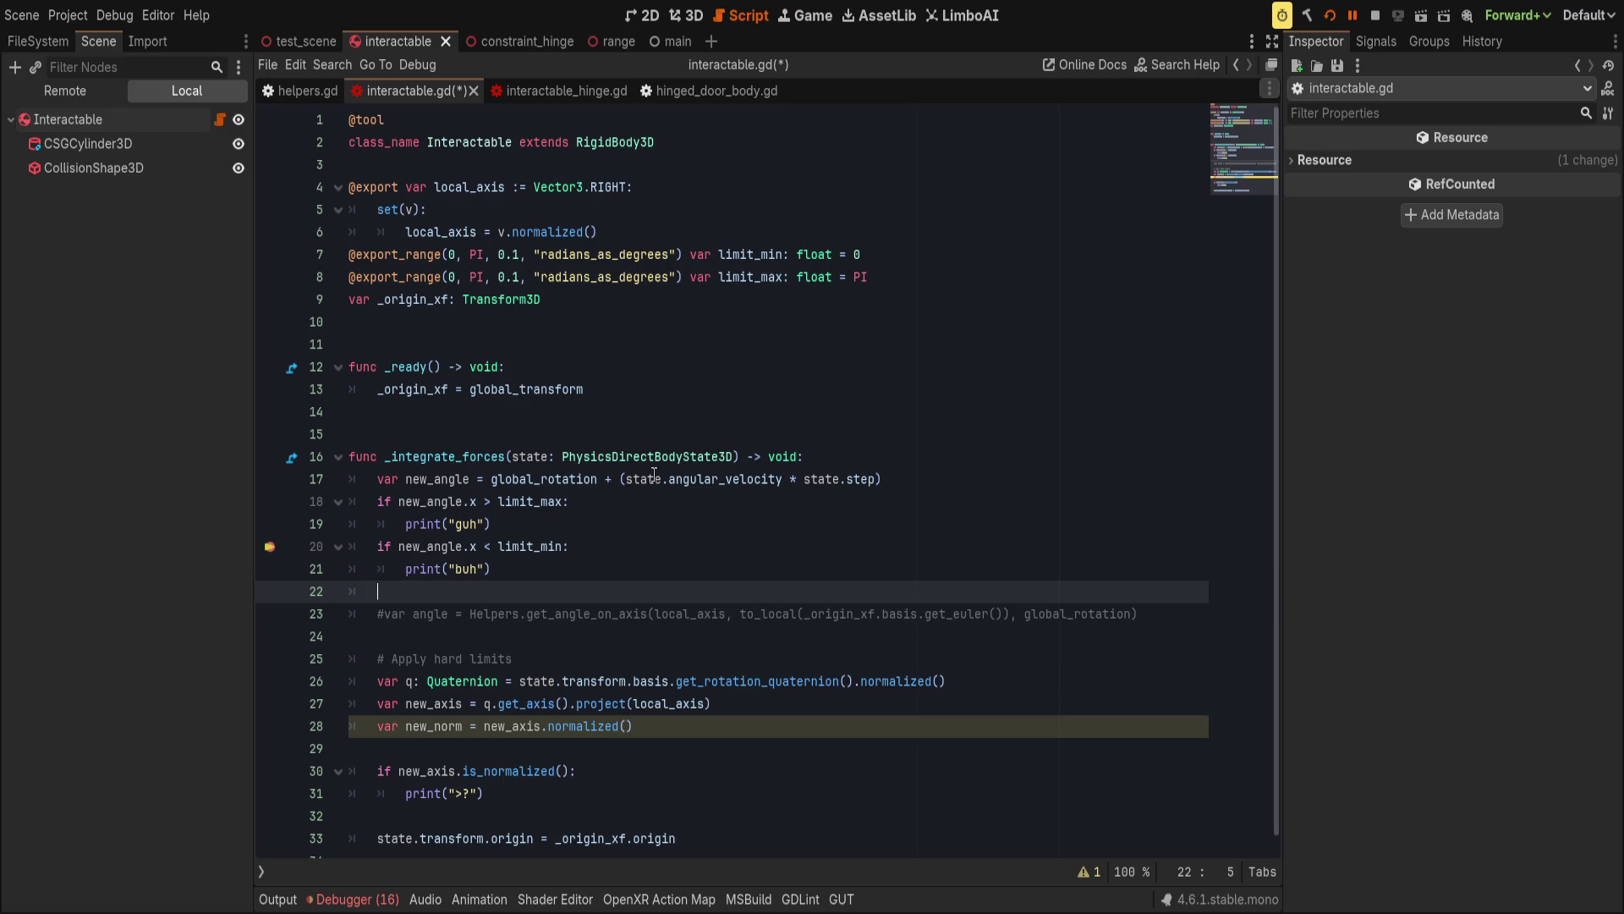
Append a bounce function header taking v:Vector3 and absorb:float and returning Vector3.
{"action": "scroll", "coordinate": [669, 479], "scroll_direction": "down", "scroll_amount": 1}
{"action": "left_click", "coordinate": [677, 844]}
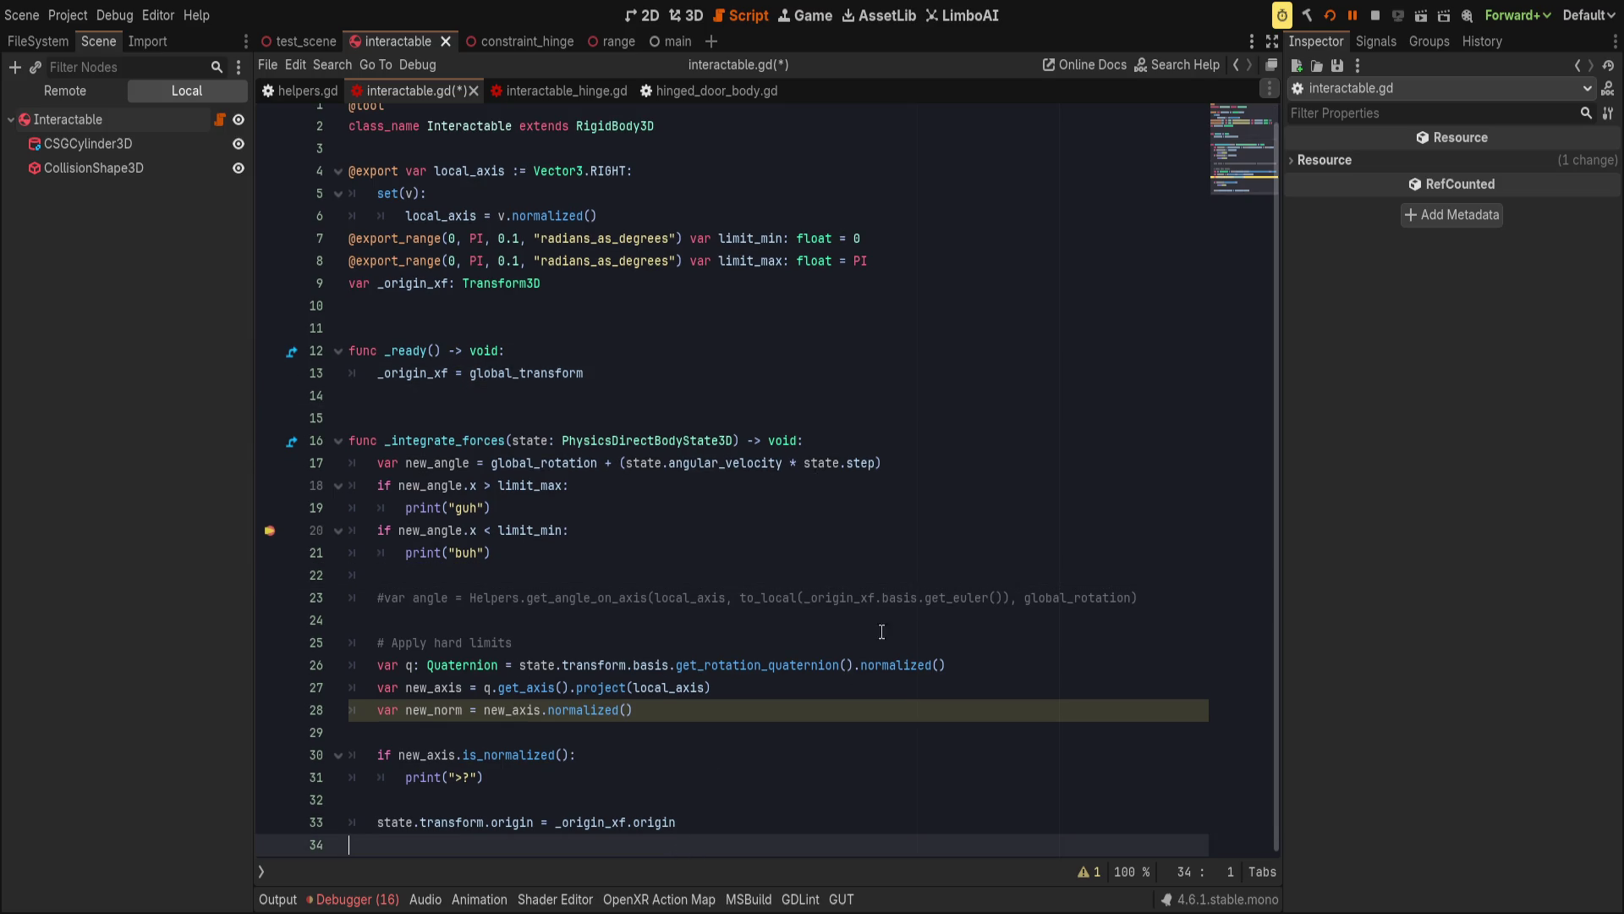
{"action": "key", "text": "Return"}
{"action": "type", "text": "func b"}
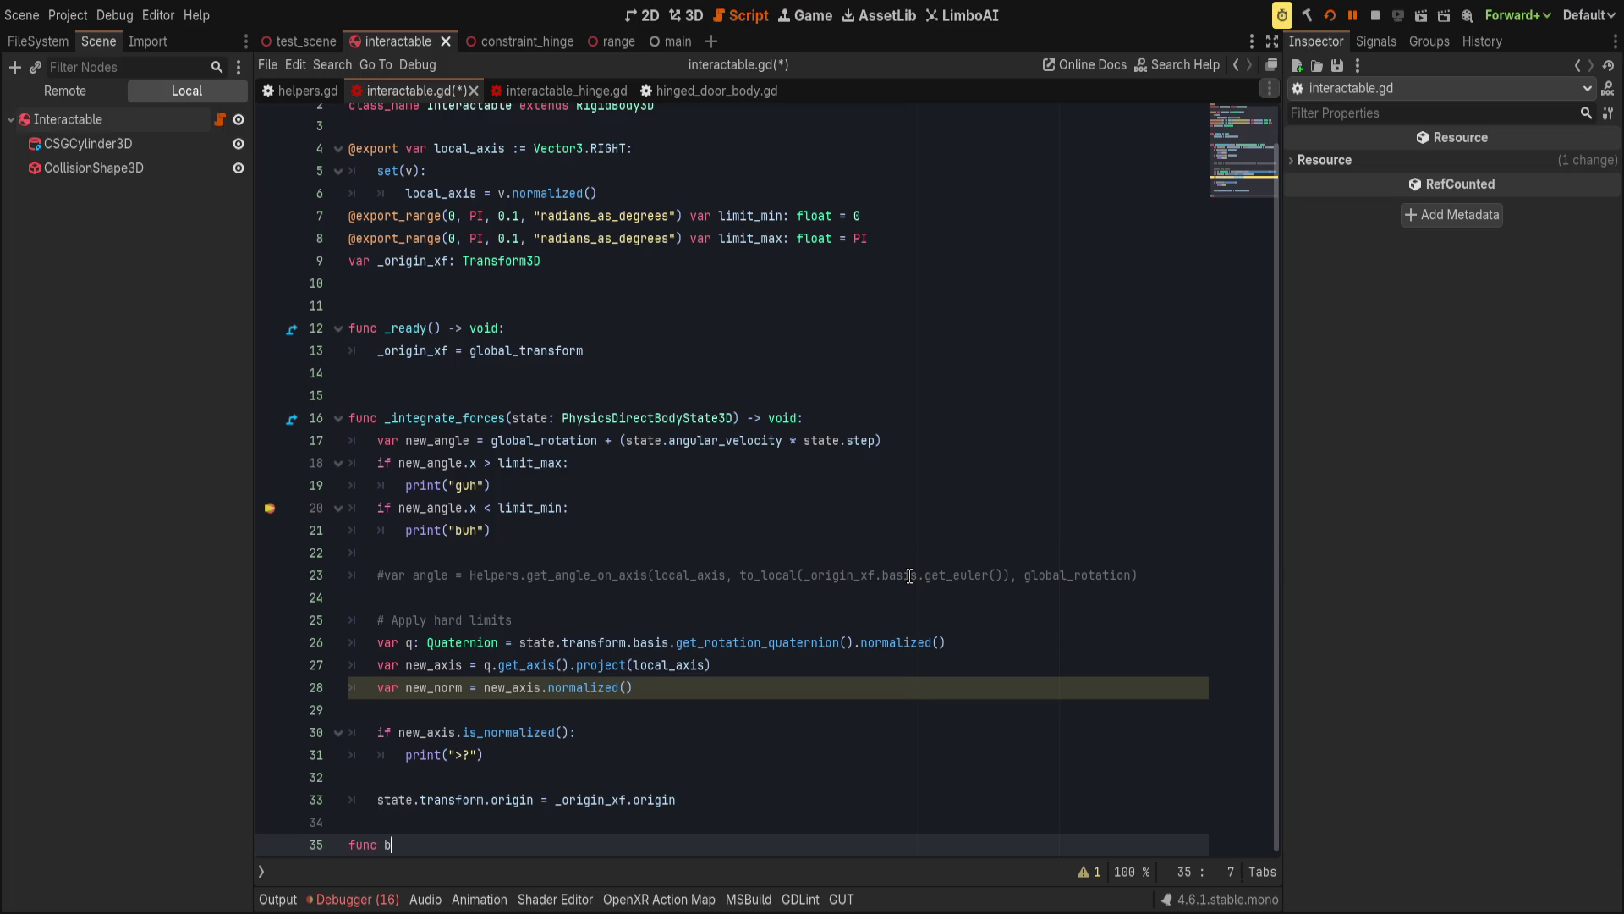
{"action": "type", "text": "ounce(vel"}
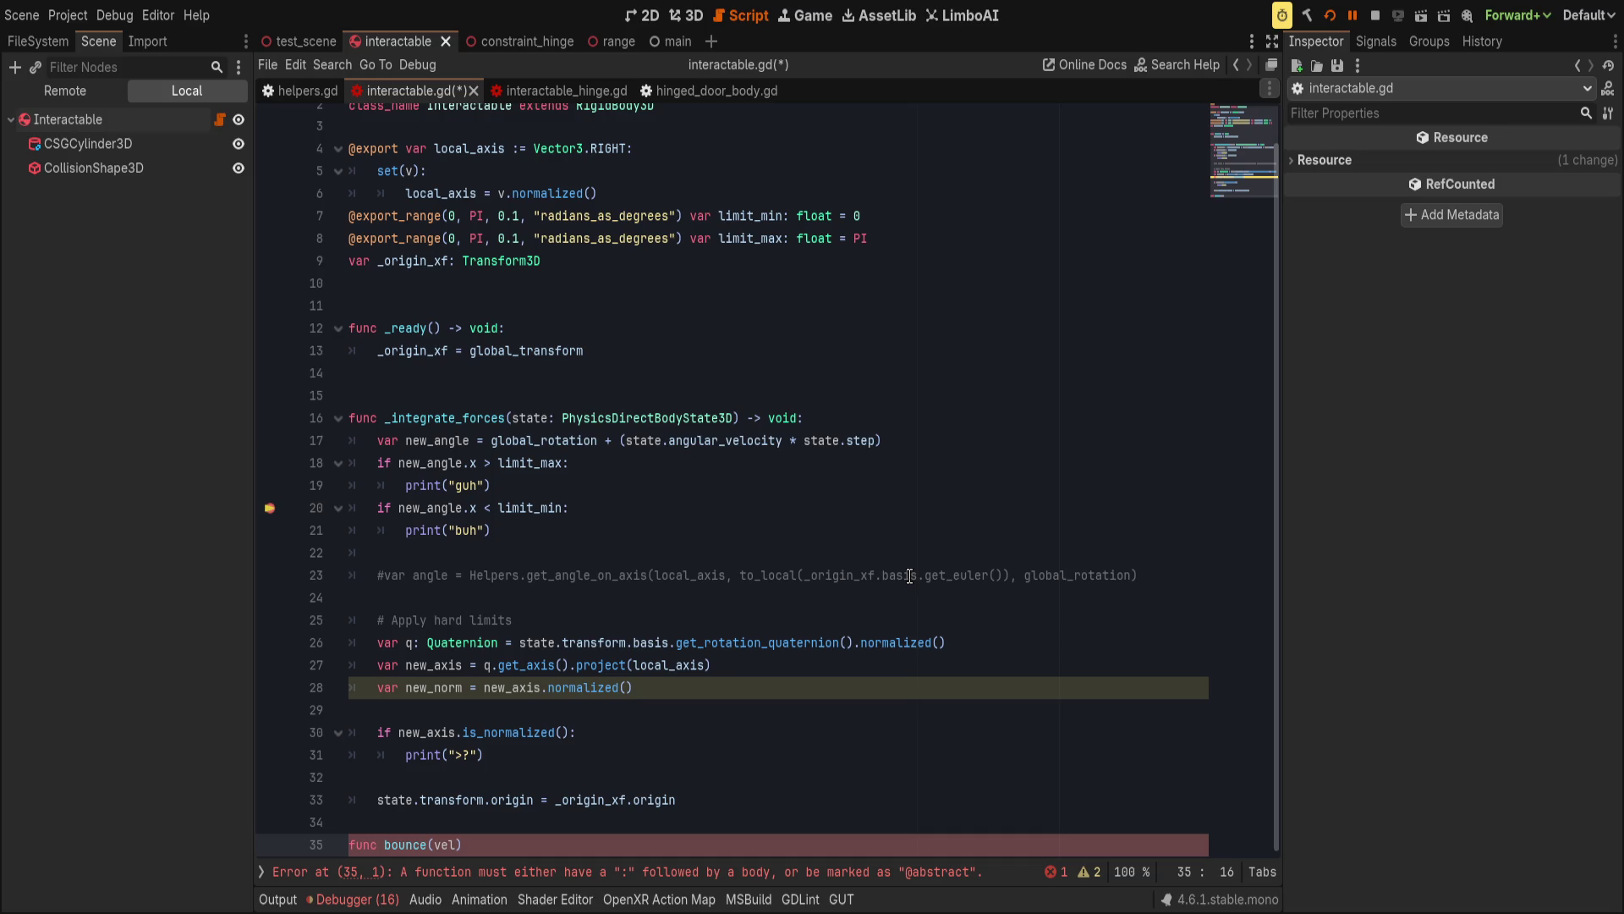
{"action": "type", "text": ","}
{"action": "type", "text": " abso"}
{"action": "type", "text": "rb) -> "}
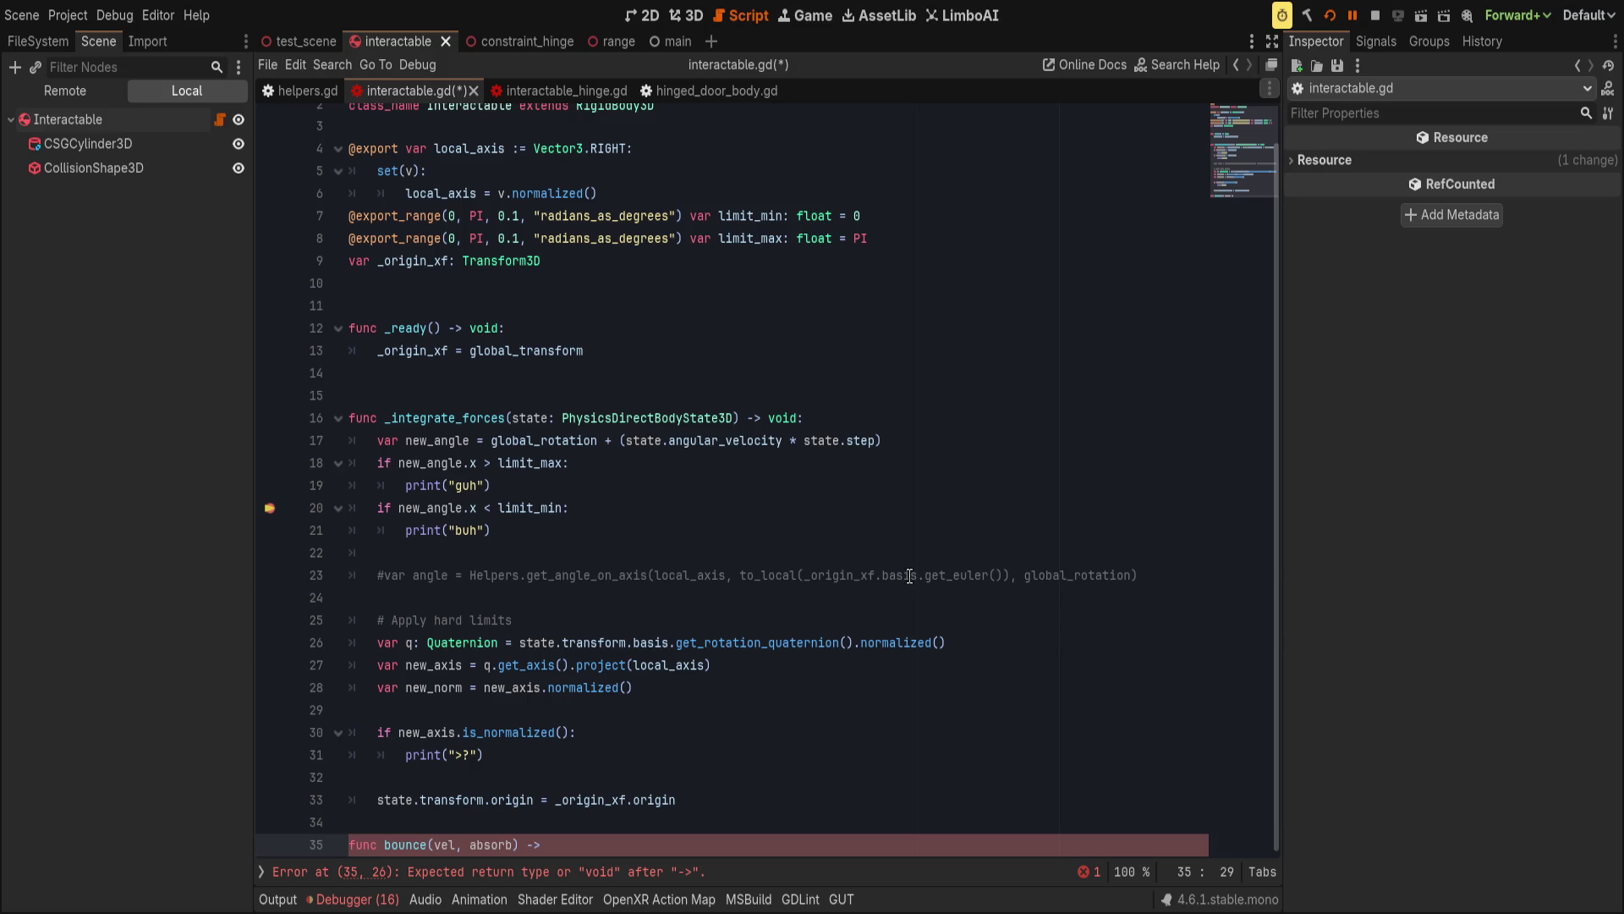
{"action": "type", "text": "Vector3:"}
{"action": "key", "text": "Return"}
{"action": "type", "text": "vel."}
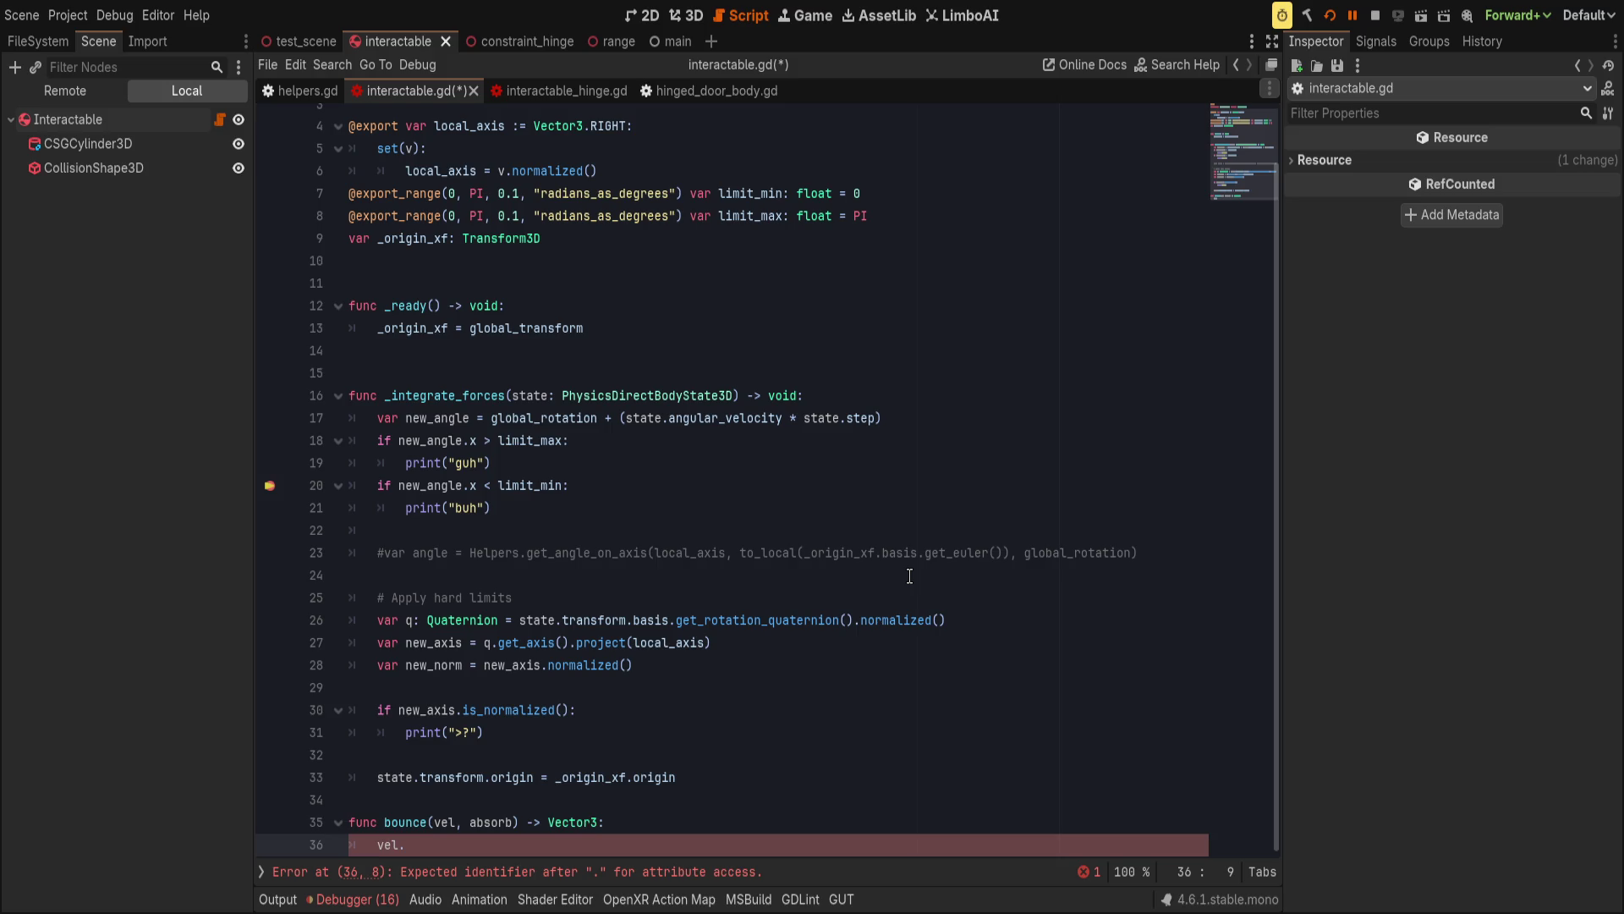
{"action": "key", "text": "Up"}
{"action": "key", "text": "BackSpace"}
{"action": "key", "text": "BackSpace"}
{"action": "type", "text": ":Vector"}
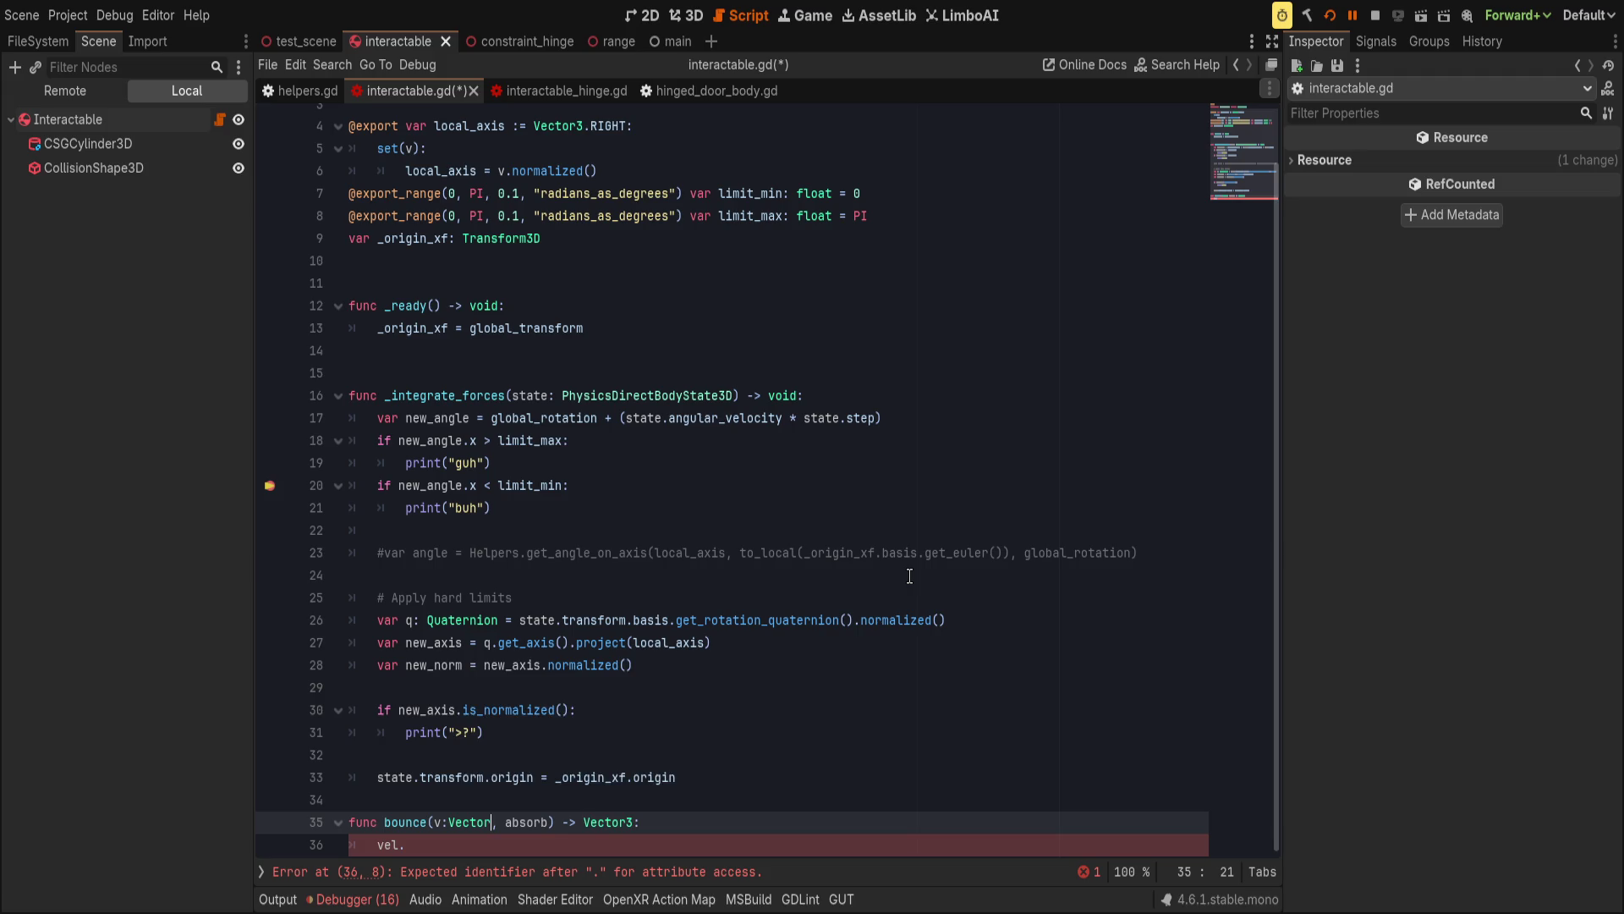
{"action": "type", "text": "3"}
{"action": "key", "text": "Right"}
{"action": "key", "text": "Right"}
{"action": "key", "text": "Right"}
{"action": "type", "text": ":float"}
{"action": "key", "text": "Escape"}
{"action": "key", "text": "Down"}
Start the bounce body with a v.reflect() call and save the script.
{"action": "type", "text": "reflex"}
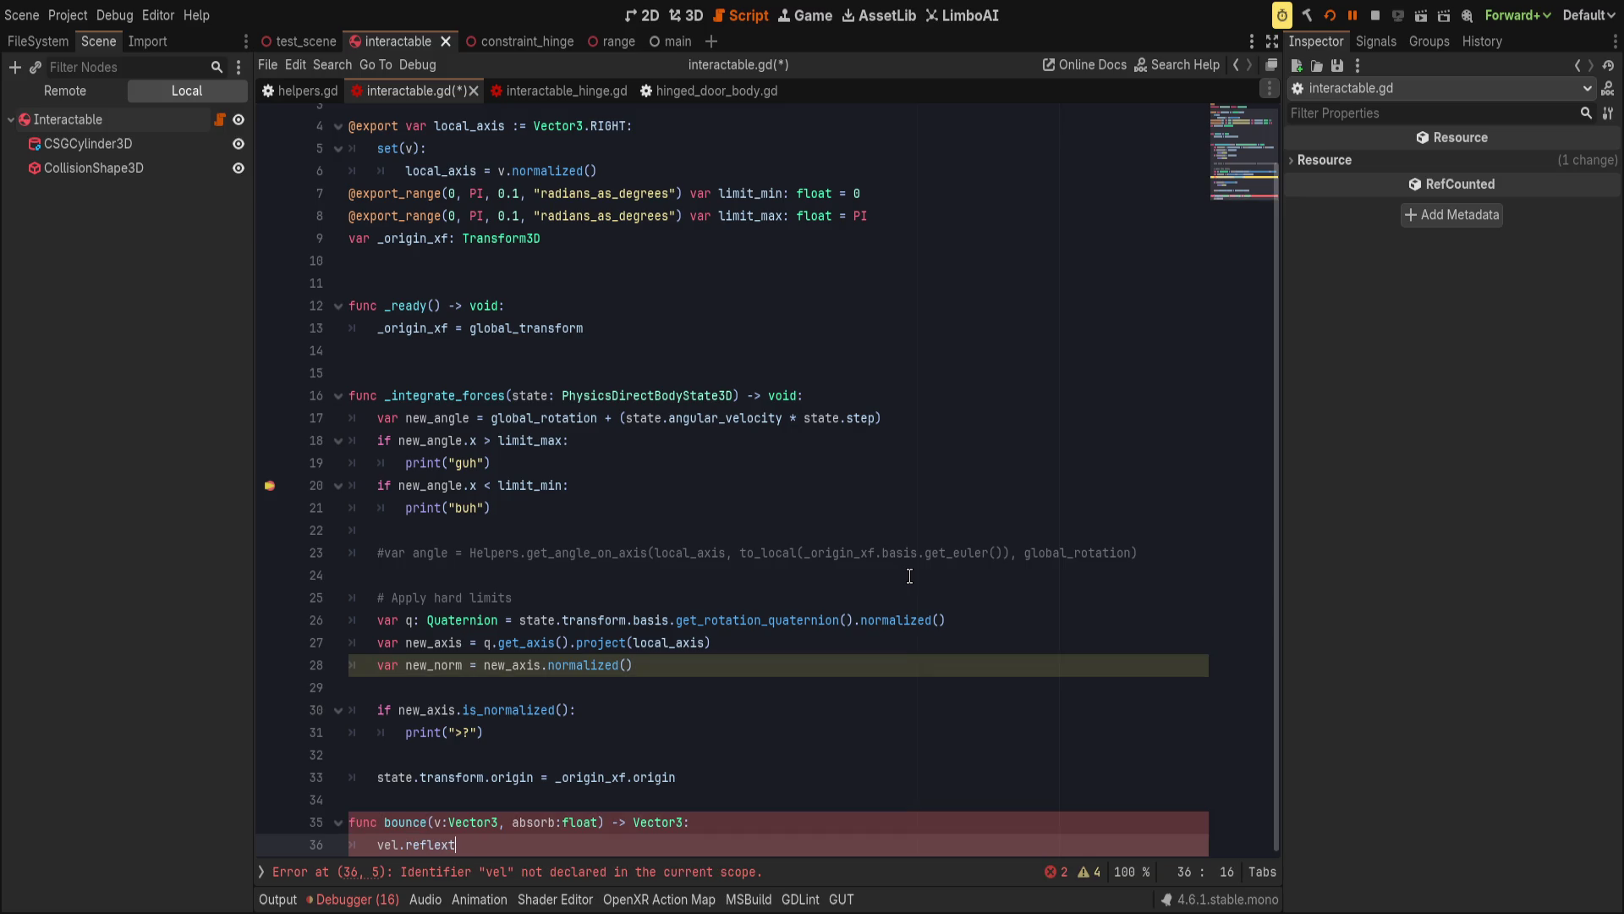
{"action": "key", "text": "ctrl+BackSpace"}
{"action": "key", "text": "ctrl+BackSpace"}
{"action": "key", "text": "ctrl+BackSpace"}
{"action": "type", "text": "v.re"}
{"action": "key", "text": "Return"}
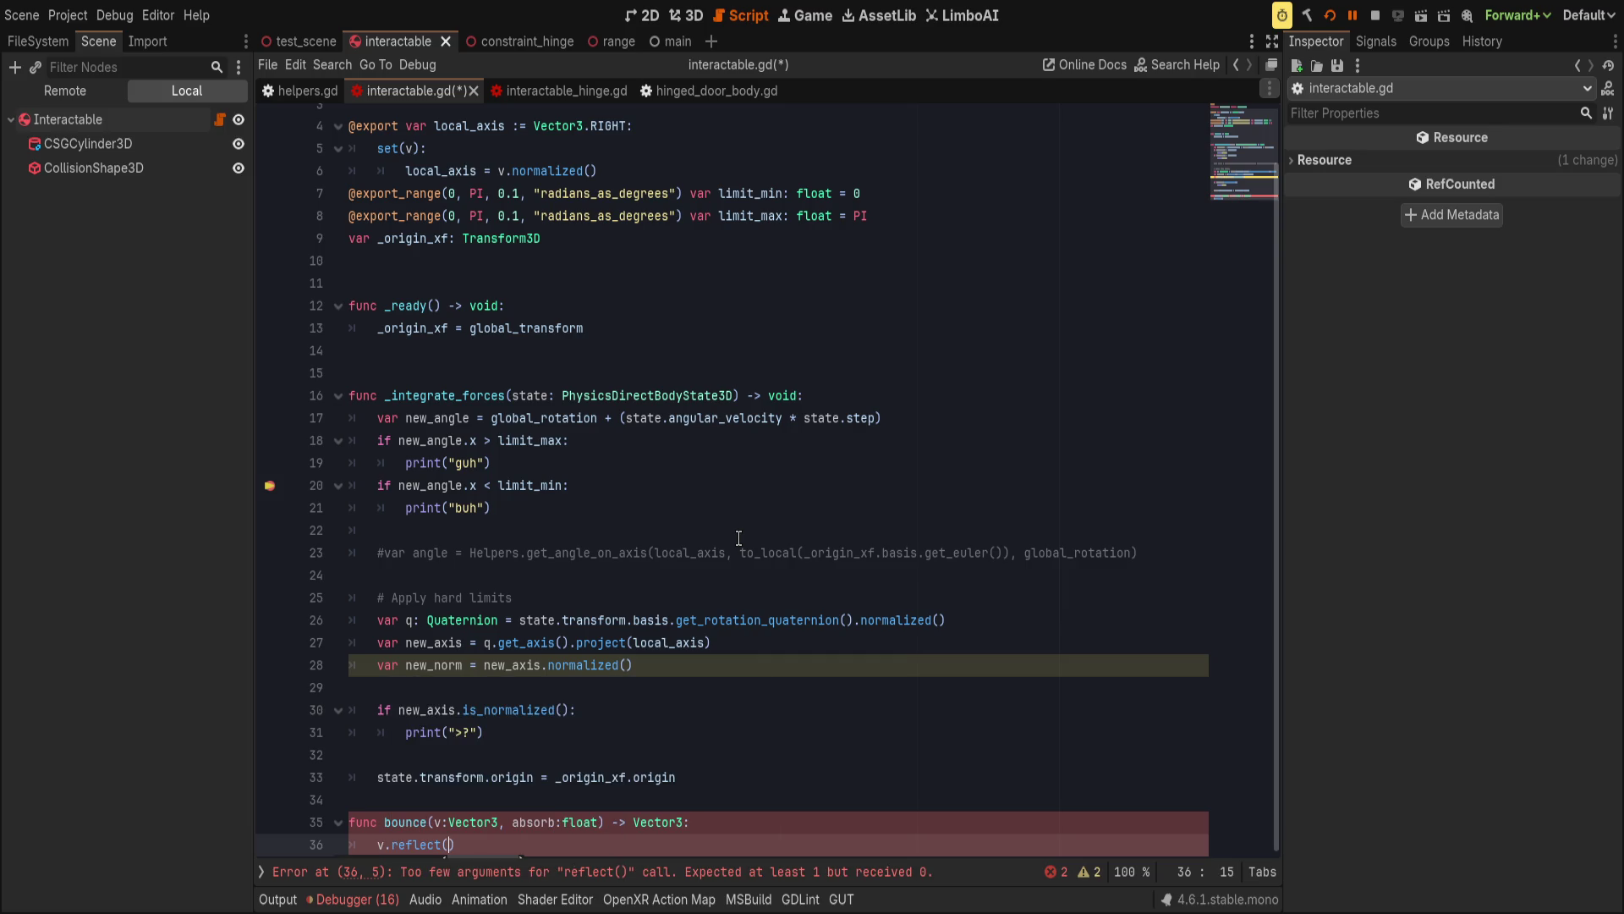
{"action": "type", "text": ","}
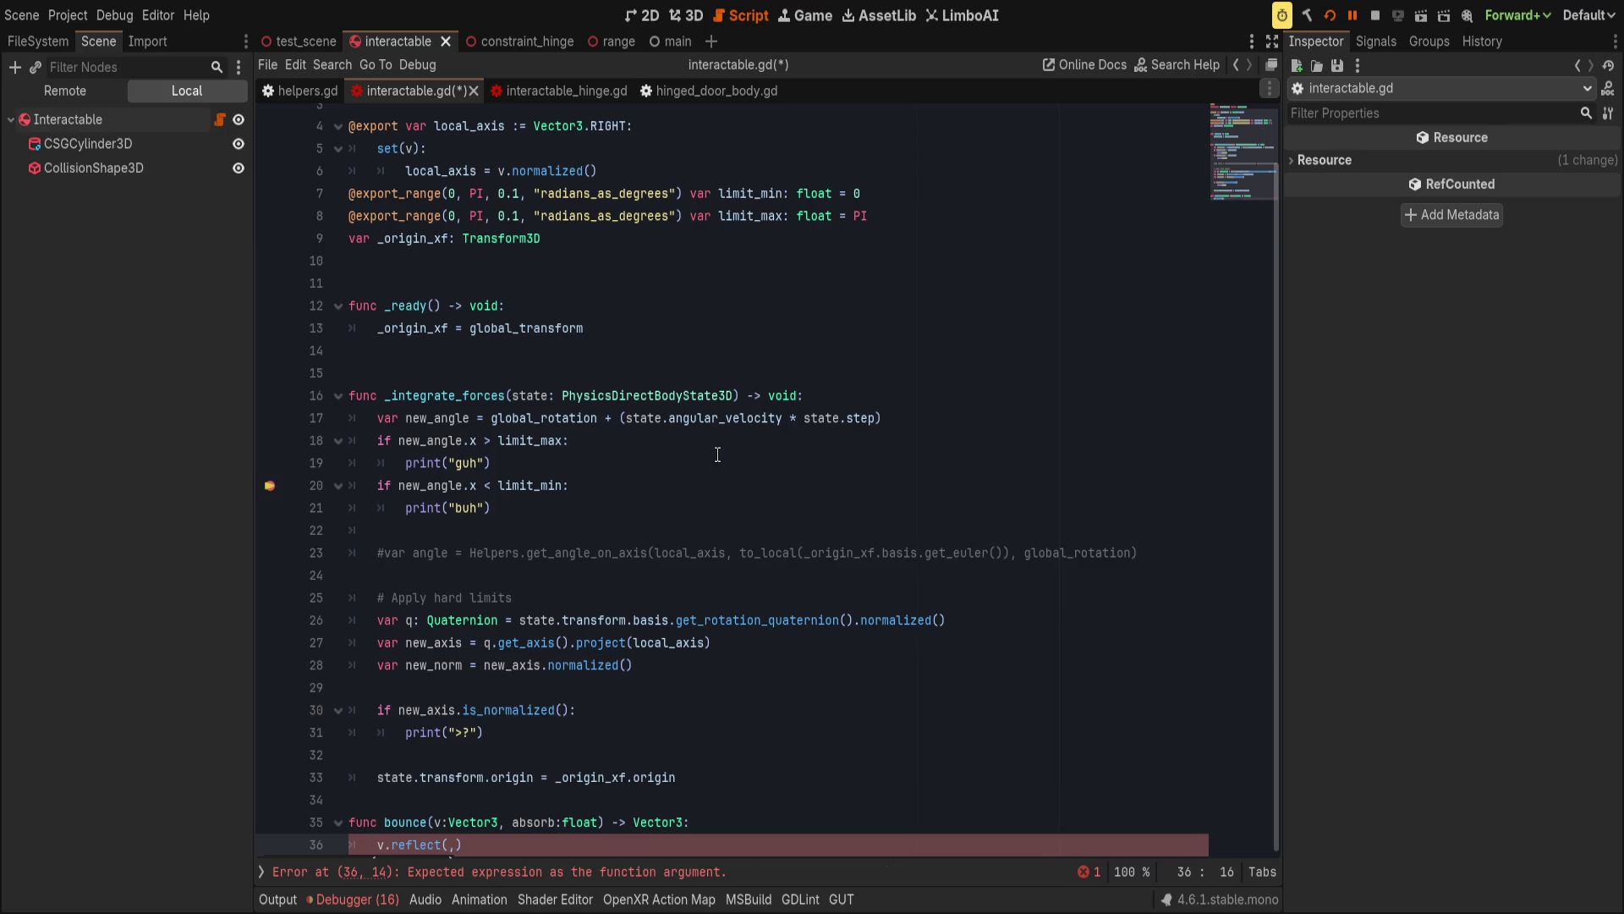
{"action": "left_click", "coordinate": [640, 510]}
{"action": "key", "text": "ctrl+s"}
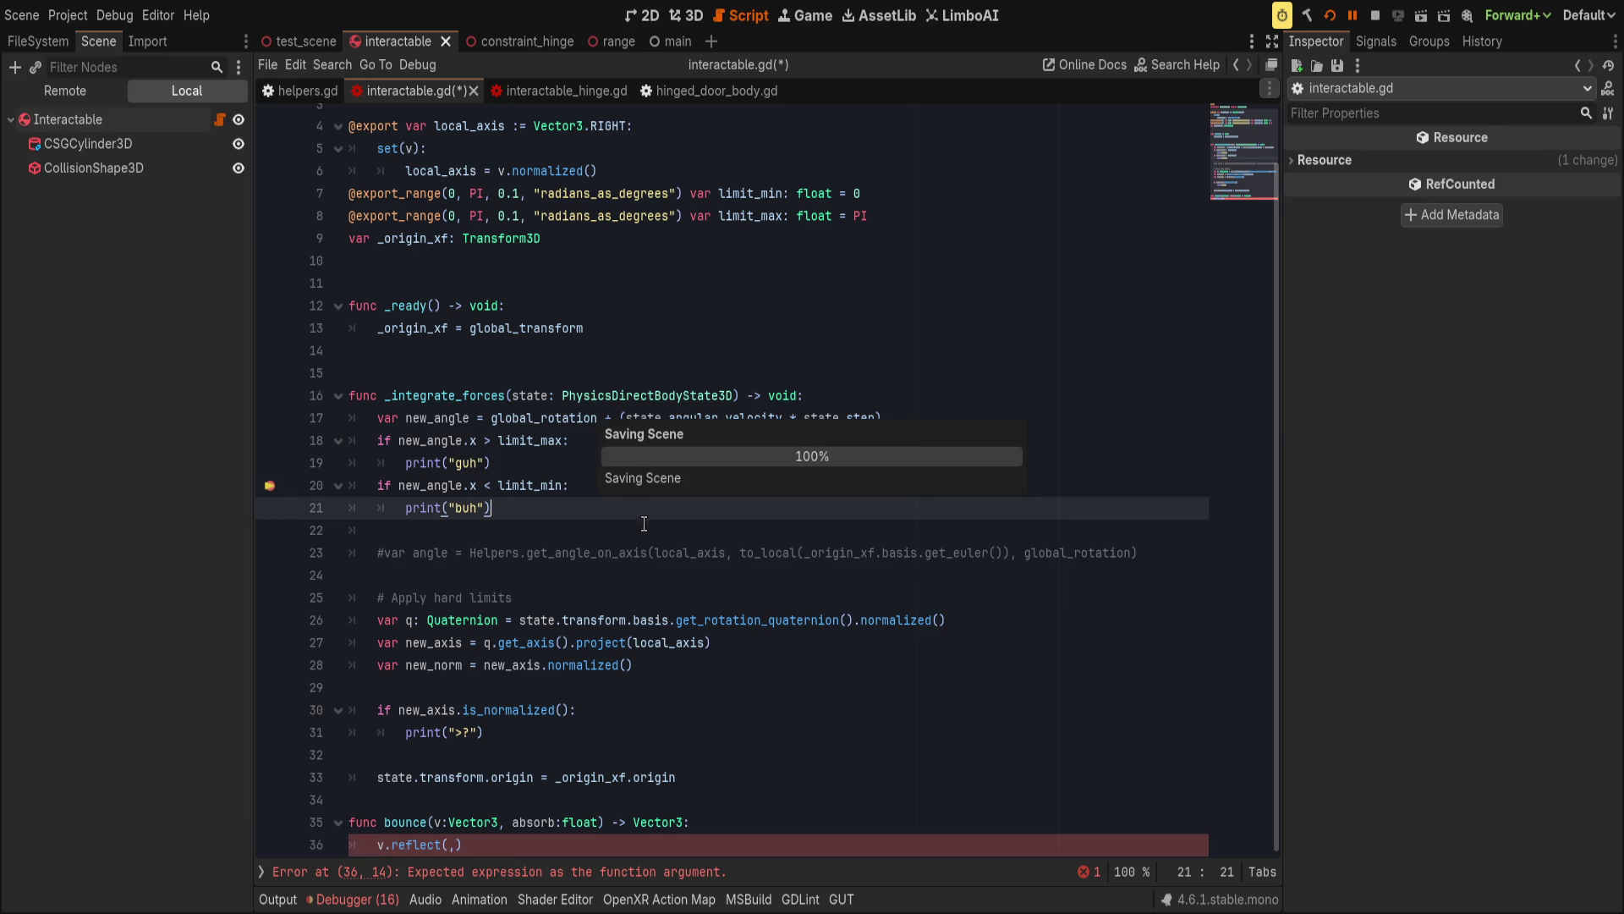
{"action": "scroll", "coordinate": [555, 611], "scroll_direction": "down", "scroll_amount": 1}
{"action": "left_click", "coordinate": [492, 822]}
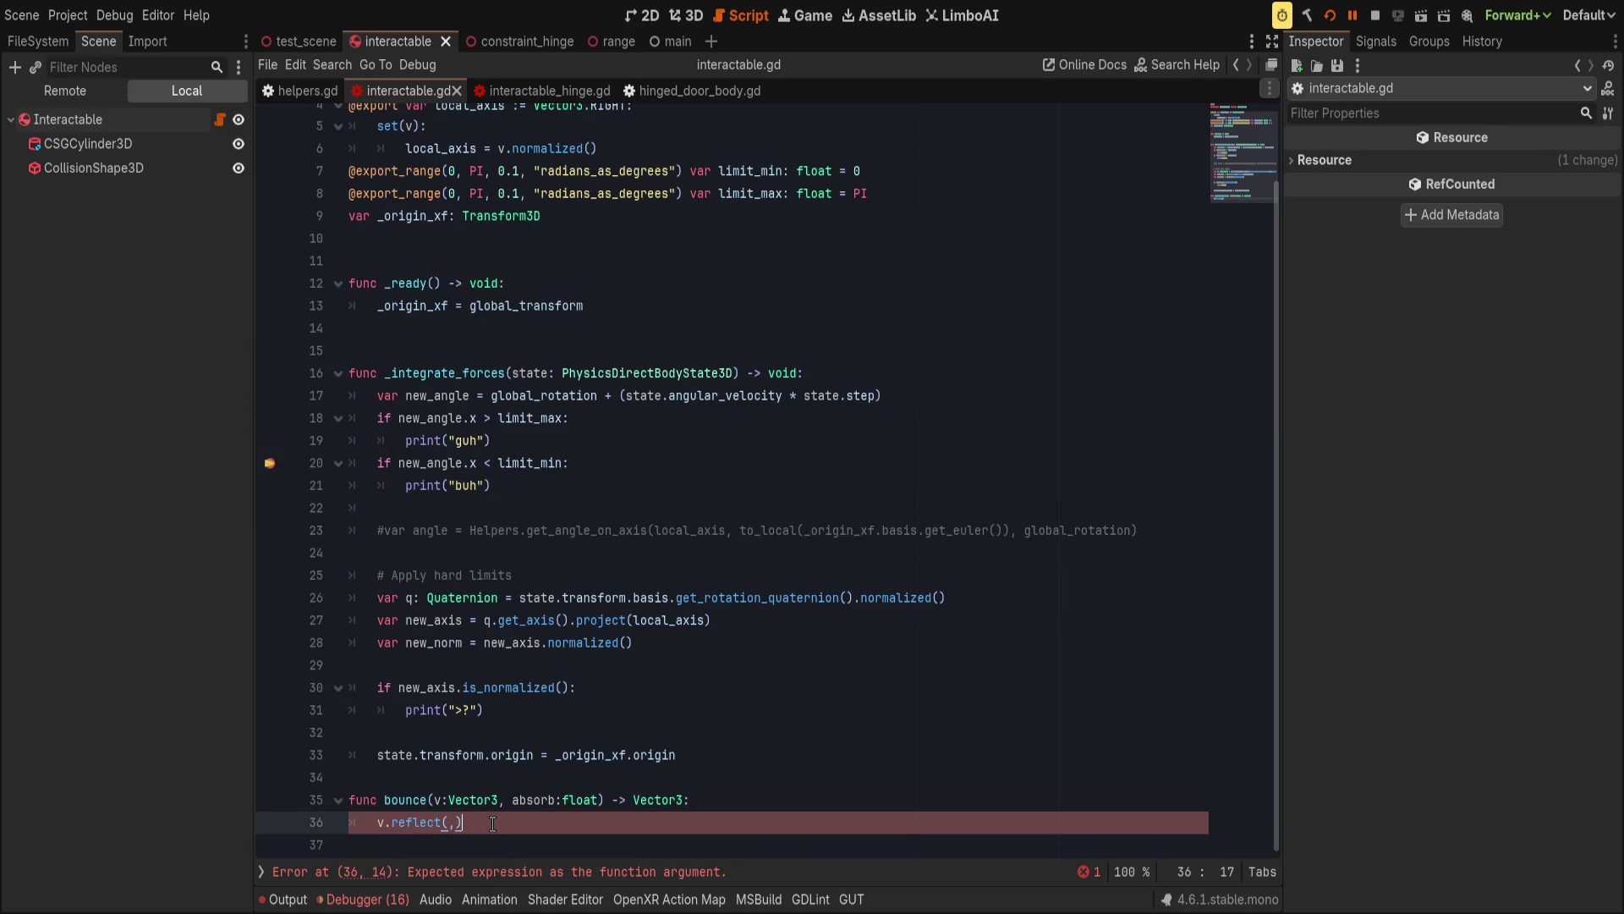
{"action": "key", "text": "BackSpace"}
{"action": "type", "text": ","}
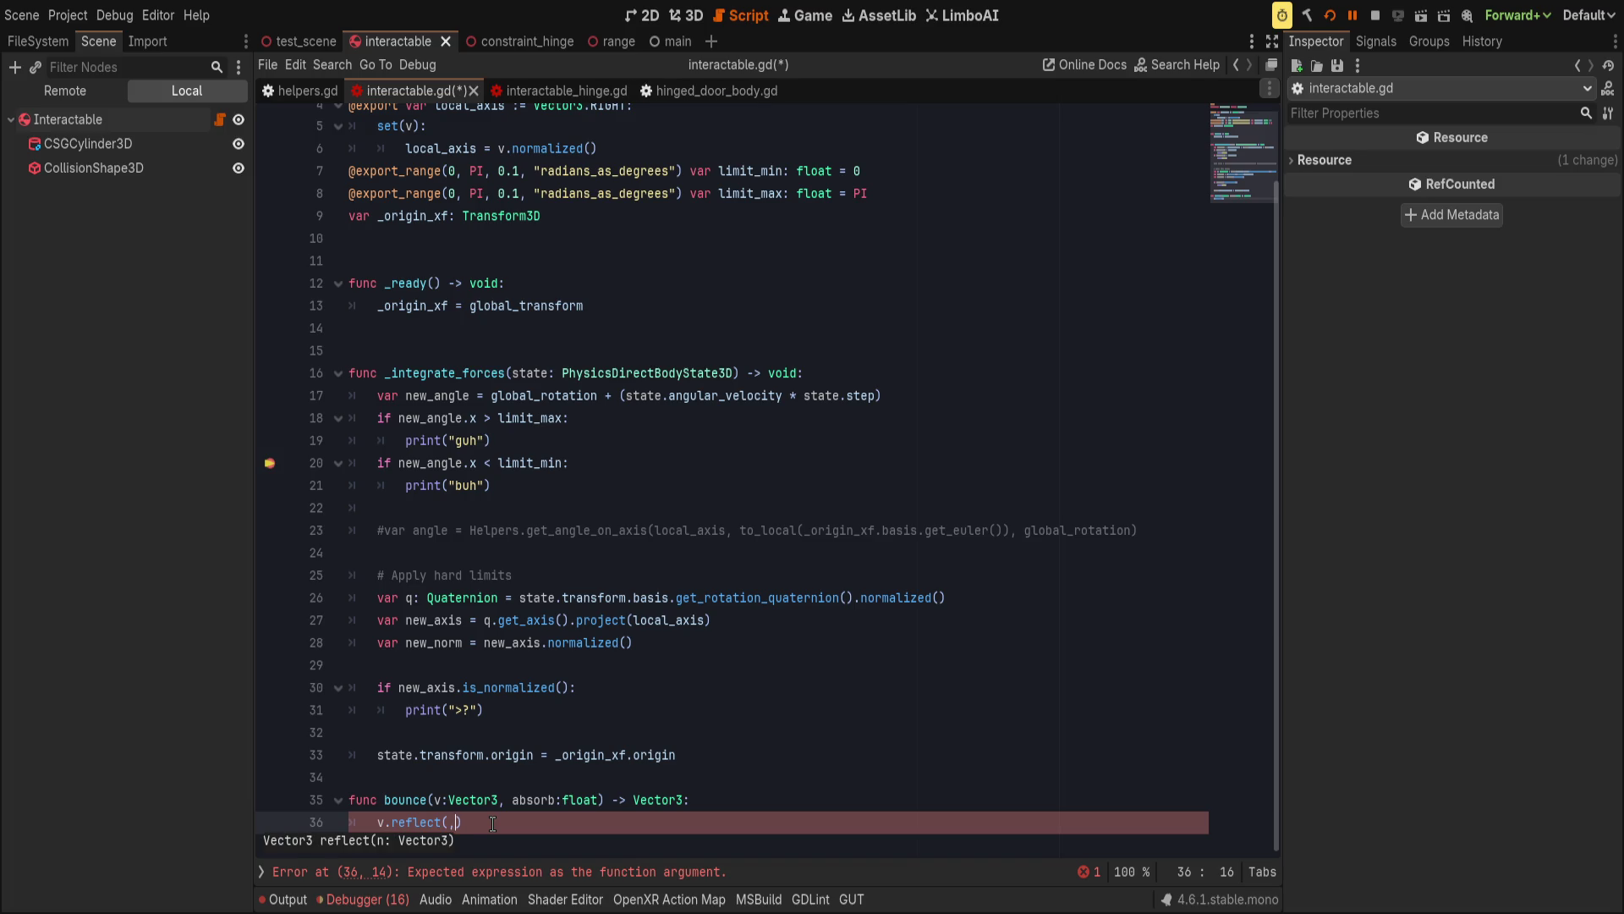
{"action": "key", "text": "BackSpace"}
Add a normal:Vector3 parameter to bounce and multiply the reflect result by absorb.
{"action": "left_click", "coordinate": [513, 799]}
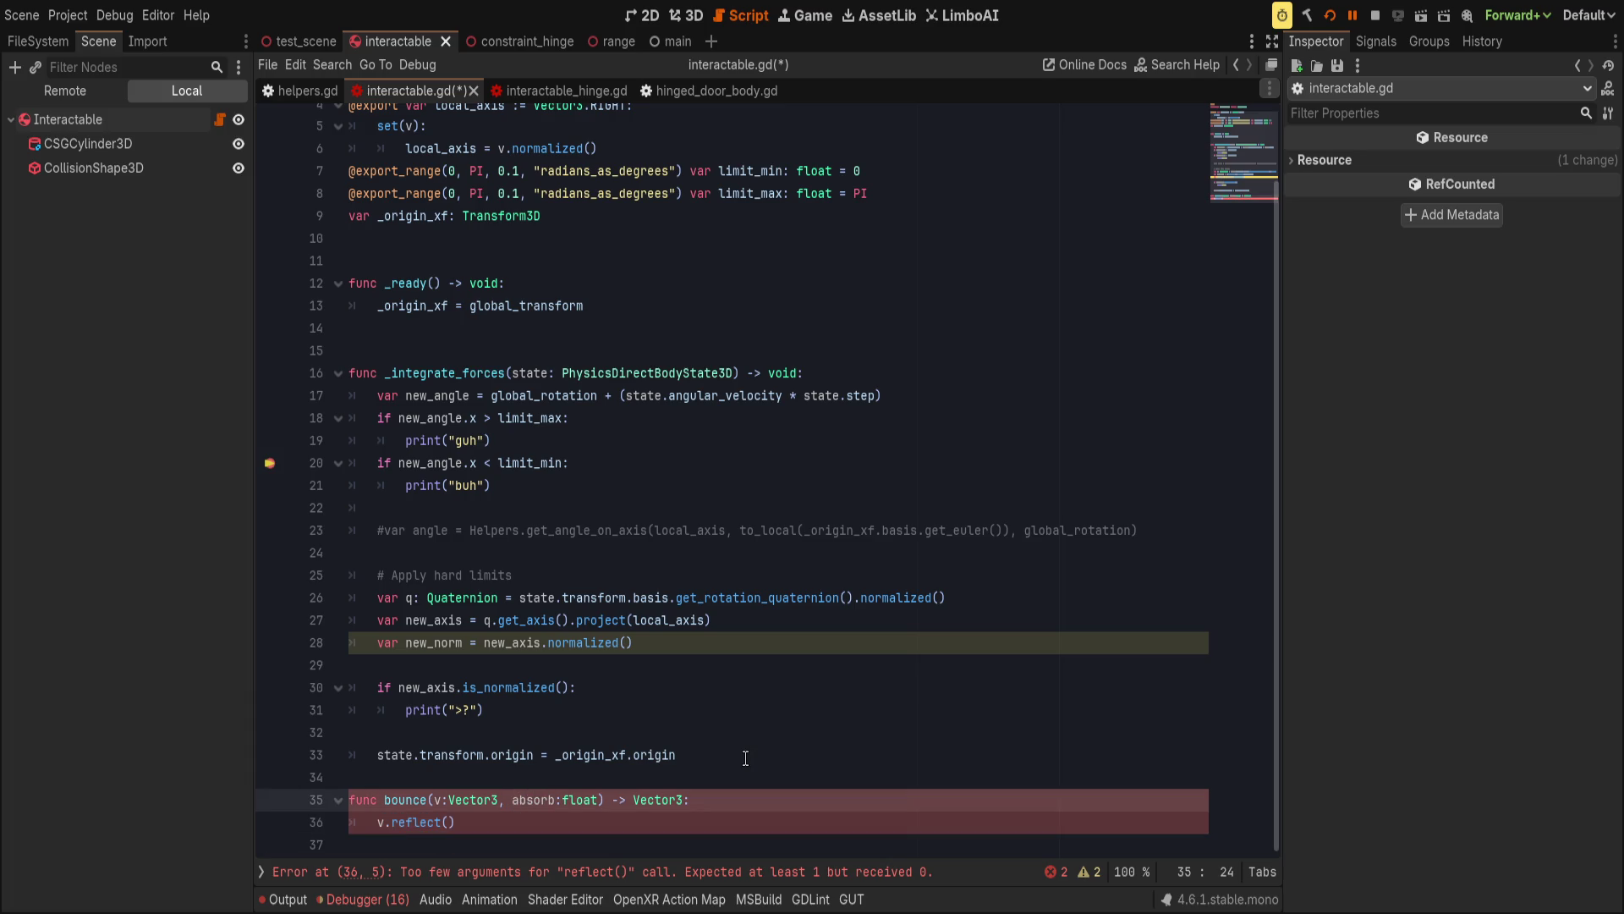
{"action": "type", "text": "normal"}
{"action": "type", "text": ":vector"}
{"action": "key", "text": "BackSpace"}
{"action": "key", "text": "BackSpace"}
{"action": "key", "text": "BackSpace"}
{"action": "type", "text": "Vector3"}
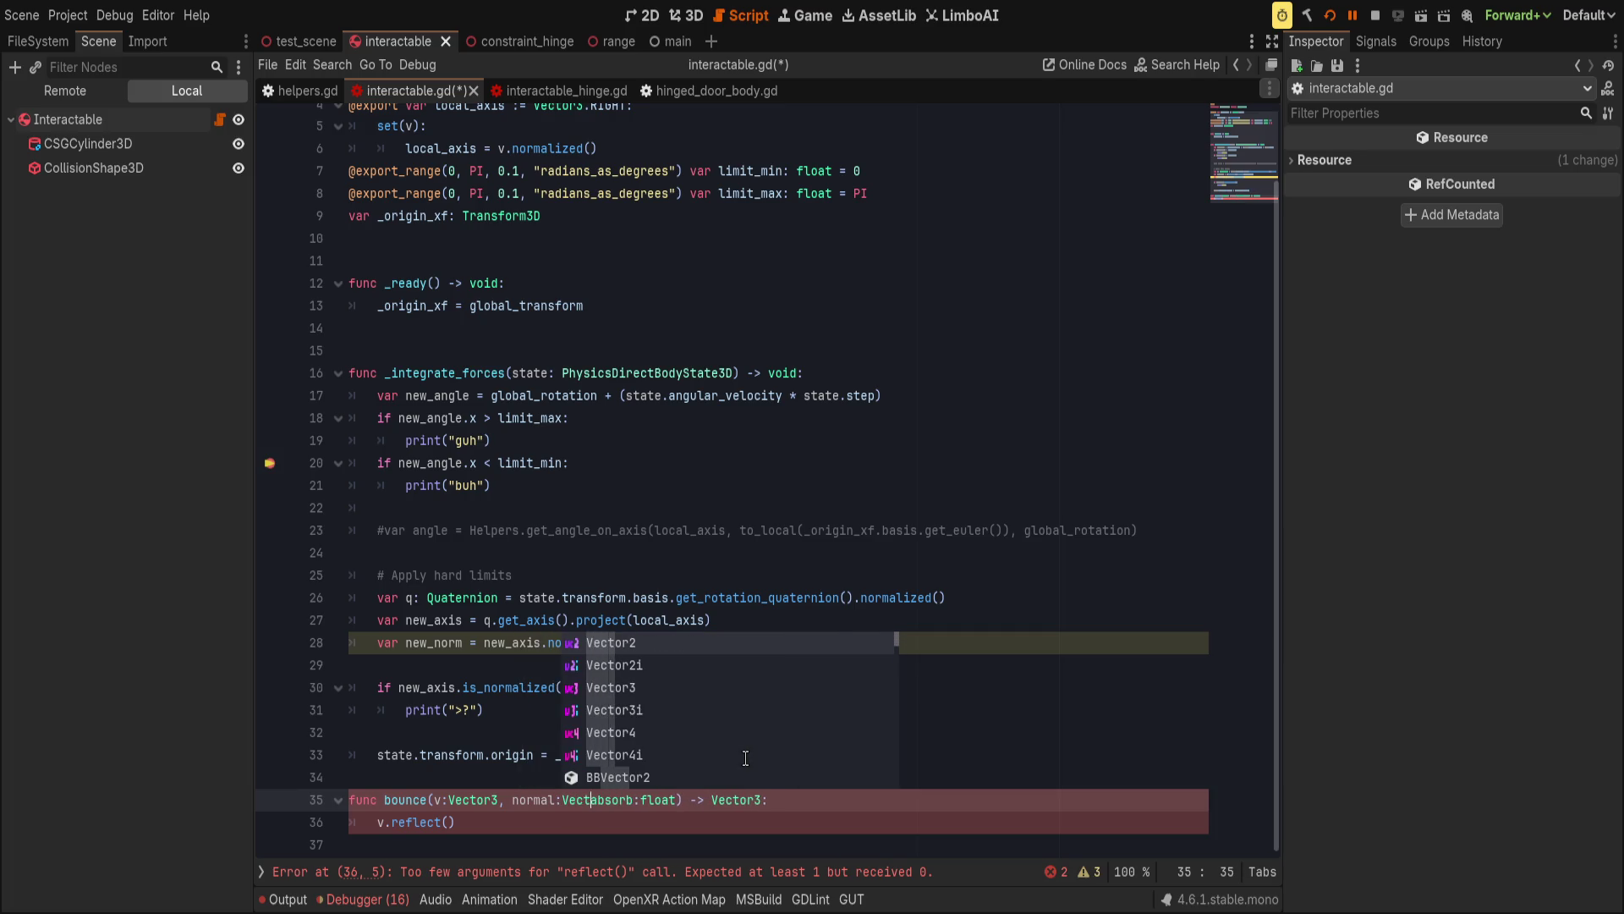
{"action": "key", "text": "Escape"}
{"action": "type", "text": ","}
{"action": "key", "text": "Down"}
{"action": "key", "text": "Left"}
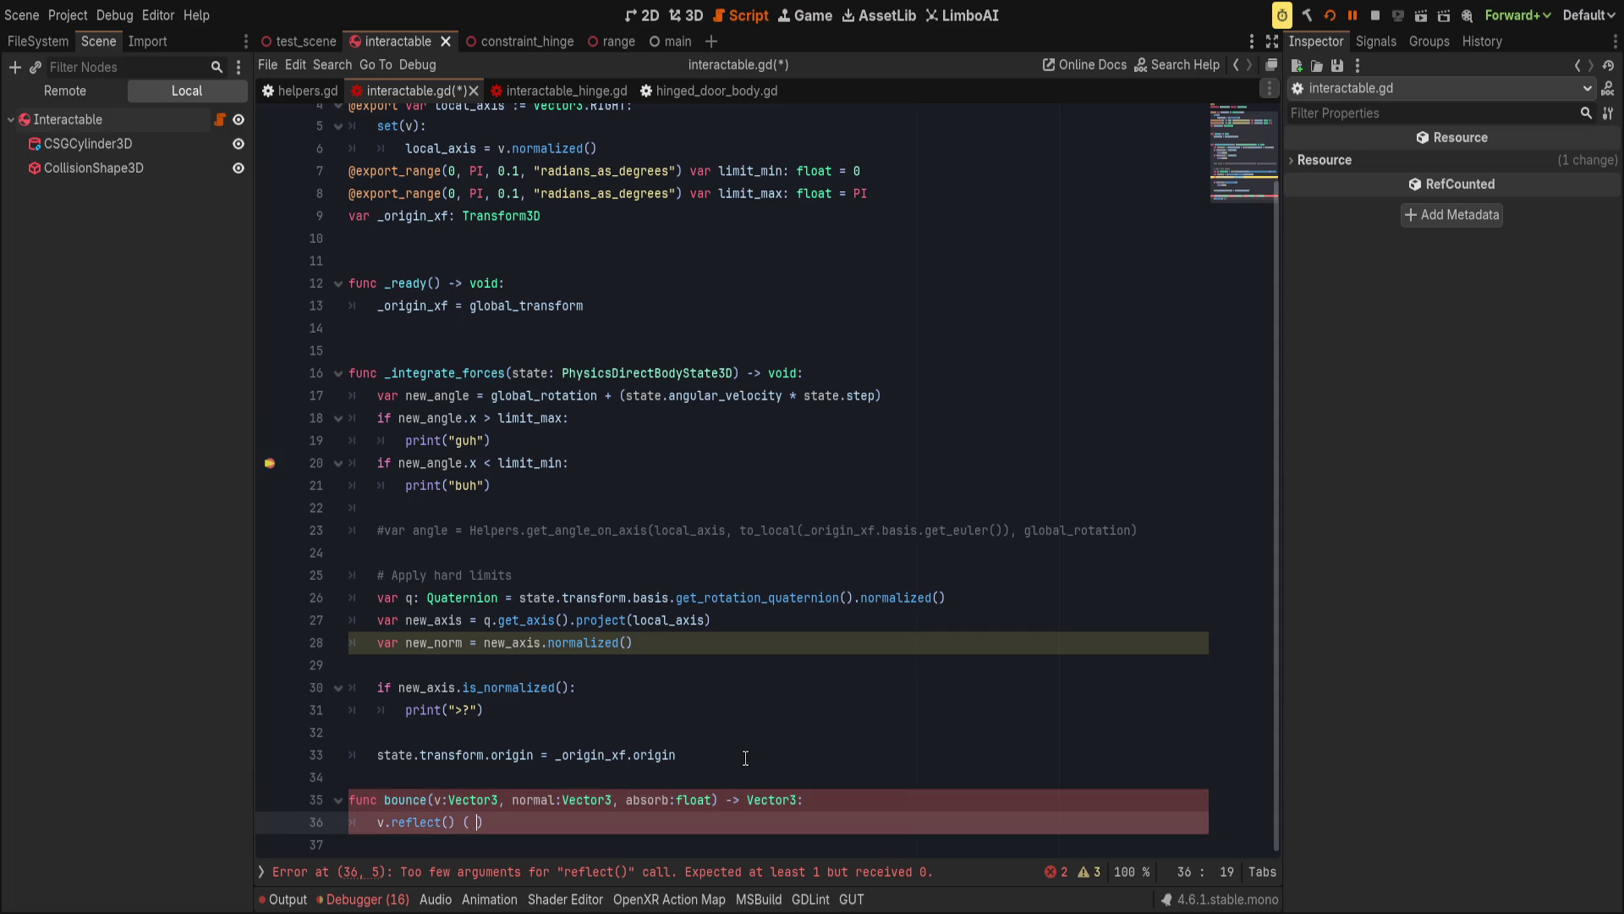
{"action": "key", "text": "BackSpace"}
{"action": "key", "text": "BackSpace"}
{"action": "type", "text": "* absorb"}
Make the line return the result and pass the normal argument into reflect.
{"action": "left_click", "coordinate": [376, 823]}
{"action": "type", "text": "return"}
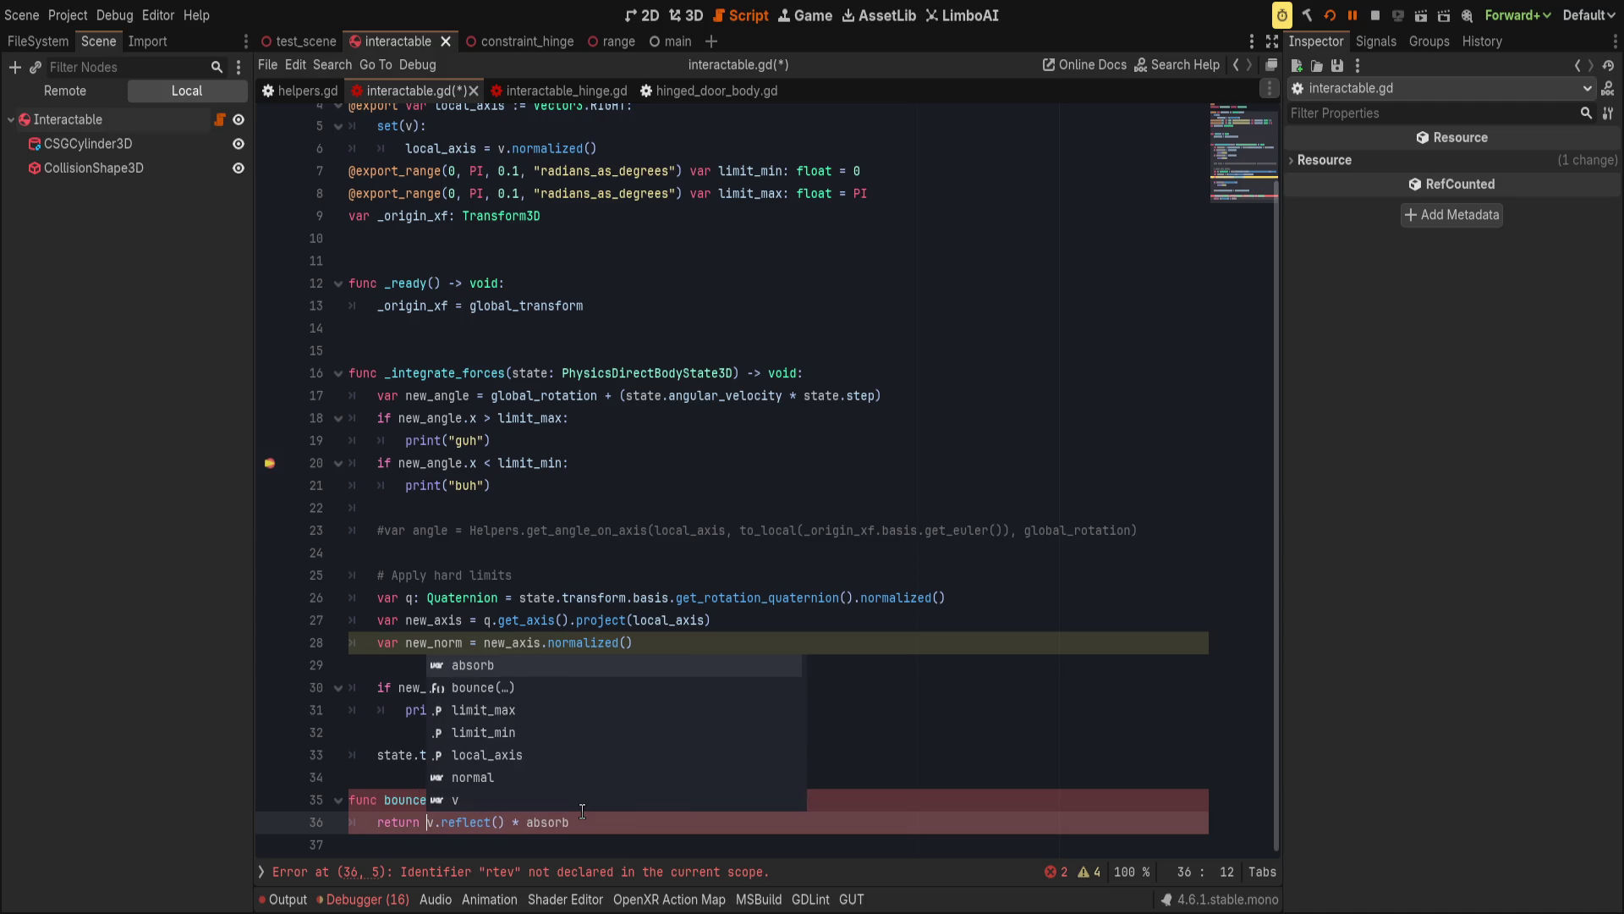
{"action": "left_click", "coordinate": [582, 812]}
{"action": "left_click", "coordinate": [497, 822]}
{"action": "type", "text": "noraml"}
{"action": "key", "text": "BackSpace"}
{"action": "key", "text": "BackSpace"}
{"action": "type", "text": "l"}
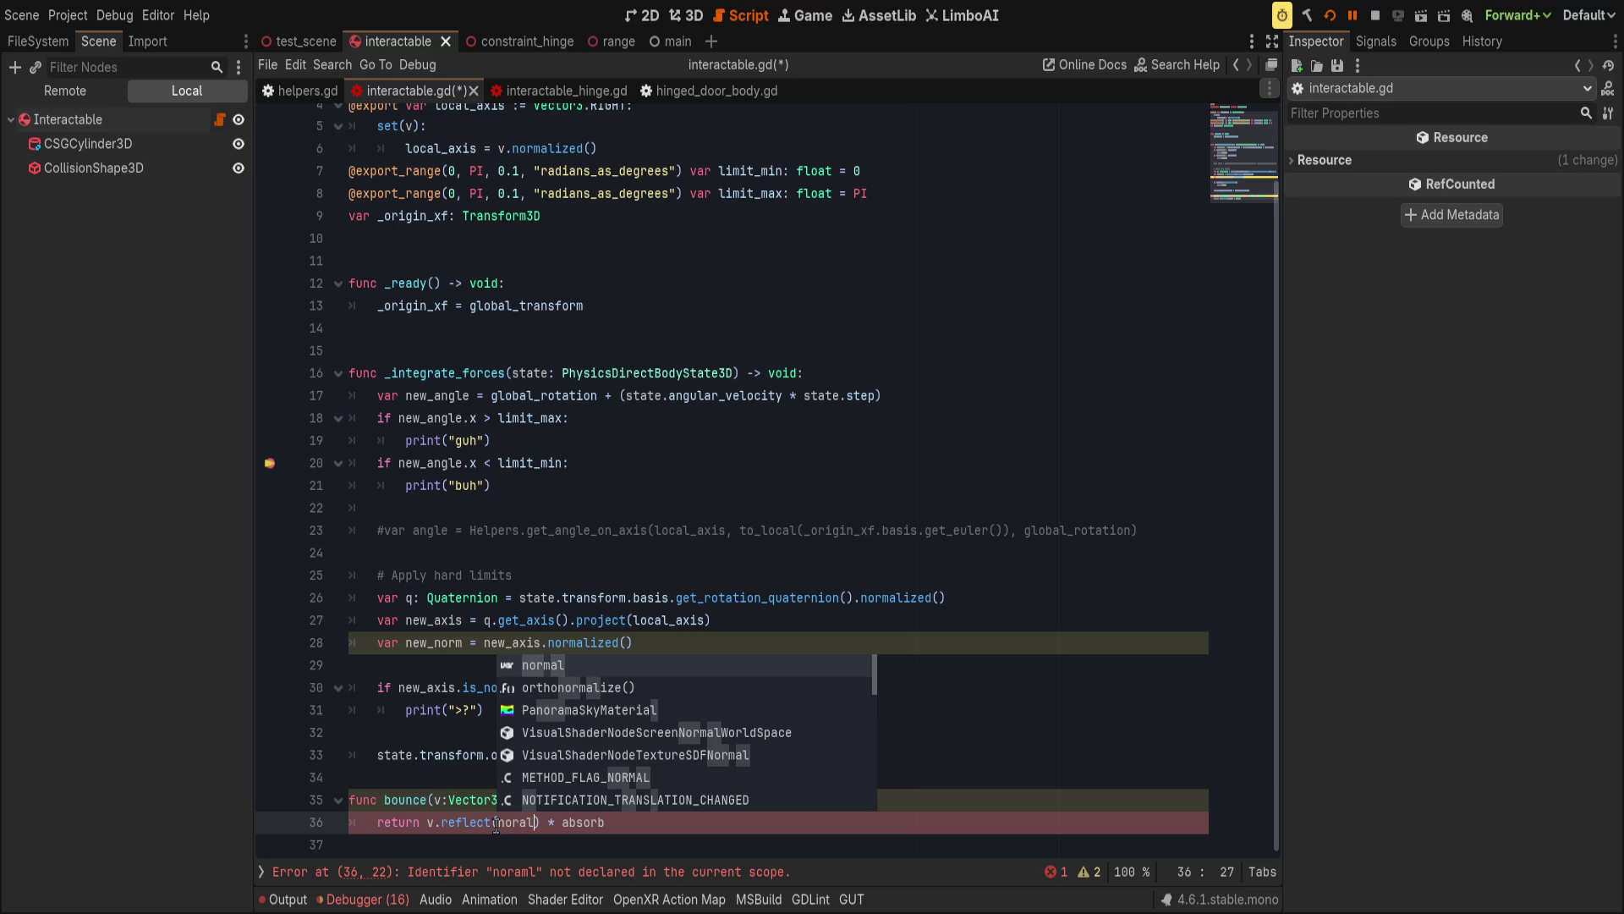
{"action": "left_click", "coordinate": [722, 652]}
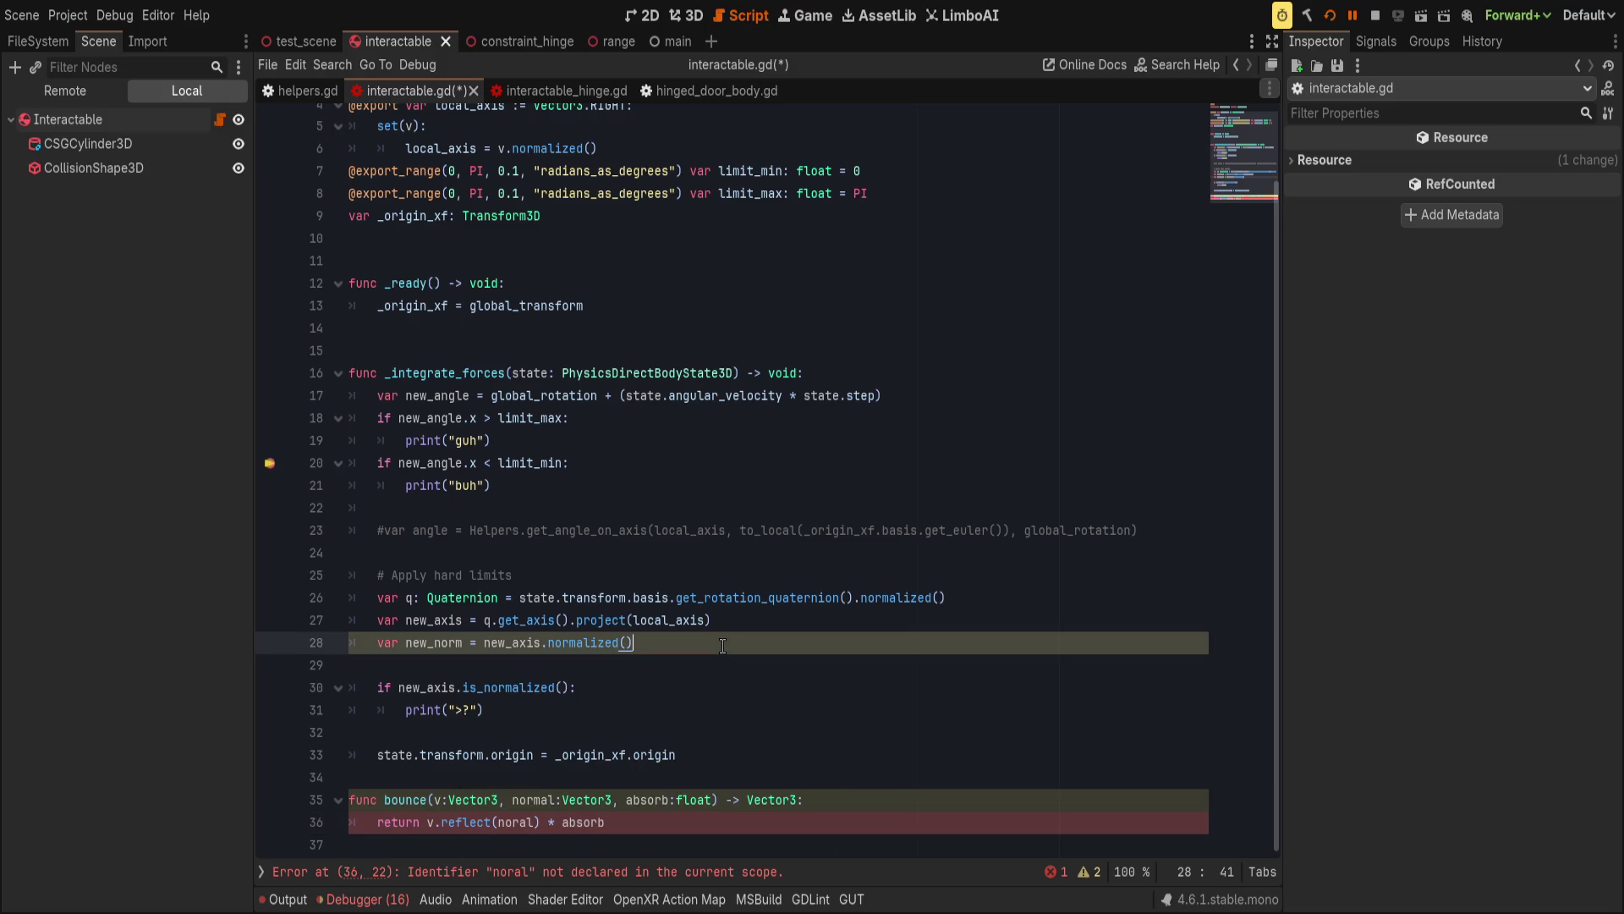
{"action": "left_click", "coordinate": [642, 480]}
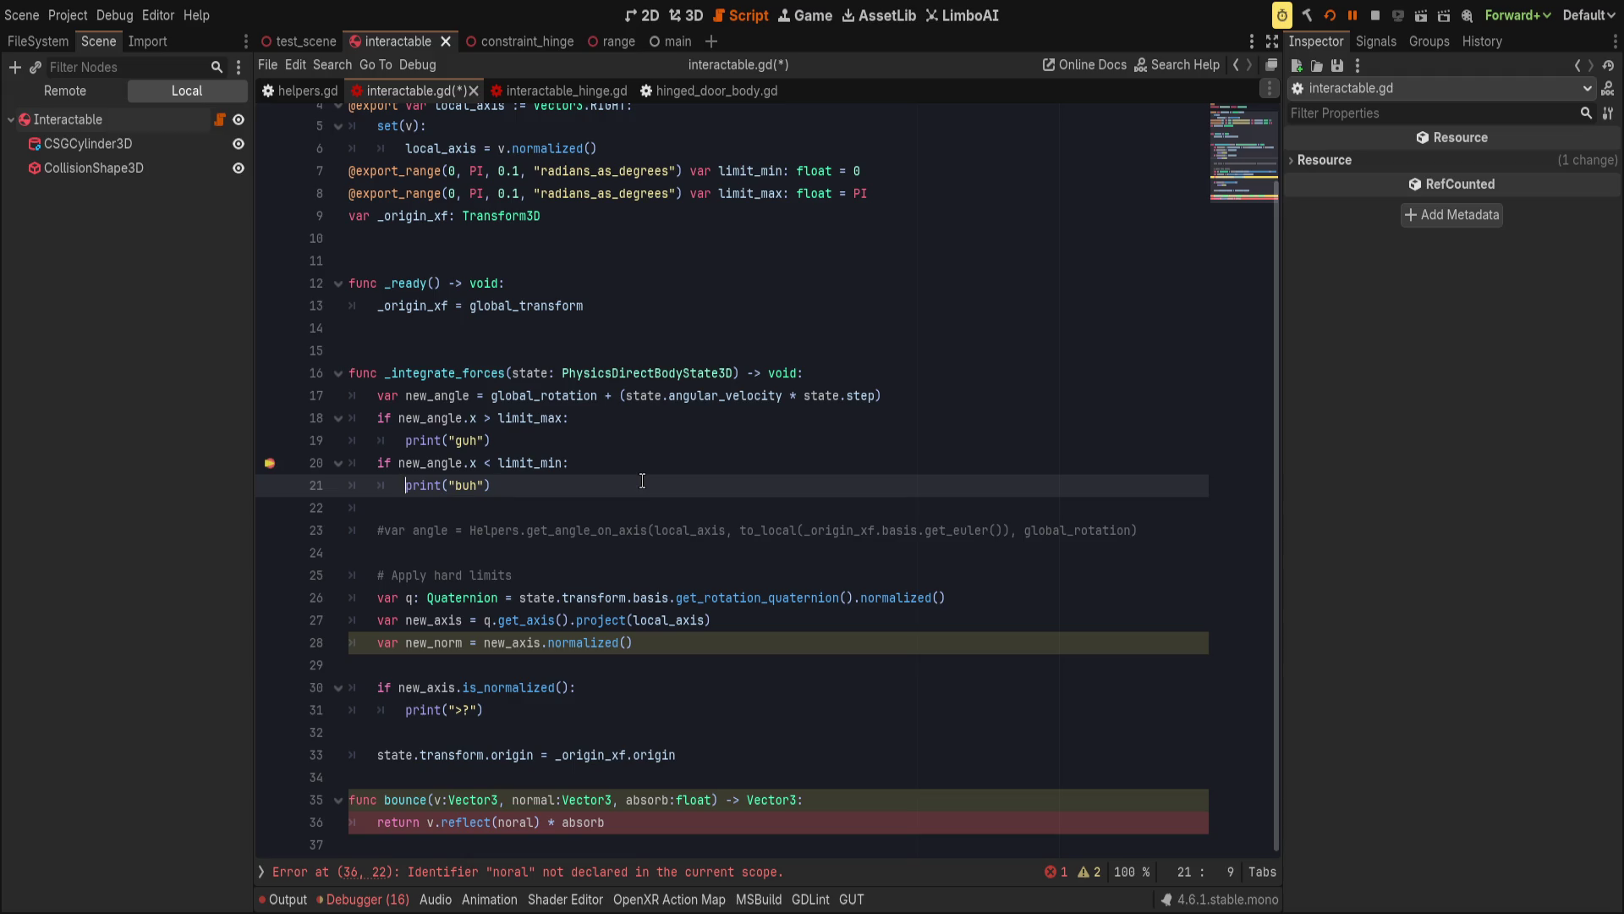
Replace line 21's print with bounce(state.angular_velocity, local_axis, 0.5).
{"action": "type", "text": "bounce("}
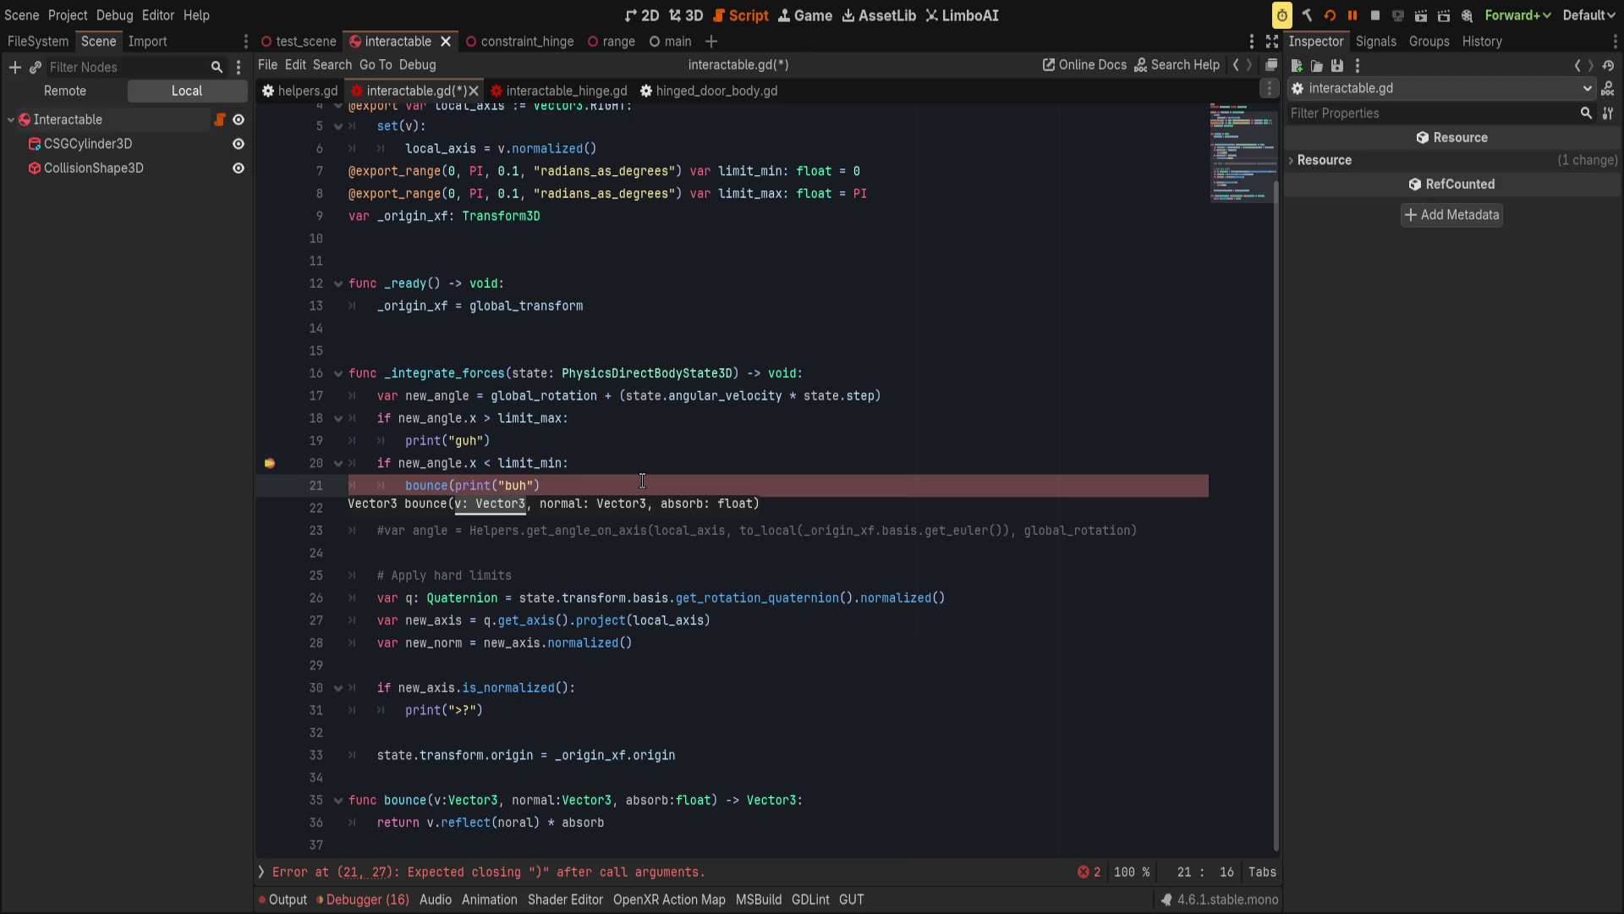
{"action": "type", "text": "state.angul"}
{"action": "type", "text": "ar"}
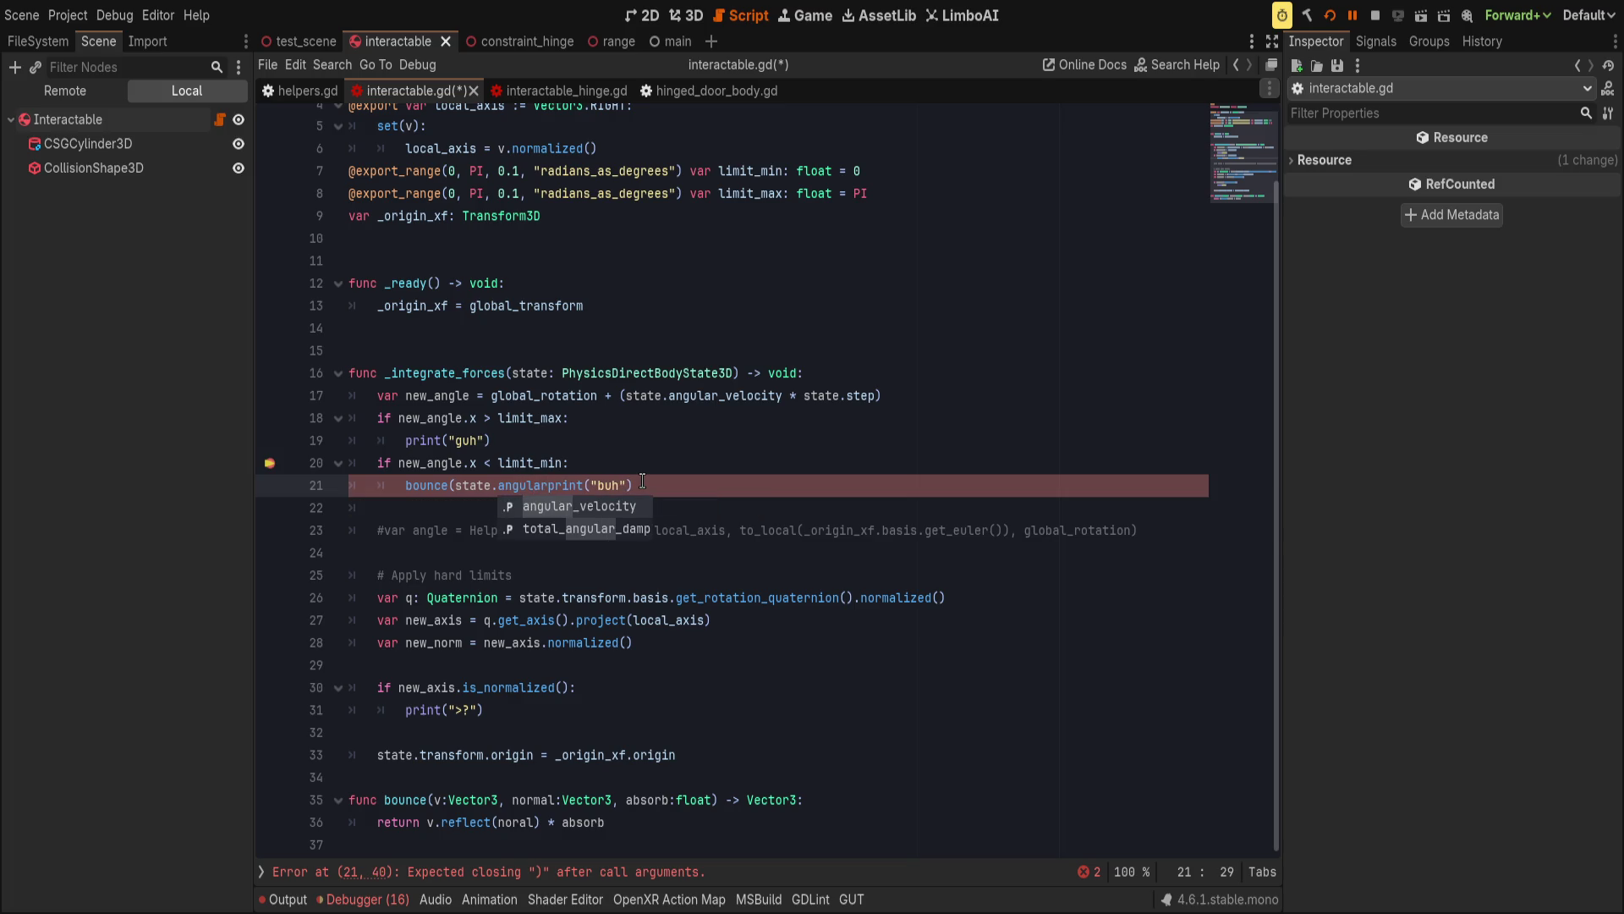
{"action": "type", "text": "_vel"}
{"action": "key", "text": "Return"}
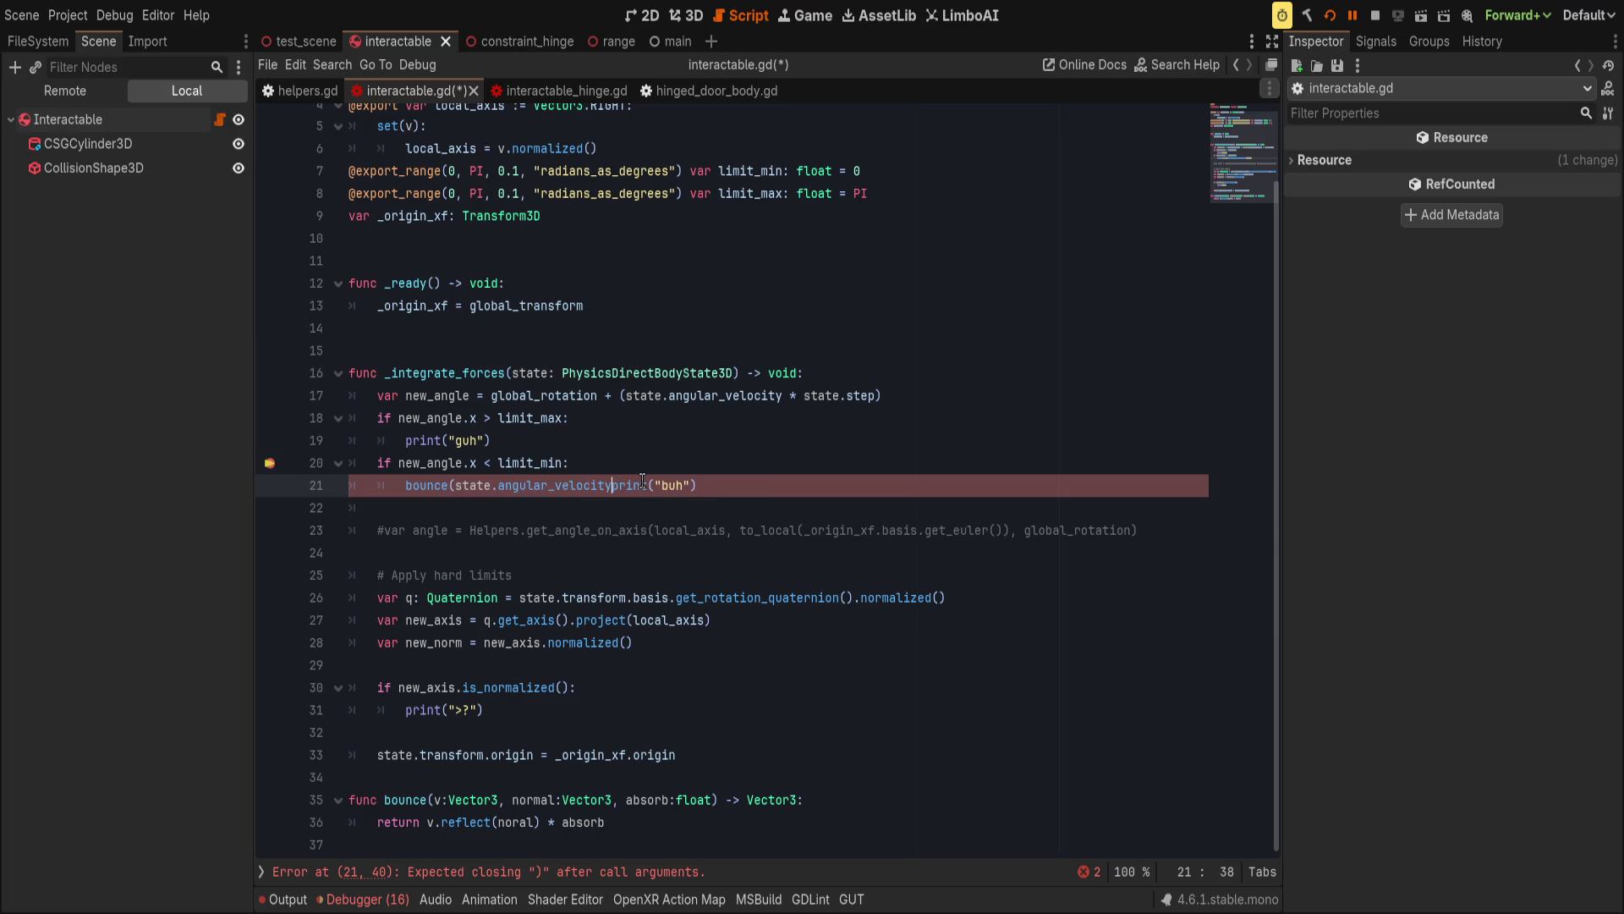
{"action": "type", "text": ","}
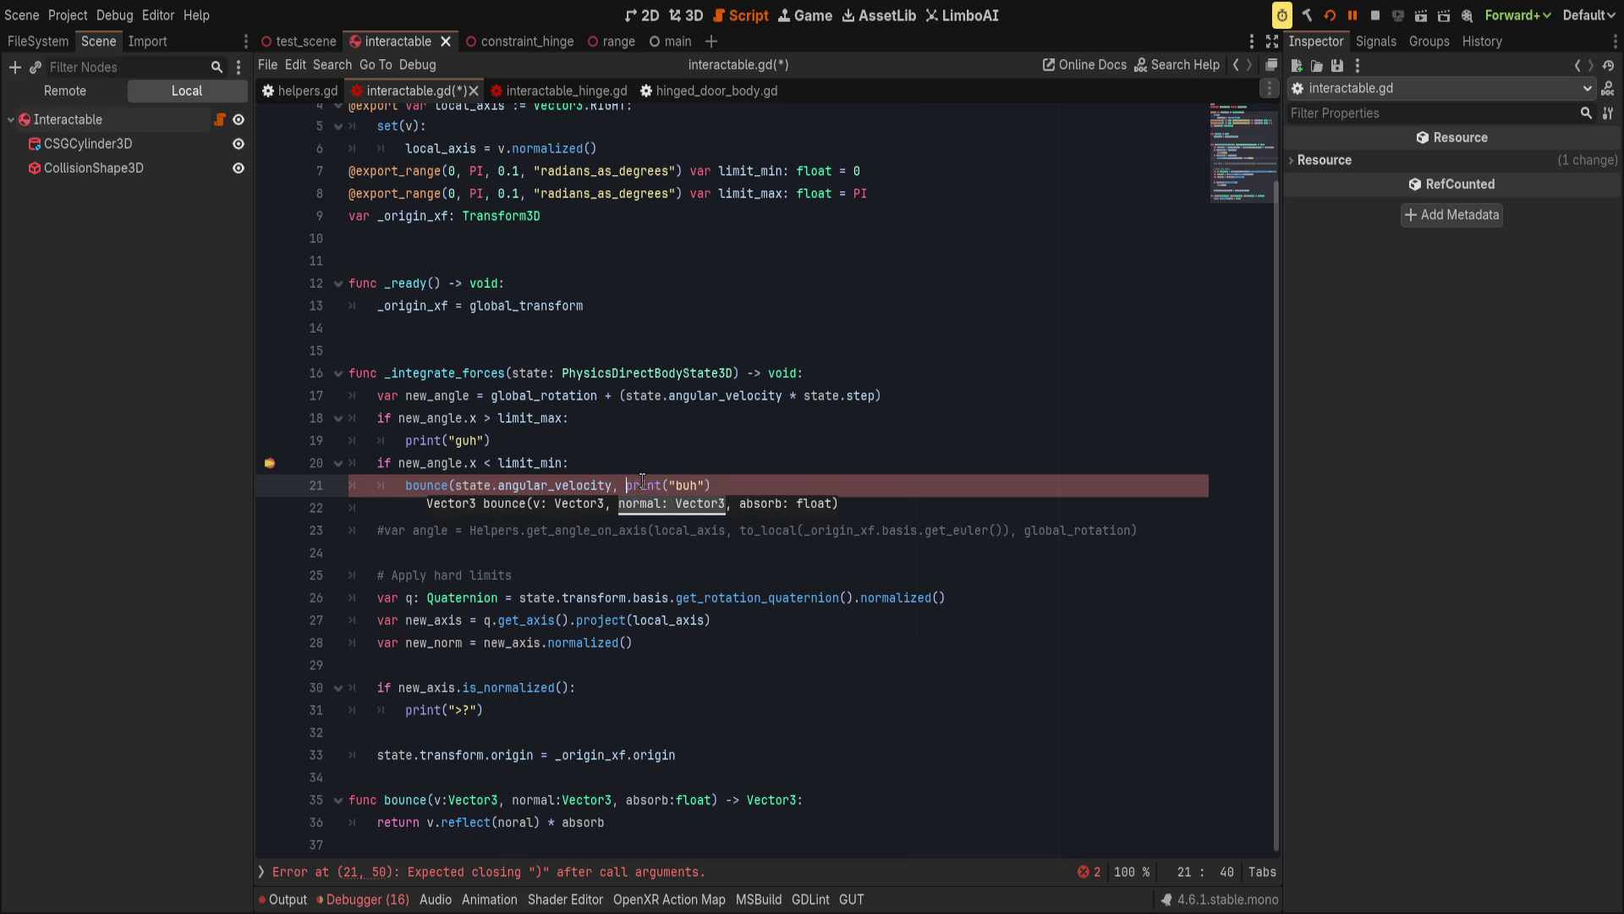
{"action": "type", "text": " local_axis, "}
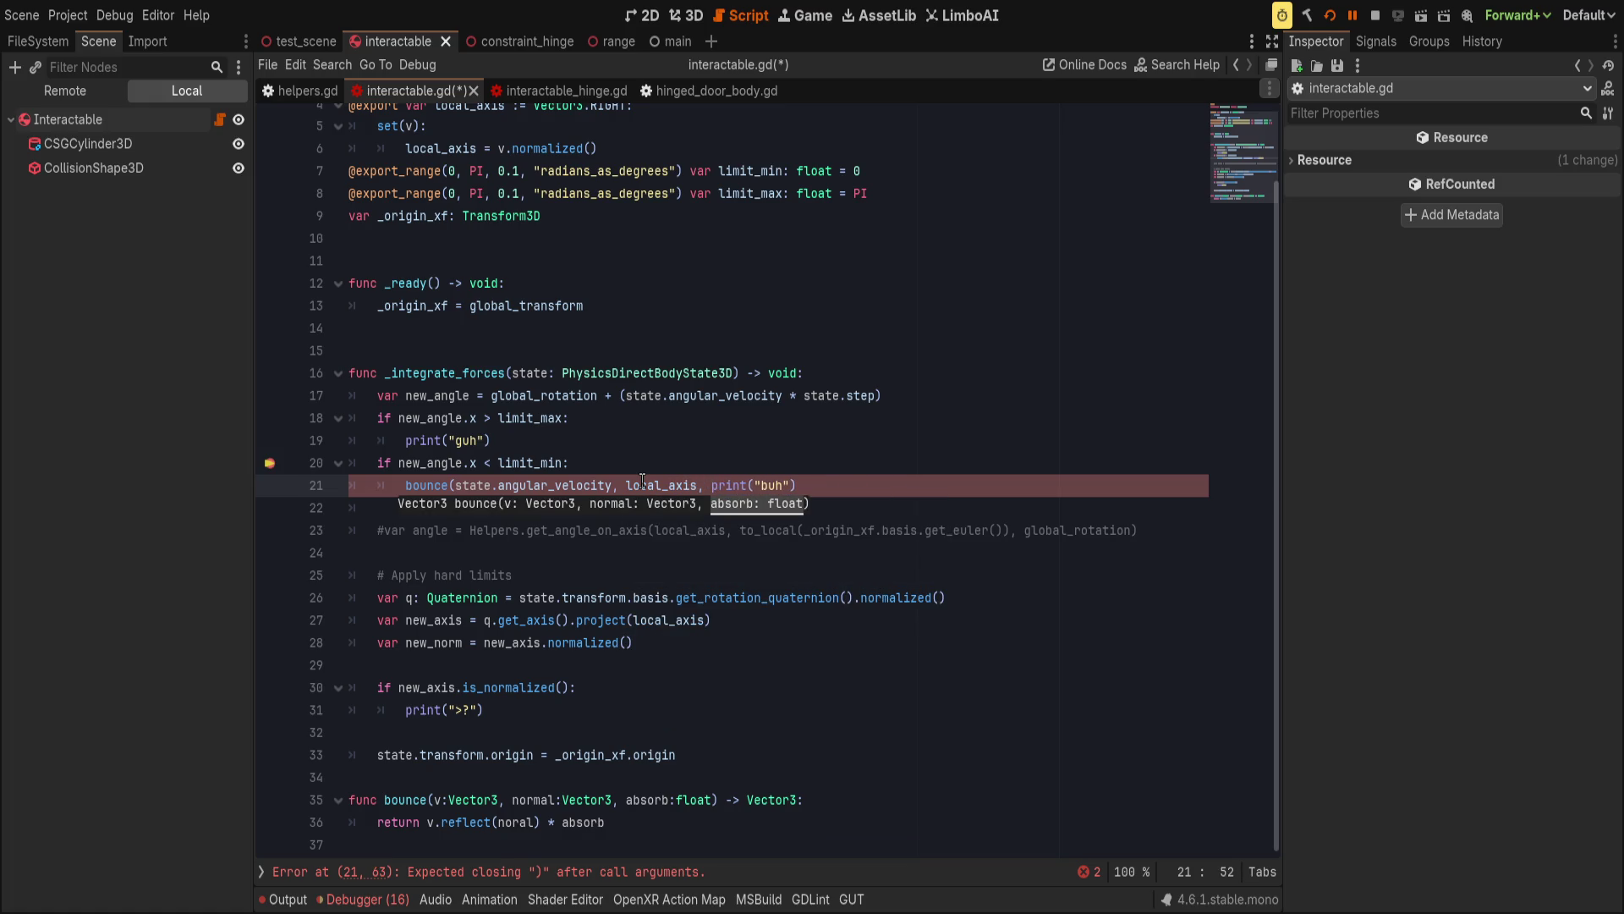
{"action": "type", "text": "0.5)"}
{"action": "key", "text": "shift+End"}
{"action": "key", "text": "Delete"}
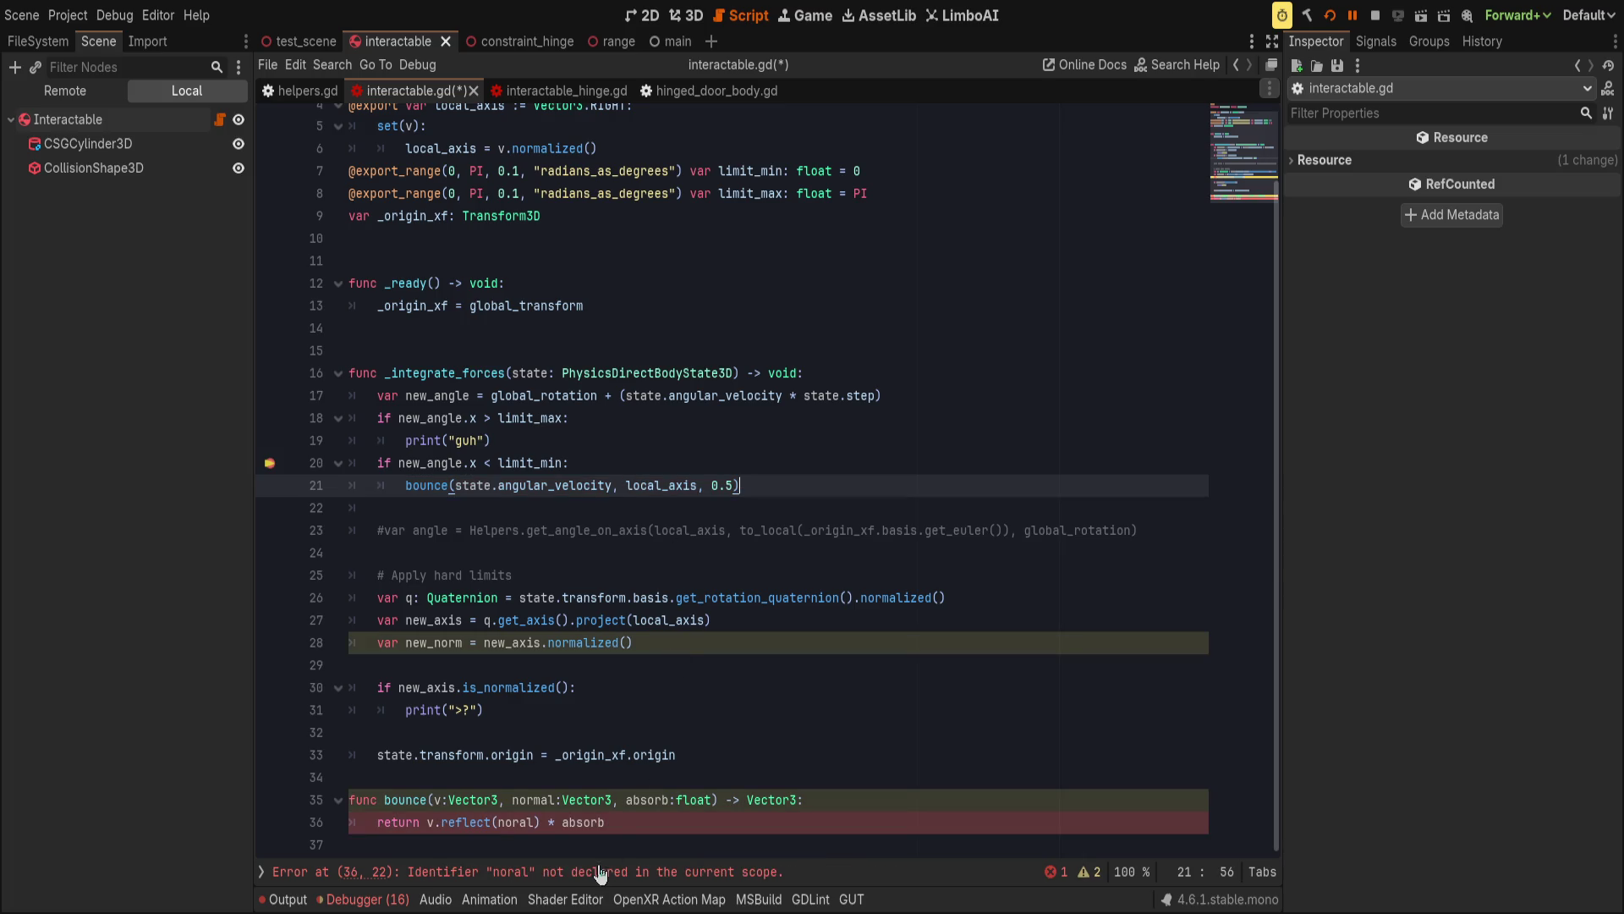
Correct 'noral' to 'normal' in the reflect call and save the script.
{"action": "left_click", "coordinate": [533, 801]}
{"action": "left_click", "coordinate": [513, 822]}
{"action": "type", "text": "m"}
{"action": "key", "text": "End"}
{"action": "key", "text": "ctrl+s"}
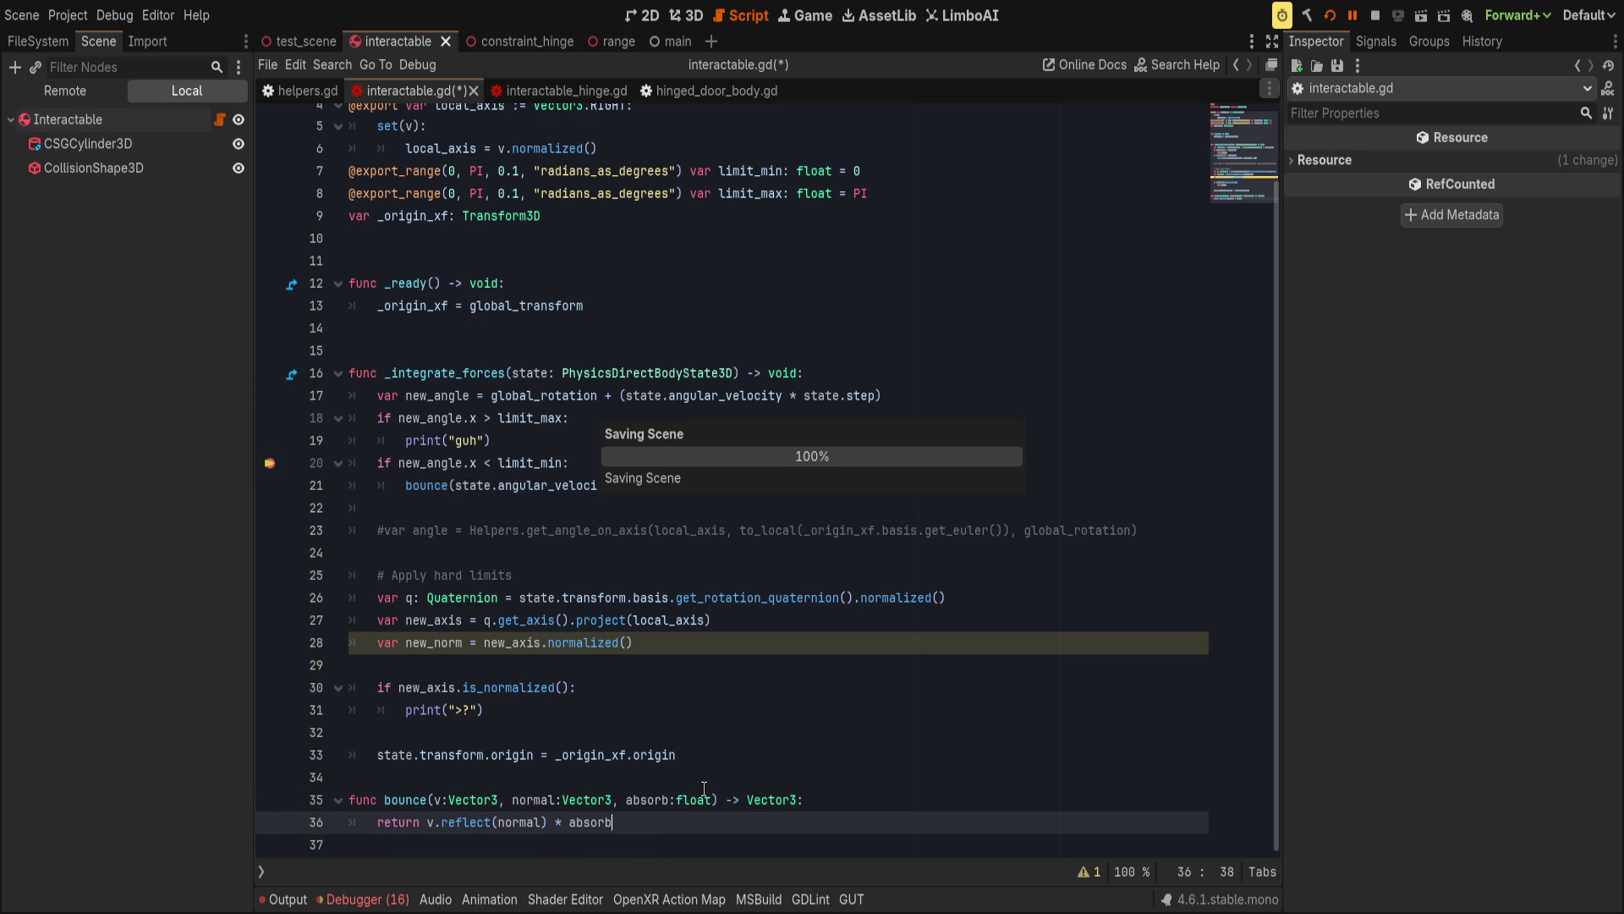
Launch the game, break on line 21 and step into the bounce function.
{"action": "left_click", "coordinate": [1348, 15]}
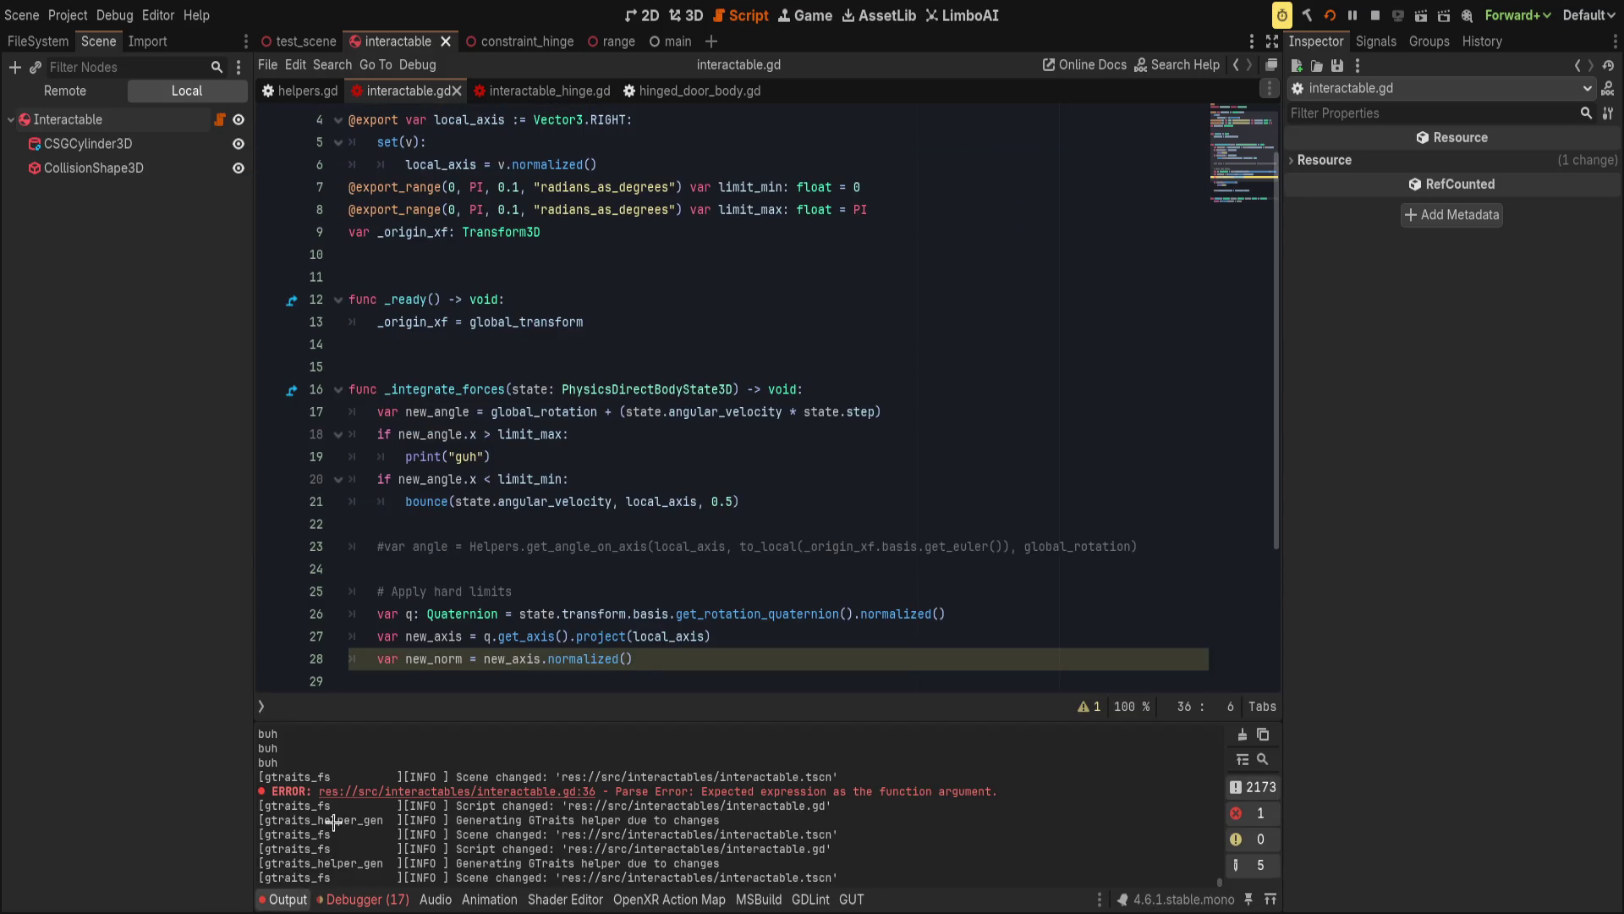
{"action": "scroll", "coordinate": [464, 634], "scroll_direction": "down", "scroll_amount": 1}
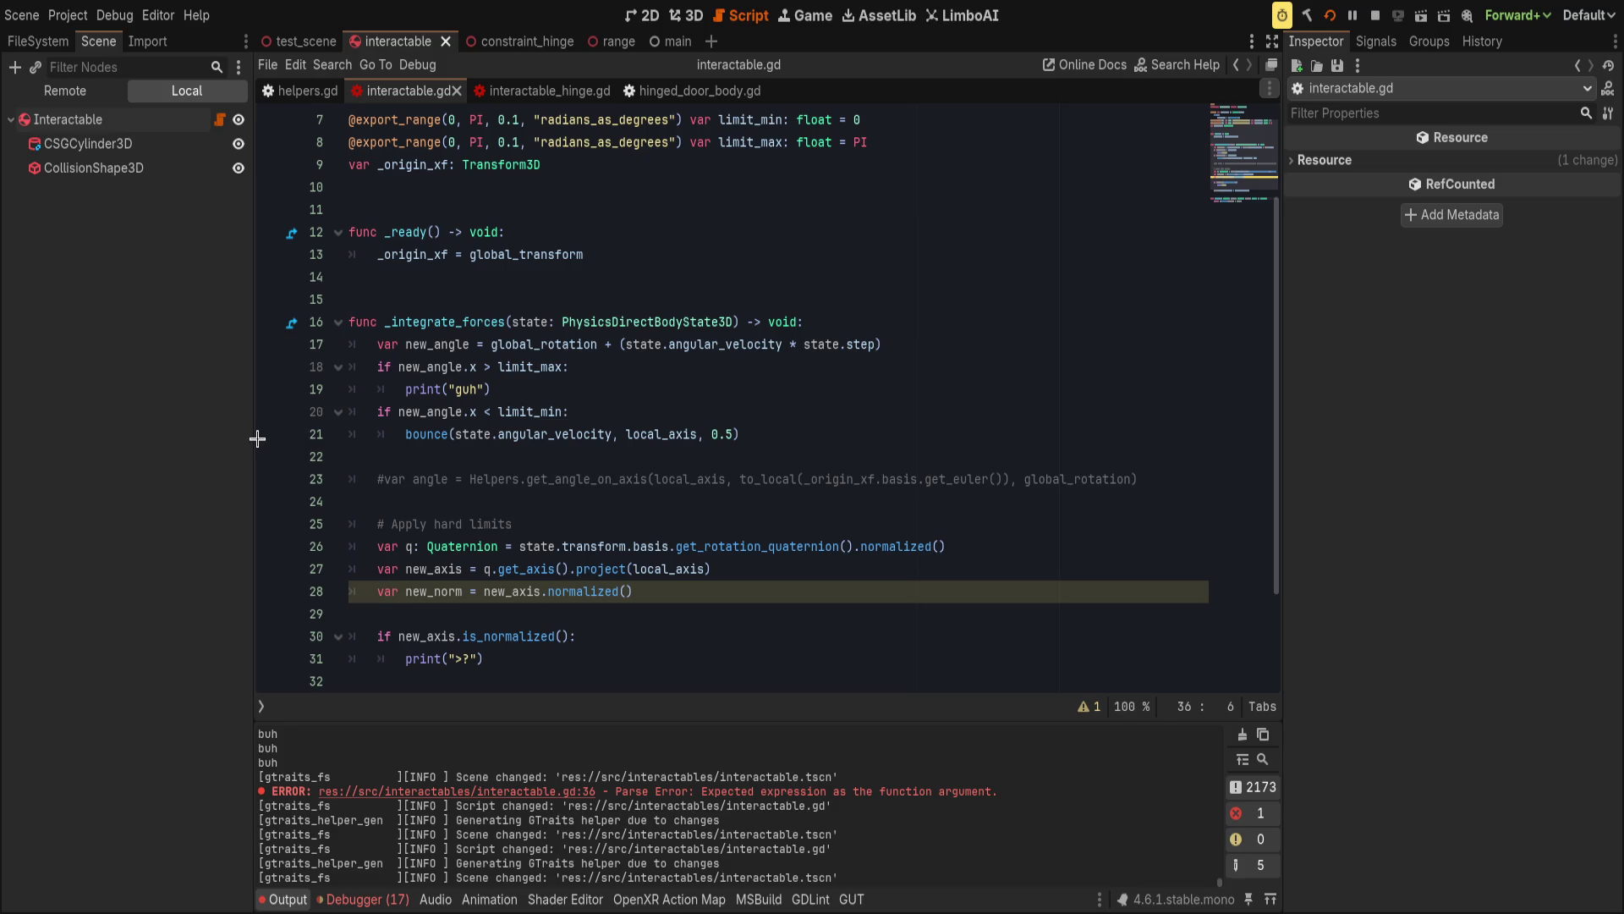
{"action": "left_click", "coordinate": [269, 434]}
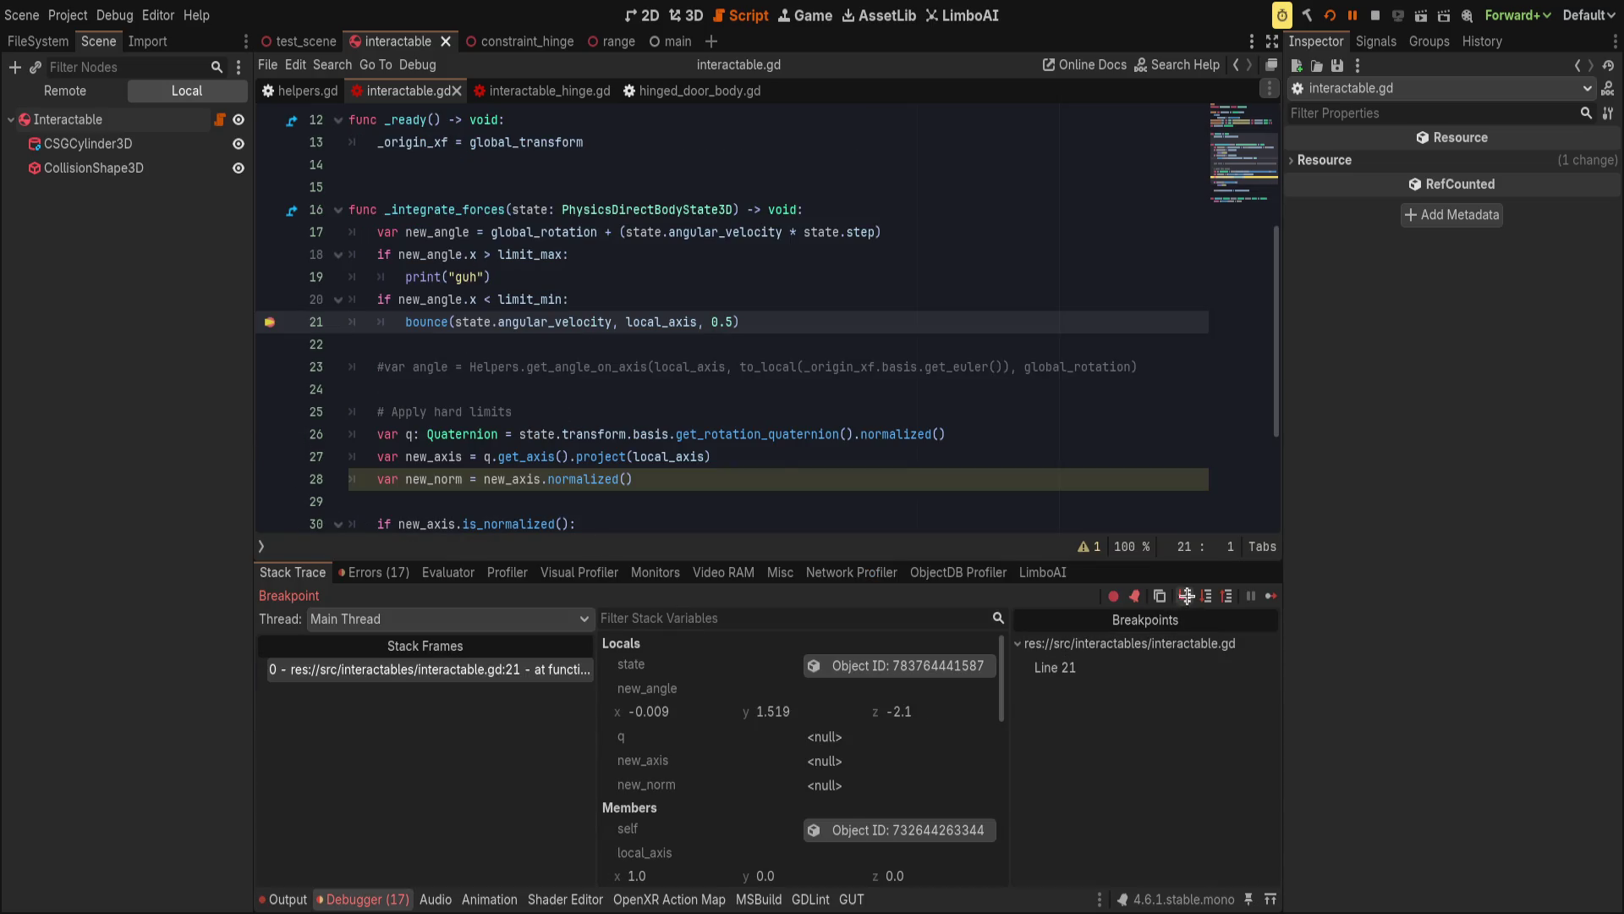
{"action": "left_click", "coordinate": [1185, 595]}
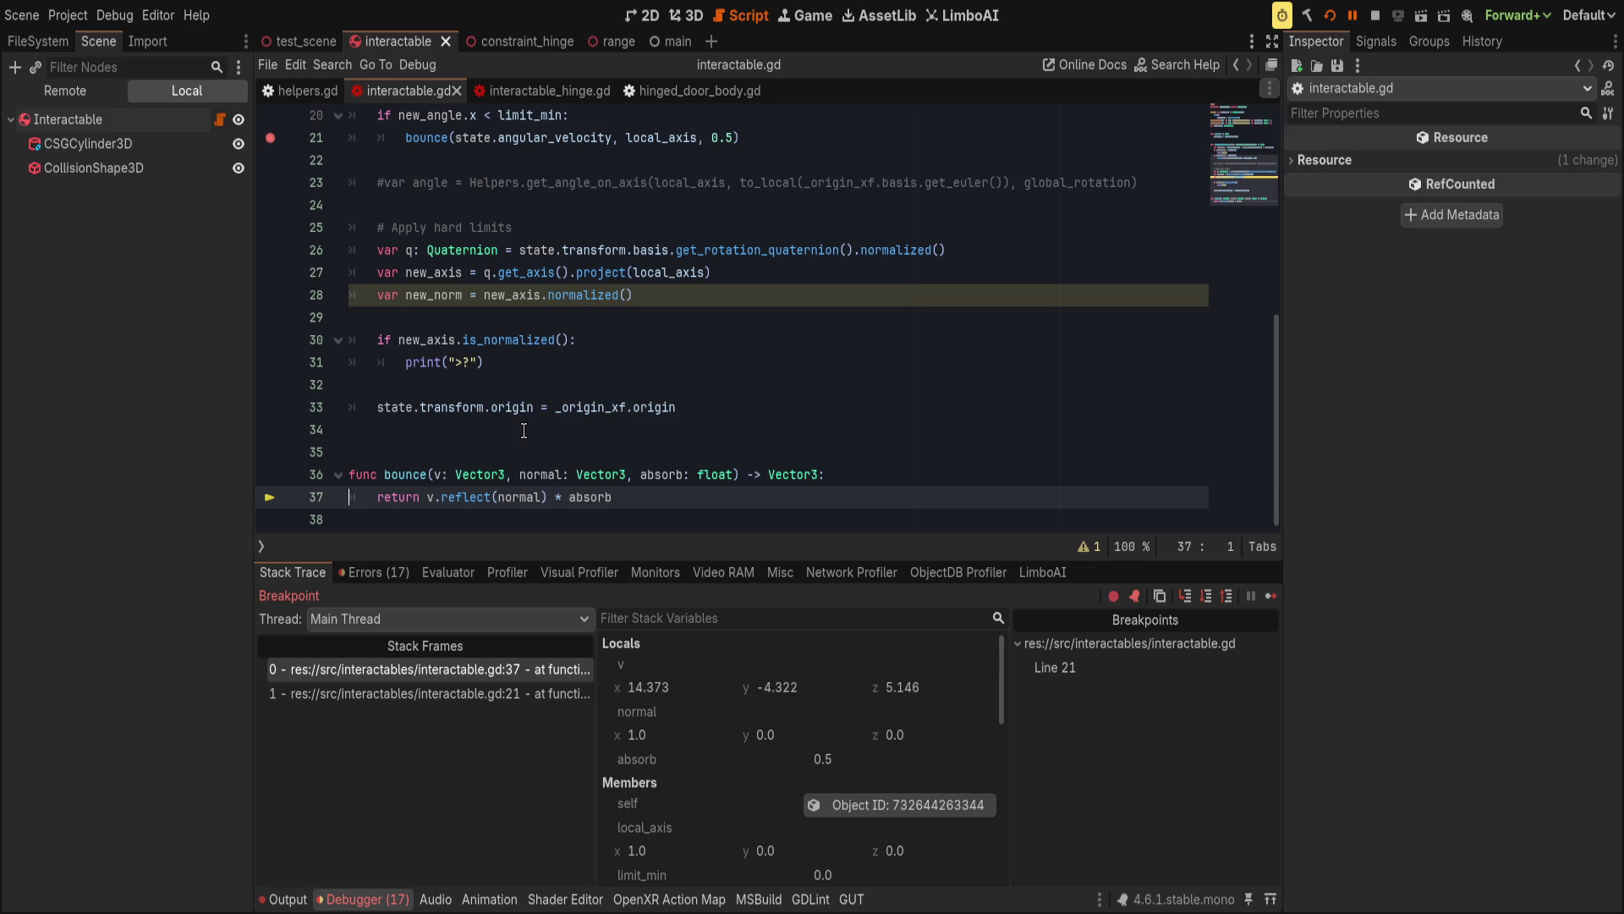
{"action": "scroll", "coordinate": [523, 424], "scroll_direction": "up", "scroll_amount": 3}
Assign the bounce result to state.angular_velocity on line 21, save, and clear the breakpoint.
{"action": "left_click", "coordinate": [406, 338]}
{"action": "type", "text": "sat"}
{"action": "key", "text": "BackSpace"}
{"action": "key", "text": "BackSpace"}
{"action": "type", "text": "tate"}
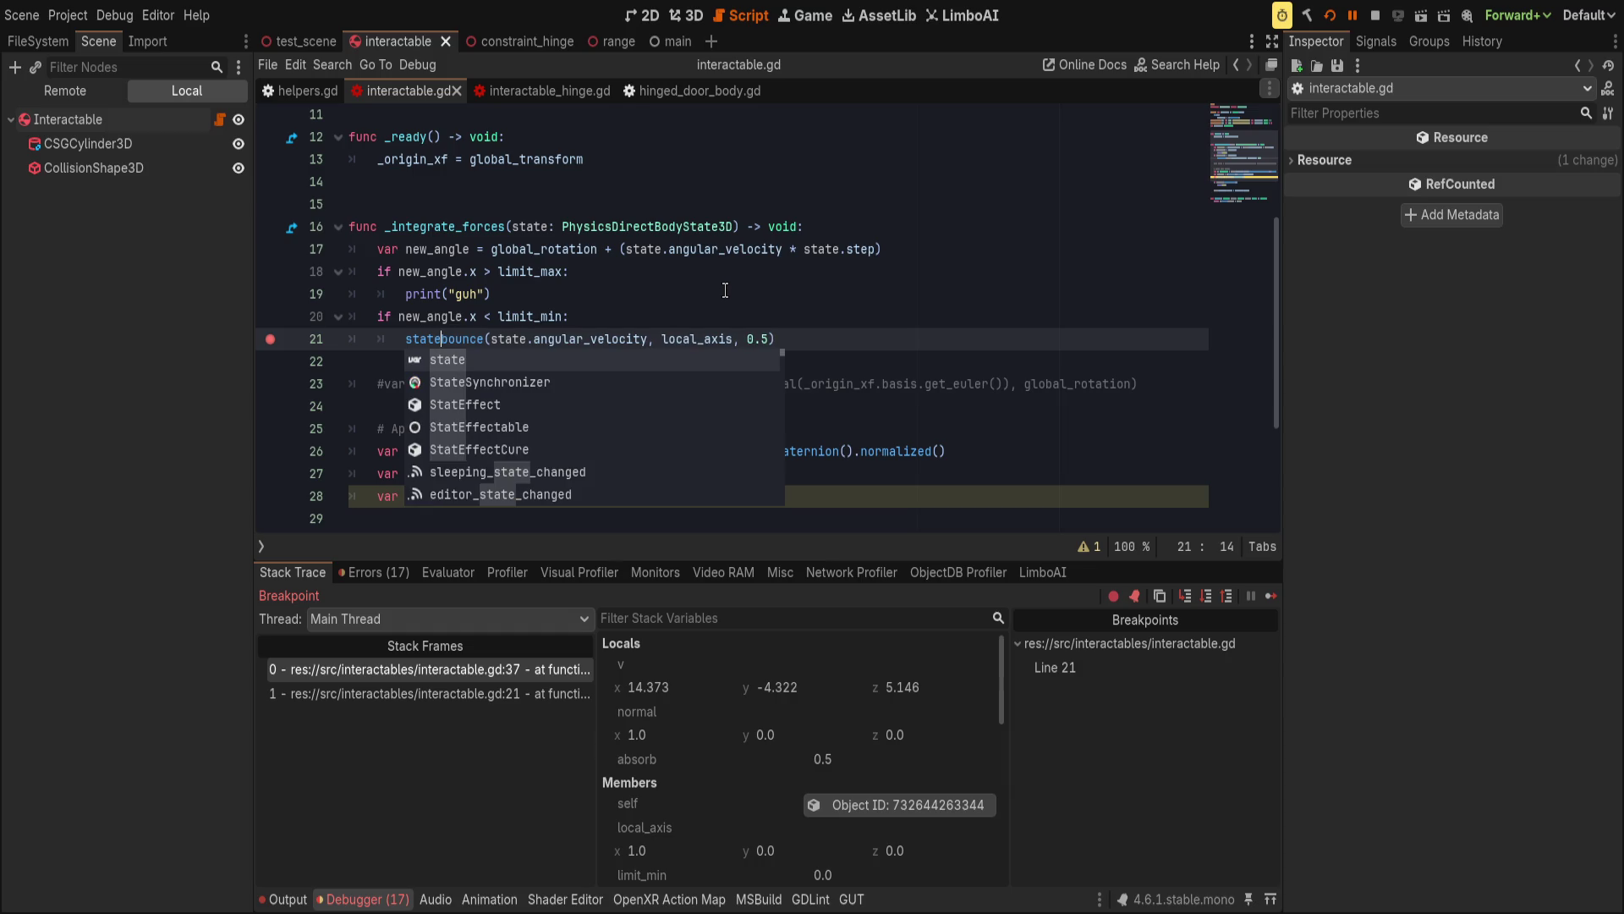
{"action": "type", "text": ".angular_vel"}
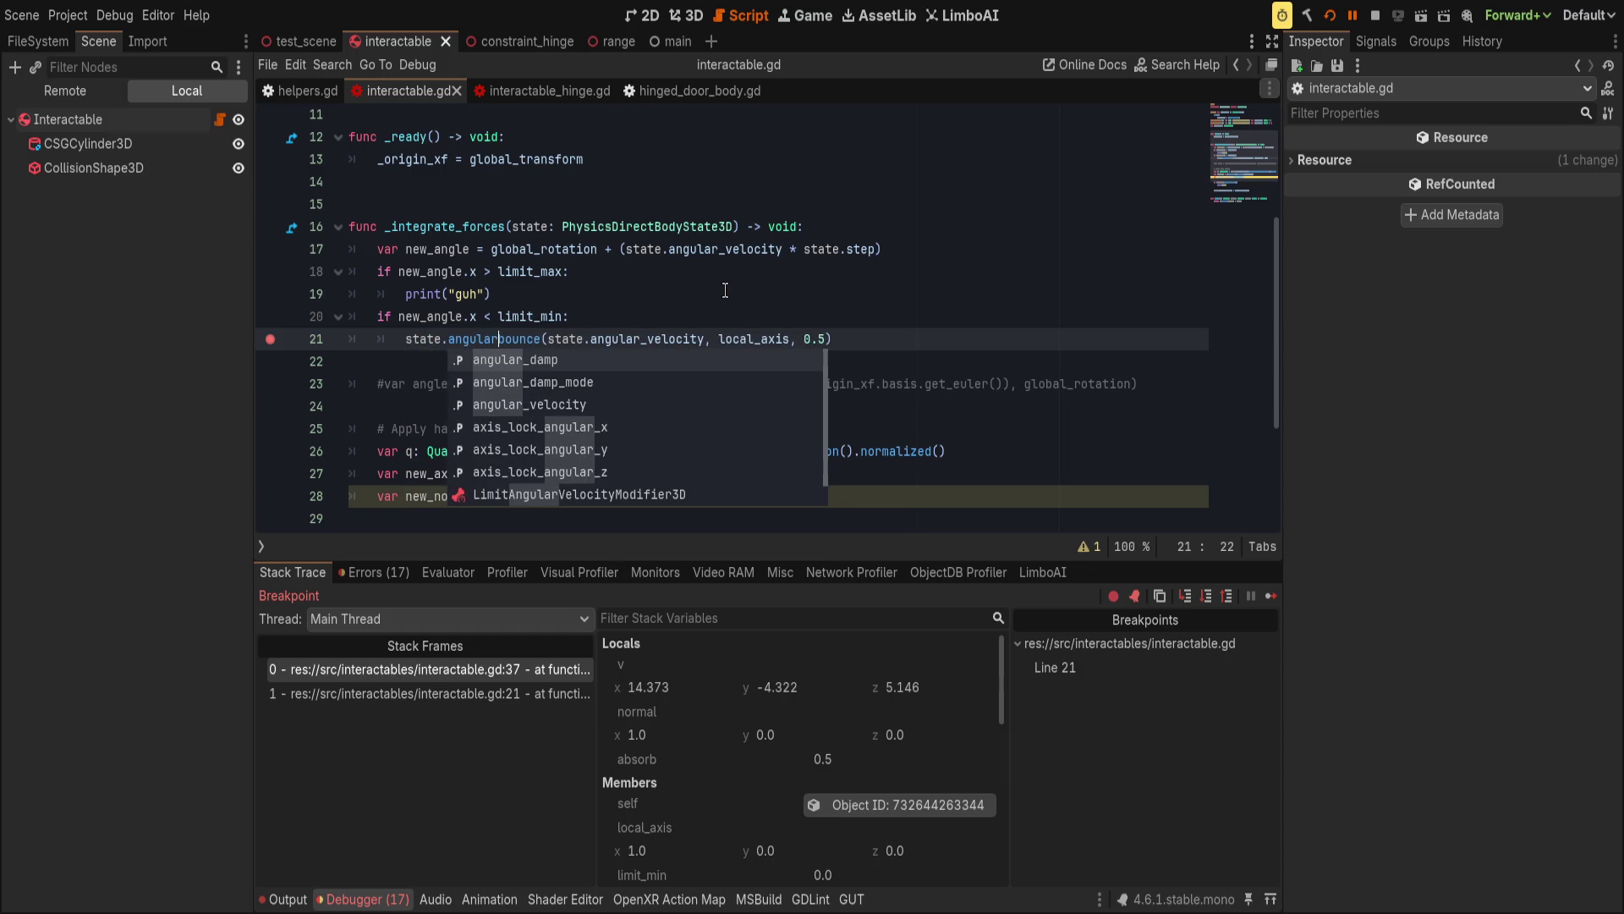
{"action": "type", "text": "ocity"}
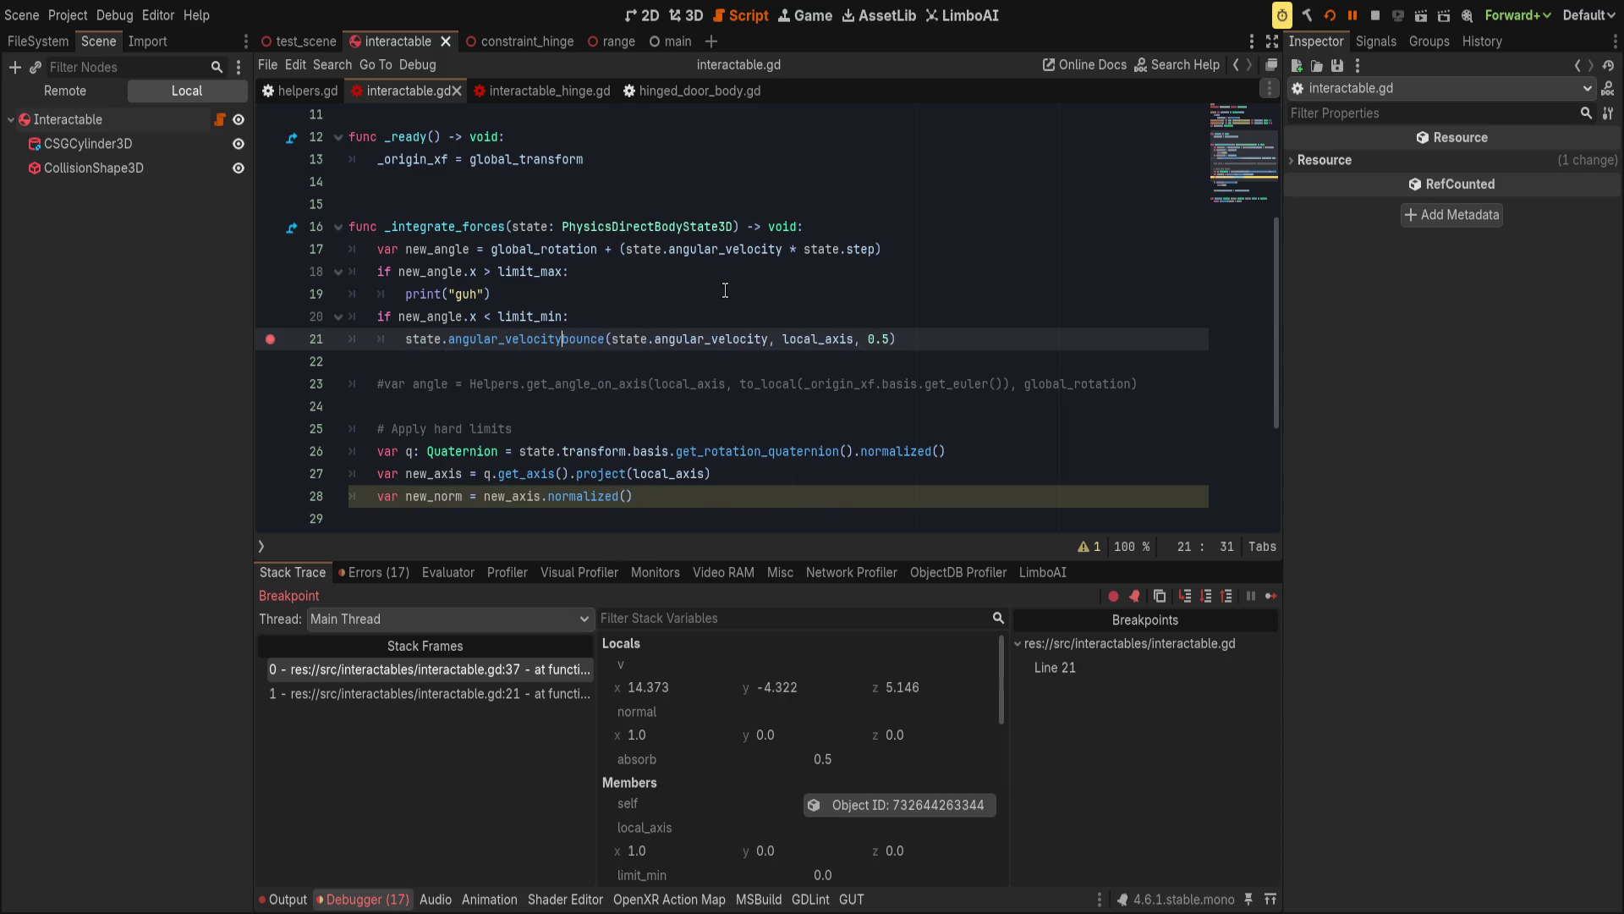
{"action": "type", "text": " ="}
{"action": "key", "text": "End"}
{"action": "key", "text": "ctrl+s"}
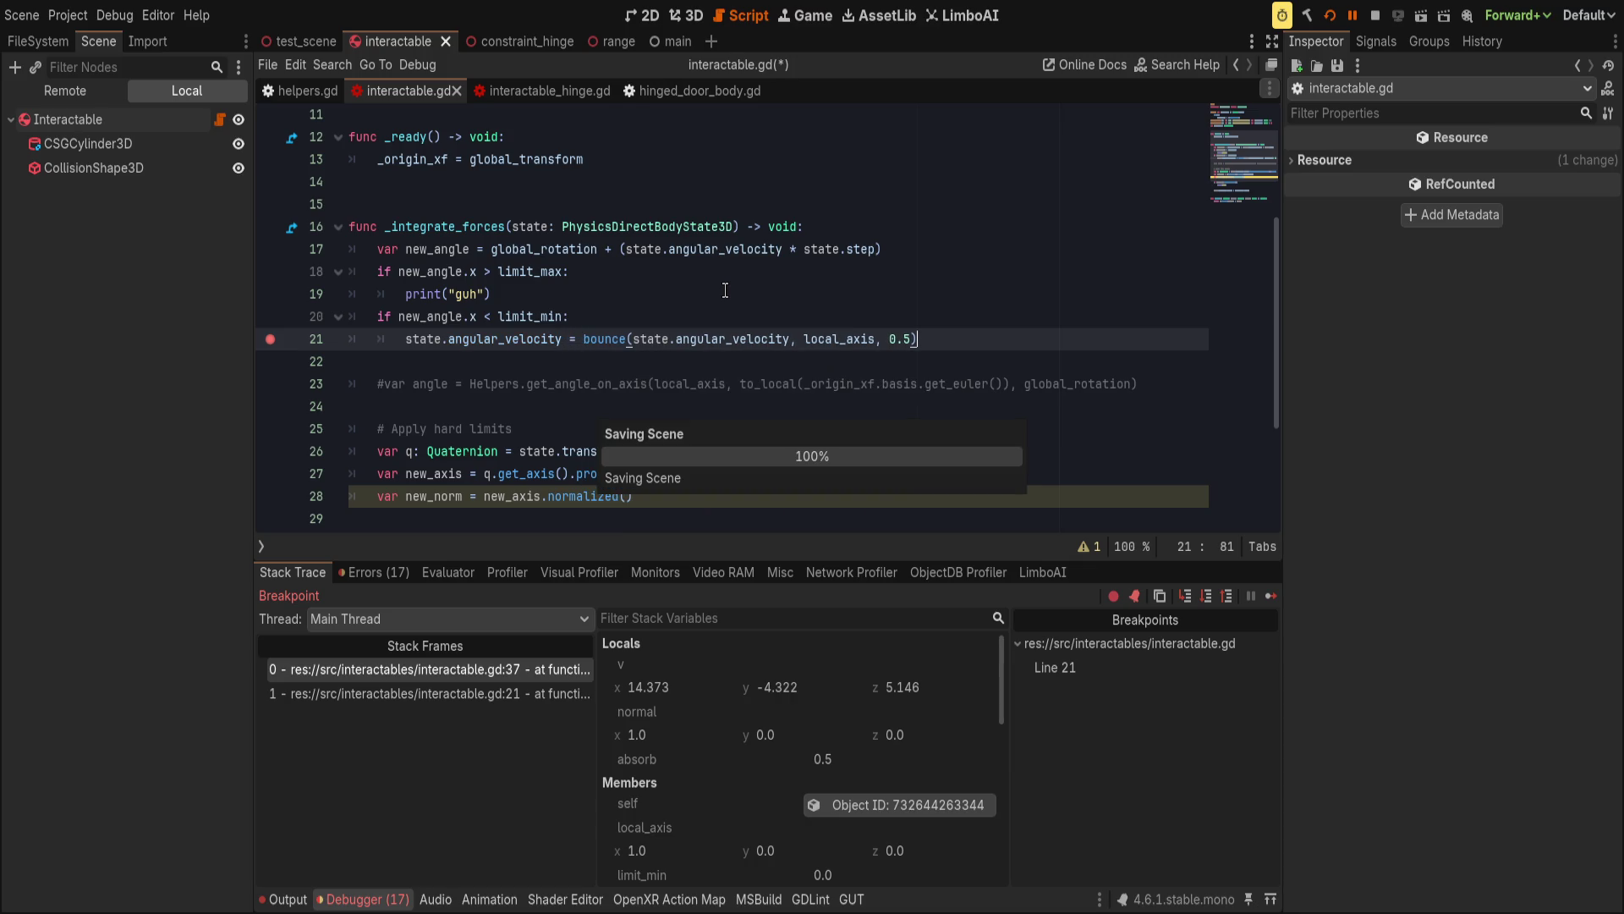
{"action": "left_click", "coordinate": [270, 339]}
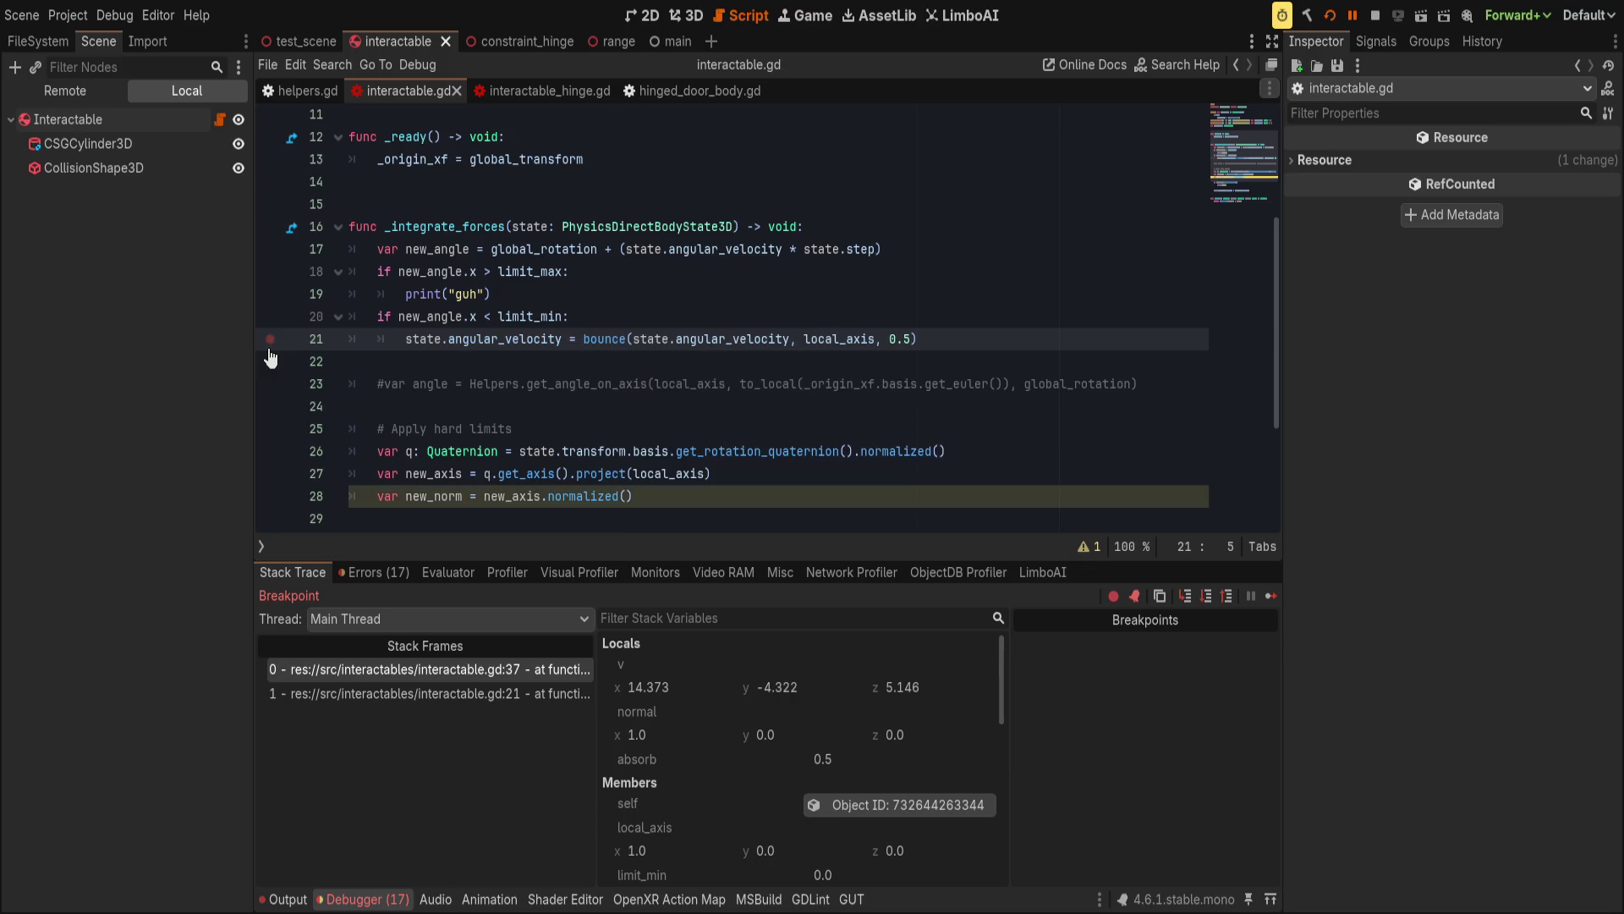
{"action": "left_click", "coordinate": [869, 397]}
Resume the paused game to try the bounce in VR, then return to the script editor.
{"action": "left_click", "coordinate": [1353, 15]}
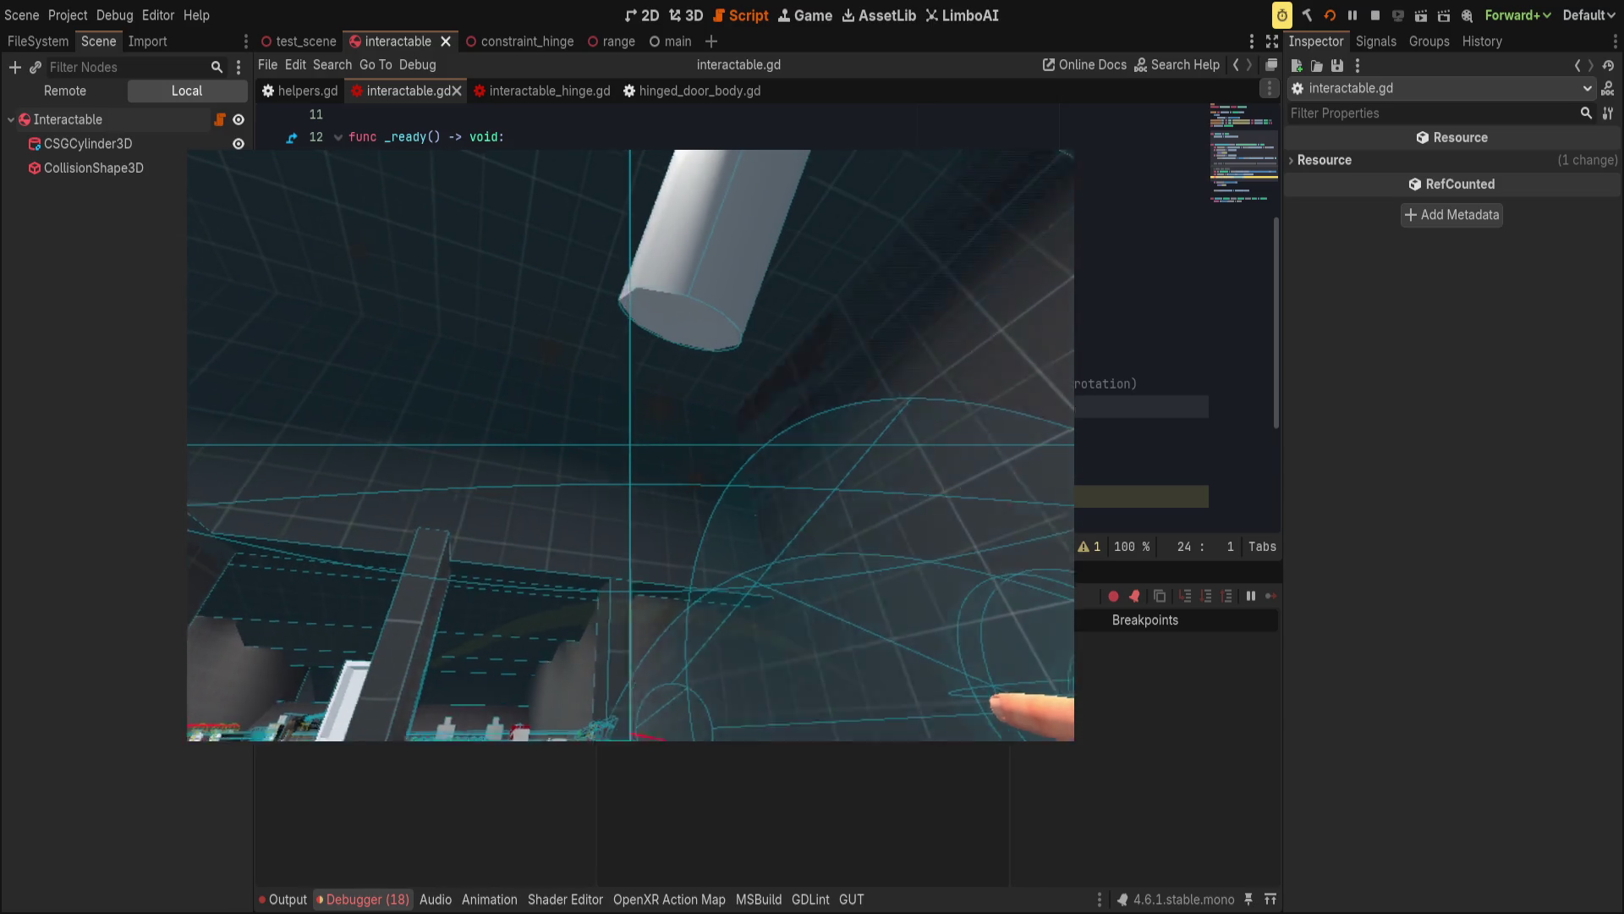
{"action": "left_click", "coordinate": [756, 407]}
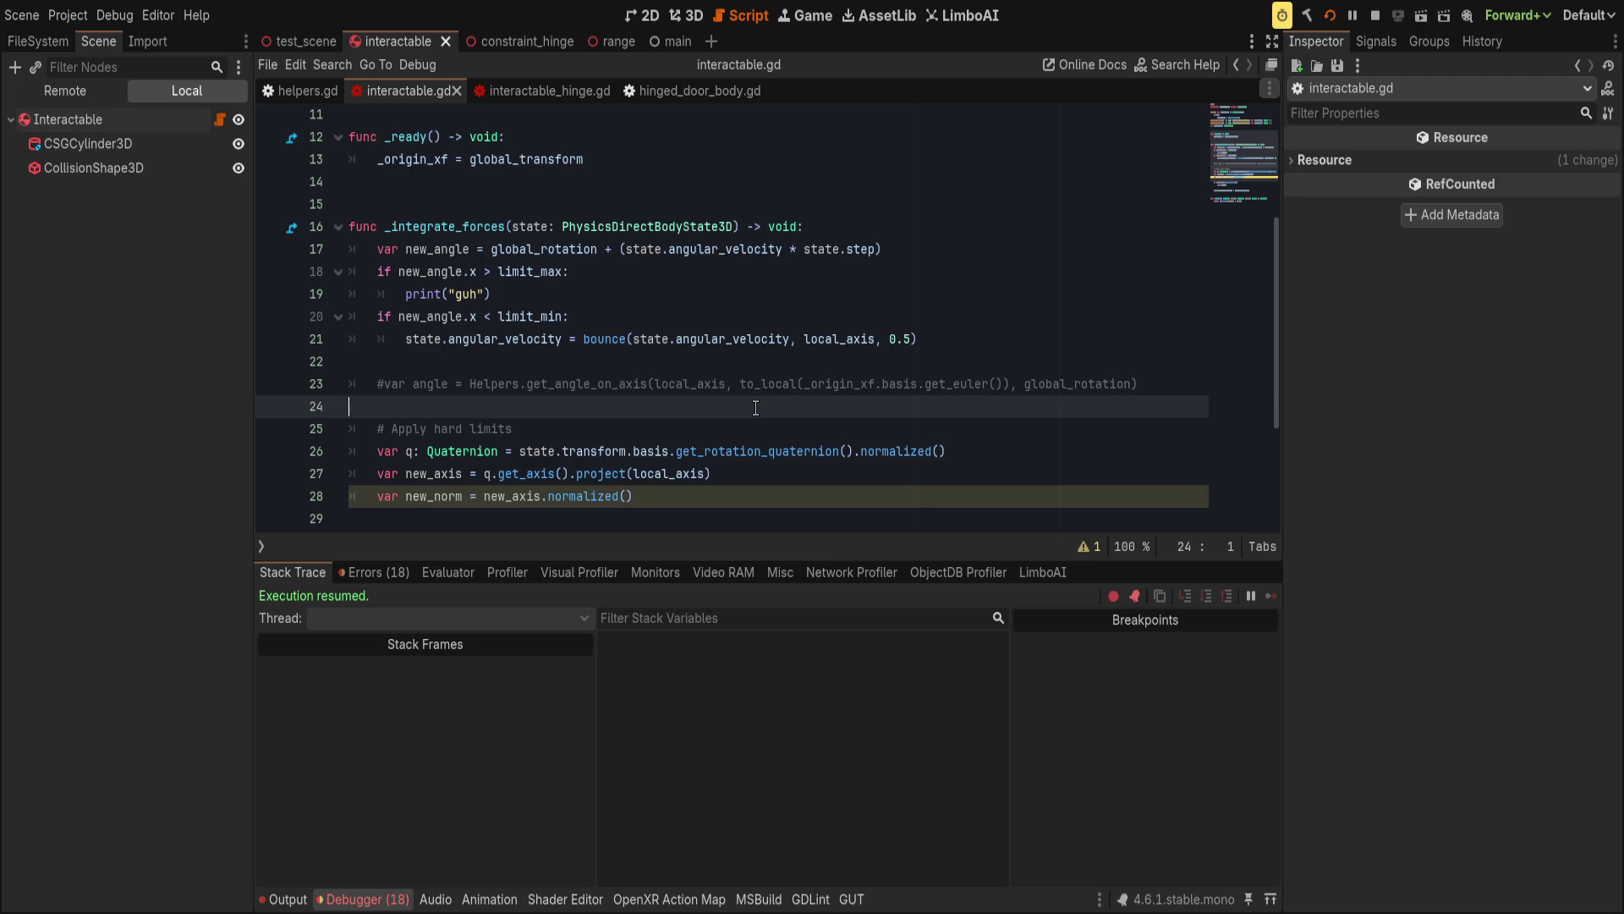
Select angular_velocity on line 21 to review its uses, then go to physics_hand.gd.
{"action": "left_click", "coordinate": [741, 508]}
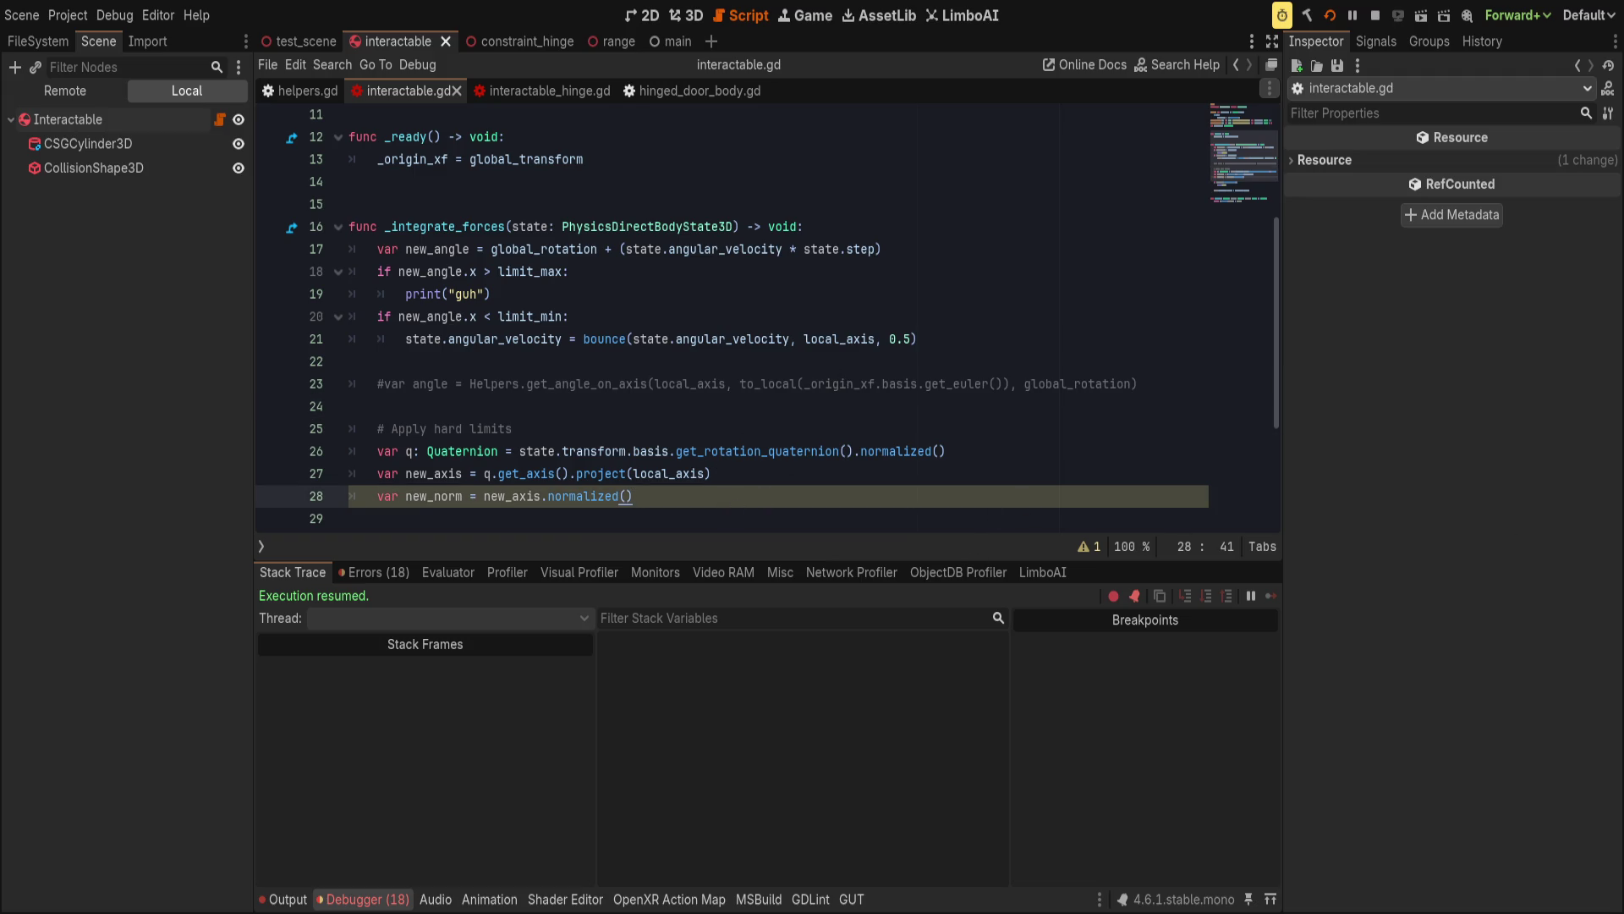
{"action": "left_click", "coordinate": [806, 476]}
{"action": "left_click", "coordinate": [667, 342]}
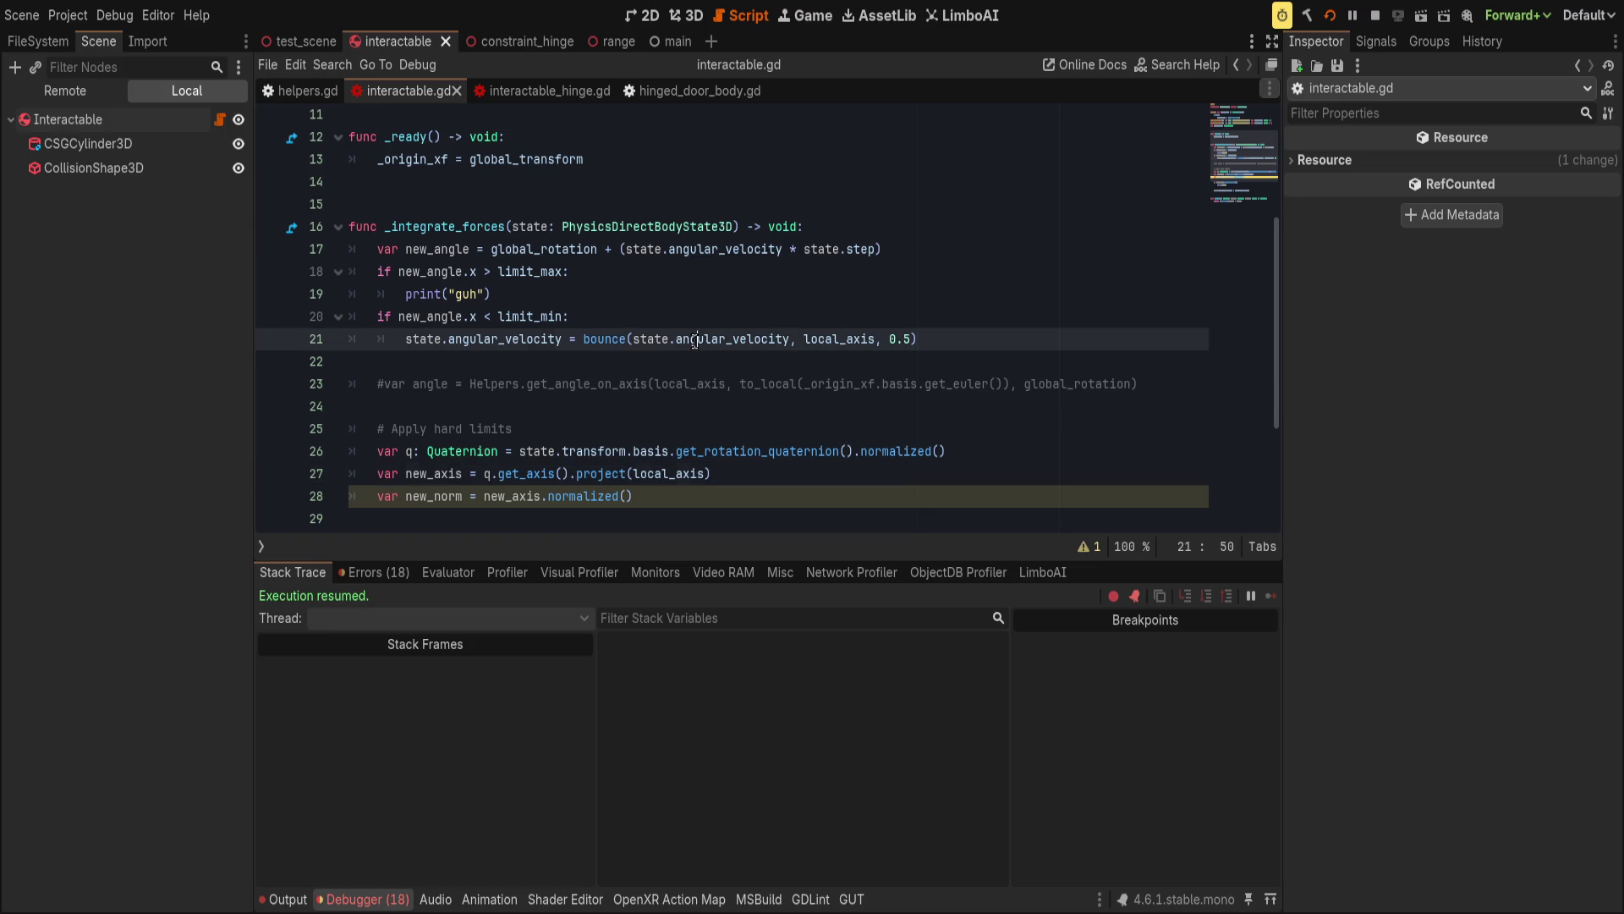
{"action": "double_click", "coordinate": [510, 341]}
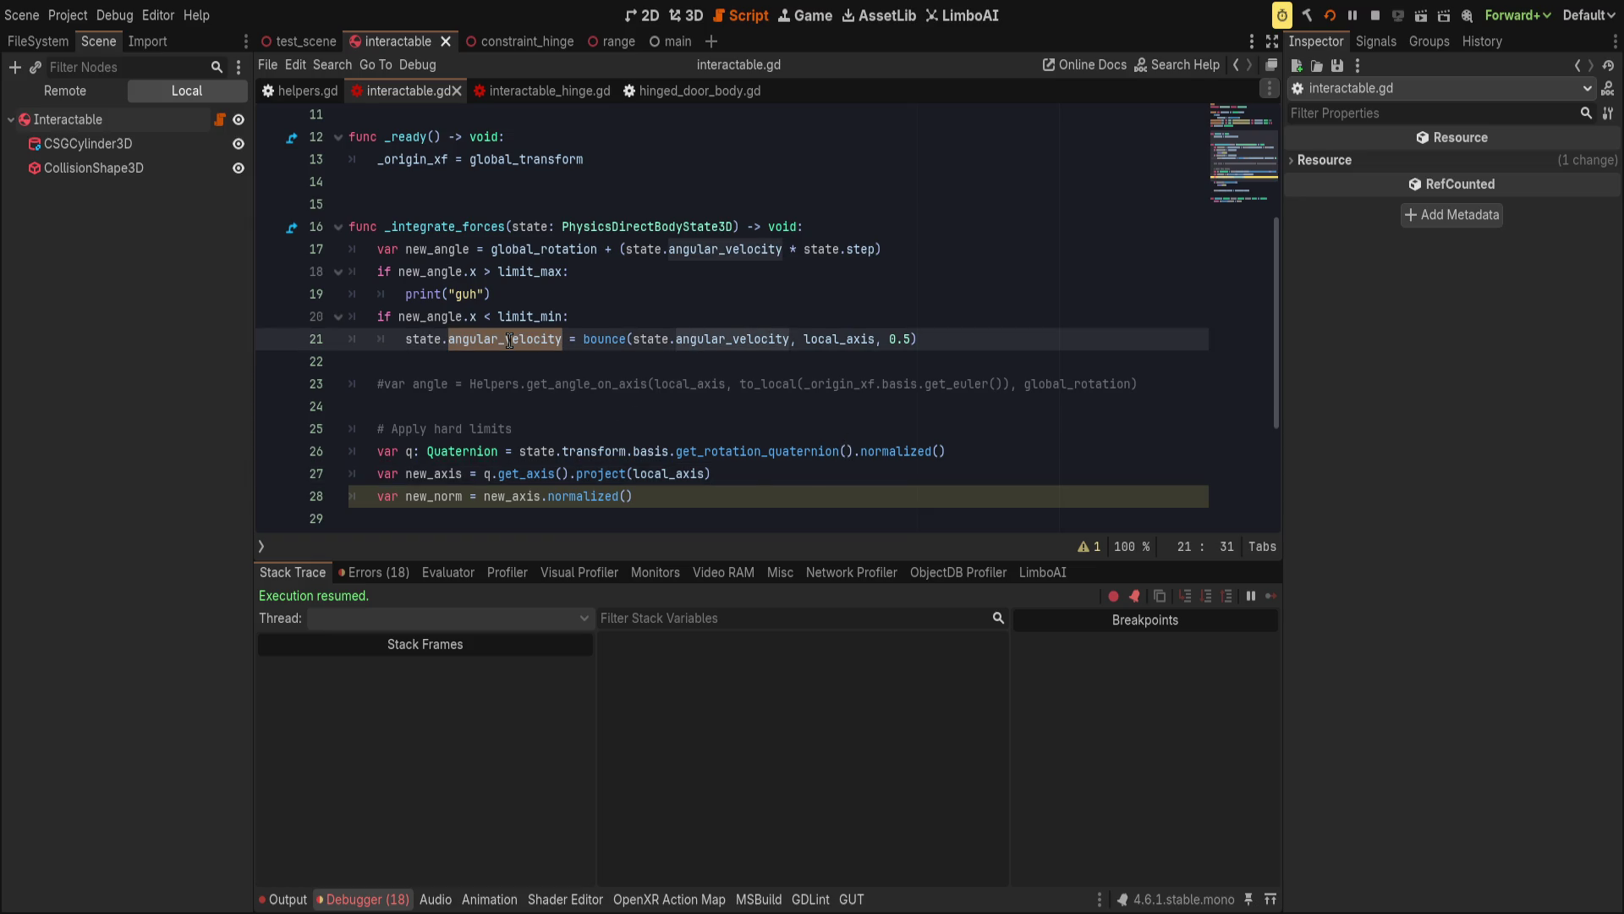
{"action": "left_click", "coordinate": [612, 329]}
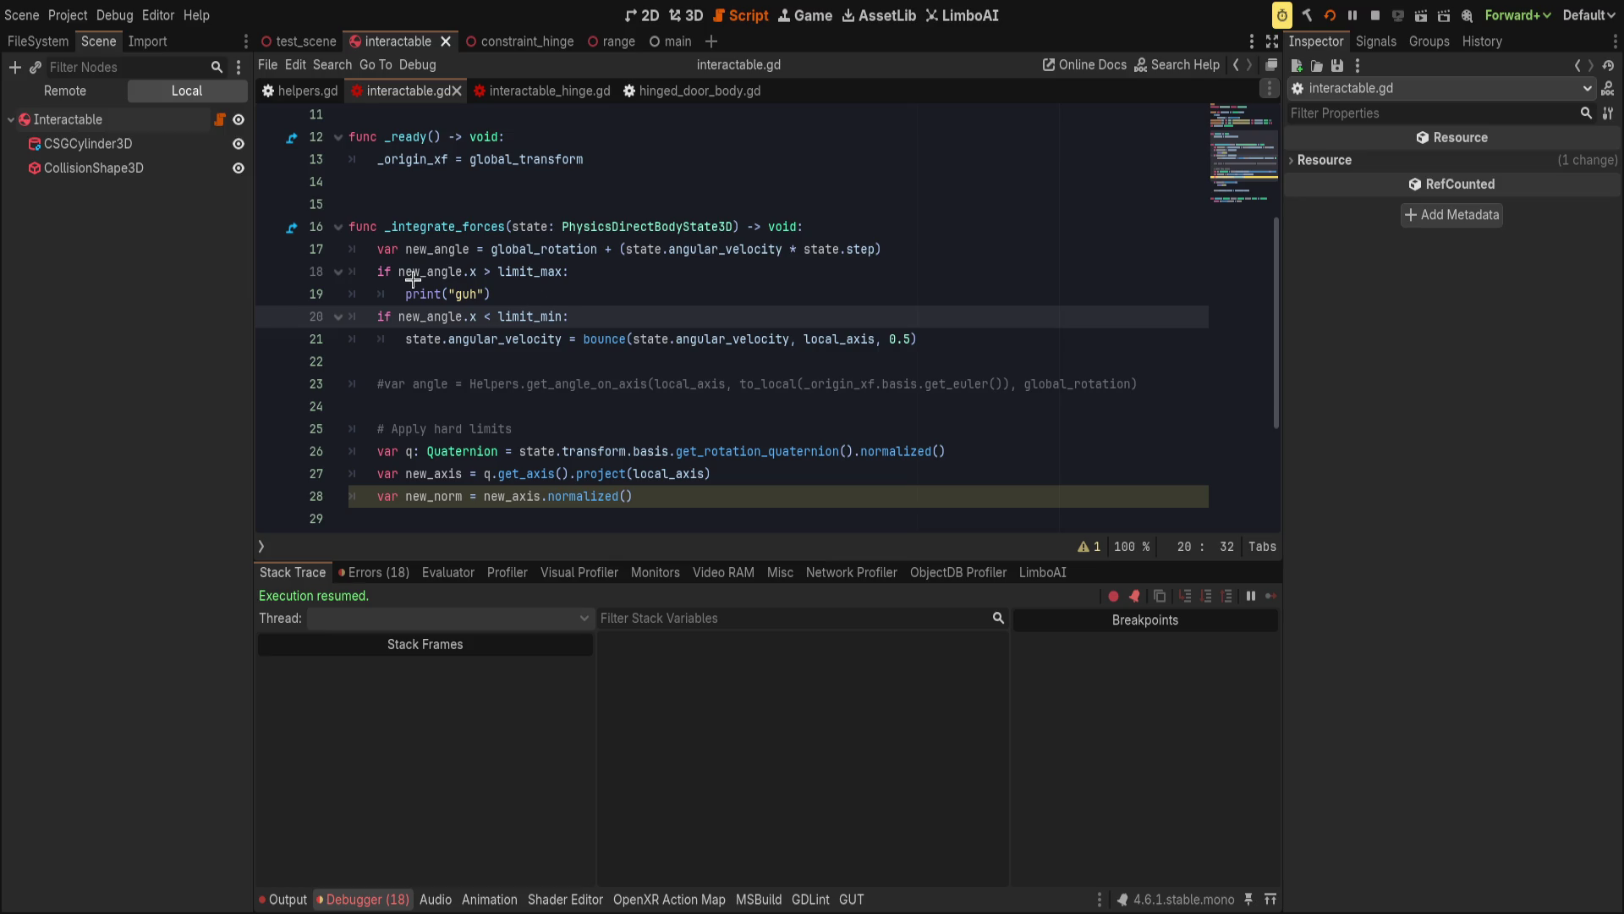
{"action": "key", "text": "alt+Left"}
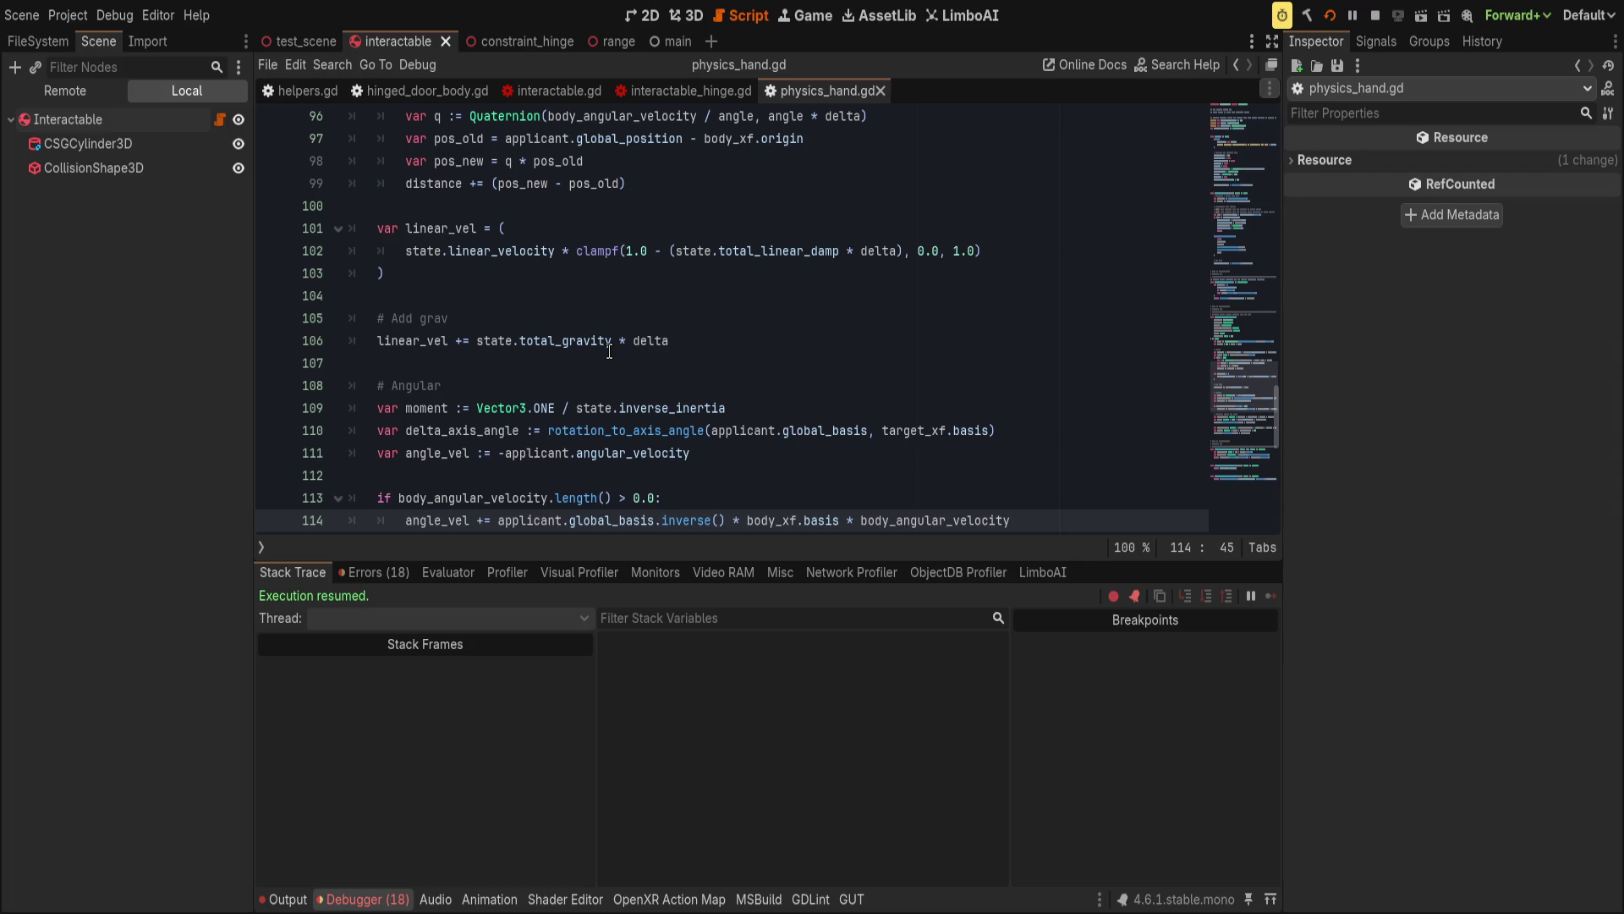
{"action": "scroll", "coordinate": [609, 351], "scroll_direction": "up", "scroll_amount": 1}
{"action": "scroll", "coordinate": [634, 364], "scroll_direction": "down", "scroll_amount": 2}
{"action": "left_click", "coordinate": [808, 318]}
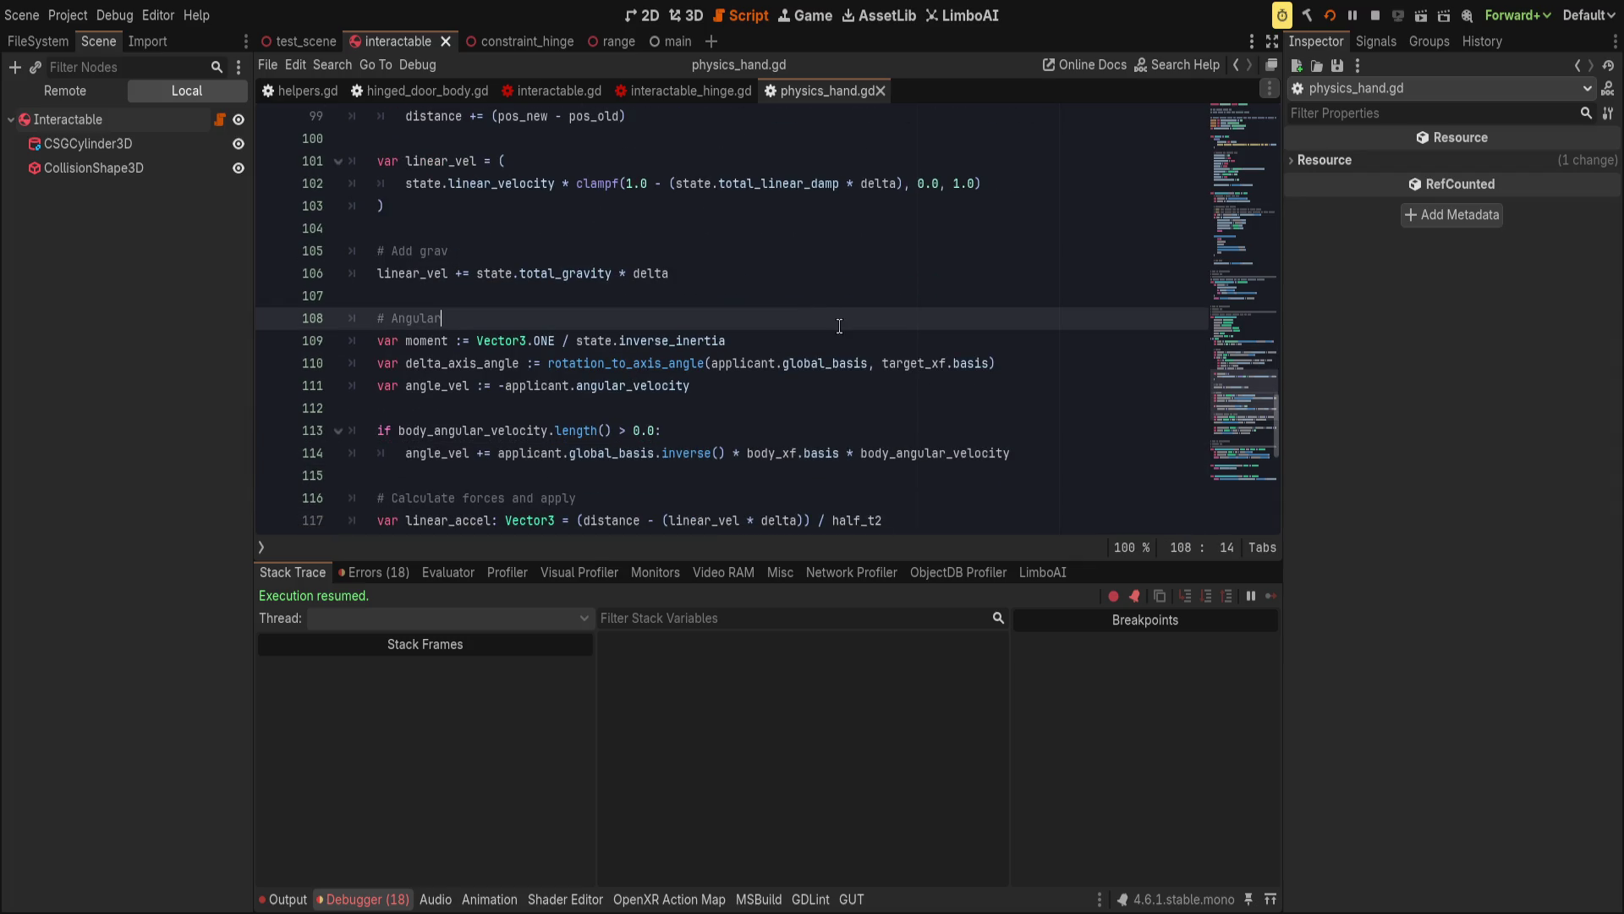
{"action": "left_click", "coordinate": [877, 346]}
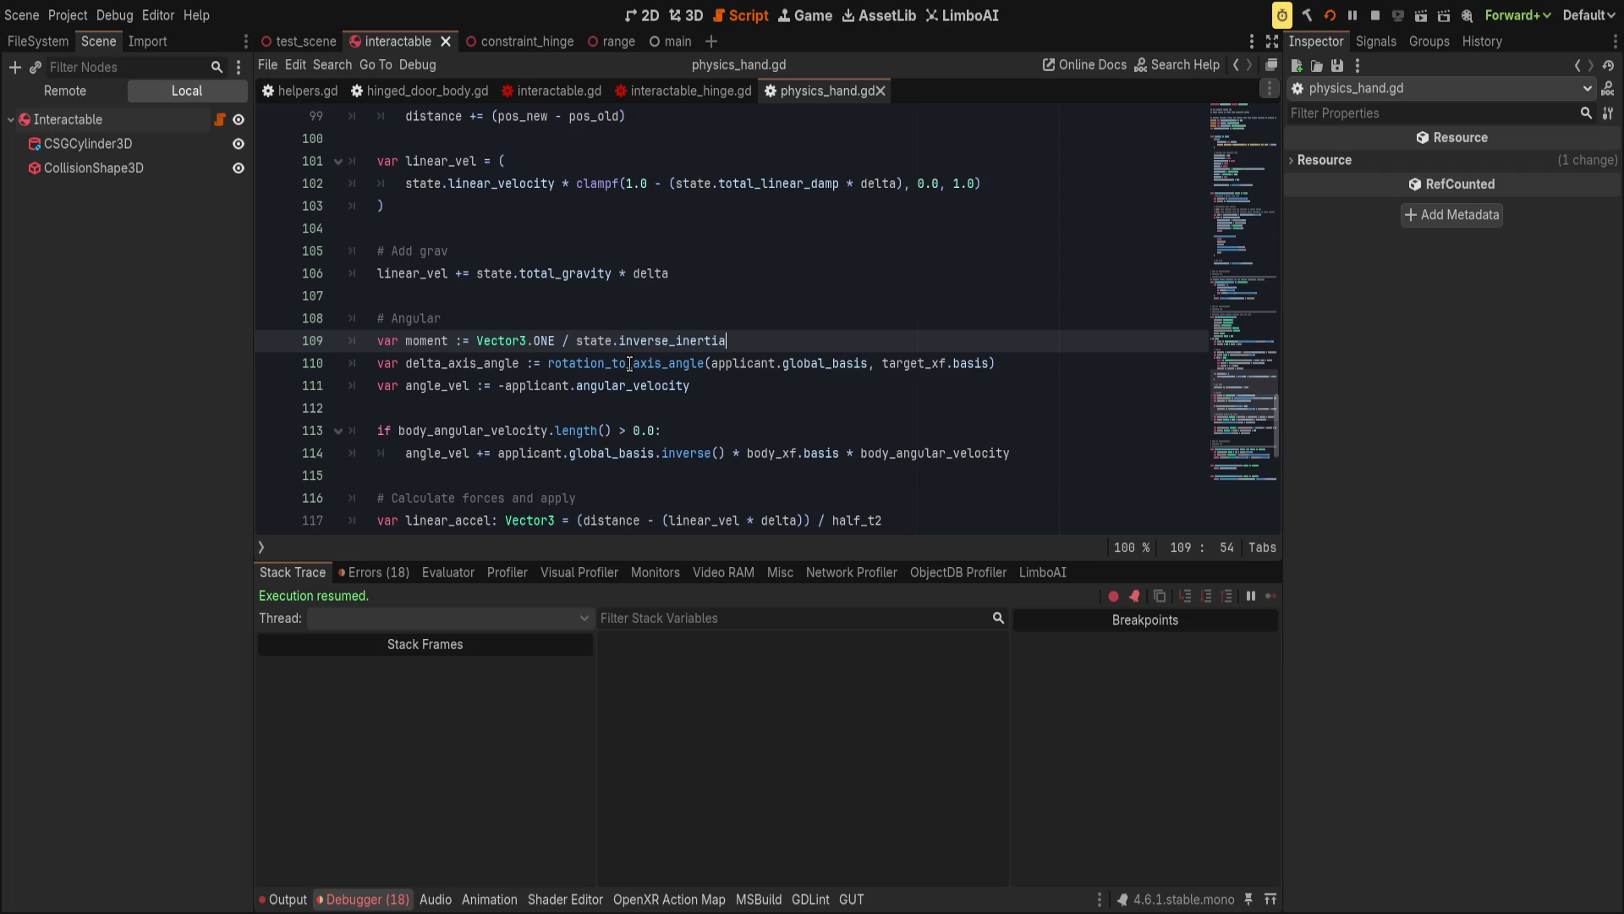
{"action": "left_click", "coordinate": [629, 363], "text": "ctrl"}
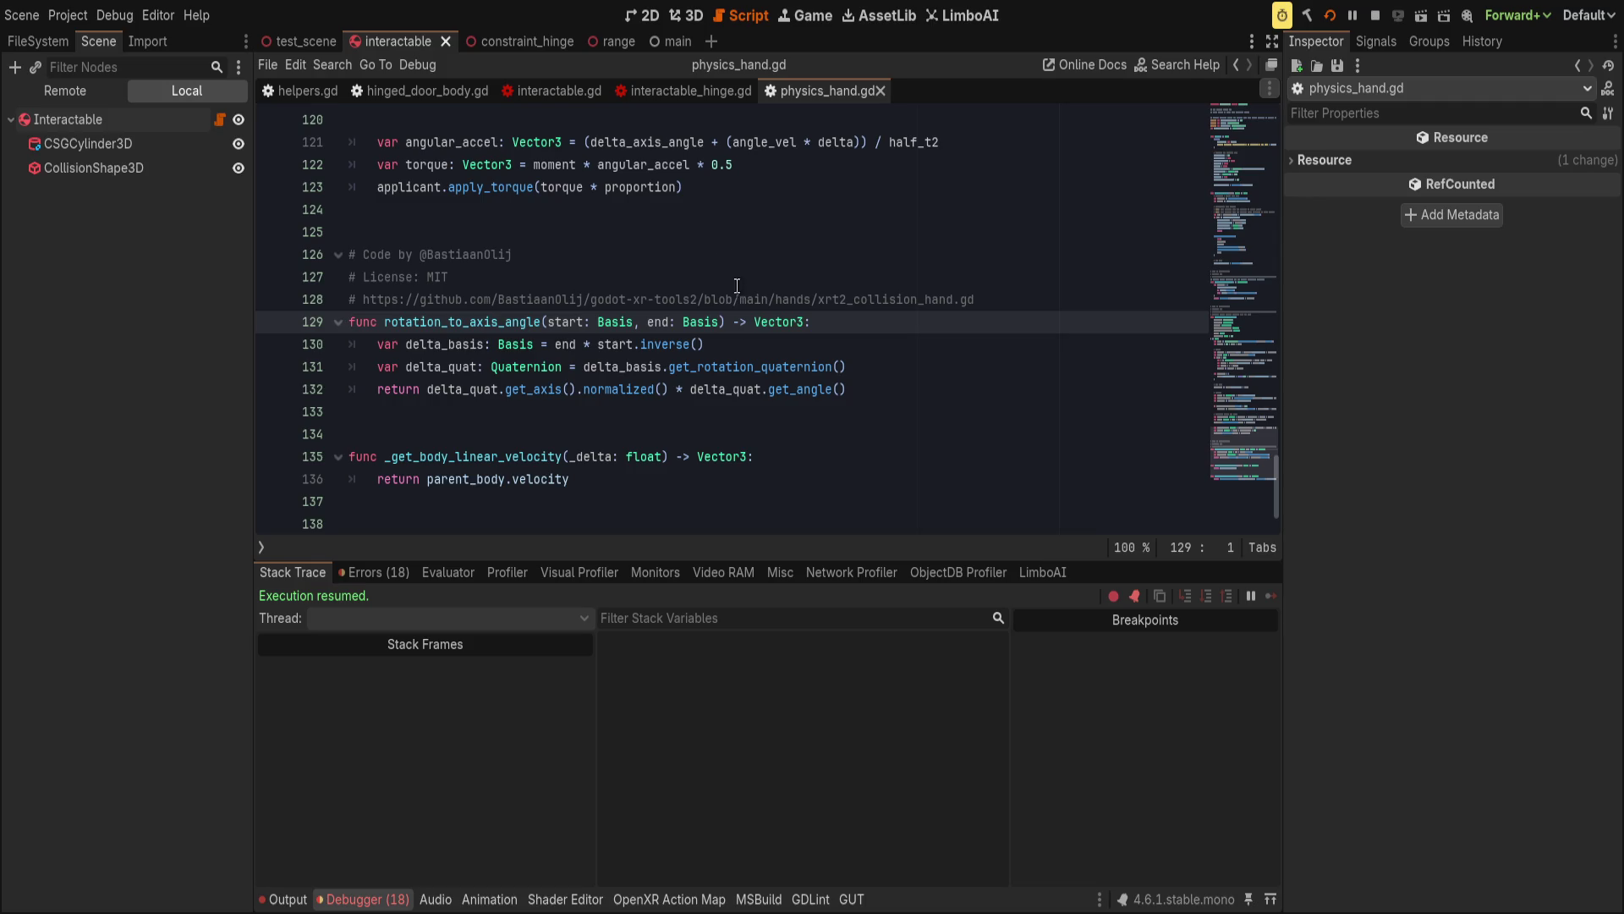
{"action": "left_click", "coordinate": [884, 390]}
{"action": "left_click_drag", "start_coordinate": [883, 390], "coordinate": [208, 320]}
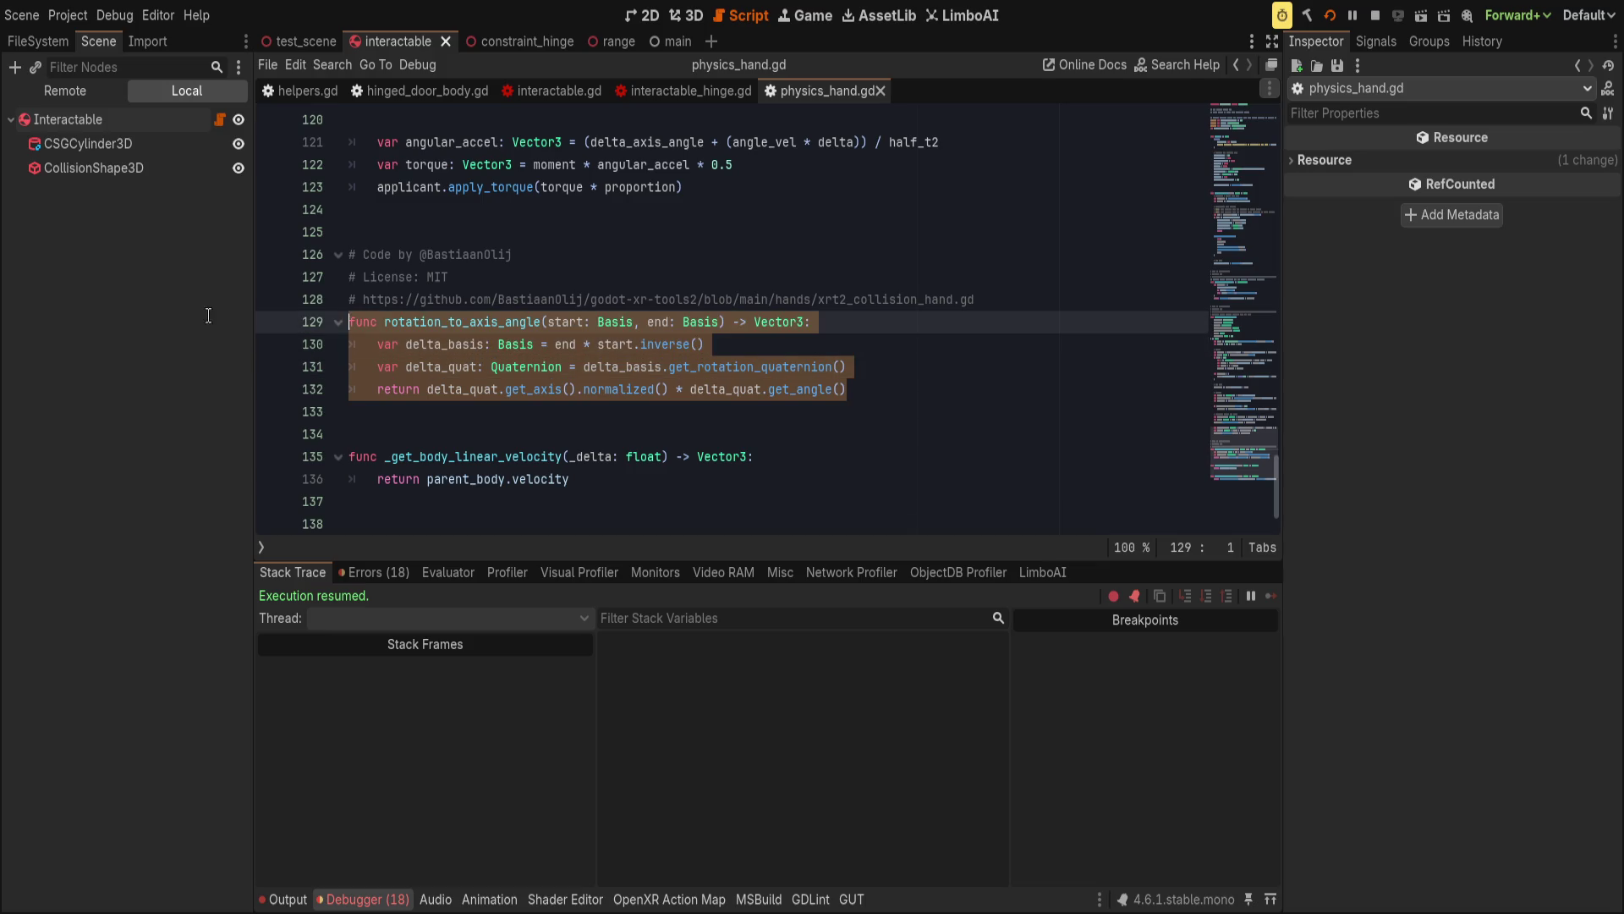
{"action": "double_click", "coordinate": [447, 320]}
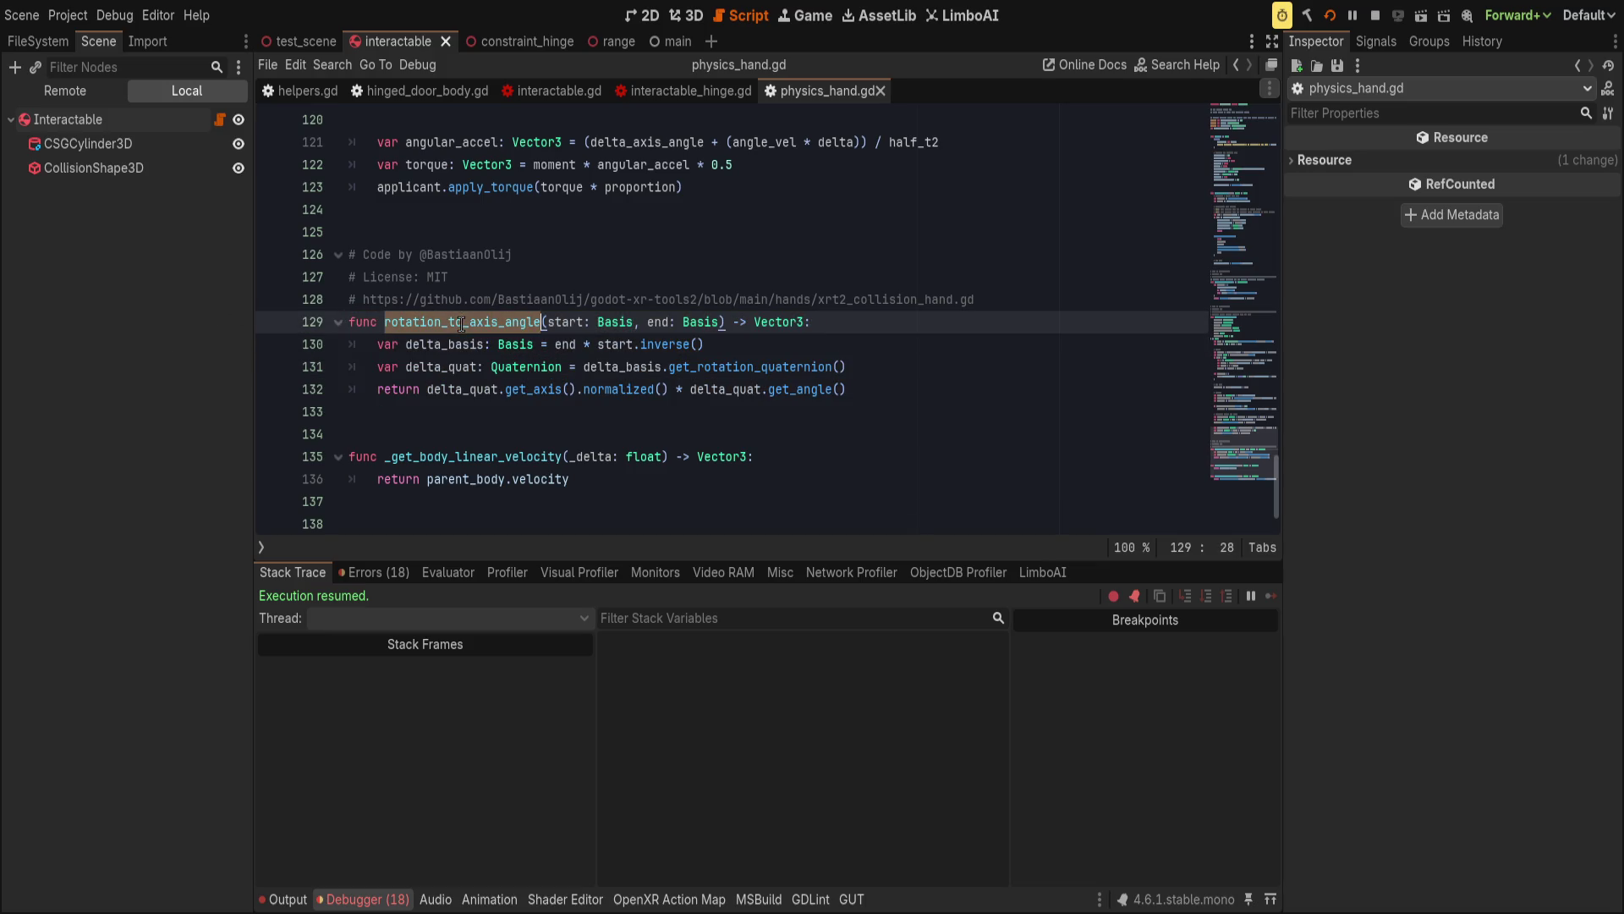
{"action": "left_click", "coordinate": [933, 392]}
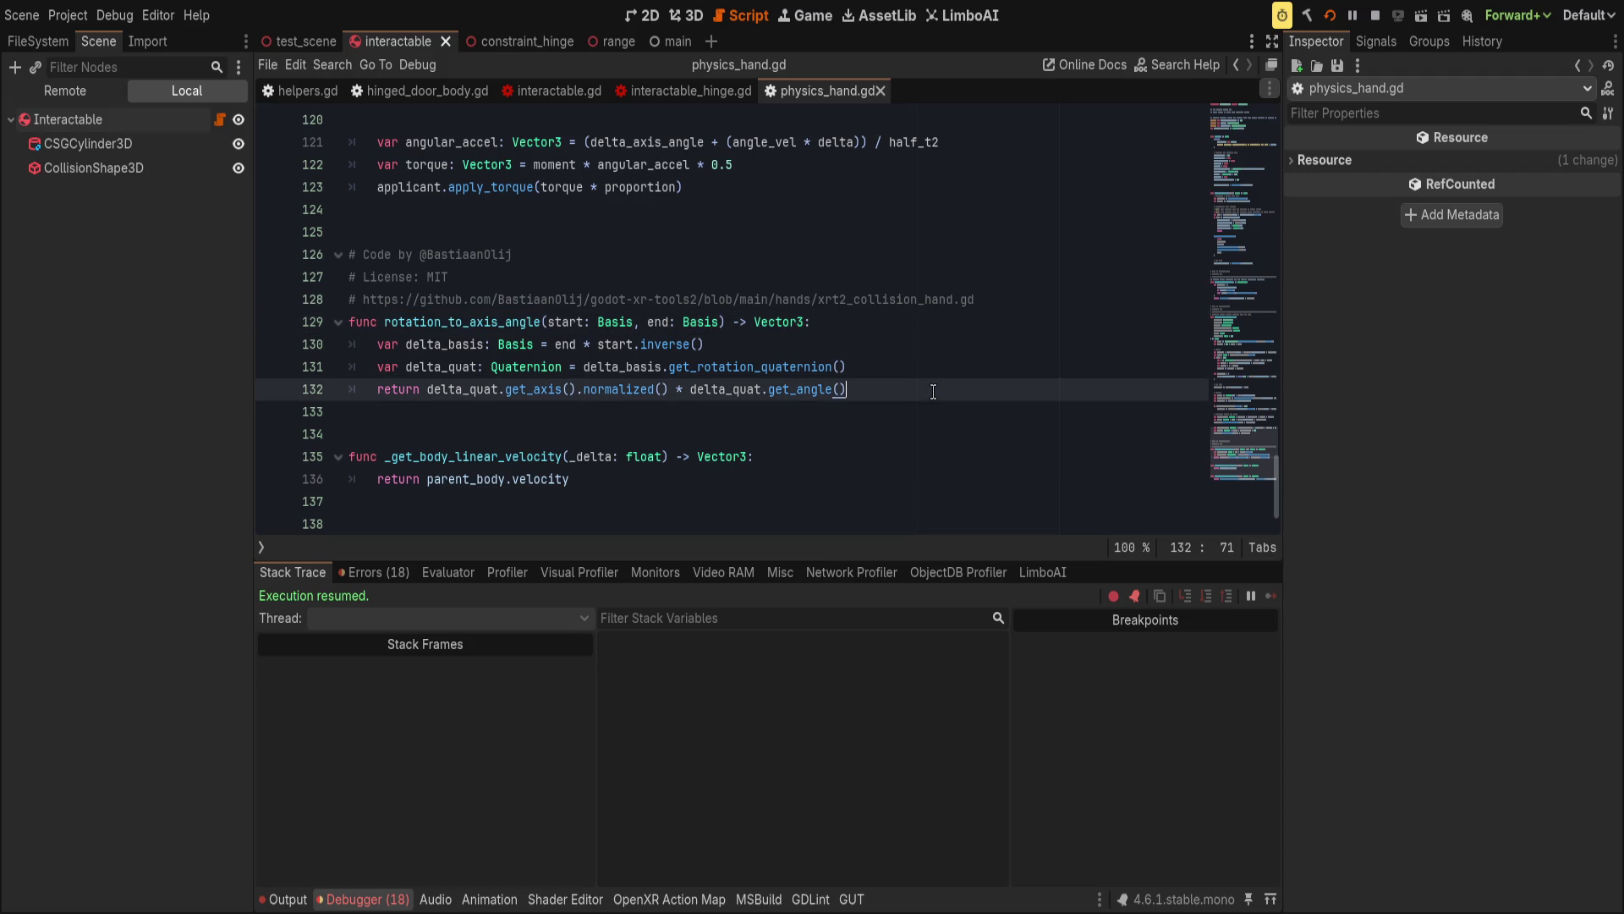
{"action": "mouse_move", "coordinate": [931, 391]}
{"action": "left_mouse_down"}
{"action": "mouse_move", "coordinate": [381, 342]}
{"action": "mouse_move", "coordinate": [324, 318]}
{"action": "left_mouse_up"}
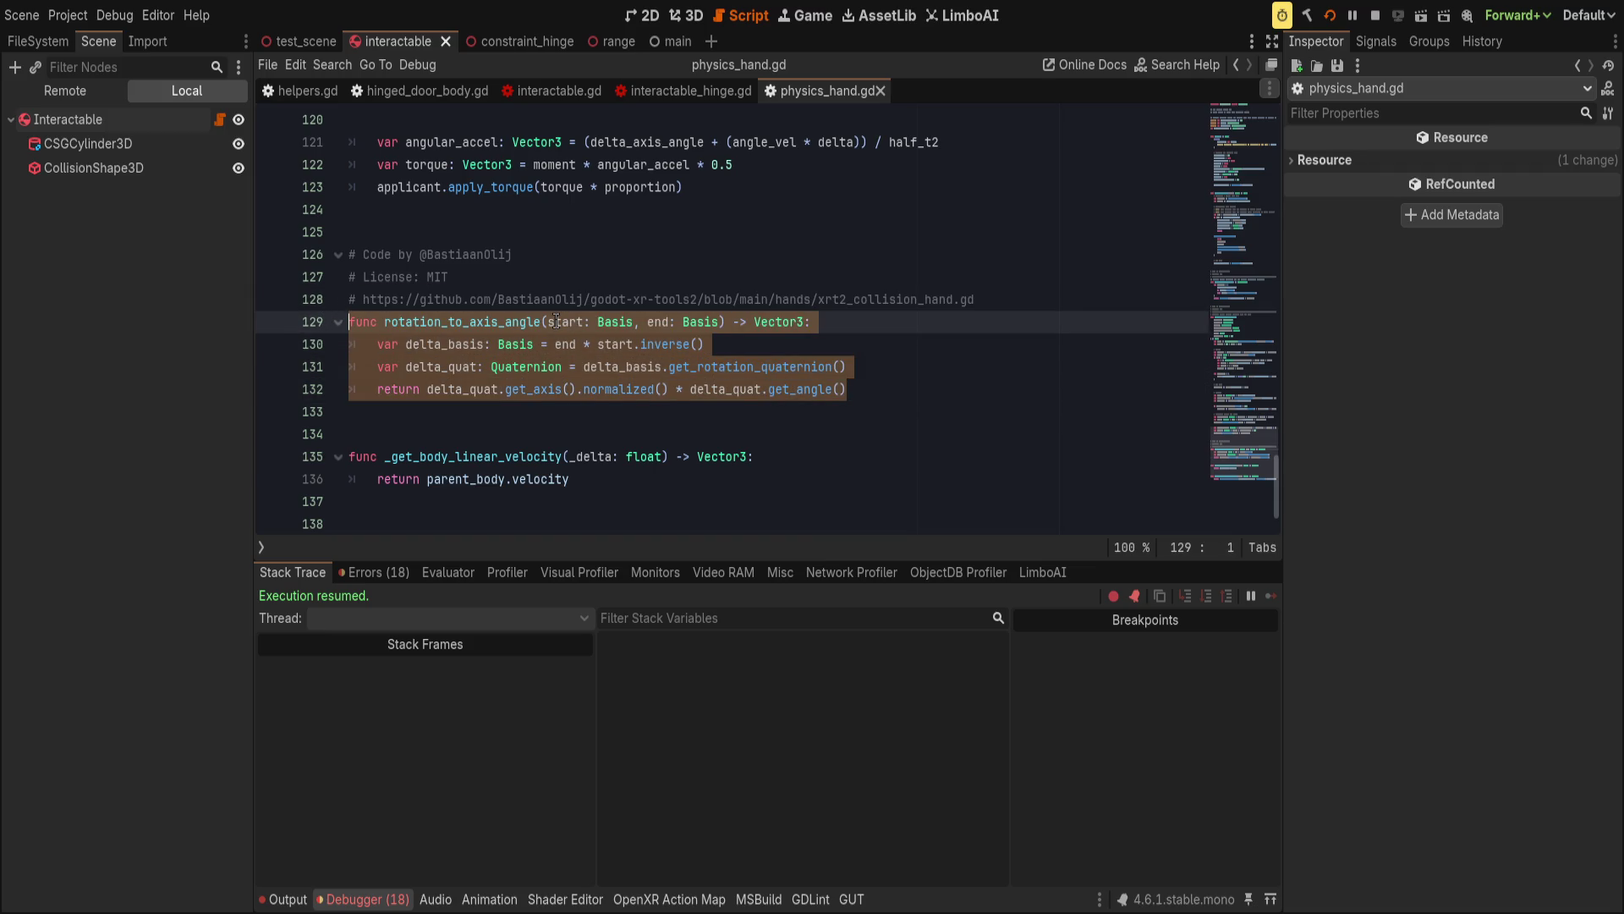
{"action": "left_click", "coordinate": [583, 323]}
{"action": "left_click", "coordinate": [665, 322]}
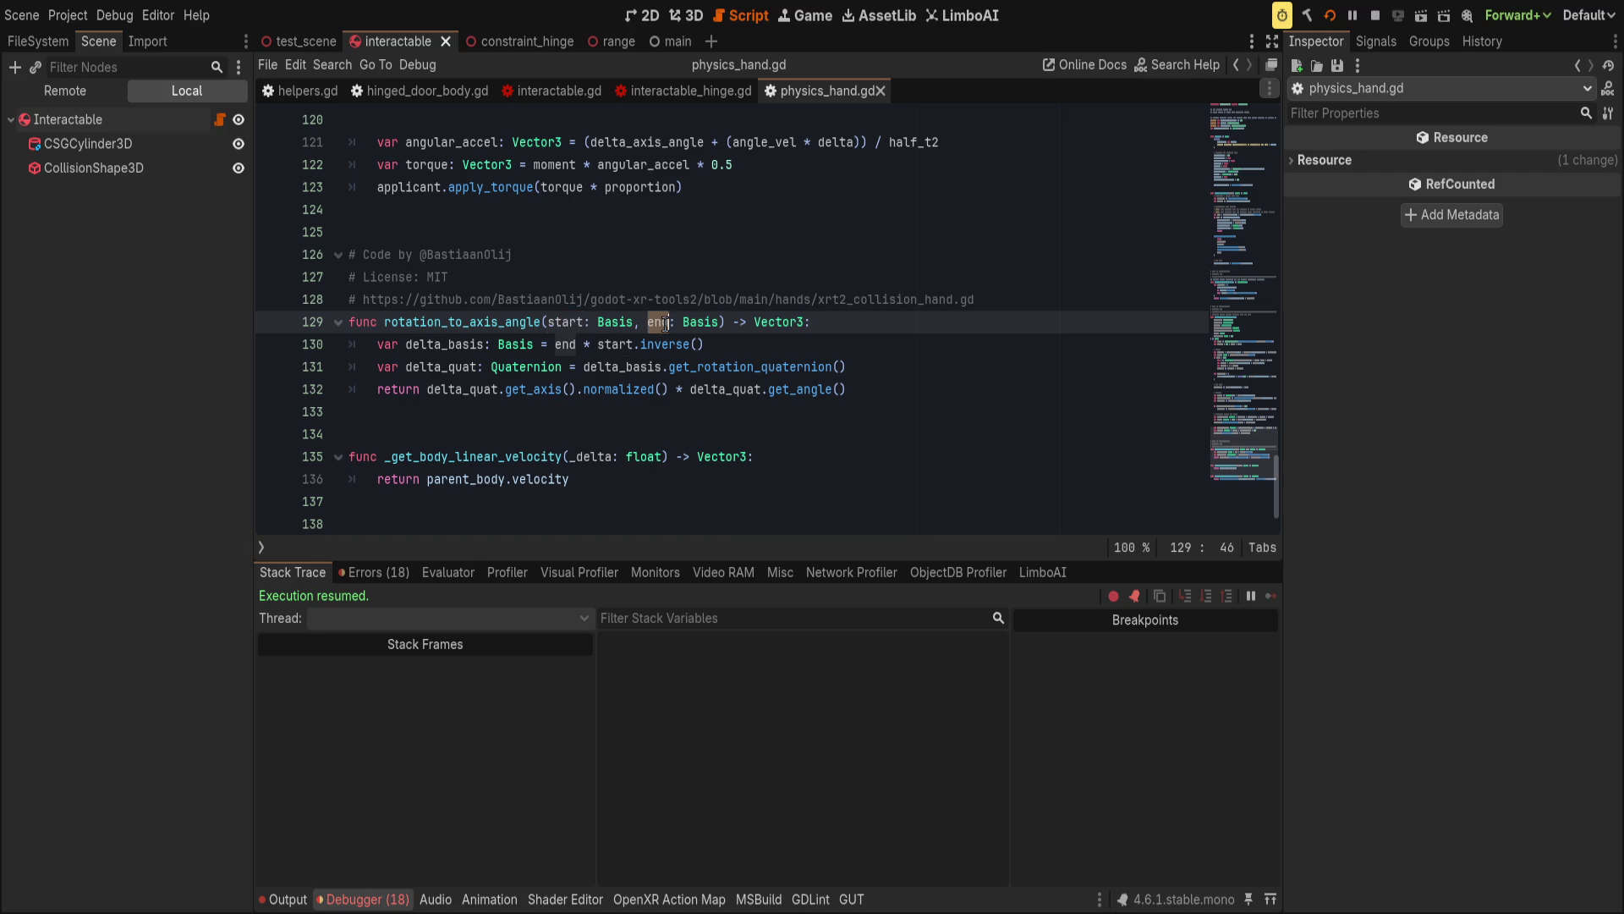
{"action": "left_click", "coordinate": [584, 322]}
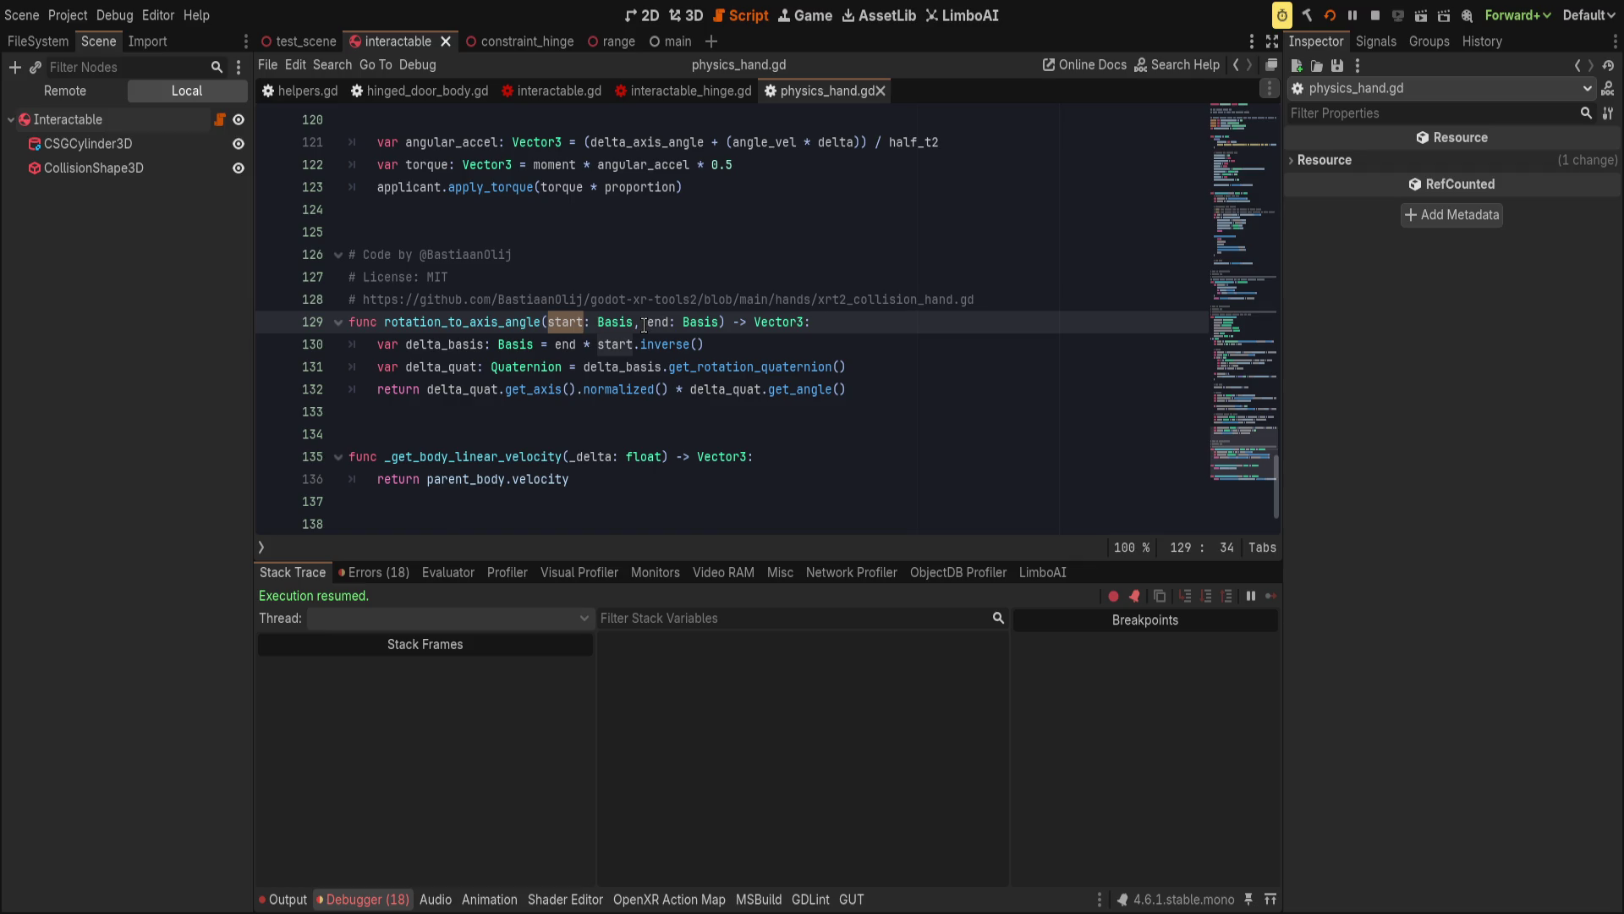
{"action": "double_click", "coordinate": [468, 389]}
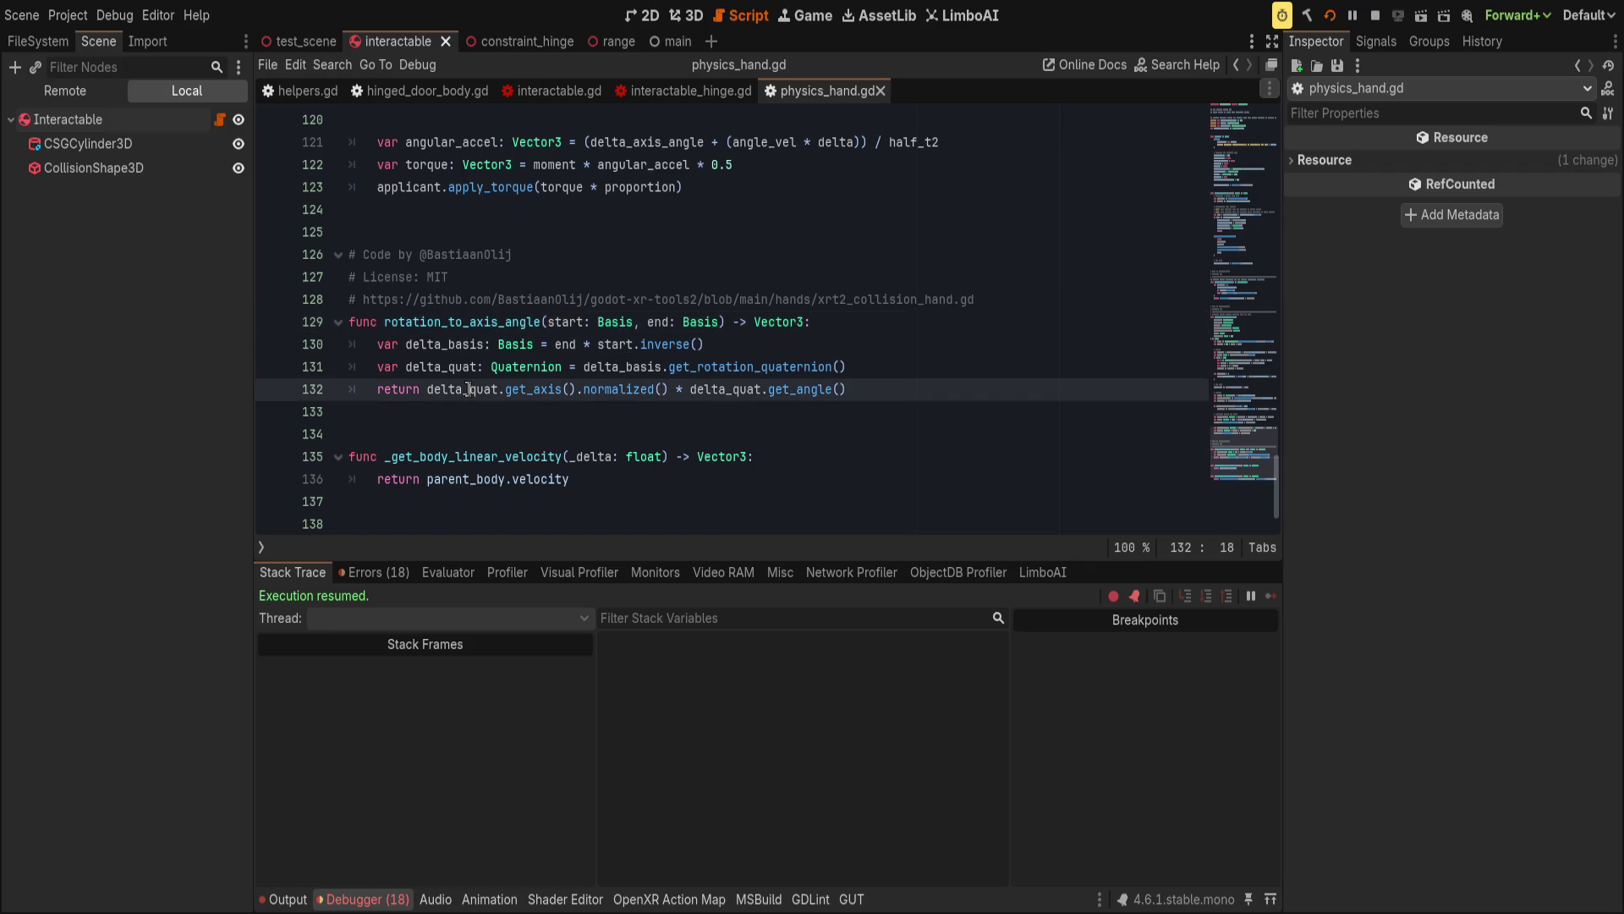
{"action": "double_click", "coordinate": [451, 322]}
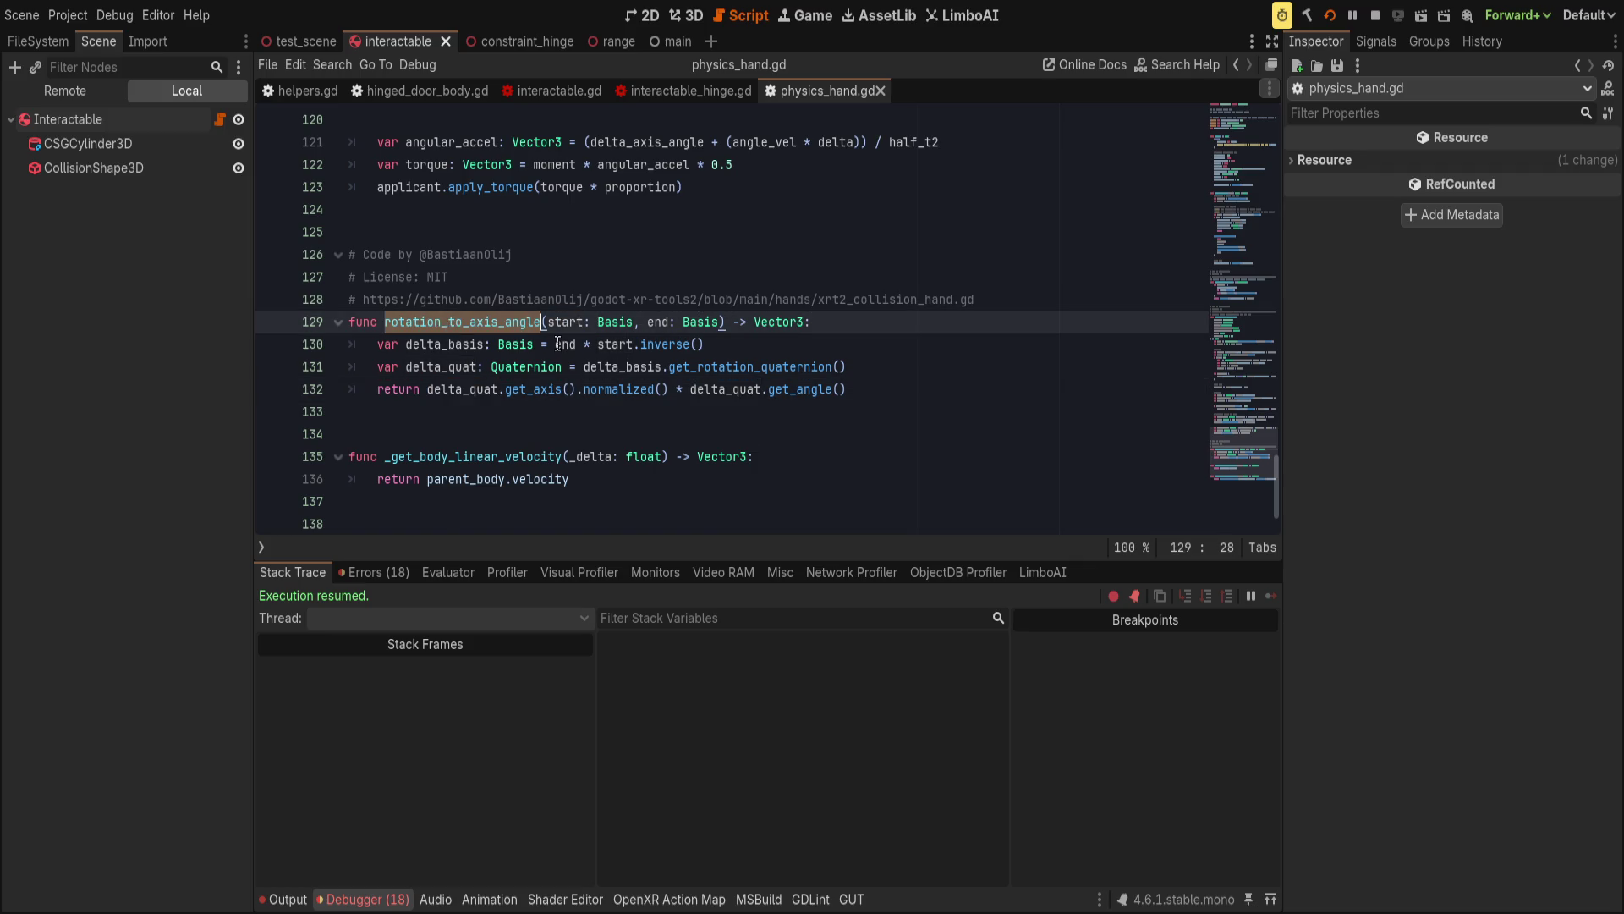
{"action": "scroll", "coordinate": [556, 448], "scroll_direction": "up", "scroll_amount": 5}
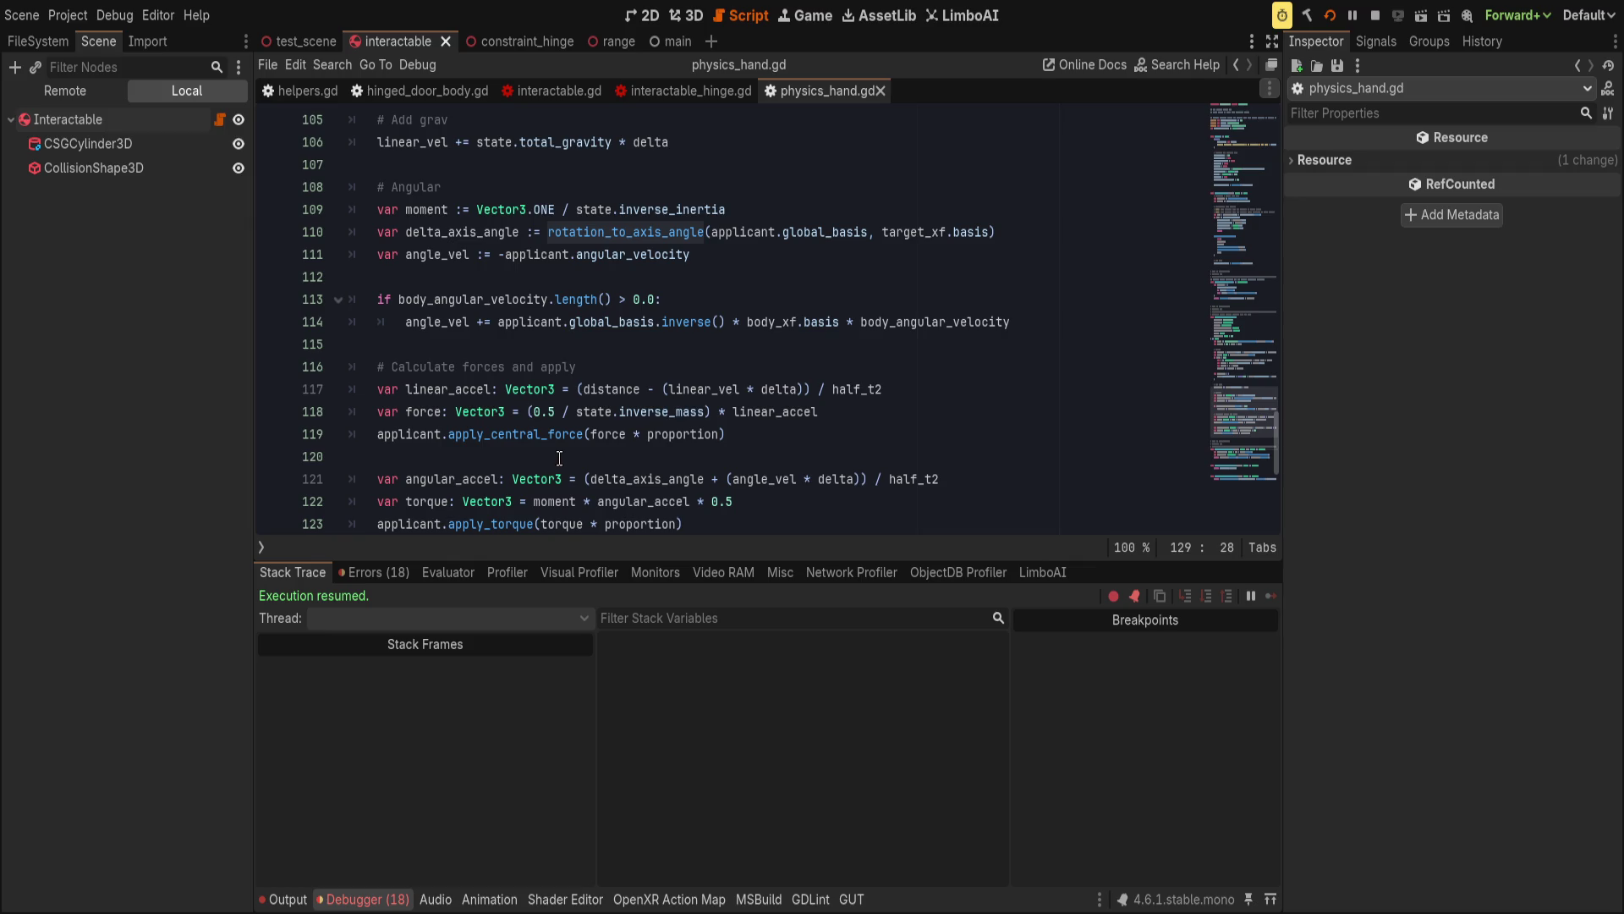
{"action": "key", "text": "ctrl+r"}
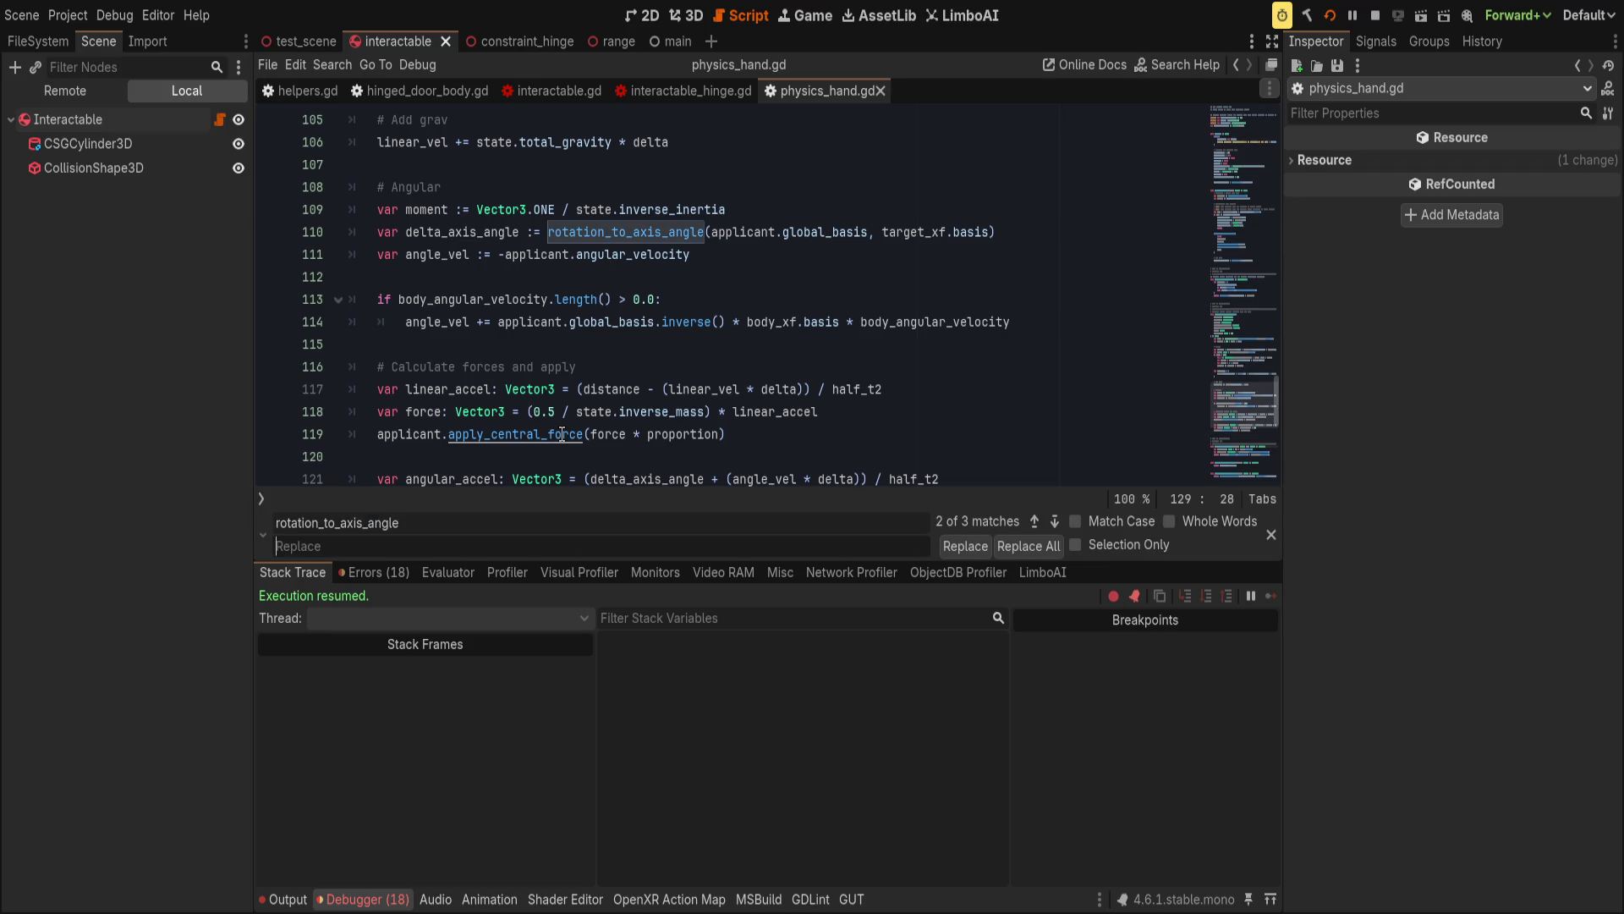
Replace all rotation_to_axis_angle matches with get_rotation_difference.
{"action": "type", "text": "get_rotation_diff"}
{"action": "type", "text": "erence"}
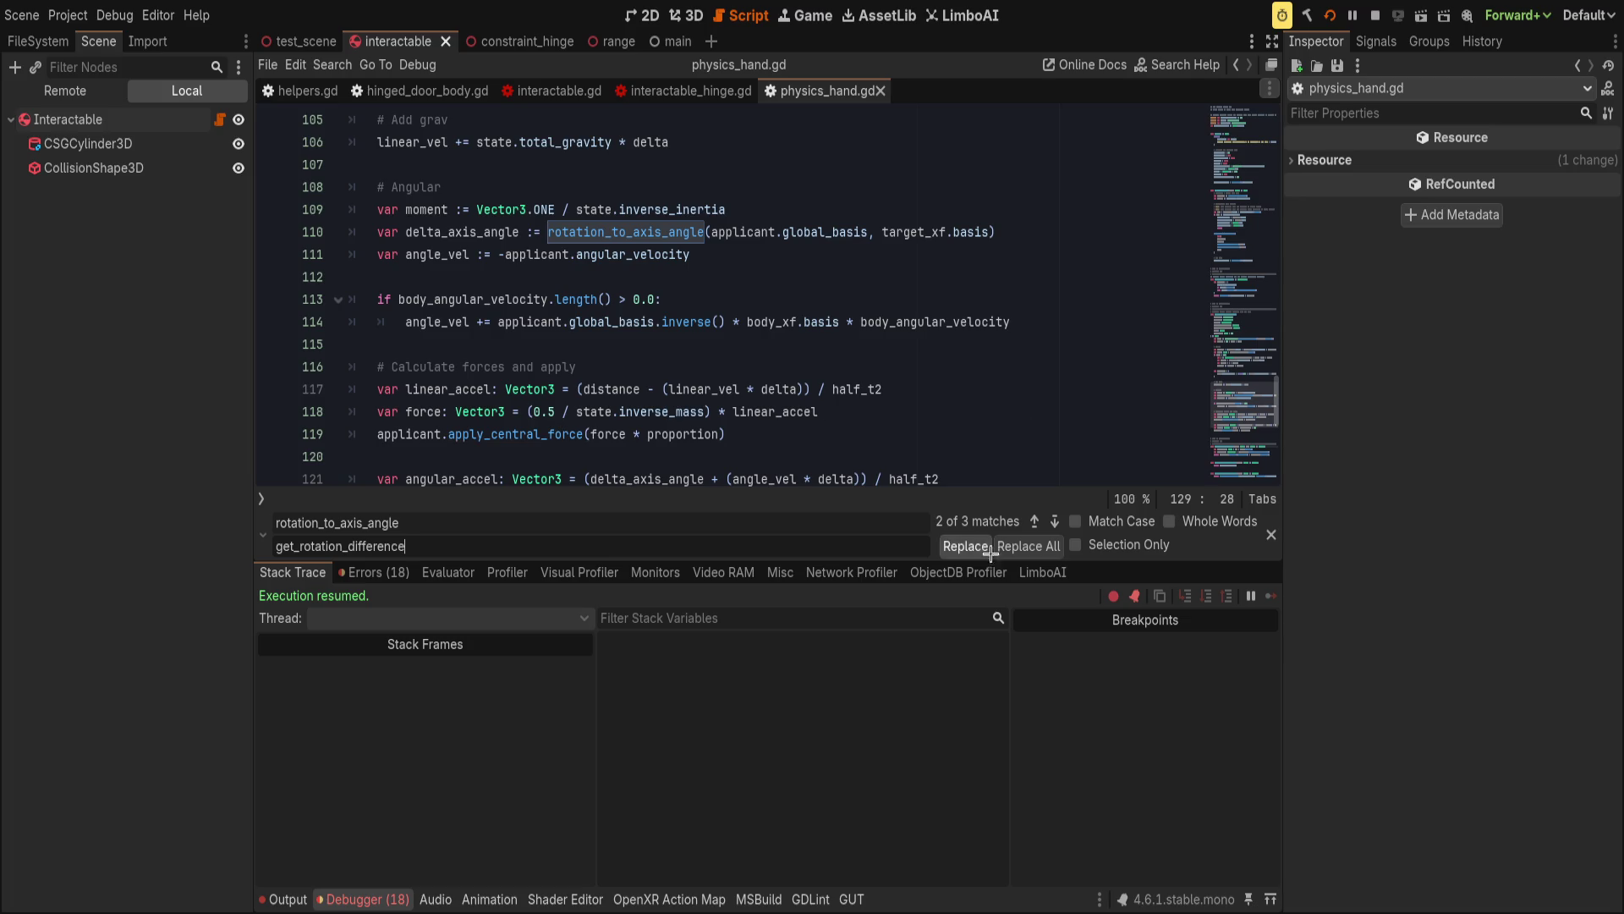
{"action": "left_click", "coordinate": [1028, 545]}
{"action": "left_click", "coordinate": [681, 252]}
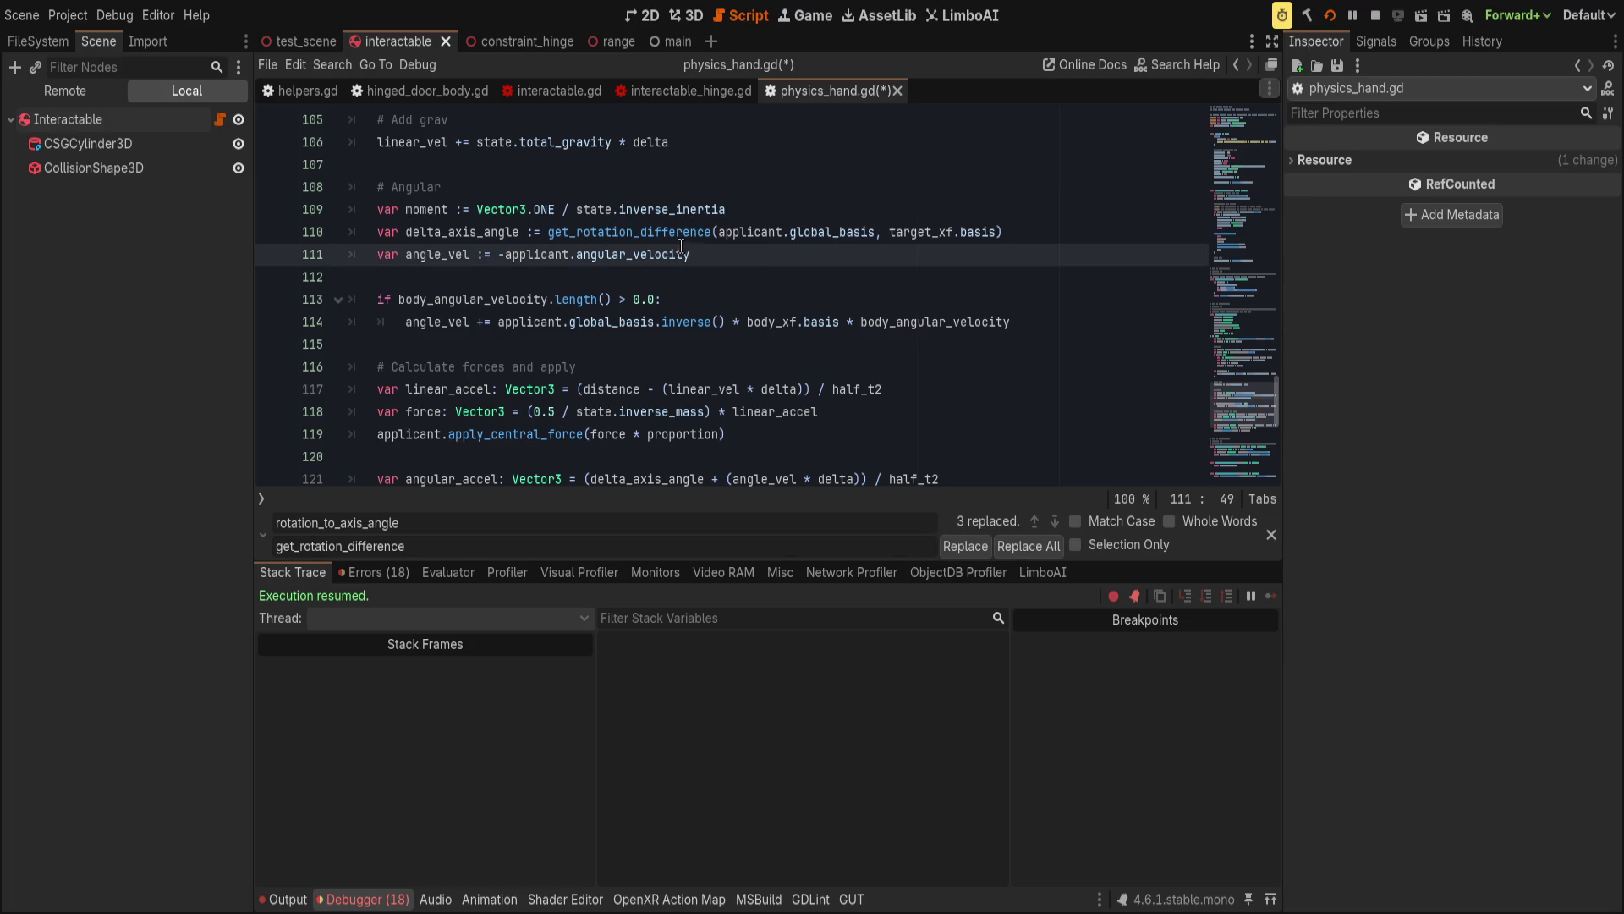
Select and copy the get_rotation_difference function, glancing through hinged_door_body.gd.
{"action": "scroll", "coordinate": [660, 288], "scroll_direction": "down", "scroll_amount": 6}
{"action": "left_click_drag", "start_coordinate": [889, 320], "coordinate": [228, 249]}
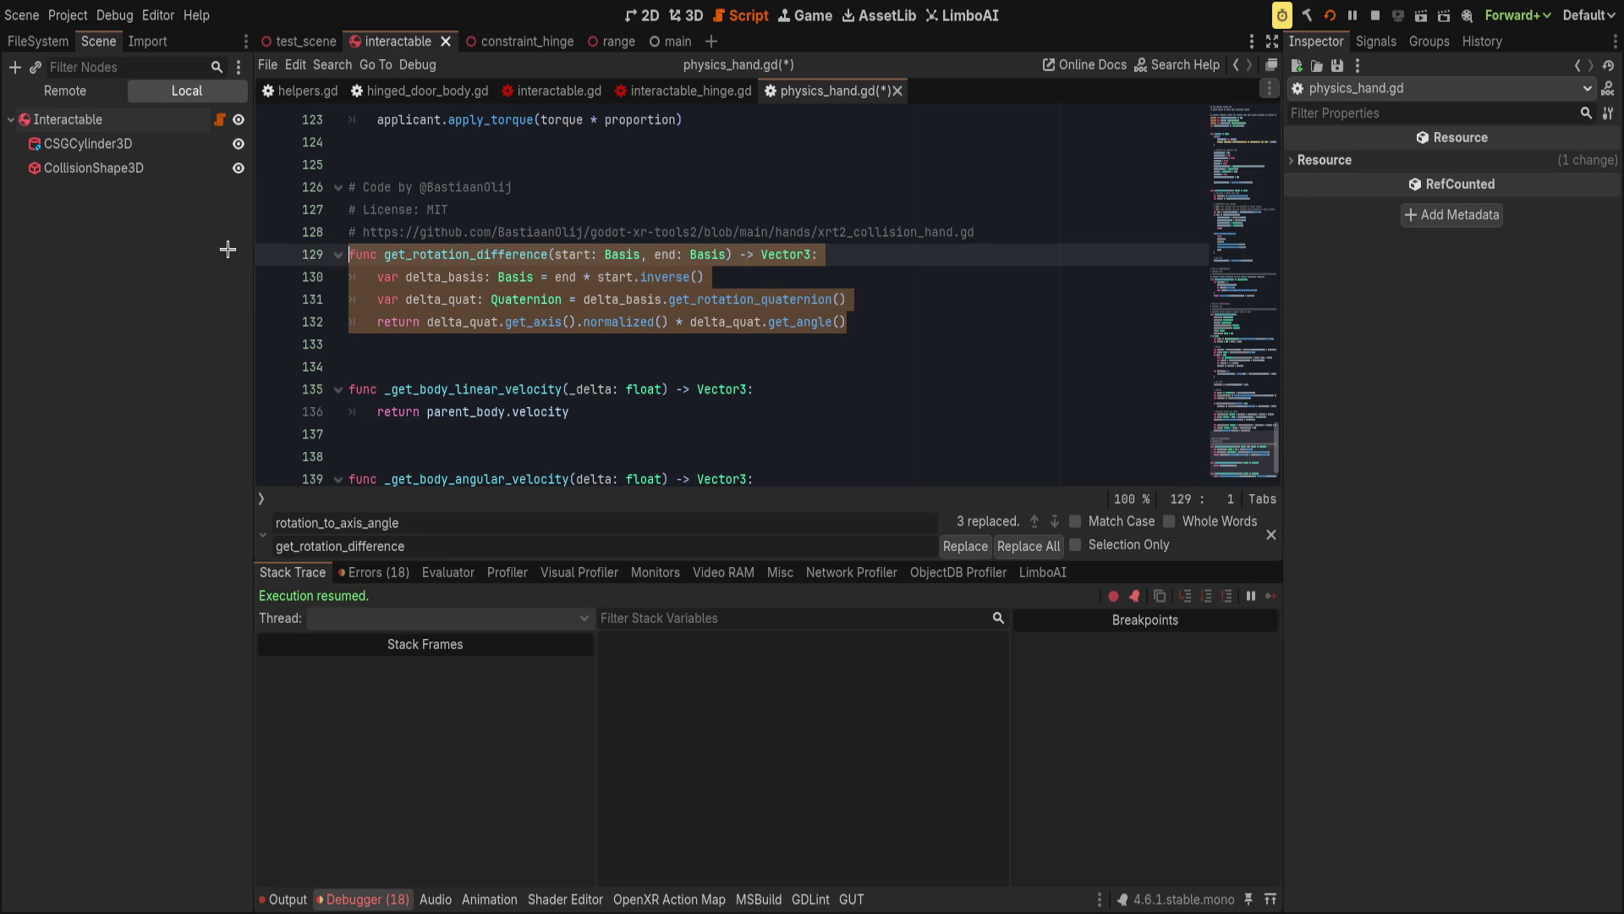
{"action": "left_click", "coordinate": [412, 91]}
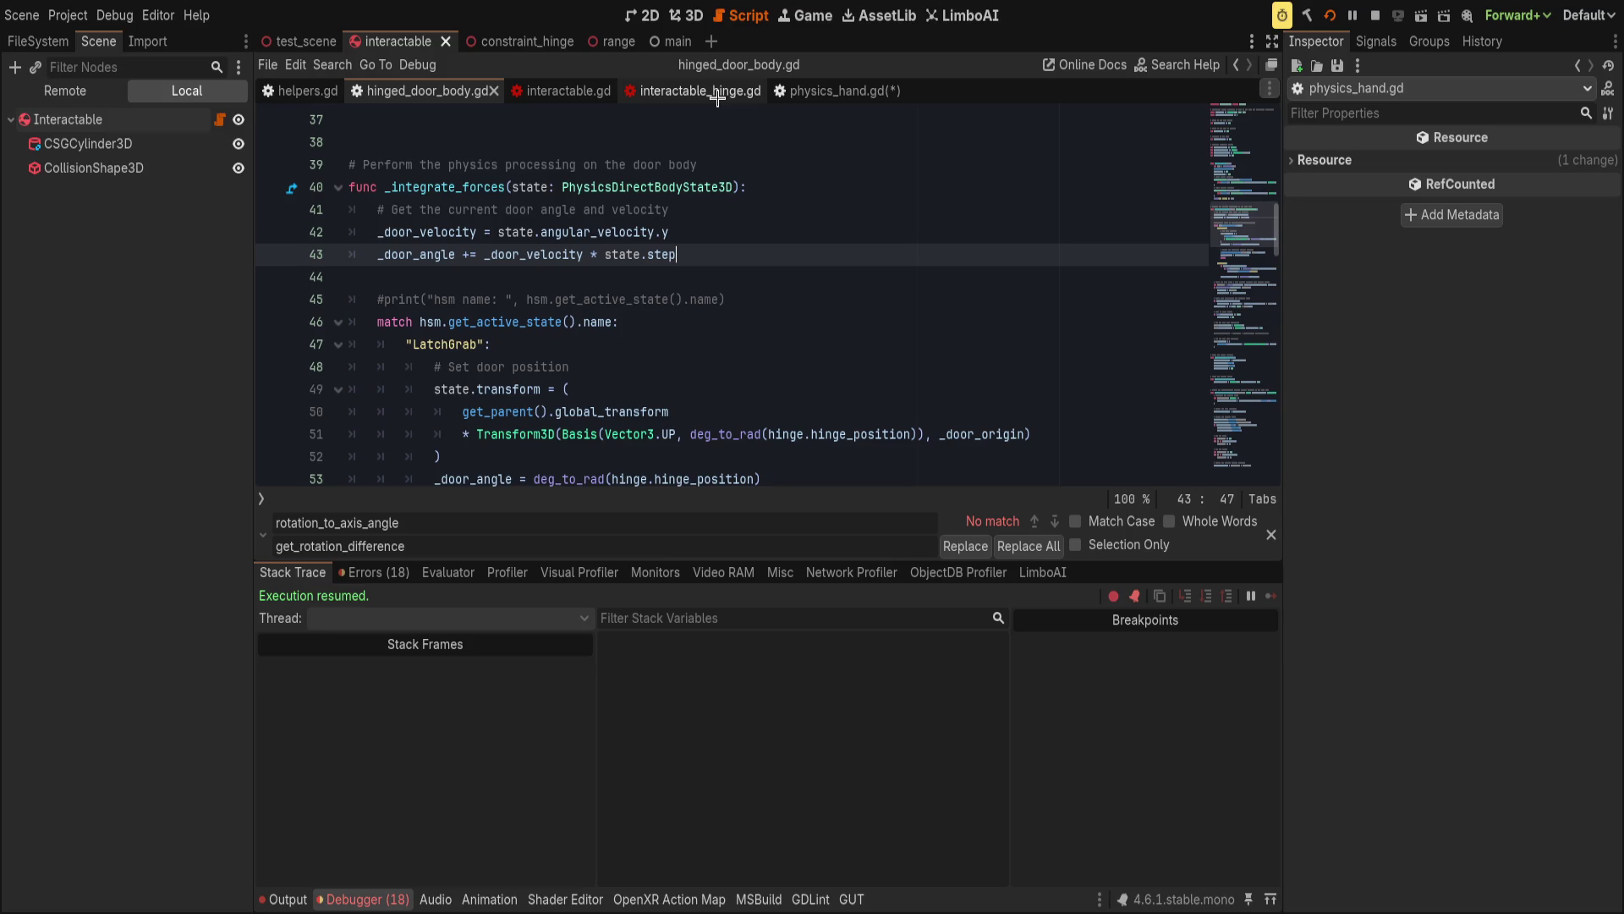
{"action": "scroll", "coordinate": [635, 276], "scroll_direction": "up", "scroll_amount": 5}
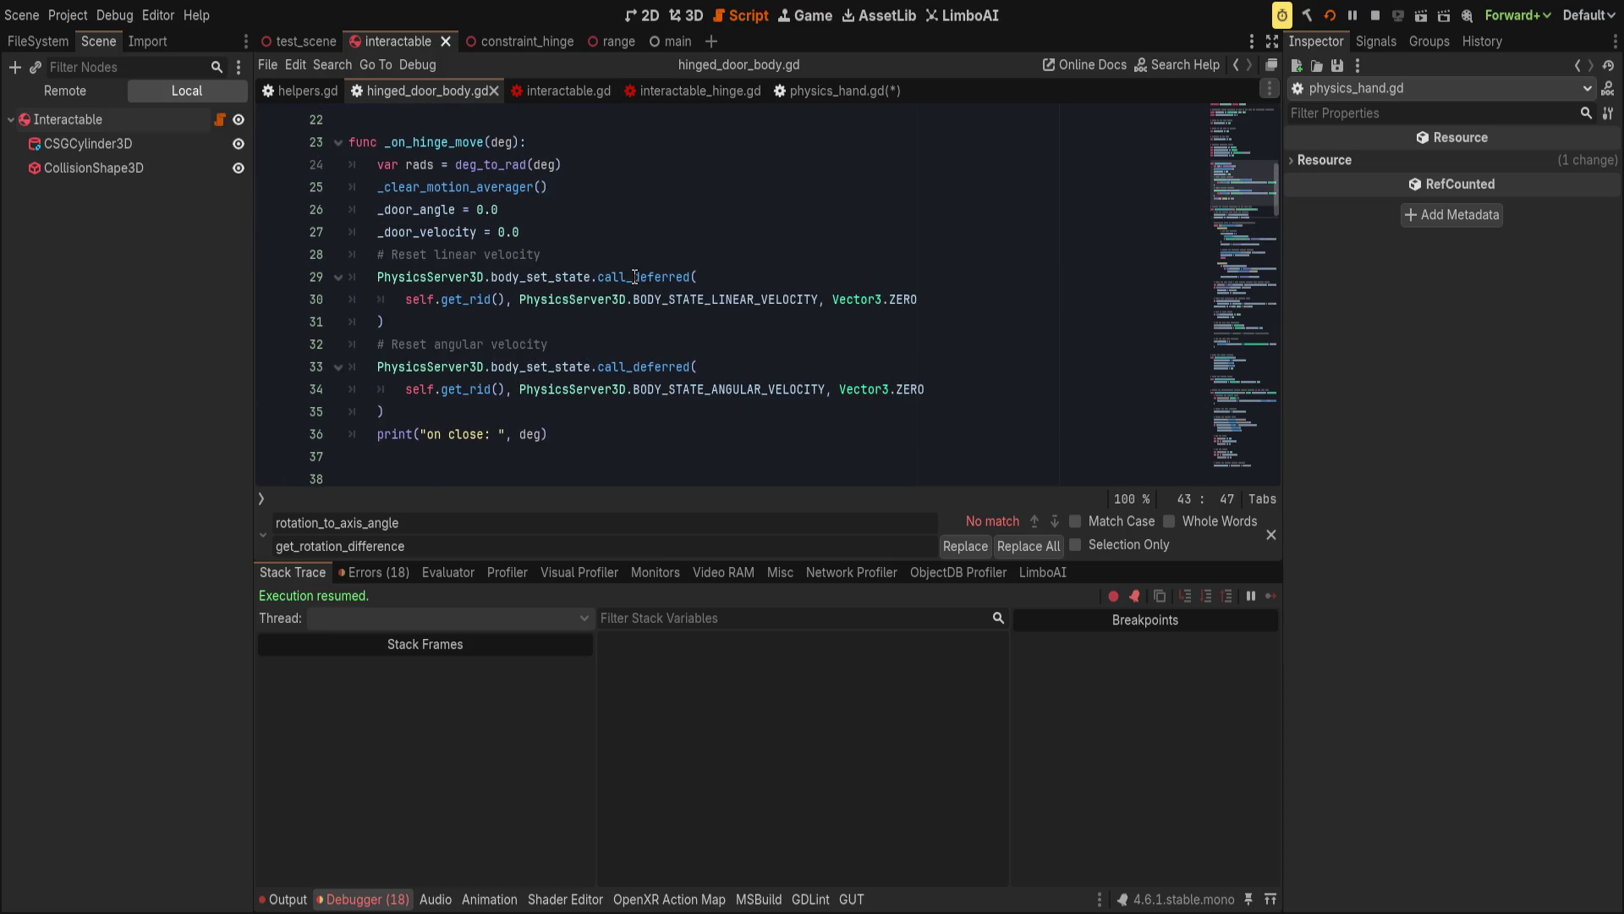
{"action": "scroll", "coordinate": [638, 273], "scroll_direction": "down", "scroll_amount": 3}
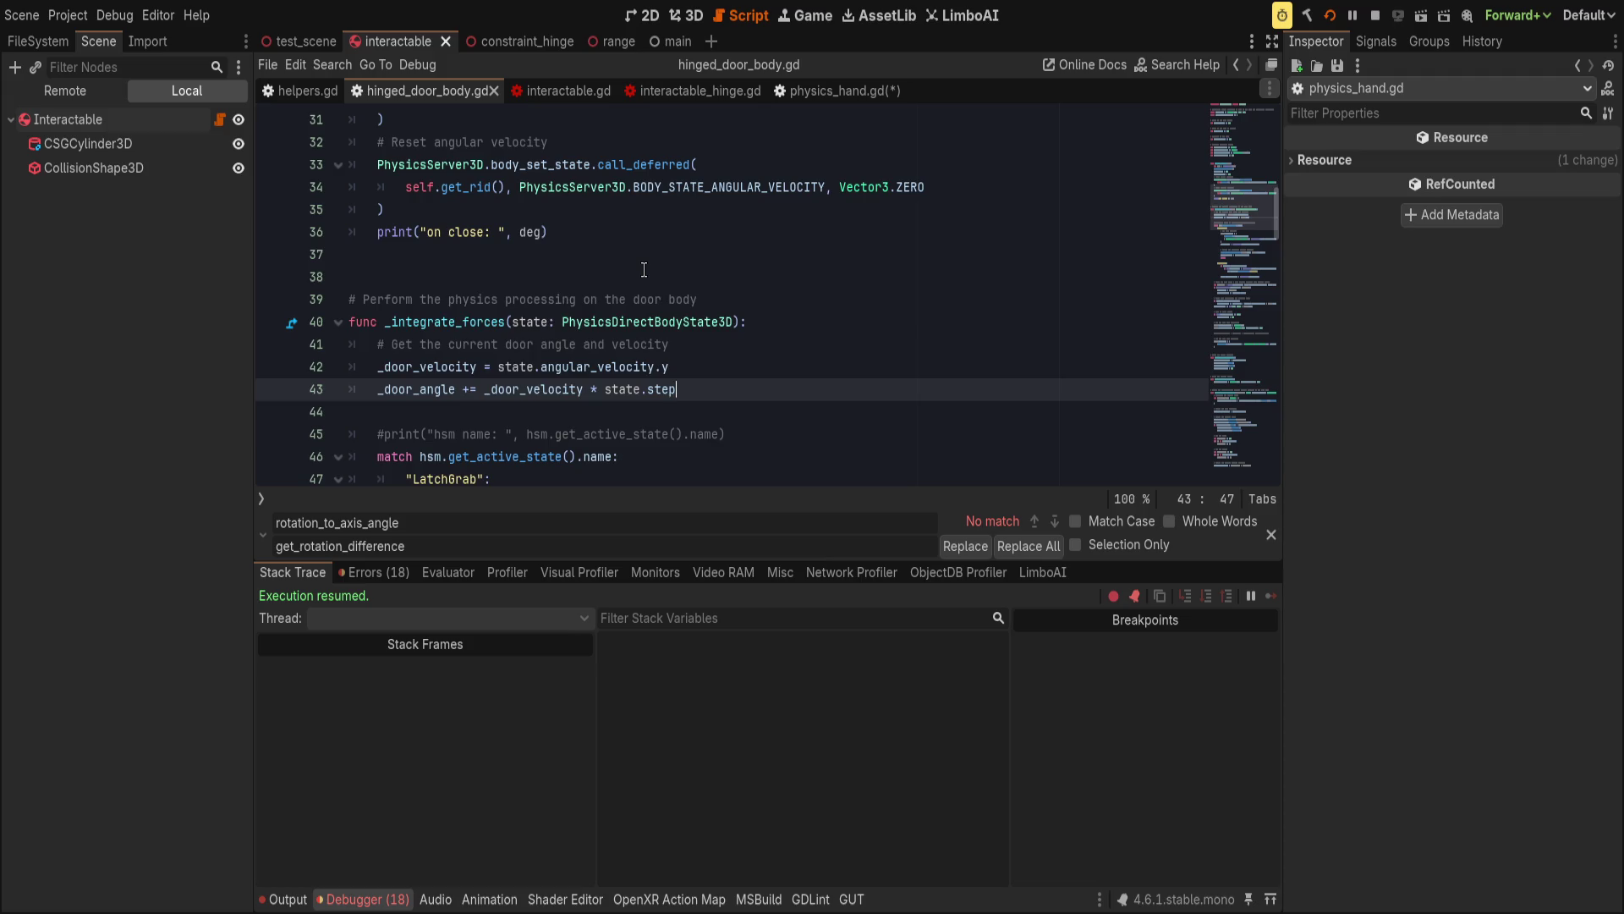
{"action": "scroll", "coordinate": [639, 266], "scroll_direction": "up", "scroll_amount": 1}
{"action": "scroll", "coordinate": [635, 264], "scroll_direction": "up", "scroll_amount": 2}
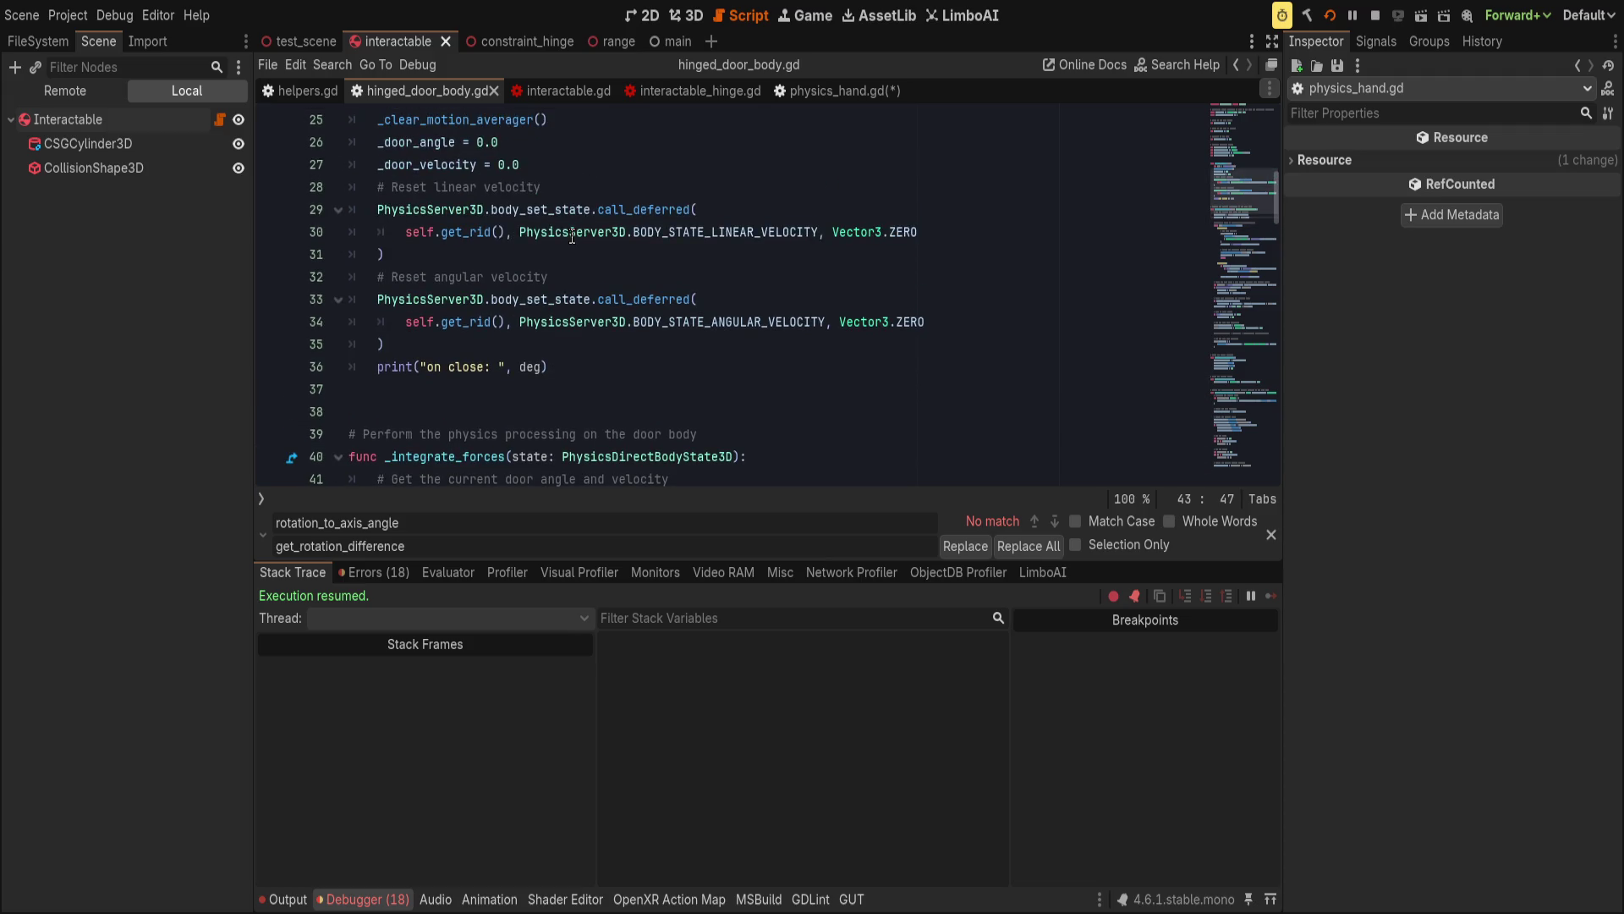
{"action": "scroll", "coordinate": [478, 292], "scroll_direction": "down", "scroll_amount": 2}
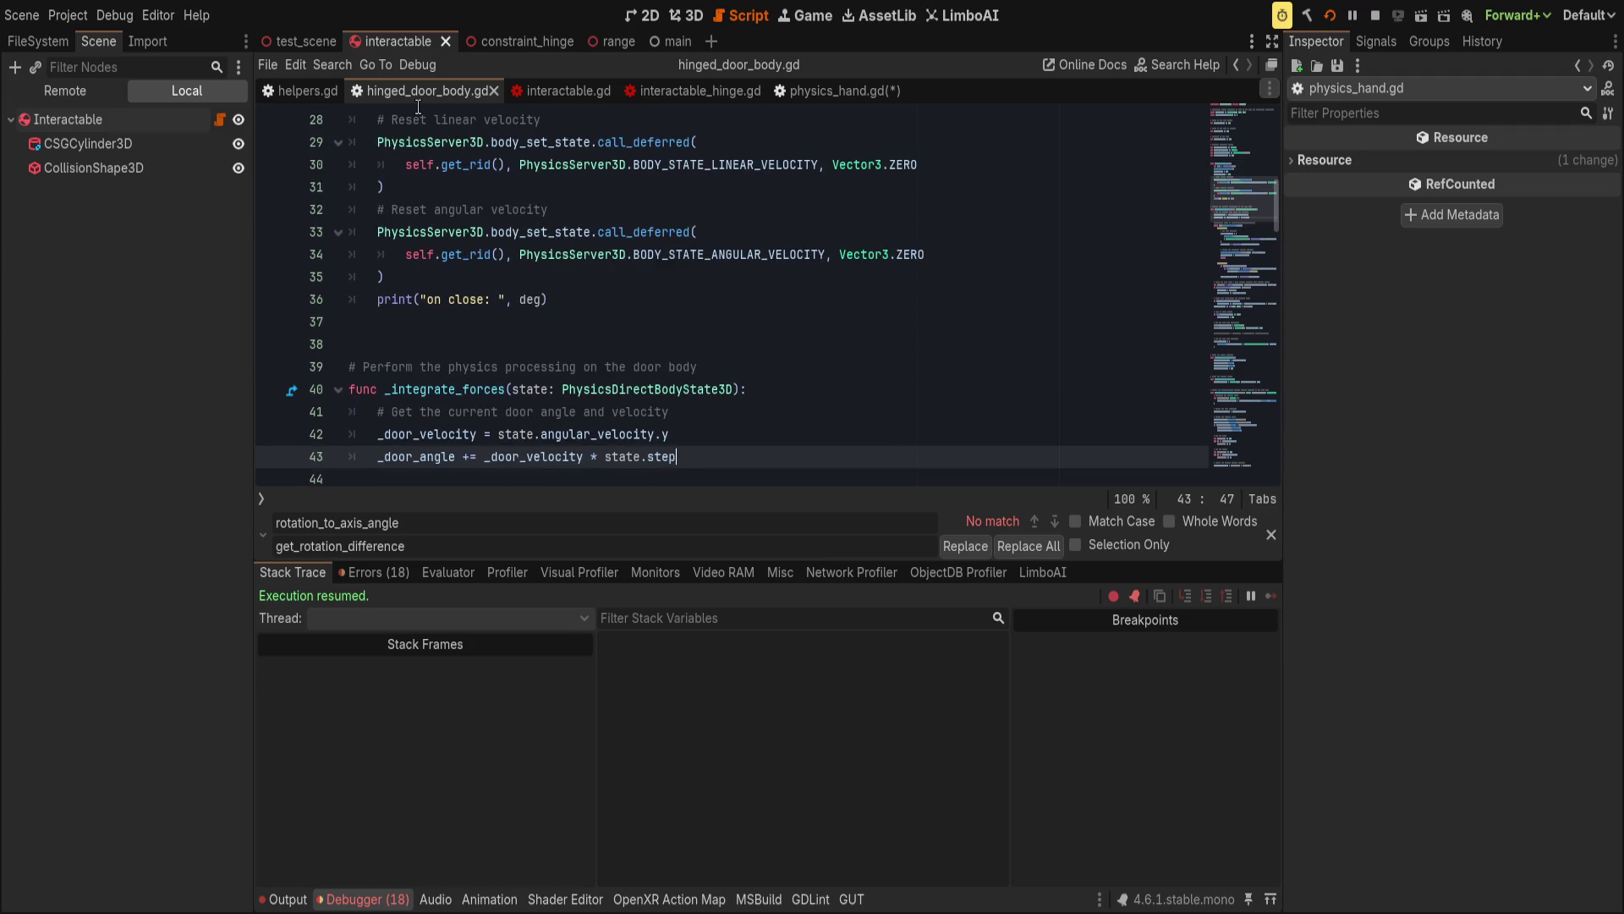
{"action": "left_click_drag", "start_coordinate": [423, 91], "coordinate": [884, 93]}
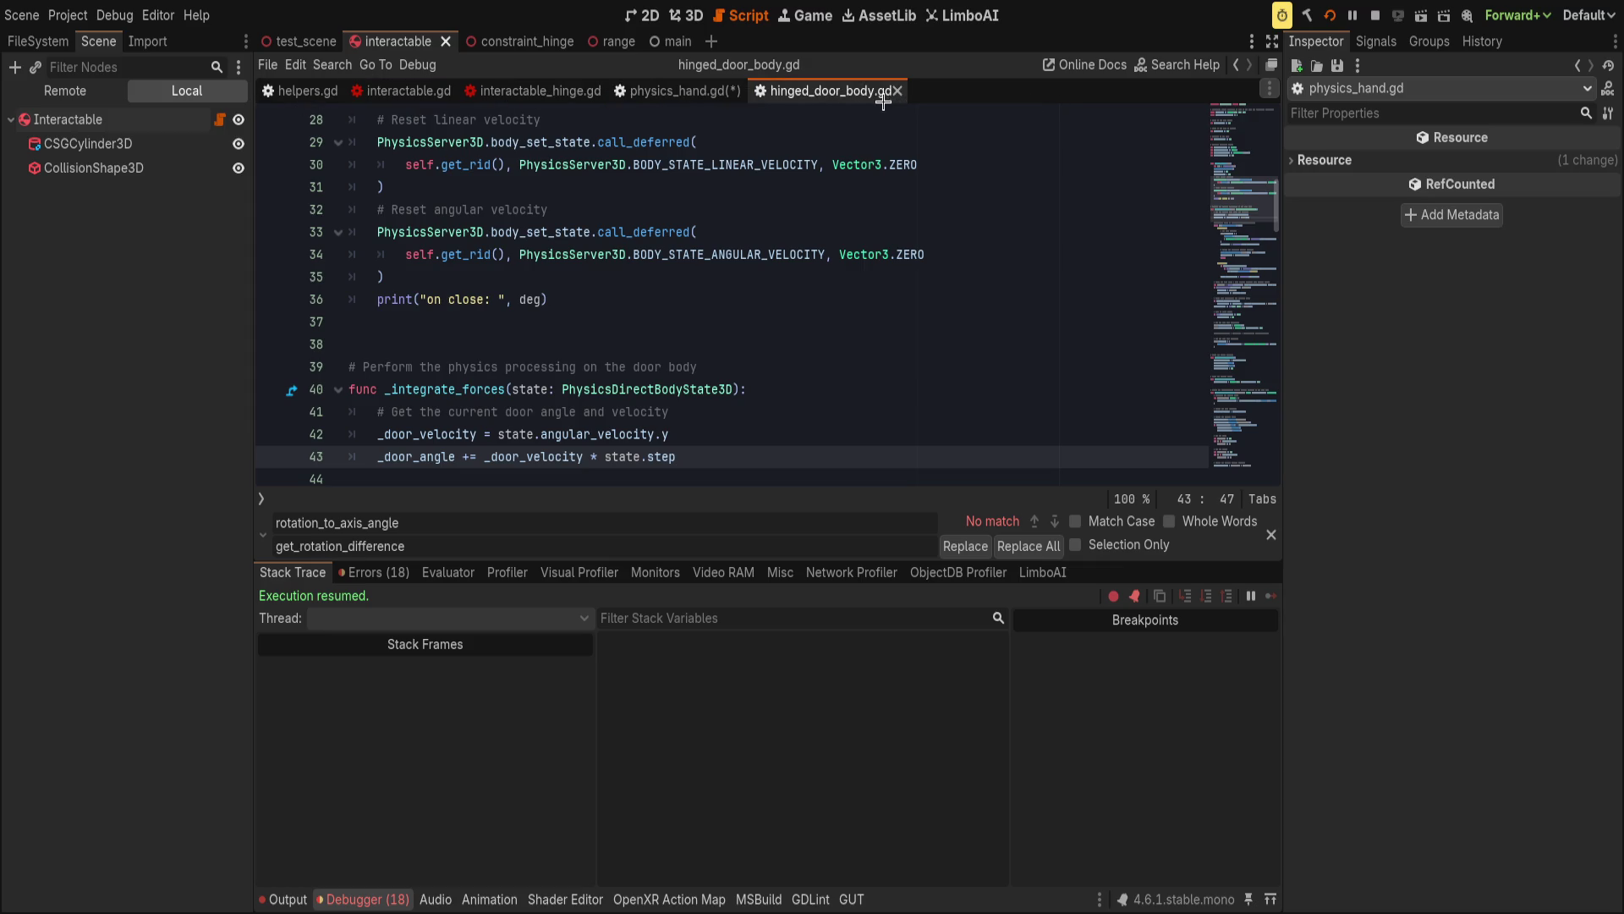
{"action": "key", "text": "alt+Left"}
{"action": "key", "text": "alt+Left"}
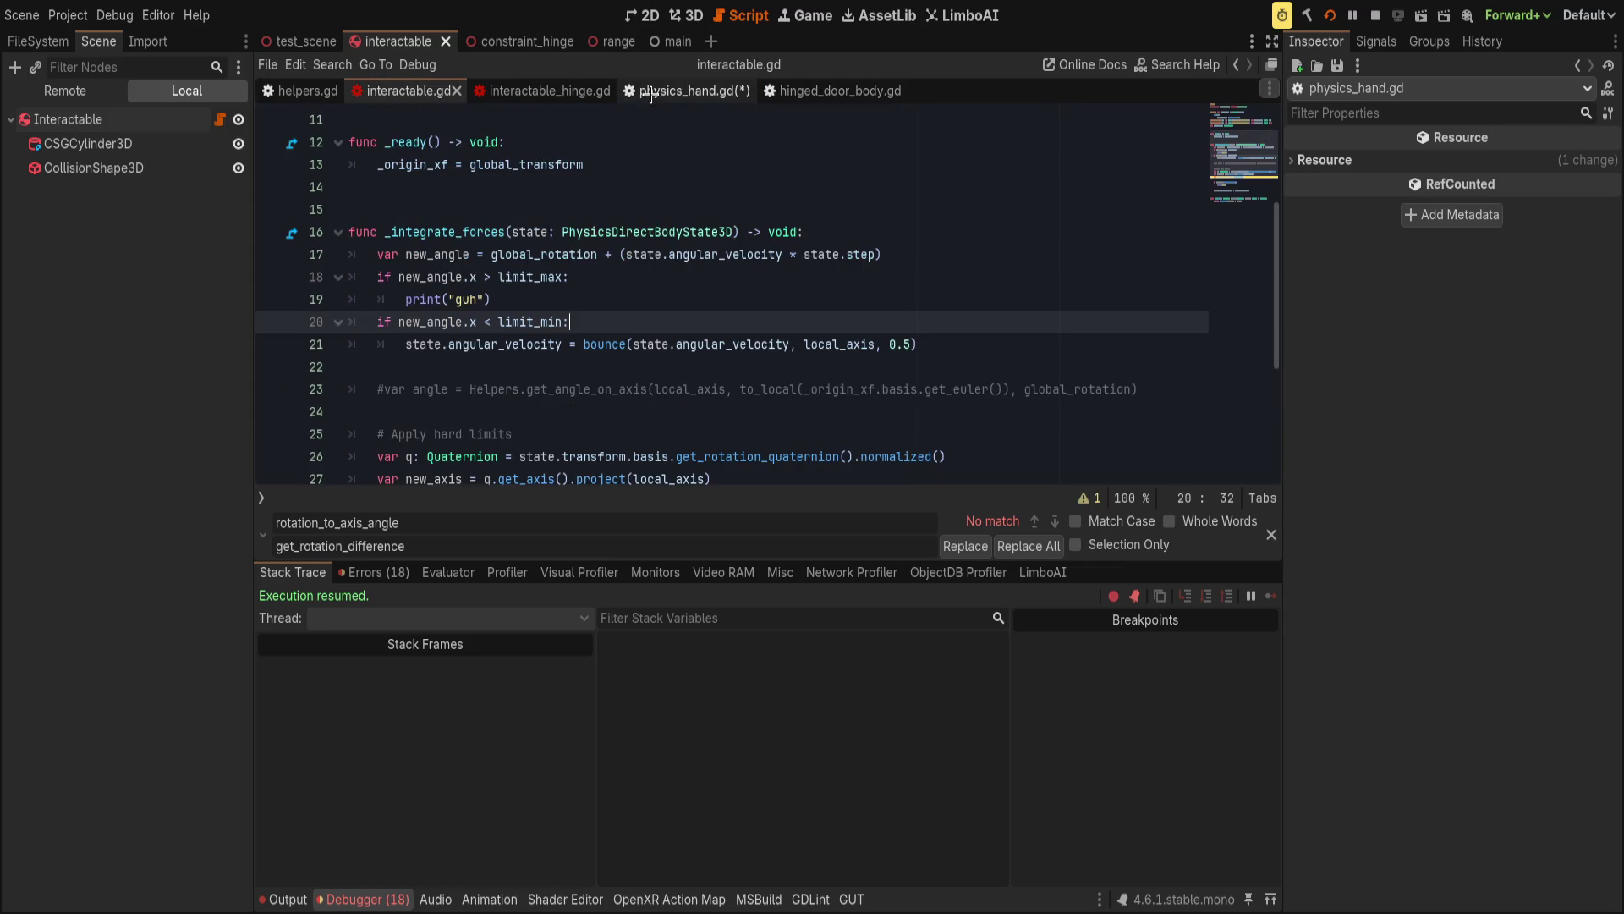
Save physics_hand.gd and paste get_rotation_difference into interactable.gd below the variables.
{"action": "key", "text": "alt+Left"}
{"action": "key", "text": "ctrl+s"}
{"action": "left_click", "coordinate": [380, 90]}
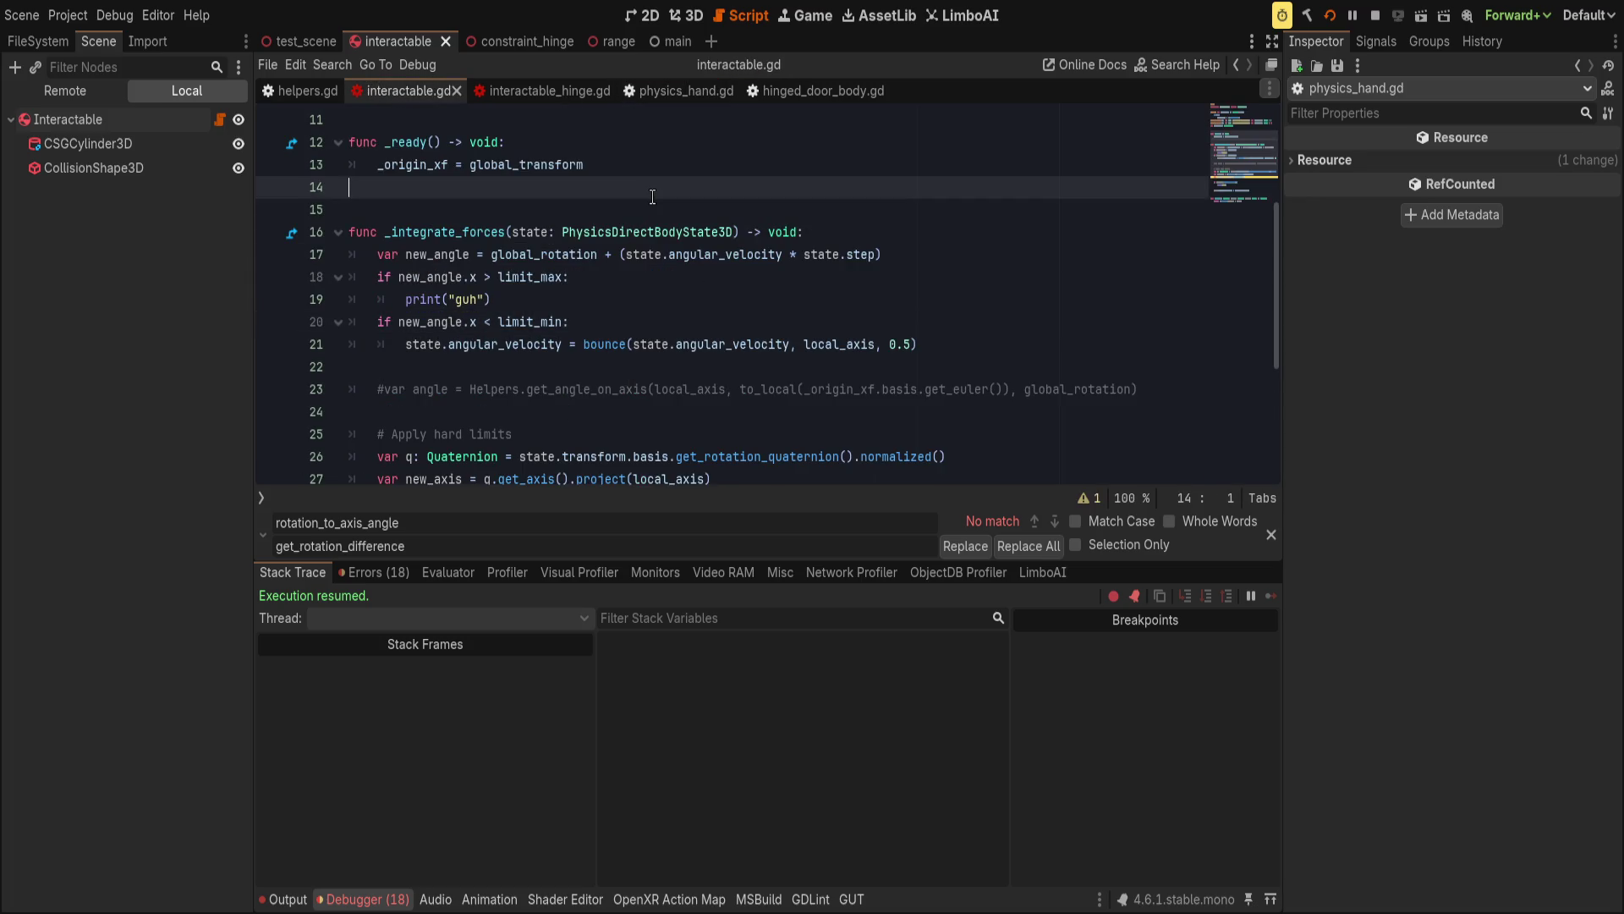
{"action": "scroll", "coordinate": [614, 377], "scroll_direction": "down", "scroll_amount": 4}
{"action": "scroll", "coordinate": [611, 371], "scroll_direction": "up", "scroll_amount": 5}
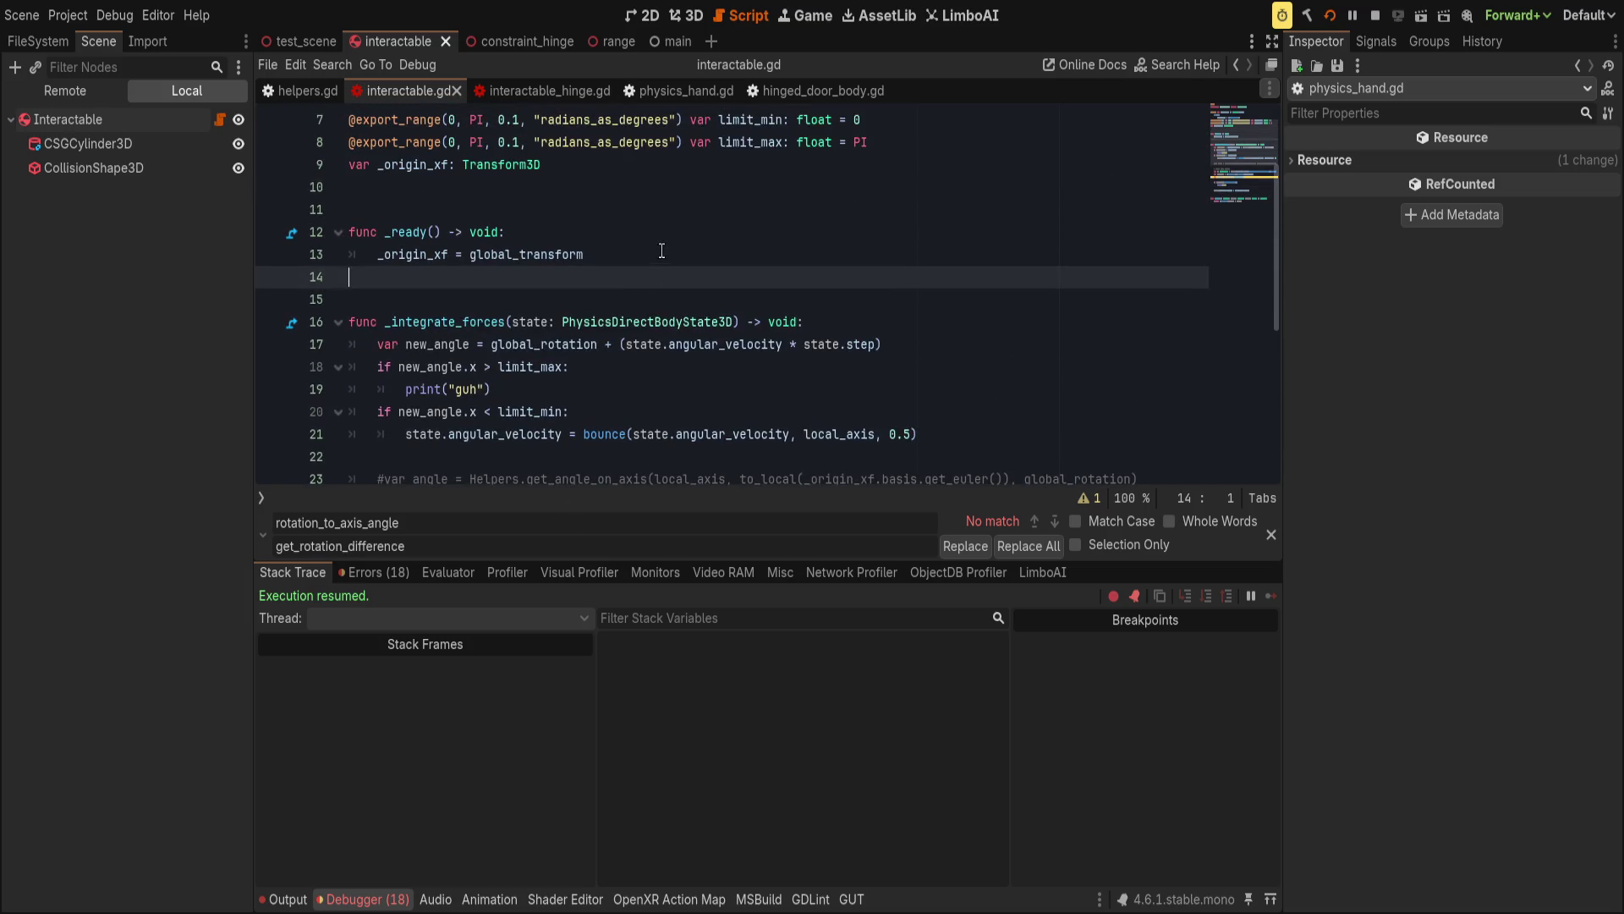
{"action": "left_click", "coordinate": [736, 170]}
{"action": "key", "text": "Return"}
{"action": "key", "text": "Return"}
{"action": "type", "text": "func get_rotation_difference(start: Basis, end: Basis) -> Vector3: \tvar delta_basis: Basis = end * start.inverse() \tvar delta_quat: Quaternion = delta_basis.get_rotation_quaternion() \treturn delta_quat.get_axis().normalized() * delta_quat.get_angle()"}
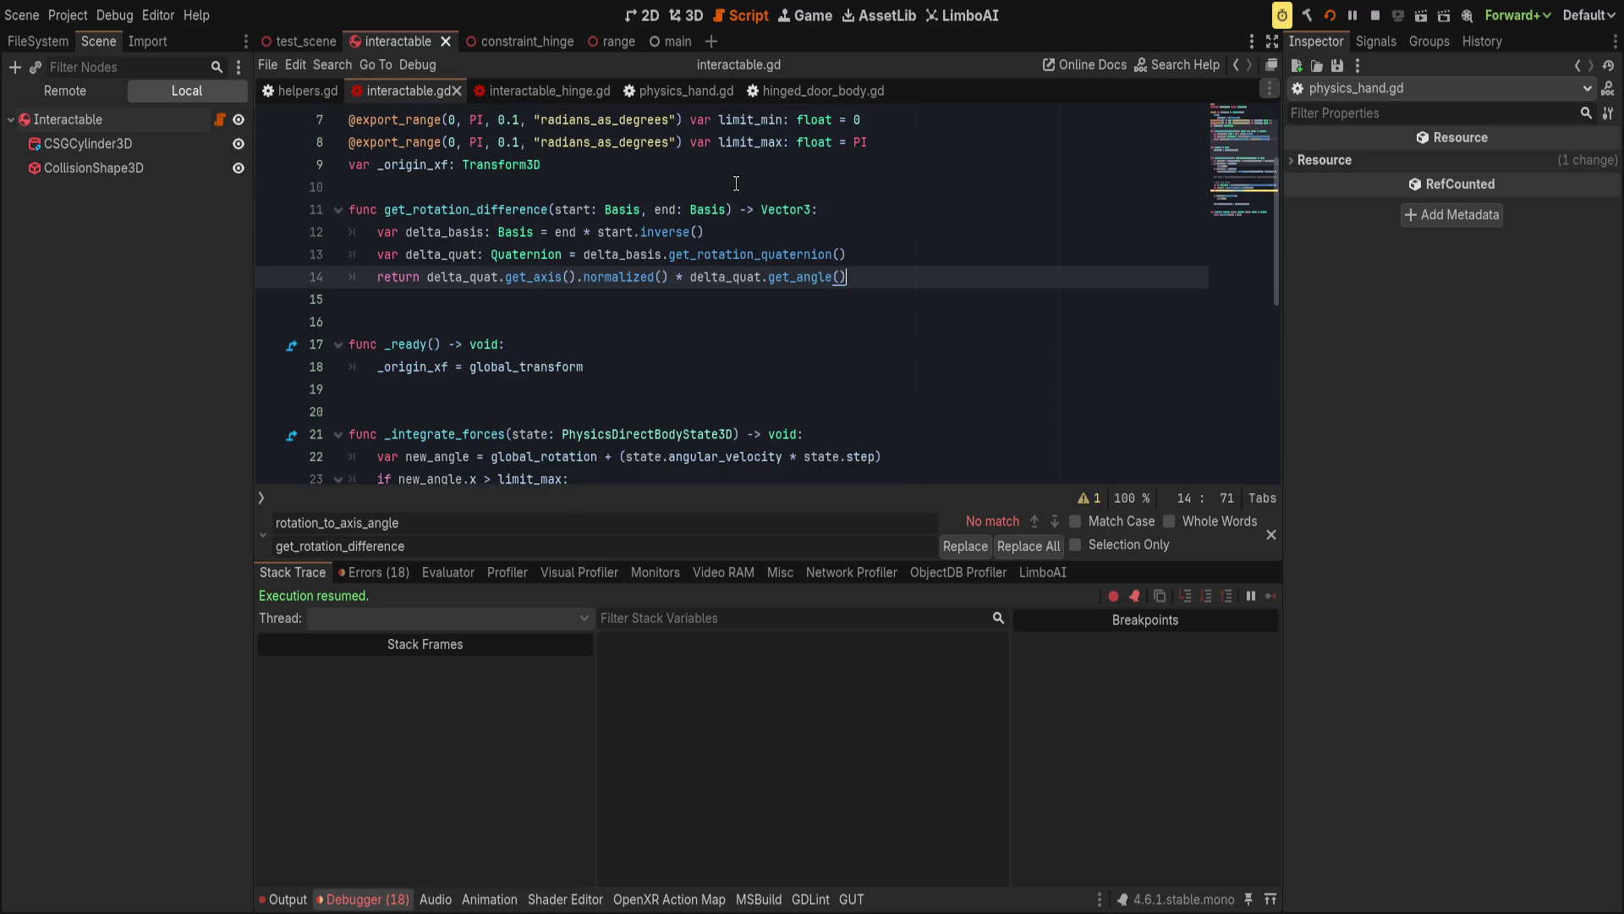
Return to the physics_hand.gd script.
{"action": "scroll", "coordinate": [615, 389], "scroll_direction": "down", "scroll_amount": 4}
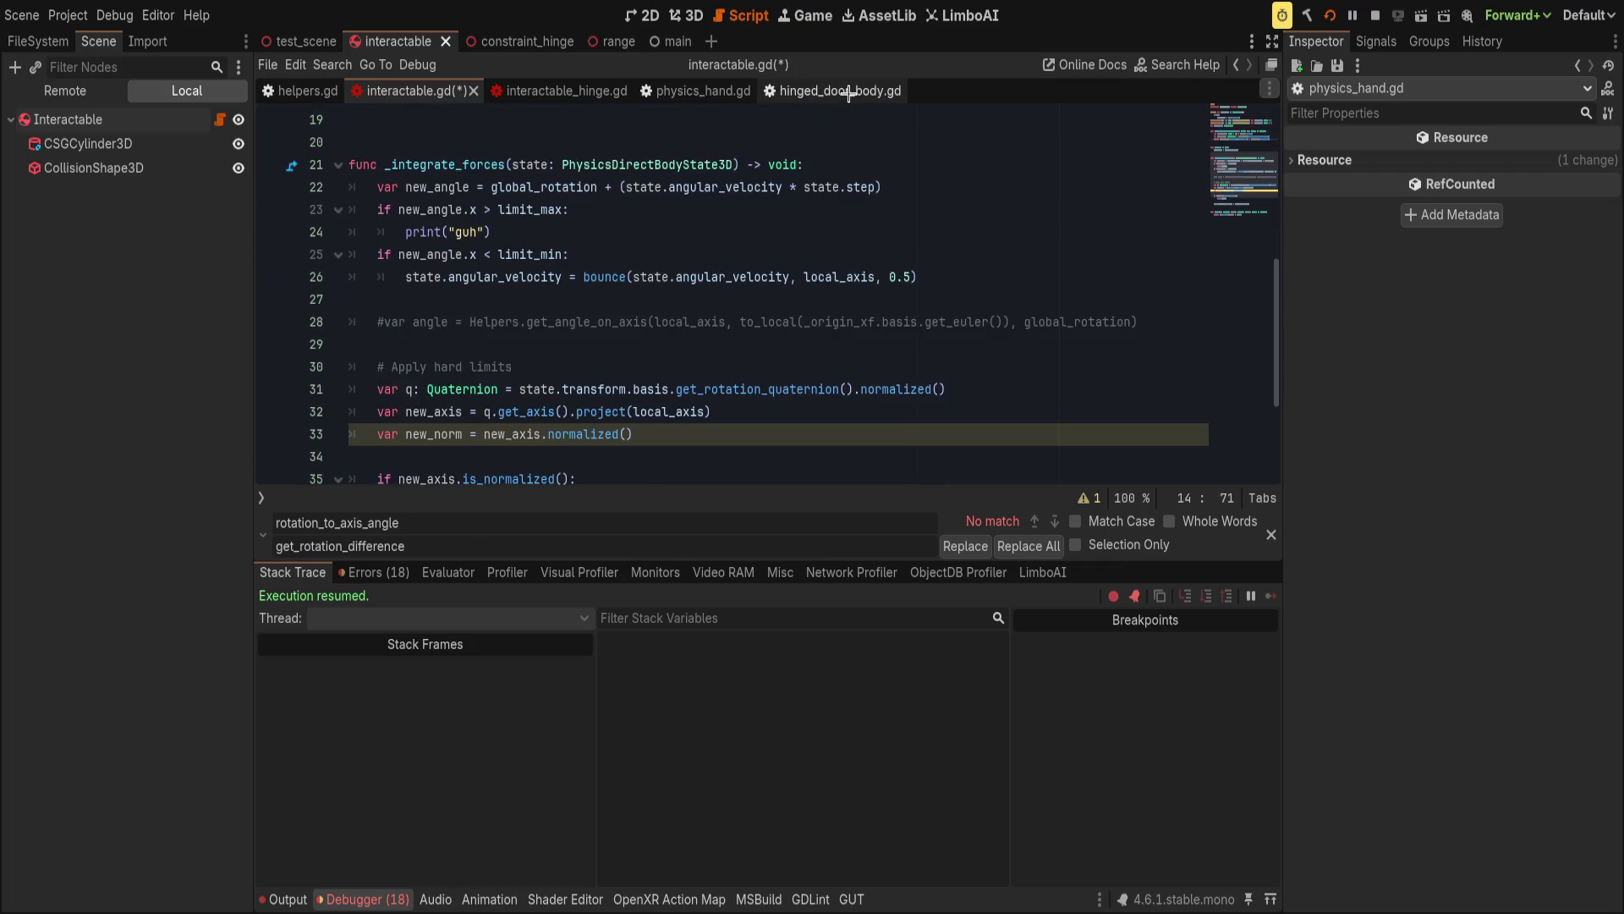
{"action": "left_click", "coordinate": [816, 91]}
{"action": "left_click", "coordinate": [677, 85]}
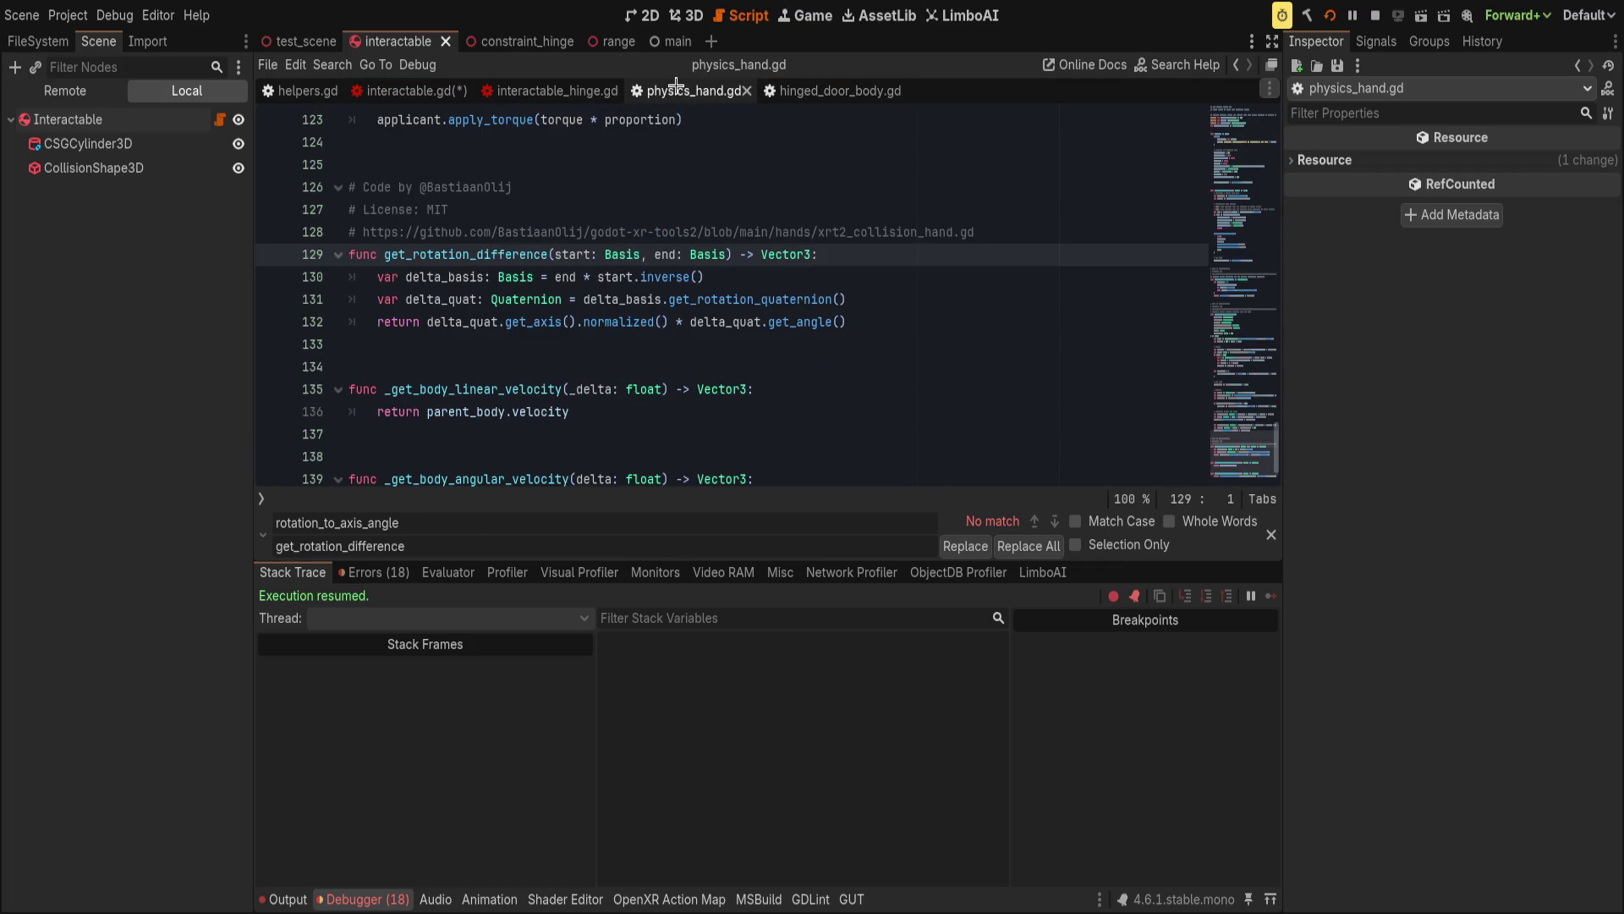
Close the find-and-replace bar, collapse the debugger panel, and save the scripts.
{"action": "scroll", "coordinate": [525, 338], "scroll_direction": "up", "scroll_amount": 8}
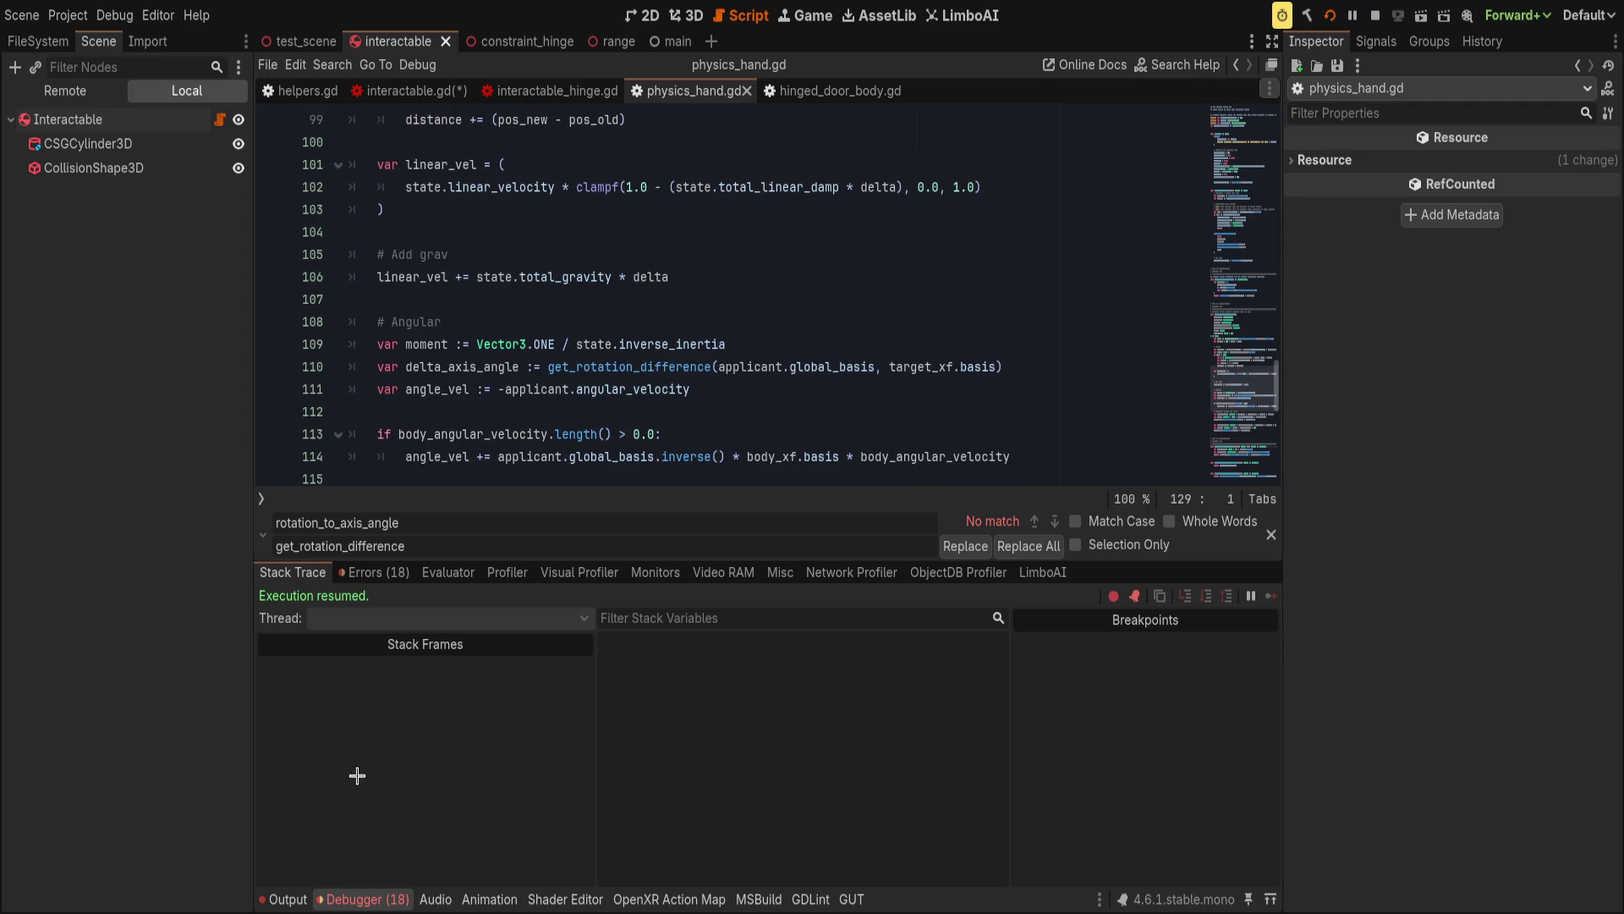
{"action": "left_click", "coordinate": [1266, 534]}
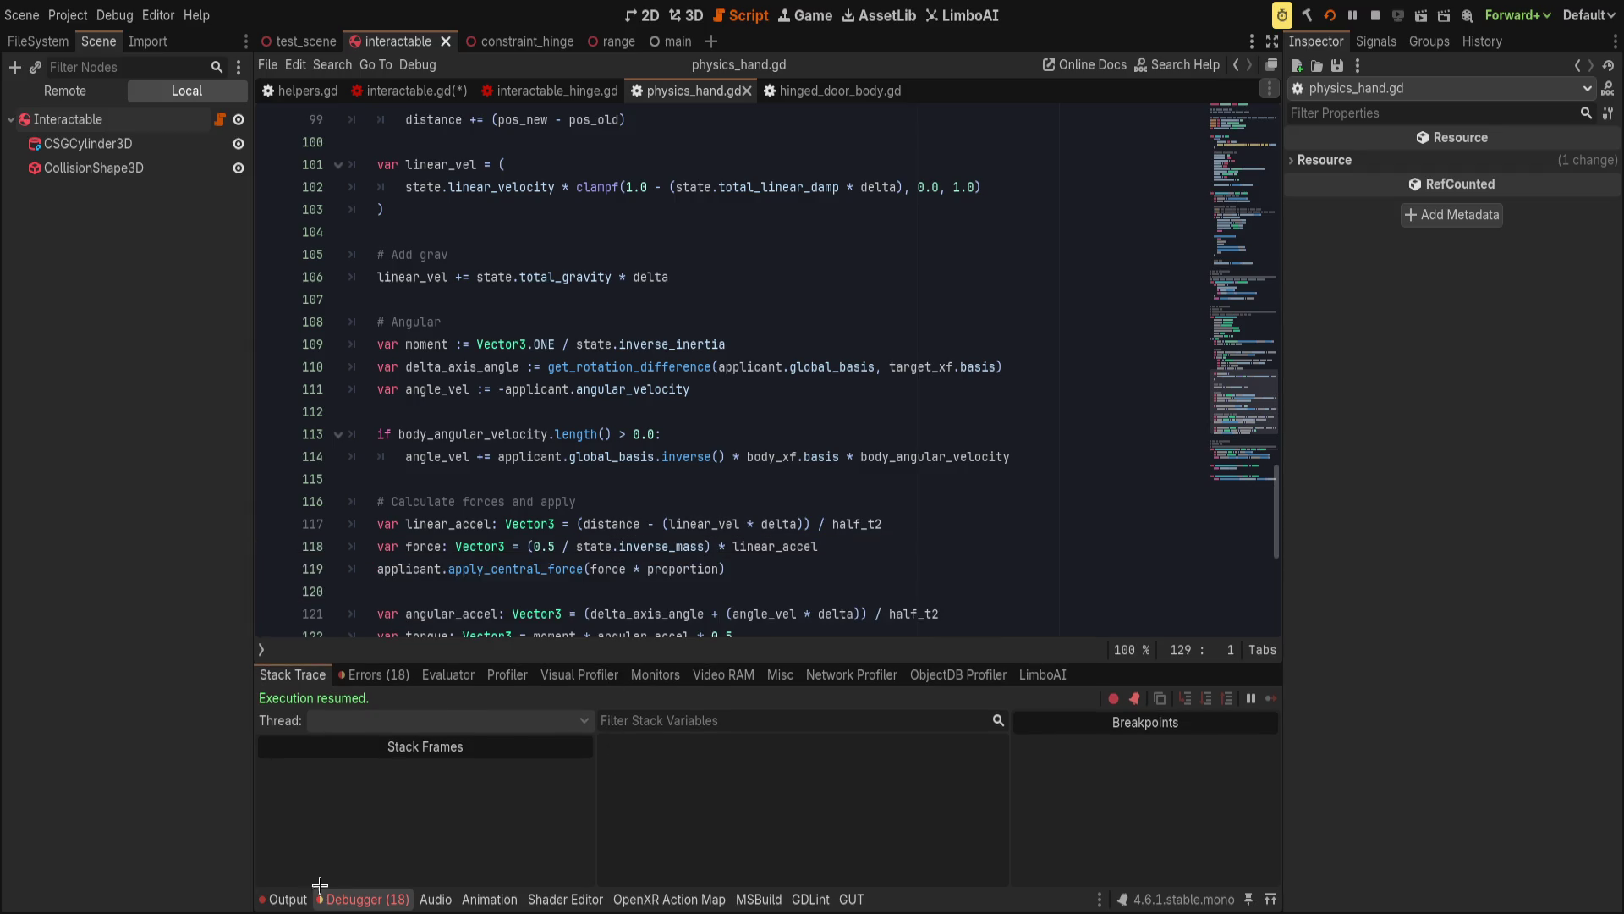
{"action": "key", "text": "ctrl+j"}
{"action": "left_click", "coordinate": [552, 412]}
{"action": "key", "text": "ctrl+s"}
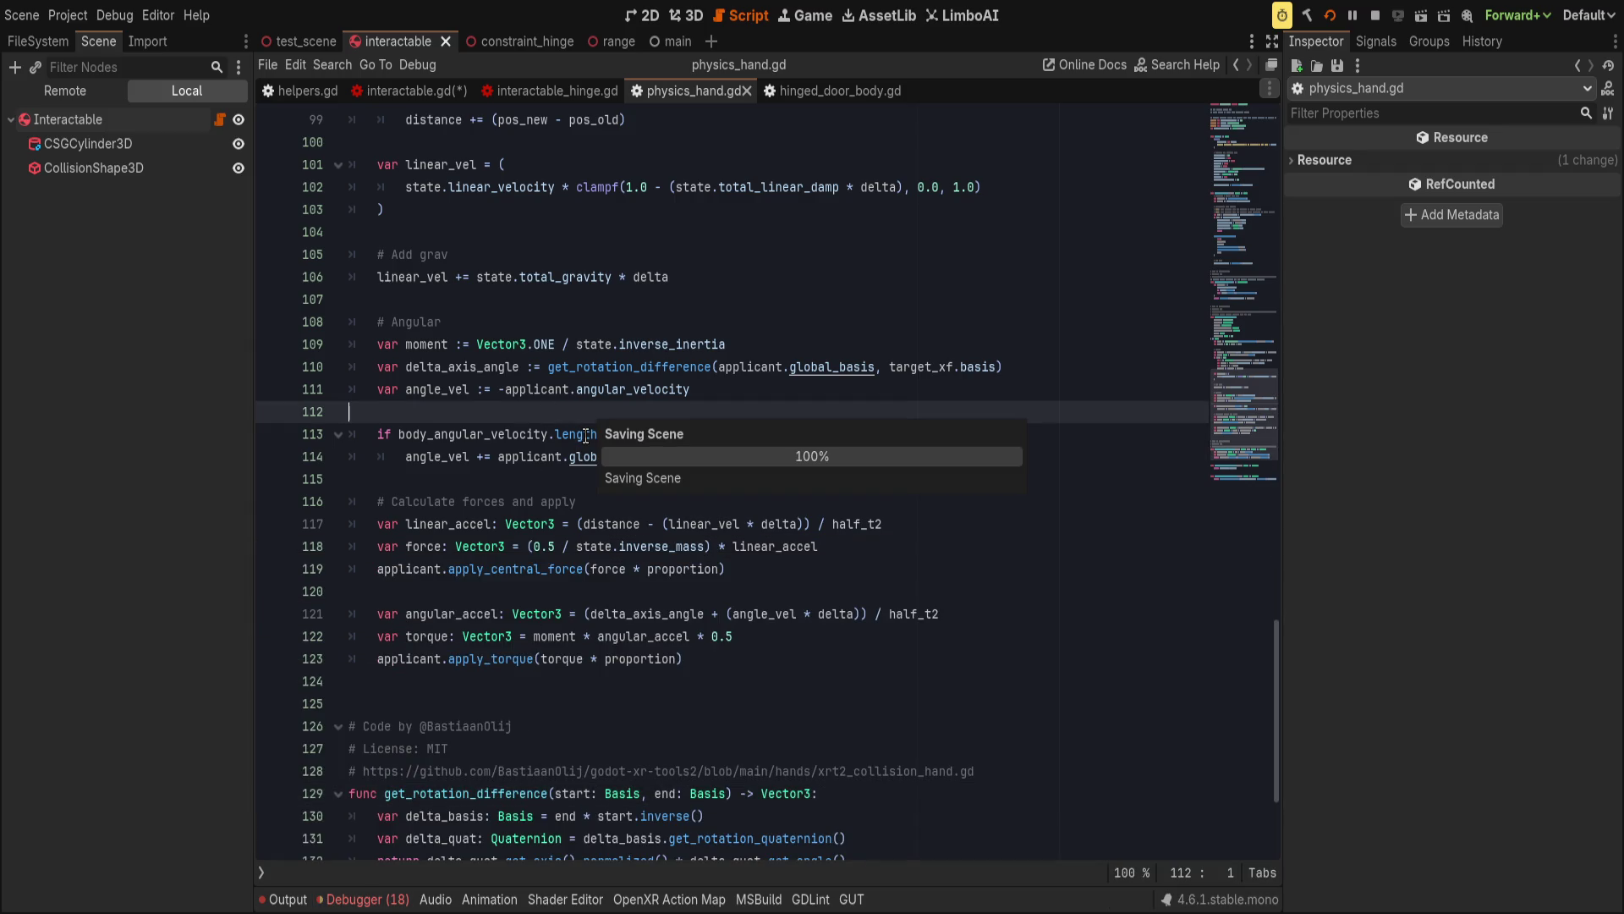
{"action": "scroll", "coordinate": [593, 443], "scroll_direction": "up", "scroll_amount": 1}
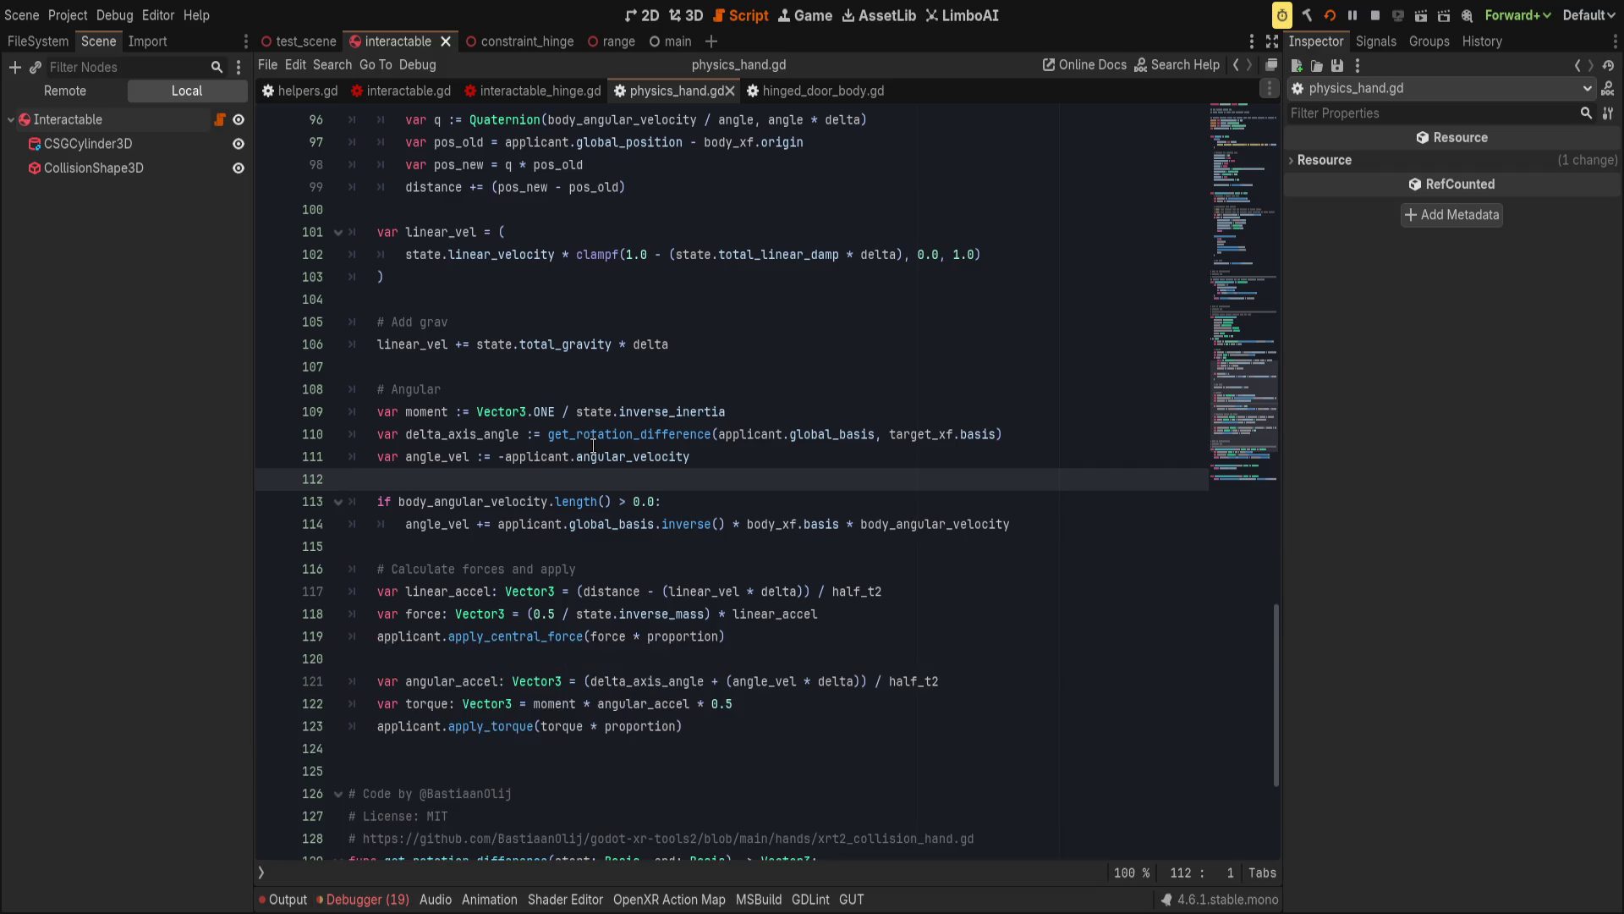
{"action": "scroll", "coordinate": [593, 446], "scroll_direction": "up", "scroll_amount": 1}
Start an apply_torque_impulse call in the limit_min branch using autocompletion.
{"action": "left_click", "coordinate": [593, 455]}
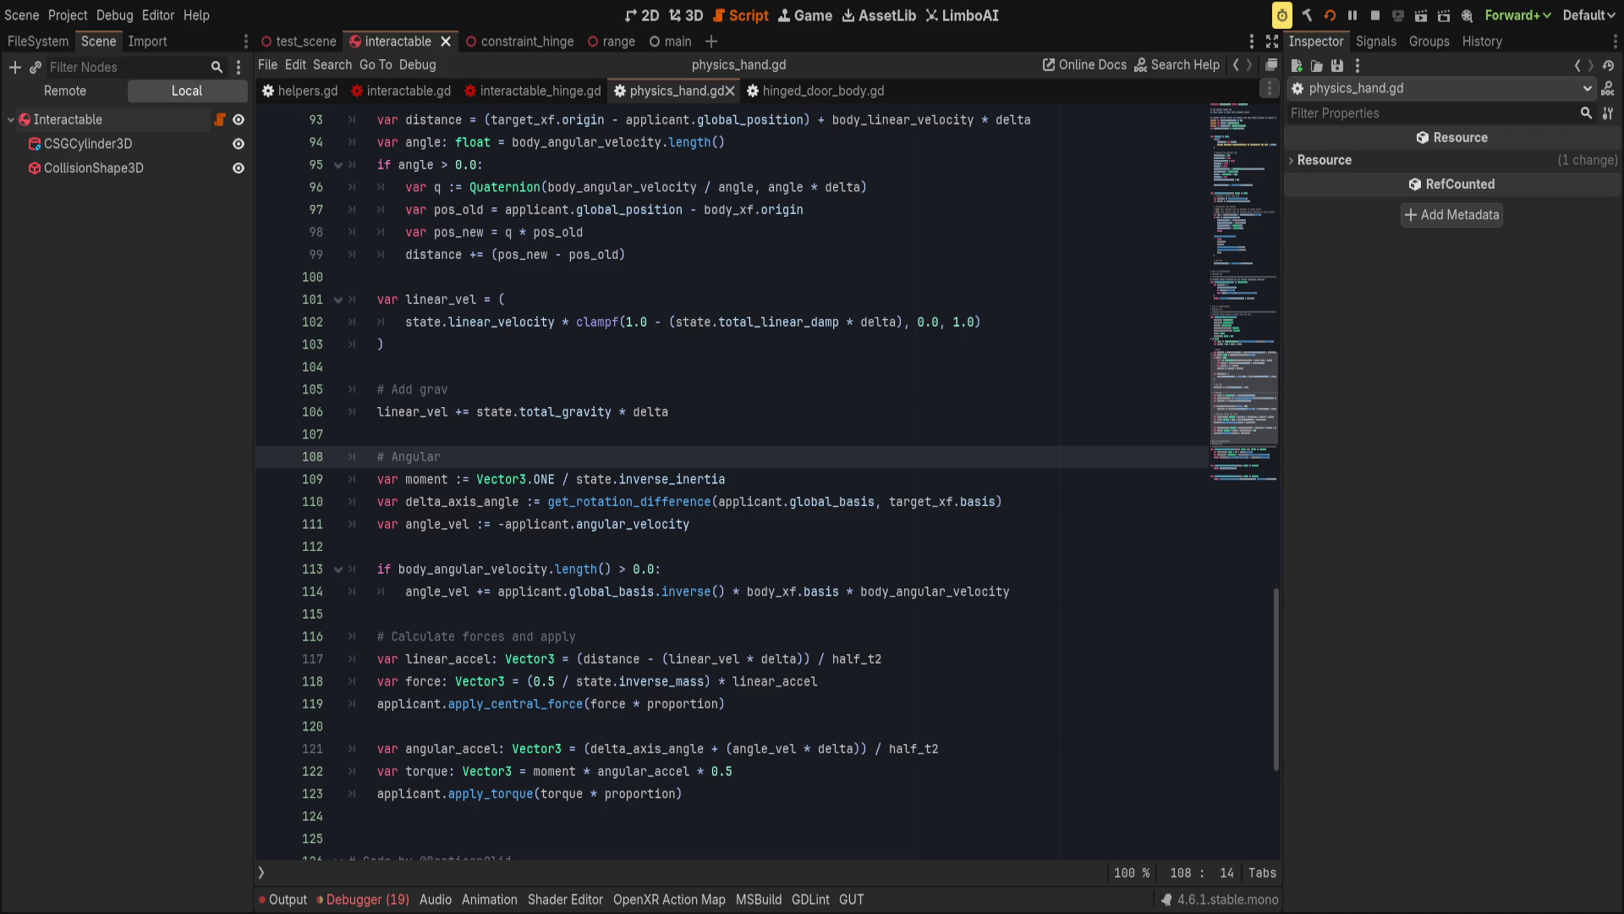
{"action": "key", "text": "alt+Left"}
{"action": "key", "text": "ctrl+space"}
{"action": "key", "text": "Down"}
{"action": "key", "text": "Down"}
{"action": "key", "text": "Down"}
{"action": "key", "text": "Down"}
{"action": "key", "text": "Down"}
Fill in apply_torque_impulse(-state.angular_velocity * 0.5) in the limit_min branch.
{"action": "key", "text": "Return"}
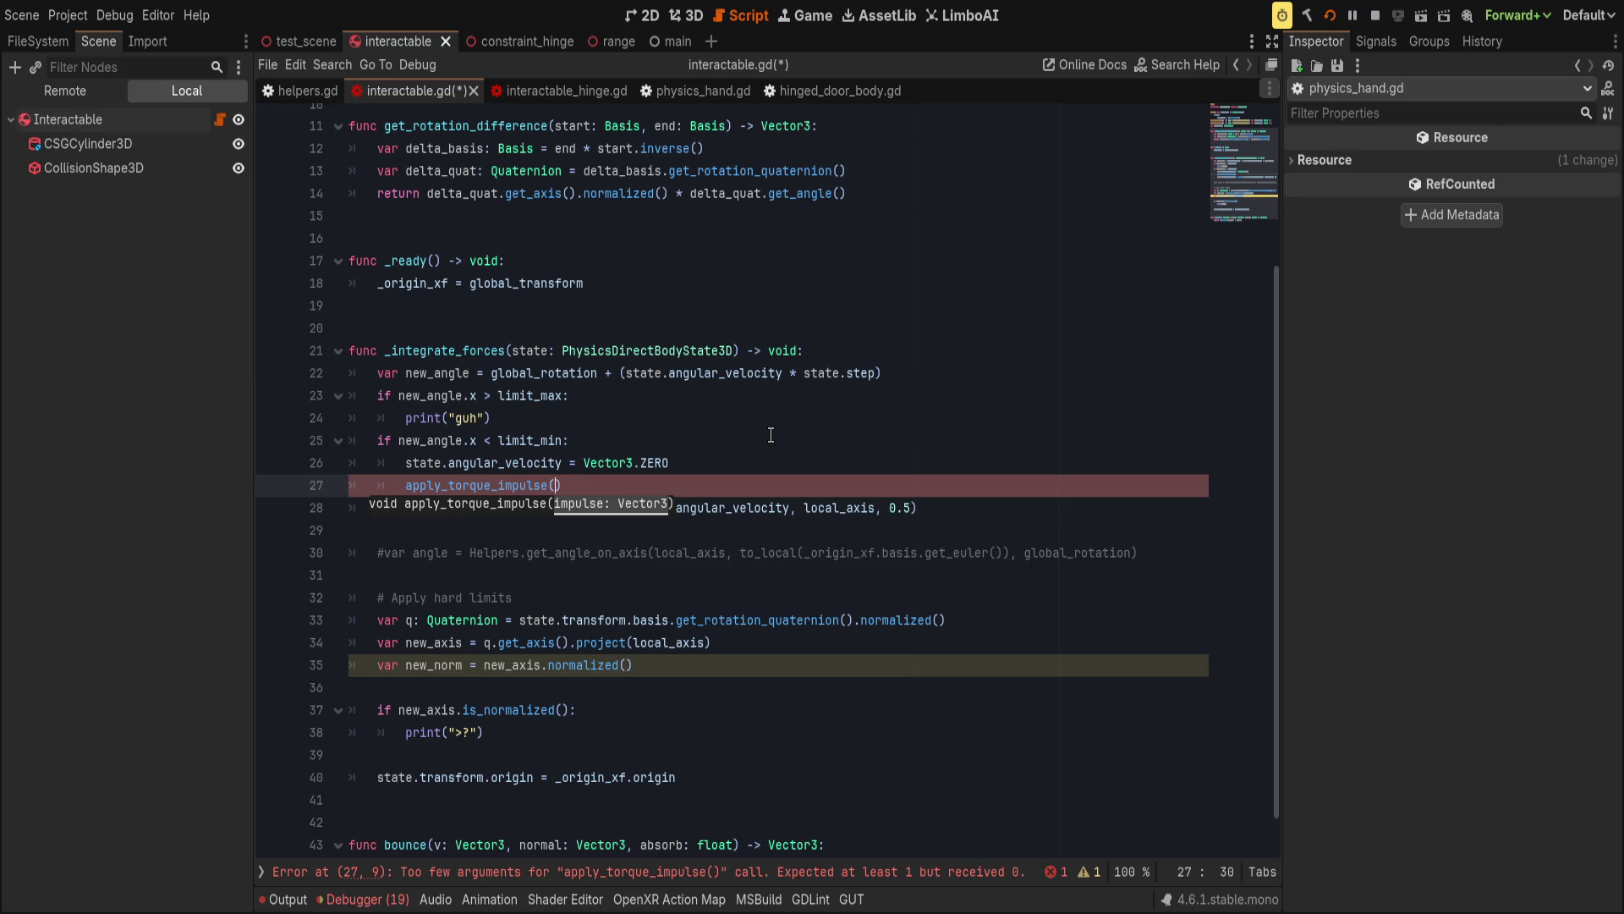
{"action": "type", "text": "ce(state.a"}
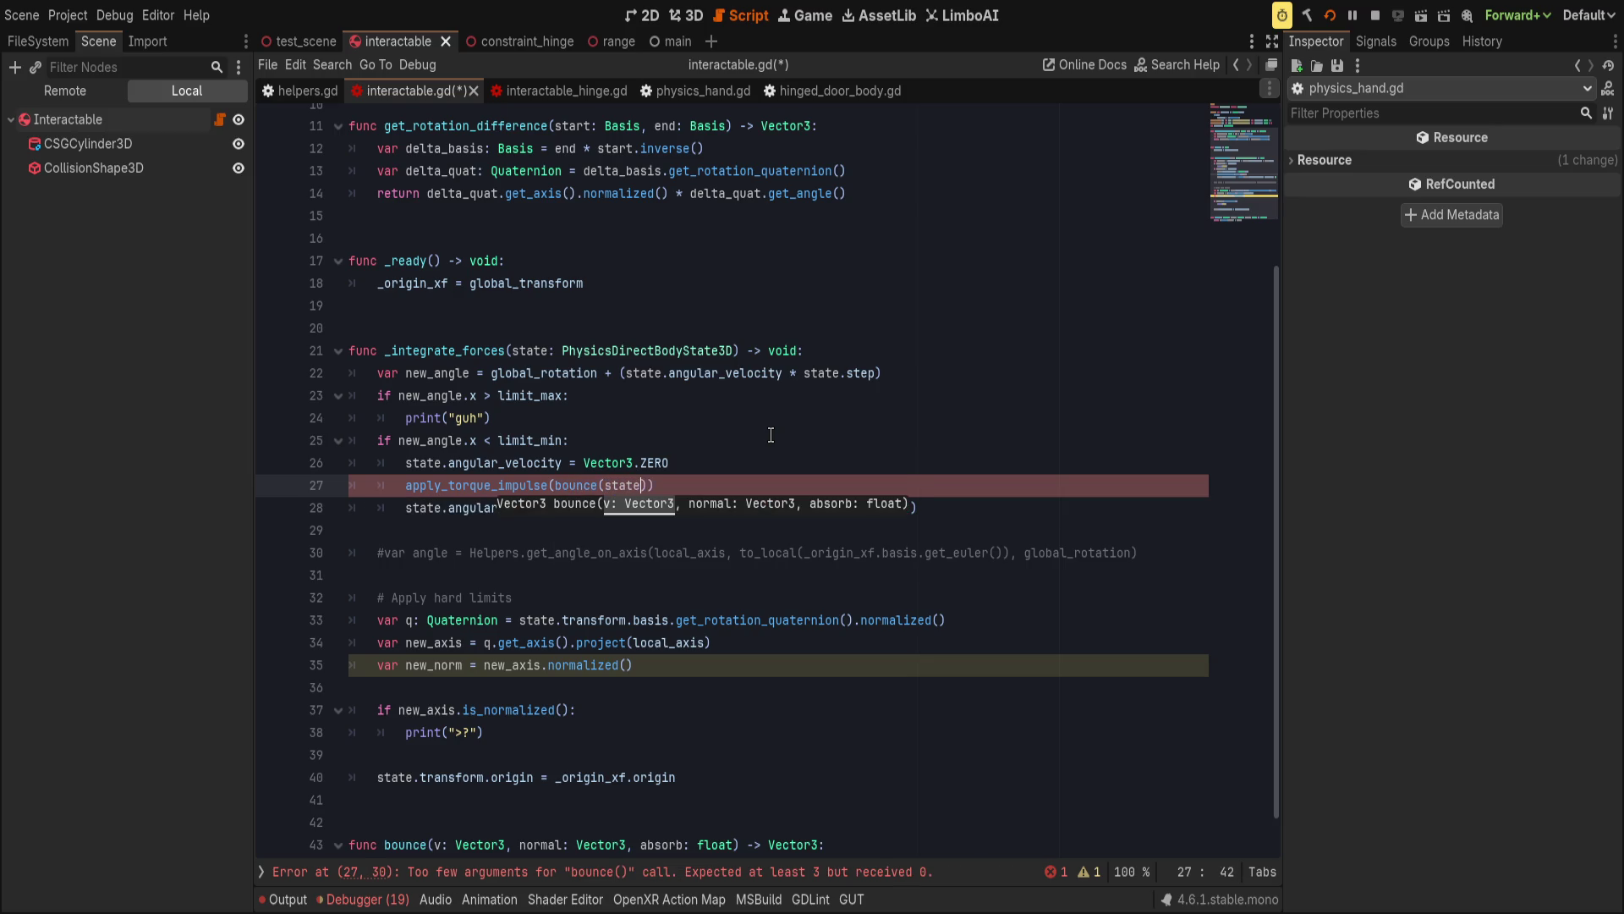
{"action": "type", "text": "ngular"}
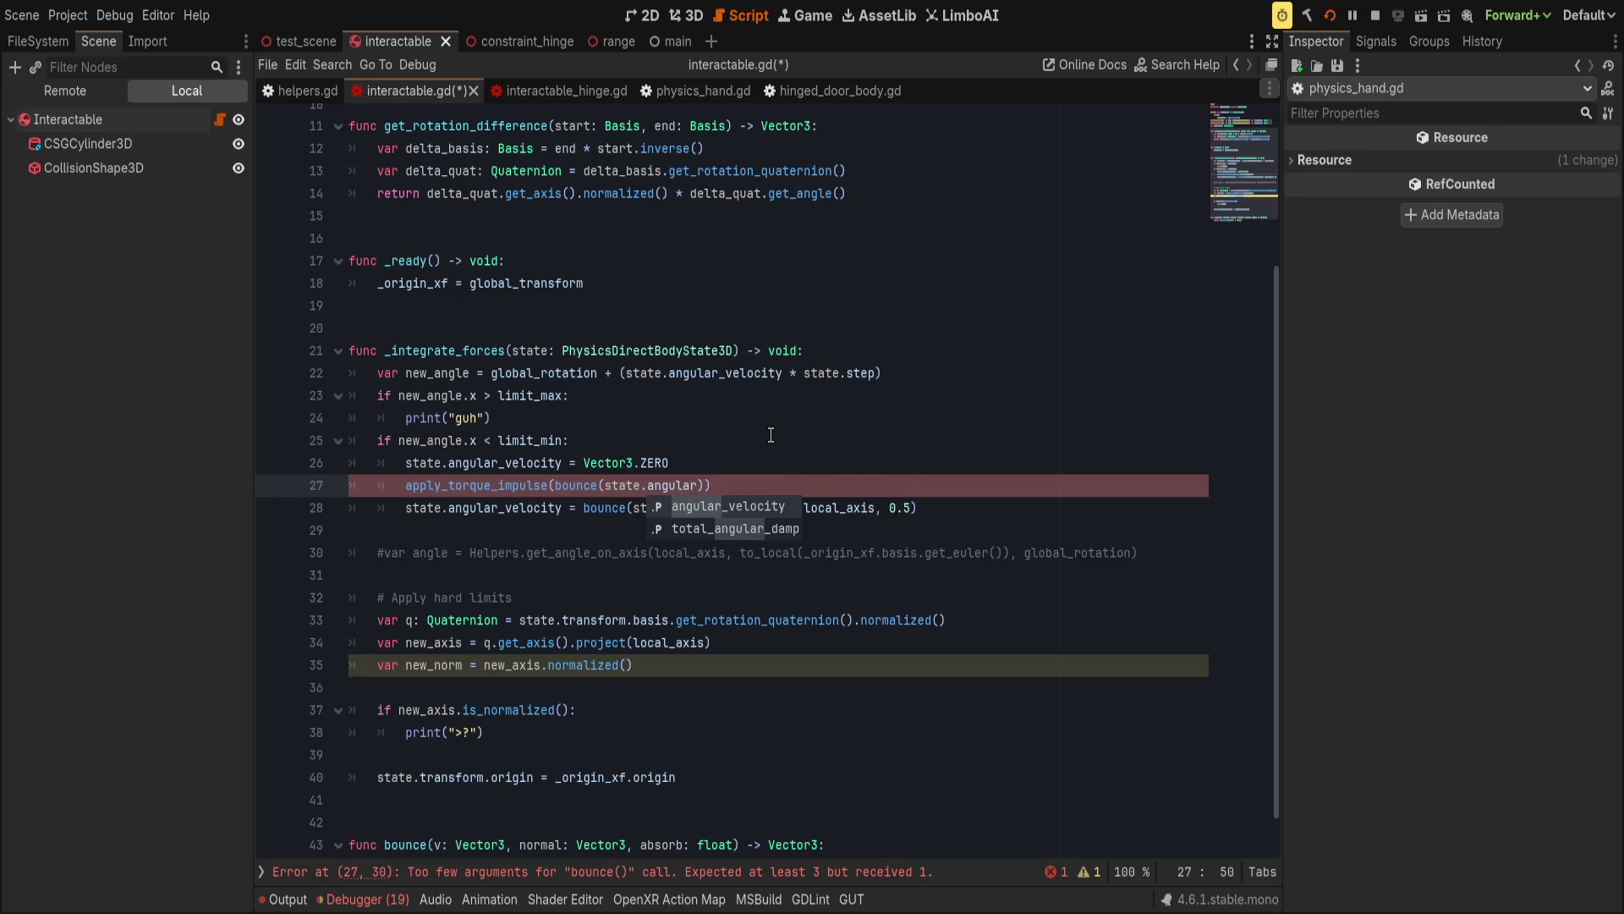
{"action": "key", "text": "Return"}
{"action": "type", "text": ","}
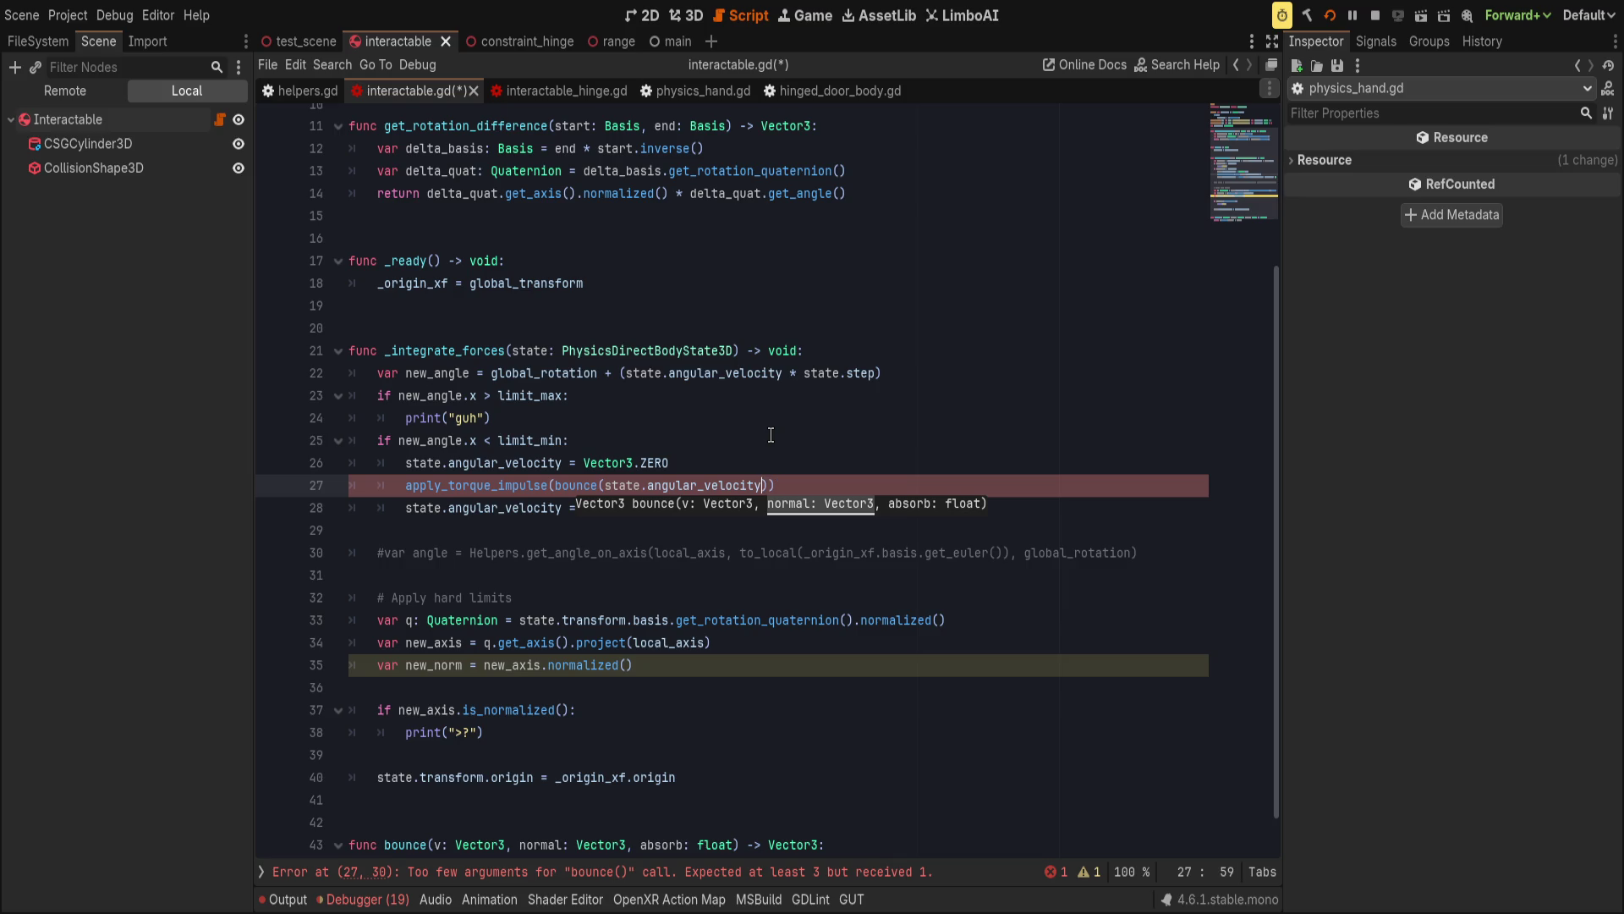
{"action": "key", "text": "ctrl+shift+Left"}
{"action": "key", "text": "ctrl+shift+Left"}
{"action": "key", "text": "ctrl+shift+Left"}
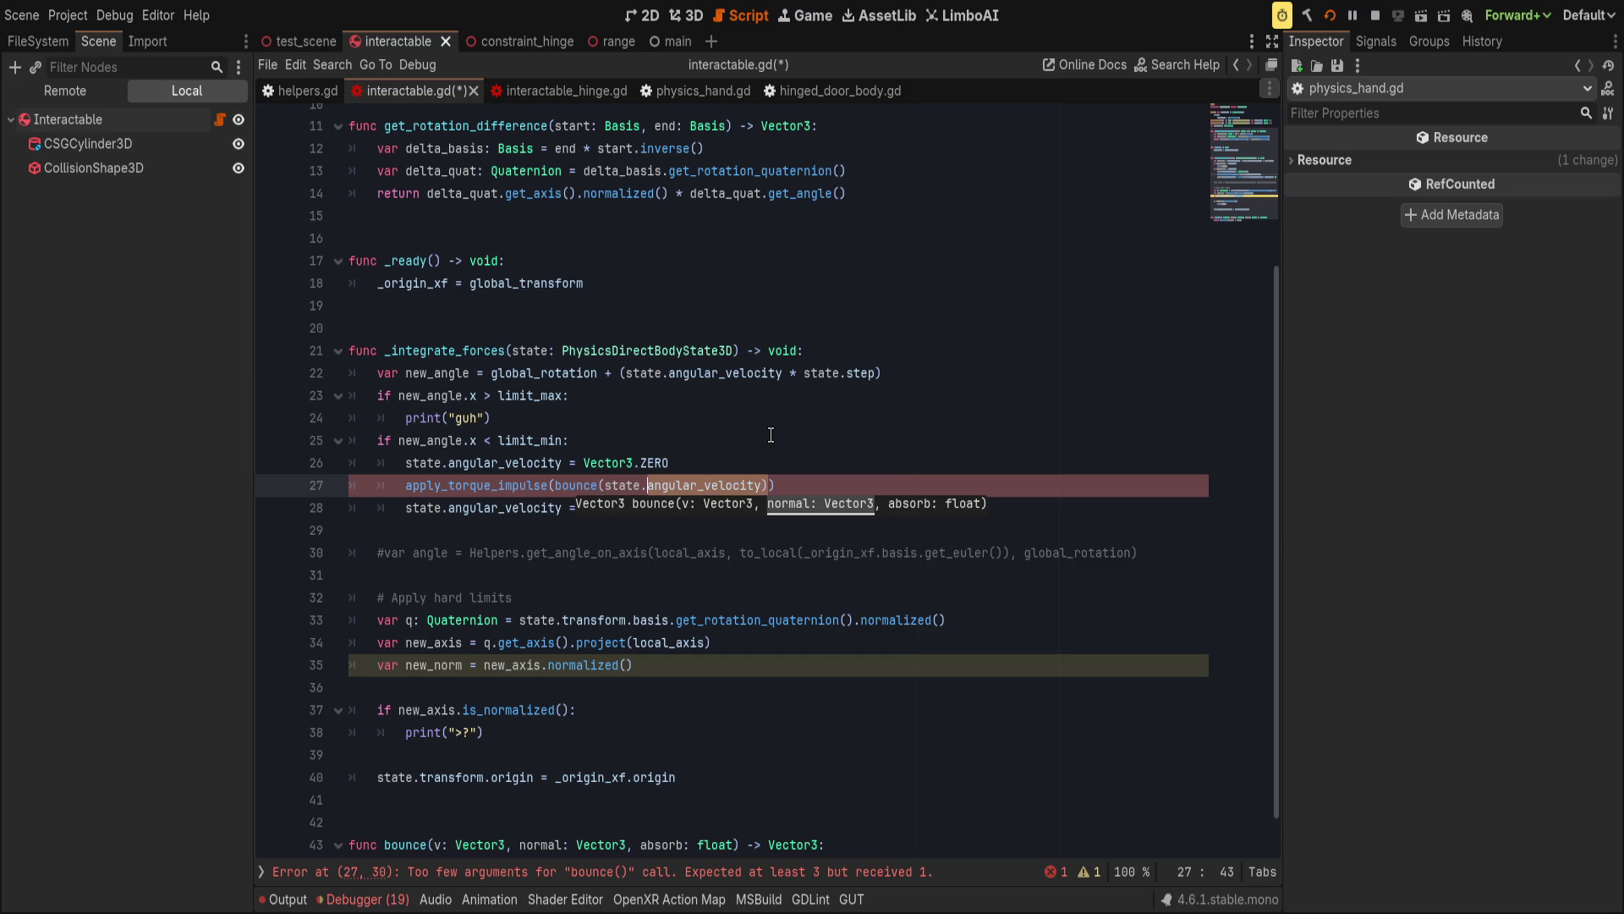
{"action": "type", "text": "-st"}
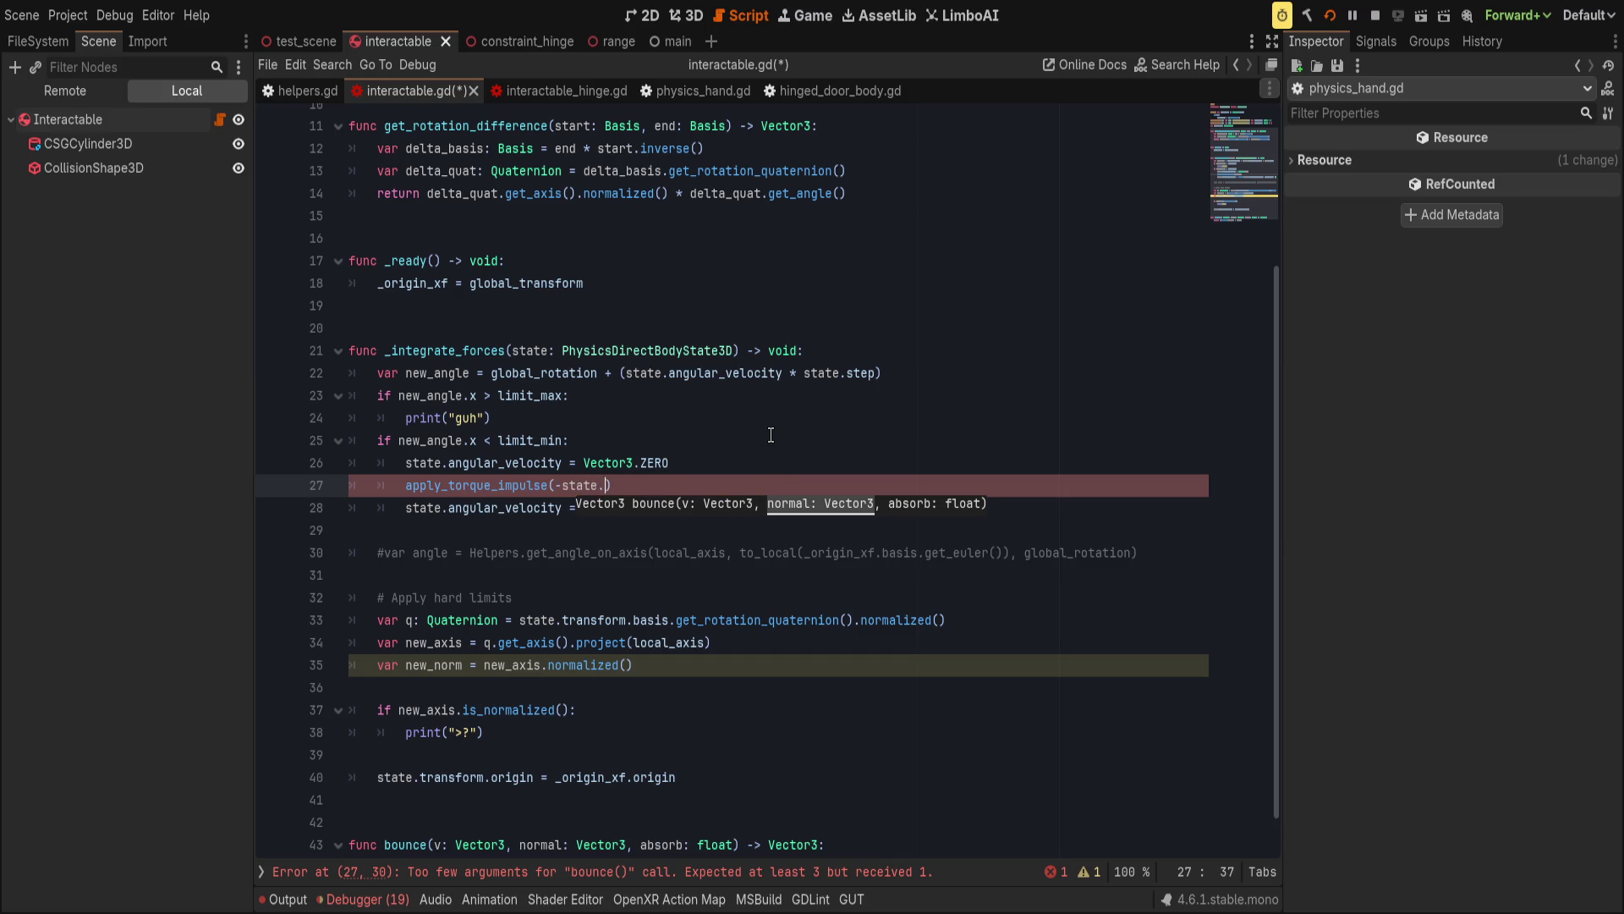
{"action": "type", "text": "ate.angular"}
{"action": "key", "text": "Return"}
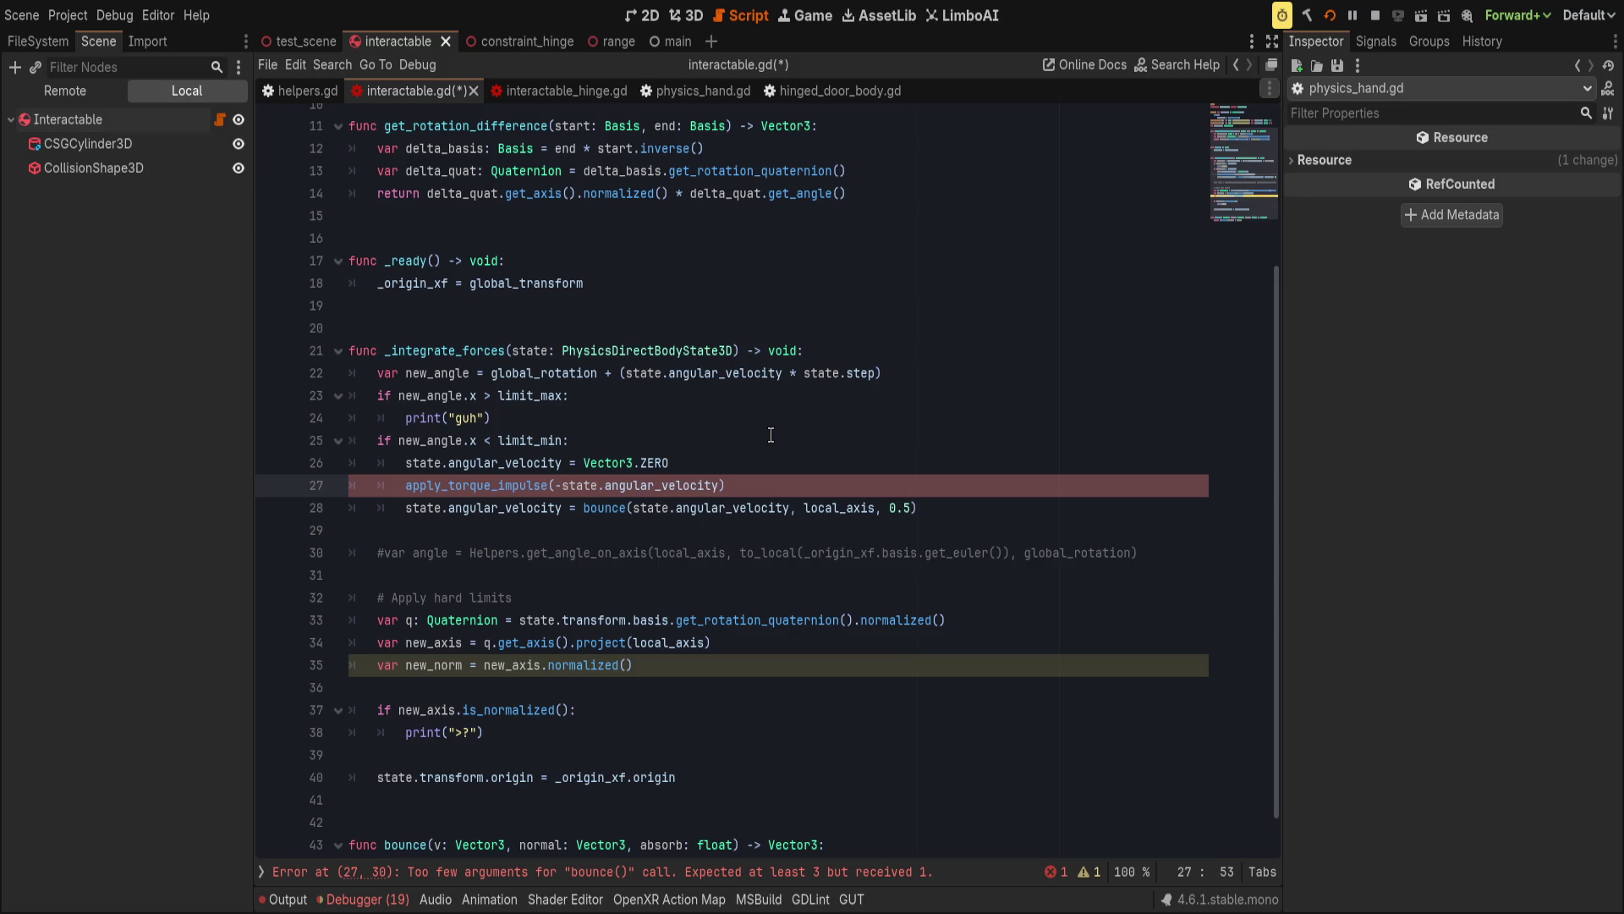
{"action": "type", "text": "*"}
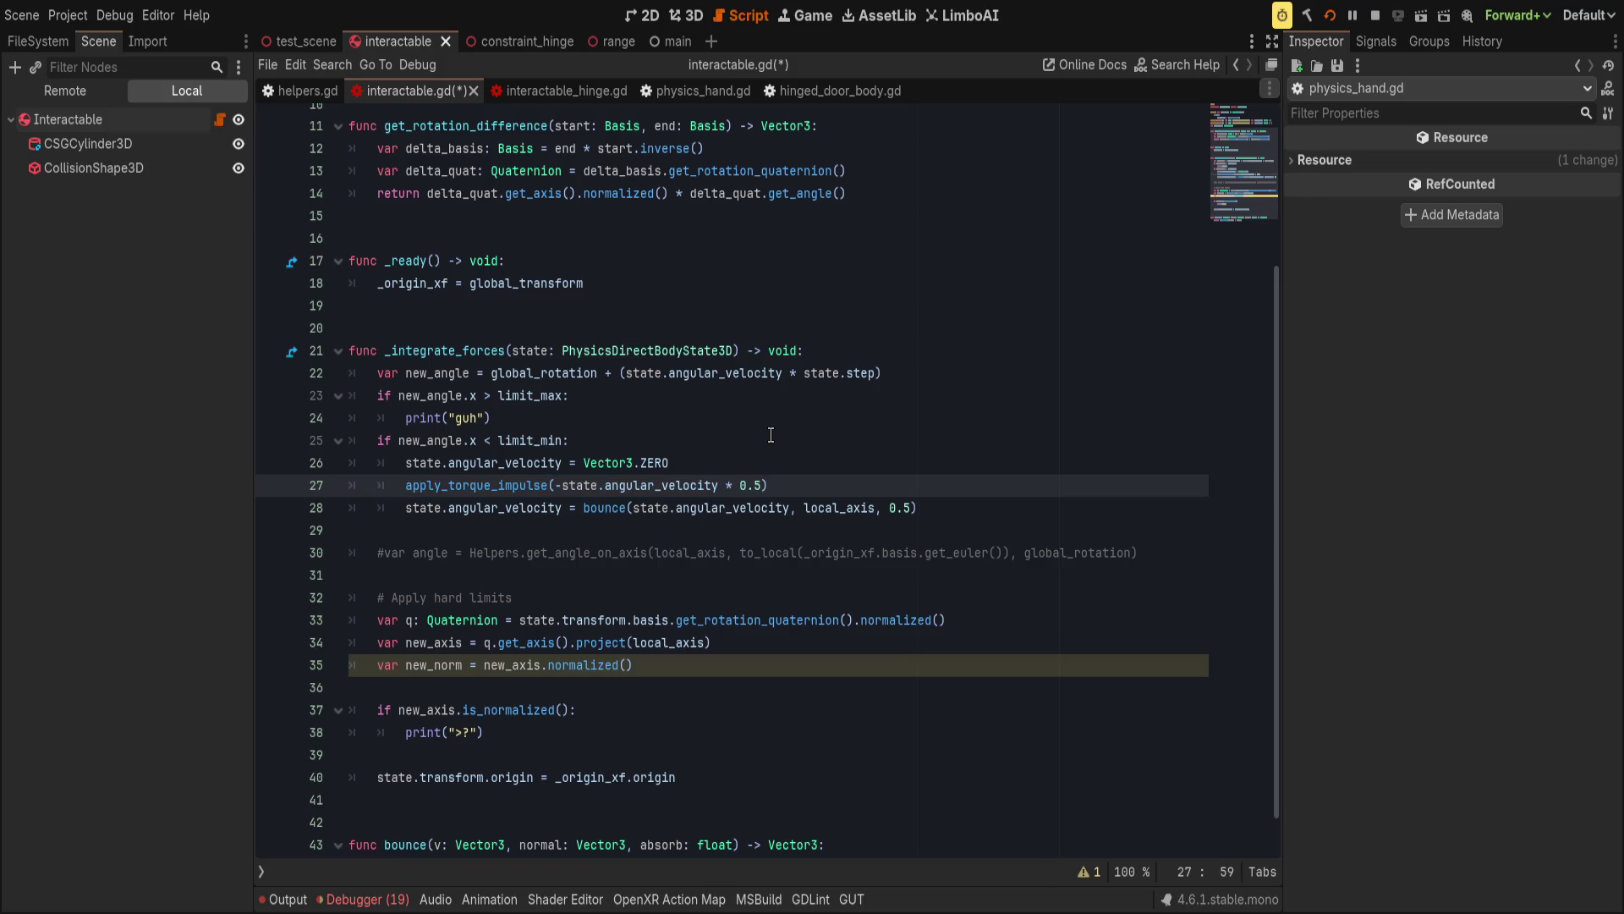
Comment out the old bounce line, save, and add print("once") at the limit_min check.
{"action": "key", "text": "Down"}
{"action": "key", "text": "End"}
{"action": "key", "text": "ctrl+k"}
{"action": "key", "text": "ctrl+s"}
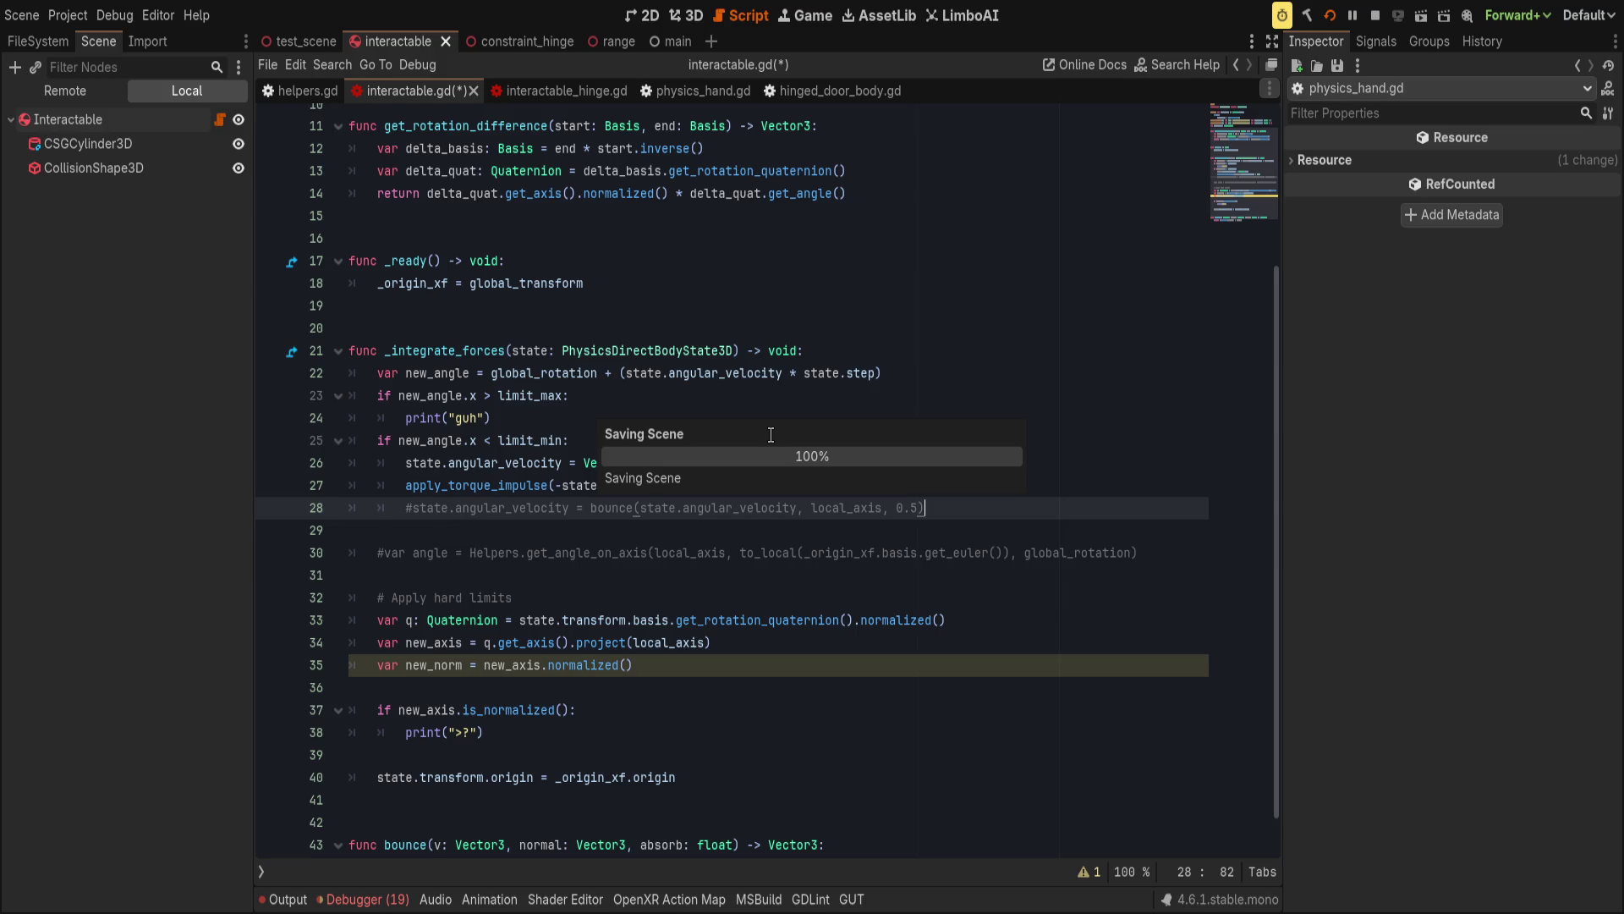
{"action": "left_click", "coordinate": [665, 467]}
{"action": "key", "text": "Return"}
{"action": "type", "text": "print(\"once\")"}
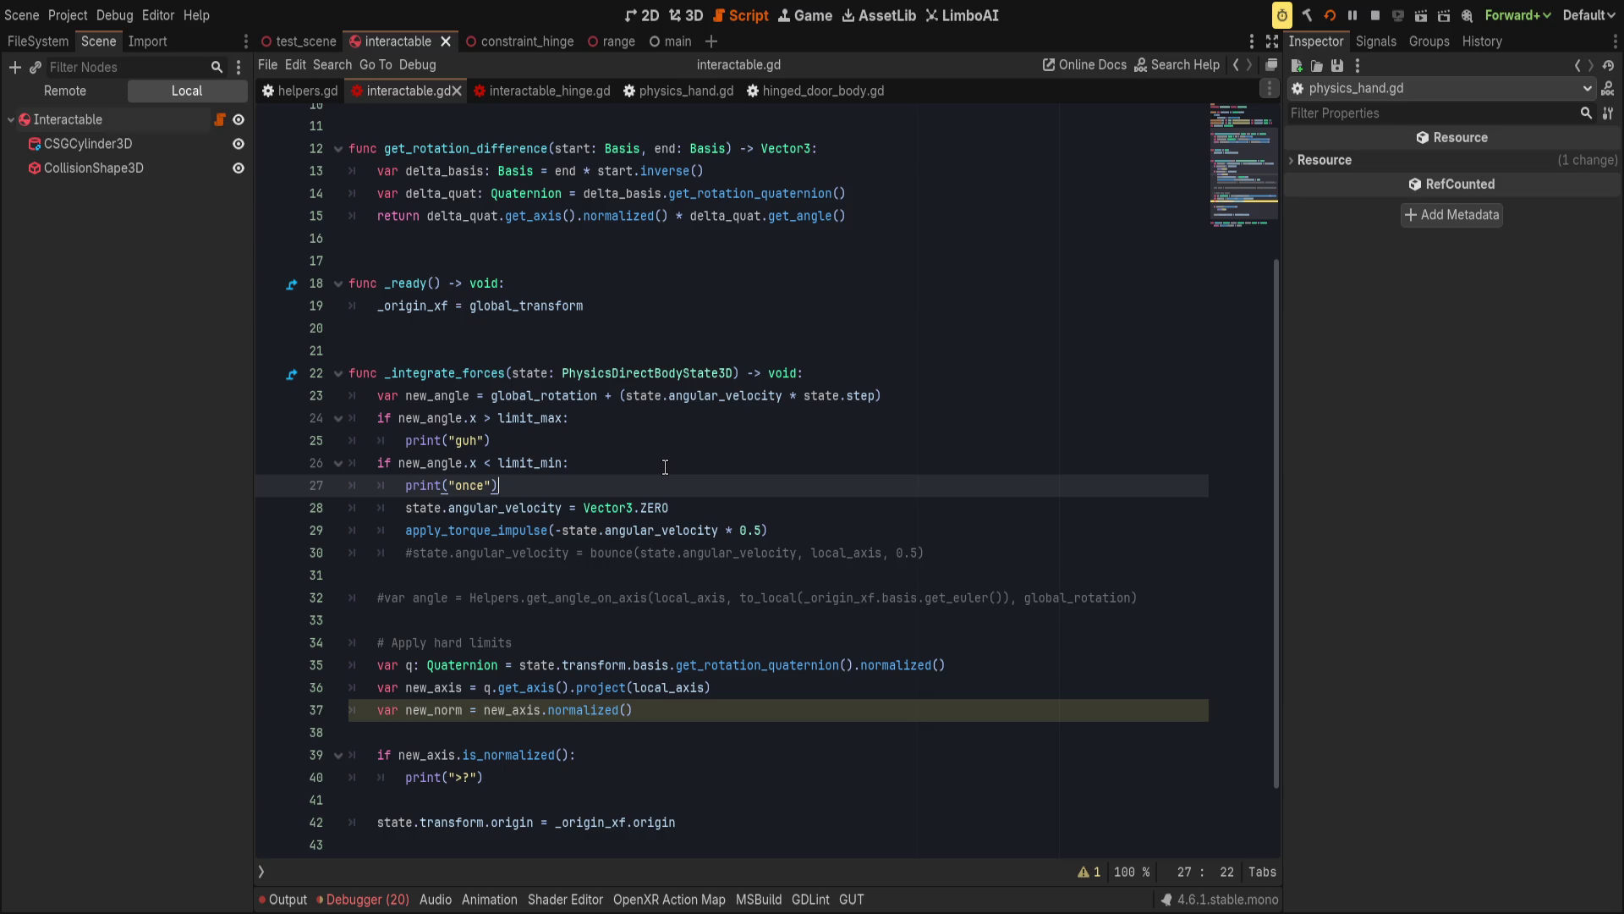
Save interactable.gd and clear the old messages from the Output panel.
{"action": "key", "text": "ctrl+s"}
{"action": "left_click", "coordinate": [633, 530]}
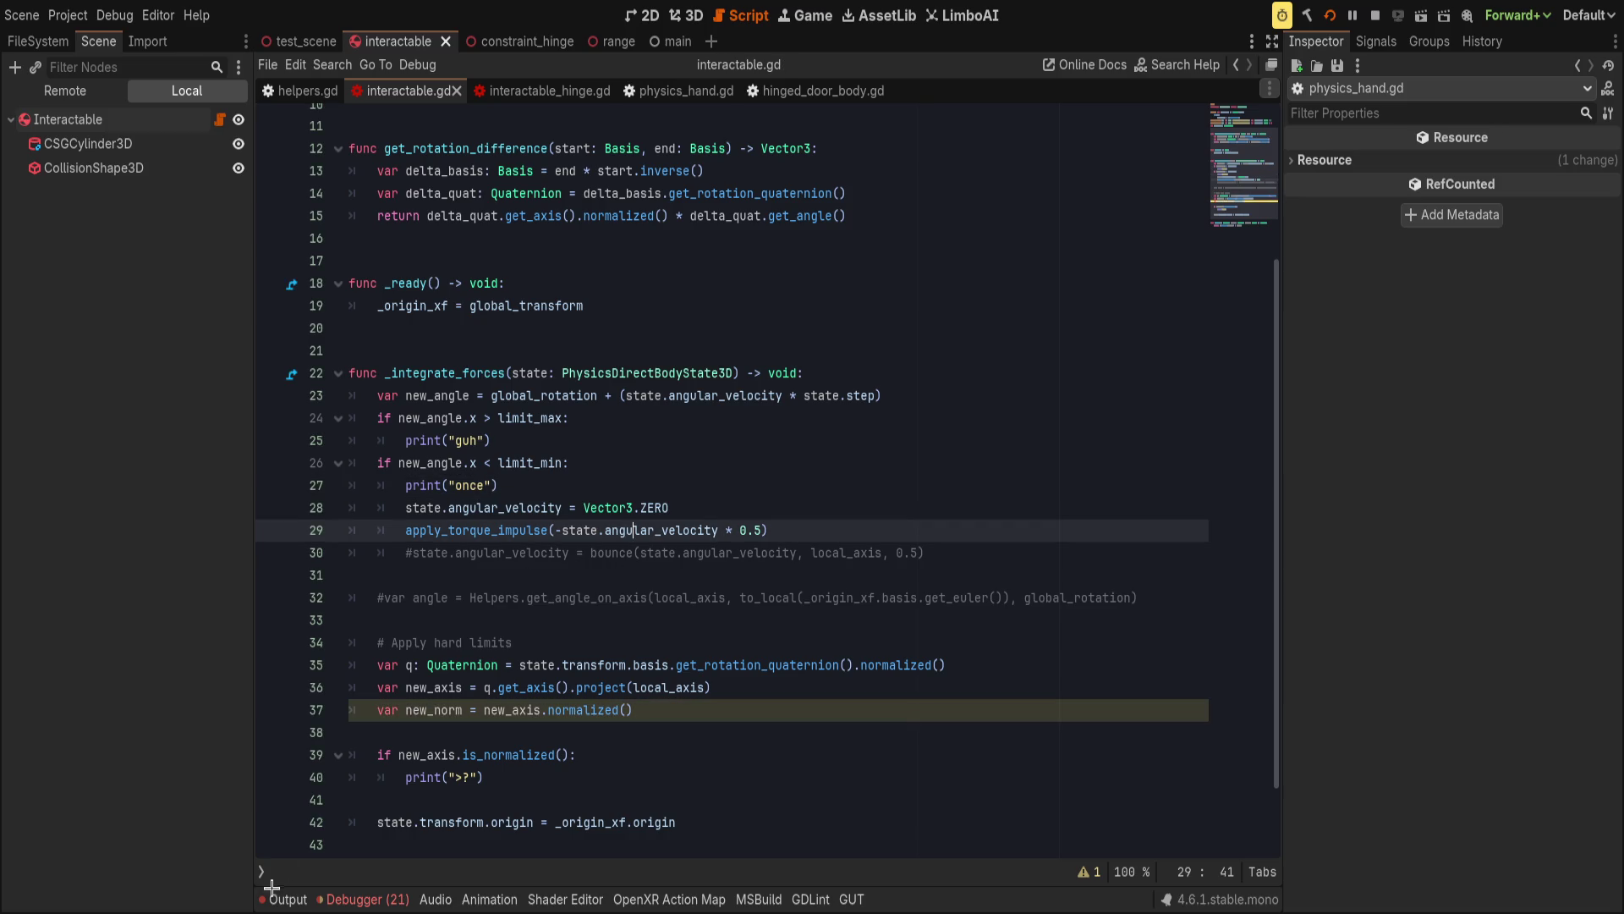
{"action": "left_click", "coordinate": [288, 900]}
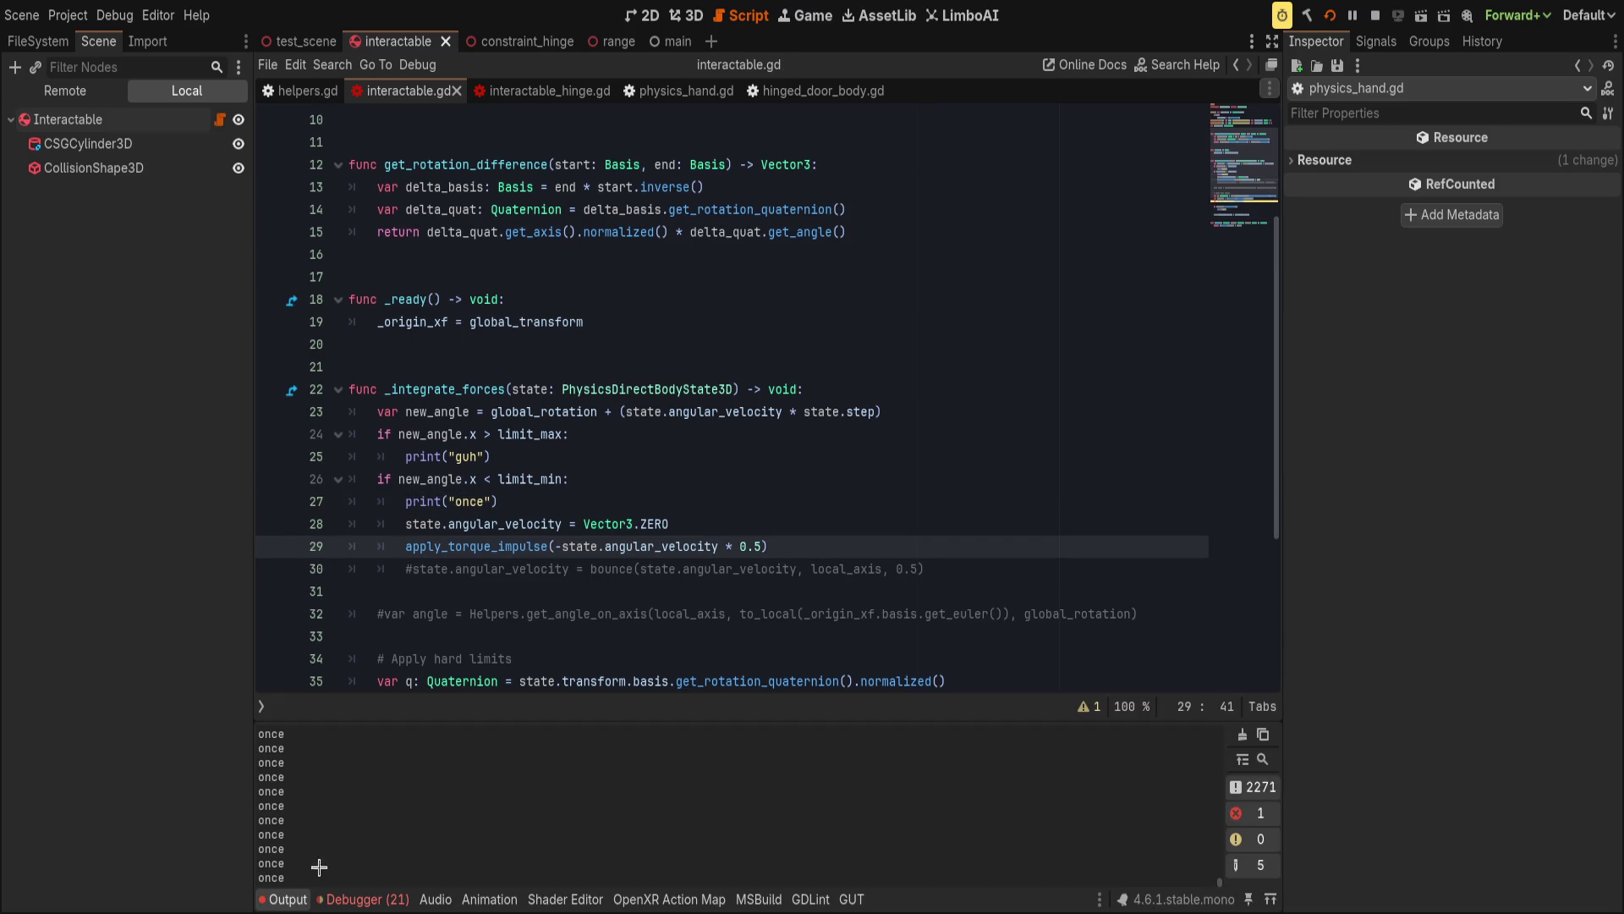
{"action": "left_click", "coordinate": [287, 899]}
{"action": "left_click", "coordinate": [690, 720]}
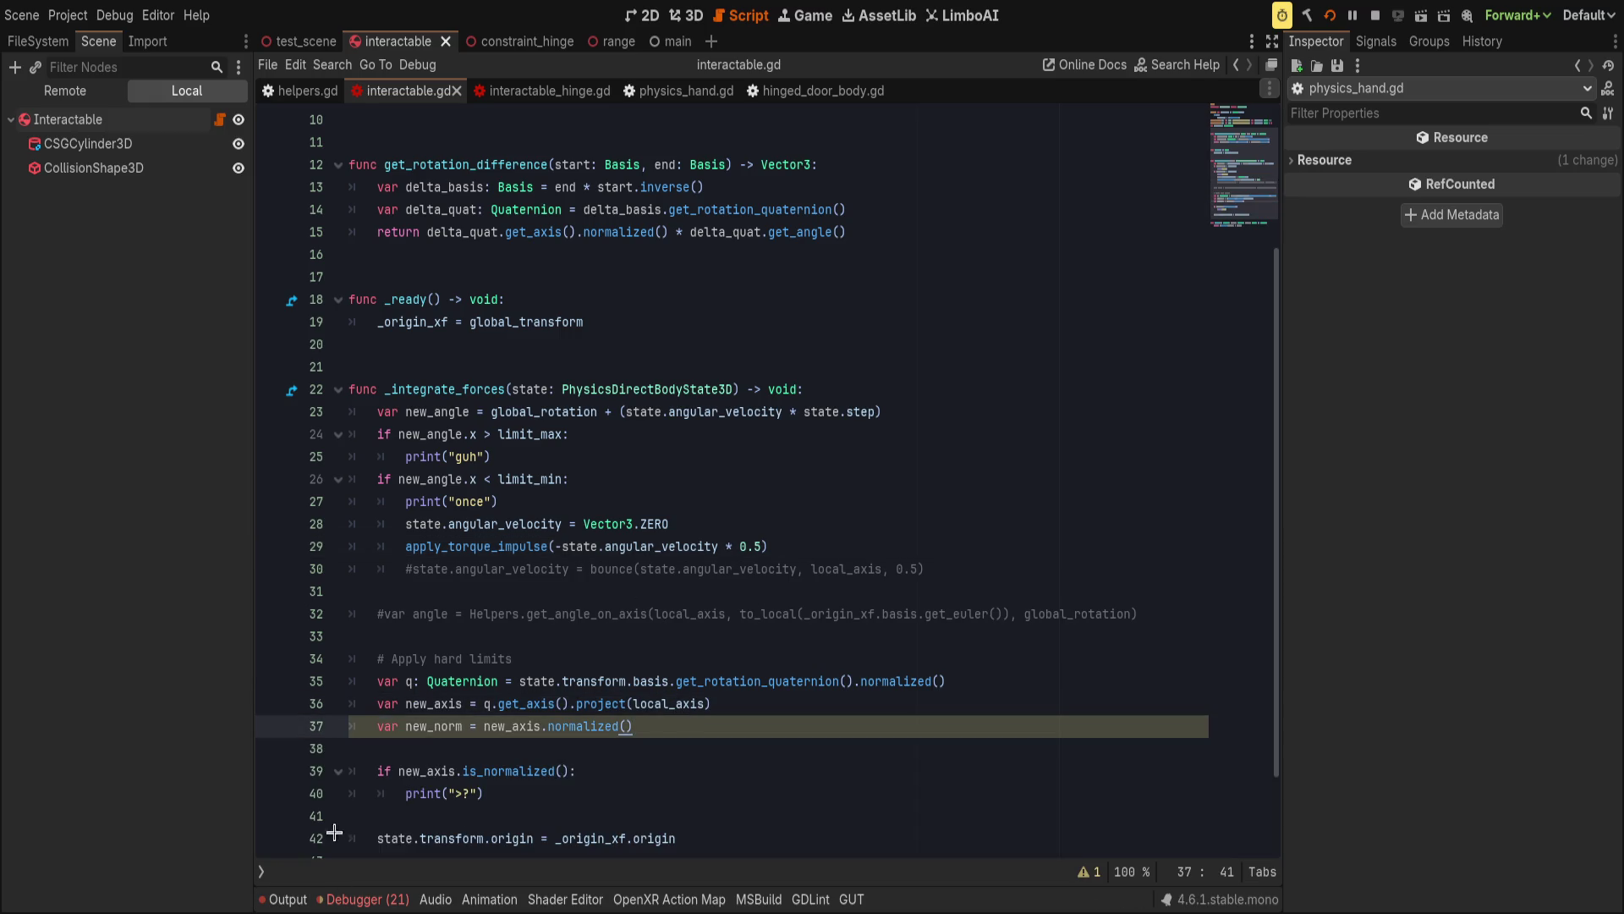
{"action": "left_click", "coordinate": [279, 899]}
{"action": "left_click", "coordinate": [1250, 733]}
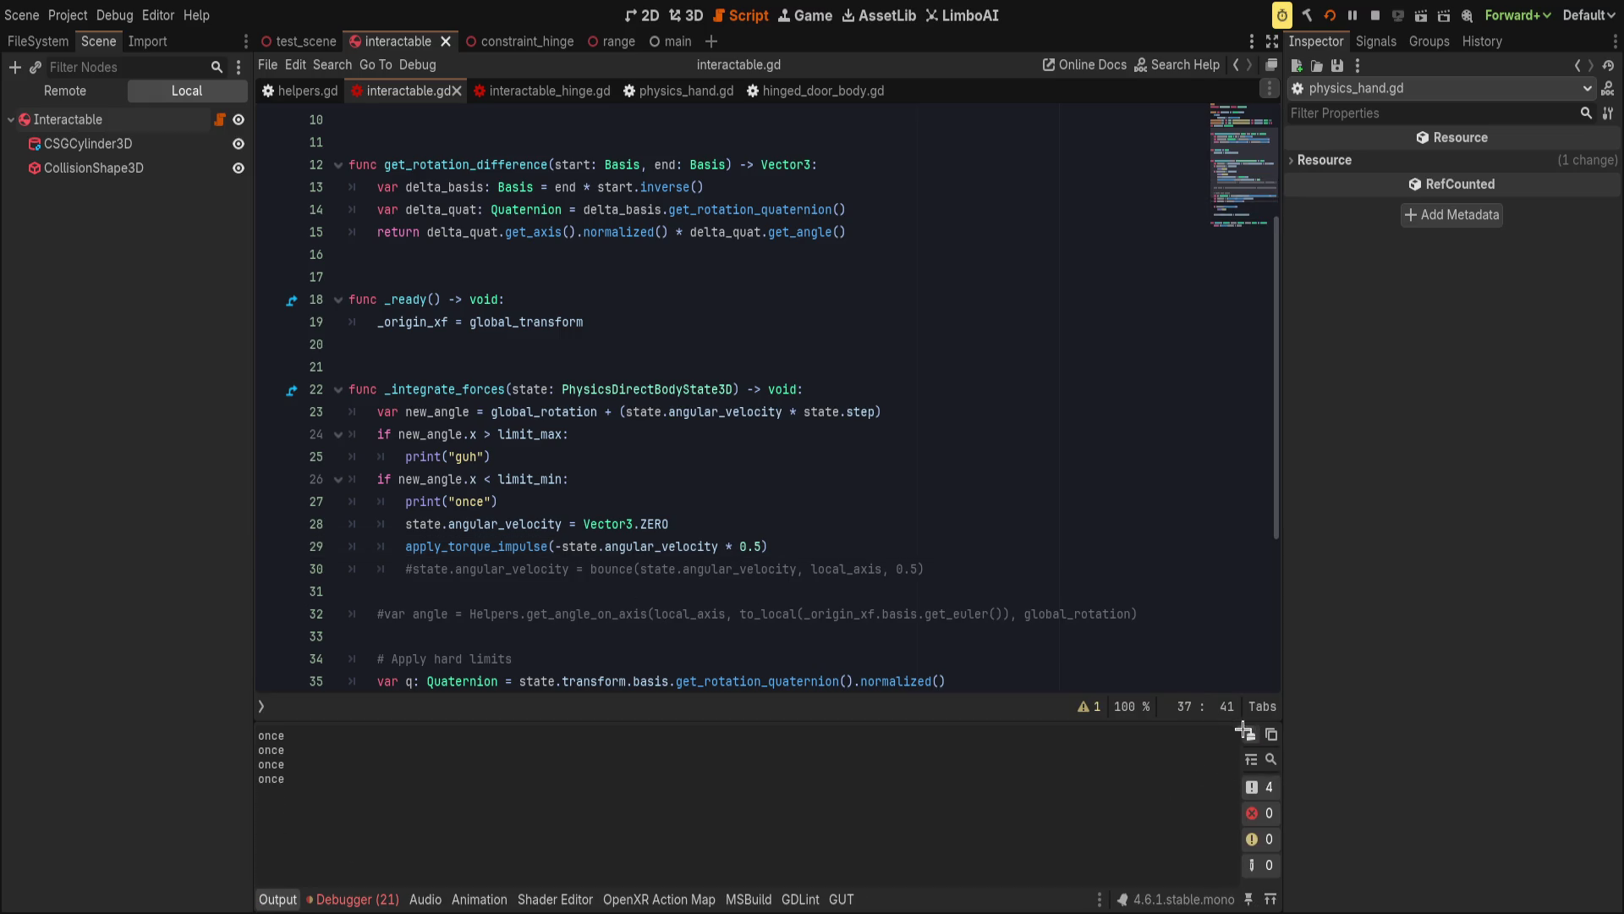
Let the running game print fresh 'once' messages, then stop it with F8.
{"action": "key", "text": "alt+Tab"}
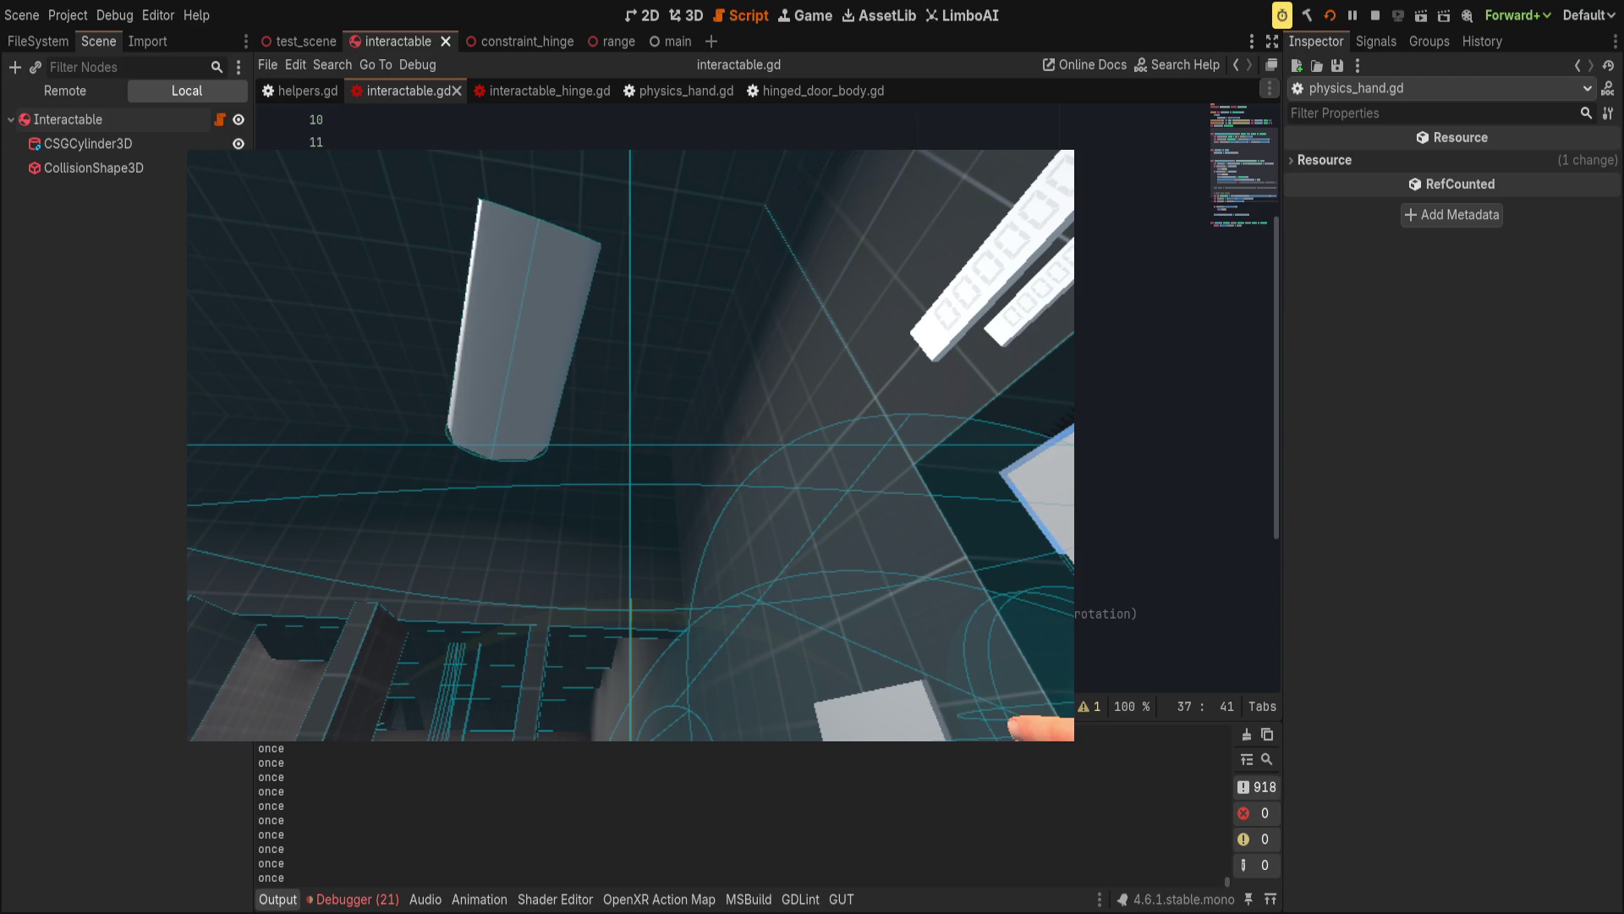
{"action": "key", "text": "alt+Tab"}
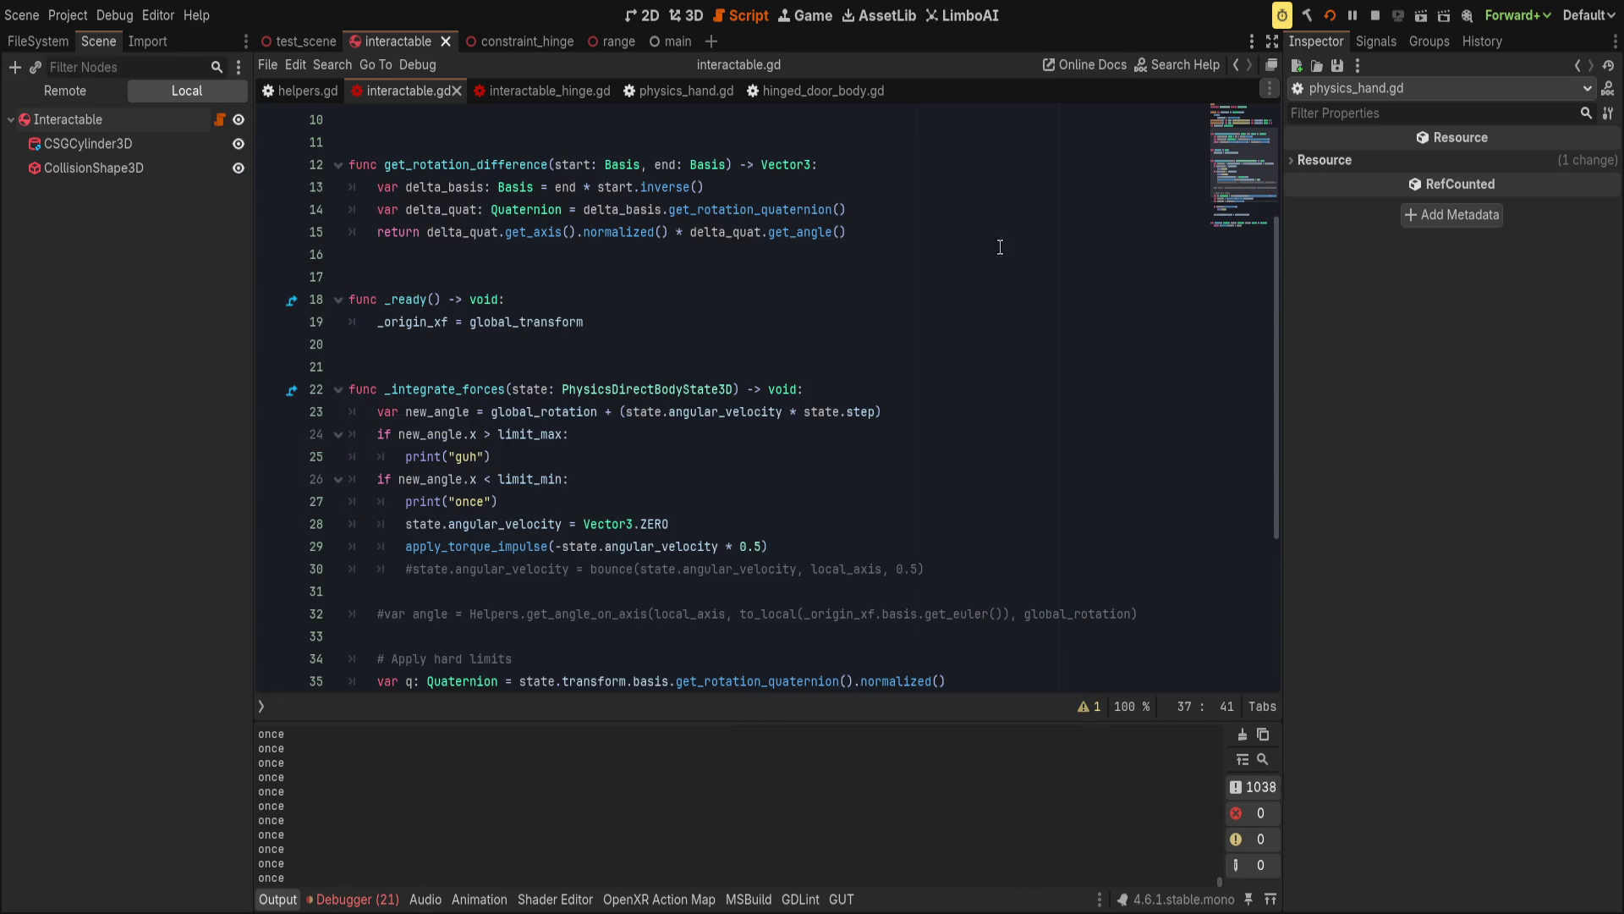
{"action": "key", "text": "F8"}
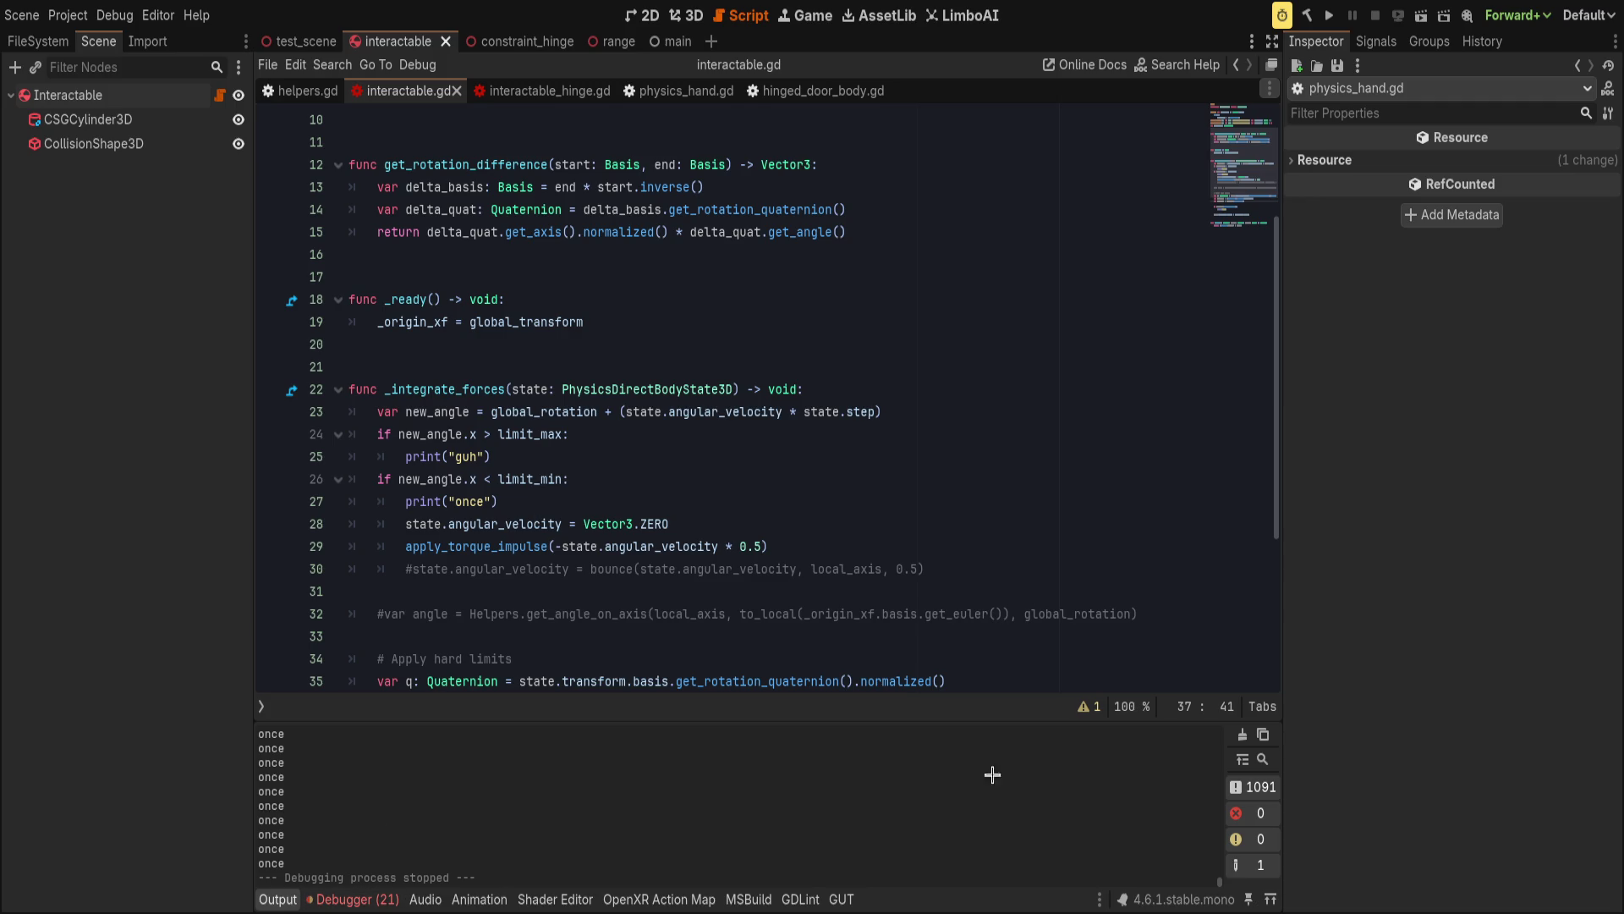
Clear the 21 new_norm warnings from the debugger's Errors list.
{"action": "left_click", "coordinate": [372, 899]}
{"action": "left_click", "coordinate": [350, 674]}
{"action": "scroll", "coordinate": [660, 796], "scroll_direction": "down", "scroll_amount": 10}
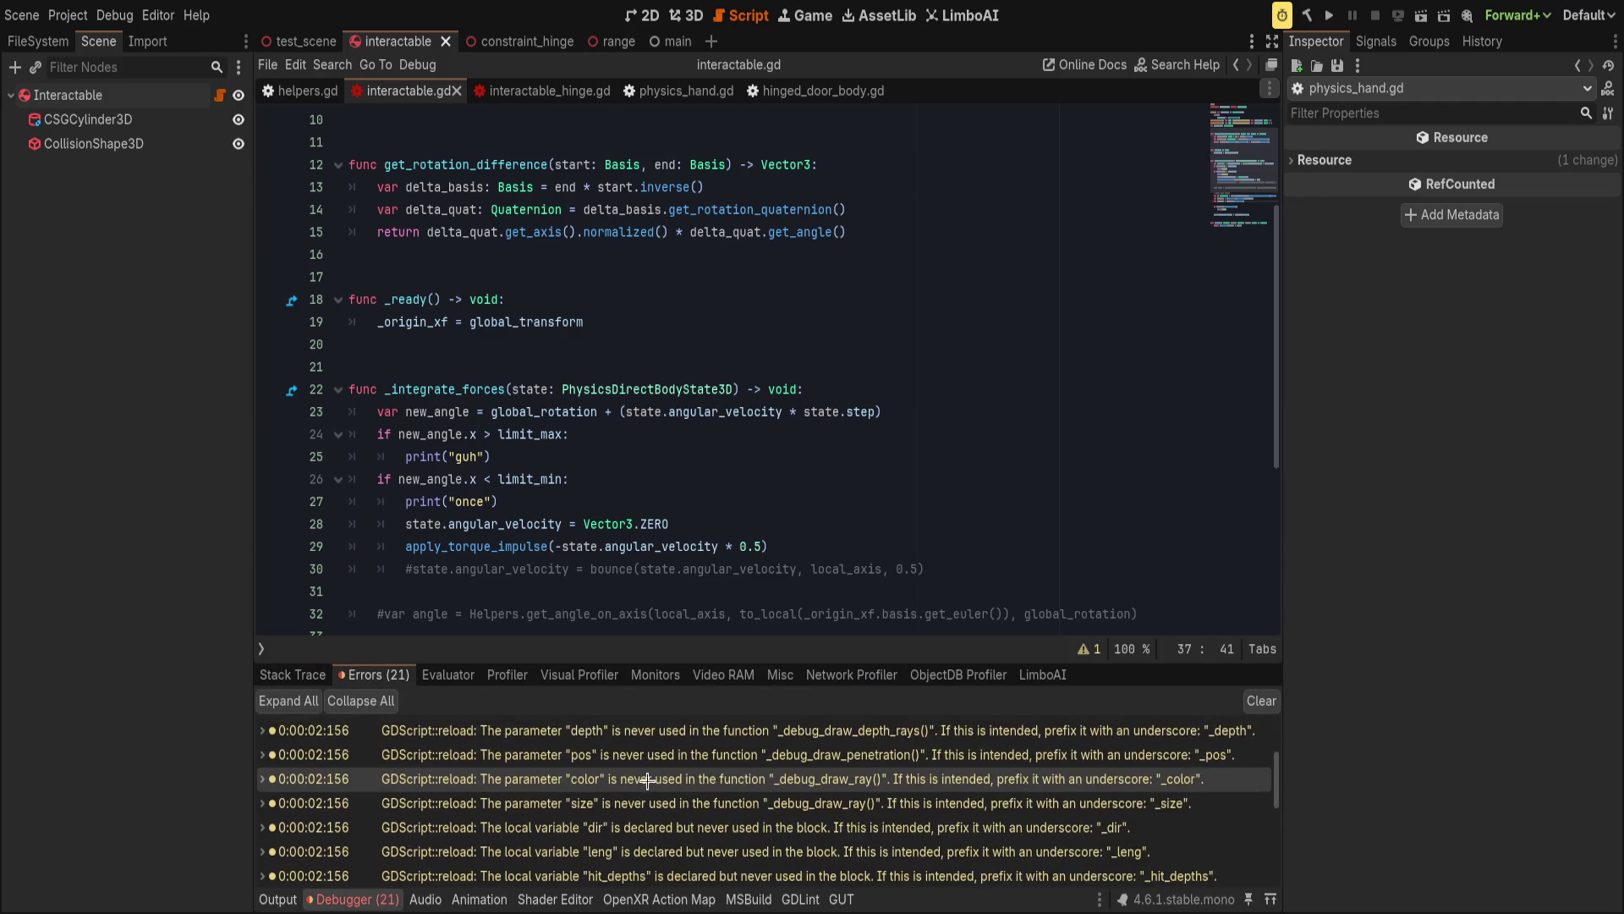
{"action": "left_click", "coordinate": [1261, 701]}
Fold away the debugger, review lines 22–42, and select the Interactable node.
{"action": "left_click", "coordinate": [332, 898]}
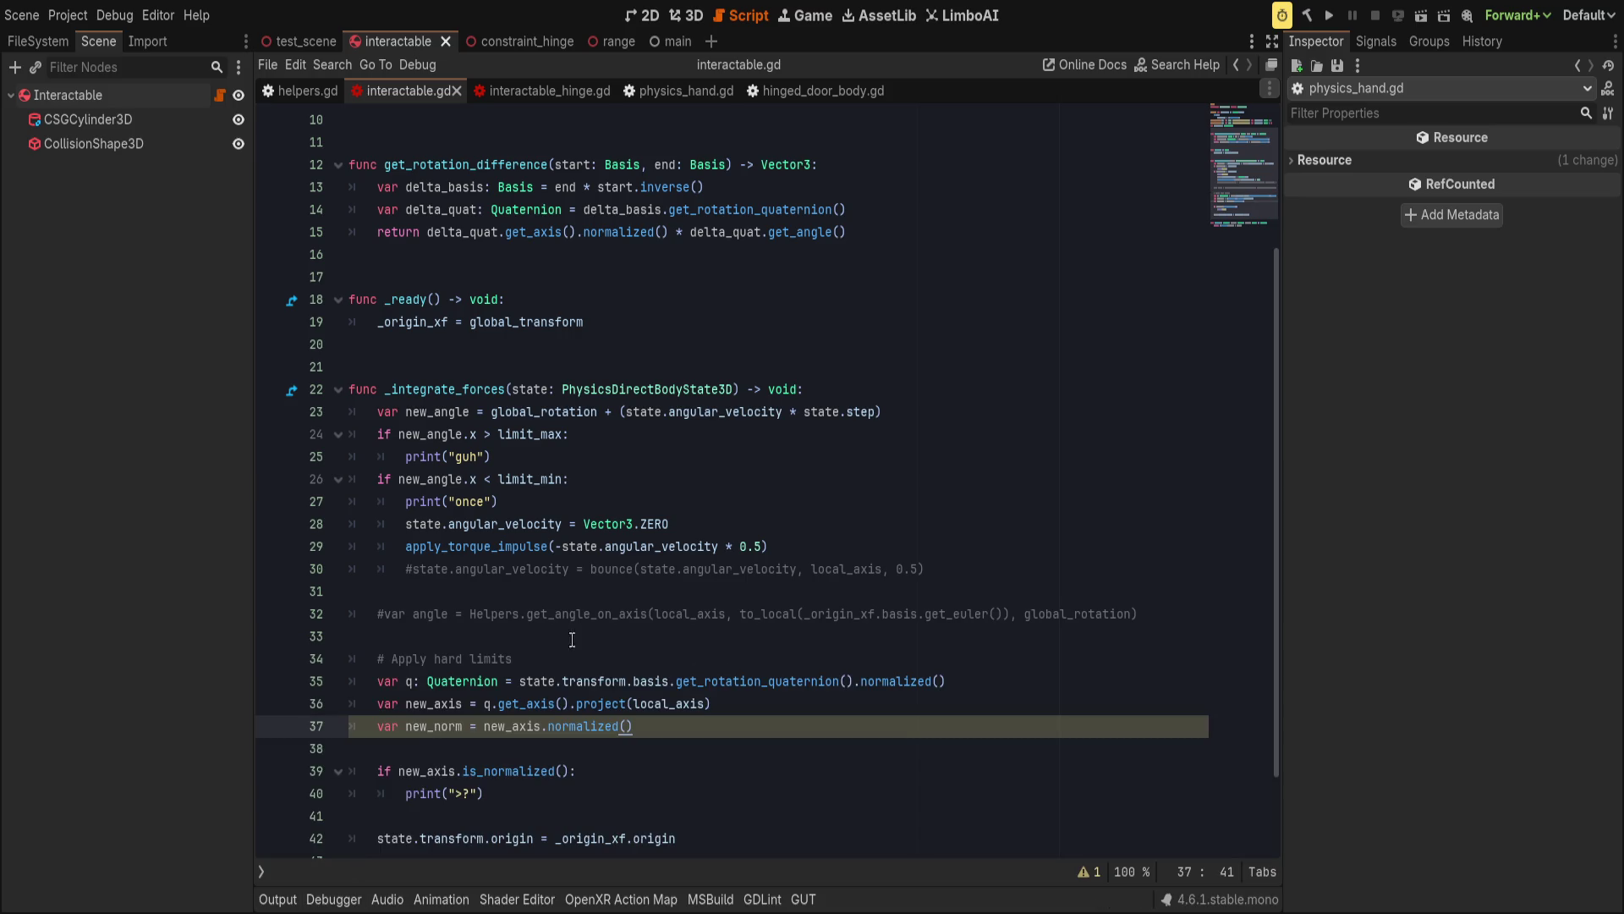
{"action": "left_click", "coordinate": [713, 613]}
{"action": "scroll", "coordinate": [685, 711], "scroll_direction": "down", "scroll_amount": 2}
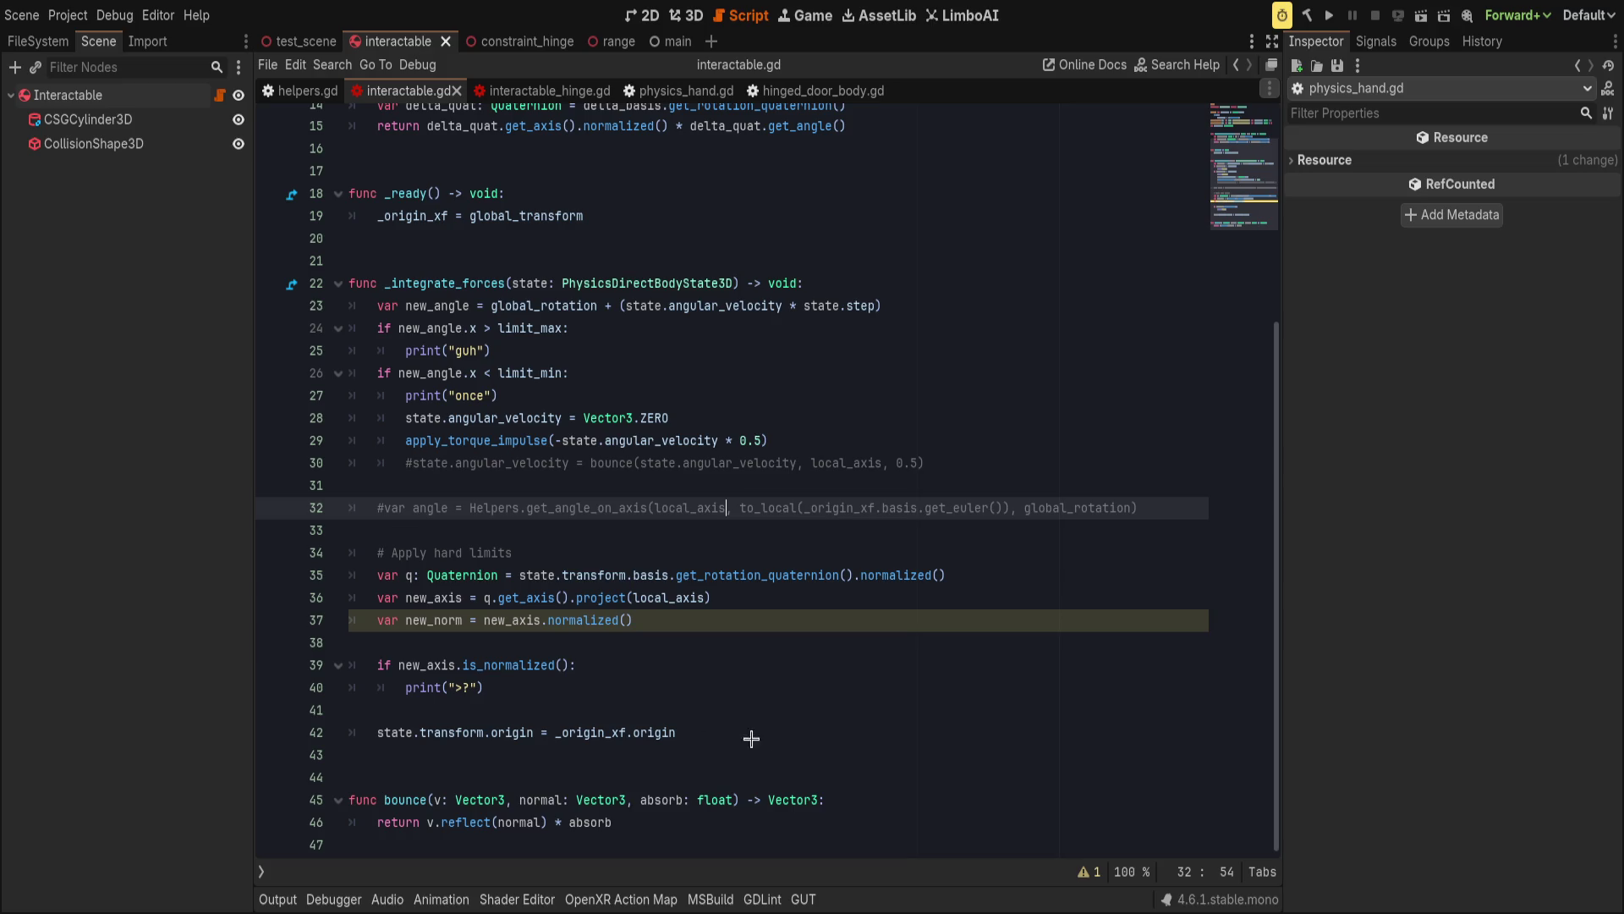
{"action": "left_click", "coordinate": [824, 732]}
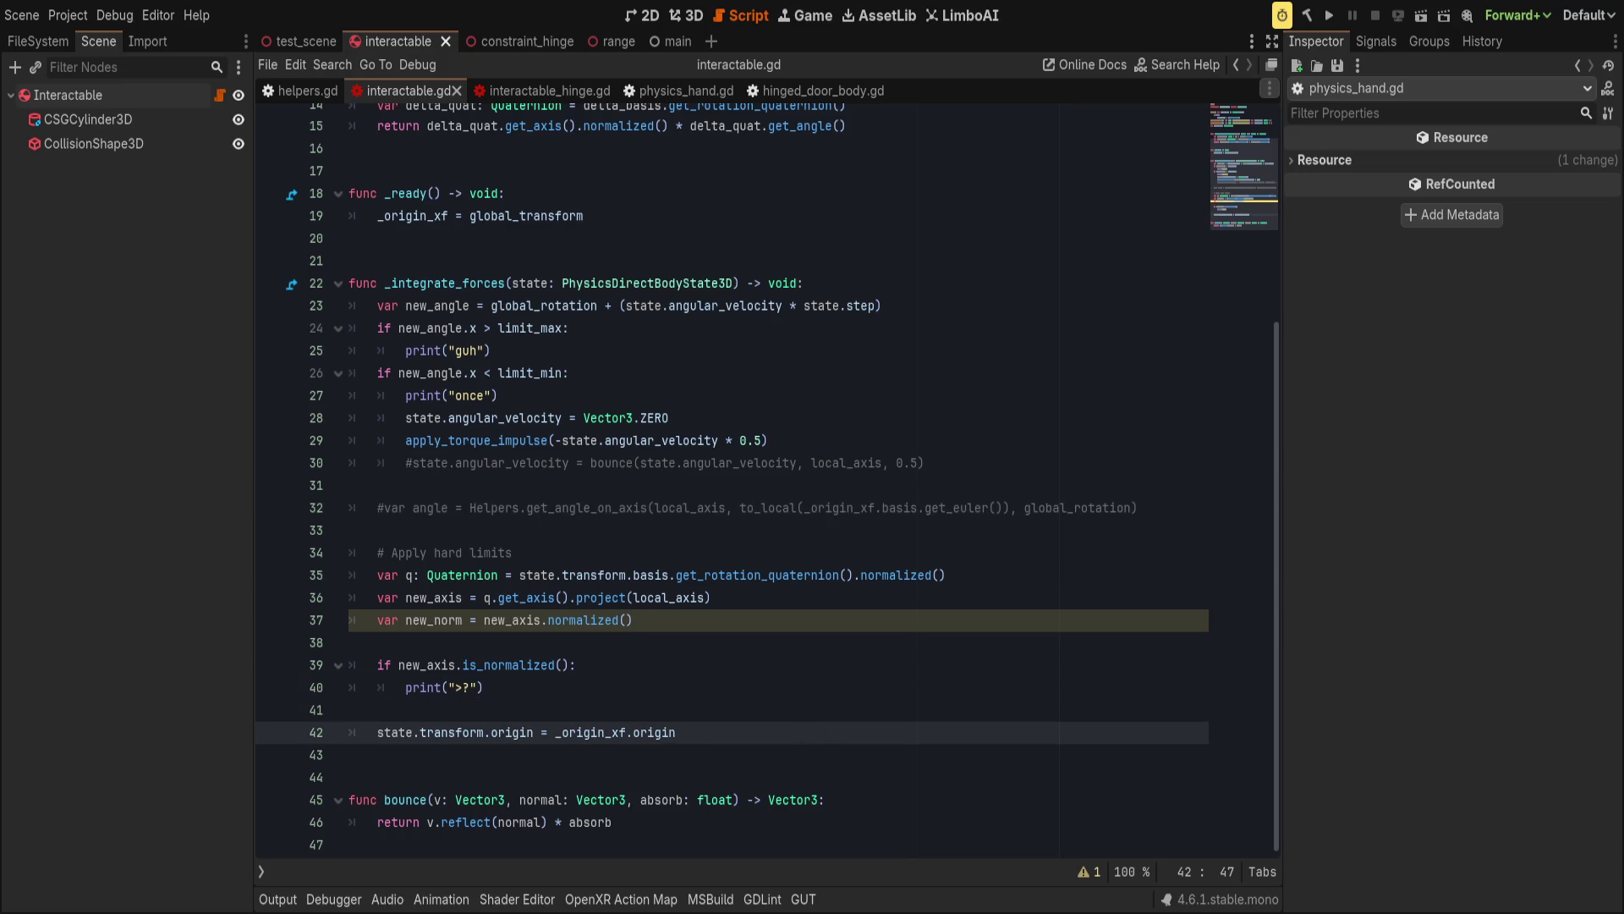
{"action": "left_click", "coordinate": [992, 292]}
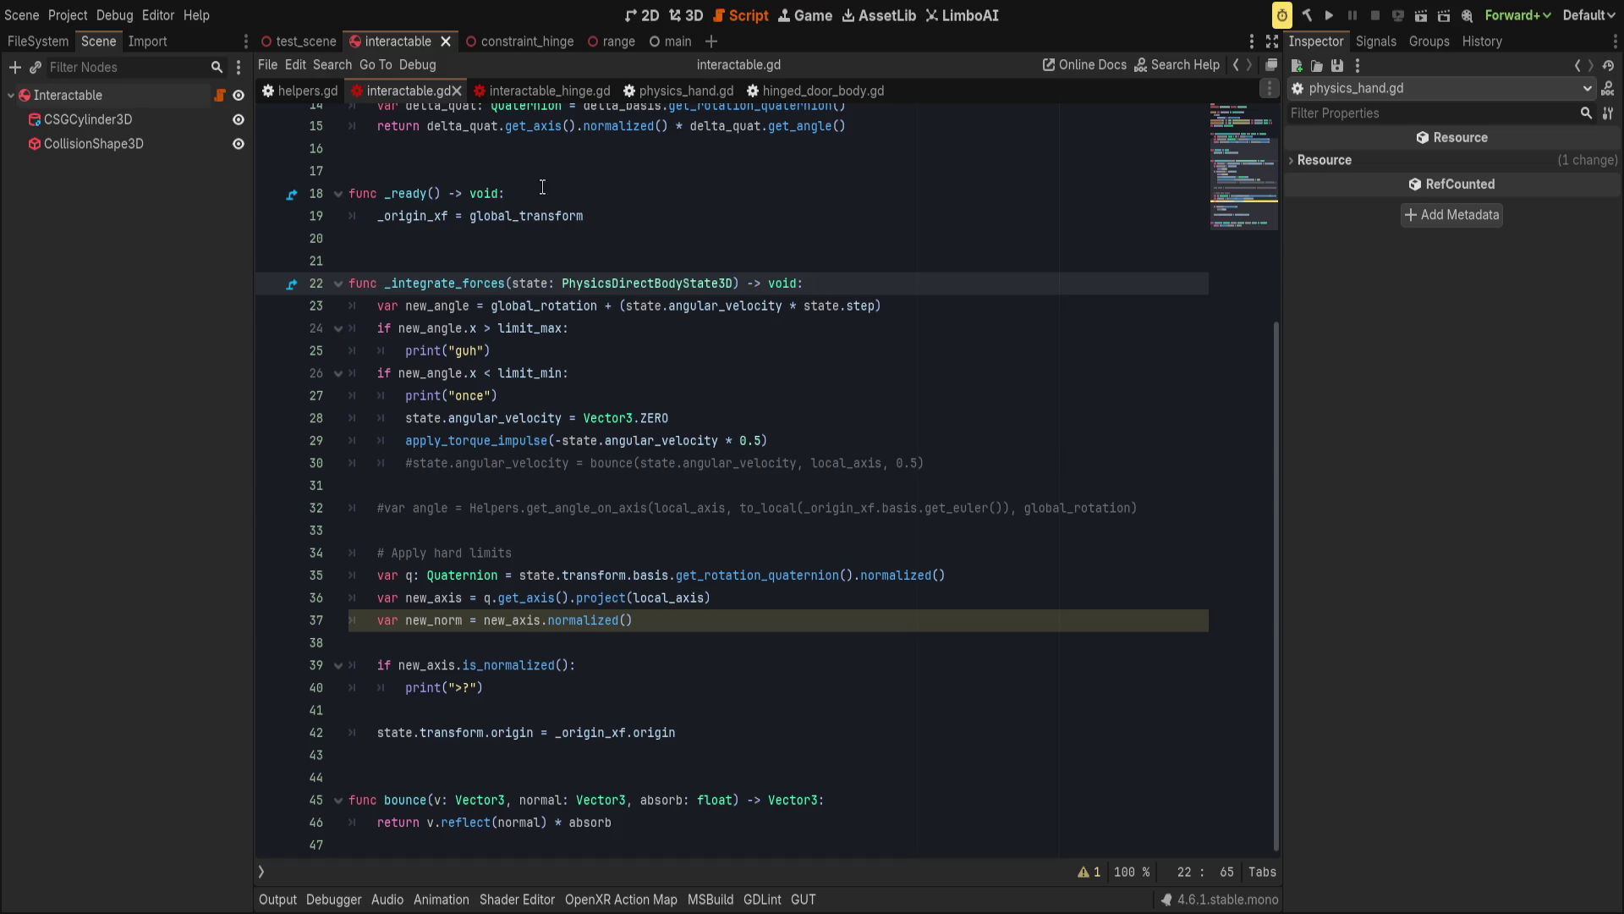
{"action": "left_click", "coordinate": [67, 95]}
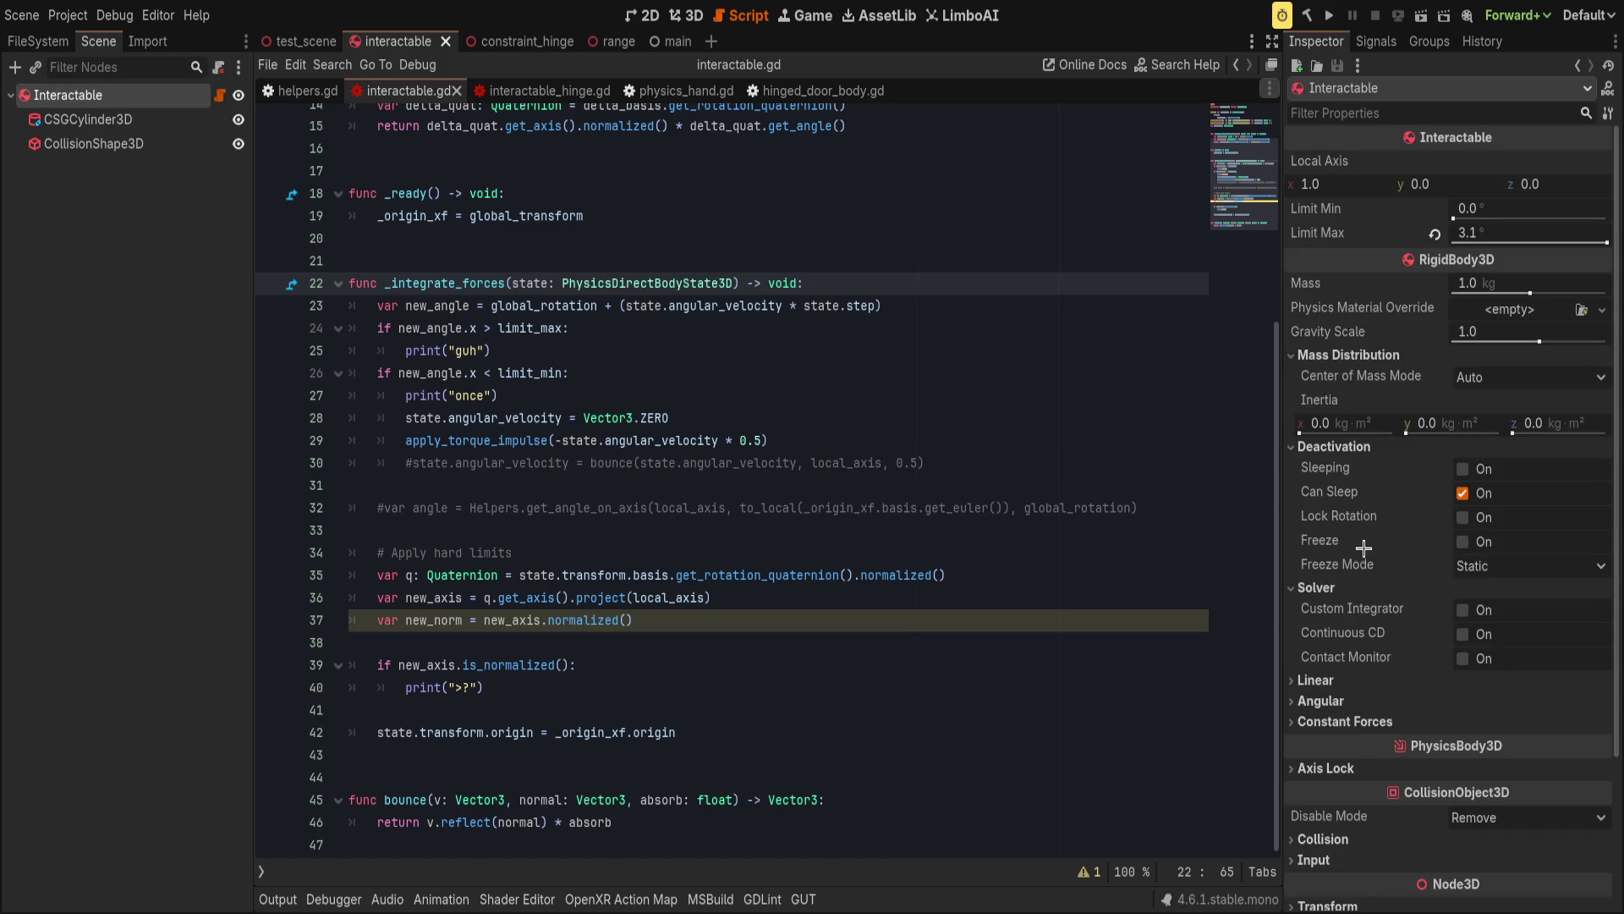
Collapse the Mass Distribution, Deactivation, Solver, Linear and Angular property groups.
{"action": "left_click", "coordinate": [1334, 446]}
{"action": "left_click", "coordinate": [1316, 467]}
{"action": "left_click", "coordinate": [1313, 489]}
{"action": "left_click", "coordinate": [1313, 489]}
{"action": "left_click", "coordinate": [1313, 489]}
{"action": "left_click", "coordinate": [1320, 604]}
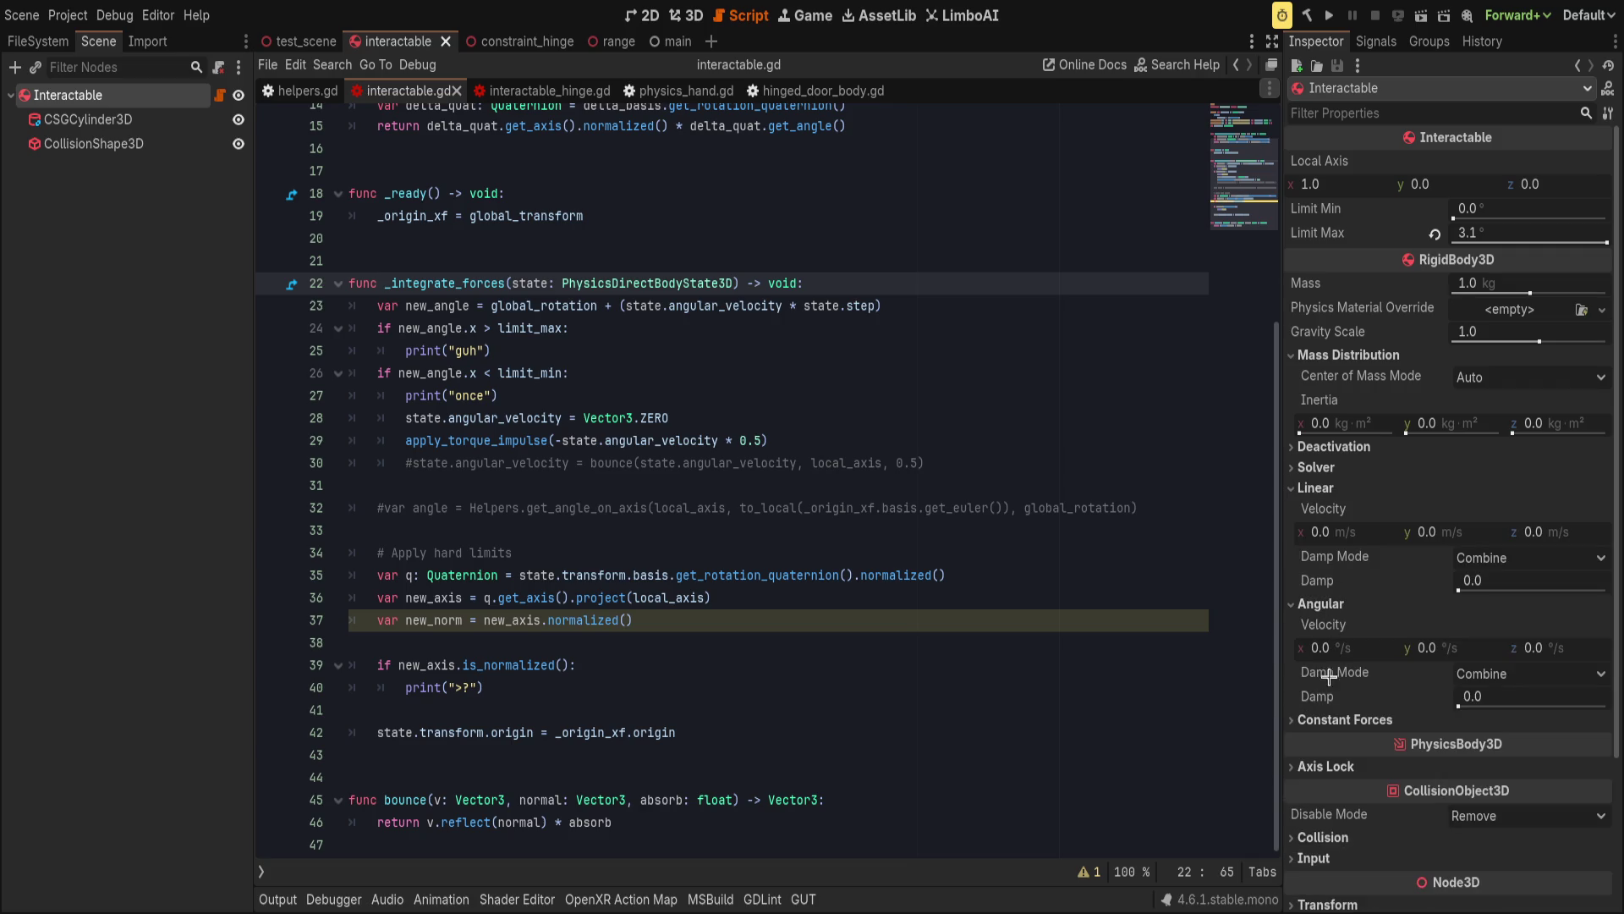
{"action": "left_click", "coordinate": [1322, 603]}
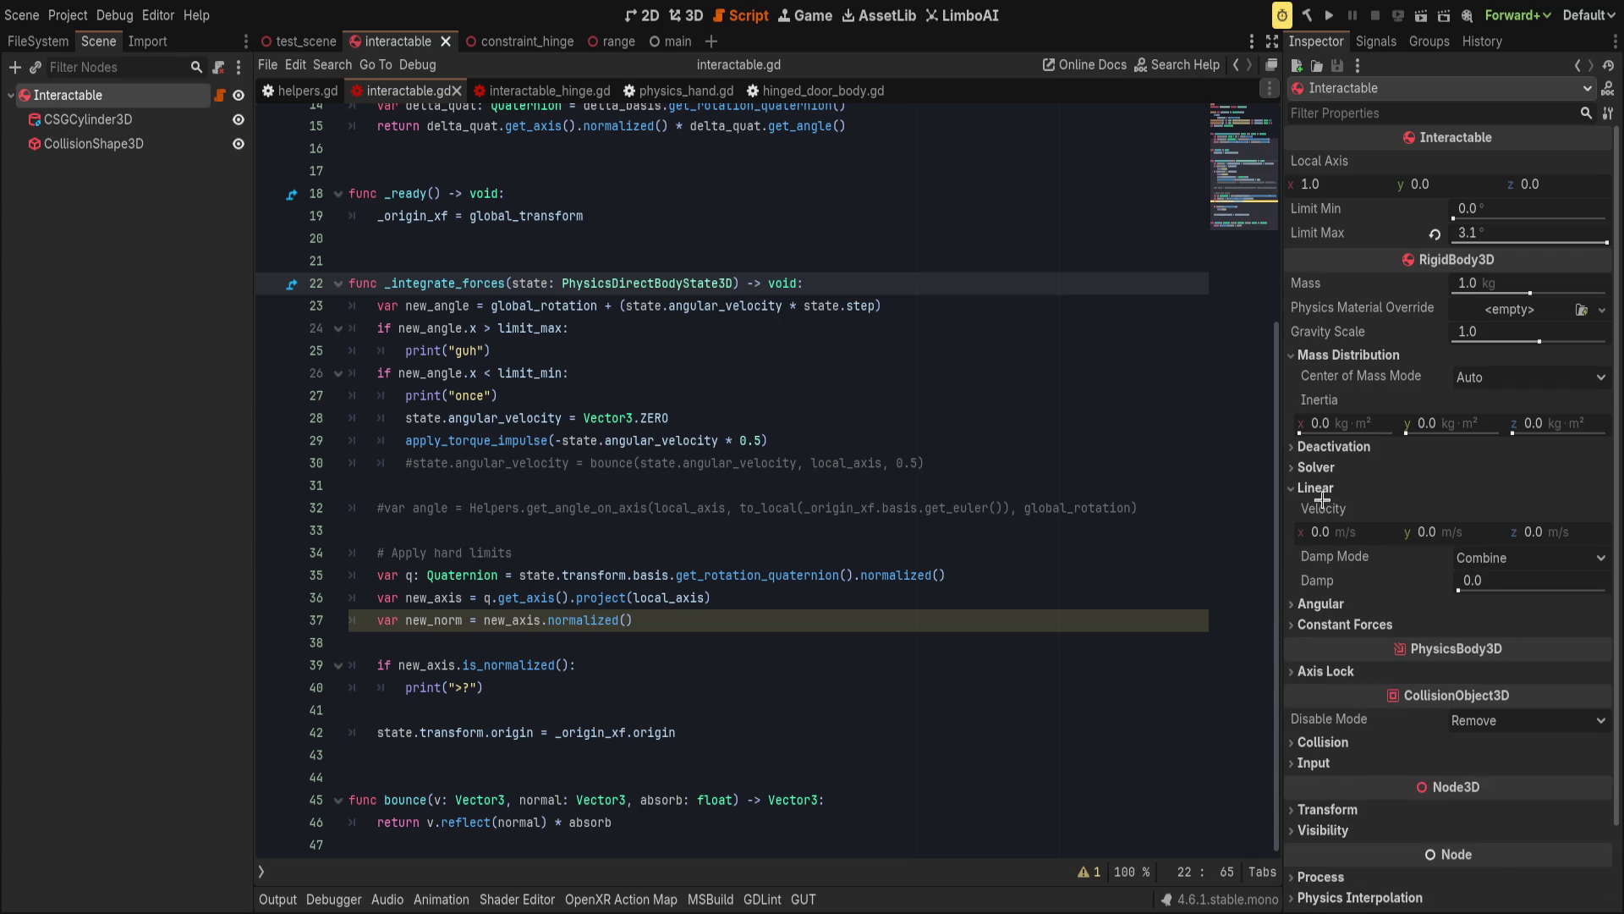
{"action": "left_click", "coordinate": [1316, 489]}
{"action": "left_click", "coordinate": [1316, 467]}
{"action": "left_click", "coordinate": [1336, 447]}
{"action": "left_click", "coordinate": [1340, 448]}
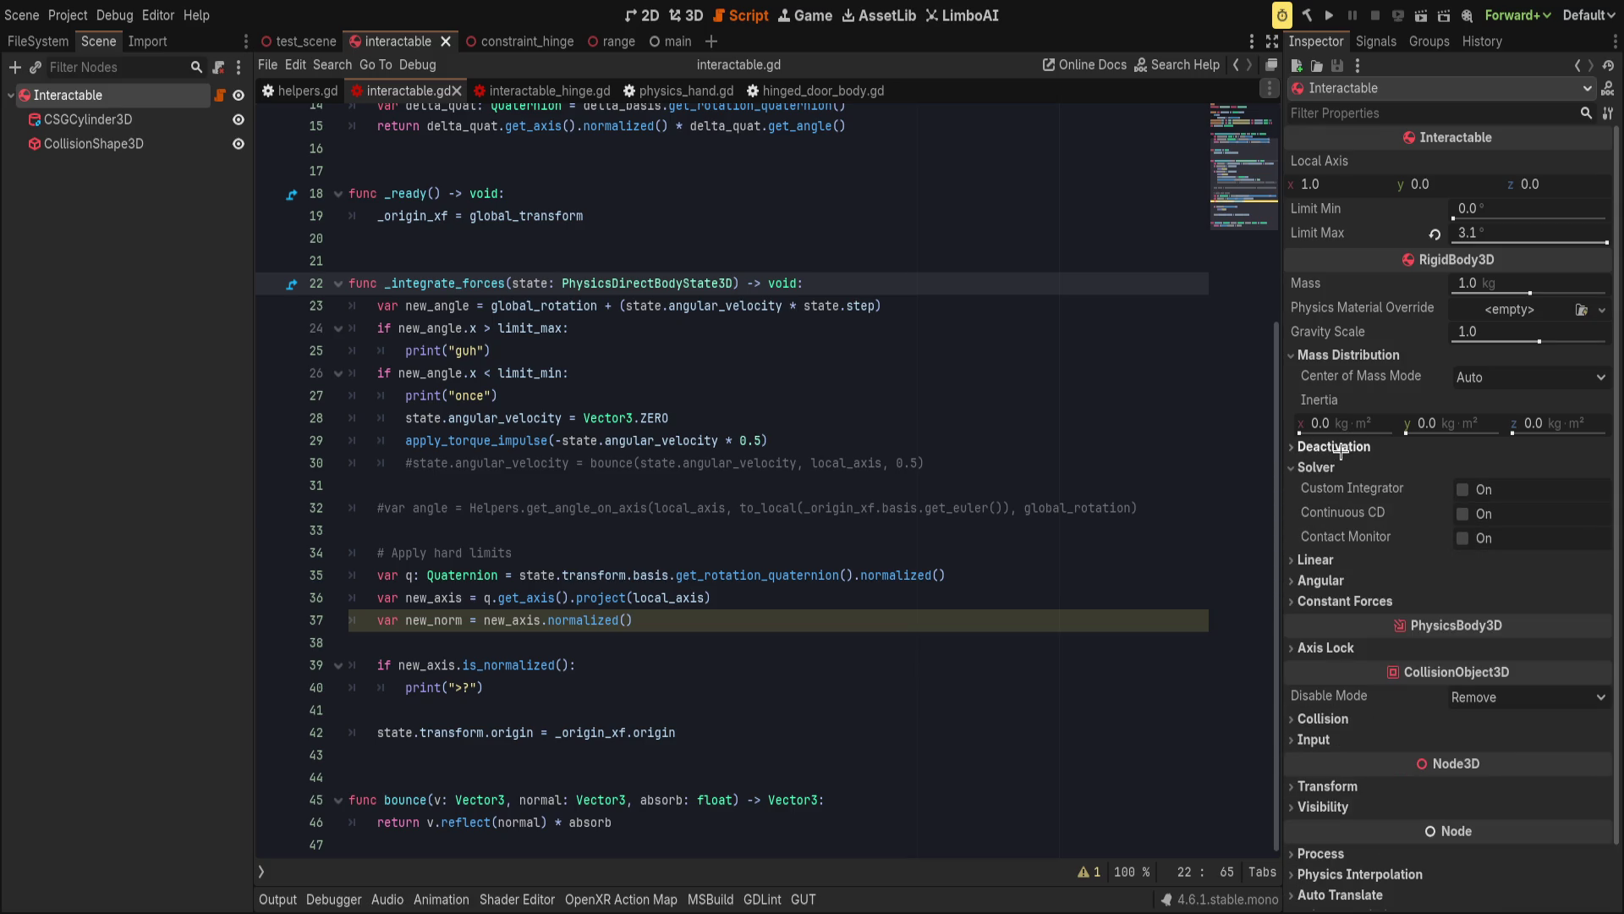
{"action": "left_click", "coordinate": [1320, 468]}
{"action": "left_click", "coordinate": [1337, 356]}
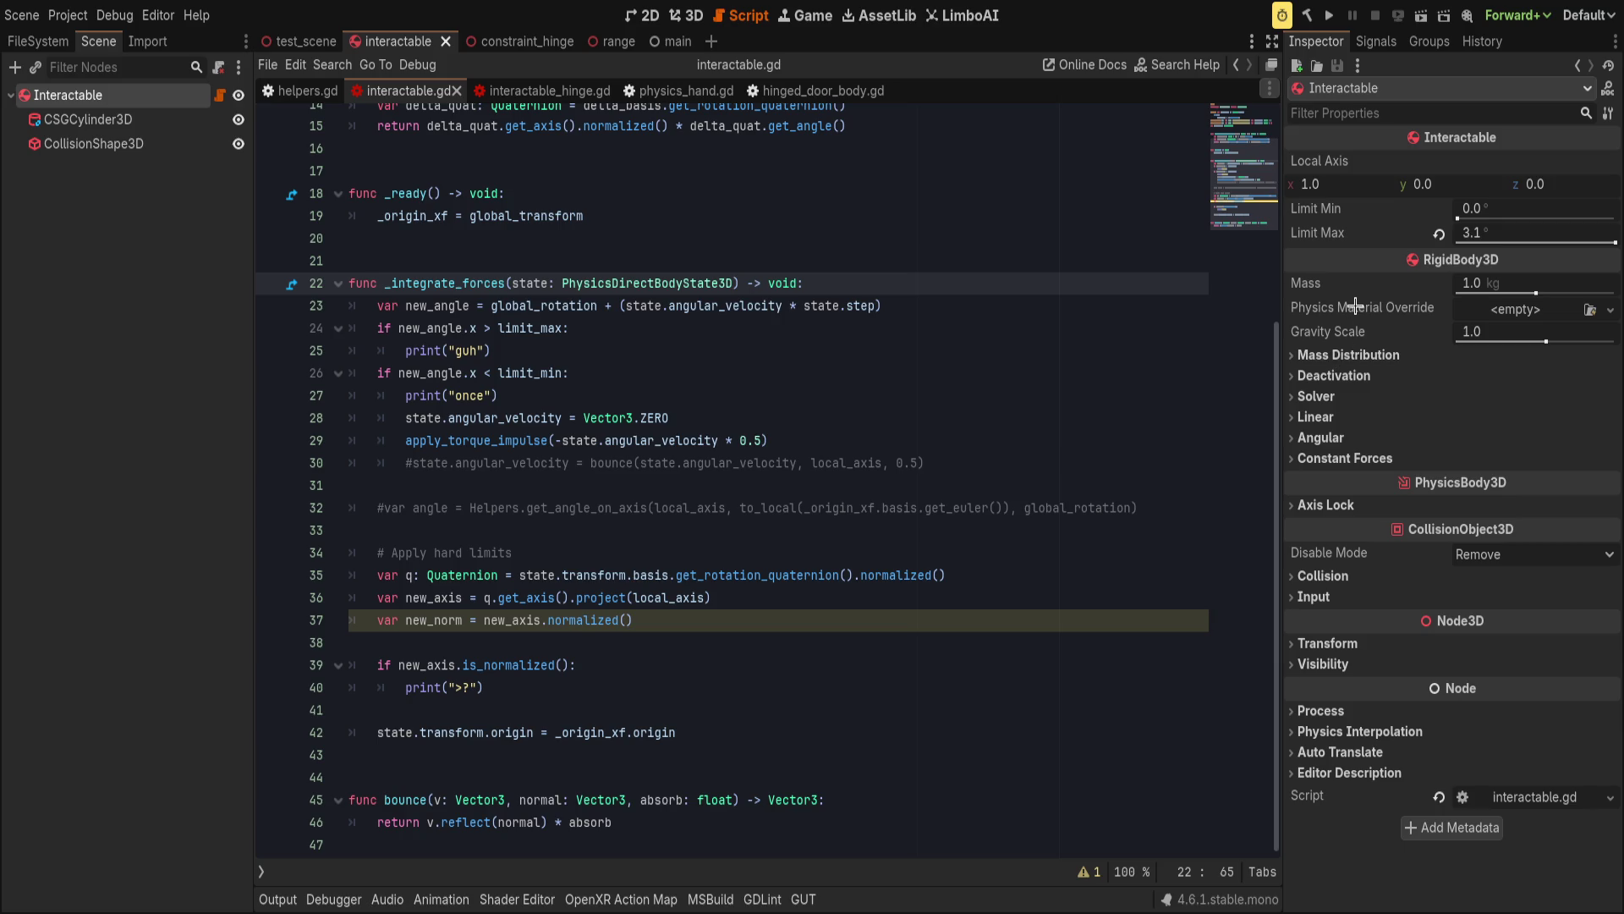
Sweep Limit Max down to 0° and restore it to 3.1°.
{"action": "left_click", "coordinate": [1438, 236]}
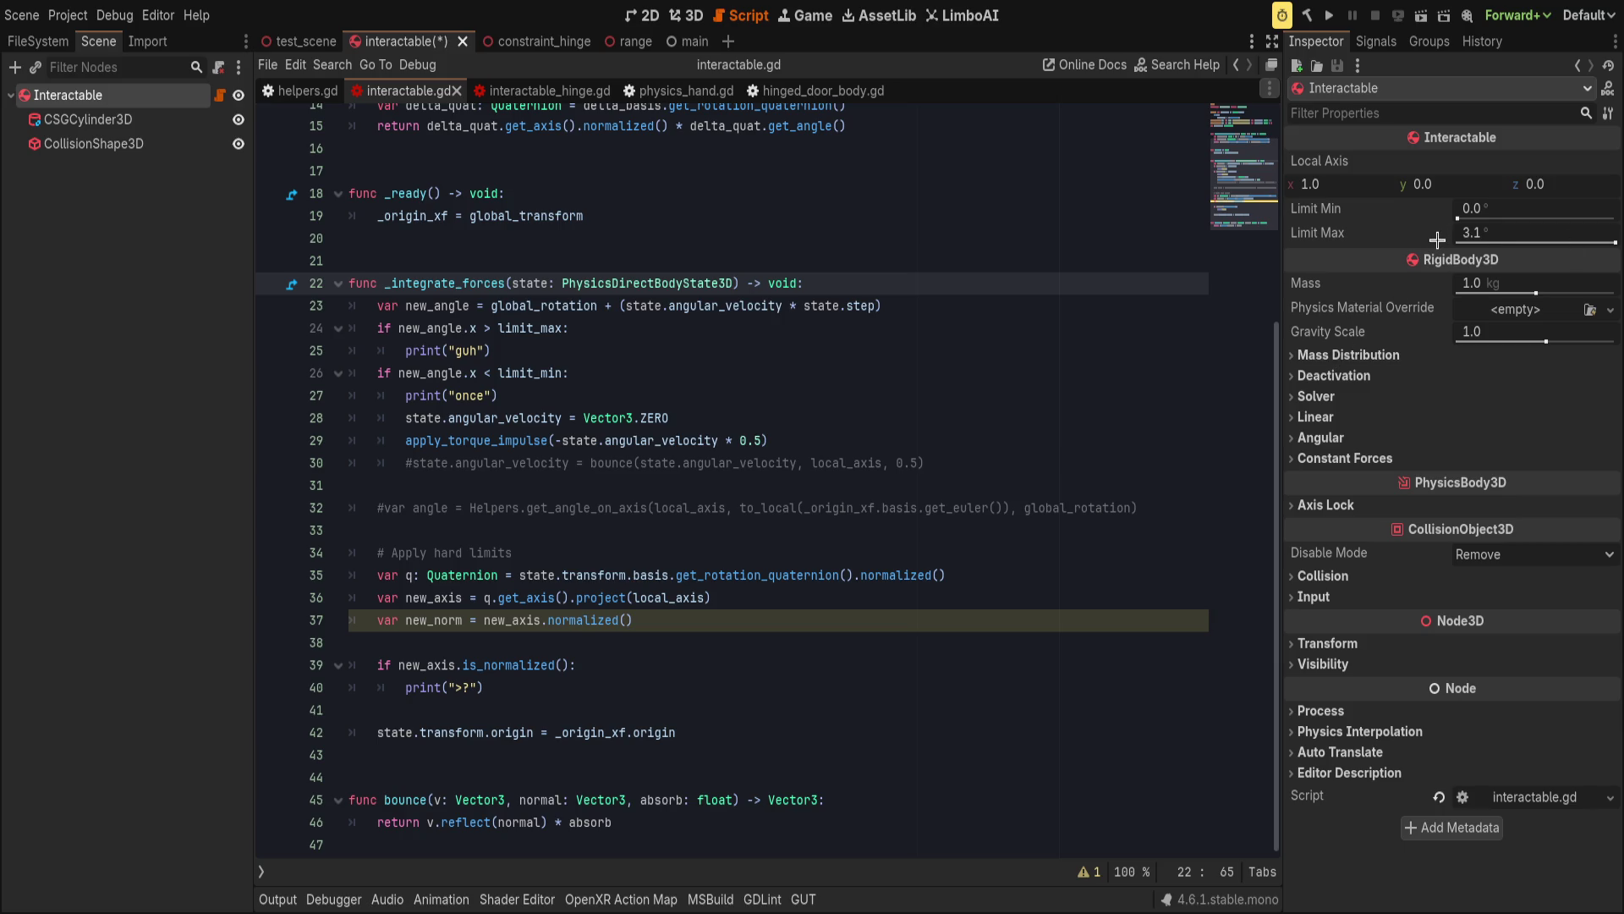
{"action": "left_click_drag", "start_coordinate": [1614, 242], "coordinate": [1429, 240]}
{"action": "left_click", "coordinate": [1437, 237]}
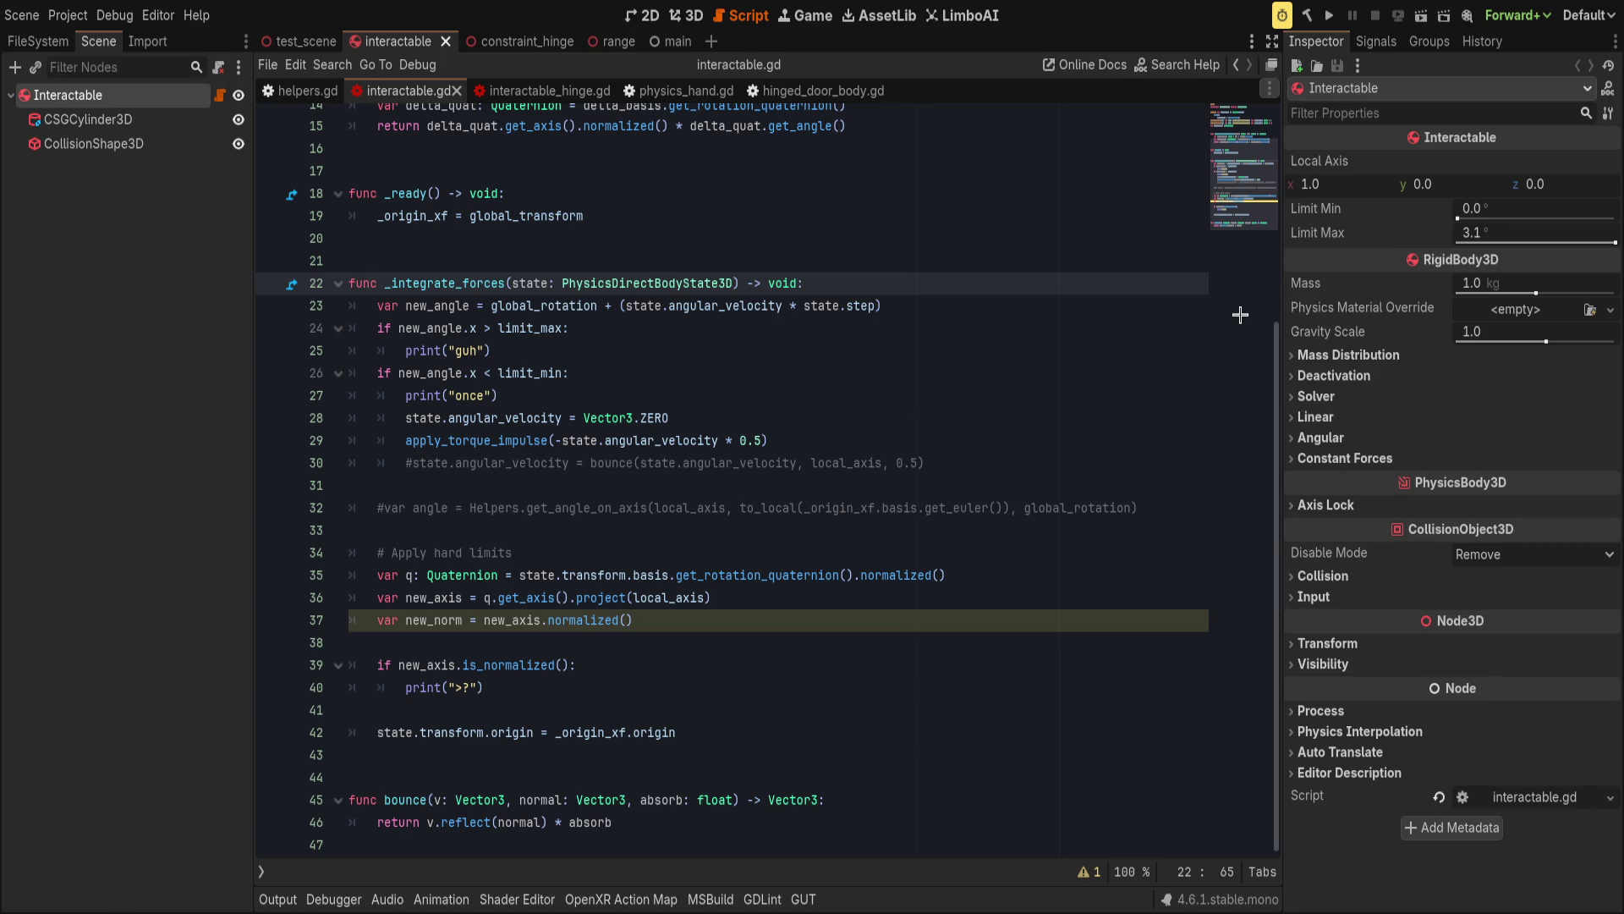
{"action": "left_click", "coordinate": [1603, 243]}
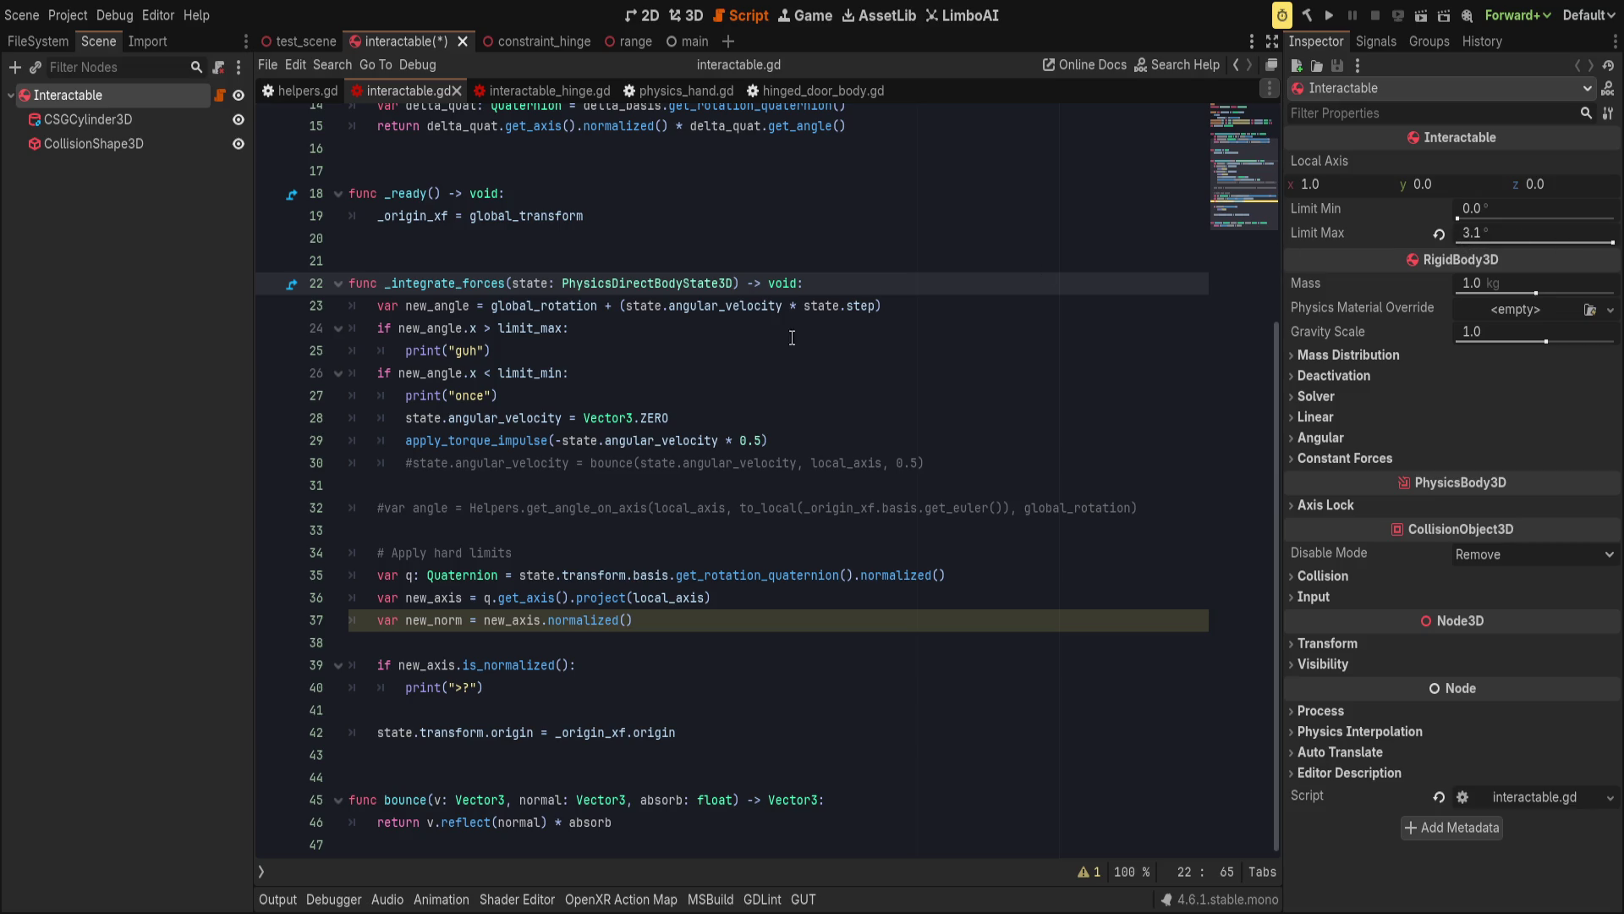
{"action": "scroll", "coordinate": [804, 333], "scroll_direction": "up", "scroll_amount": 5}
{"action": "left_click", "coordinate": [921, 277]}
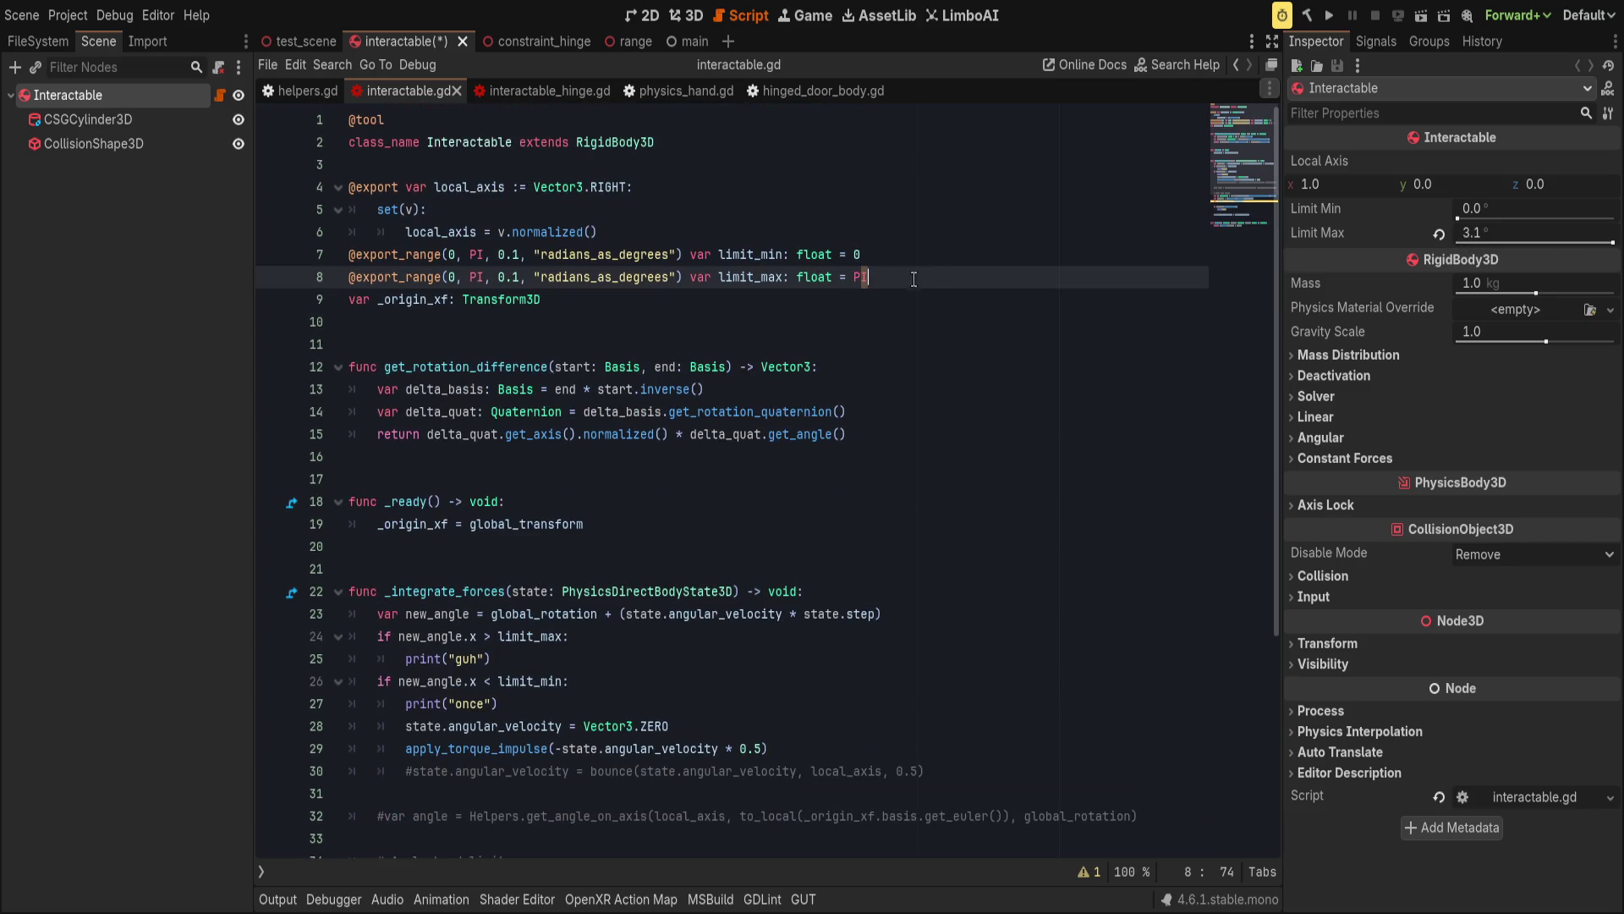
Try 380. as limit_max's default, save, and reset Limit Max in the Inspector.
{"action": "double_click", "coordinate": [861, 278]}
{"action": "type", "text": "380."}
{"action": "key", "text": "ctrl+s"}
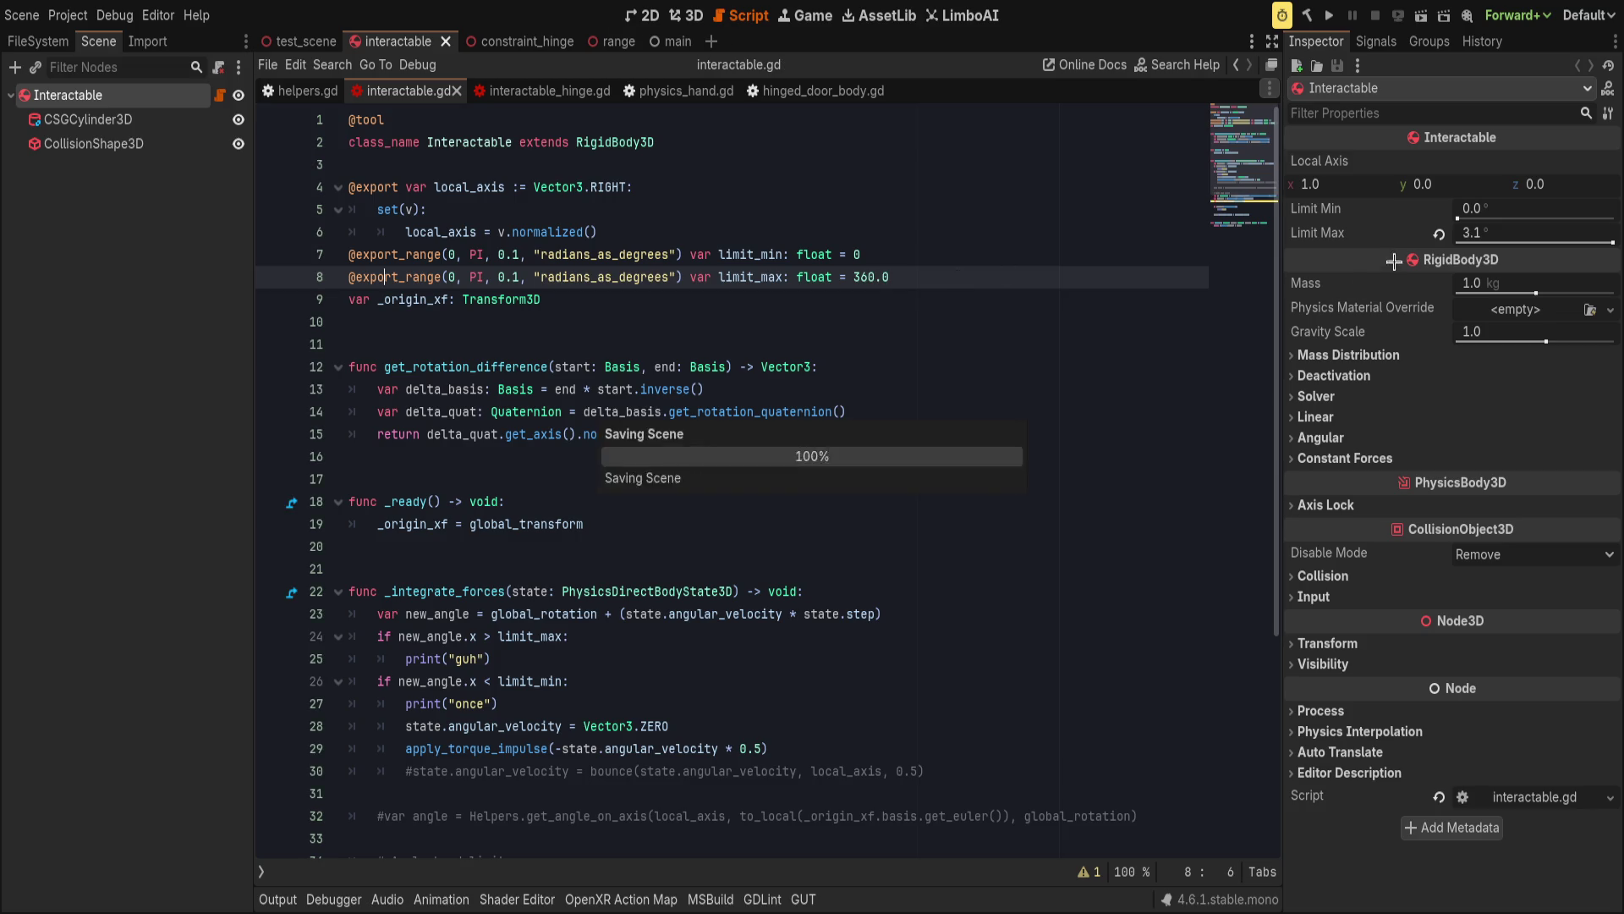
{"action": "left_click", "coordinate": [1439, 236]}
{"action": "key", "text": "ctrl+s"}
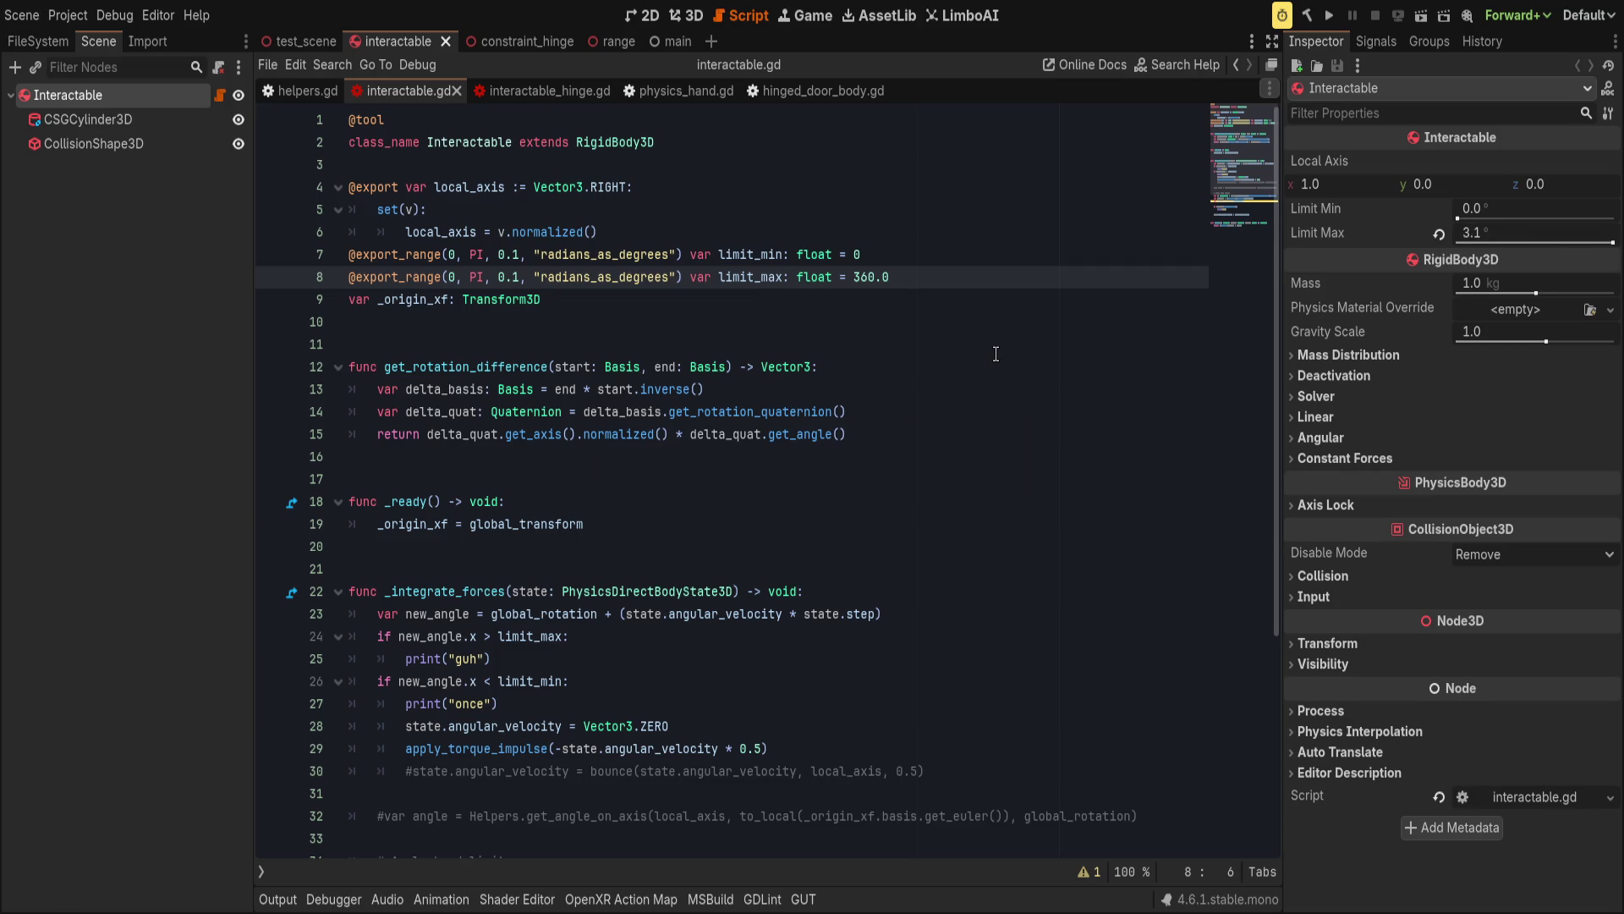
{"action": "left_click", "coordinate": [1439, 235]}
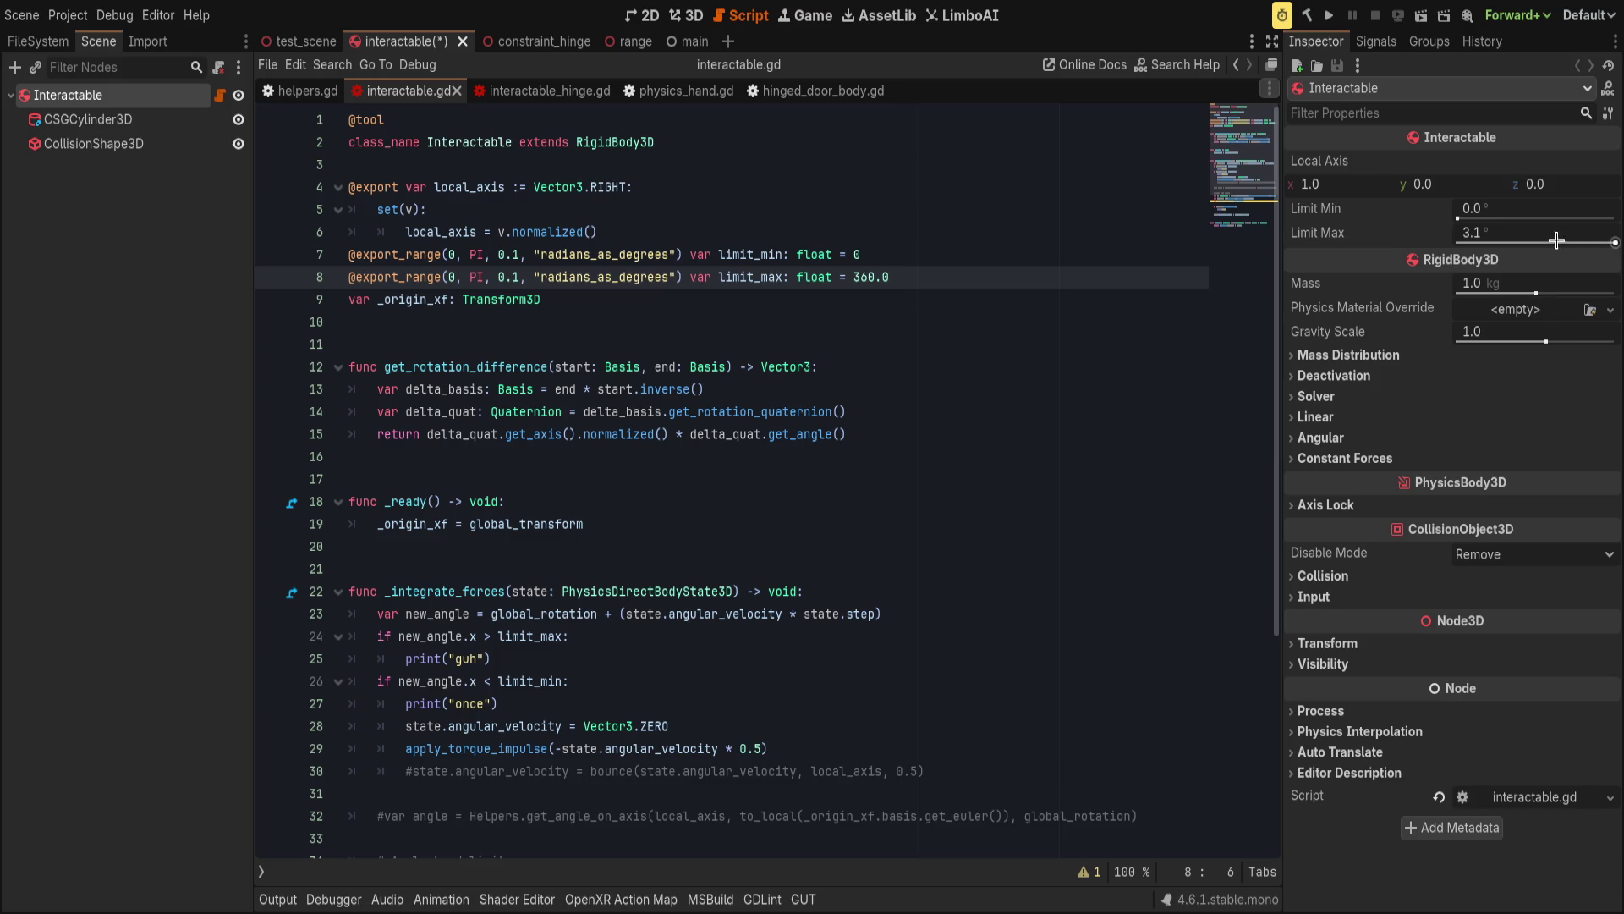
{"action": "left_click", "coordinate": [1613, 244]}
Change the export_range step from 0.1 to 0.01 on lines 7 and 8 and save.
{"action": "left_click", "coordinate": [520, 277]}
{"action": "type", "text": "0"}
{"action": "key", "text": "Up"}
{"action": "type", "text": "0"}
{"action": "key", "text": "ctrl+s"}
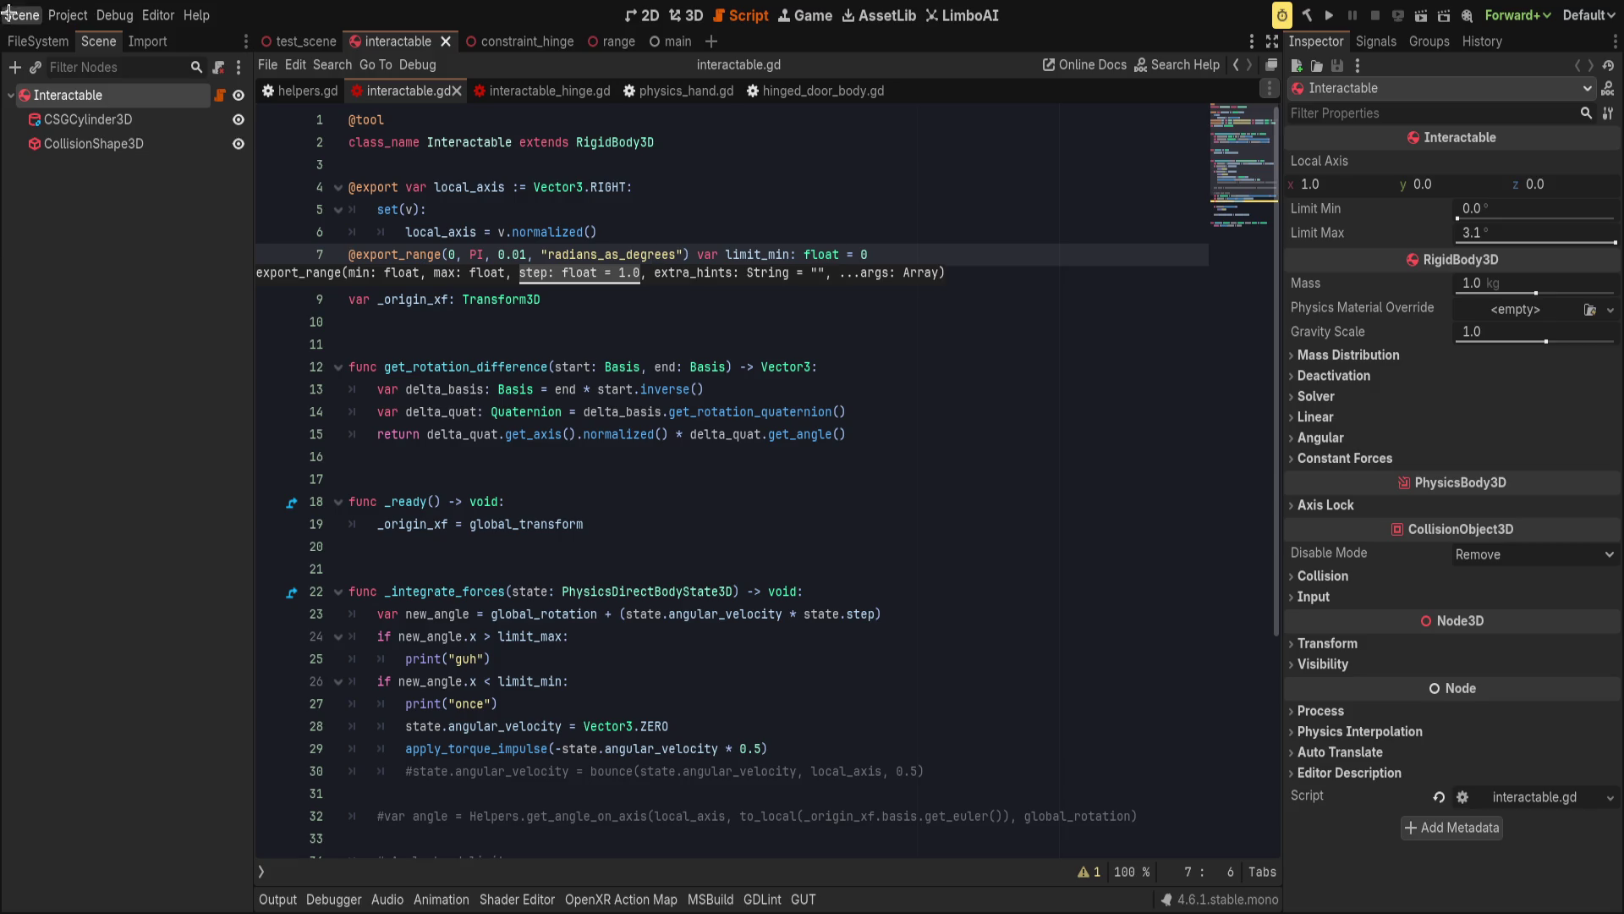
{"action": "mouse_move", "coordinate": [1477, 213]}
{"action": "left_mouse_down"}
{"action": "mouse_move", "coordinate": [1607, 213]}
{"action": "mouse_move", "coordinate": [1457, 212]}
{"action": "left_mouse_up"}
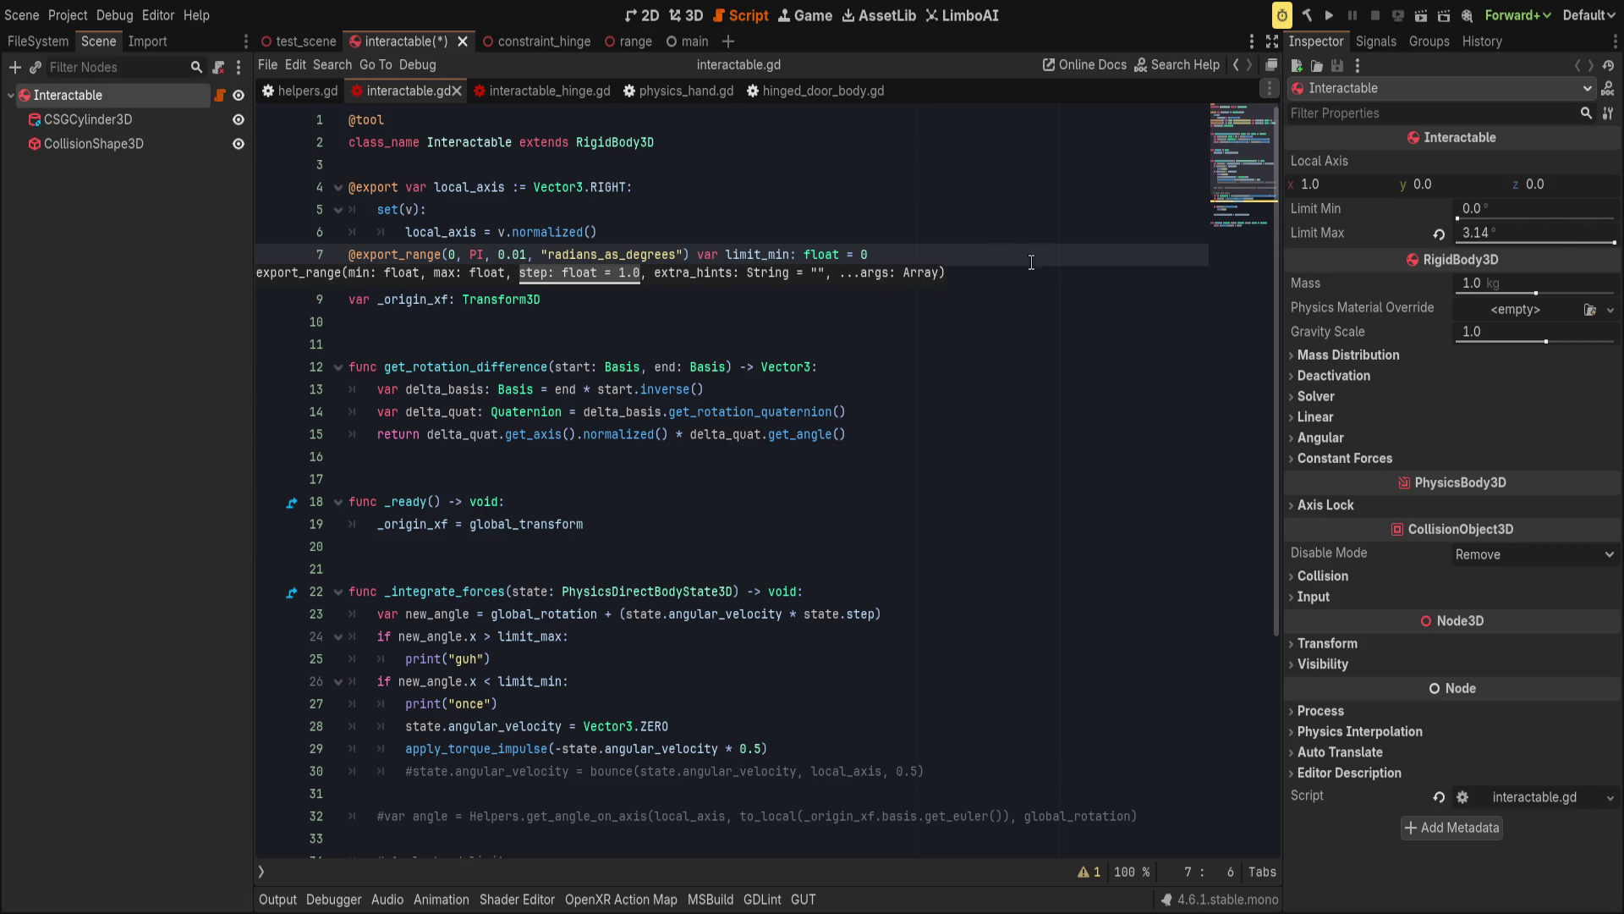
Change the export_range maximum from PI to 360 and save.
{"action": "double_click", "coordinate": [475, 254]}
{"action": "type", "text": "360"}
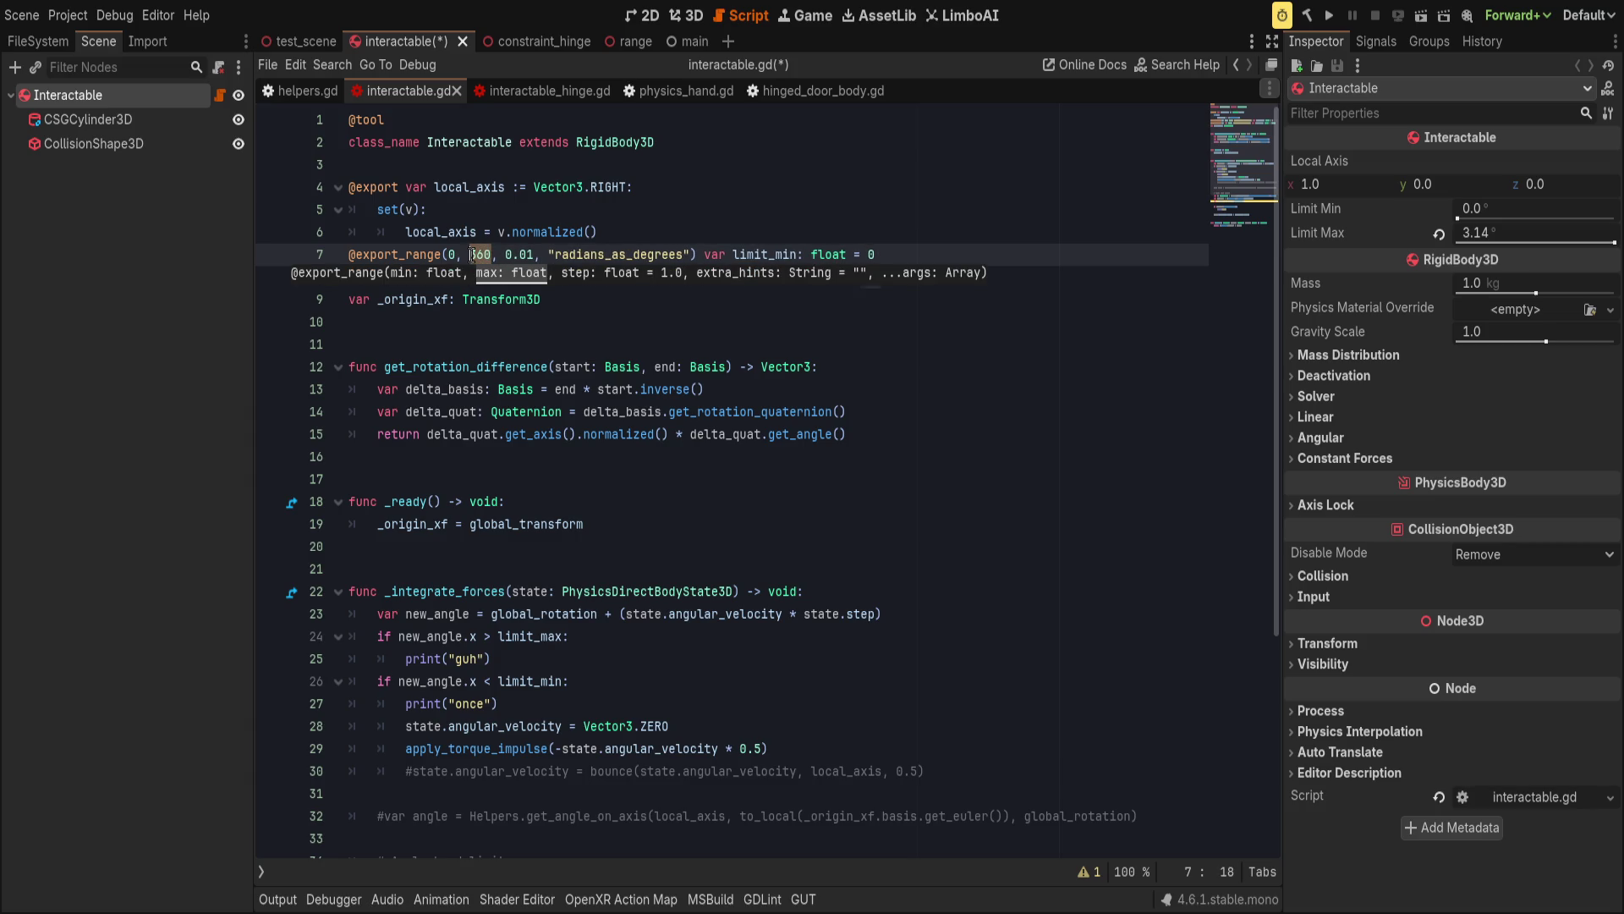
{"action": "key", "text": "Escape"}
{"action": "key", "text": "Down"}
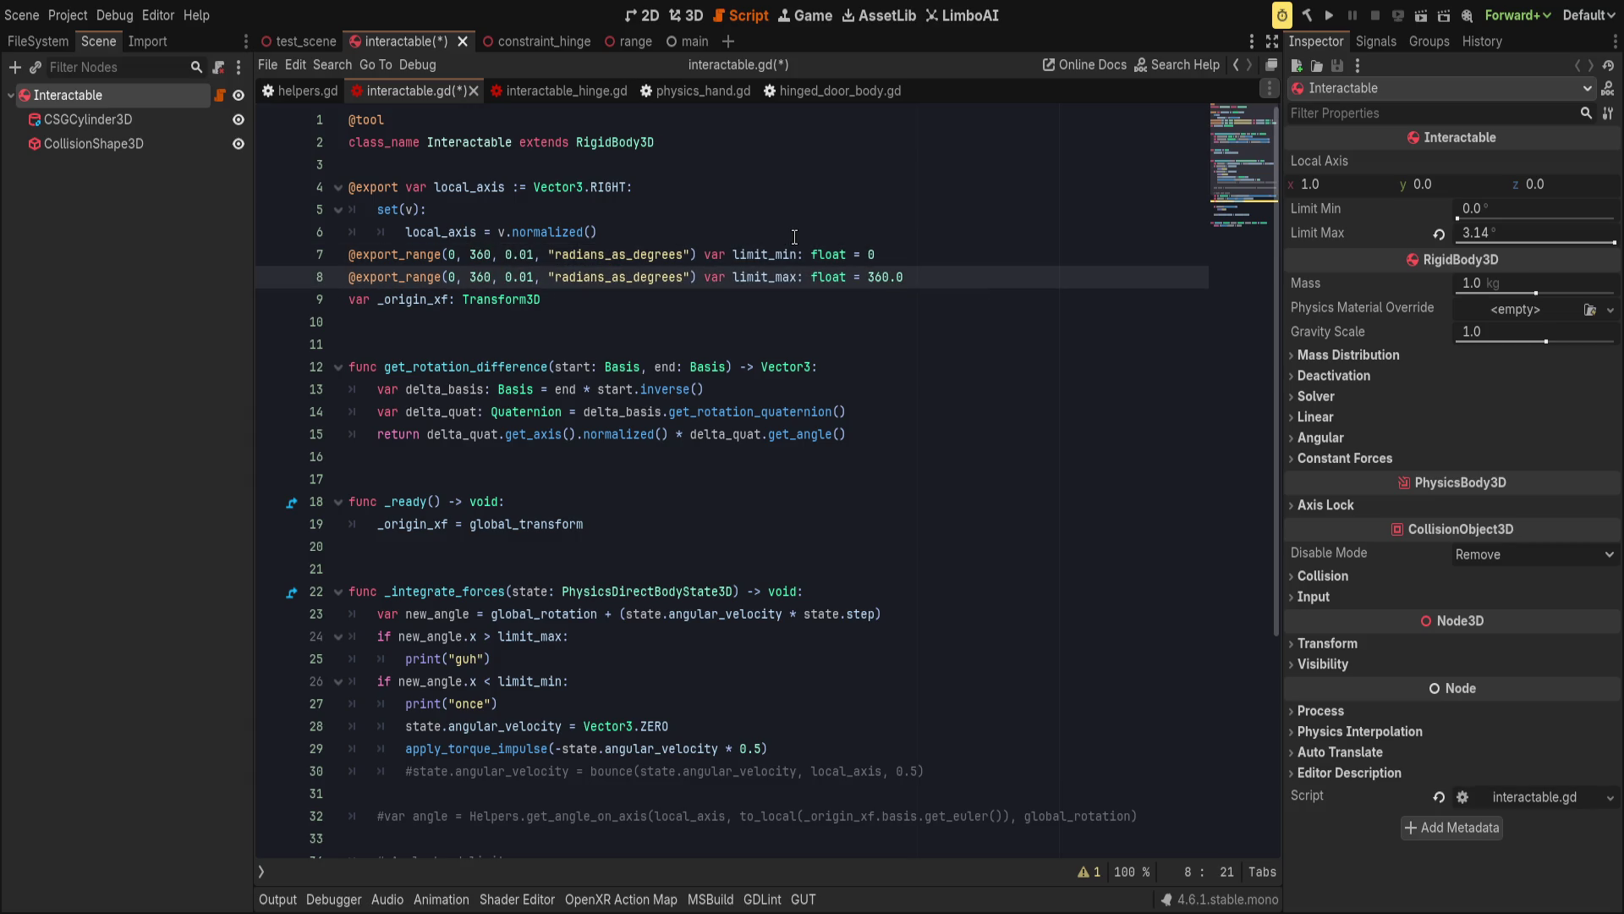
{"action": "key", "text": "ctrl+s"}
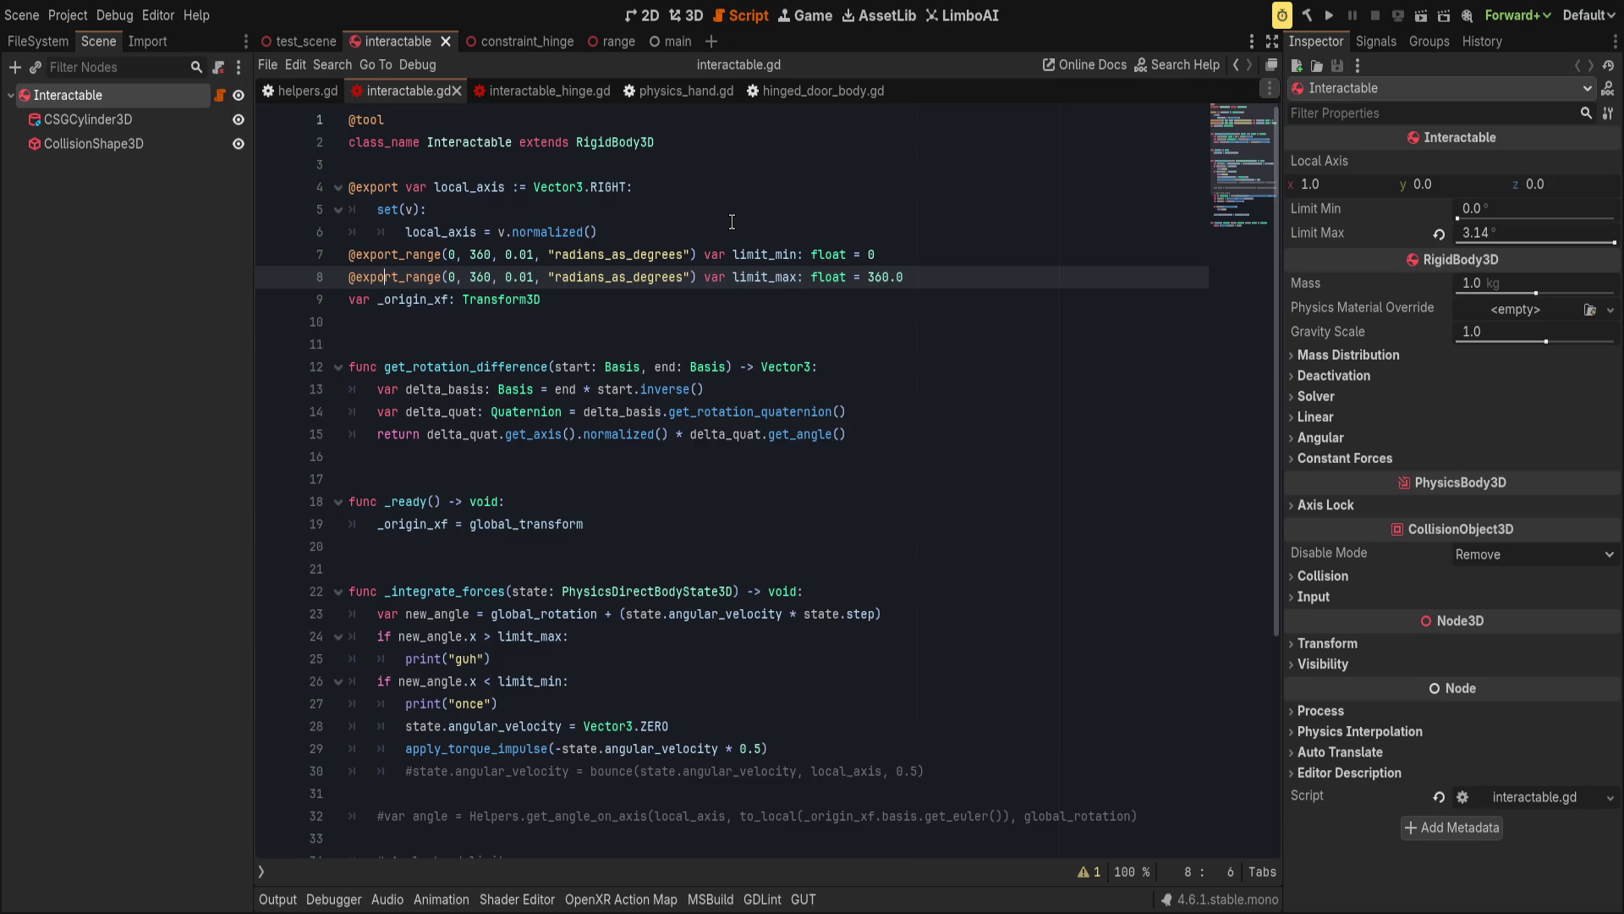
Undo the change so limit_max defaults to PI again.
{"action": "left_click_drag", "start_coordinate": [806, 233], "coordinate": [803, 210]}
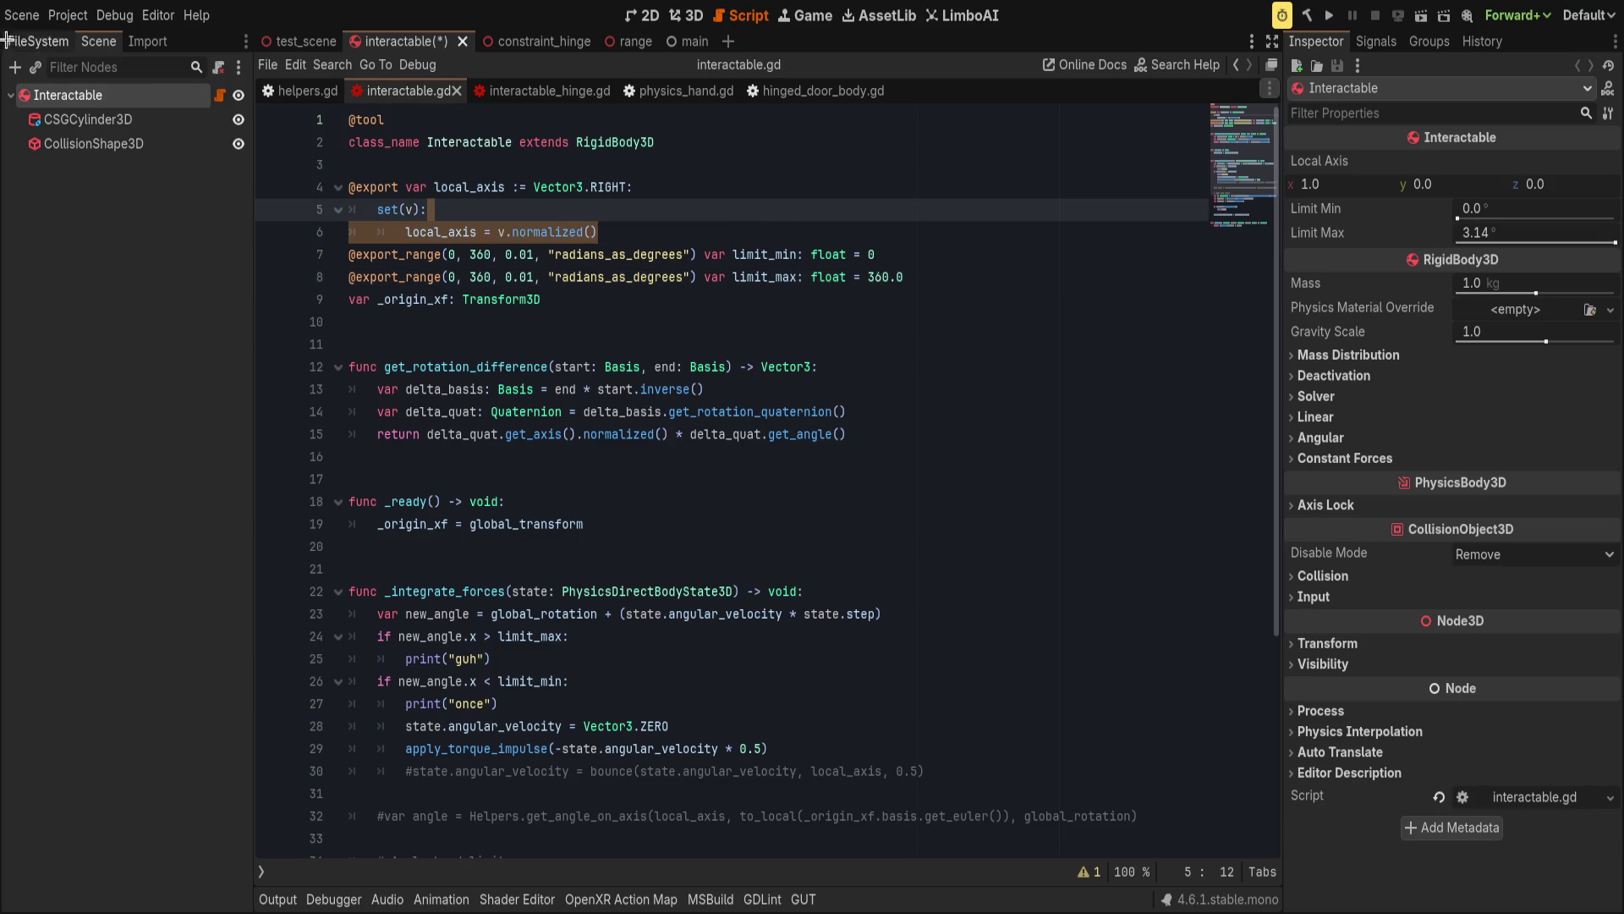
{"action": "key", "text": "ctrl+z"}
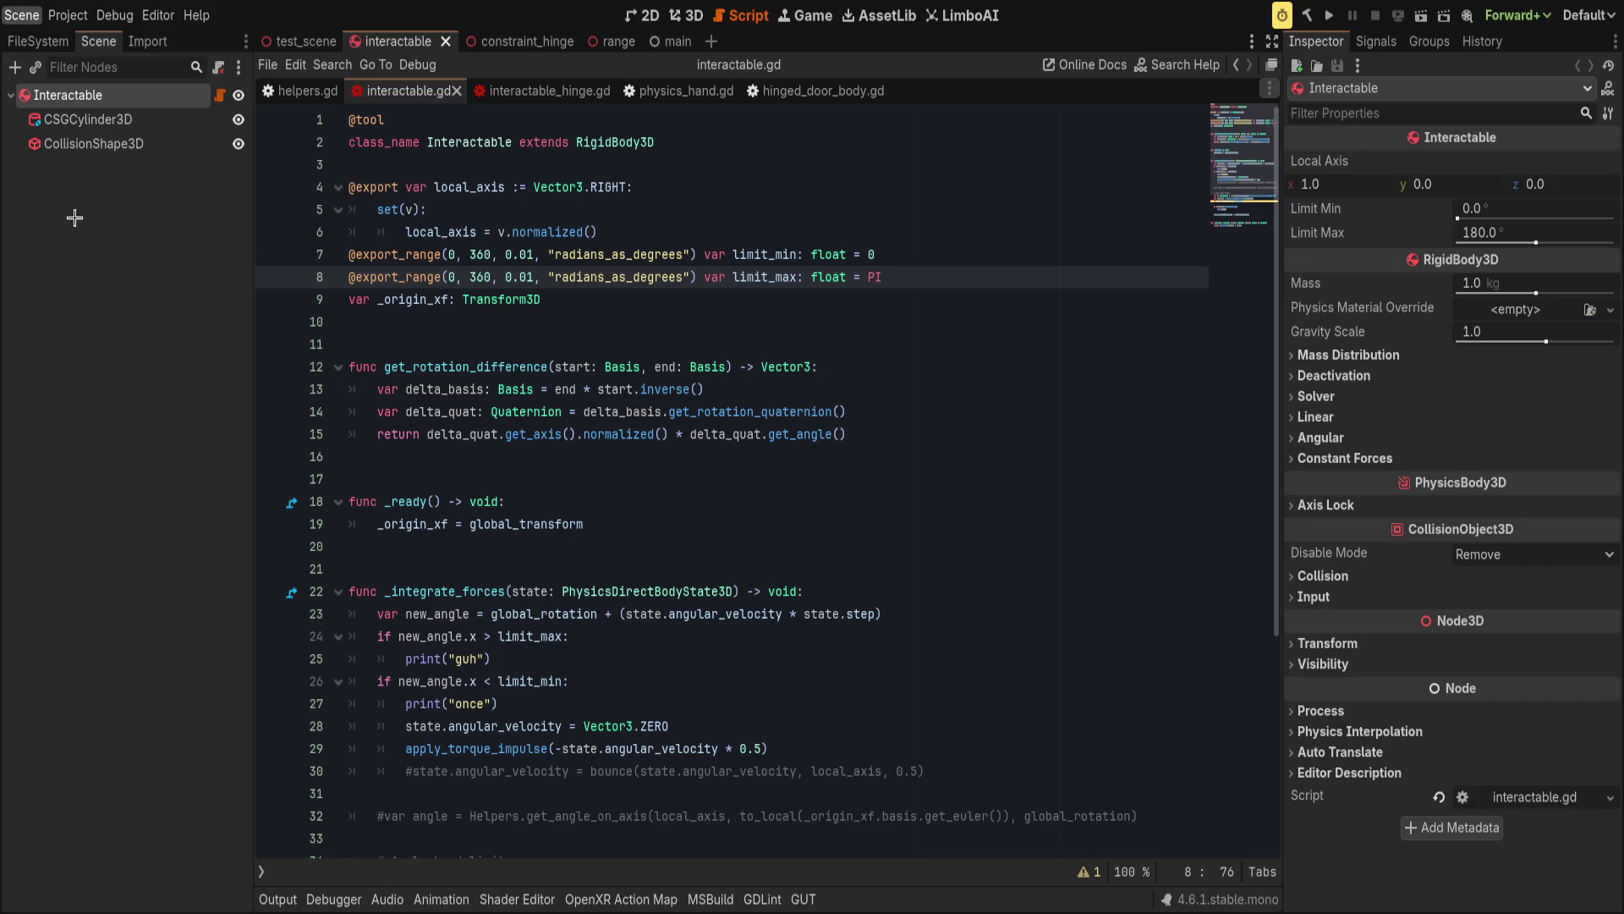
{"action": "left_click", "coordinate": [564, 308]}
{"action": "scroll", "coordinate": [564, 307], "scroll_direction": "down", "scroll_amount": 4}
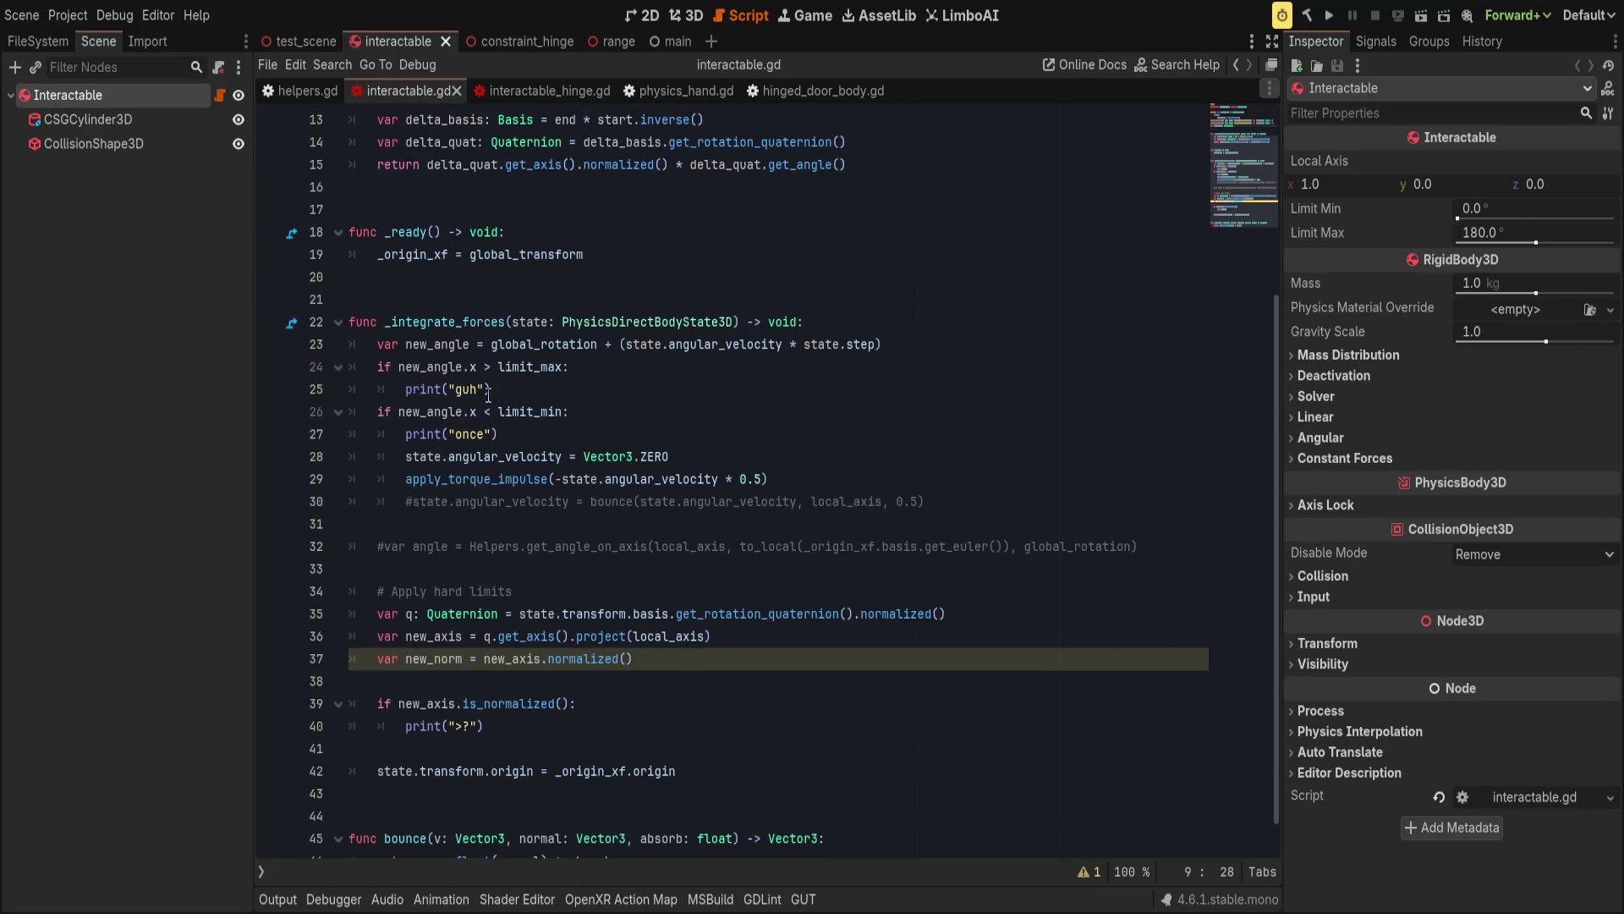
{"action": "left_click", "coordinate": [825, 456]}
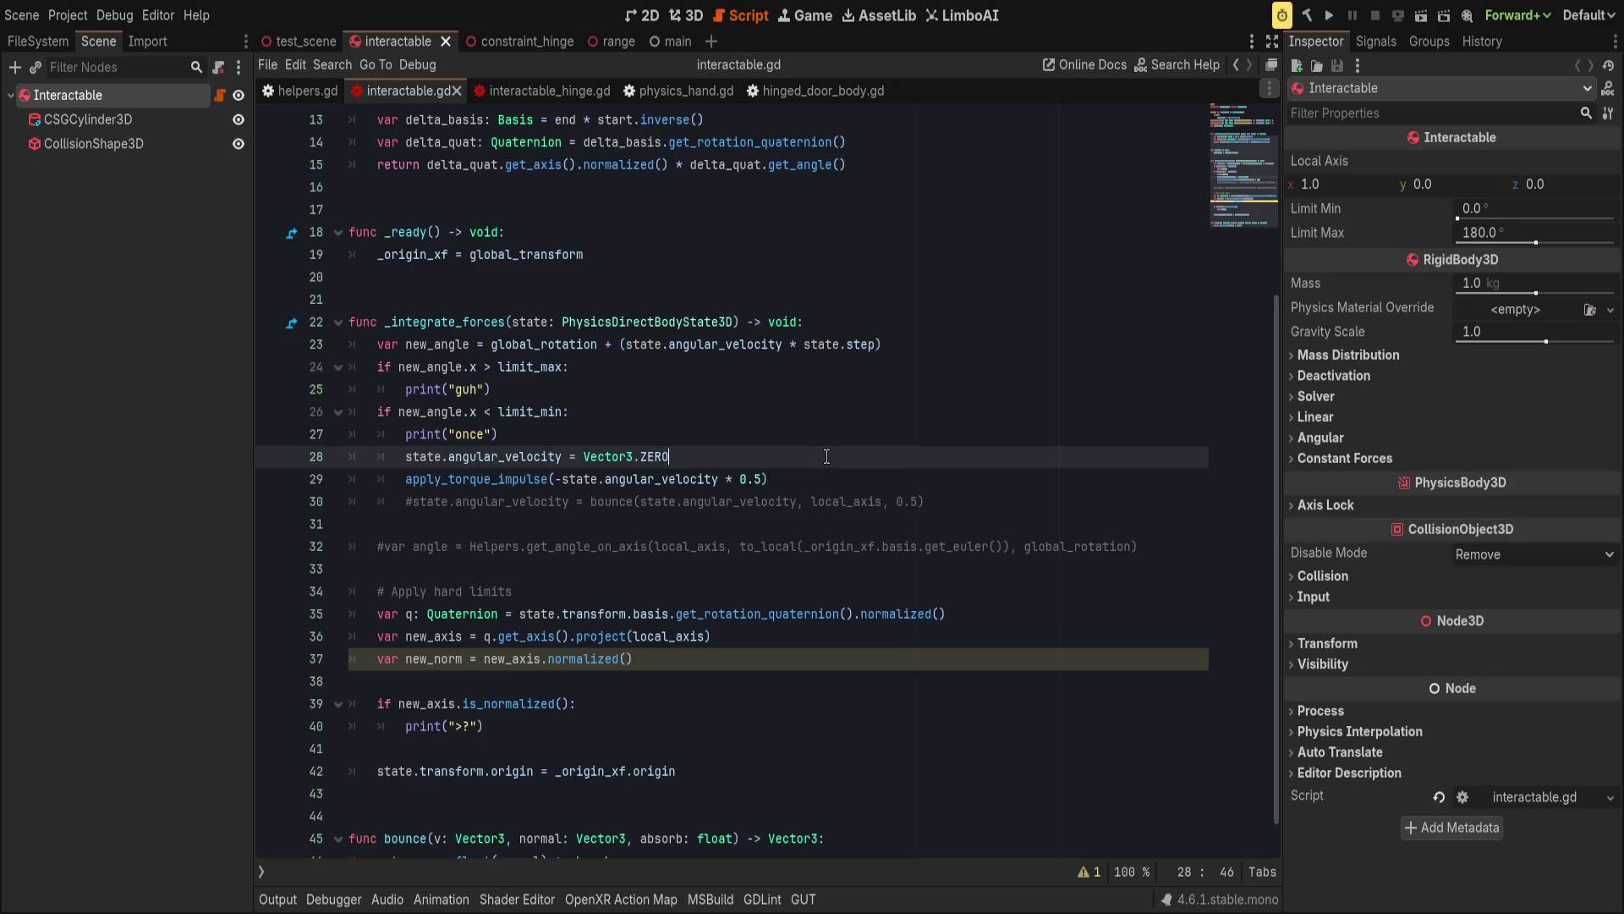
Copy the door body transform code (lines 88–91) from hinged_door_body.gd back to interactable.gd.
{"action": "left_click", "coordinate": [615, 658]}
{"action": "left_click", "coordinate": [667, 677]}
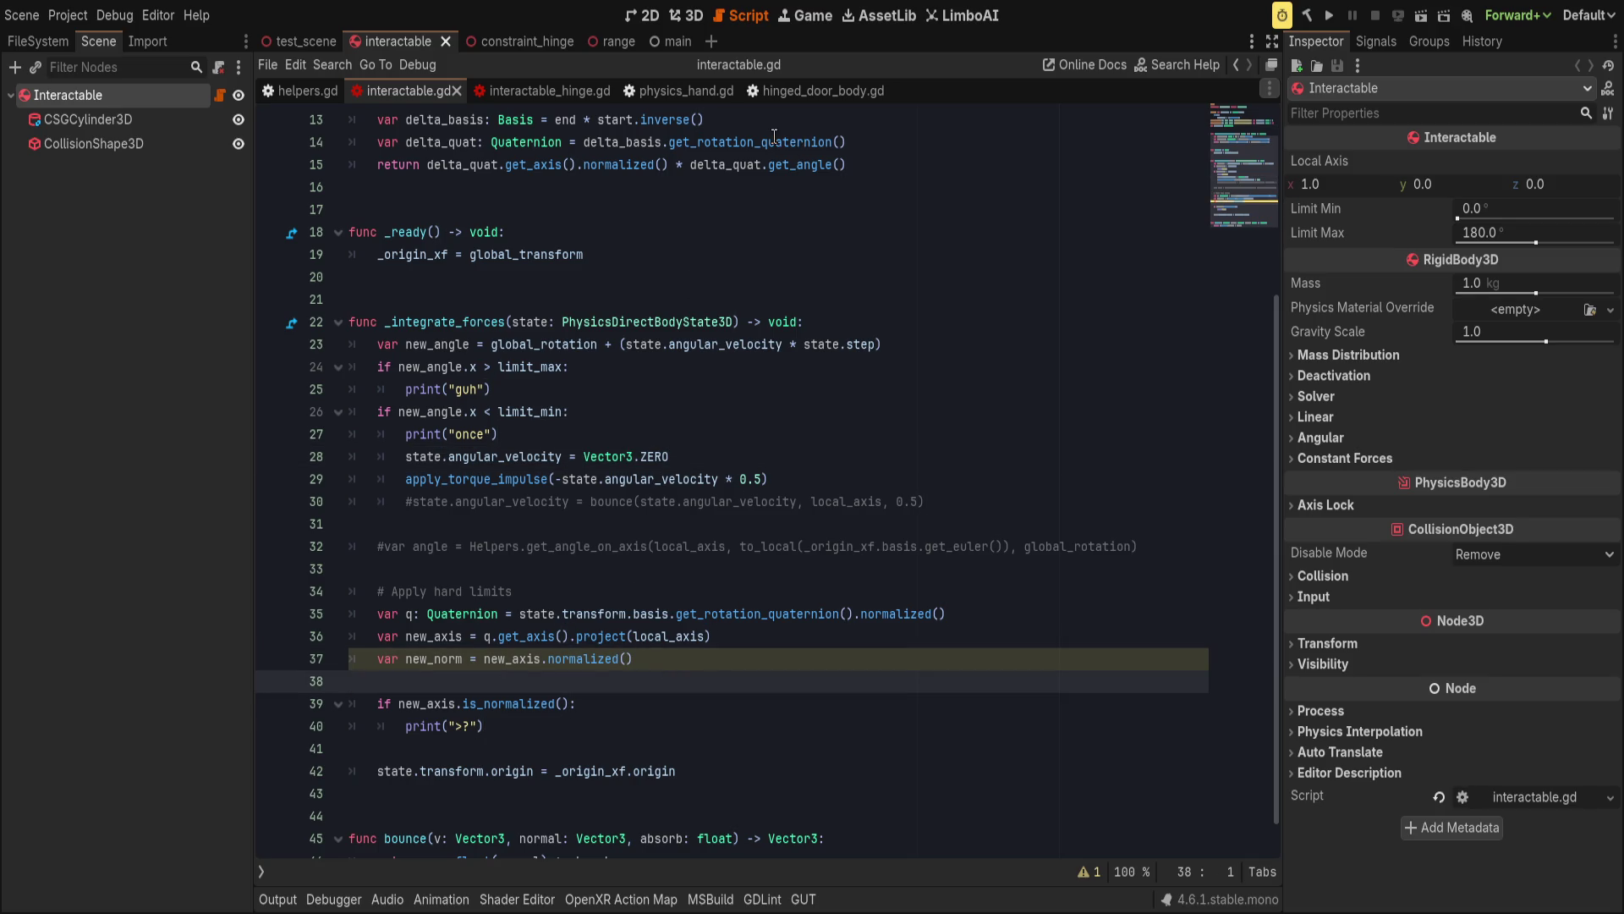
{"action": "left_click", "coordinate": [790, 90]}
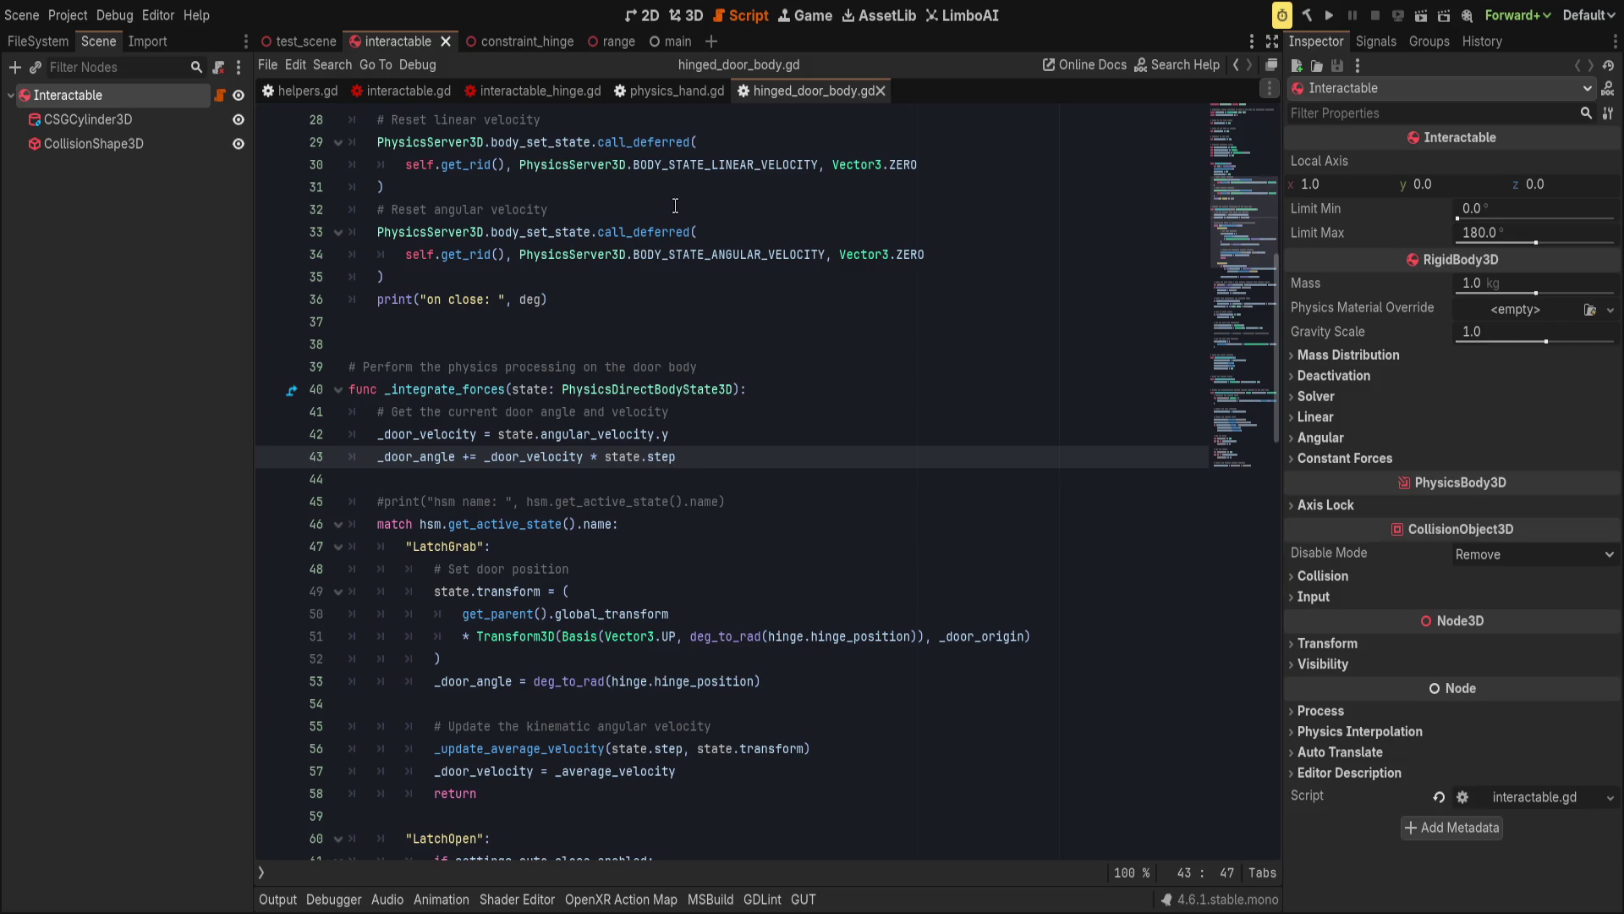
{"action": "scroll", "coordinate": [679, 411], "scroll_direction": "down", "scroll_amount": 15}
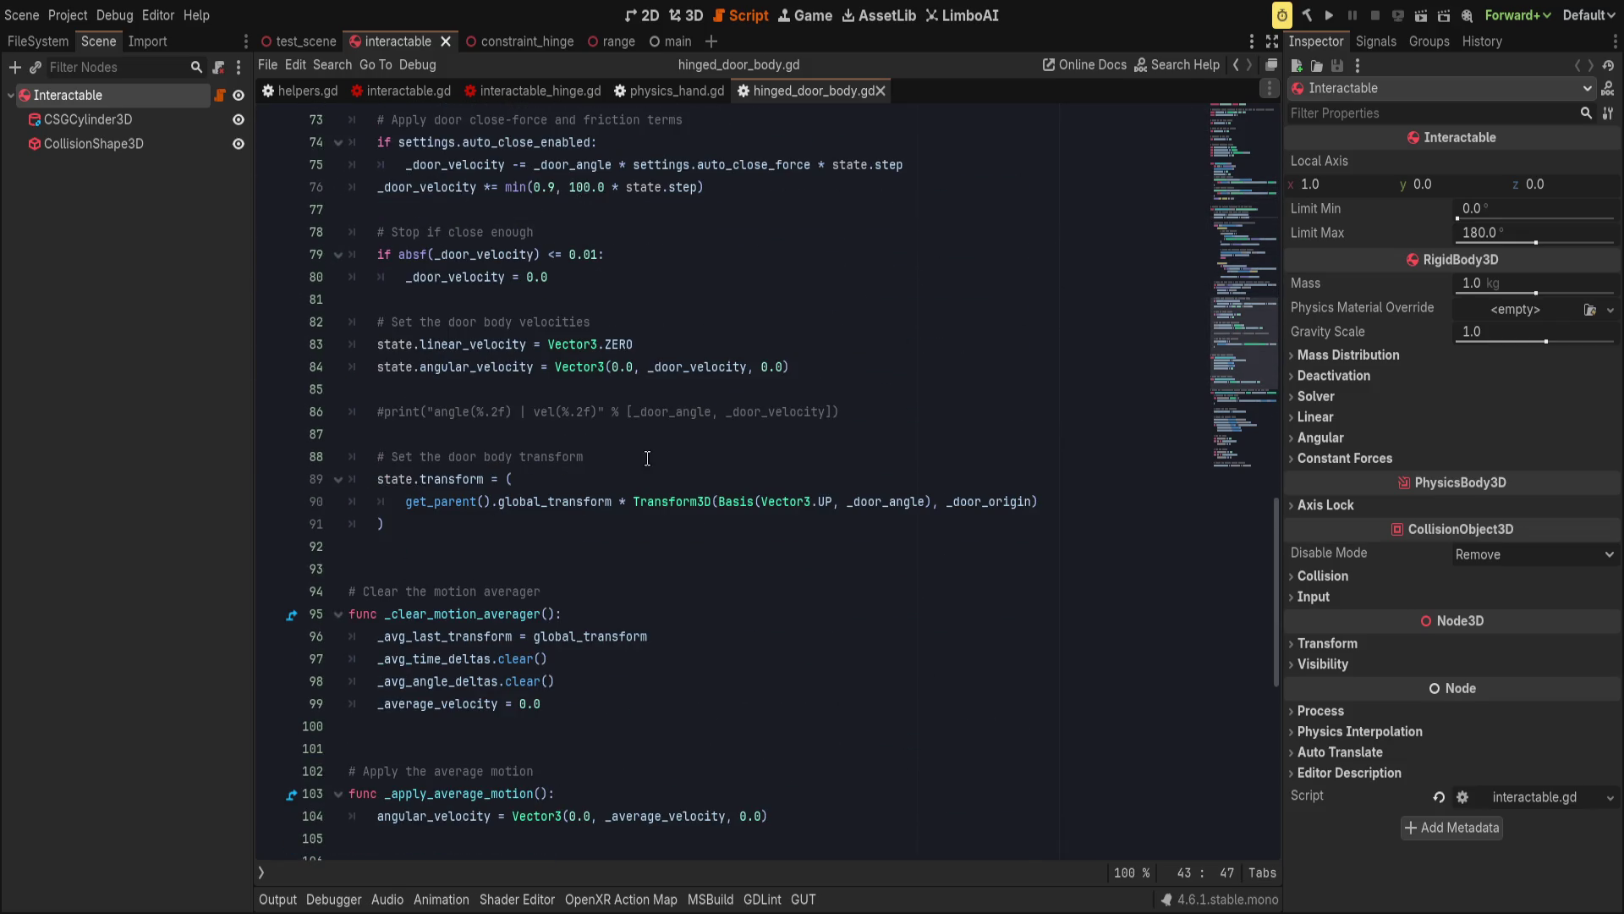
{"action": "mouse_move", "coordinate": [490, 519]}
{"action": "left_mouse_down"}
{"action": "mouse_move", "coordinate": [359, 461]}
{"action": "mouse_move", "coordinate": [376, 457]}
{"action": "left_mouse_up"}
{"action": "key", "text": "ctrl+c"}
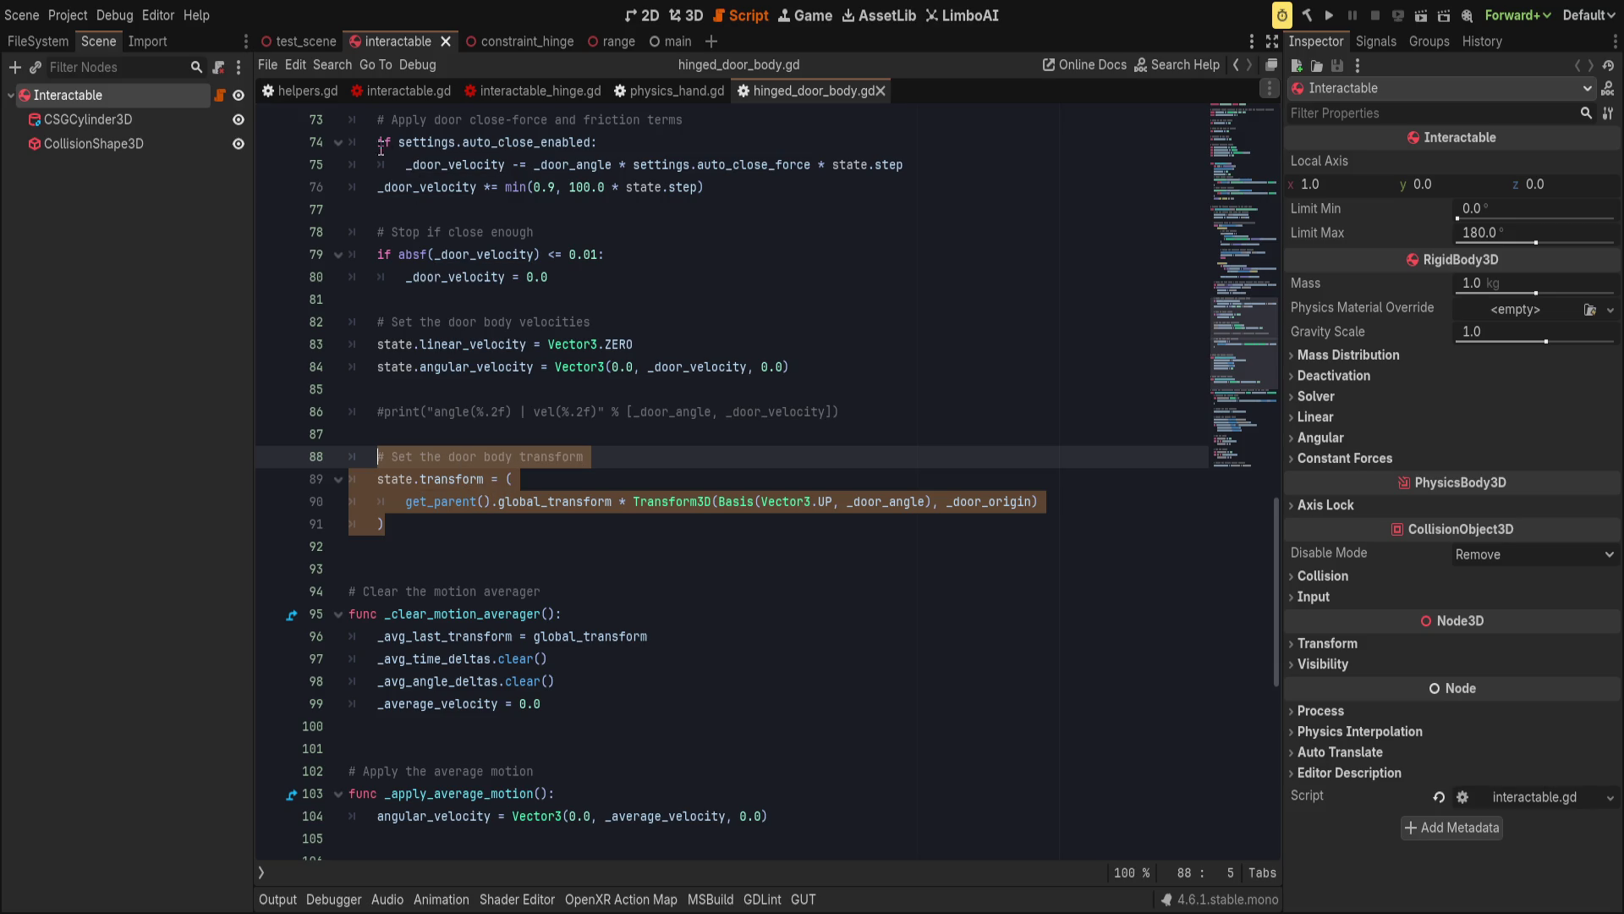
{"action": "left_click", "coordinate": [390, 91]}
{"action": "scroll", "coordinate": [529, 512], "scroll_direction": "down", "scroll_amount": 1}
{"action": "left_click", "coordinate": [740, 733]}
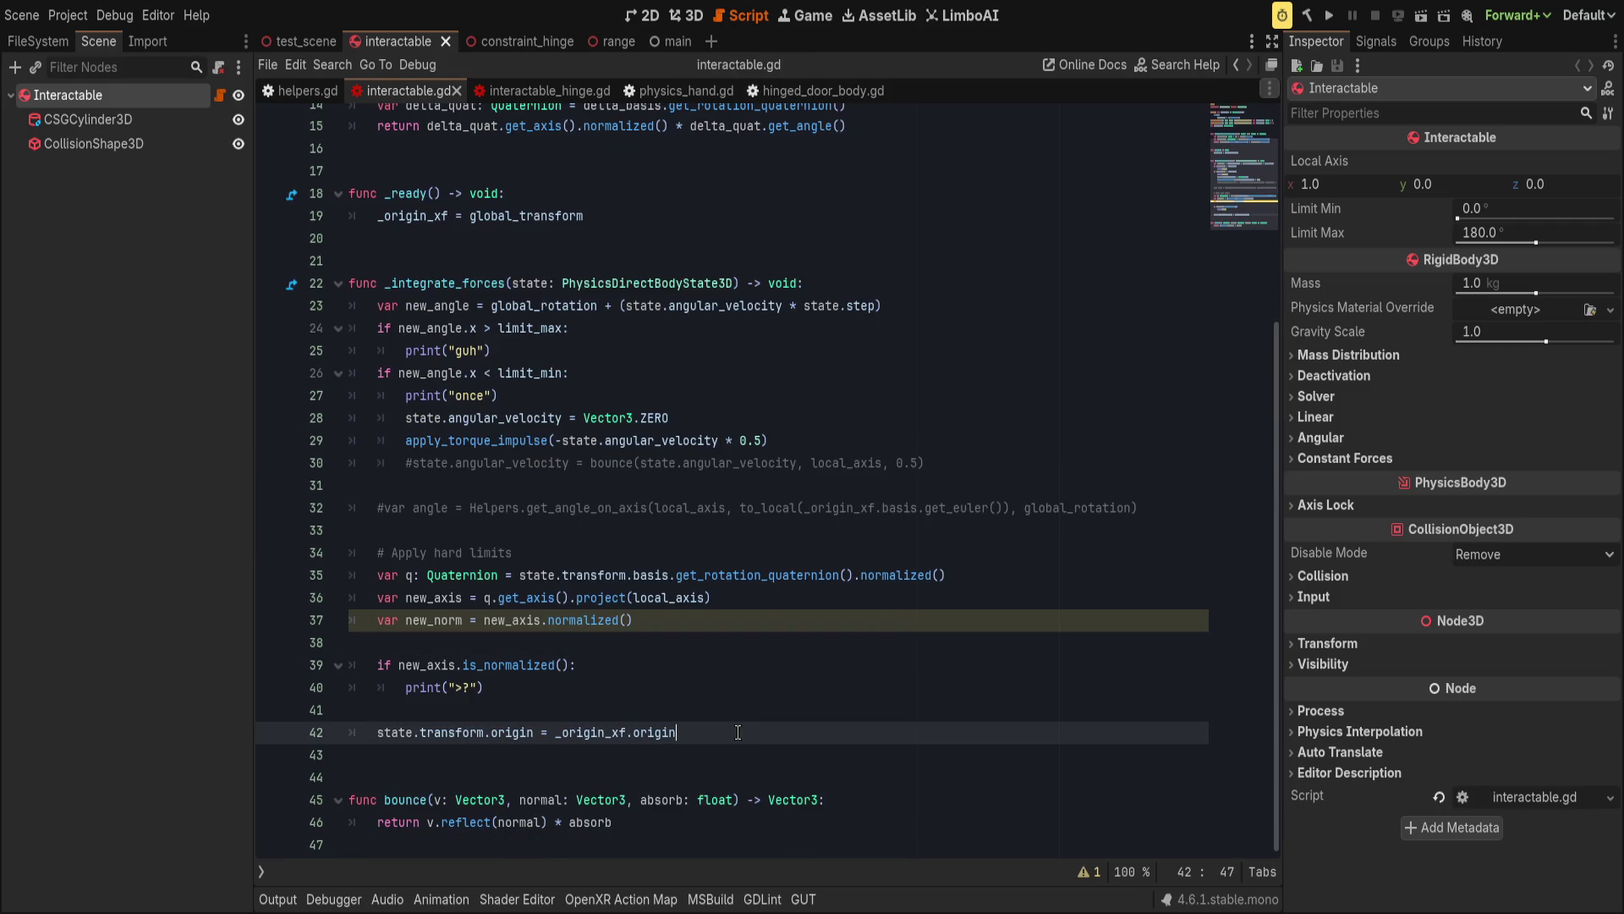
Paste the transform code after line 42, drop 'door' from its comment, and remove the old origin line.
{"action": "key", "text": "ctrl+v"}
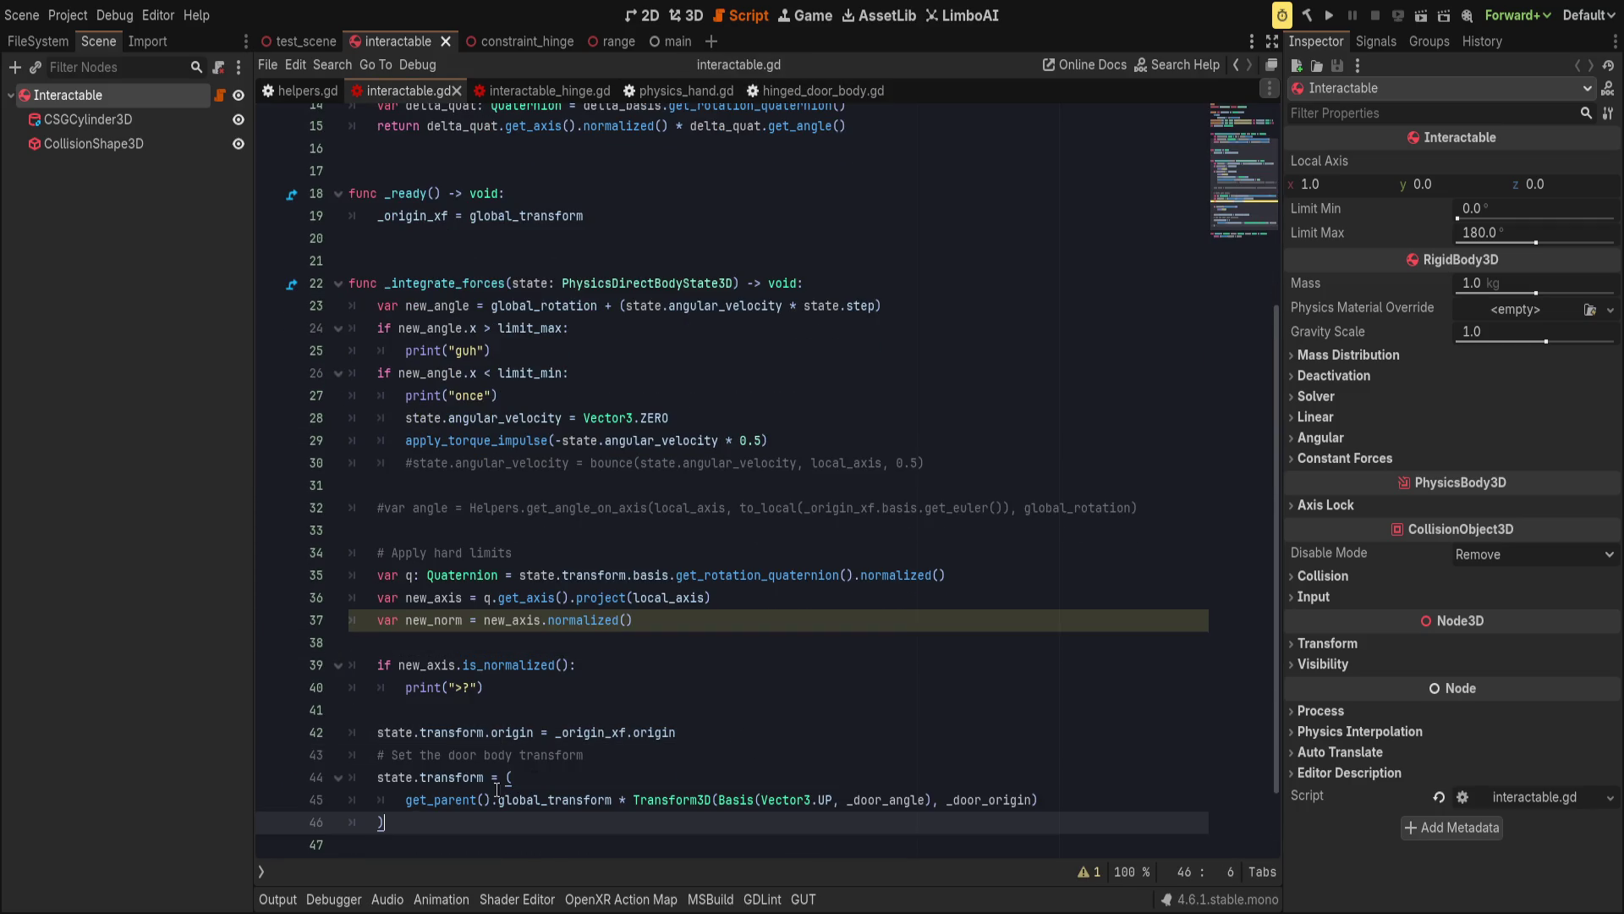
{"action": "left_click", "coordinate": [714, 734]}
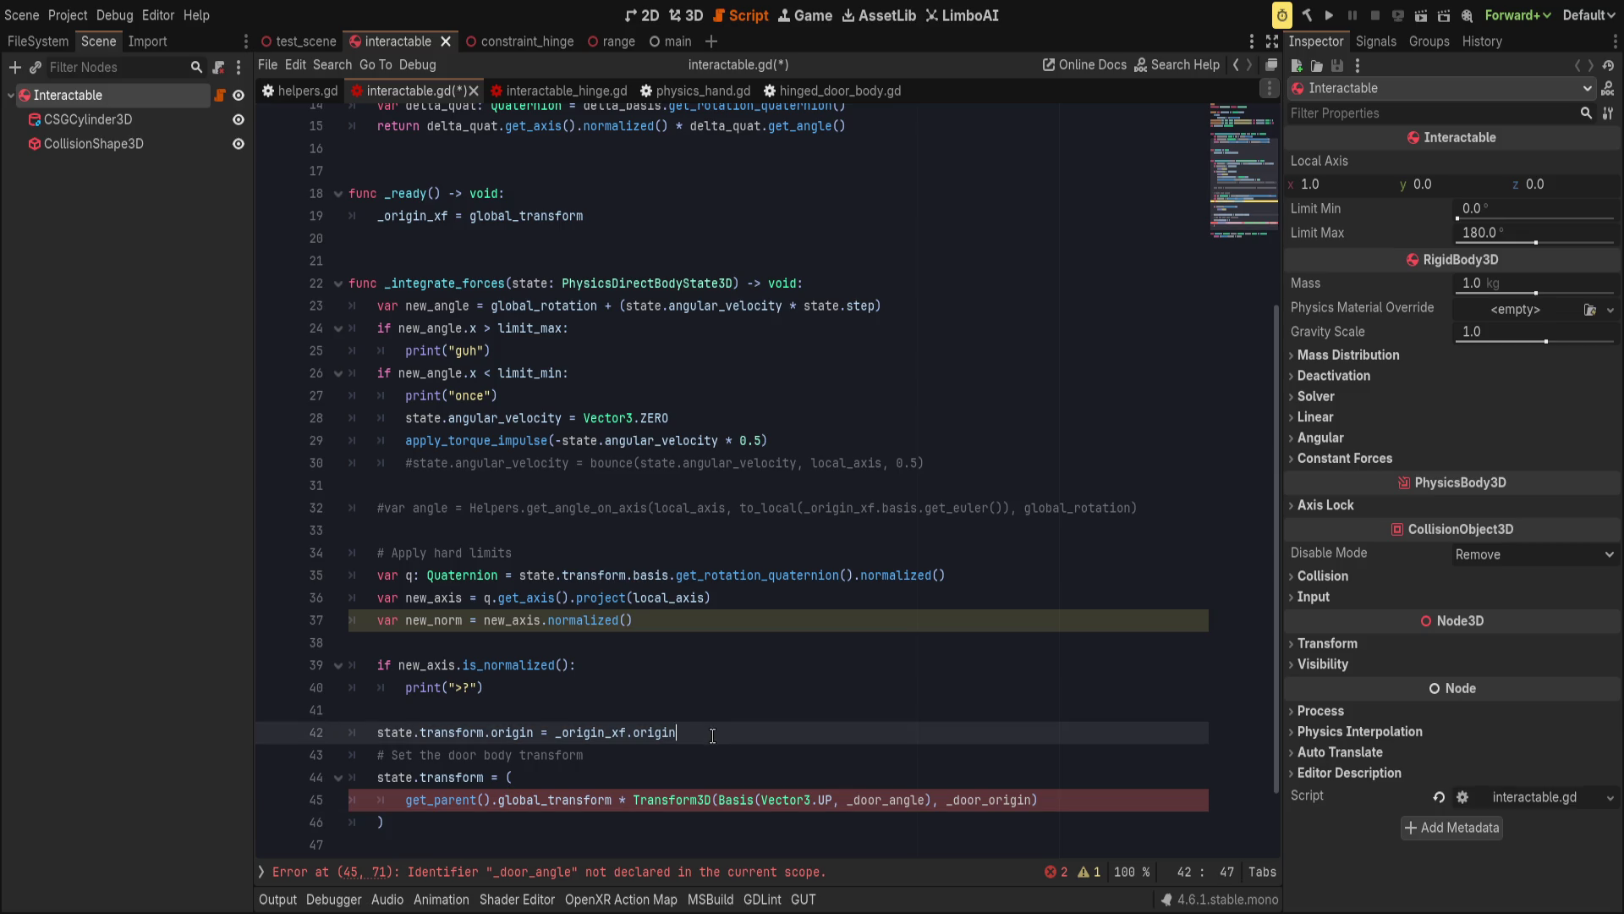
{"action": "double_click", "coordinate": [459, 750]}
{"action": "key", "text": "BackSpace"}
{"action": "key", "text": "BackSpace"}
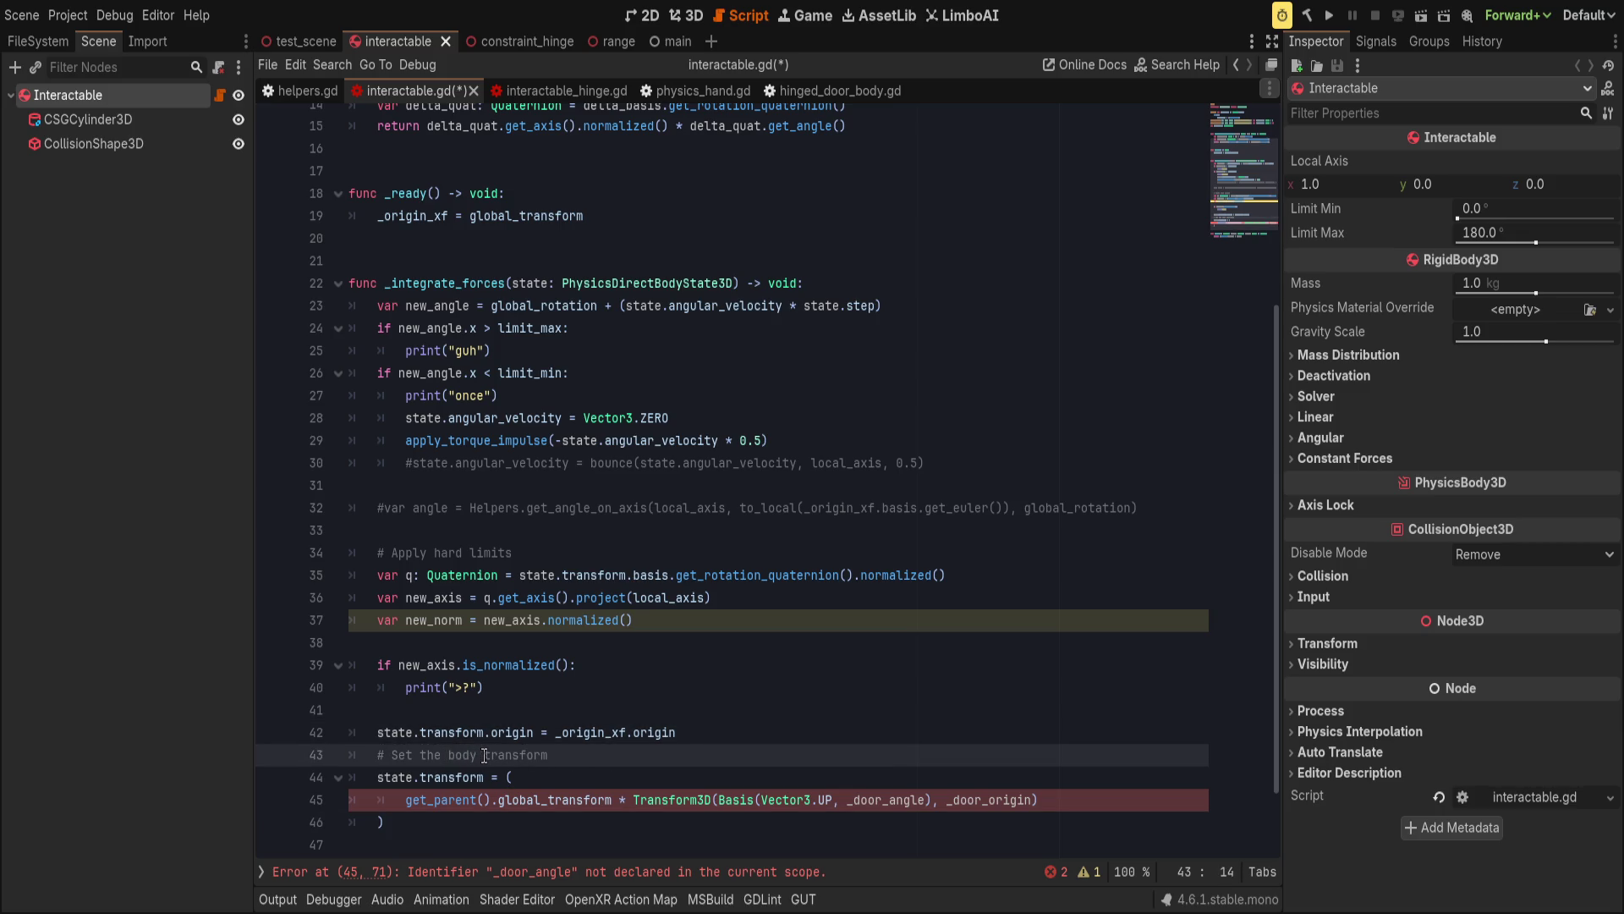
{"action": "key", "text": "Up"}
{"action": "key", "text": "ctrl+shift+k"}
Build the Basis from Vector3.RIGHT and new_angle instead of UP and _door_angle.
{"action": "left_click", "coordinate": [780, 777]}
{"action": "double_click", "coordinate": [822, 777]}
{"action": "type", "text": "RIGHT"}
{"action": "key", "text": "End"}
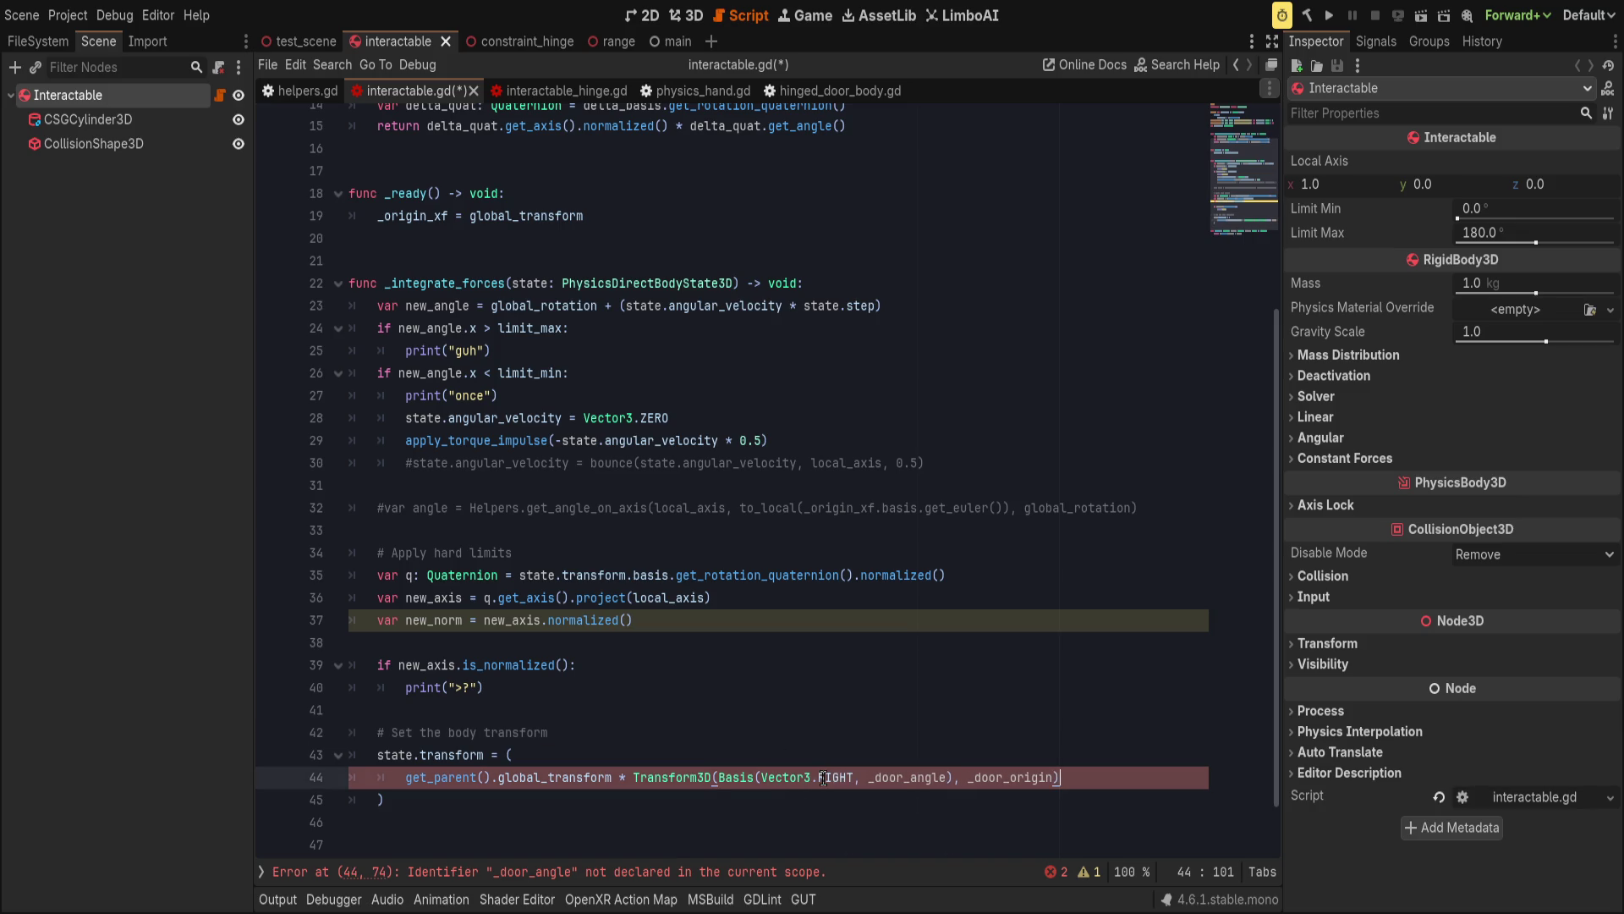
{"action": "key", "text": "ctrl+Delete"}
{"action": "type", "text": "new_angle"}
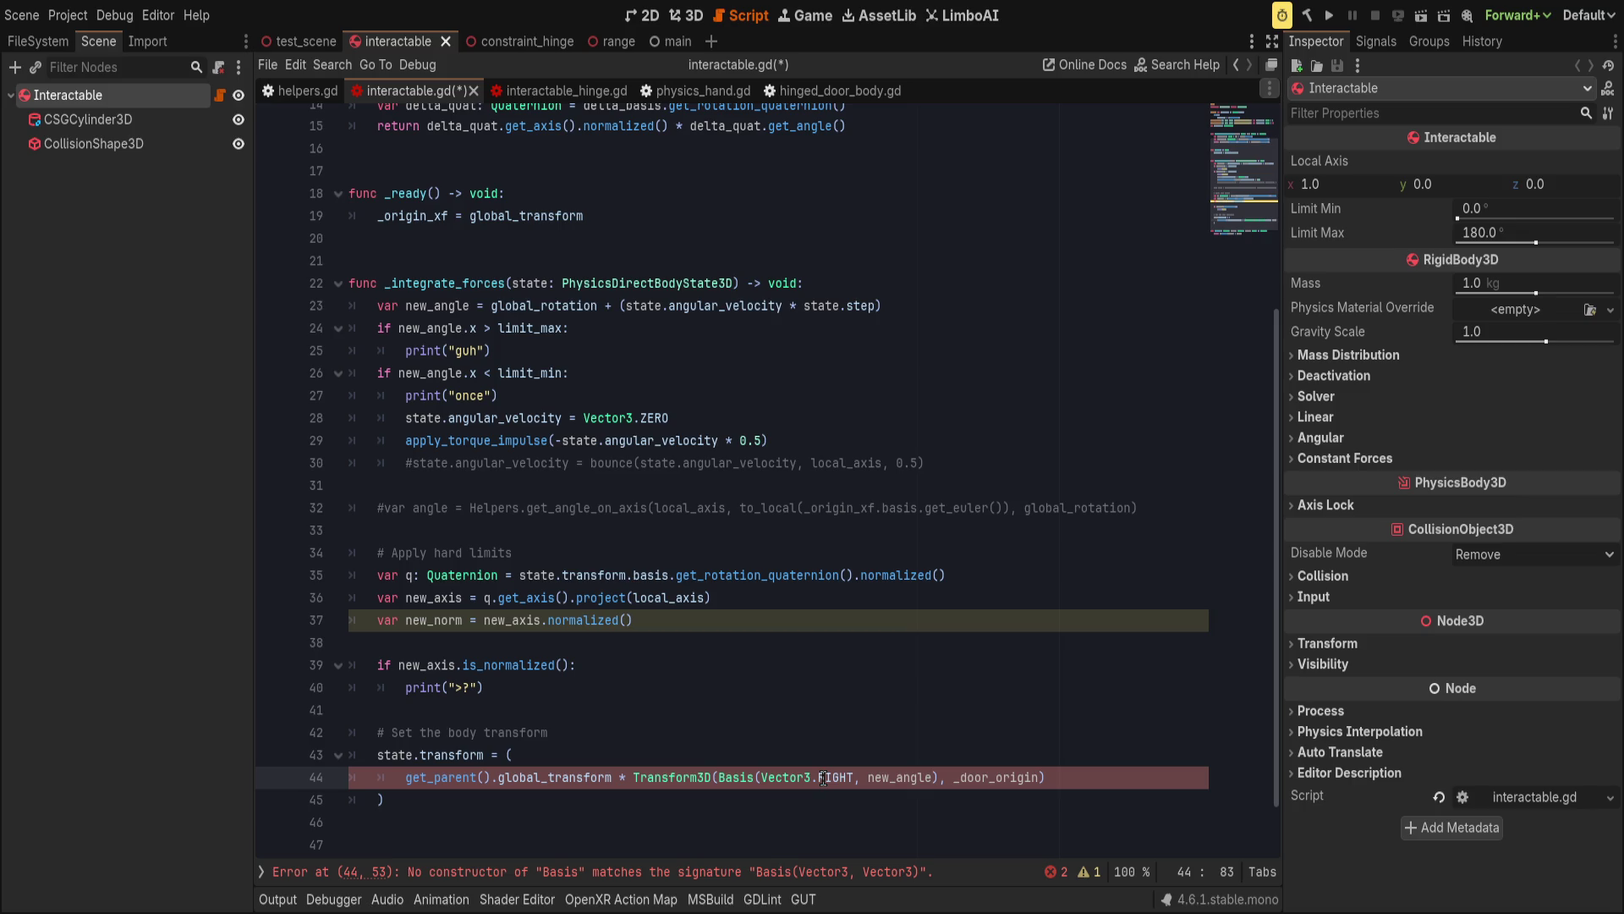
Add 'new_angle = limit_min' to the limit_min branch after line 29.
{"action": "left_click", "coordinate": [803, 441]}
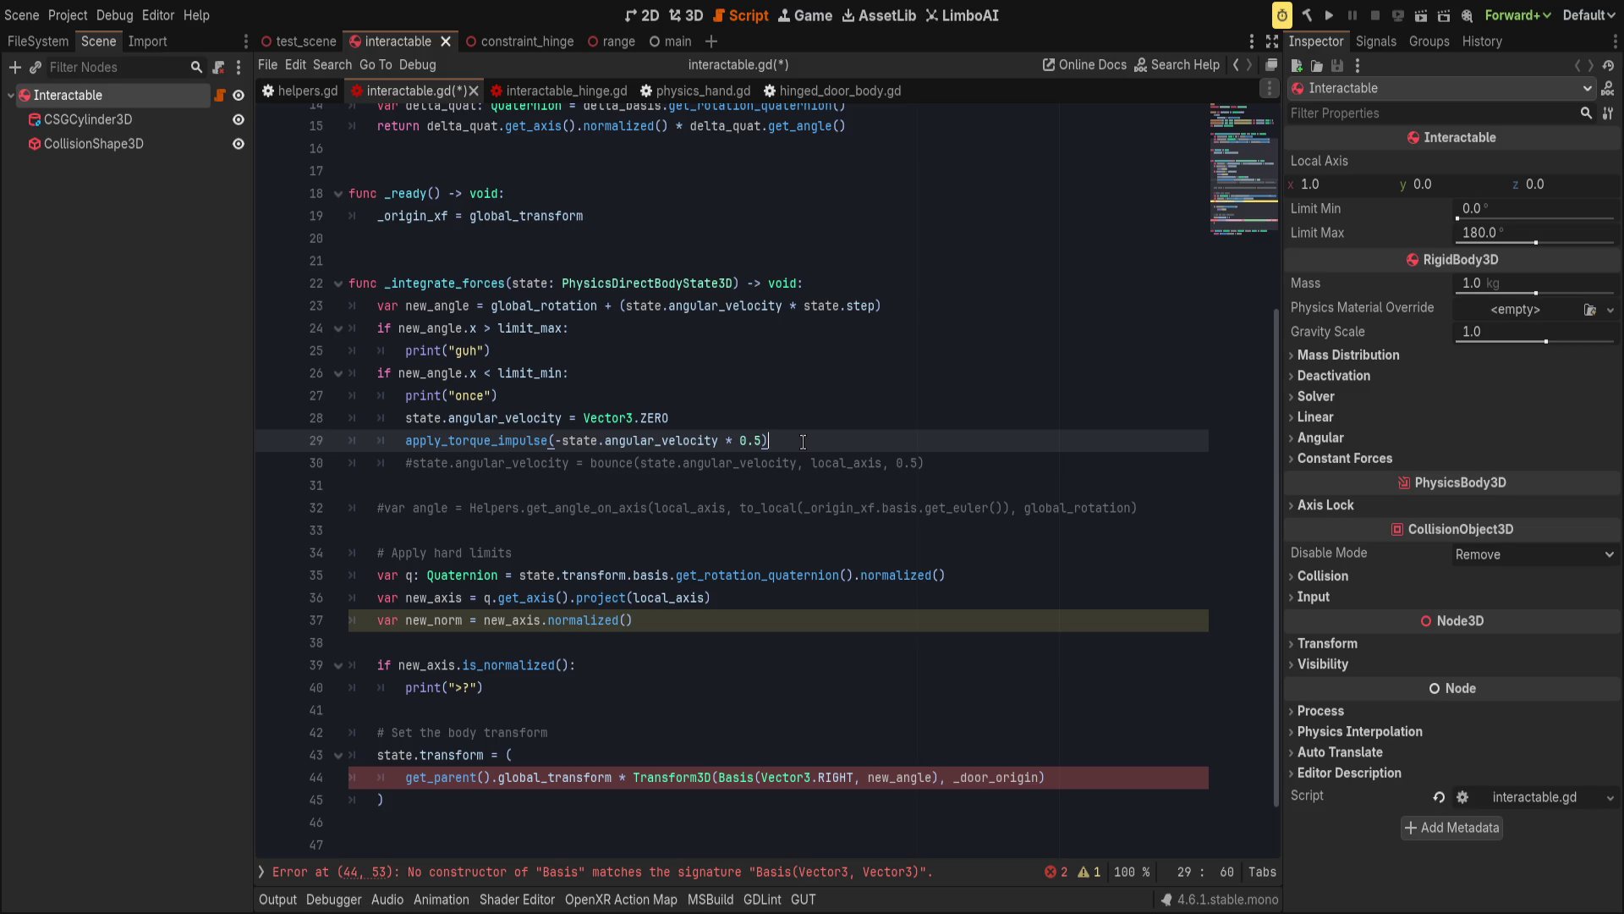
{"action": "double_click", "coordinate": [870, 776]}
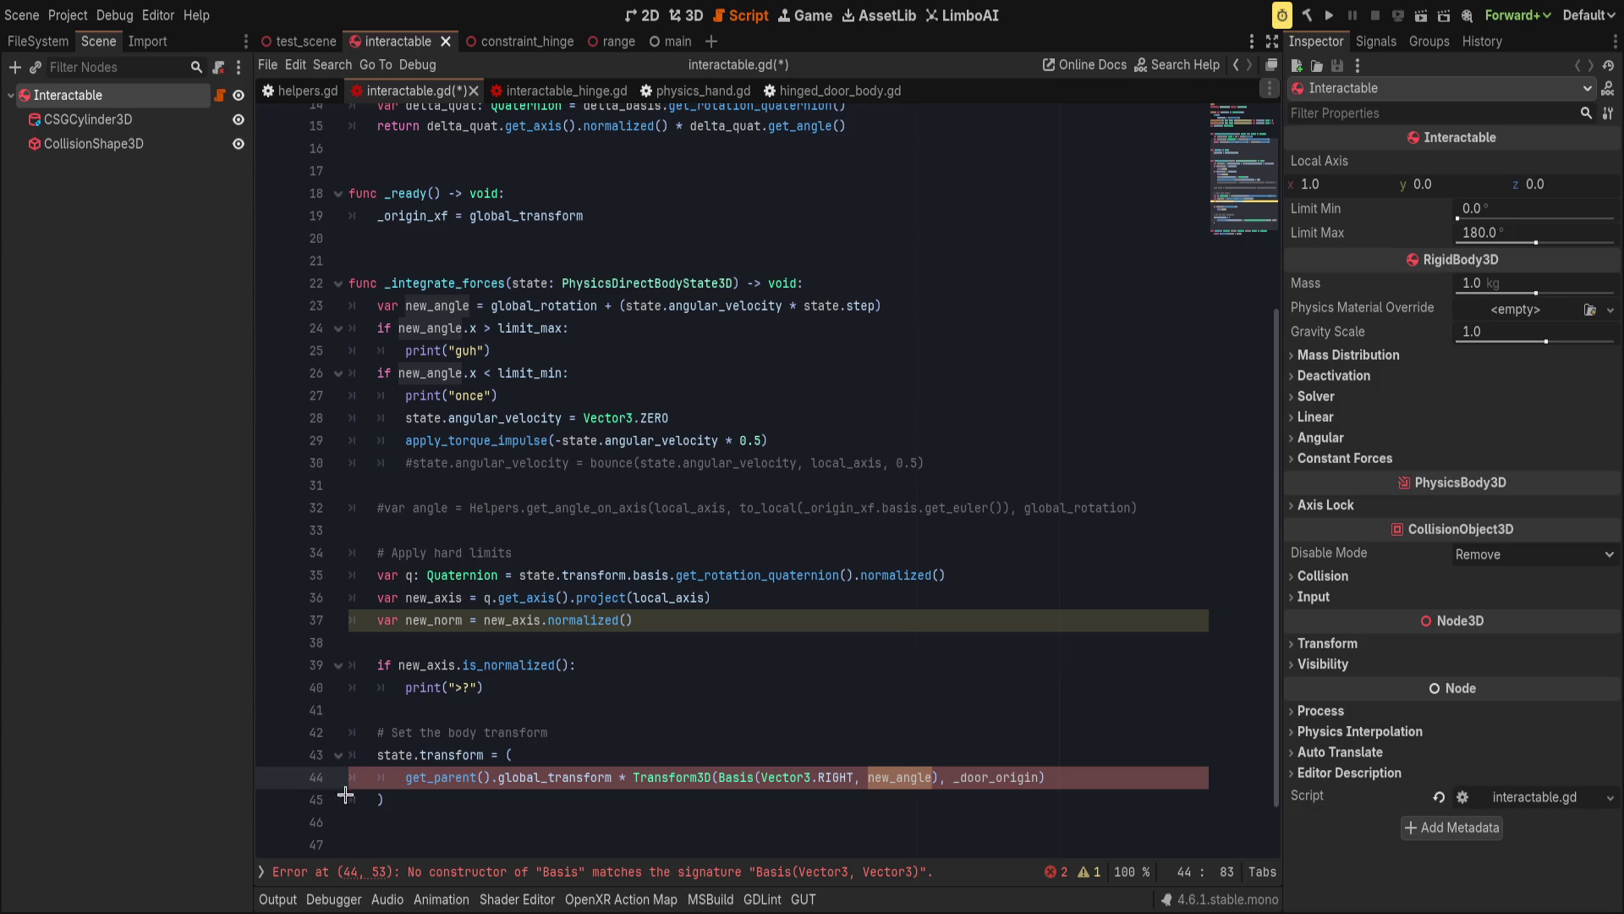
{"action": "left_click", "coordinate": [840, 458]}
{"action": "left_click", "coordinate": [882, 440]}
{"action": "key", "text": "Return"}
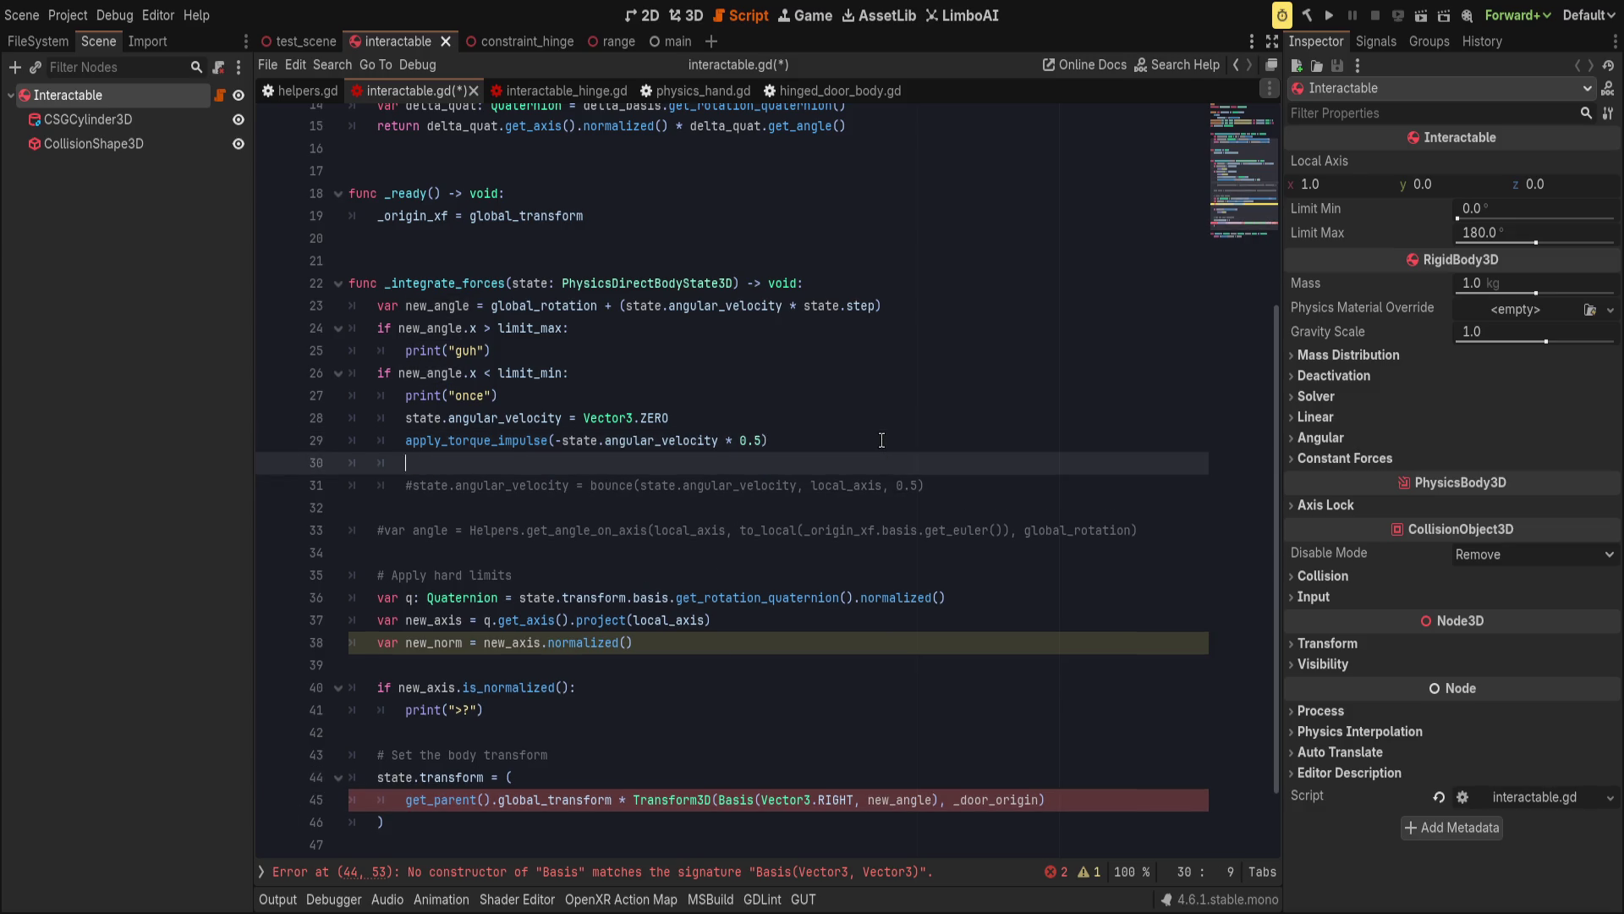
{"action": "type", "text": "new_angle "}
{"action": "type", "text": "= limi"}
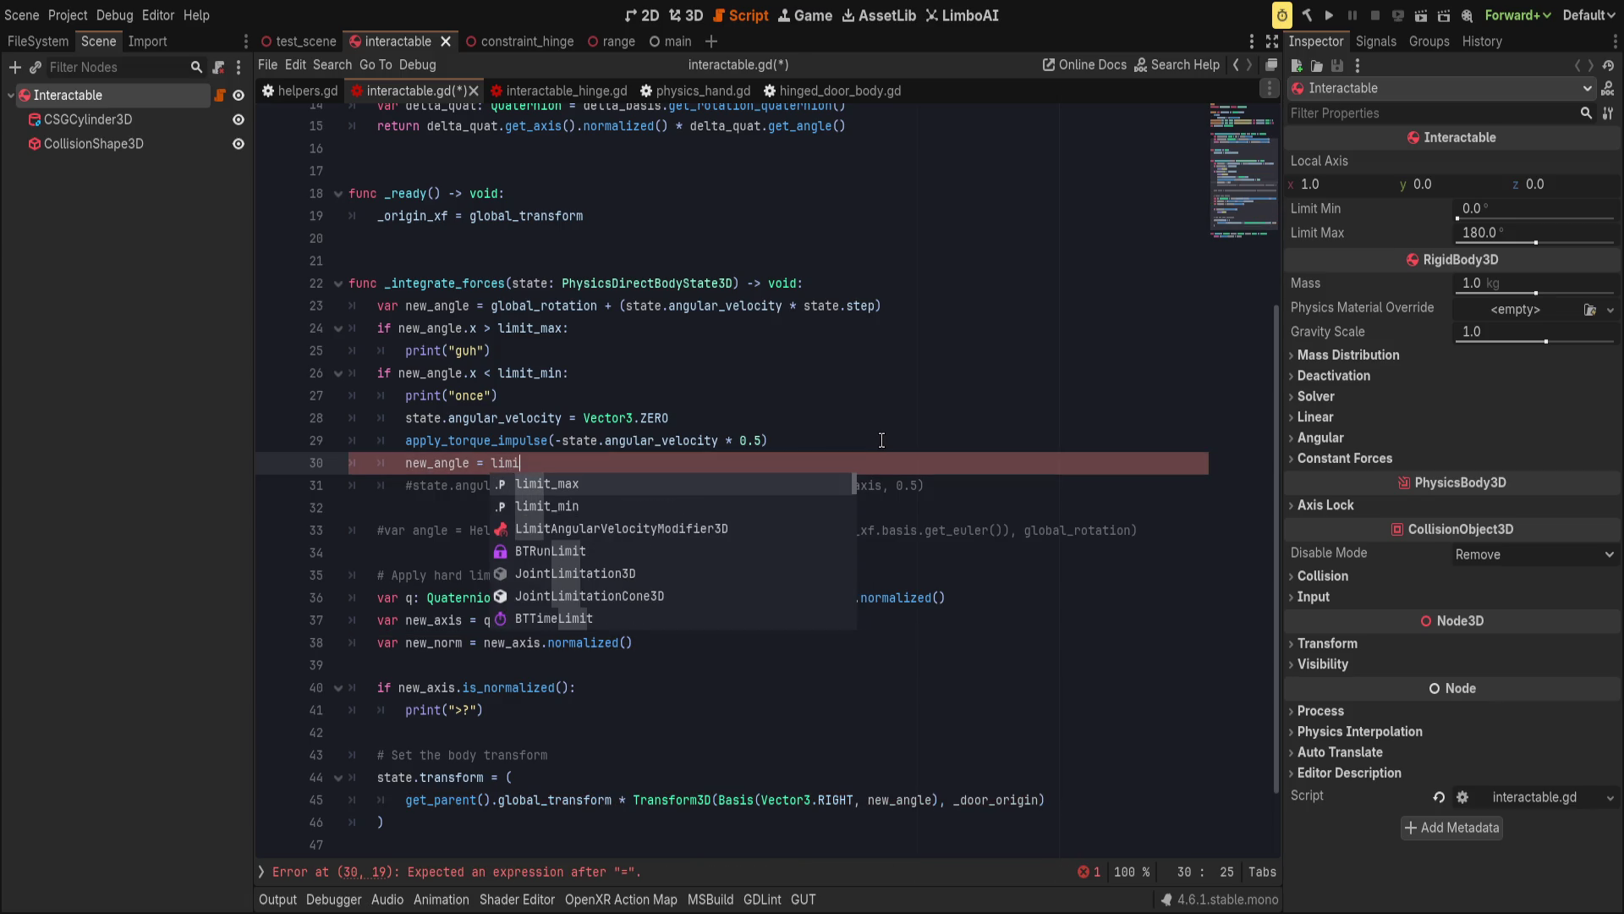
{"action": "type", "text": "t_min"}
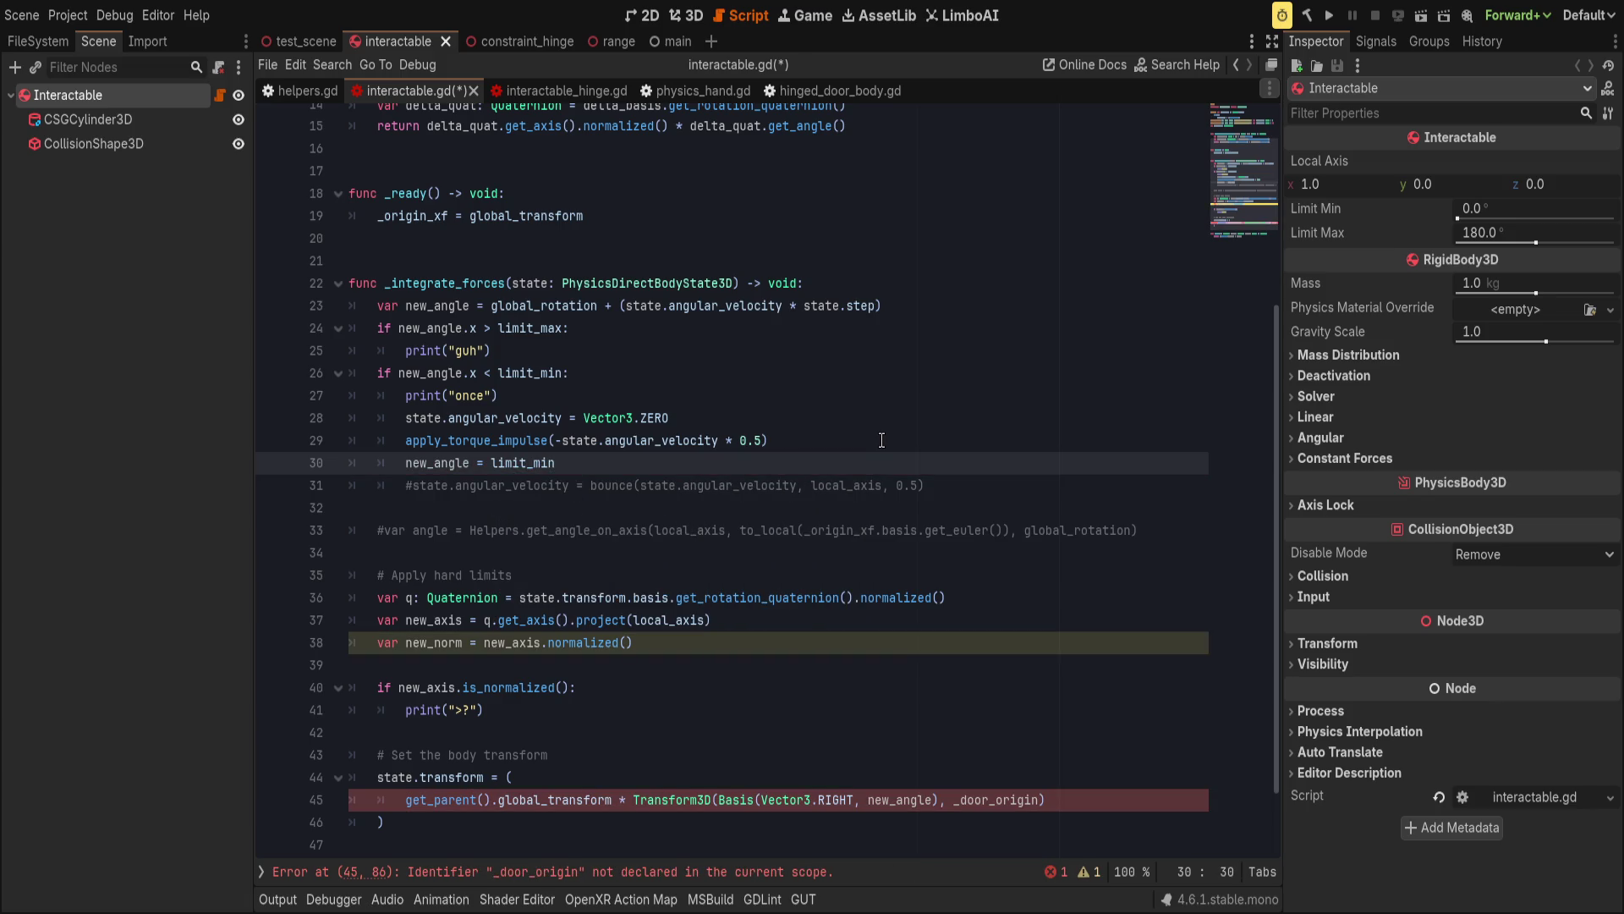
Replace _door_origin with _origin_xf.origin and delete the unused new_norm line.
{"action": "double_click", "coordinate": [903, 800]}
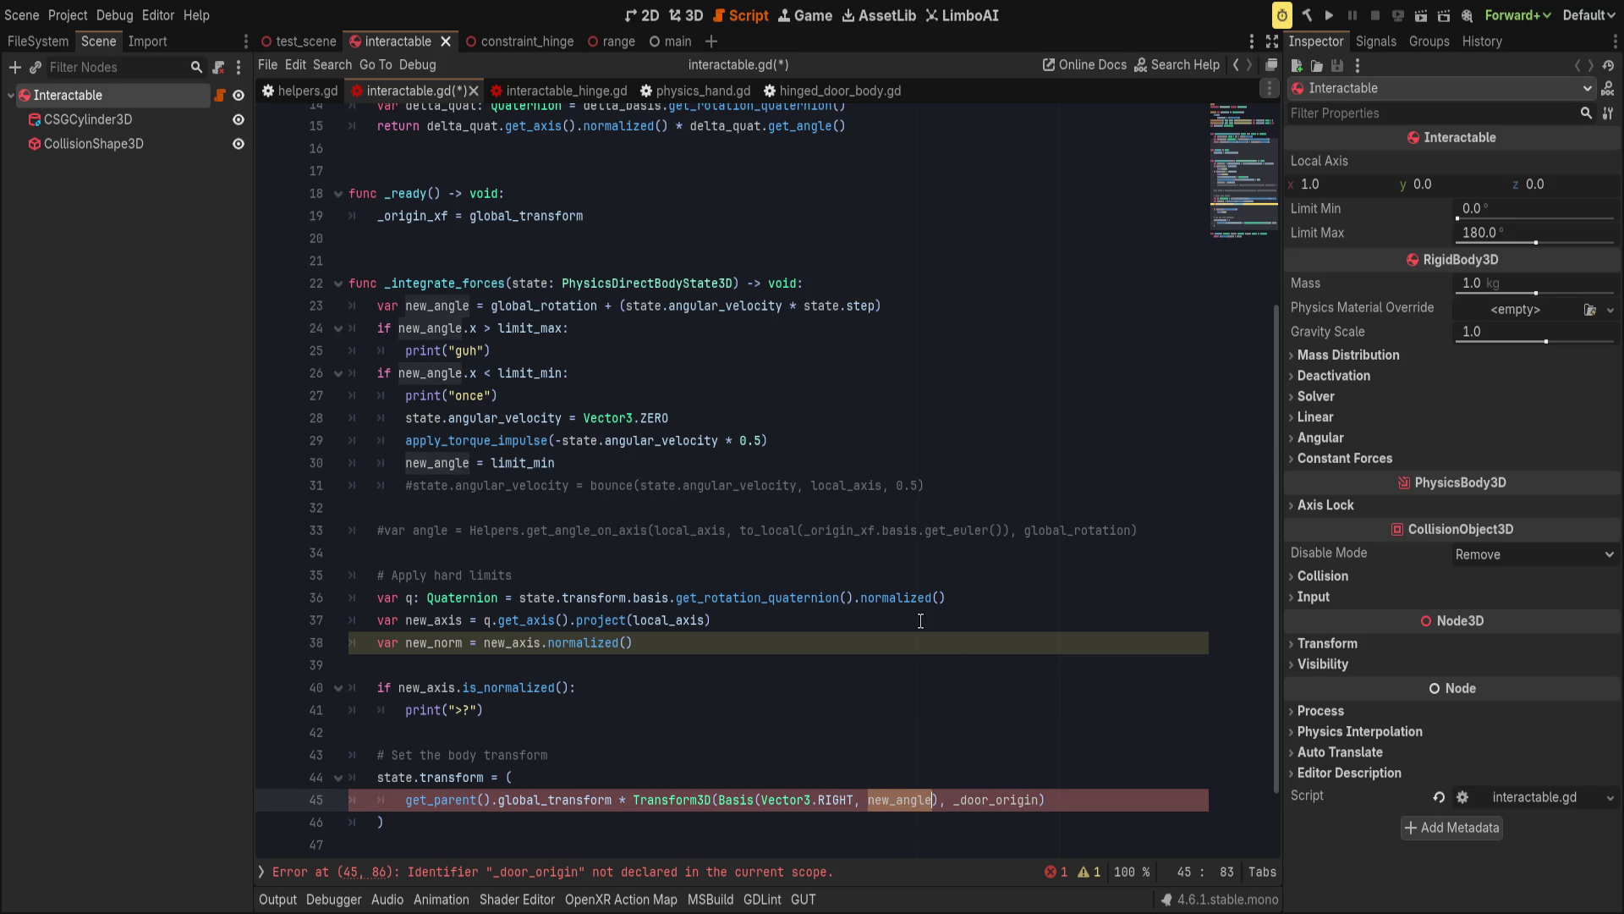
{"action": "scroll", "coordinate": [923, 741], "scroll_direction": "down", "scroll_amount": 1}
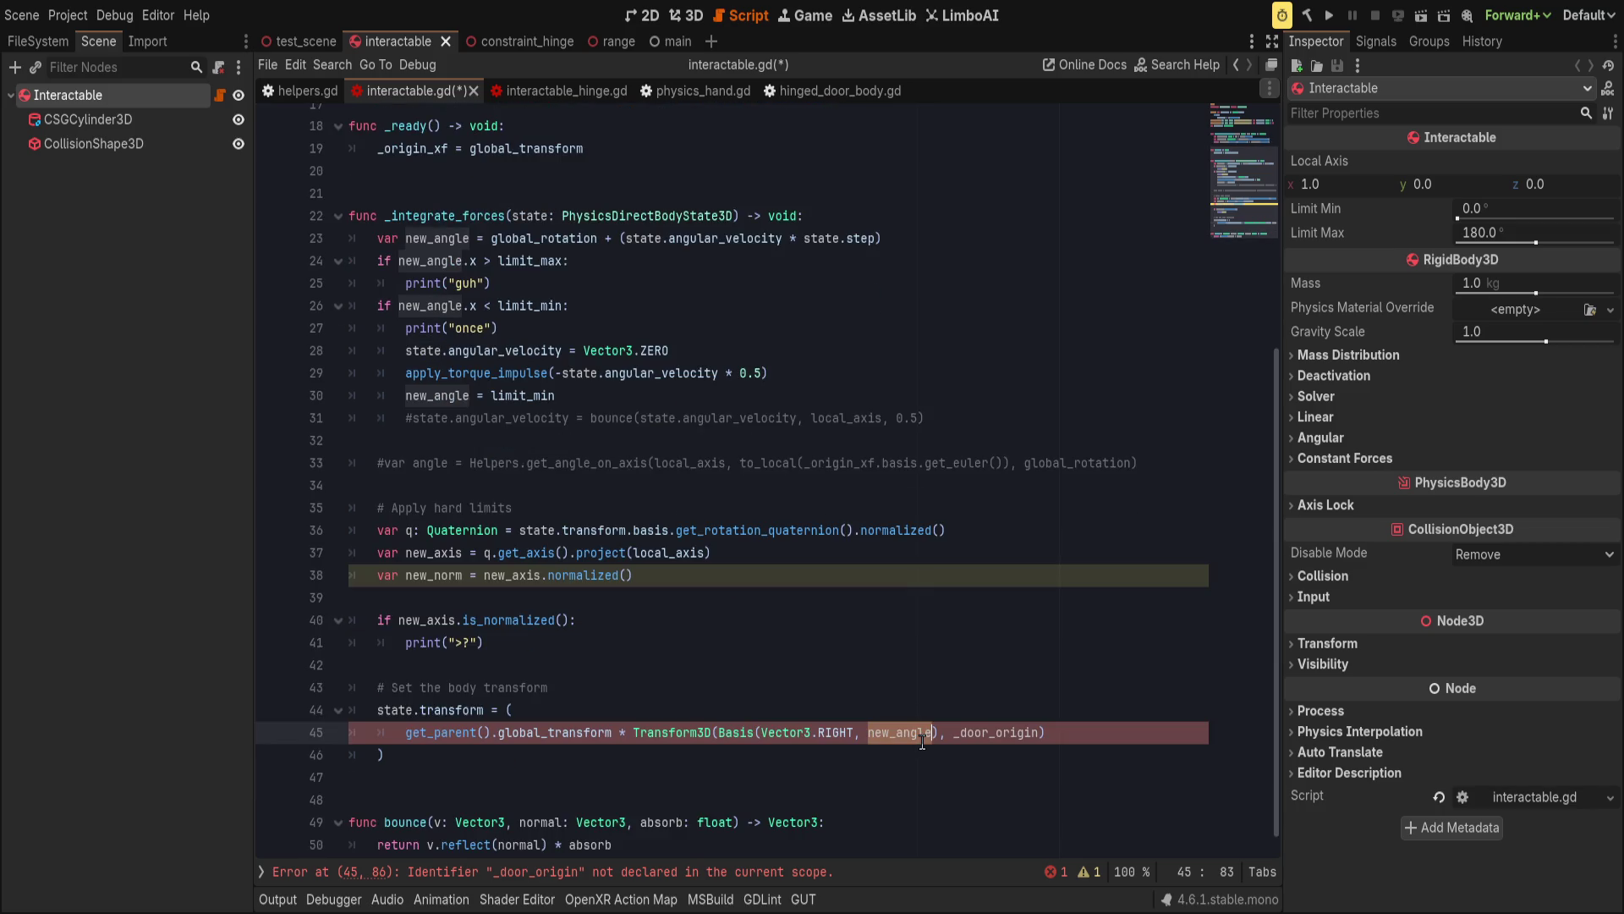
{"action": "double_click", "coordinate": [966, 733]}
{"action": "type", "text": "_"}
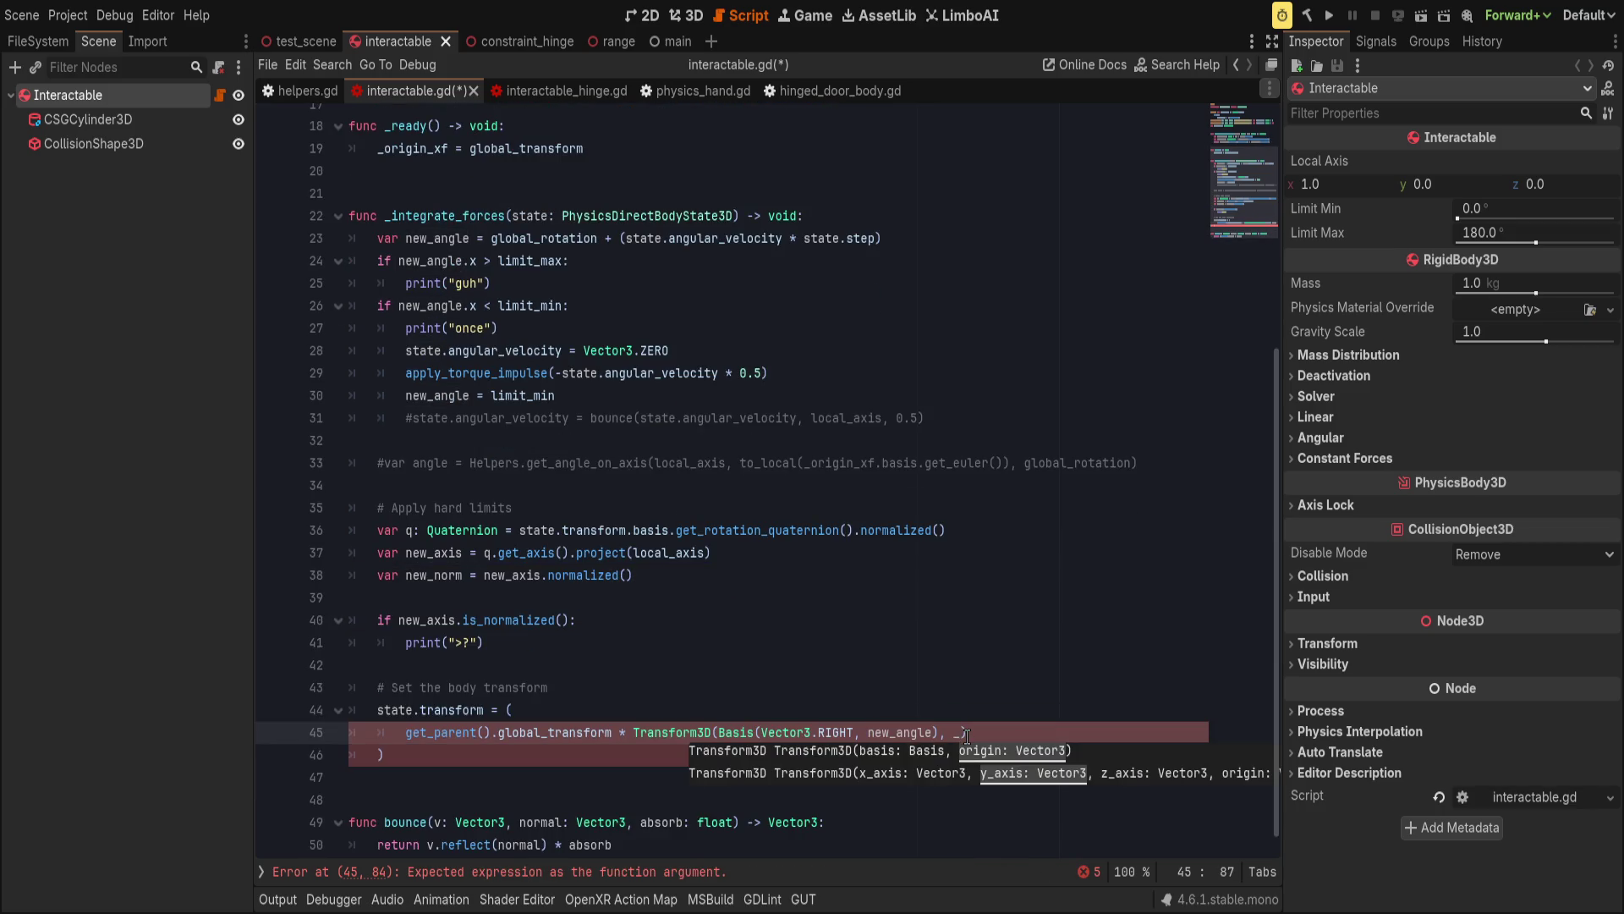
{"action": "type", "text": "origin_xf."}
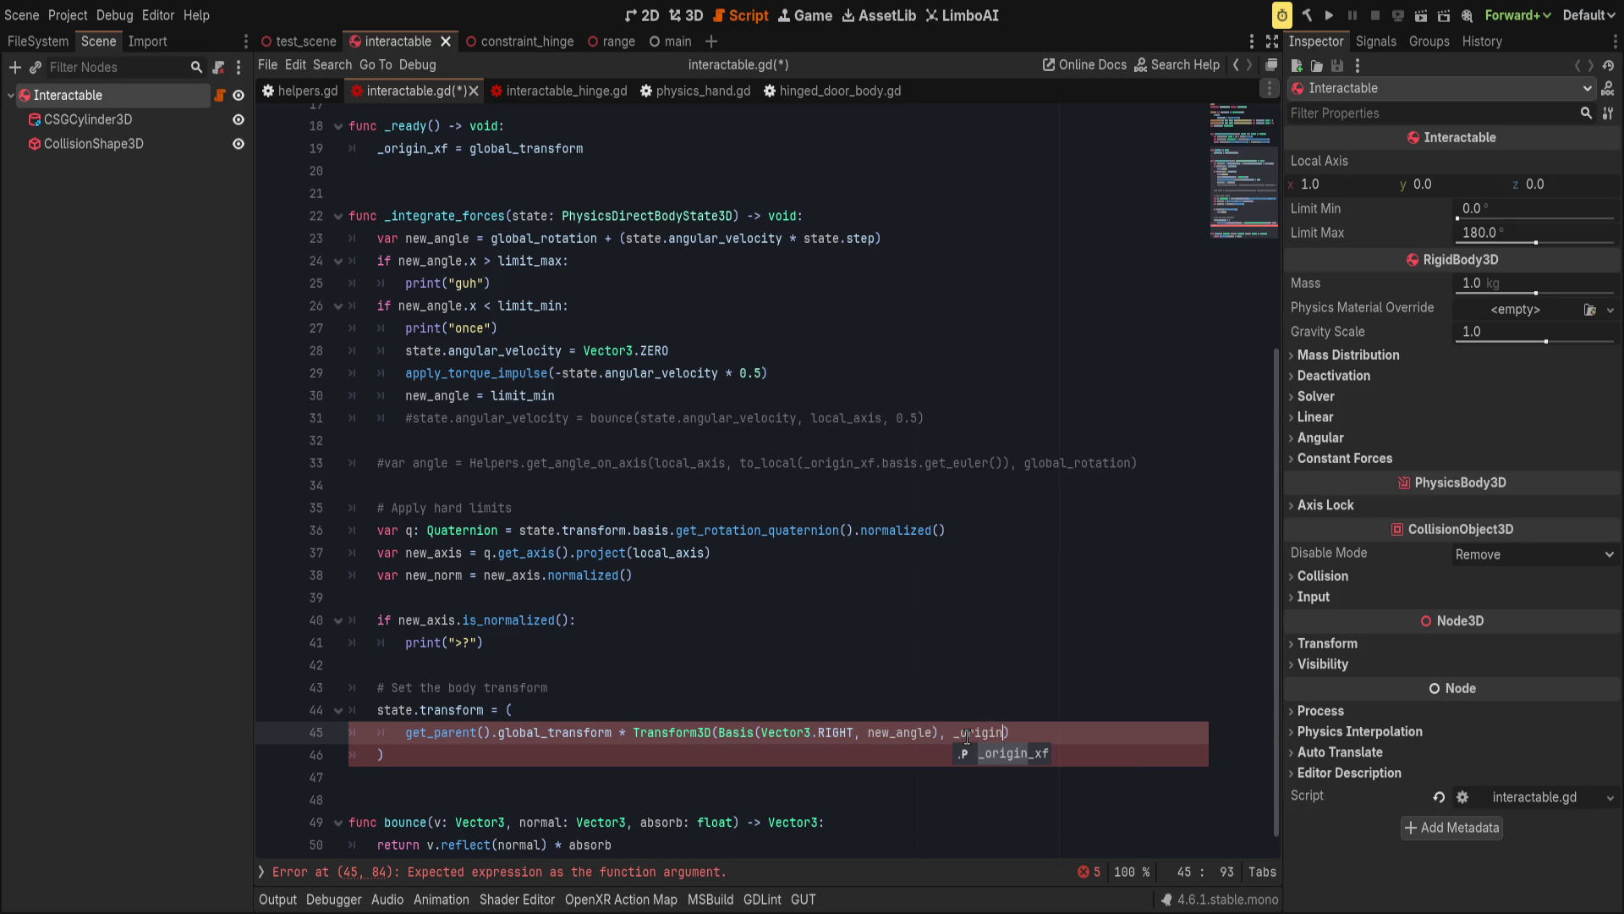
{"action": "type", "text": "origin"}
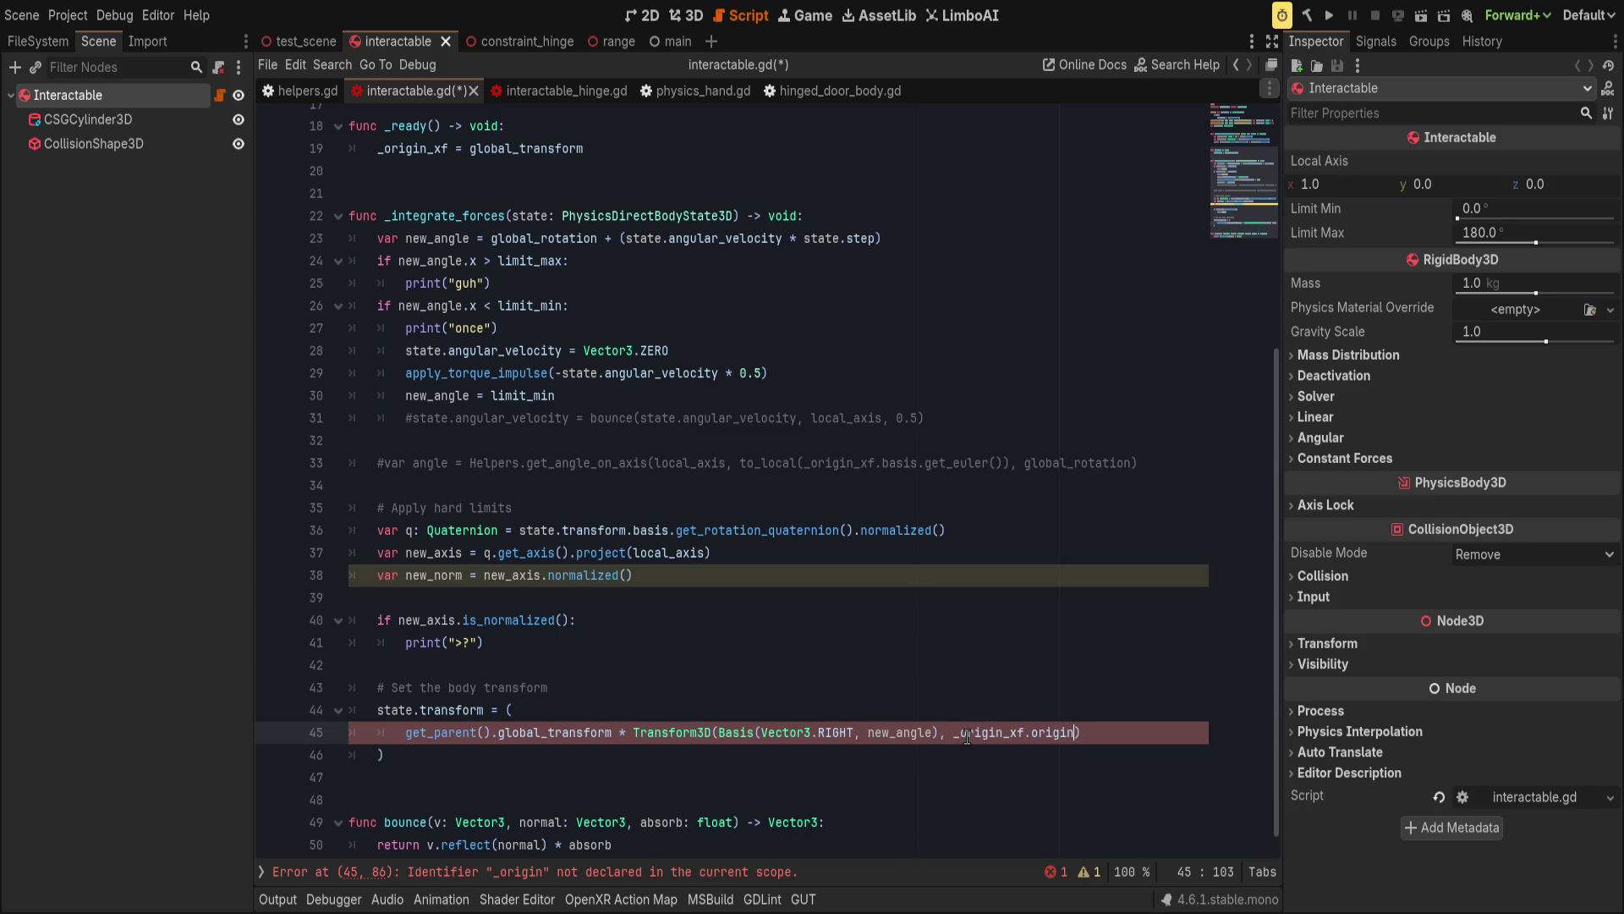
{"action": "left_click", "coordinate": [792, 574]}
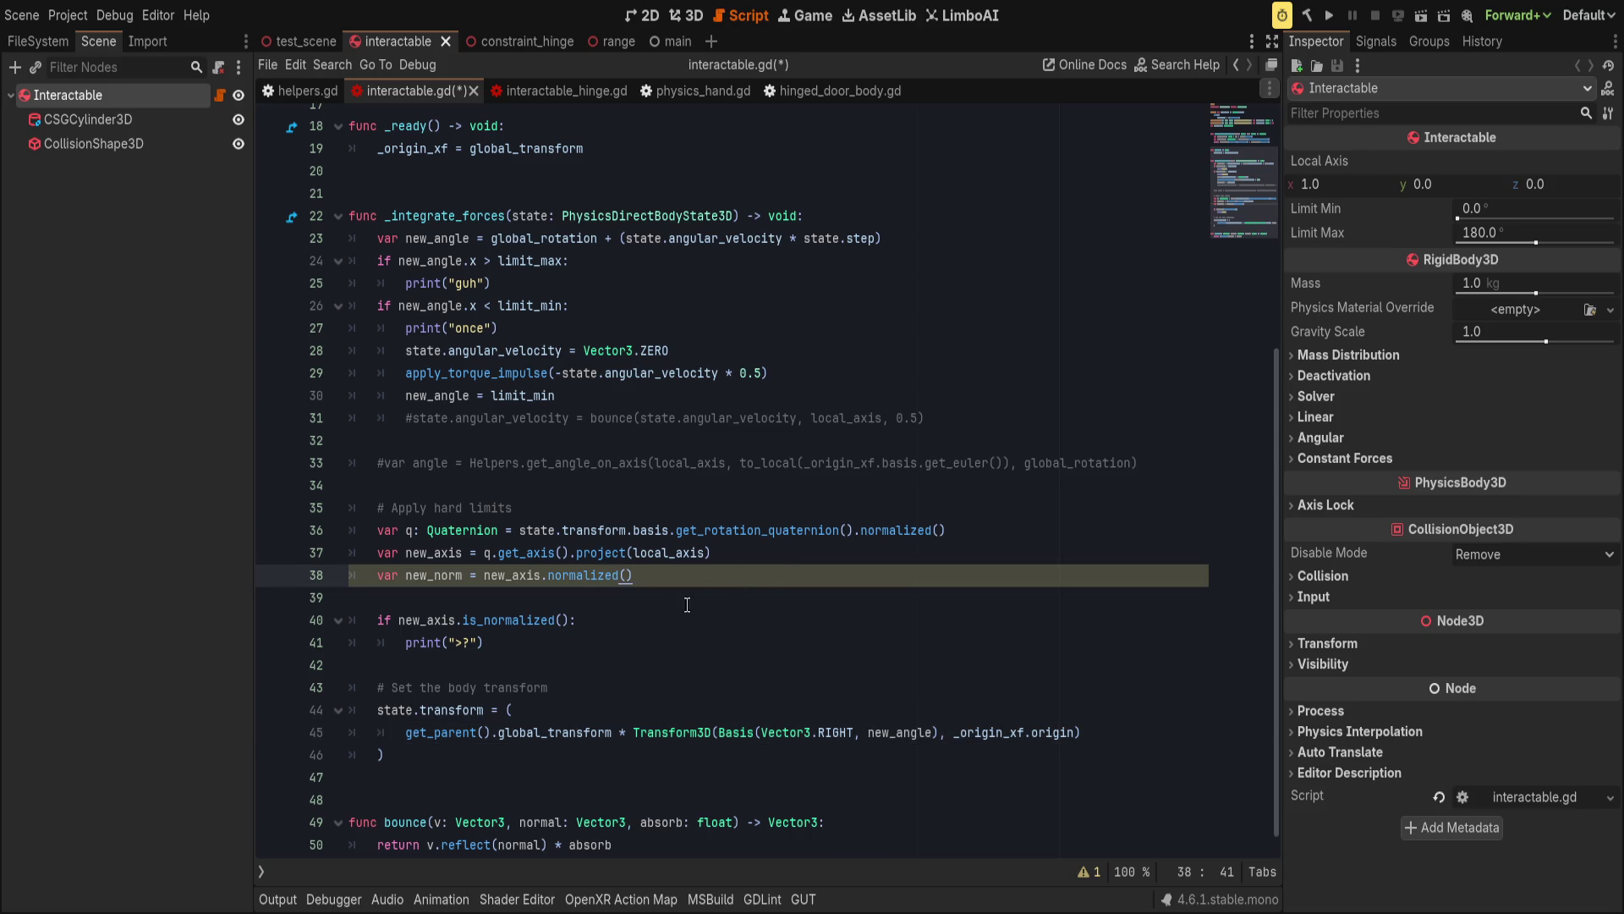
{"action": "key", "text": "ctrl+shift+k"}
Remove the leftover blank line, move '# Apply hard limits' above the transform, save, and run.
{"action": "key", "text": "Delete"}
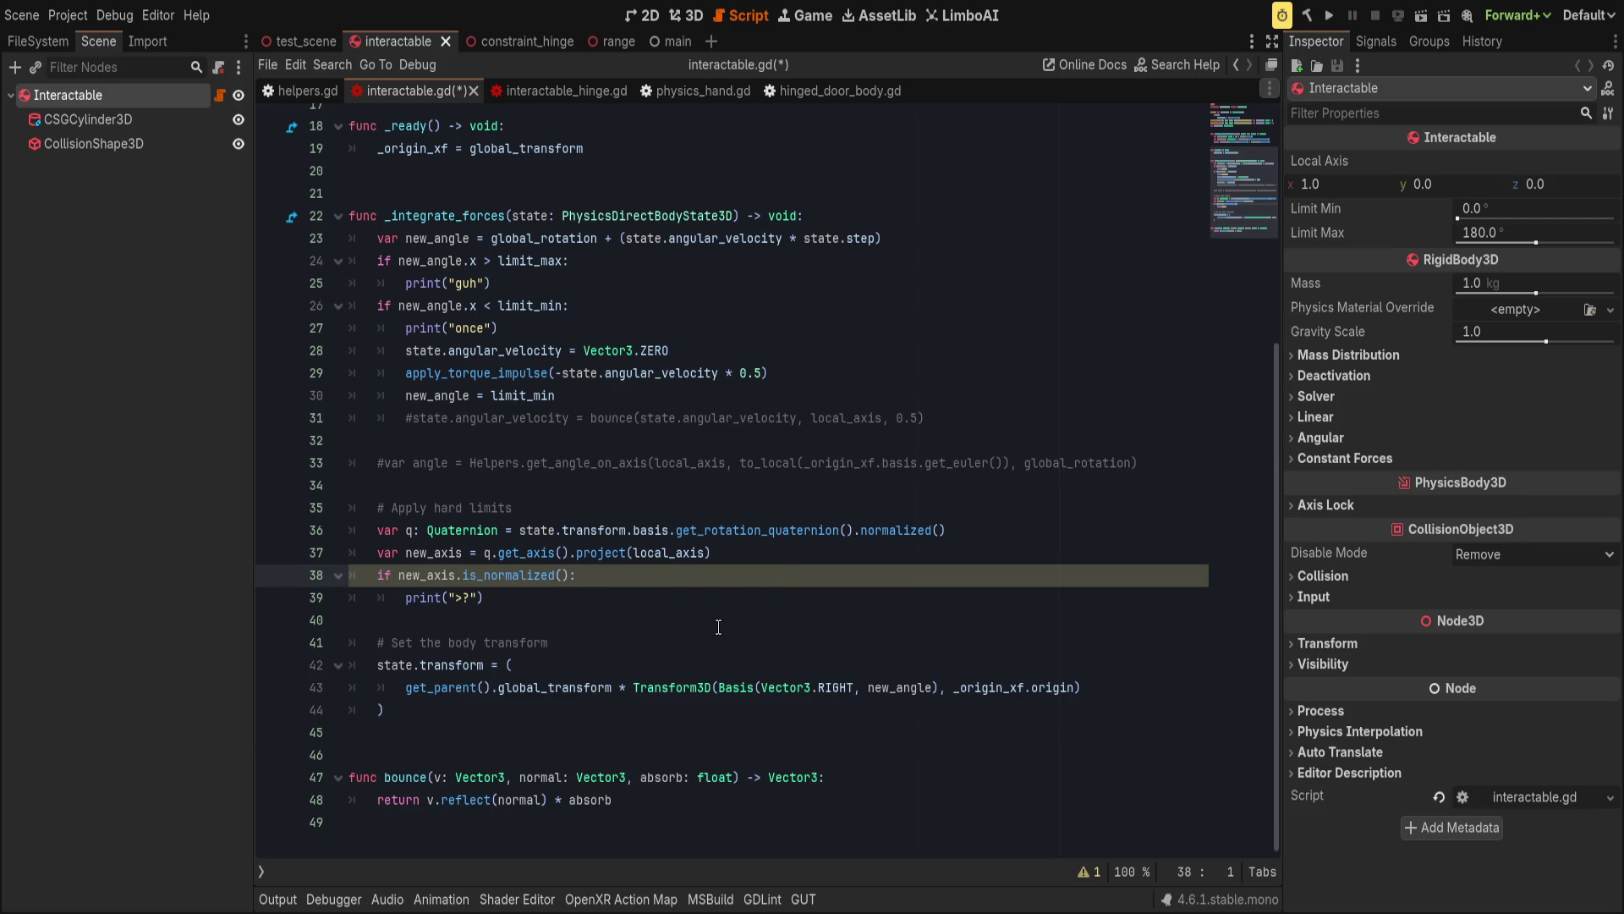
{"action": "key", "text": "ctrl+s"}
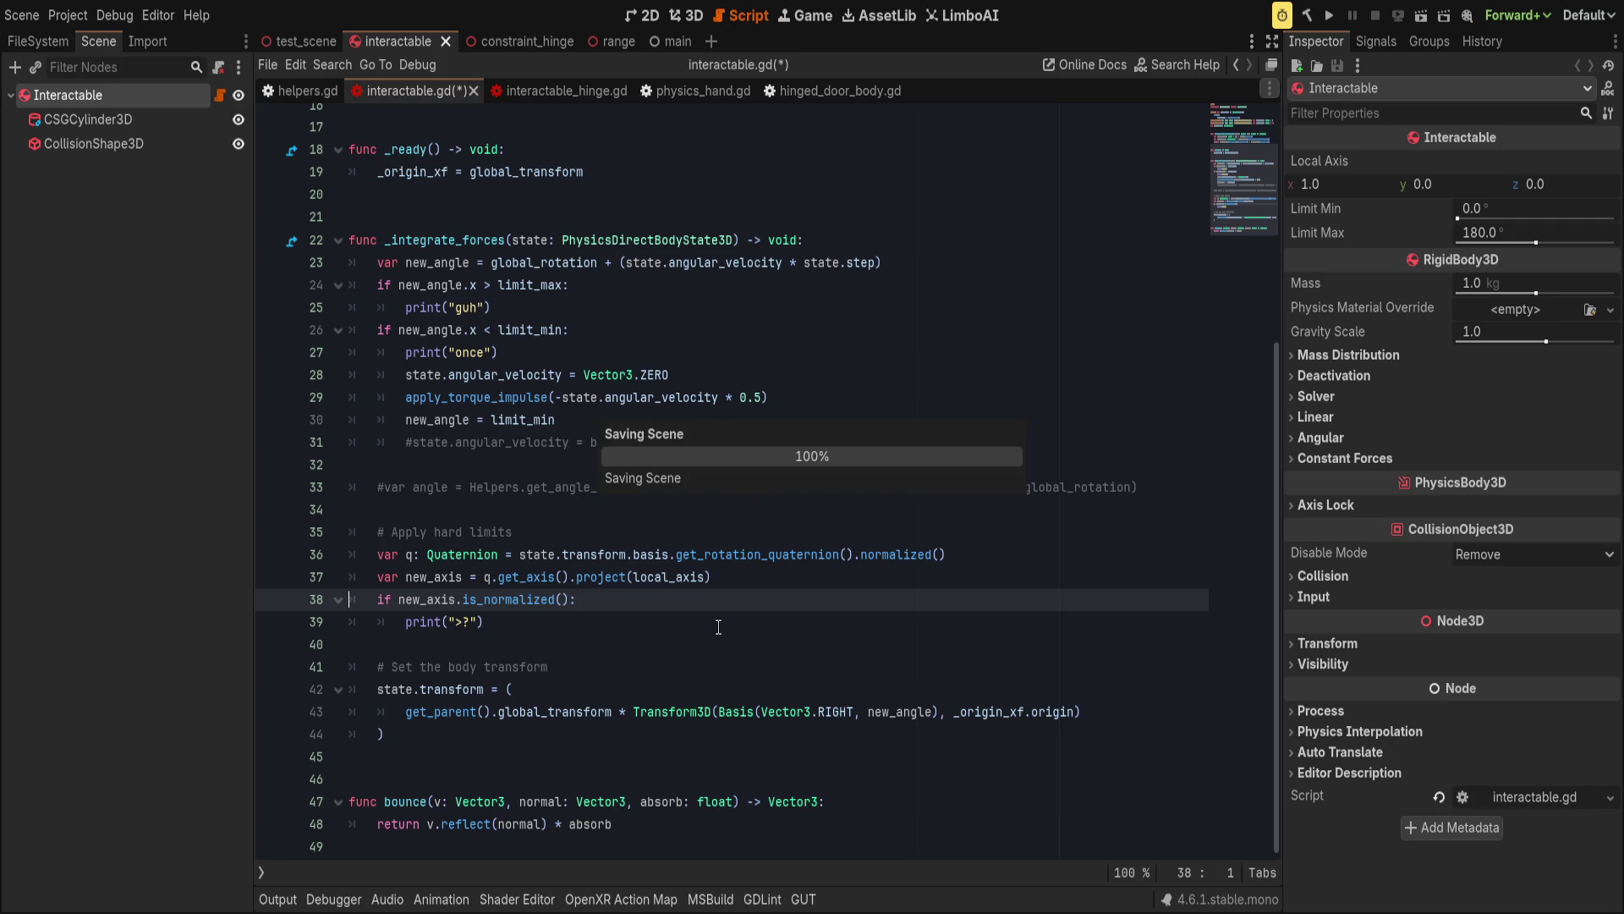
{"action": "left_click", "coordinate": [576, 531]}
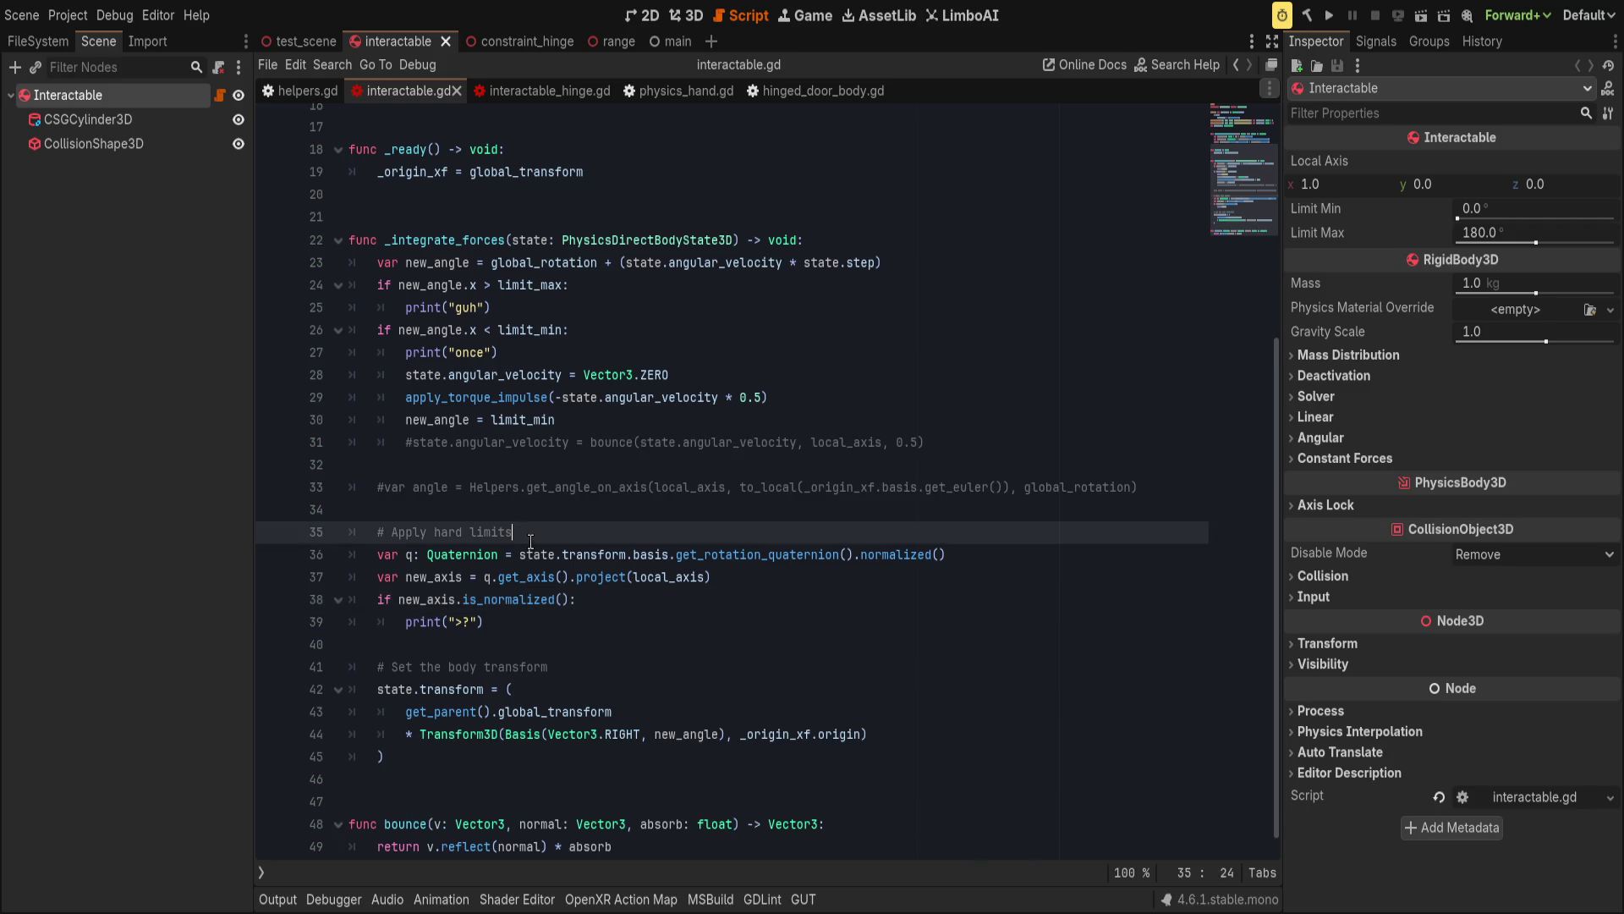
{"action": "key", "text": "alt+Down"}
{"action": "key", "text": "alt+Down"}
{"action": "key", "text": "alt+Down"}
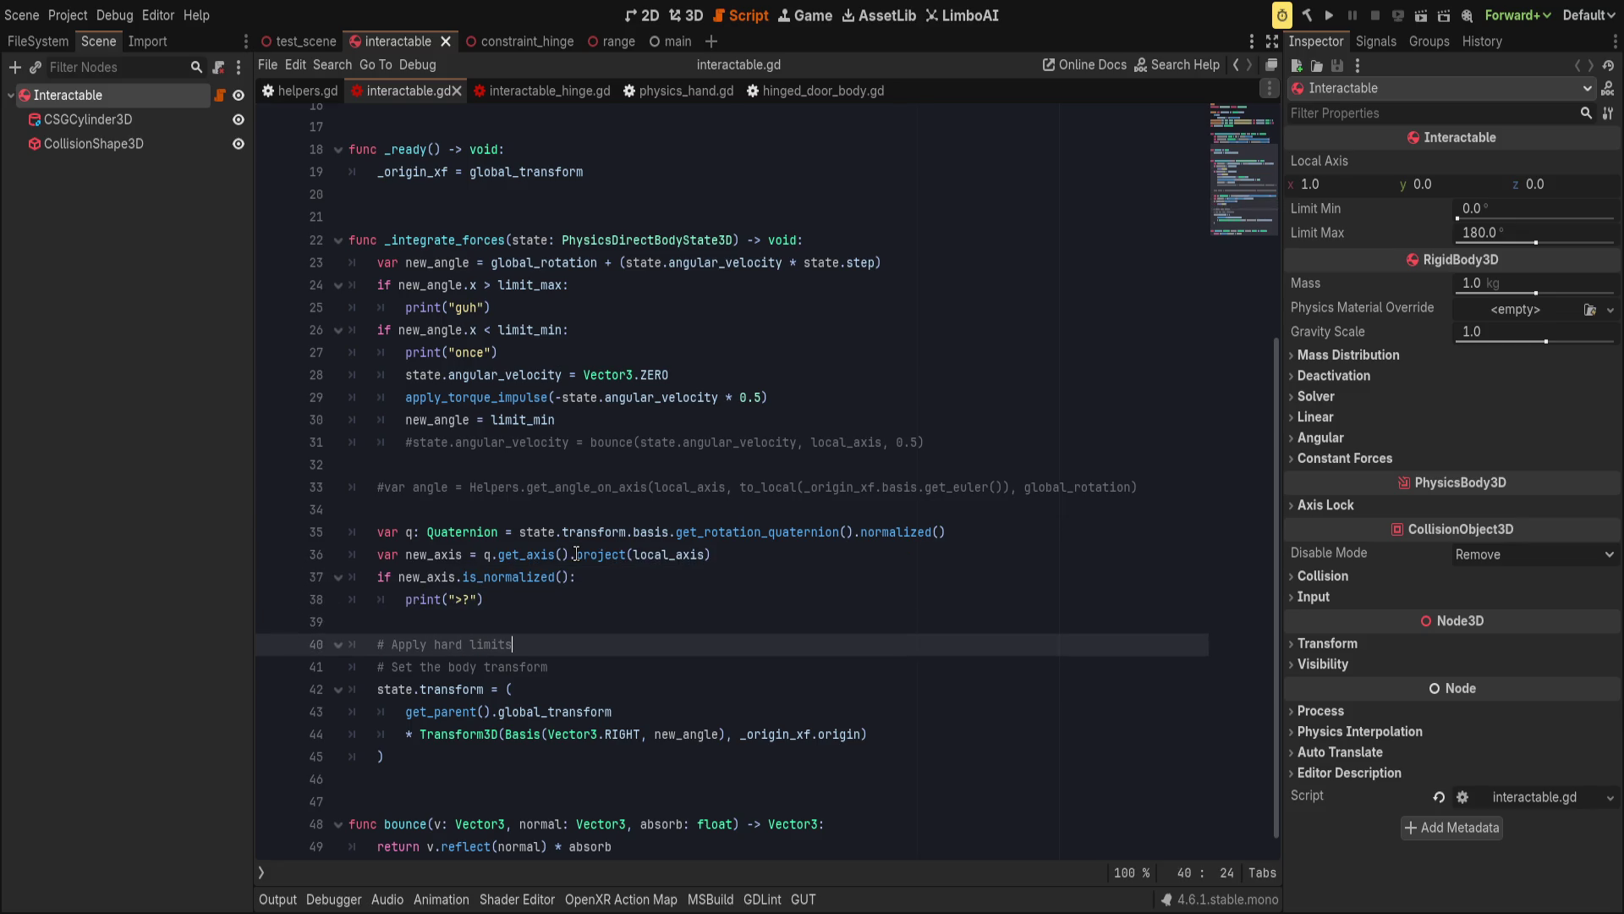
{"action": "key", "text": "ctrl+s"}
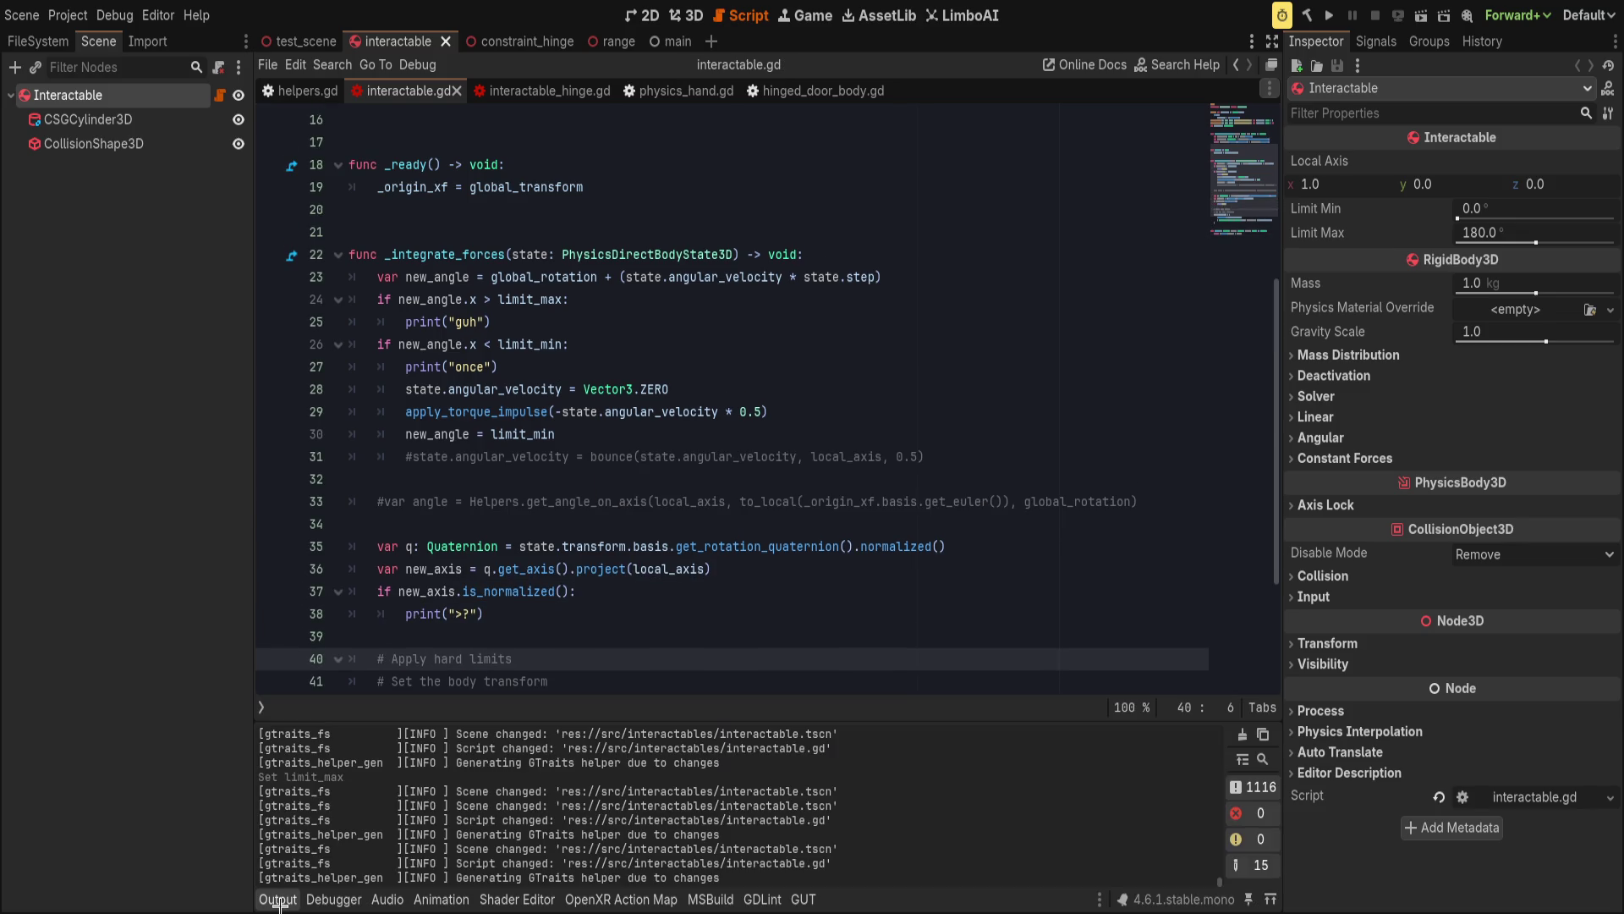
{"action": "left_click", "coordinate": [1329, 15]}
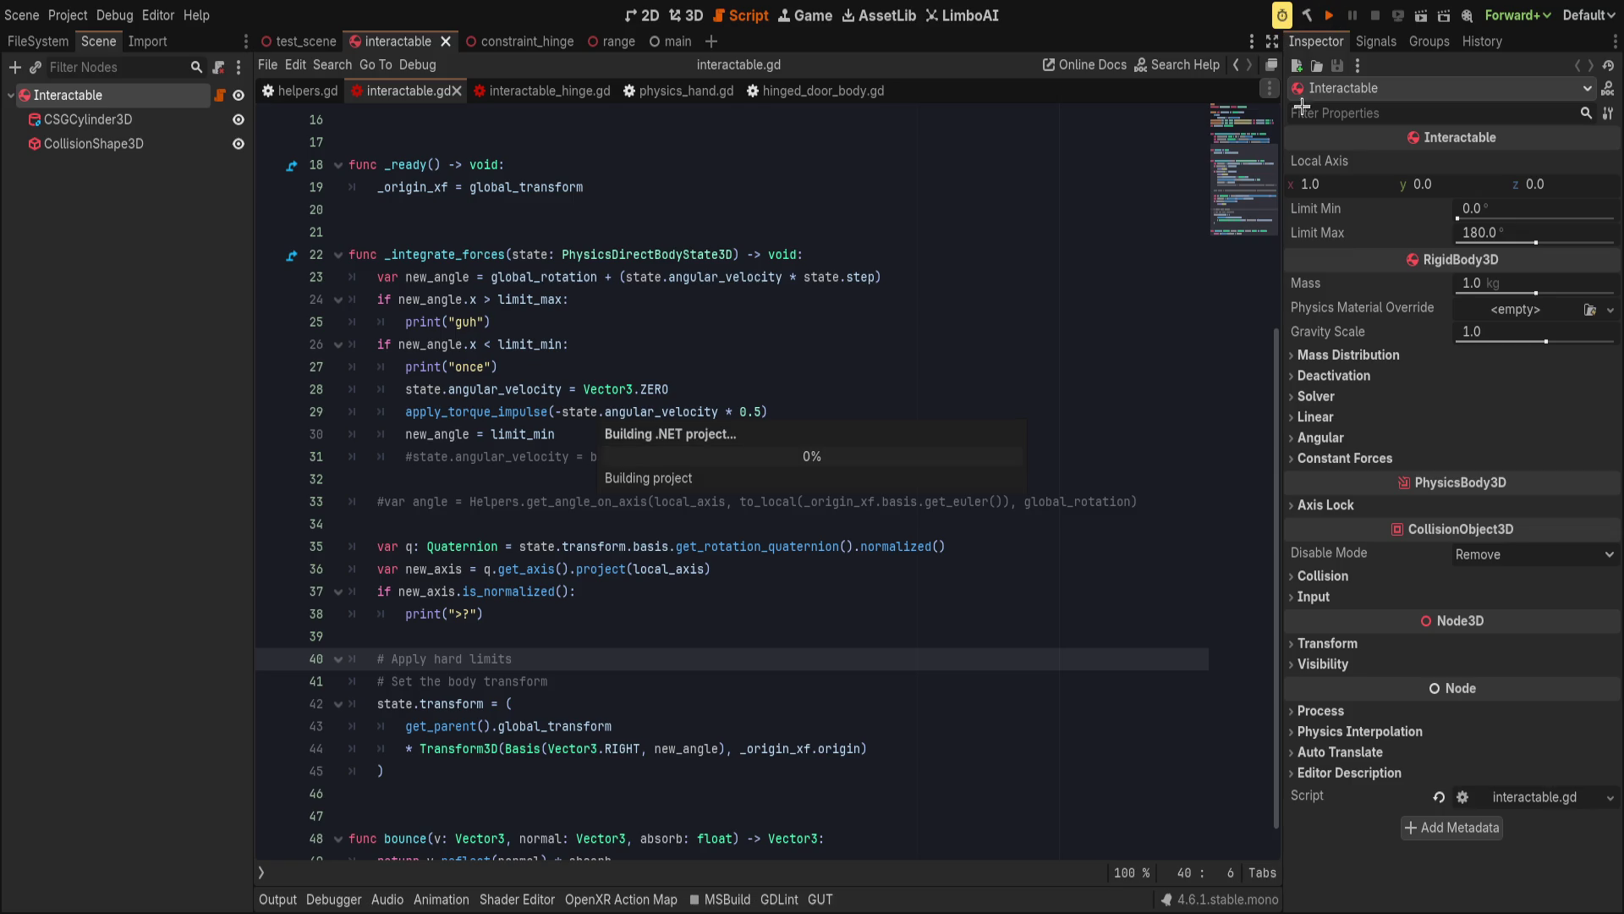
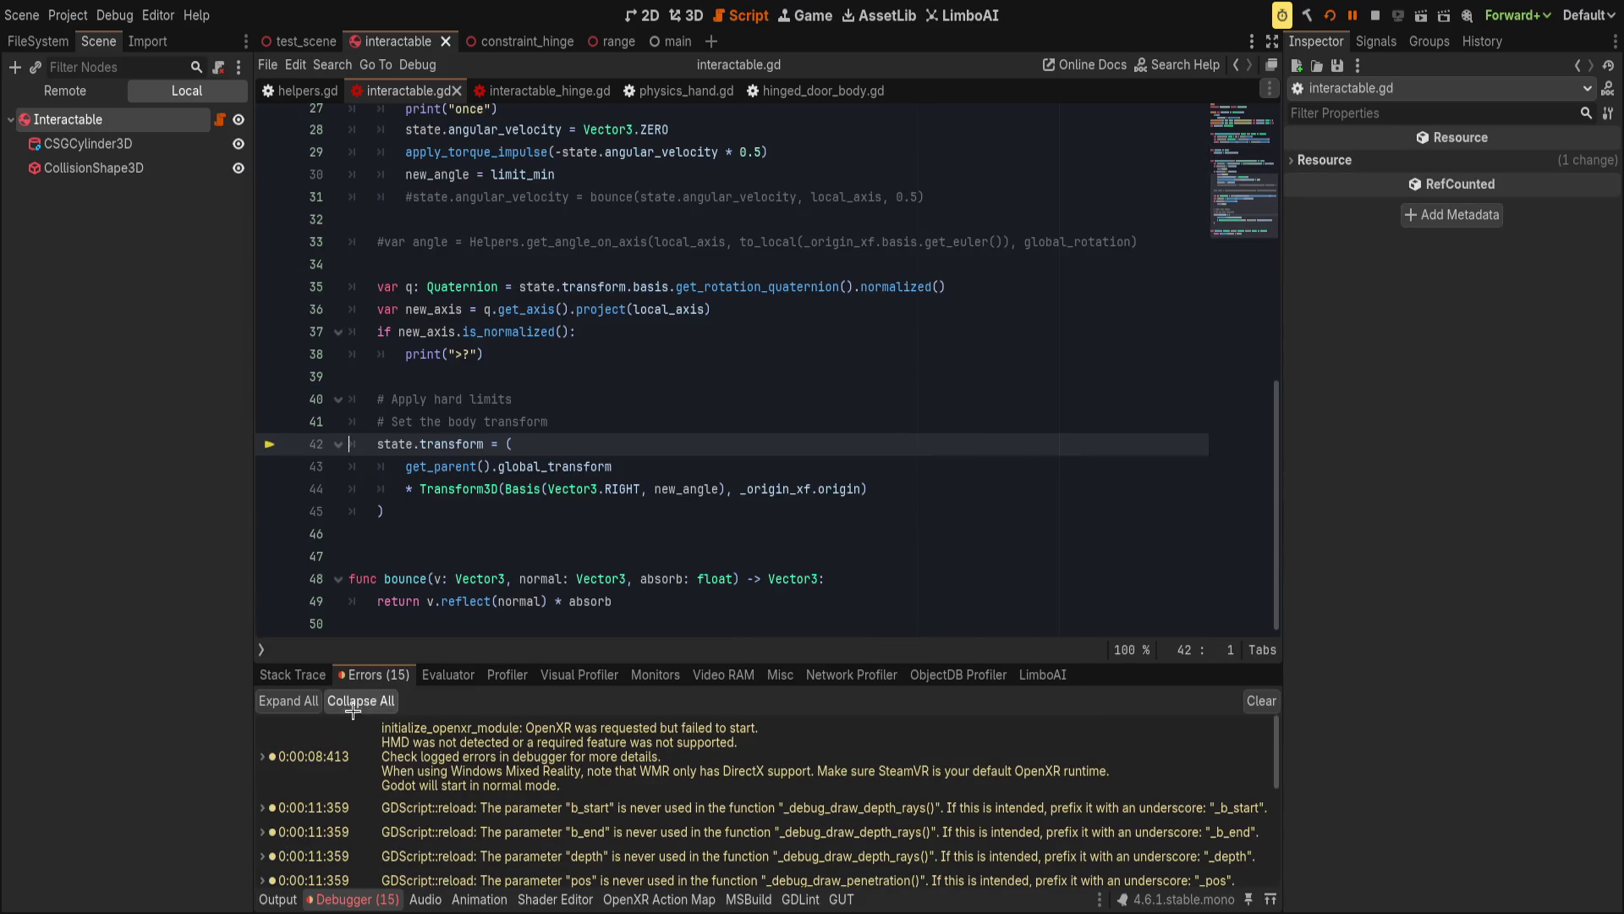
Expand the Basis constructor error in the Debugger Errors list and inspect line 44.
{"action": "scroll", "coordinate": [483, 805], "scroll_direction": "down", "scroll_amount": 2}
{"action": "scroll", "coordinate": [484, 806], "scroll_direction": "down", "scroll_amount": 3}
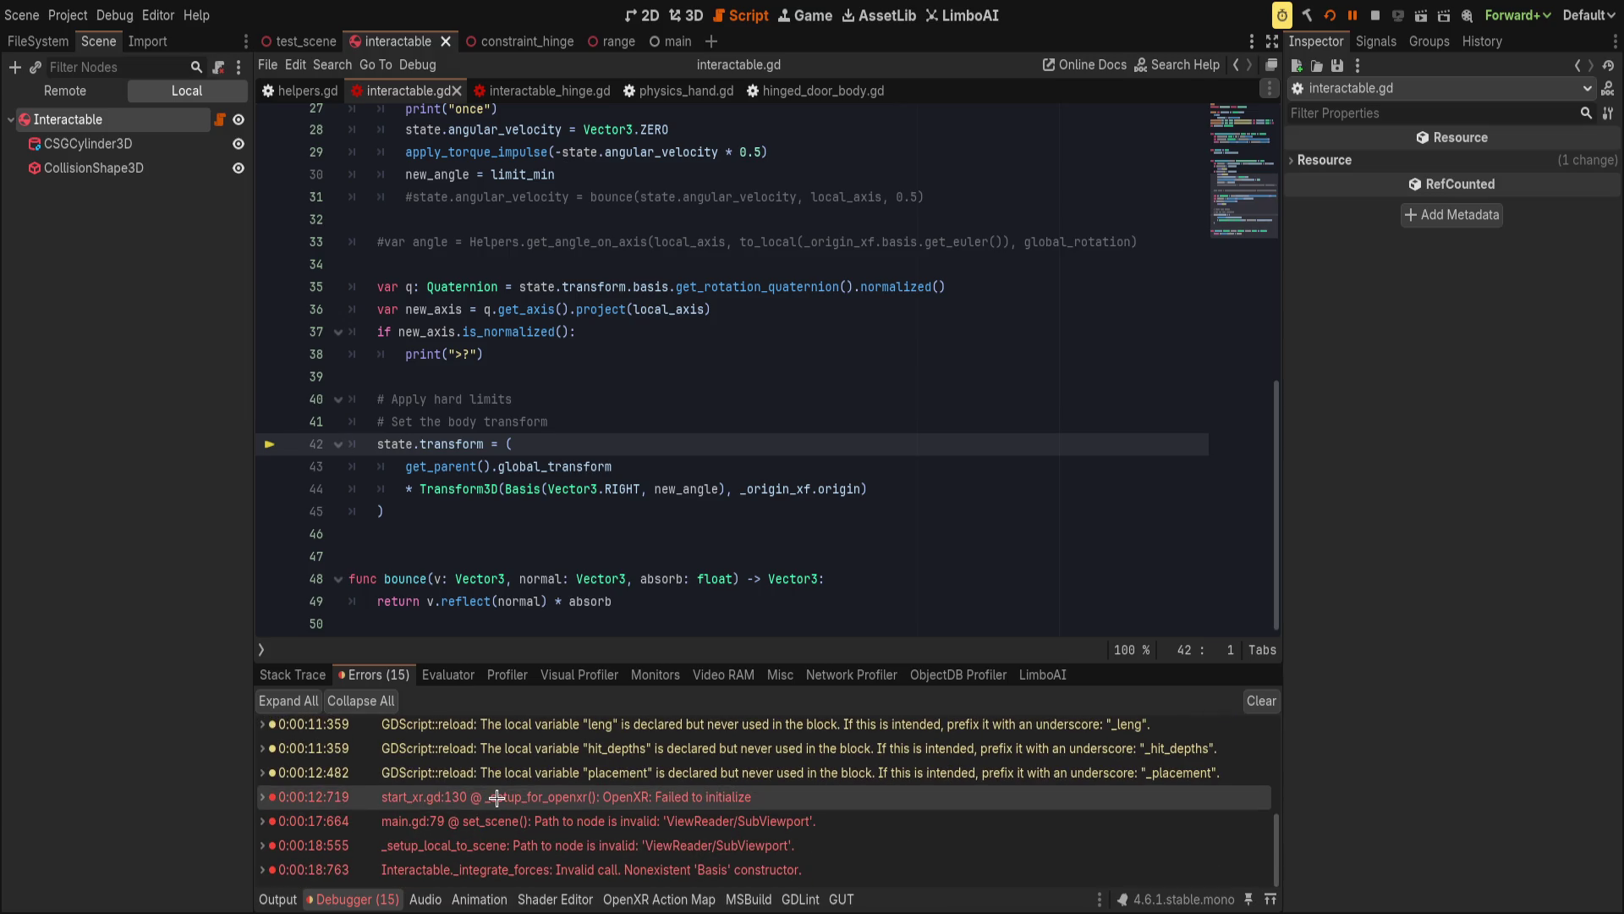
{"action": "left_click", "coordinate": [528, 869]}
{"action": "double_click", "coordinate": [529, 870]}
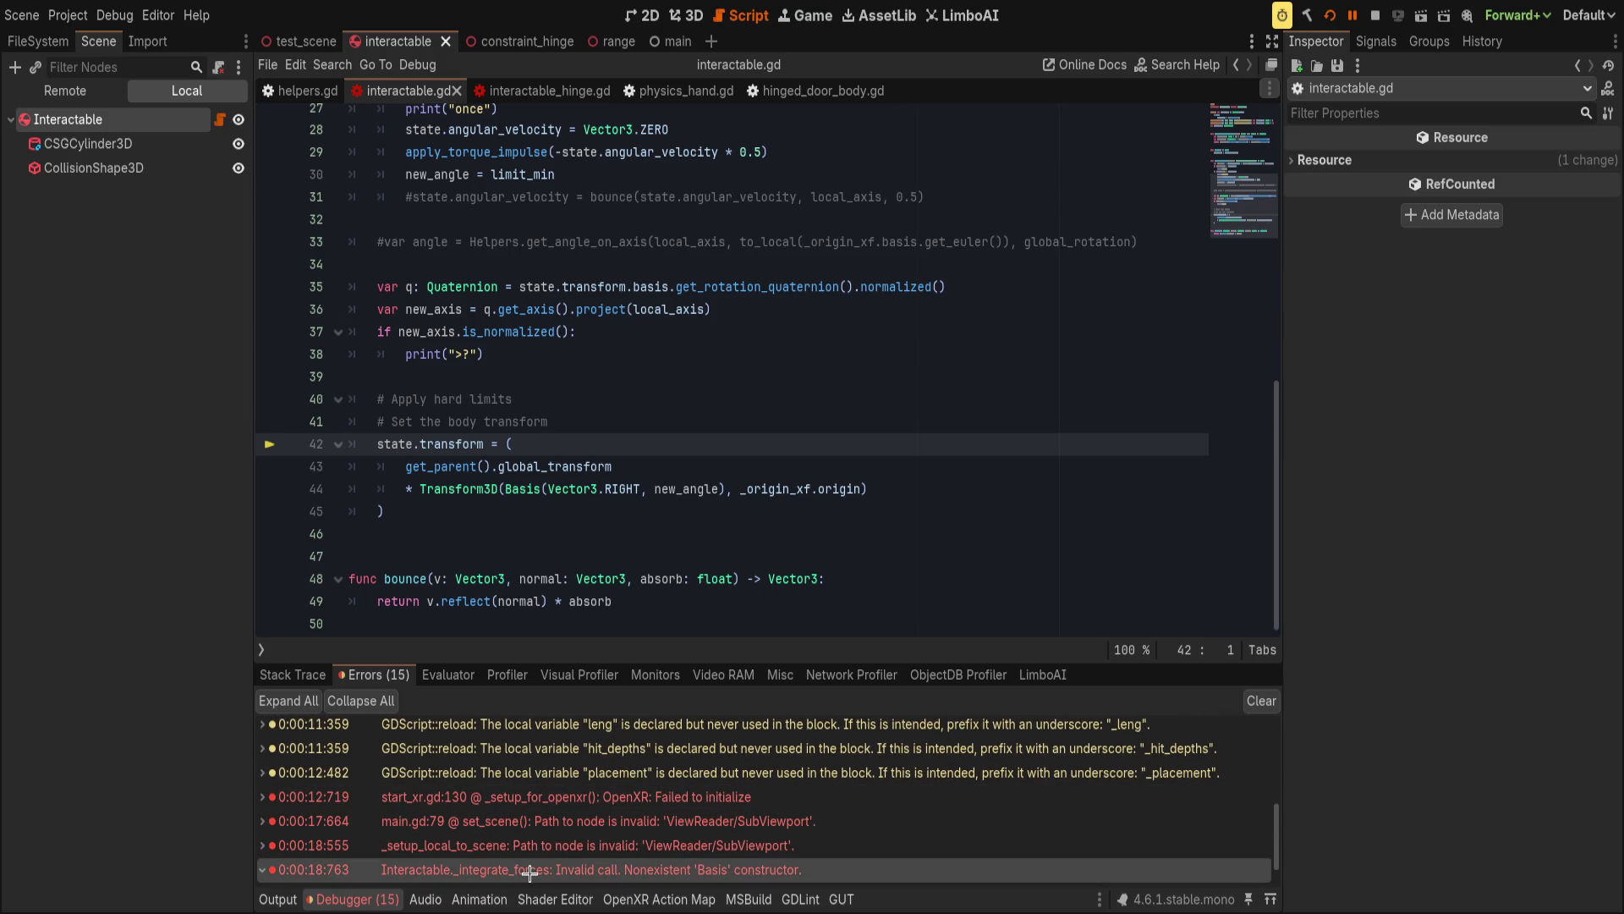
{"action": "left_click", "coordinate": [734, 489]}
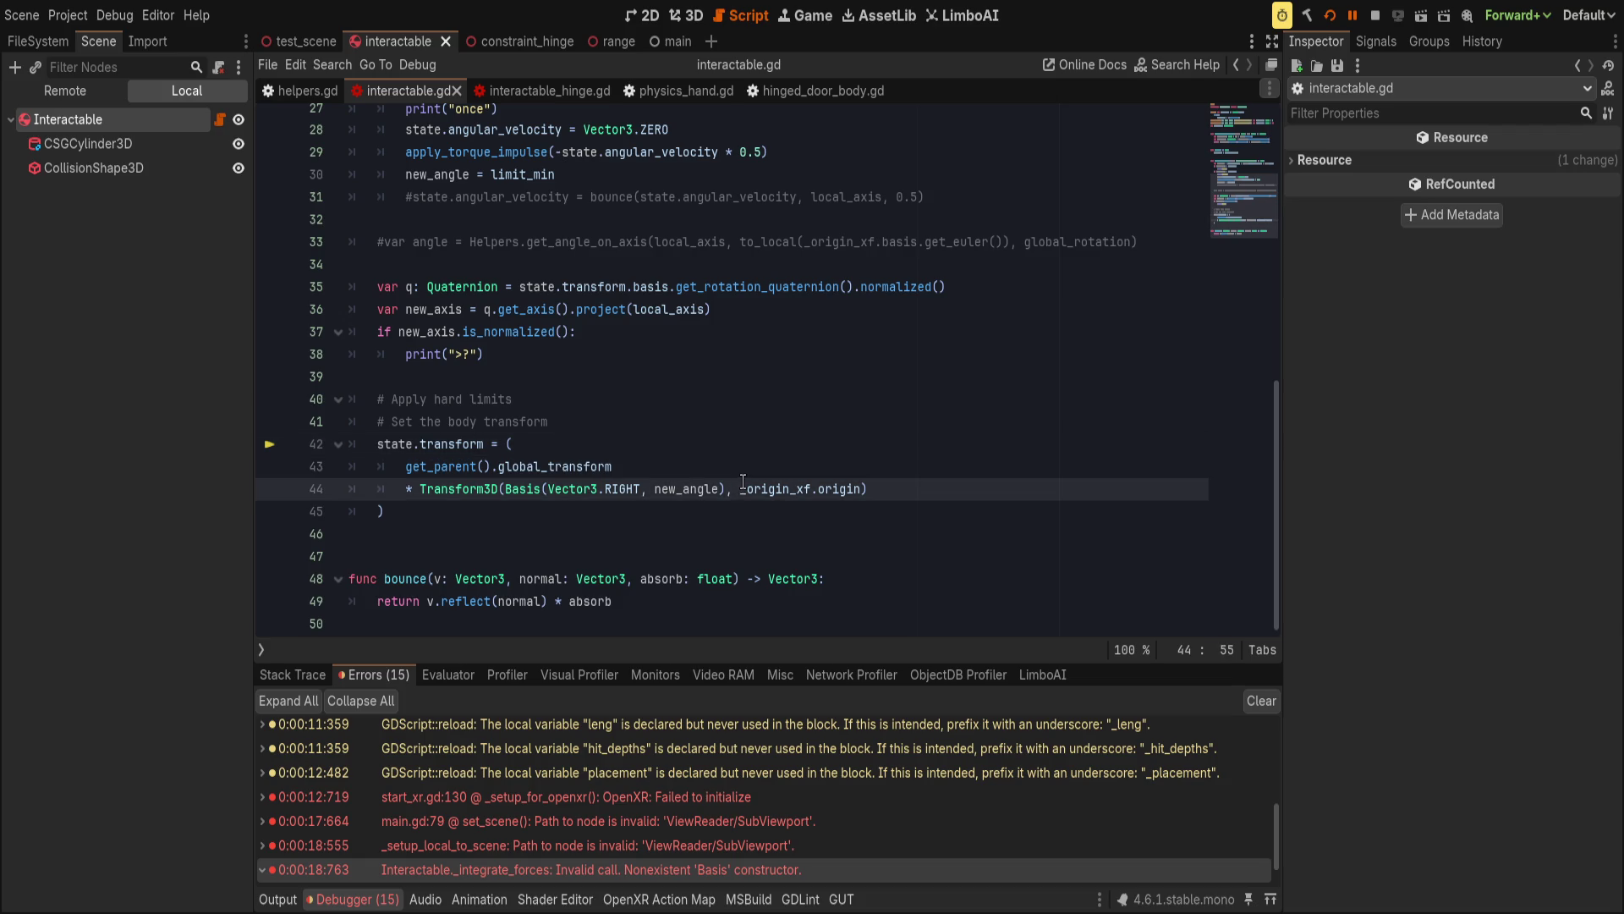
Delete, then restore, the comma after Vector3.RIGHT on line 44, leaving it unchanged.
{"action": "left_click", "coordinate": [646, 489]}
{"action": "key", "text": "BackSpace"}
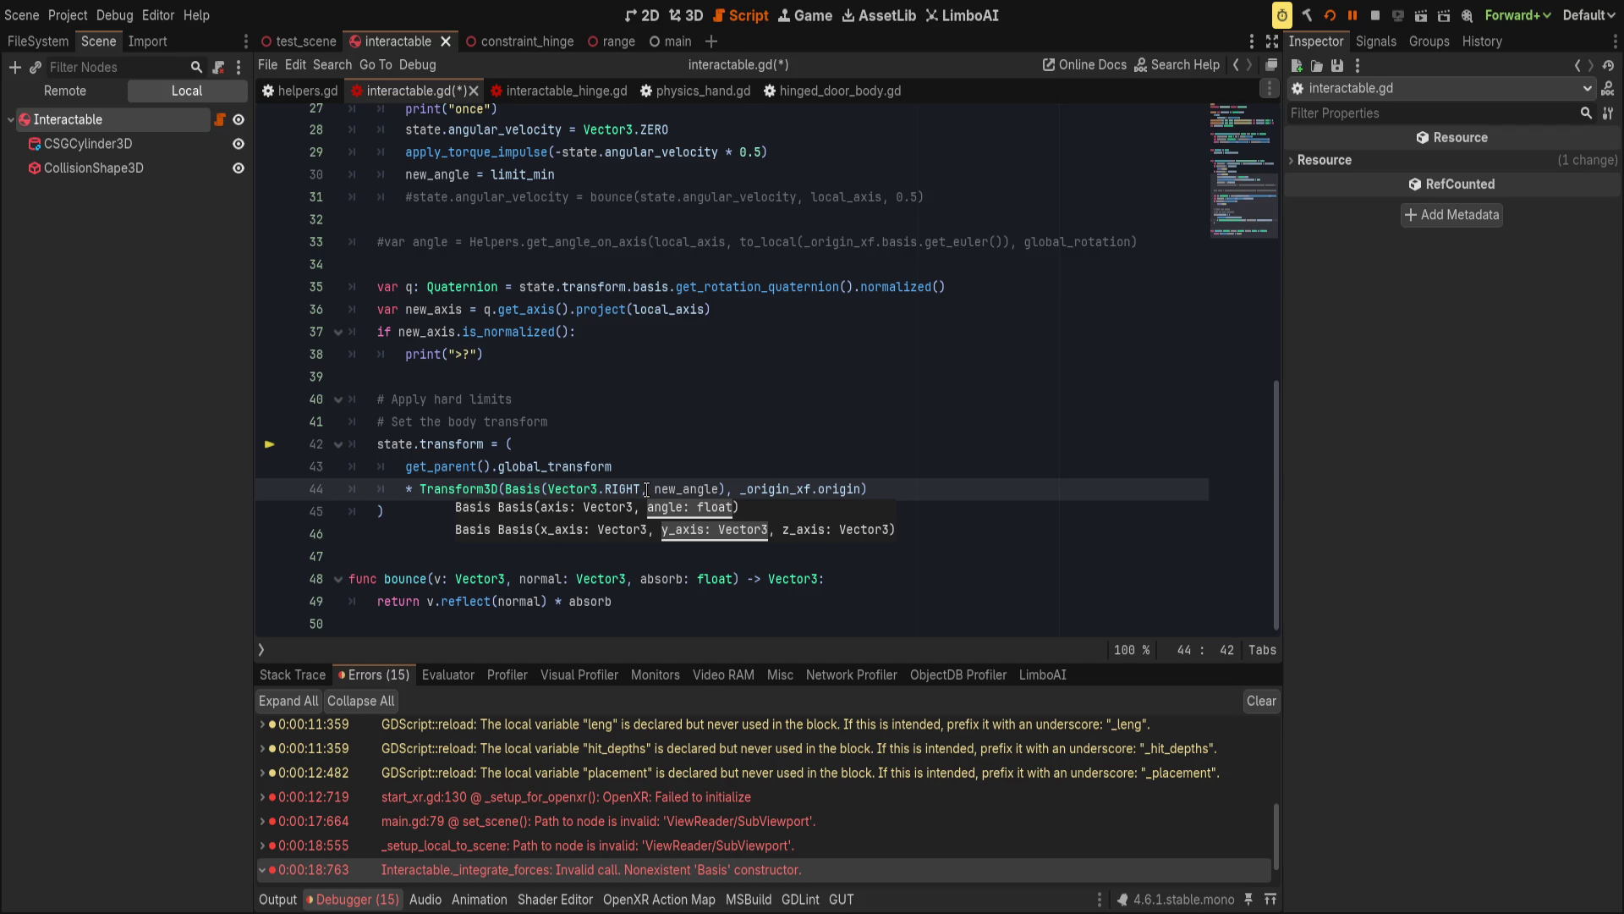
{"action": "key", "text": "ctrl+Right"}
{"action": "key", "text": "ctrl+Right"}
{"action": "double_click", "coordinate": [560, 491]}
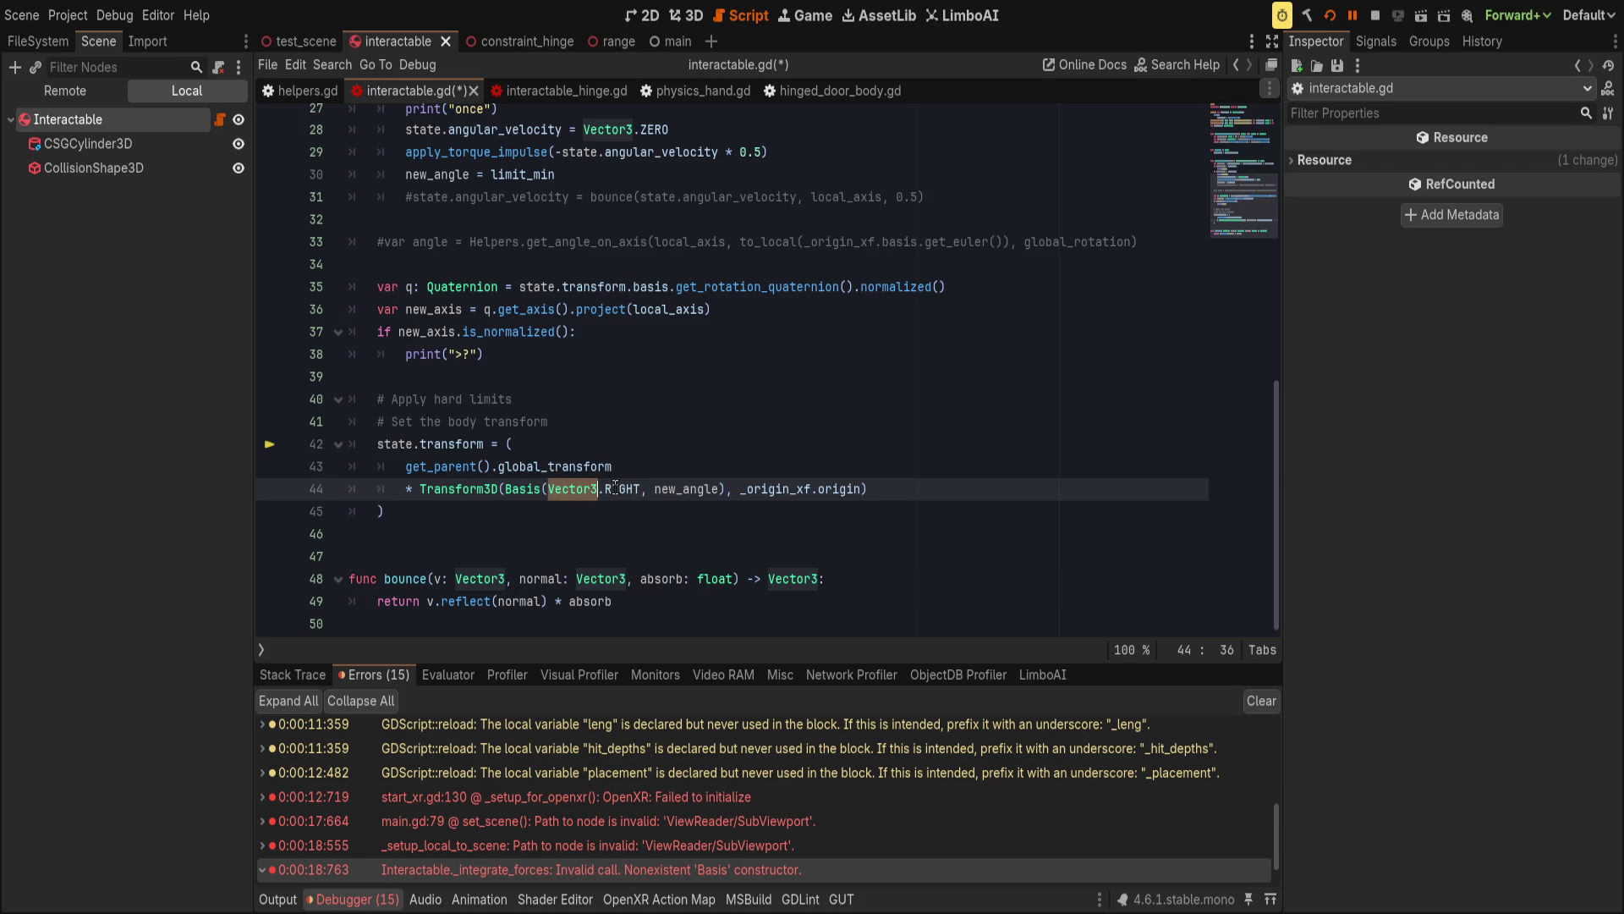
{"action": "left_click", "coordinate": [648, 488]}
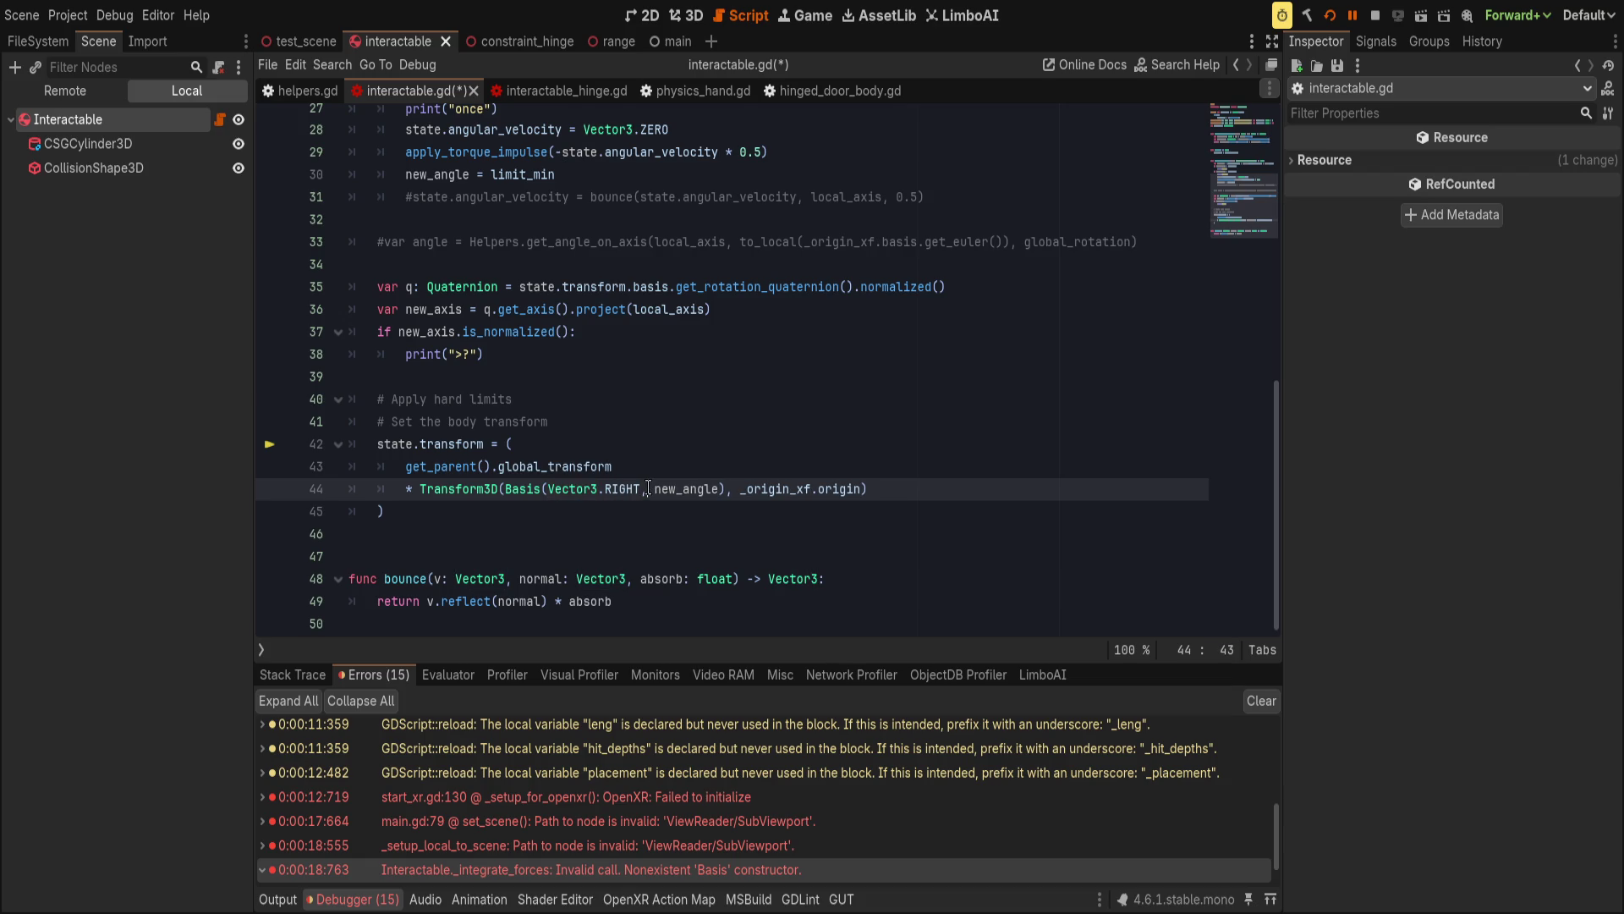
{"action": "key", "text": "End"}
Jump to the erroring line 42, review the Basis call, then save and rerun with F5.
{"action": "scroll", "coordinate": [633, 799], "scroll_direction": "down", "scroll_amount": 2}
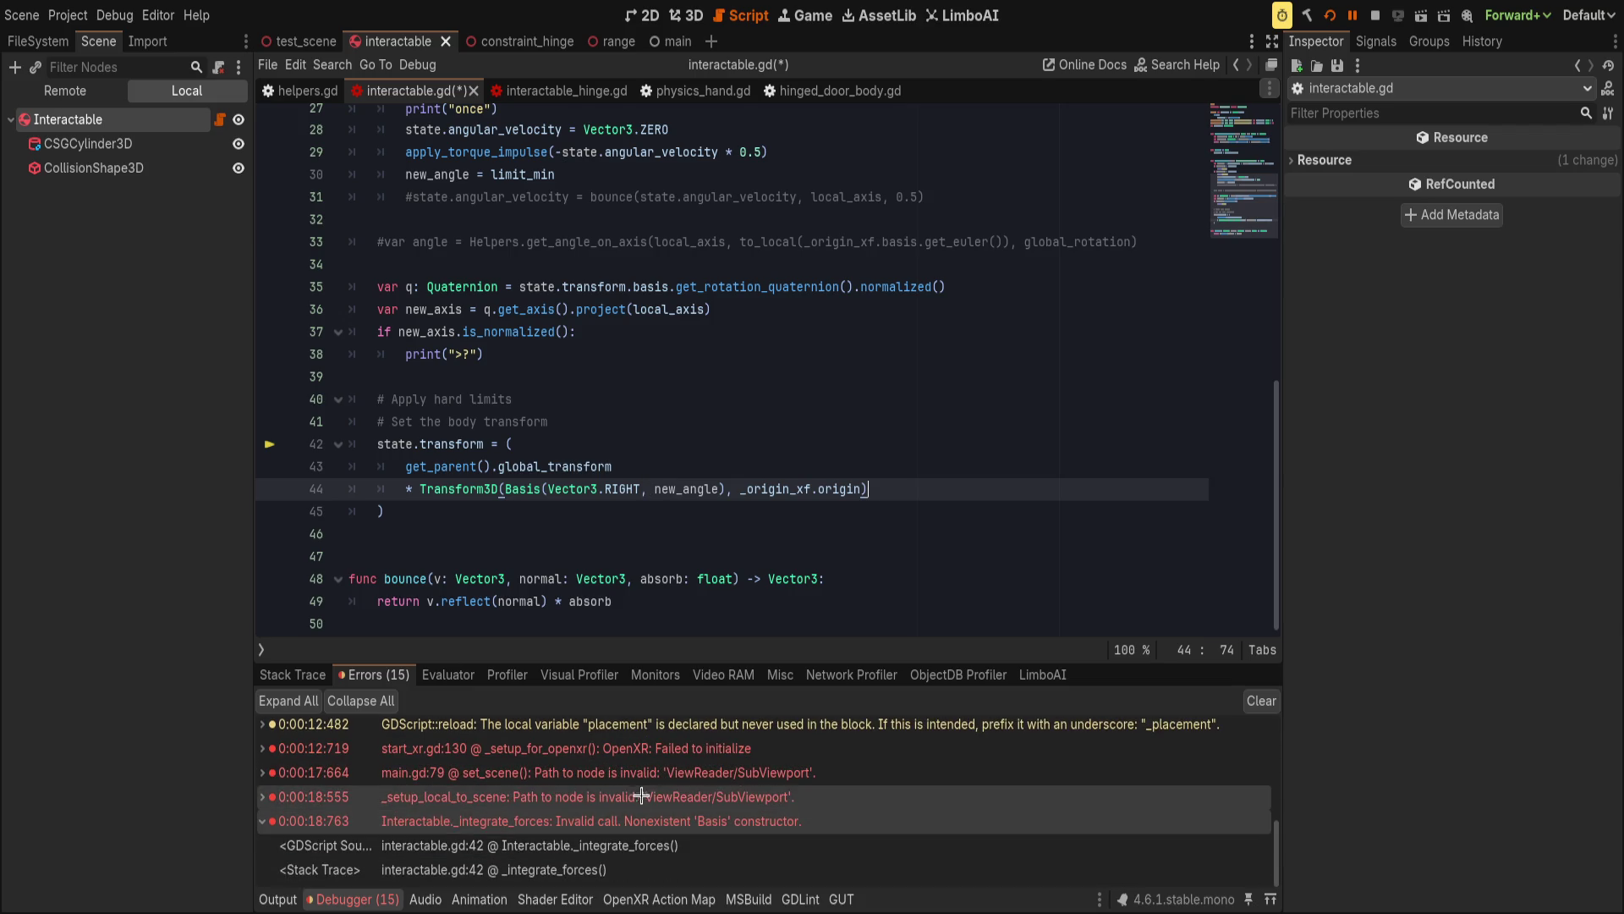
{"action": "double_click", "coordinate": [634, 820]}
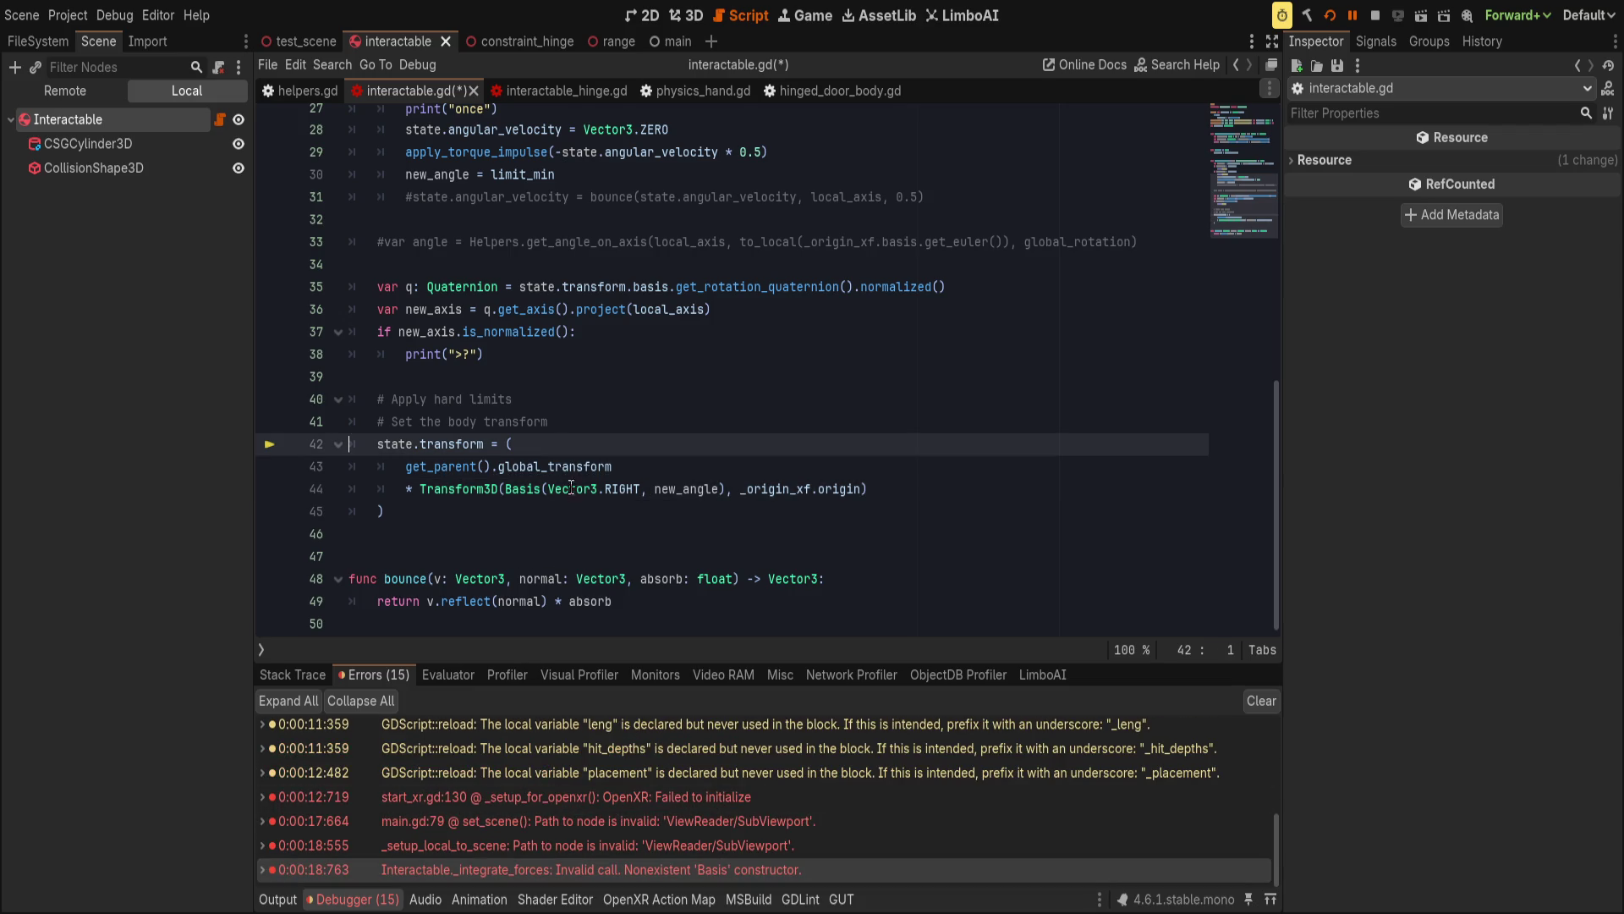
{"action": "left_click", "coordinate": [672, 463]}
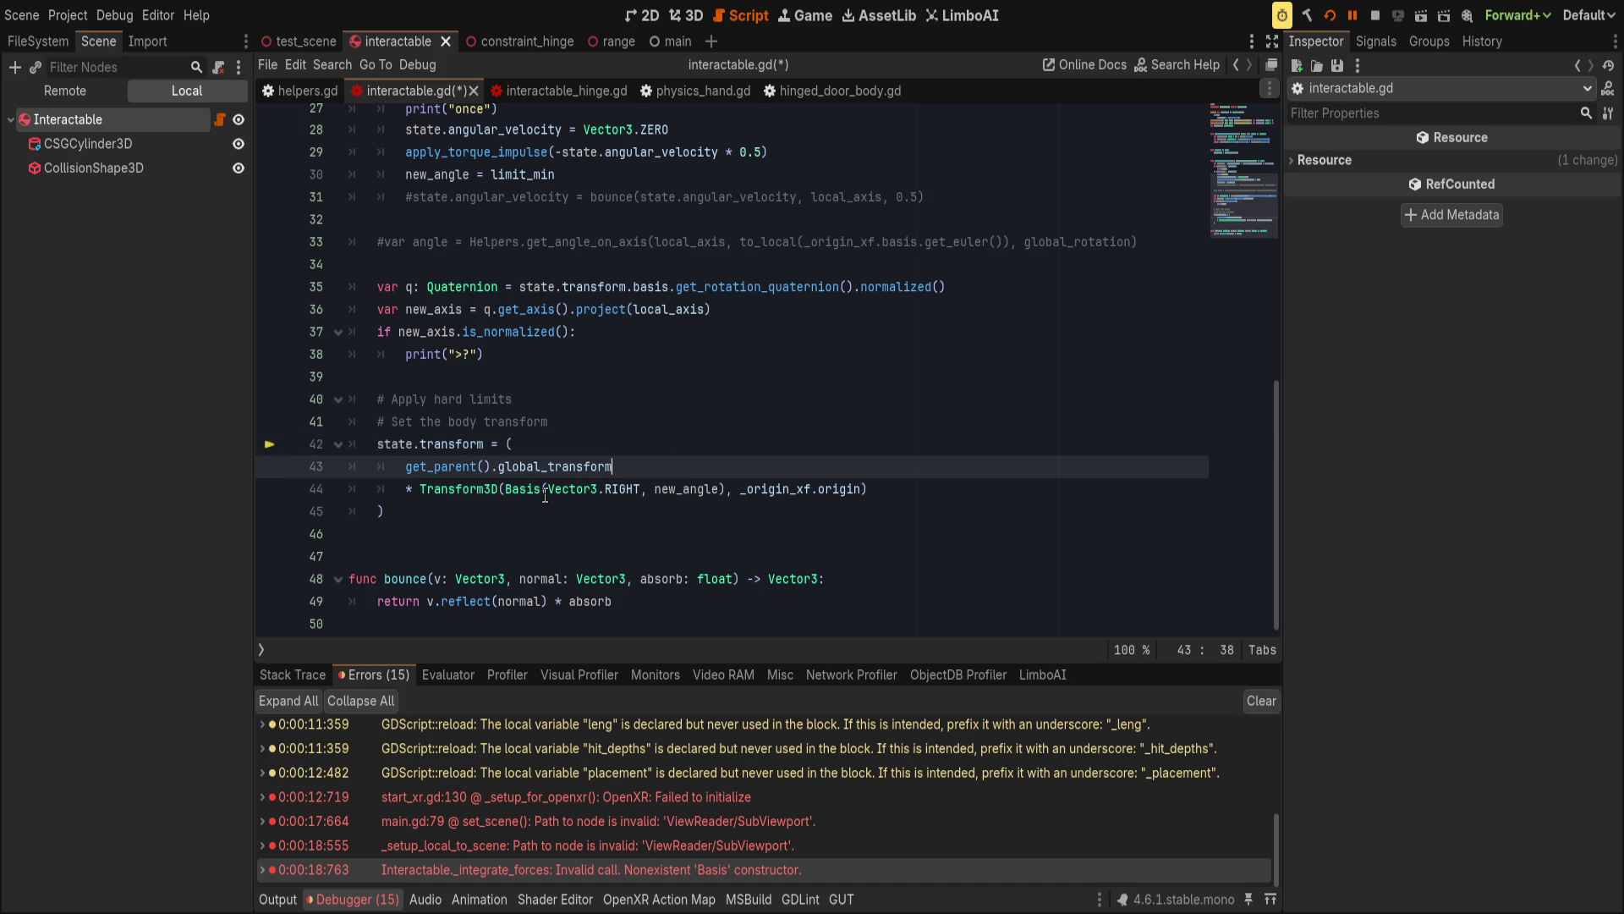
{"action": "double_click", "coordinate": [523, 488]}
{"action": "left_click_drag", "start_coordinate": [523, 488], "coordinate": [686, 489]}
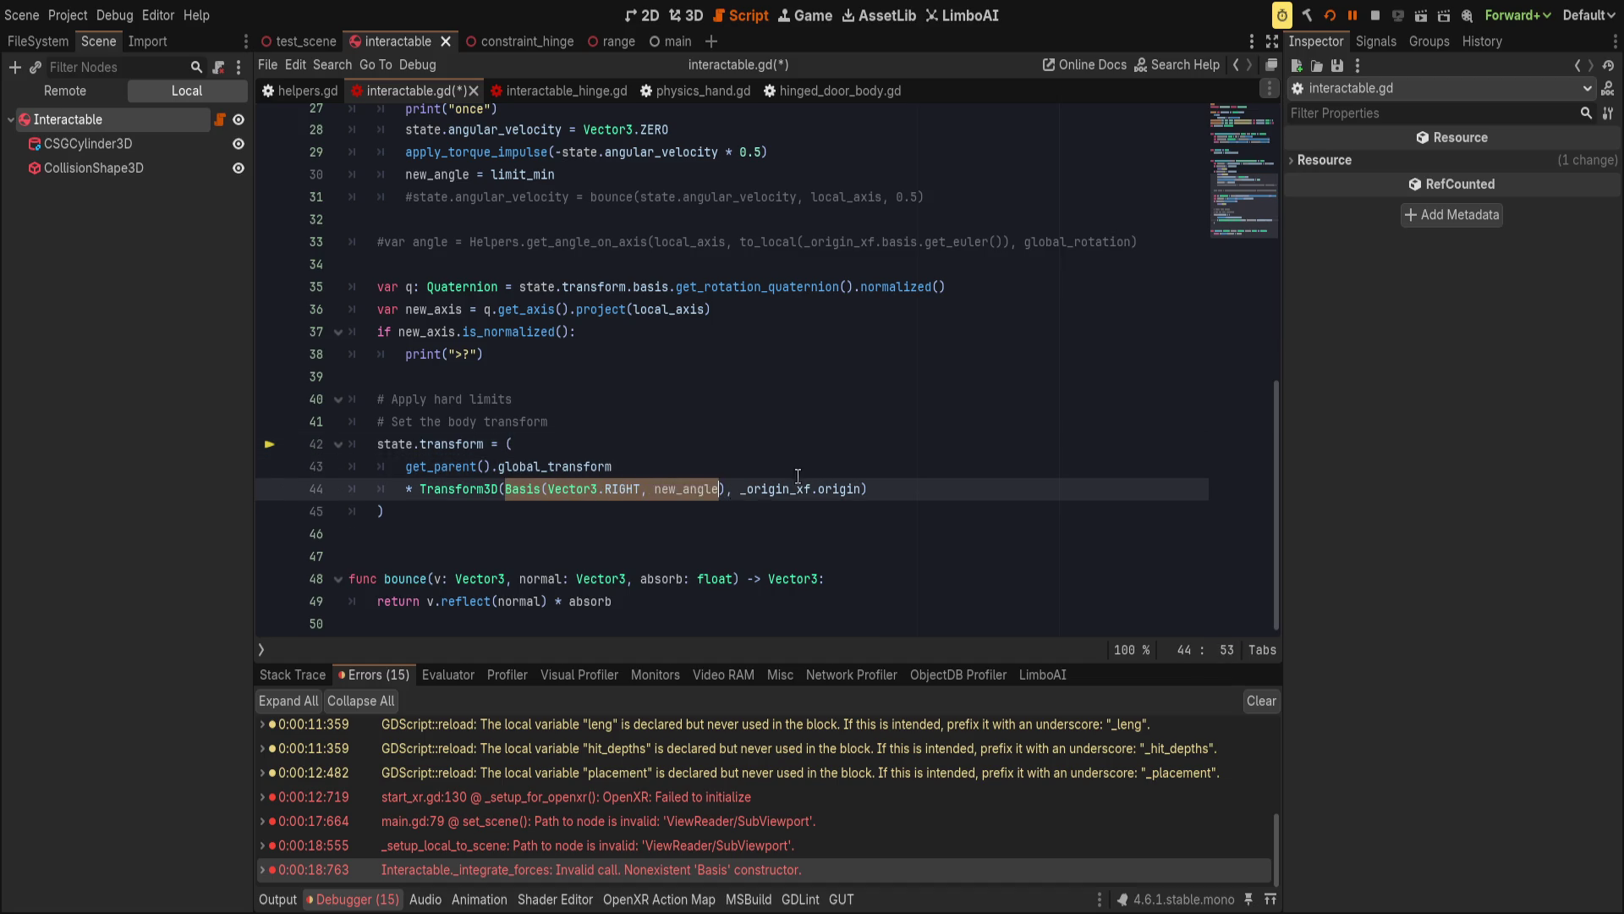
{"action": "left_click", "coordinate": [833, 470]}
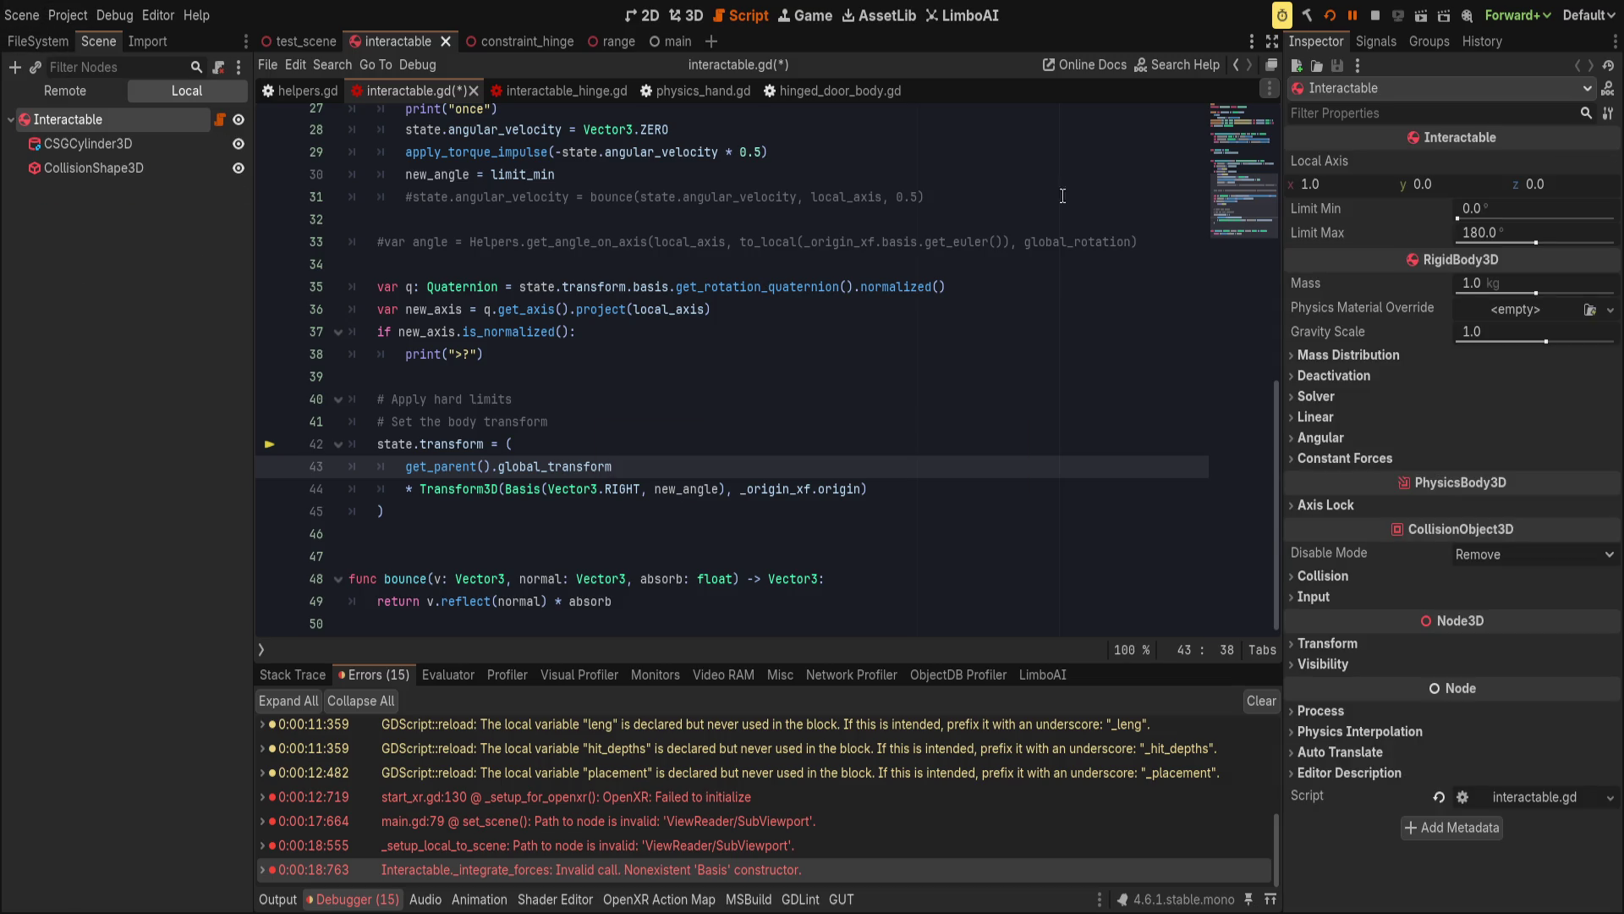
{"action": "left_click", "coordinate": [843, 376]}
{"action": "left_click", "coordinate": [753, 424]}
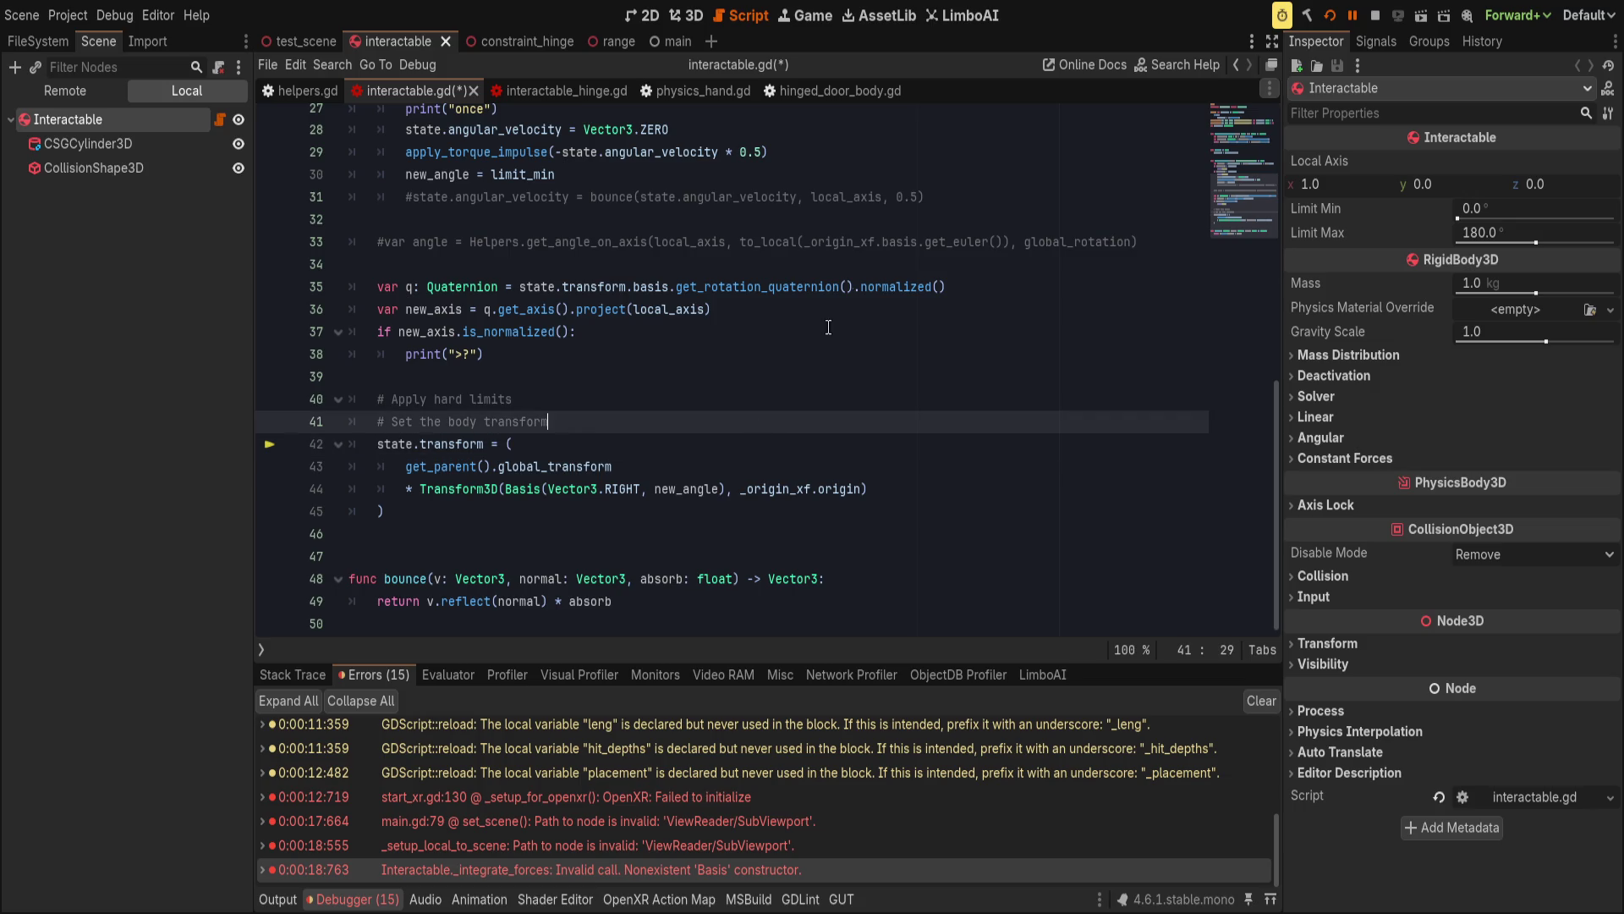
{"action": "key", "text": "F5"}
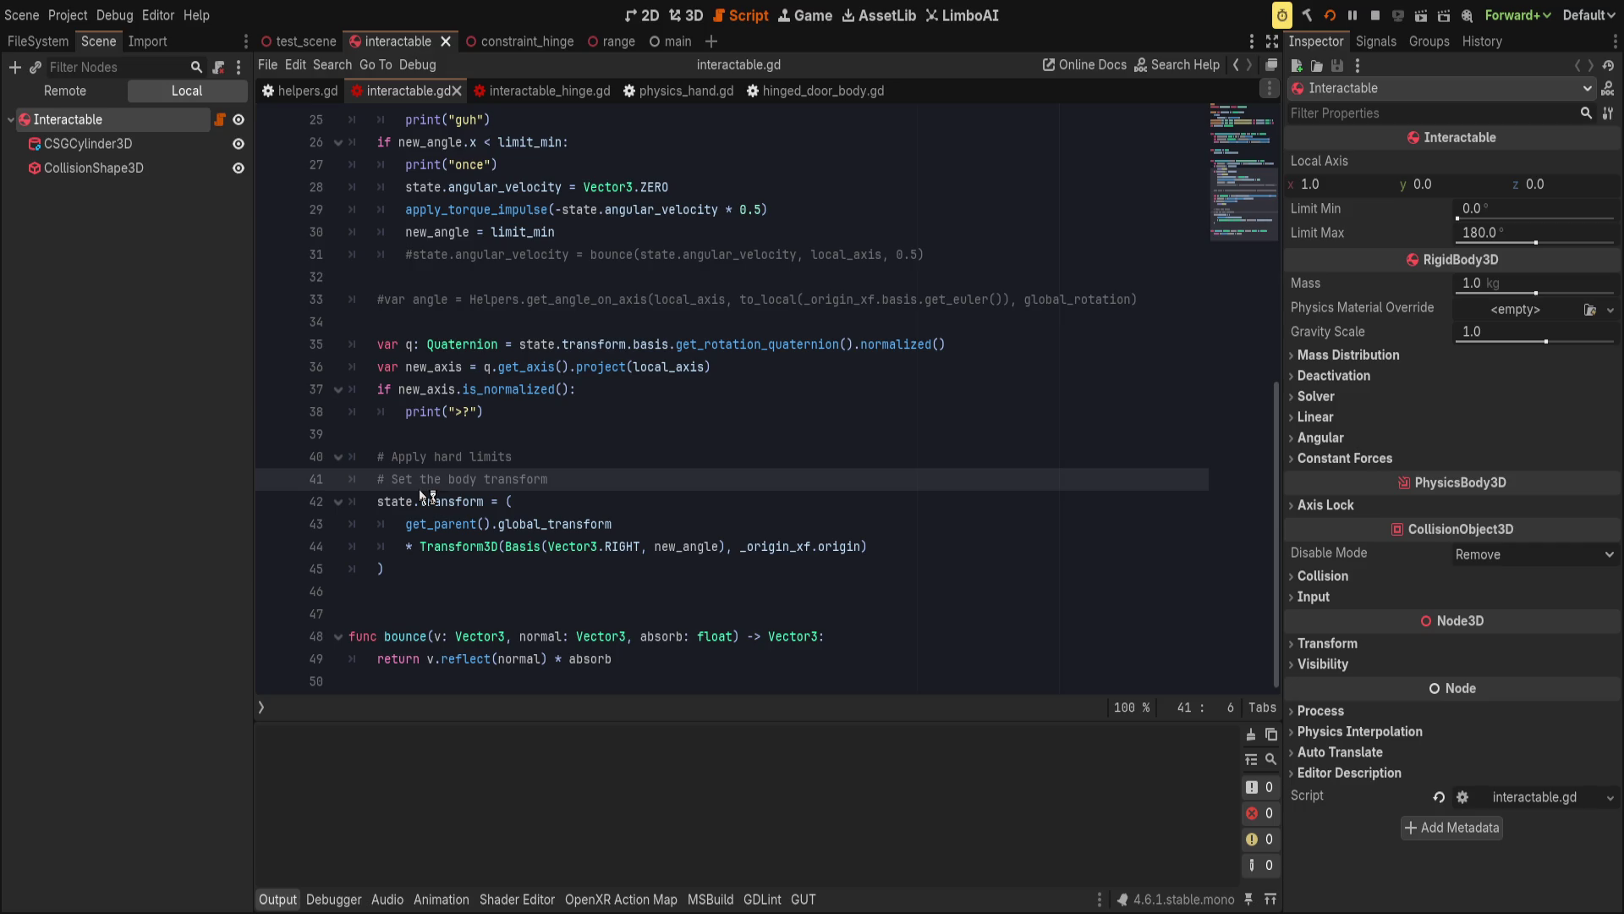
Start typing .leng after new_angle on line 44 and check where new_angle is used.
{"action": "left_click", "coordinate": [424, 498]}
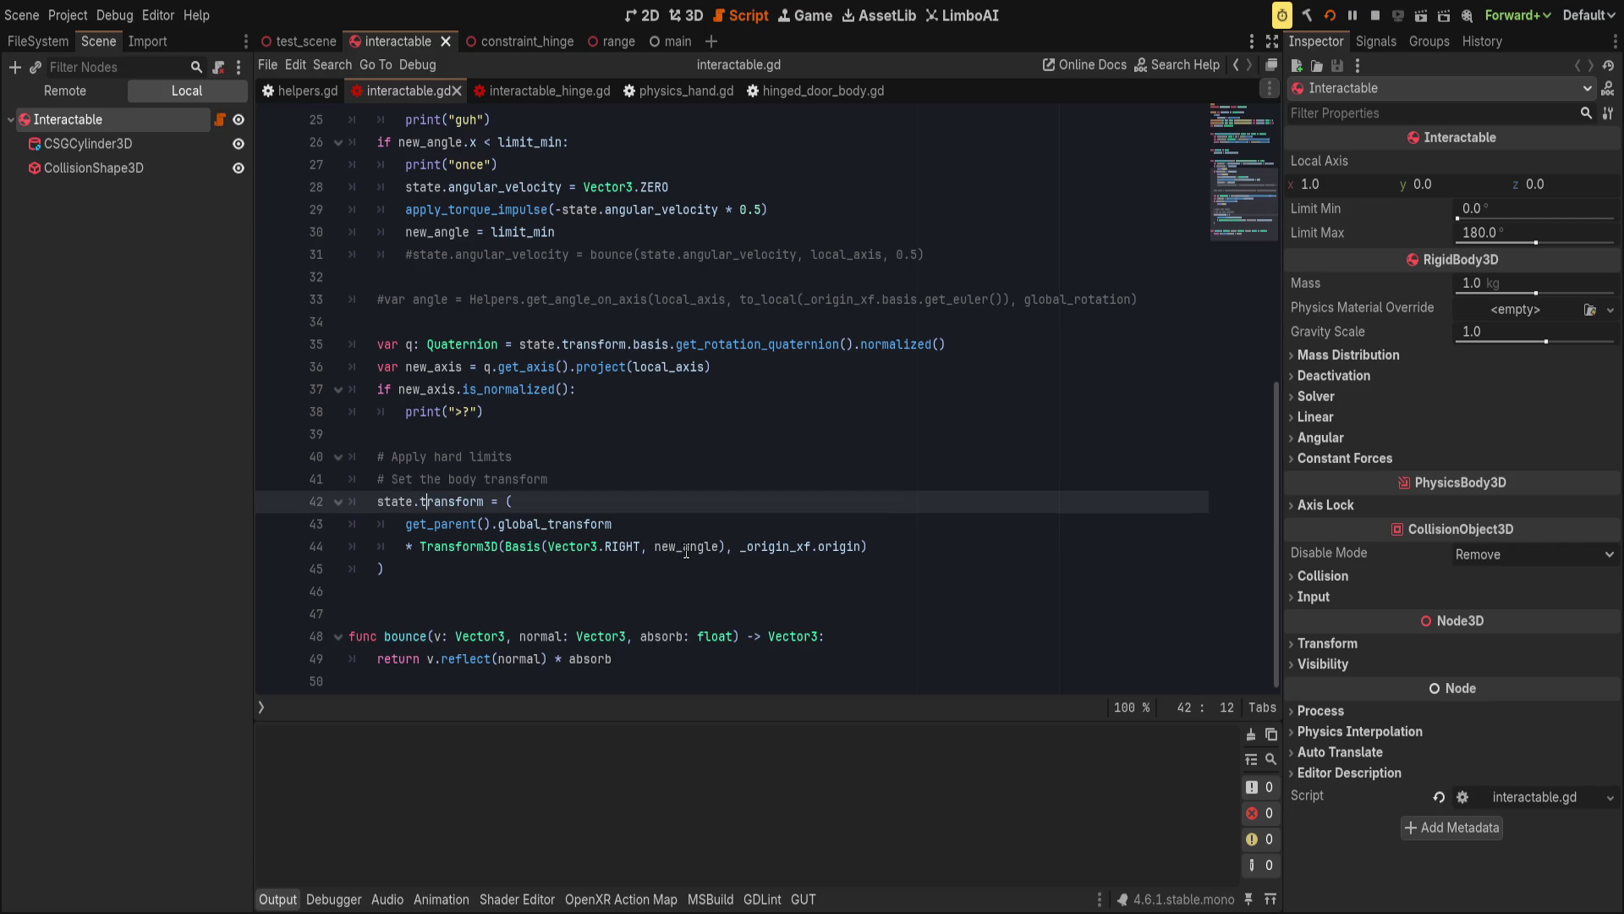
{"action": "left_click", "coordinate": [719, 548]}
{"action": "type", "text": ".l"}
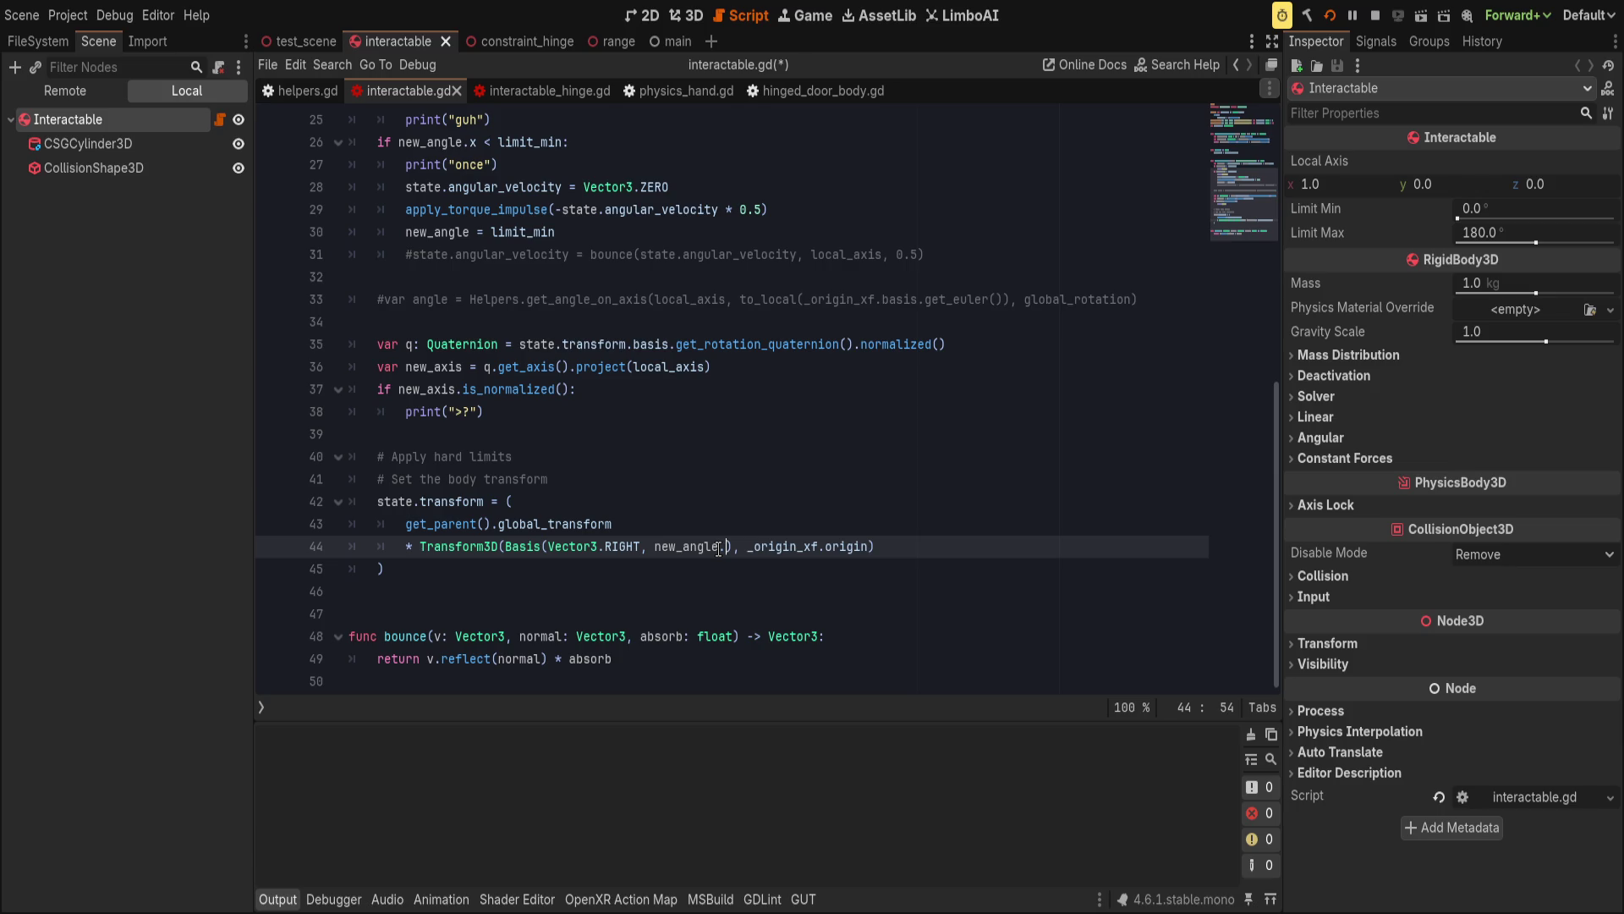
{"action": "type", "text": "eng"}
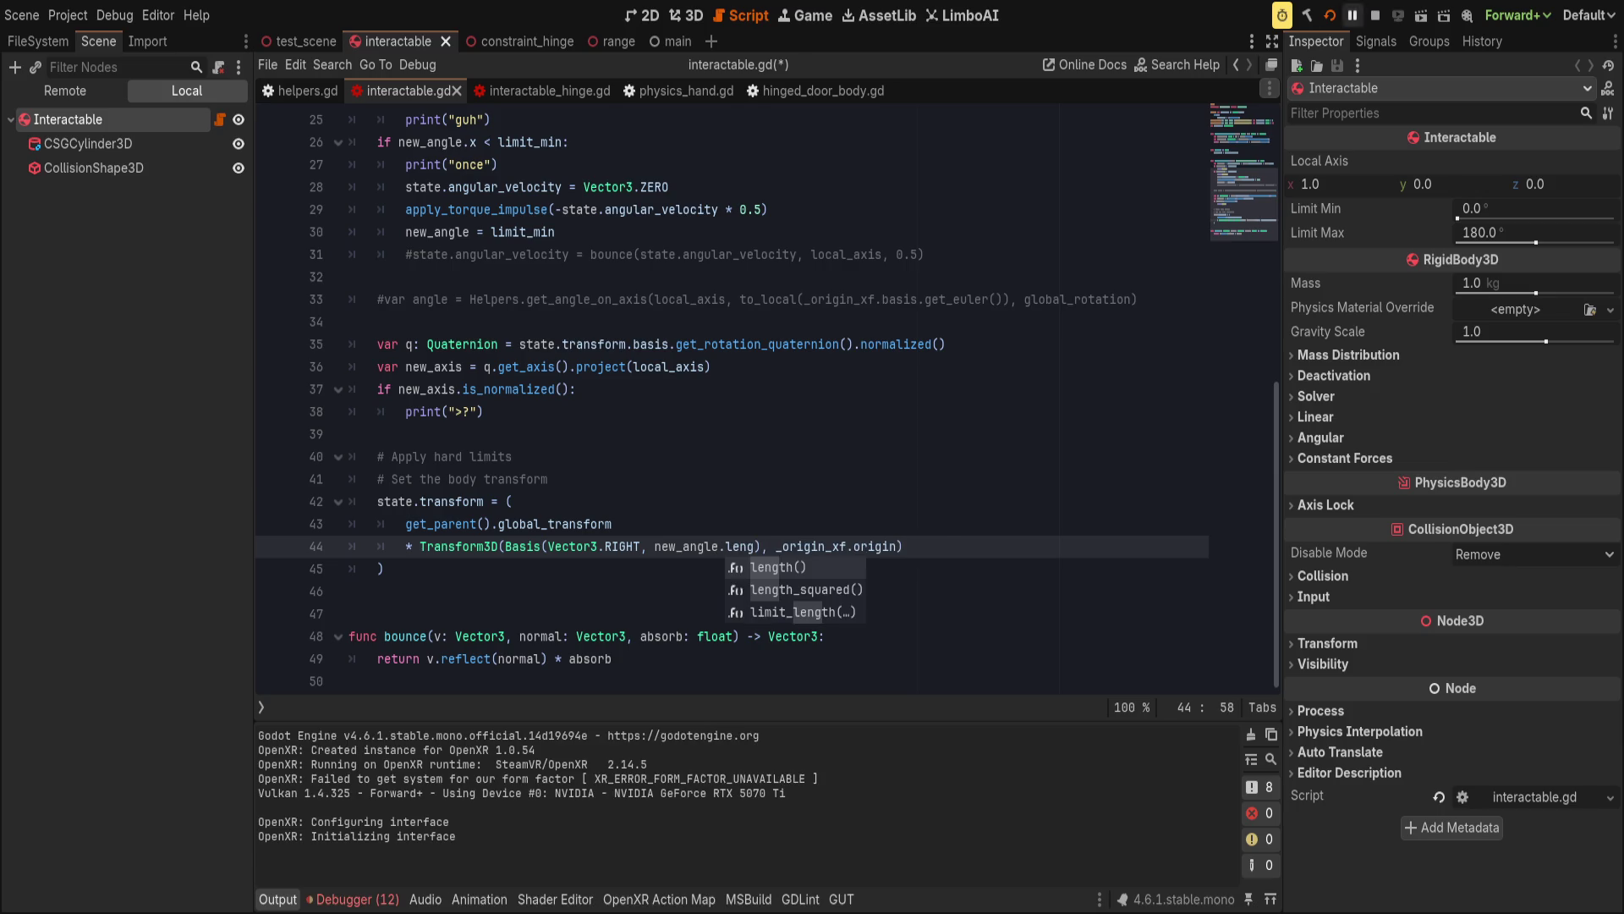
{"action": "left_click", "coordinate": [846, 480]}
{"action": "double_click", "coordinate": [742, 548]}
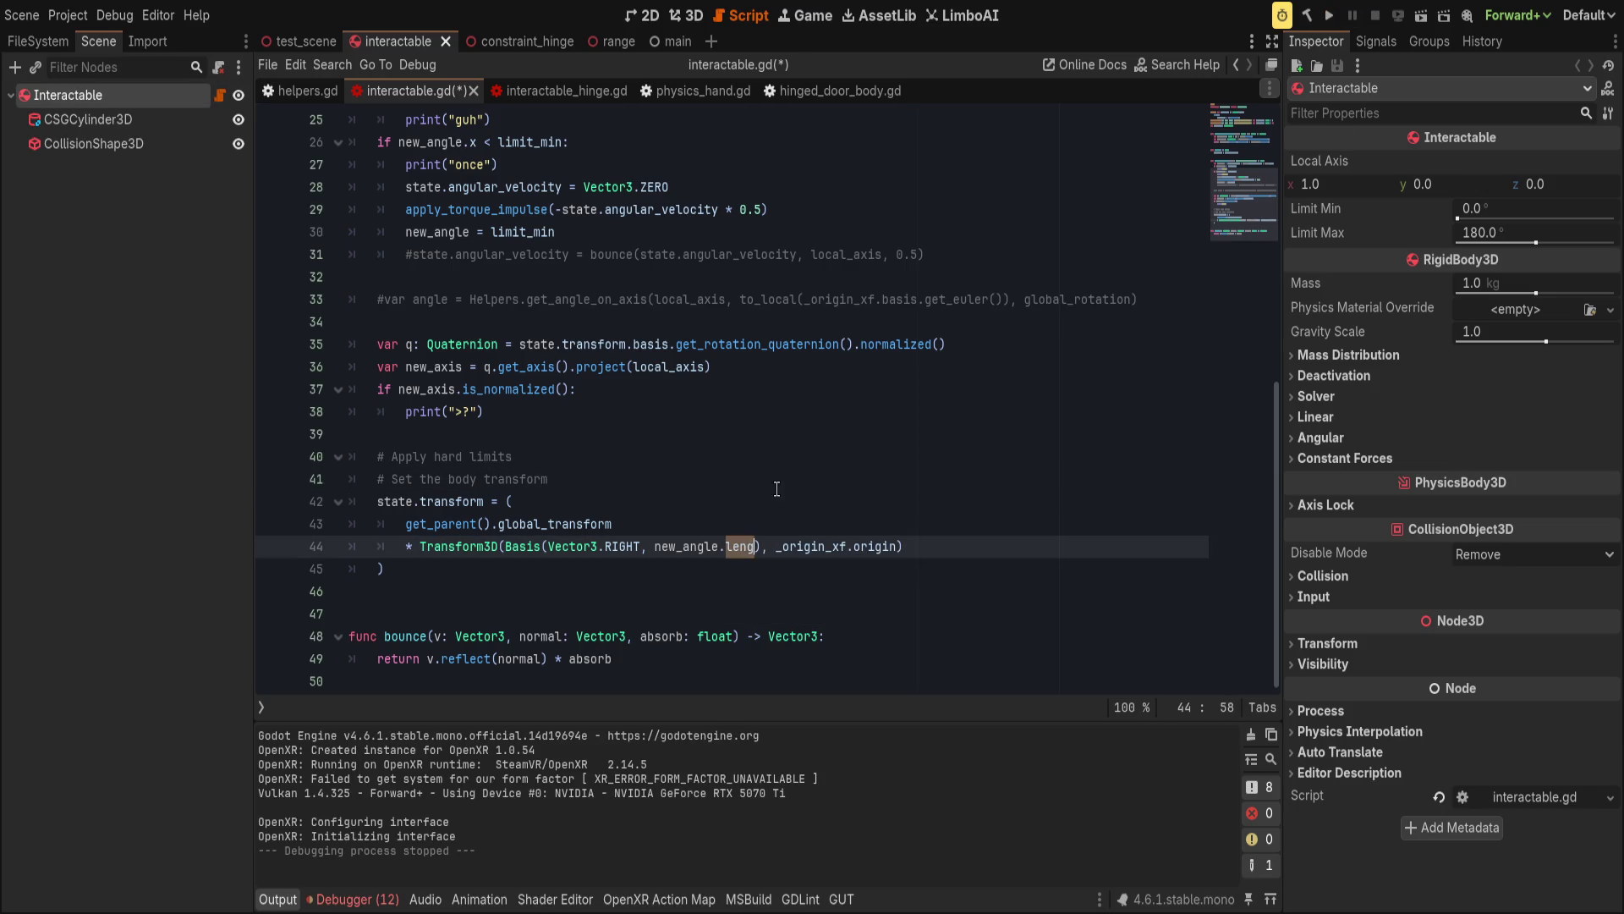
{"action": "double_click", "coordinate": [689, 546]}
Append .project(local_axis) after state.angular_velocity on line 23.
{"action": "scroll", "coordinate": [808, 567], "scroll_direction": "up", "scroll_amount": 2}
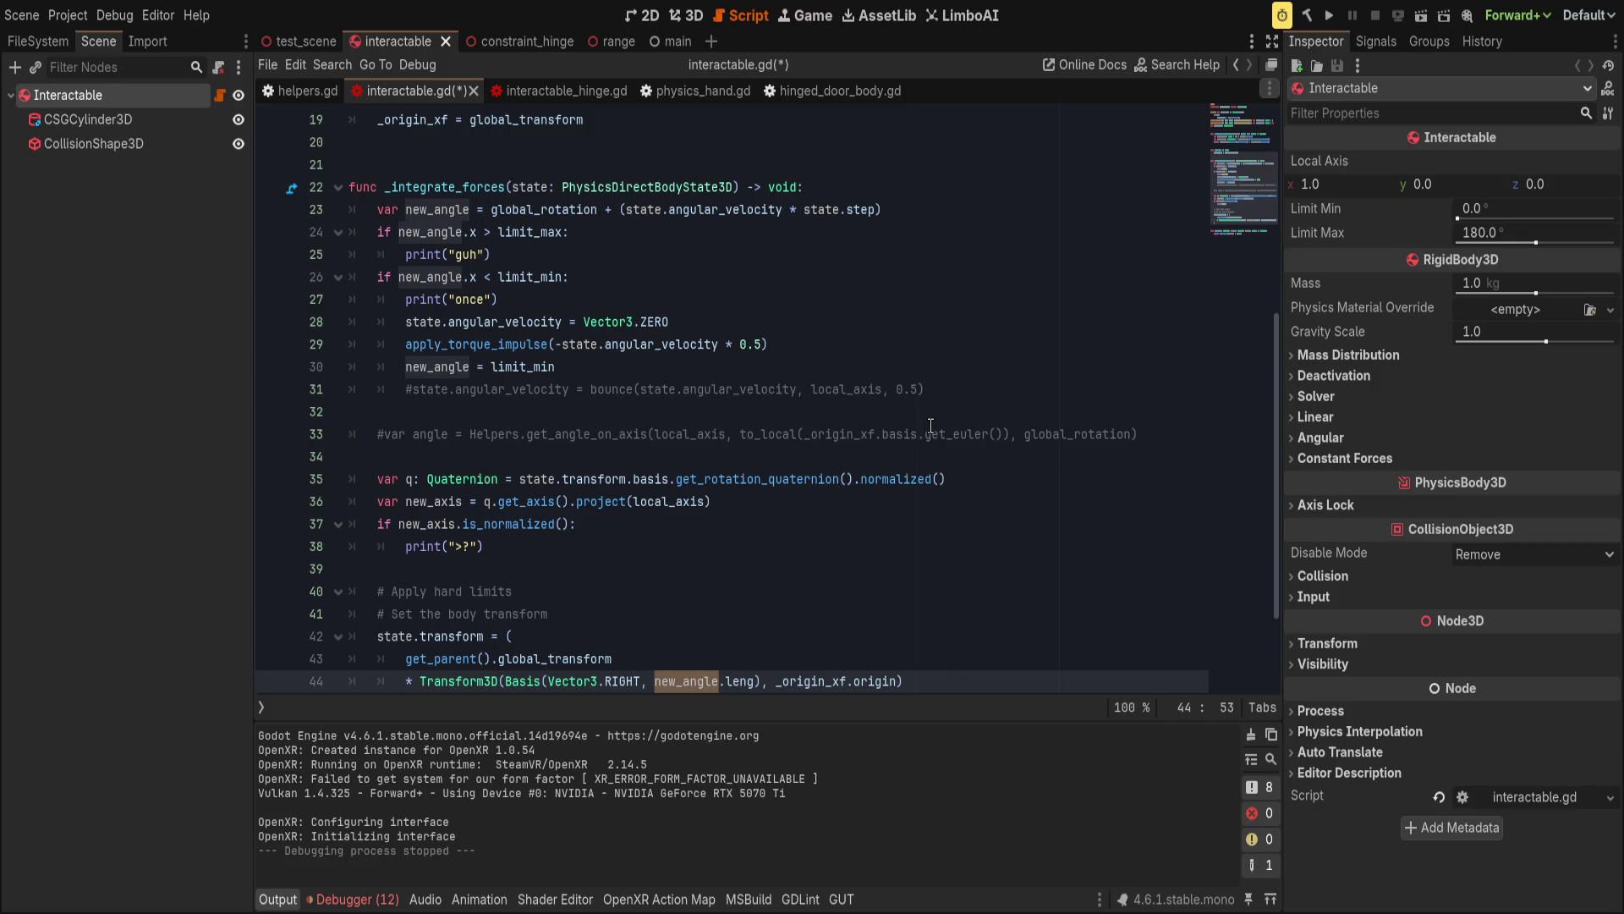
{"action": "left_click", "coordinate": [791, 209]}
{"action": "key", "text": "BackSpace"}
{"action": "type", "text": ".project("}
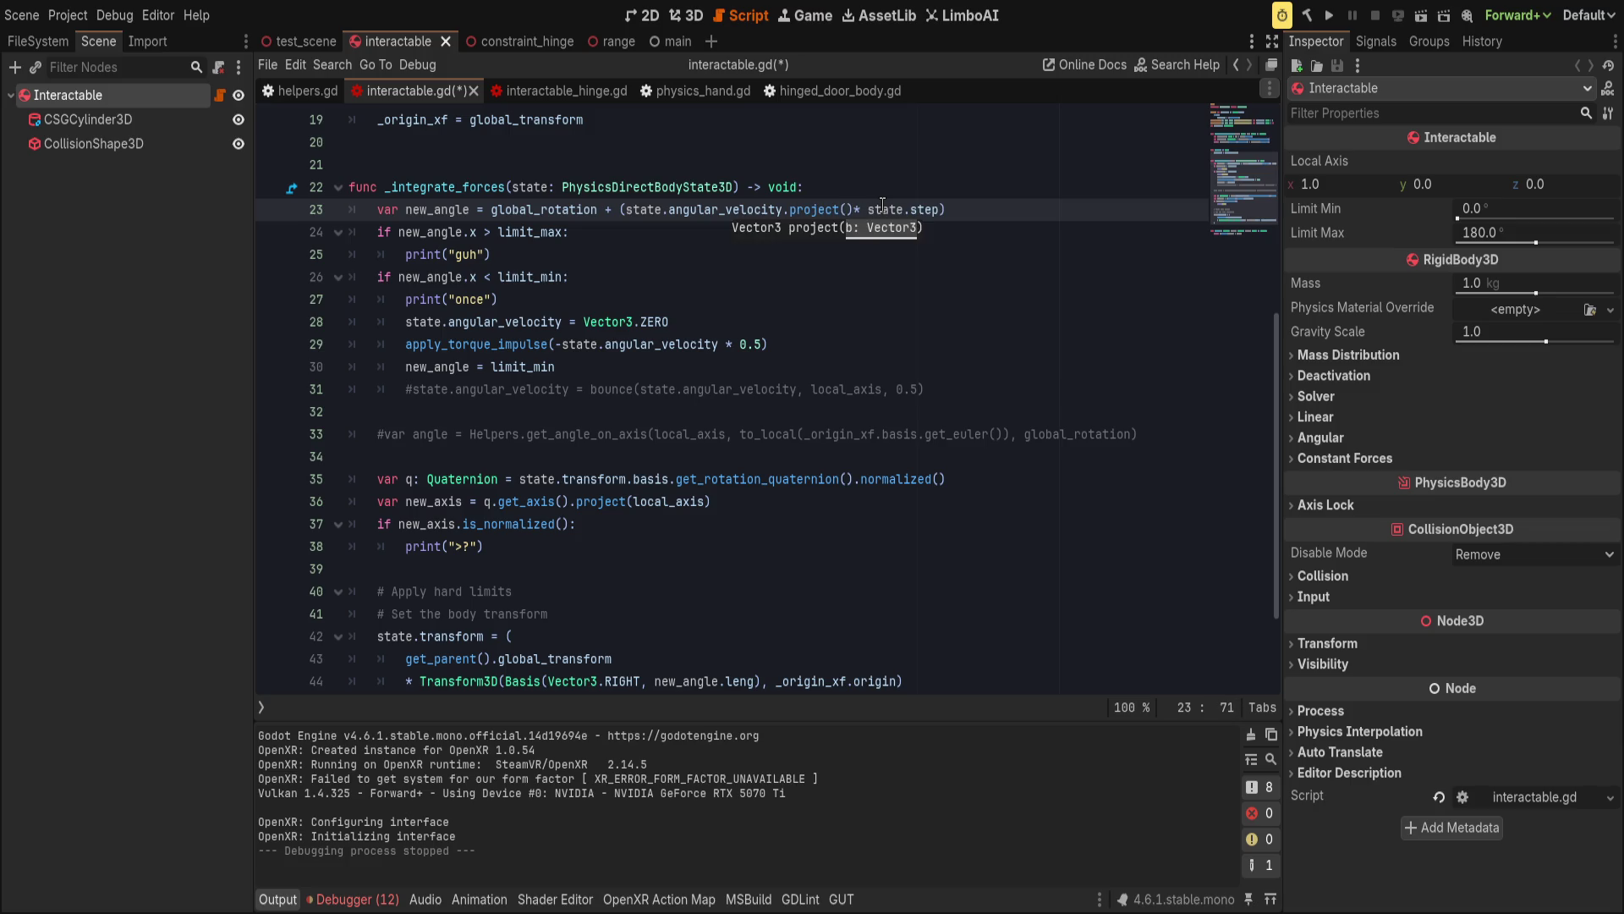
{"action": "type", "text": "local_axis)"}
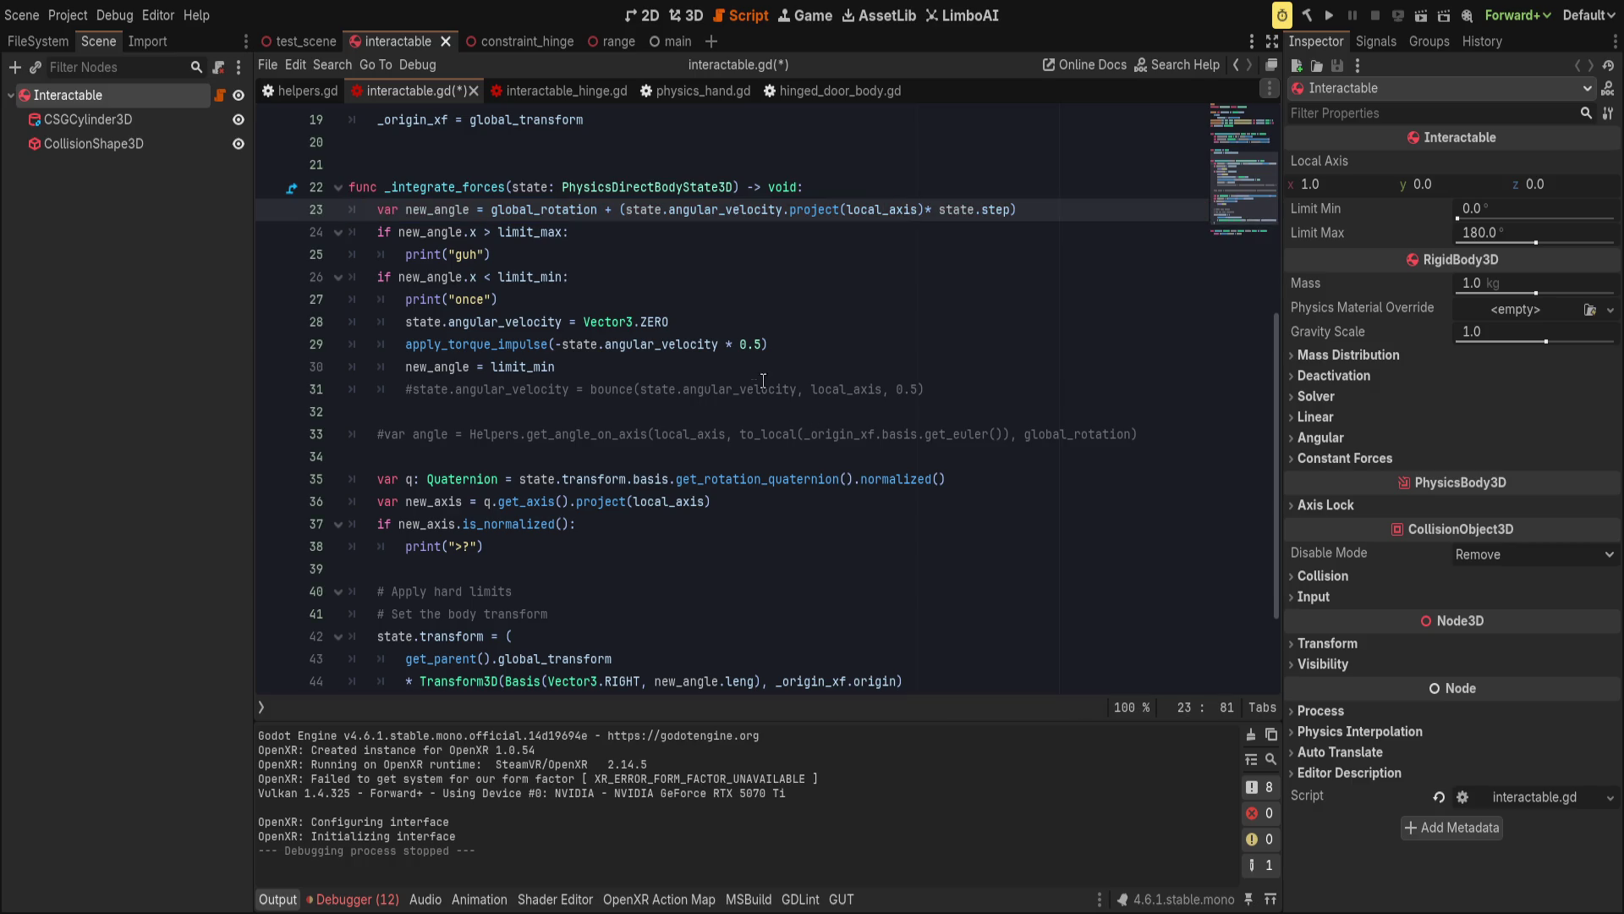
Complete new_angle.length() on line 44, save the script, and run the project.
{"action": "scroll", "coordinate": [843, 643], "scroll_direction": "down", "scroll_amount": 1}
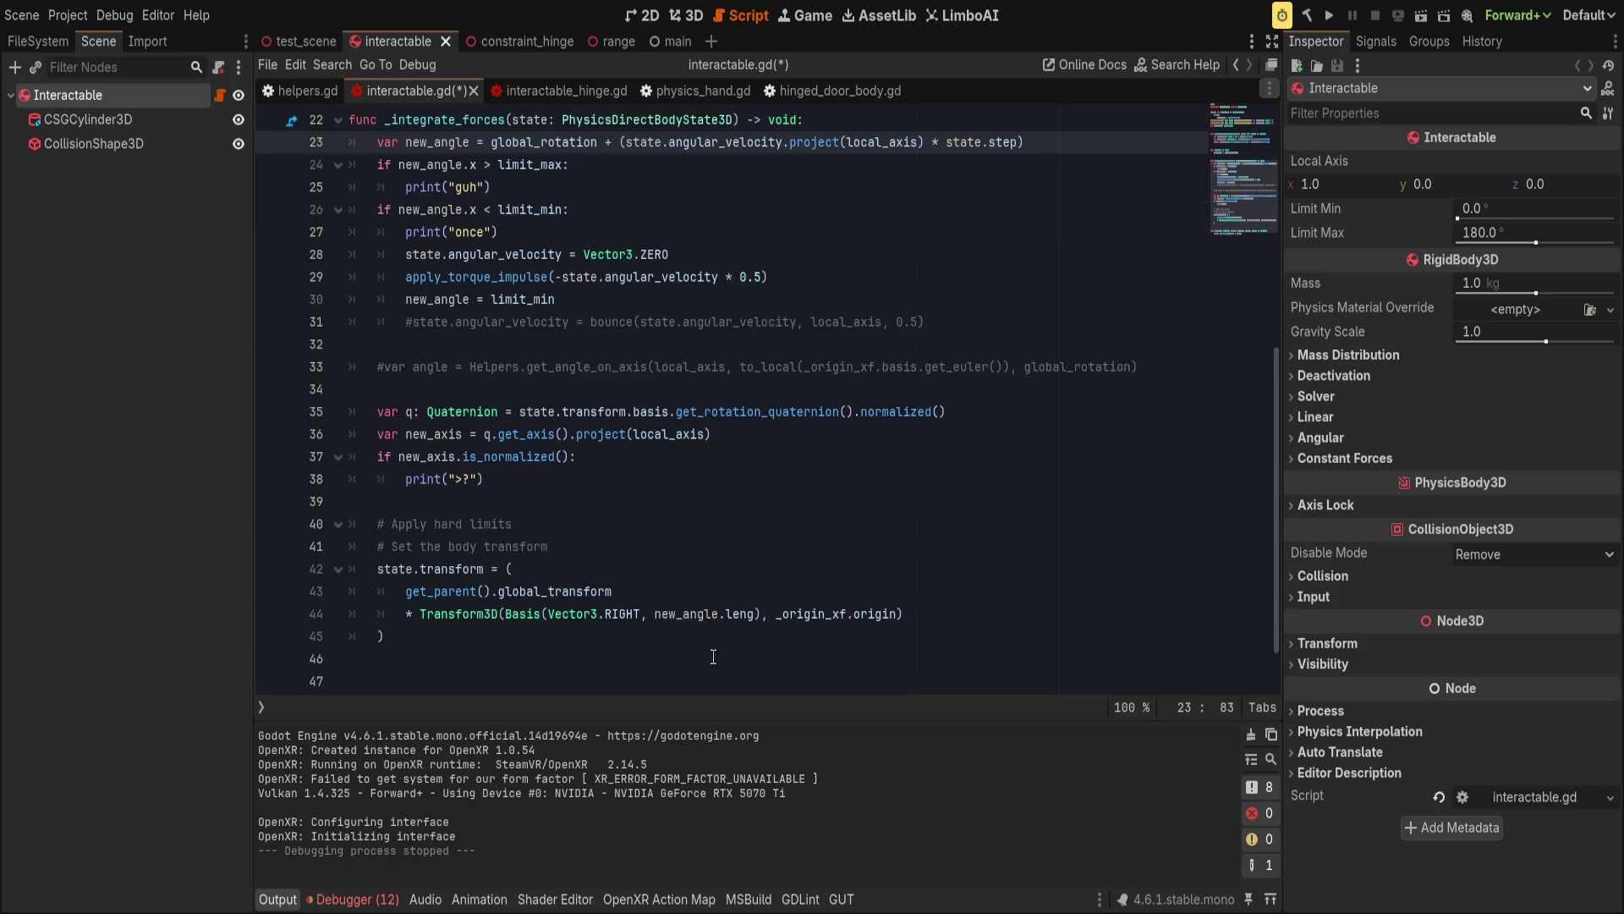
{"action": "left_click", "coordinate": [731, 603]}
{"action": "double_click", "coordinate": [731, 603]}
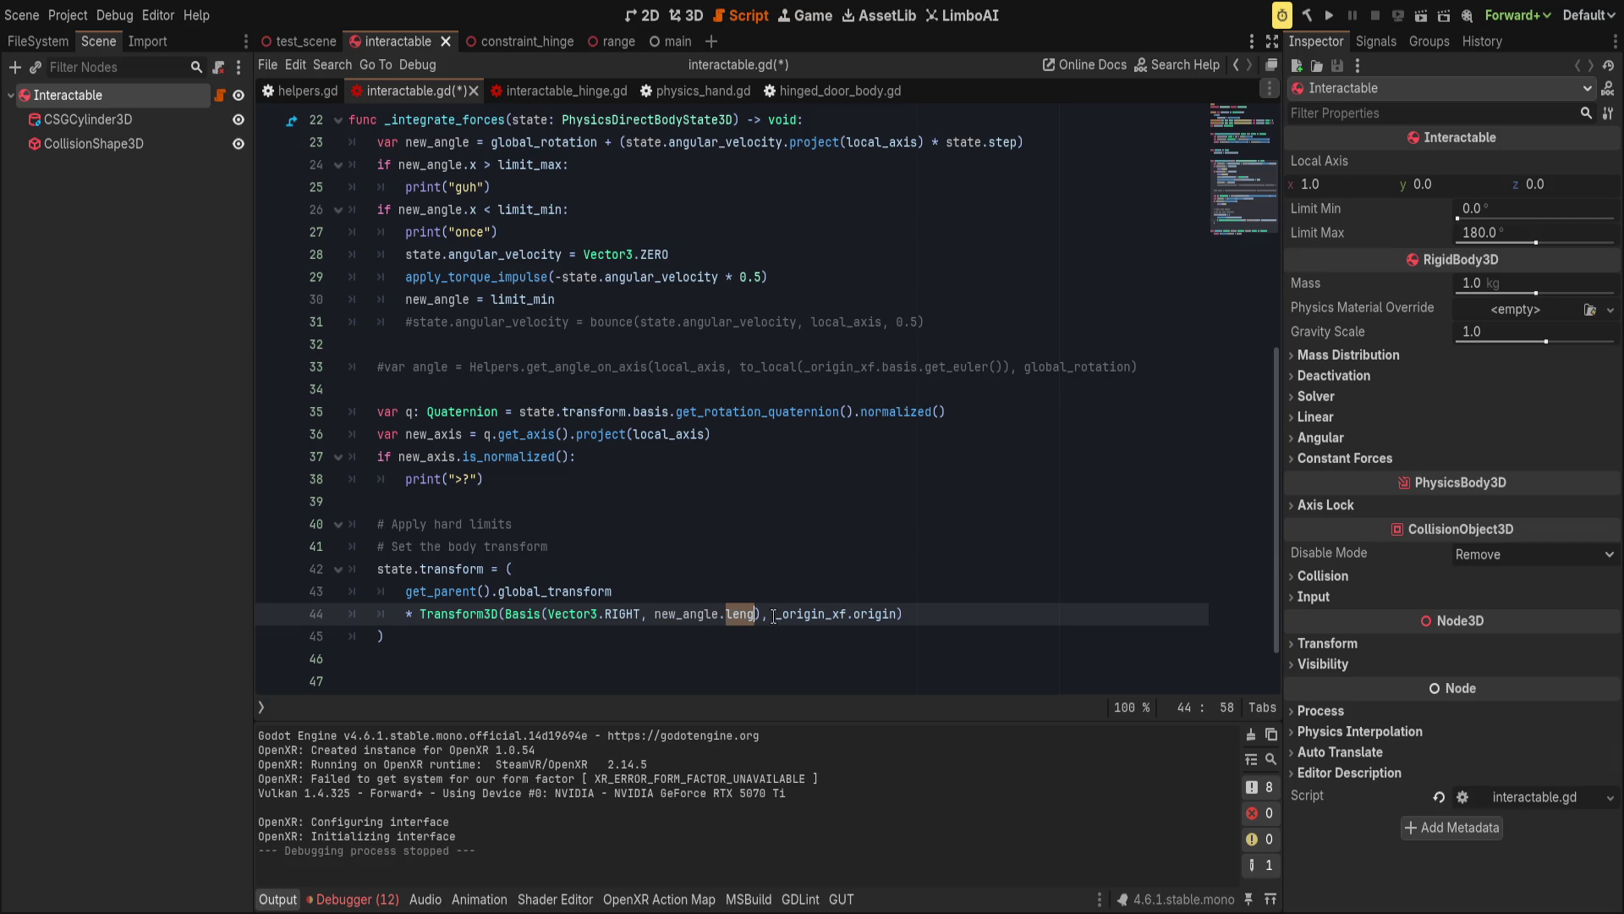
{"action": "type", "text": "length"}
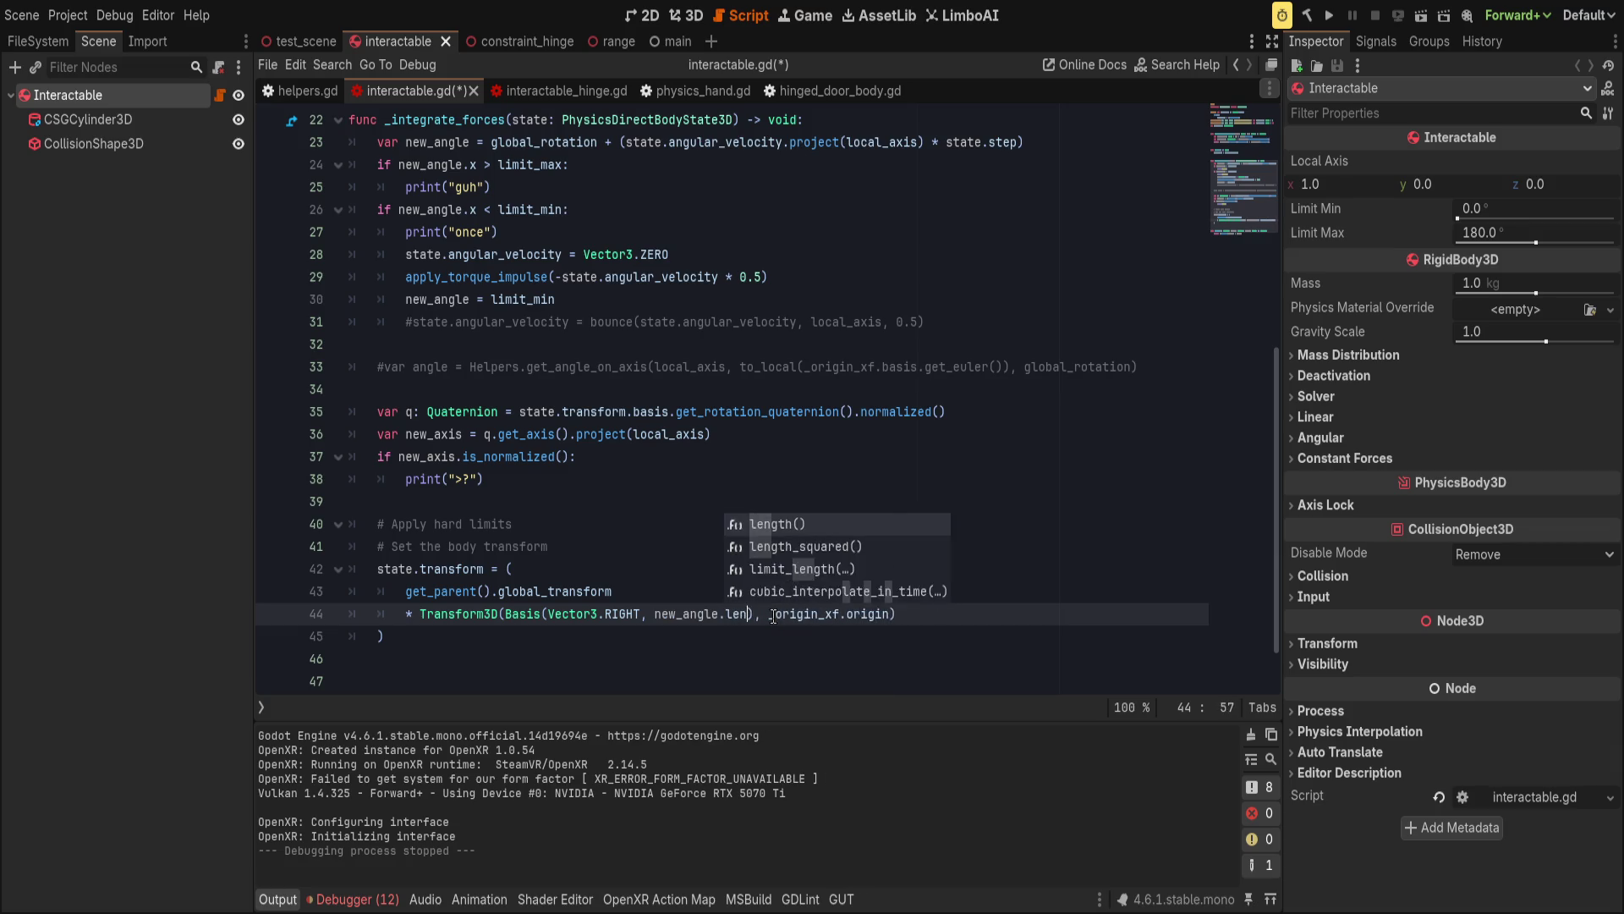
{"action": "key", "text": "Return"}
{"action": "key", "text": "End"}
{"action": "key", "text": "ctrl+s"}
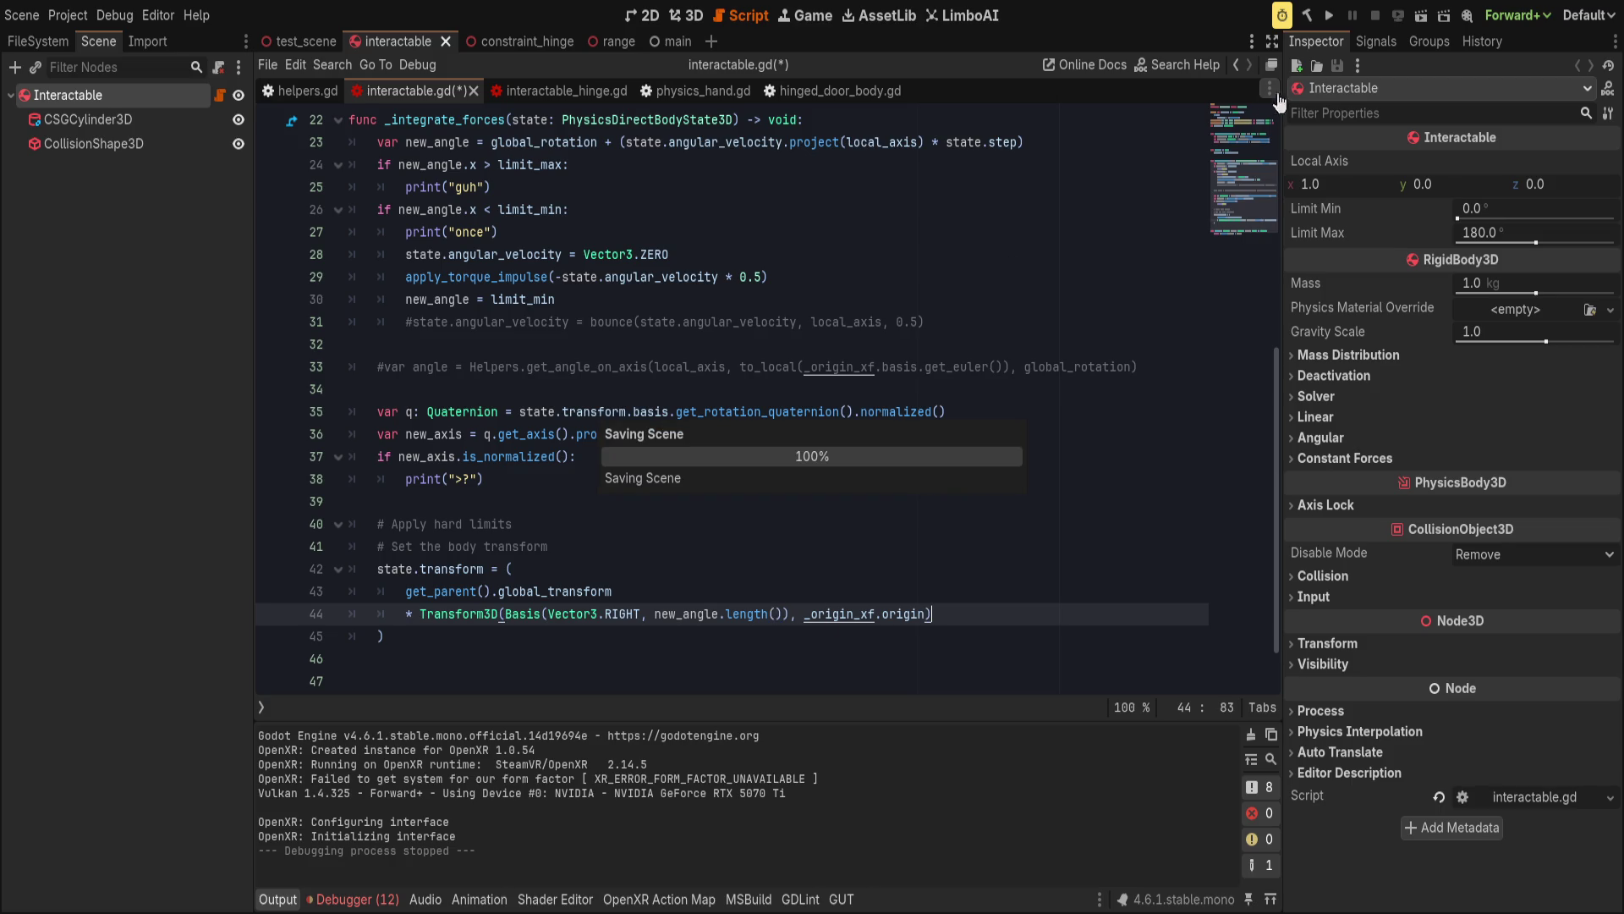
{"action": "left_click", "coordinate": [1329, 15]}
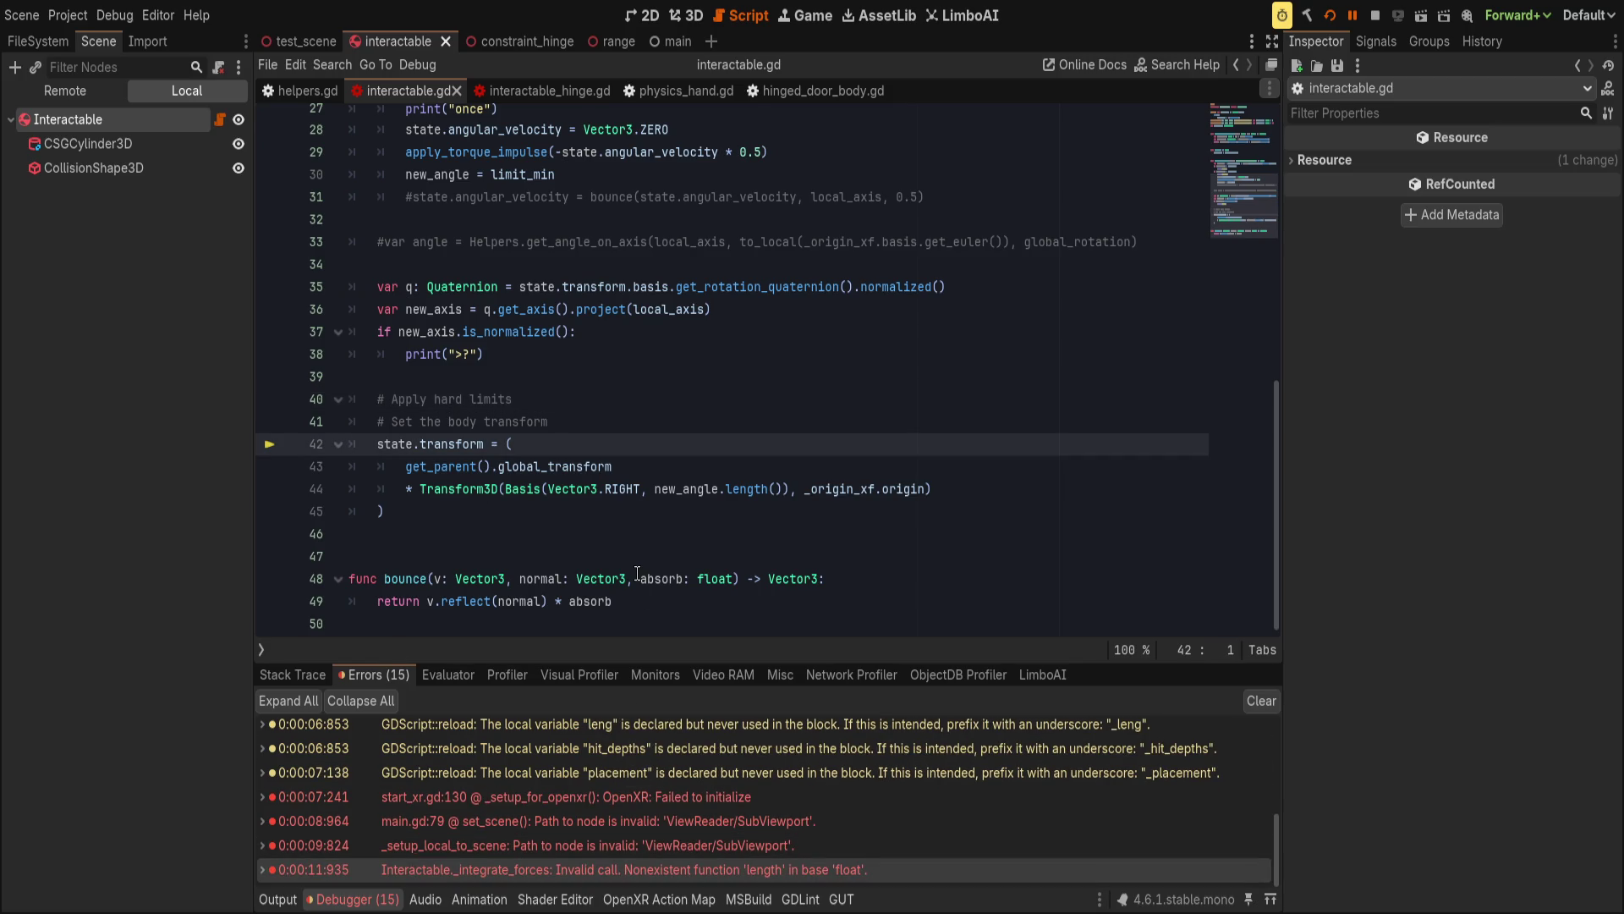
Remove .length() from line 44 and locate new_angle's assignment on line 23.
{"action": "left_click_drag", "start_coordinate": [720, 489], "coordinate": [780, 489]}
{"action": "key", "text": "BackSpace"}
{"action": "left_click", "coordinate": [825, 453]}
{"action": "scroll", "coordinate": [721, 523], "scroll_direction": "up", "scroll_amount": 3}
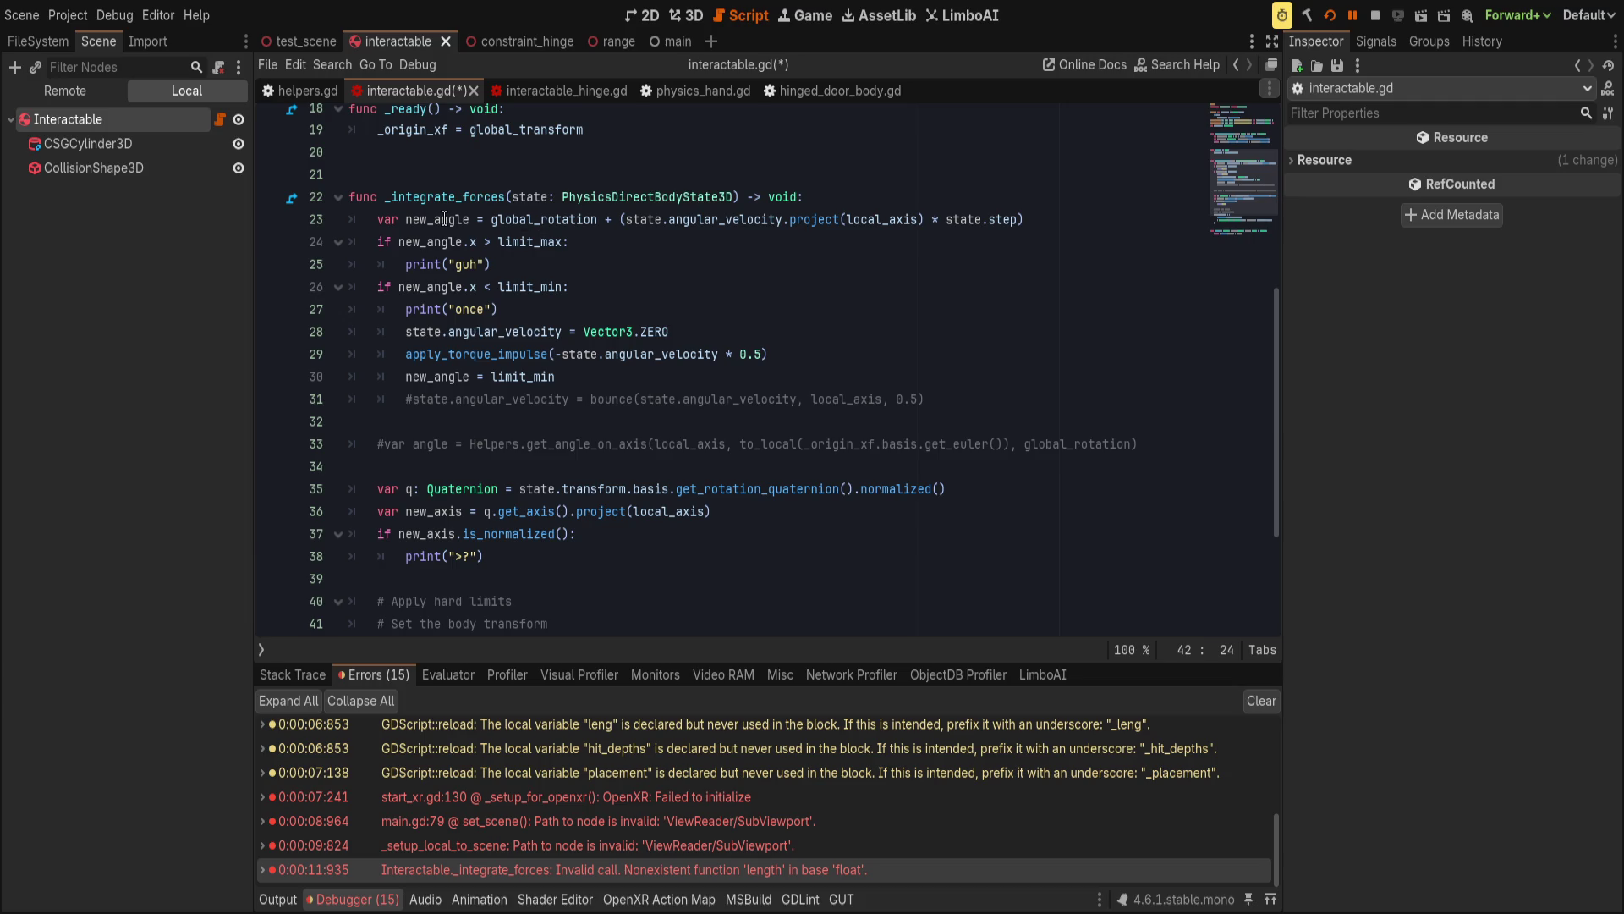
{"action": "scroll", "coordinate": [448, 286], "scroll_direction": "up", "scroll_amount": 5}
{"action": "double_click", "coordinate": [412, 566]}
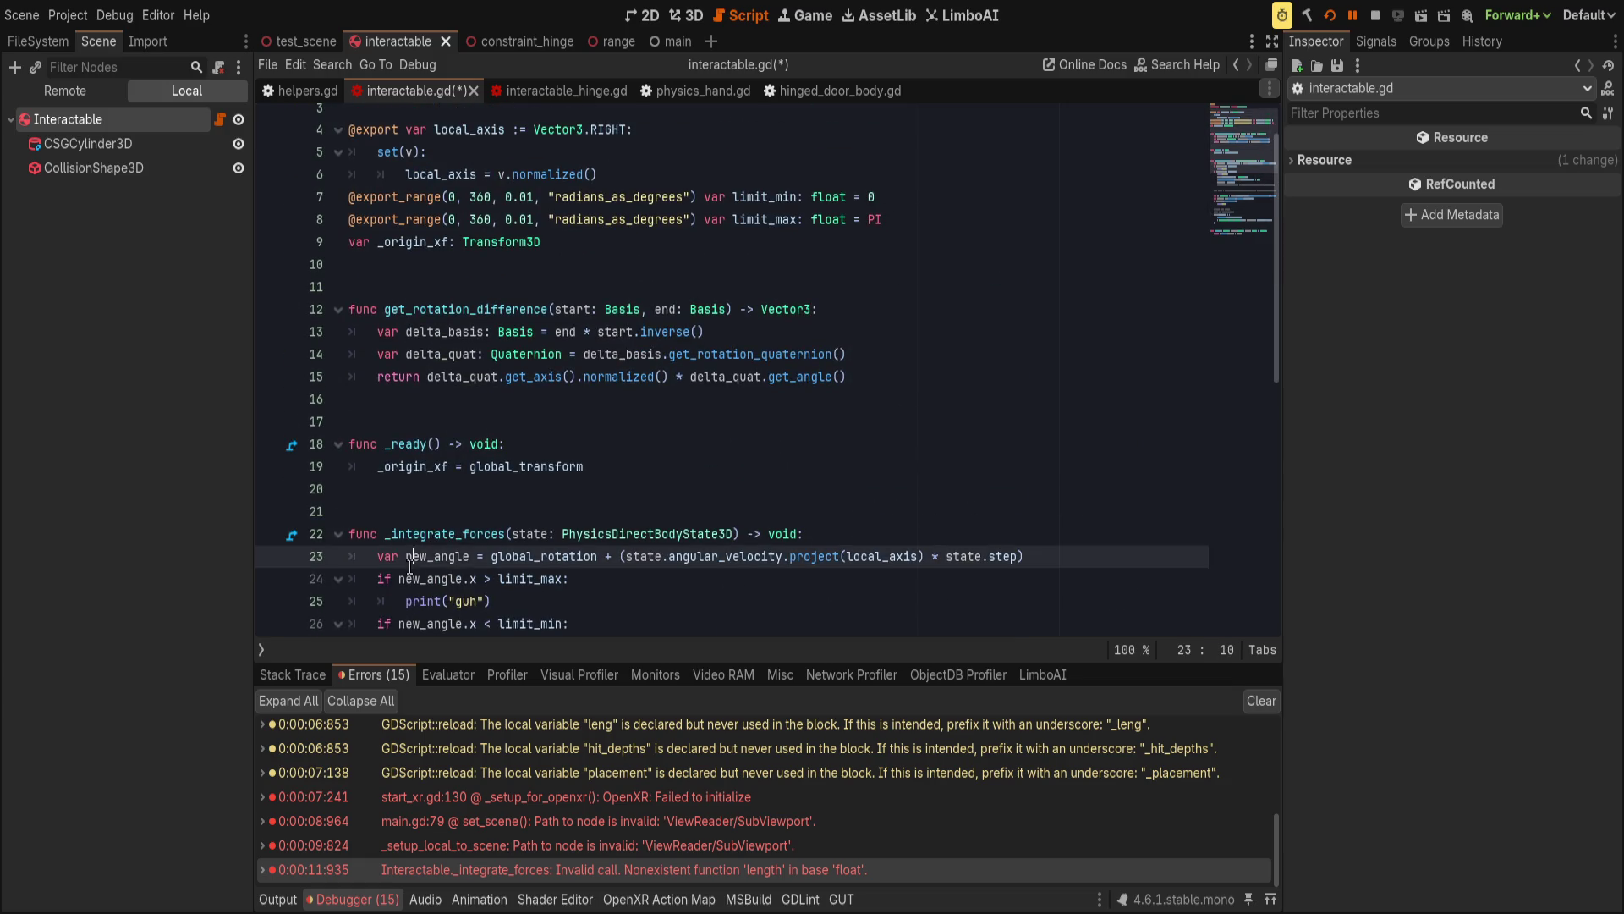
{"action": "scroll", "coordinate": [441, 565], "scroll_direction": "down", "scroll_amount": 4}
{"action": "scroll", "coordinate": [441, 565], "scroll_direction": "down", "scroll_amount": 1}
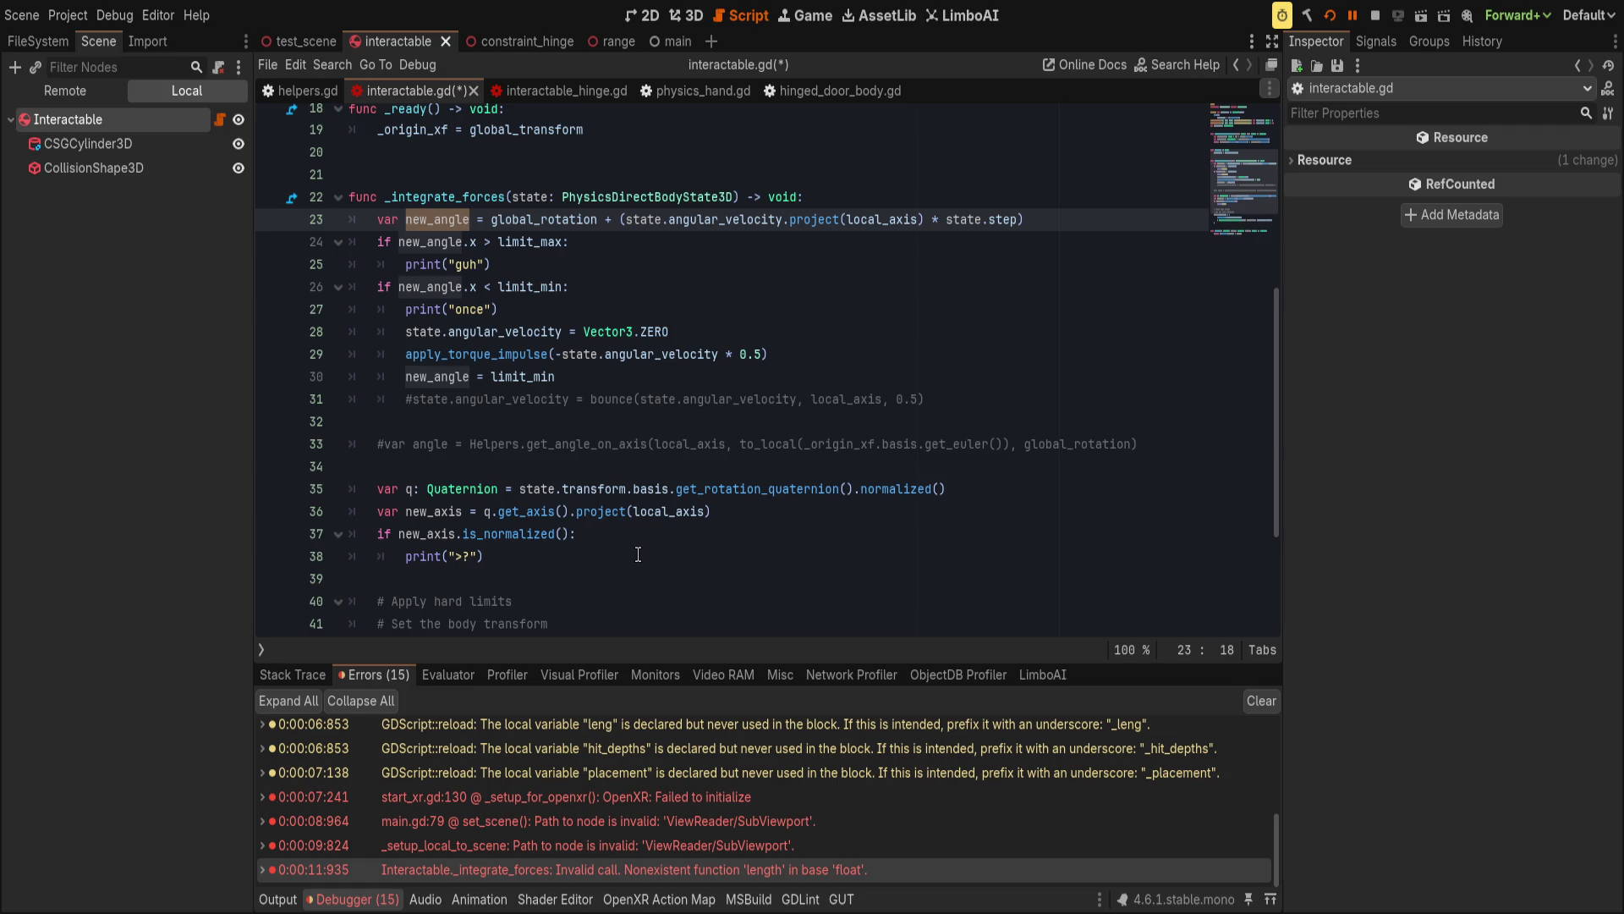
Wrap the new_angle expression on line 23 in parentheses and call .length() on it.
{"action": "scroll", "coordinate": [636, 555], "scroll_direction": "up", "scroll_amount": 1}
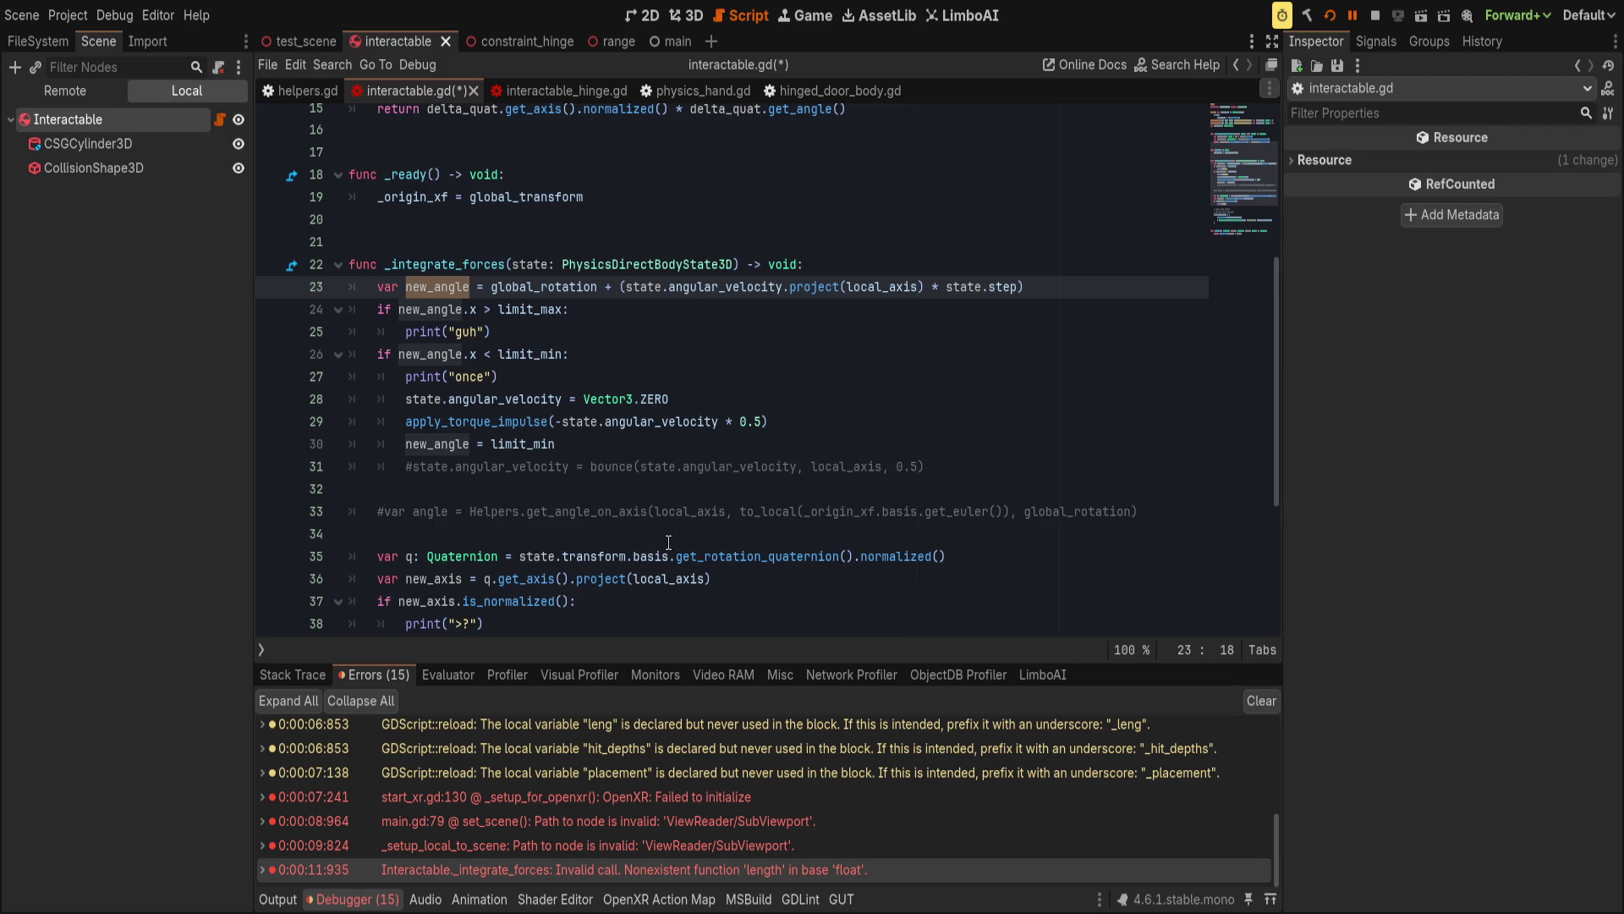
{"action": "left_click_drag", "start_coordinate": [492, 286], "coordinate": [1068, 282]}
{"action": "type", "text": "("}
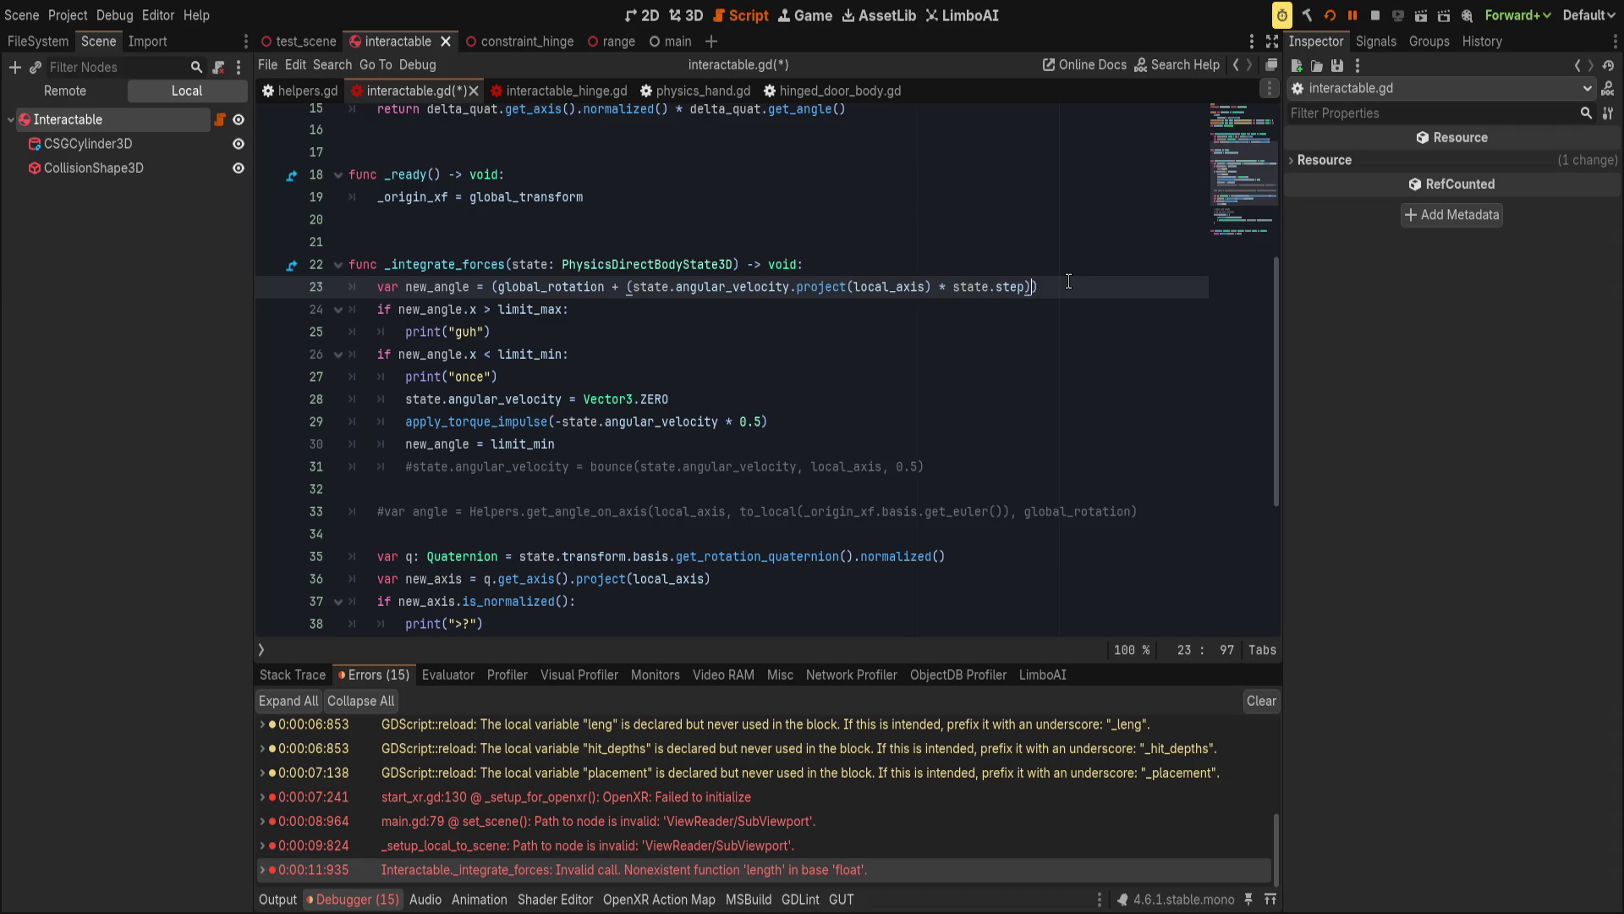
{"action": "type", "text": ")."}
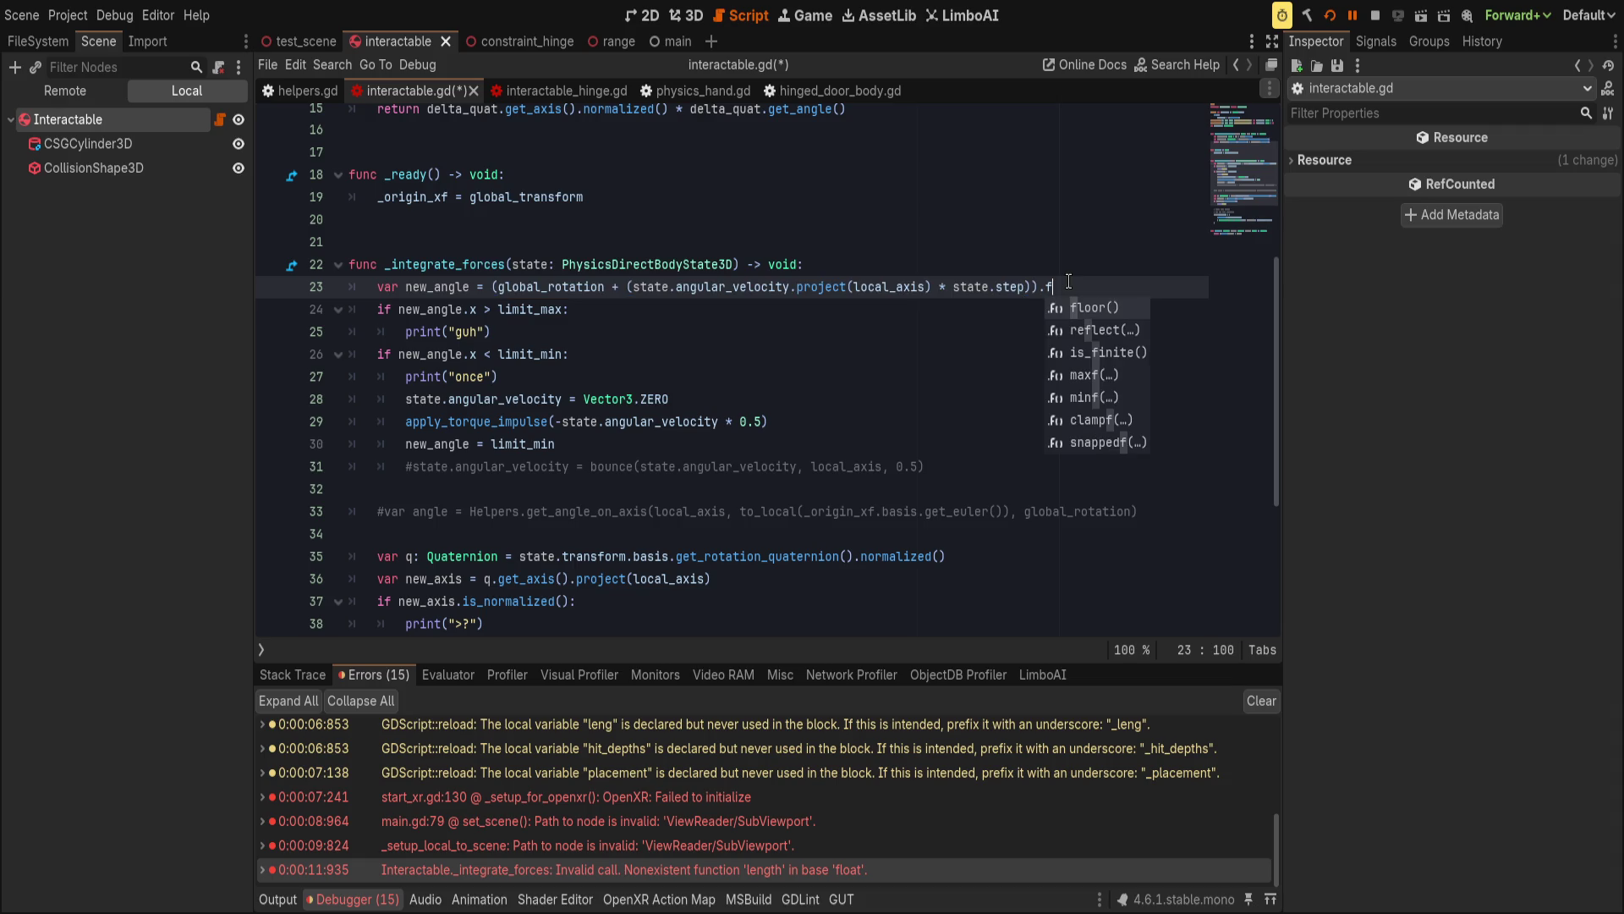
{"action": "type", "text": "len"}
{"action": "key", "text": "Return"}
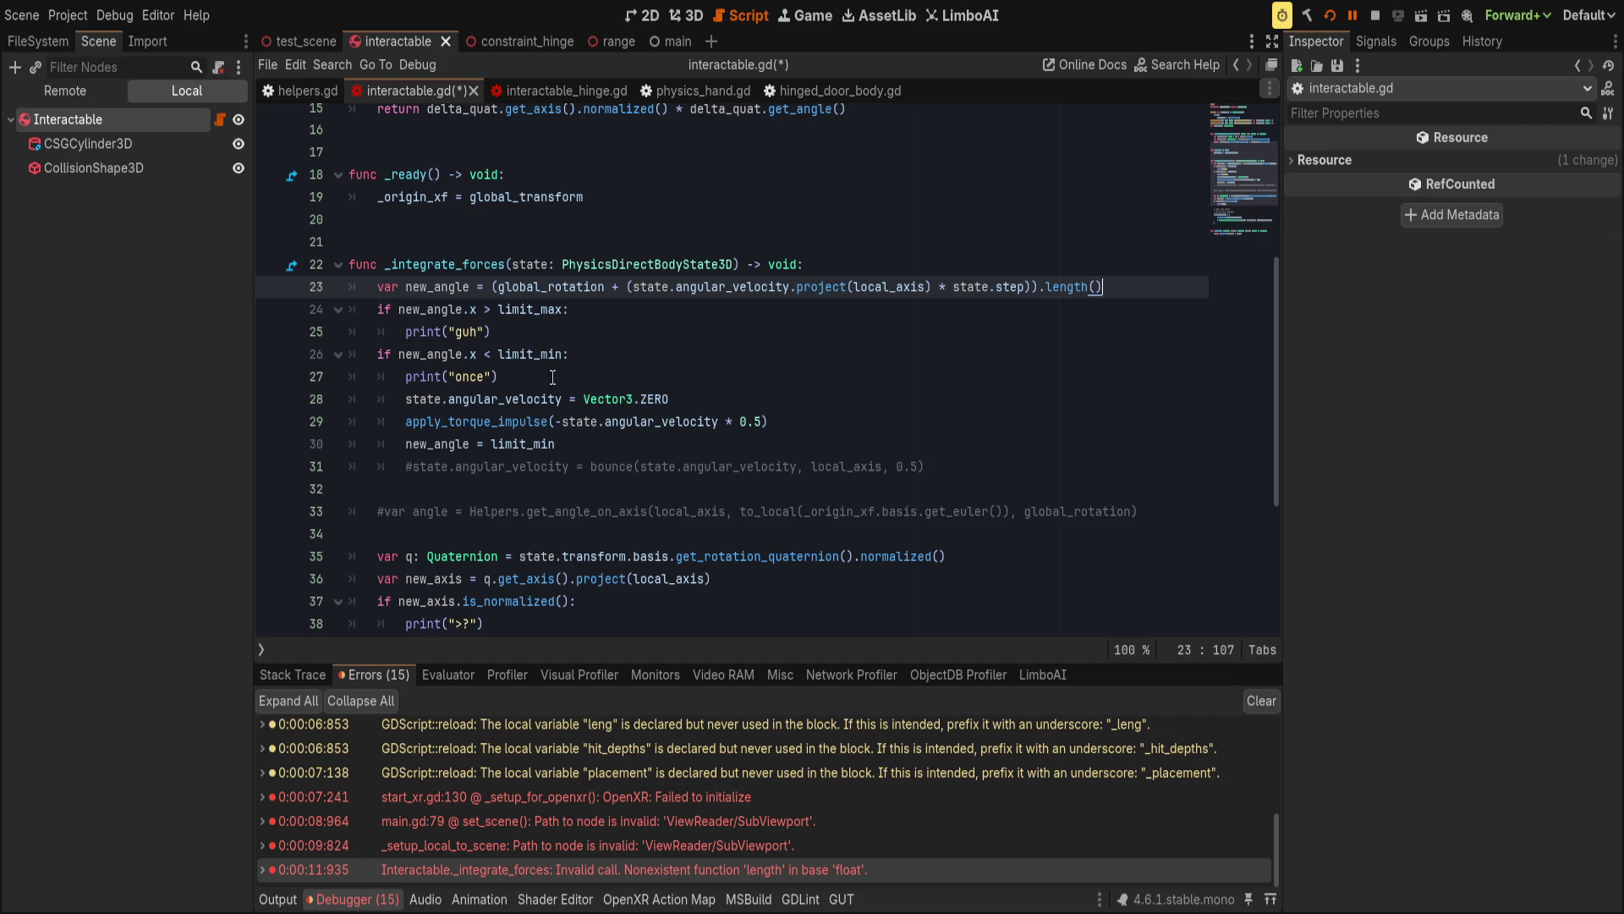
Drop the .x after new_angle in the limit_max and limit_min checks on lines 24 and 26.
{"action": "double_click", "coordinate": [423, 285]}
{"action": "left_click", "coordinate": [476, 309]}
{"action": "key", "text": "BackSpace"}
{"action": "key", "text": "BackSpace"}
{"action": "left_click", "coordinate": [475, 353]}
{"action": "key", "text": "BackSpace"}
{"action": "key", "text": "BackSpace"}
{"action": "left_click", "coordinate": [441, 309]}
{"action": "left_click", "coordinate": [447, 353]}
{"action": "left_click", "coordinate": [443, 436]}
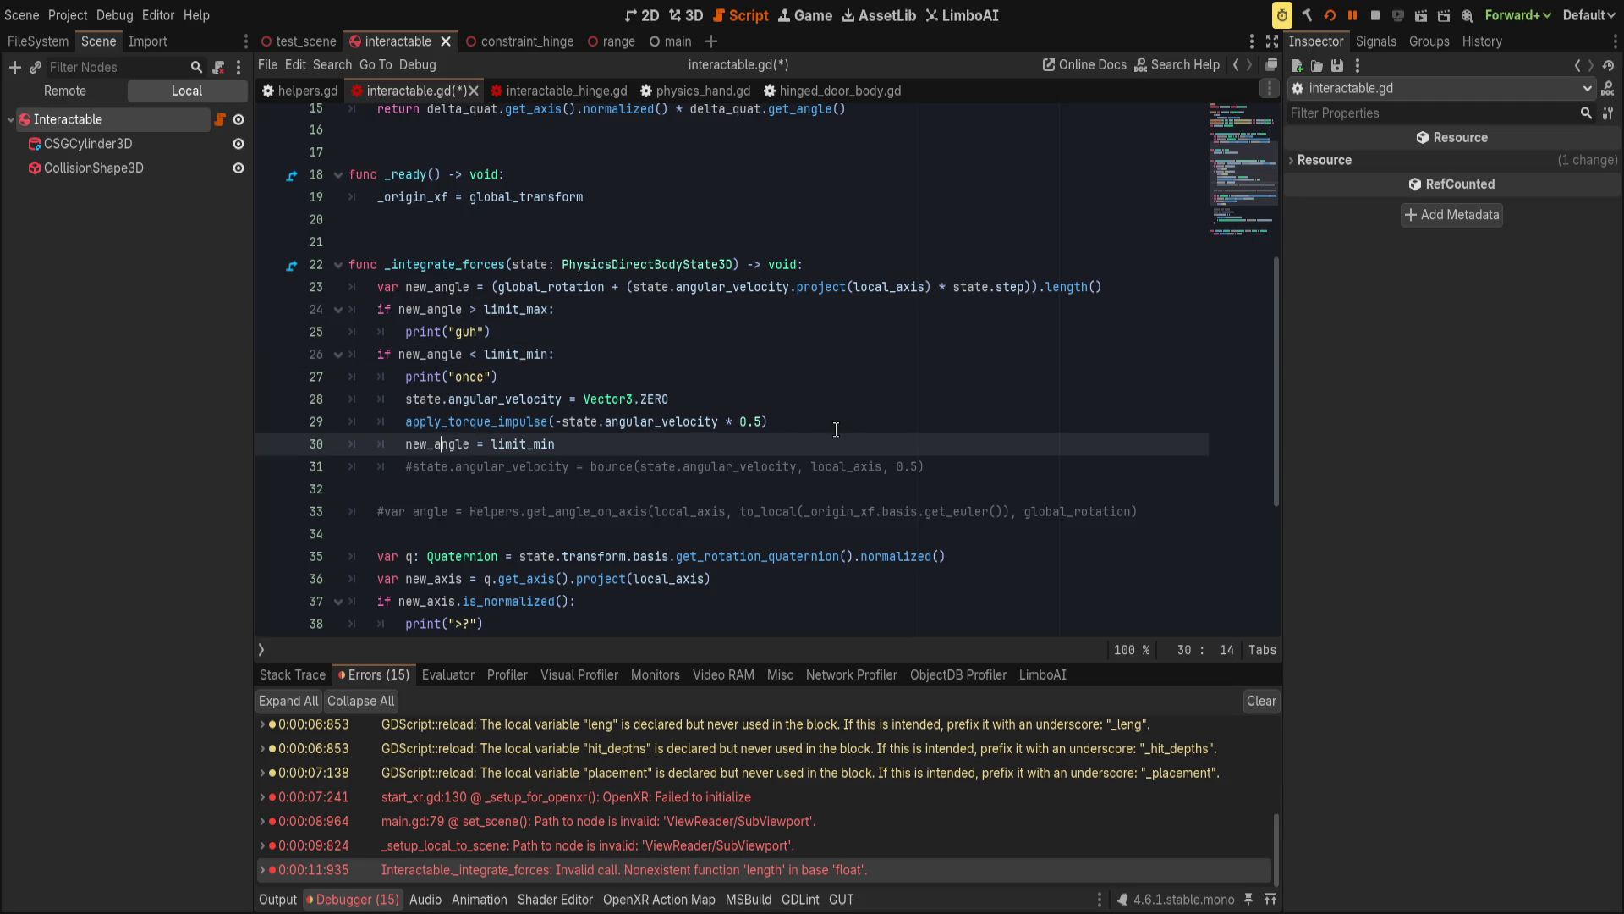
Save interactable.gd and switch over to run the project.
{"action": "scroll", "coordinate": [836, 429], "scroll_direction": "down", "scroll_amount": 1}
{"action": "scroll", "coordinate": [836, 430], "scroll_direction": "down", "scroll_amount": 2}
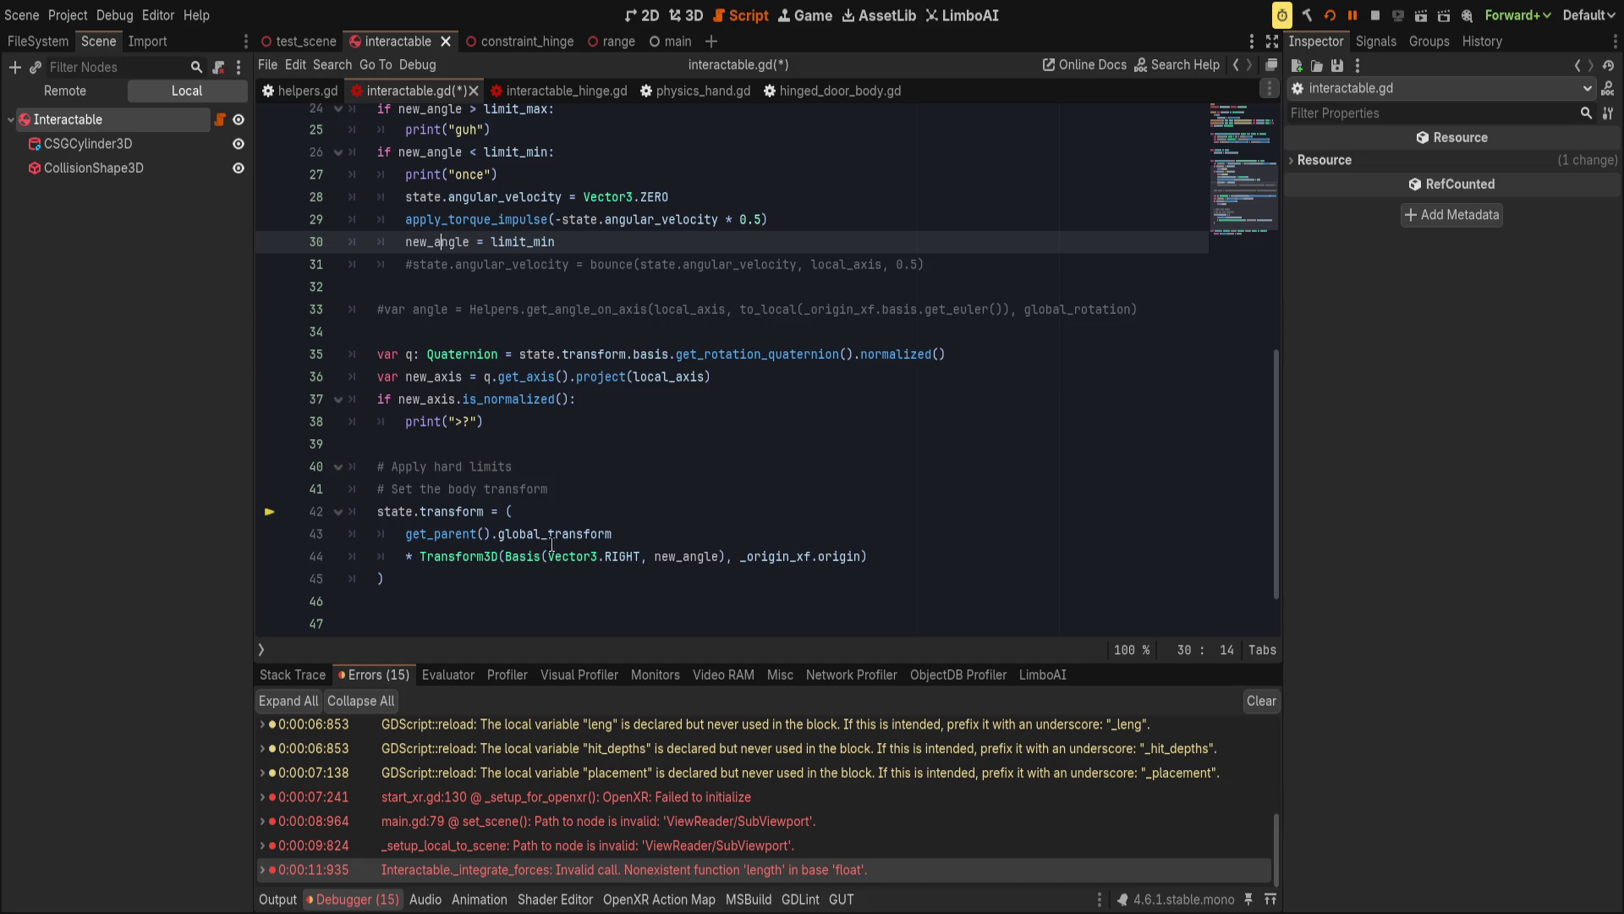
{"action": "left_click", "coordinate": [568, 518]}
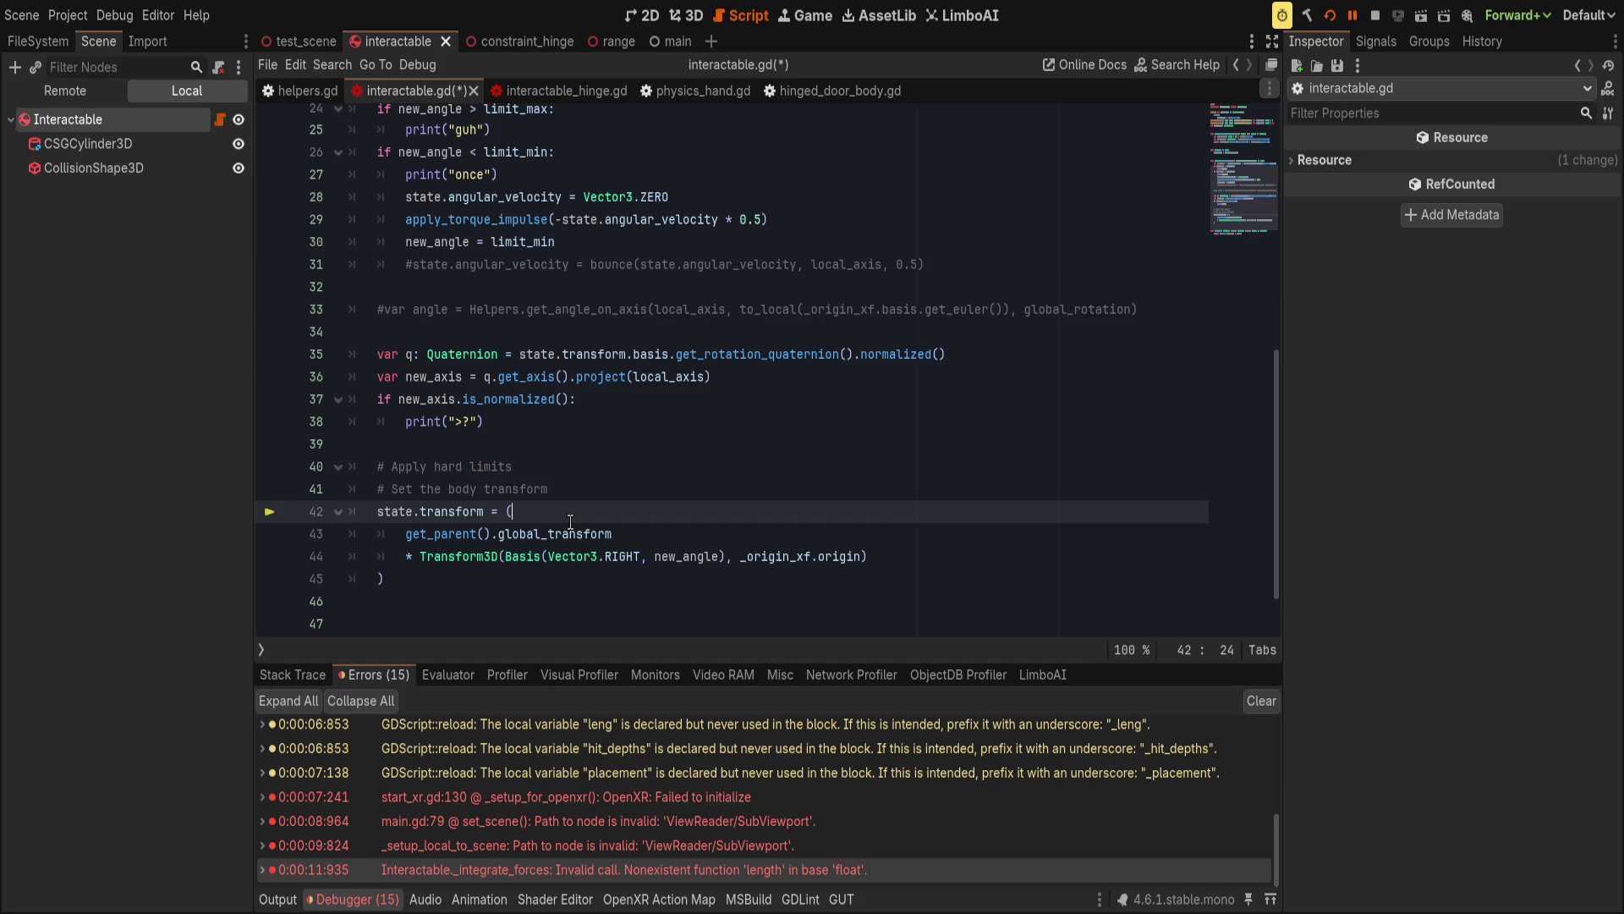
{"action": "scroll", "coordinate": [571, 521], "scroll_direction": "up", "scroll_amount": 2}
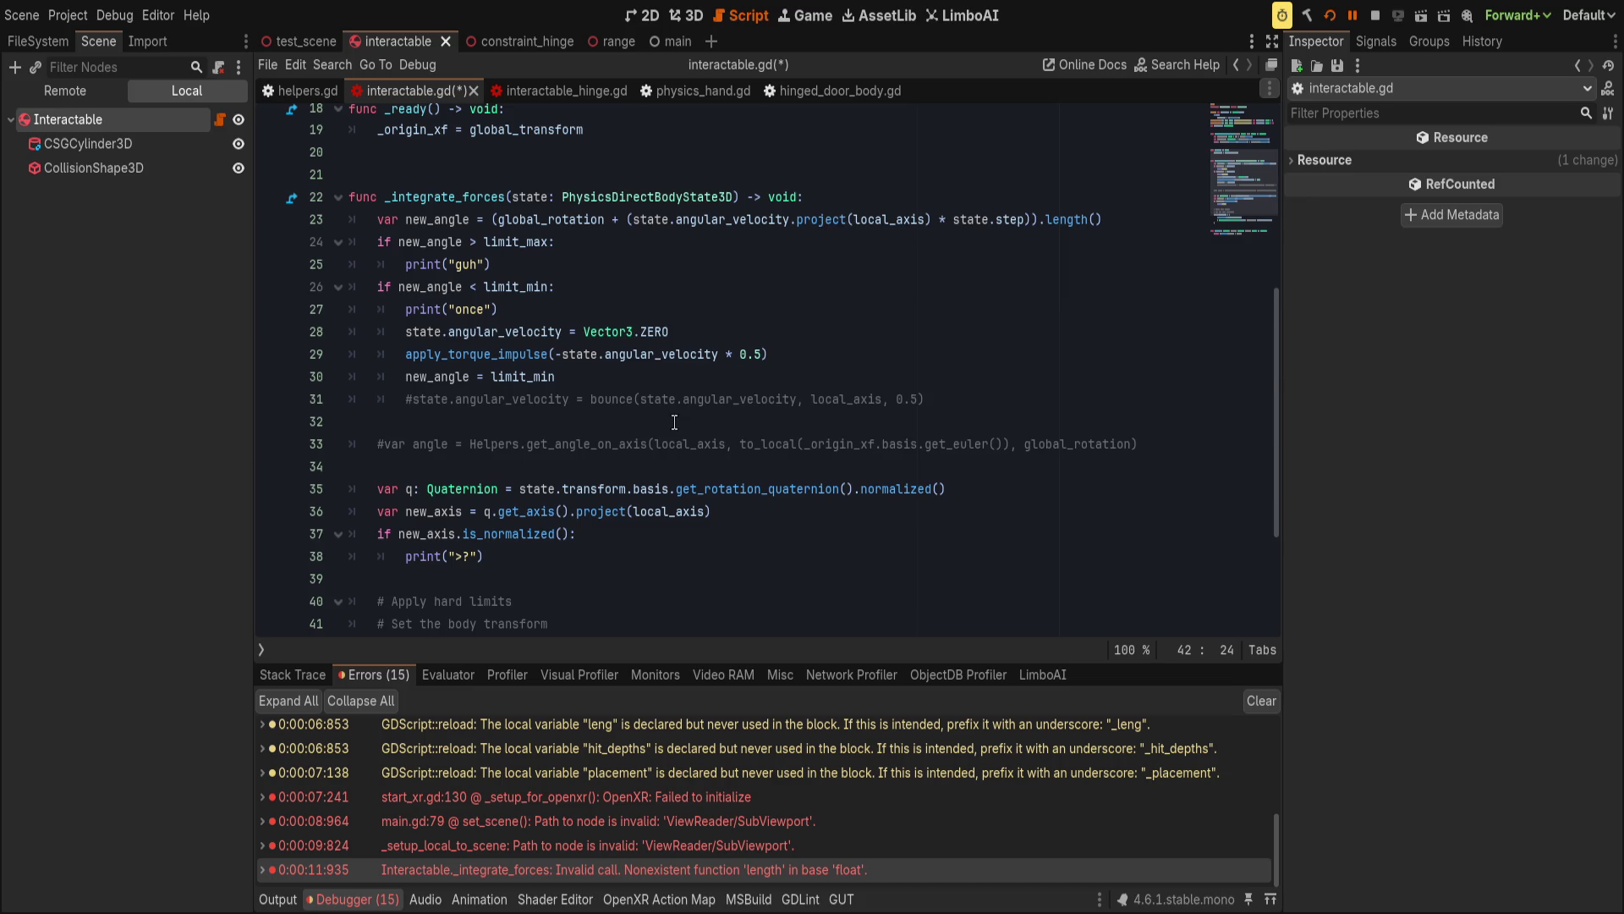
{"action": "scroll", "coordinate": [682, 416], "scroll_direction": "down", "scroll_amount": 3}
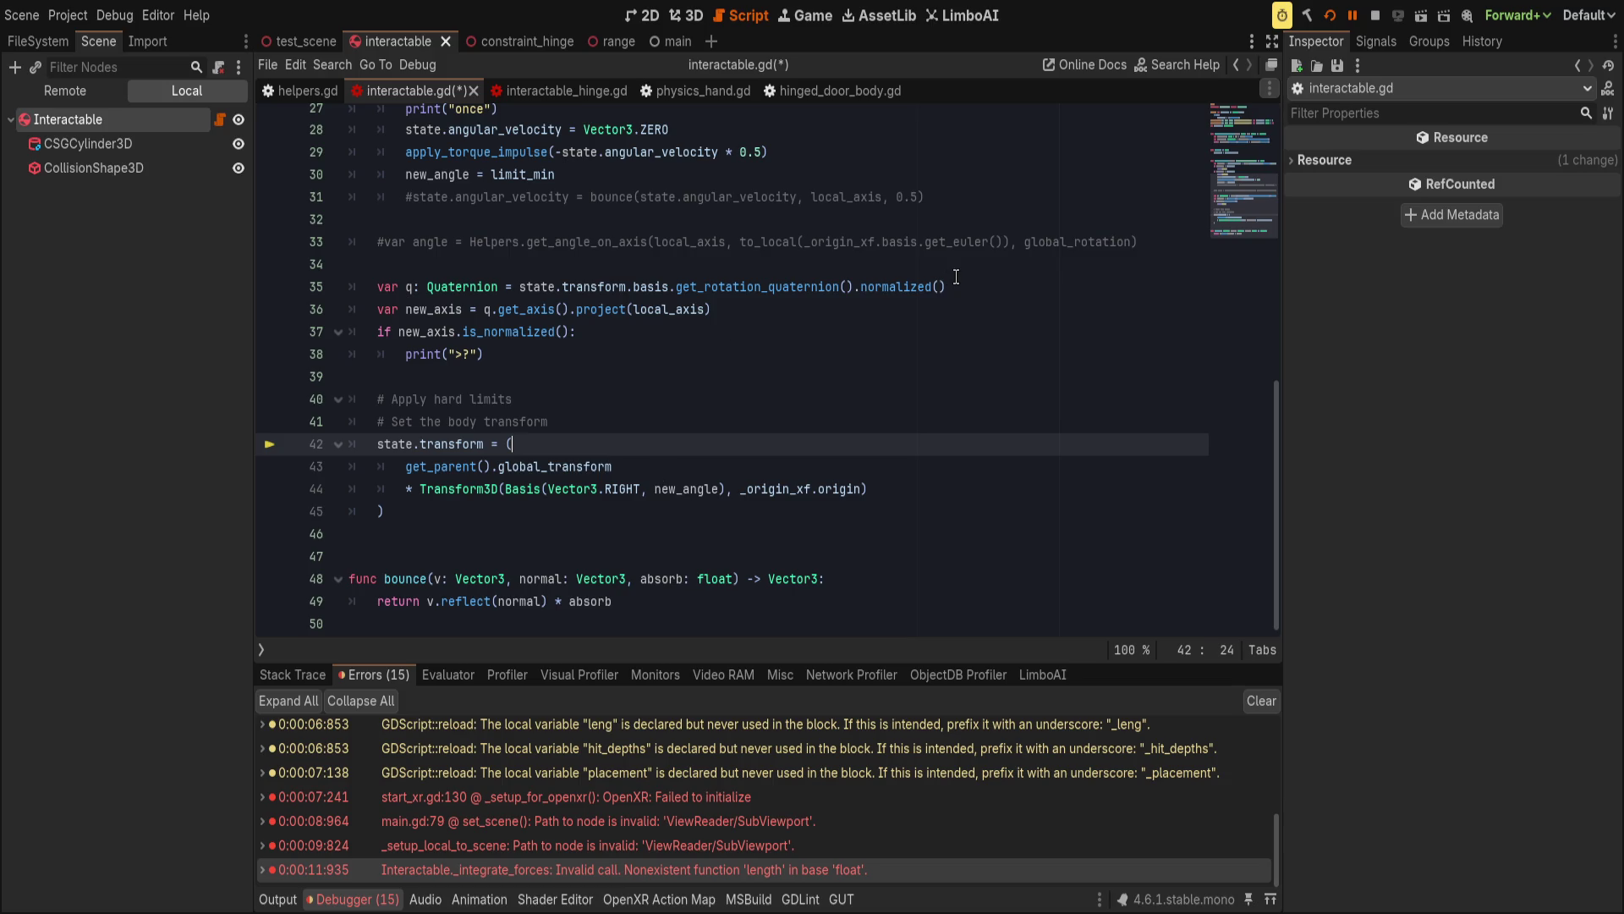
{"action": "key", "text": "ctrl+s"}
{"action": "key", "text": "alt+Tab"}
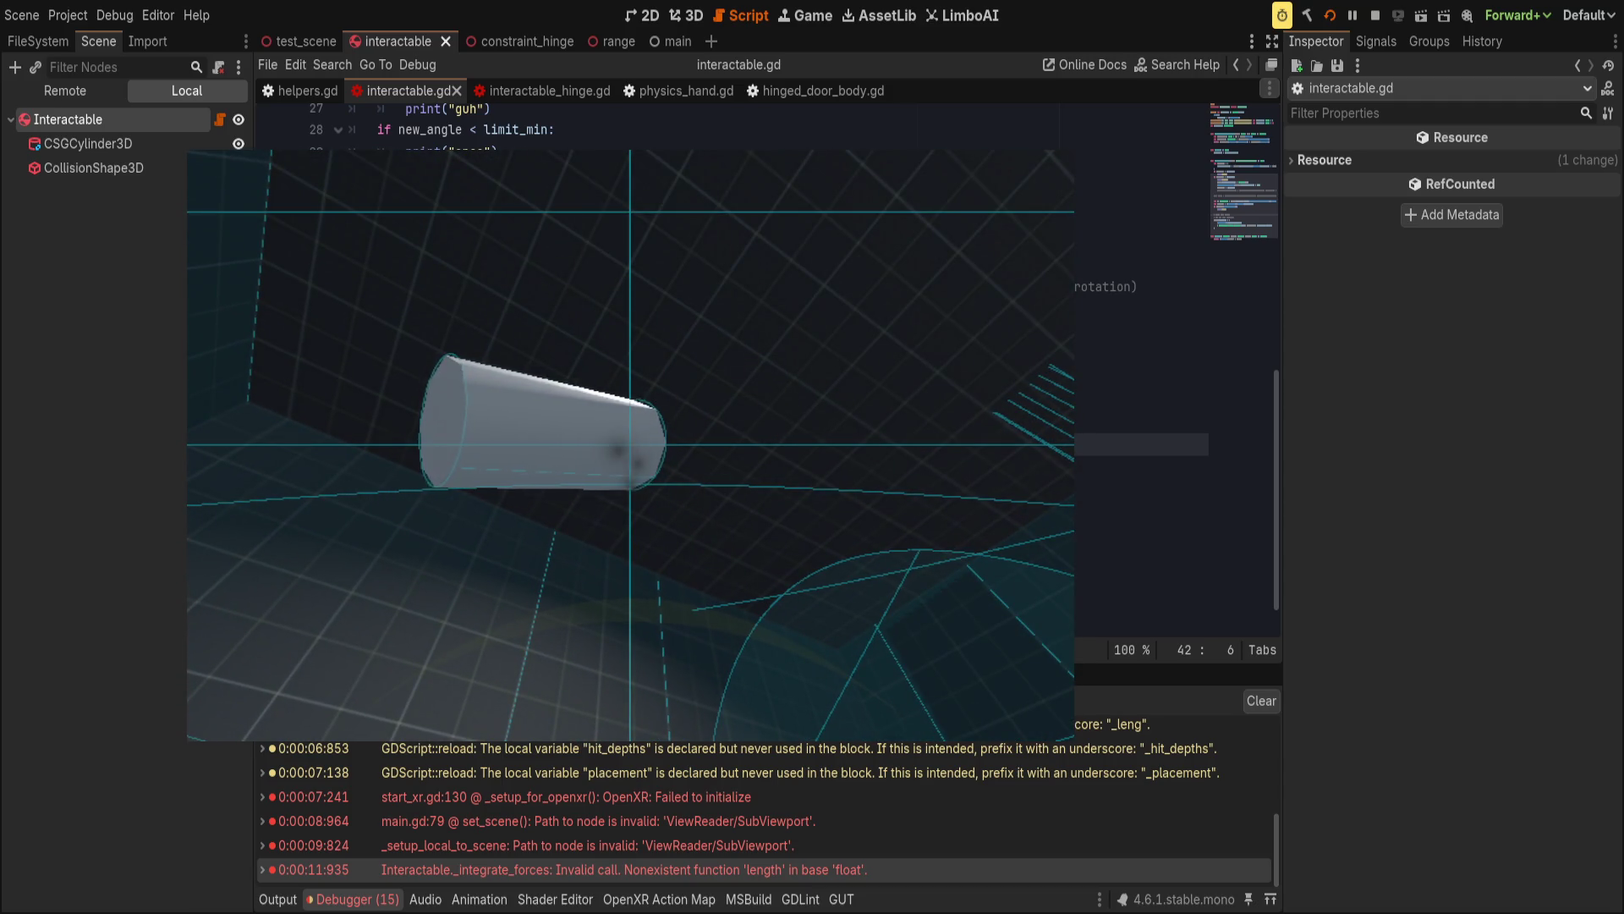
Change the torque impulse factor from 0.5 to 0.9, rerun, stop the game, and clear Output.
{"action": "key", "text": "F8"}
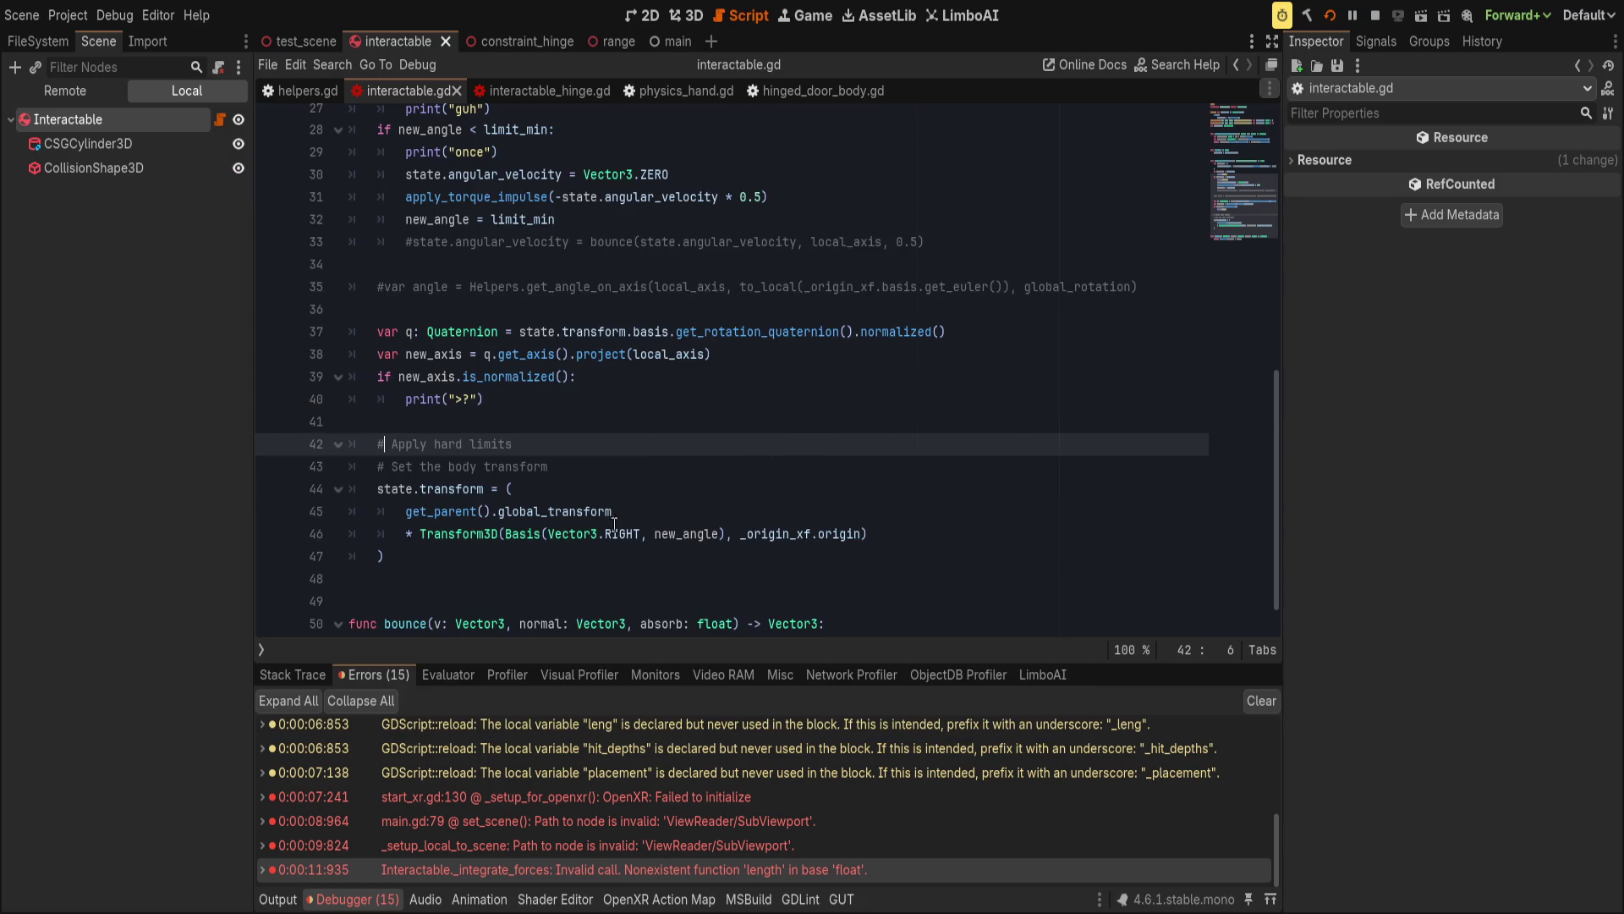
{"action": "left_click", "coordinate": [754, 199]}
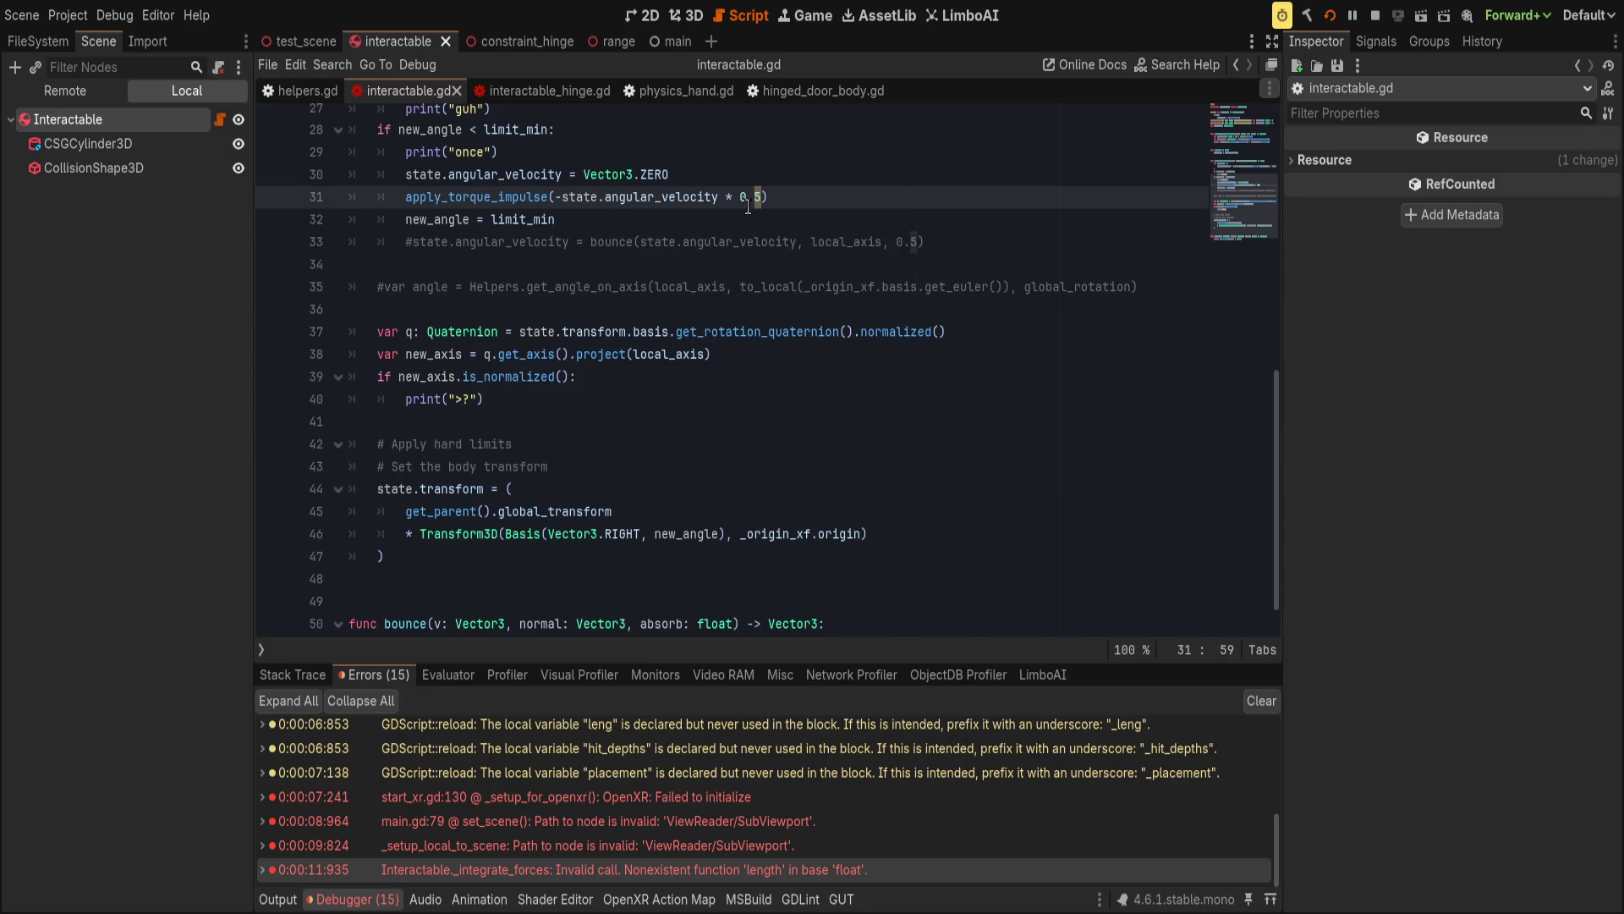
{"action": "key", "text": "F5"}
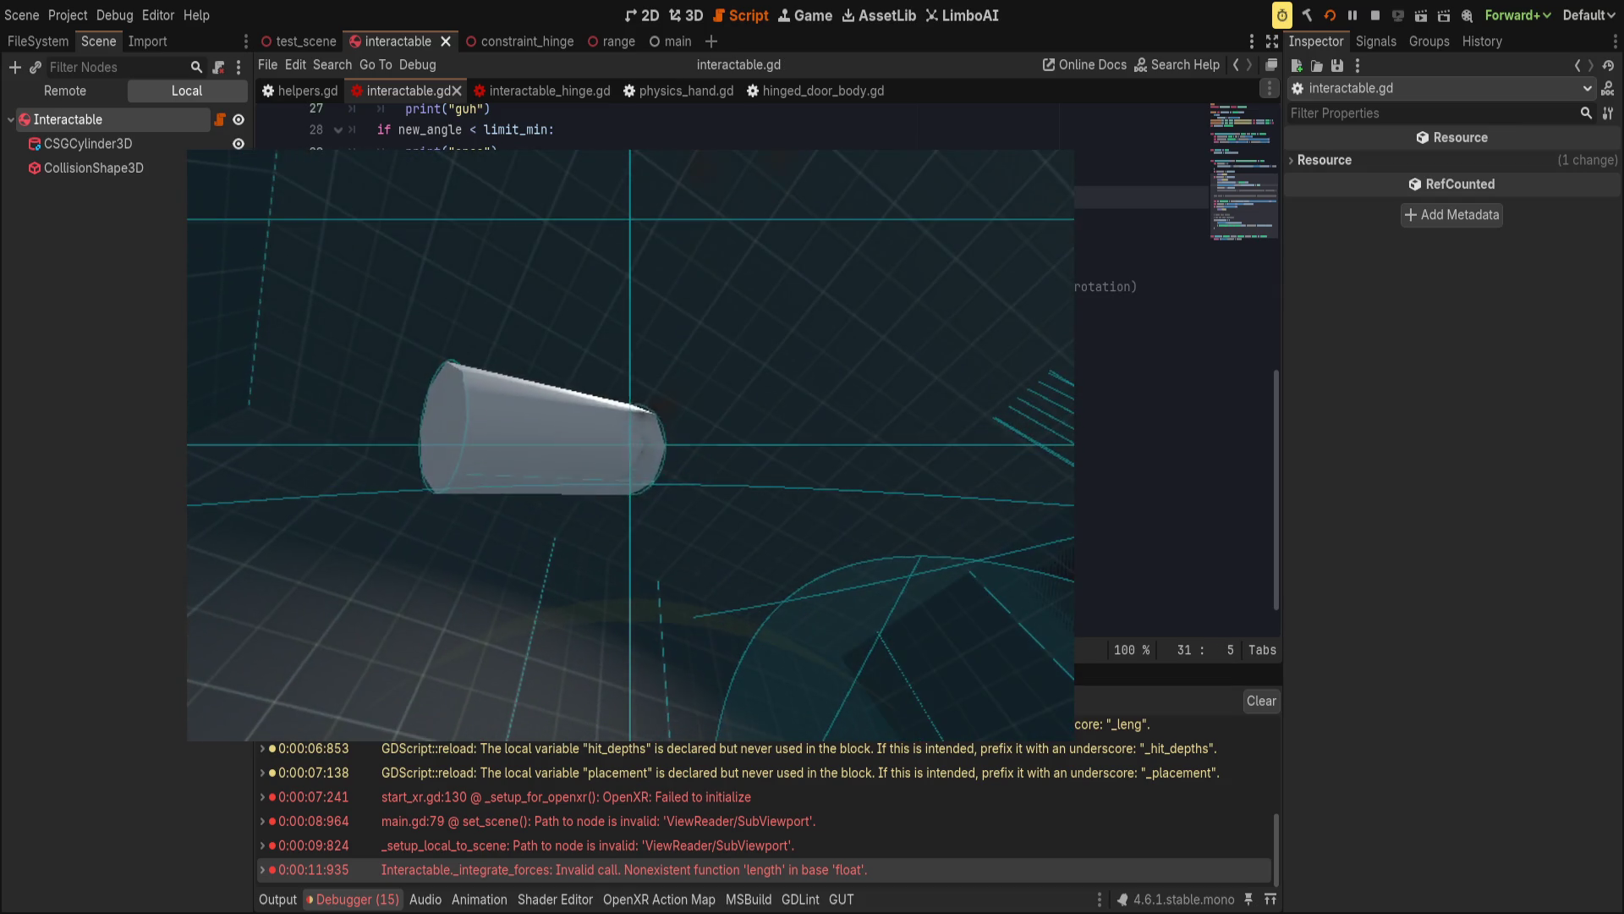
{"action": "key", "text": "F8"}
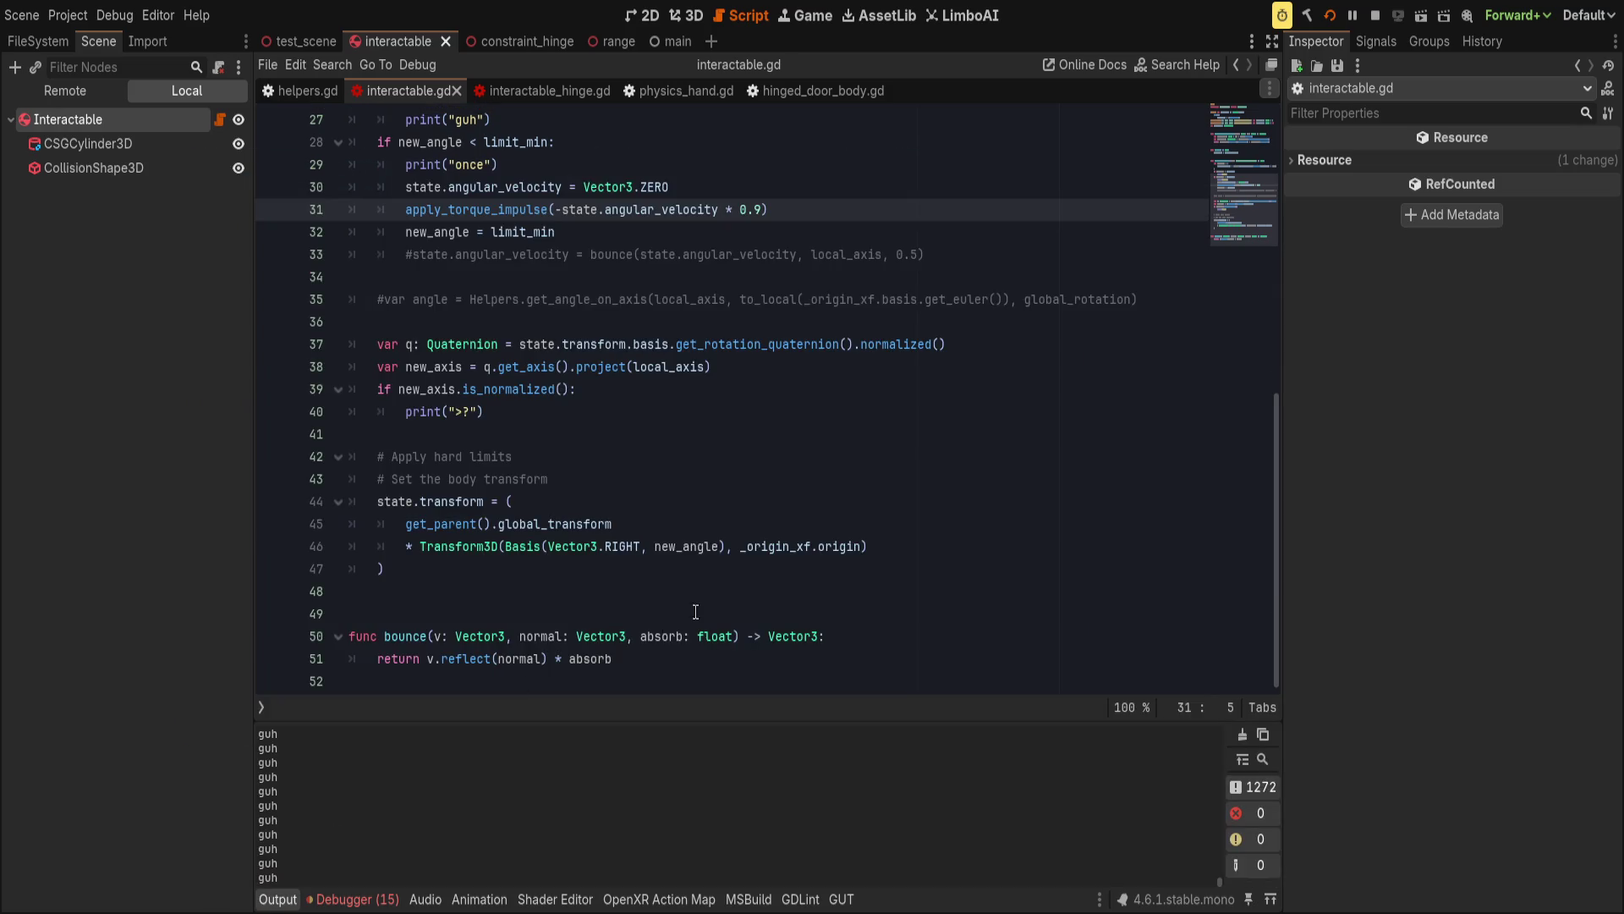
{"action": "left_click", "coordinate": [1246, 734]}
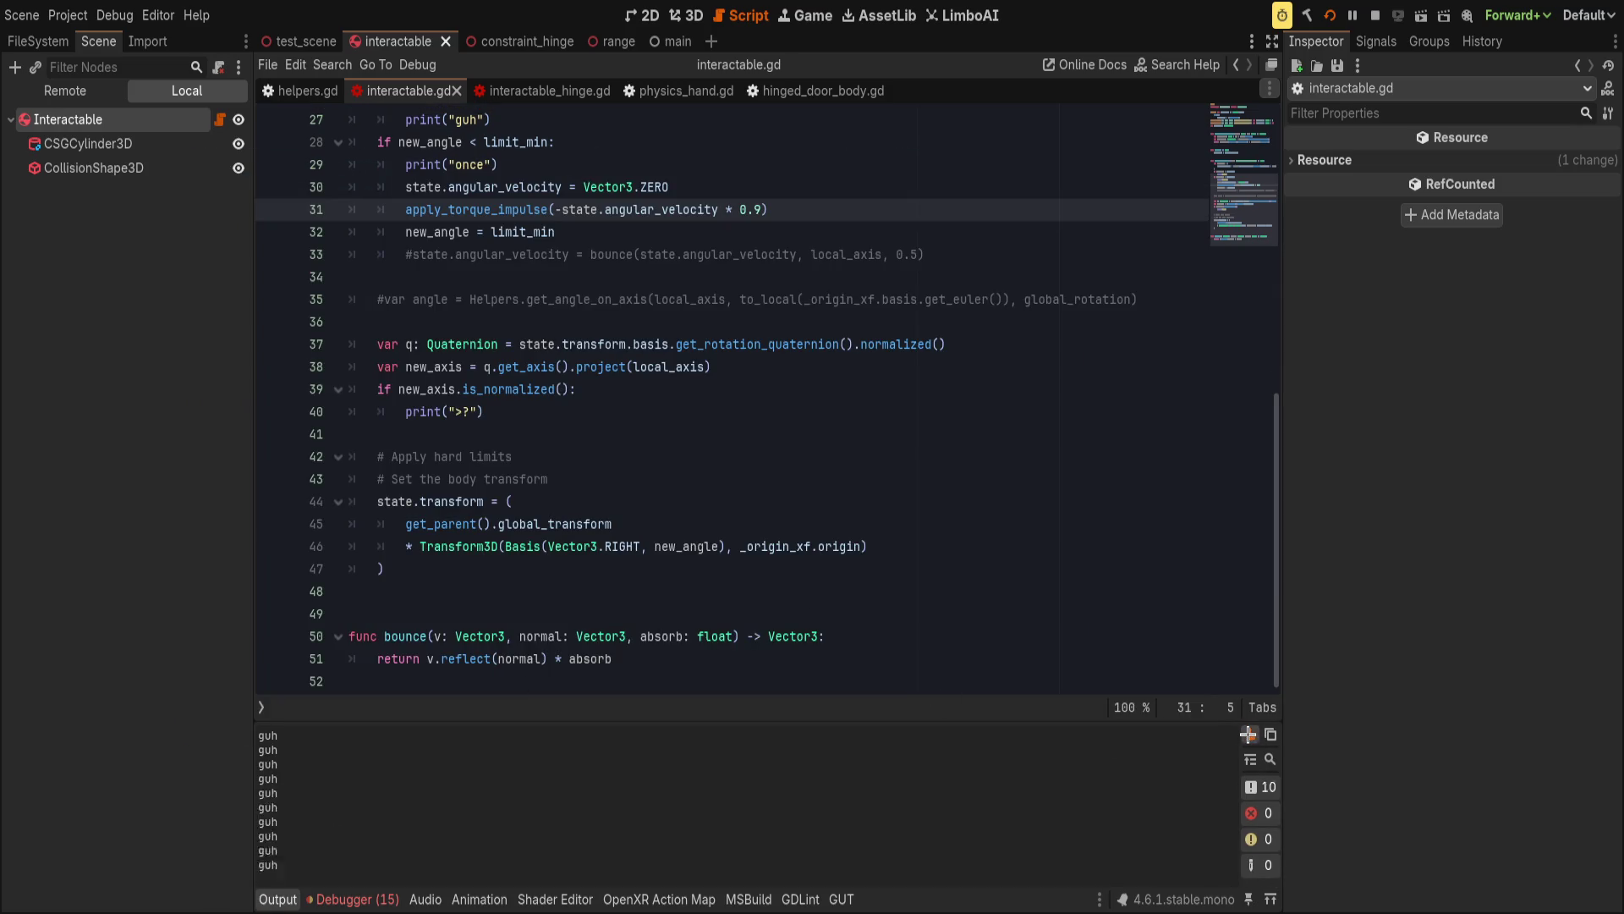
{"action": "scroll", "coordinate": [710, 591], "scroll_direction": "up", "scroll_amount": 4}
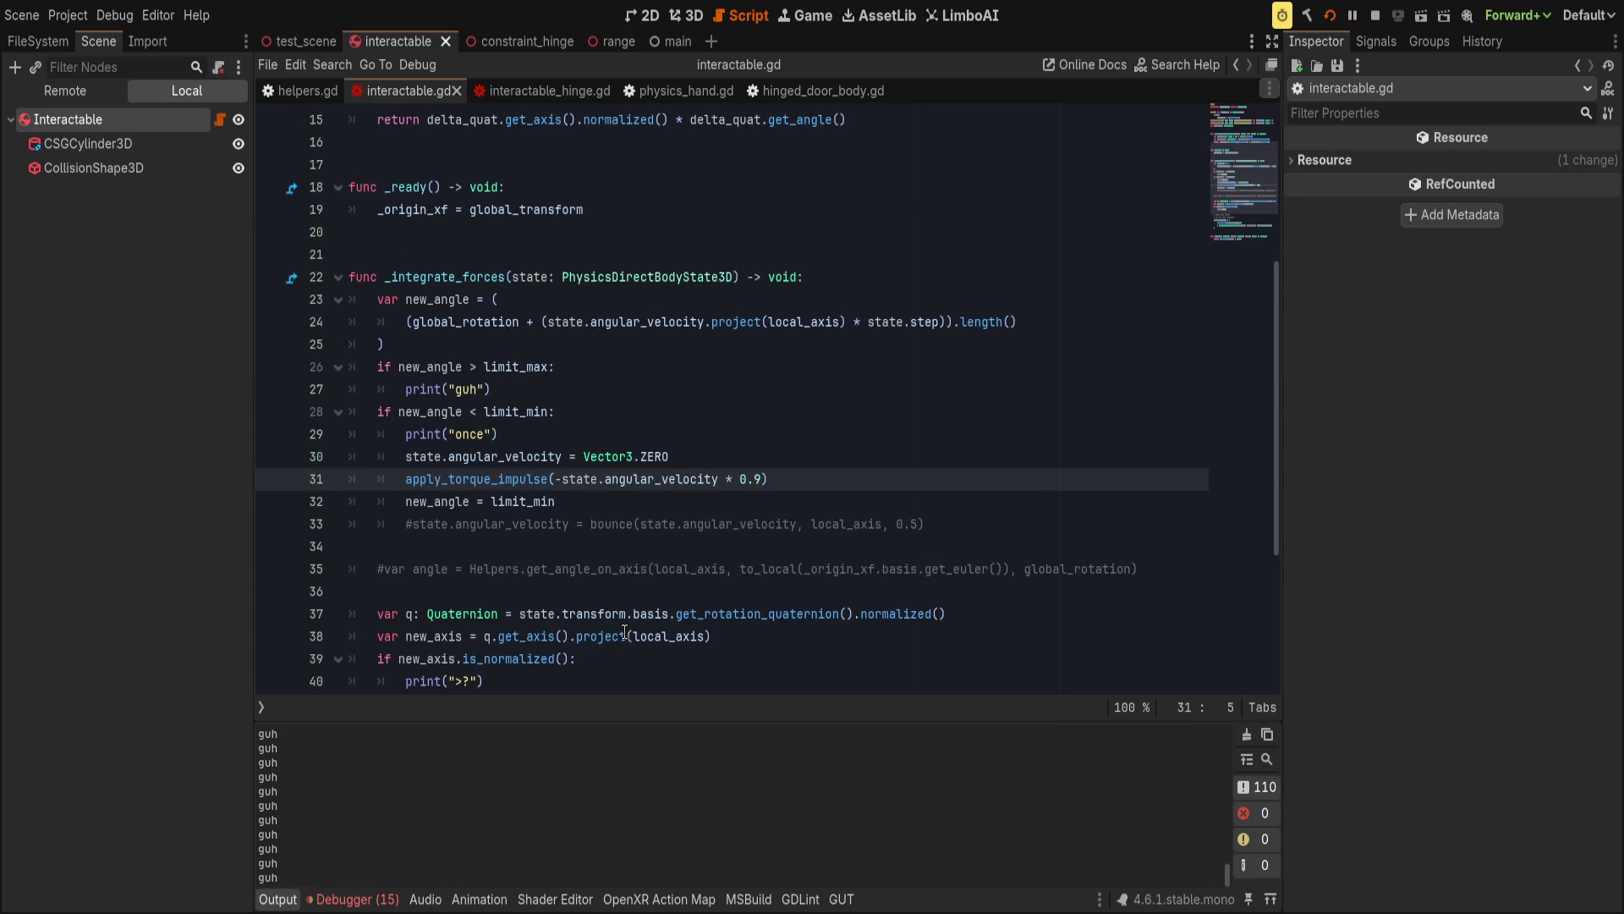
Select the angle-limiting code in _integrate_forces from line 40 up to line 23.
{"action": "scroll", "coordinate": [652, 583], "scroll_direction": "up", "scroll_amount": 3}
{"action": "left_click", "coordinate": [660, 572]}
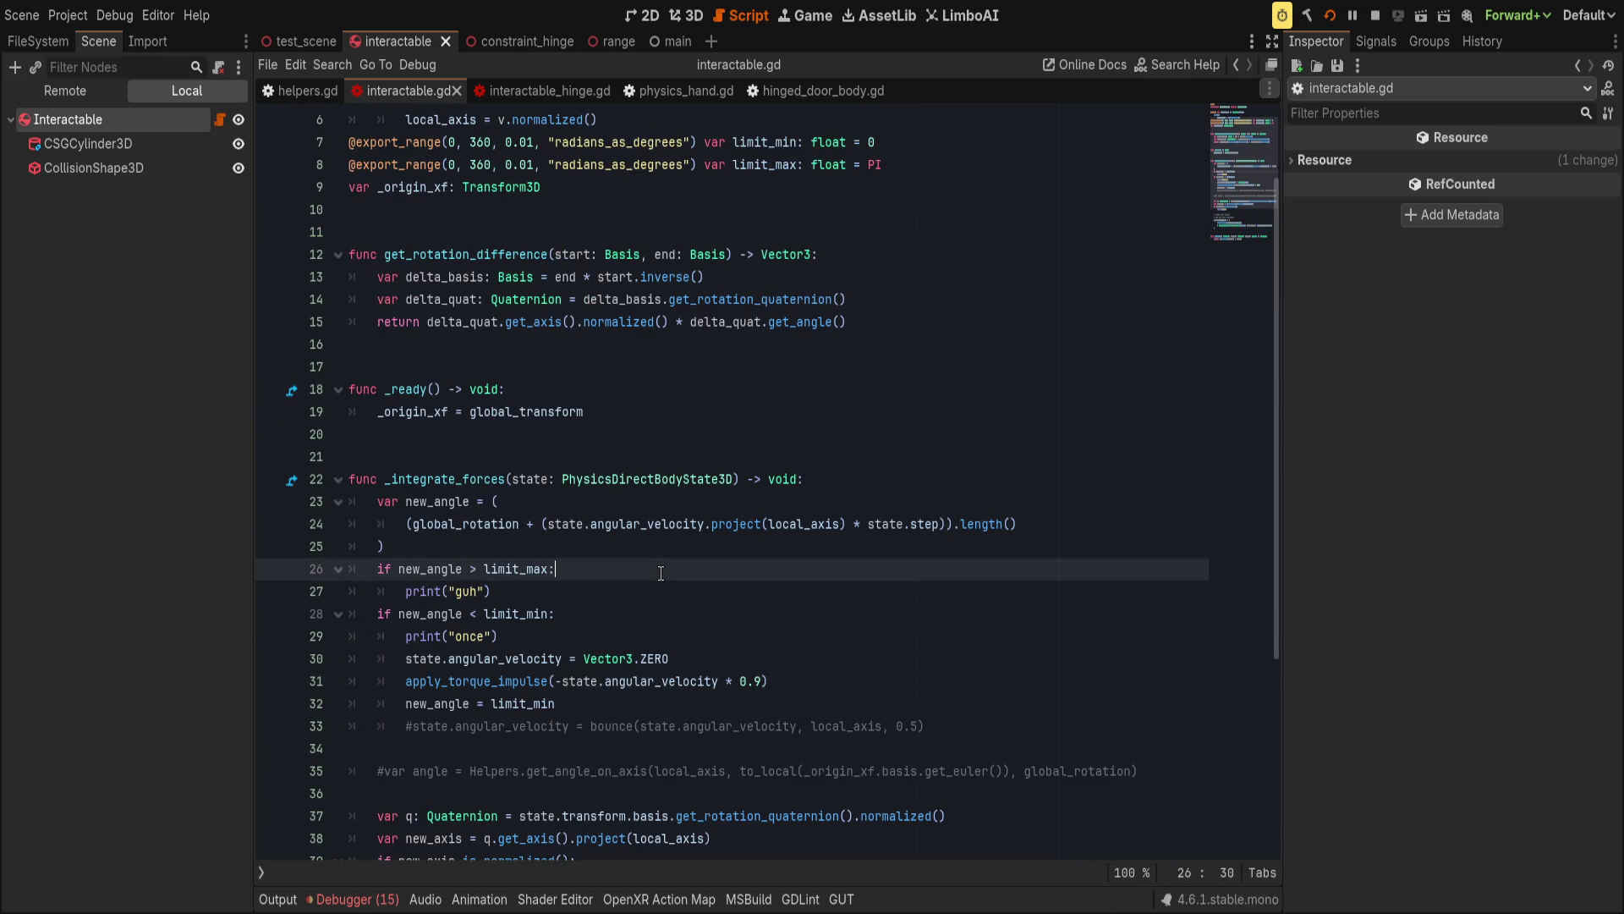
{"action": "scroll", "coordinate": [660, 573], "scroll_direction": "down", "scroll_amount": 1}
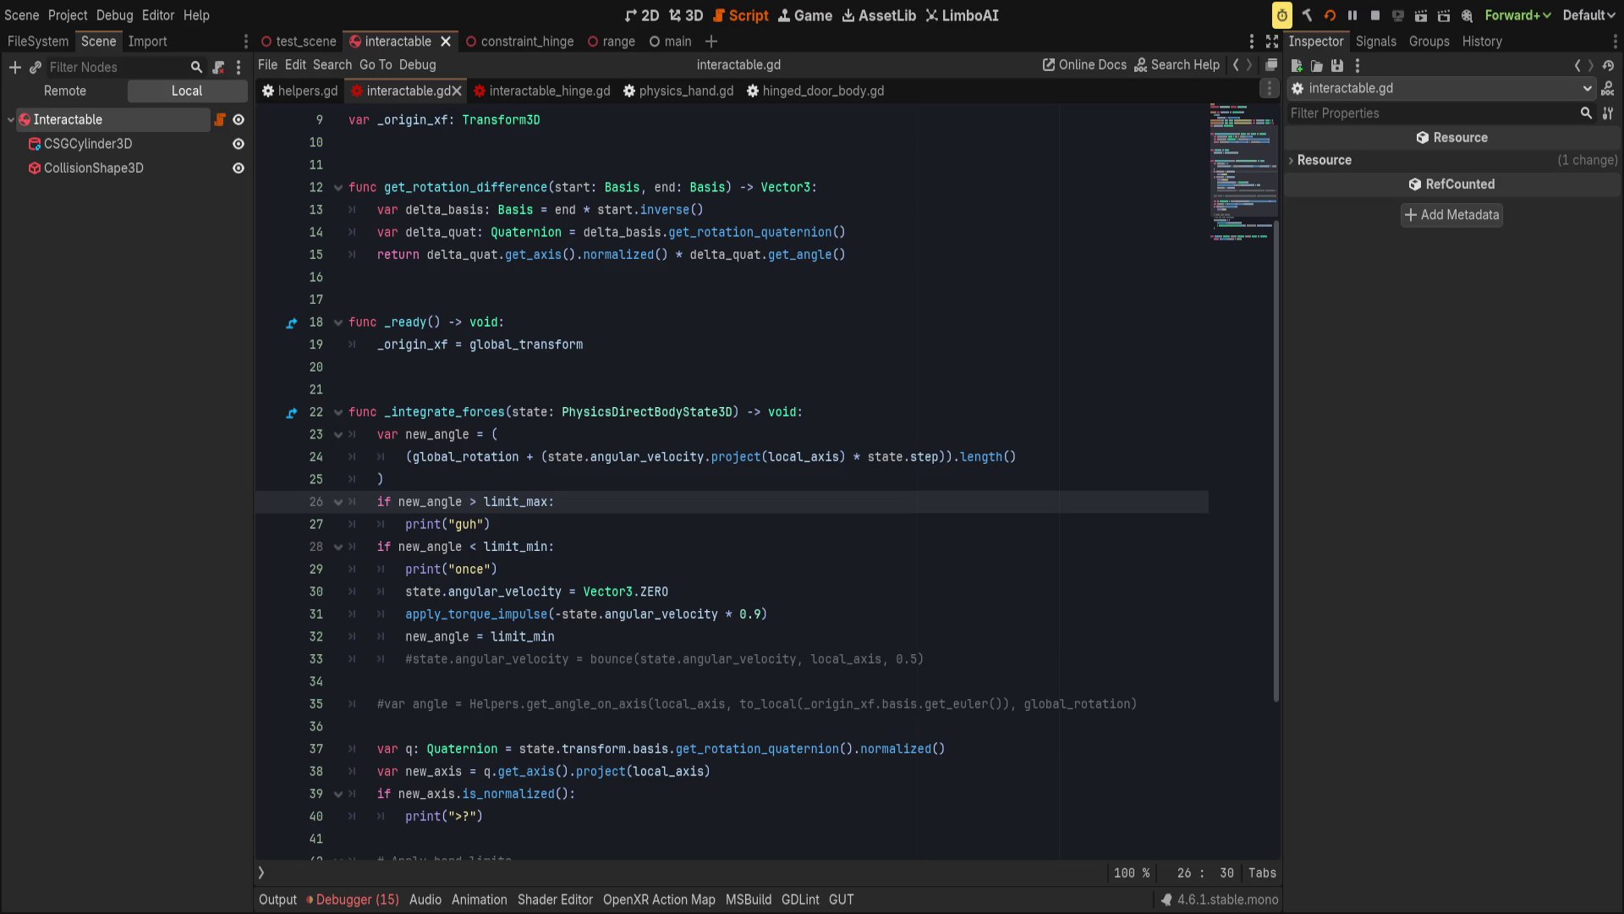
{"action": "left_click", "coordinate": [812, 411]}
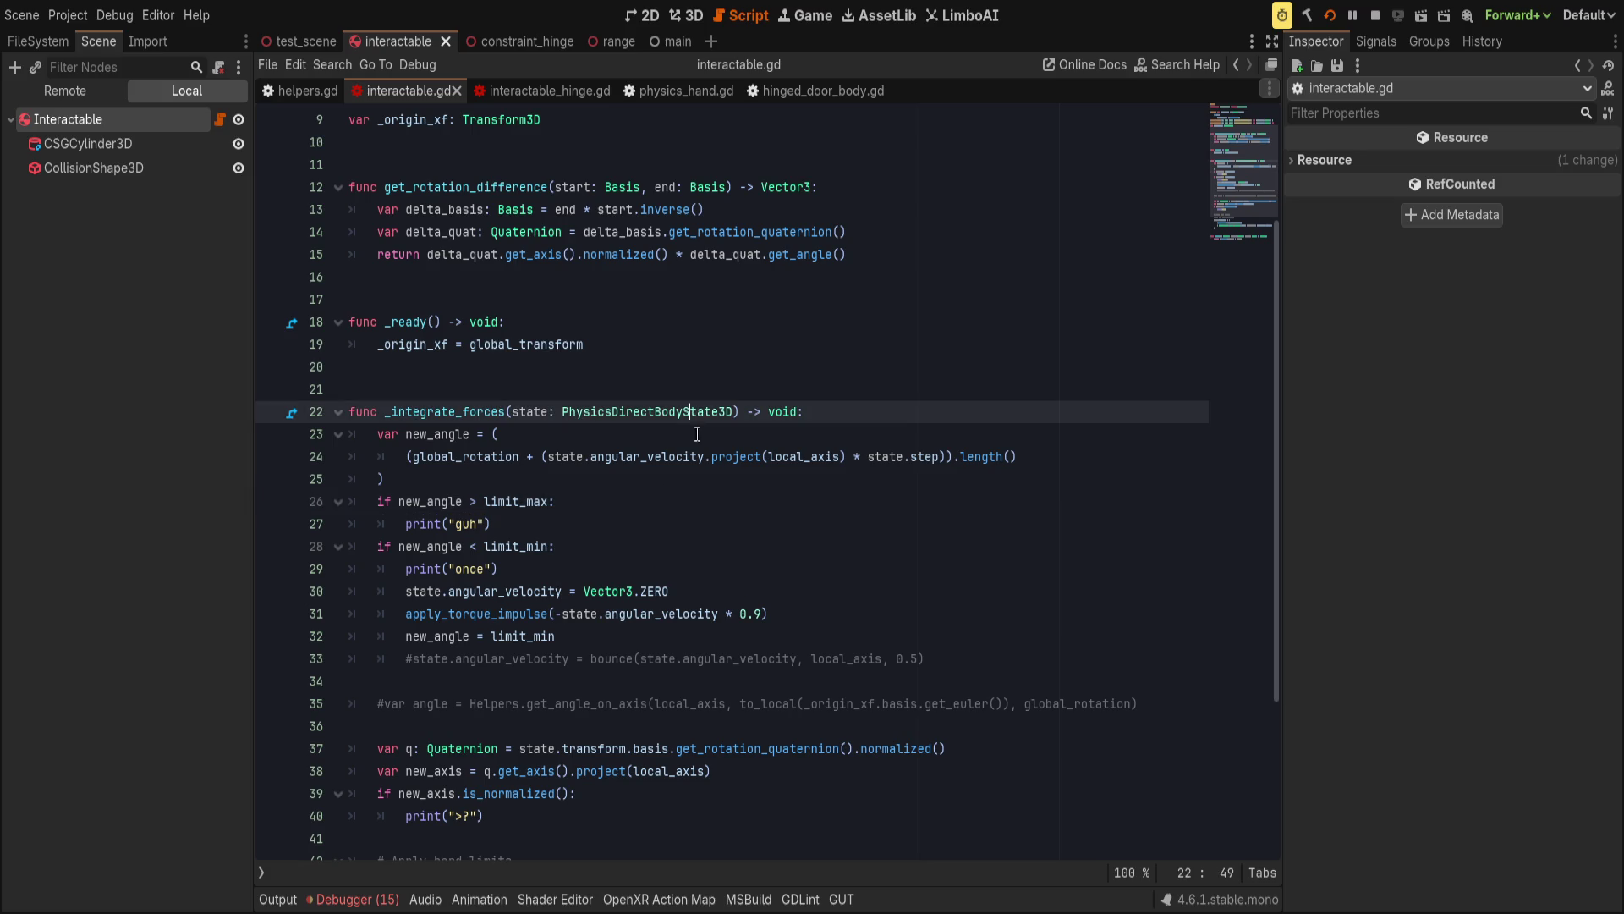
{"action": "scroll", "coordinate": [475, 668], "scroll_direction": "down", "scroll_amount": 4}
{"action": "left_click", "coordinate": [562, 577]}
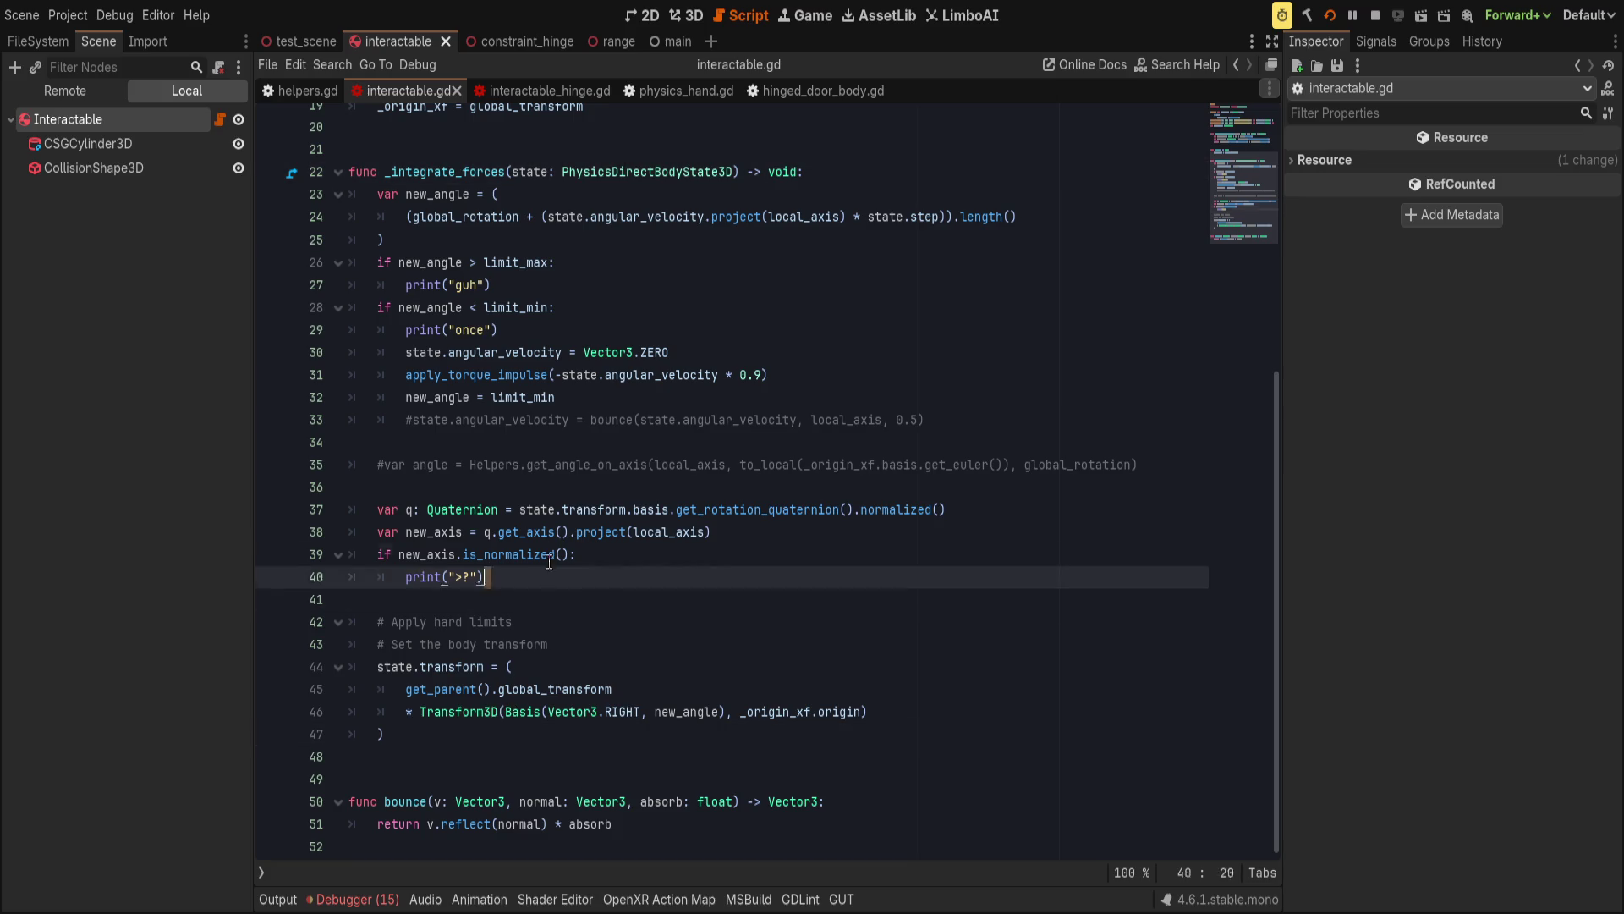
{"action": "mouse_move", "coordinate": [513, 573]}
{"action": "left_mouse_down"}
{"action": "mouse_move", "coordinate": [550, 307]}
{"action": "mouse_move", "coordinate": [348, 193]}
{"action": "left_mouse_up"}
{"action": "key", "text": "ctrl+c"}
Cut the angle-limiting code and paste it below bounce().
{"action": "key", "text": "BackSpace"}
{"action": "scroll", "coordinate": [521, 396], "scroll_direction": "up", "scroll_amount": 6}
{"action": "scroll", "coordinate": [524, 742], "scroll_direction": "down", "scroll_amount": 3}
{"action": "left_click", "coordinate": [526, 846]}
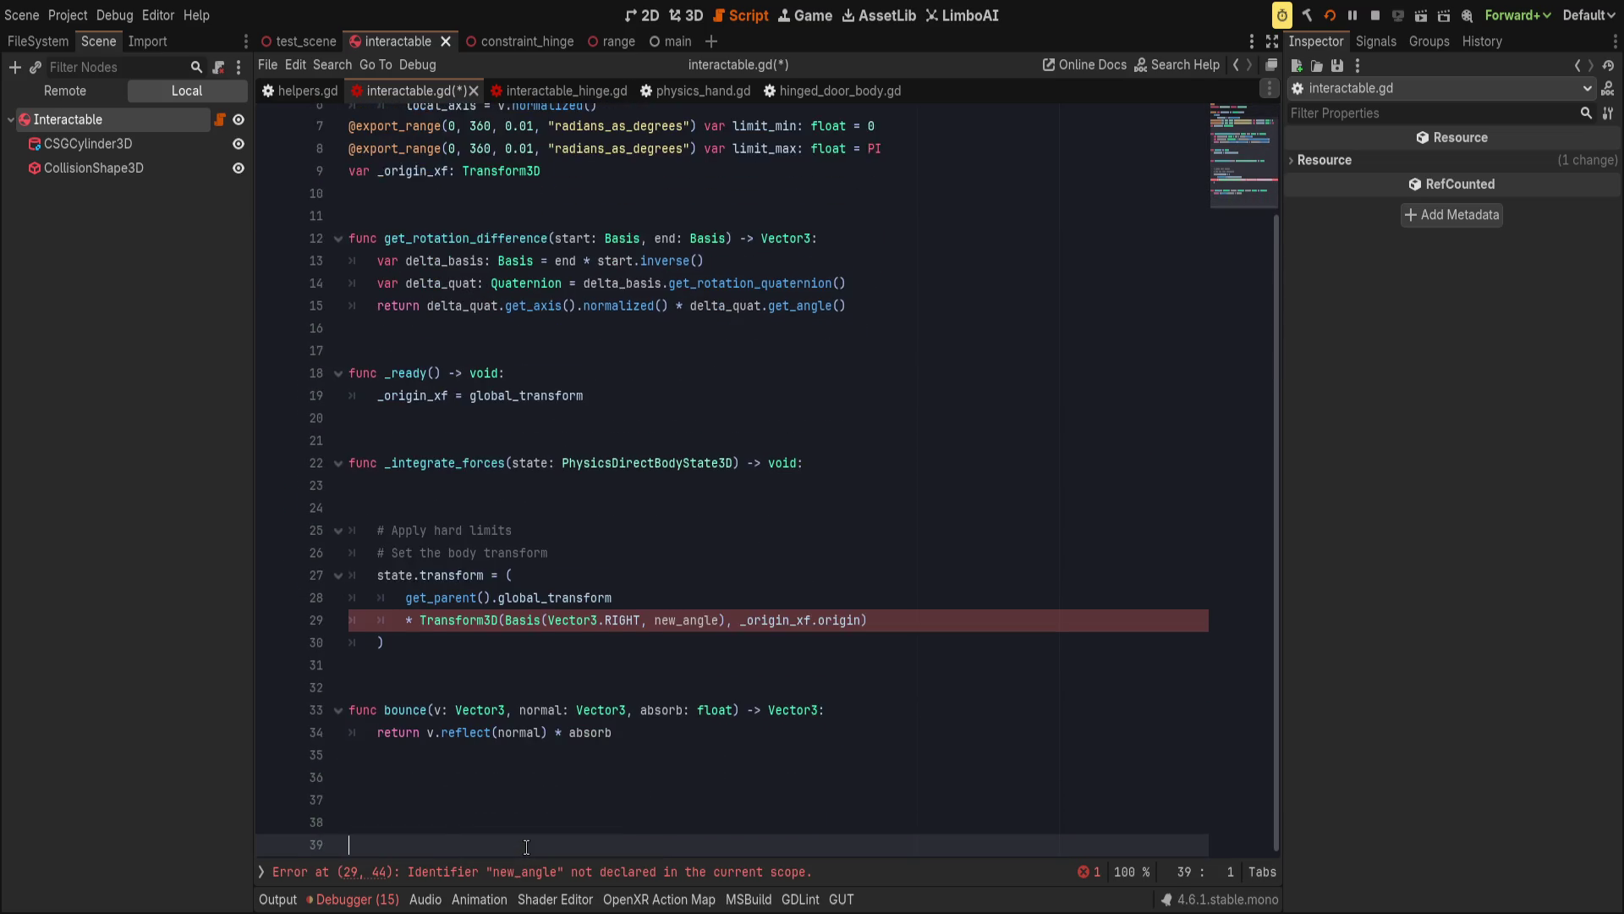
{"action": "key", "text": "ctrl+v"}
{"action": "left_click", "coordinate": [536, 365], "text": "shift"}
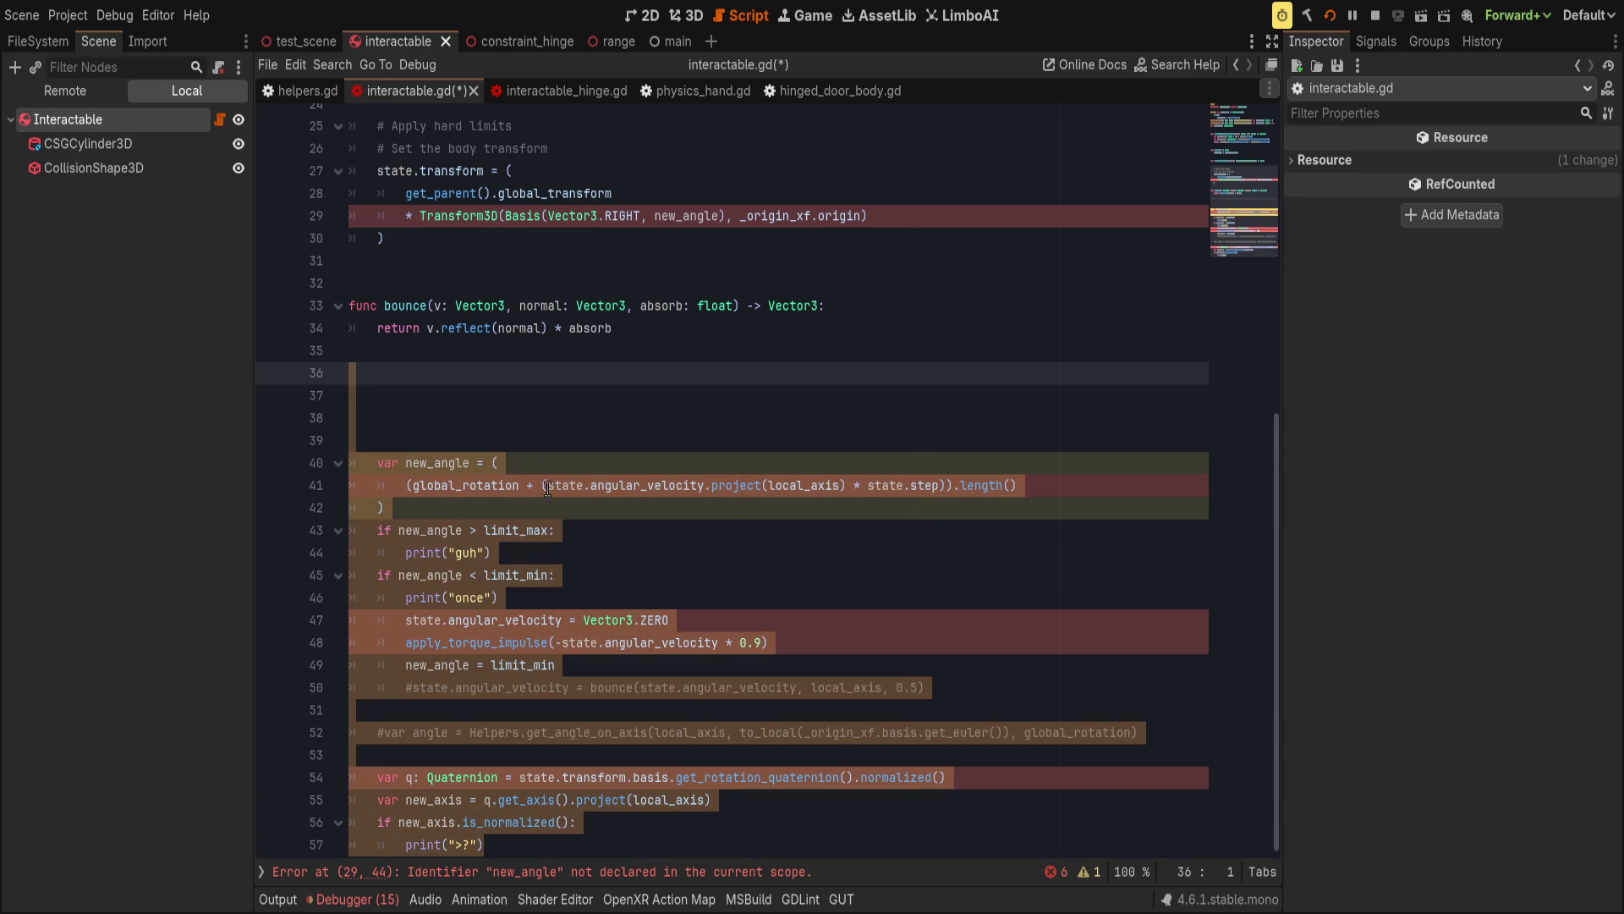
{"action": "left_click", "coordinate": [536, 872]}
Comment out the pasted block on lines 39–57 and save the script.
{"action": "scroll", "coordinate": [576, 829], "scroll_direction": "down", "scroll_amount": 4}
{"action": "left_click", "coordinate": [607, 846]}
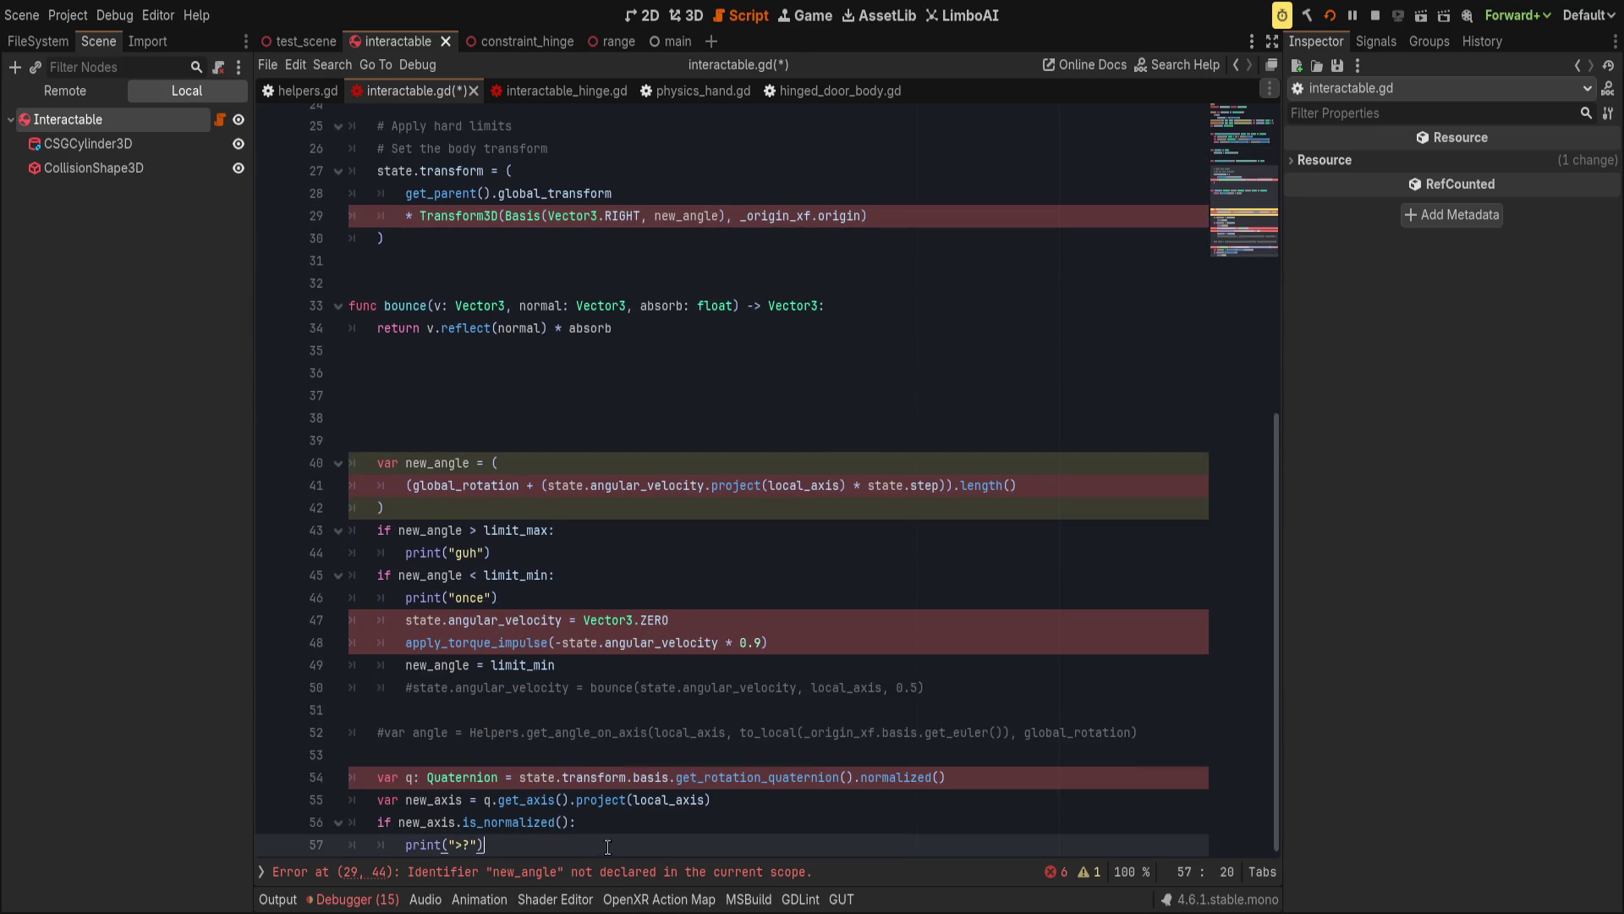
{"action": "left_click_drag", "start_coordinate": [607, 846], "coordinate": [506, 441]}
{"action": "key", "text": "ctrl+k"}
{"action": "key", "text": "ctrl+s"}
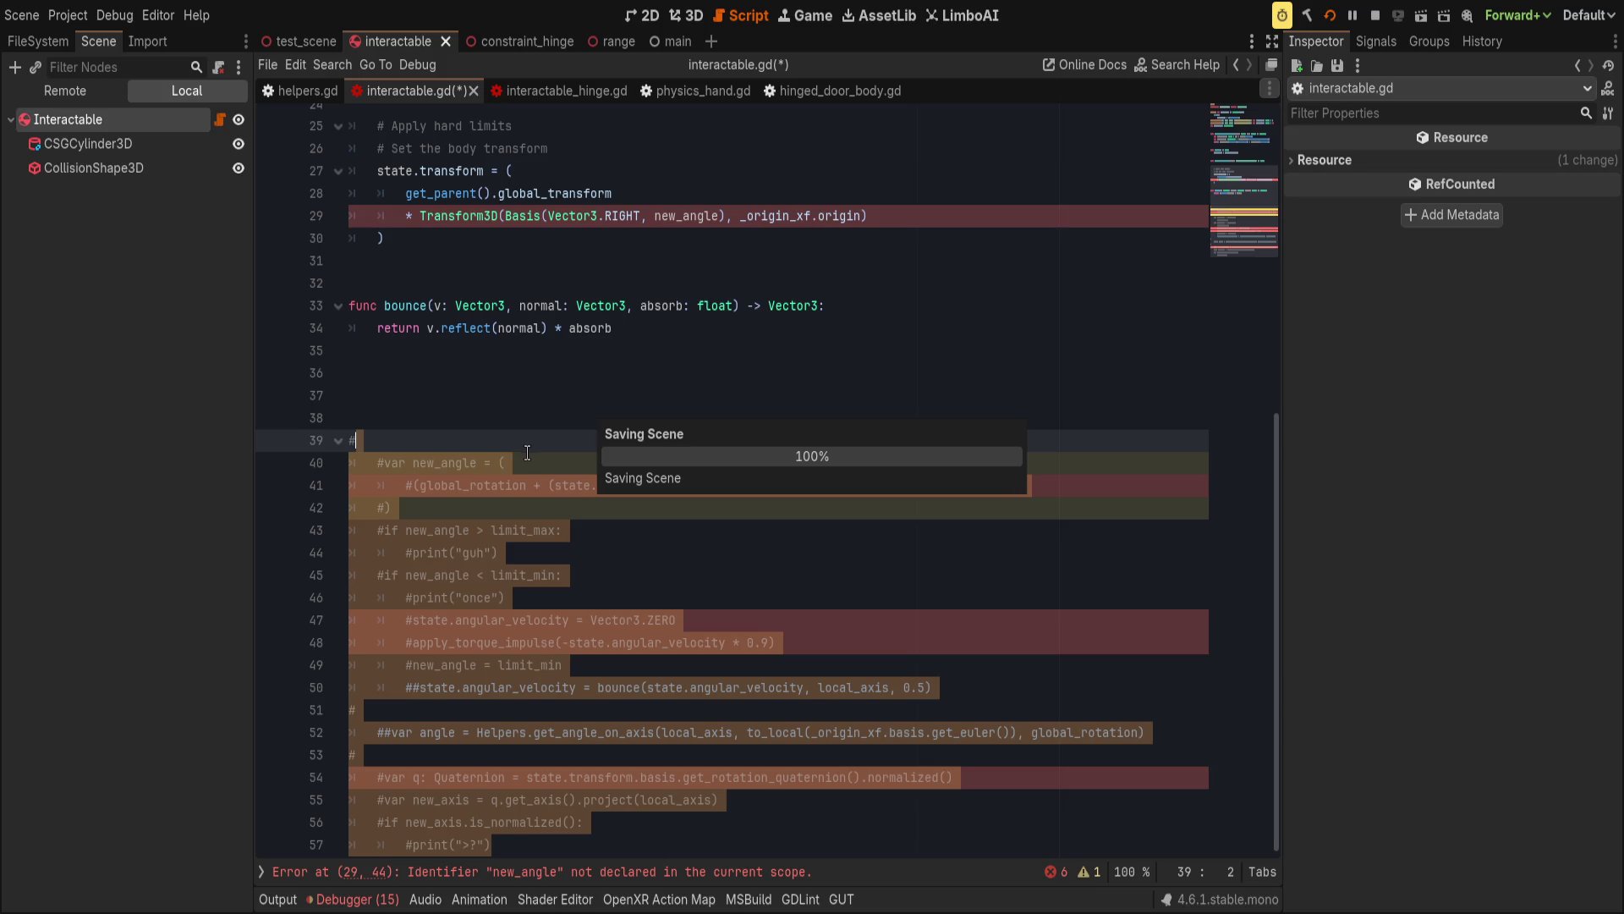
Select the state.transform assignment on lines 25–28.
{"action": "scroll", "coordinate": [588, 454], "scroll_direction": "up", "scroll_amount": 6}
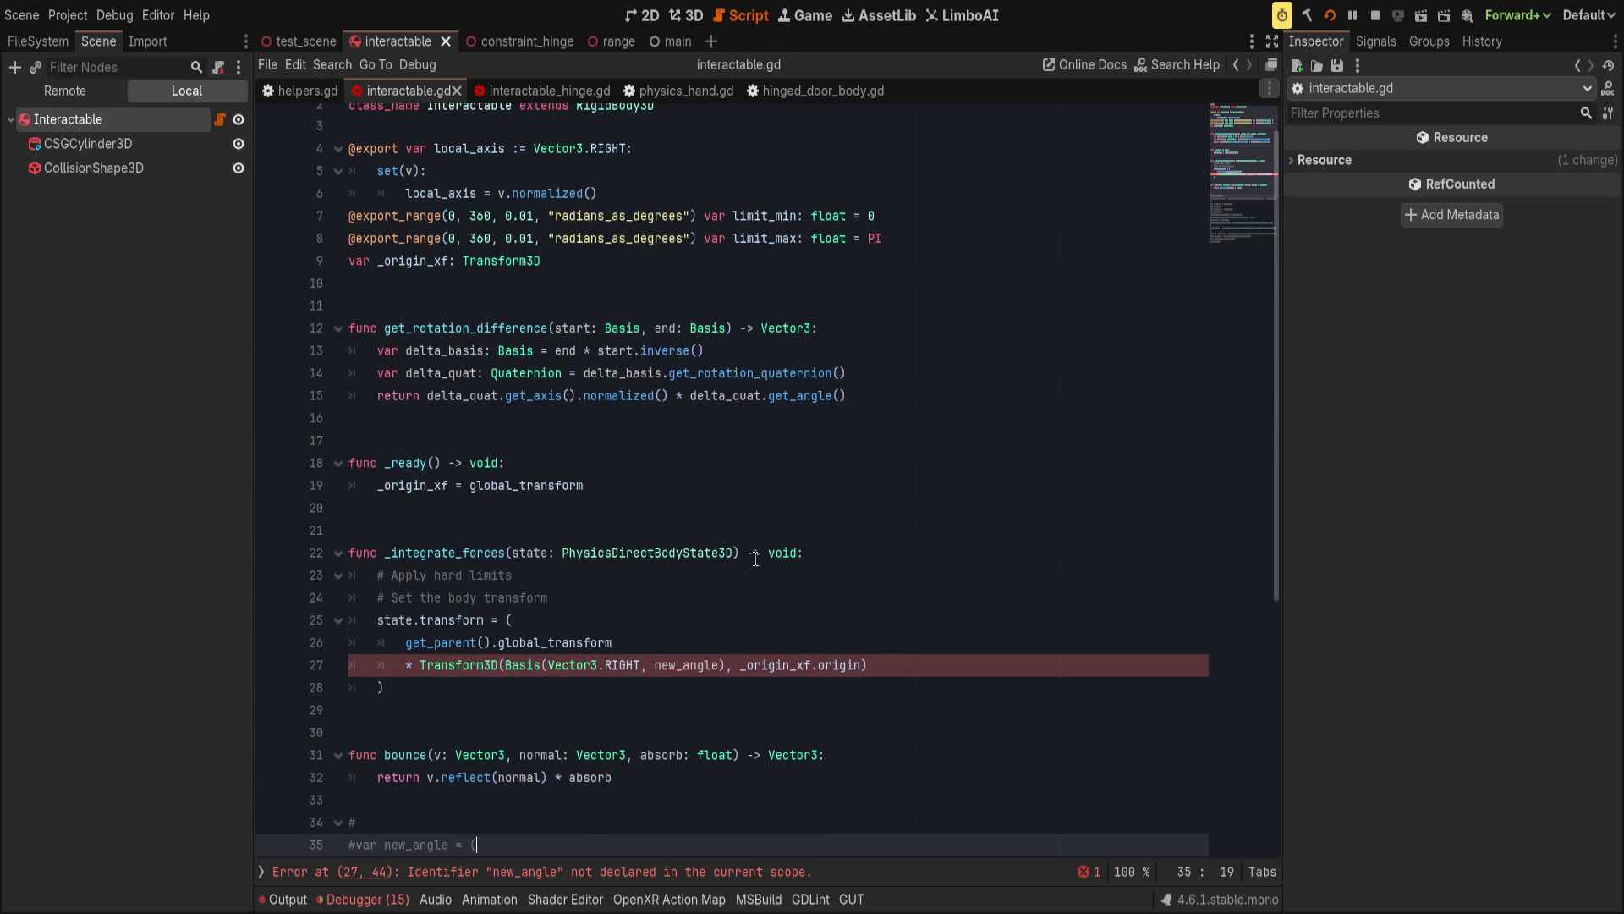
{"action": "left_click", "coordinate": [914, 669]}
{"action": "left_click_drag", "start_coordinate": [477, 695], "coordinate": [303, 624]}
Add var origin = get_parent().global_position and var basis = Basis() above state.transform.
{"action": "left_click", "coordinate": [550, 608]}
{"action": "key", "text": "Return"}
{"action": "type", "text": "var "}
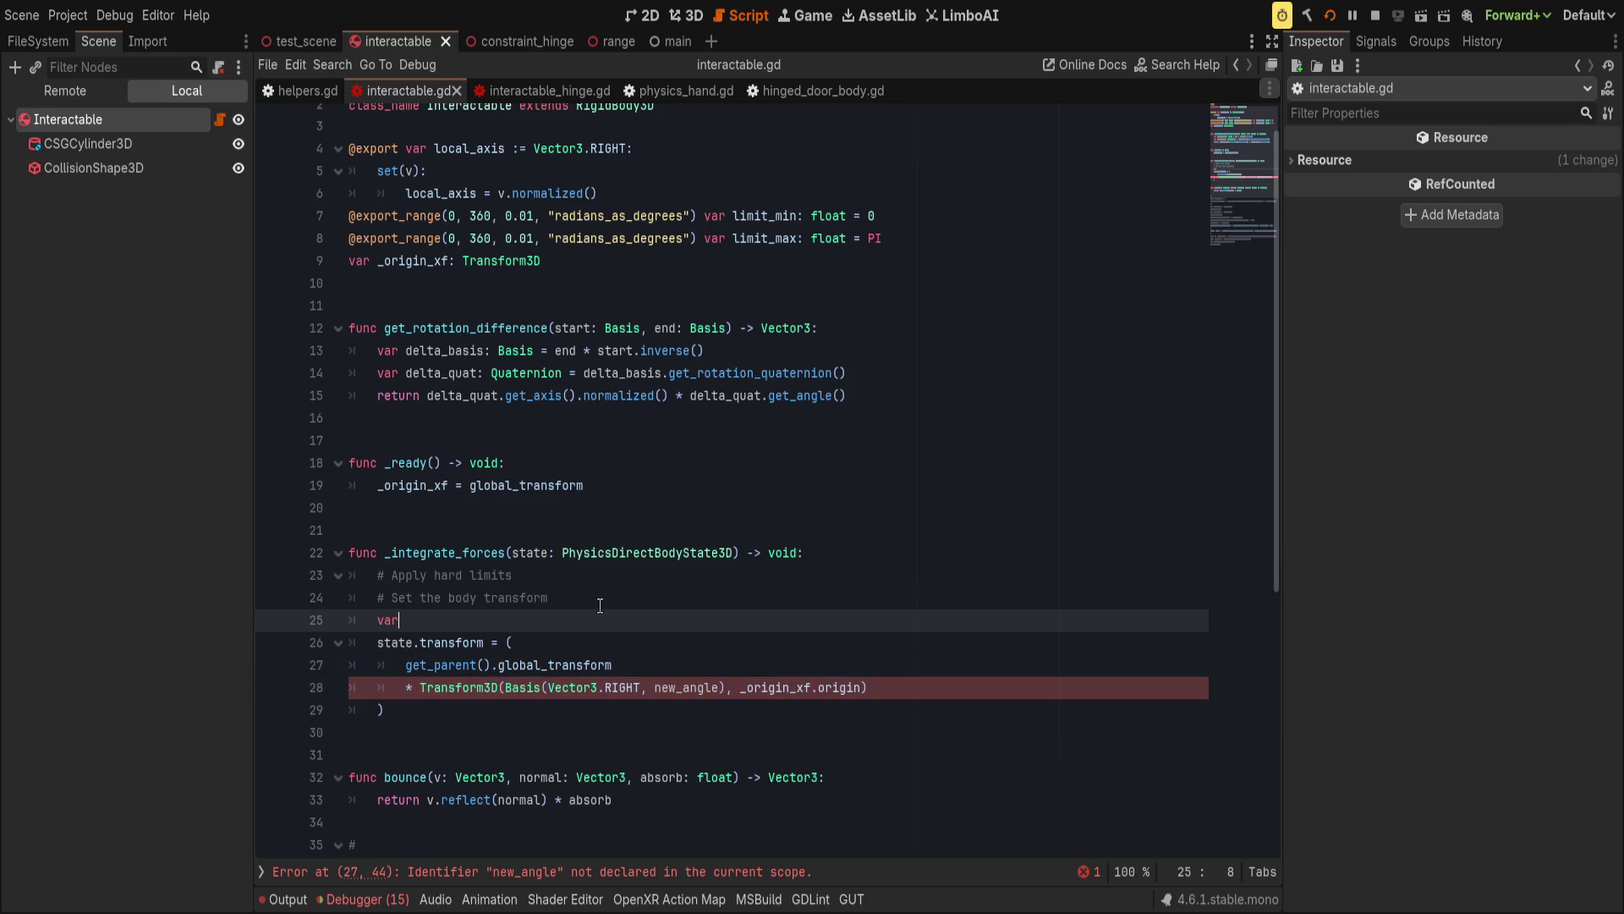
{"action": "type", "text": "origi"}
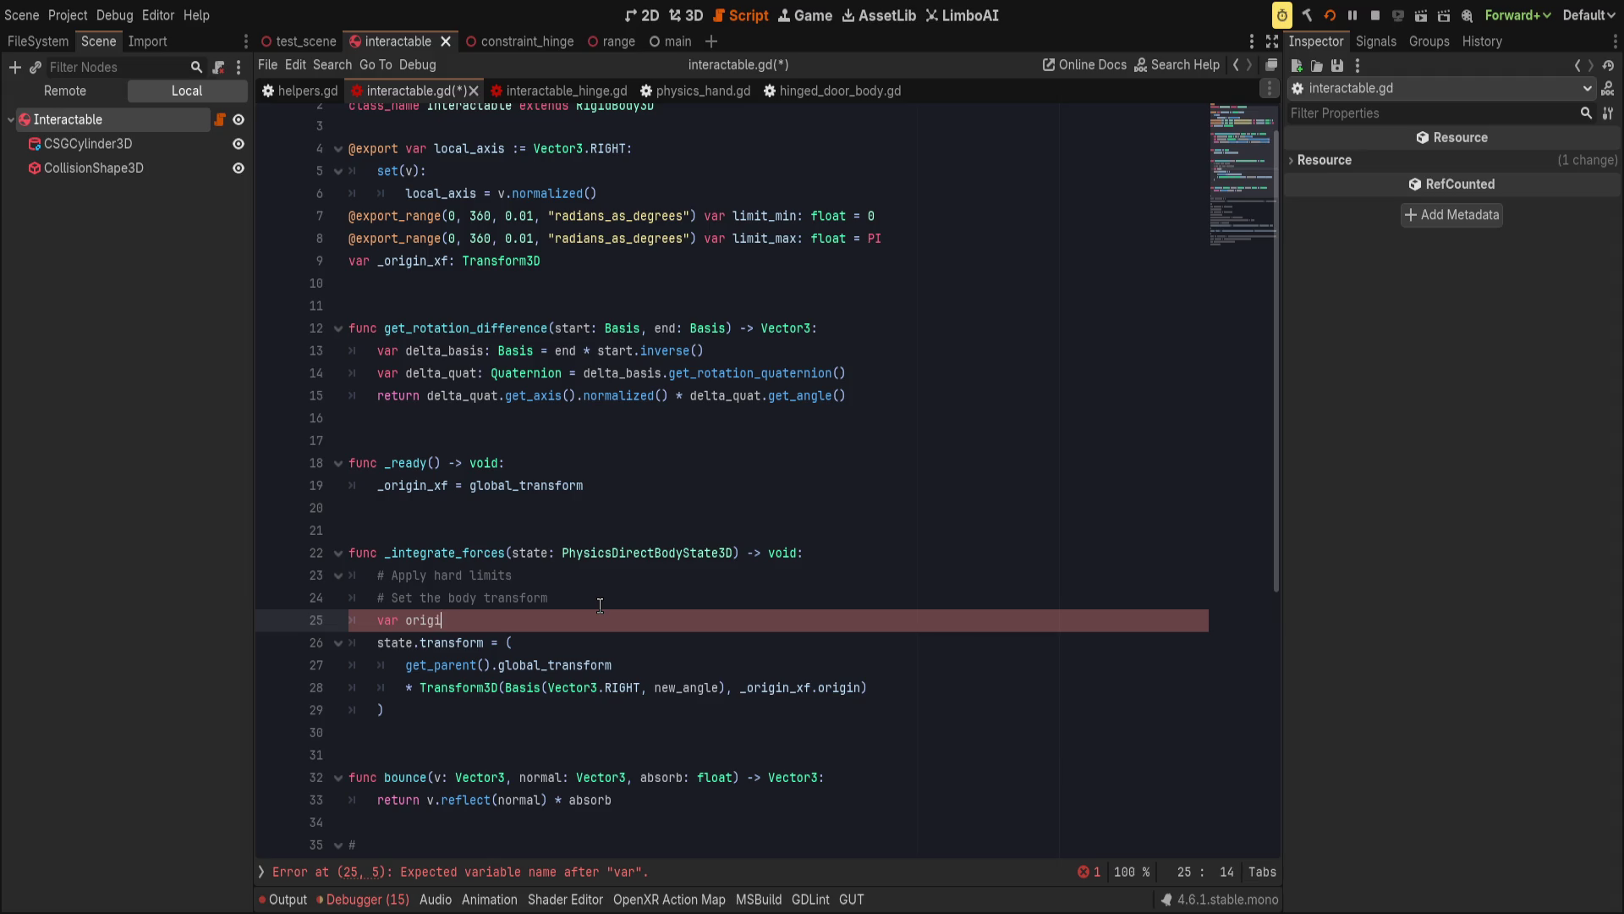
{"action": "type", "text": "n = get_pa"}
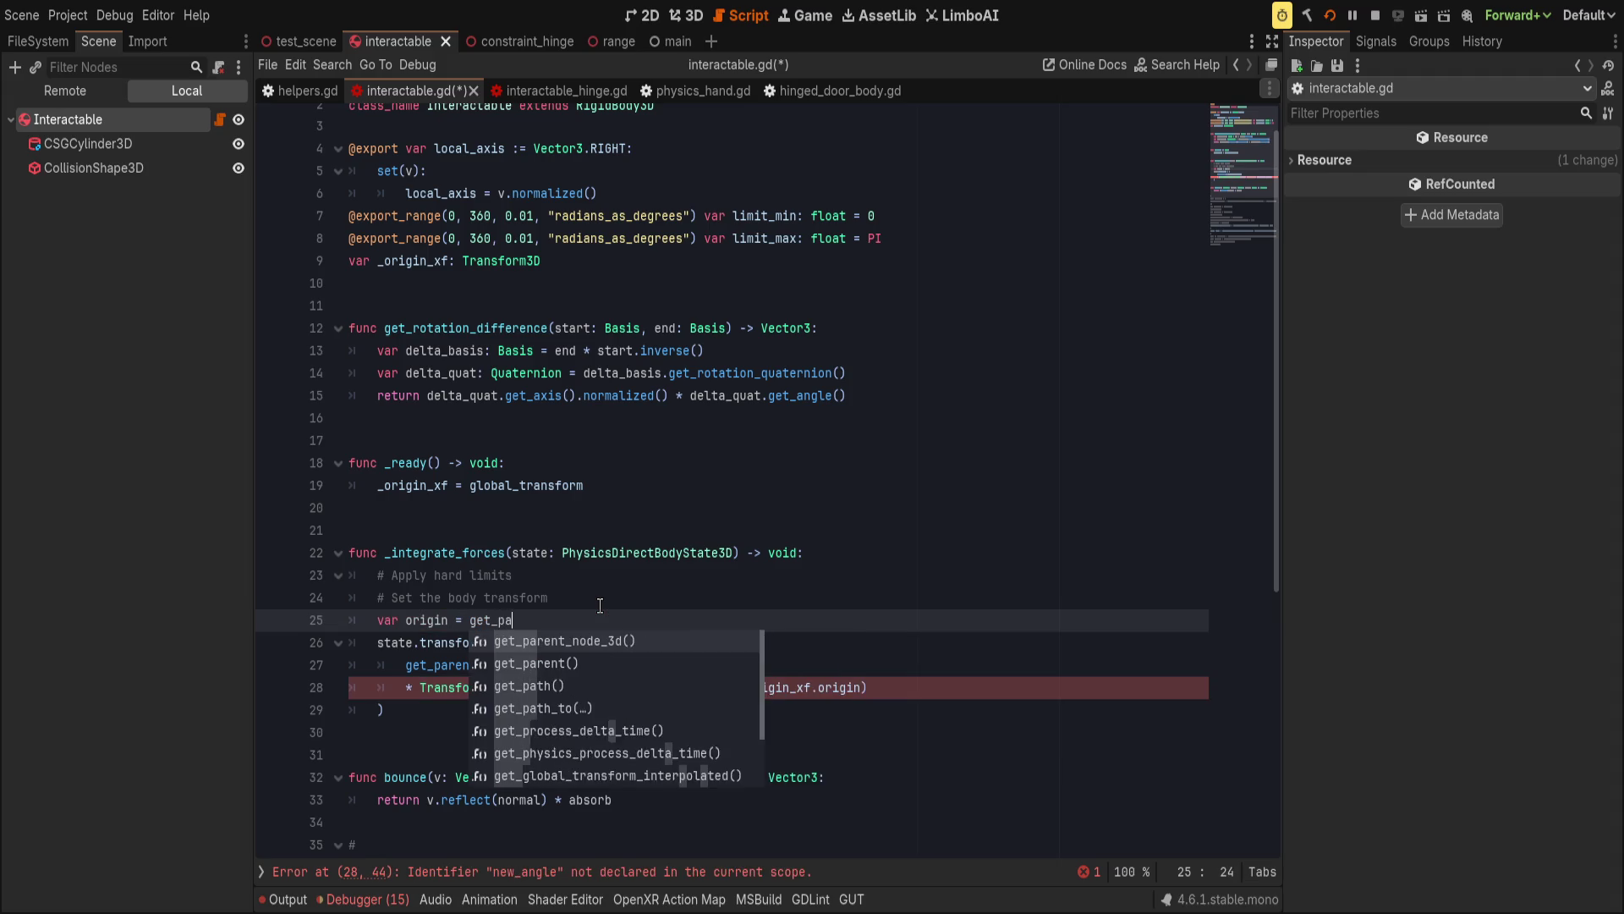
{"action": "type", "text": "rent().glob"}
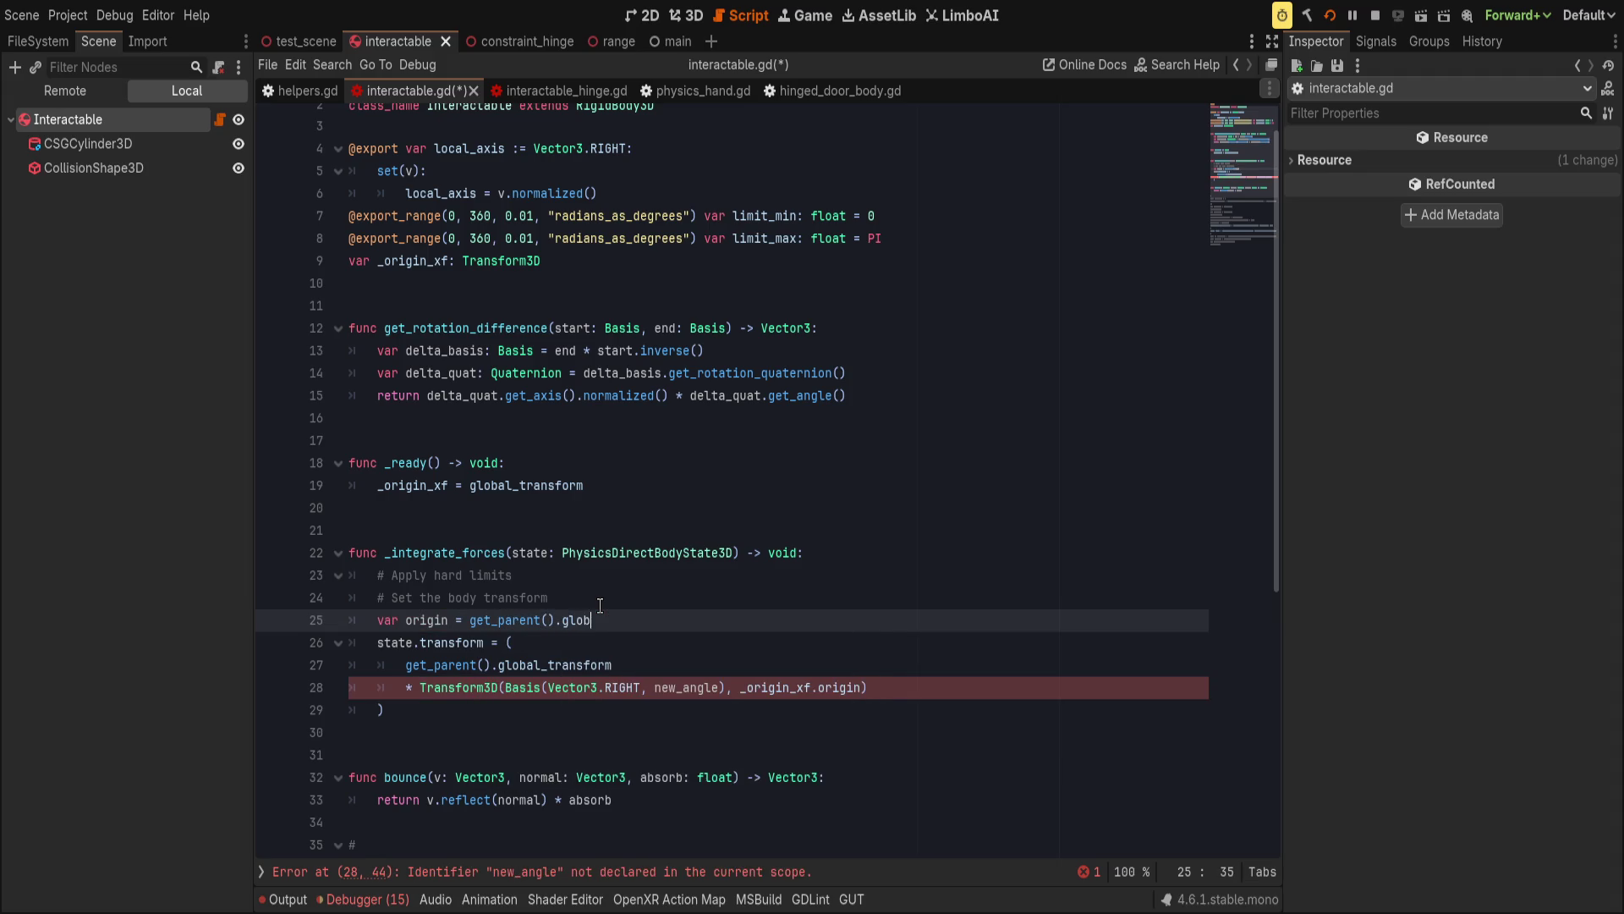
{"action": "type", "text": "al_position"}
{"action": "key", "text": "Return"}
{"action": "type", "text": "var basis "}
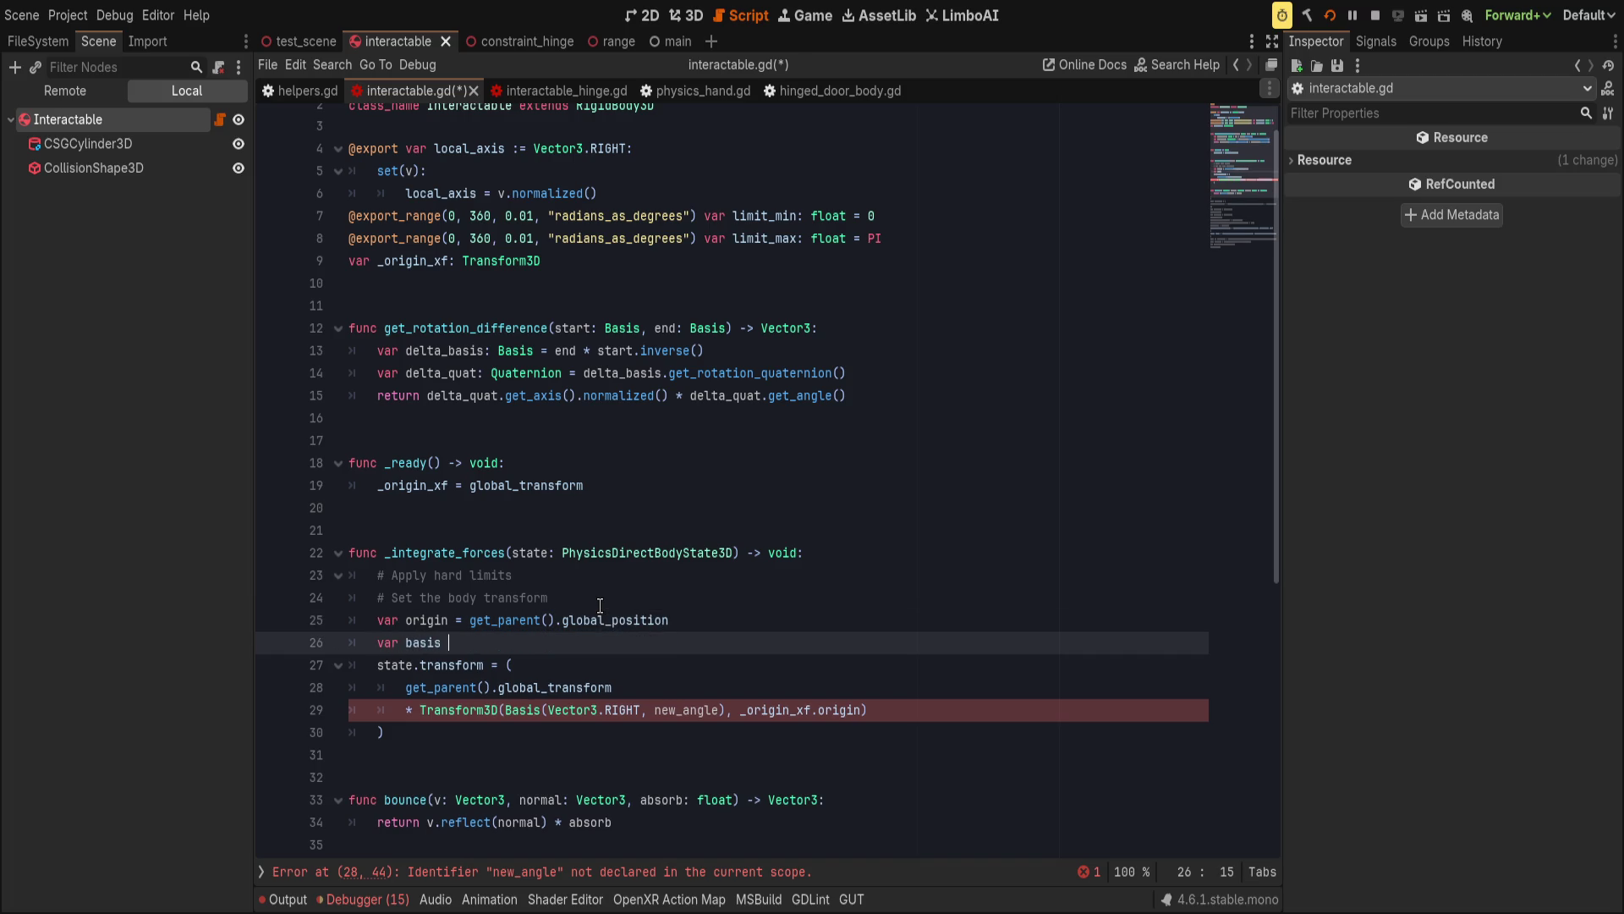
{"action": "type", "text": "= Basis"}
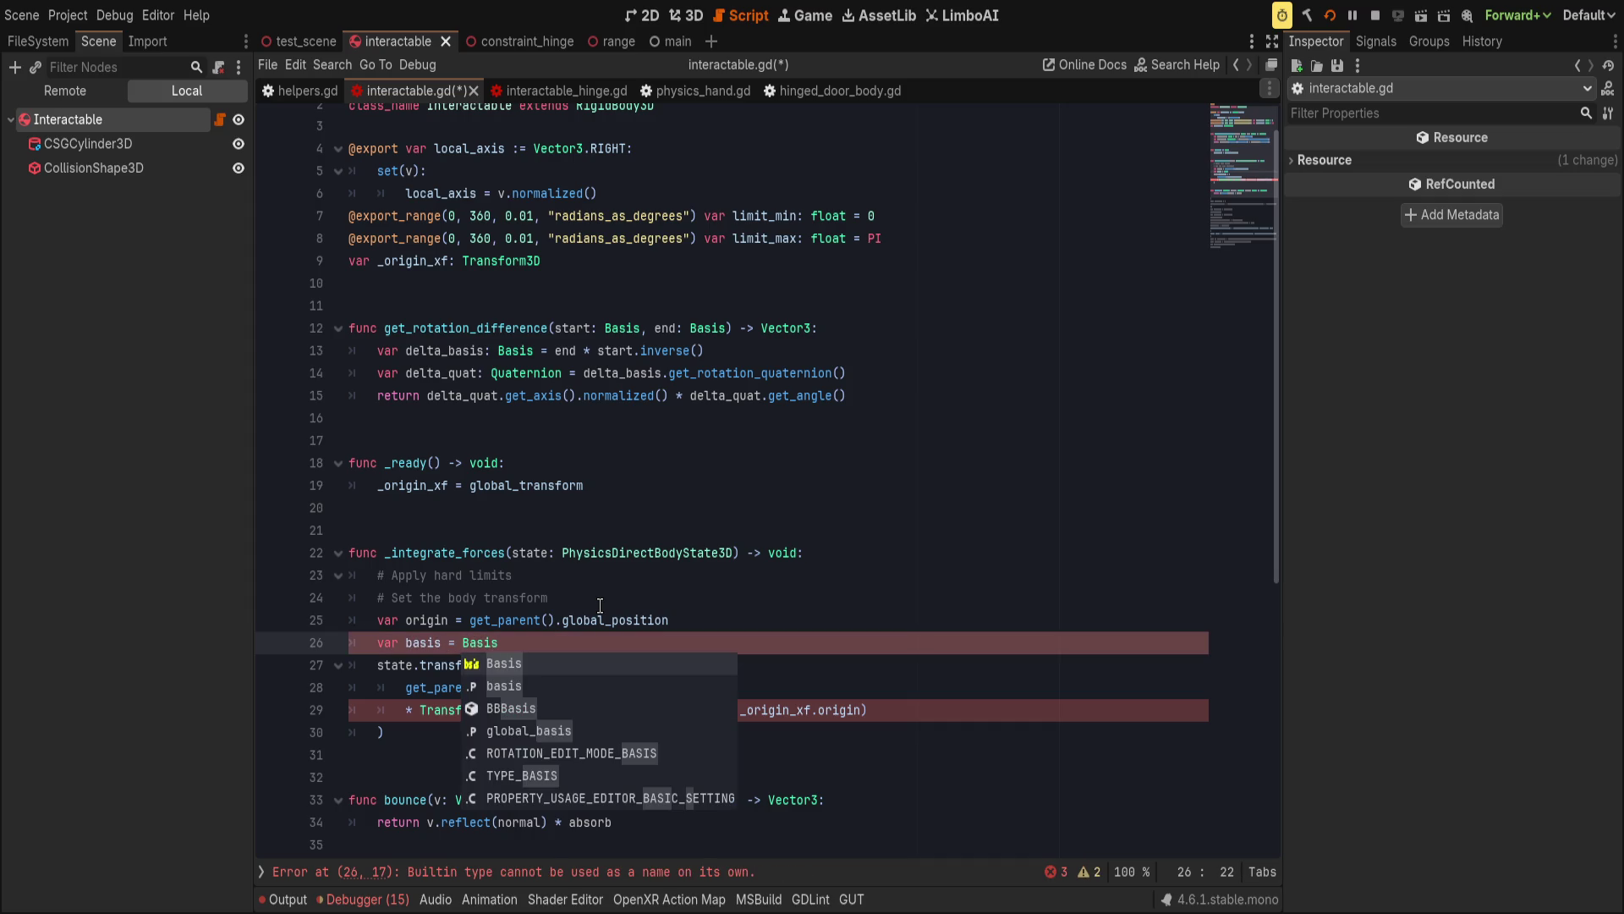
{"action": "type", "text": "()"}
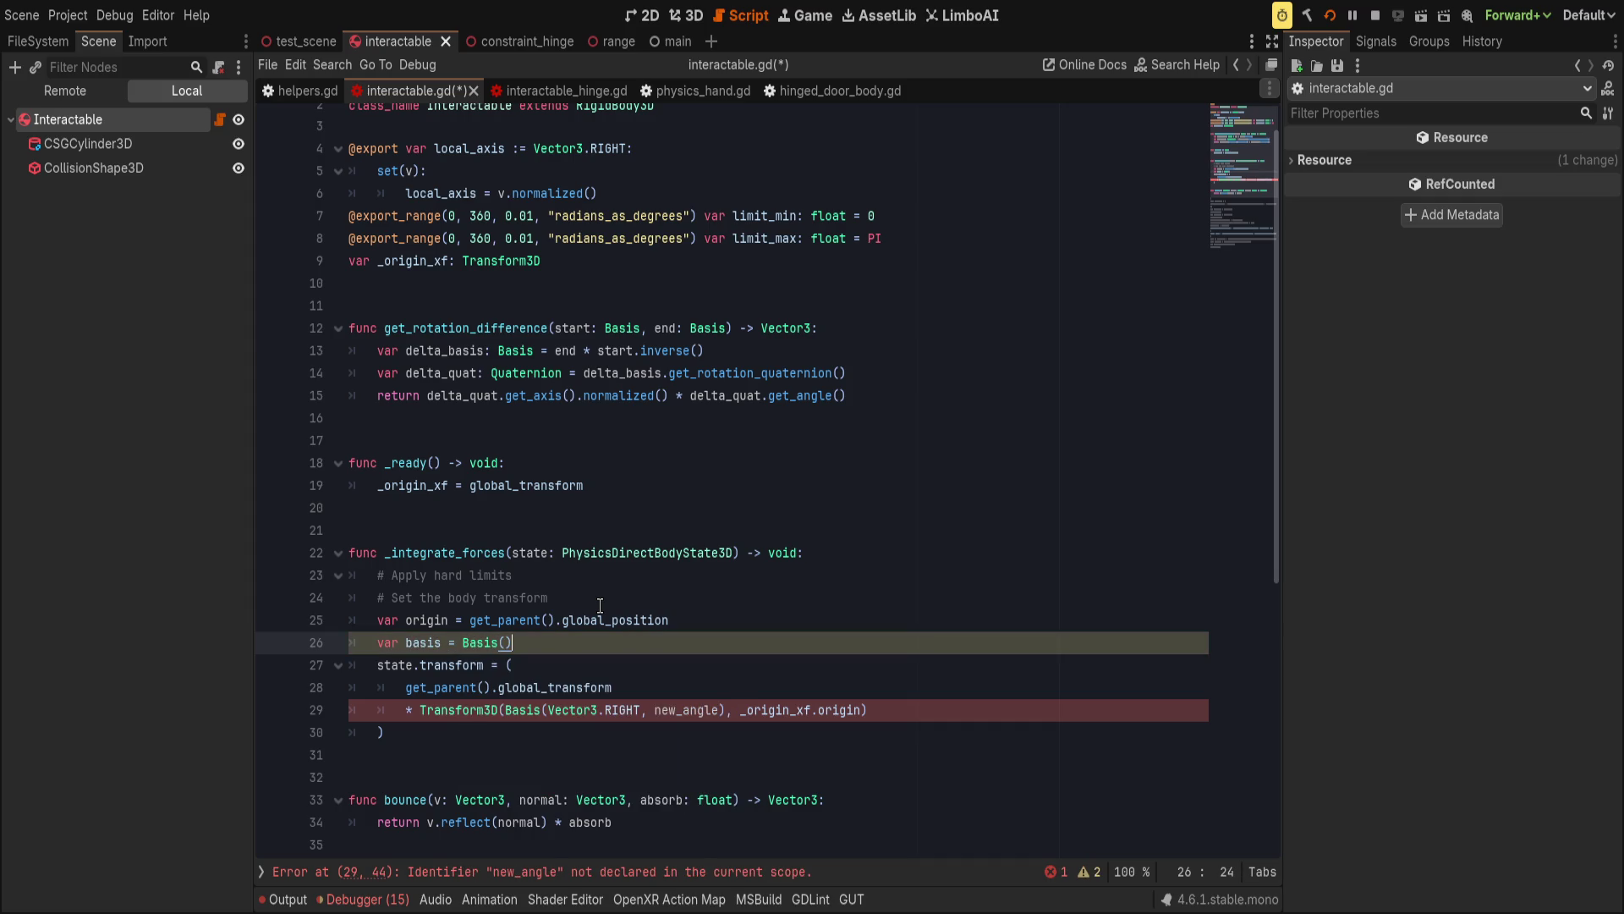
Rewrite the state.transform assignment as Transform3D(basis, origin).
{"action": "key", "text": "Down"}
{"action": "key", "text": "shift+Down"}
{"action": "key", "text": "shift+Down"}
{"action": "key", "text": "shift+Down"}
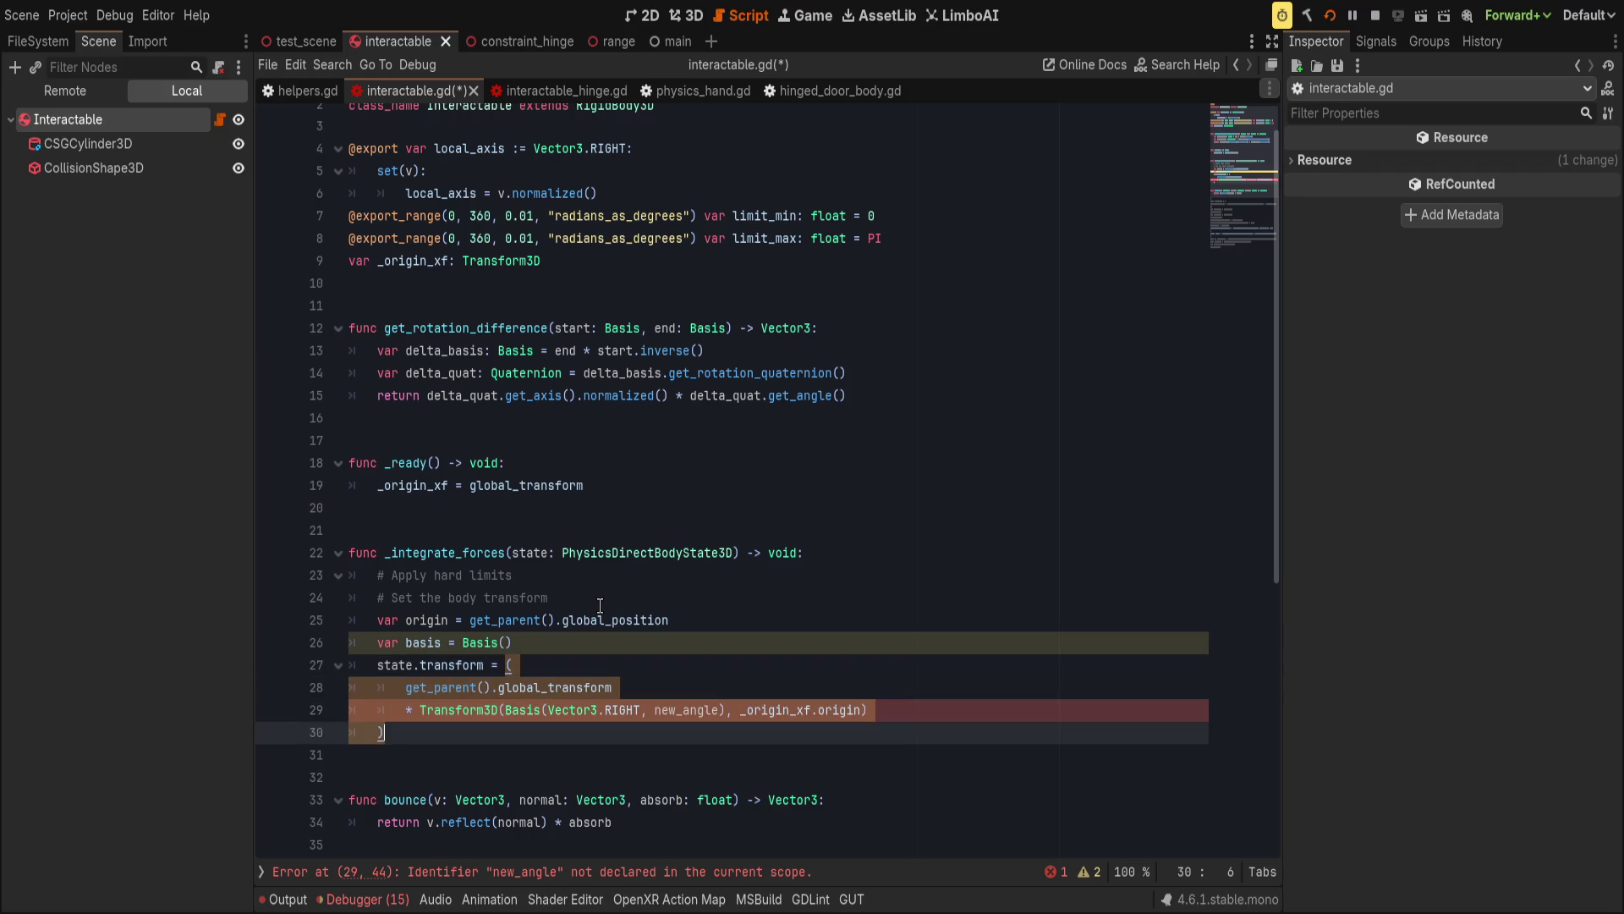
{"action": "type", "text": "("}
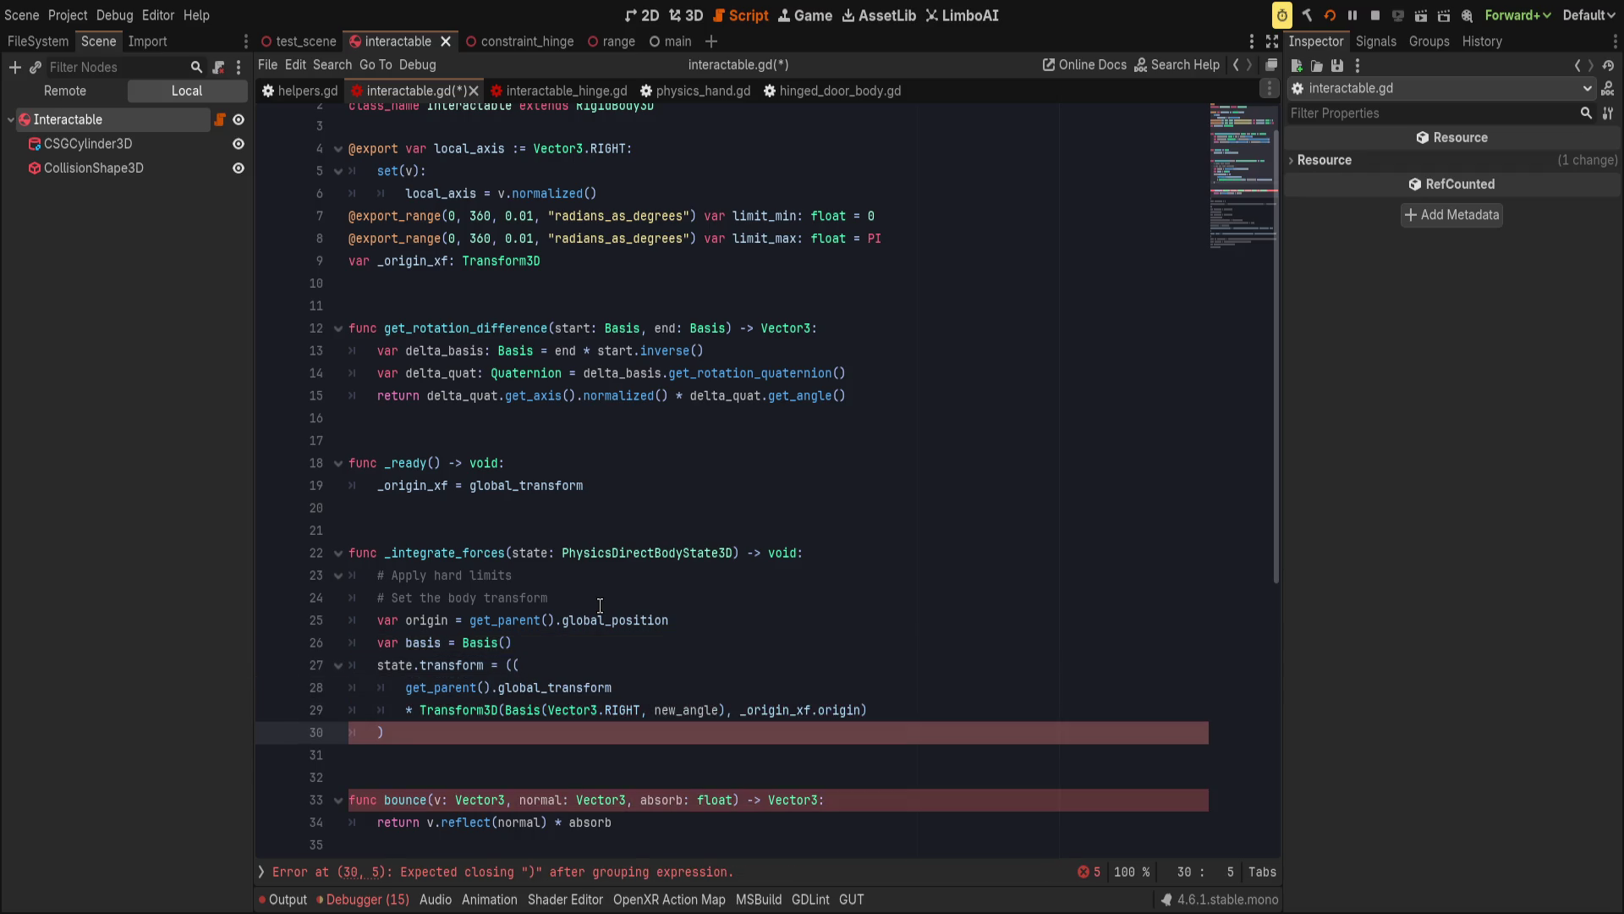
{"action": "key", "text": "BackSpace"}
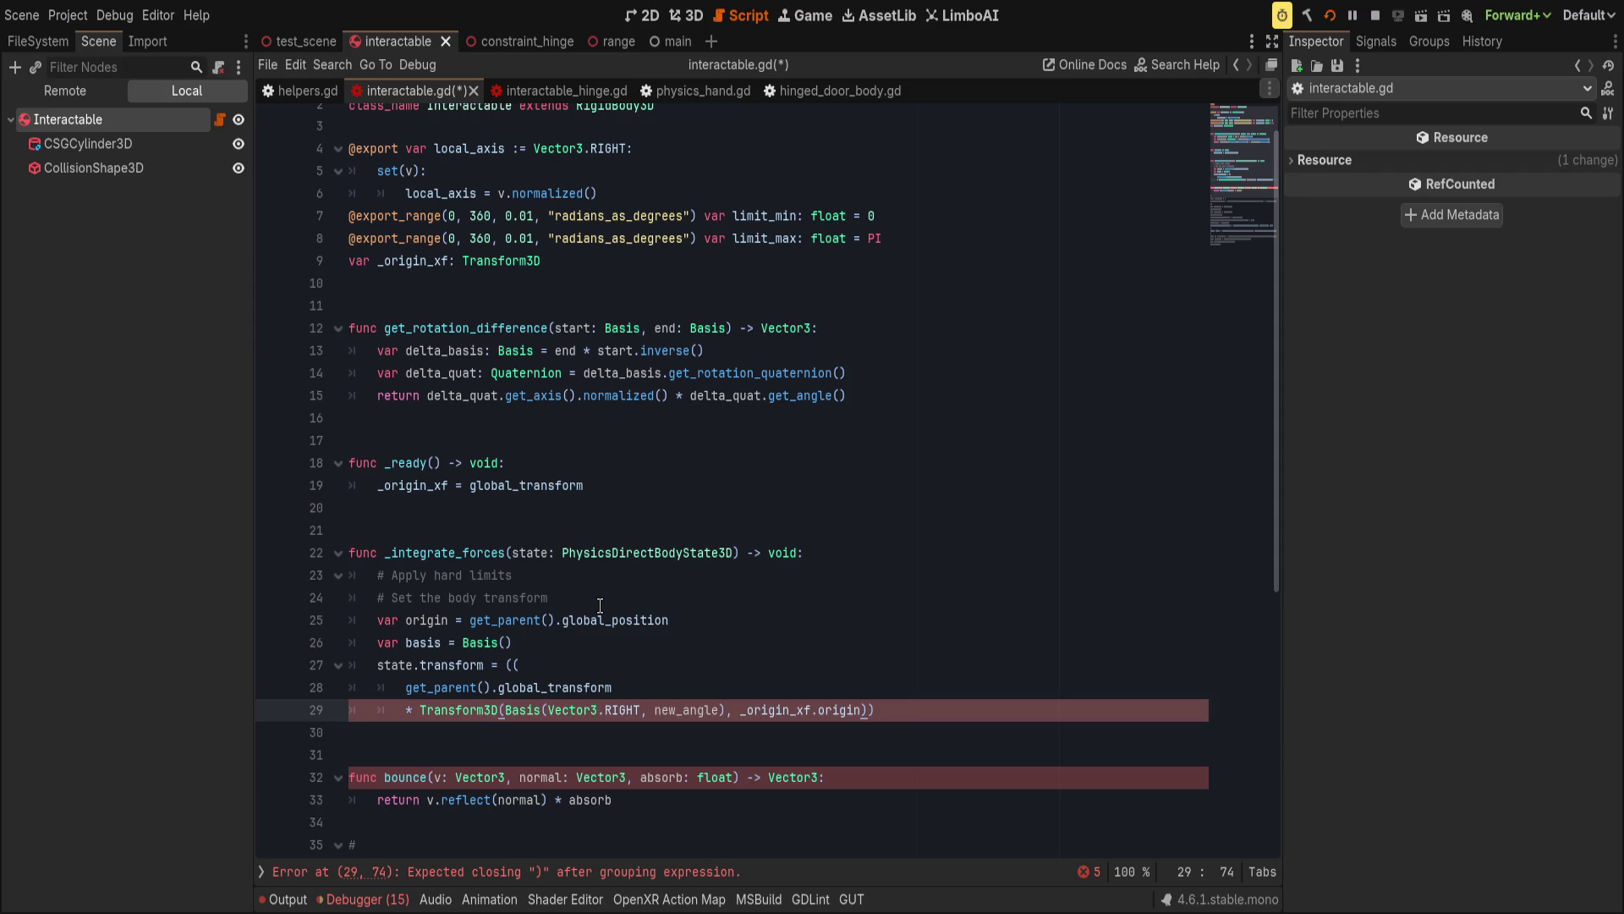
{"action": "key", "text": "shift+Up"}
{"action": "key", "text": "shift+Up"}
{"action": "key", "text": "shift+Left"}
{"action": "key", "text": "shift+Left"}
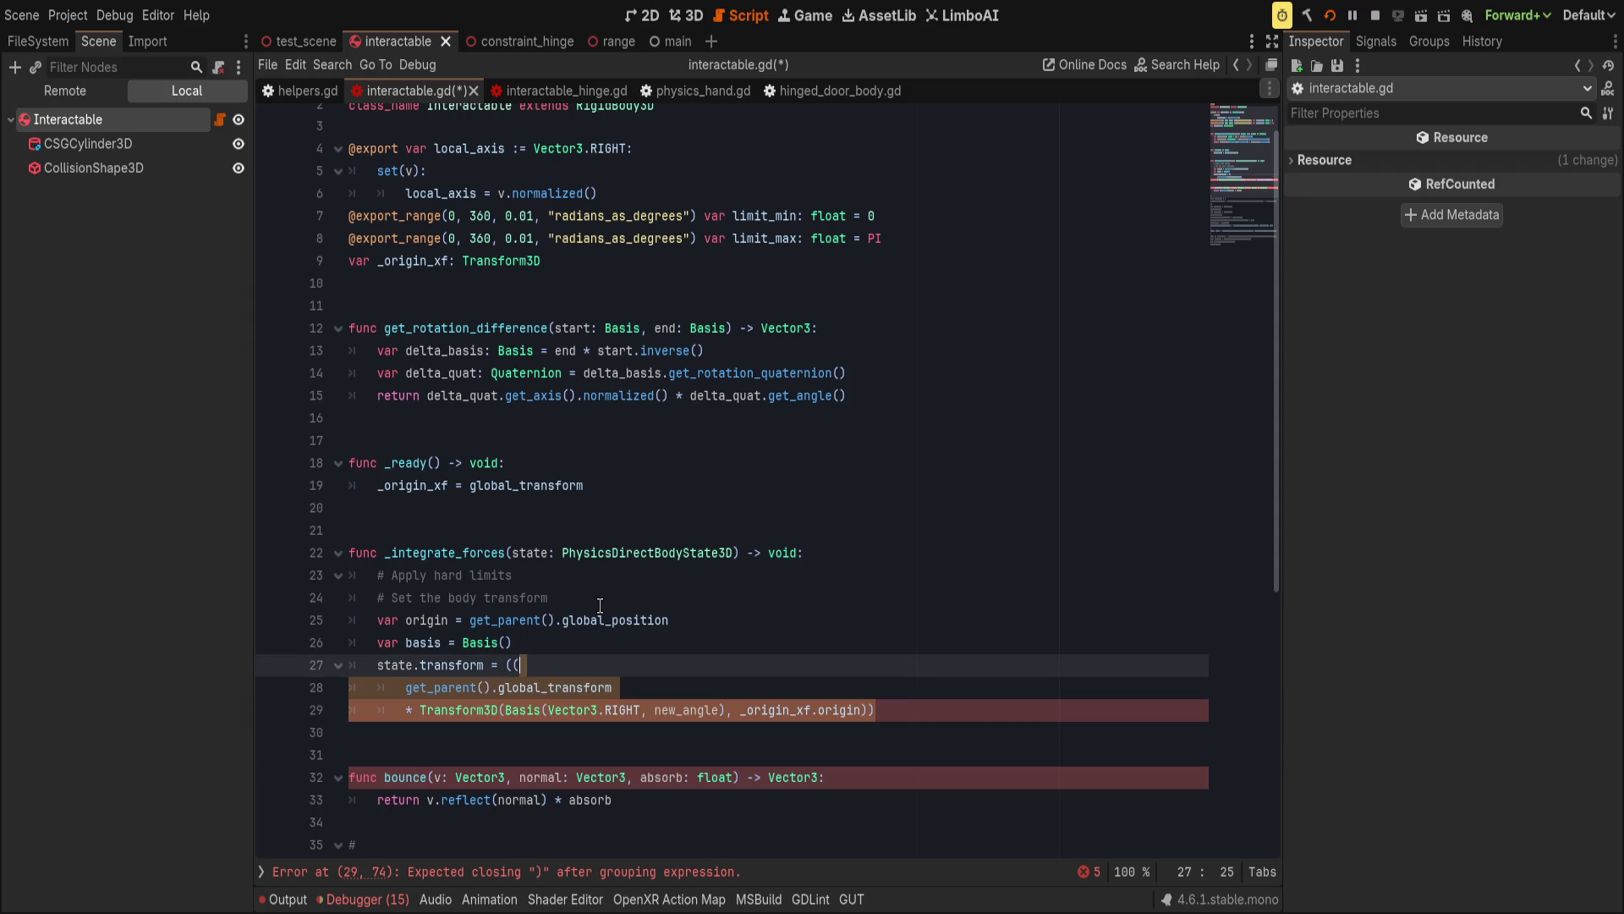
{"action": "key", "text": "BackSpace"}
{"action": "type", "text": "Transf"}
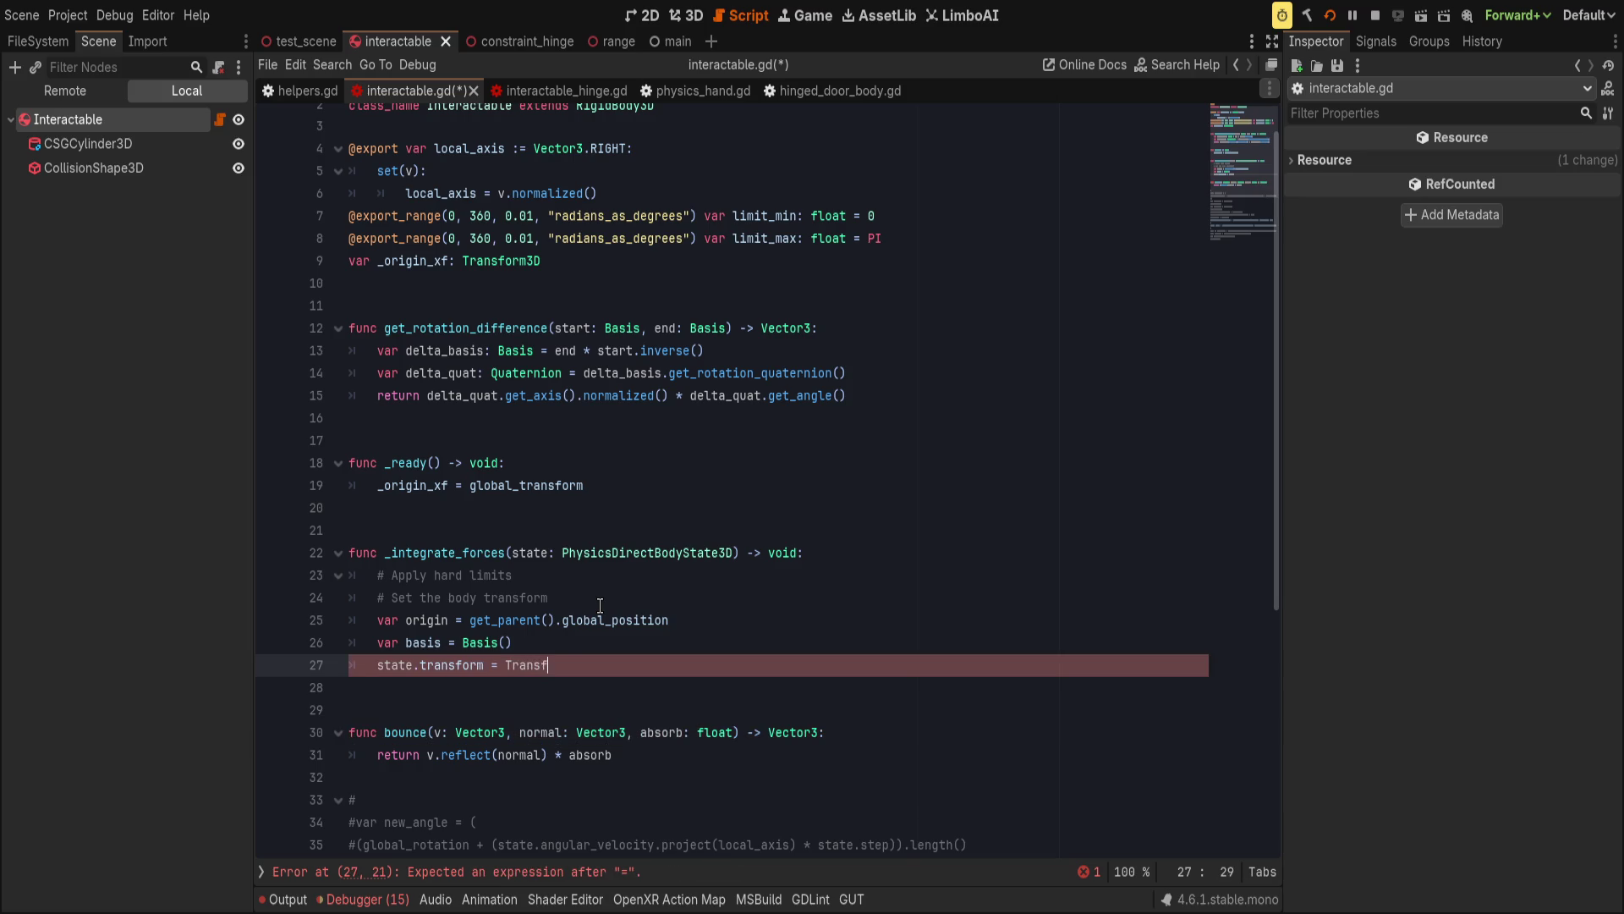
{"action": "type", "text": "orm3D(origin, "}
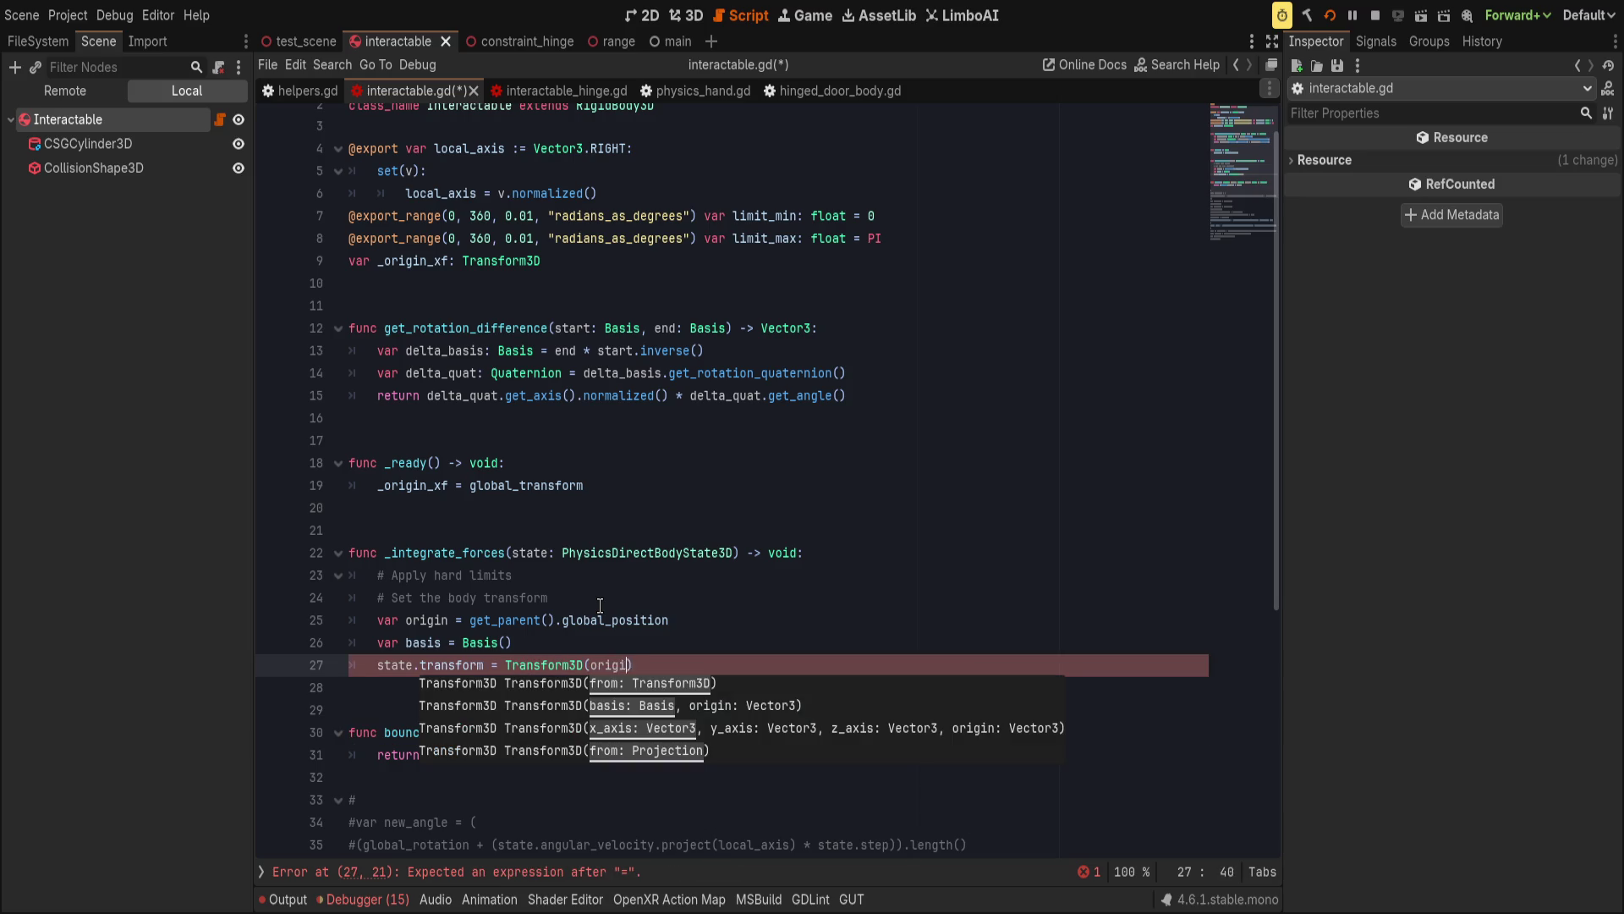
{"action": "type", "text": "basis"}
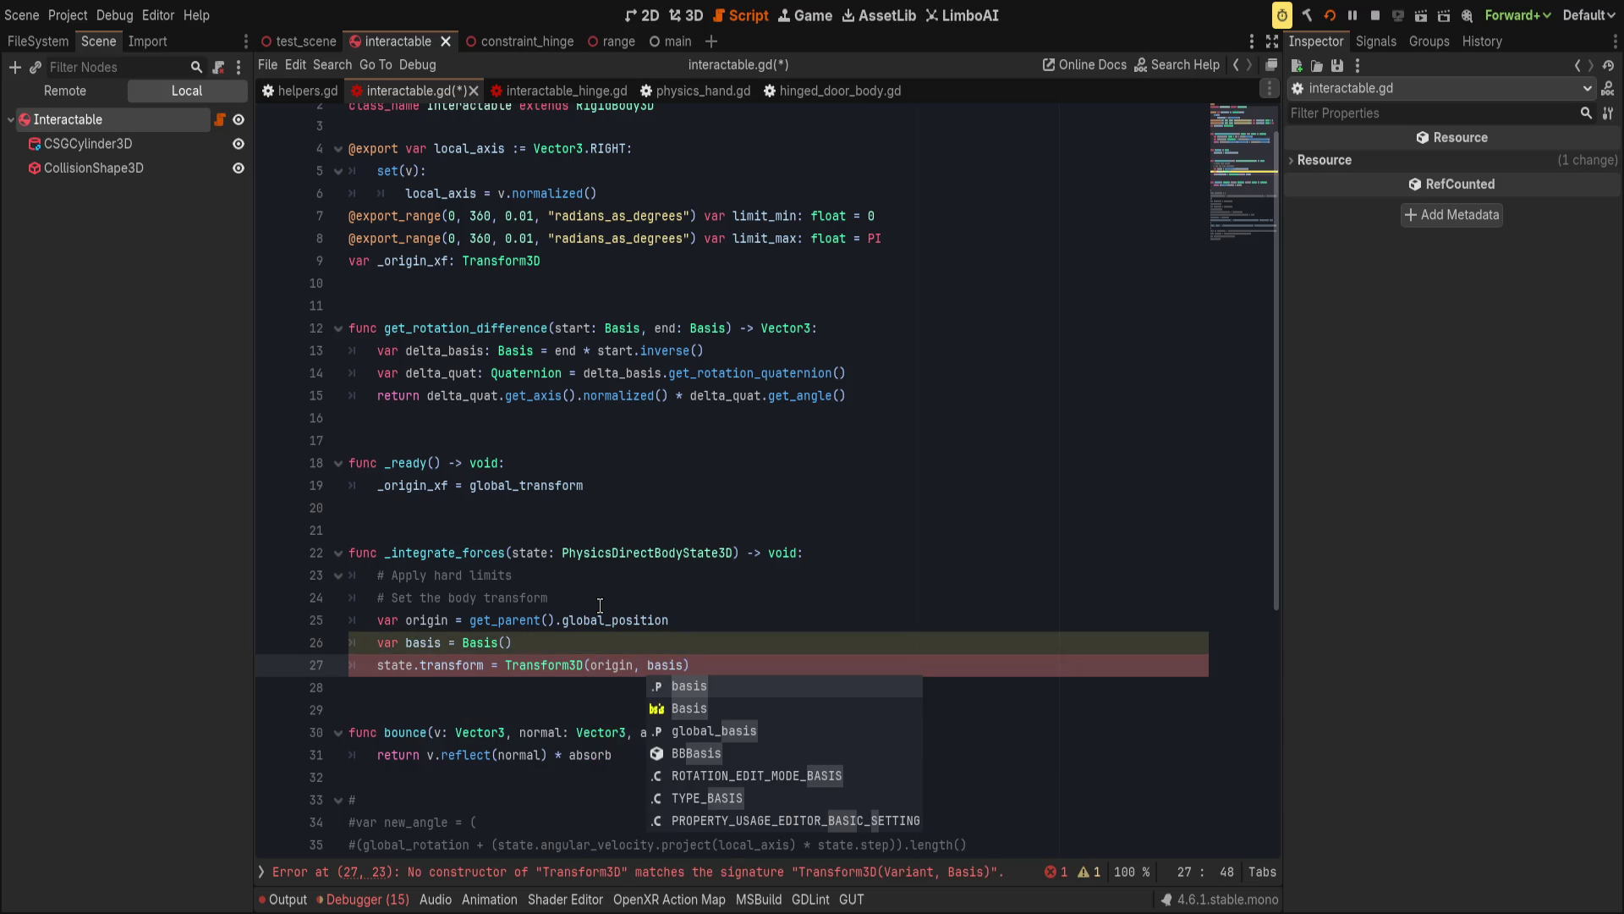
{"action": "key", "text": "ctrl+BackSpace"}
{"action": "key", "text": "ctrl+BackSpace"}
{"action": "key", "text": "ctrl+BackSpace"}
{"action": "type", "text": "basis,o"}
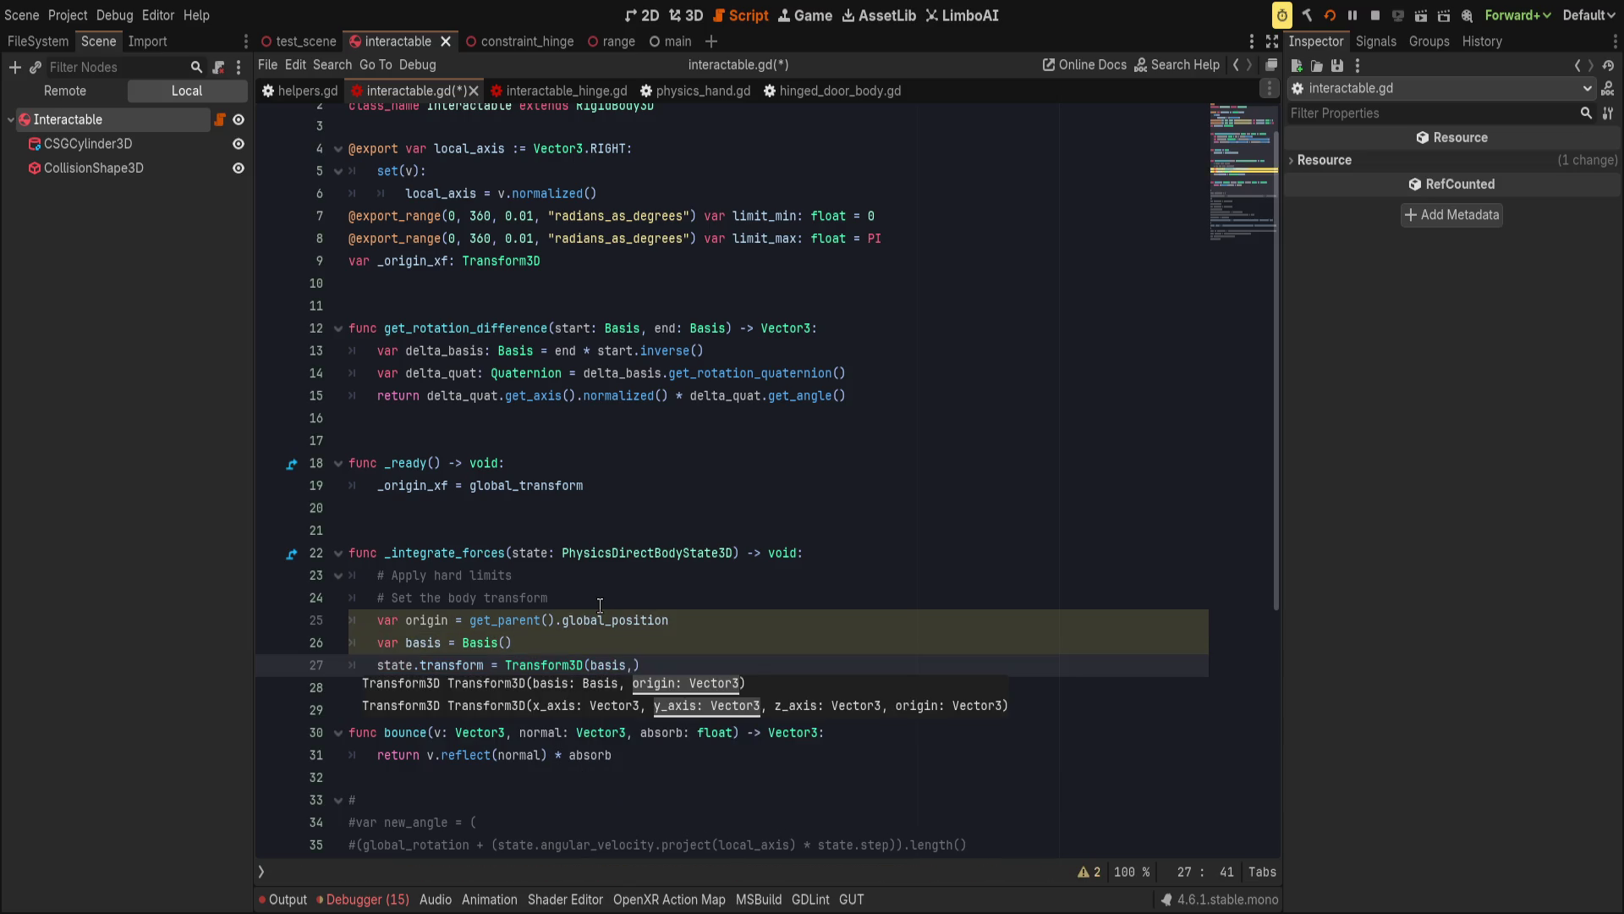
{"action": "type", "text": "rigin"}
{"action": "key", "text": "Home"}
Comment out the state.transform, basis and origin lines and save interactable.gd.
{"action": "key", "text": "ctrl+k"}
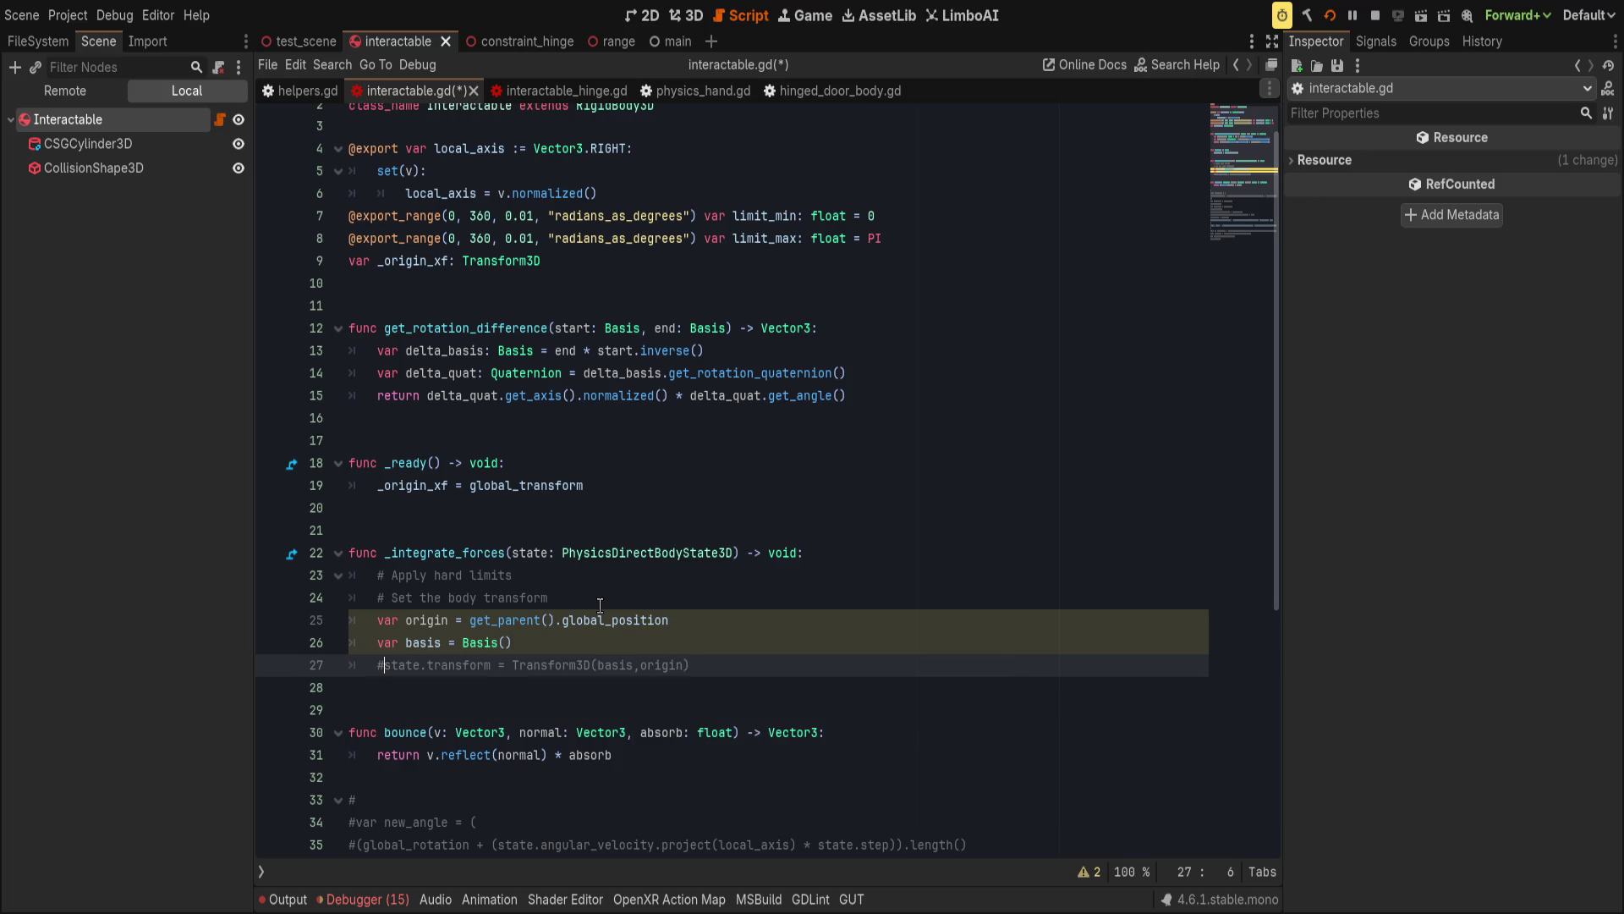
{"action": "key", "text": "Up"}
{"action": "key", "text": "ctrl+k"}
{"action": "key", "text": "Up"}
{"action": "key", "text": "ctrl+k"}
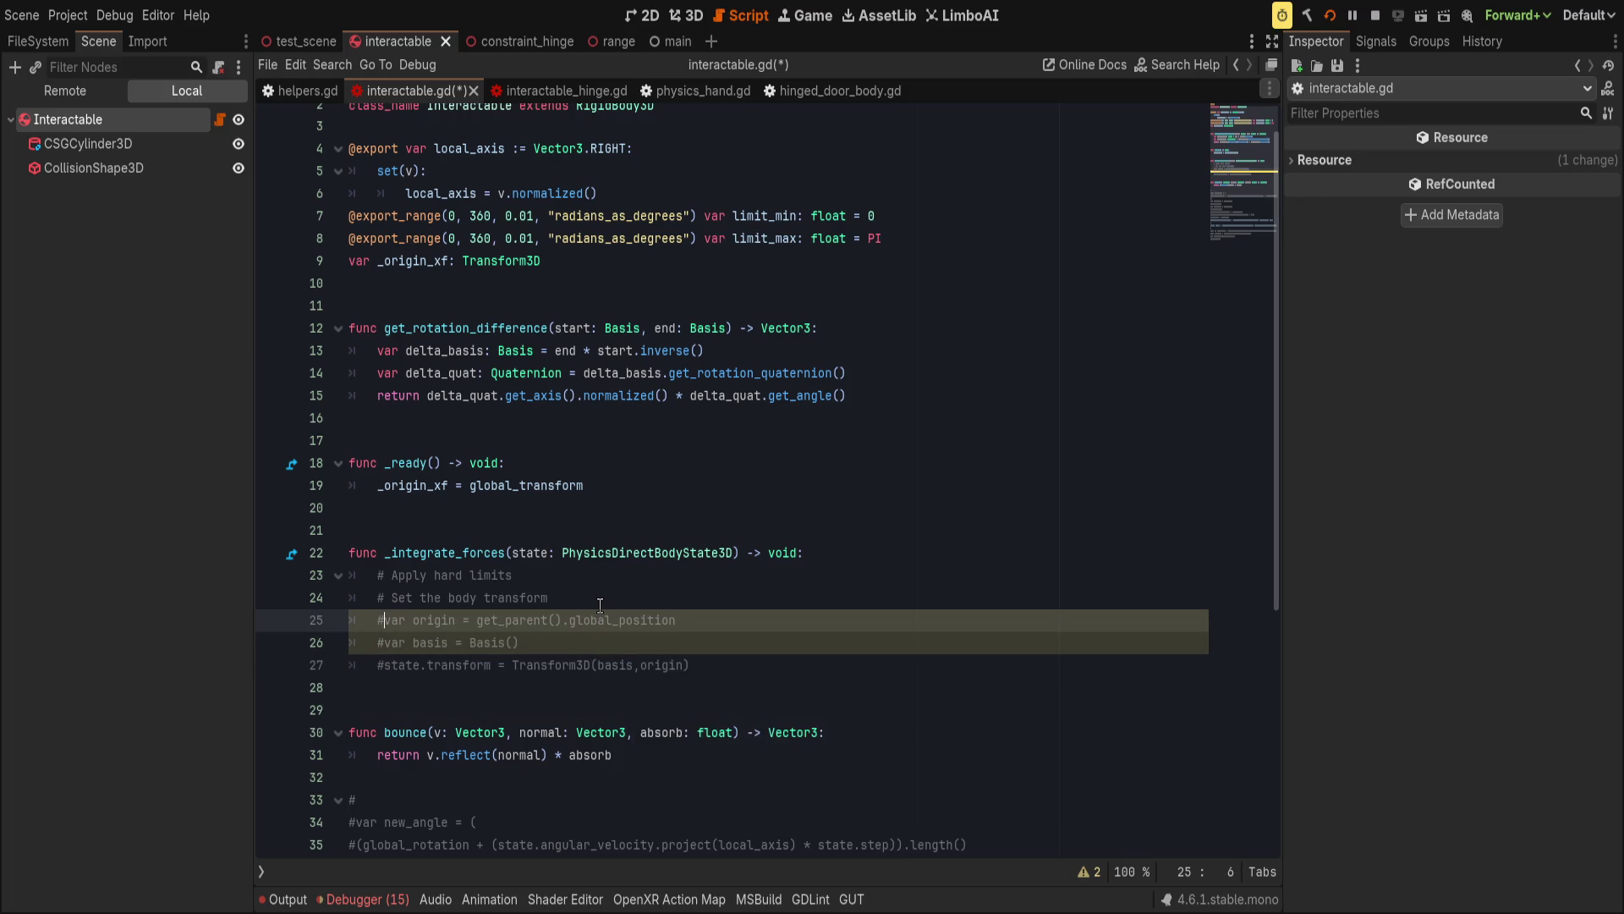
{"action": "key", "text": "Up"}
{"action": "key", "text": "ctrl+s"}
Switch to the physics_hand.gd script.
{"action": "key", "text": "Home"}
{"action": "key", "text": "Right"}
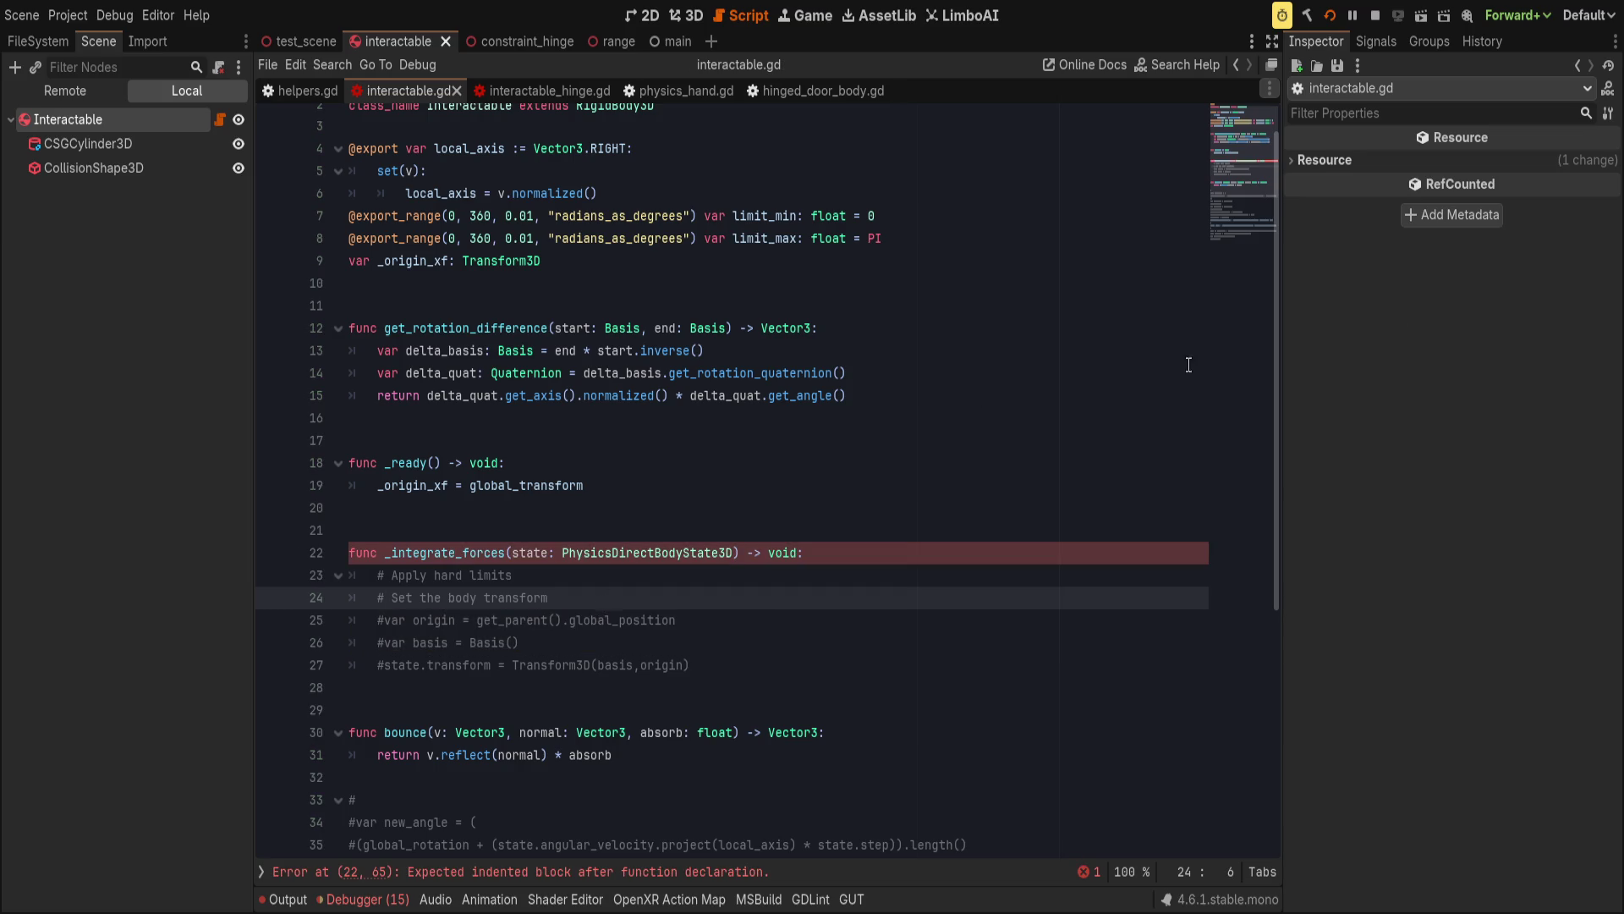
{"action": "left_click", "coordinate": [913, 304]}
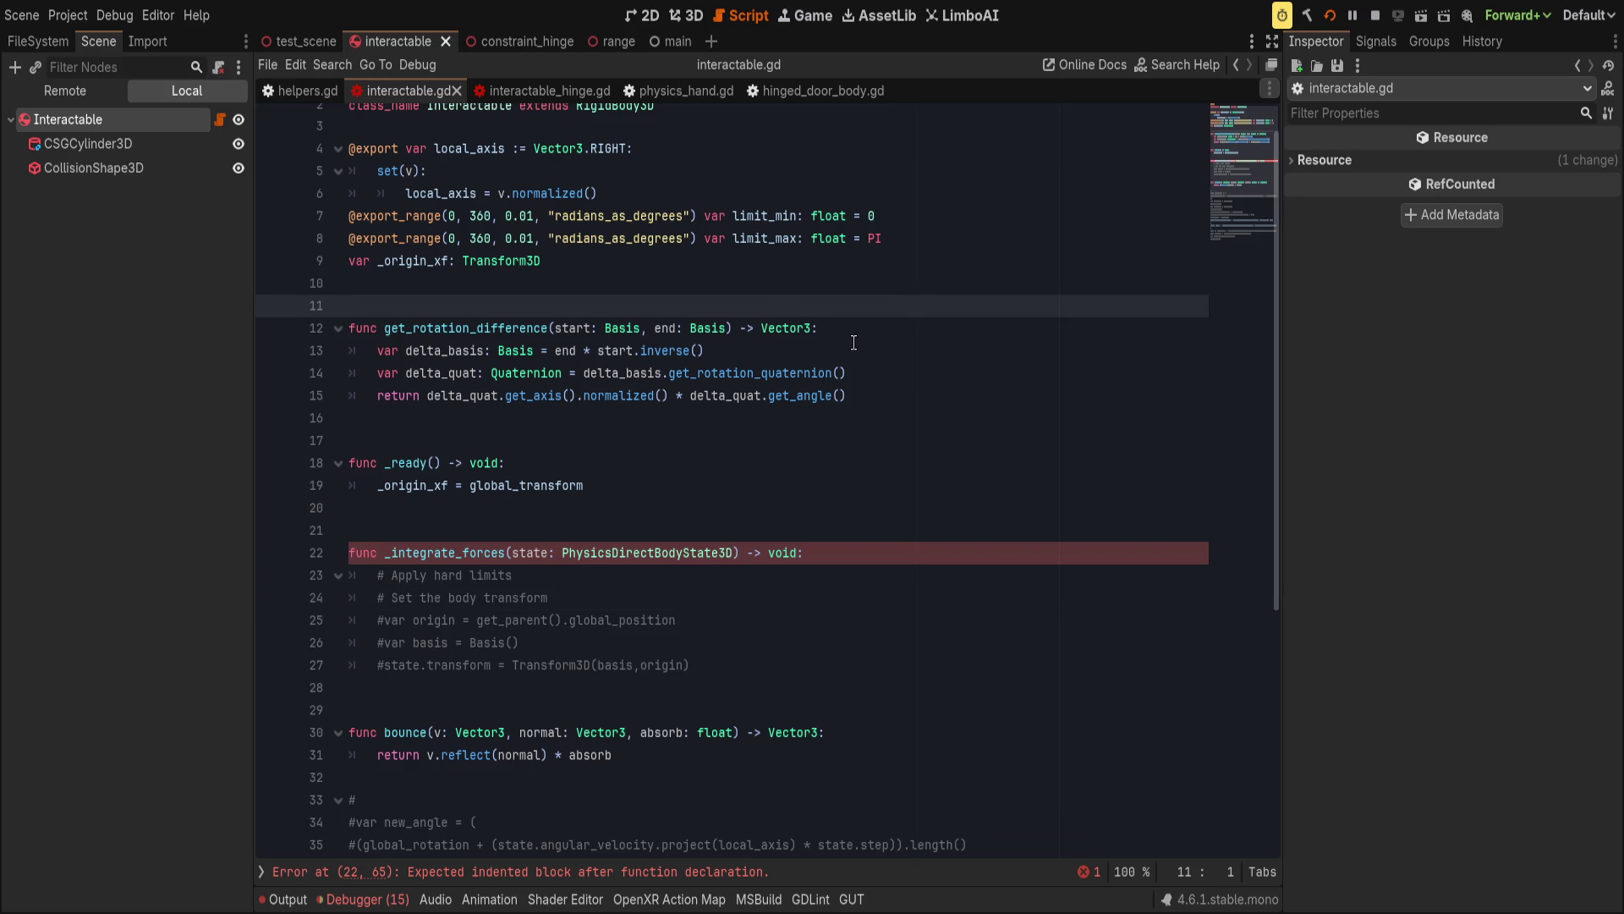
{"action": "left_click", "coordinate": [663, 88]}
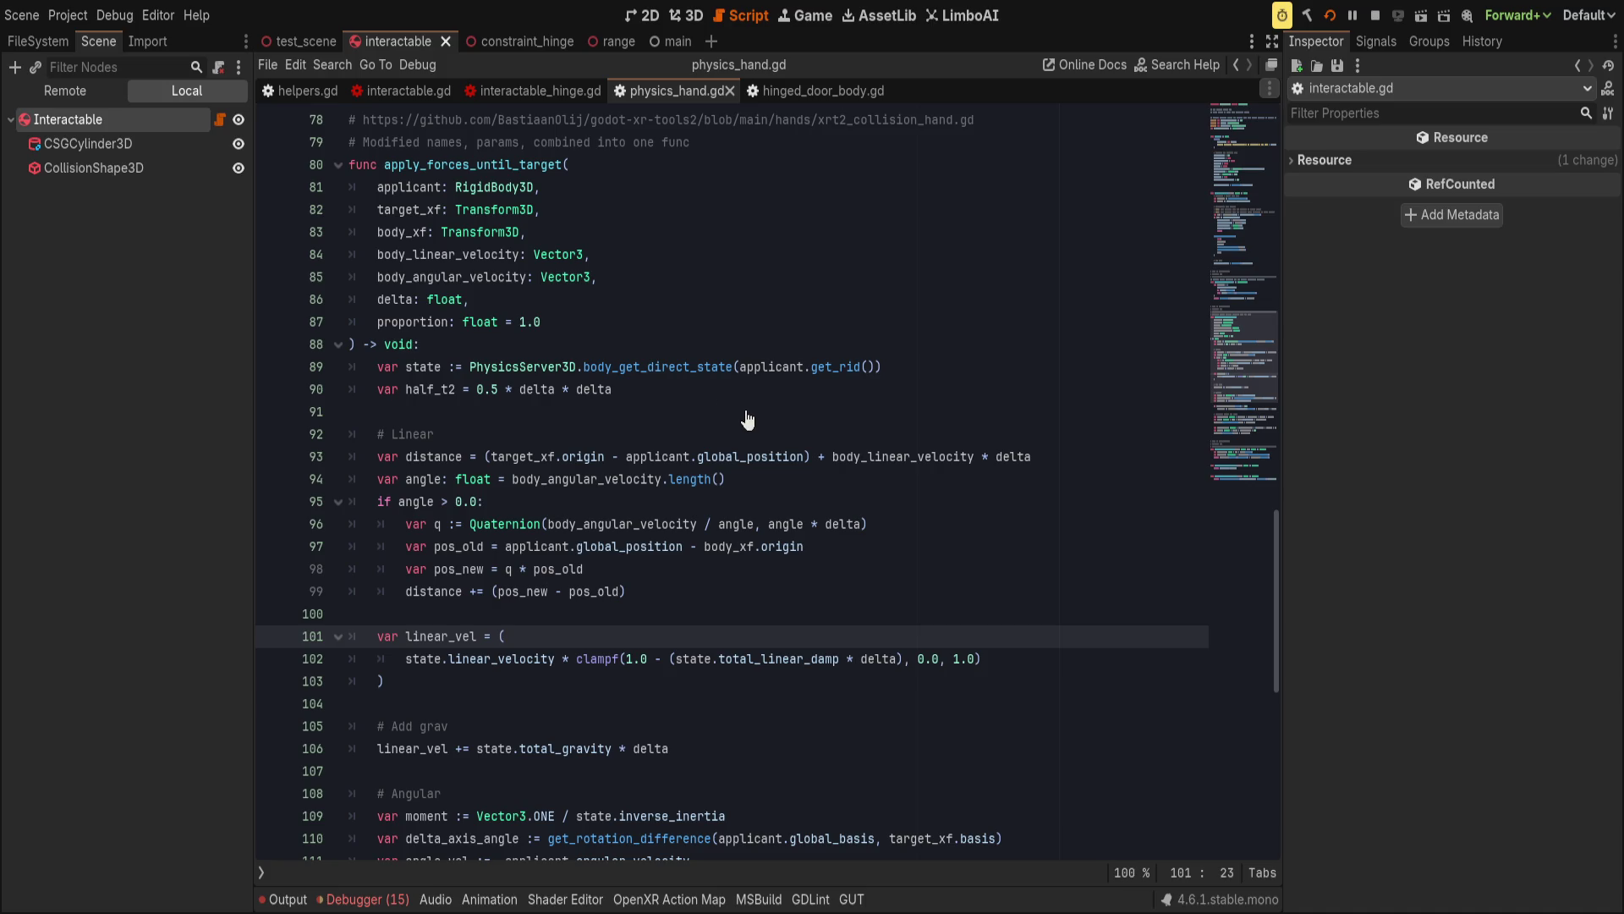
Insert a new line 74 with the header func apply_force_until_rotation( and split parentheses.
{"action": "scroll", "coordinate": [567, 478], "scroll_direction": "up", "scroll_amount": 4}
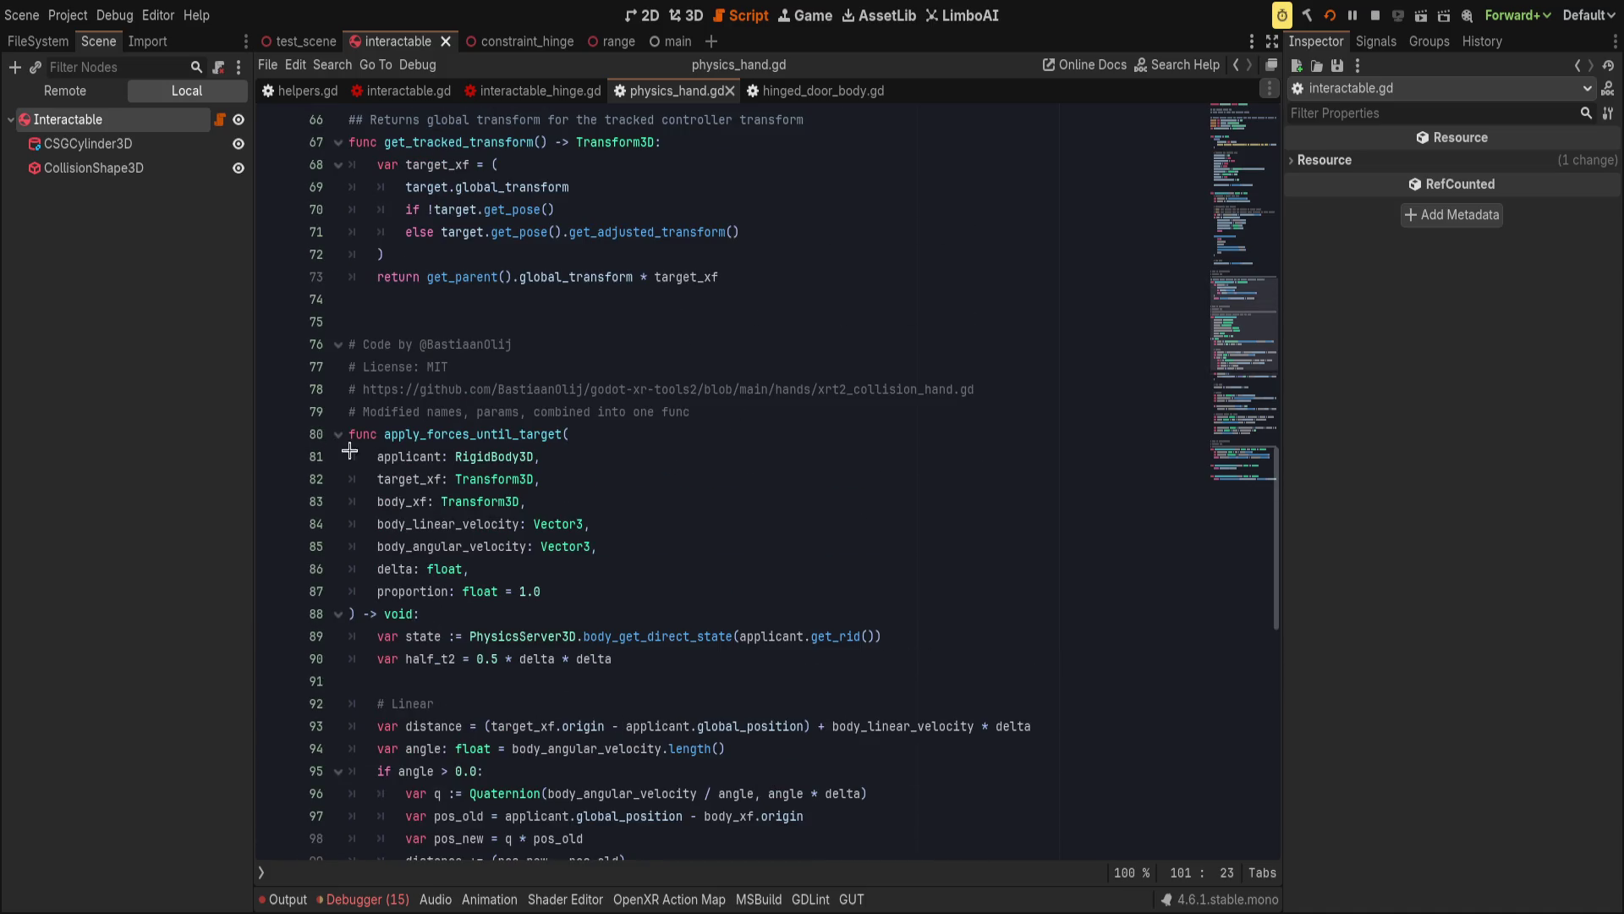
{"action": "scroll", "coordinate": [550, 453], "scroll_direction": "down", "scroll_amount": 5}
{"action": "scroll", "coordinate": [786, 473], "scroll_direction": "up", "scroll_amount": 8}
{"action": "left_click", "coordinate": [919, 496]}
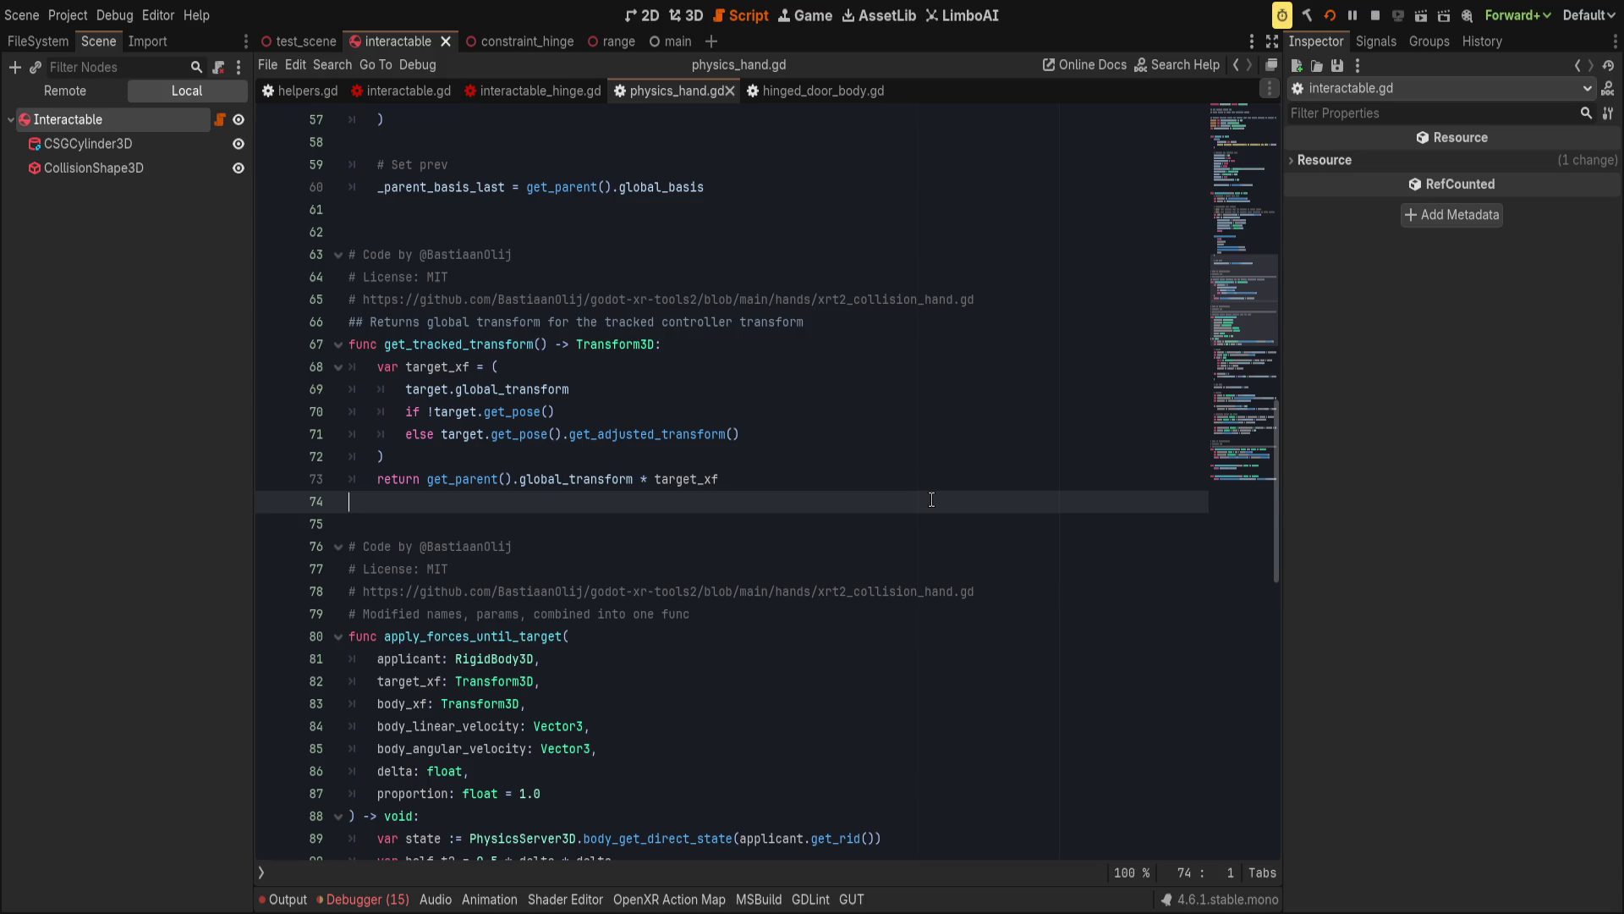
{"action": "key", "text": "Return"}
{"action": "type", "text": "func"}
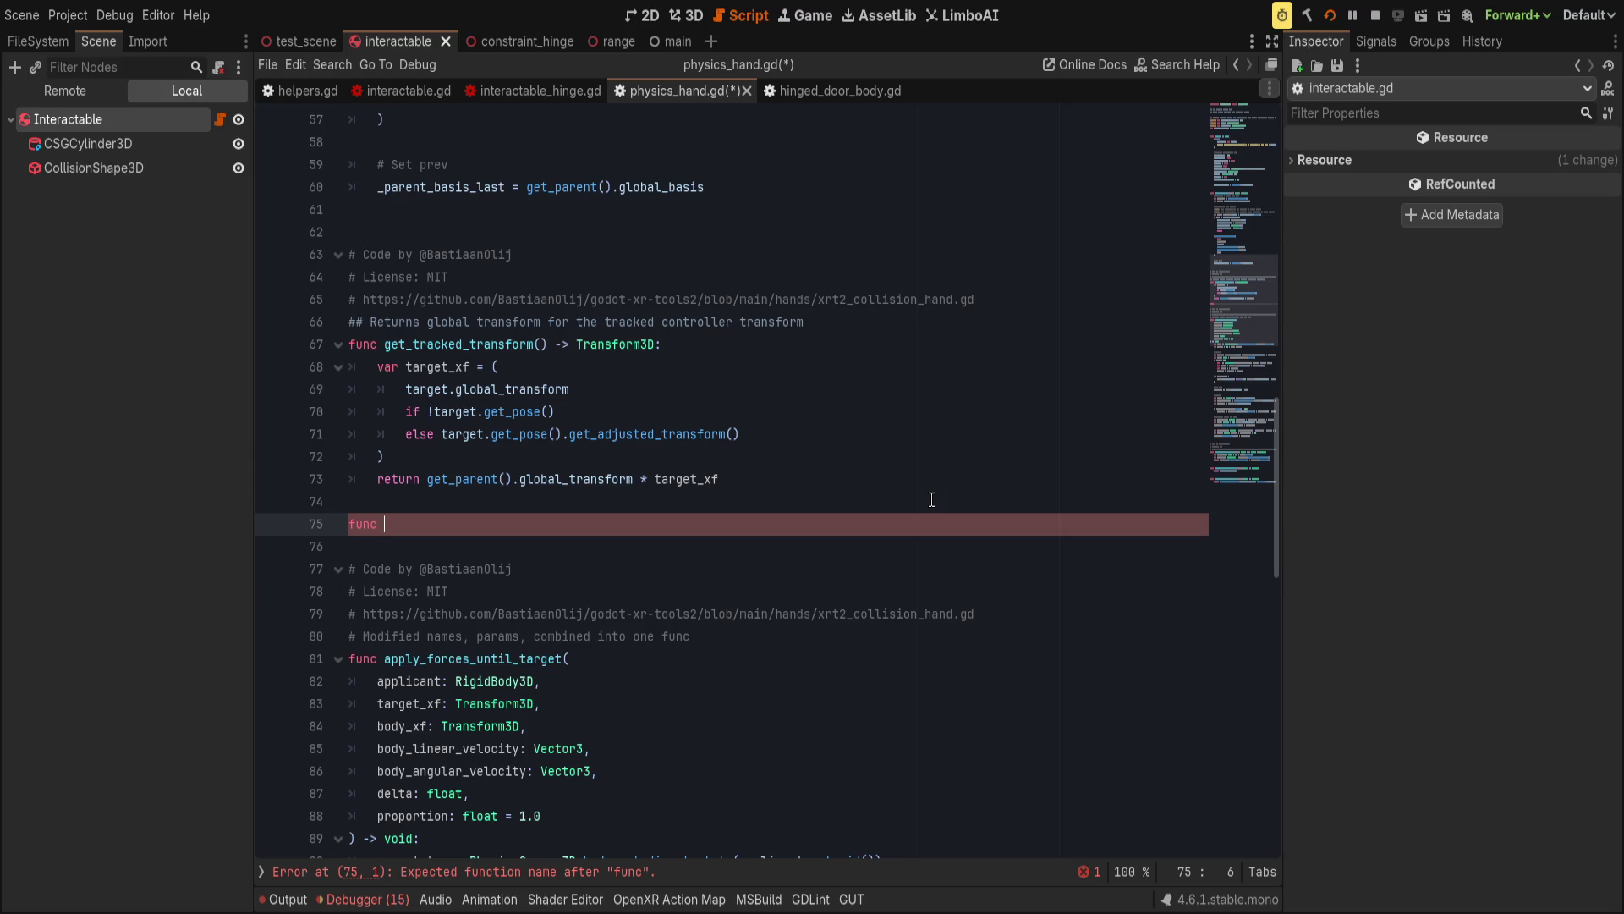
{"action": "type", "text": "arrive"}
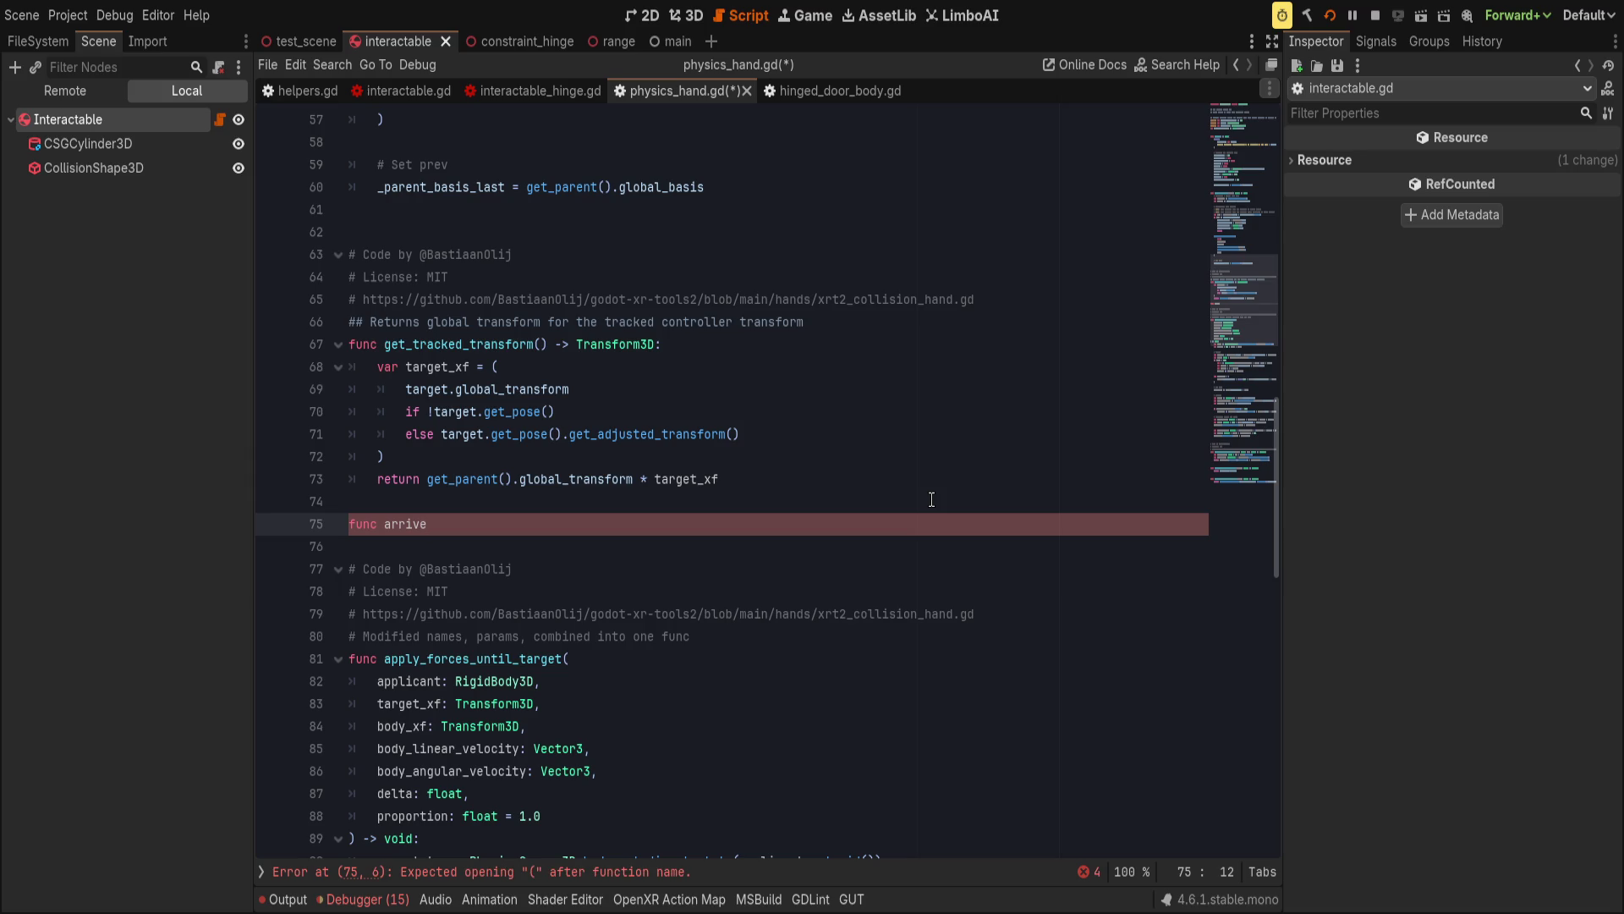
{"action": "key", "text": "ctrl+BackSpace"}
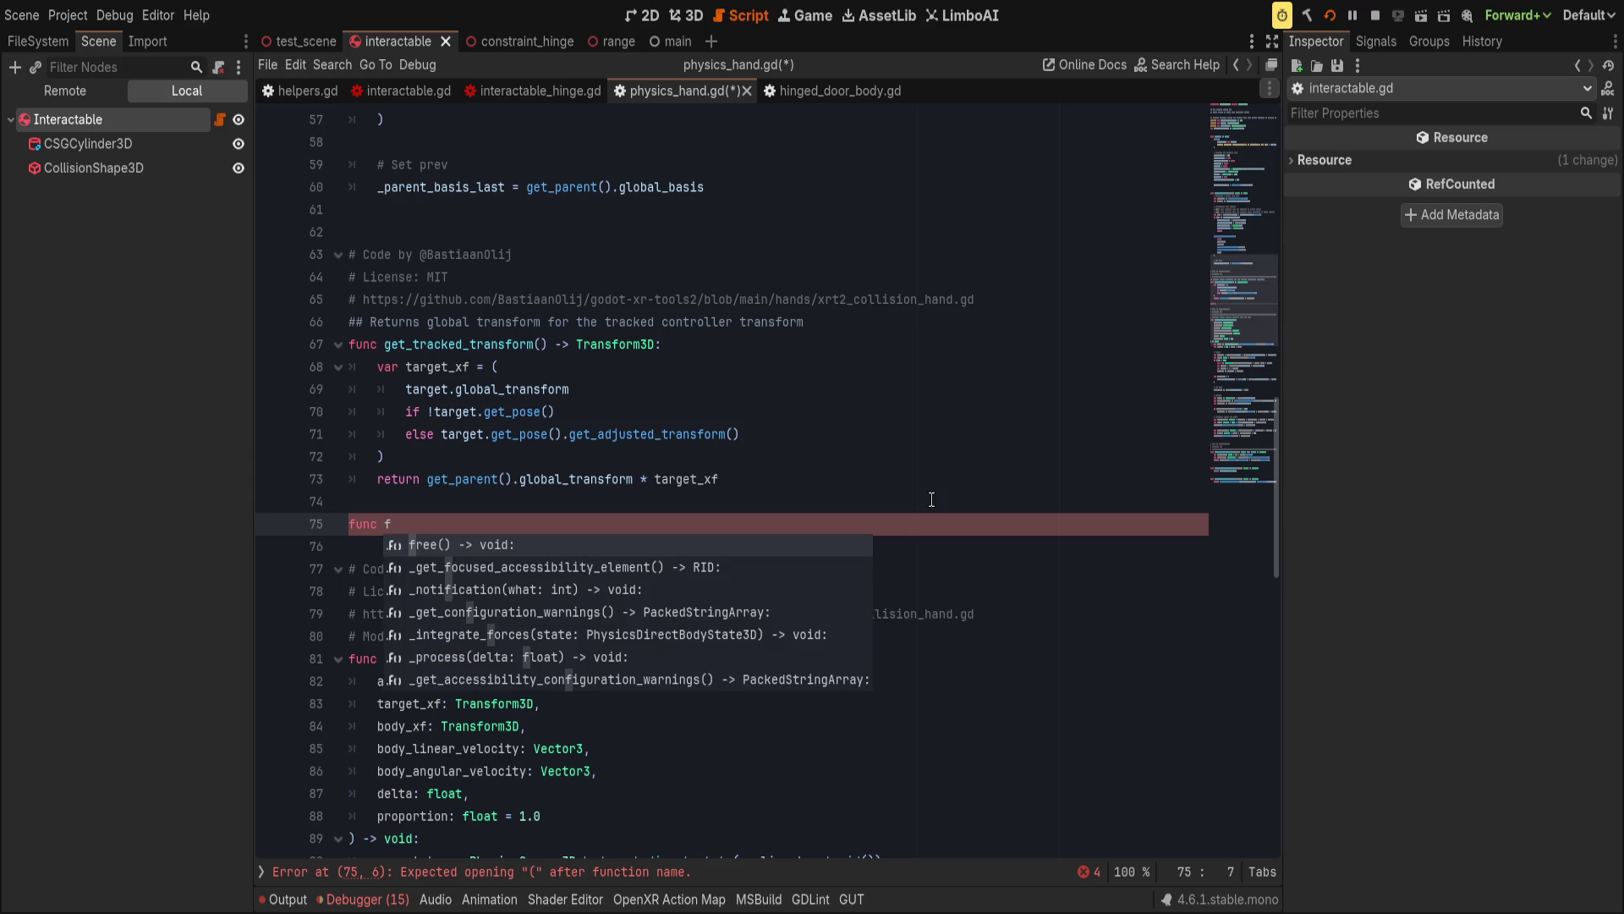
{"action": "type", "text": "orce"}
{"action": "key", "text": "ctrl+Left"}
{"action": "type", "text": "apply_force"}
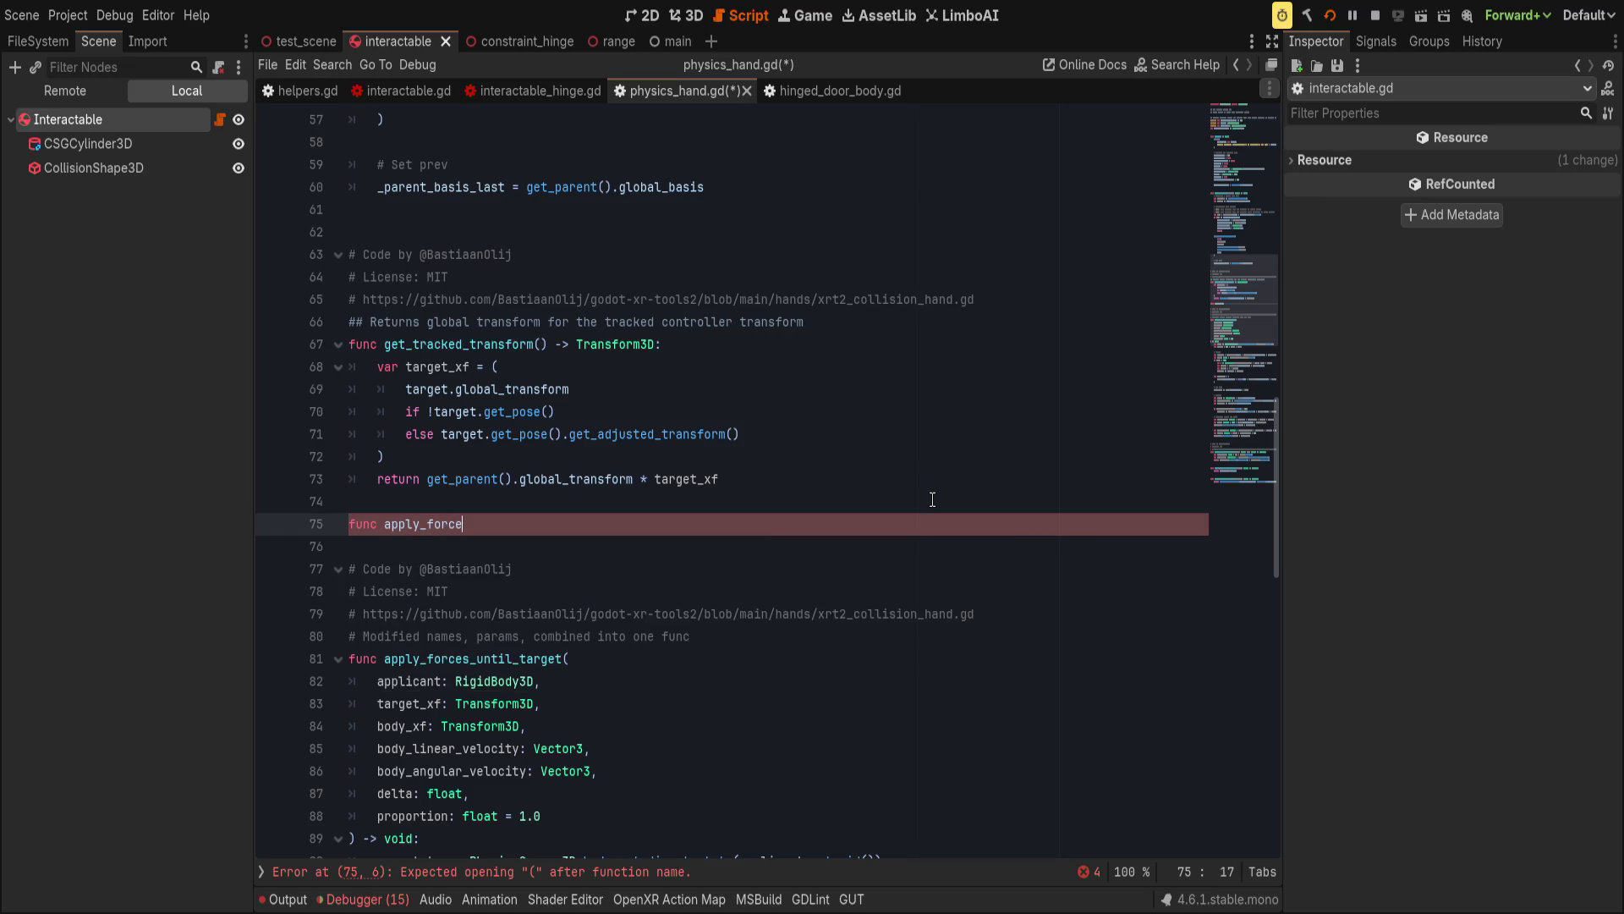
{"action": "type", "text": "_u"}
{"action": "type", "text": "ntil_po"}
{"action": "key", "text": "BackSpace"}
{"action": "key", "text": "BackSpace"}
{"action": "type", "text": "rotation("}
{"action": "key", "text": "Return"}
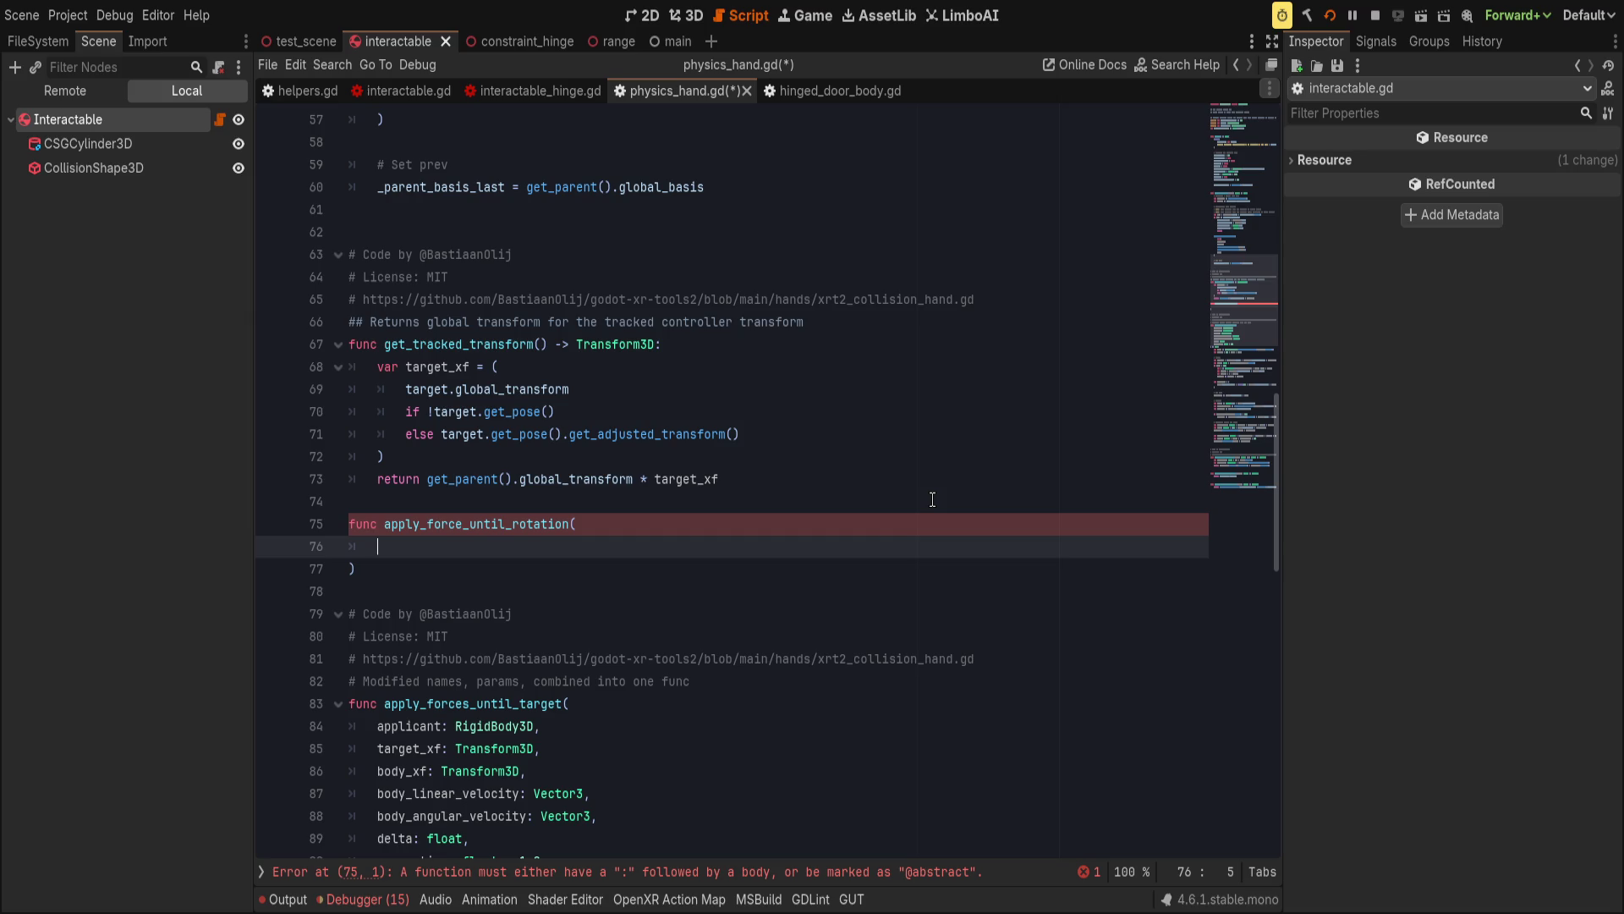
Select the angular acceleration, torque and apply_torque lines in apply_forces_until_target.
{"action": "scroll", "coordinate": [802, 431], "scroll_direction": "down", "scroll_amount": 10}
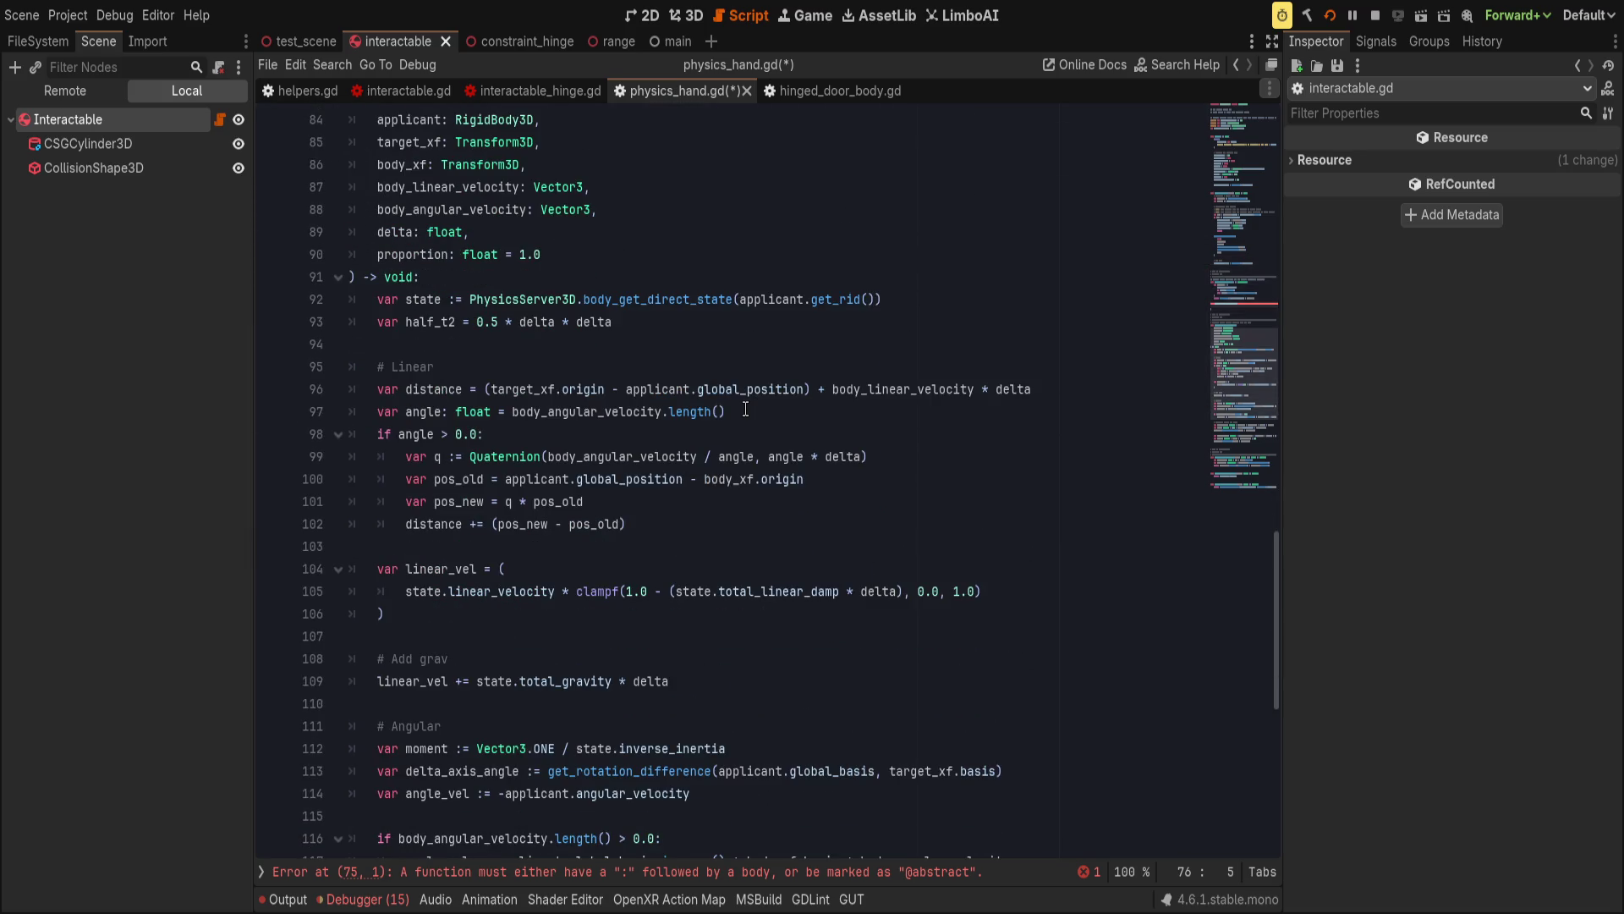
{"action": "scroll", "coordinate": [746, 410], "scroll_direction": "down", "scroll_amount": 2}
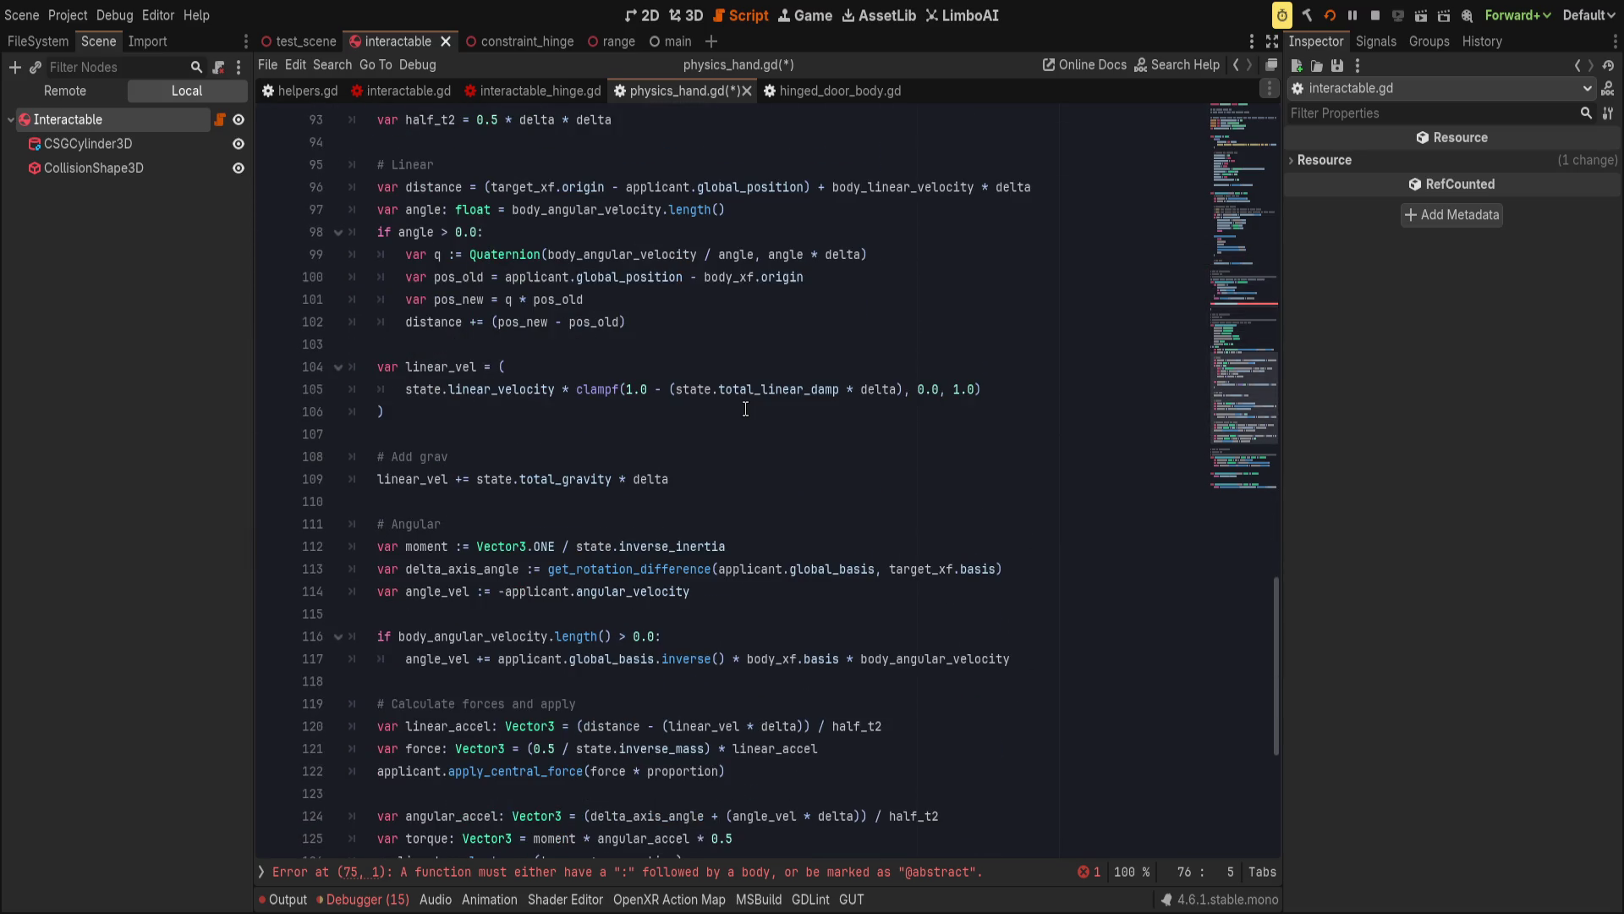
{"action": "left_click", "coordinate": [546, 770]}
{"action": "double_click", "coordinate": [552, 770]}
{"action": "scroll", "coordinate": [448, 765], "scroll_direction": "down", "scroll_amount": 3}
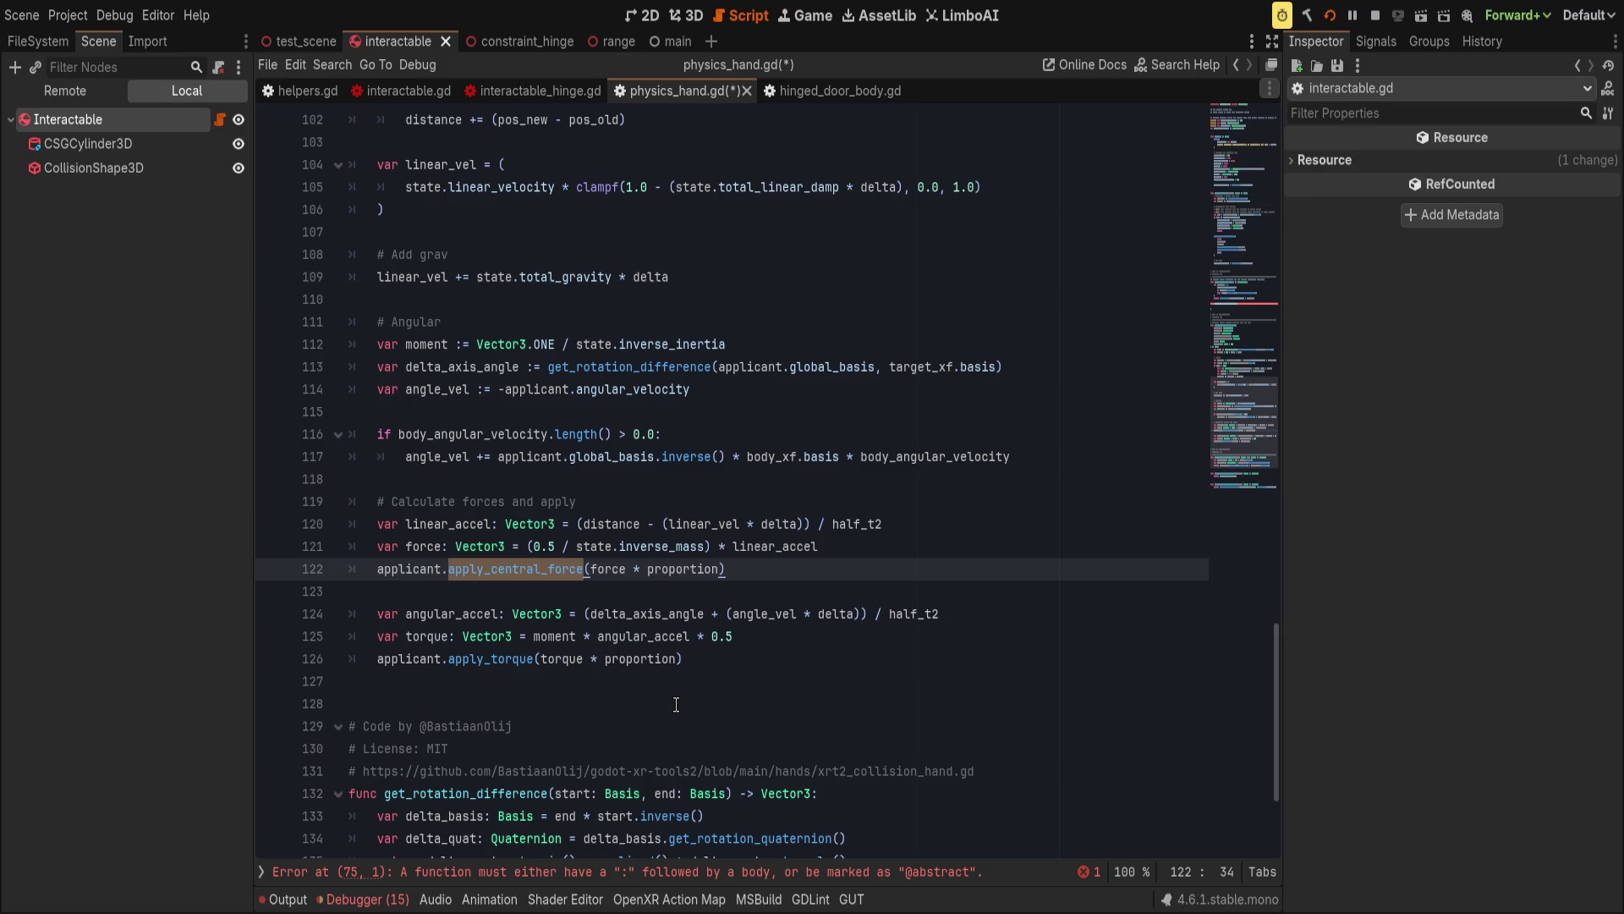
{"action": "key", "text": "End"}
{"action": "left_click_drag", "start_coordinate": [724, 650], "coordinate": [305, 613]}
{"action": "key", "text": "ctrl+c"}
Rename the new function to apply_torque_until_arrived.
{"action": "scroll", "coordinate": [623, 669], "scroll_direction": "up", "scroll_amount": 13}
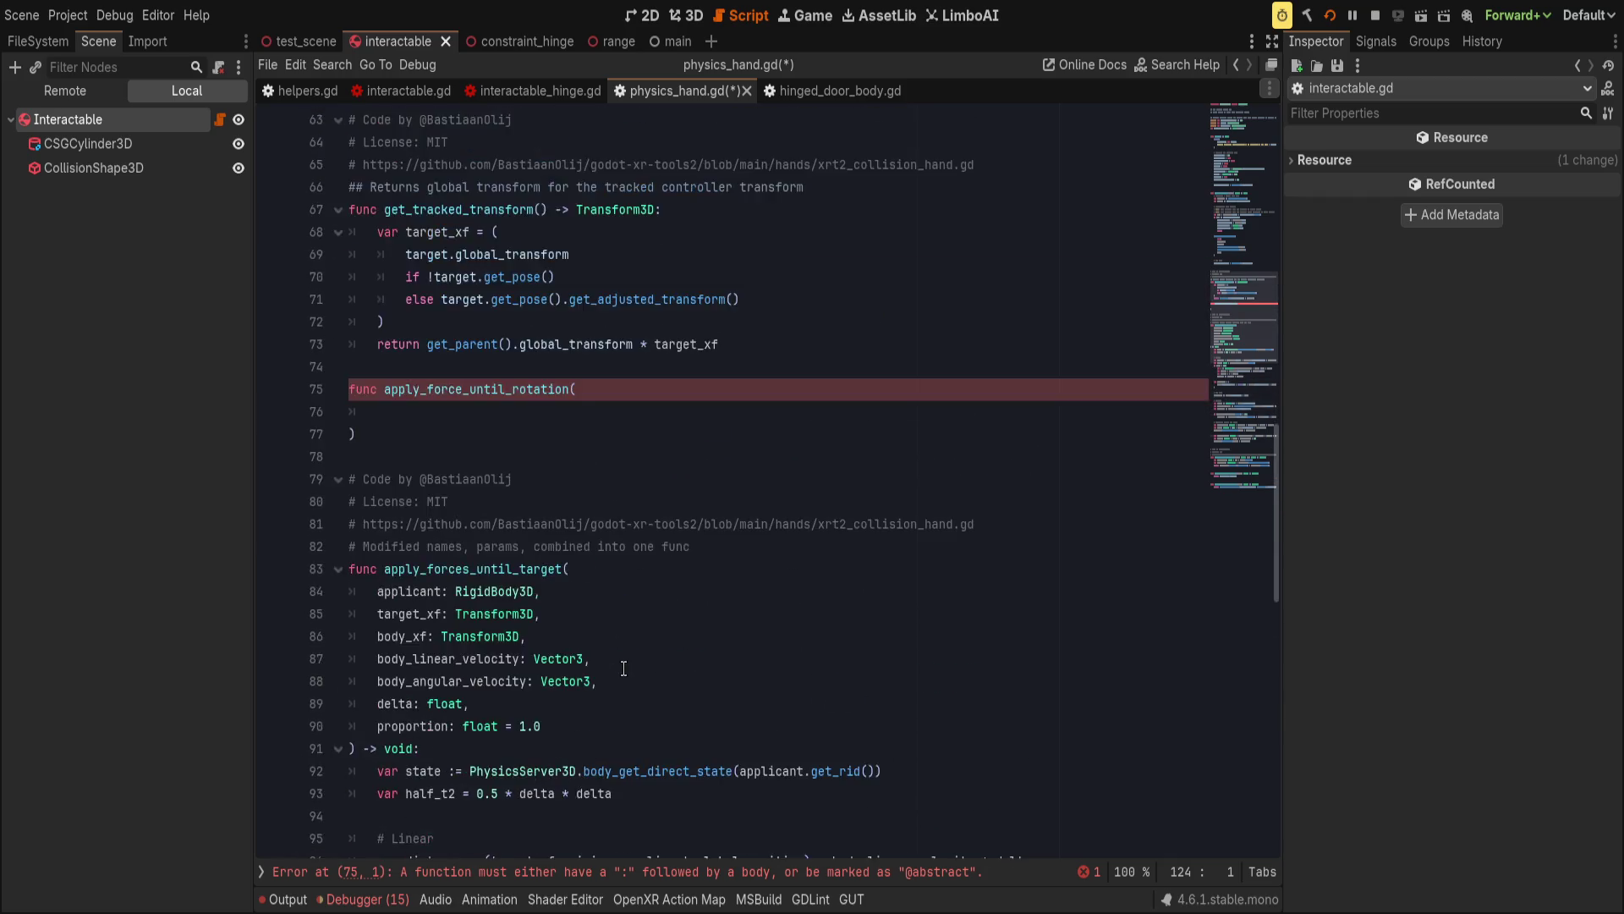
{"action": "scroll", "coordinate": [624, 668], "scroll_direction": "up", "scroll_amount": 3}
{"action": "left_click_drag", "start_coordinate": [427, 590], "coordinate": [465, 590]}
{"action": "type", "text": "torque"}
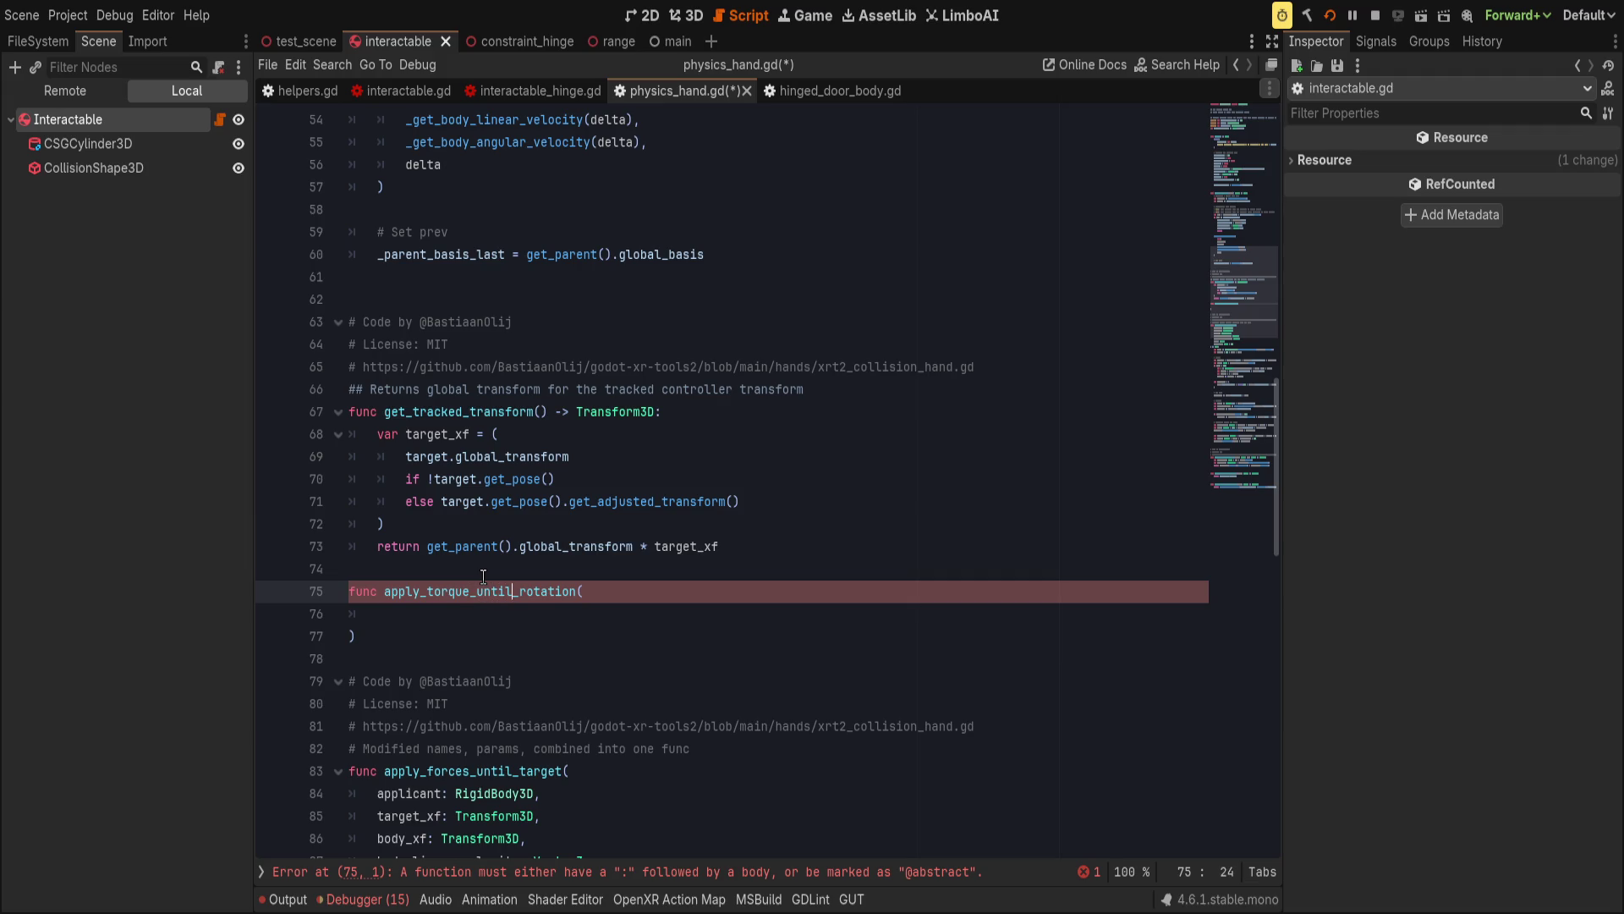
{"action": "key", "text": "Delete"}
{"action": "key", "text": "Delete"}
{"action": "key", "text": "Delete"}
{"action": "key", "text": "Delete"}
{"action": "type", "text": "arrived"}
Paste the three torque lines into the function body and join the closing parenthesis.
{"action": "key", "text": "Down"}
{"action": "key", "text": "Down"}
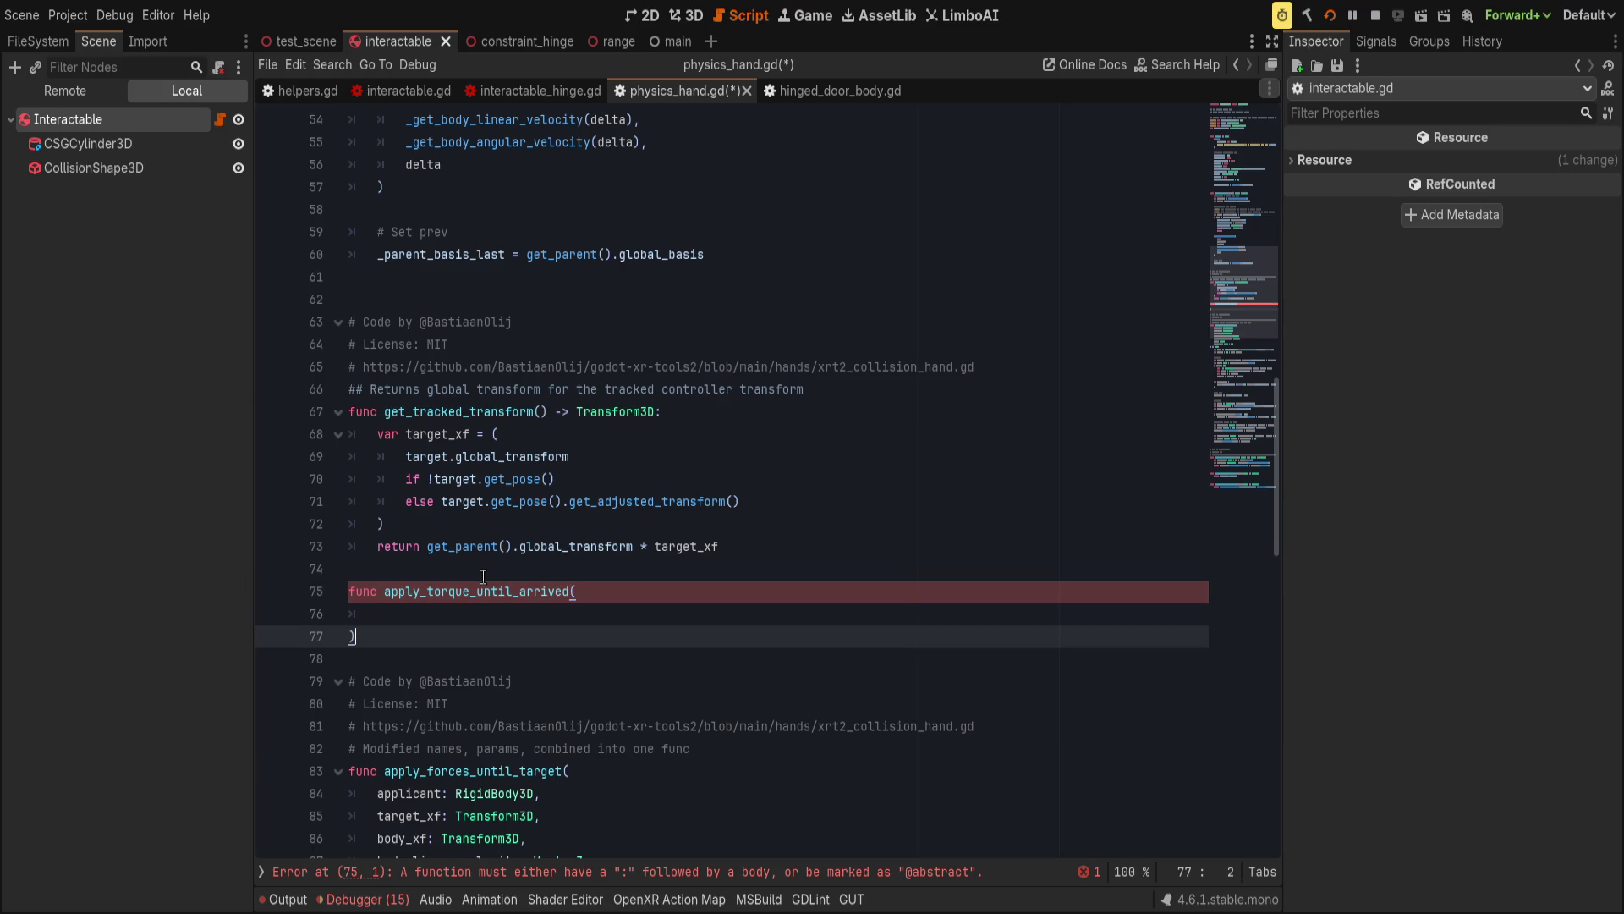
{"action": "key", "text": "ctrl+v"}
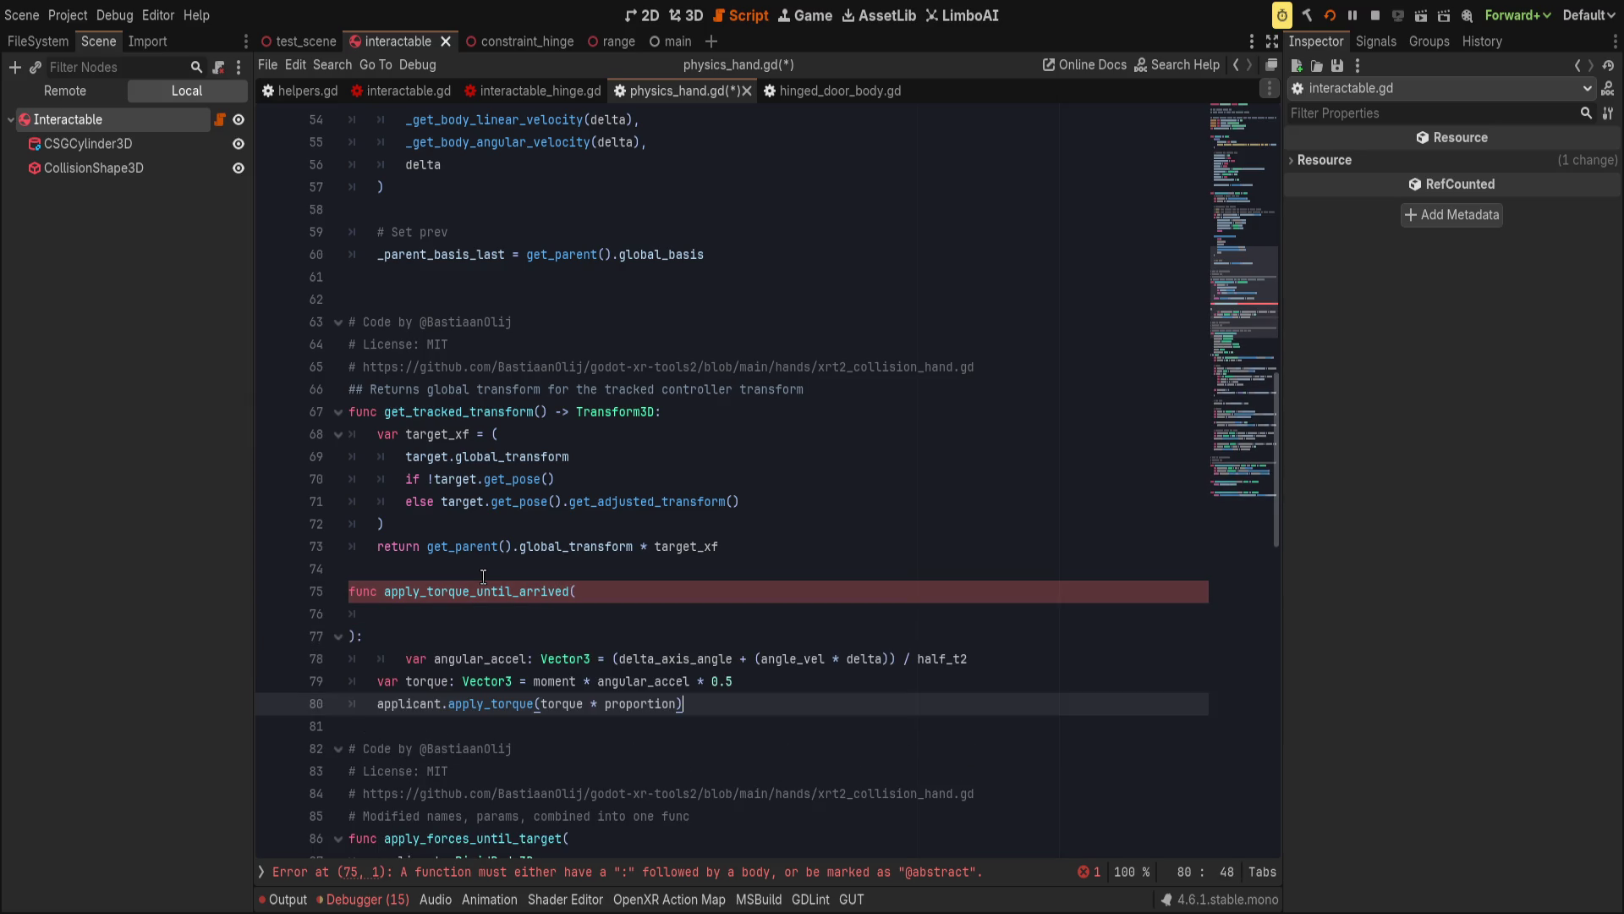
{"action": "key", "text": "Up"}
{"action": "key", "text": "Up"}
{"action": "key", "text": "Up"}
{"action": "key", "text": "BackSpace"}
{"action": "key", "text": "BackSpace"}
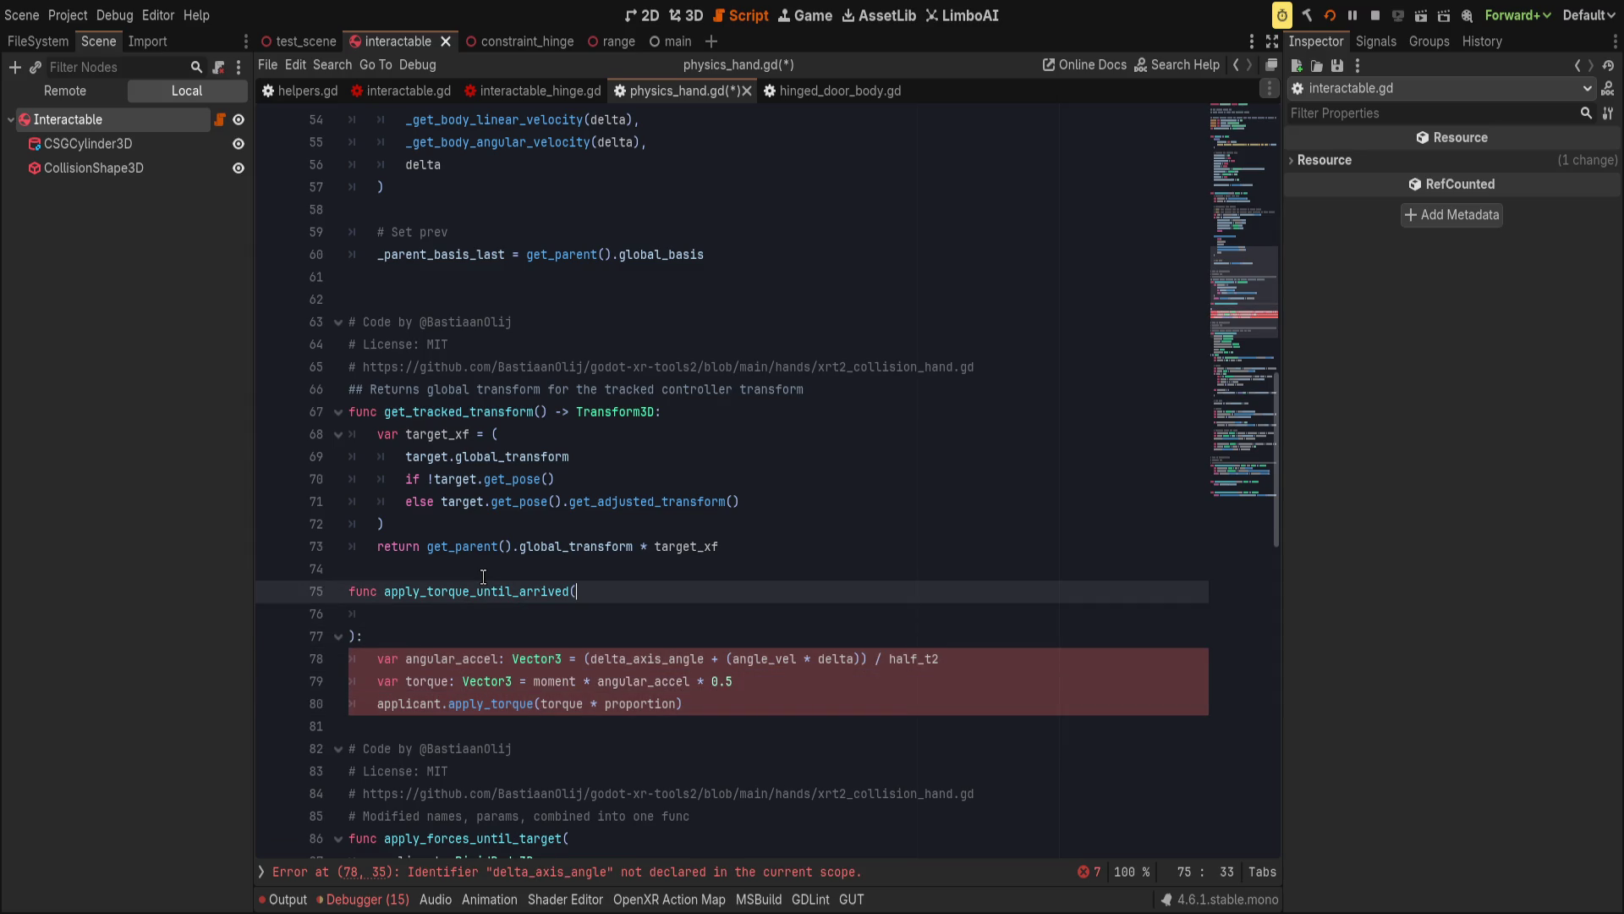
{"action": "key", "text": "Delete"}
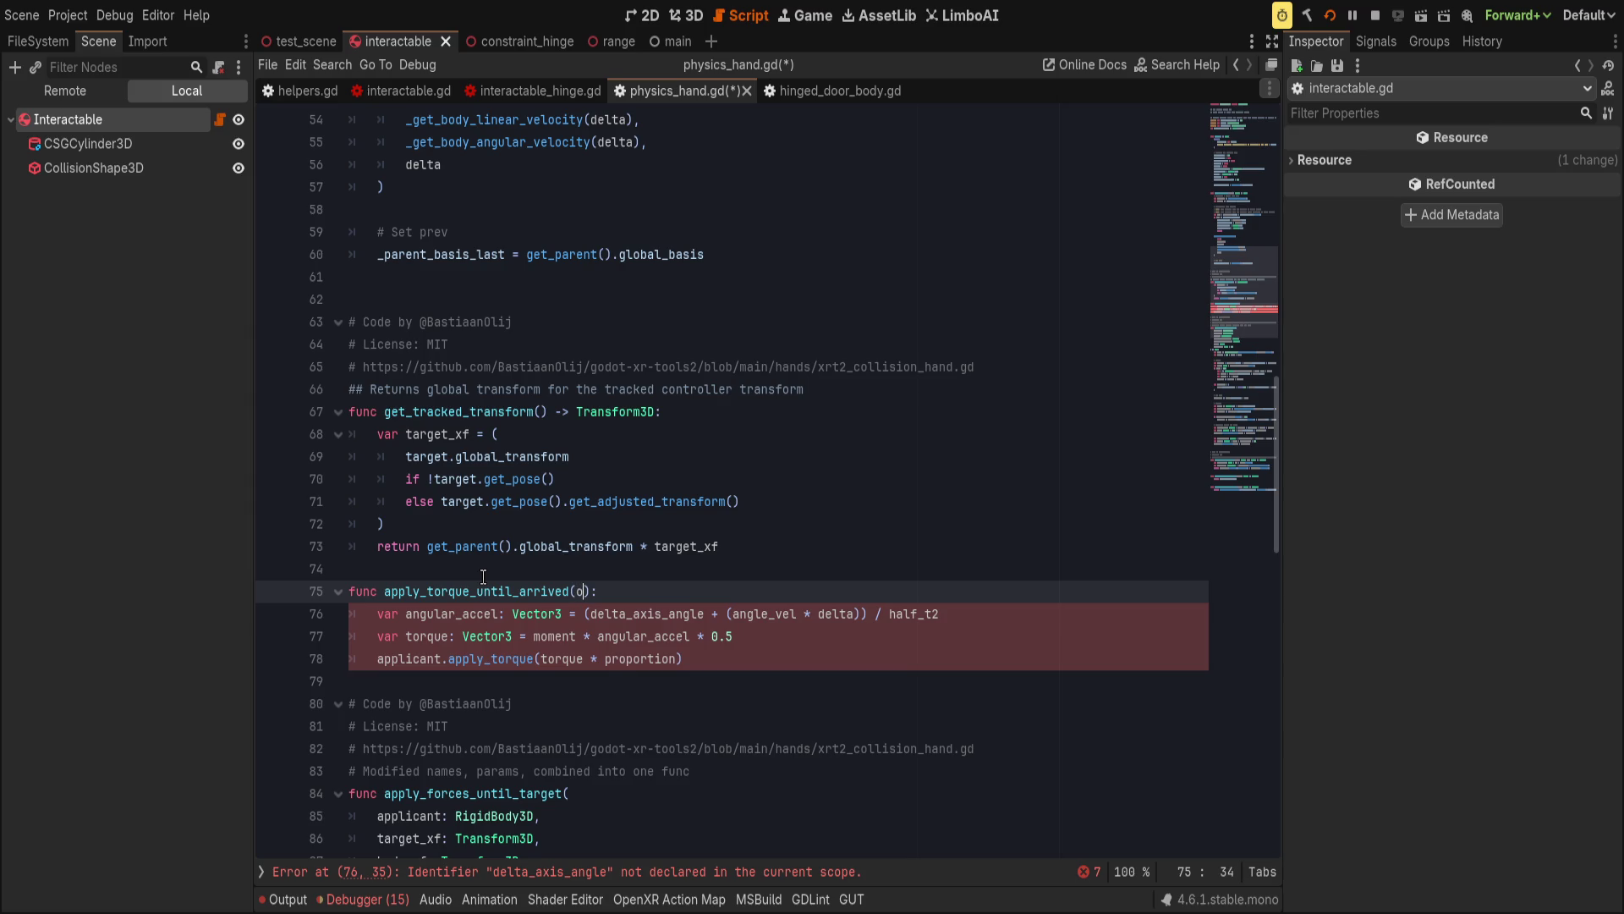
Give apply_torque_until_arrived the parameters node: RigidBody3D and target_rotation: Vector3.
{"action": "type", "text": "node: Ph"}
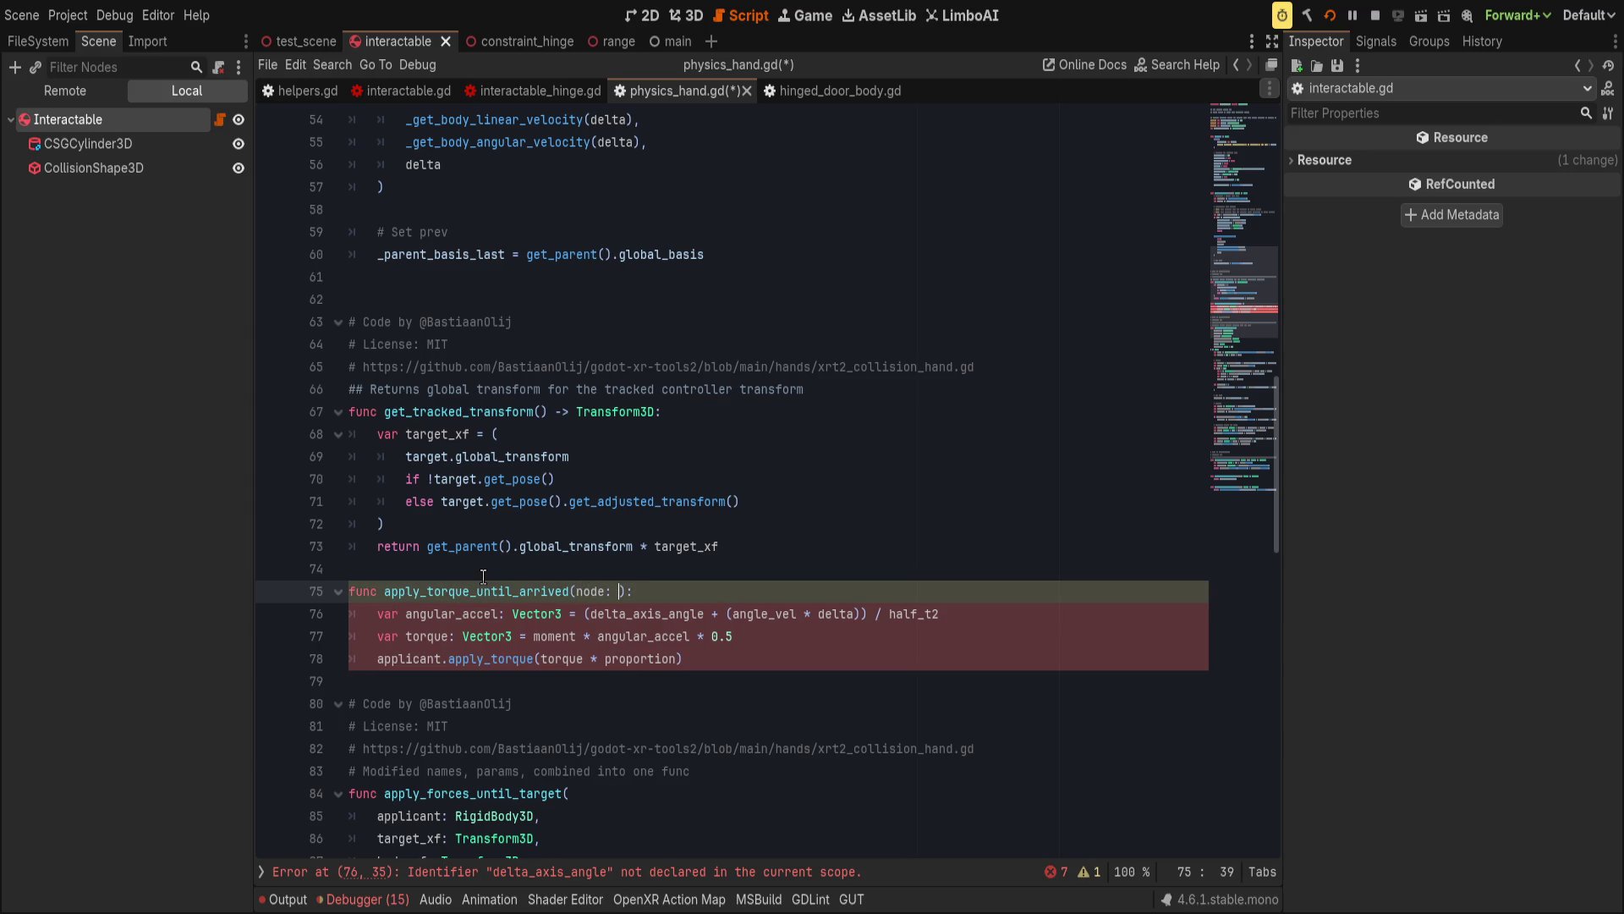
{"action": "type", "text": "ysics"}
{"action": "key", "text": "BackSpace"}
{"action": "key", "text": "BackSpace"}
{"action": "key", "text": "BackSpace"}
{"action": "type", "text": "Rigid"}
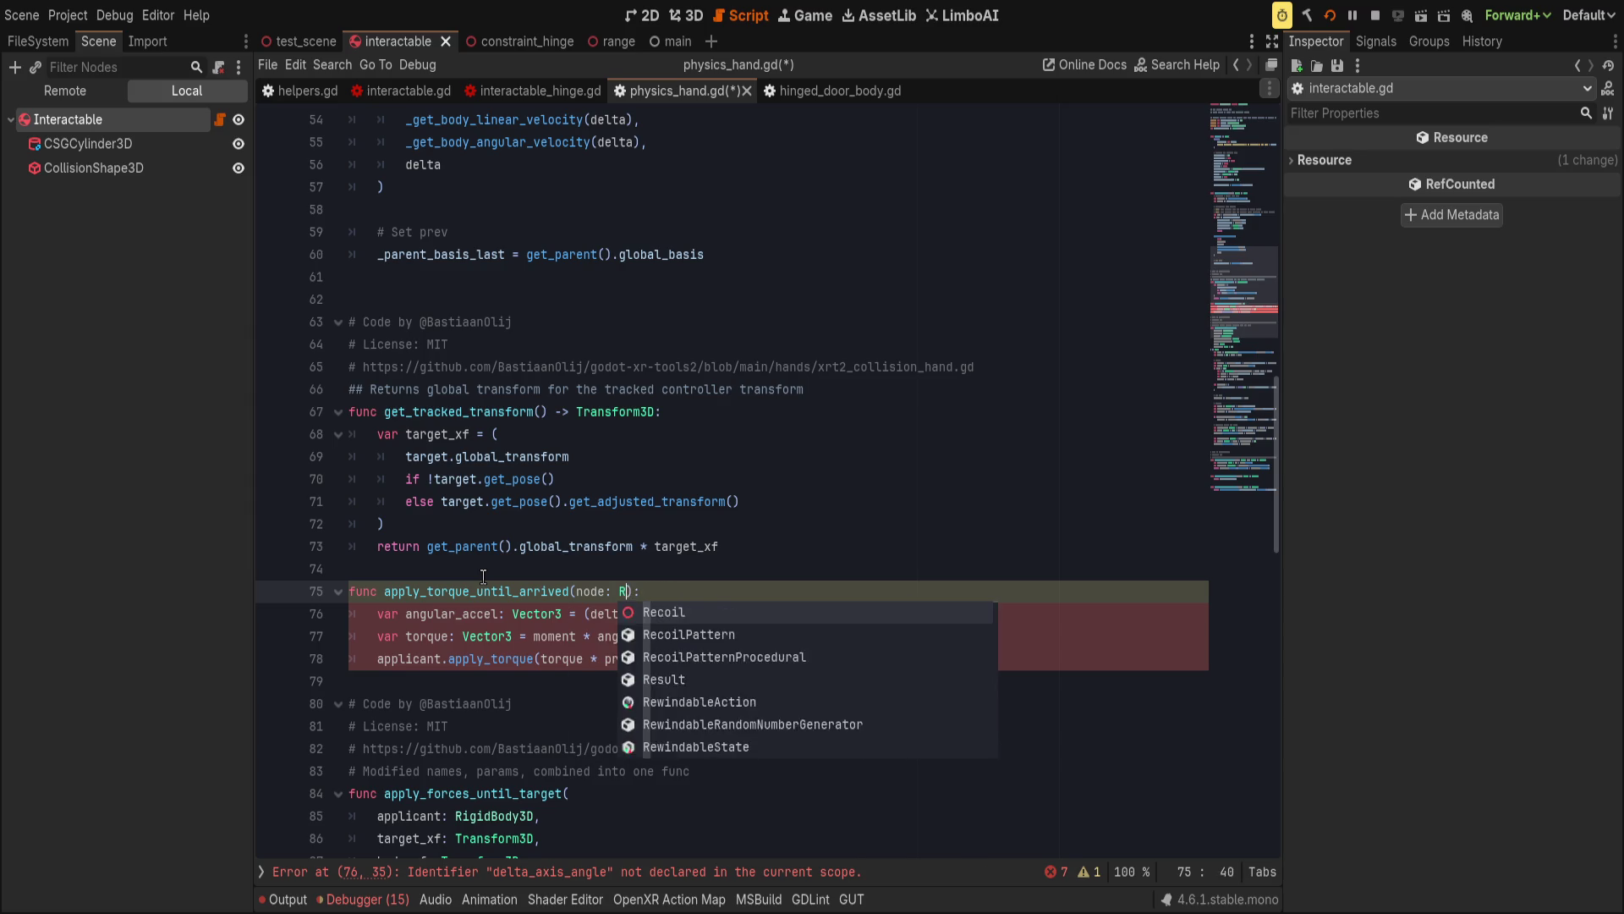
{"action": "type", "text": "body3"}
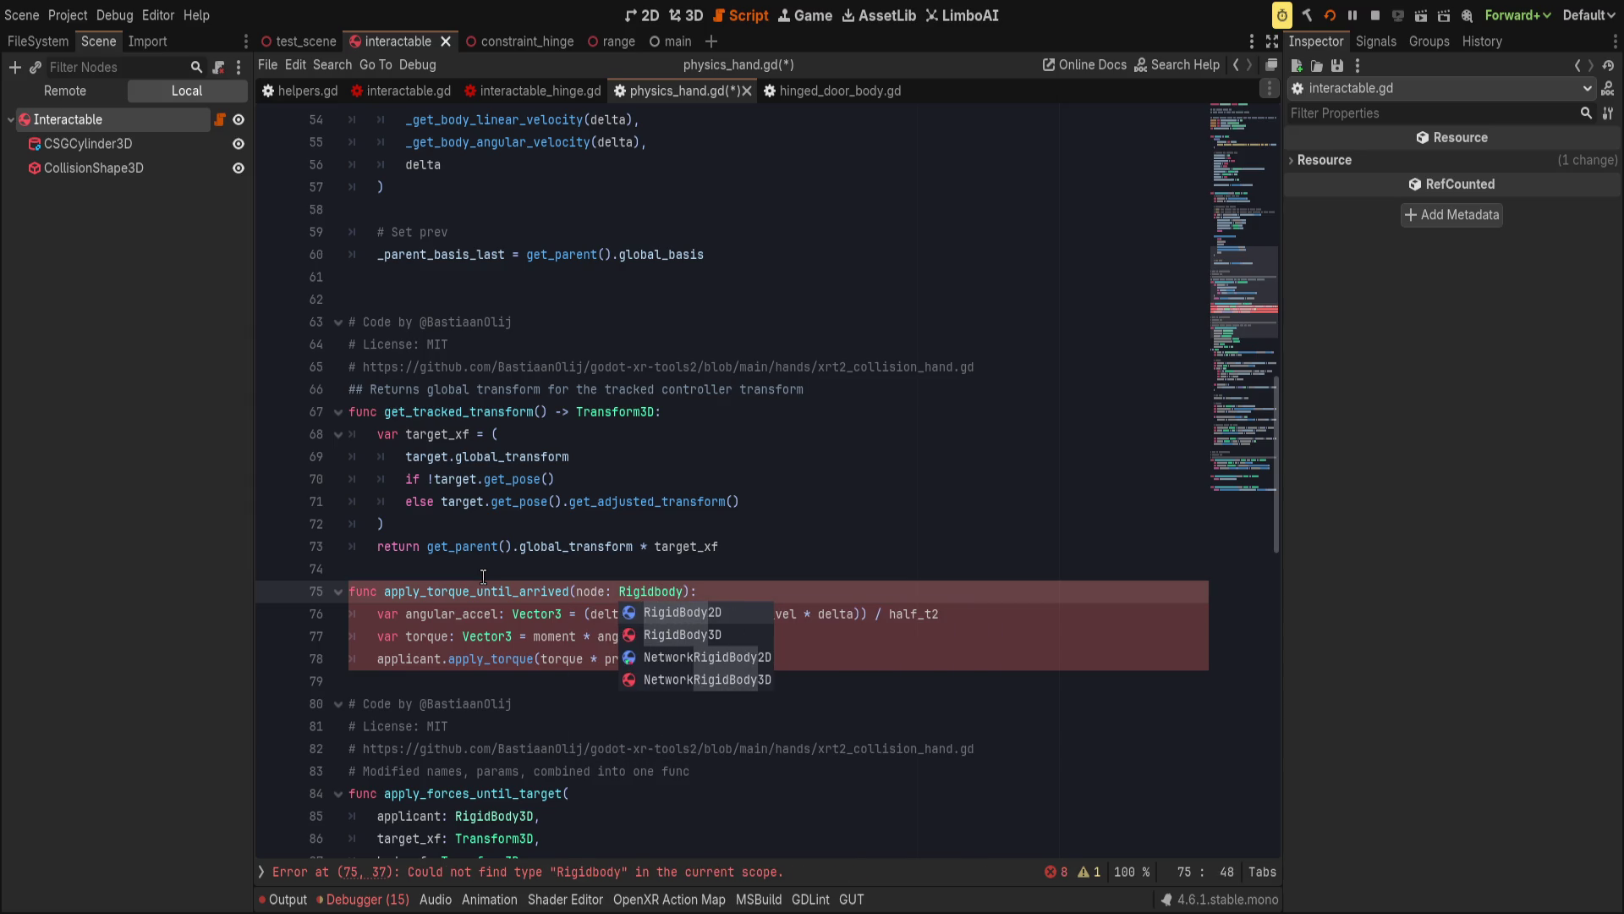
{"action": "key", "text": "Return"}
{"action": "type", "text": ", target"}
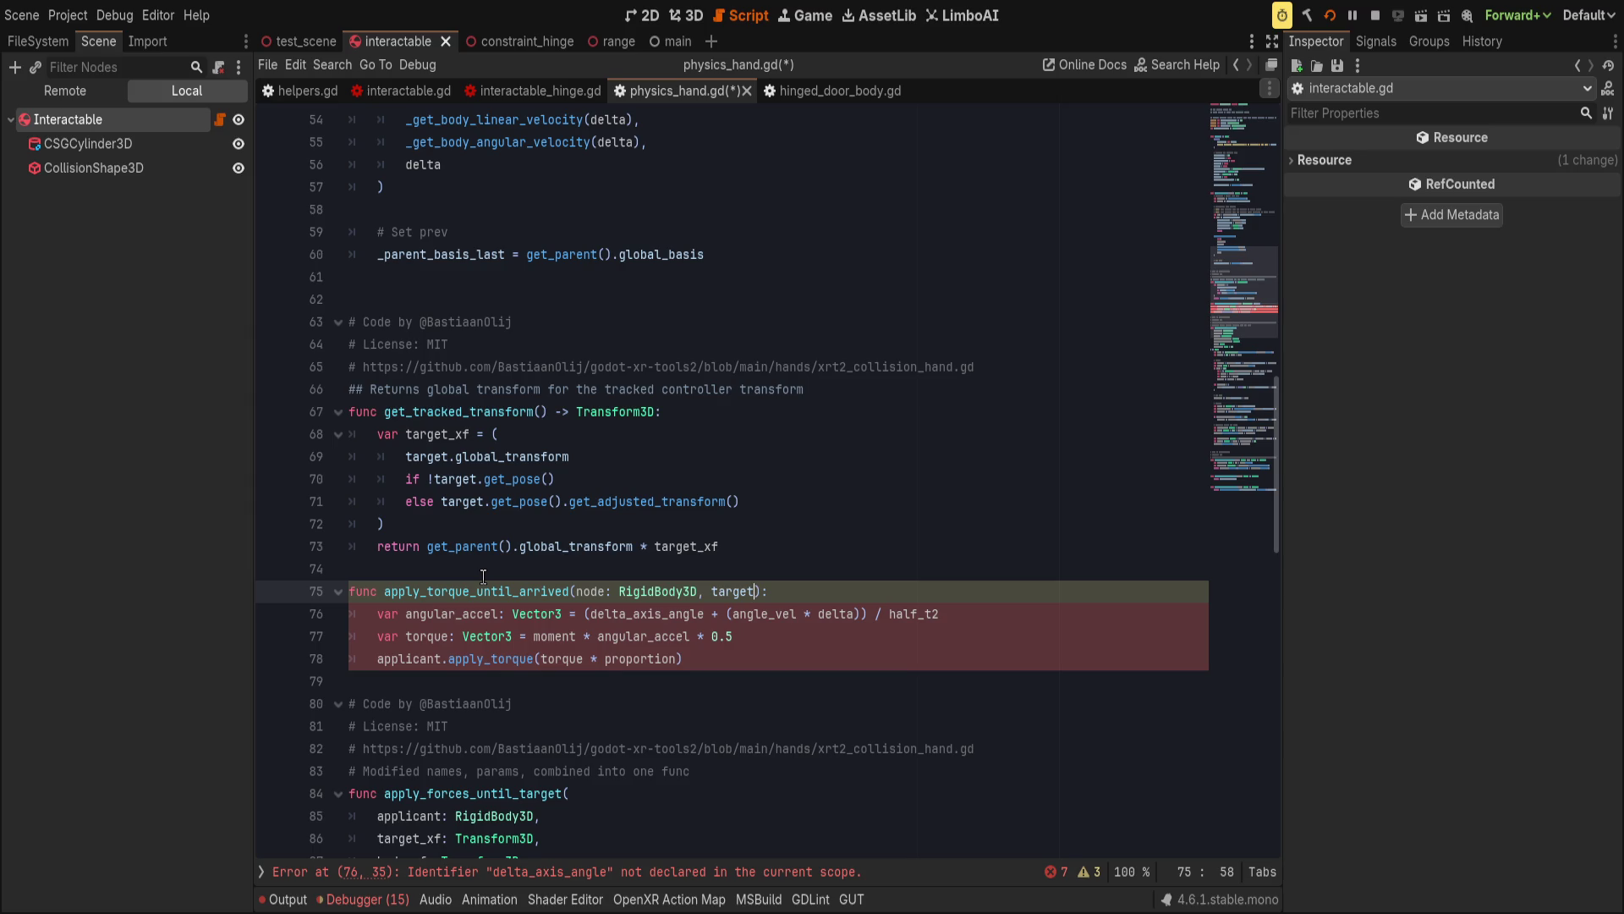
{"action": "type", "text": "_"}
{"action": "key", "text": "BackSpace"}
{"action": "type", "text": "_rot"}
{"action": "type", "text": "ation: Vector3,"}
{"action": "scroll", "coordinate": [483, 575], "scroll_direction": "down", "scroll_amount": 2}
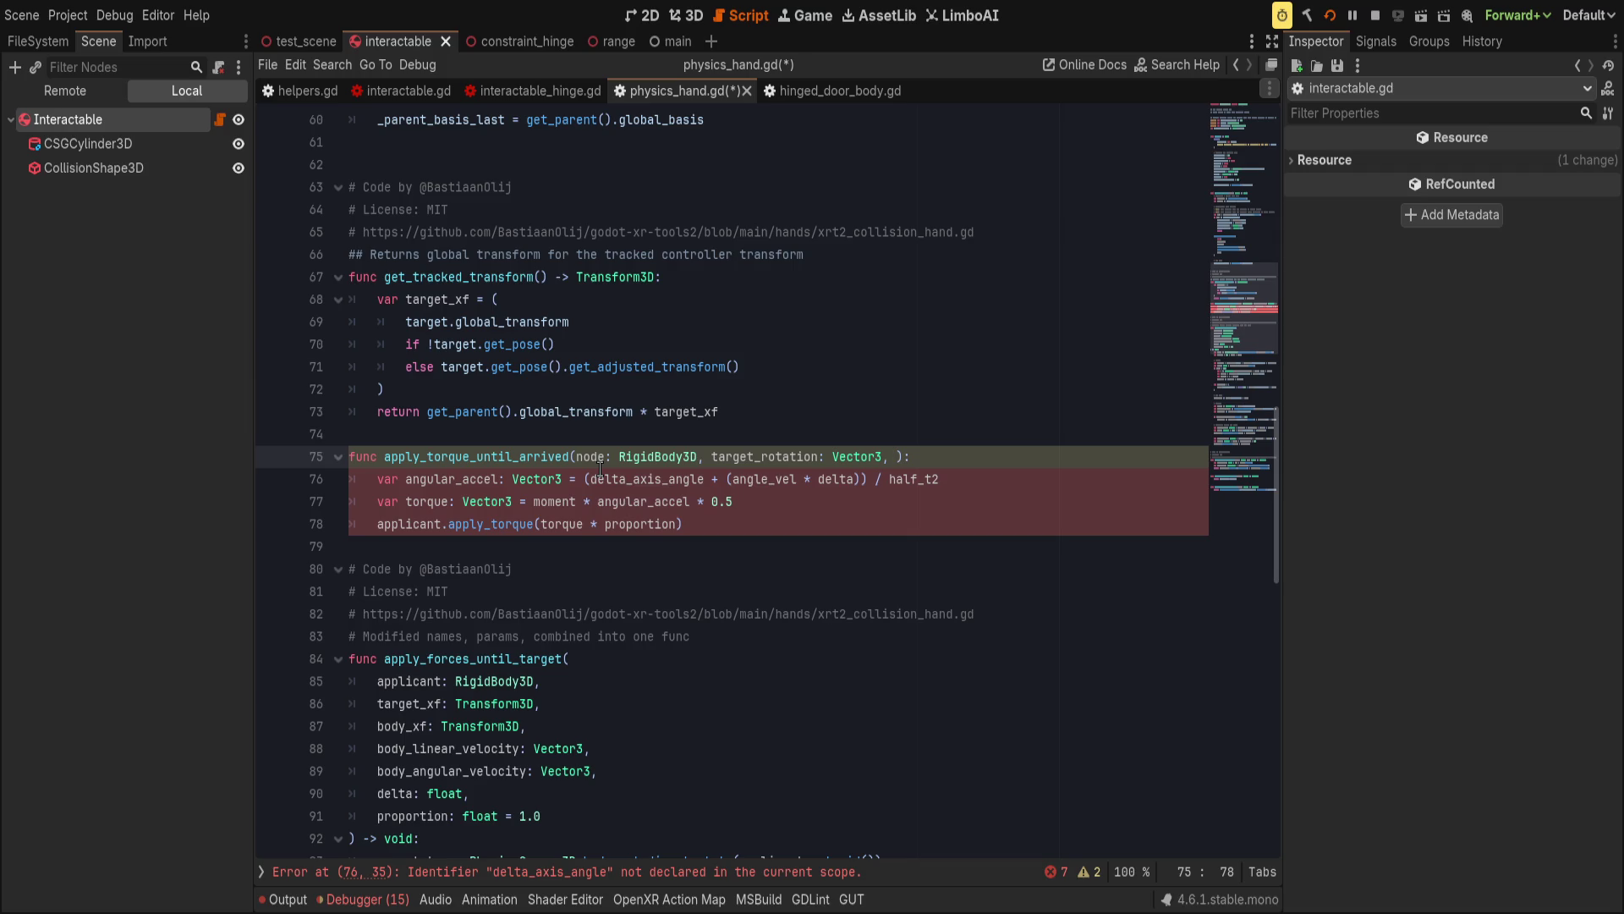
{"action": "type", "text": "a"}
{"action": "key", "text": "BackSpace"}
{"action": "key", "text": "BackSpace"}
{"action": "key", "text": "BackSpace"}
Append delta: float and proportion = 1.0 parameters, then save physics_hand.gd.
{"action": "double_click", "coordinate": [409, 682]}
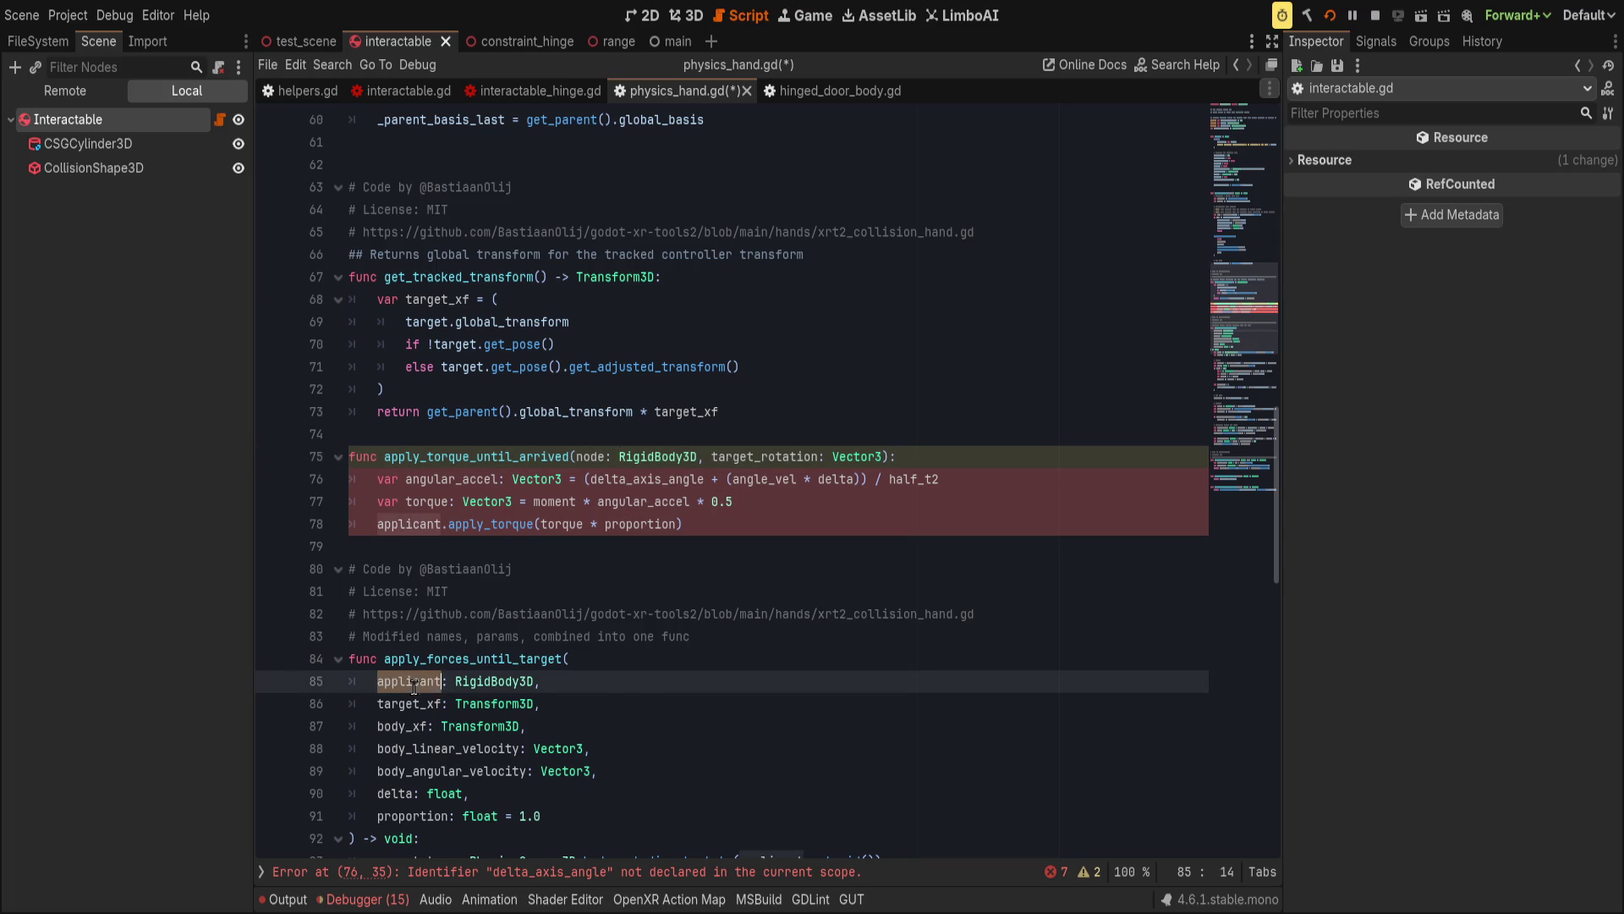
{"action": "scroll", "coordinate": [609, 705], "scroll_direction": "down", "scroll_amount": 3}
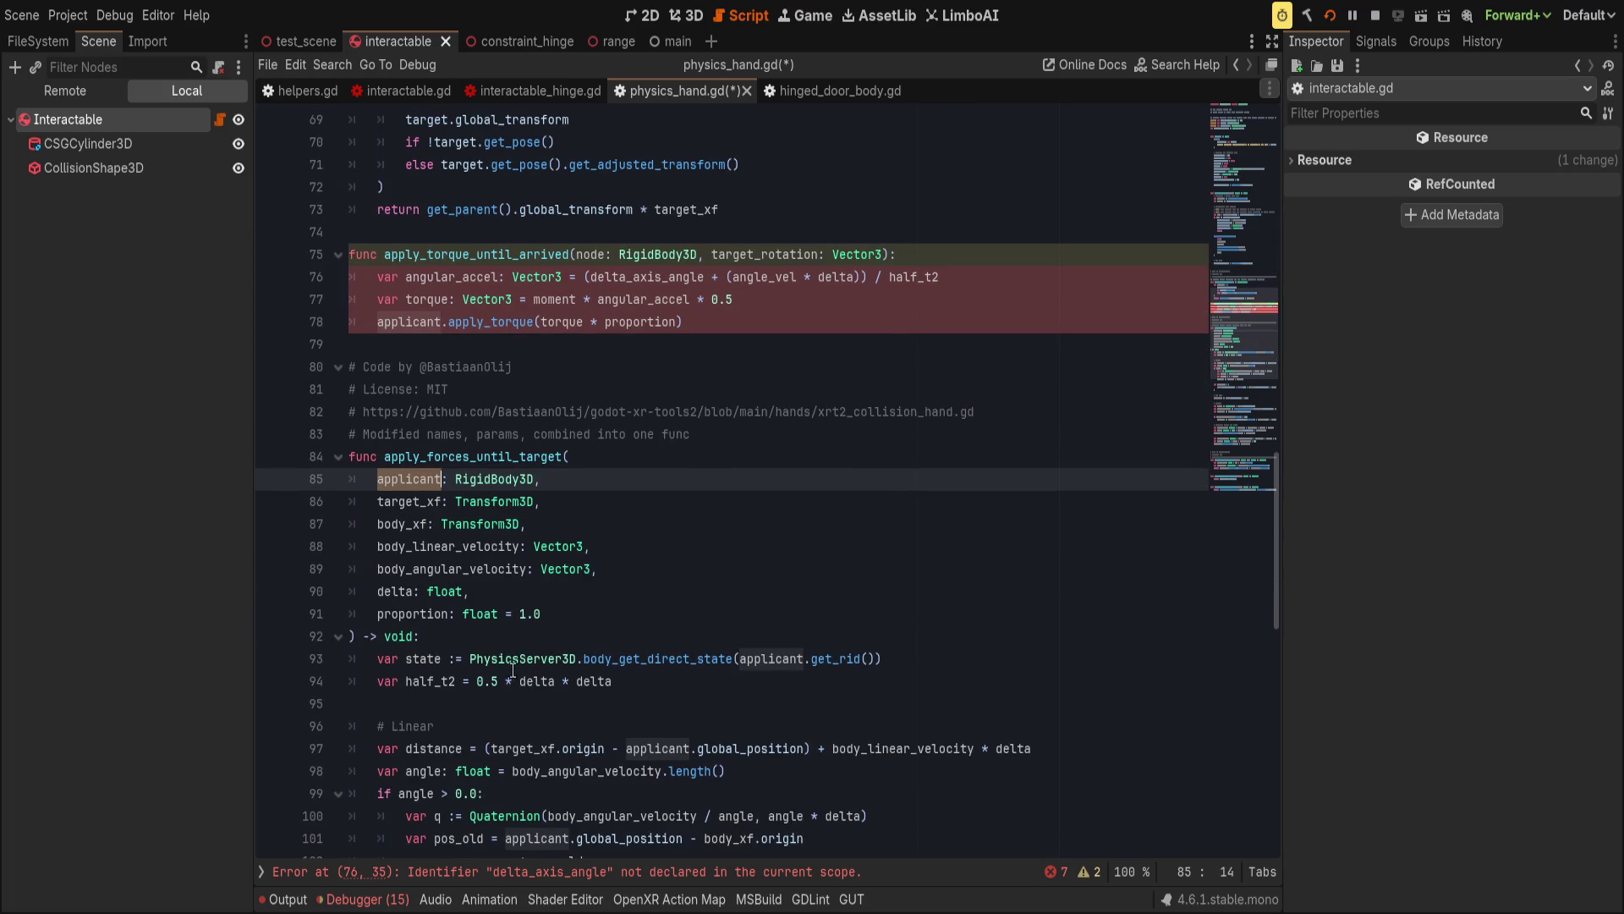
{"action": "double_click", "coordinate": [435, 549]}
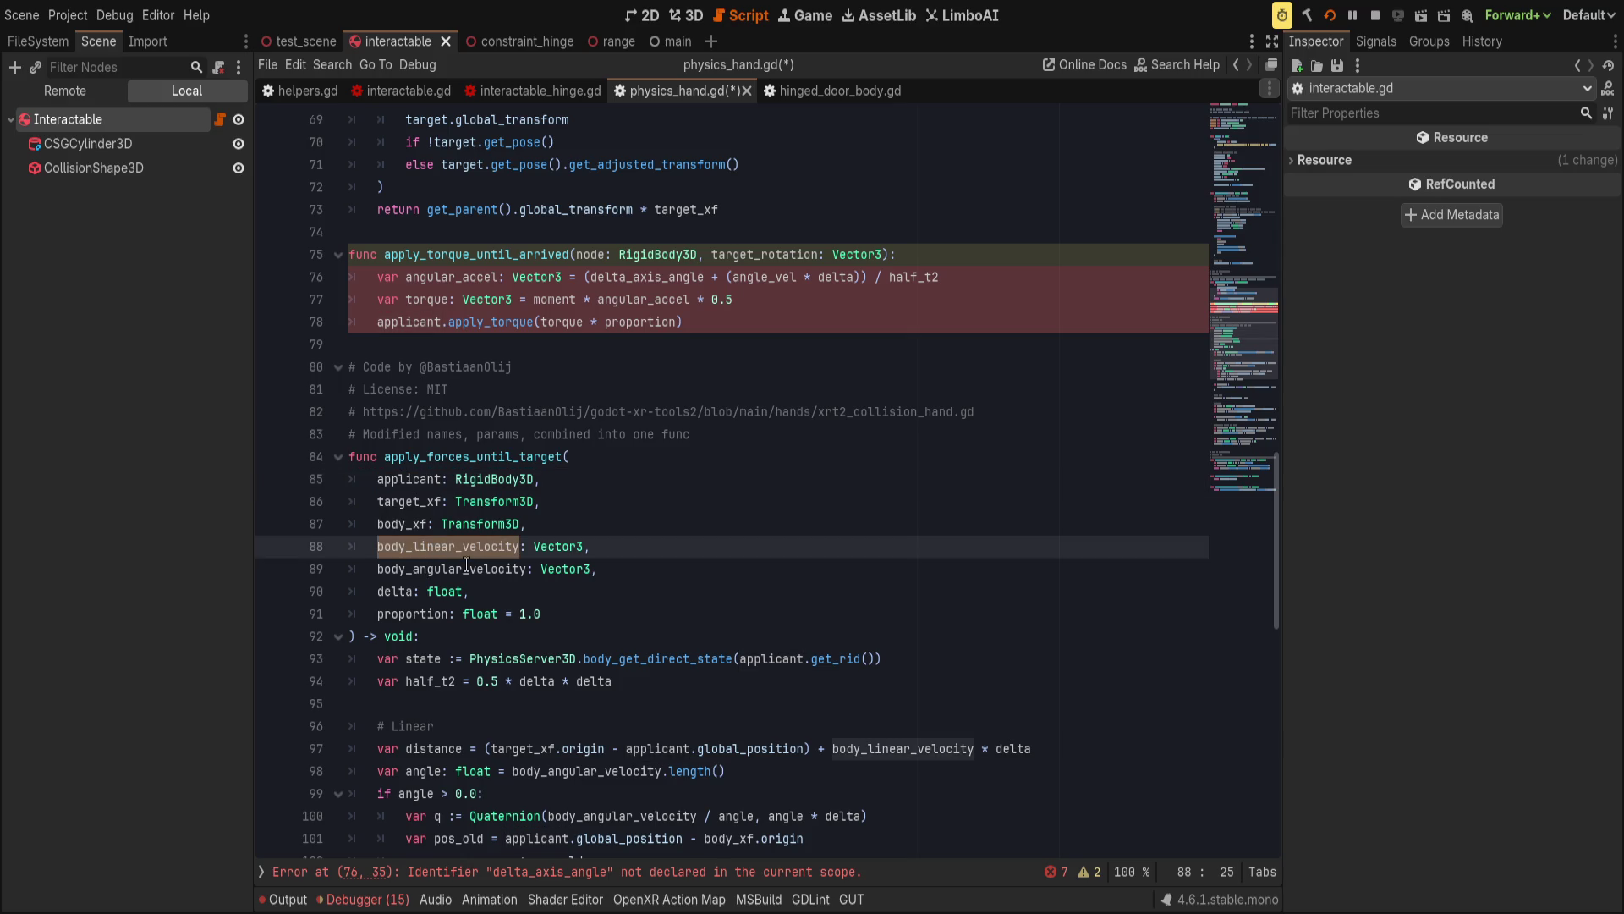
{"action": "double_click", "coordinate": [466, 567]}
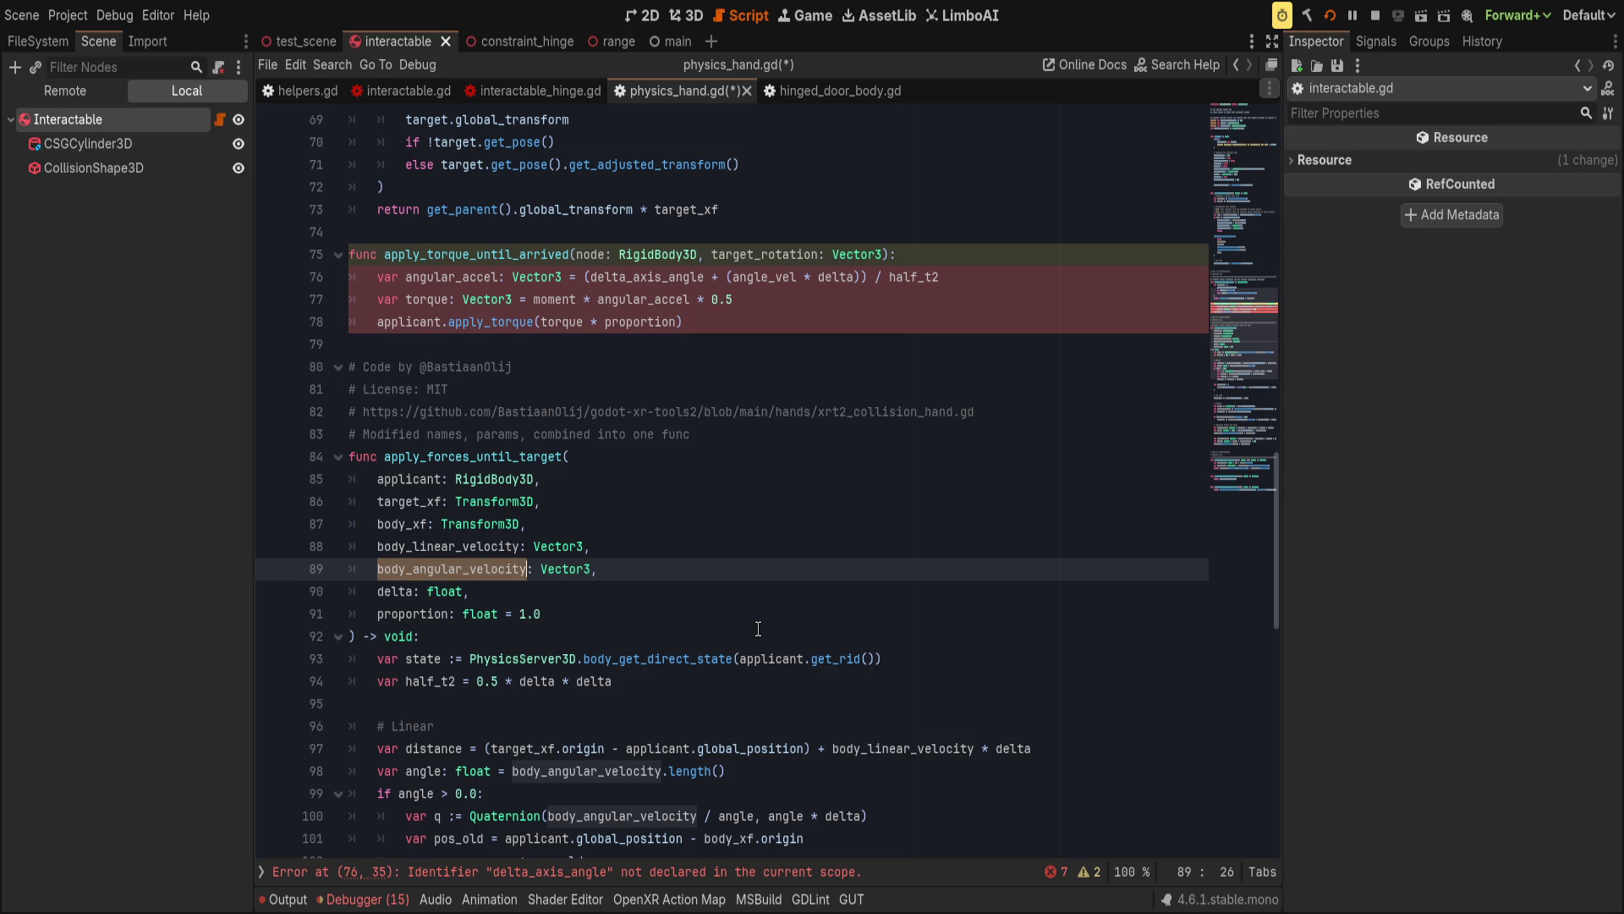
{"action": "left_click", "coordinate": [883, 254]}
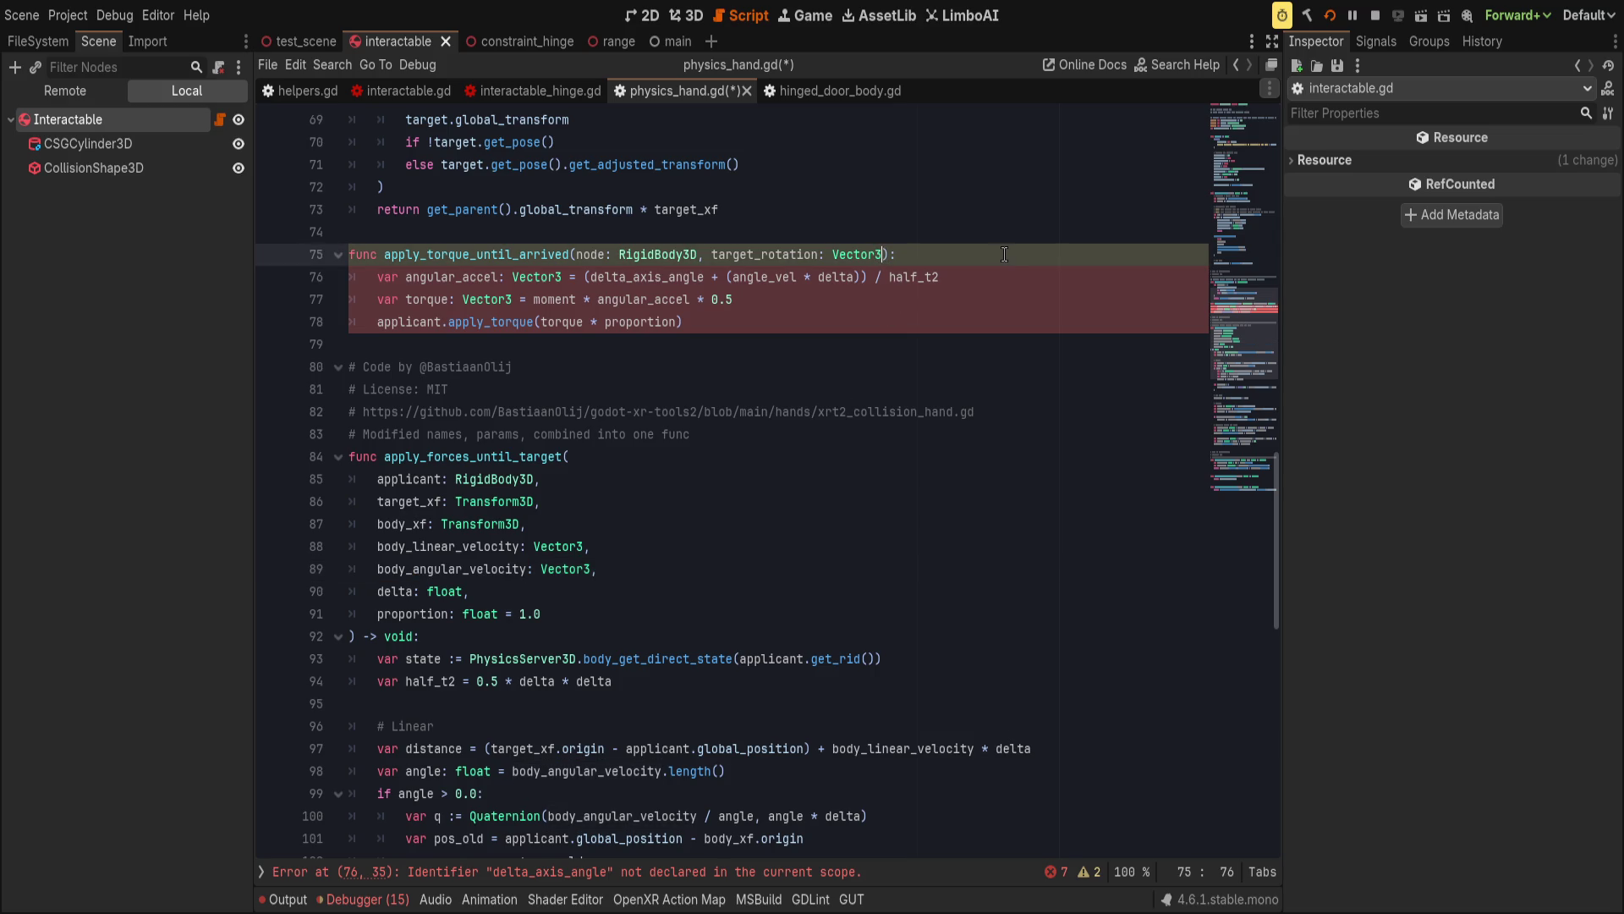
{"action": "type", "text": ", delta:"}
{"action": "type", "text": "flooa"}
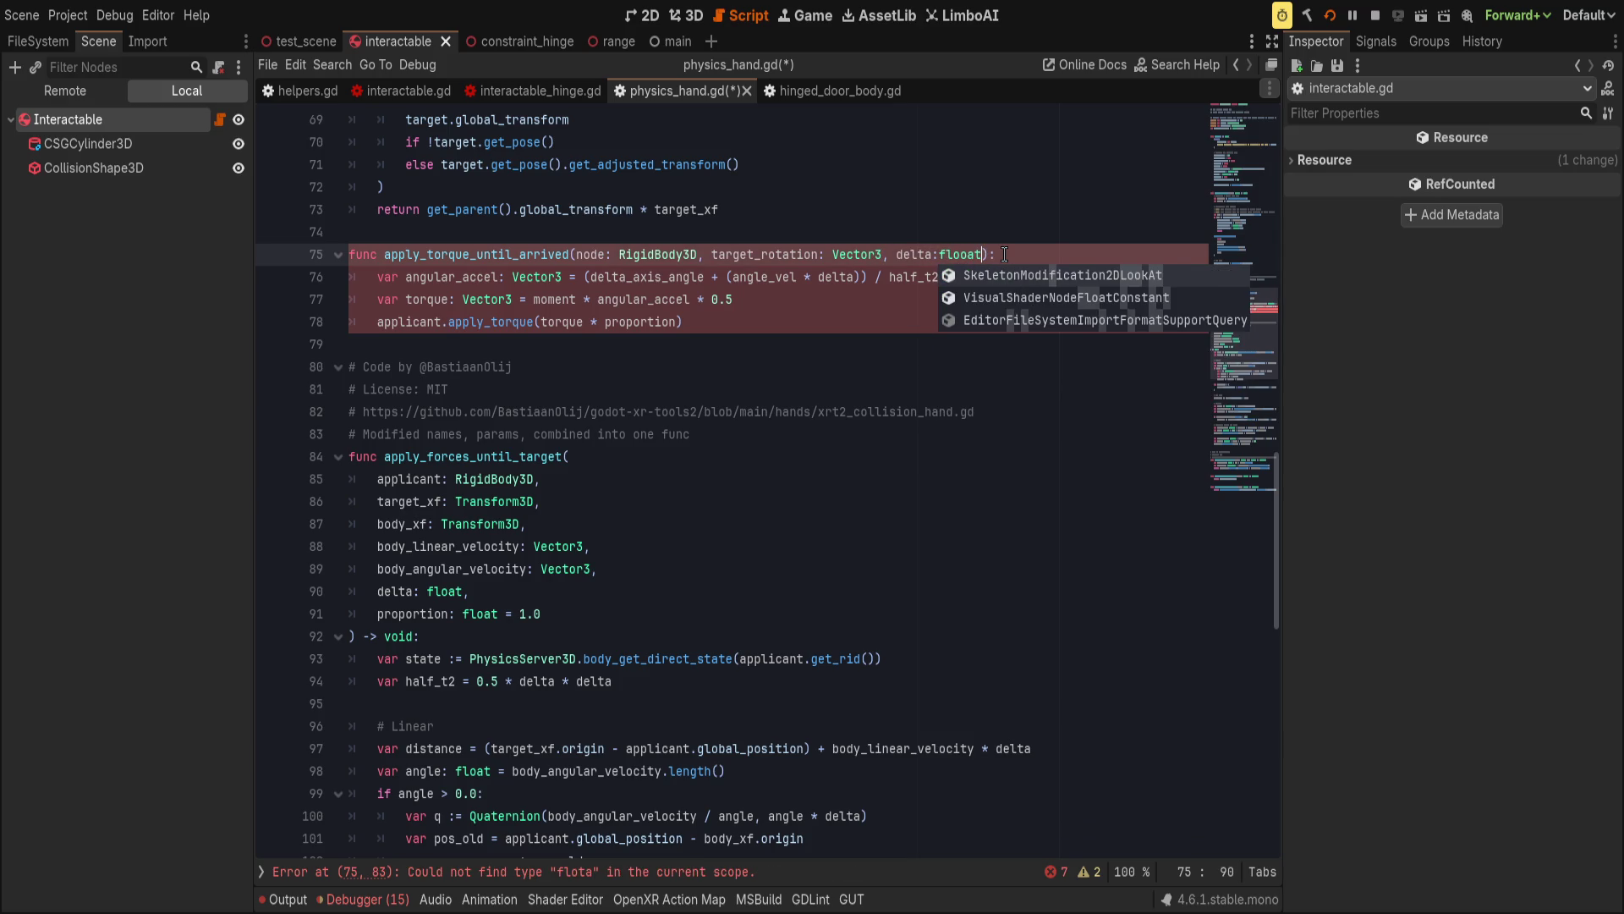
{"action": "key", "text": "BackSpace"}
{"action": "type", "text": "t, prop"}
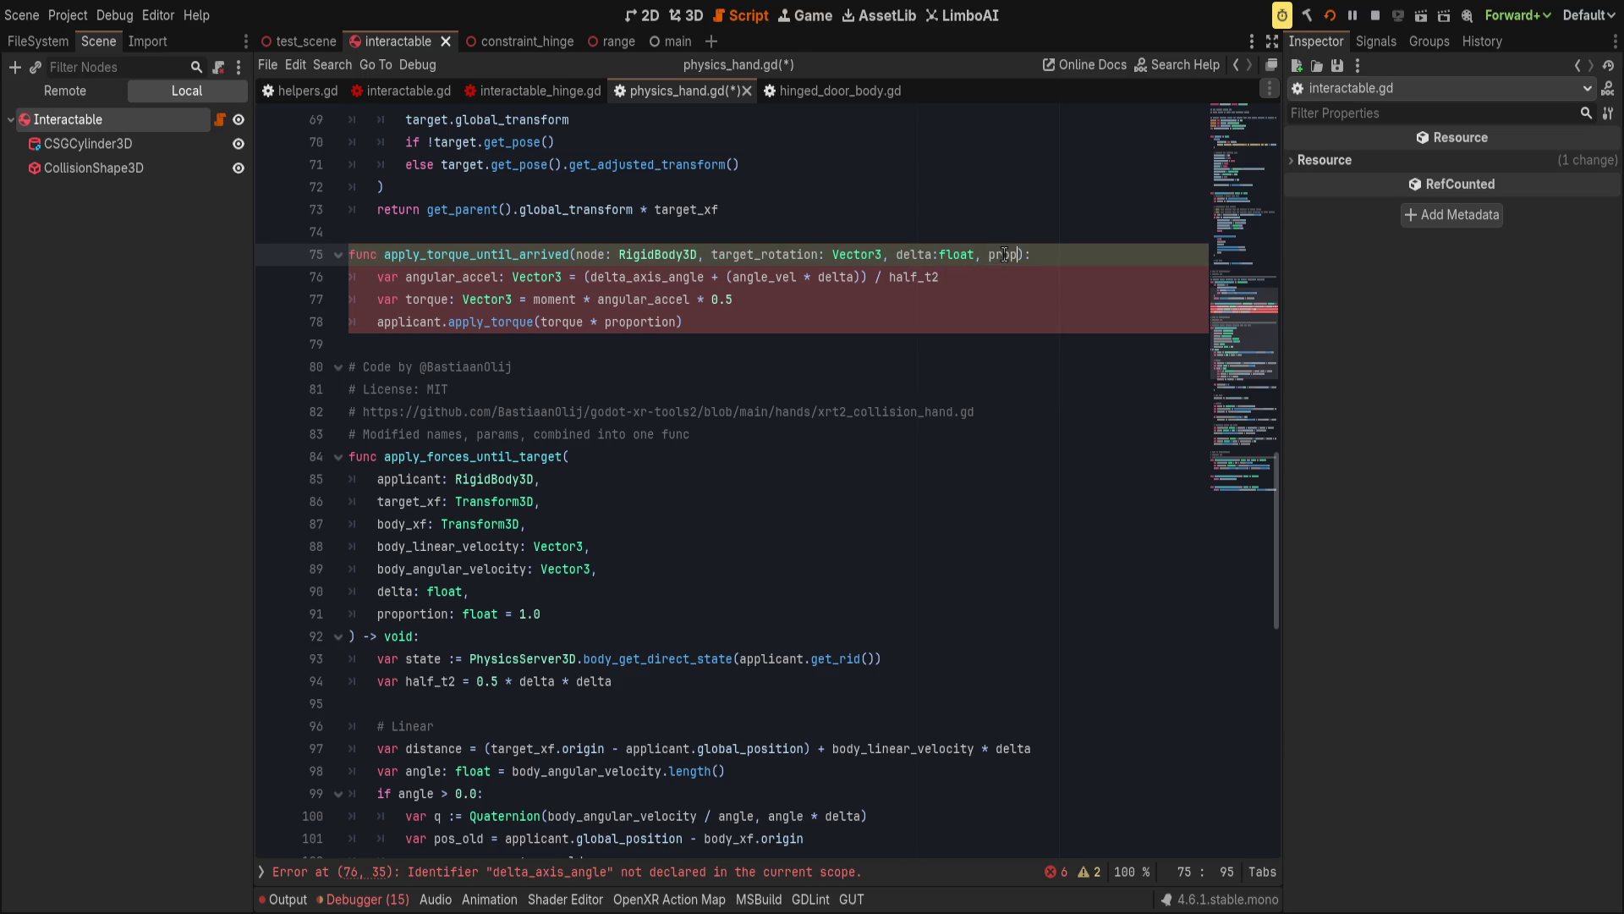
{"action": "type", "text": "ortion = 1.0"}
{"action": "key", "text": "ctrl+s"}
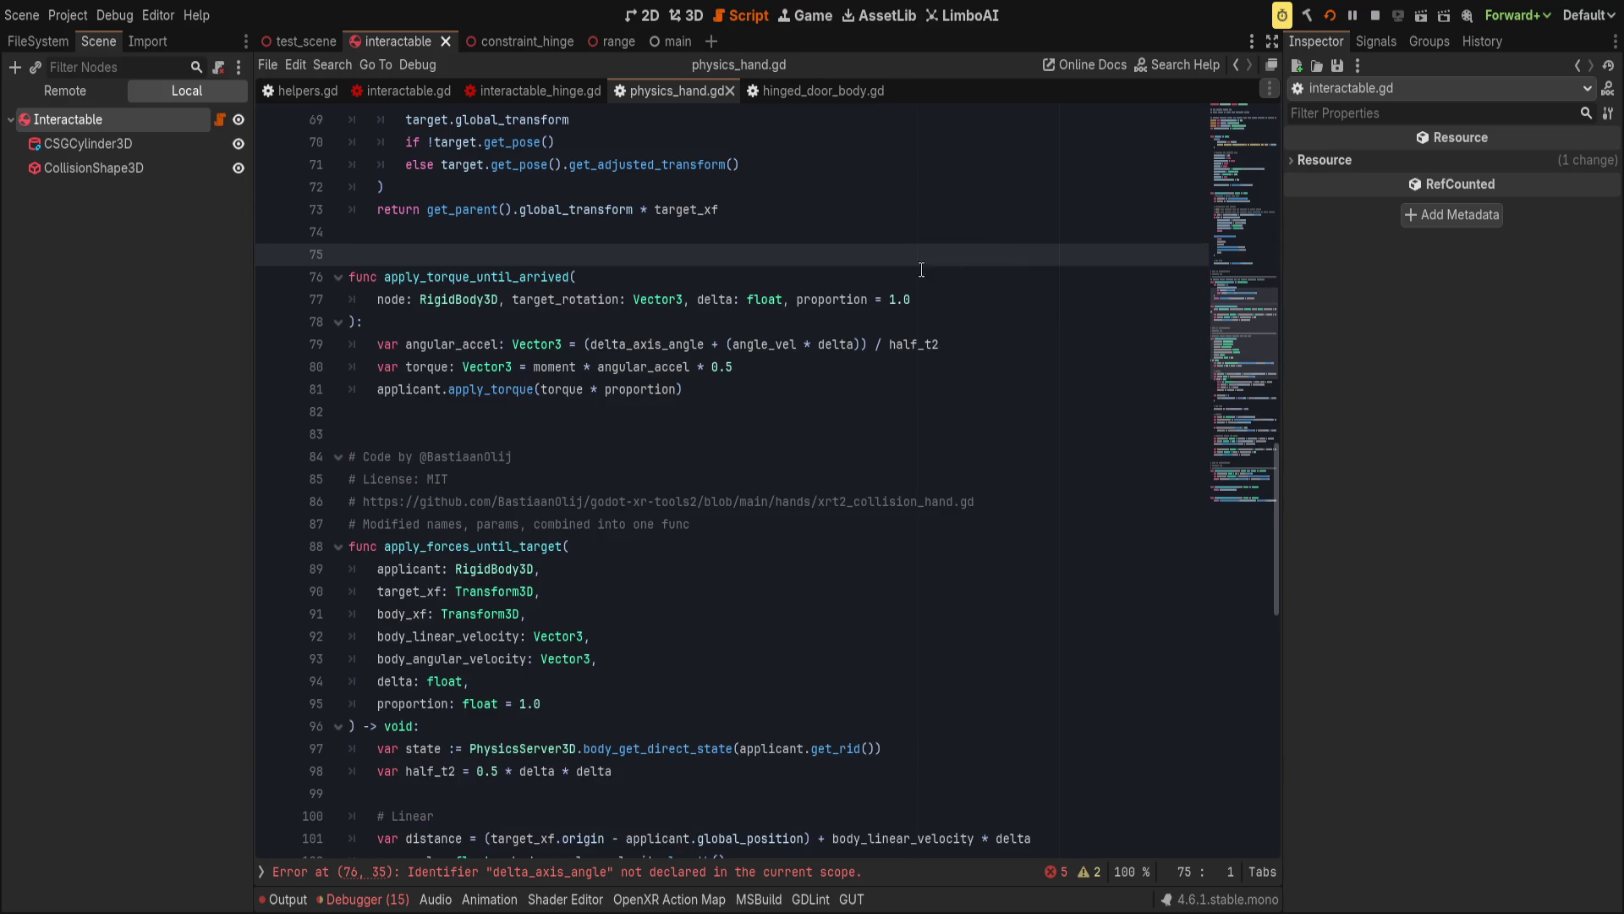
Declare var state := PhysicsServer3D.body_get_direct_state(node.get_rid()) in the torque function.
{"action": "left_click", "coordinate": [1024, 311]}
{"action": "key", "text": "Return"}
{"action": "type", "text": "var "}
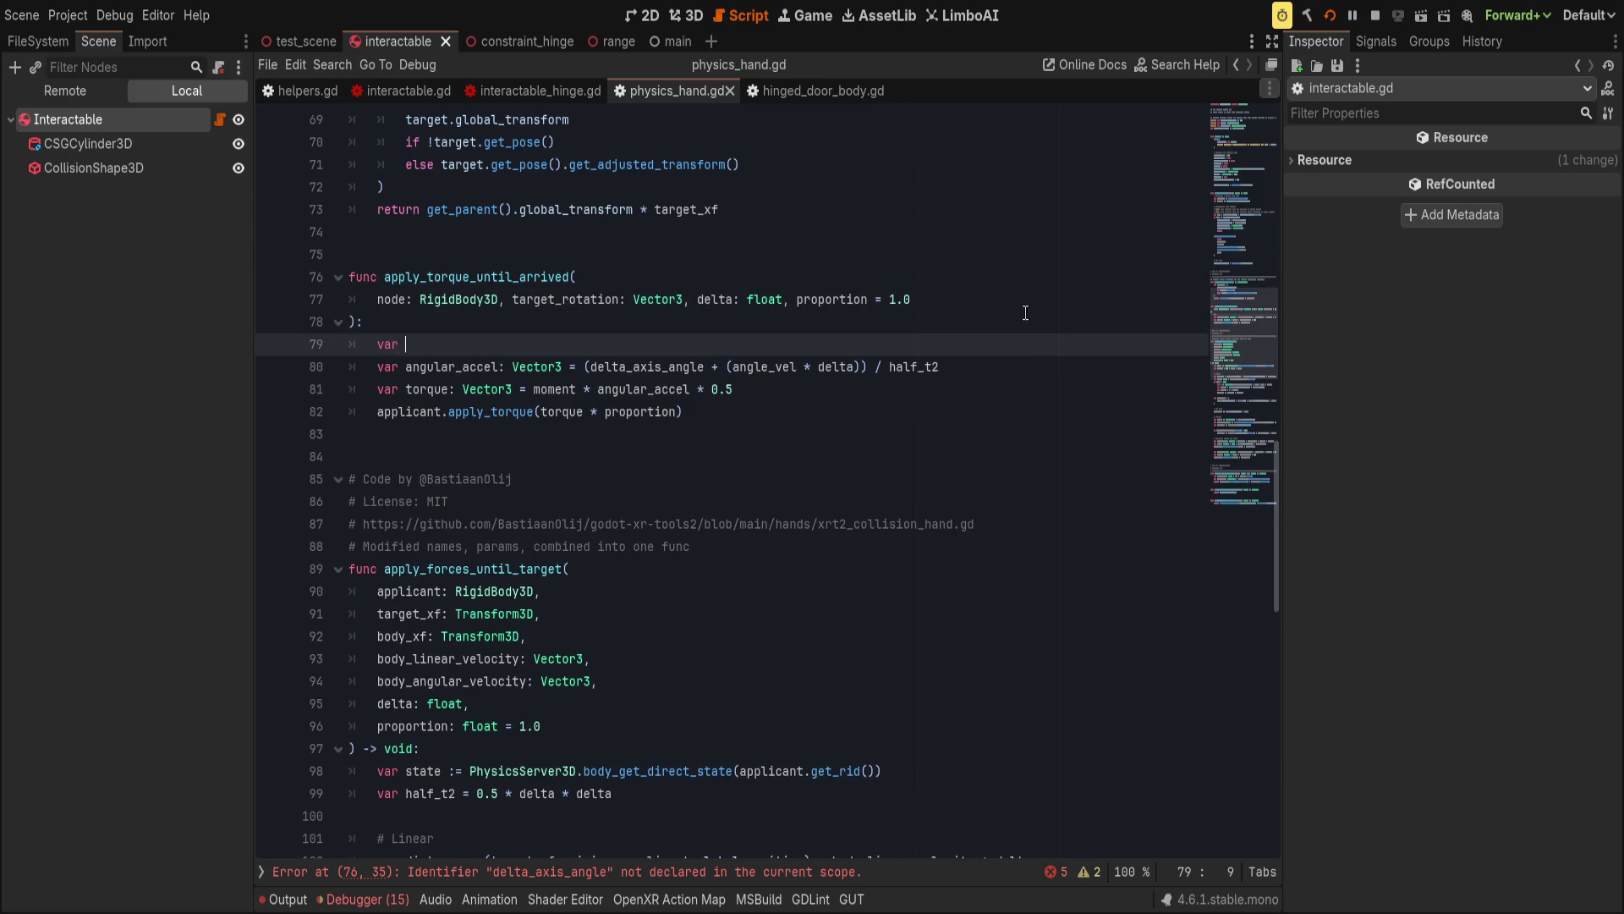
{"action": "type", "text": "state := Physics"}
{"action": "type", "text": "serv"}
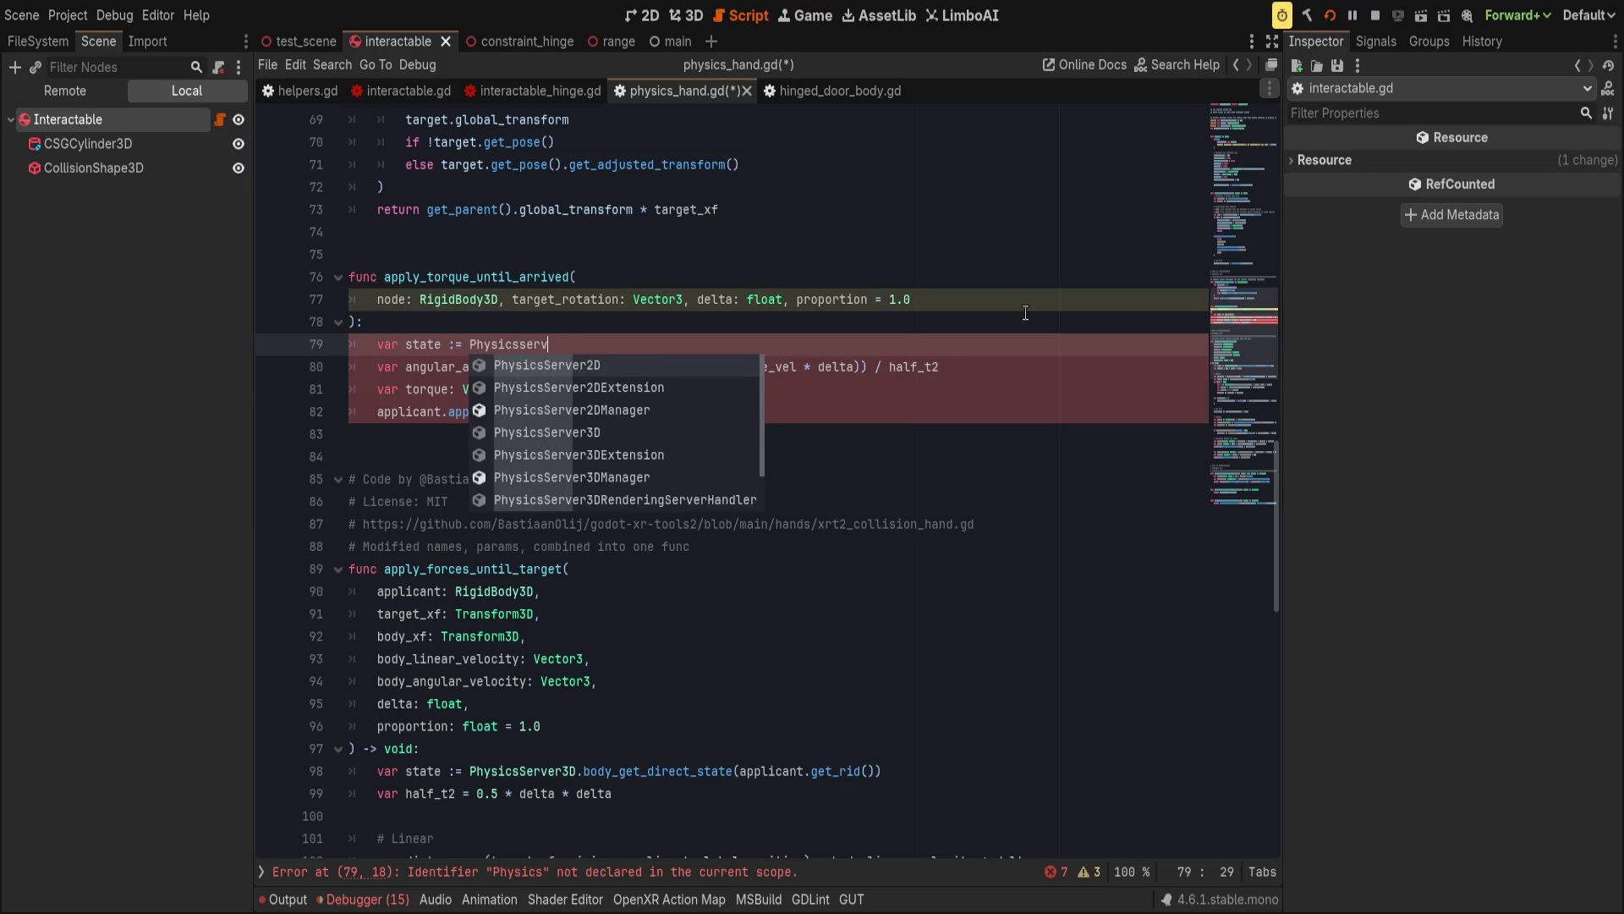
{"action": "type", "text": "er2d"}
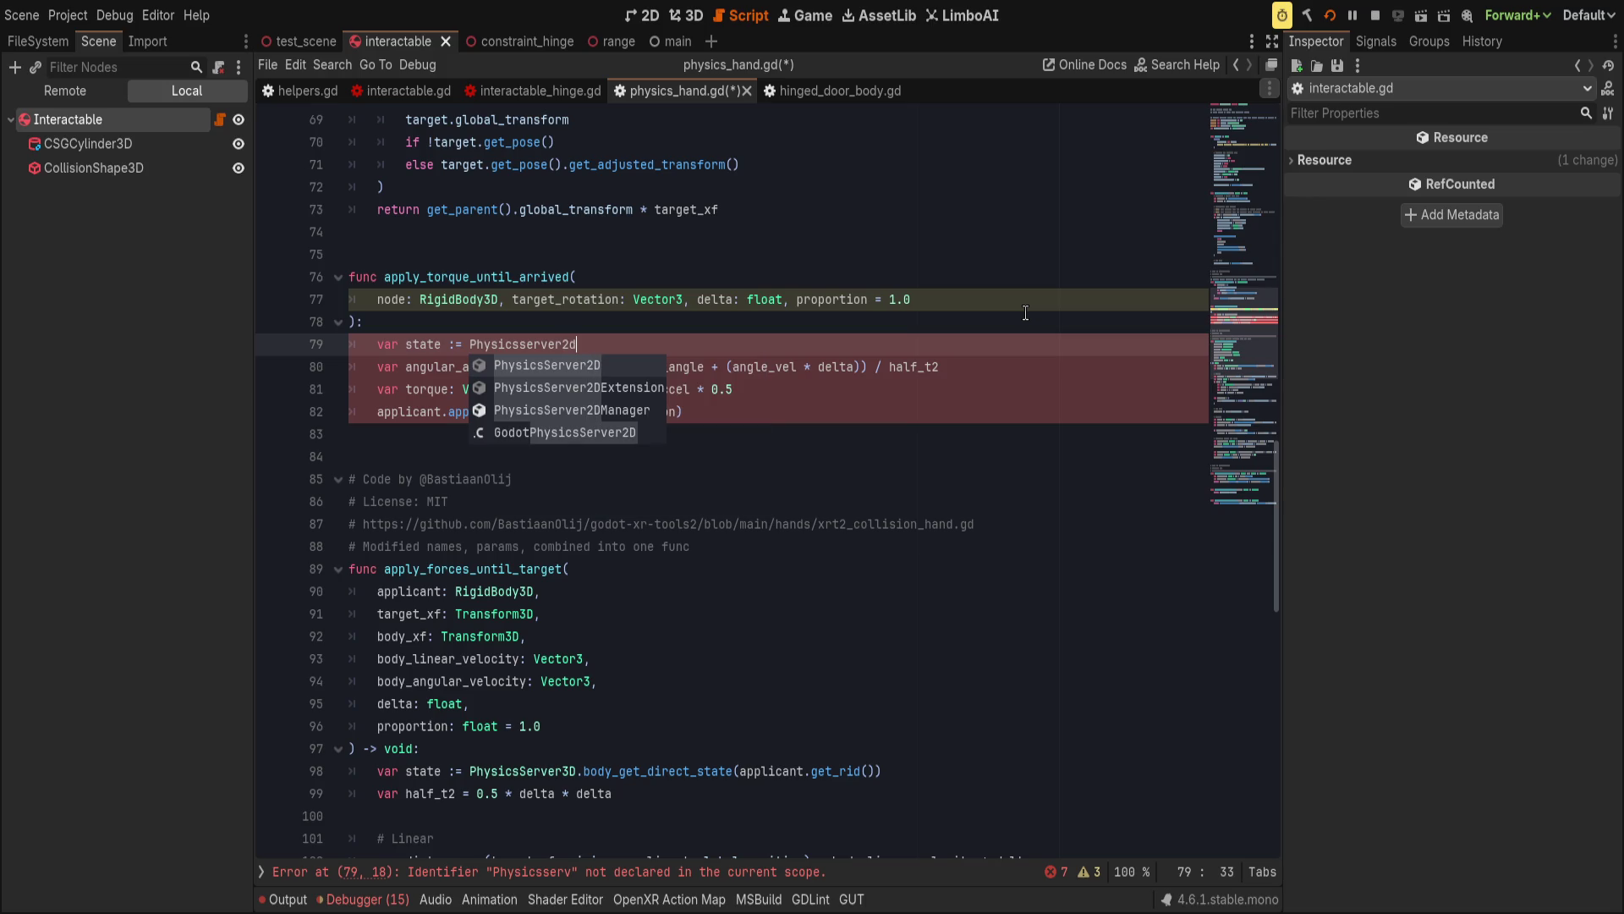
{"action": "key", "text": "BackSpace"}
{"action": "key", "text": "BackSpace"}
{"action": "key", "text": "Down"}
{"action": "key", "text": "Down"}
{"action": "key", "text": "Down"}
{"action": "key", "text": "Return"}
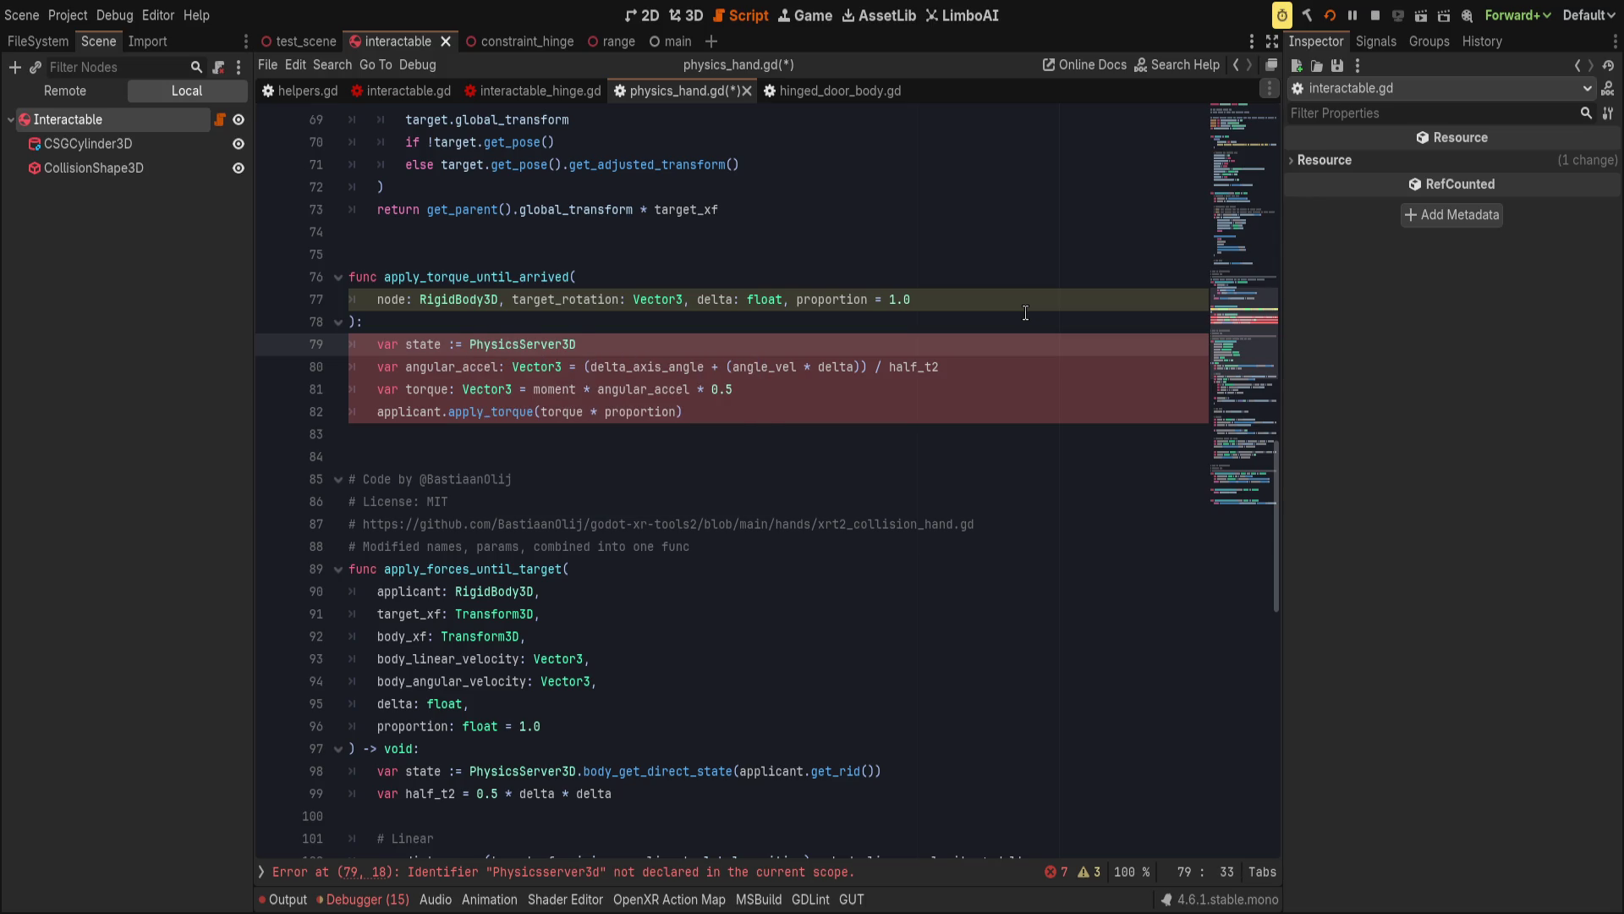
{"action": "type", "text": ".body_getdir"}
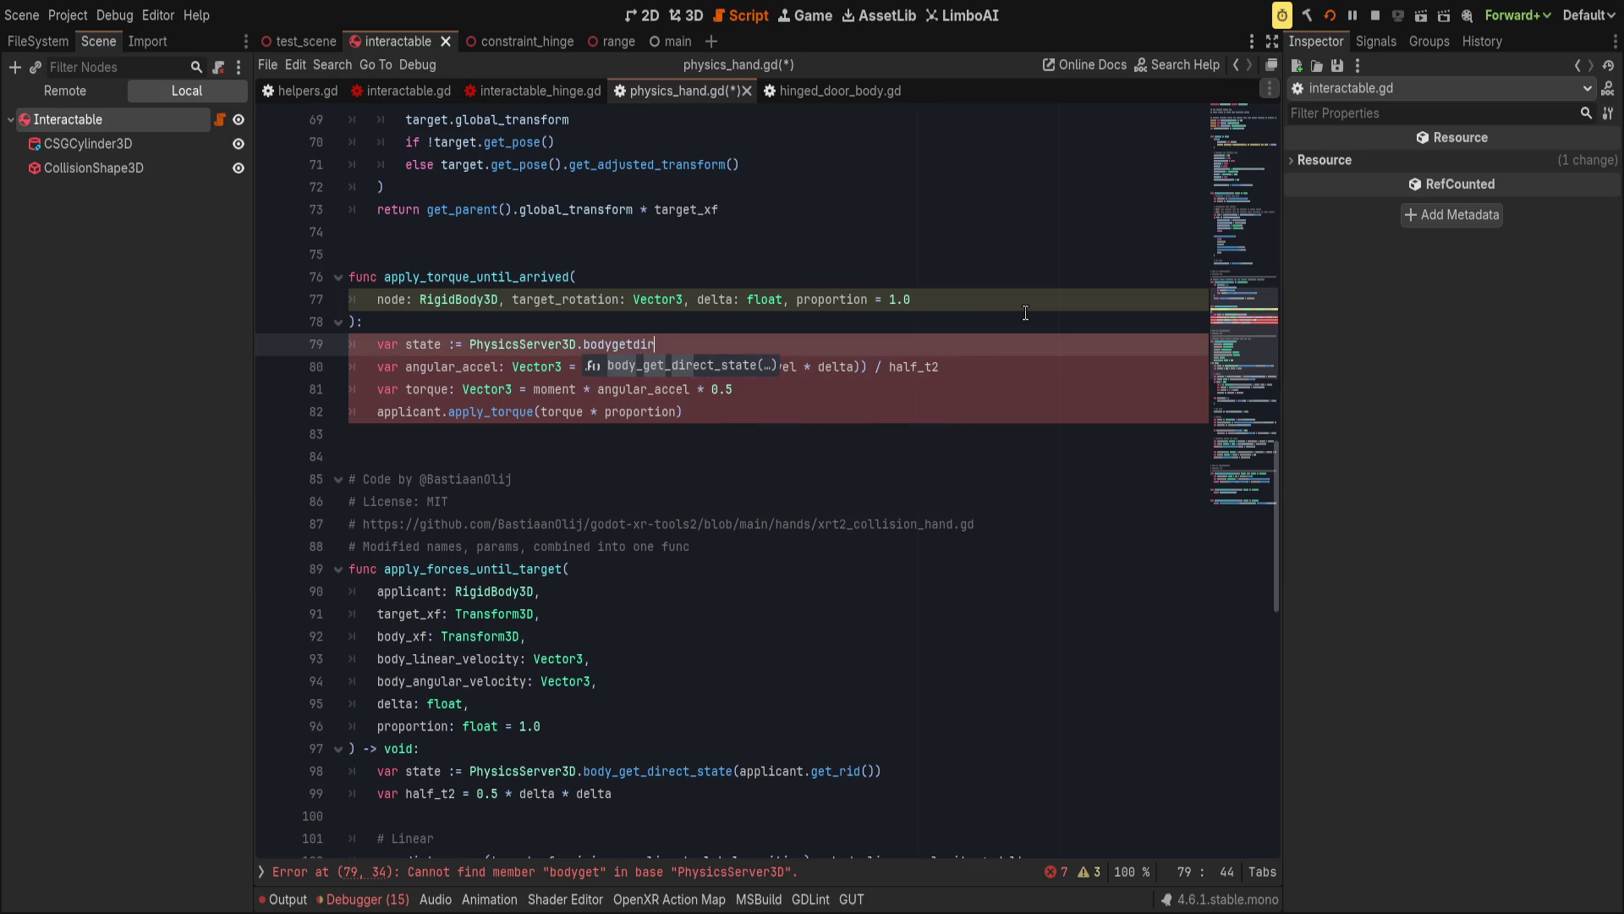
{"action": "key", "text": "Return"}
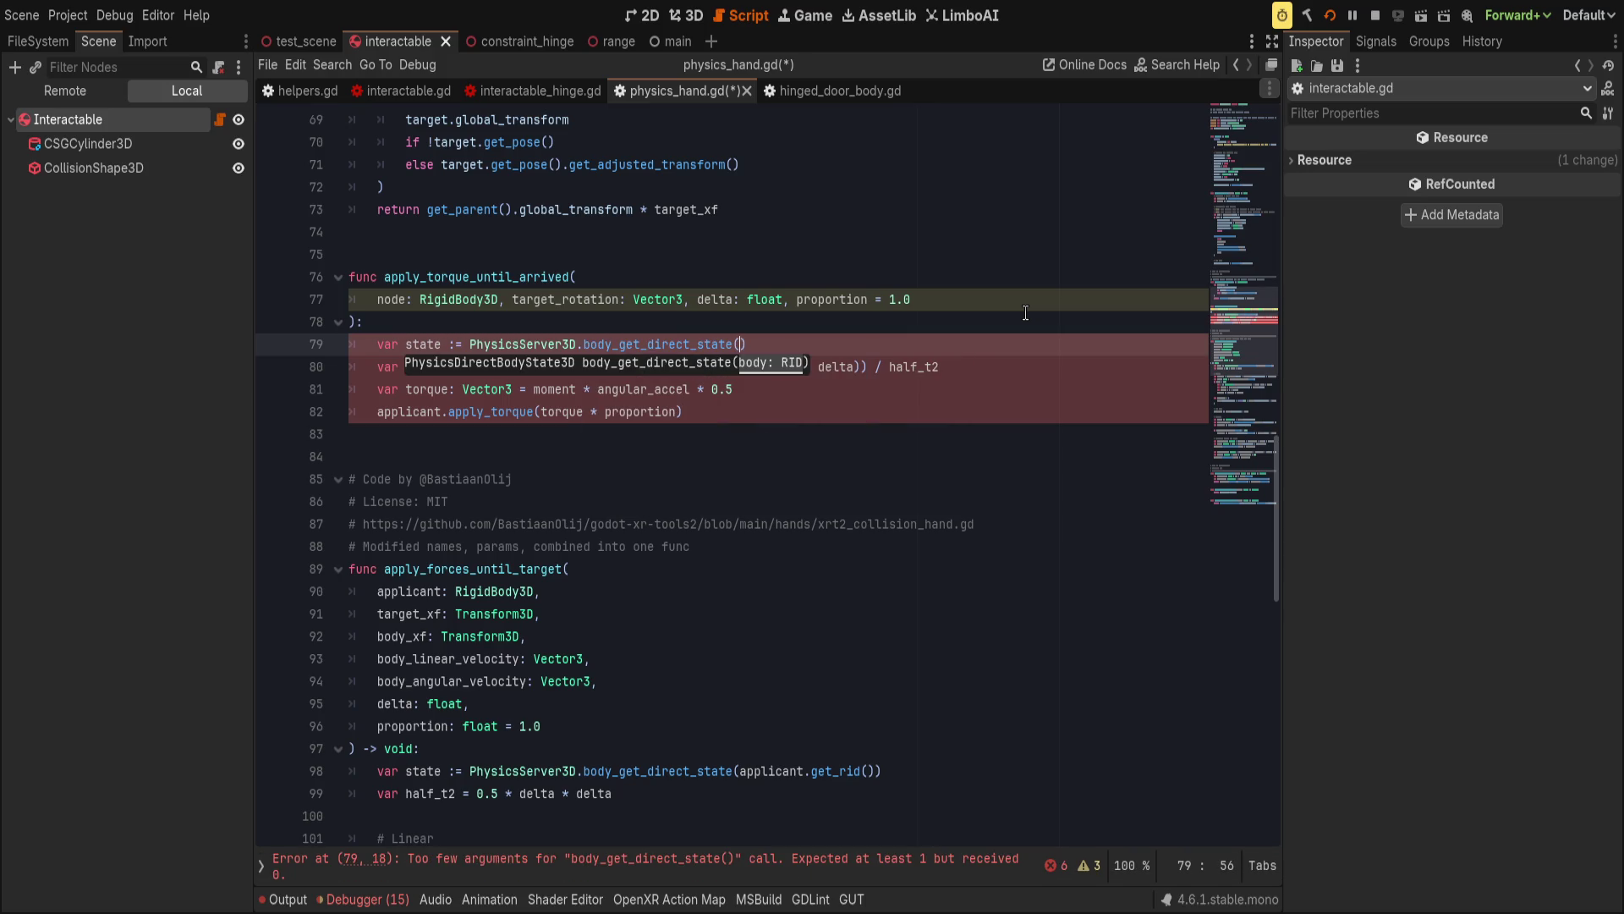
{"action": "type", "text": "node.get_"}
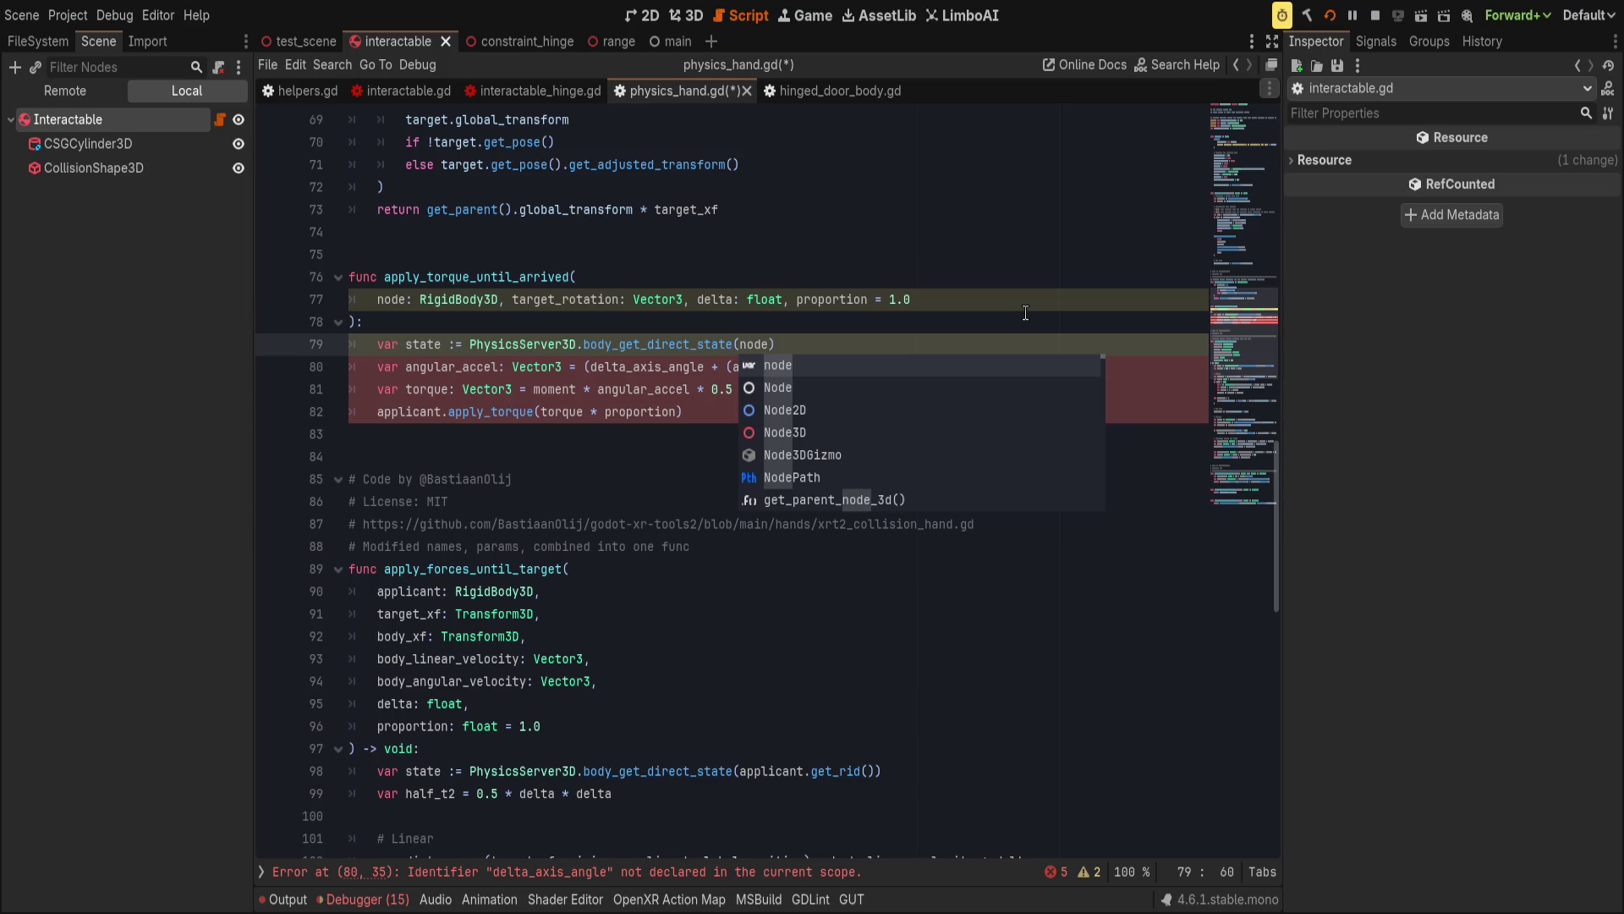
{"action": "type", "text": "rid"}
{"action": "key", "text": "Return"}
{"action": "type", "text": ")"}
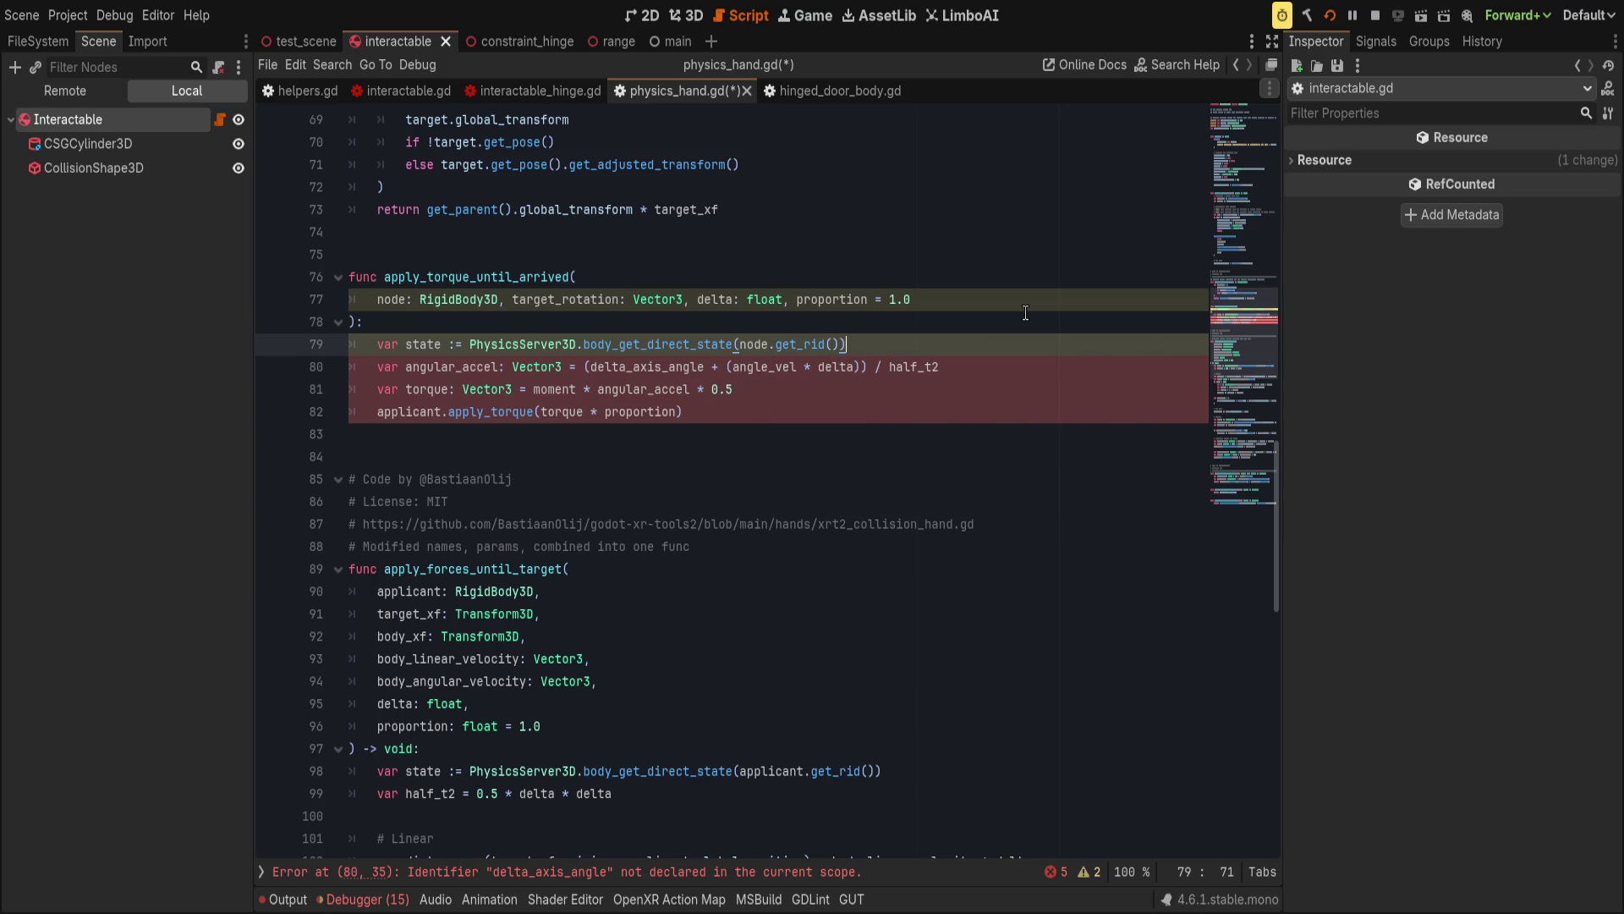
Rename the node parameter to body, including inside the get_rid call.
{"action": "double_click", "coordinate": [388, 299]}
{"action": "type", "text": "body"}
{"action": "left_click", "coordinate": [386, 299]}
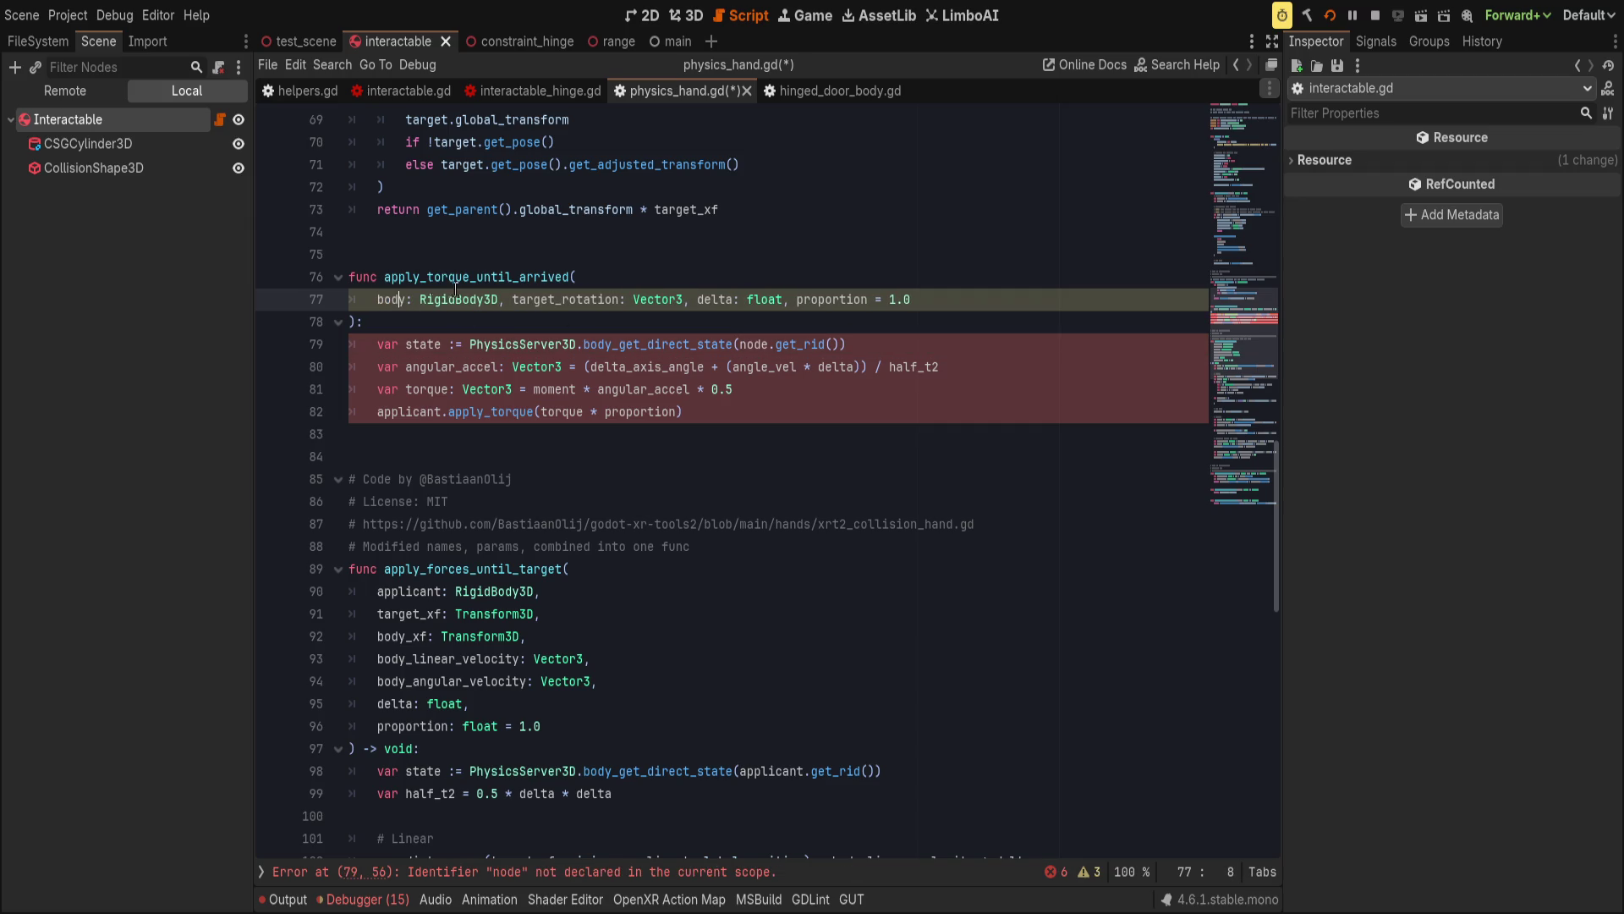
{"action": "left_click", "coordinate": [767, 346]}
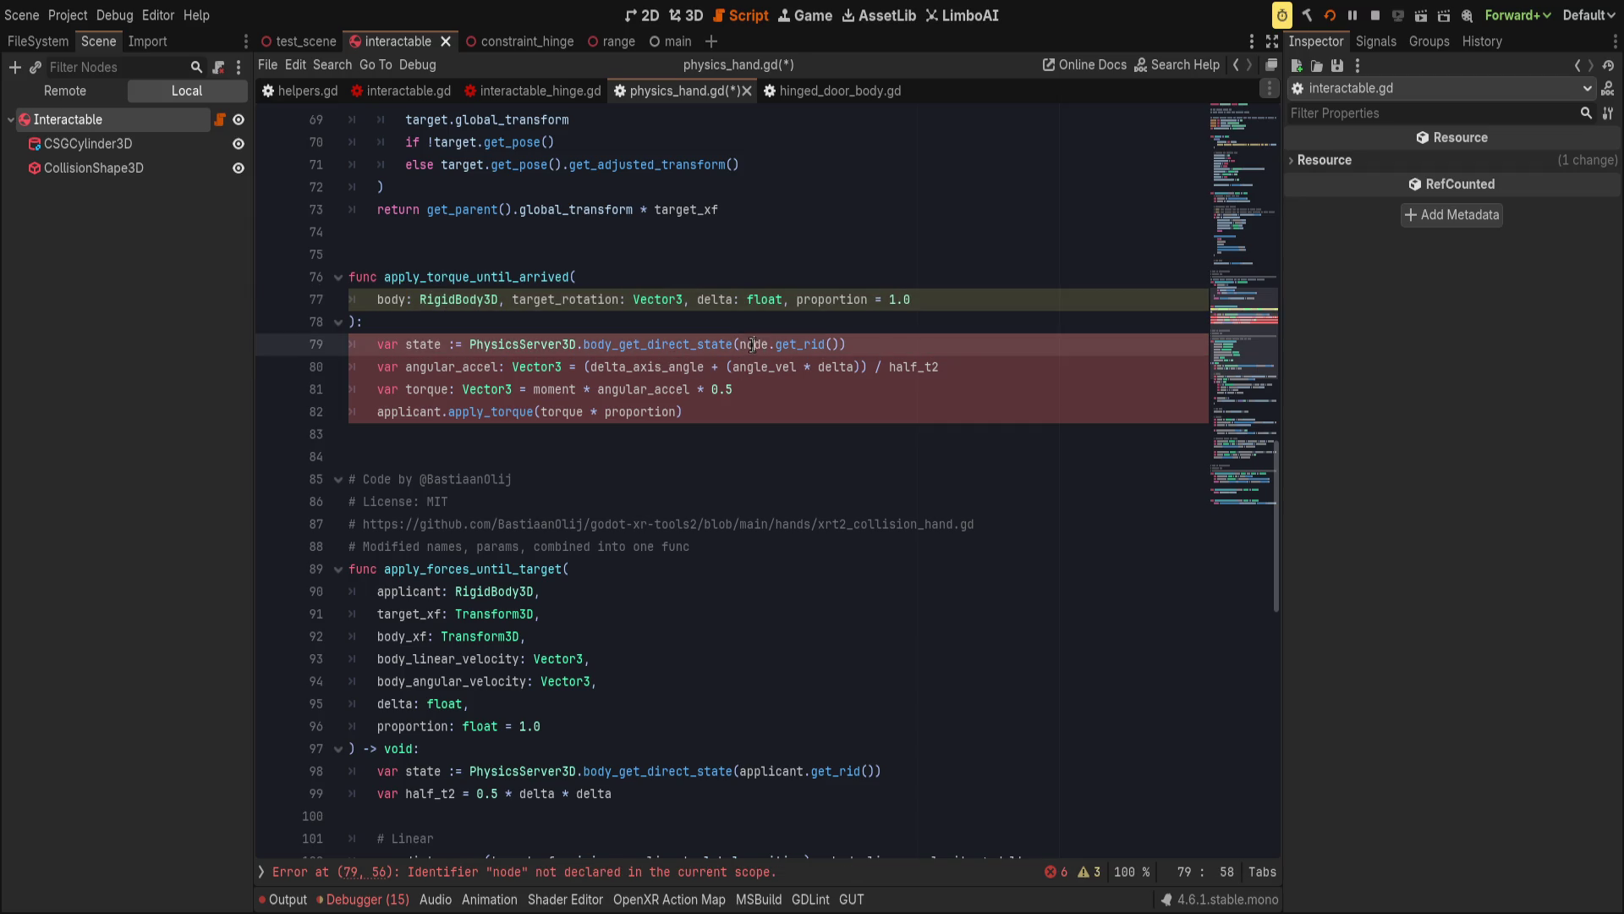
{"action": "type", "text": "body"}
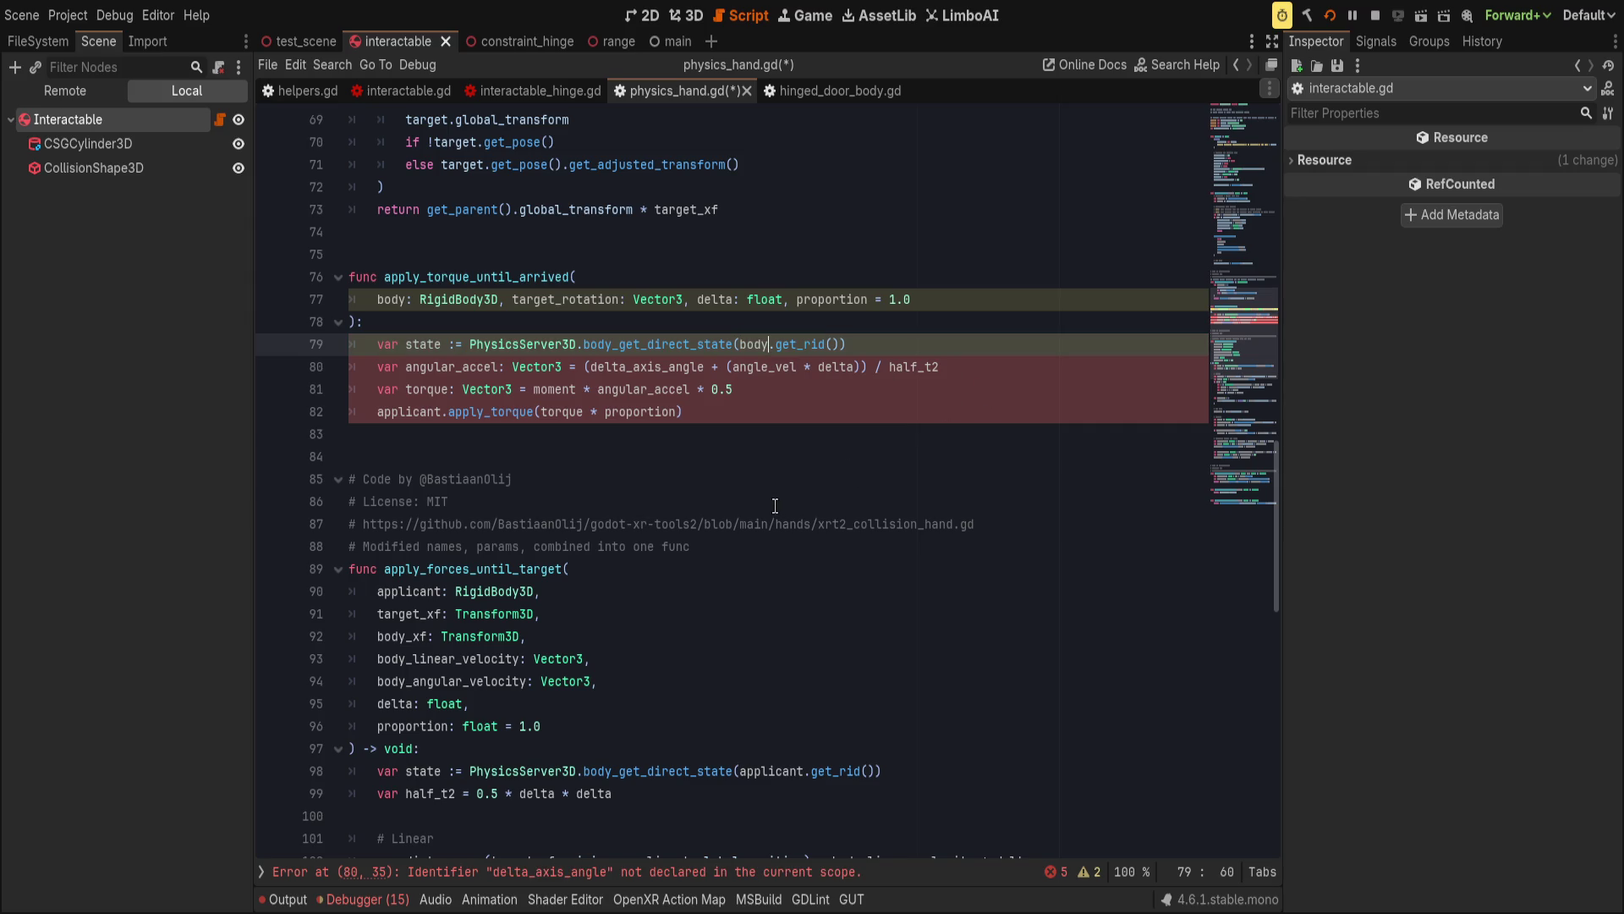
Add var half_t2 = 0.5 * delta * delta below the state line.
{"action": "left_click", "coordinate": [1010, 347]}
{"action": "key", "text": "Return"}
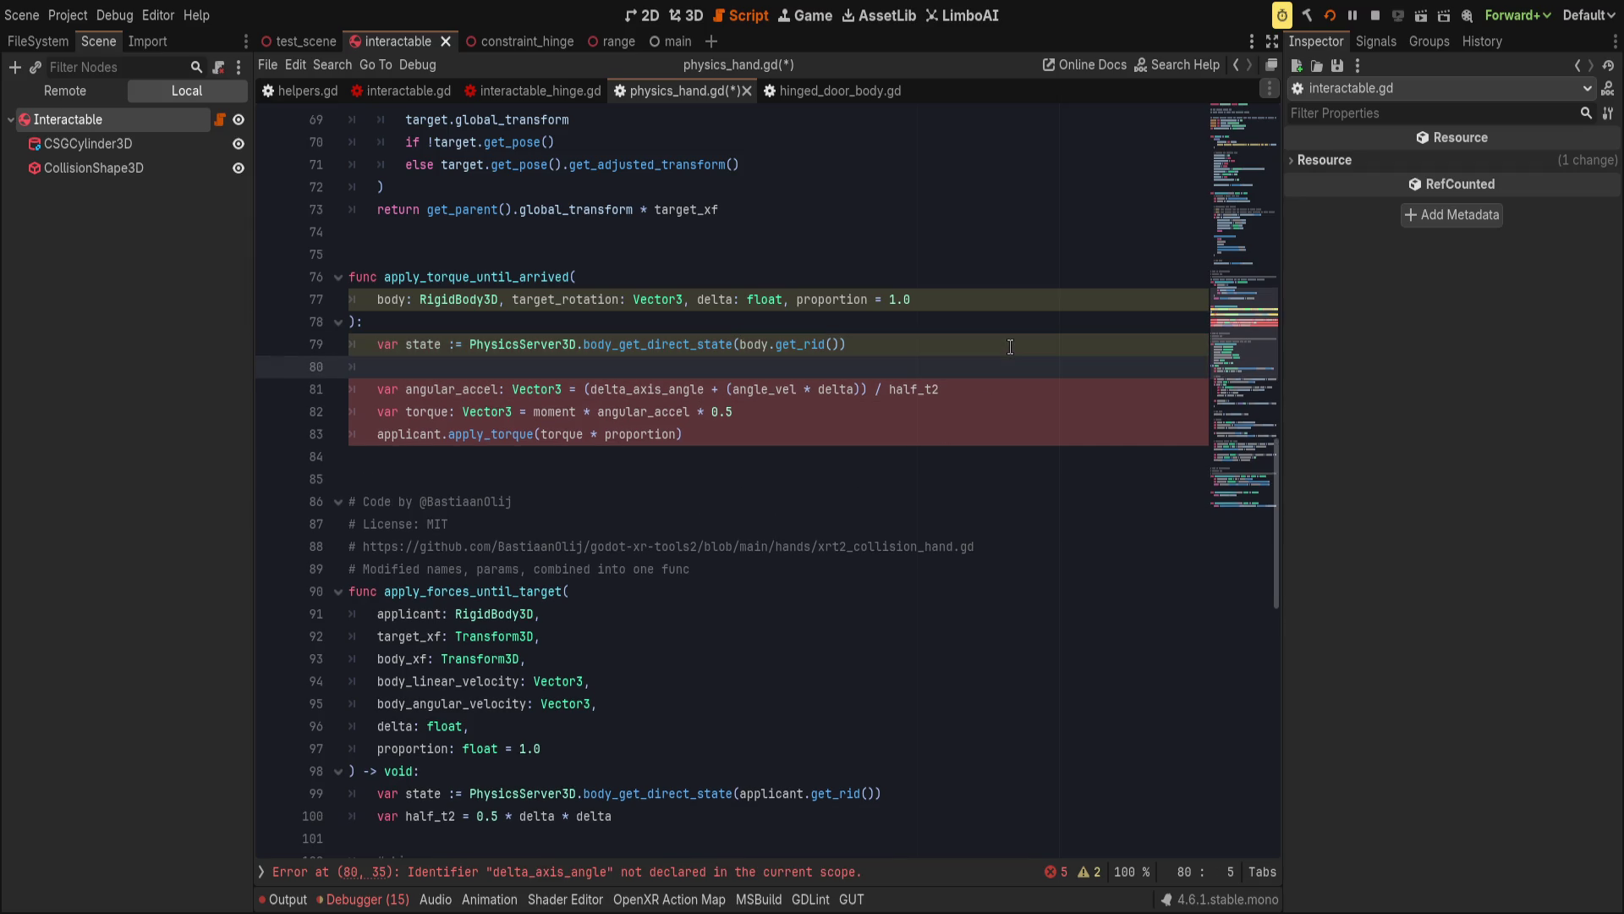
{"action": "type", "text": "var half_t"}
{"action": "type", "text": "2 = 0.5 "}
{"action": "type", "text": "* delta"}
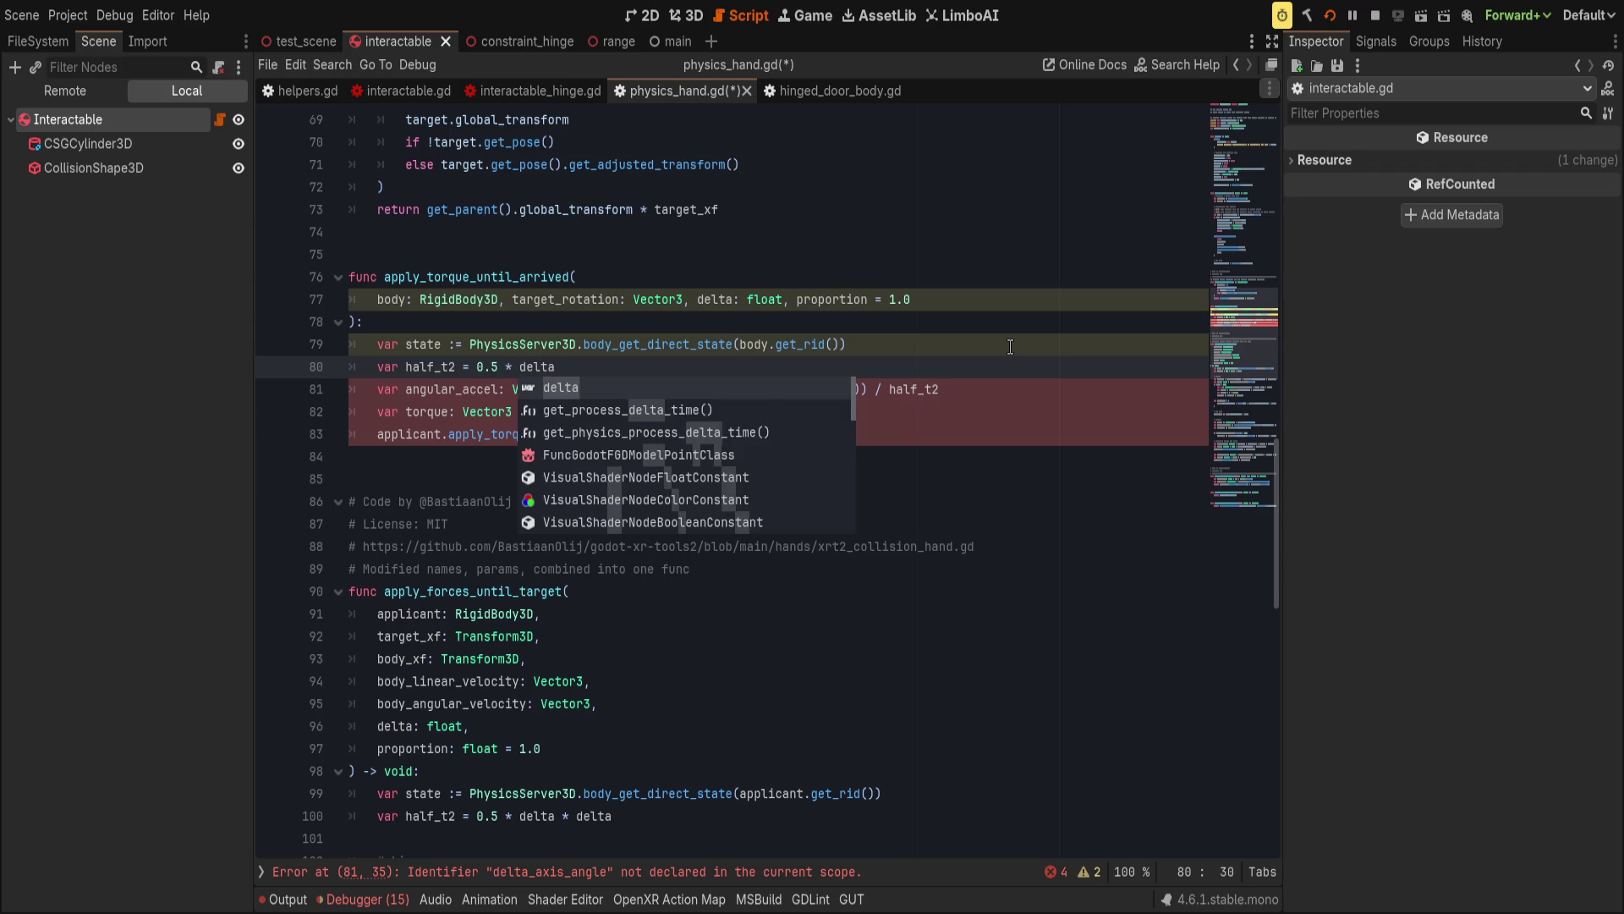
{"action": "type", "text": " *delta"}
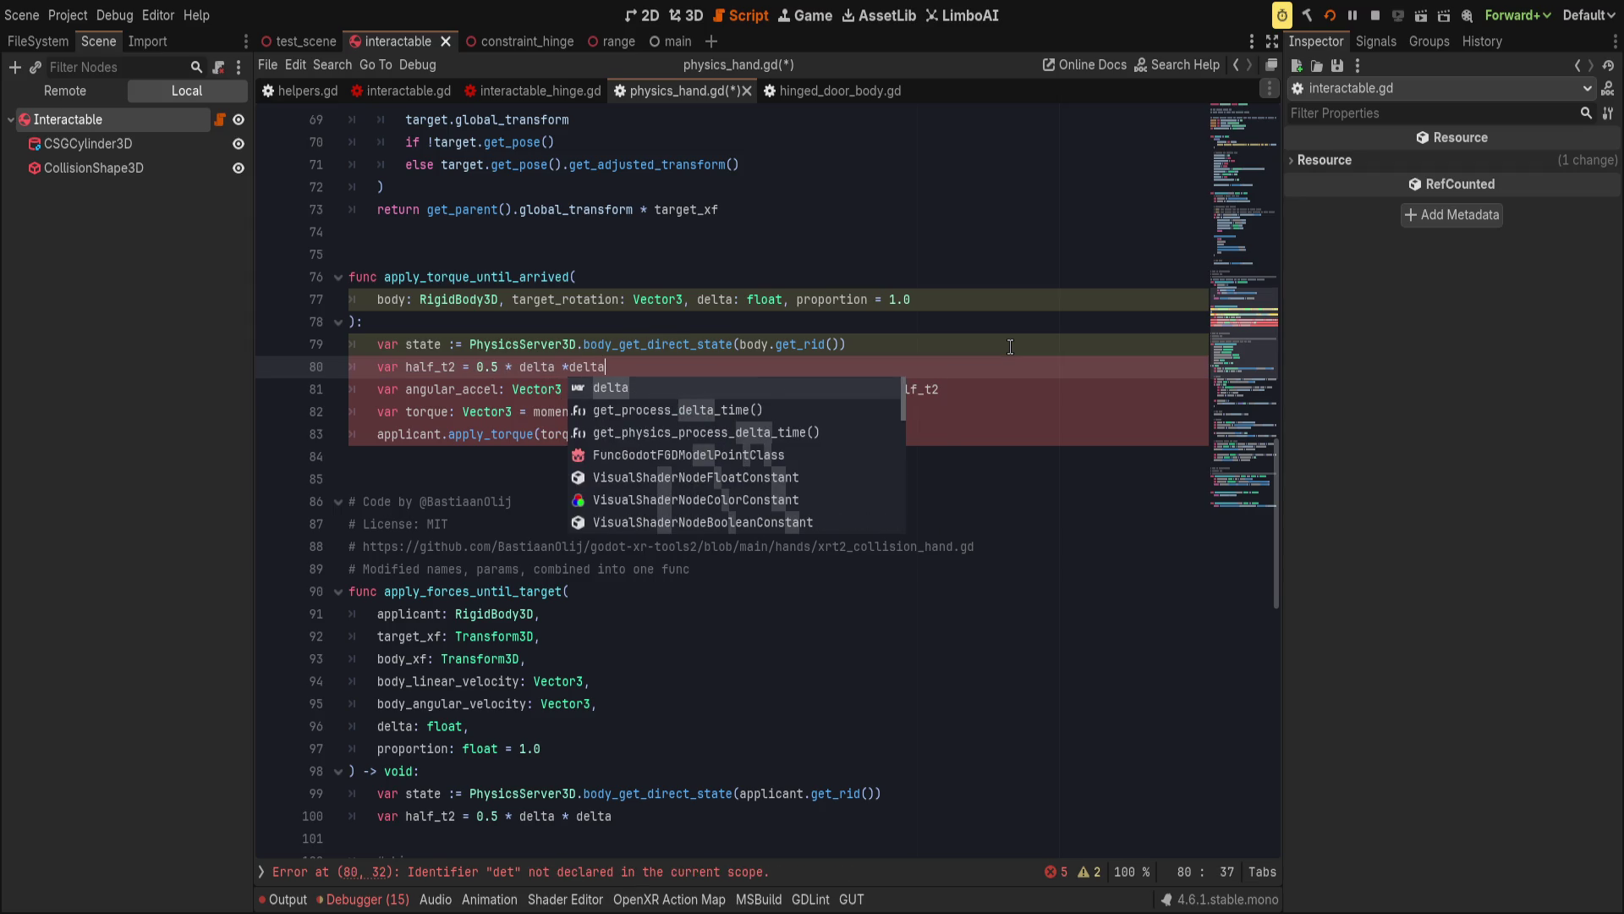
{"action": "scroll", "coordinate": [871, 369], "scroll_direction": "down", "scroll_amount": 1}
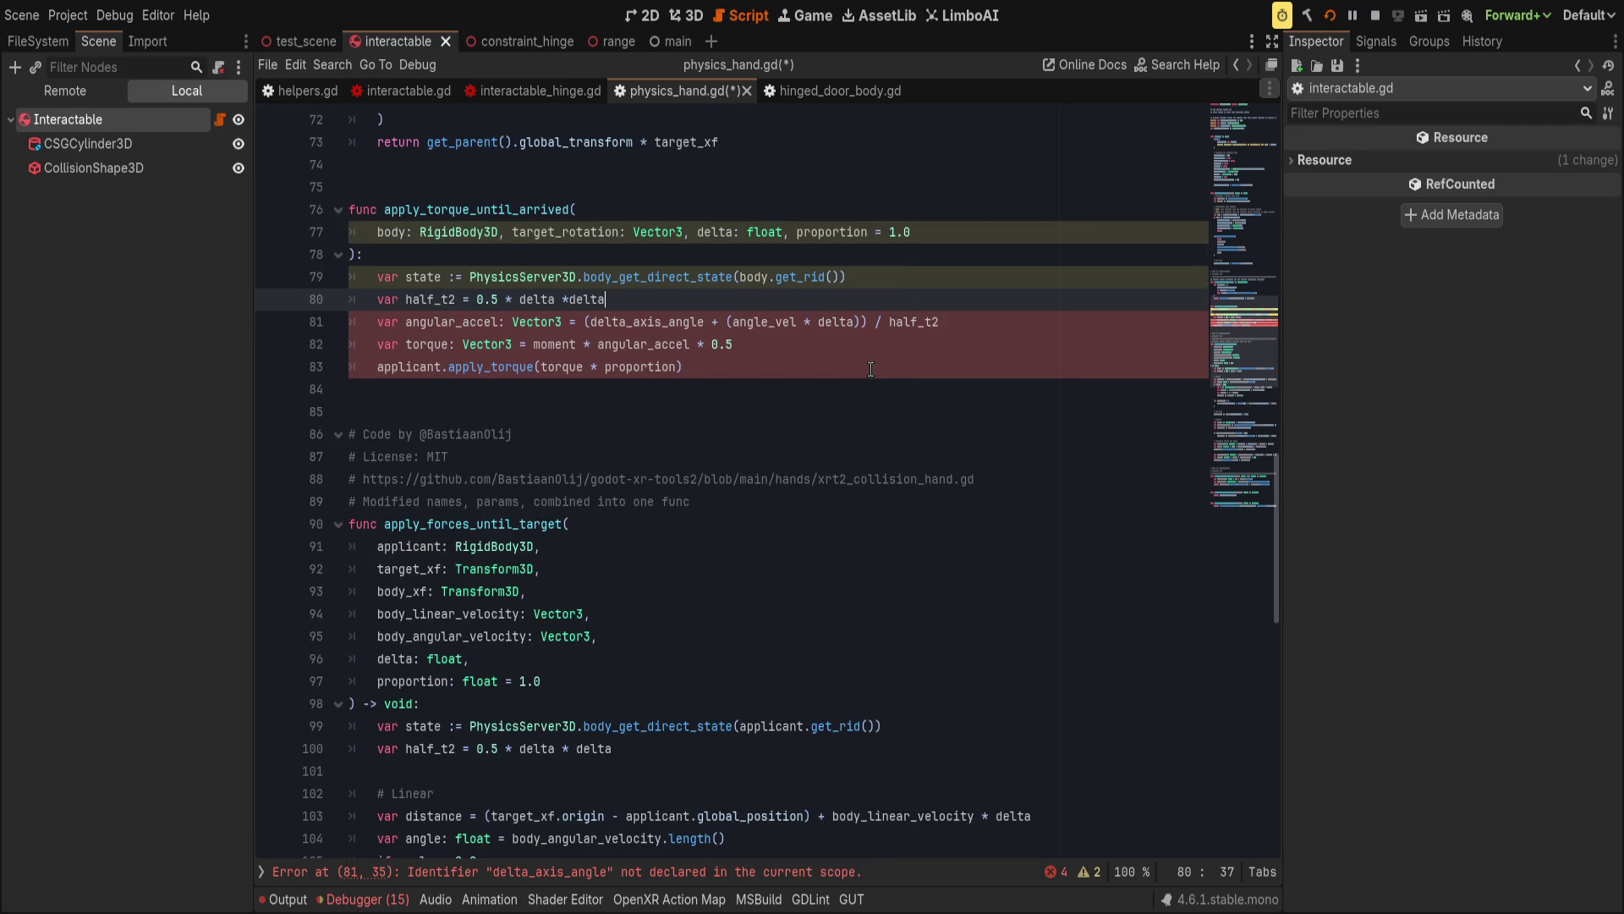
{"action": "scroll", "coordinate": [846, 372], "scroll_direction": "down", "scroll_amount": 1}
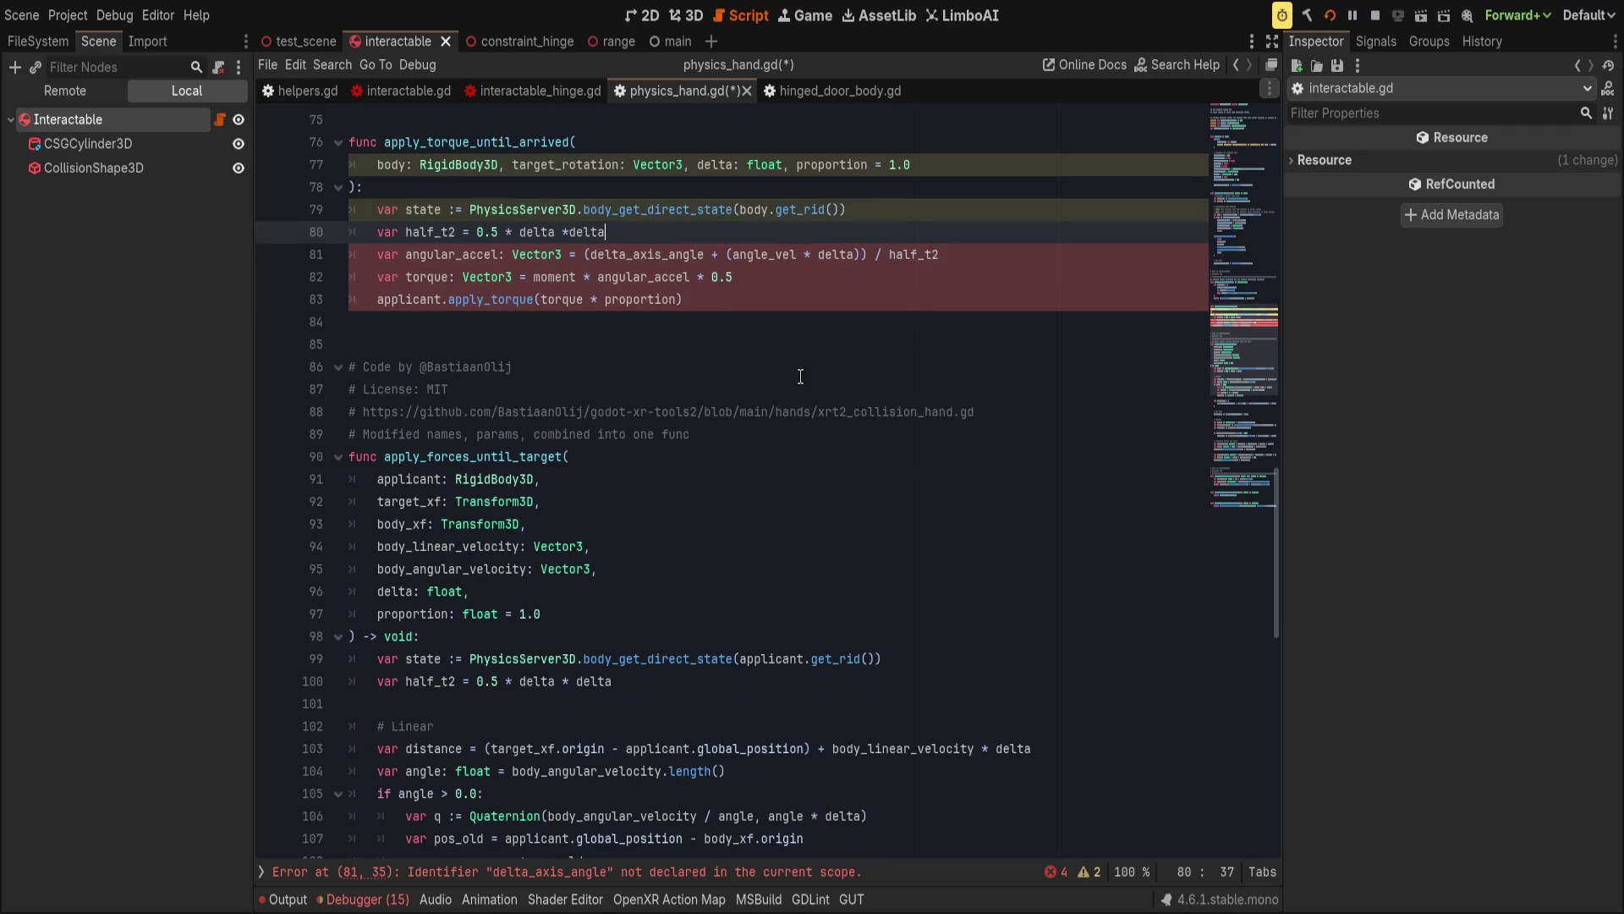
{"action": "key", "text": "Return"}
{"action": "scroll", "coordinate": [800, 375], "scroll_direction": "down", "scroll_amount": 7}
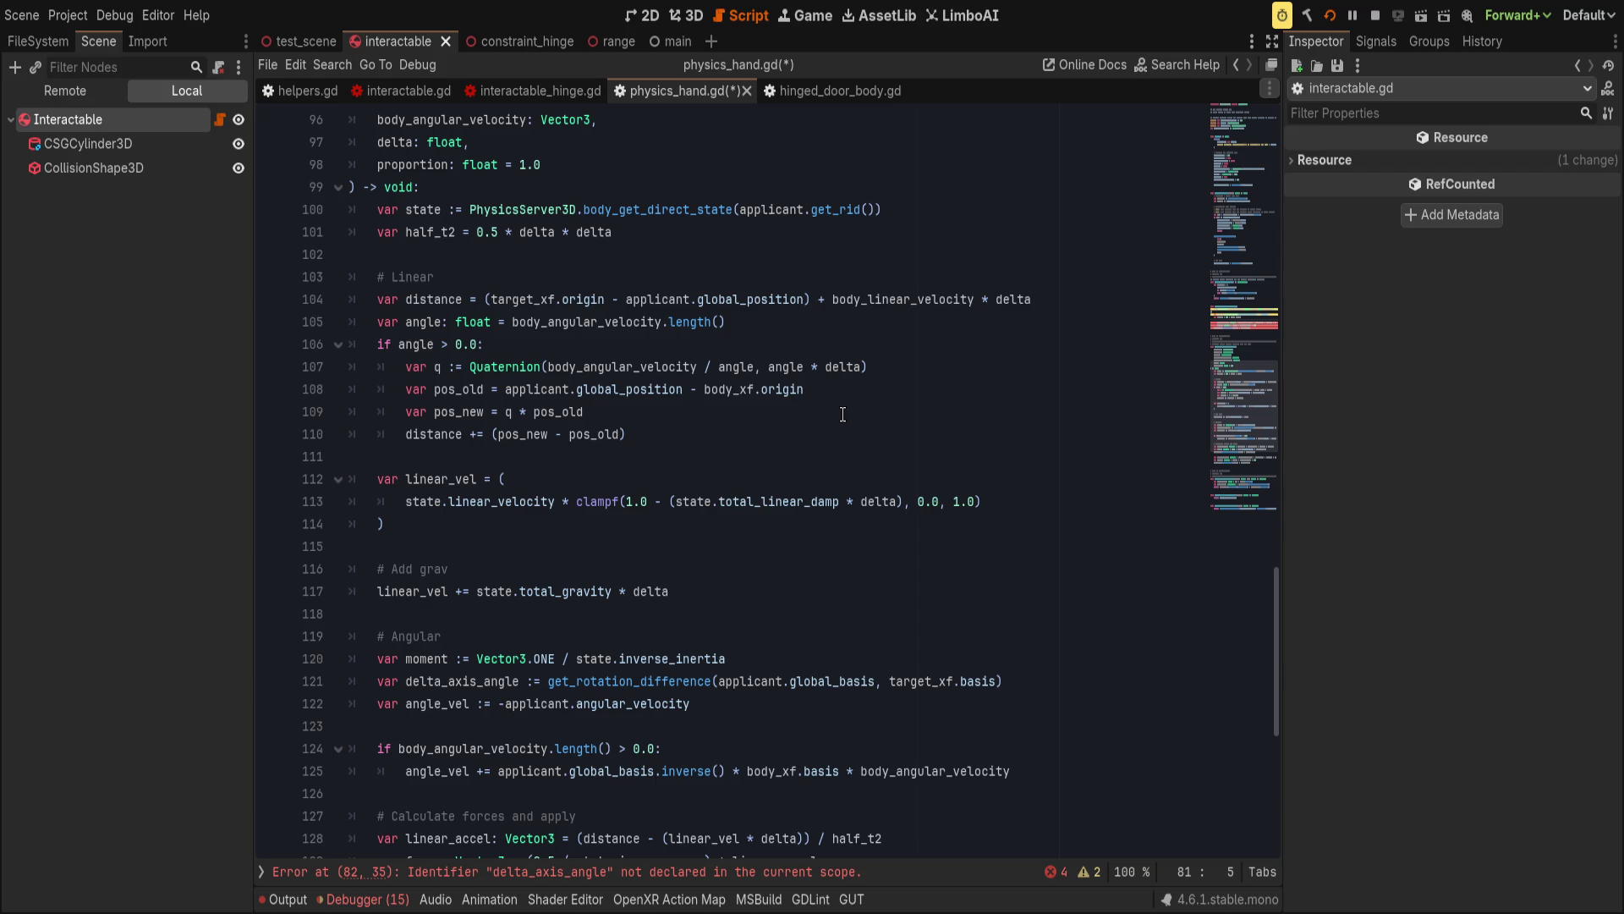
Paste the Angular block of apply_forces_until_target into the torque function.
{"action": "key", "text": "Return"}
{"action": "type", "text": "var"}
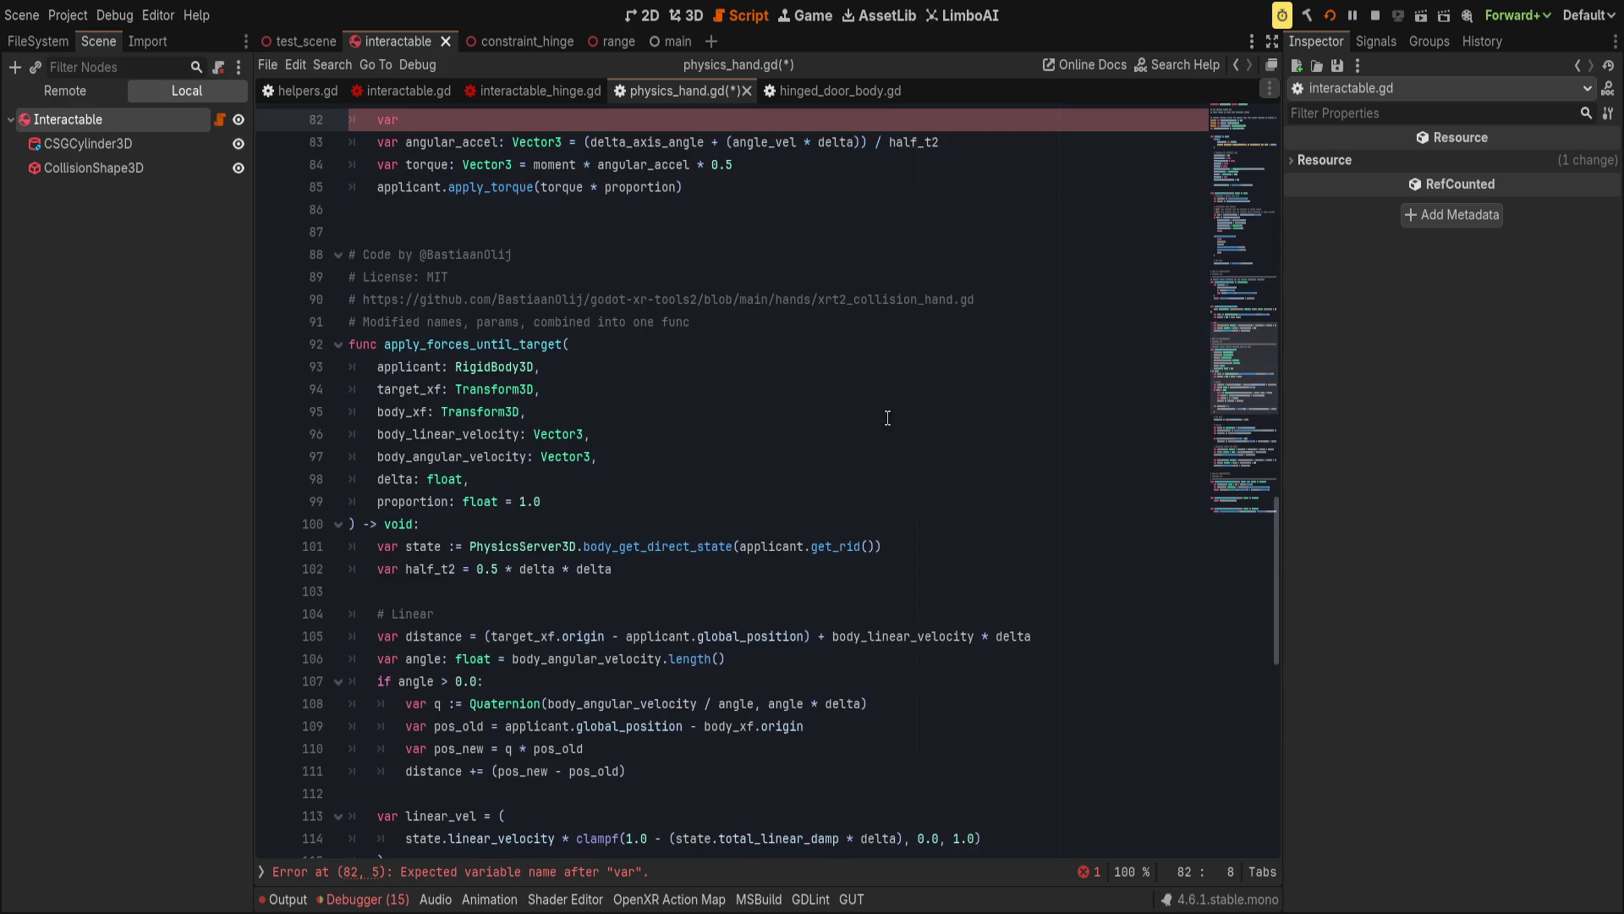
{"action": "scroll", "coordinate": [869, 415], "scroll_direction": "down", "scroll_amount": 6}
{"action": "left_click", "coordinate": [467, 548]}
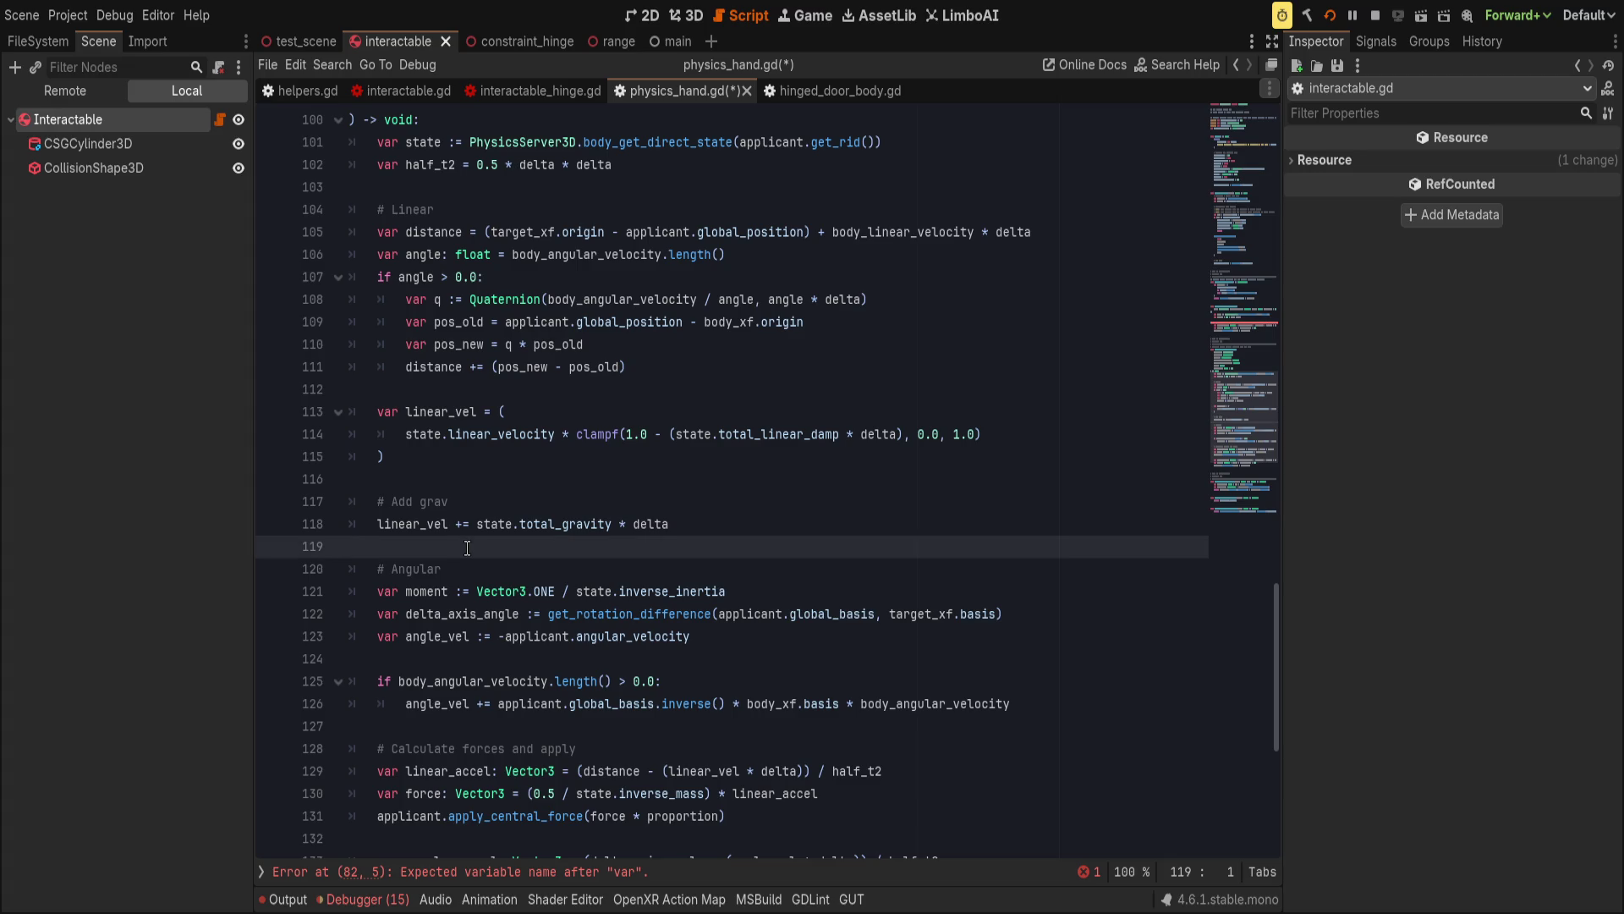
{"action": "mouse_move", "coordinate": [467, 548]}
{"action": "left_mouse_down"}
{"action": "mouse_move", "coordinate": [1015, 707]}
{"action": "mouse_move", "coordinate": [749, 791]}
{"action": "mouse_move", "coordinate": [716, 707]}
{"action": "mouse_move", "coordinate": [1015, 705]}
{"action": "left_mouse_up"}
{"action": "key", "text": "ctrl+c"}
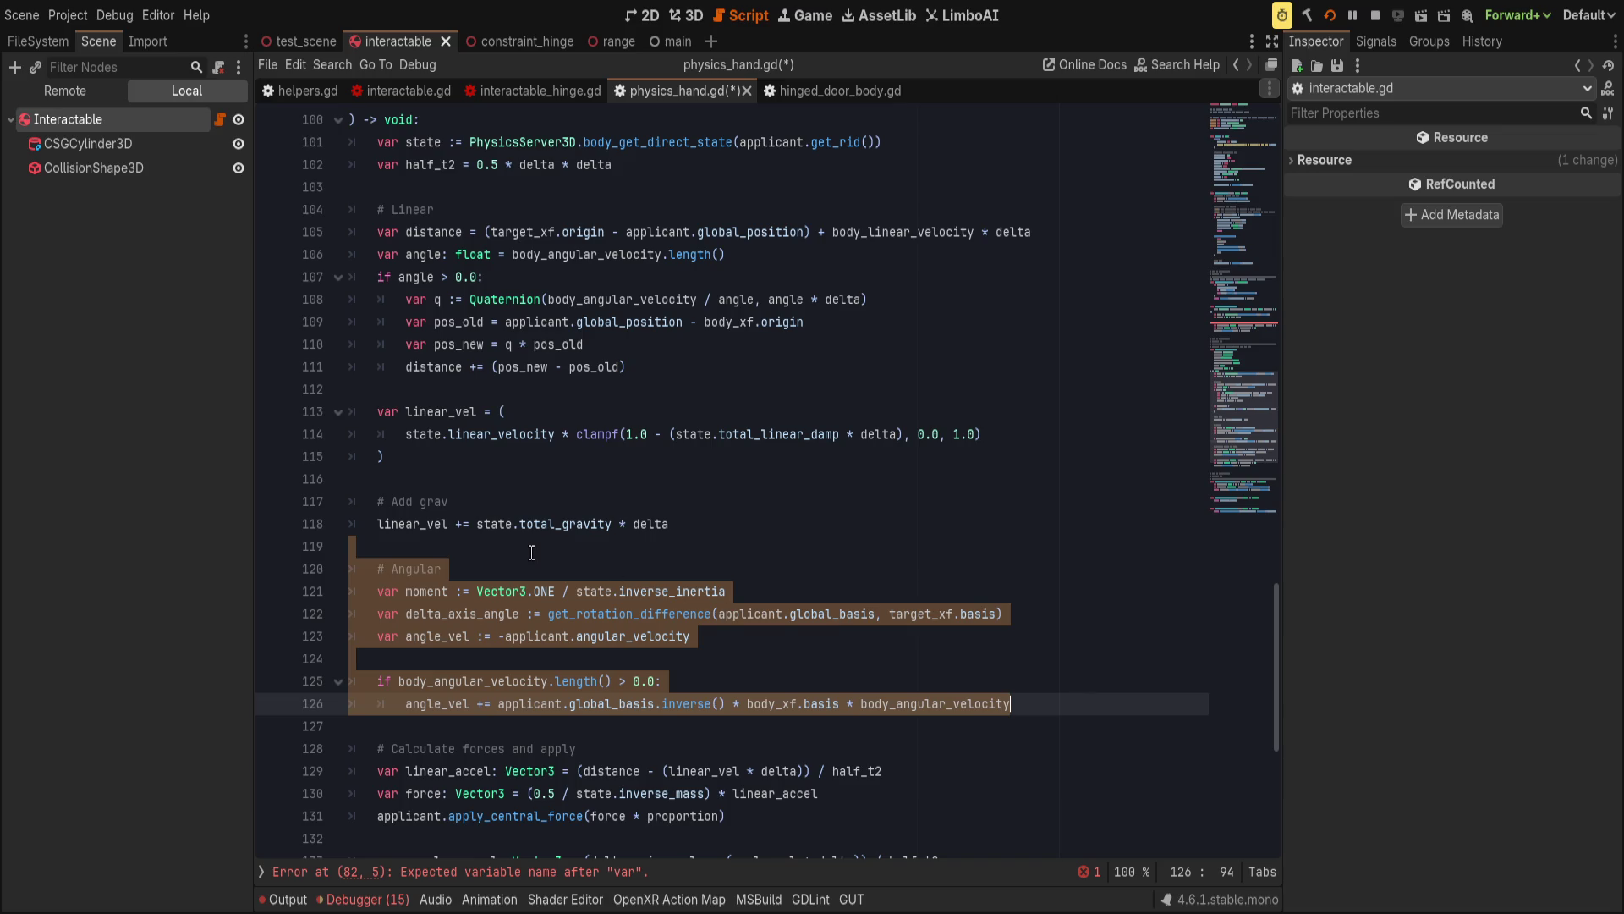
{"action": "scroll", "coordinate": [535, 552], "scroll_direction": "down", "scroll_amount": 1}
{"action": "scroll", "coordinate": [535, 551], "scroll_direction": "up", "scroll_amount": 12}
{"action": "key", "text": "ctrl+v"}
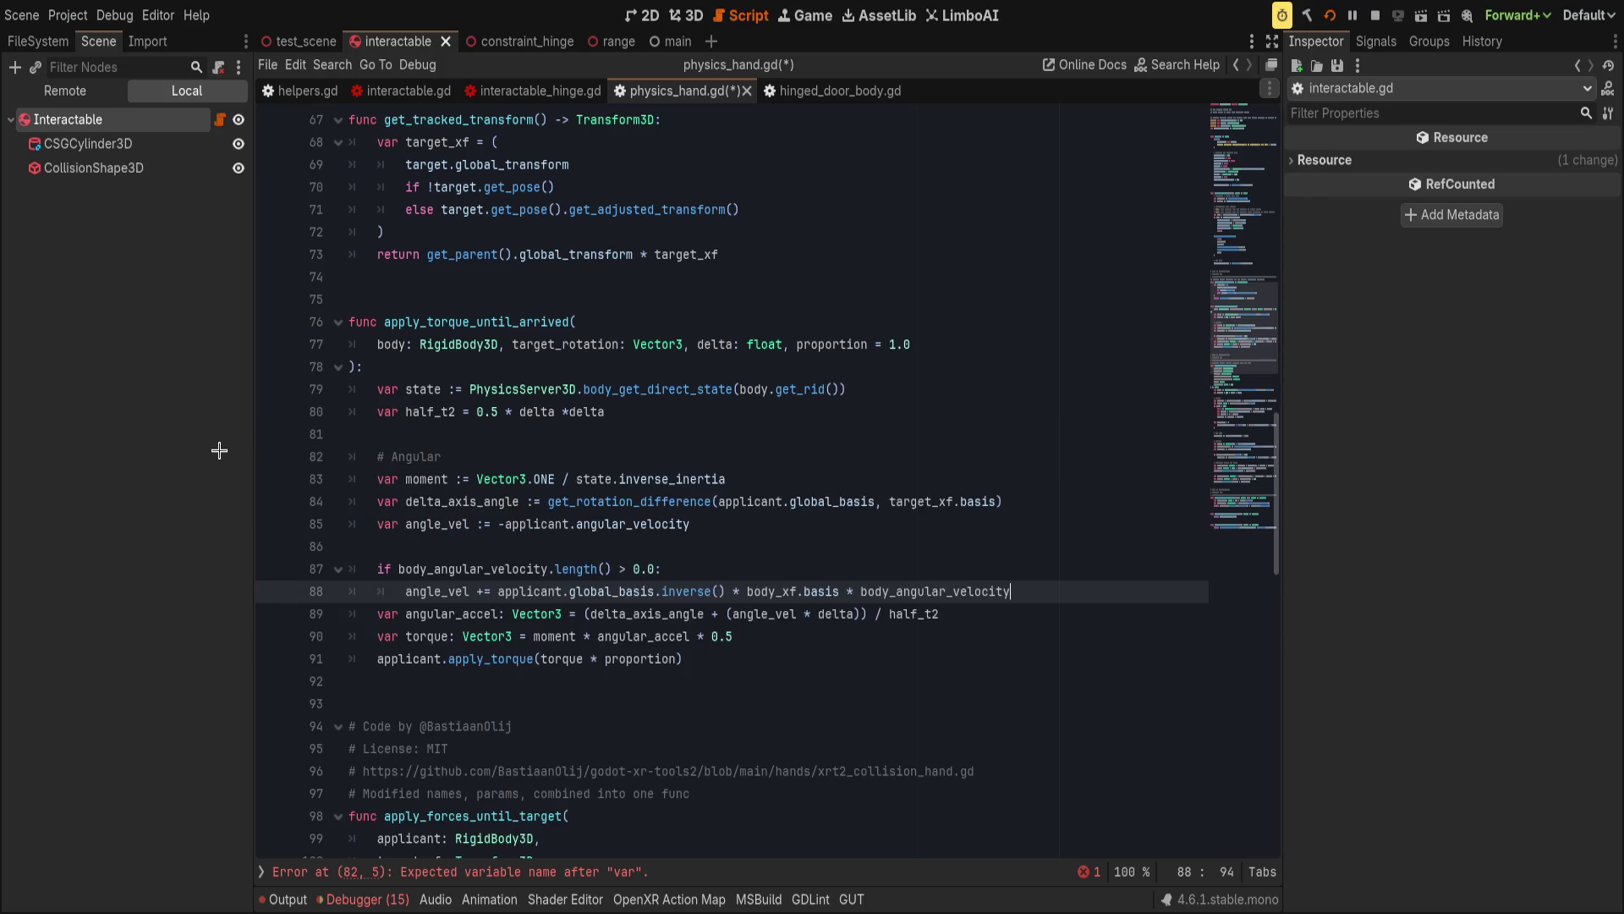
{"action": "key", "text": "Return"}
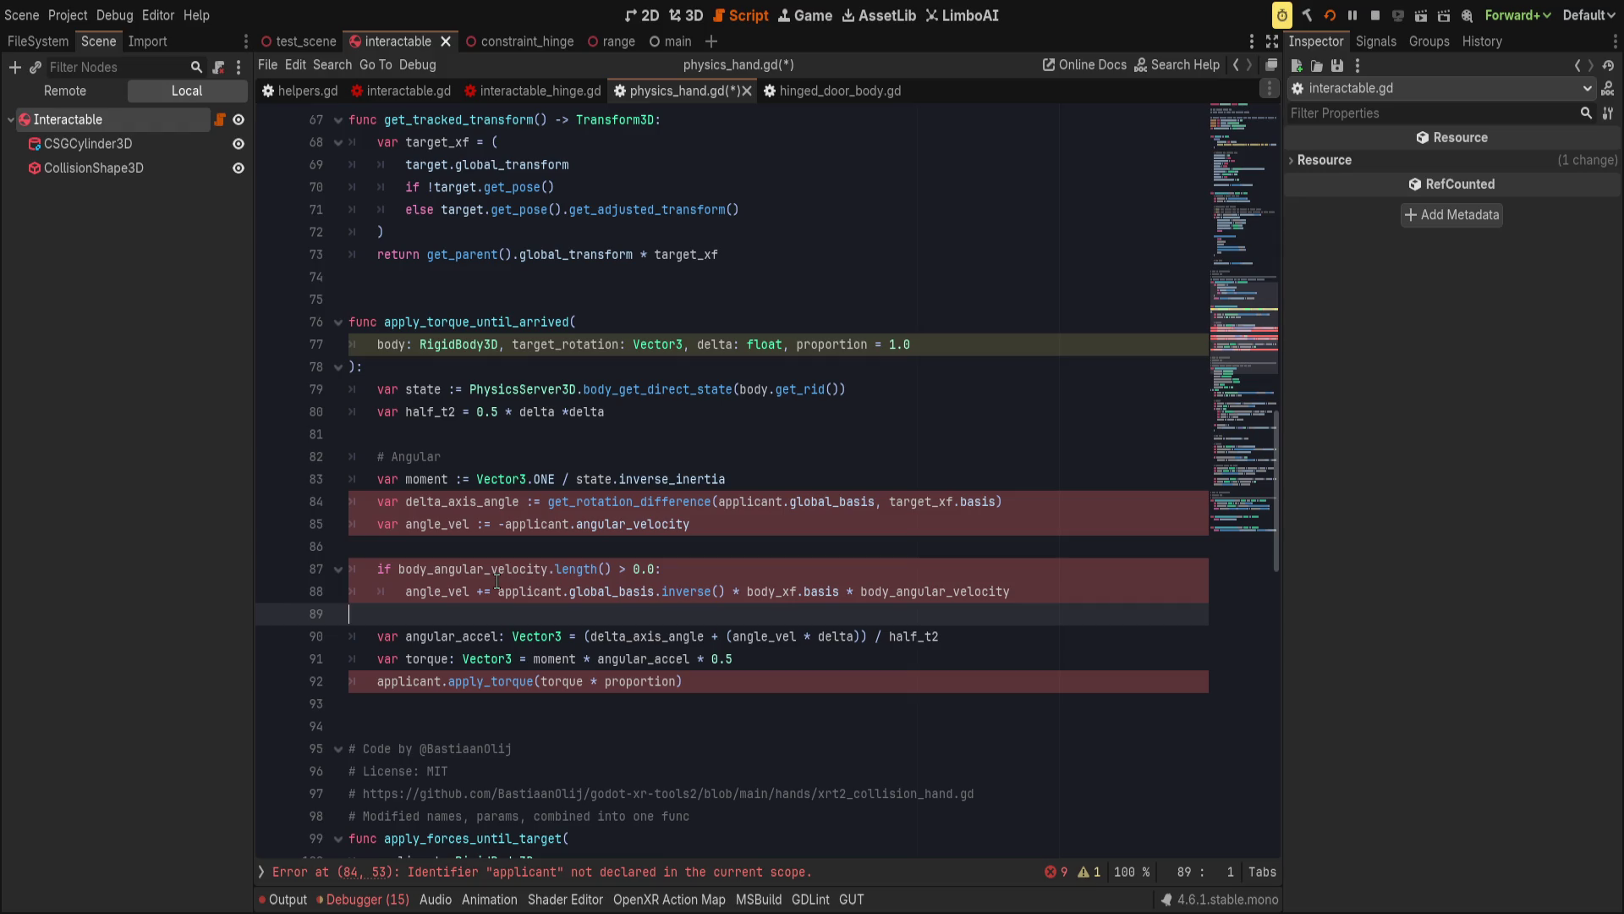
Delete the velocity if block from the pasted code and check the reported error.
{"action": "left_click", "coordinate": [725, 571]}
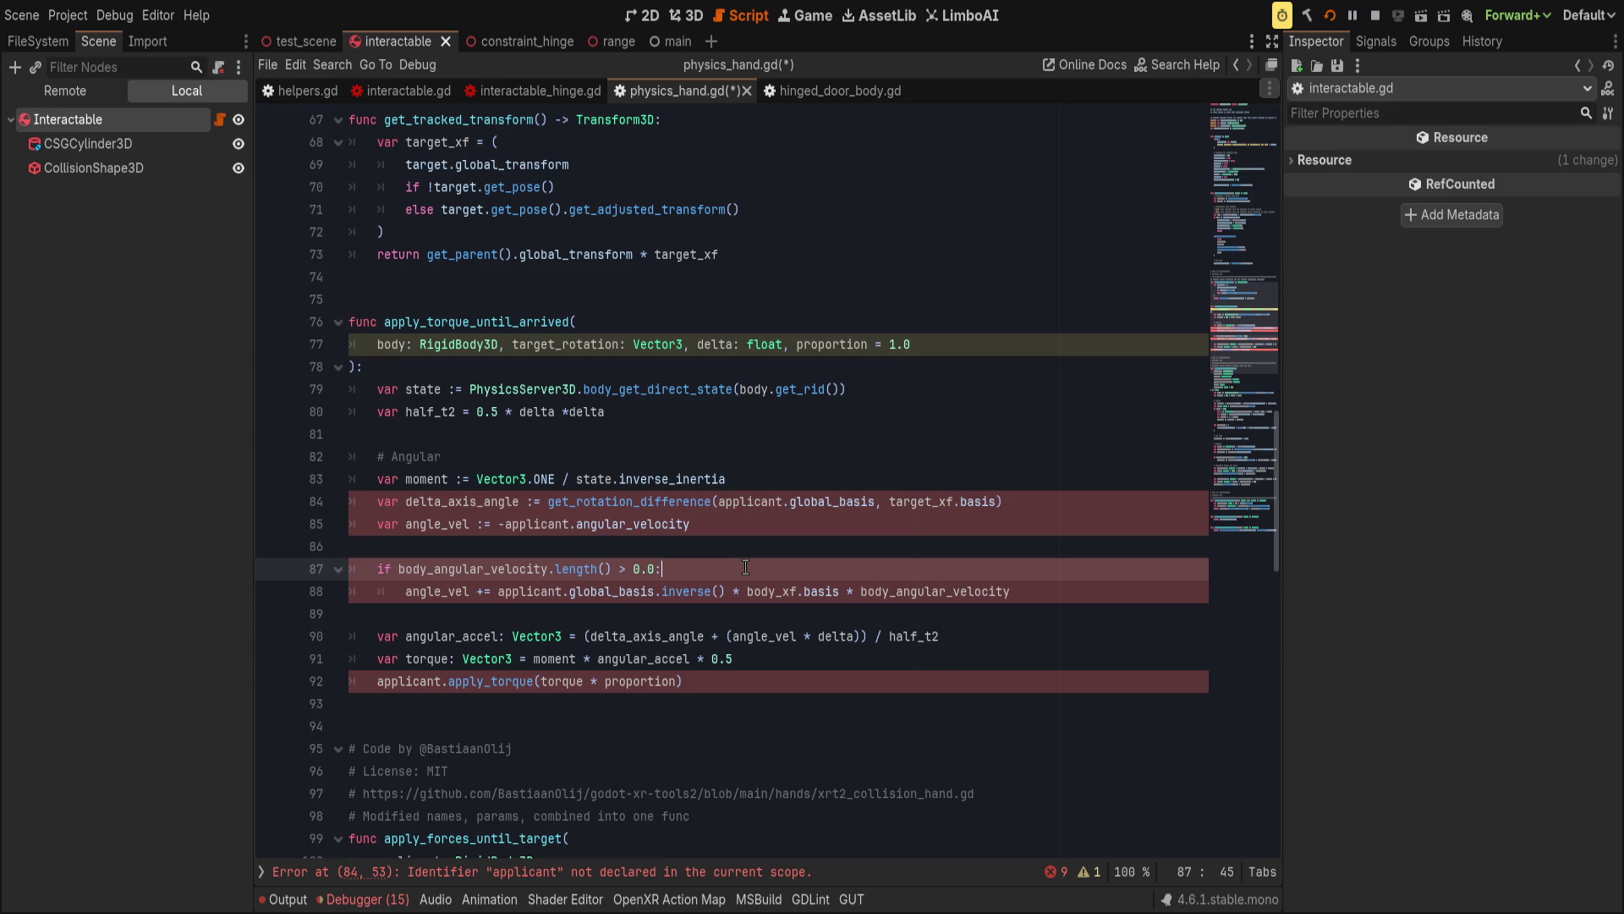
{"action": "key", "text": "ctrl+shift+k"}
{"action": "key", "text": "ctrl+shift+k"}
{"action": "key", "text": "ctrl+shift+k"}
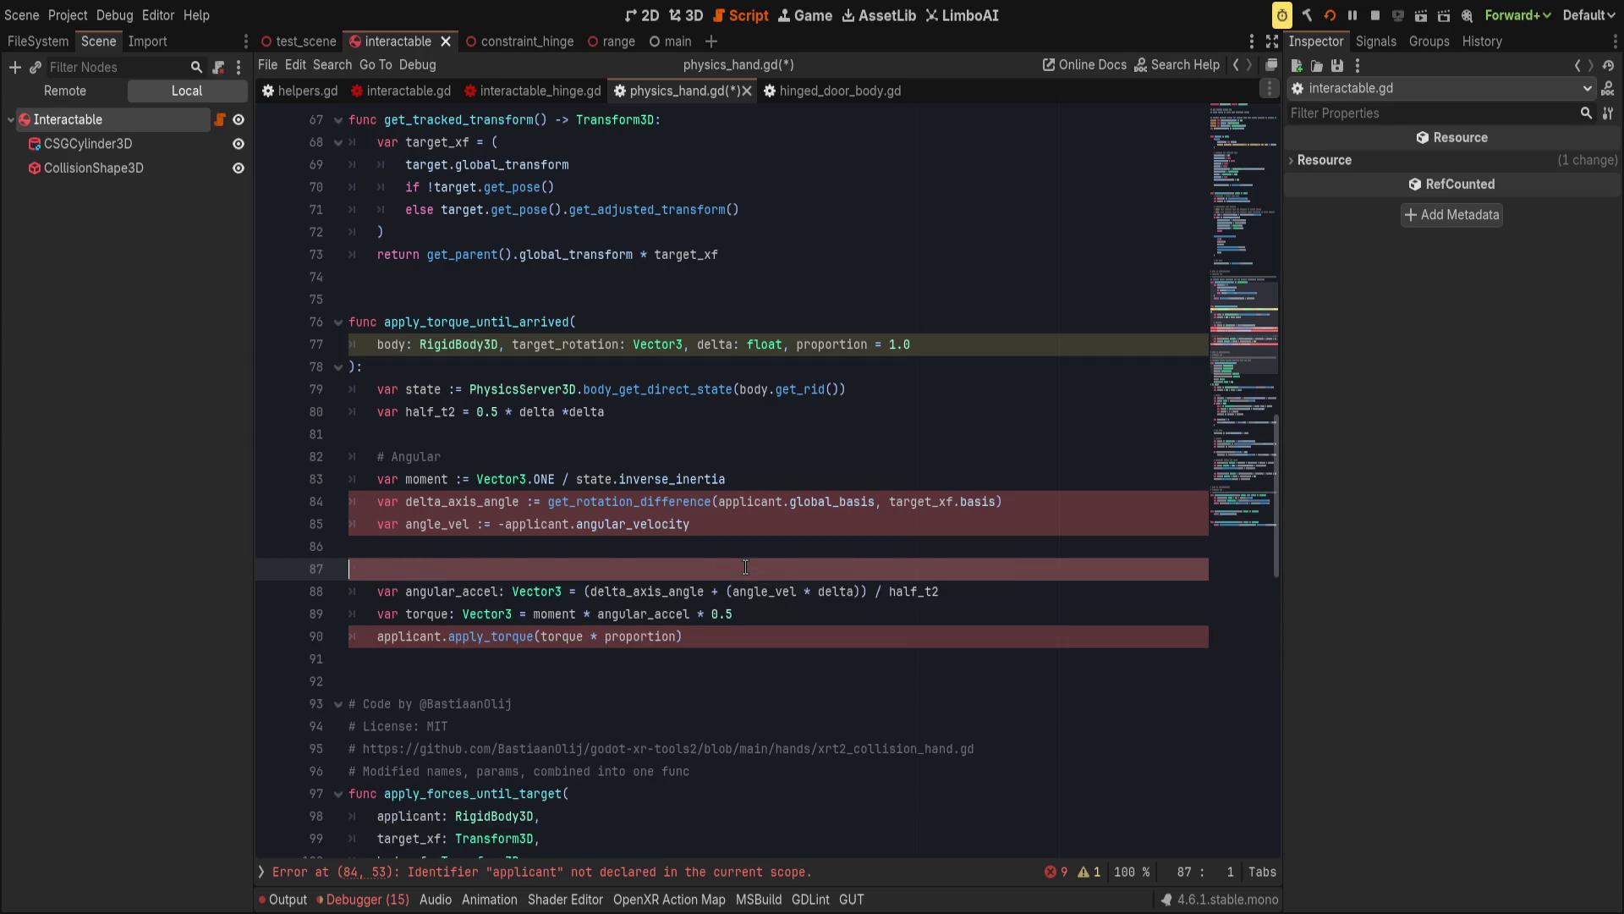
{"action": "left_click", "coordinate": [861, 539]}
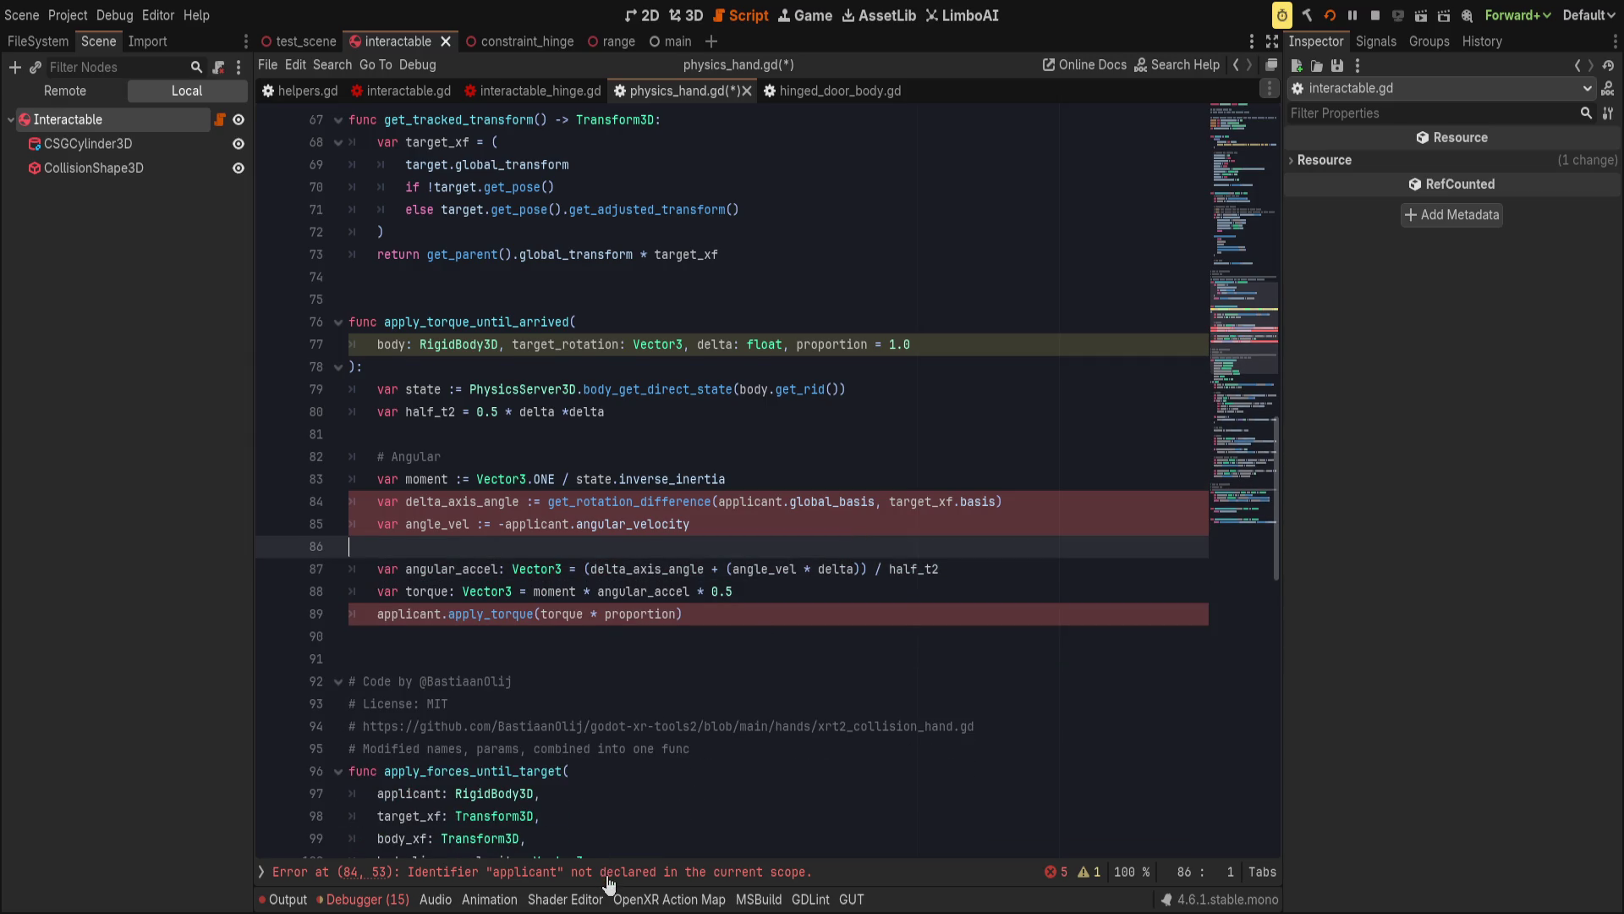
{"action": "left_click", "coordinate": [609, 873]}
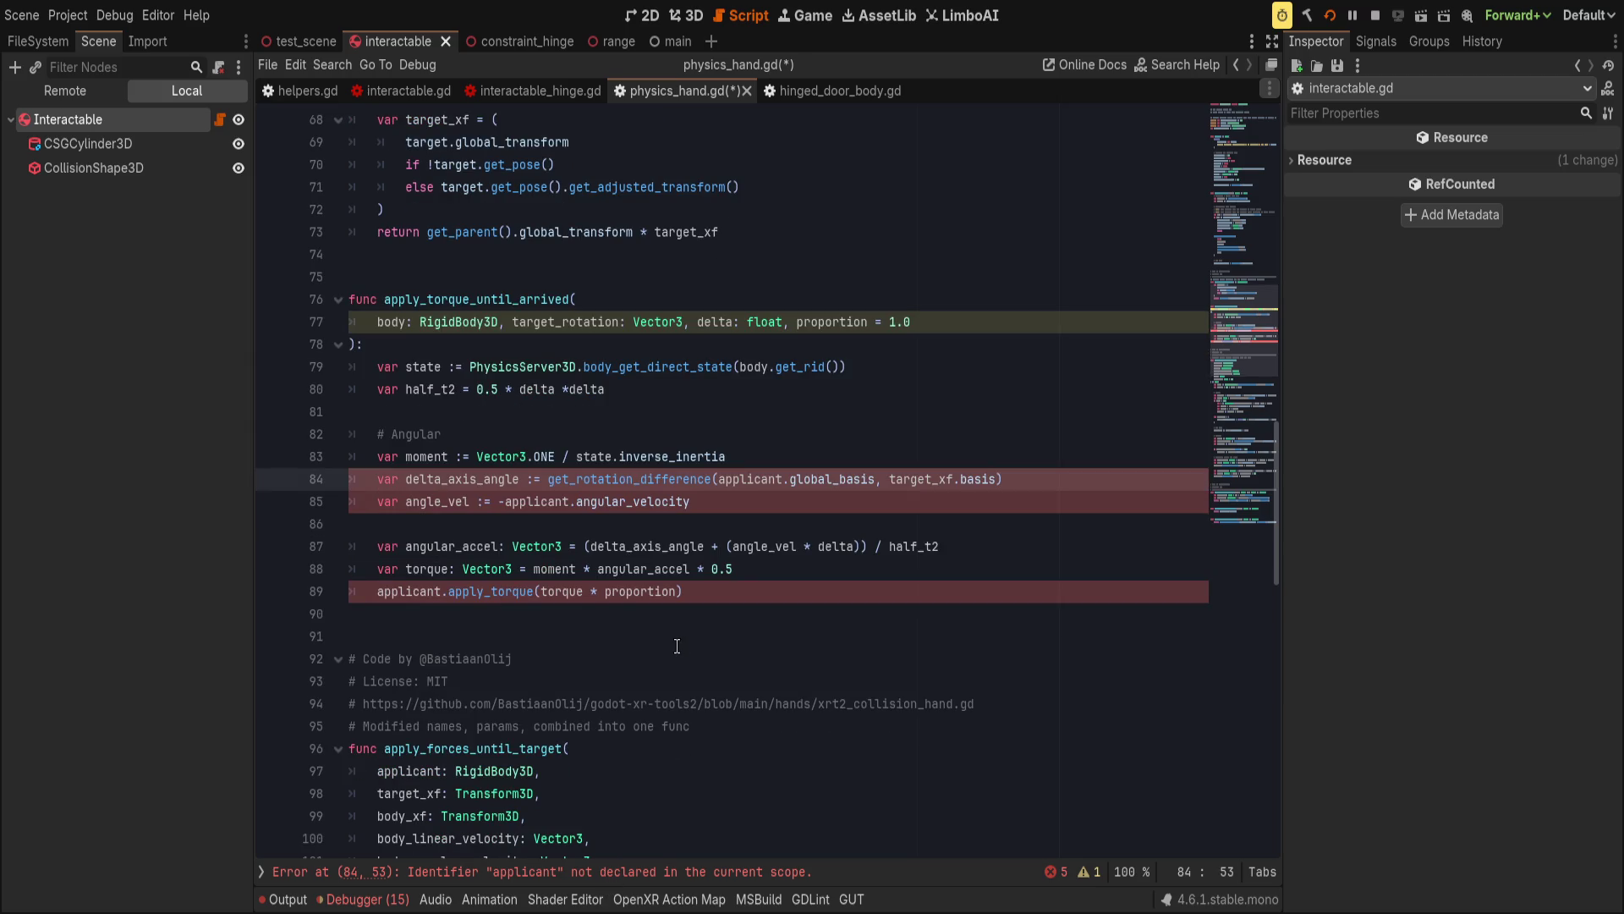
{"action": "left_click", "coordinate": [400, 323]}
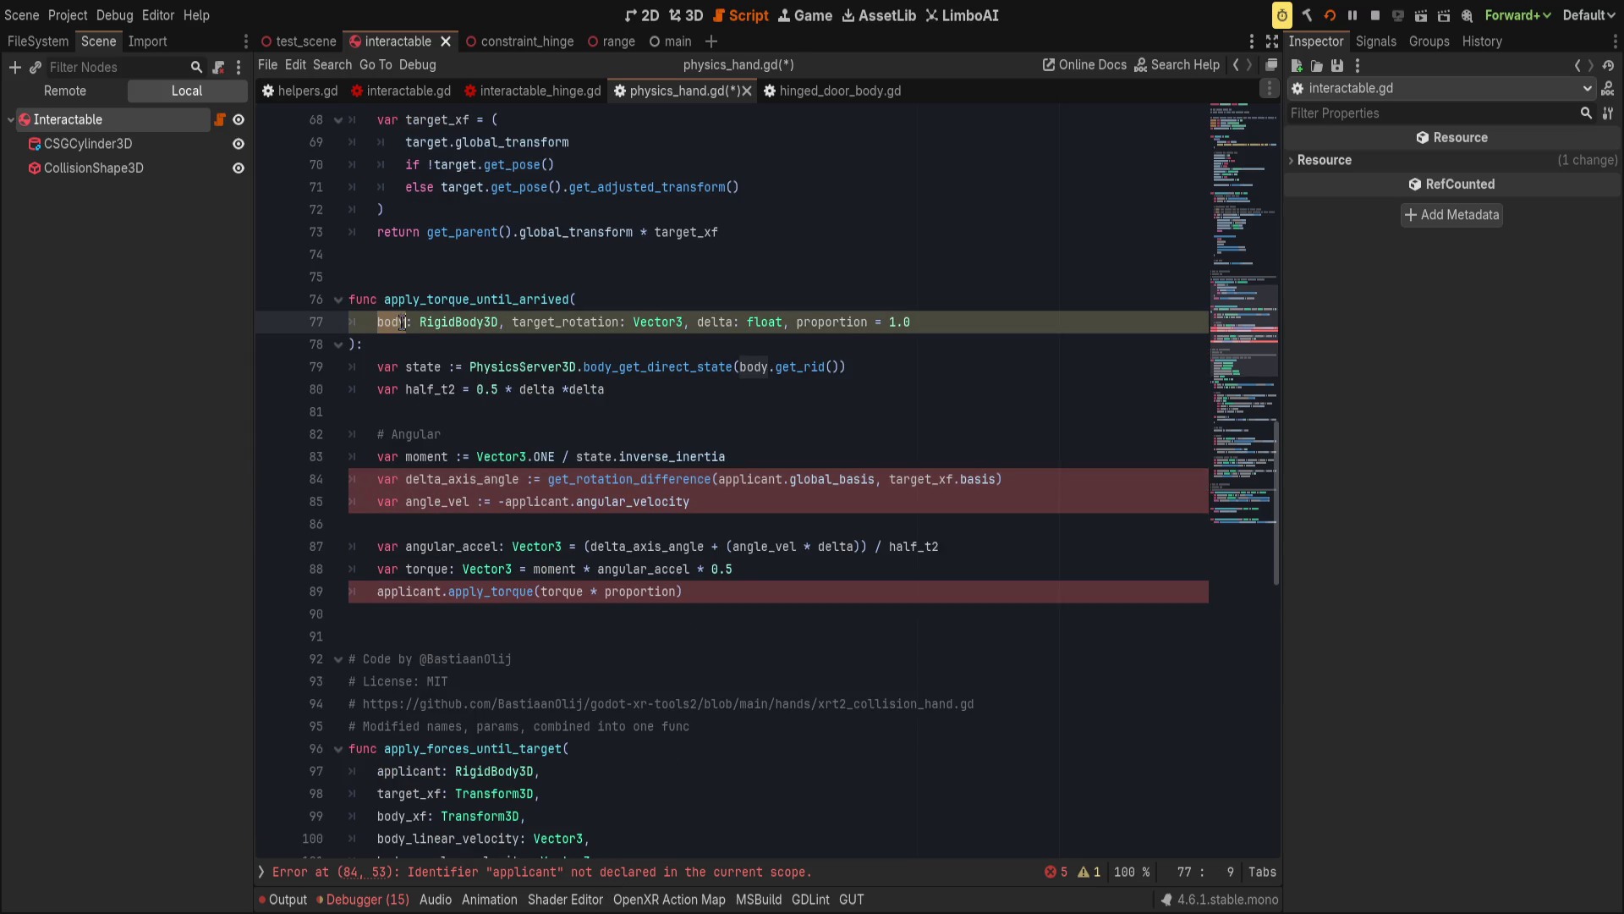
On line 84, replace applicant with body and target_xf.basis with target_rotation.
{"action": "double_click", "coordinate": [749, 479]}
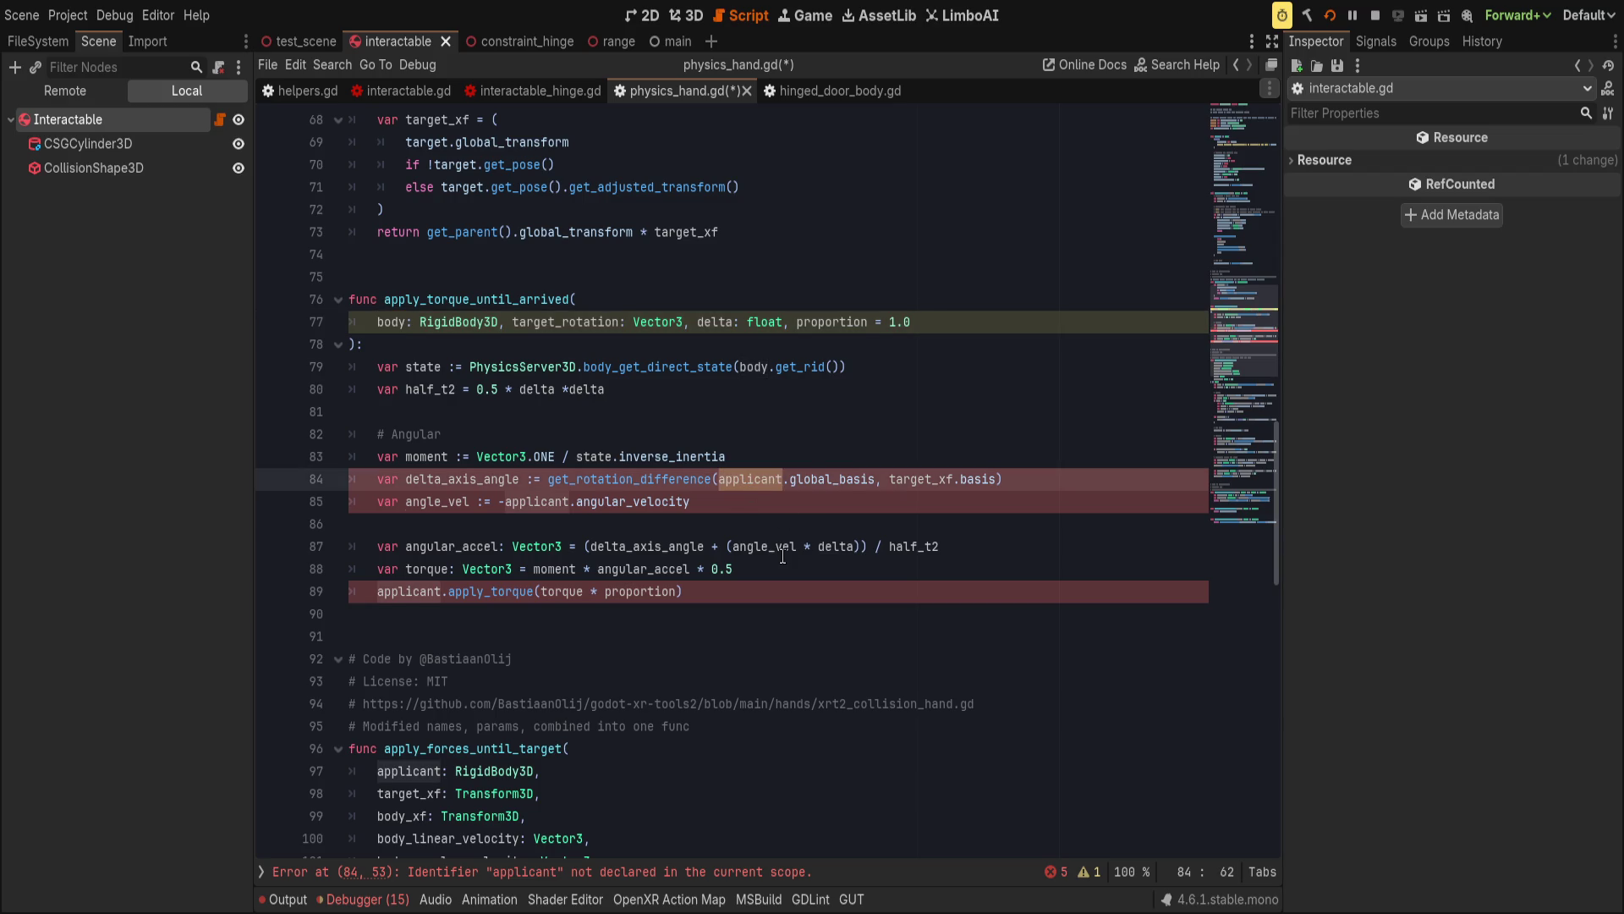
{"action": "type", "text": "body"}
{"action": "double_click", "coordinate": [887, 479]}
{"action": "left_click_drag", "start_coordinate": [918, 481], "coordinate": [959, 480]}
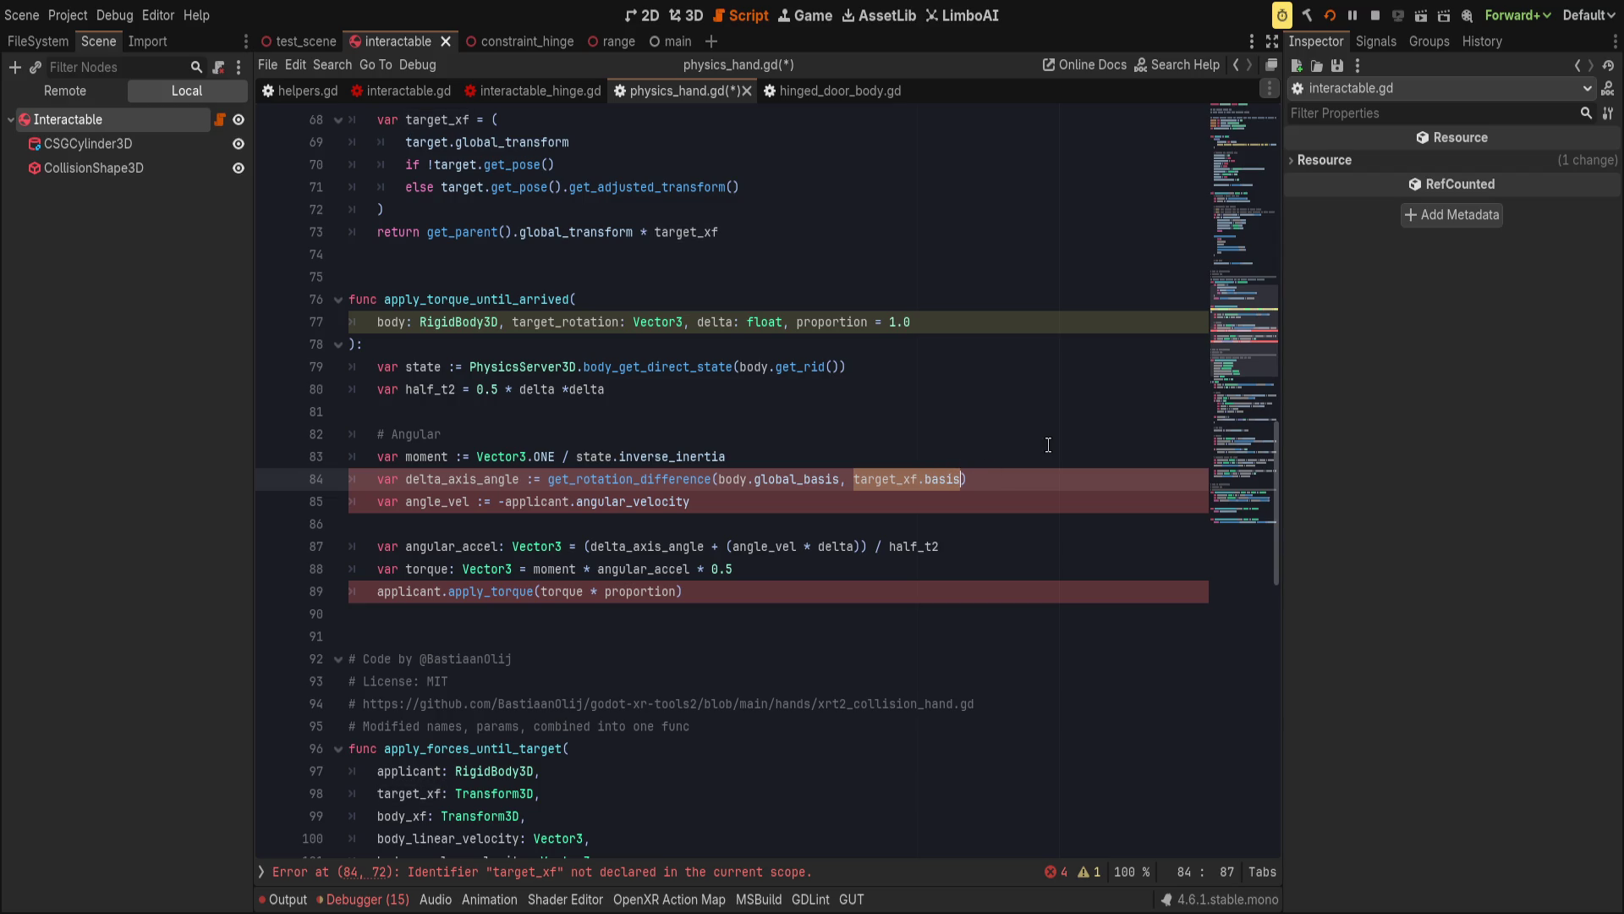
{"action": "type", "text": "target_rotation"}
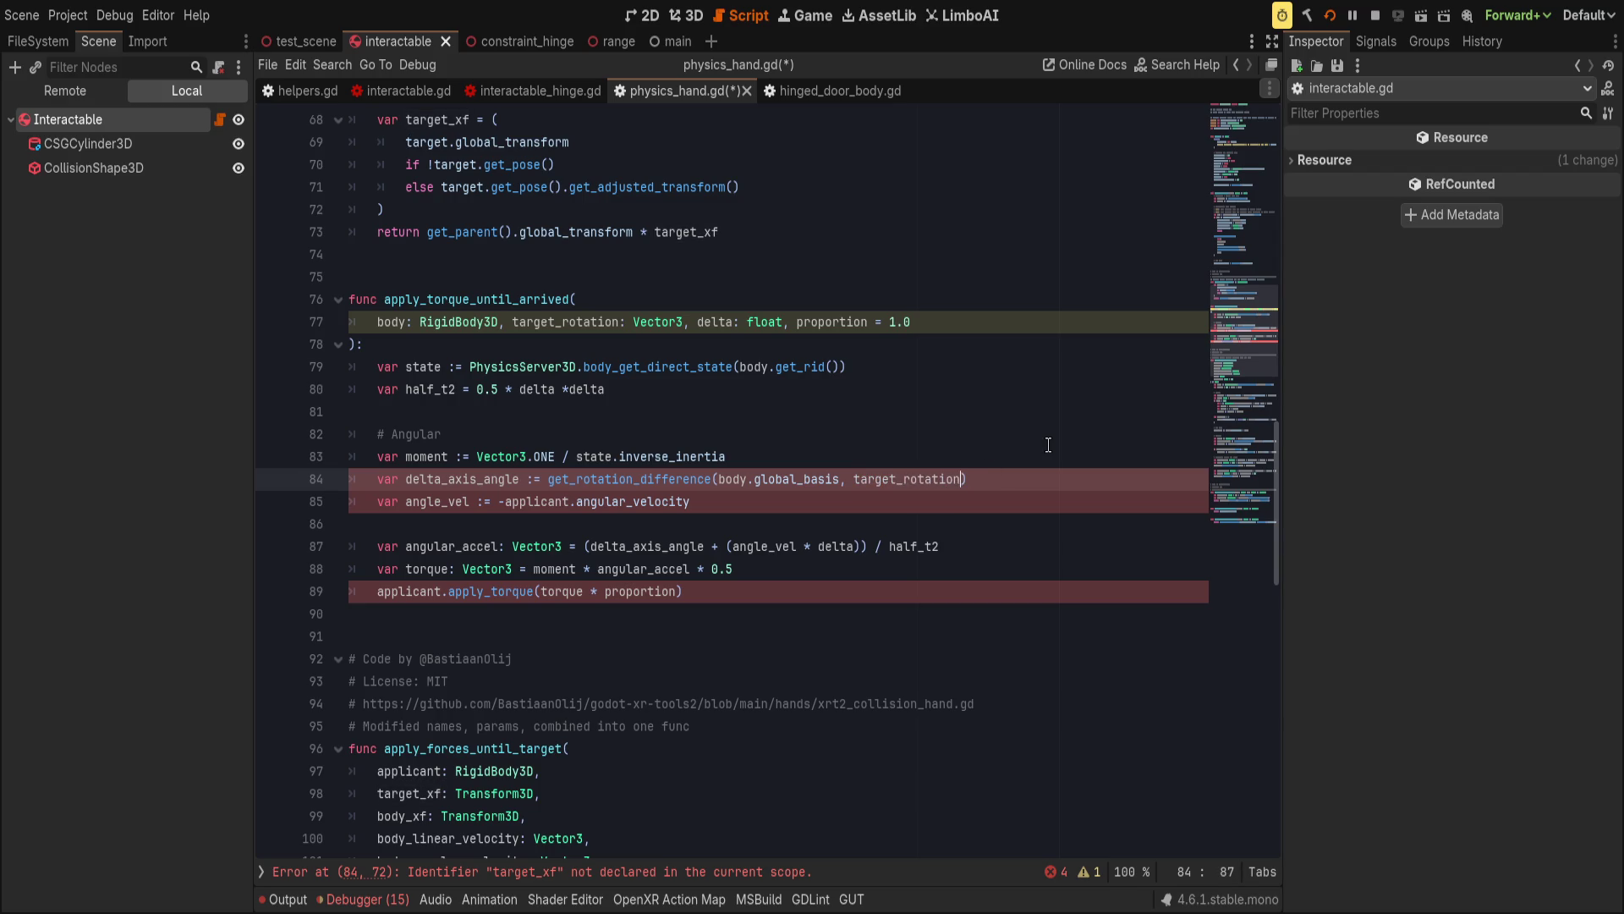
Change the parameter to target_basis: Basis and use target_basis on line 84.
{"action": "scroll", "coordinate": [629, 449], "scroll_direction": "down", "scroll_amount": 10}
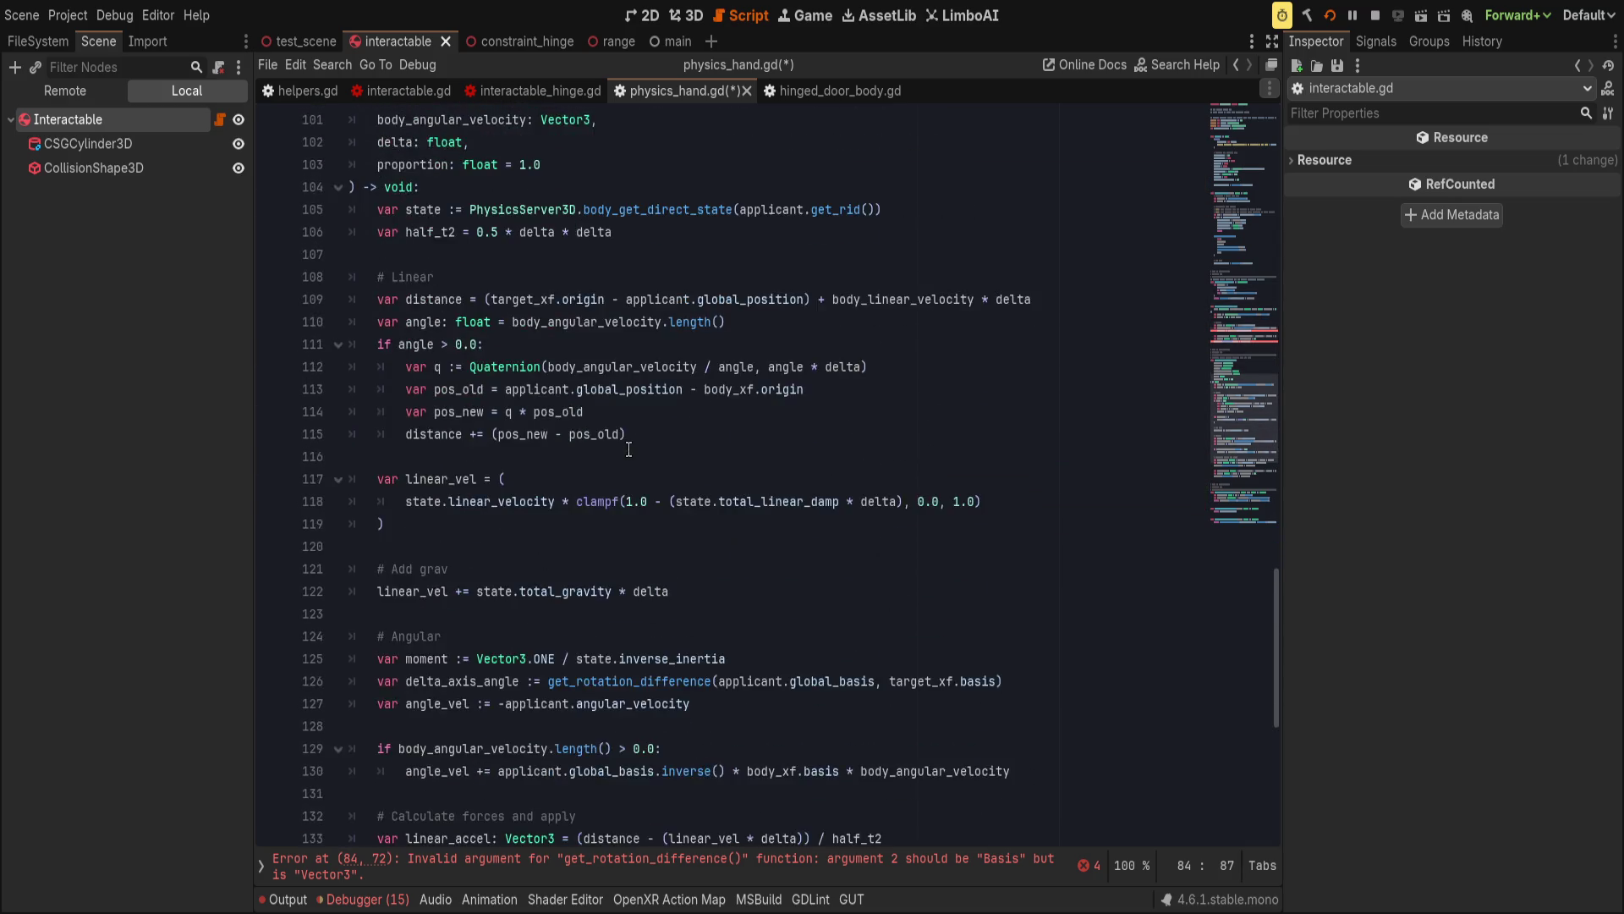
{"action": "scroll", "coordinate": [629, 449], "scroll_direction": "down", "scroll_amount": 8}
{"action": "left_click", "coordinate": [514, 568]}
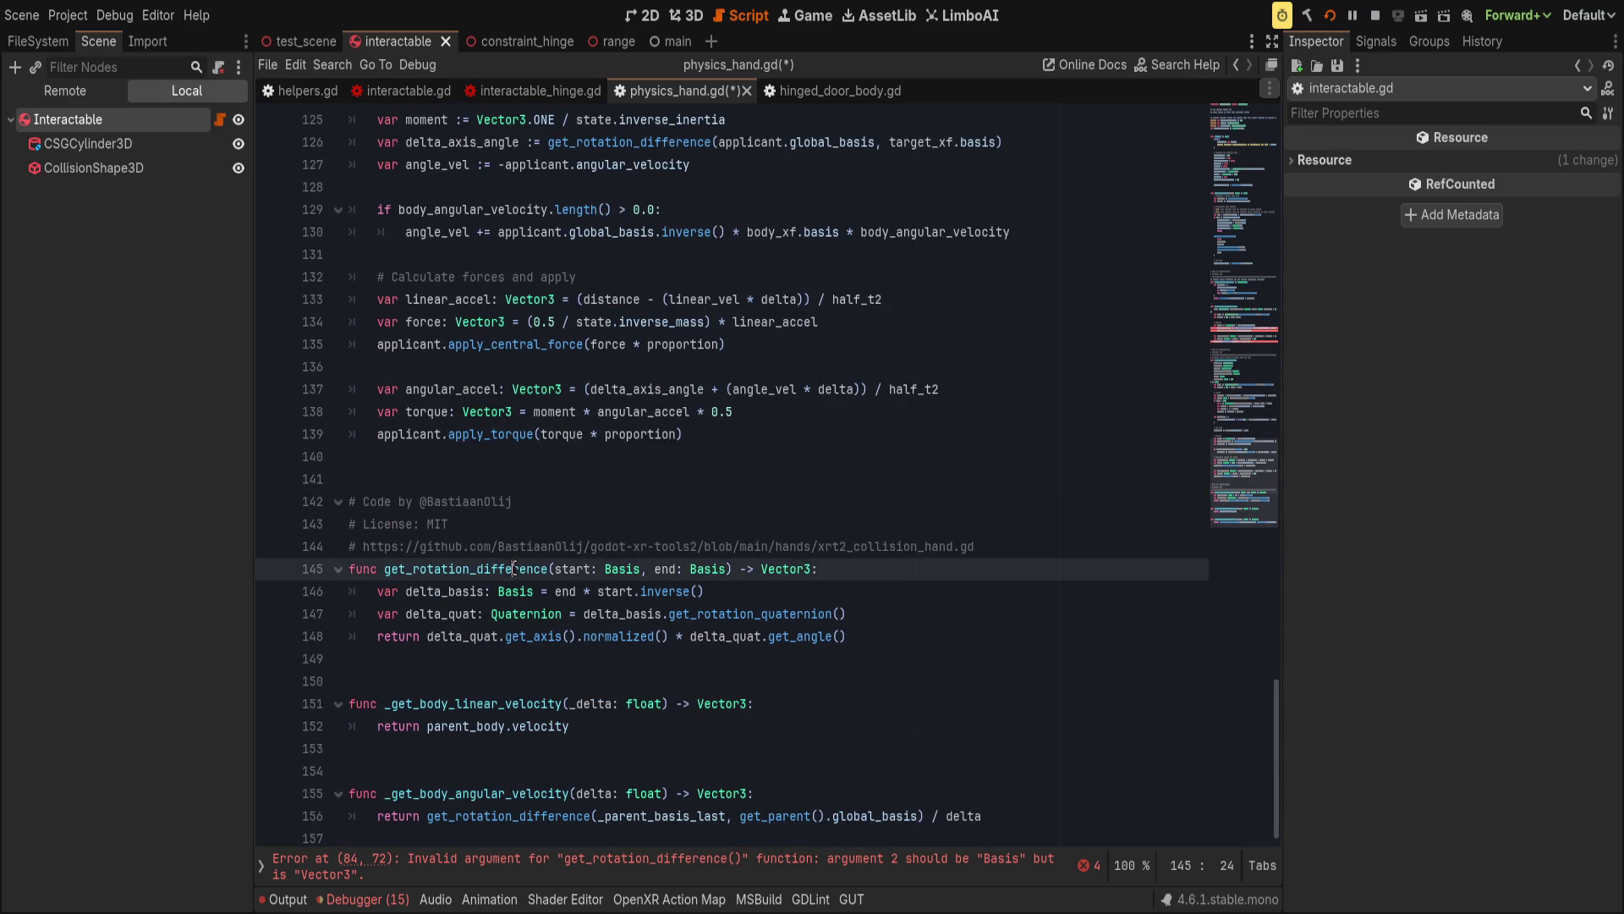
{"action": "scroll", "coordinate": [514, 568], "scroll_direction": "up", "scroll_amount": 17}
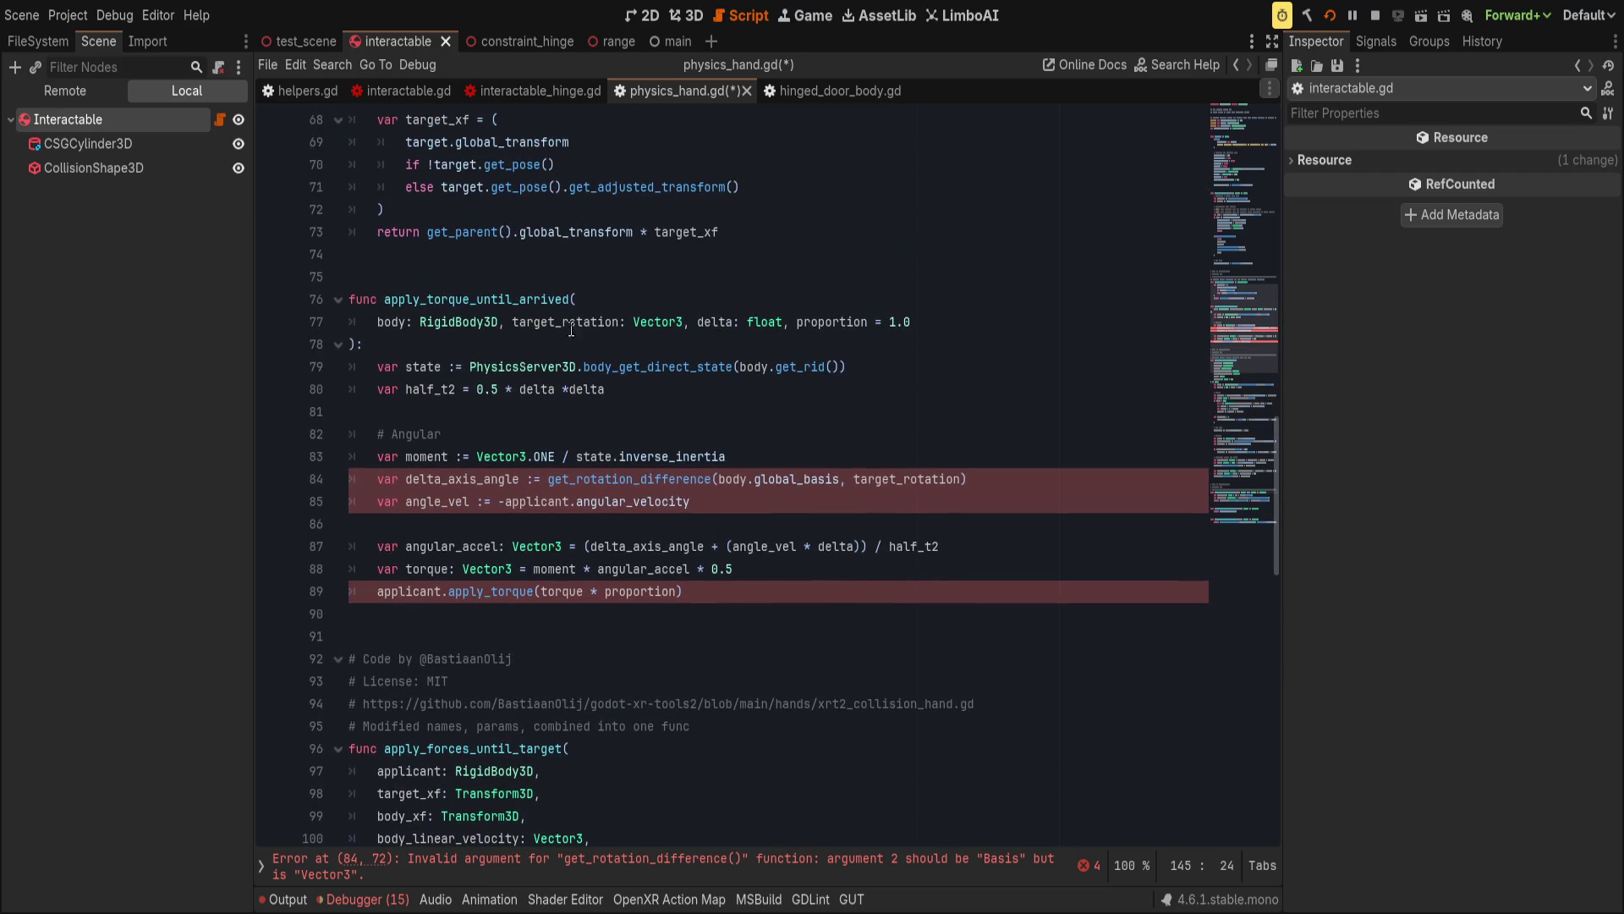
{"action": "double_click", "coordinate": [574, 322]}
{"action": "type", "text": "target_basi"}
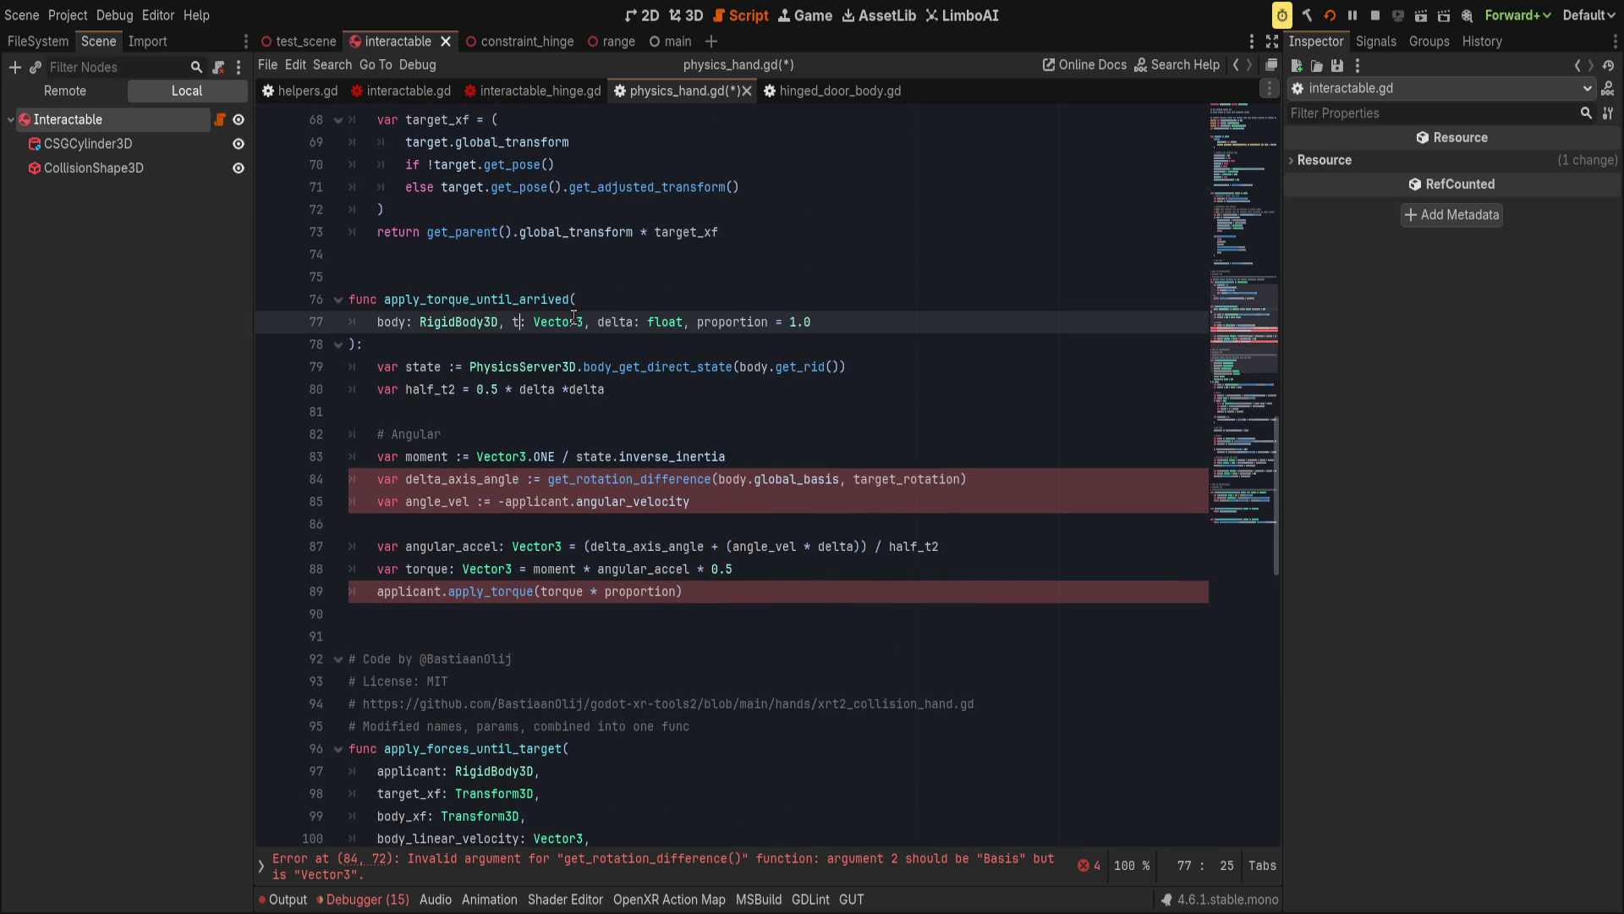
{"action": "type", "text": "s"}
{"action": "key", "text": "Right"}
{"action": "key", "text": "Right"}
{"action": "key", "text": "ctrl+Delete"}
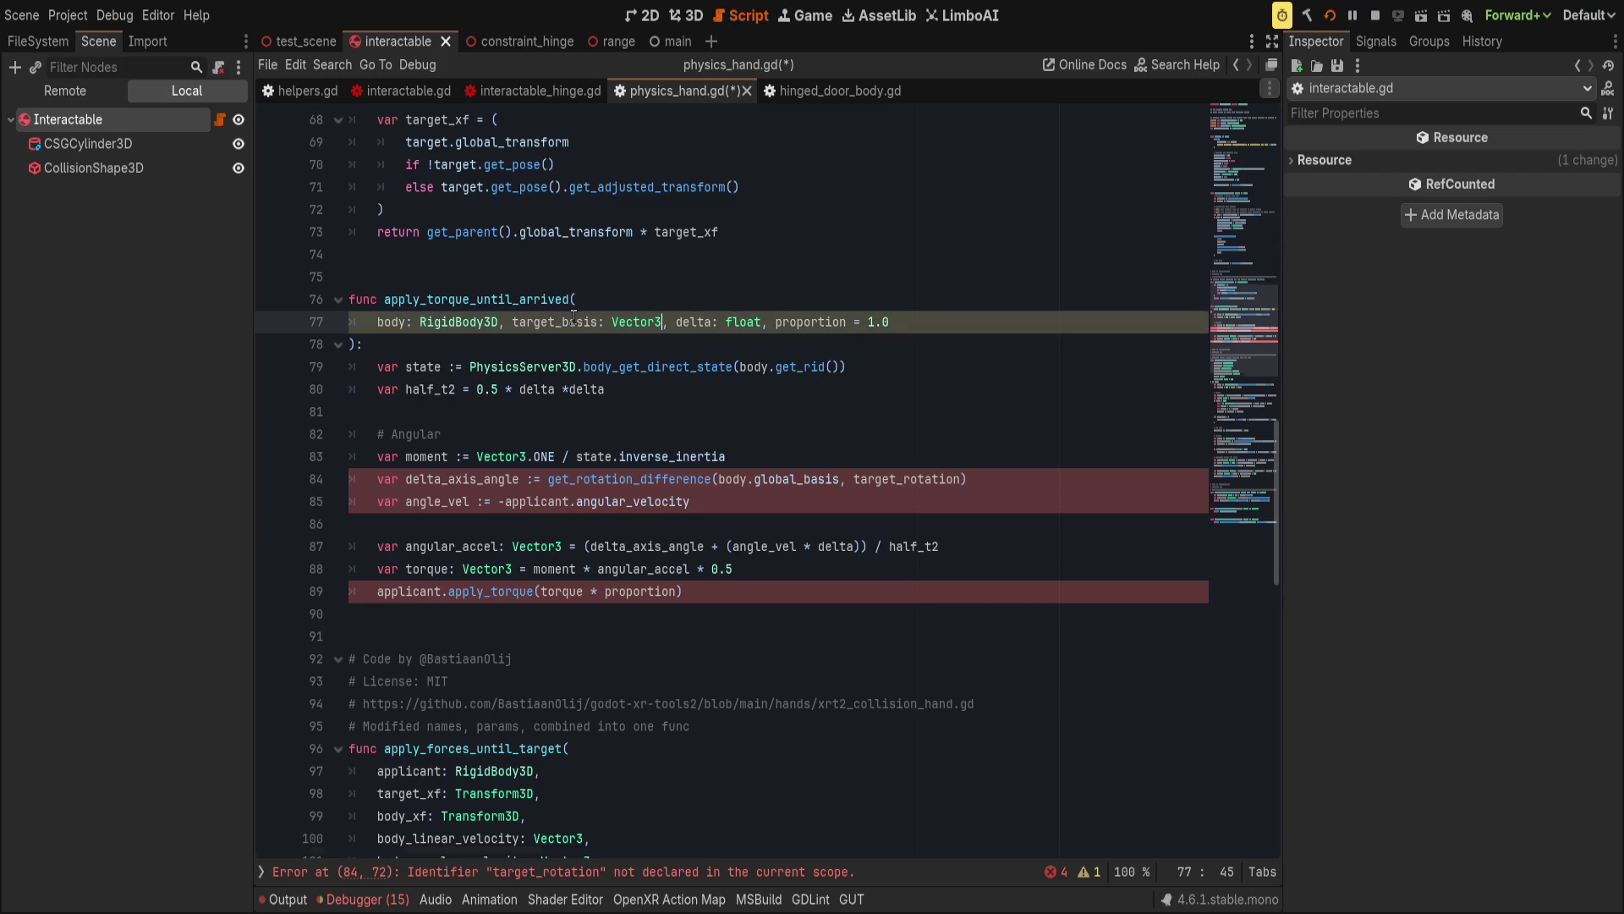
{"action": "type", "text": "Basis"}
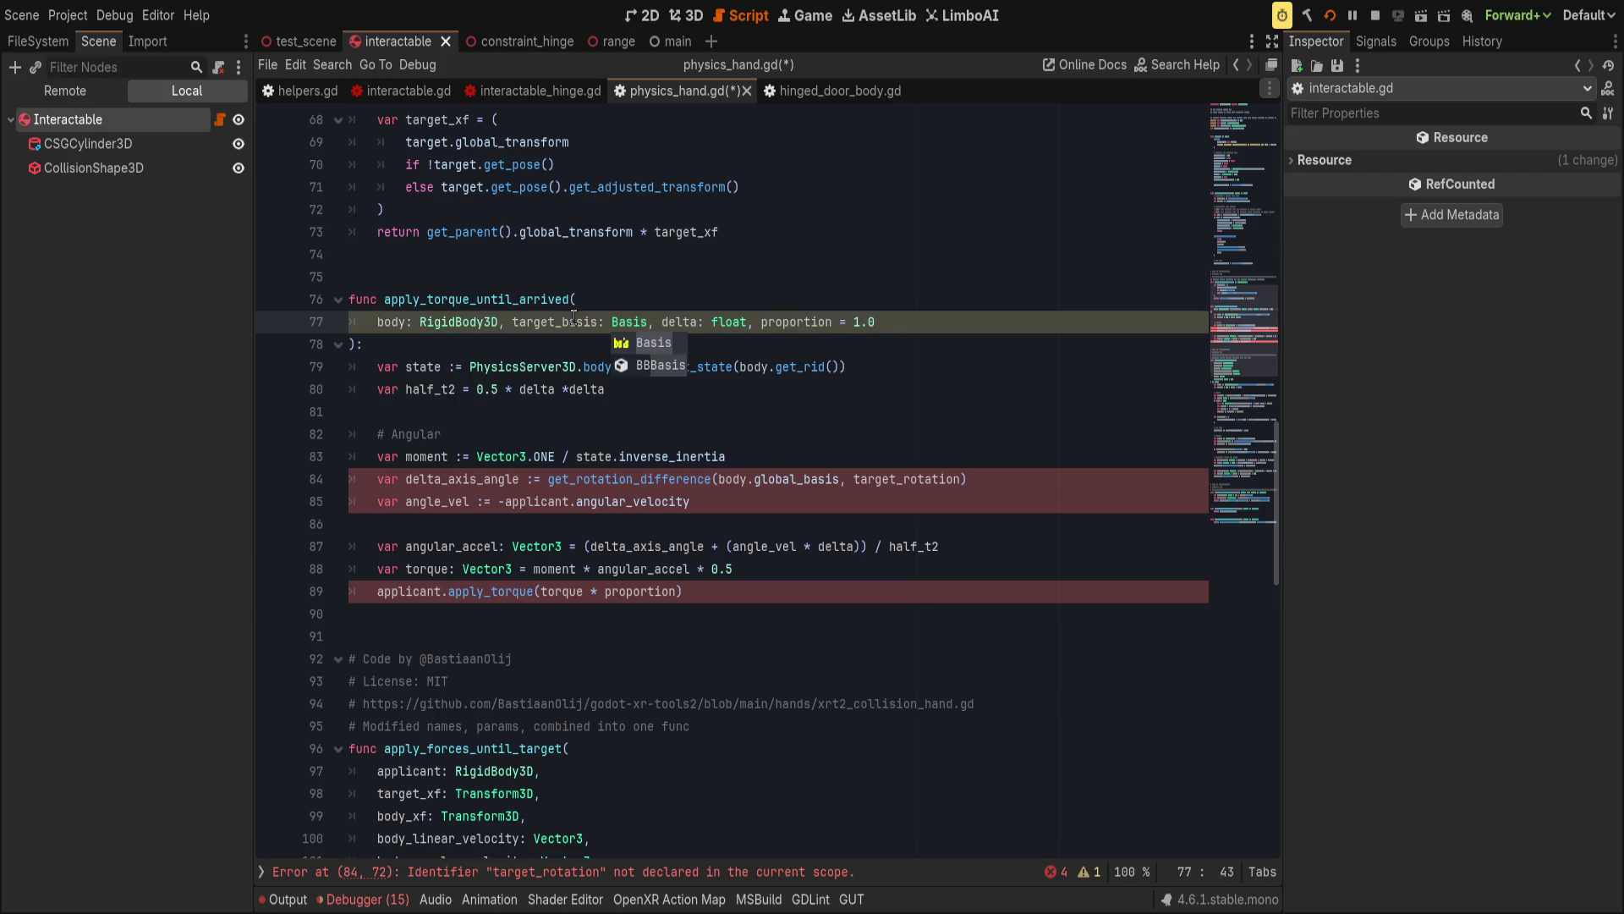
{"action": "key", "text": "Escape"}
{"action": "double_click", "coordinate": [899, 478]}
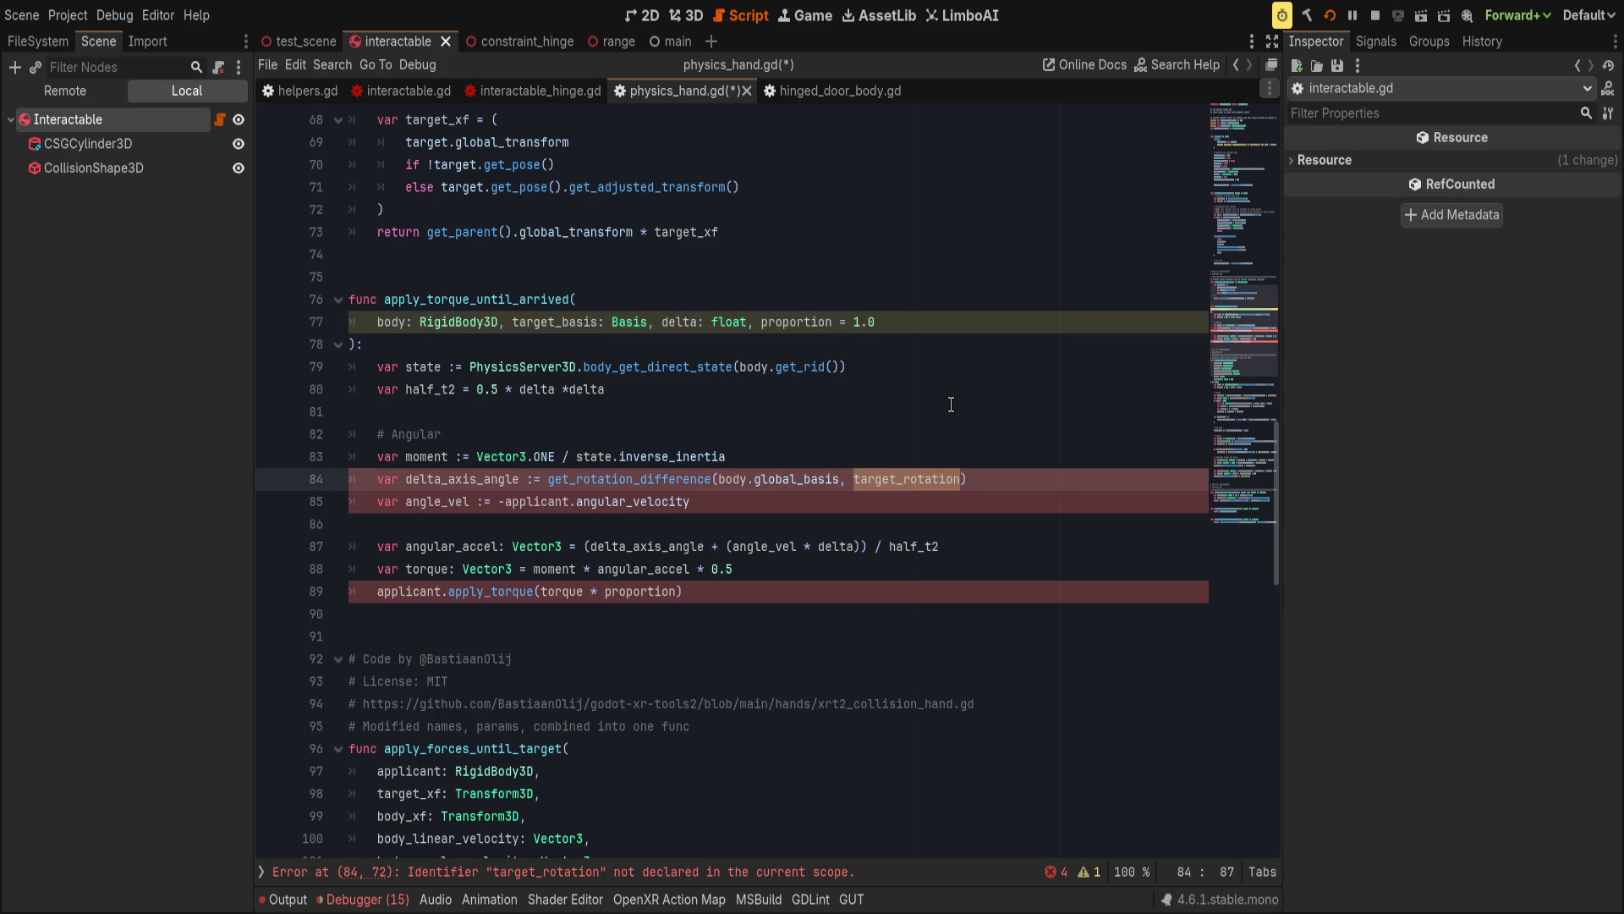
{"action": "type", "text": "target_basis"}
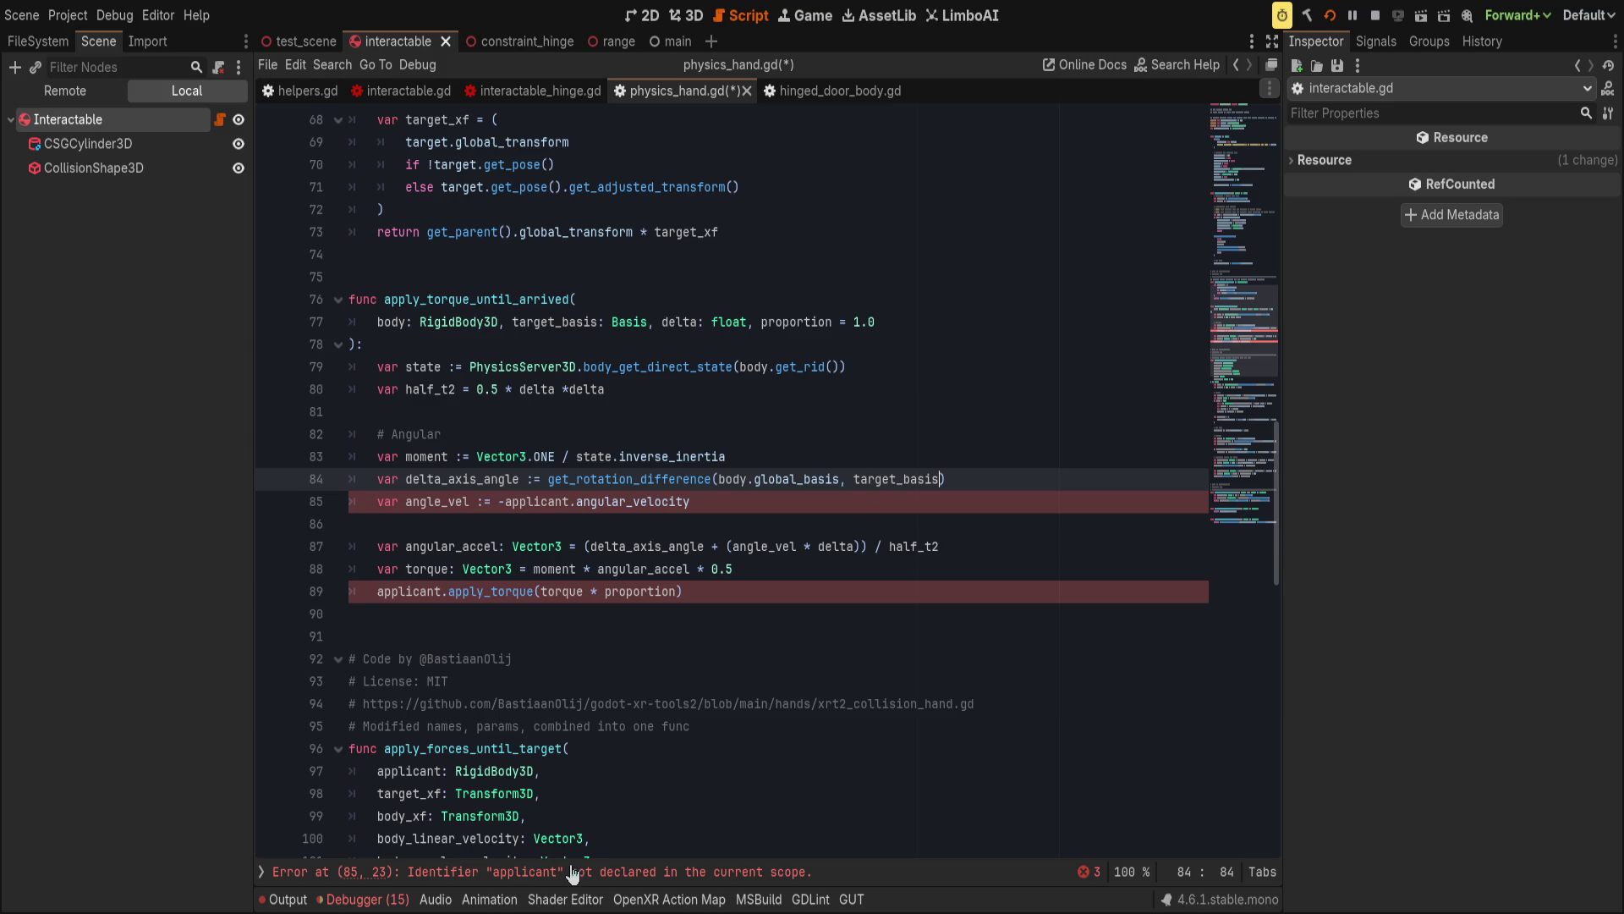
Replace applicant with body on lines 85 and 89.
{"action": "double_click", "coordinate": [551, 500]}
{"action": "type", "text": "body"}
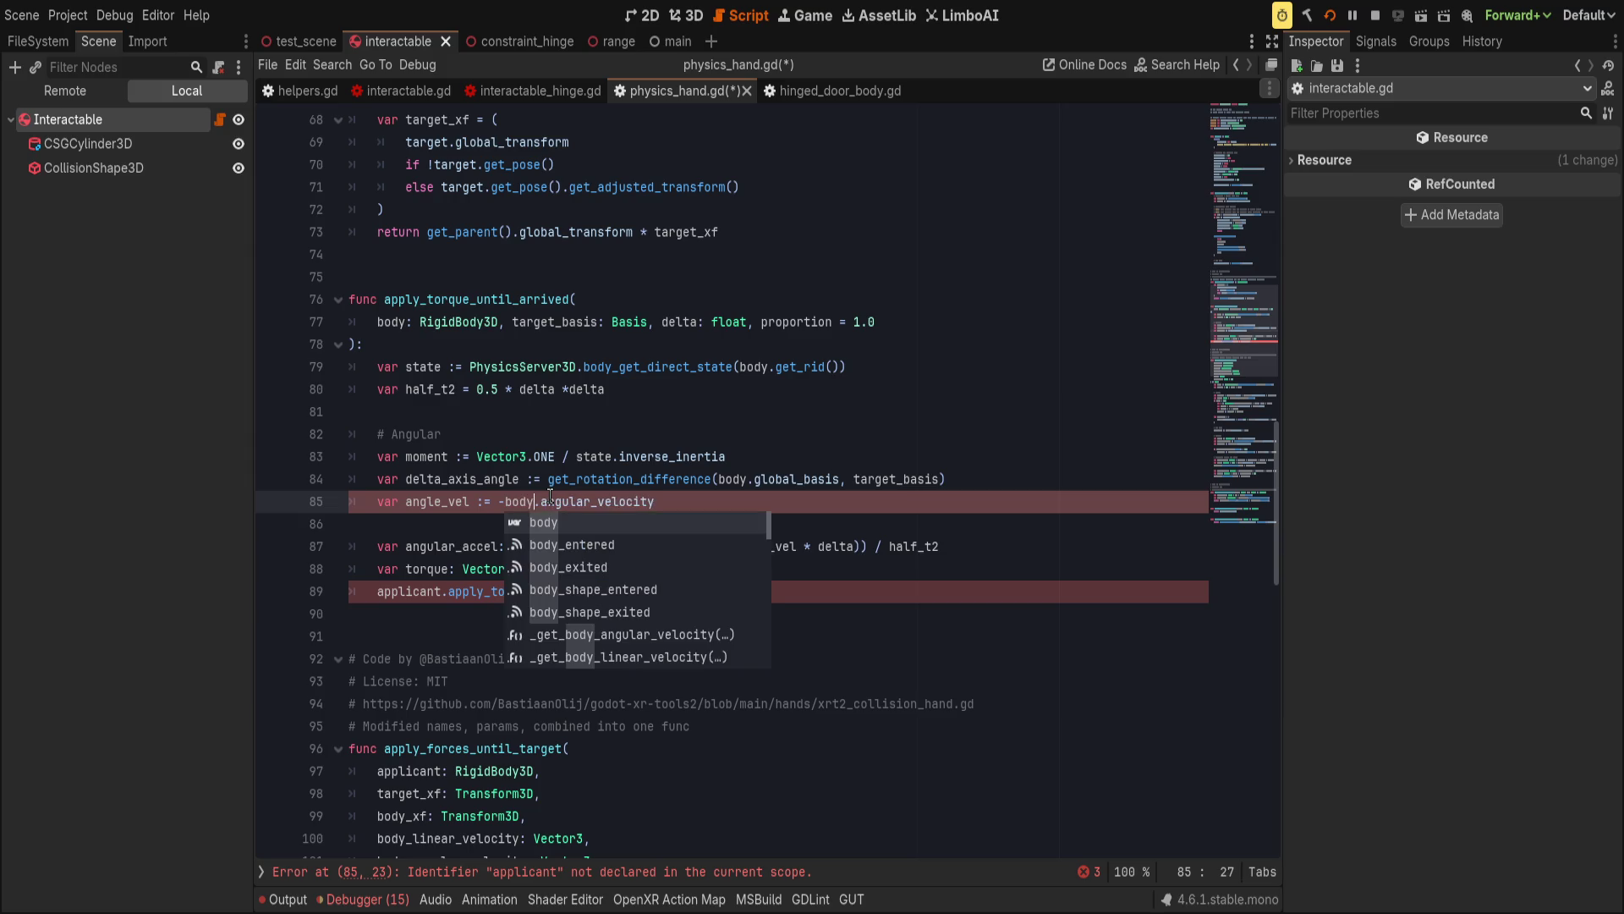
{"action": "key", "text": "Return"}
{"action": "double_click", "coordinate": [420, 591]}
{"action": "type", "text": "body"}
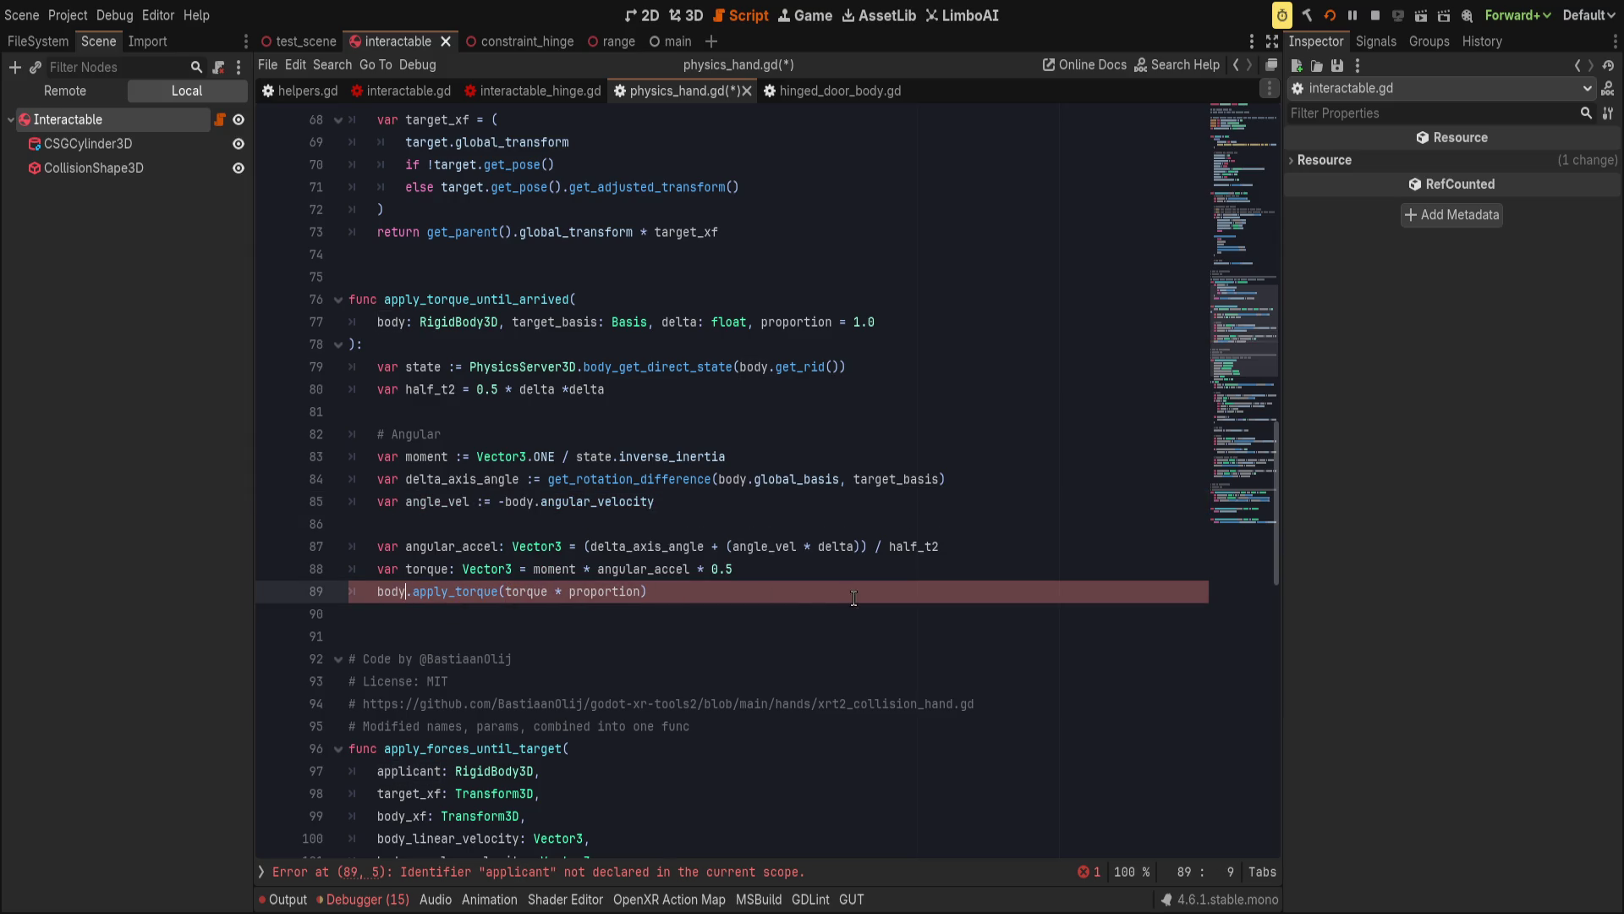
{"action": "left_click", "coordinate": [850, 591]}
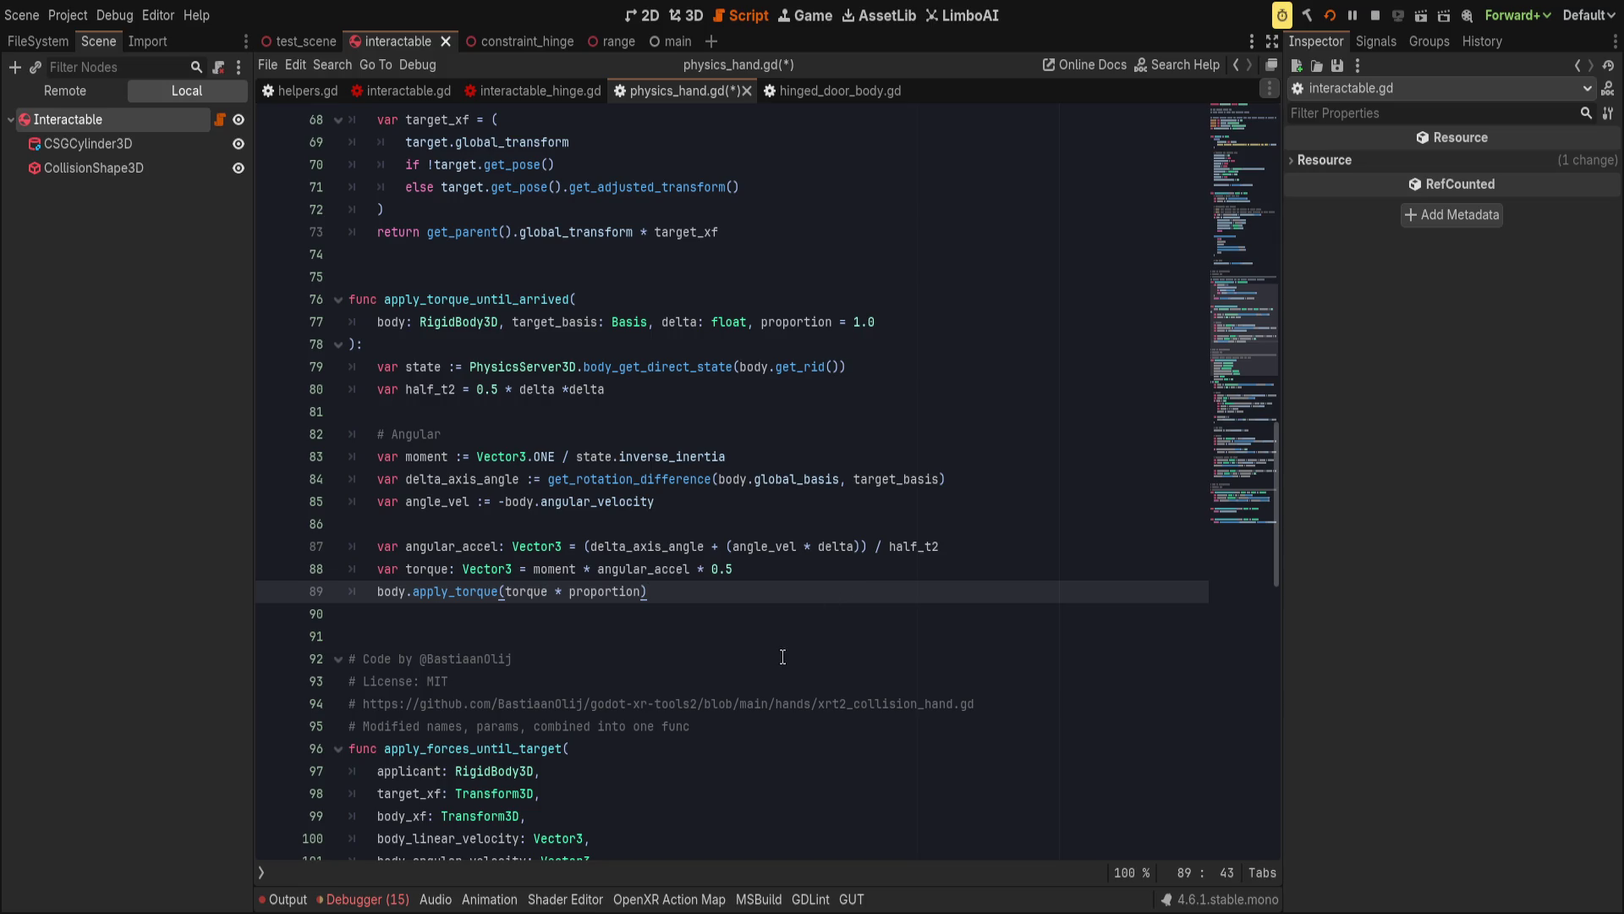
Check the uses of moment and delta_axis_angle, then save physics_hand.gd.
{"action": "left_click", "coordinate": [413, 456]}
{"action": "double_click", "coordinate": [413, 462]}
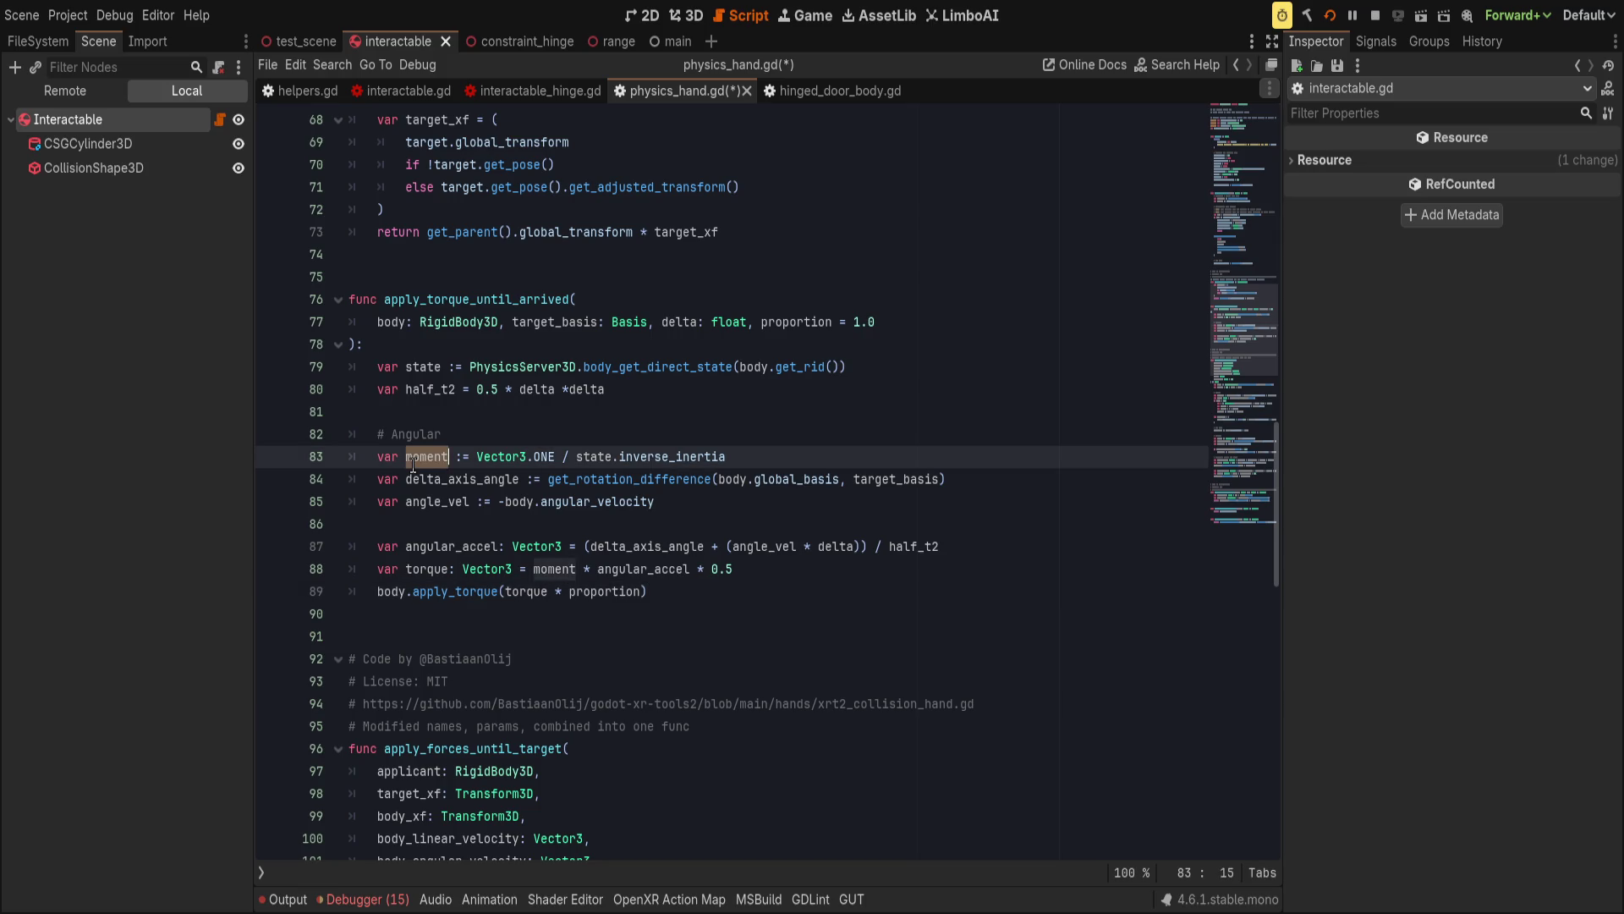
{"action": "double_click", "coordinate": [473, 480]}
{"action": "left_click", "coordinate": [750, 516]}
{"action": "left_click", "coordinate": [634, 501]}
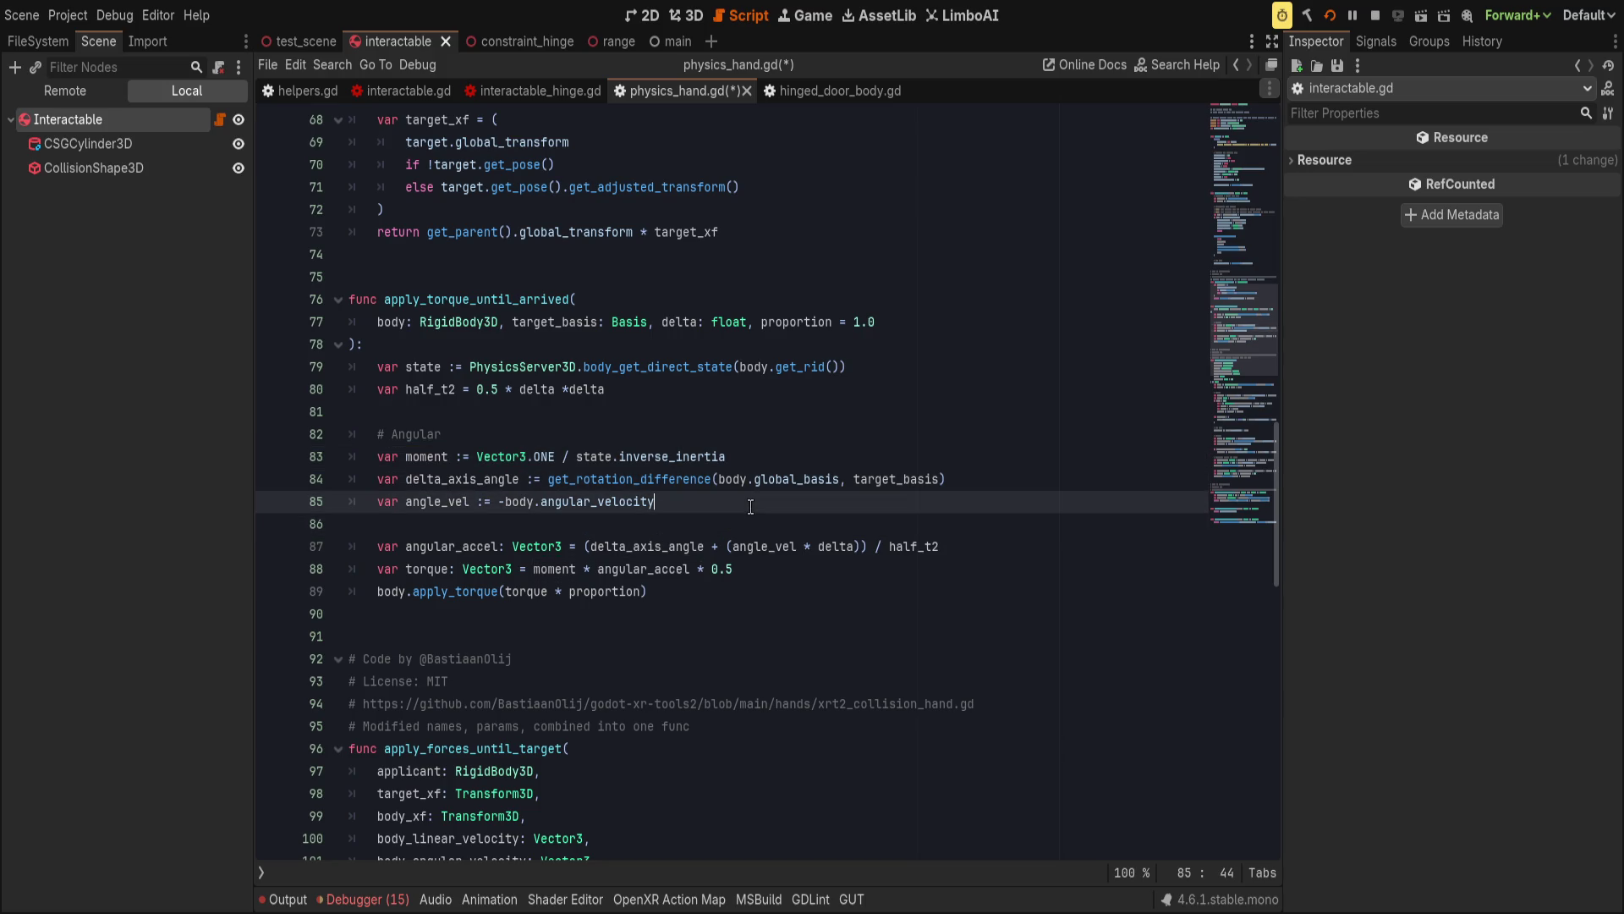
{"action": "key", "text": "ctrl+s"}
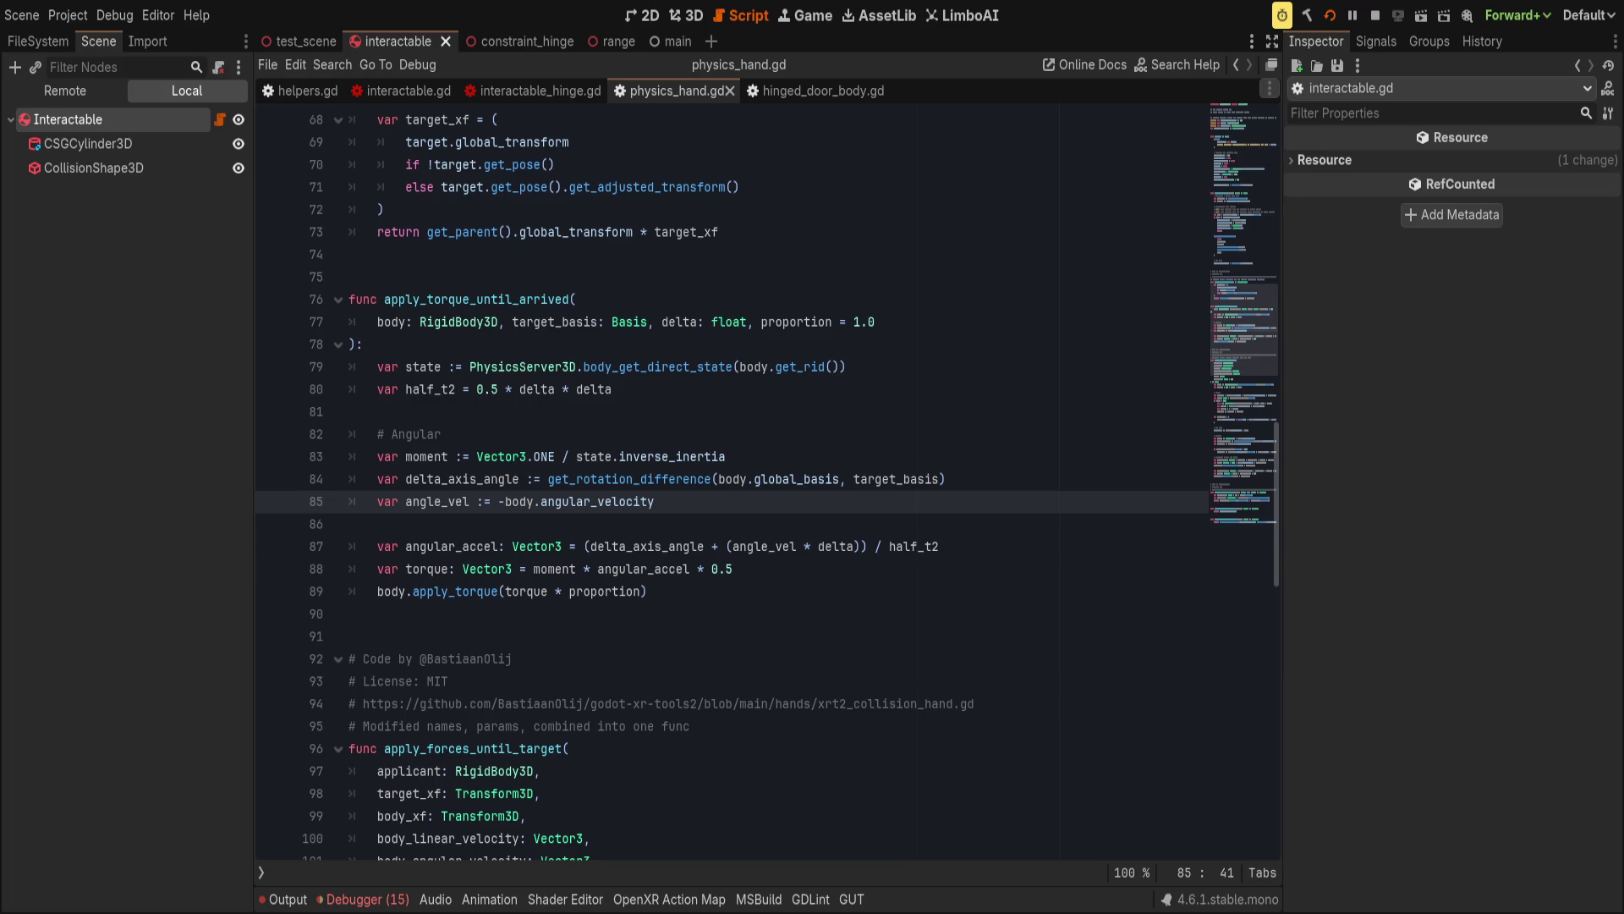
Review the angular calculation lines, then bring up interactable.gd.
{"action": "left_click", "coordinate": [716, 433]}
{"action": "left_click", "coordinate": [744, 456]}
{"action": "left_click", "coordinate": [753, 479]}
{"action": "left_click", "coordinate": [731, 523]}
{"action": "left_click", "coordinate": [729, 542]}
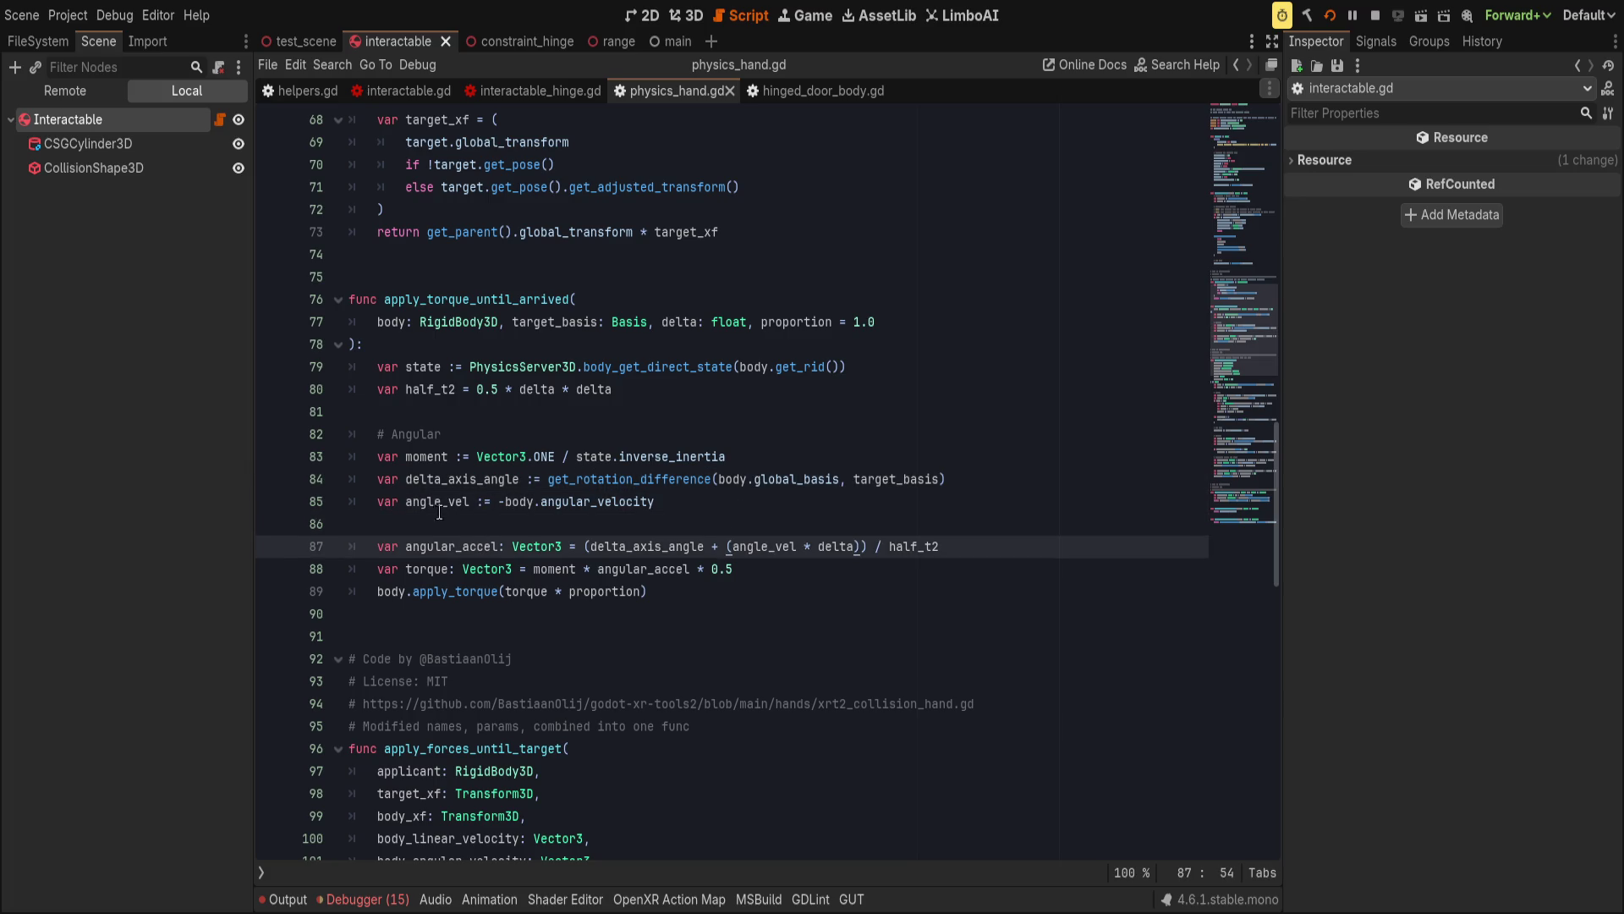
{"action": "double_click", "coordinate": [434, 501]}
{"action": "left_click", "coordinate": [738, 516]}
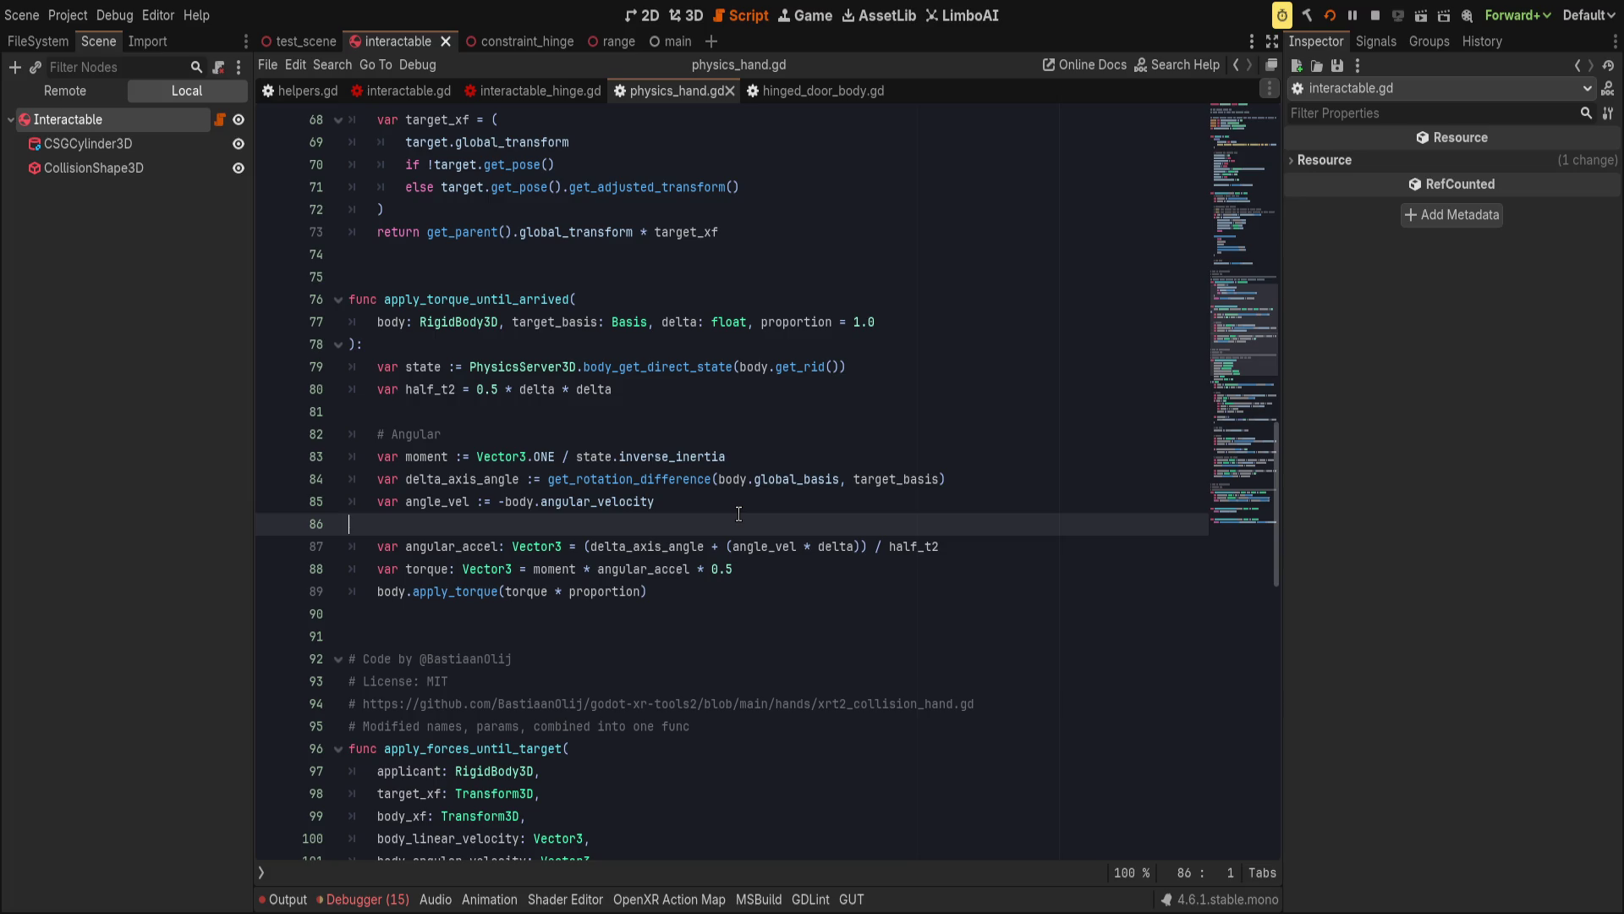
{"action": "double_click", "coordinate": [534, 298]}
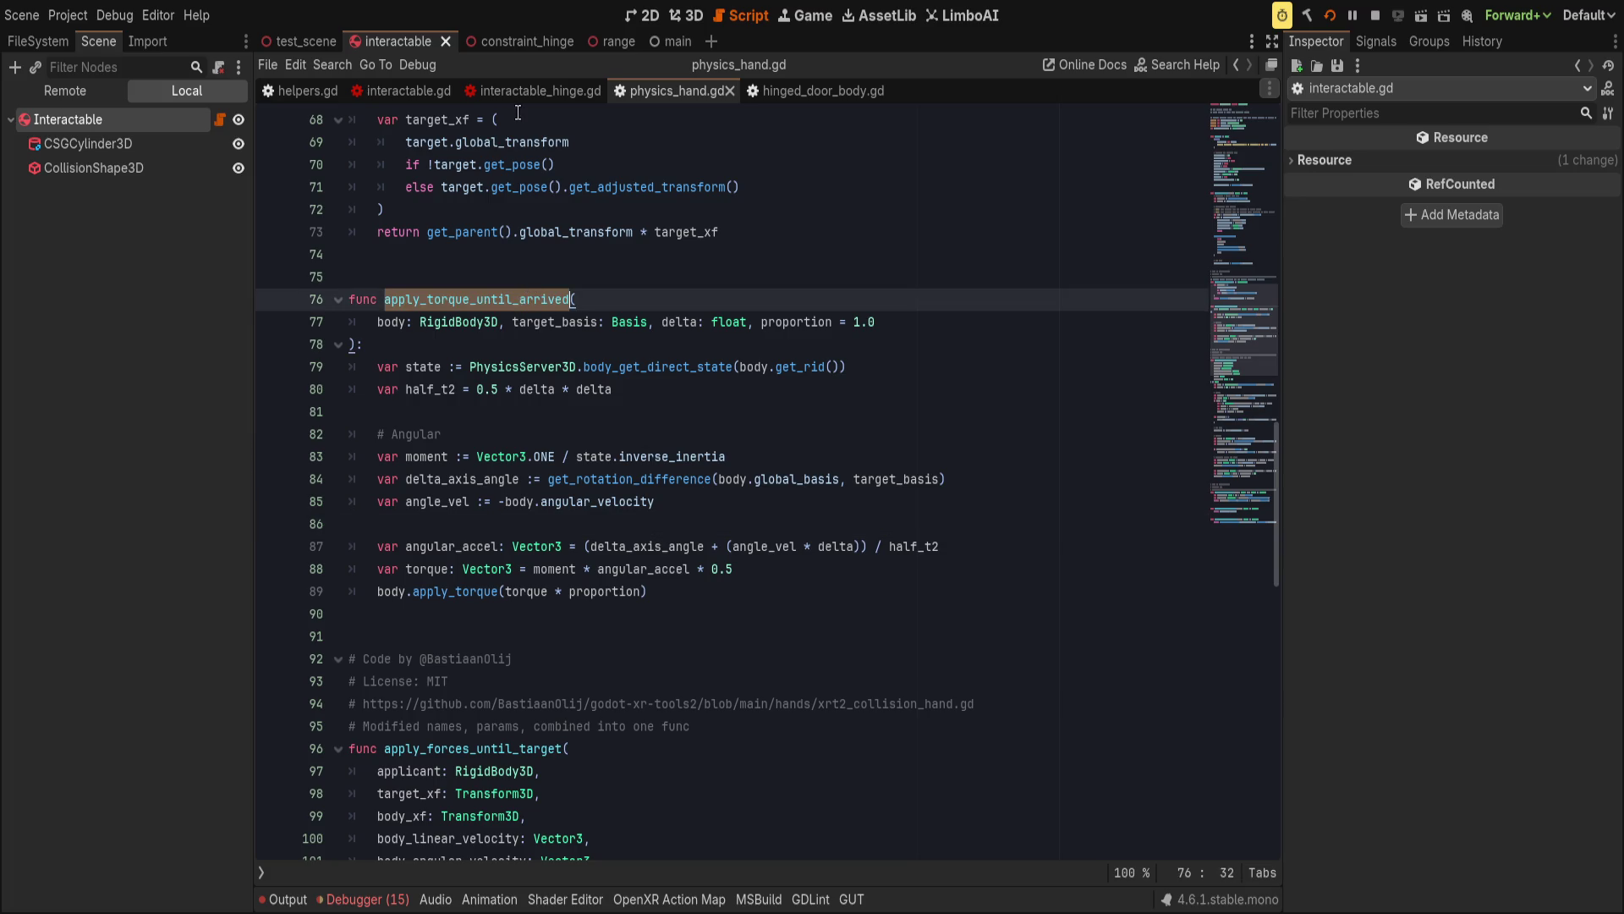
{"action": "left_click", "coordinate": [397, 90]}
{"action": "left_click", "coordinate": [905, 529]}
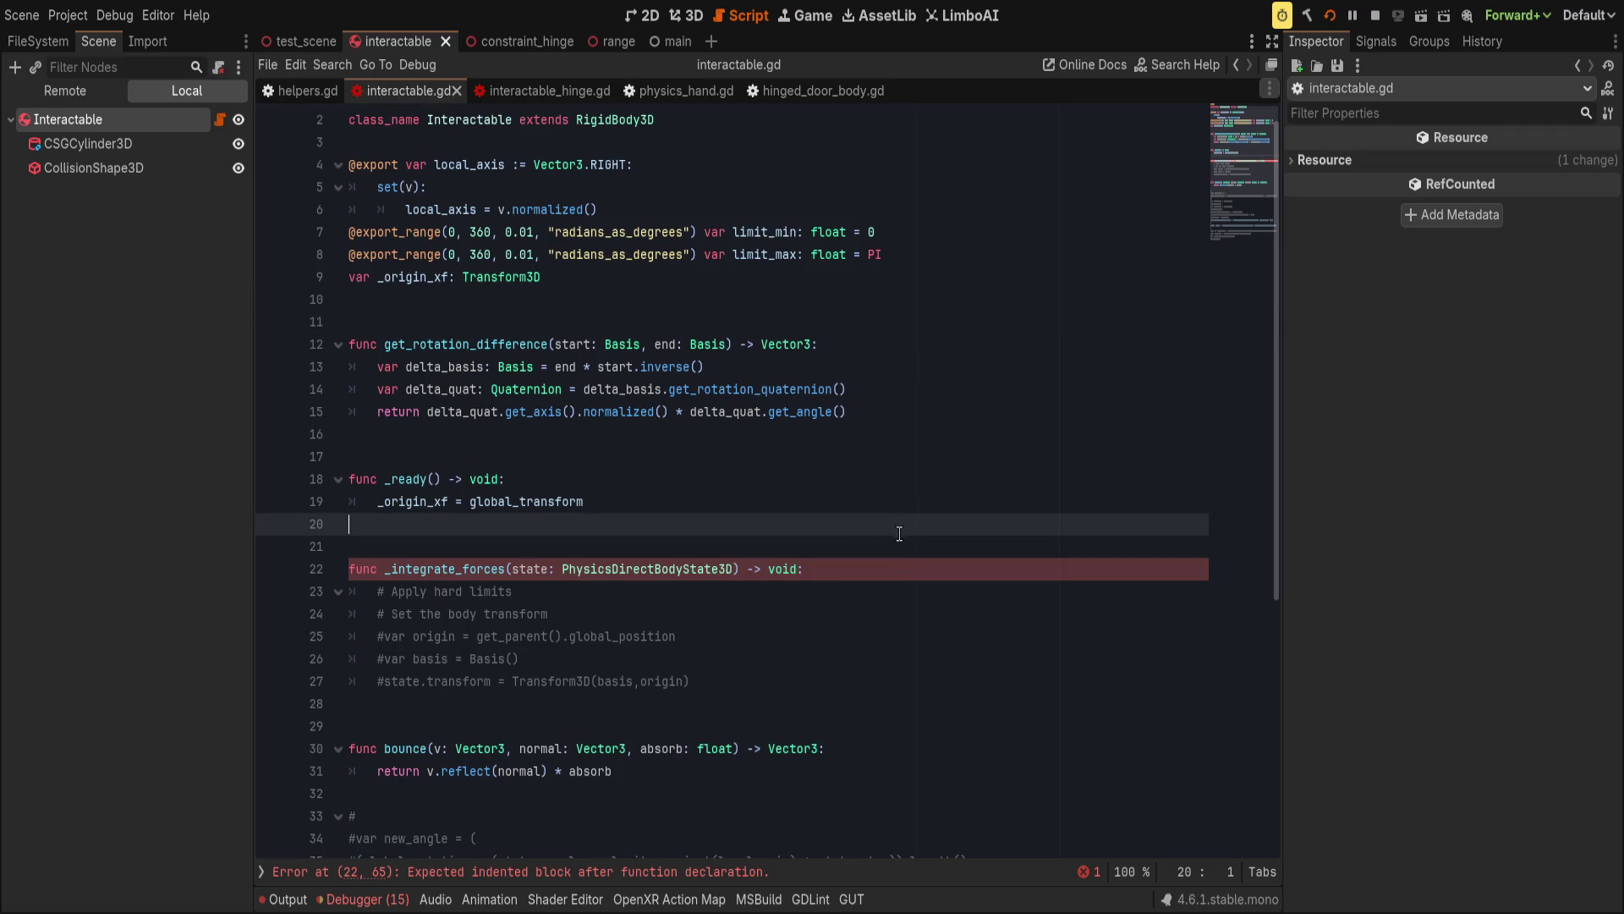
Insert blank lines in _integrate_forces beneath the transform comment.
{"action": "scroll", "coordinate": [856, 526], "scroll_direction": "down", "scroll_amount": 1}
{"action": "left_click", "coordinate": [898, 502]}
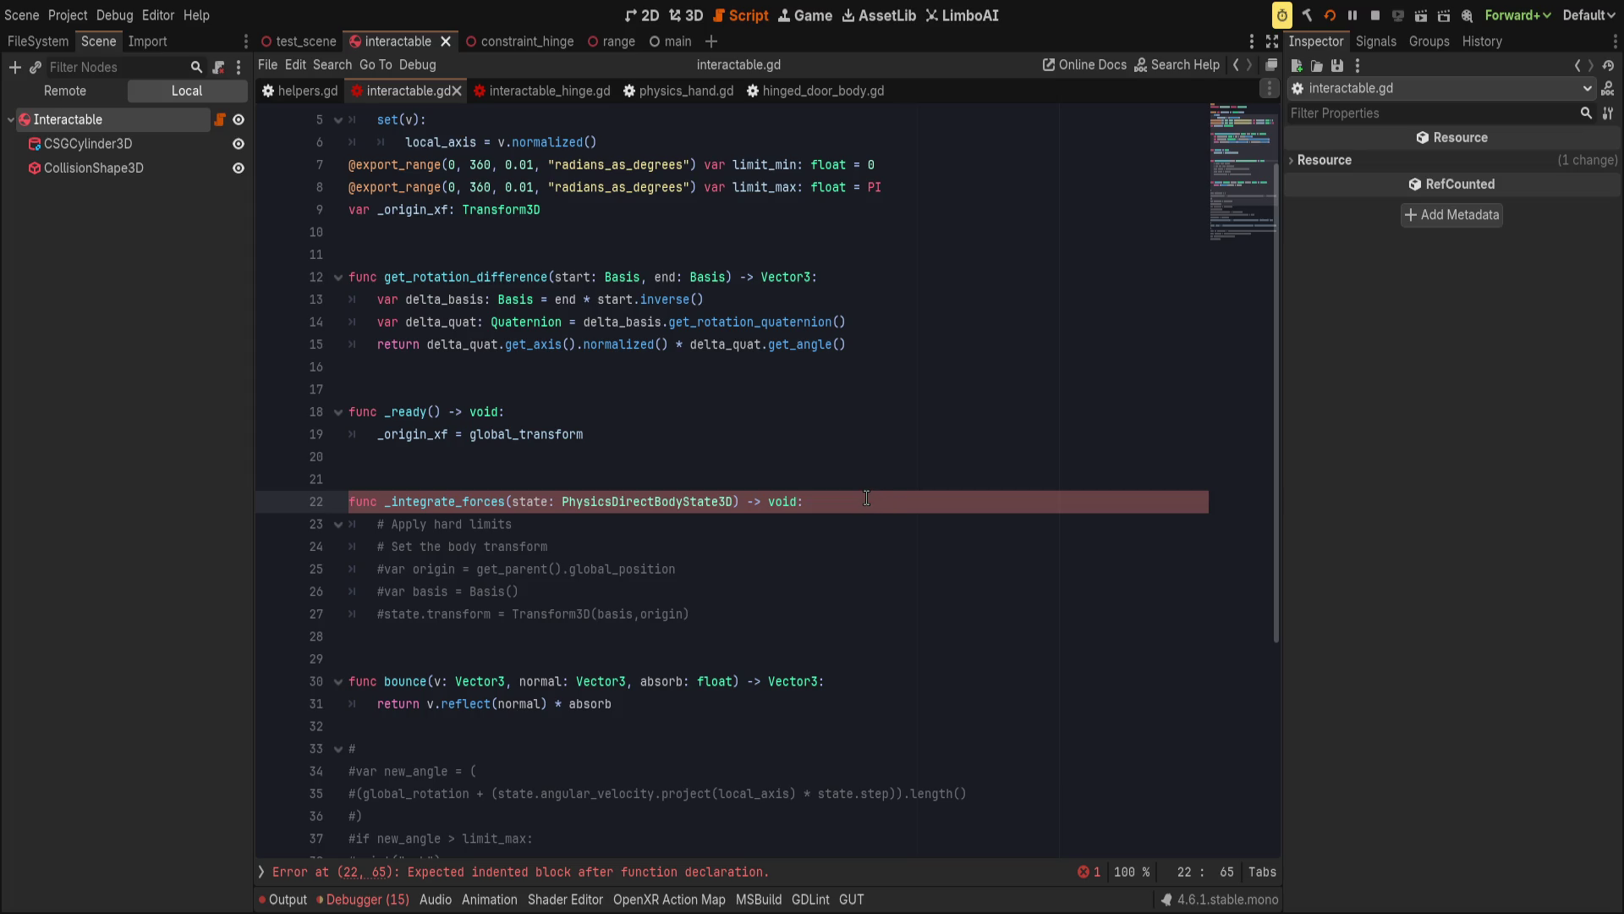
{"action": "key", "text": "Return"}
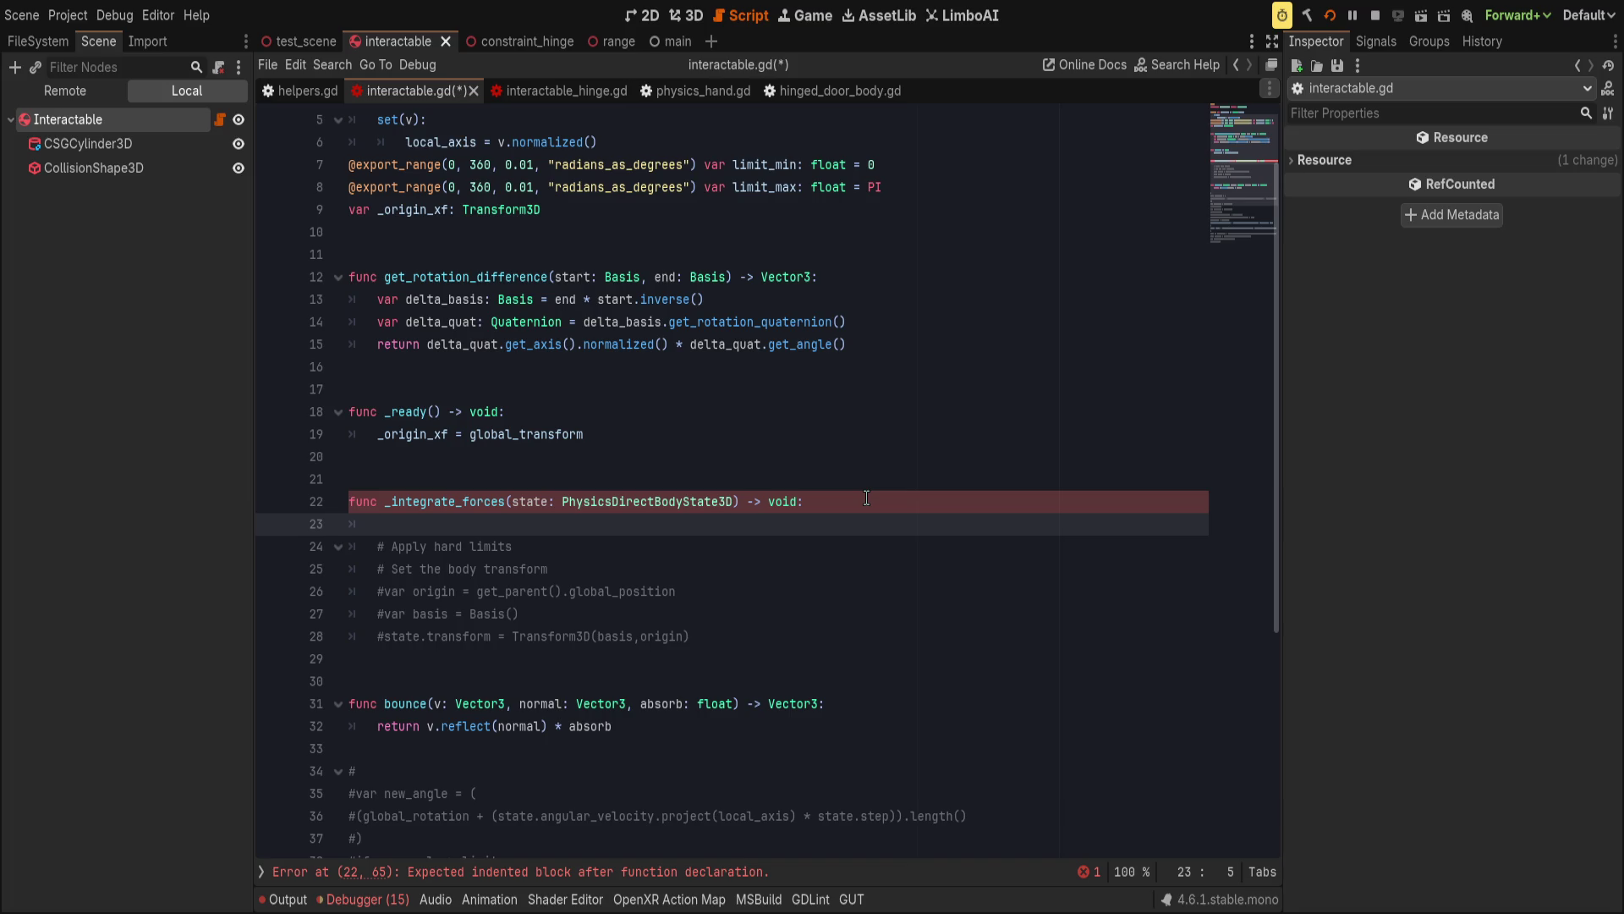
{"action": "key", "text": "Return"}
{"action": "key", "text": "Up"}
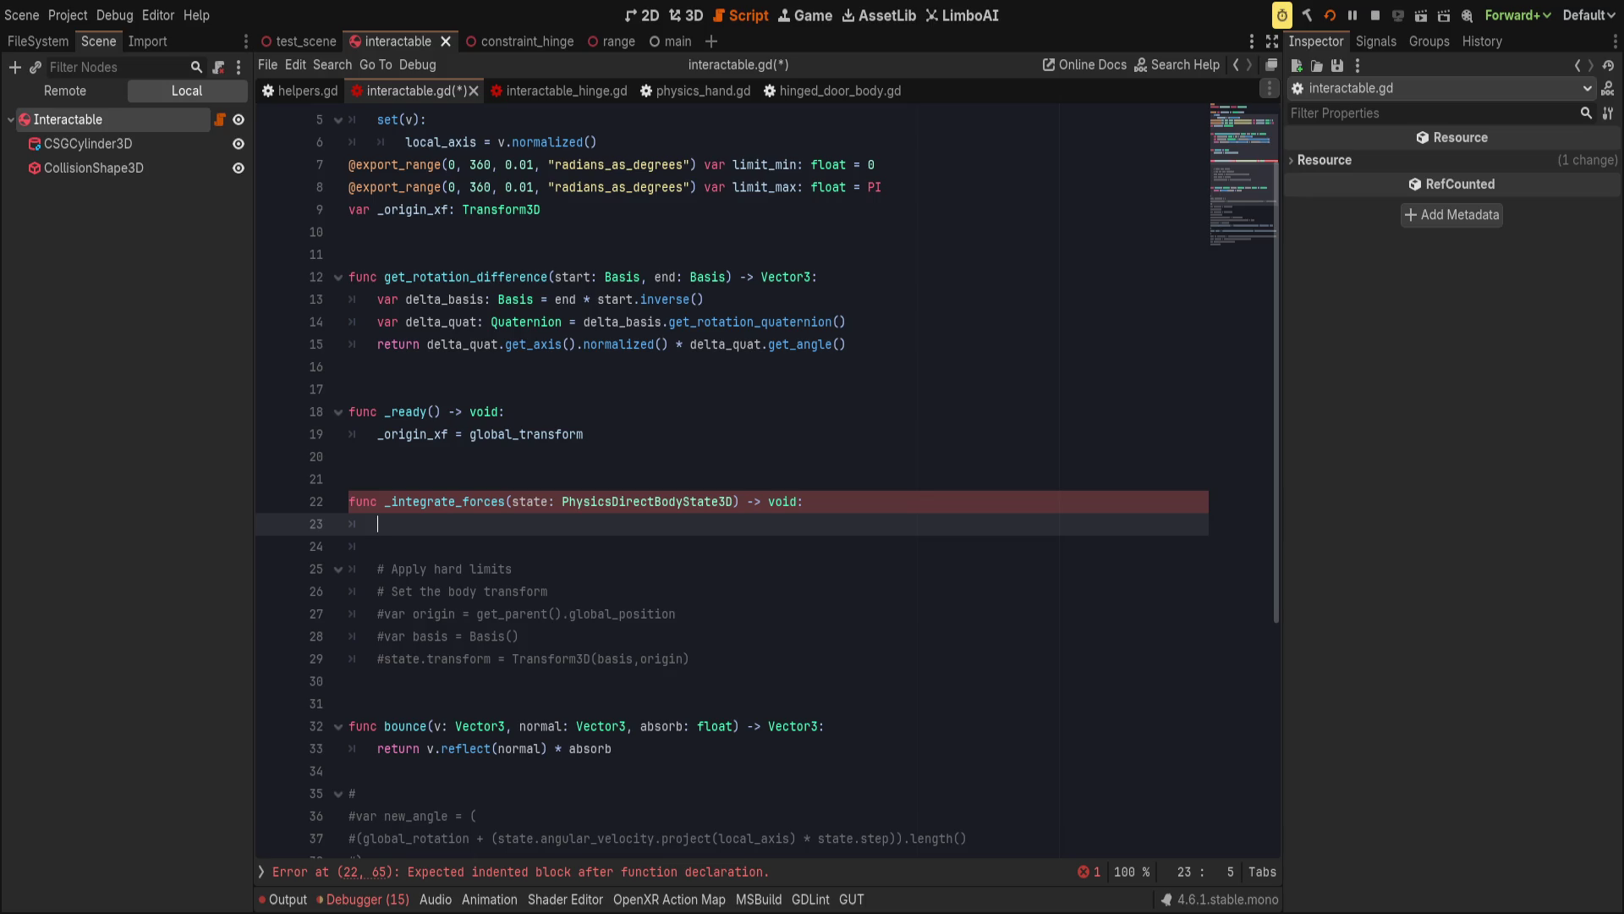
{"action": "left_click", "coordinate": [782, 658]}
{"action": "left_click", "coordinate": [790, 635]}
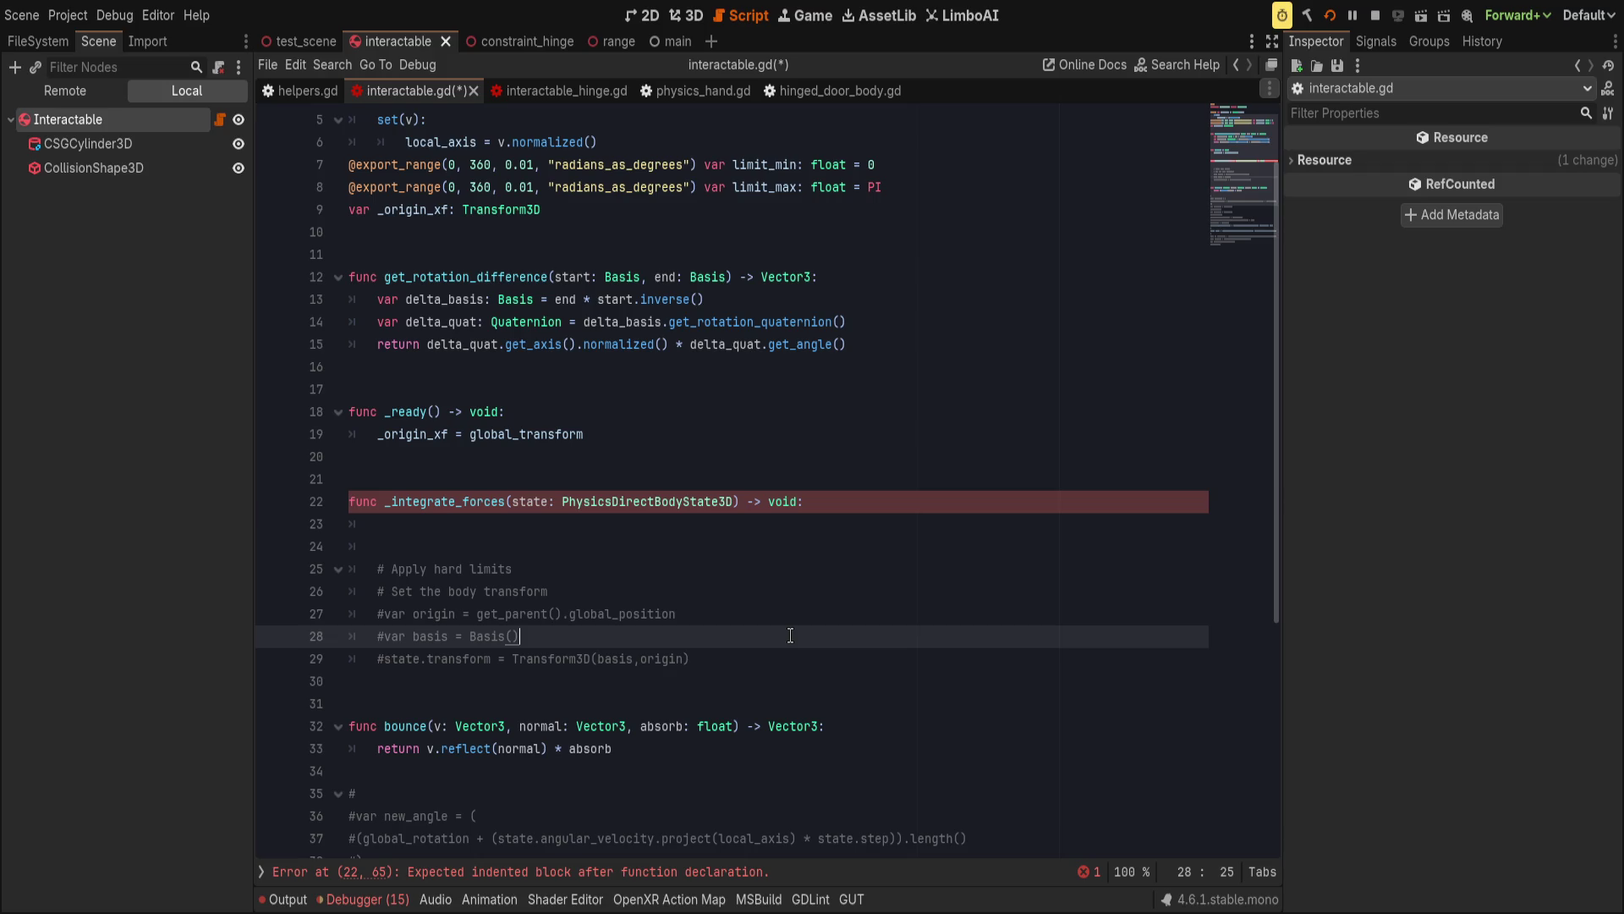
{"action": "key", "text": "Up"}
{"action": "key", "text": "Up"}
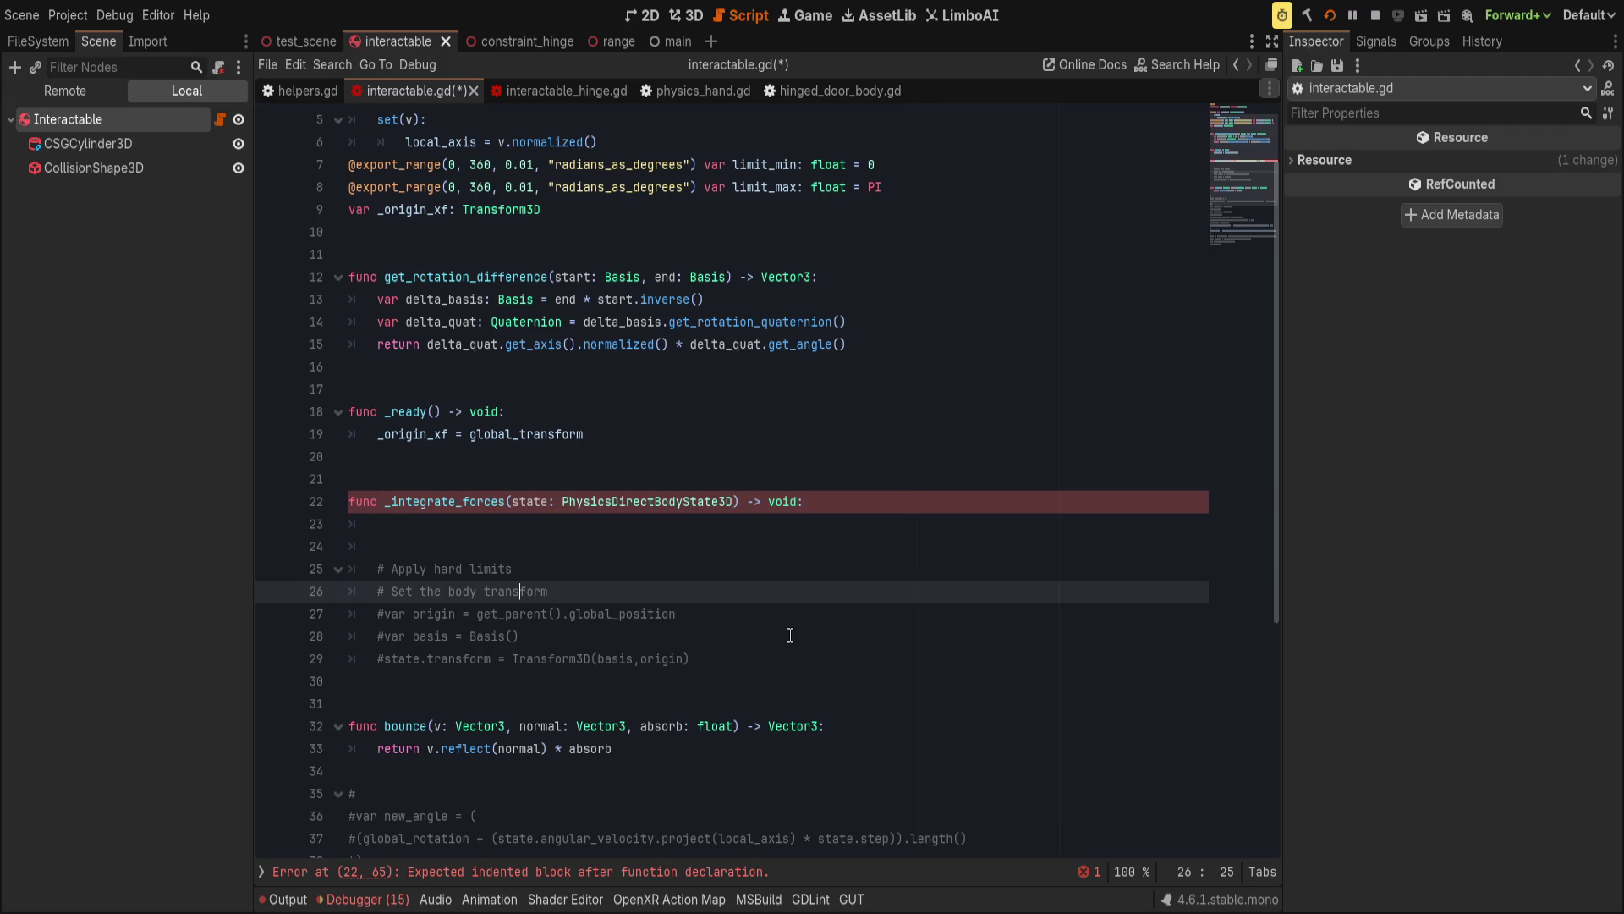
{"action": "key", "text": "End"}
{"action": "key", "text": "Return"}
{"action": "key", "text": "Return"}
{"action": "key", "text": "Up"}
Start line 27 with var rot := state.transform.basis.get_euler().
{"action": "type", "text": "var rota"}
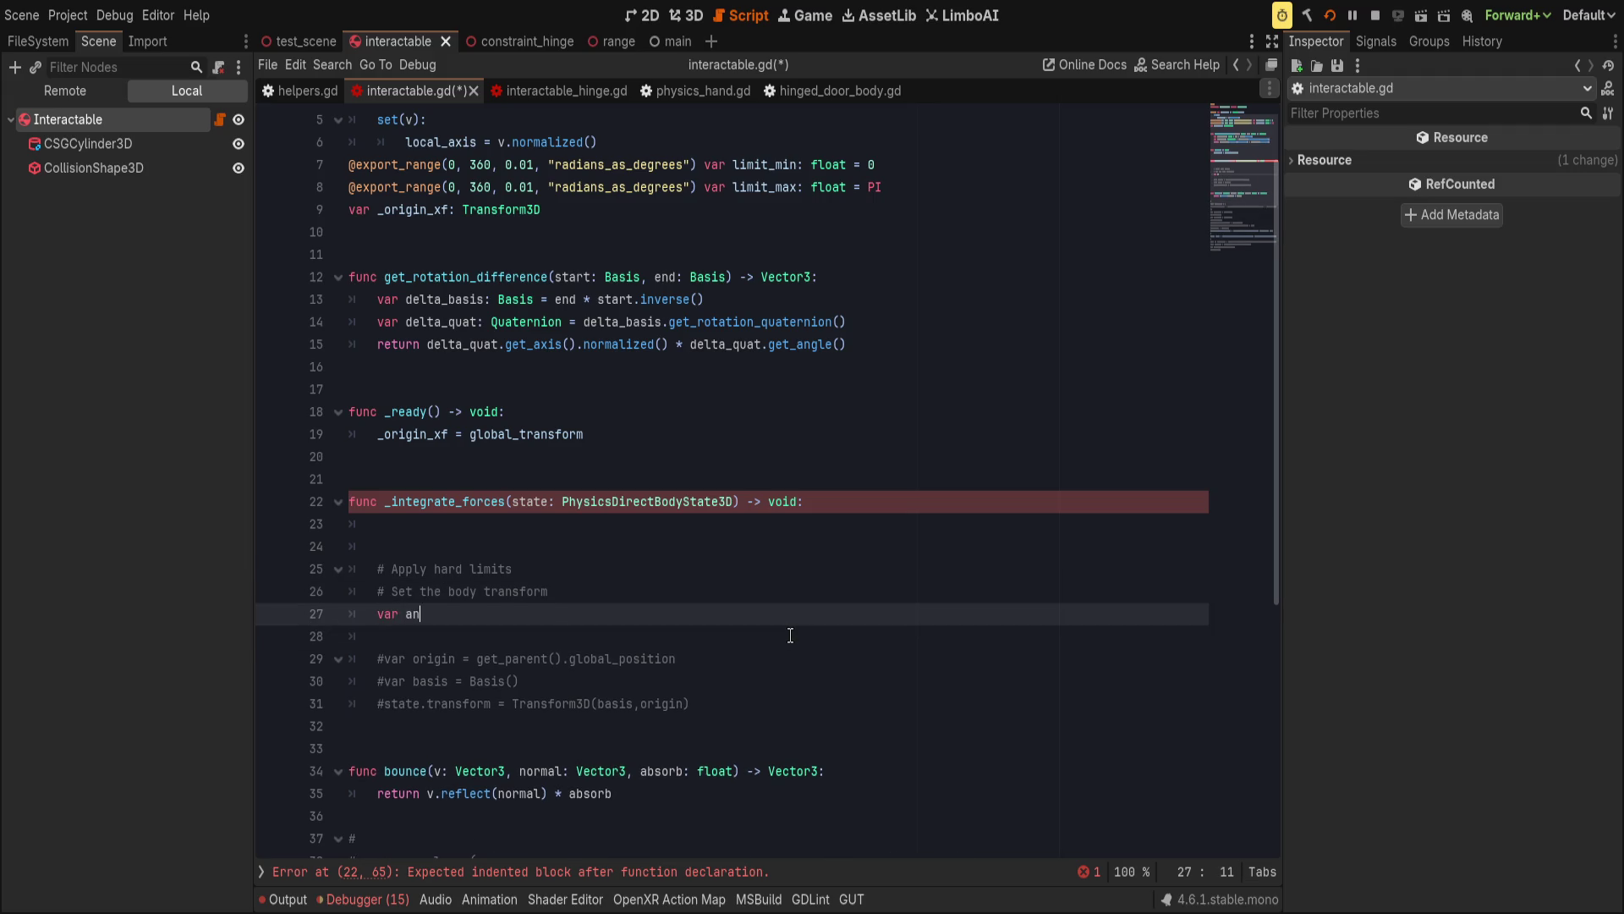
{"action": "type", "text": "tion"}
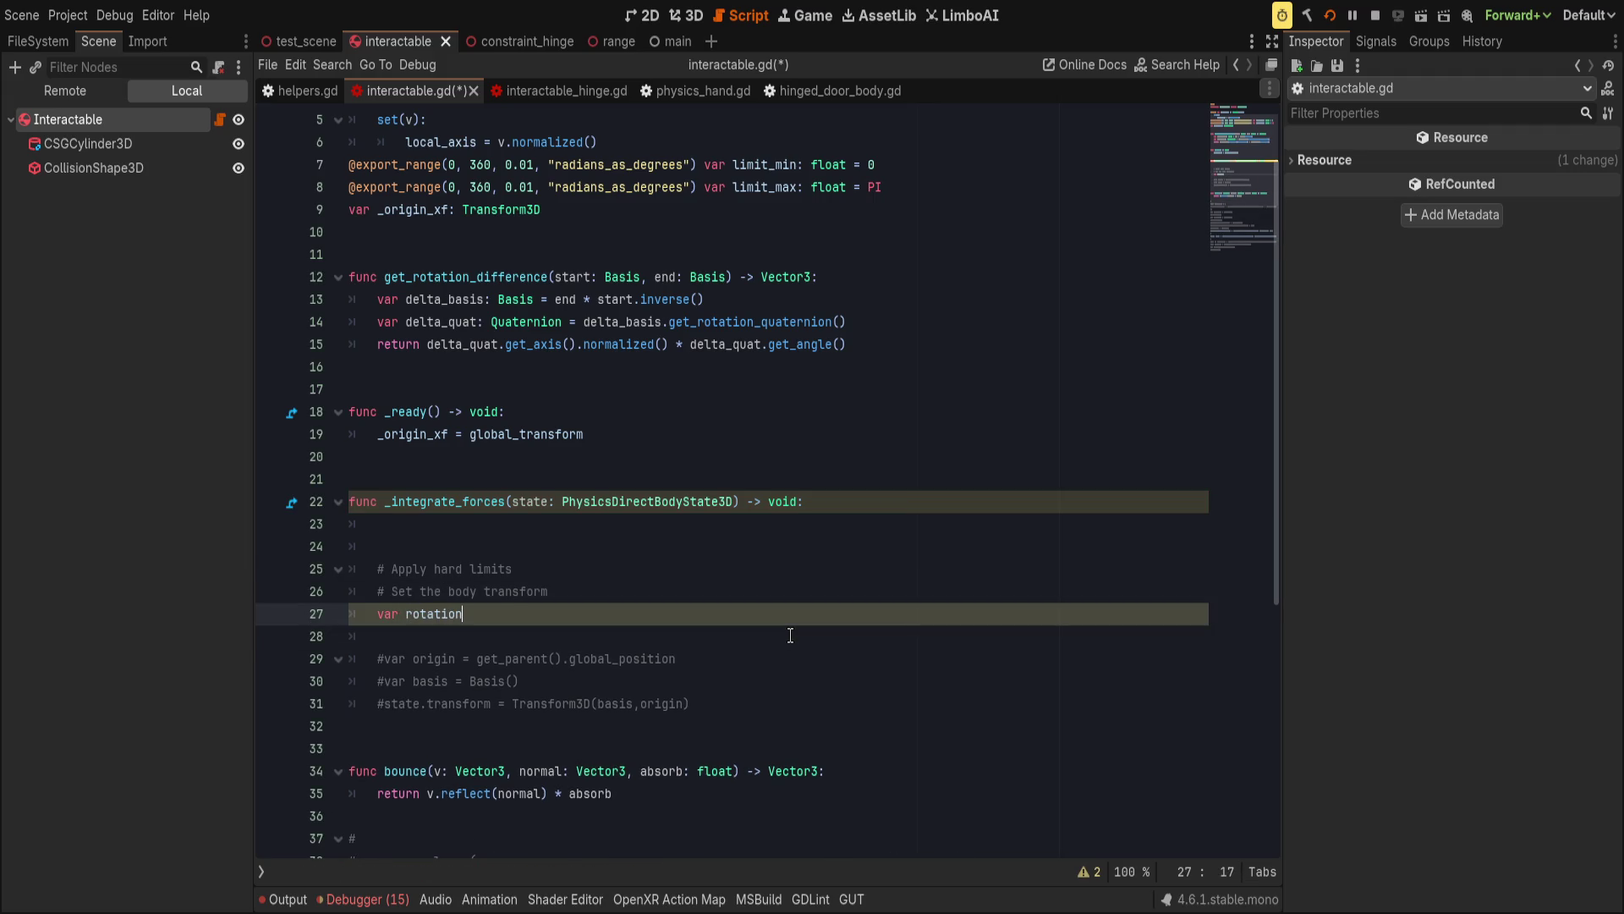
{"action": "key", "text": "ctrl+BackSpace"}
{"action": "type", "text": "rot"}
{"action": "key", "text": "ctrl+BackSpace"}
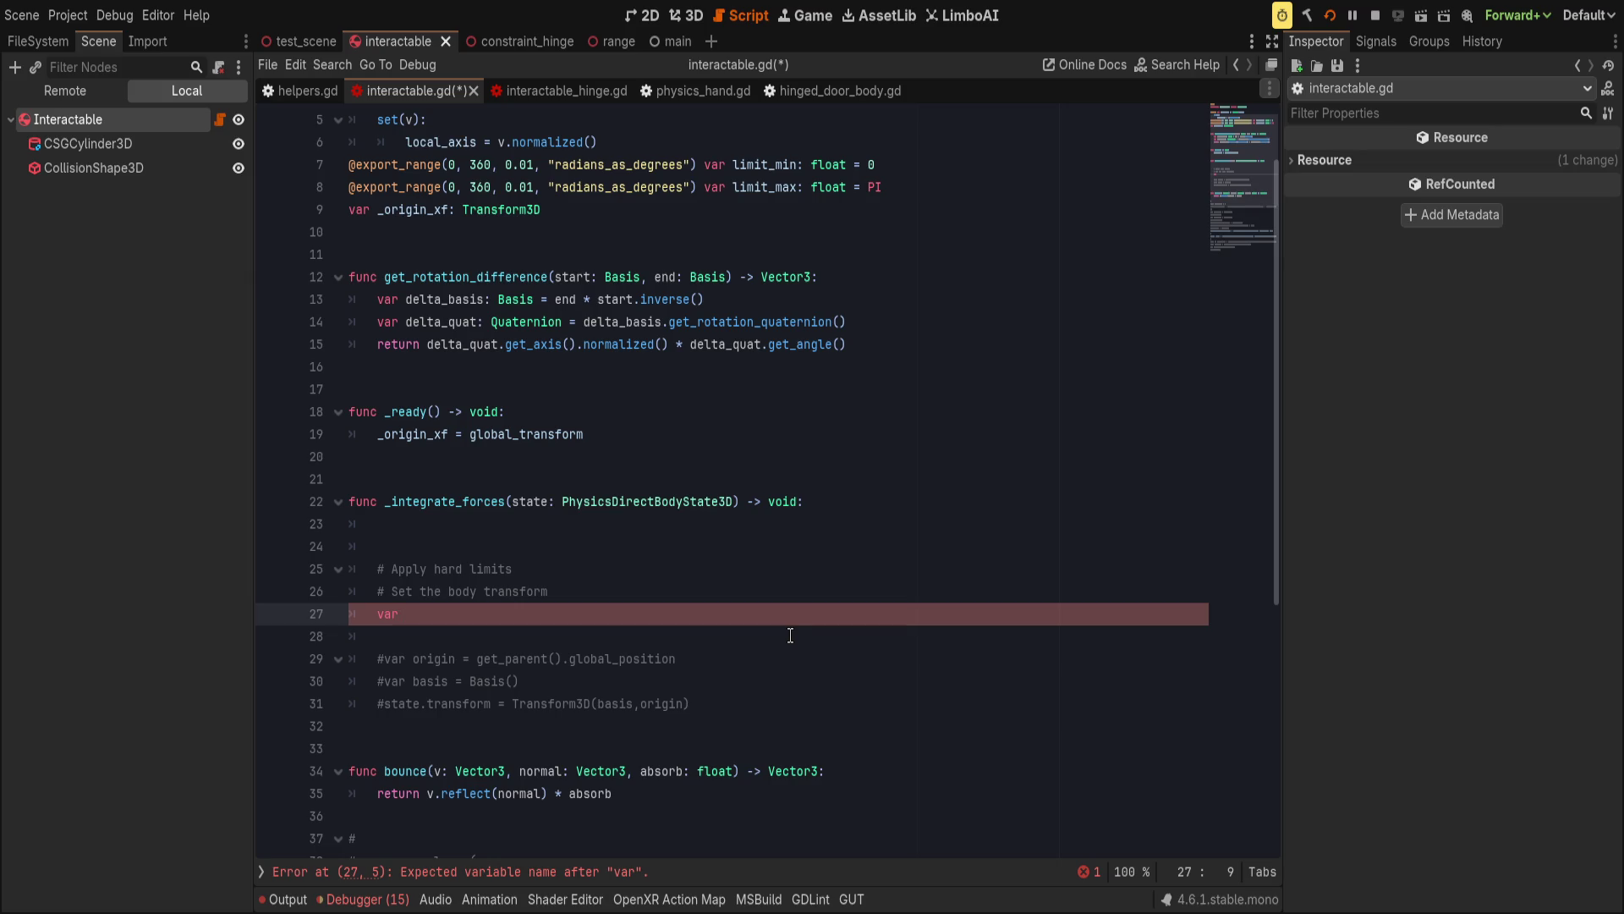
{"action": "type", "text": "rot :="}
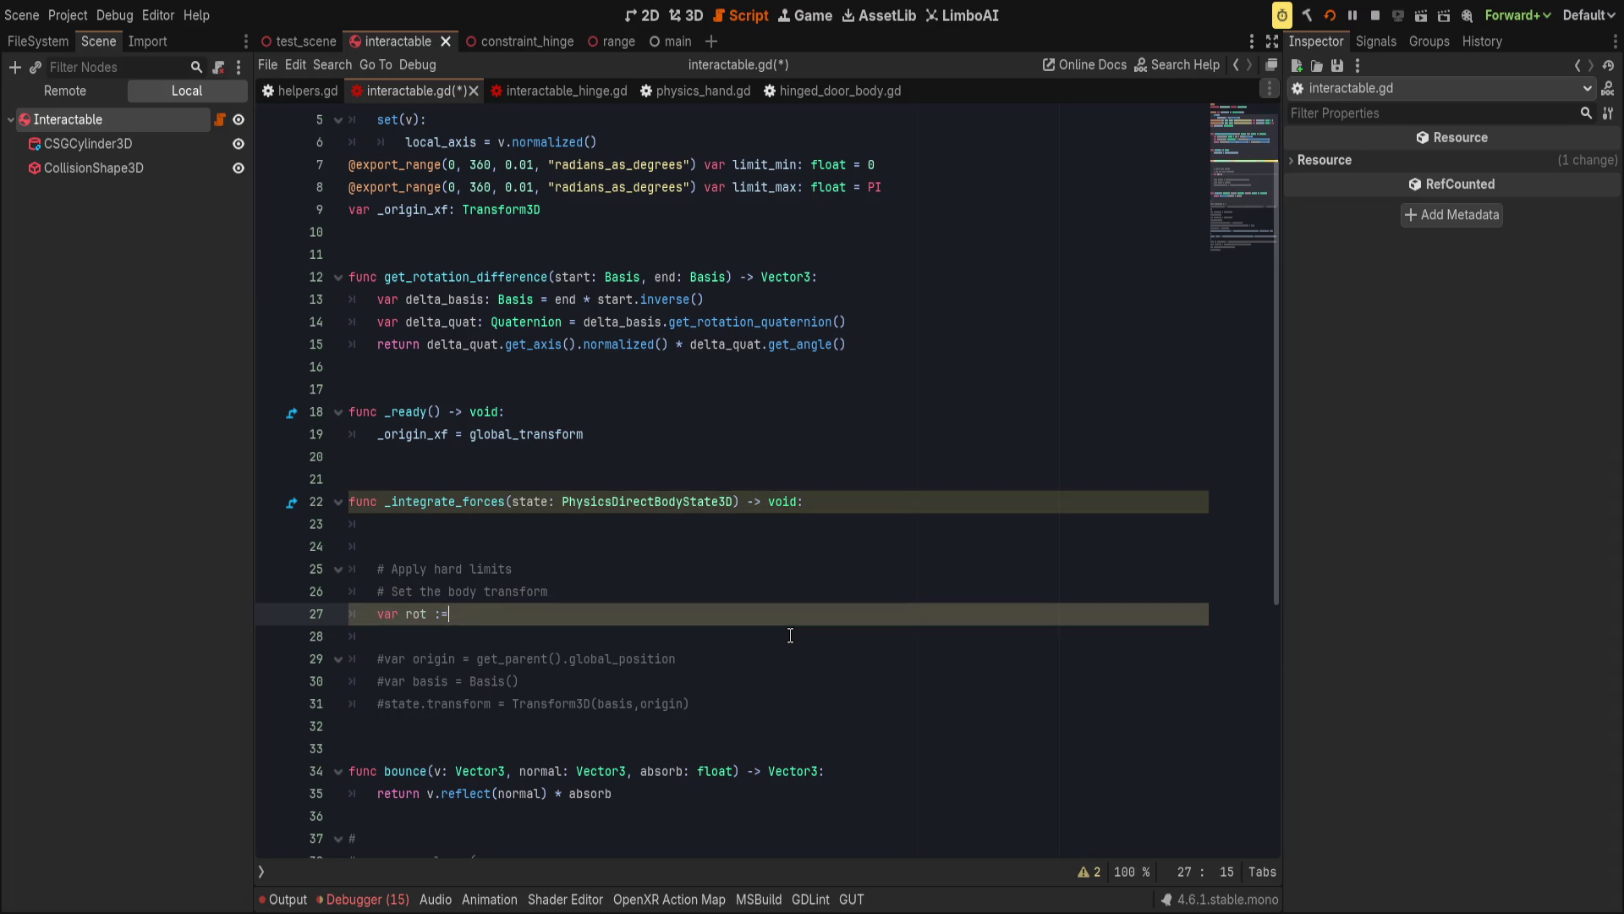
{"action": "type", "text": " state.transform"}
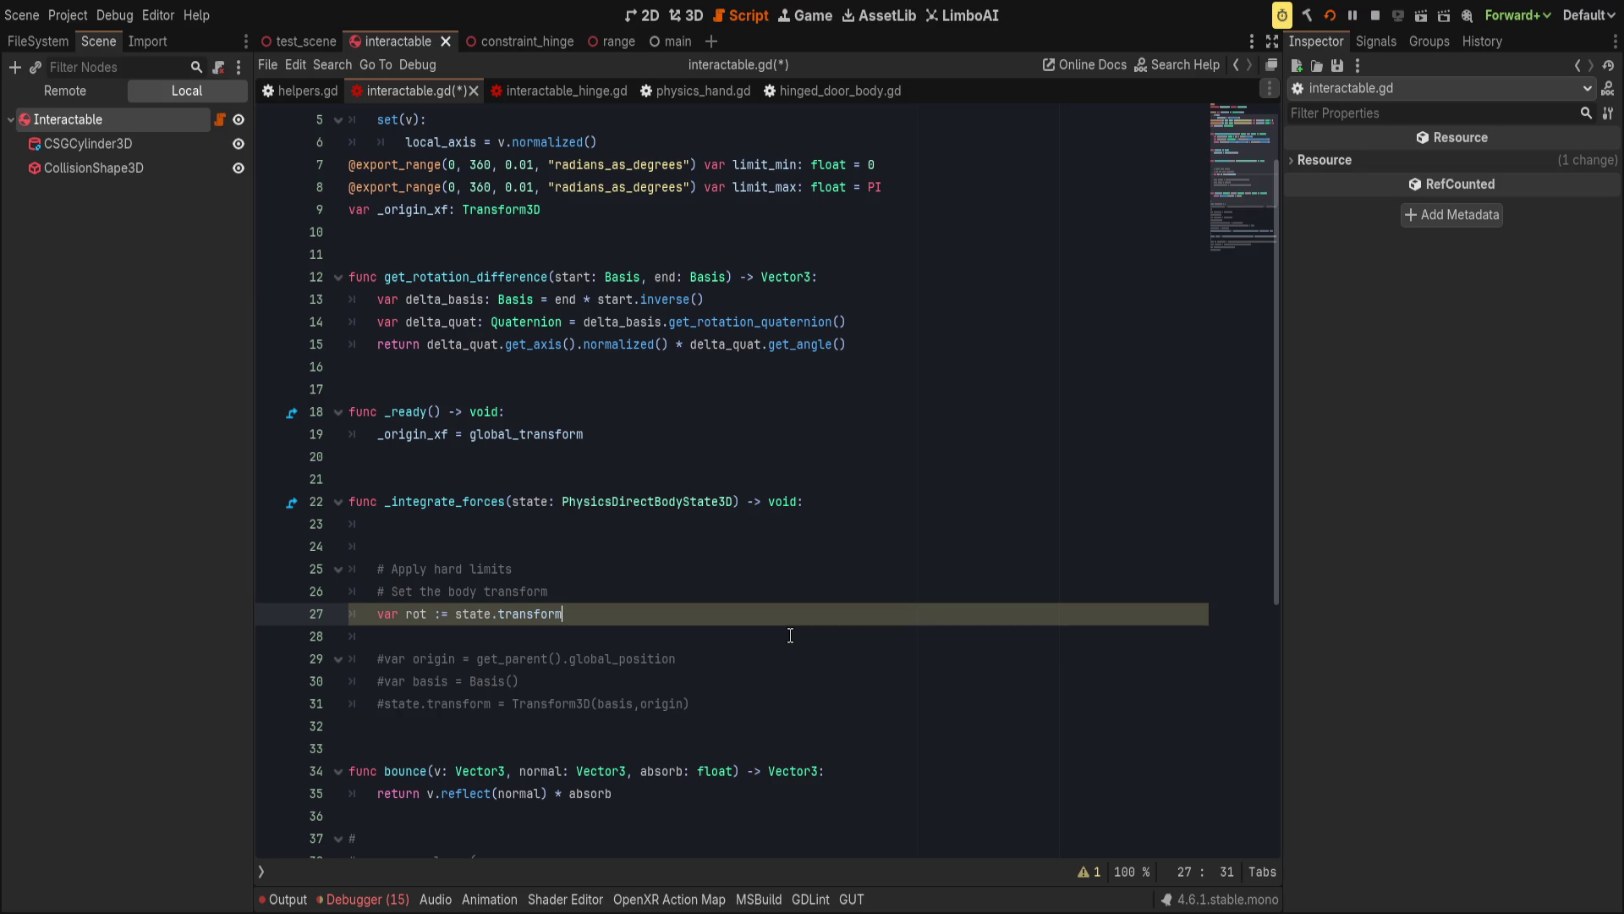
{"action": "type", "text": ".basis"}
{"action": "type", "text": "get"}
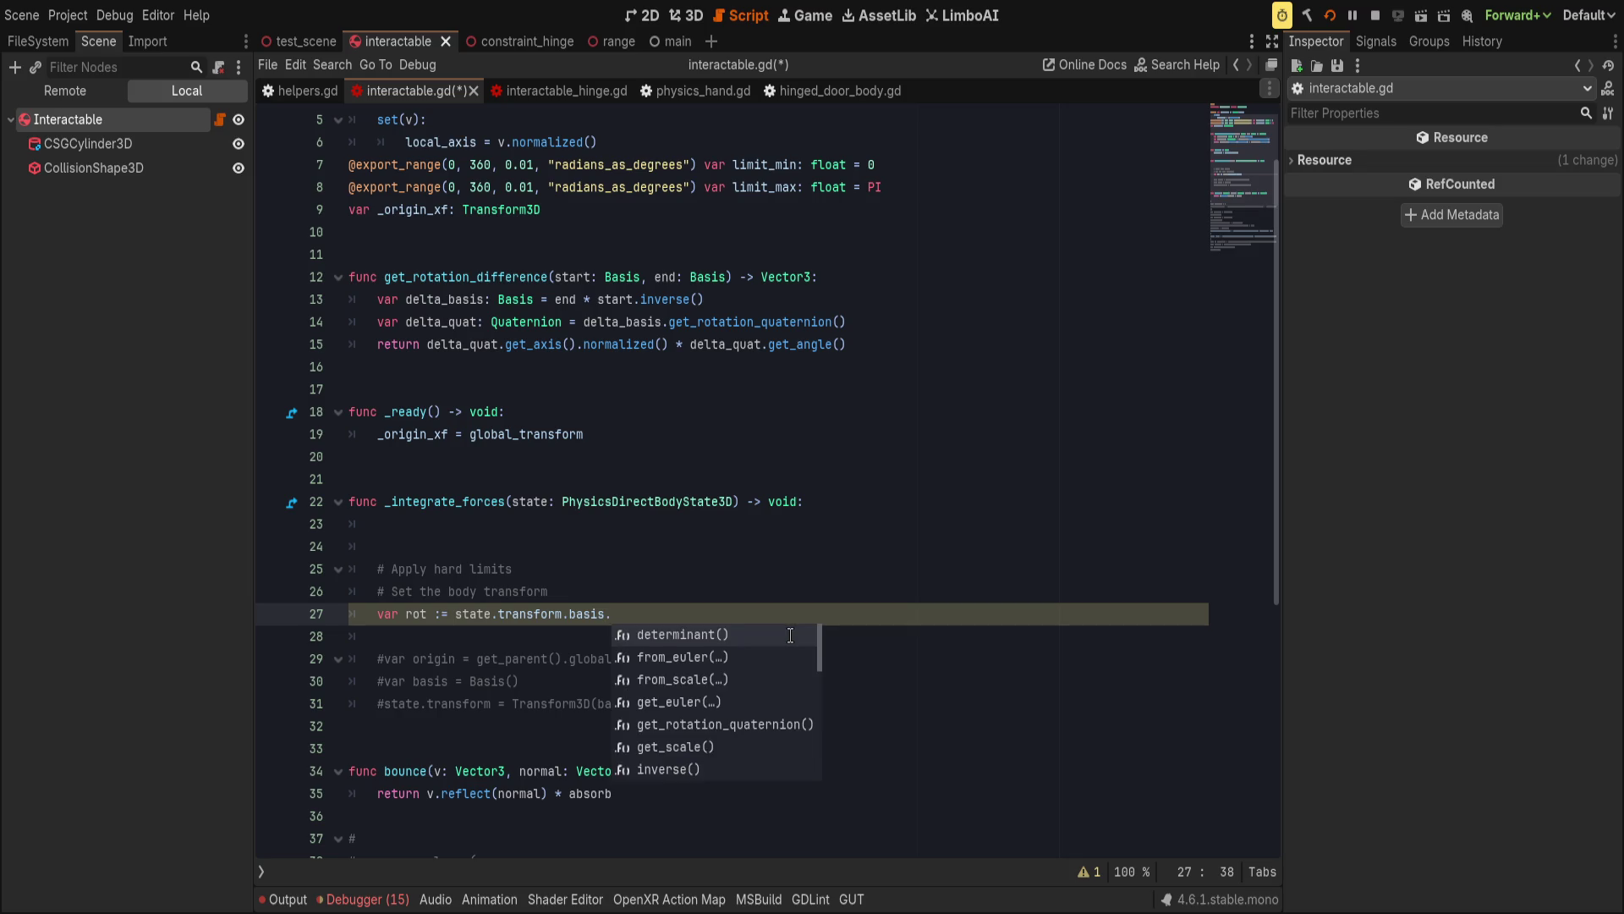
{"action": "key", "text": "Return"}
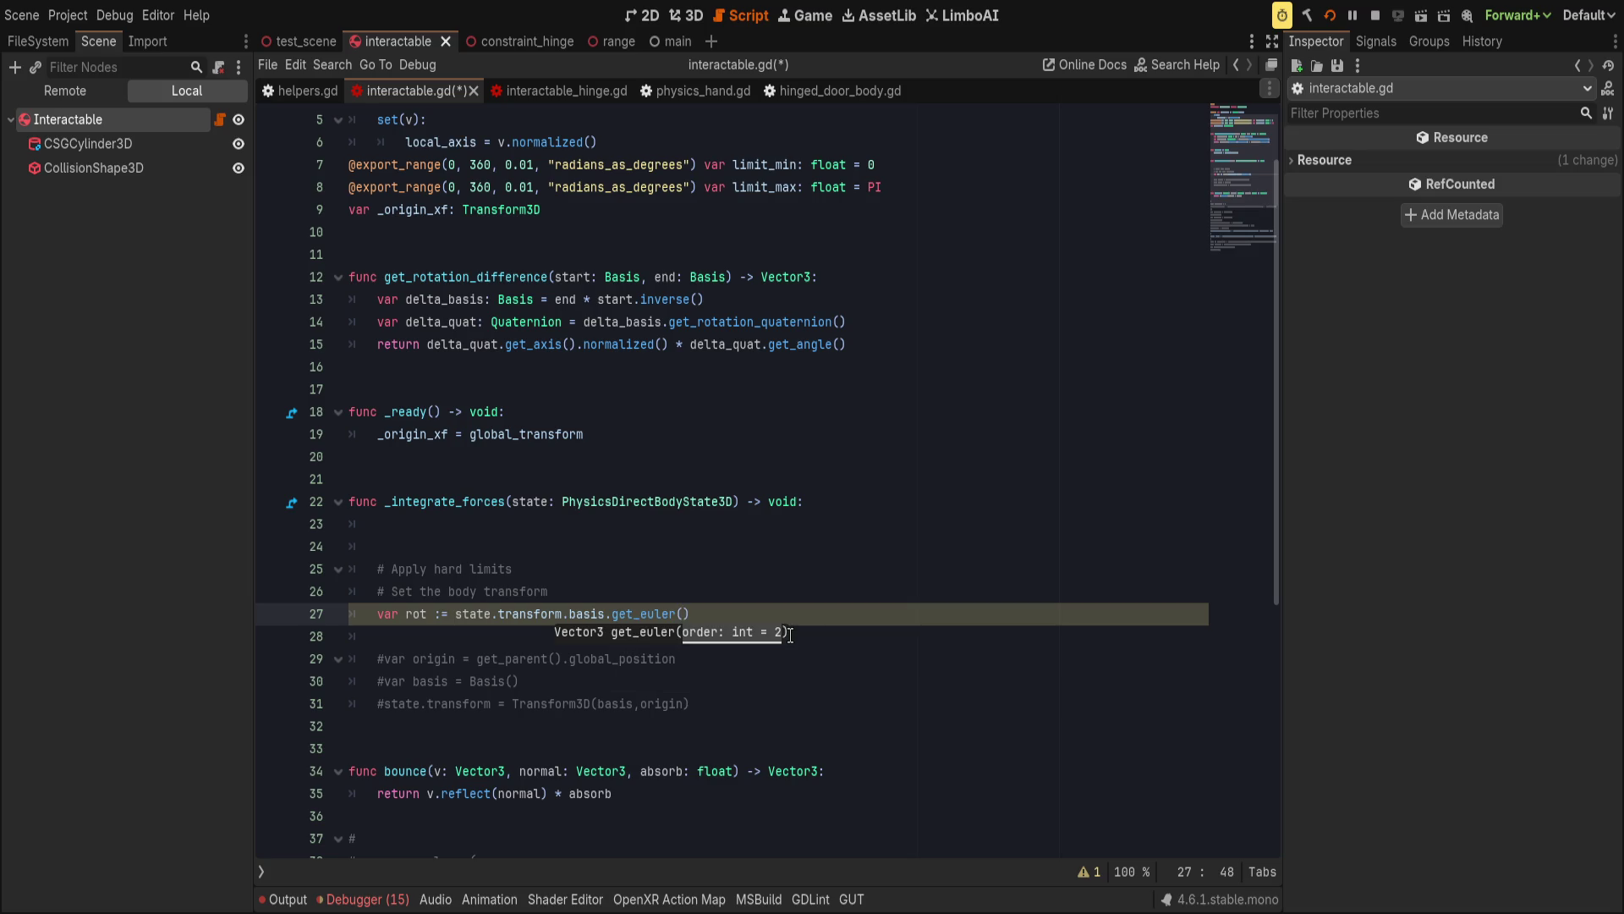
{"action": "key", "text": "Right"}
Multiply the Euler angles by local_axis to complete the rot declaration.
{"action": "type", "text": ".x"}
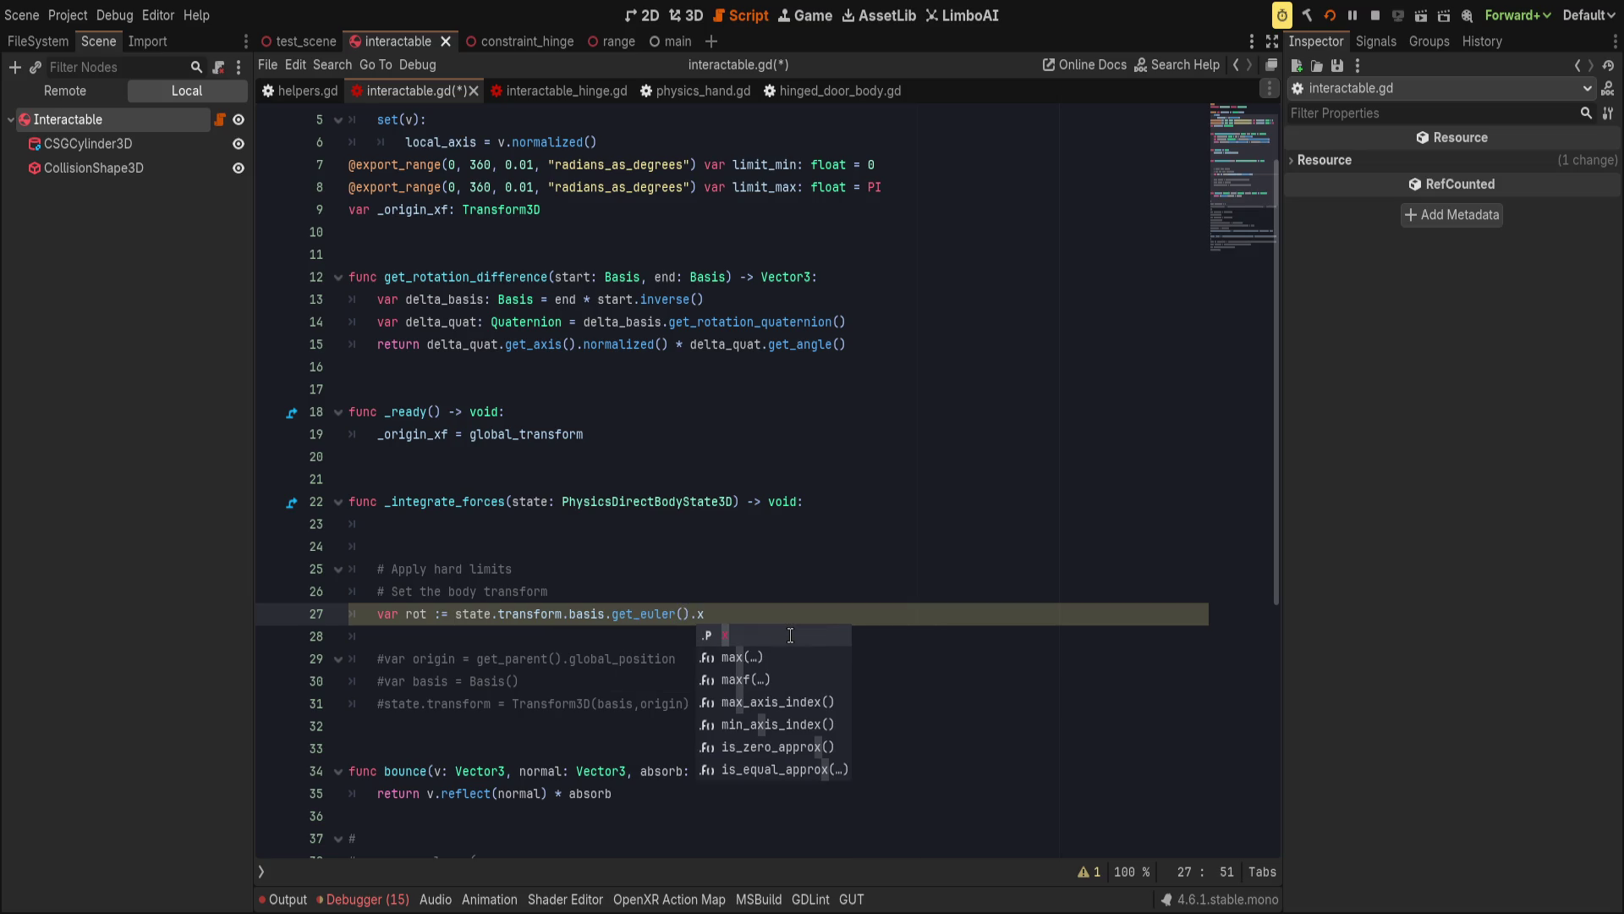
{"action": "key", "text": "BackSpace"}
{"action": "key", "text": "BackSpace"}
{"action": "type", "text": "* Vector3"}
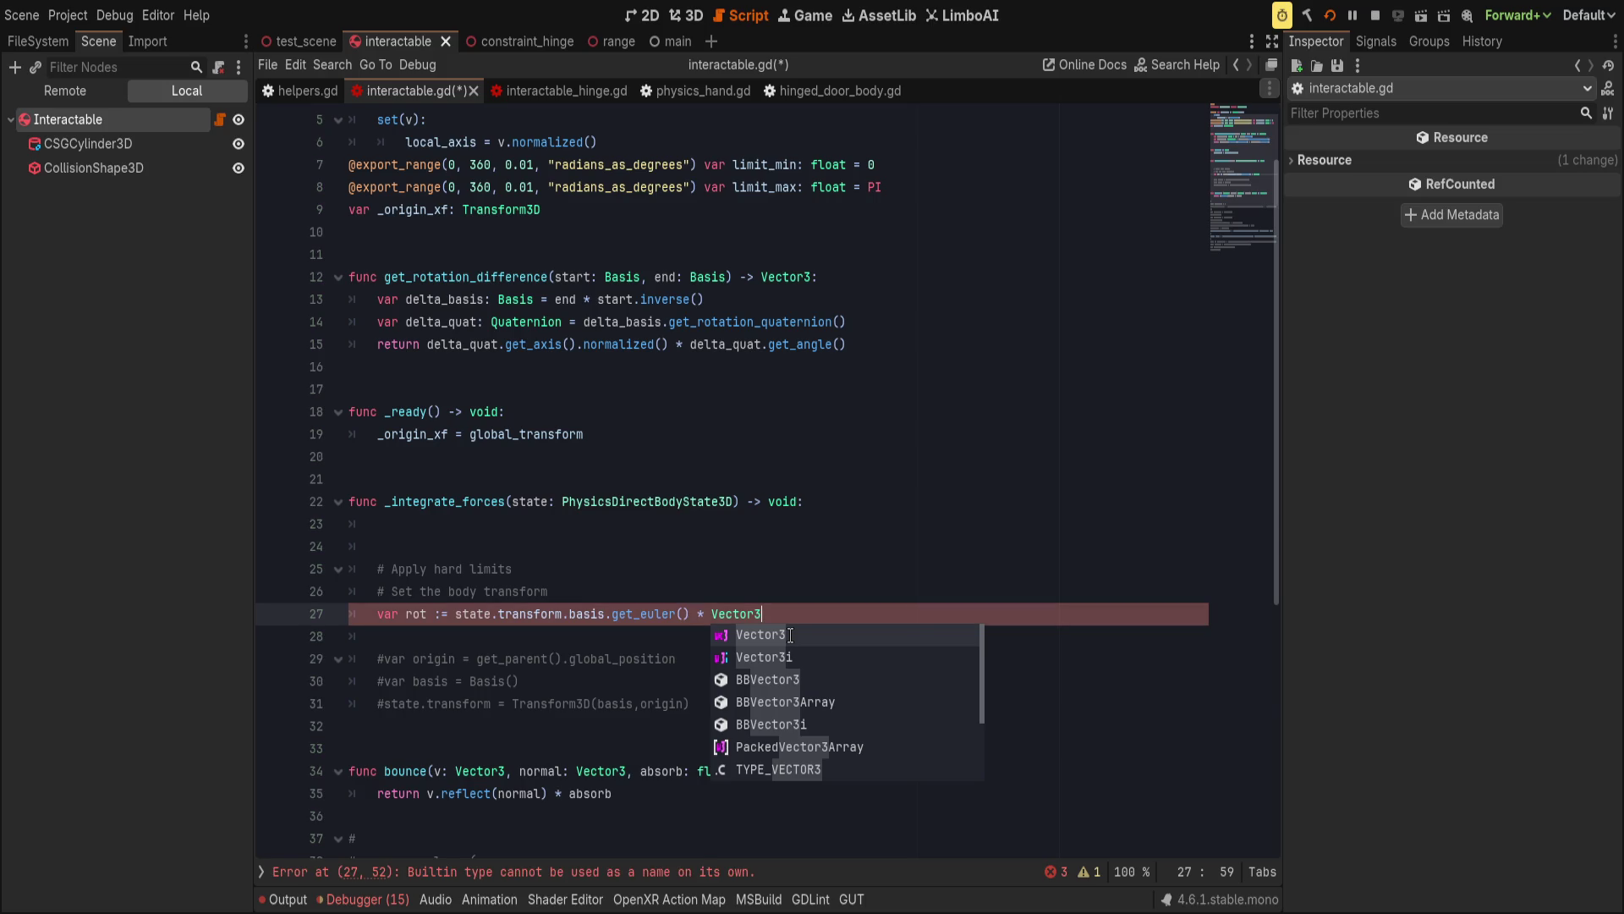
{"action": "key", "text": "ctrl+BackSpace"}
{"action": "type", "text": "local_axis"}
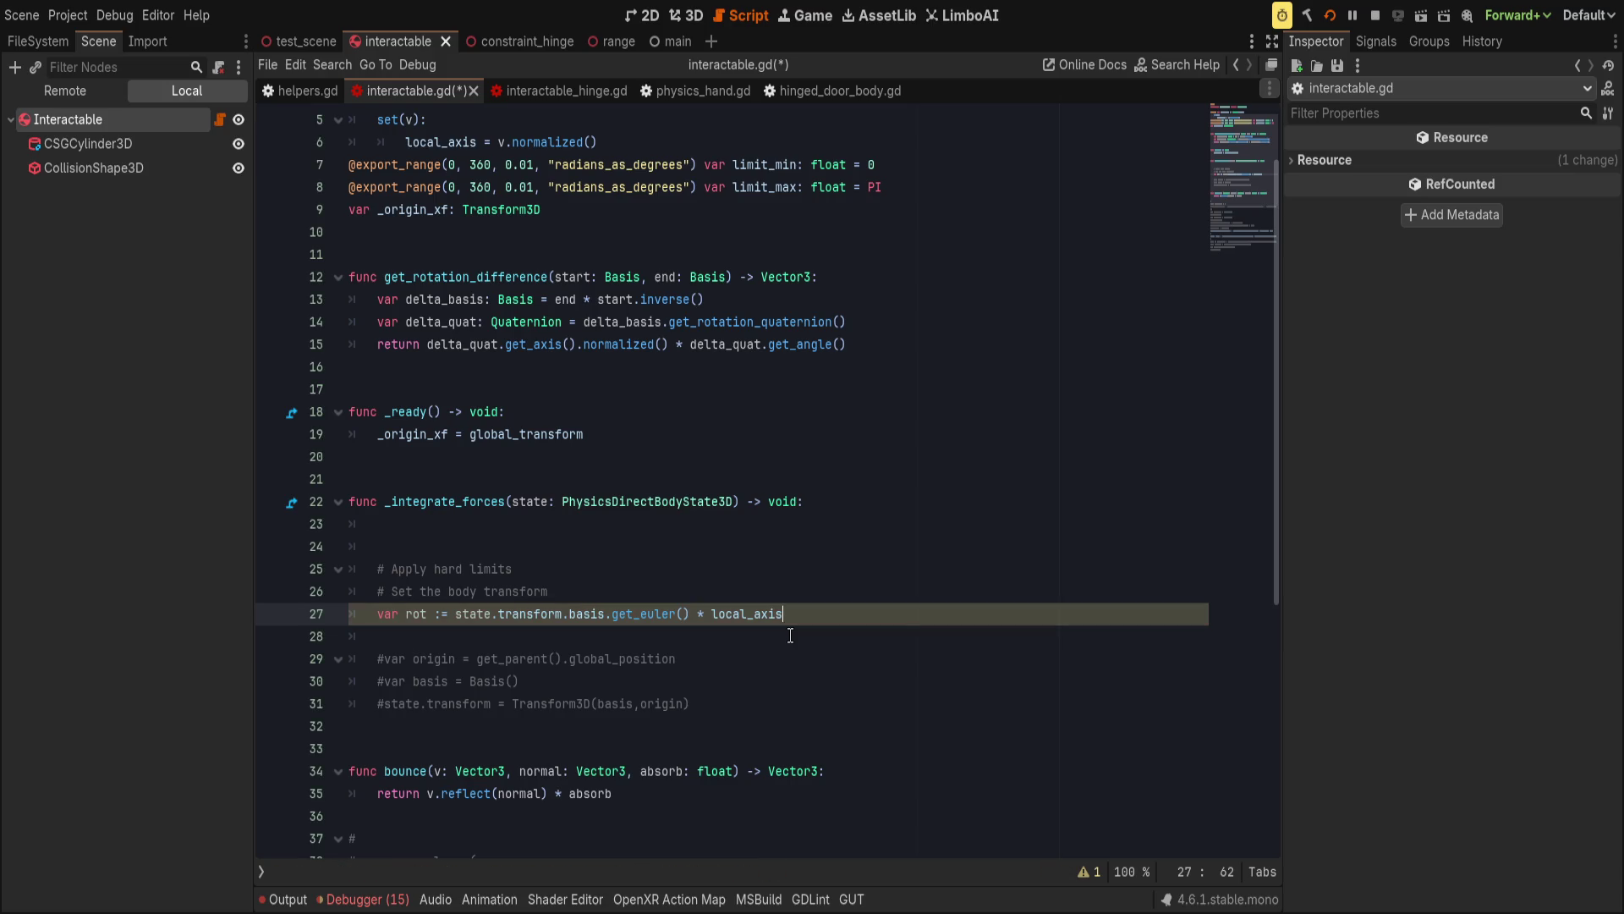
{"action": "left_click", "coordinate": [790, 635]}
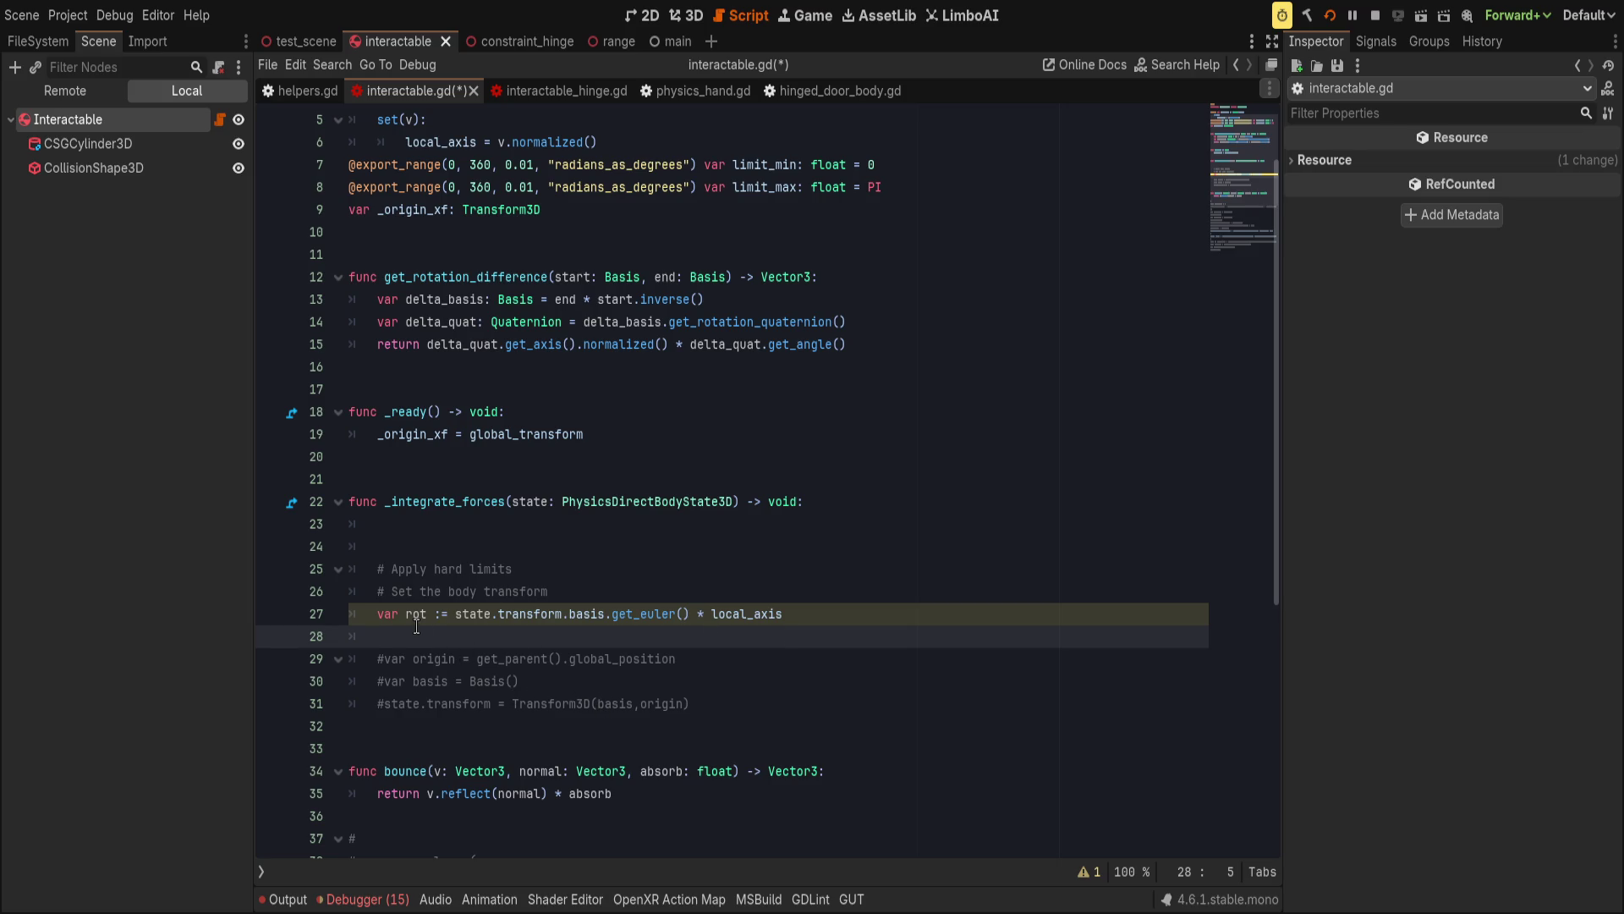
{"action": "left_click", "coordinate": [775, 629]}
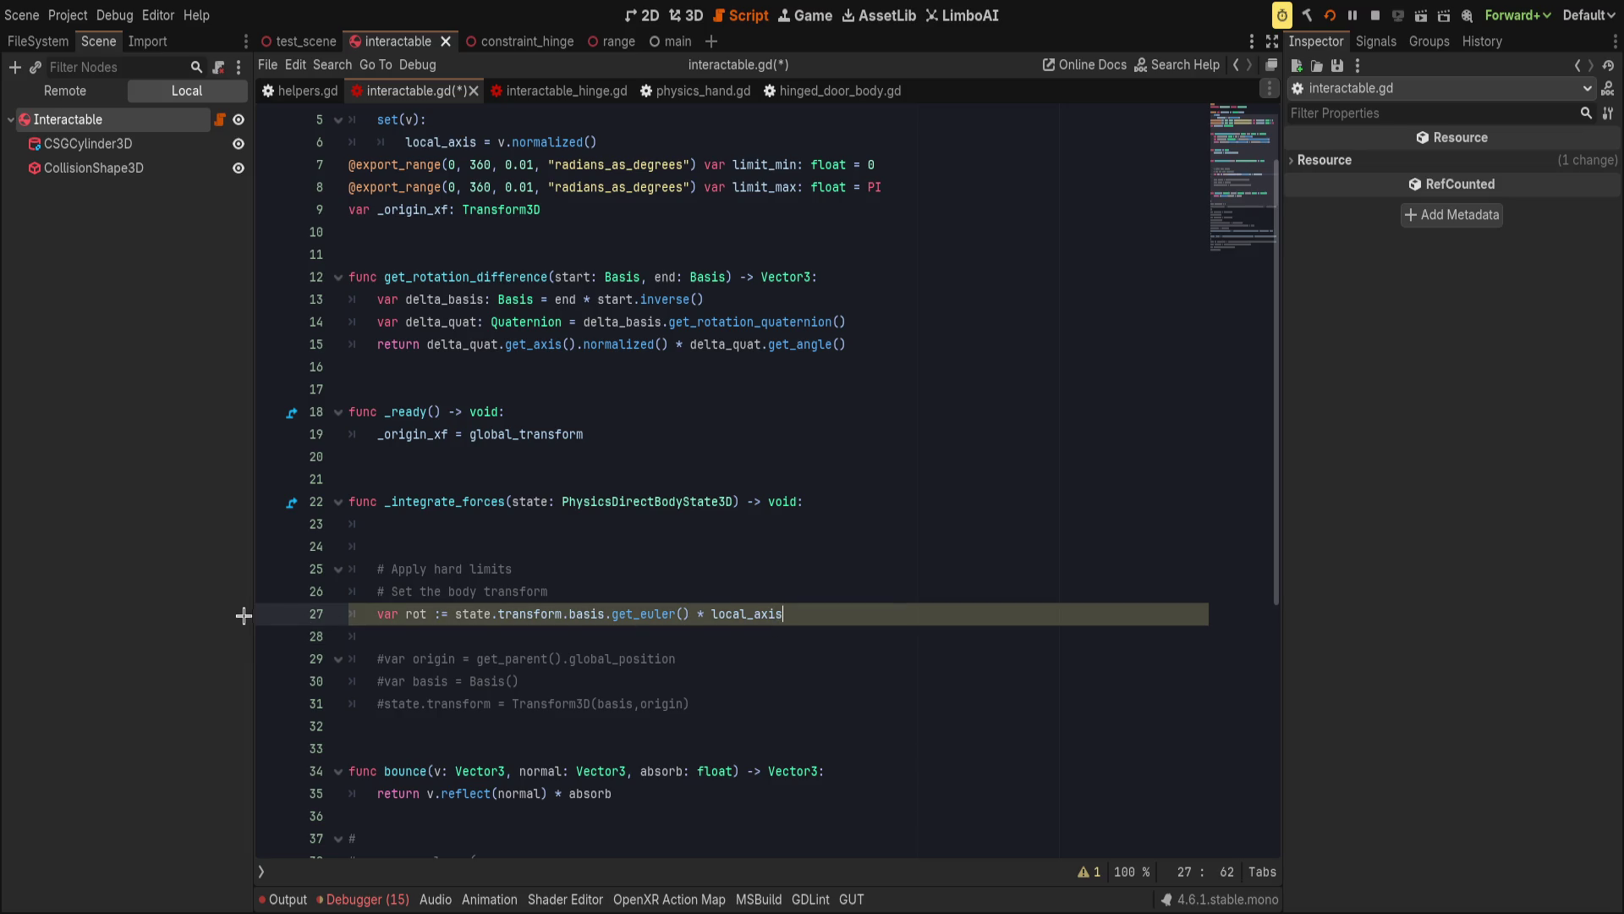
Wrap rot's Euler expression in a Basis.from_euler() call and save the script.
{"action": "left_click", "coordinate": [445, 613]}
{"action": "type", "text": "Basis"}
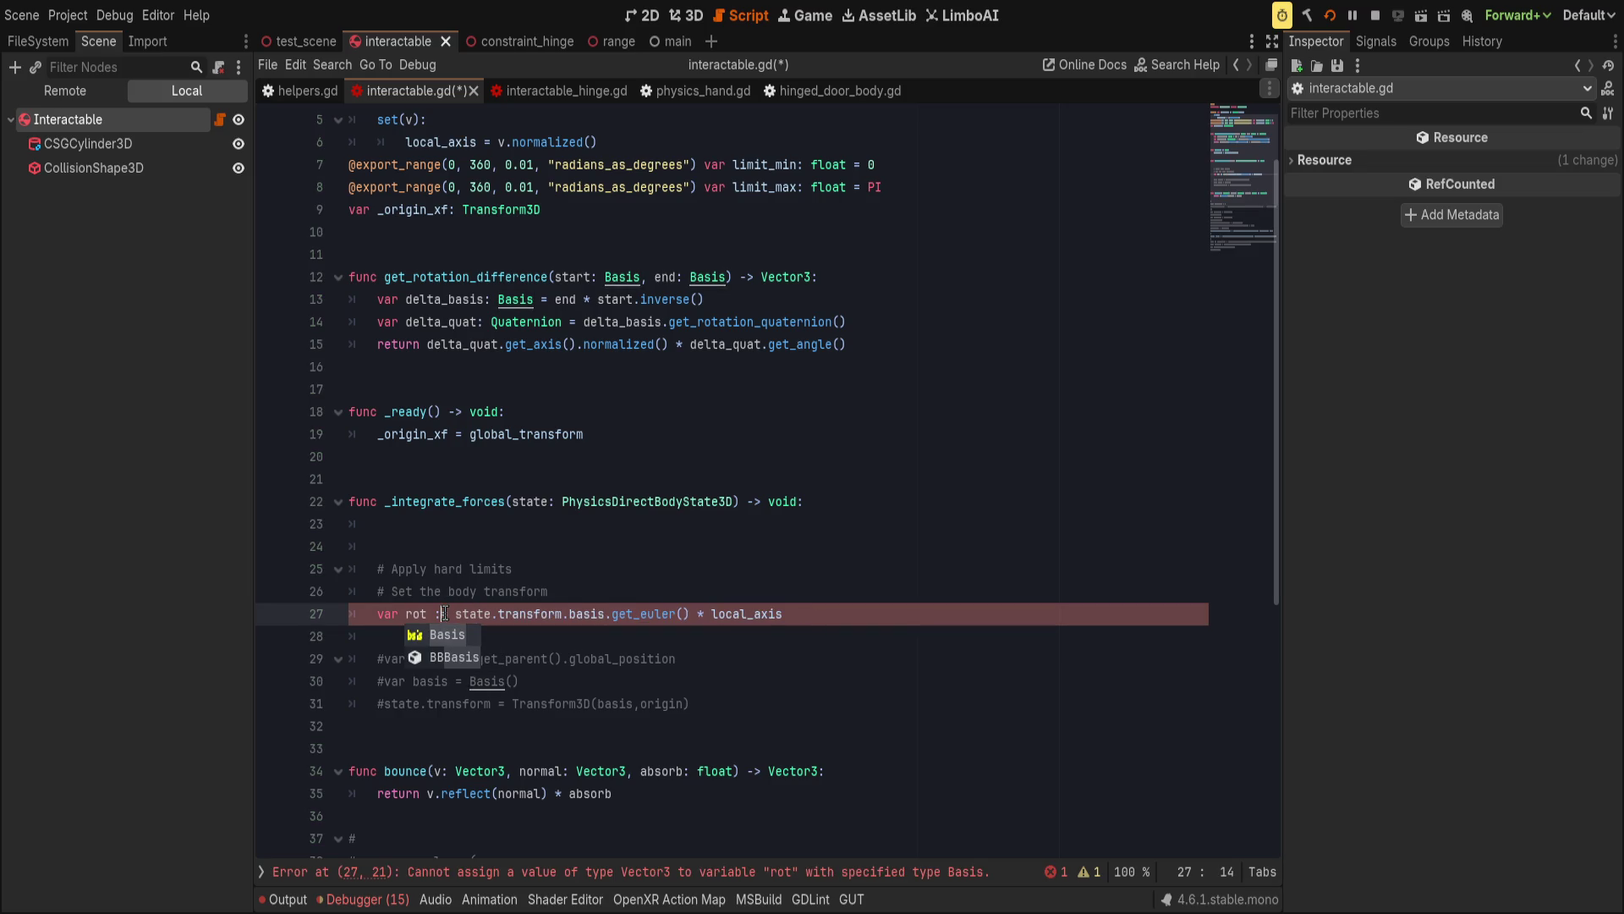
{"action": "key", "text": "Right"}
{"action": "type", "text": "Basis("}
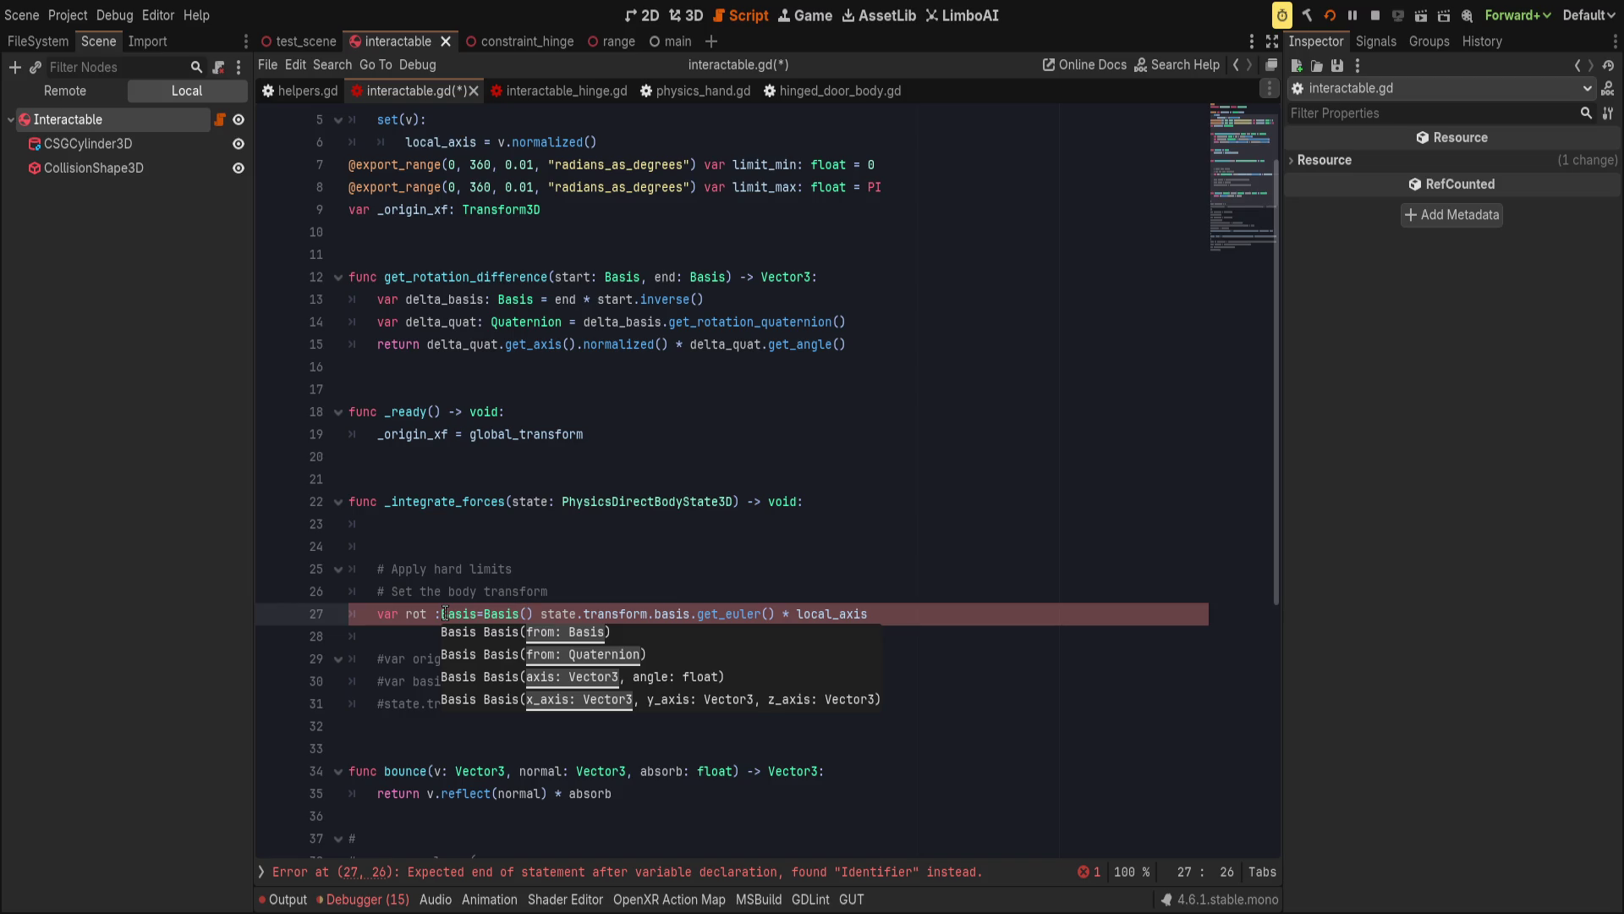
{"action": "key", "text": "BackSpace"}
{"action": "type", "text": ".from_eu"}
{"action": "key", "text": "Return"}
{"action": "key", "text": "Delete"}
{"action": "key", "text": "Delete"}
{"action": "key", "text": "End"}
{"action": "type", "text": ")"}
{"action": "left_click", "coordinate": [445, 613]}
{"action": "key", "text": "Delete"}
{"action": "key", "text": "Delete"}
{"action": "key", "text": "Delete"}
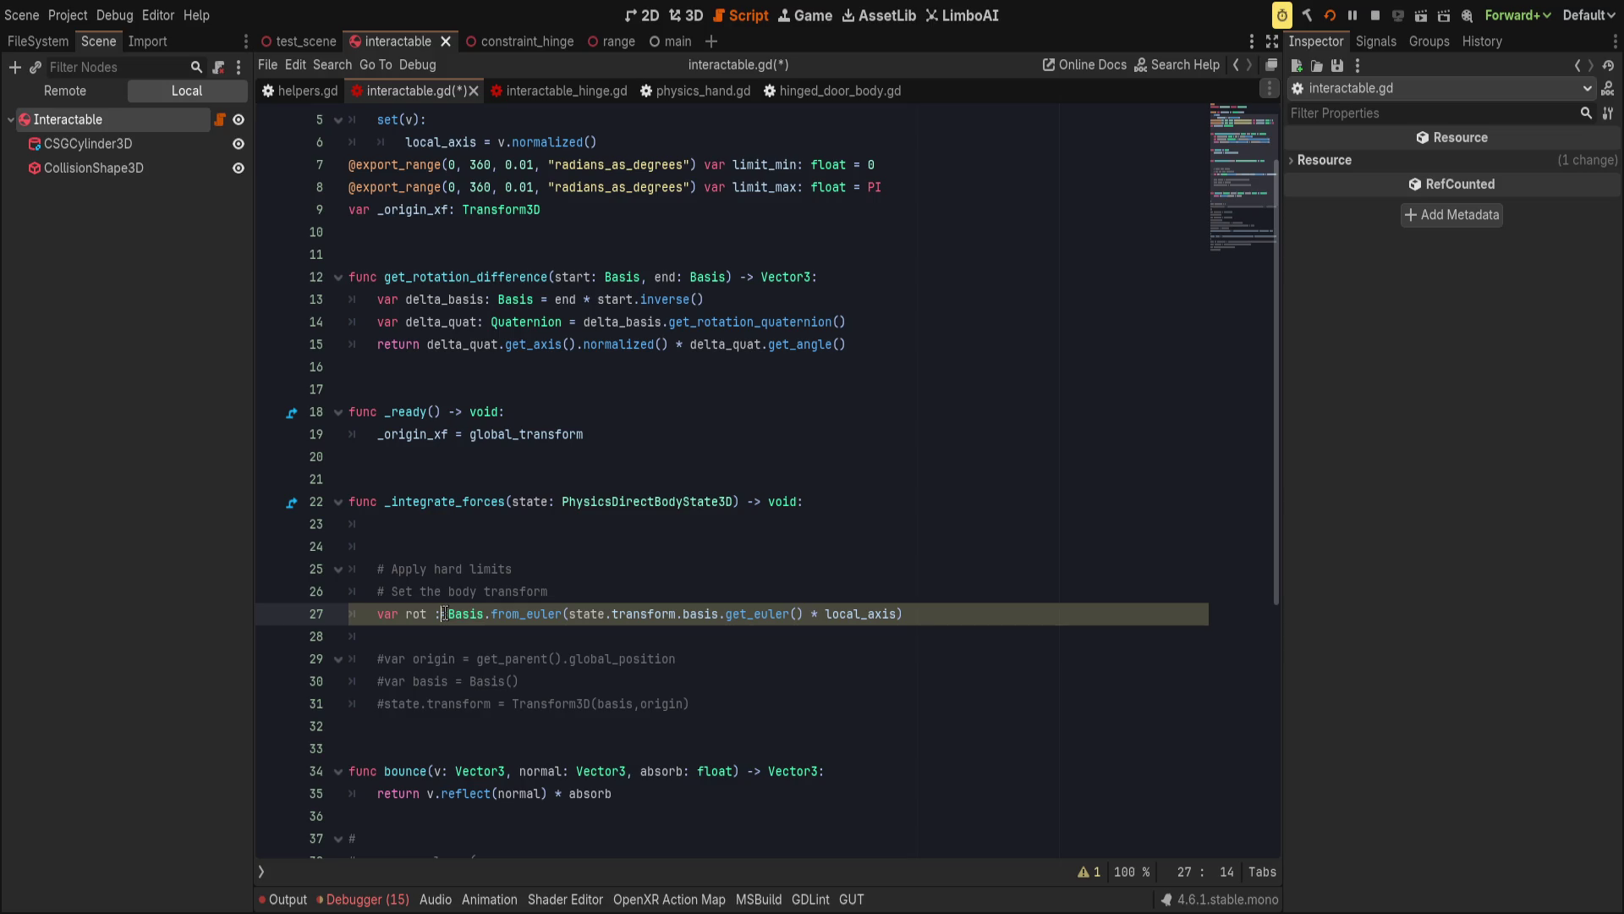
{"action": "type", "text": "="}
{"action": "key", "text": "End"}
{"action": "key", "text": "ctrl+s"}
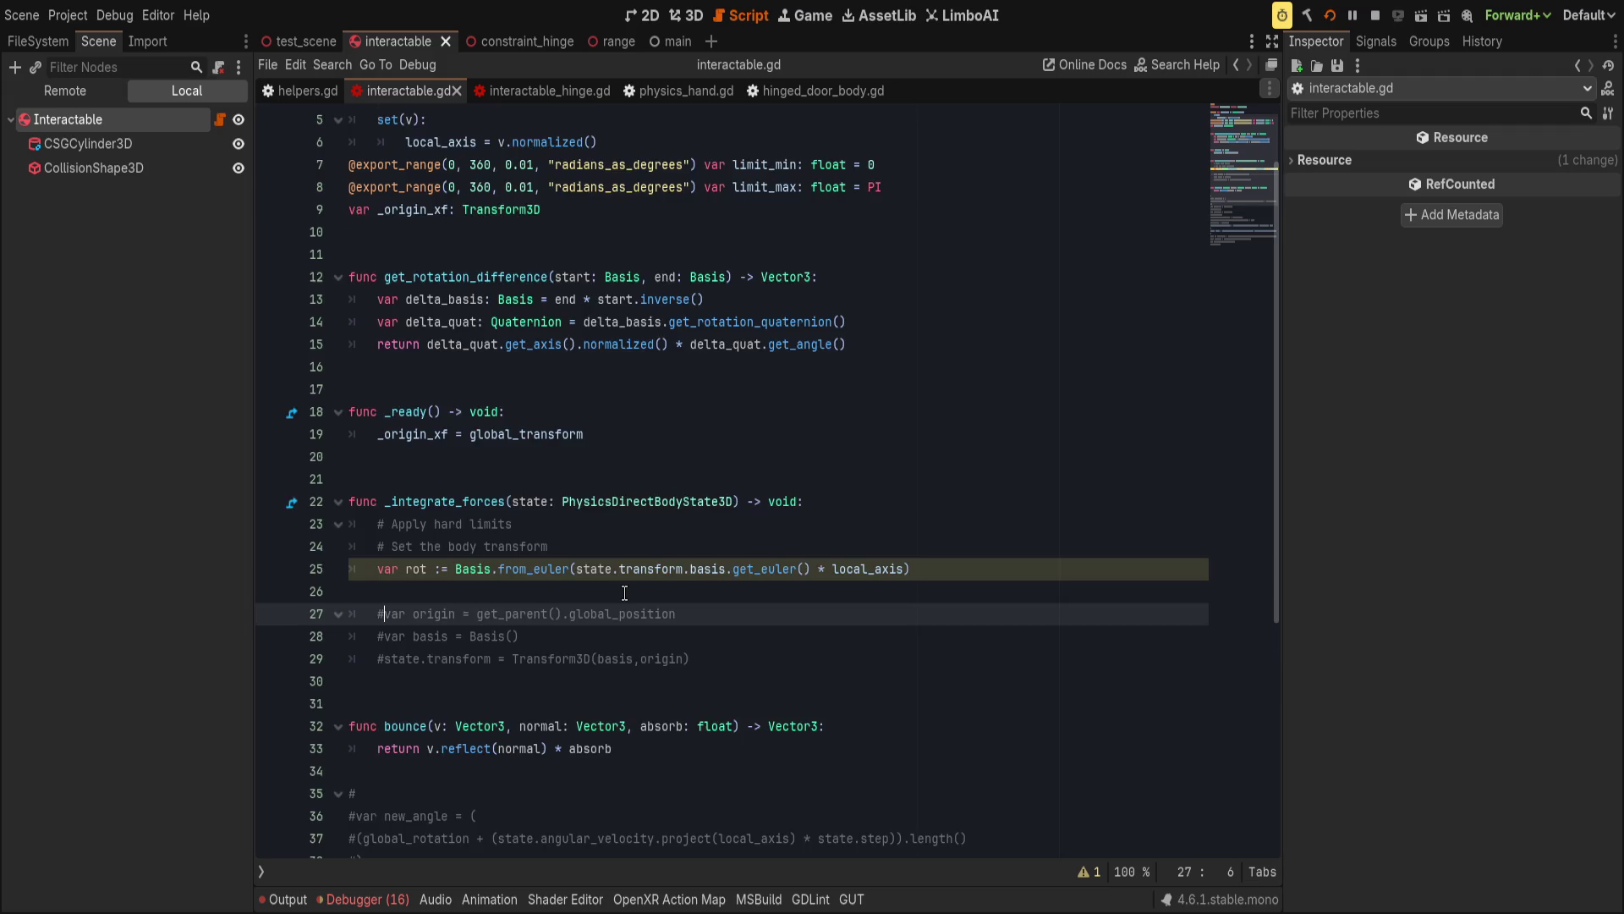
Rename rot to new_basis and uncomment state.transform so it uses new_basis.
{"action": "double_click", "coordinate": [417, 434]}
{"action": "type", "text": "new_basis"}
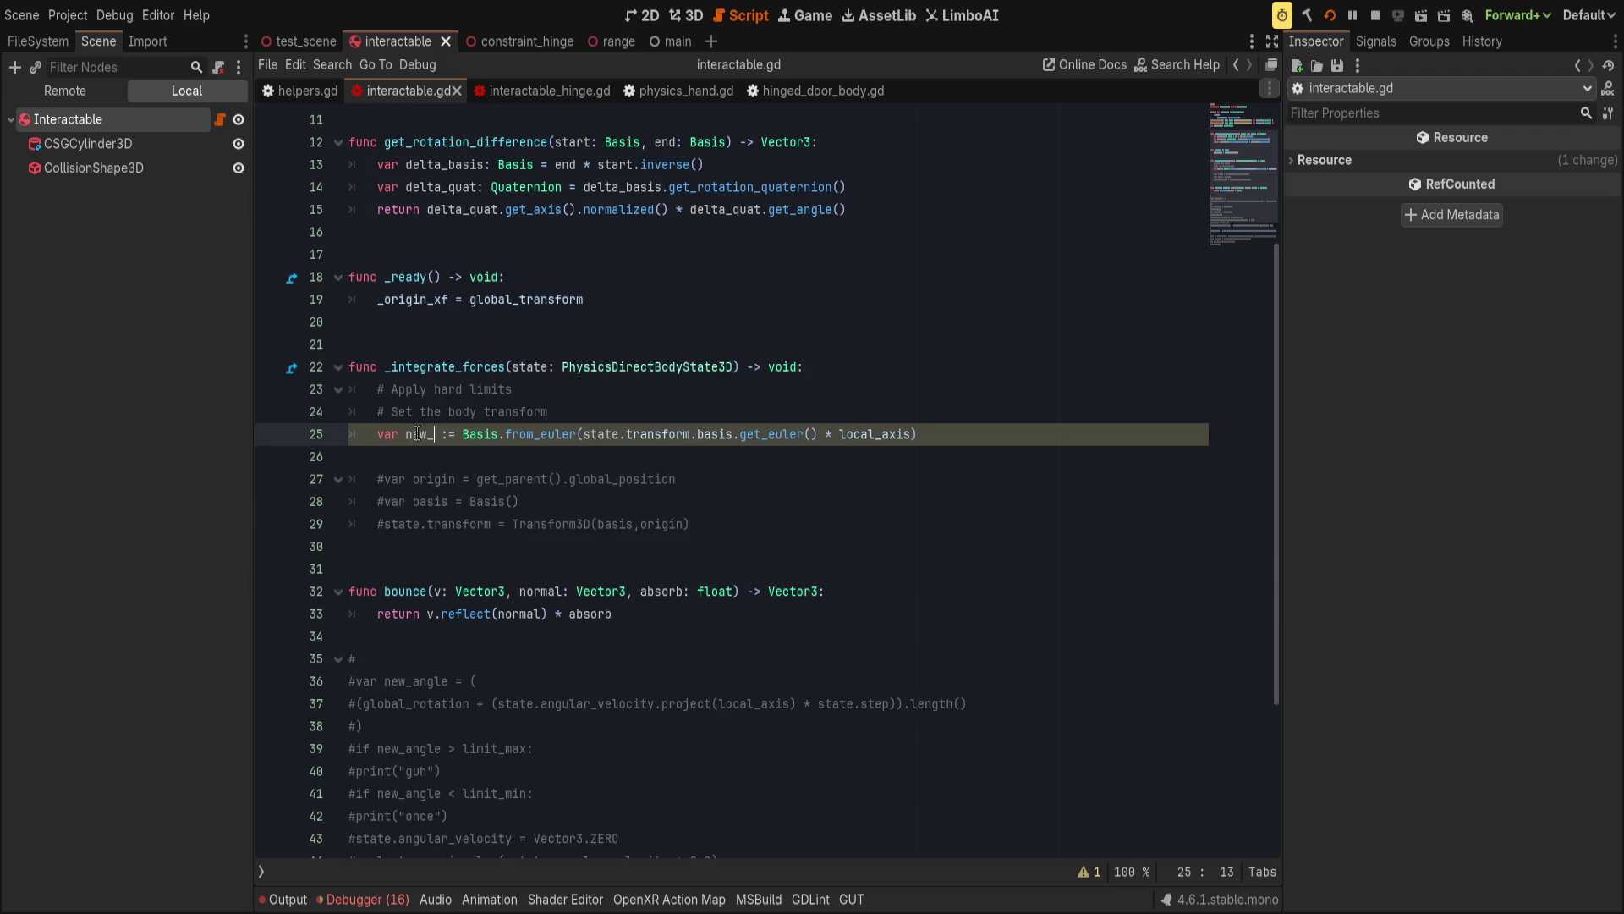
{"action": "left_click", "coordinate": [567, 457]}
{"action": "key", "text": "Tab"}
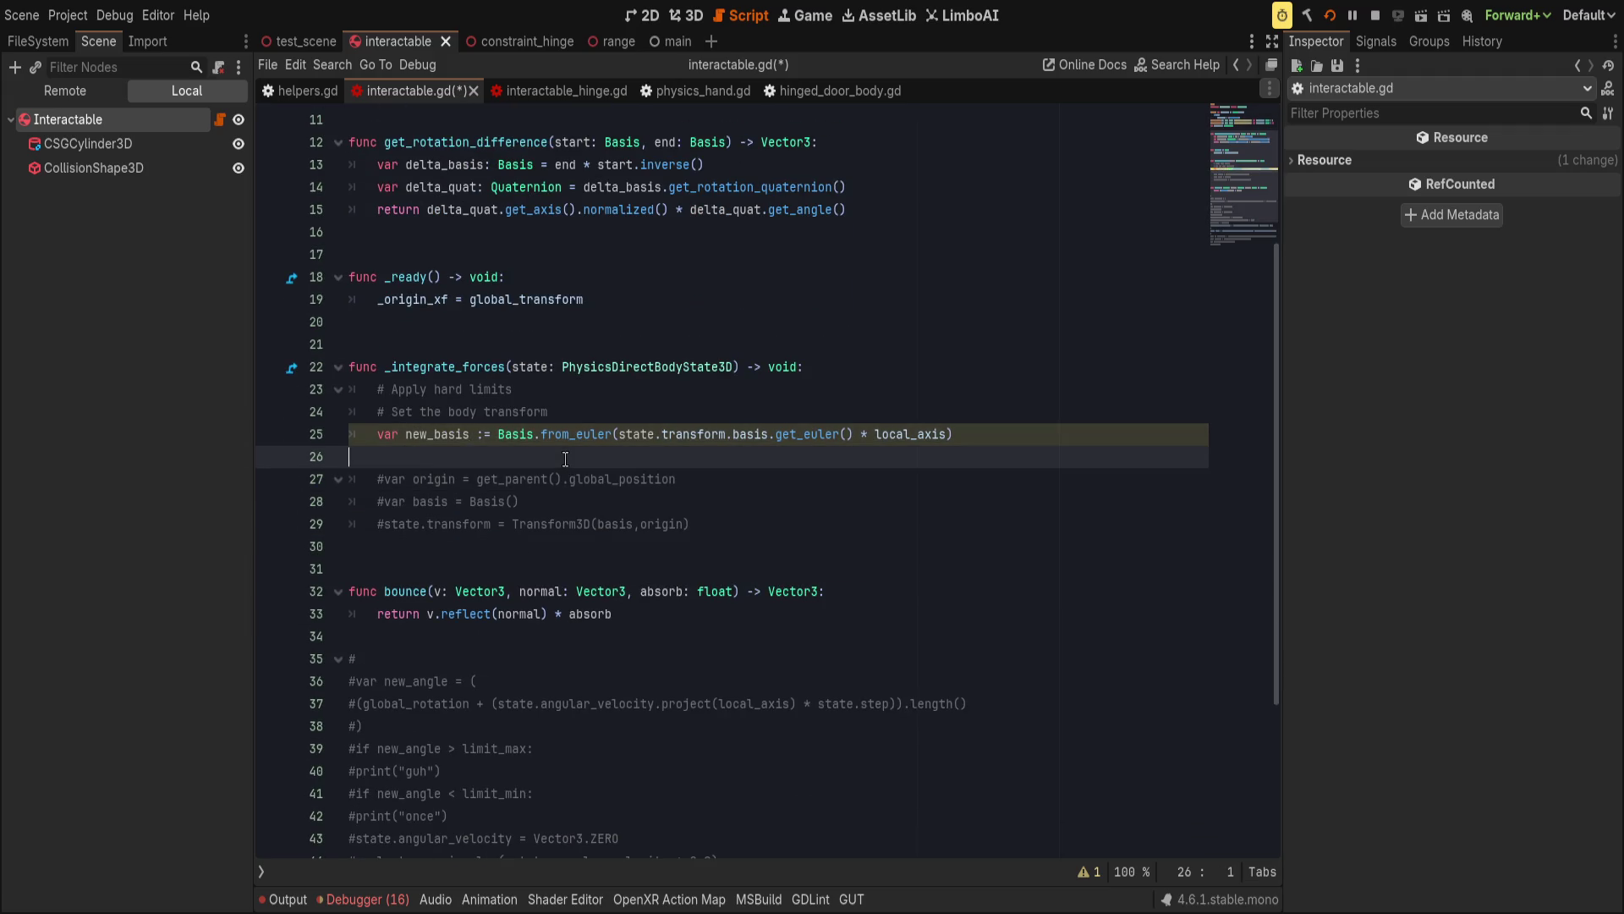
{"action": "key", "text": "BackSpace"}
{"action": "key", "text": "BackSpace"}
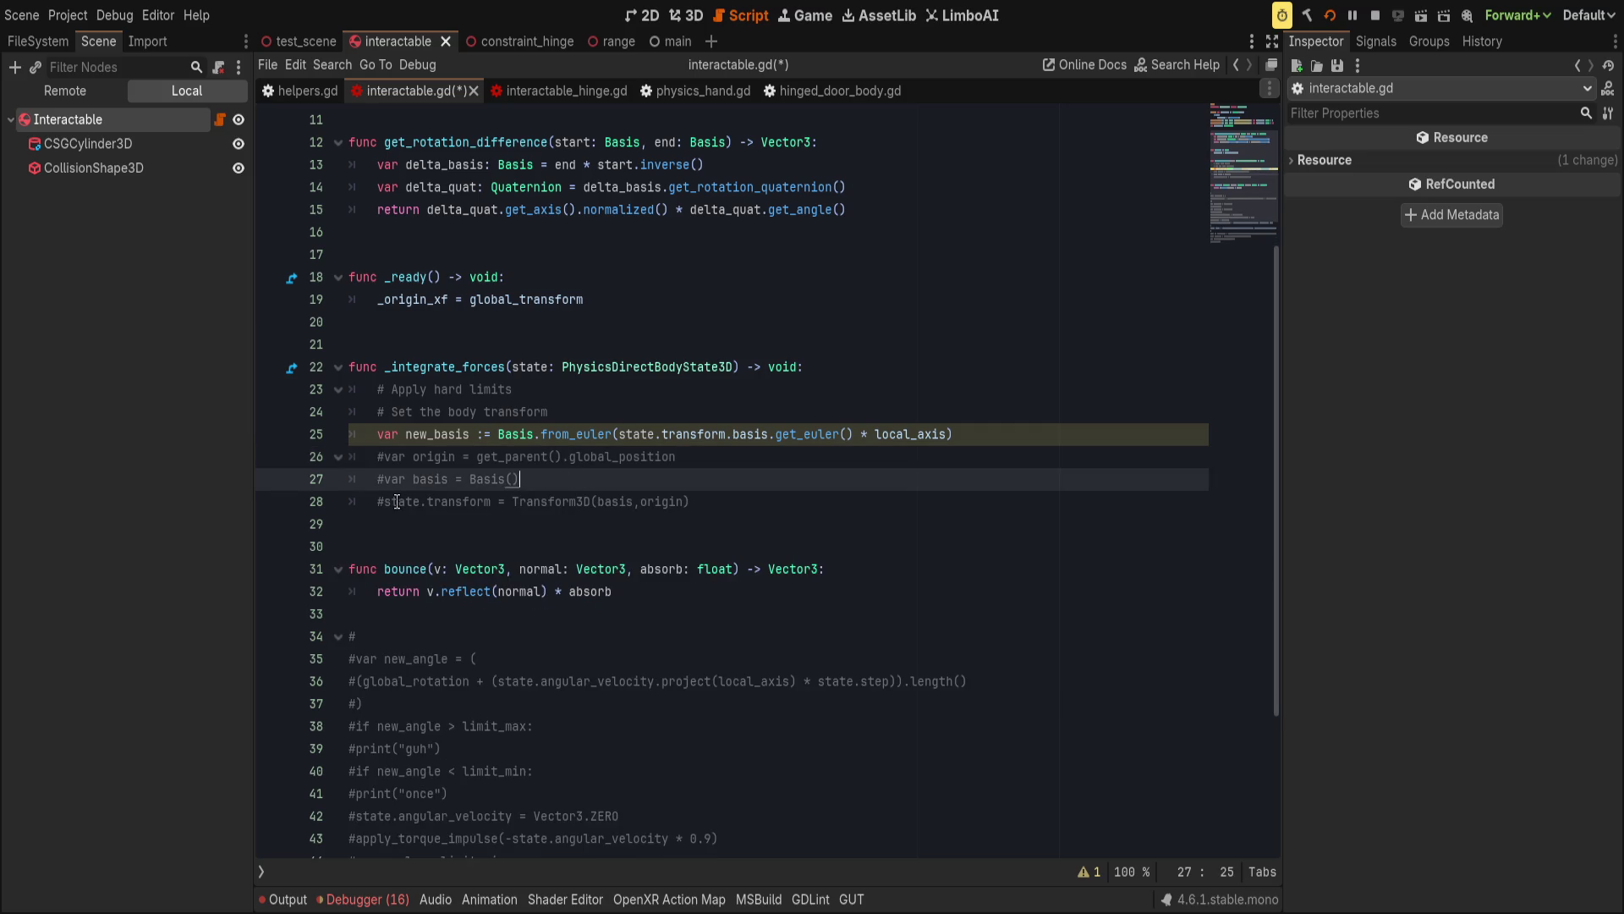
{"action": "left_click", "coordinate": [389, 502]}
{"action": "key", "text": "ctrl+k"}
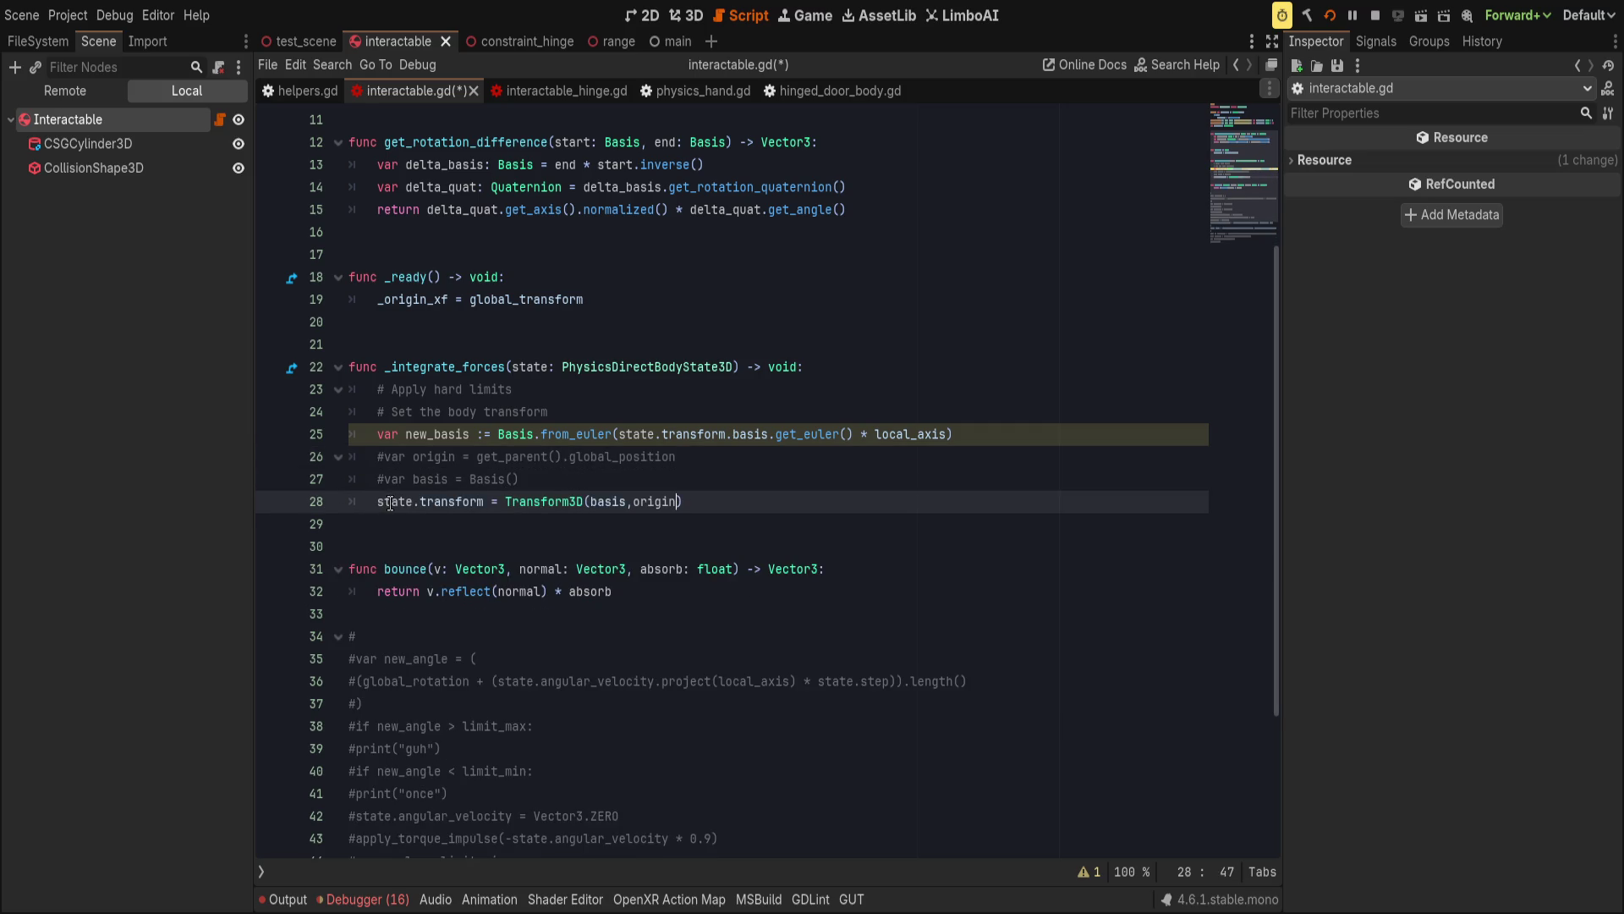
{"action": "key", "text": "Left"}
{"action": "key", "text": "BackSpace"}
{"action": "key", "text": "BackSpace"}
{"action": "key", "text": "BackSpace"}
{"action": "type", "text": "new_basis"}
{"action": "key", "text": "Right"}
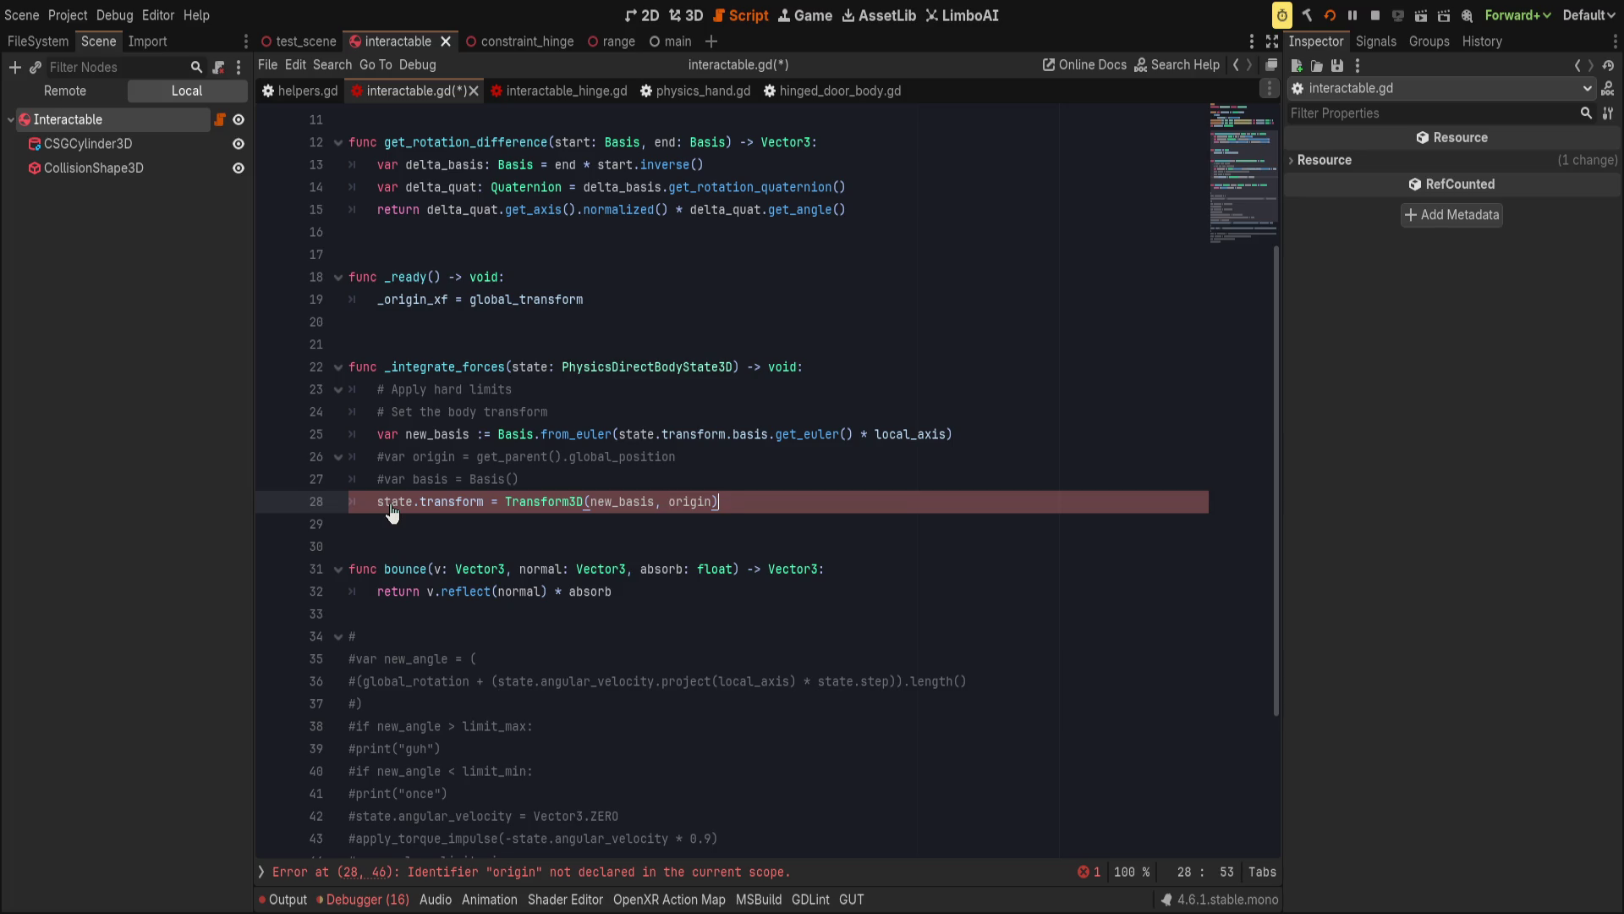
Uncomment the origin line as new_origin below the basis comment and pass it to state.transform.
{"action": "left_click", "coordinate": [388, 462]}
{"action": "key", "text": "ctrl+k"}
{"action": "key", "text": "alt+Down"}
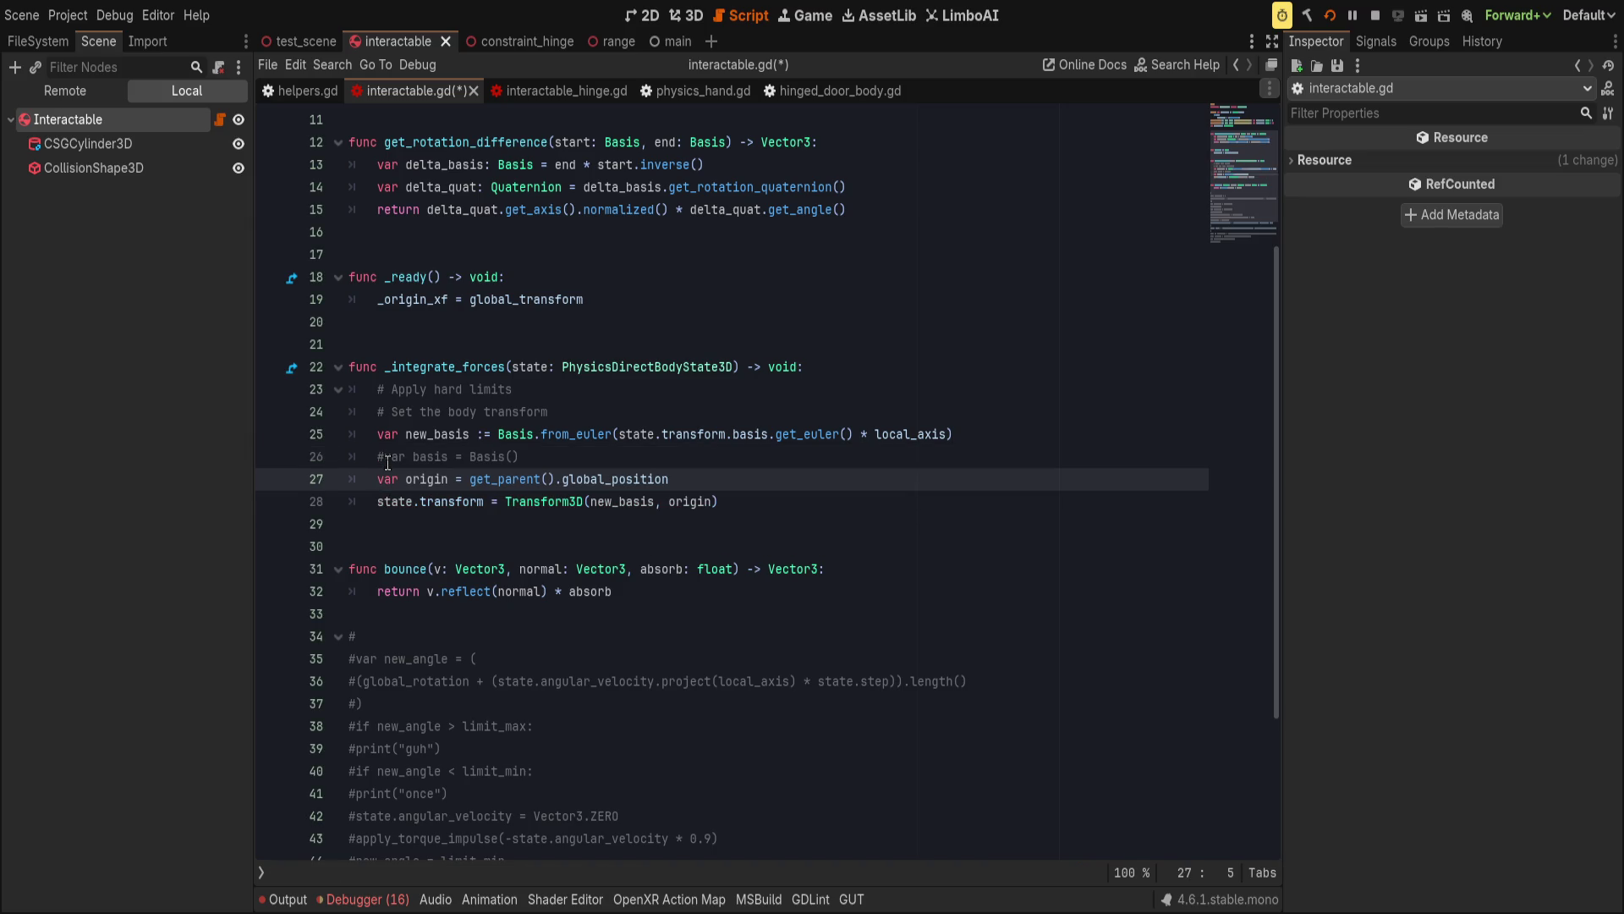
{"action": "key", "text": "Up"}
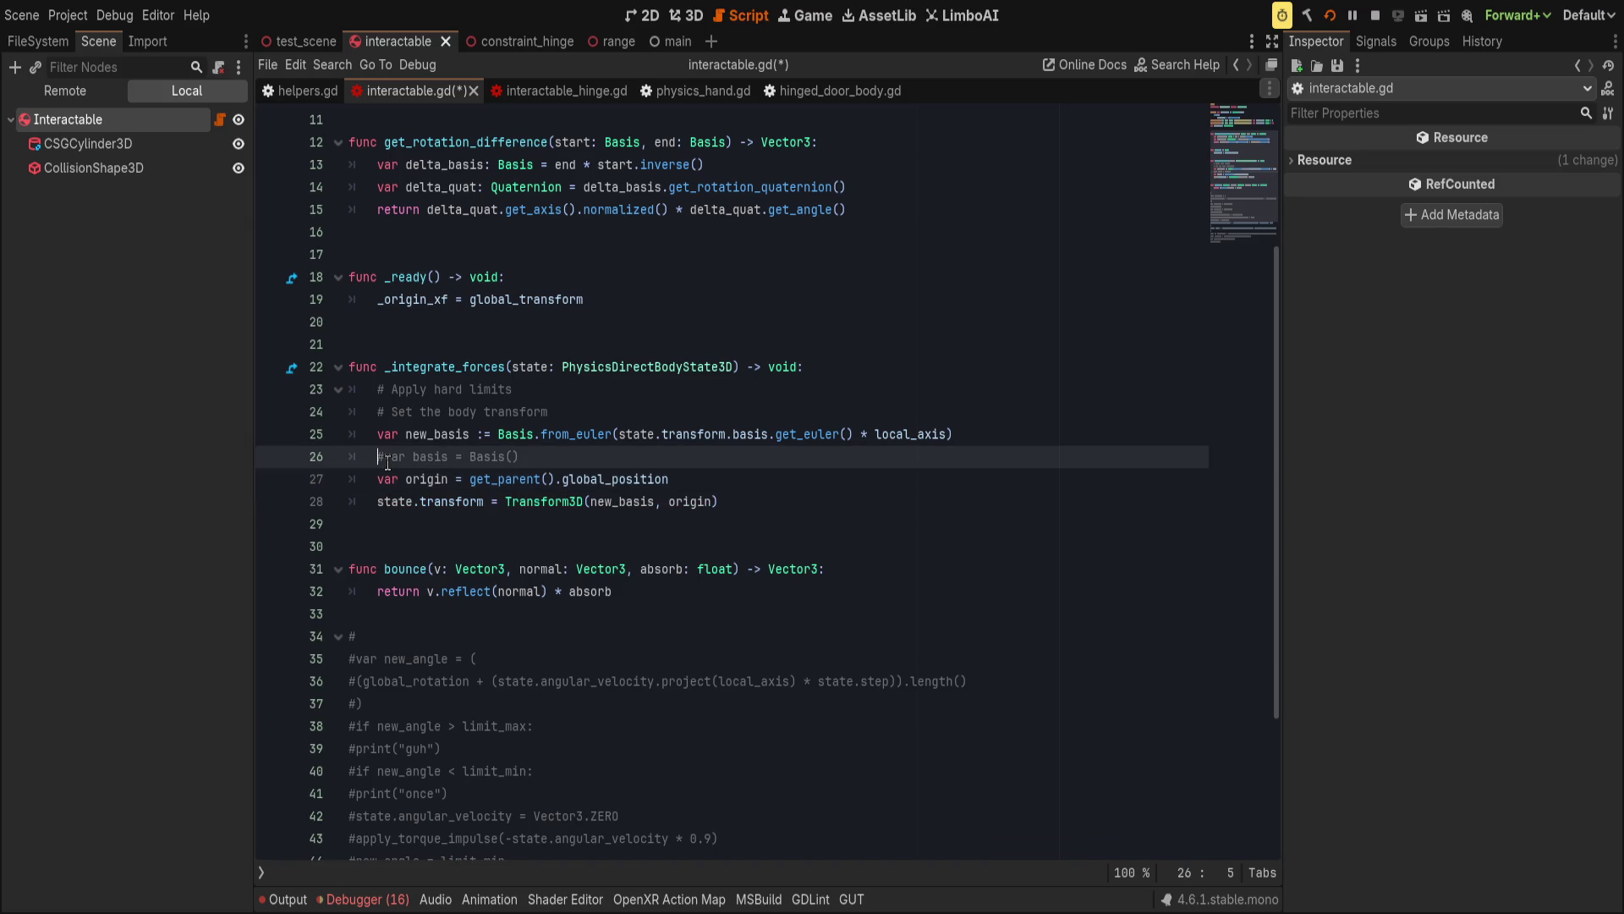
{"action": "key", "text": "Down"}
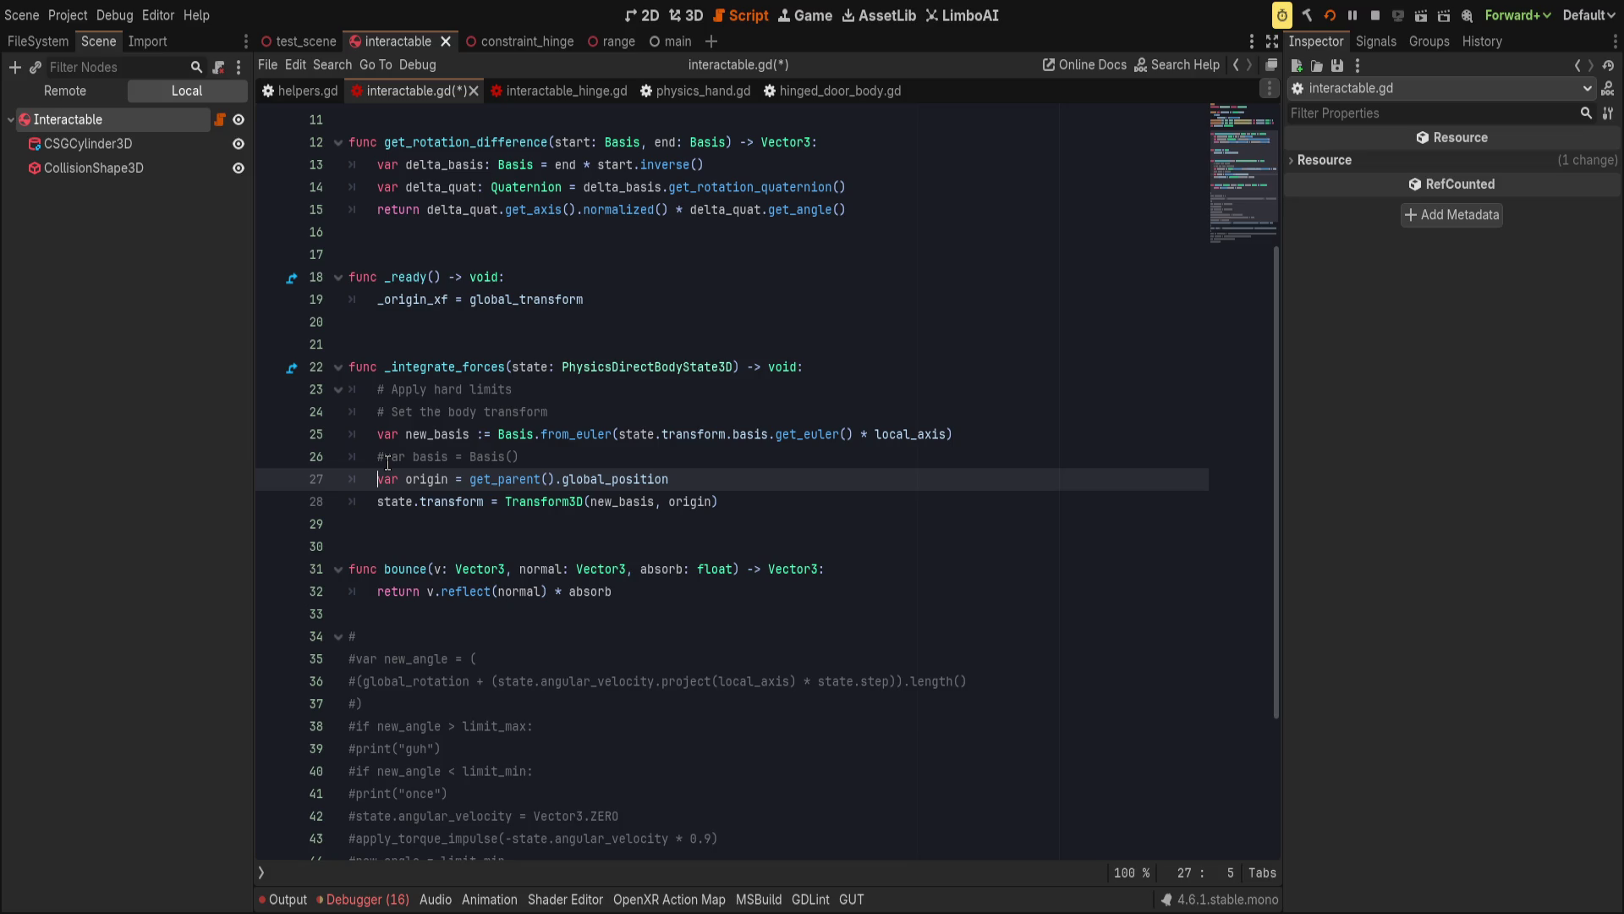
{"action": "type", "text": "new_"}
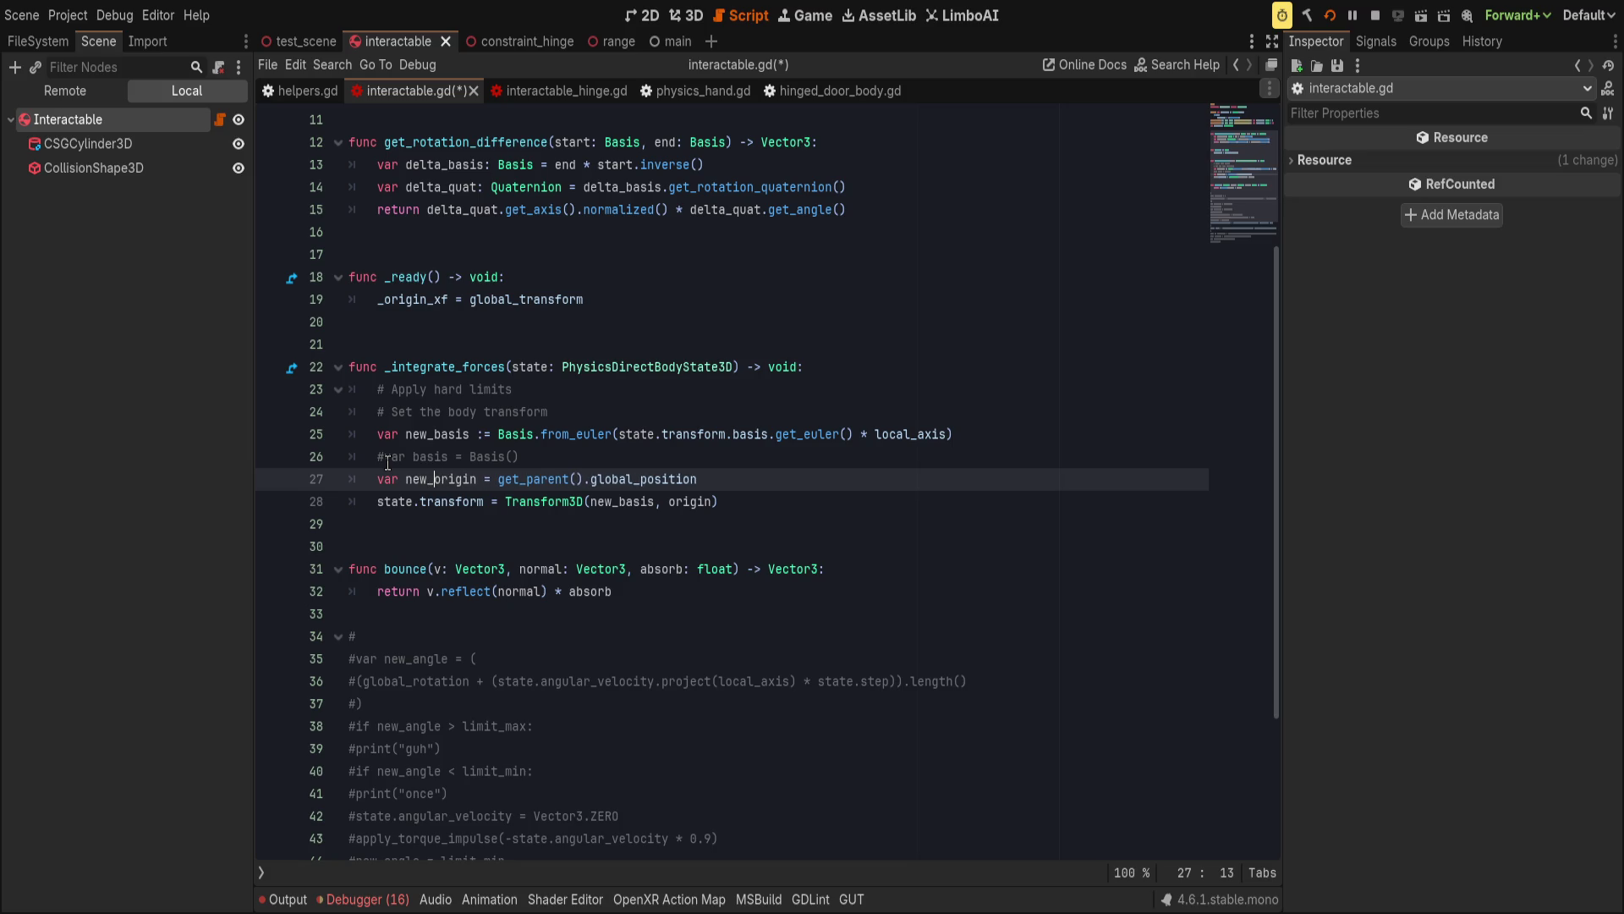
{"action": "double_click", "coordinate": [440, 479]}
{"action": "key", "text": "ctrl+c"}
{"action": "double_click", "coordinate": [709, 501]}
{"action": "key", "text": "ctrl+v"}
Delete the leftover commented basis line and save.
{"action": "left_click", "coordinate": [733, 488]}
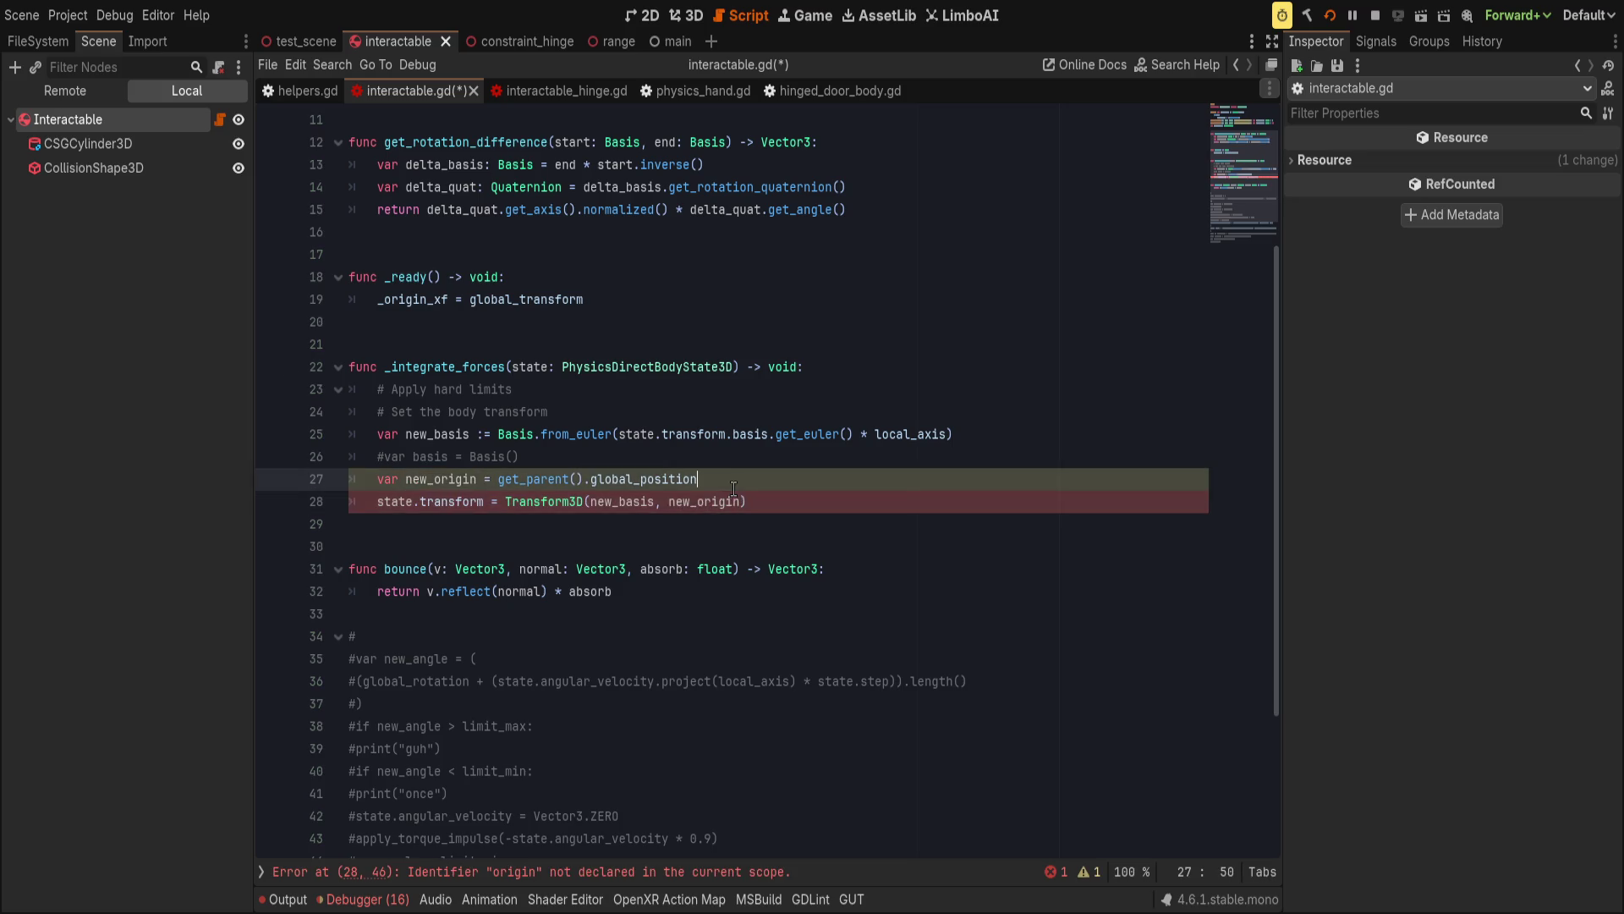
{"action": "left_click", "coordinate": [709, 456]}
{"action": "key", "text": "ctrl+shift+k"}
{"action": "key", "text": "ctrl+s"}
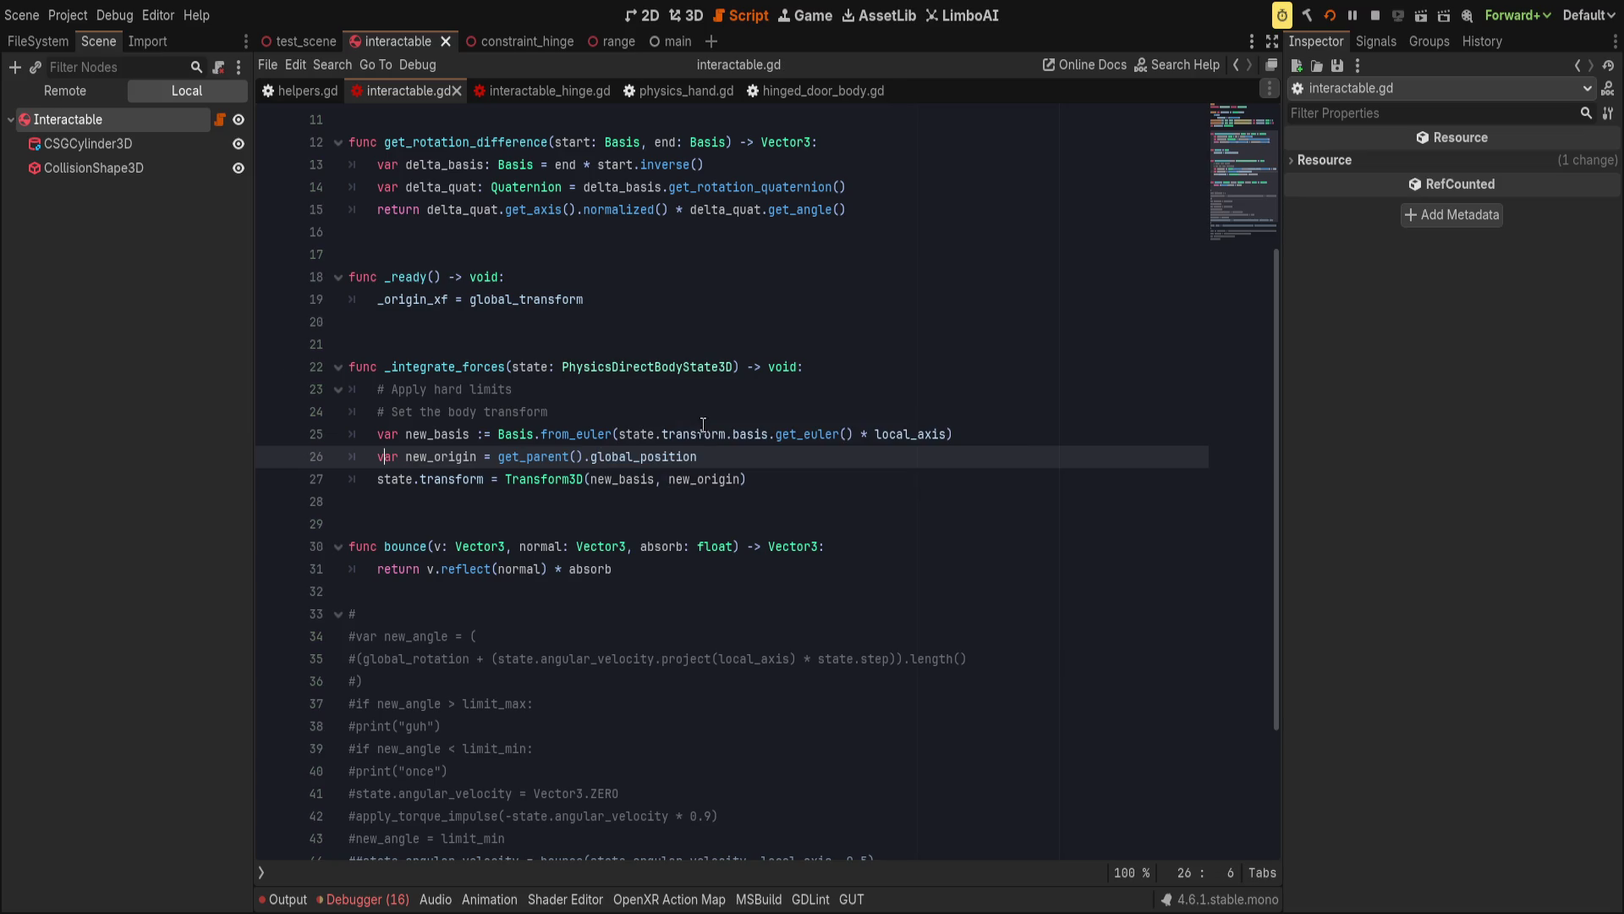
Merge the two comments into one 'Apply hard limits, set…' comment line and save.
{"action": "left_click", "coordinate": [672, 388]}
{"action": "left_click", "coordinate": [672, 407]}
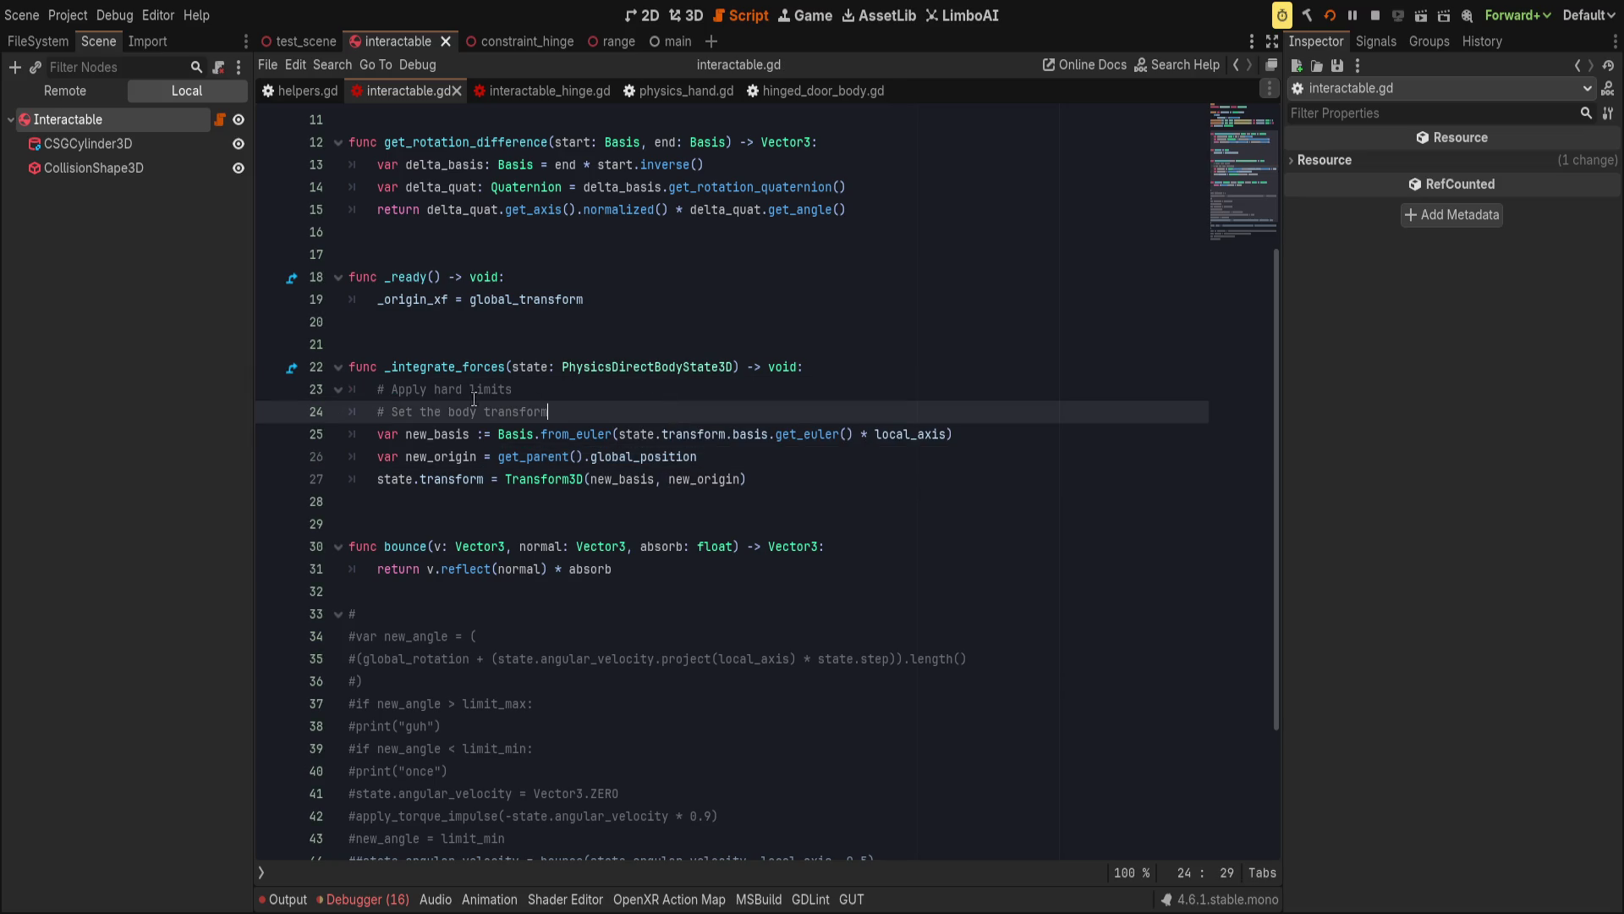
{"action": "left_click", "coordinate": [388, 389]}
{"action": "left_click", "coordinate": [631, 391]}
{"action": "type", "text": ", set"}
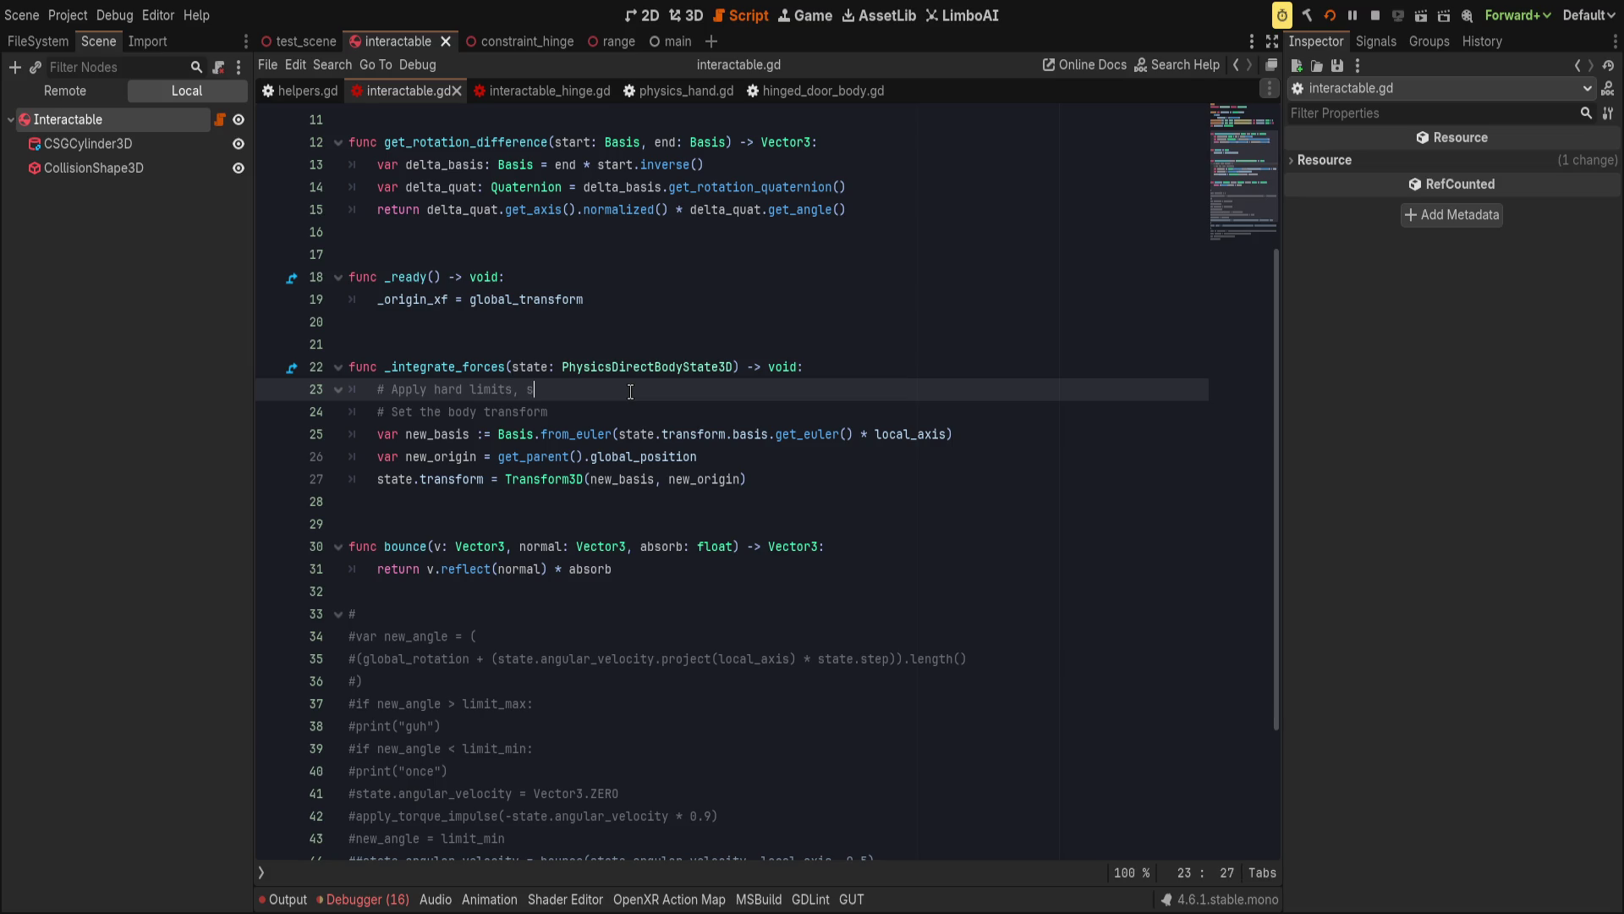
{"action": "key", "text": "ctrl+Delete"}
{"action": "key", "text": "ctrl+Delete"}
{"action": "key", "text": "ctrl+Delete"}
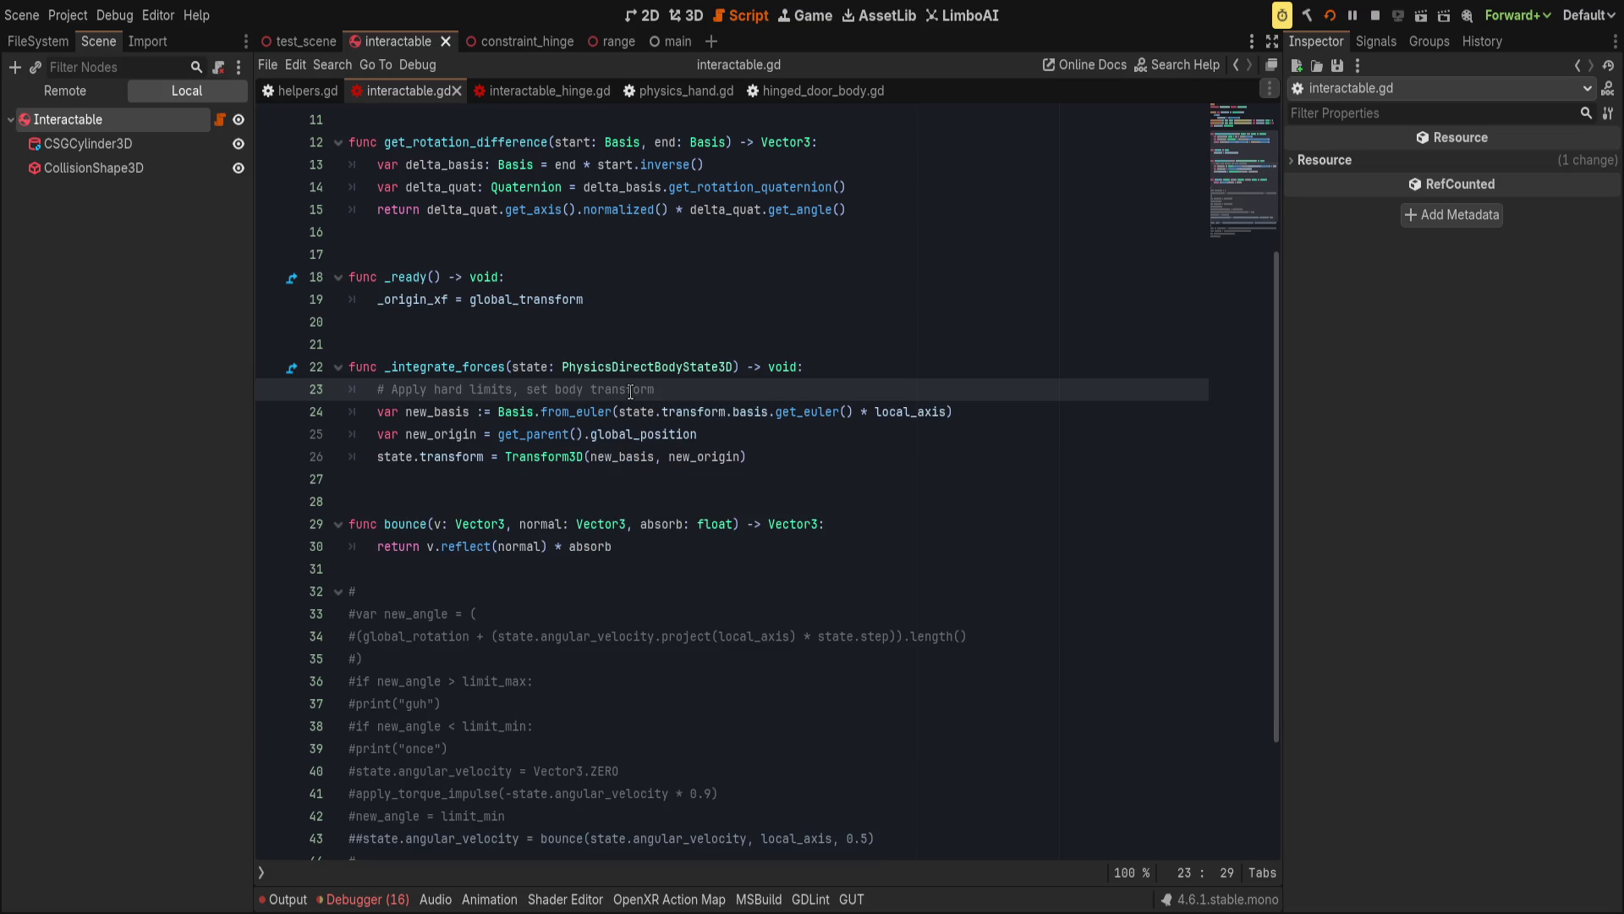
{"action": "key", "text": "ctrl+shift+Return"}
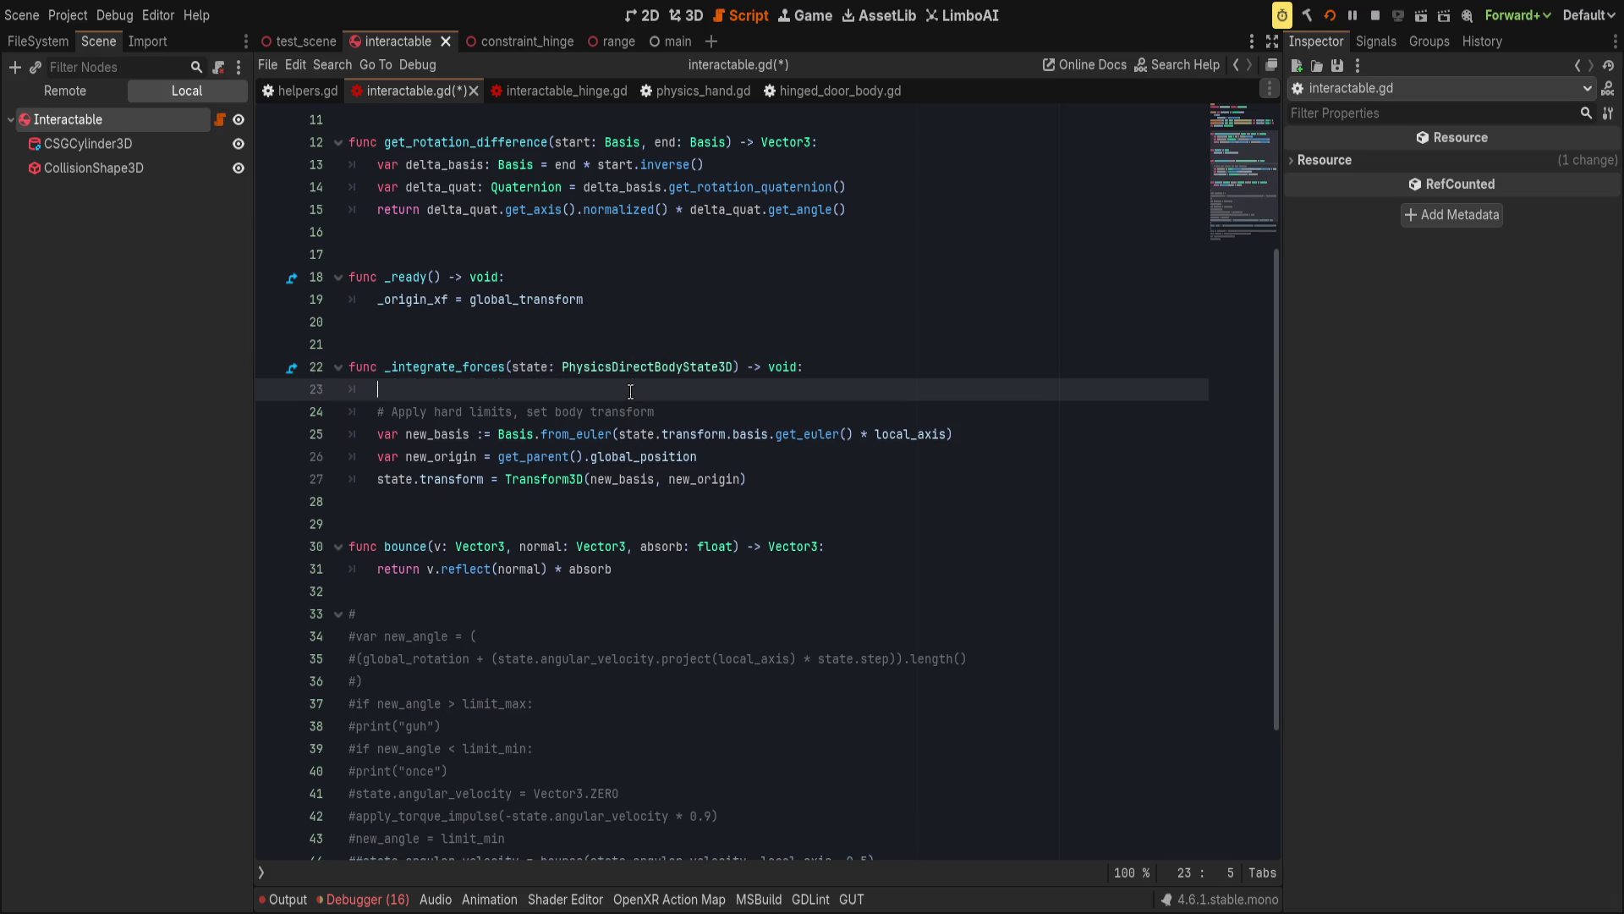
{"action": "key", "text": "ctrl+s"}
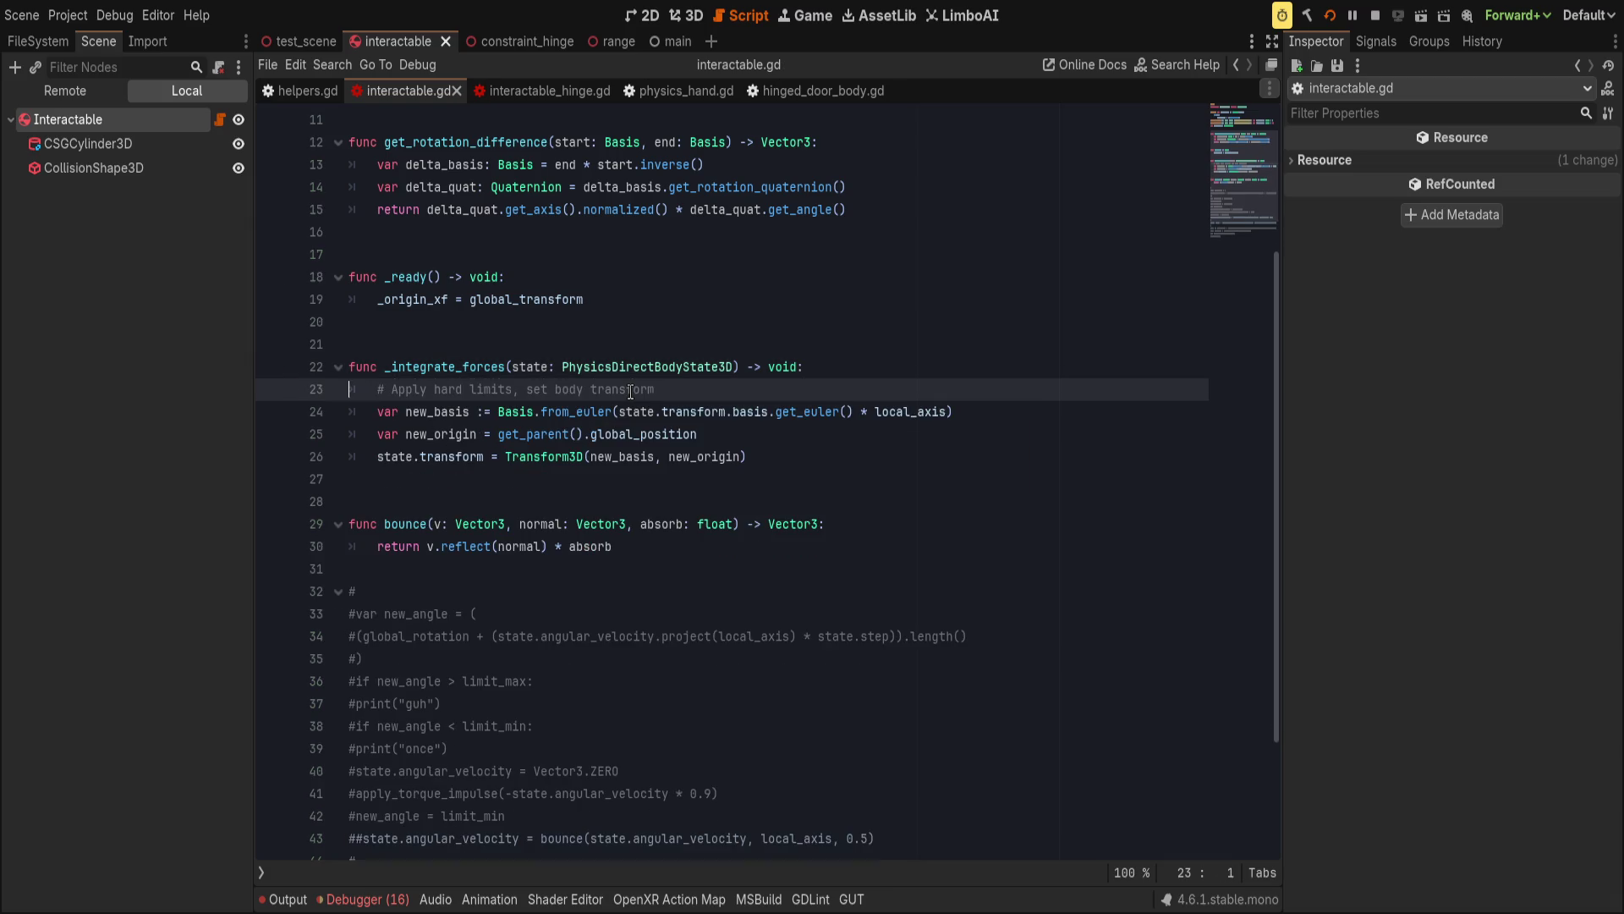
{"action": "key", "text": "ctrl+z"}
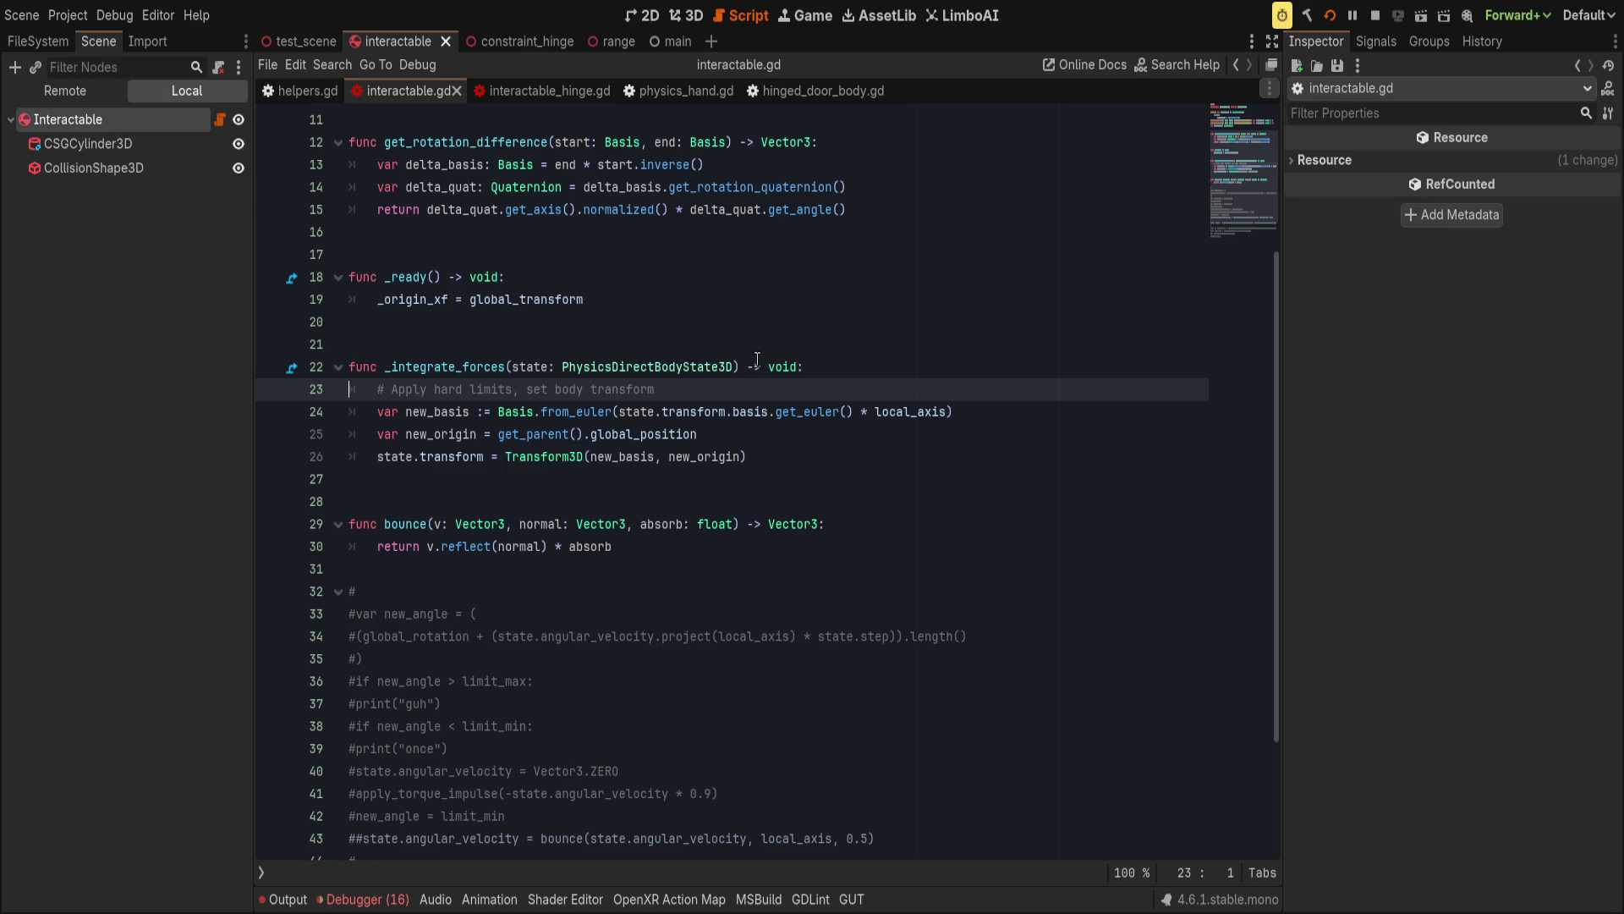
Remove the extra blank lines under the _integrate_forces header, save, and run the game.
{"action": "left_click", "coordinate": [854, 365]}
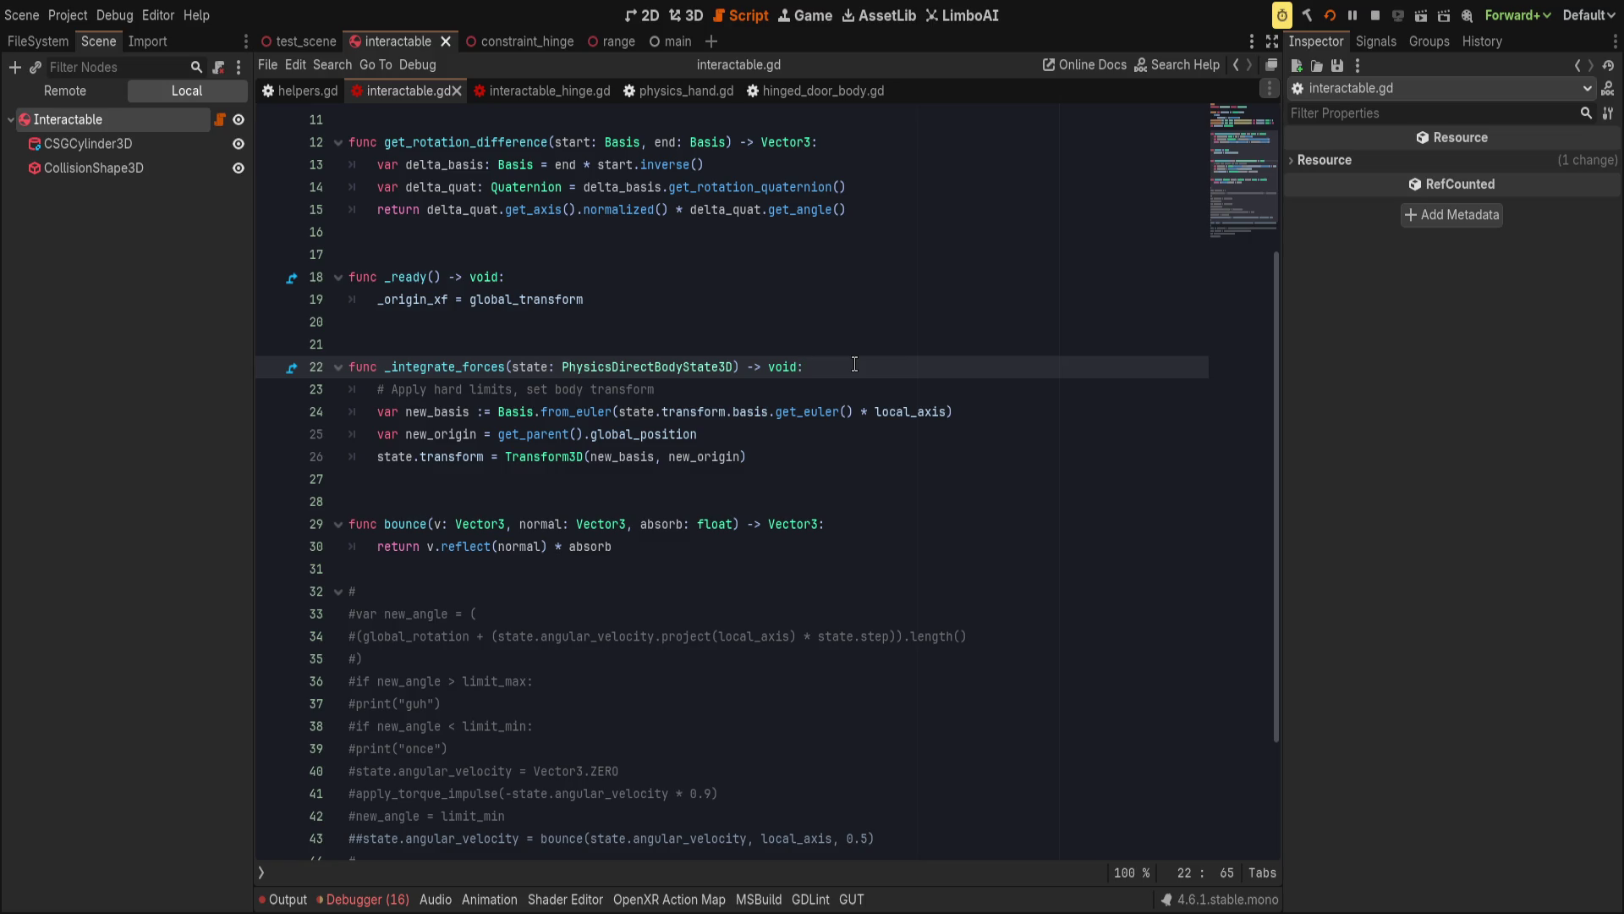
{"action": "key", "text": "Return"}
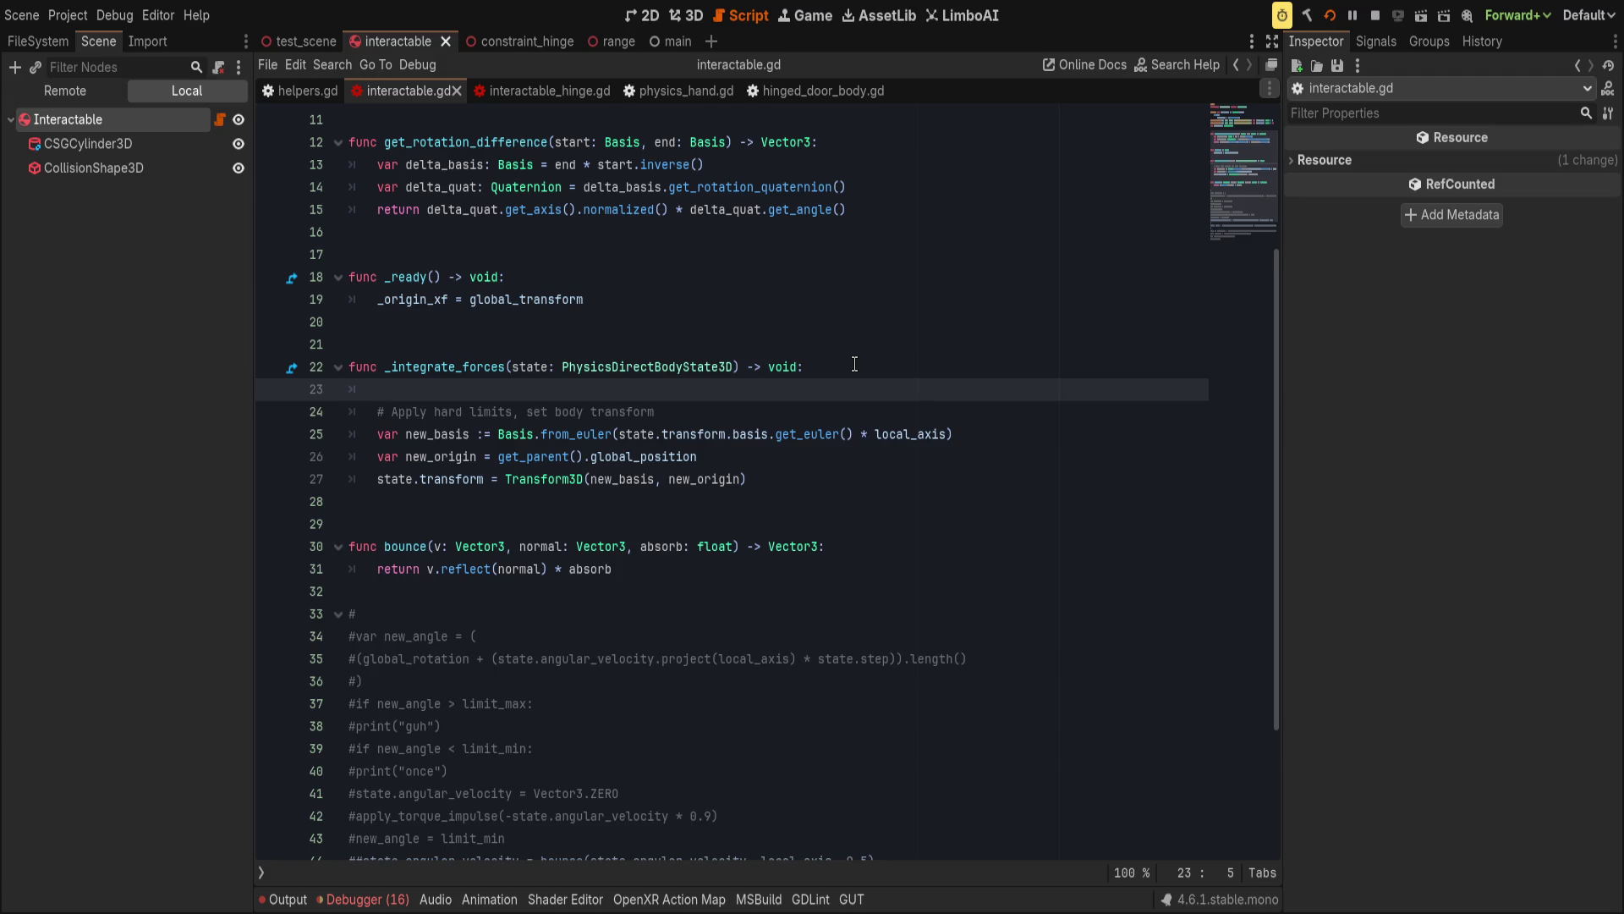
{"action": "key", "text": "Return"}
{"action": "key", "text": "Return"}
{"action": "key", "text": "Up"}
{"action": "key", "text": "Down"}
{"action": "key", "text": "Up"}
{"action": "key", "text": "Up"}
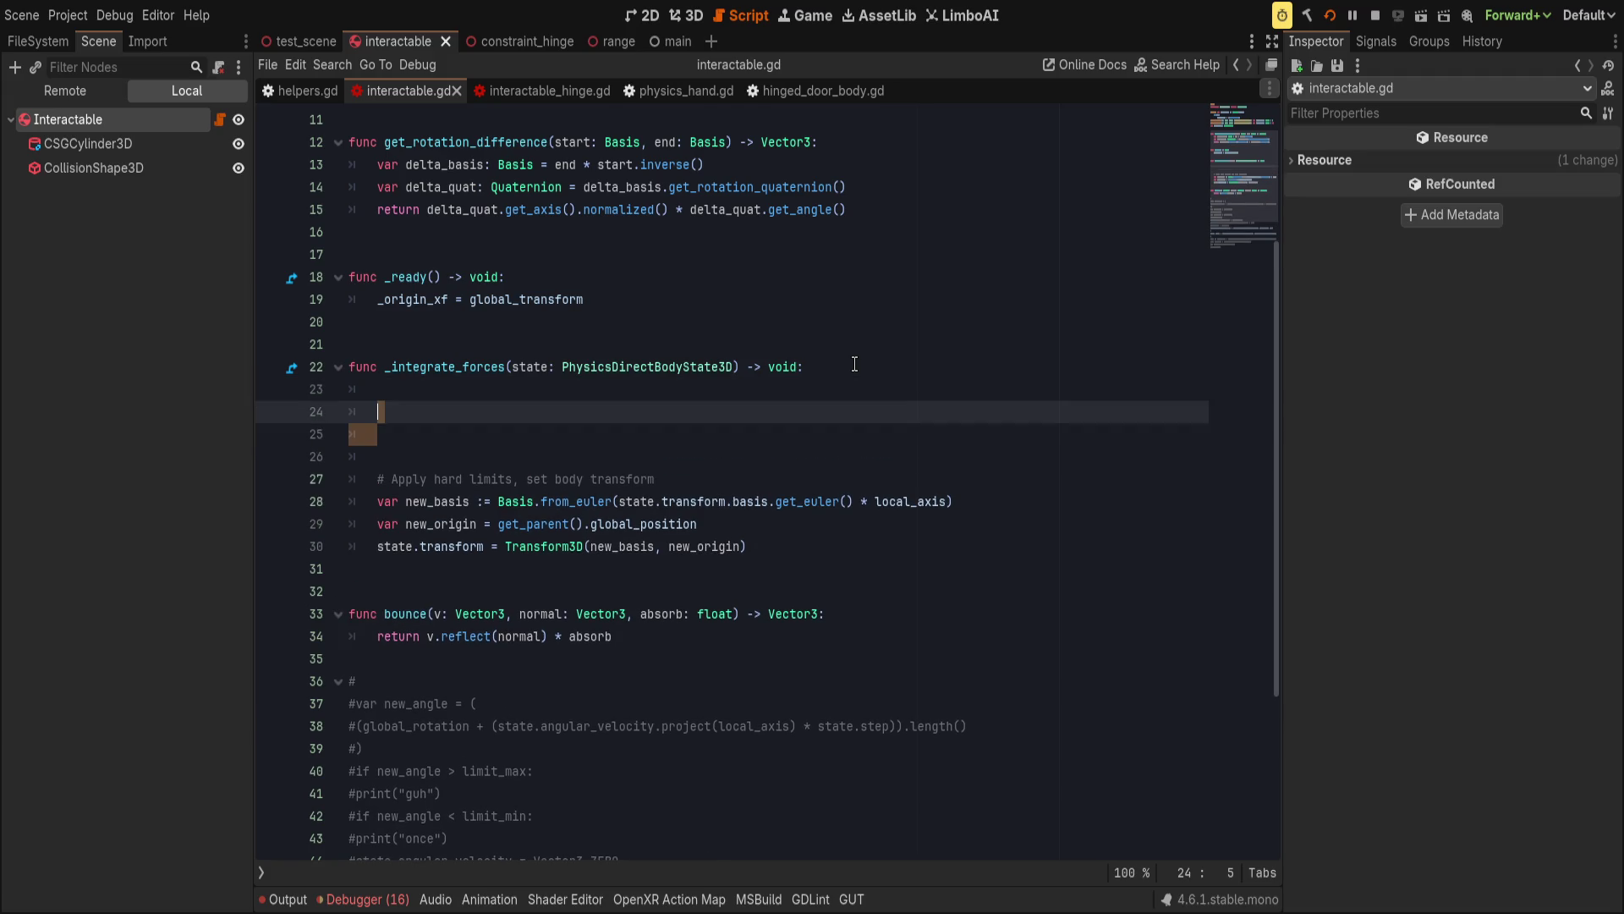
{"action": "key", "text": "BackSpace"}
{"action": "key", "text": "Delete"}
{"action": "key", "text": "Tab"}
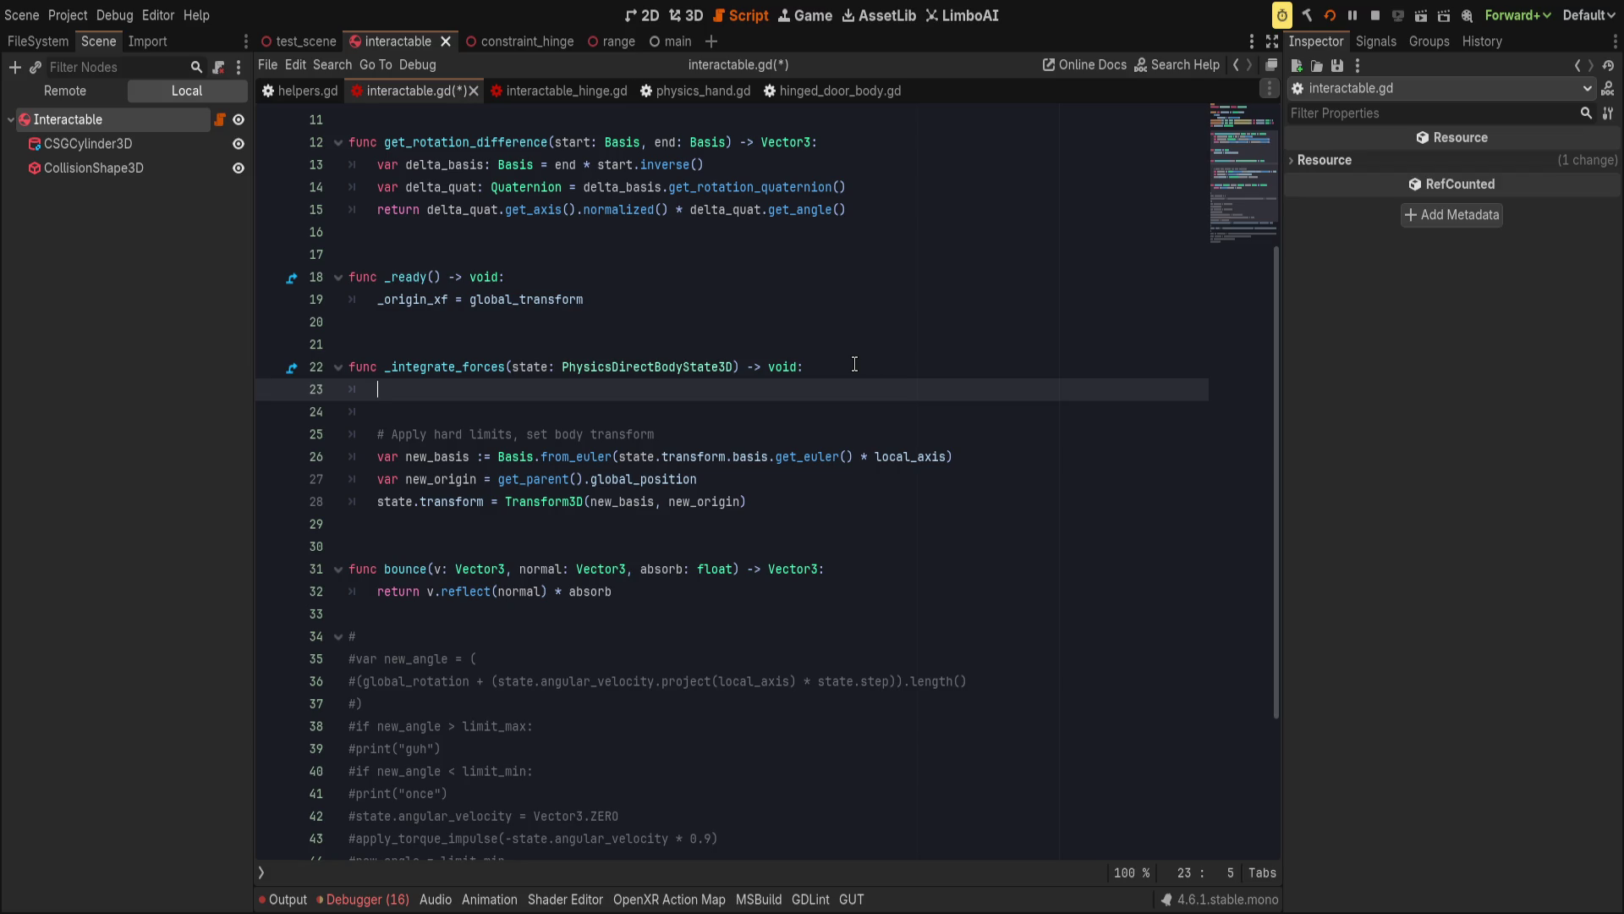
{"action": "key", "text": "ctrl+s"}
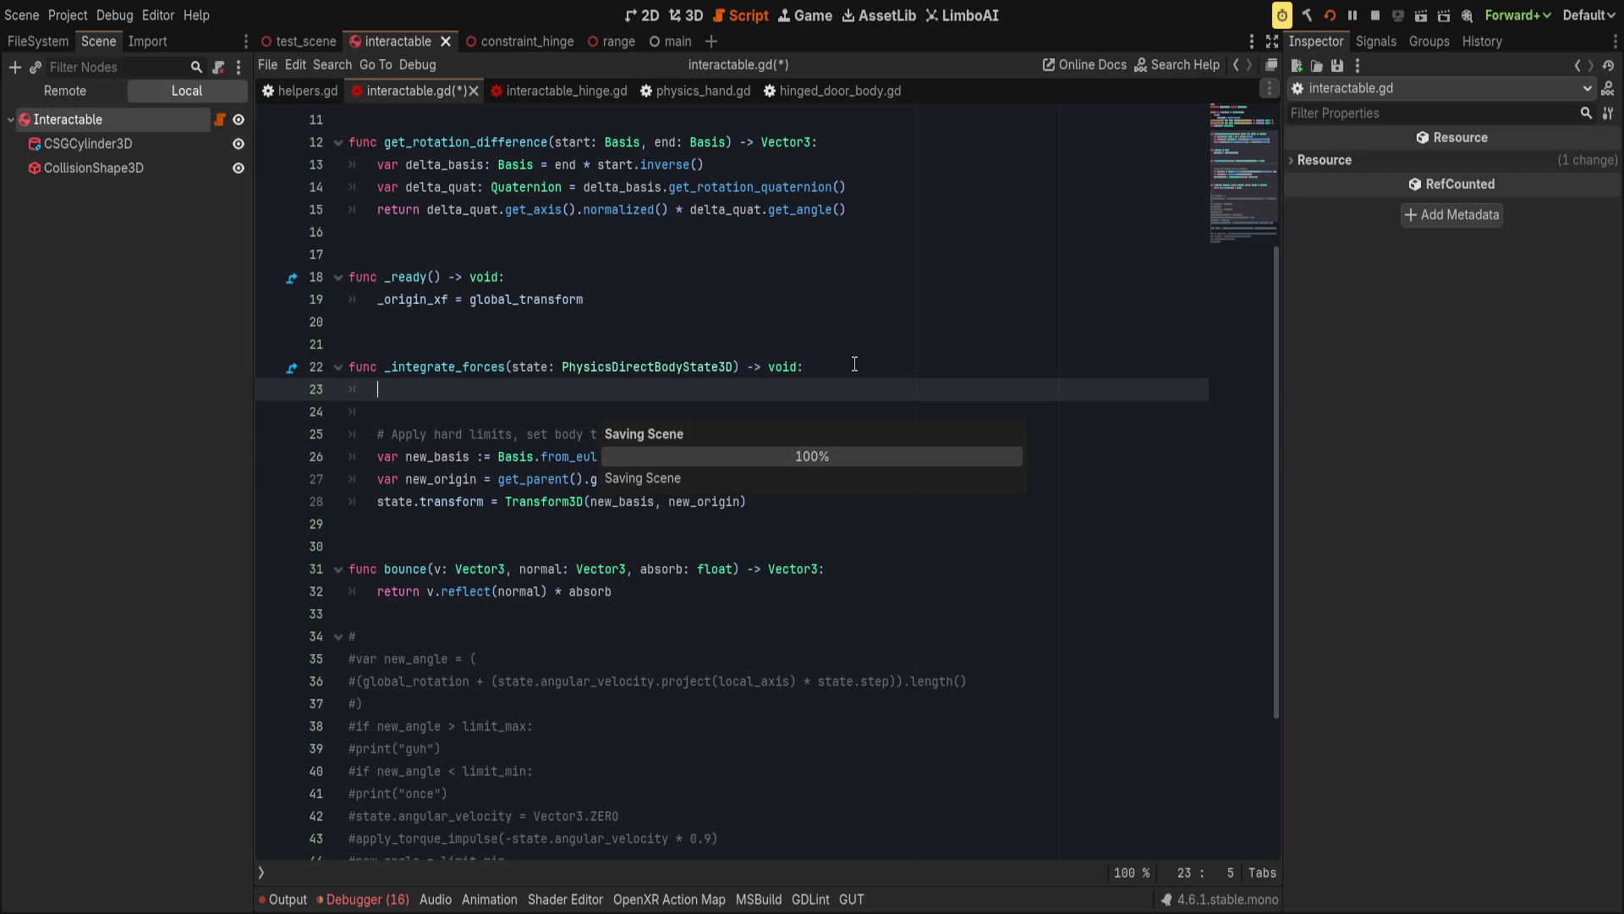
{"action": "key", "text": "ctrl+z"}
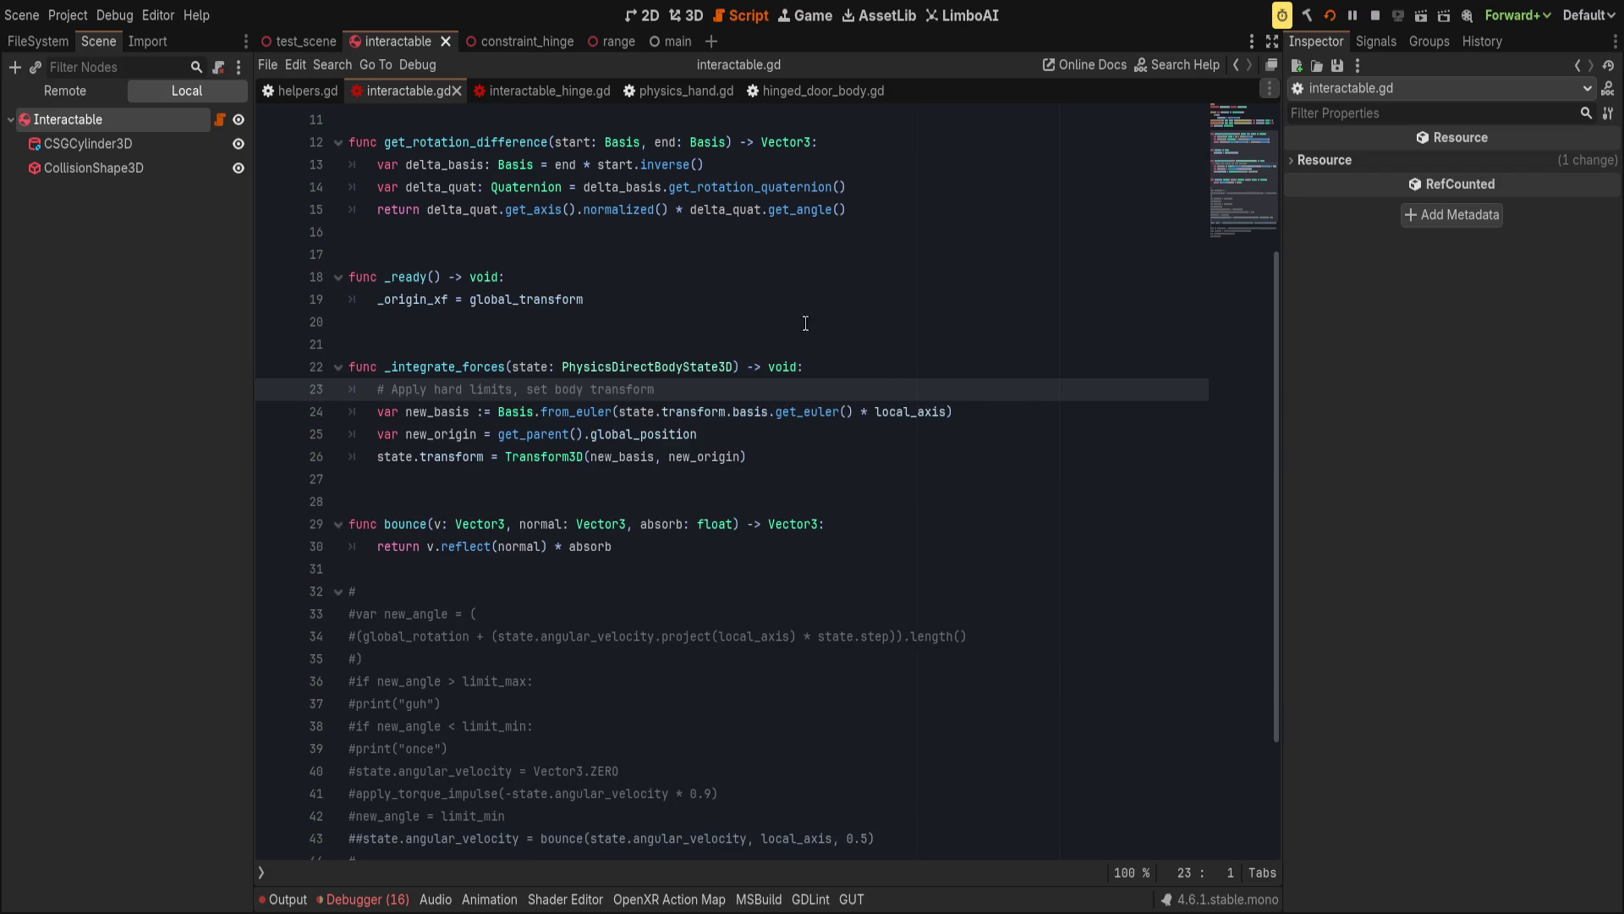
{"action": "left_click", "coordinate": [1331, 15]}
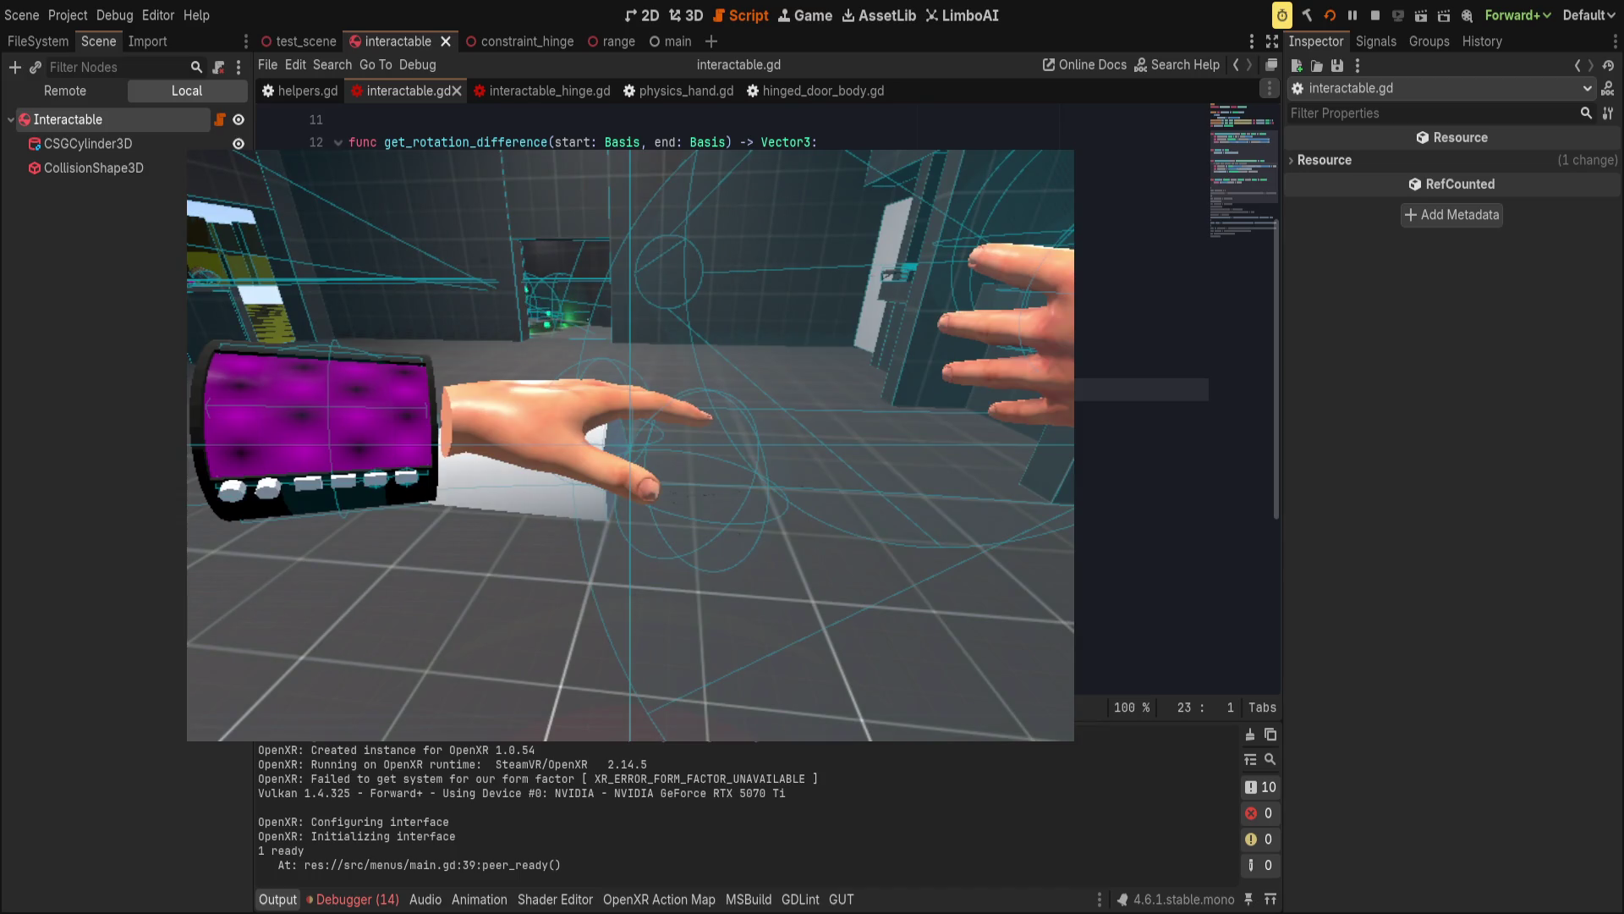
Leave the running game and place the caret at the end of the new_origin line.
{"action": "key", "text": "alt+Tab"}
{"action": "left_click", "coordinate": [754, 412]}
{"action": "left_click", "coordinate": [752, 432]}
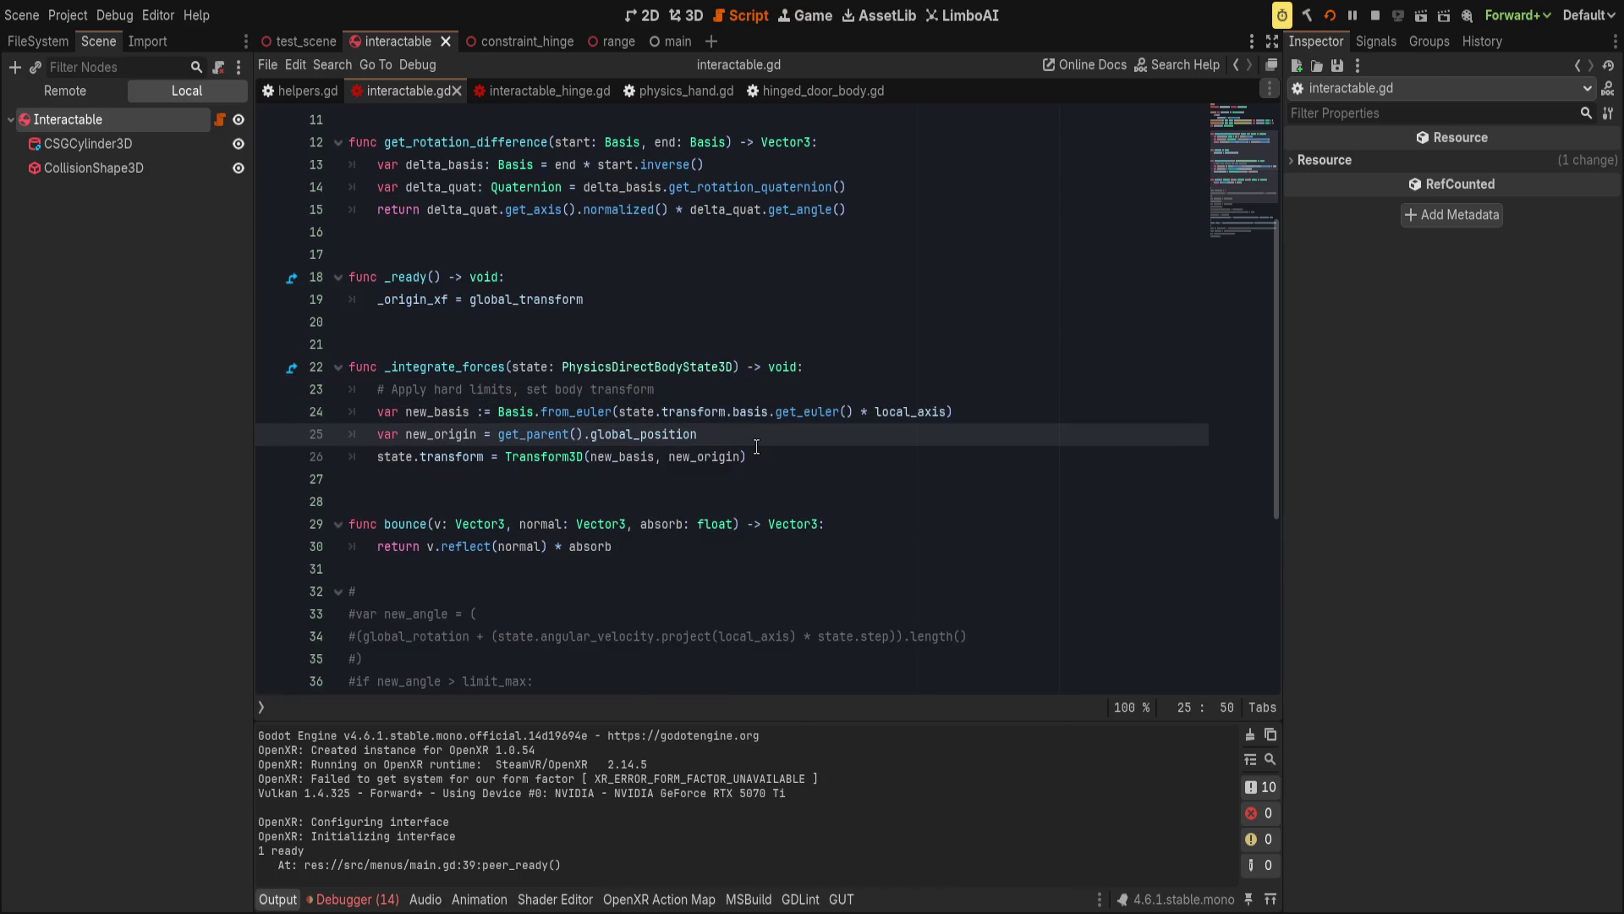
Comment out the new_origin line with a leading #.
{"action": "type", "text": "+ _"}
{"action": "key", "text": "ctrl+BackSpace"}
{"action": "key", "text": "ctrl+BackSpace"}
{"action": "key", "text": "ctrl+BackSpace"}
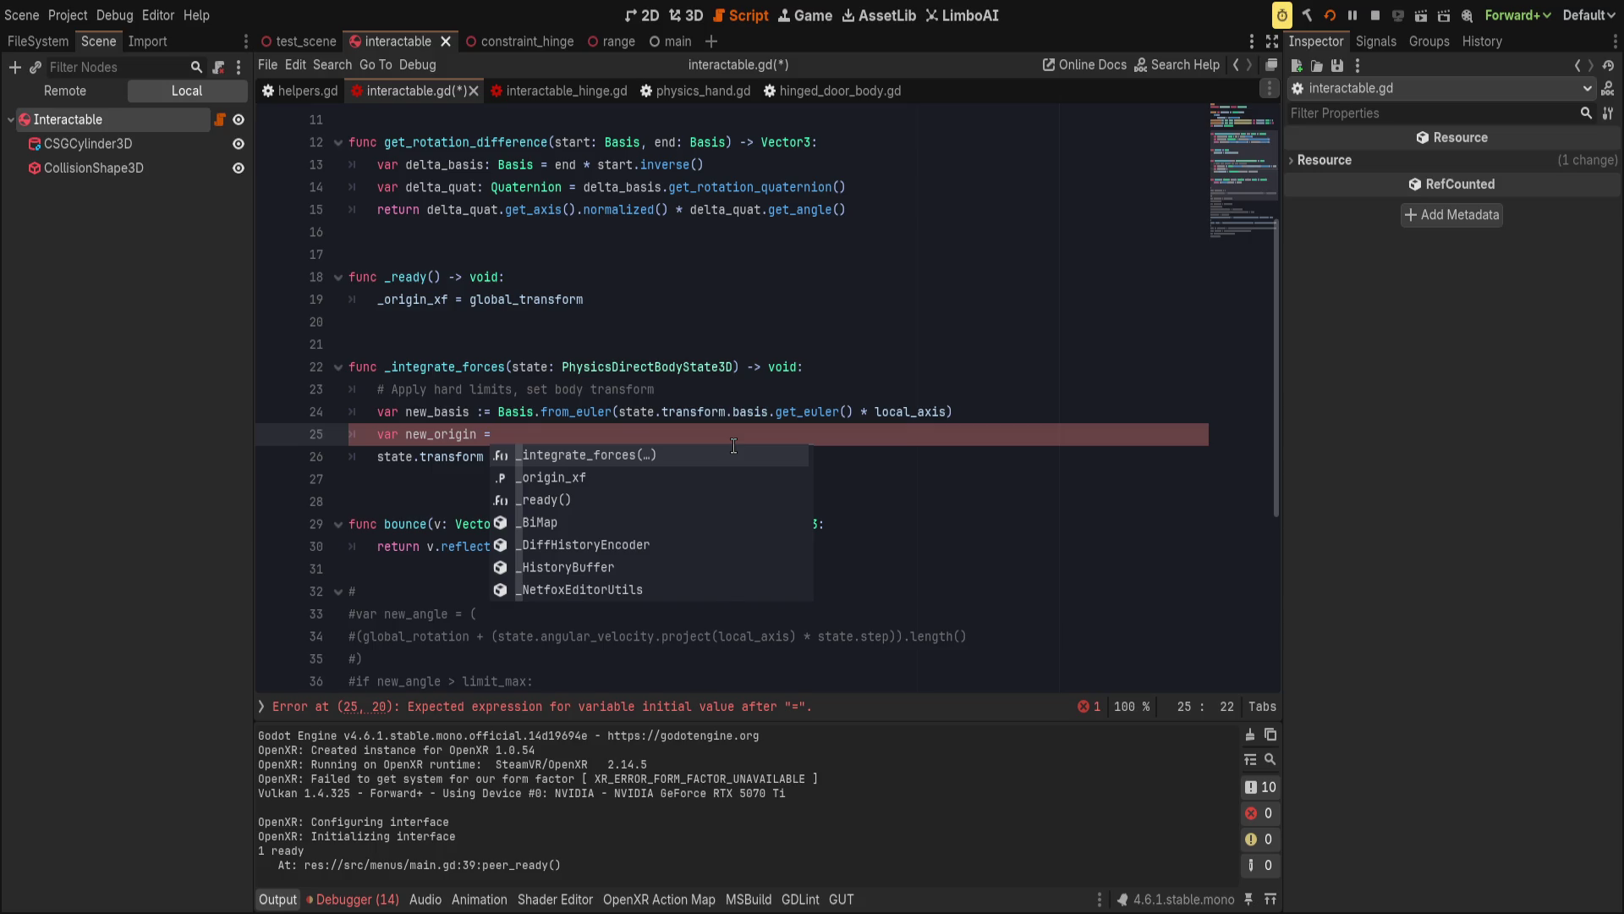
{"action": "key", "text": "ctrl+z"}
{"action": "key", "text": "Home"}
{"action": "type", "text": "#"}
Replace new_origin in the transform with _origin_xf.origin, then save and run with F5.
{"action": "left_click", "coordinate": [703, 456]}
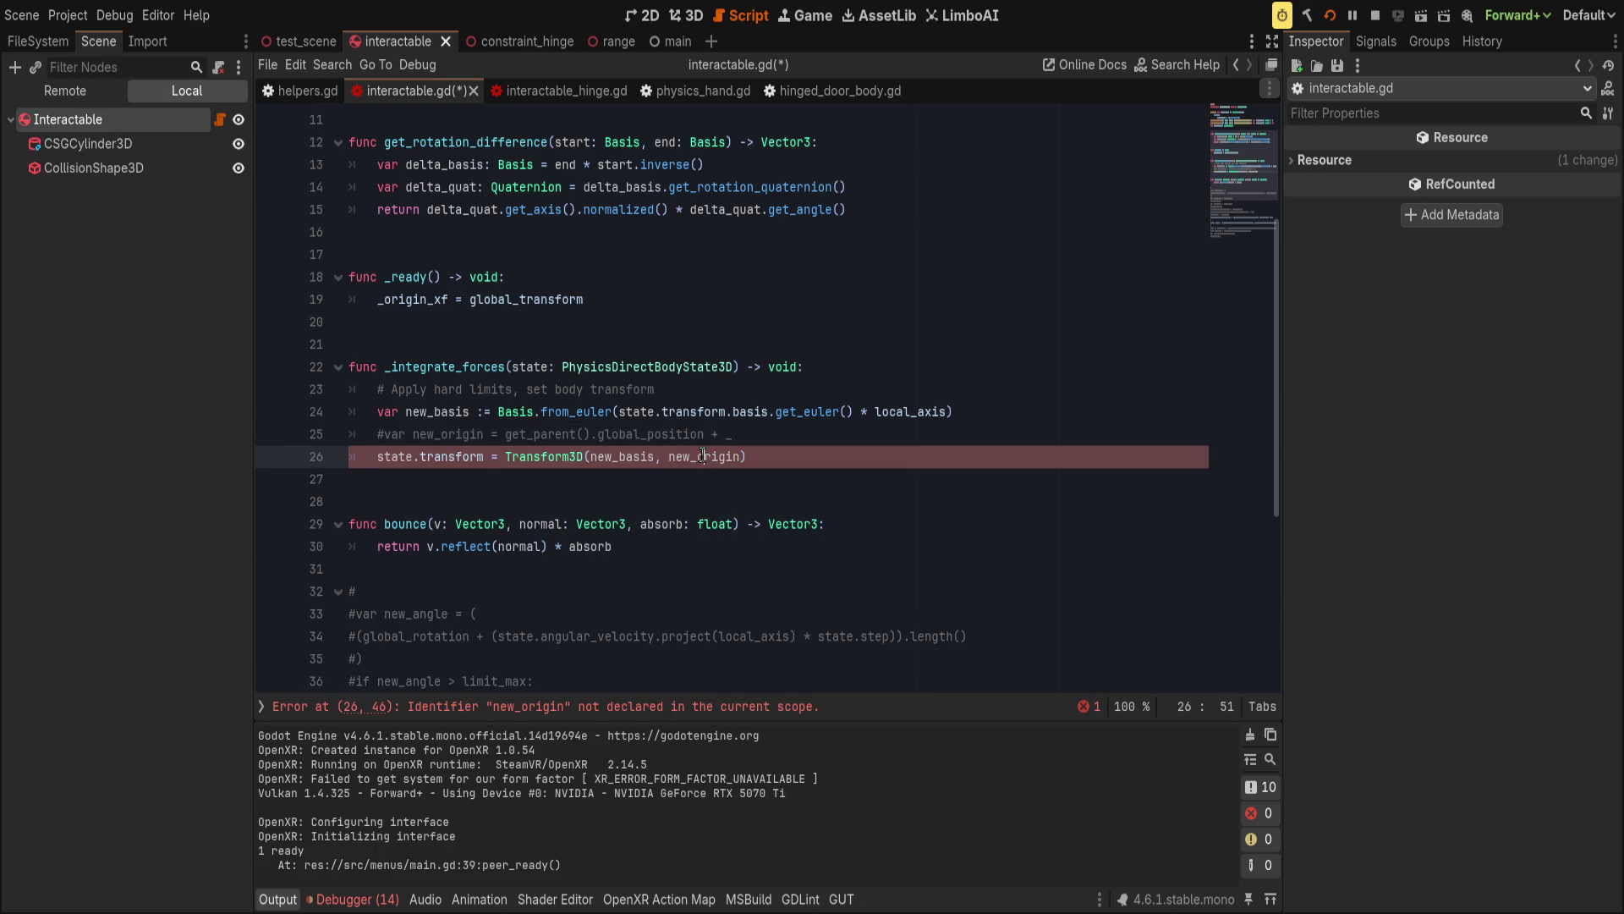
{"action": "double_click", "coordinate": [703, 457]}
{"action": "type", "text": "_x"}
{"action": "key", "text": "Return"}
{"action": "type", "text": ".origin"}
{"action": "key", "text": "F5"}
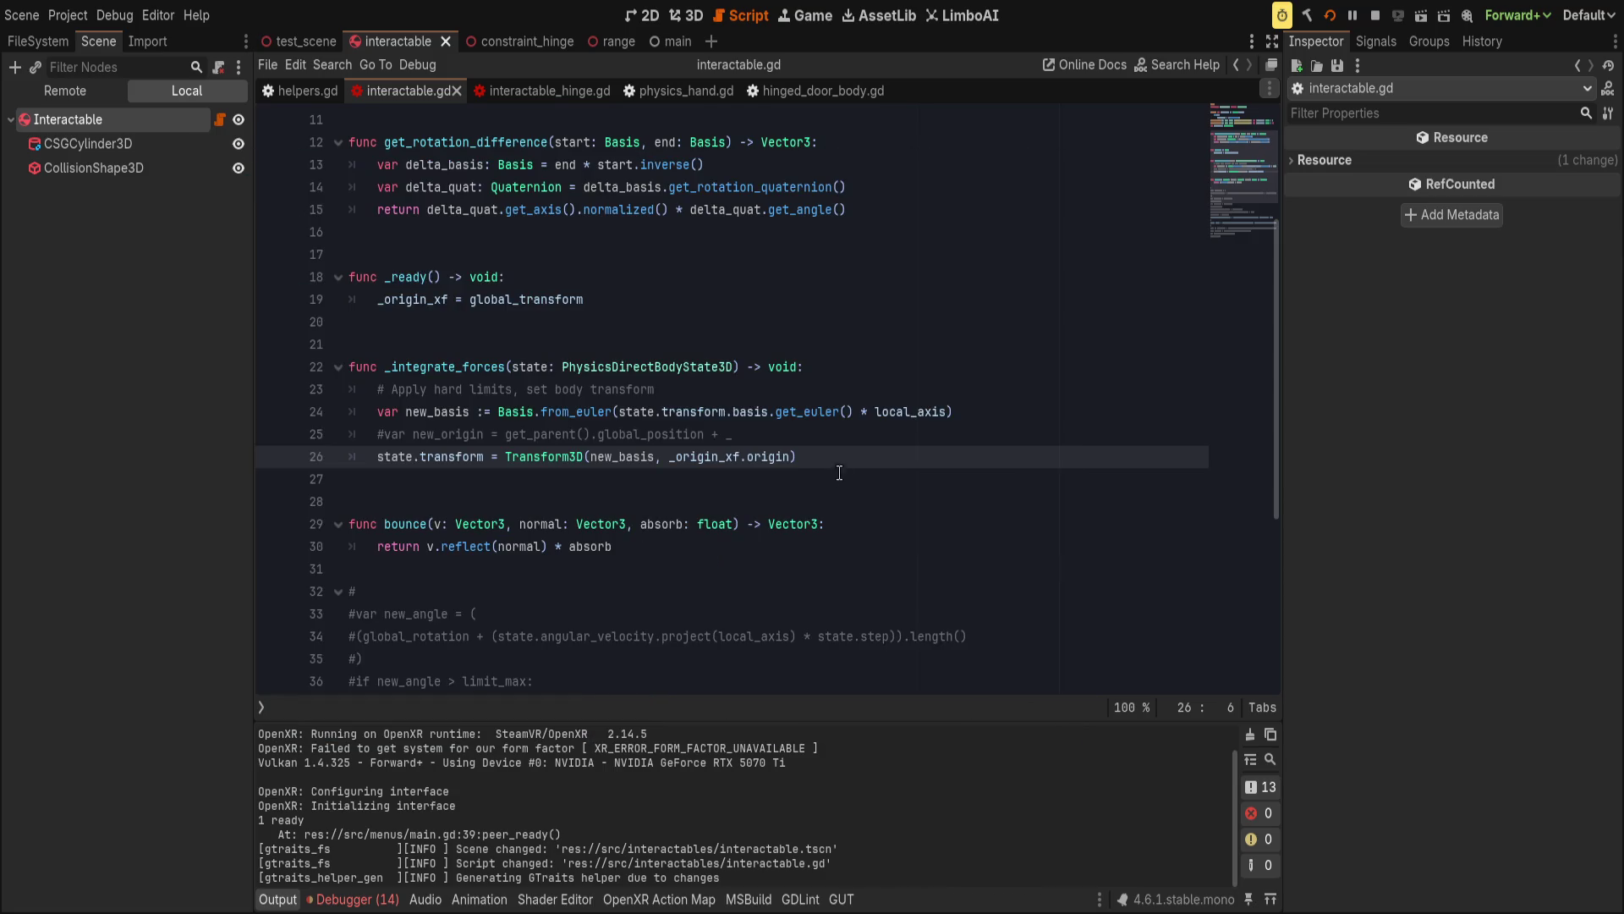
{"action": "left_click", "coordinate": [833, 457]}
{"action": "left_click_drag", "start_coordinate": [619, 411], "coordinate": [852, 407]}
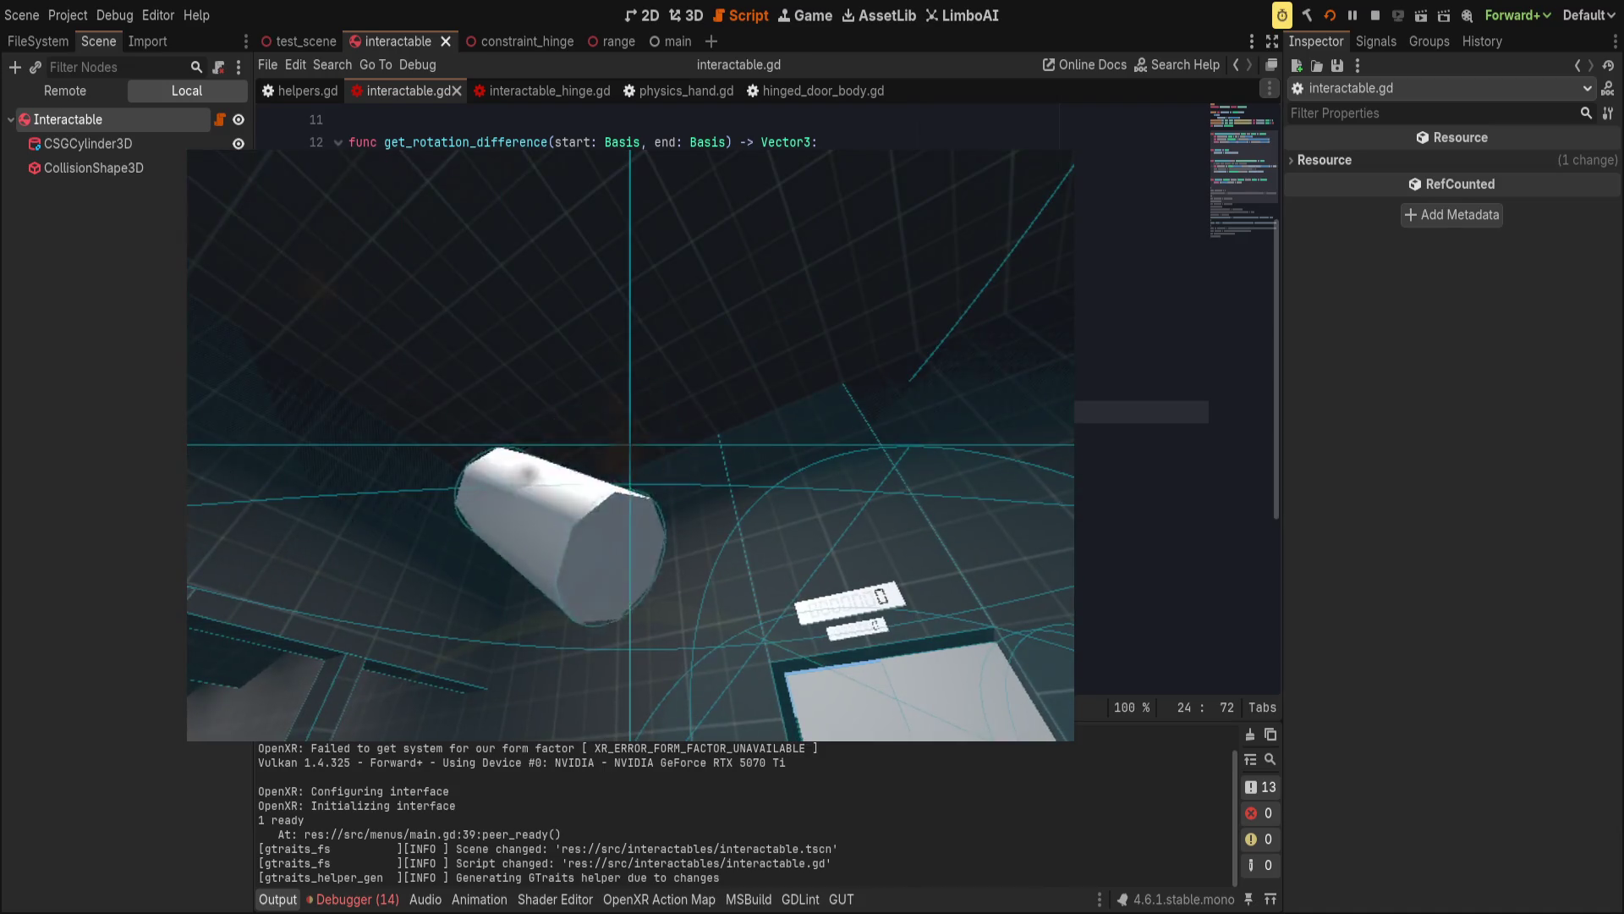
{"action": "key", "text": "alt+Tab"}
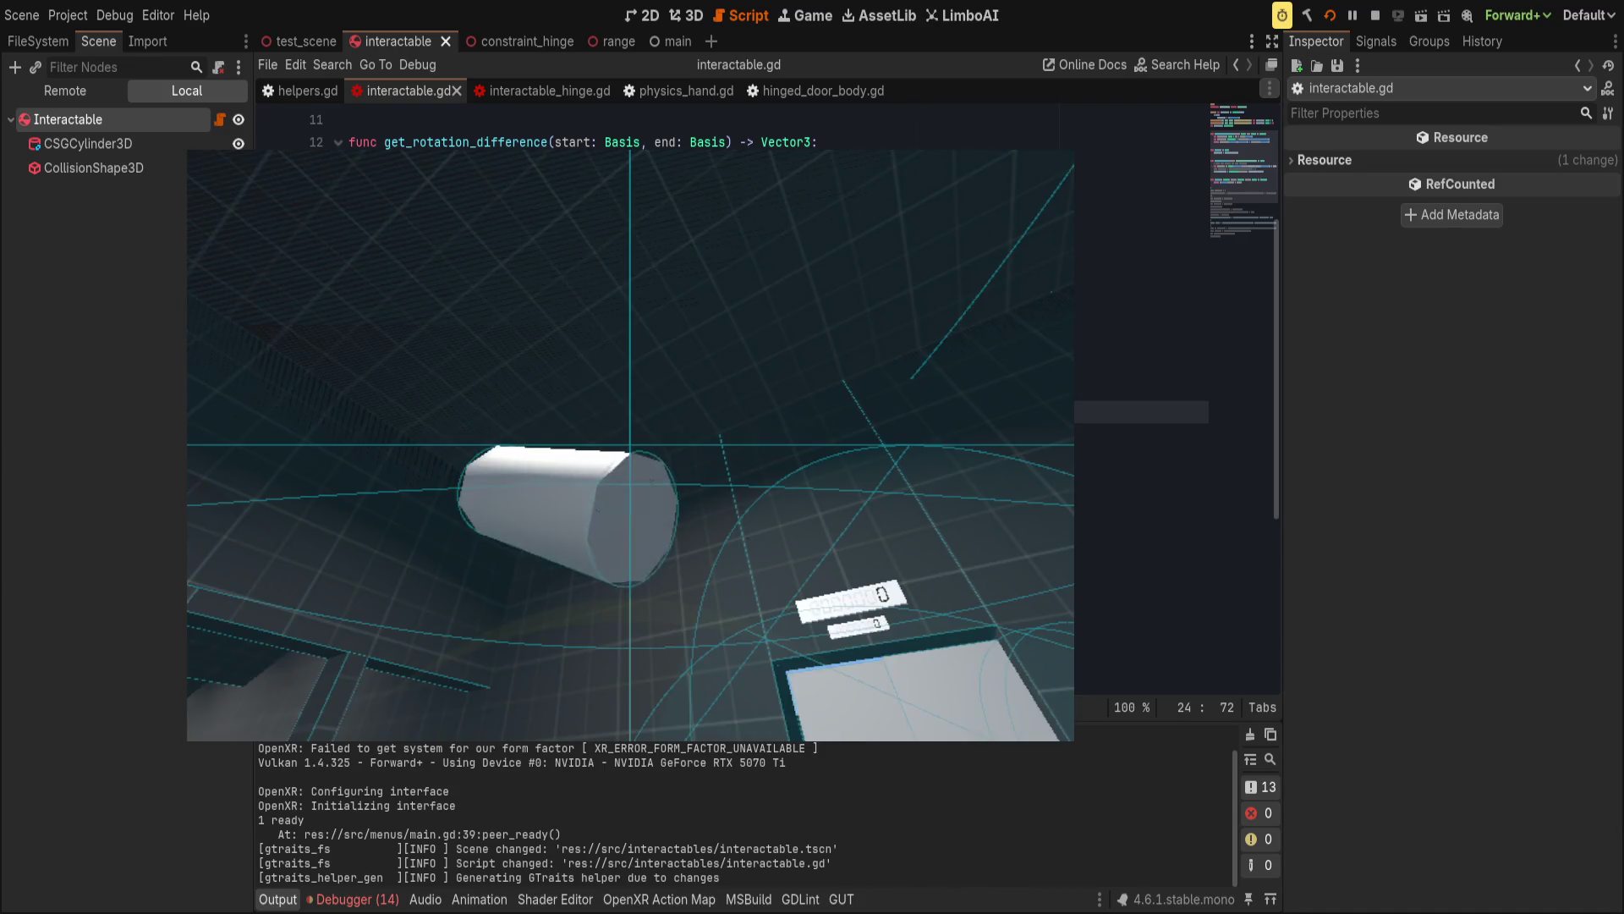
{"action": "left_click", "coordinate": [873, 394]}
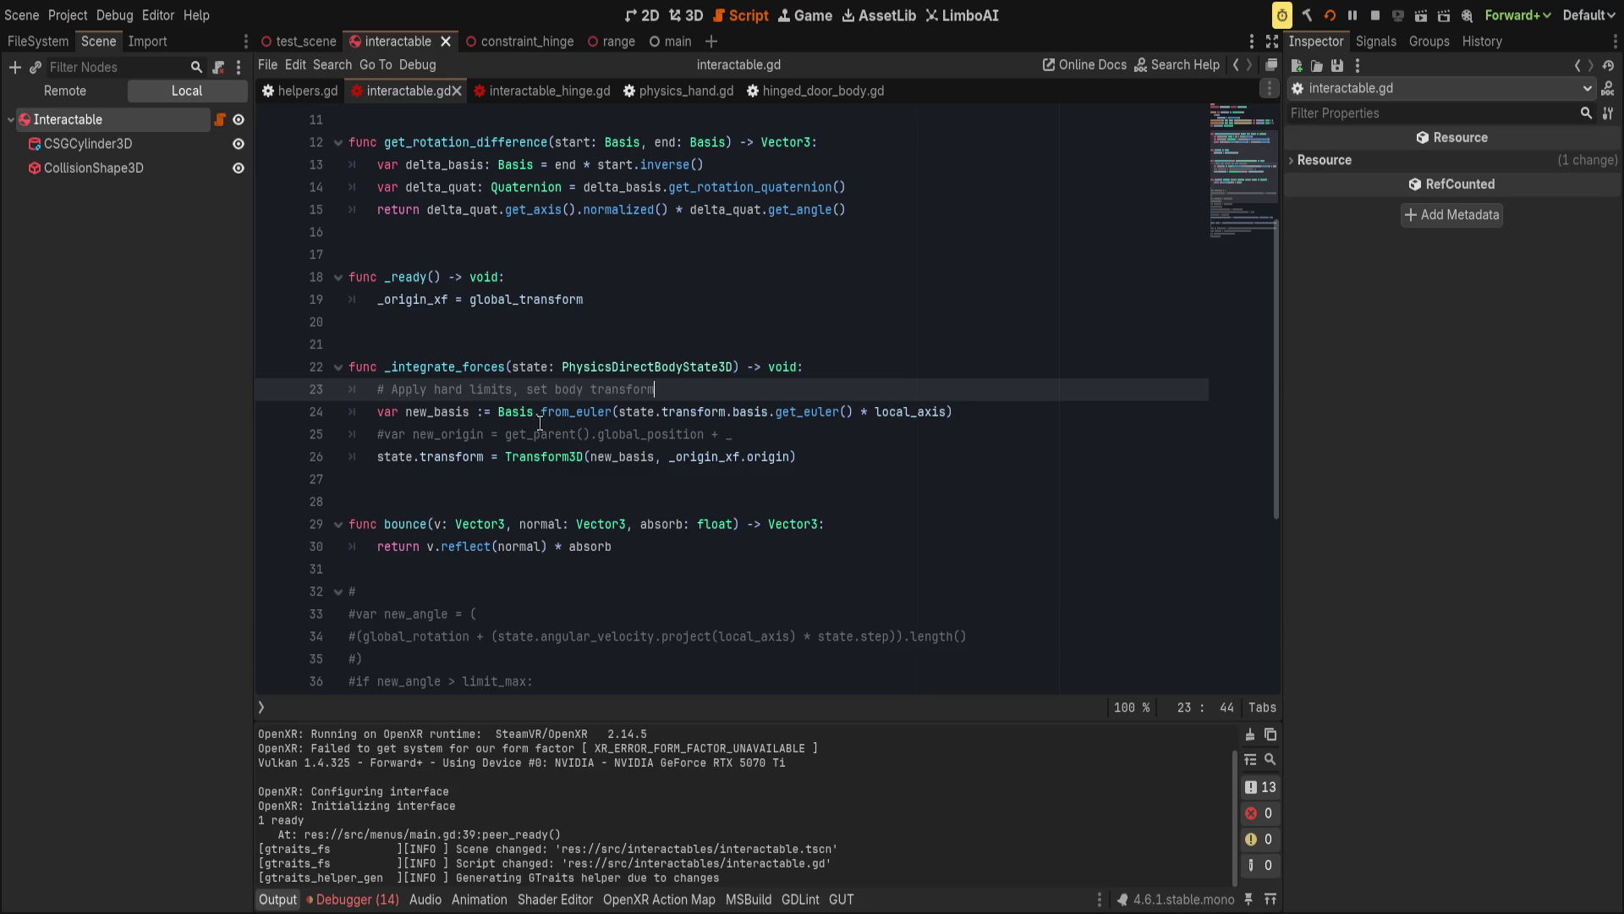
Insert two new lines below the _integrate_forces header and type app on the first.
{"action": "double_click", "coordinate": [497, 411]}
{"action": "left_click_drag", "start_coordinate": [496, 411], "coordinate": [956, 411]}
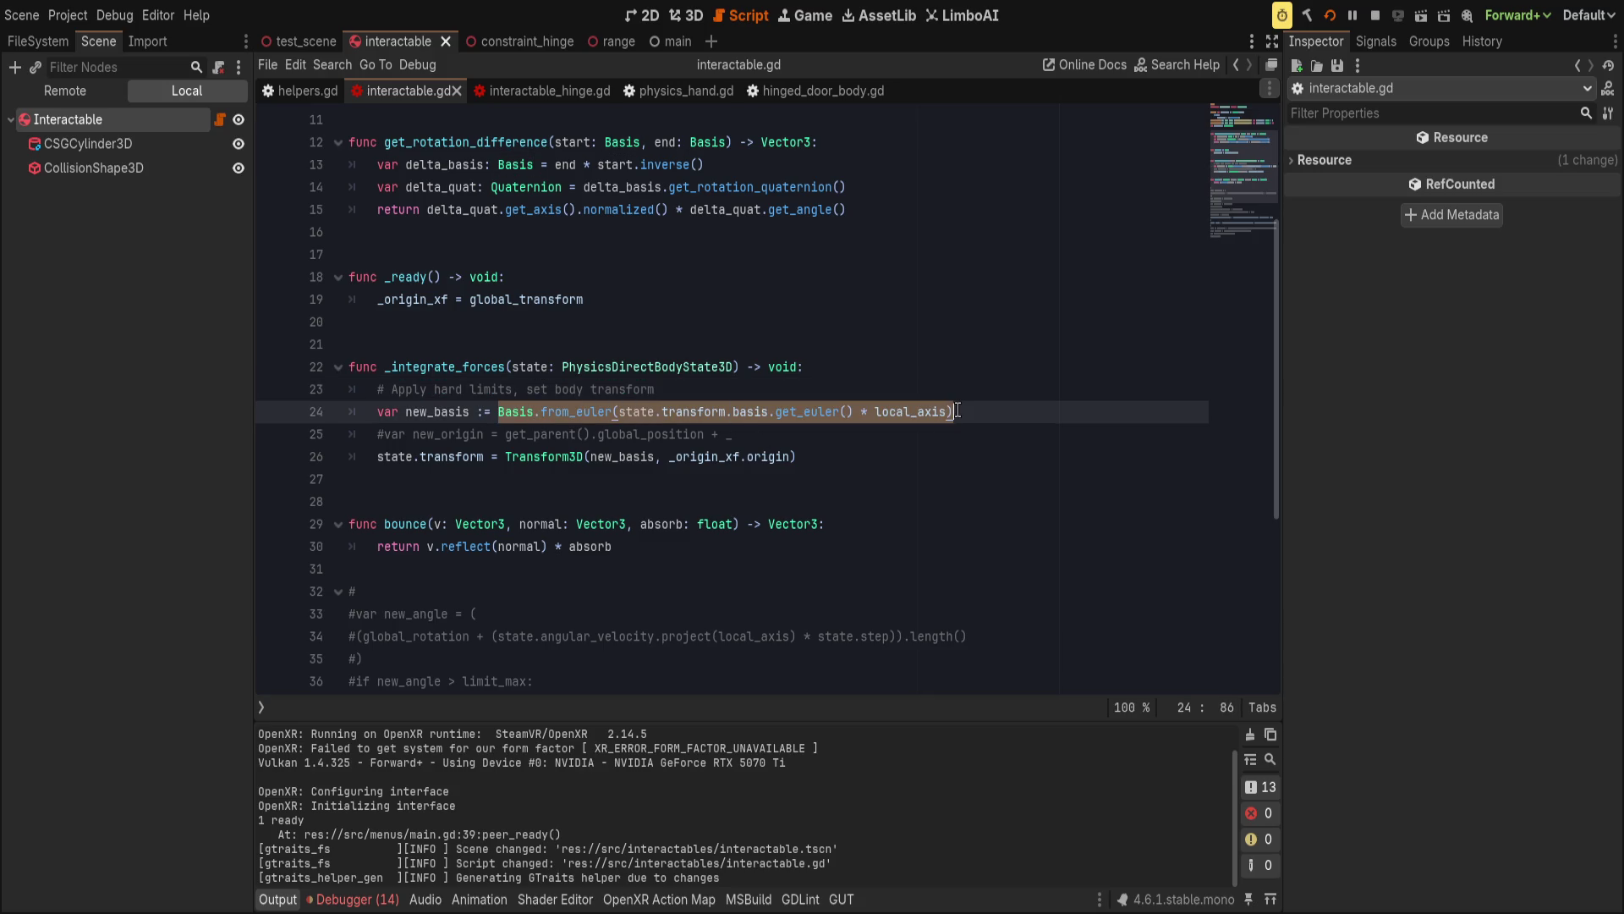
{"action": "left_click", "coordinate": [958, 411]}
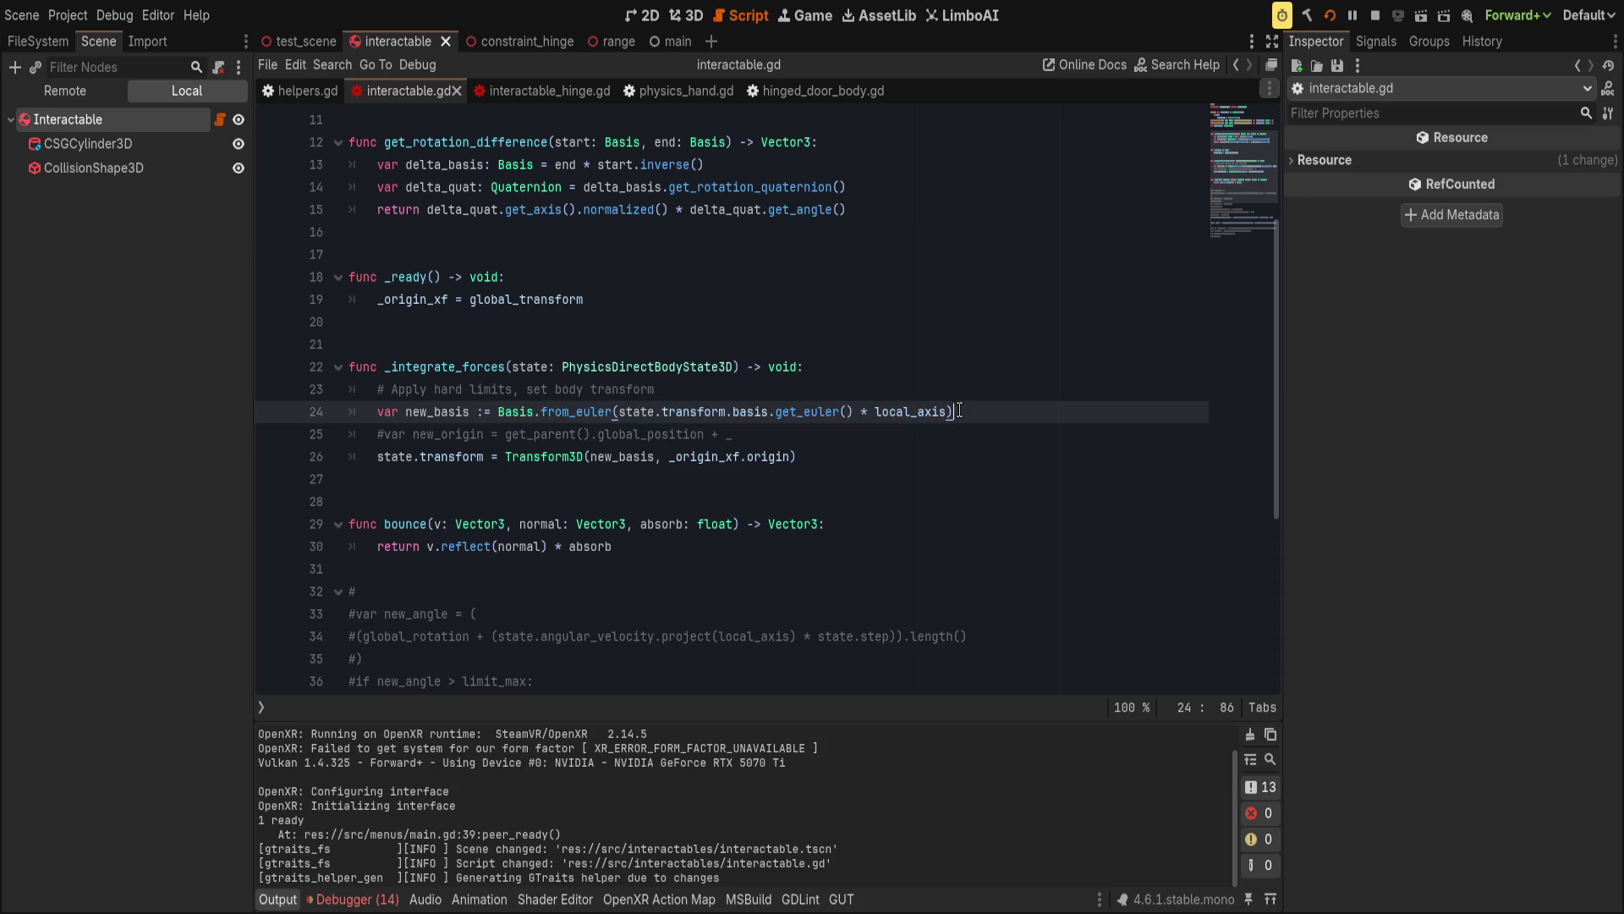
{"action": "left_click", "coordinate": [981, 388]}
{"action": "left_click", "coordinate": [988, 371]}
{"action": "left_click", "coordinate": [1033, 419]}
{"action": "left_click", "coordinate": [1030, 364]}
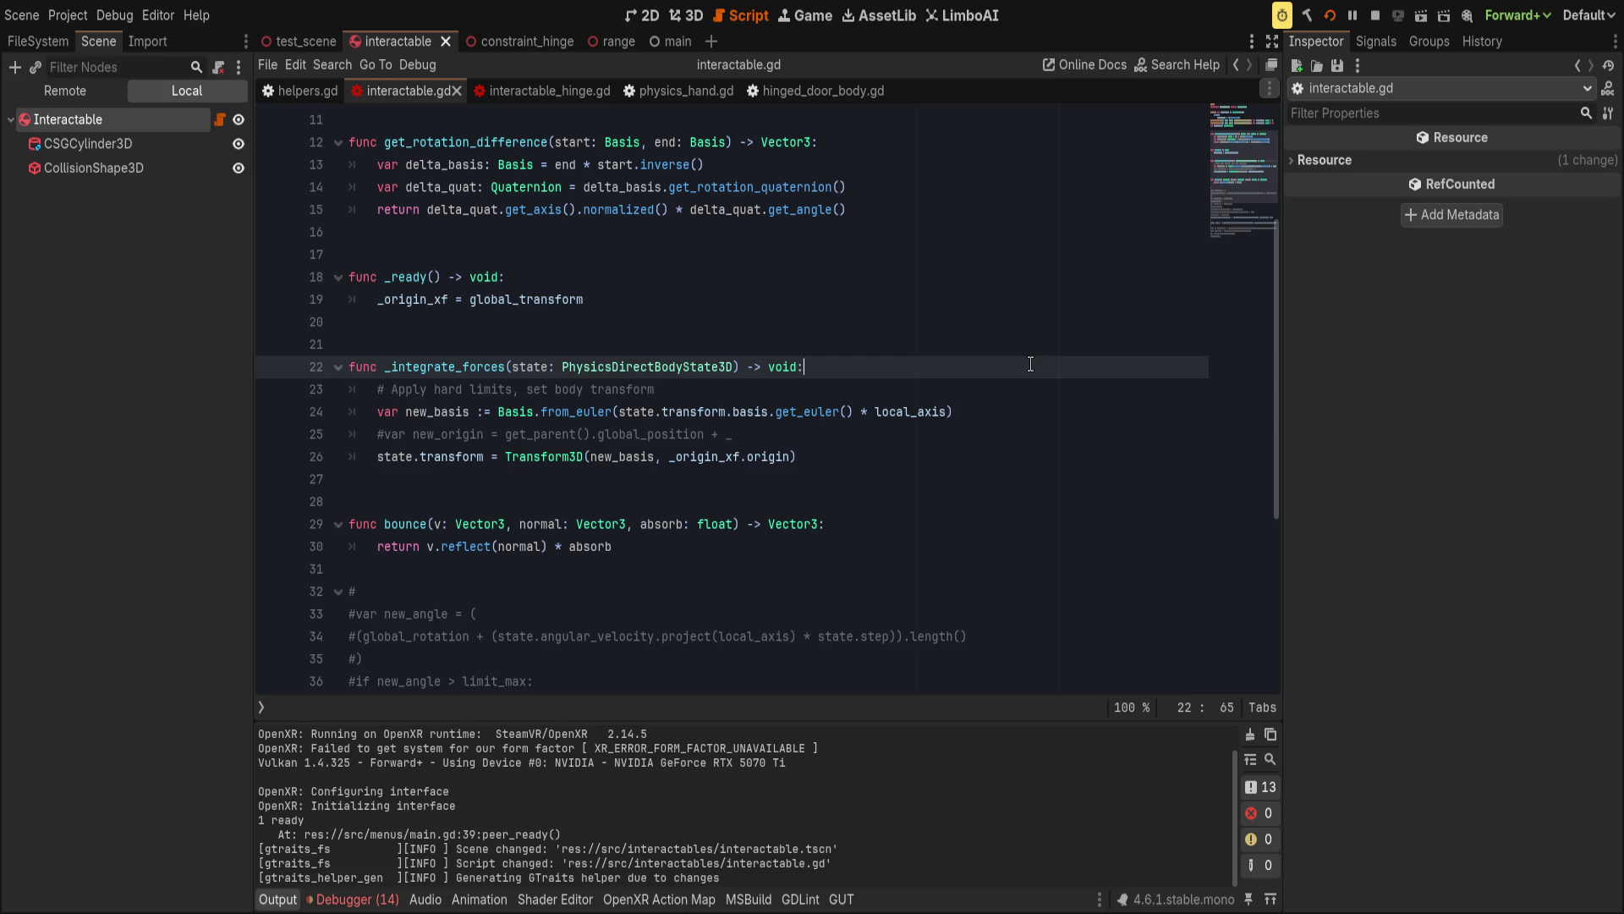
{"action": "key", "text": "Return"}
{"action": "key", "text": "Up"}
{"action": "key", "text": "Down"}
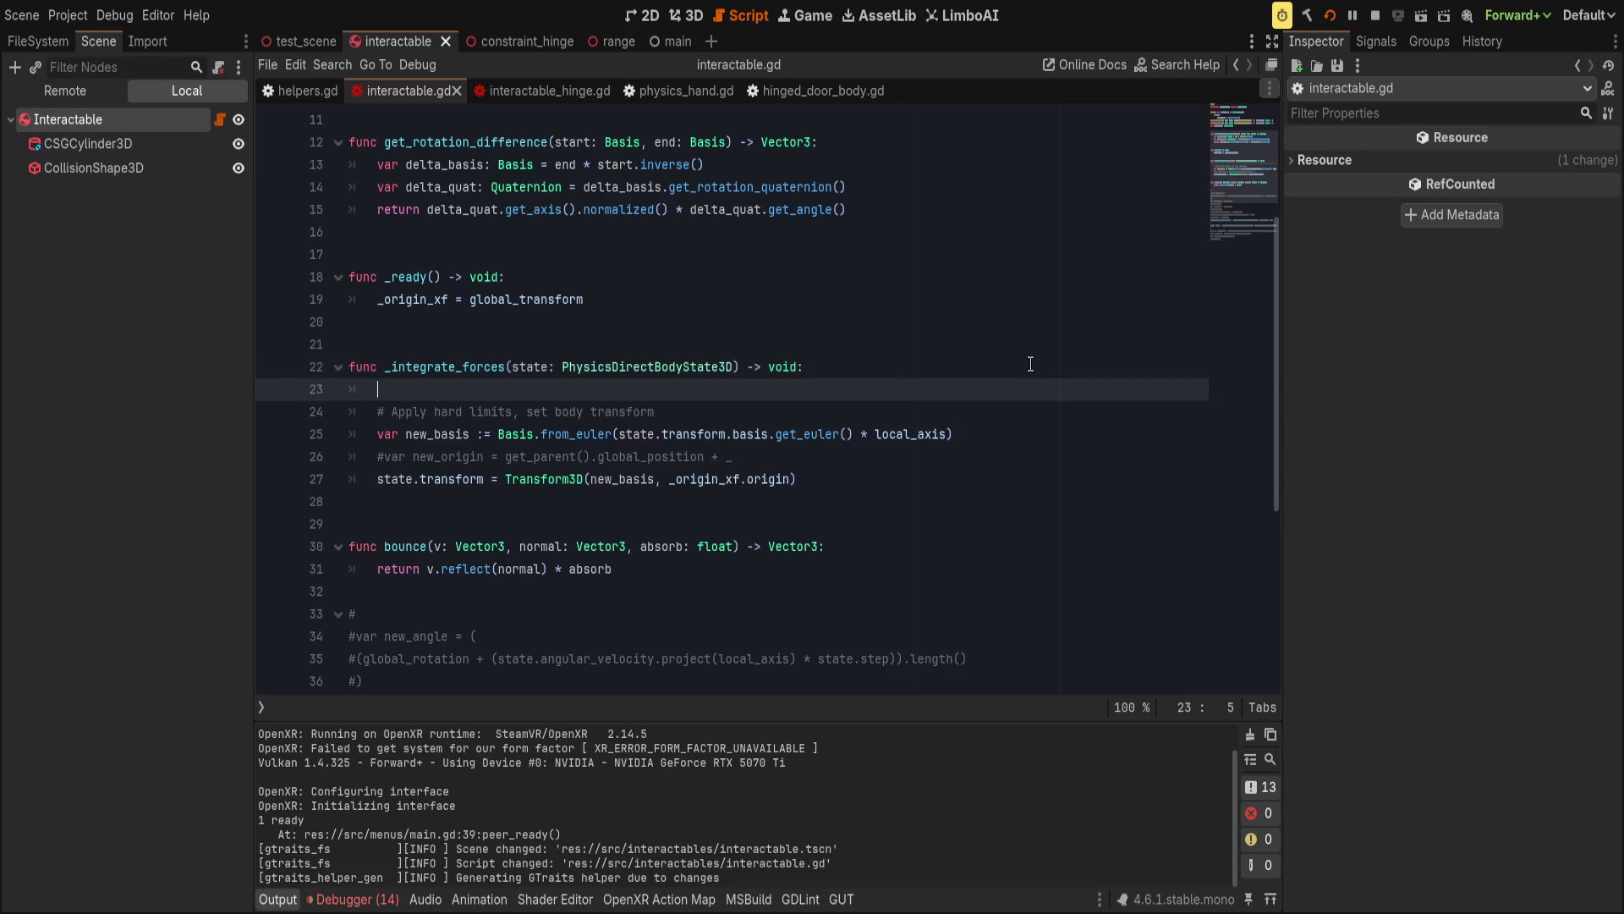
{"action": "key", "text": "Return"}
{"action": "key", "text": "Up"}
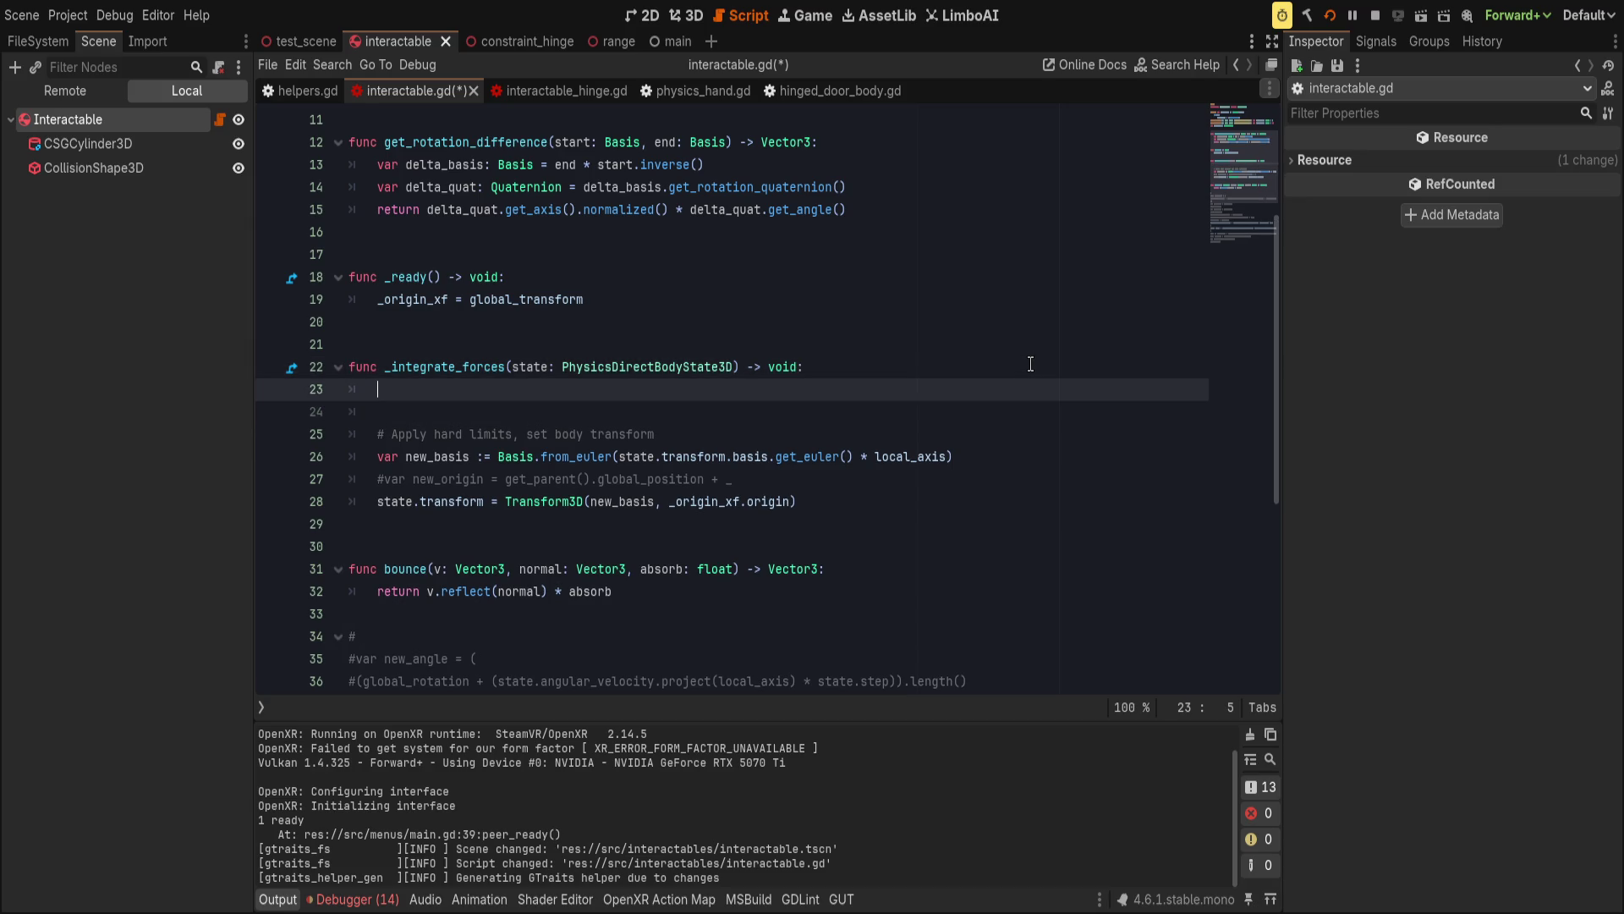
{"action": "type", "text": "app"}
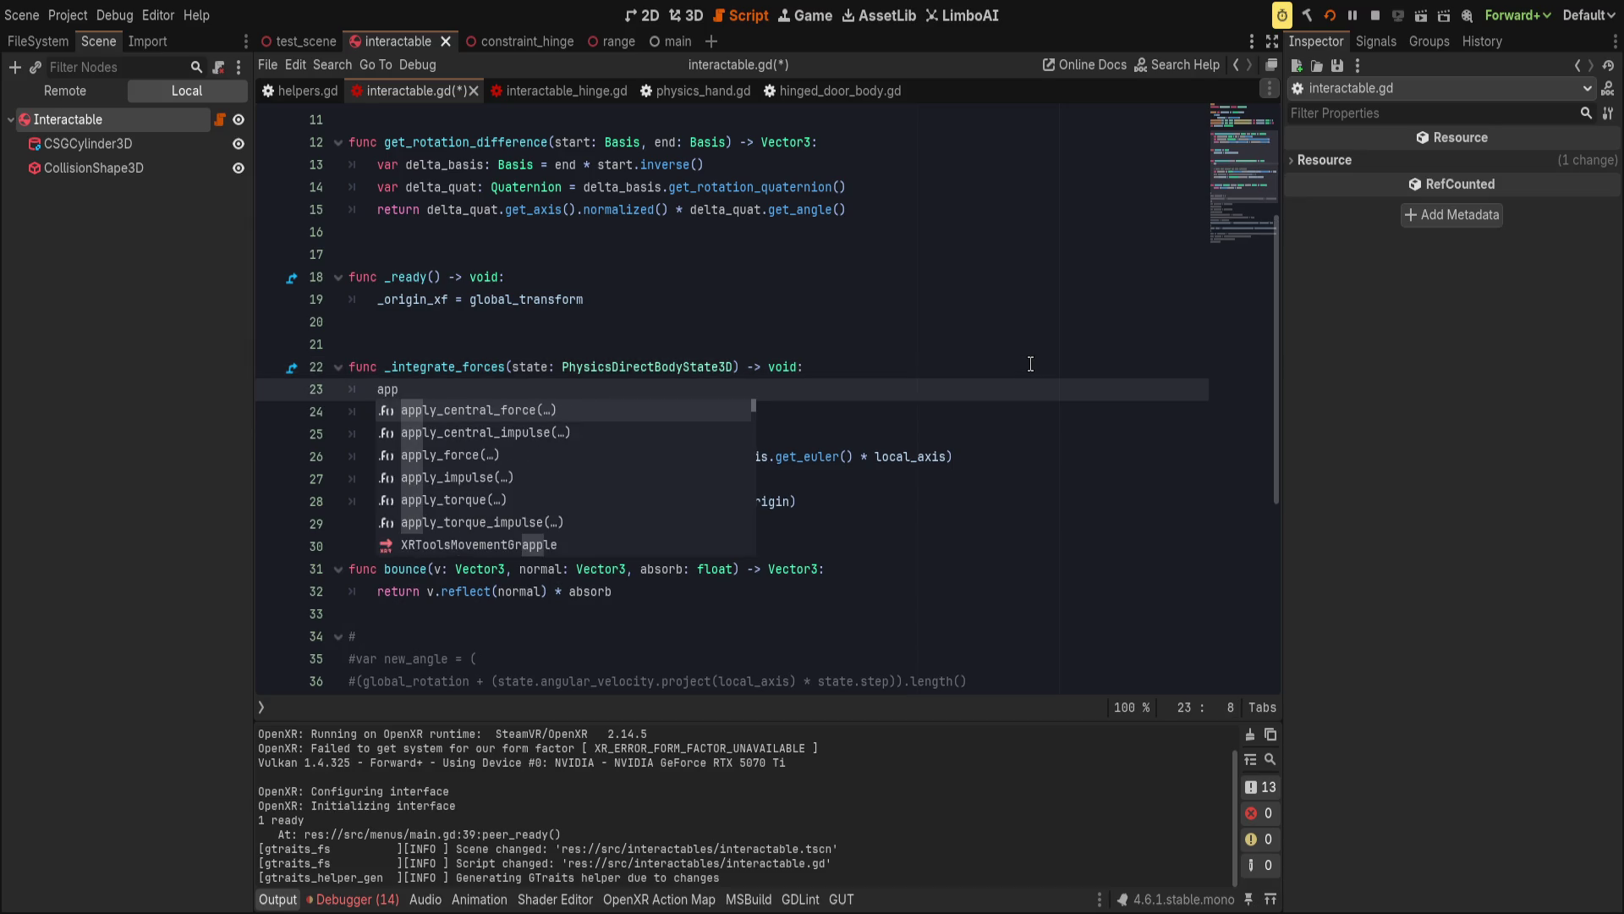
{"action": "key", "text": "Escape"}
Switch to the hinged_door_body.gd script.
{"action": "scroll", "coordinate": [1030, 363], "scroll_direction": "down", "scroll_amount": 4}
{"action": "scroll", "coordinate": [906, 417], "scroll_direction": "up", "scroll_amount": 7}
{"action": "scroll", "coordinate": [906, 416], "scroll_direction": "down", "scroll_amount": 4}
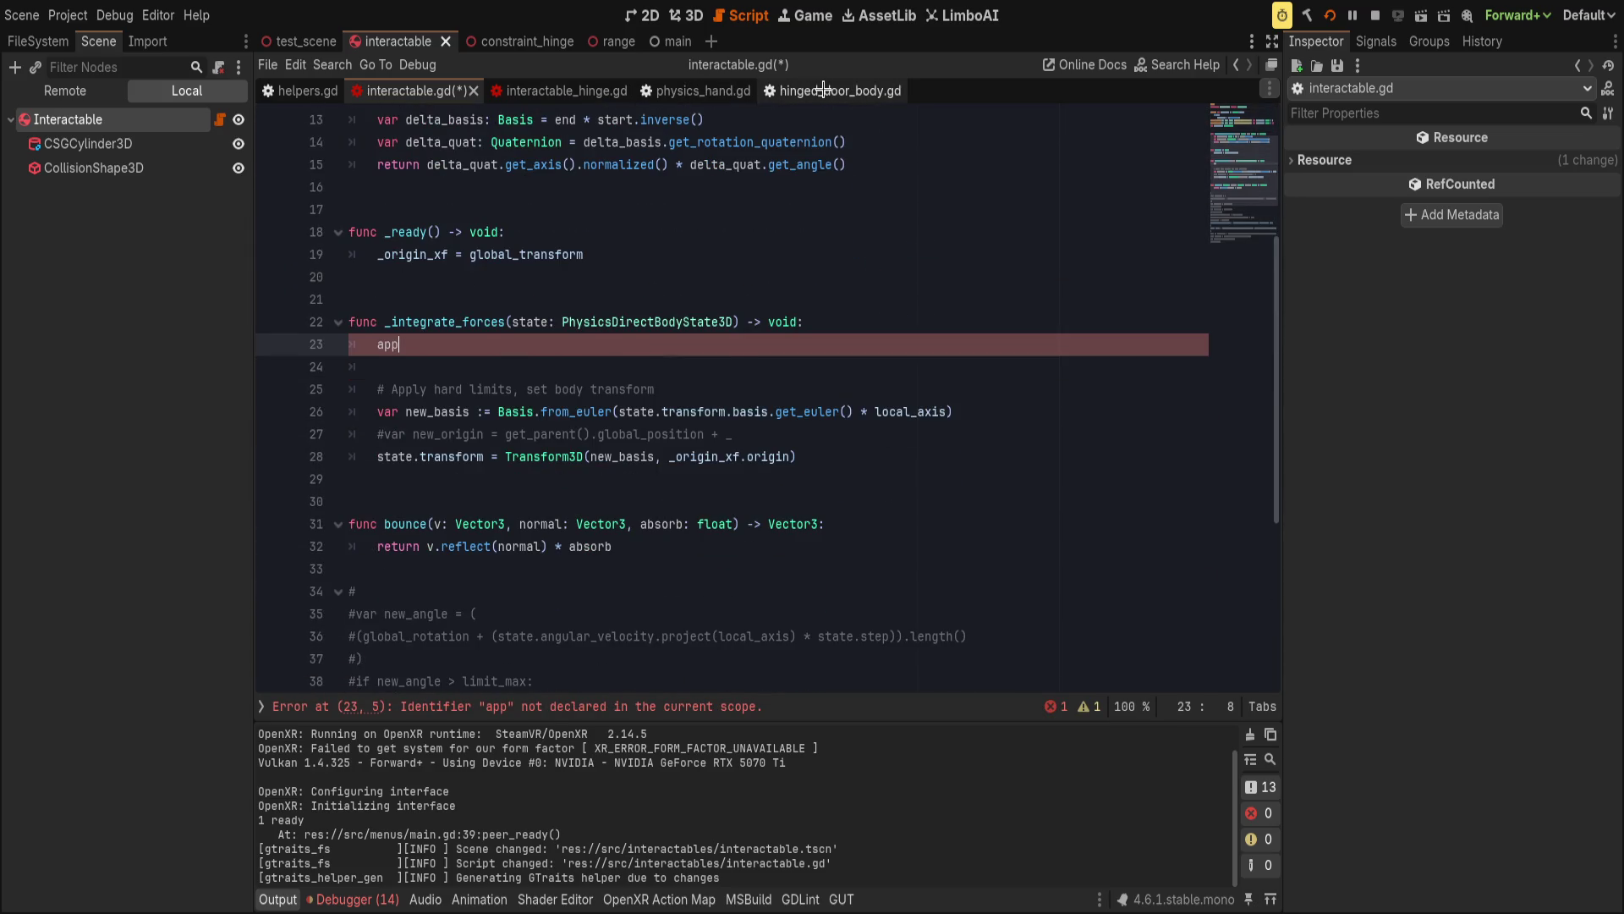
{"action": "left_click", "coordinate": [823, 91]}
{"action": "scroll", "coordinate": [592, 450], "scroll_direction": "up", "scroll_amount": 5}
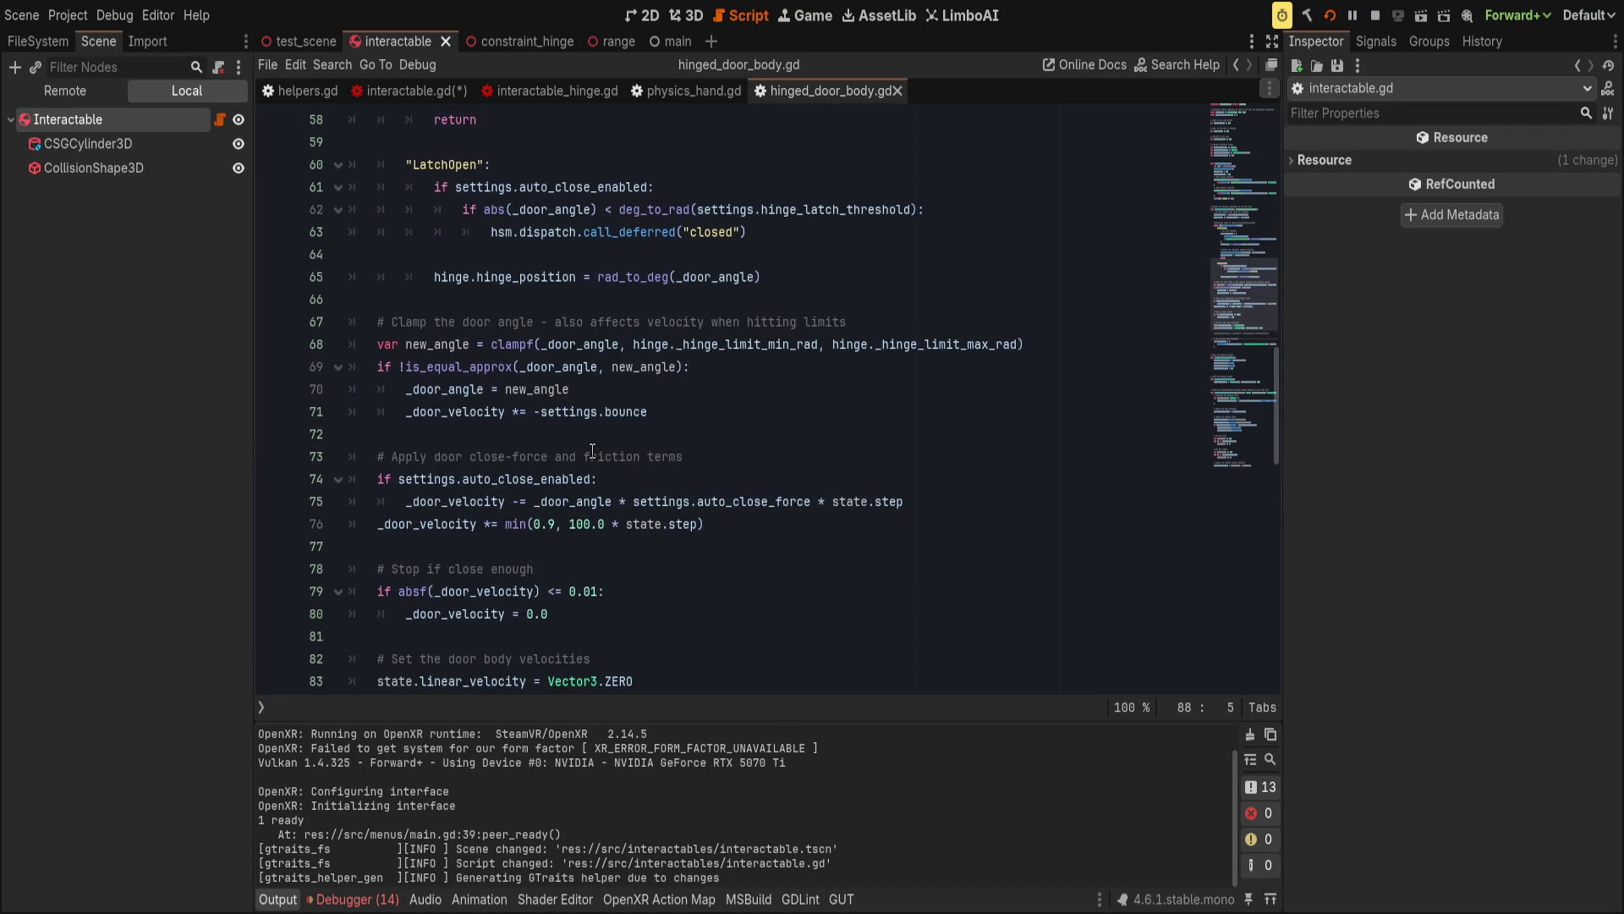
Select the whole apply_torque_until_arrived function in physics_hand.gd.
{"action": "left_click", "coordinate": [690, 91]}
{"action": "left_click", "coordinate": [647, 344]}
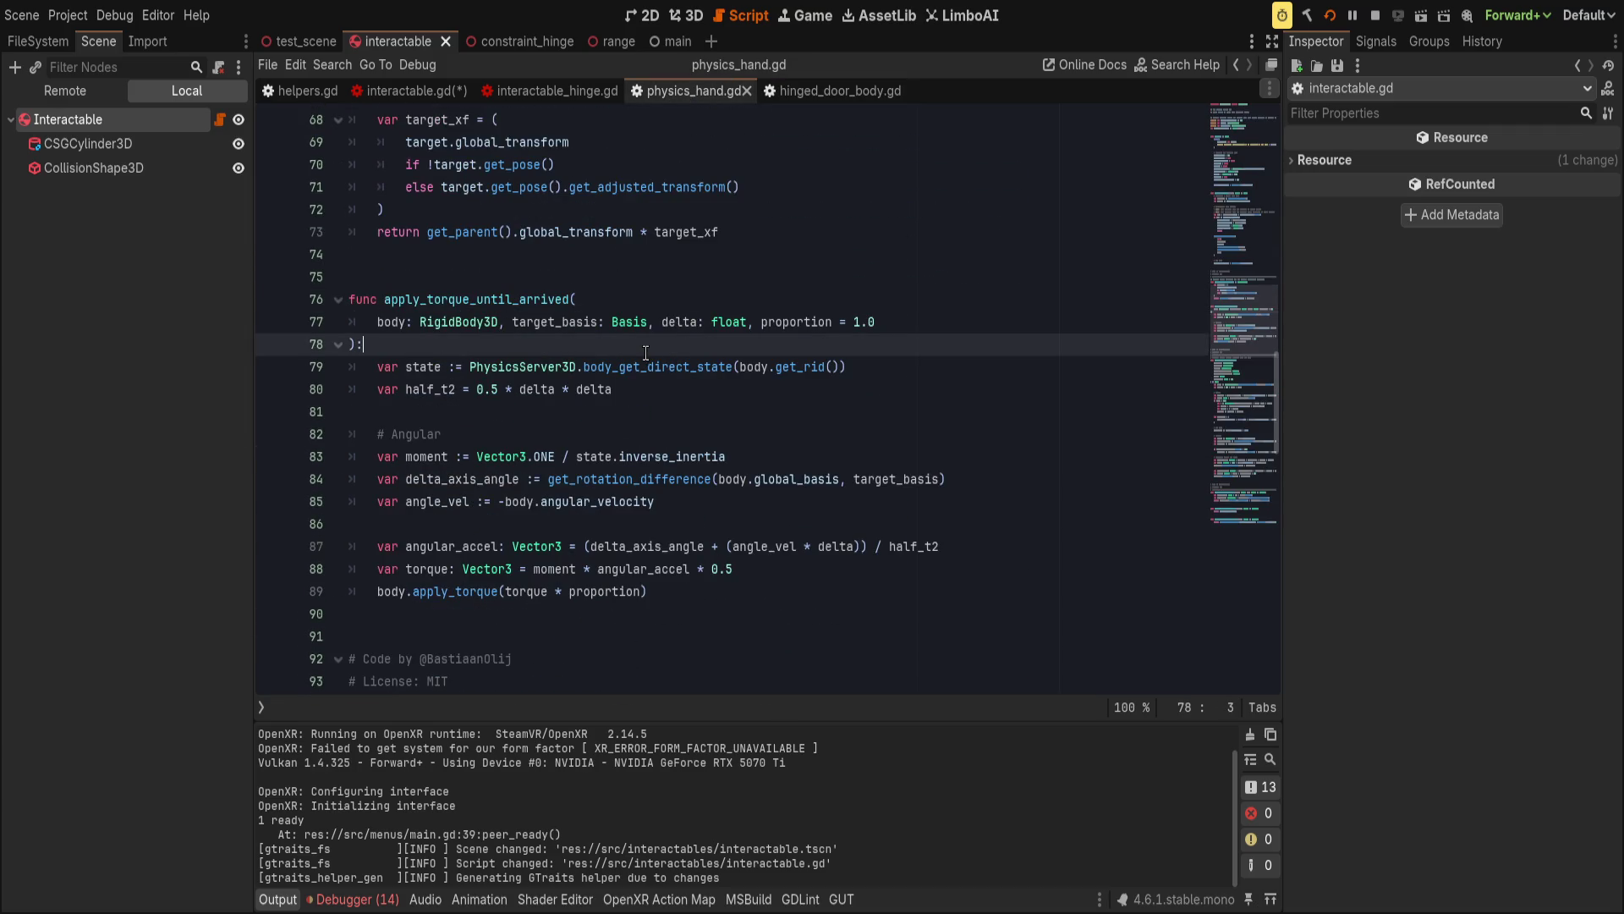
{"action": "scroll", "coordinate": [647, 352], "scroll_direction": "down", "scroll_amount": 1}
{"action": "left_click", "coordinate": [673, 525]}
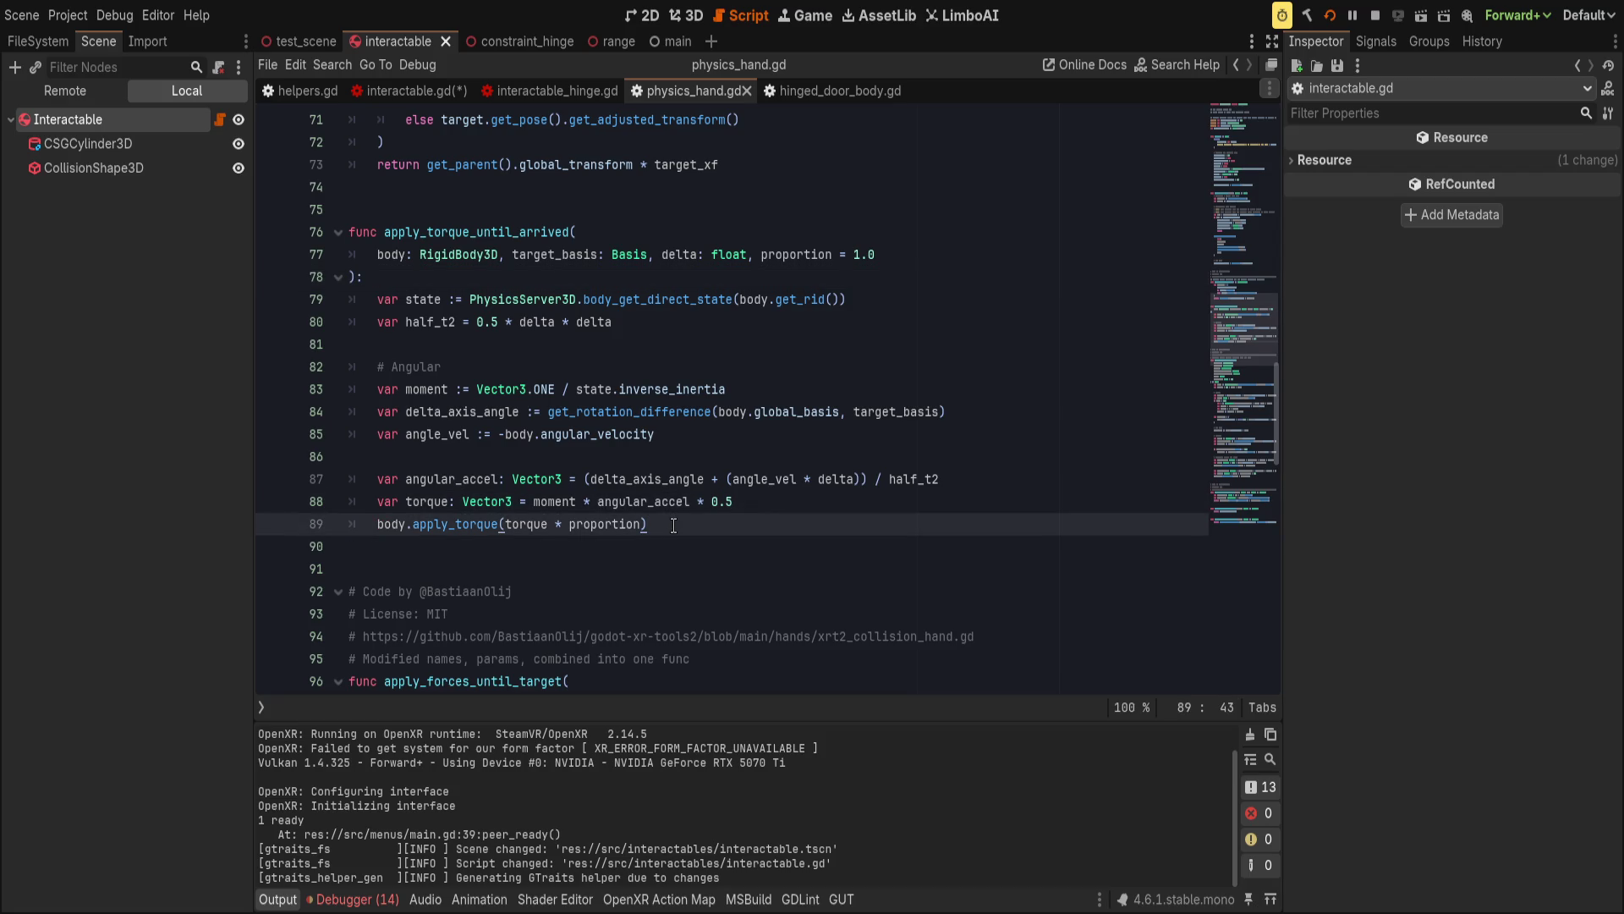
{"action": "mouse_move", "coordinate": [645, 522]}
{"action": "left_mouse_down"}
{"action": "mouse_move", "coordinate": [508, 193]}
{"action": "mouse_move", "coordinate": [479, 210]}
{"action": "mouse_move", "coordinate": [552, 222]}
{"action": "left_mouse_up"}
{"action": "key", "text": "ctrl+c"}
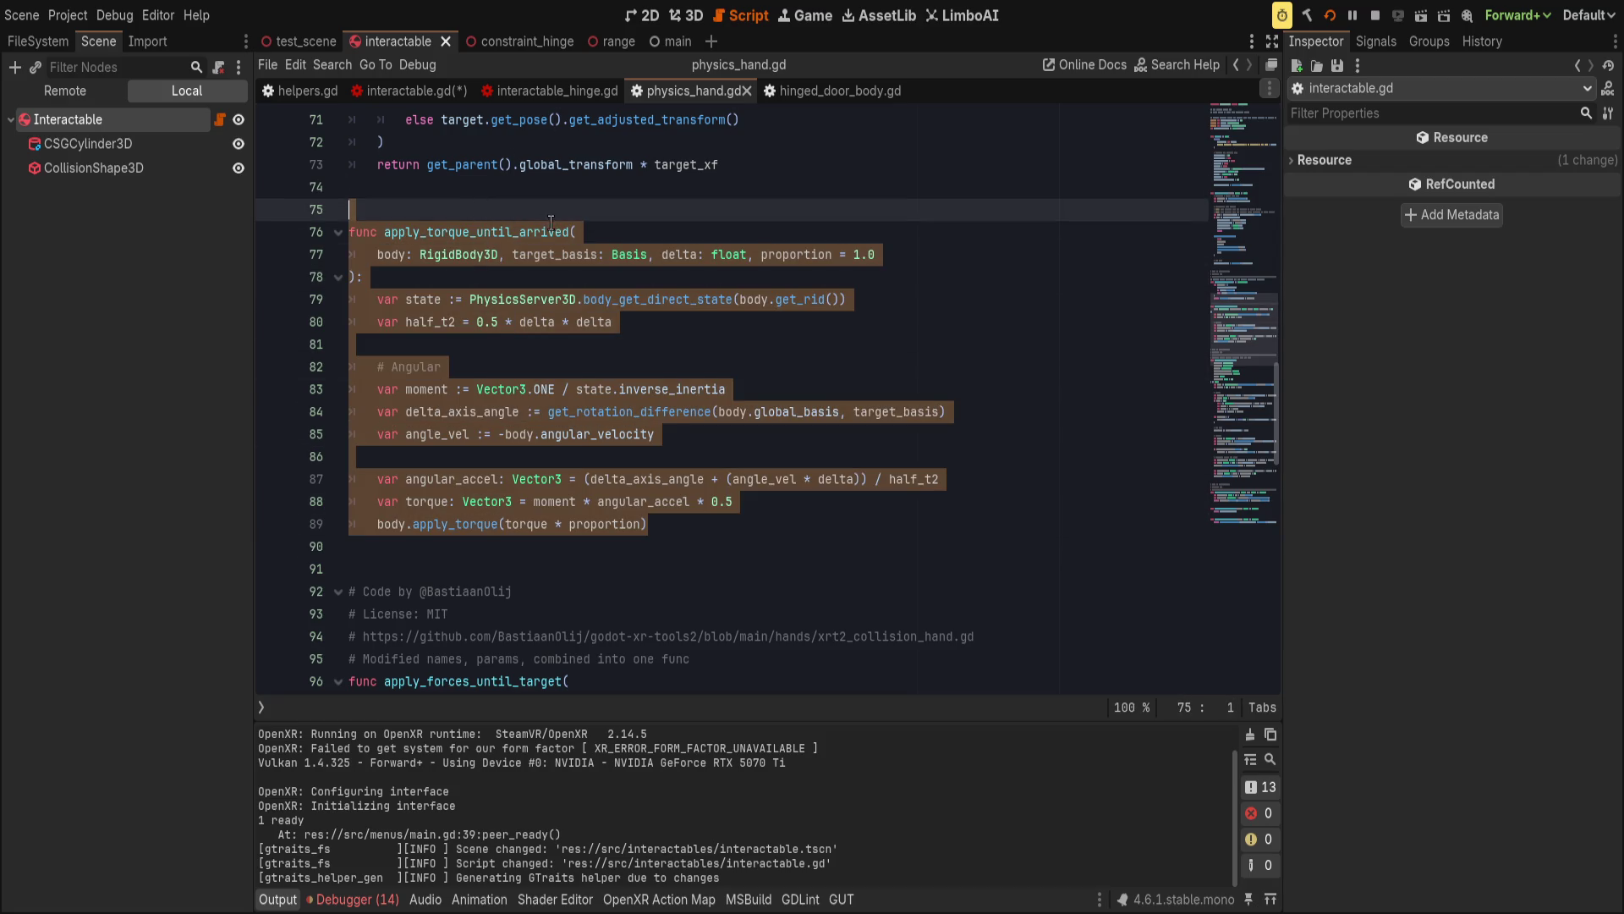
Paste it into interactable.gd after get_rotation_difference and widen the code area.
{"action": "left_click", "coordinate": [410, 91]}
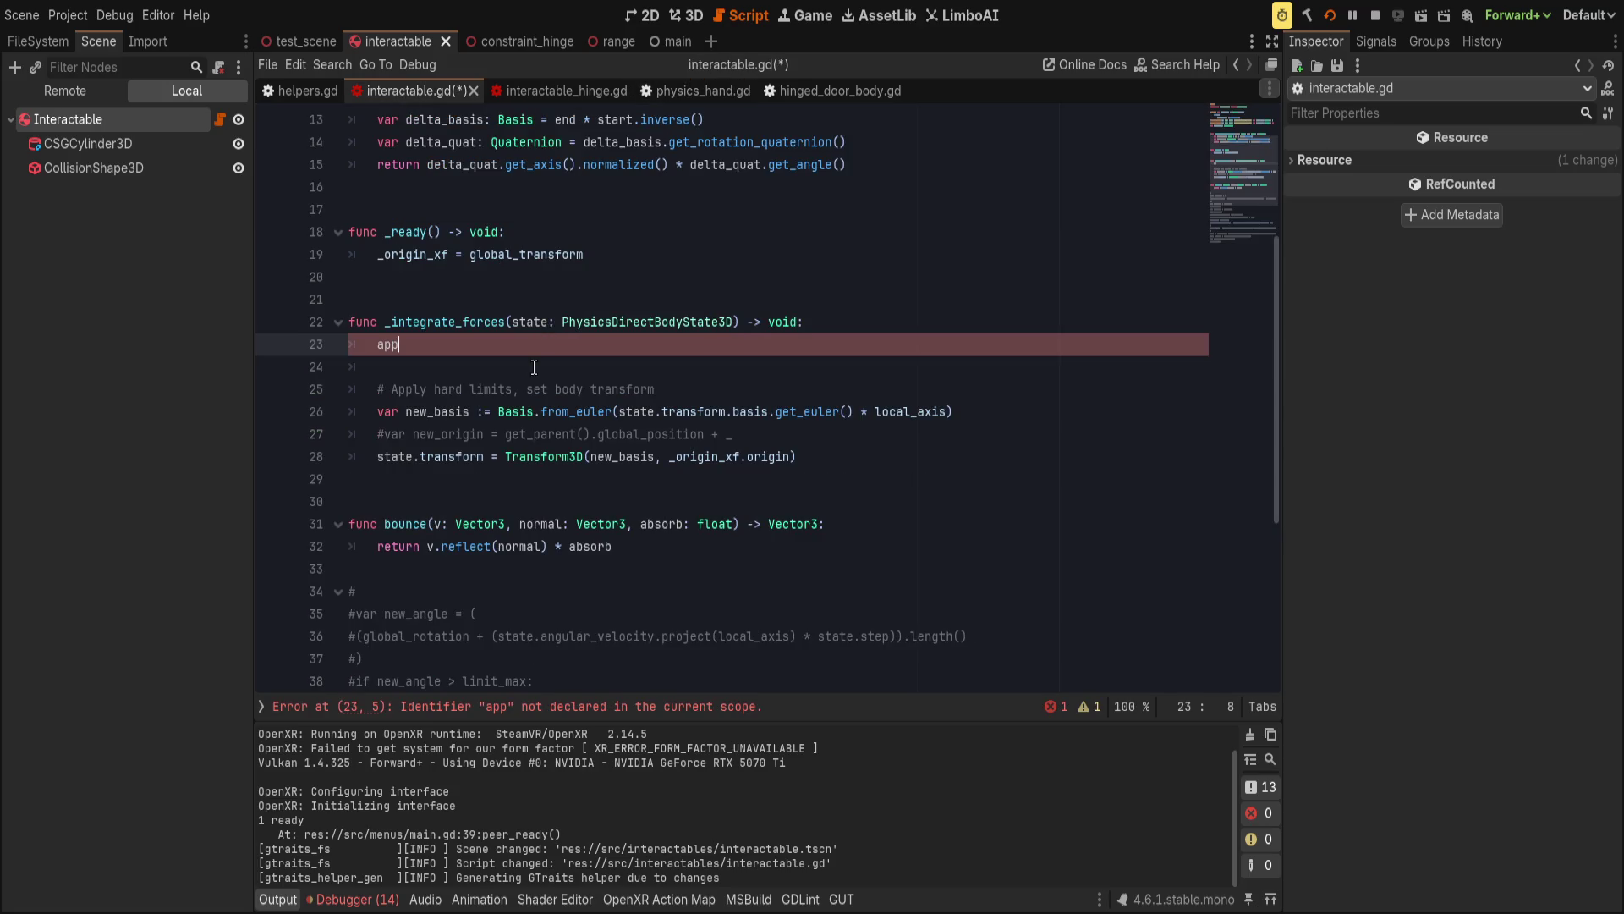
{"action": "scroll", "coordinate": [546, 500], "scroll_direction": "up", "scroll_amount": 4}
{"action": "scroll", "coordinate": [554, 505], "scroll_direction": "down", "scroll_amount": 7}
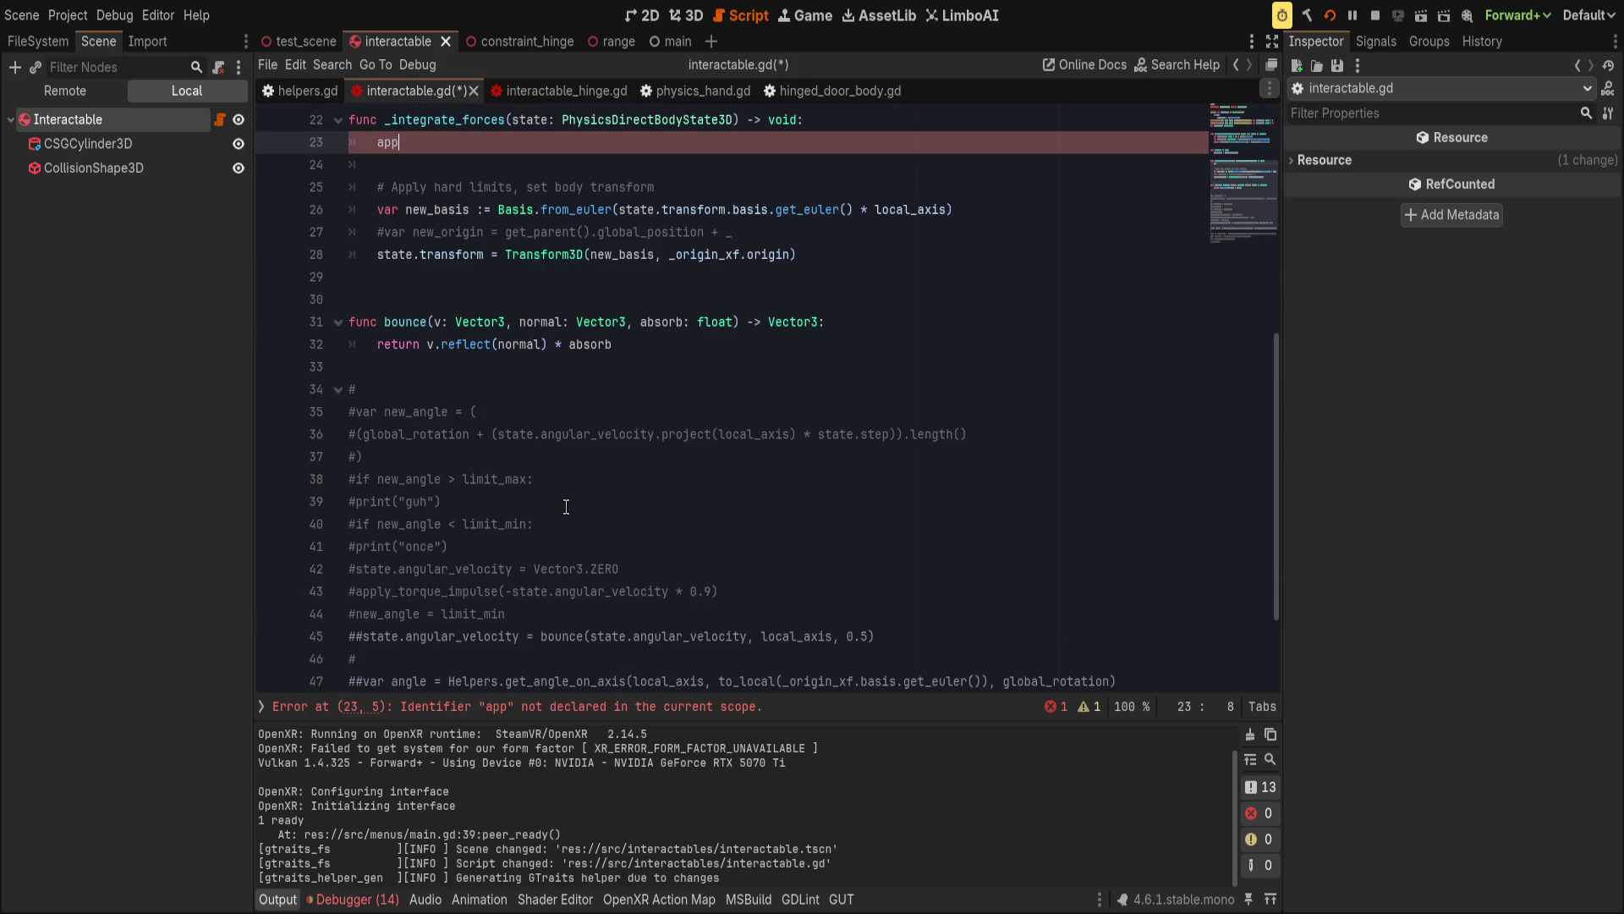
{"action": "scroll", "coordinate": [566, 506], "scroll_direction": "up", "scroll_amount": 6}
{"action": "left_click", "coordinate": [605, 387]}
{"action": "key", "text": "ctrl+v"}
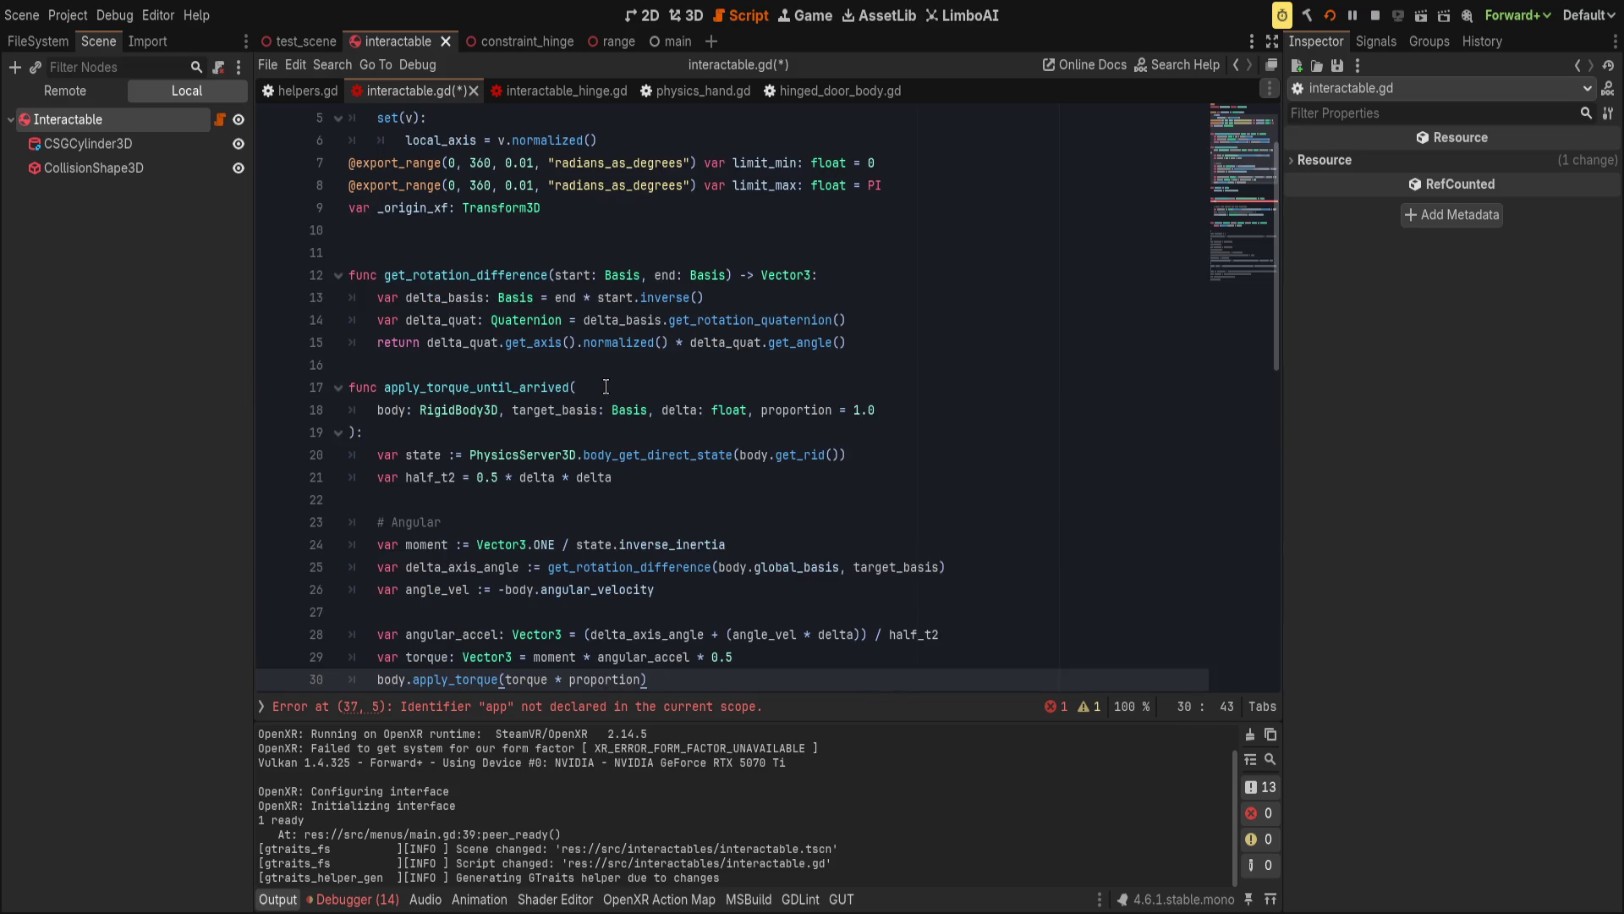
{"action": "scroll", "coordinate": [605, 386], "scroll_direction": "down", "scroll_amount": 4}
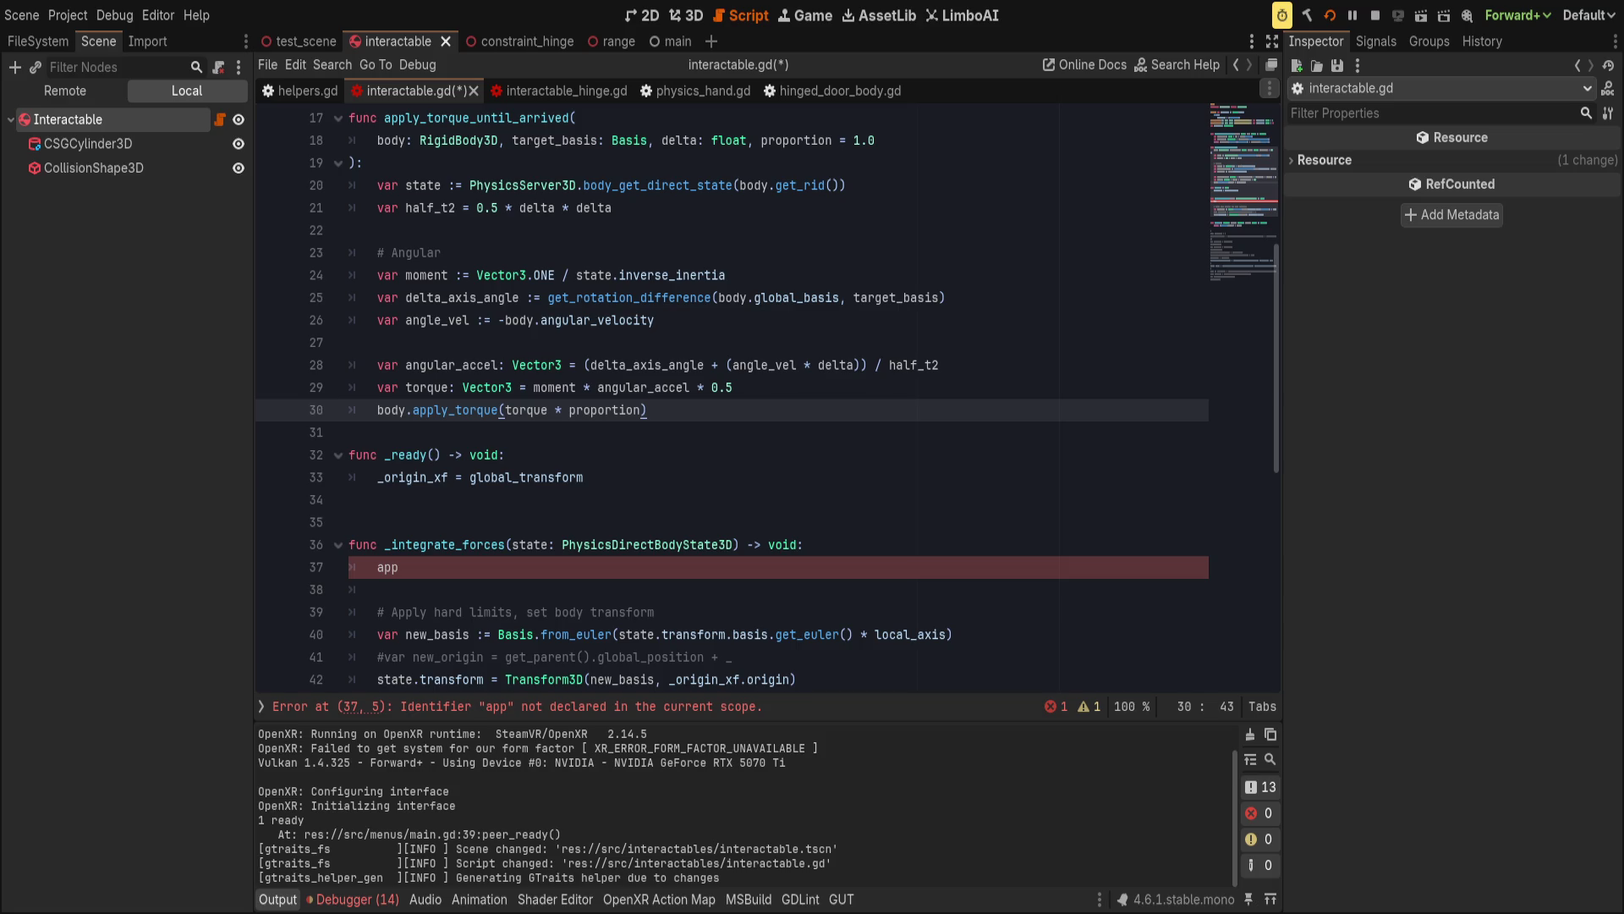
{"action": "left_click_drag", "start_coordinate": [254, 478], "coordinate": [215, 478]}
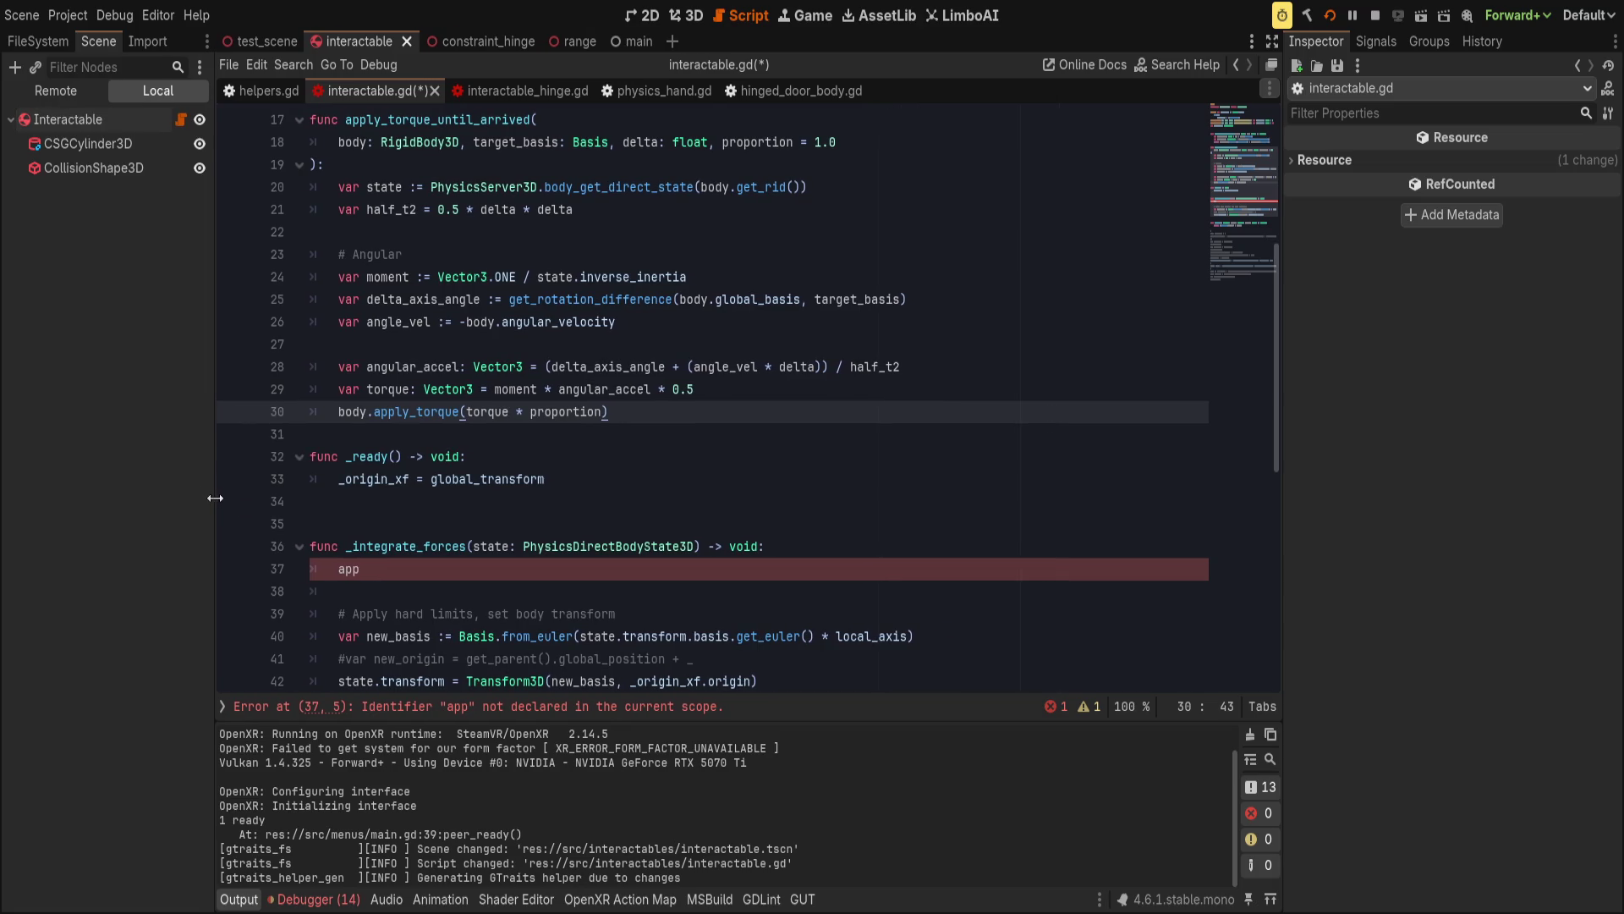
{"action": "scroll", "coordinate": [656, 516], "scroll_direction": "up", "scroll_amount": 1}
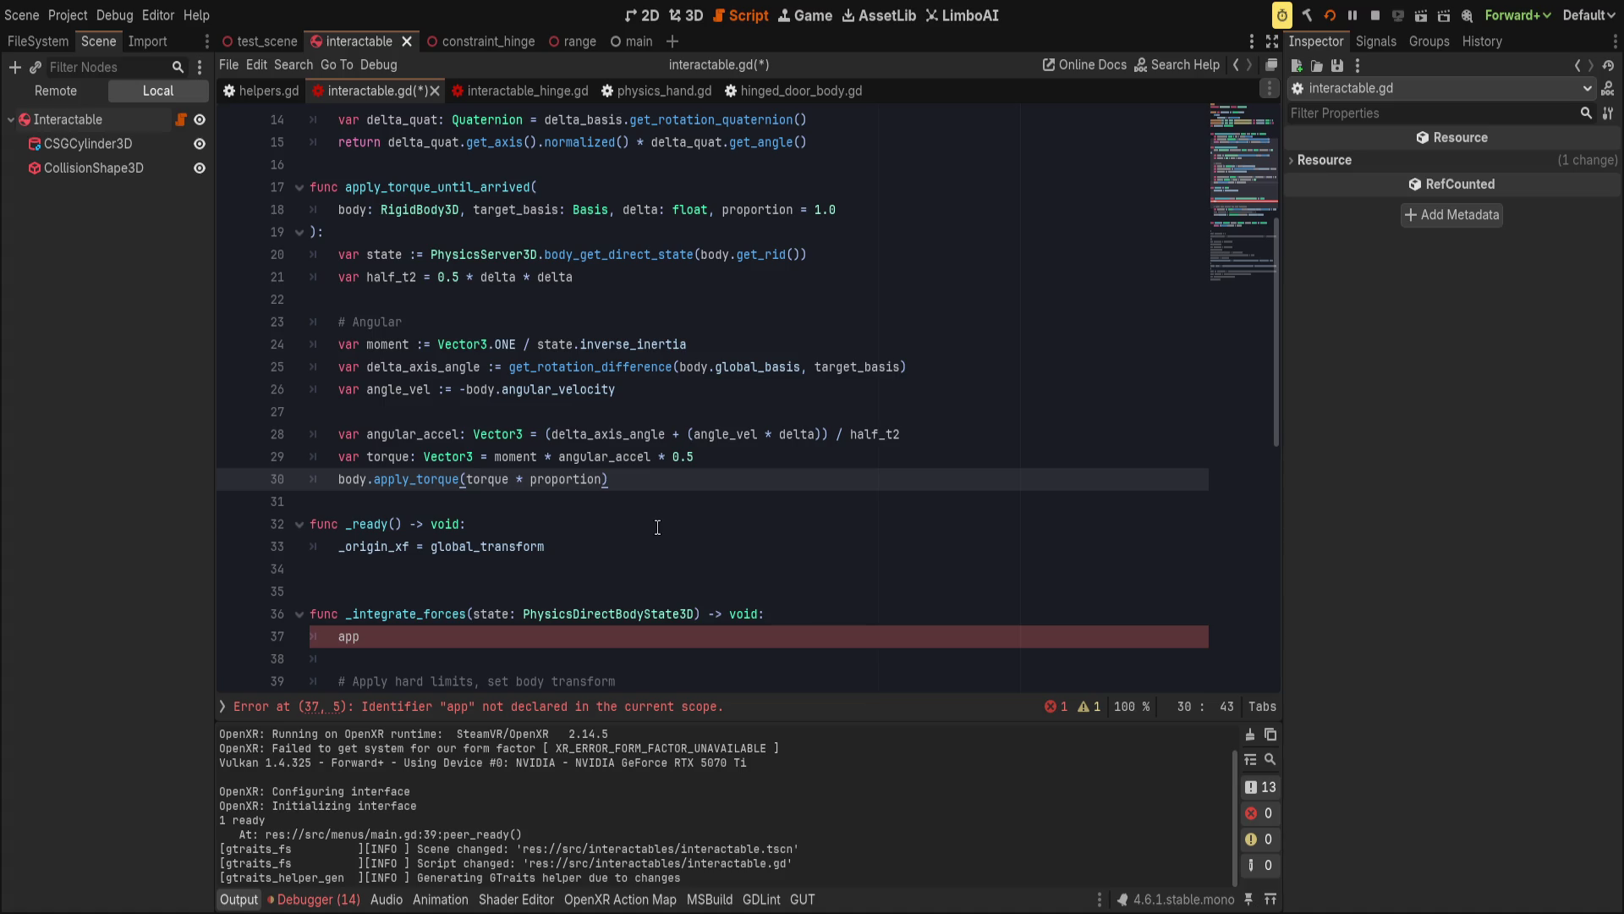